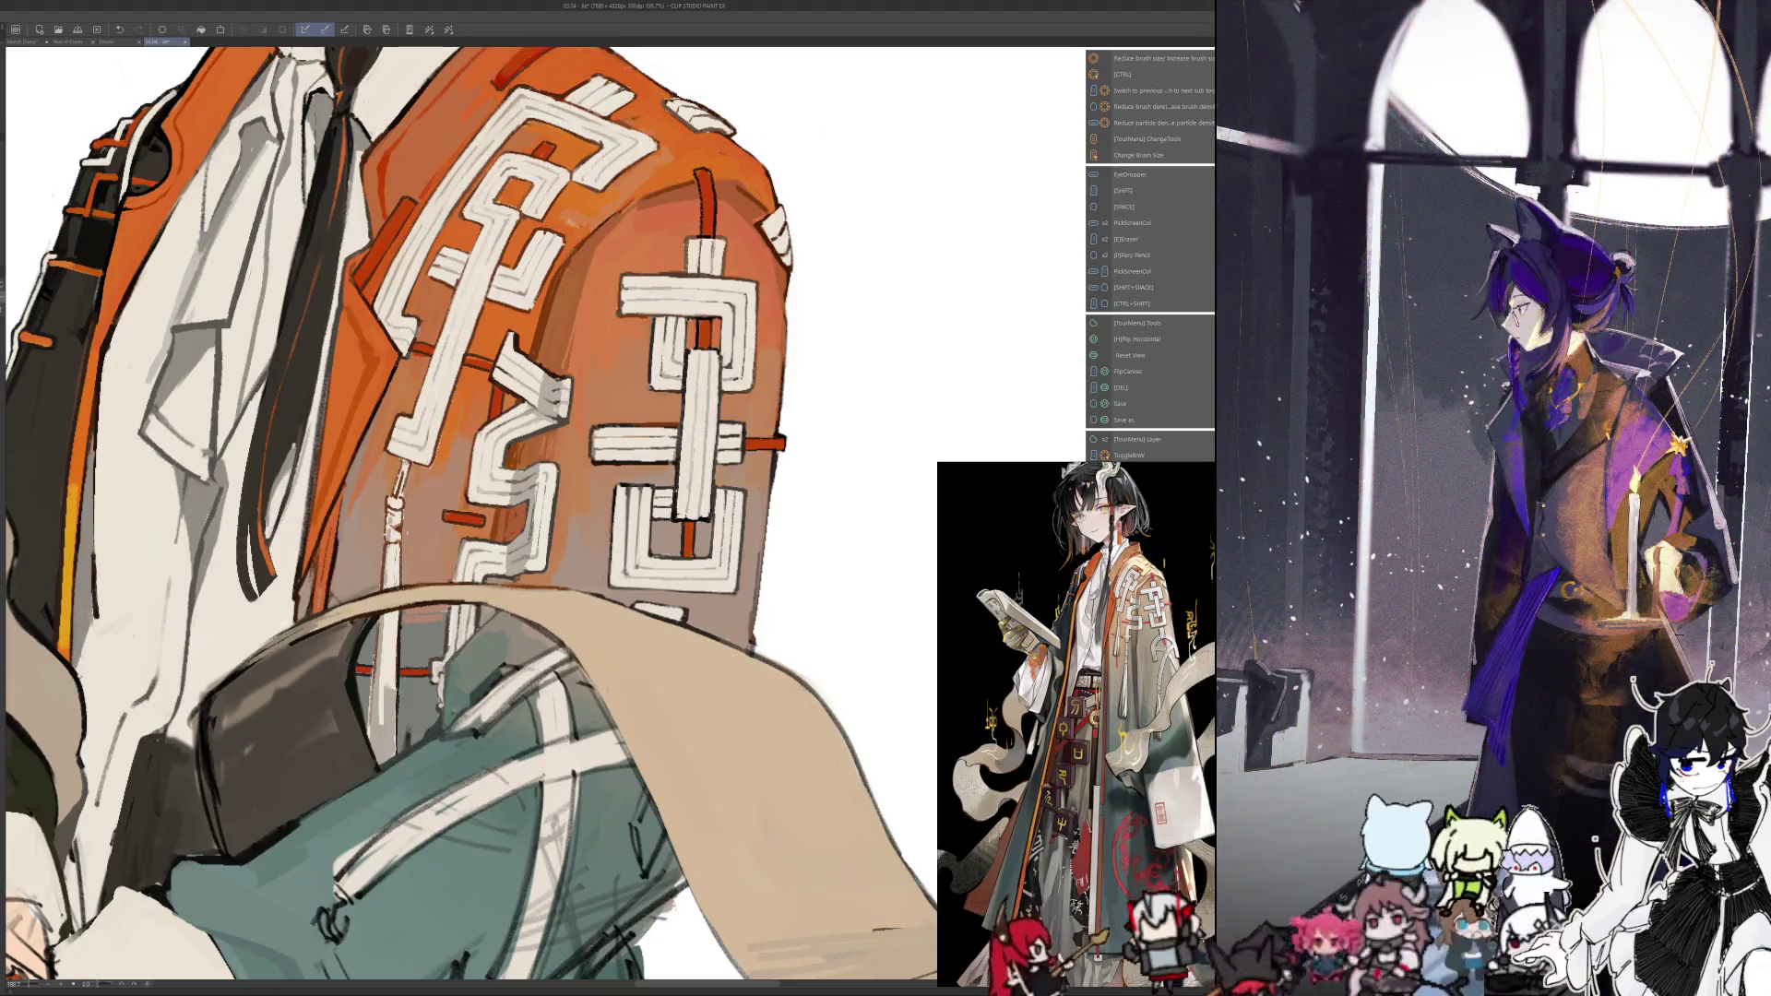
# Sample several colours from the painting, then zoom out to about 61% to see the whole figure
pyautogui.press('alt')
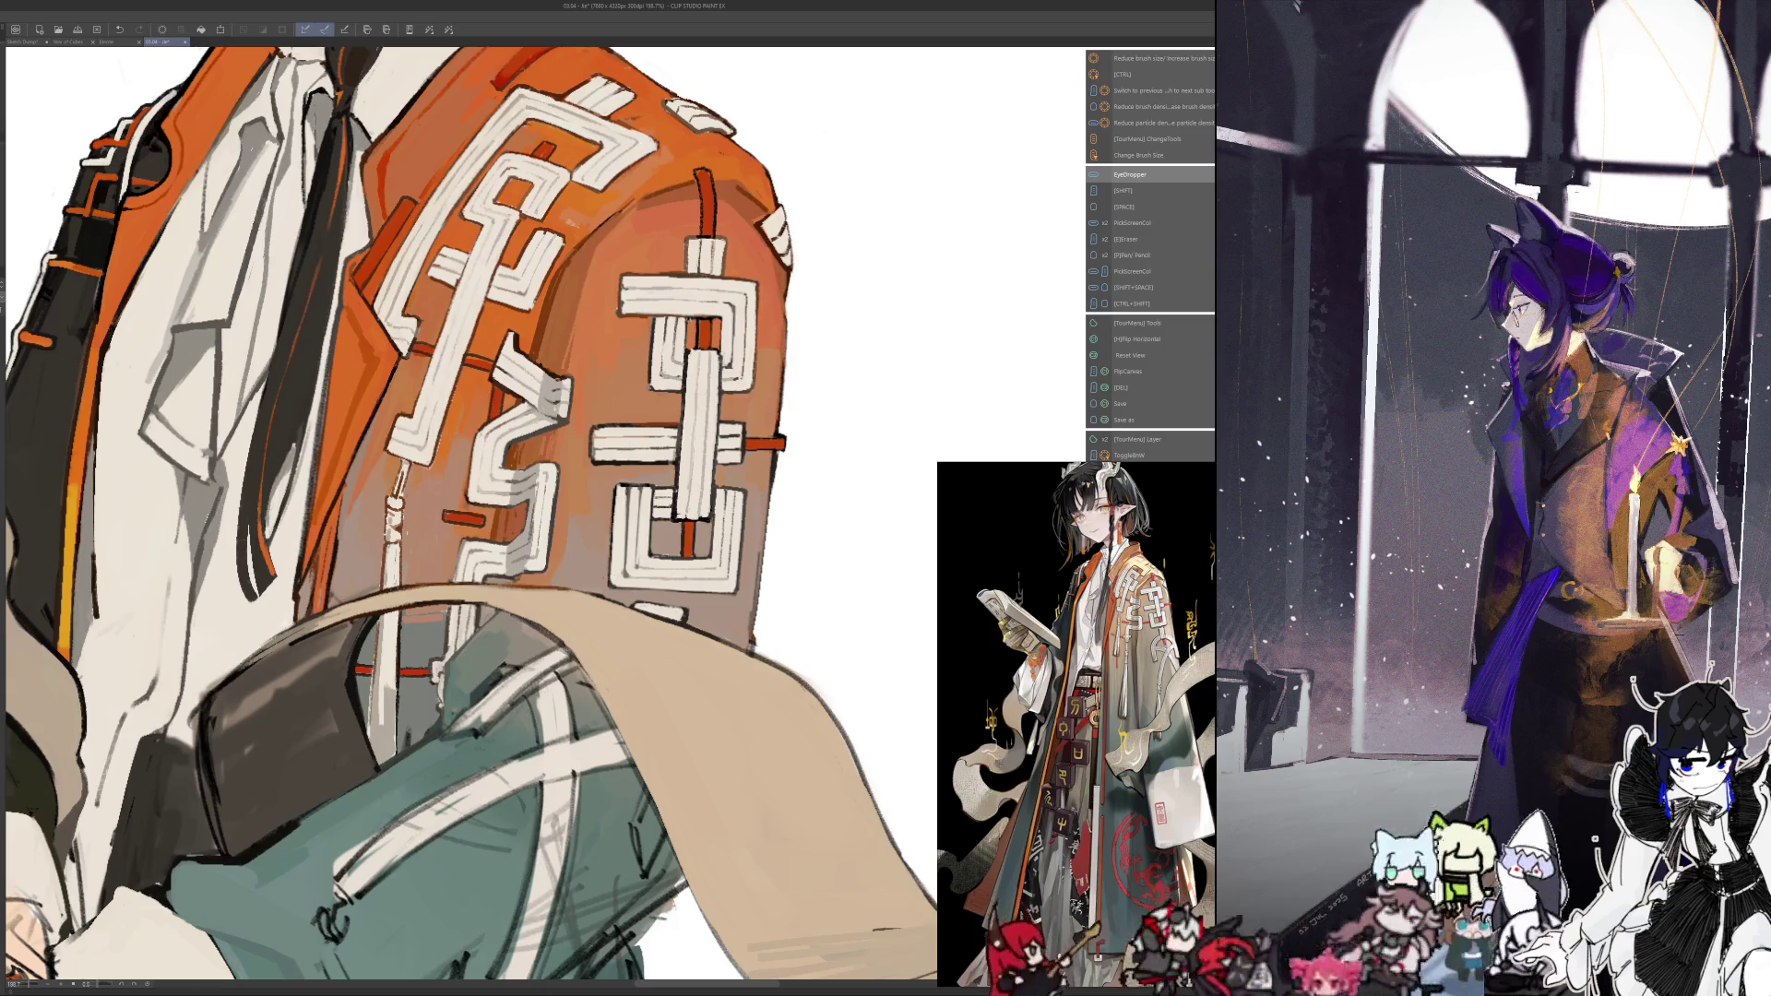
pyautogui.press('alt')
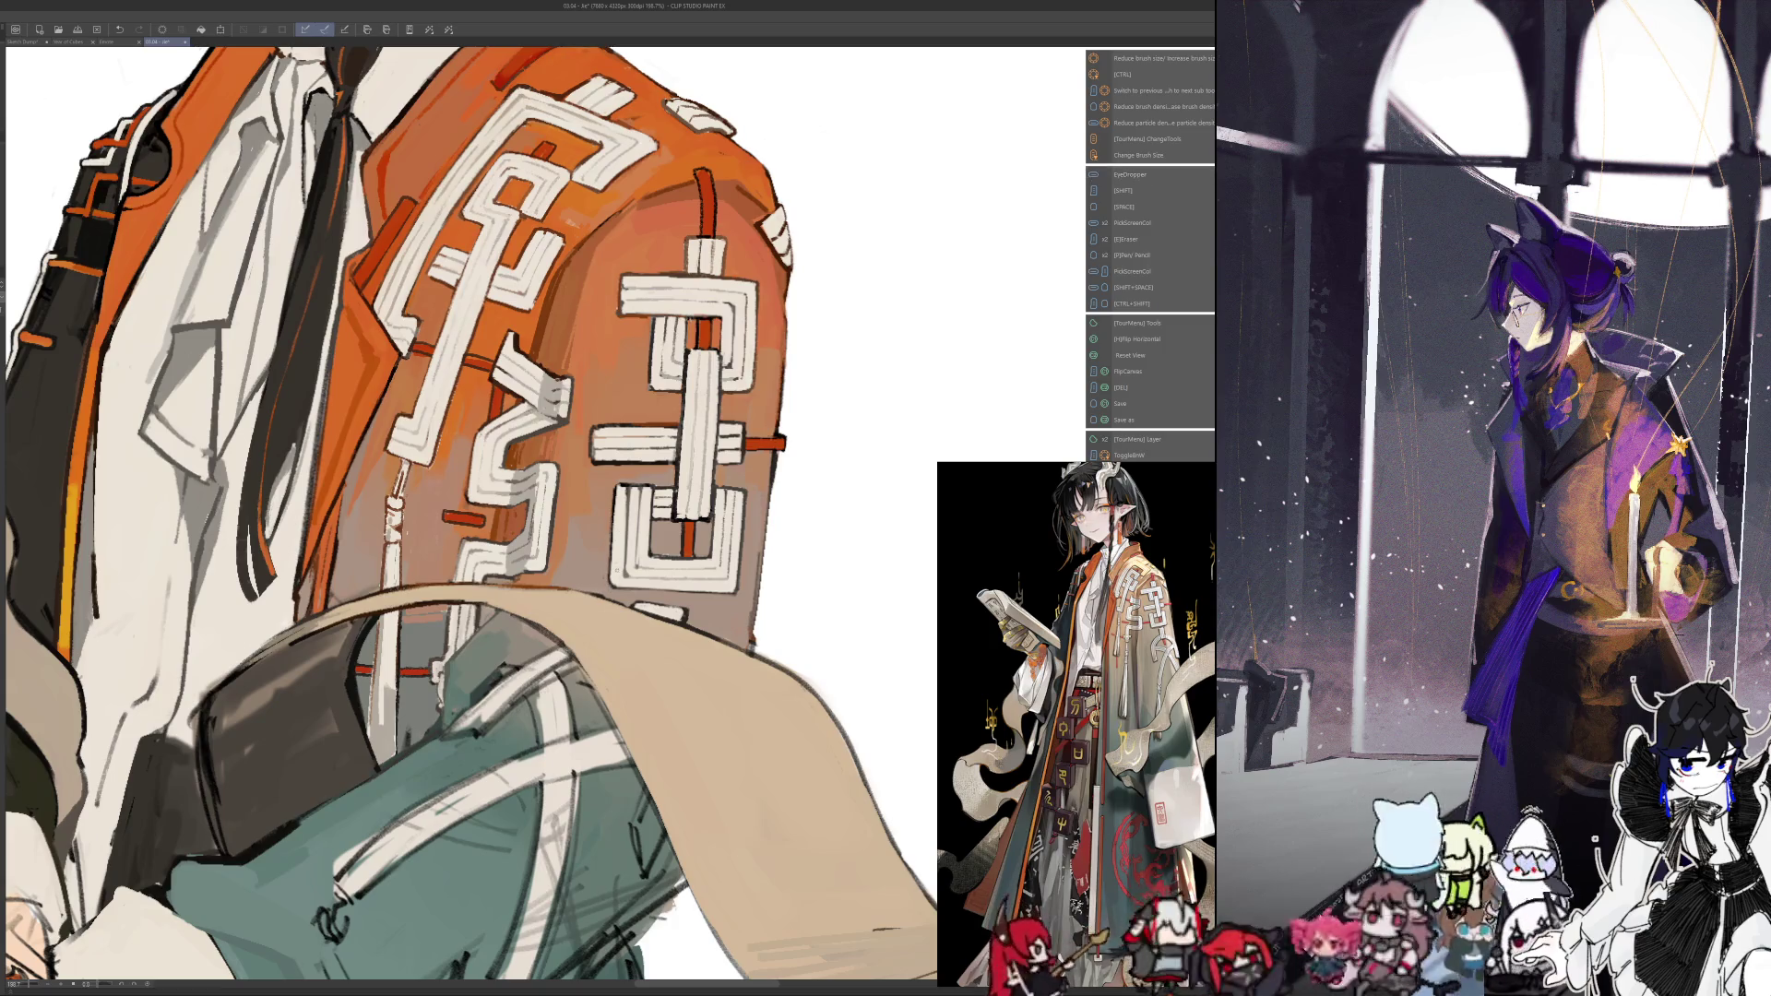
pyautogui.press('alt')
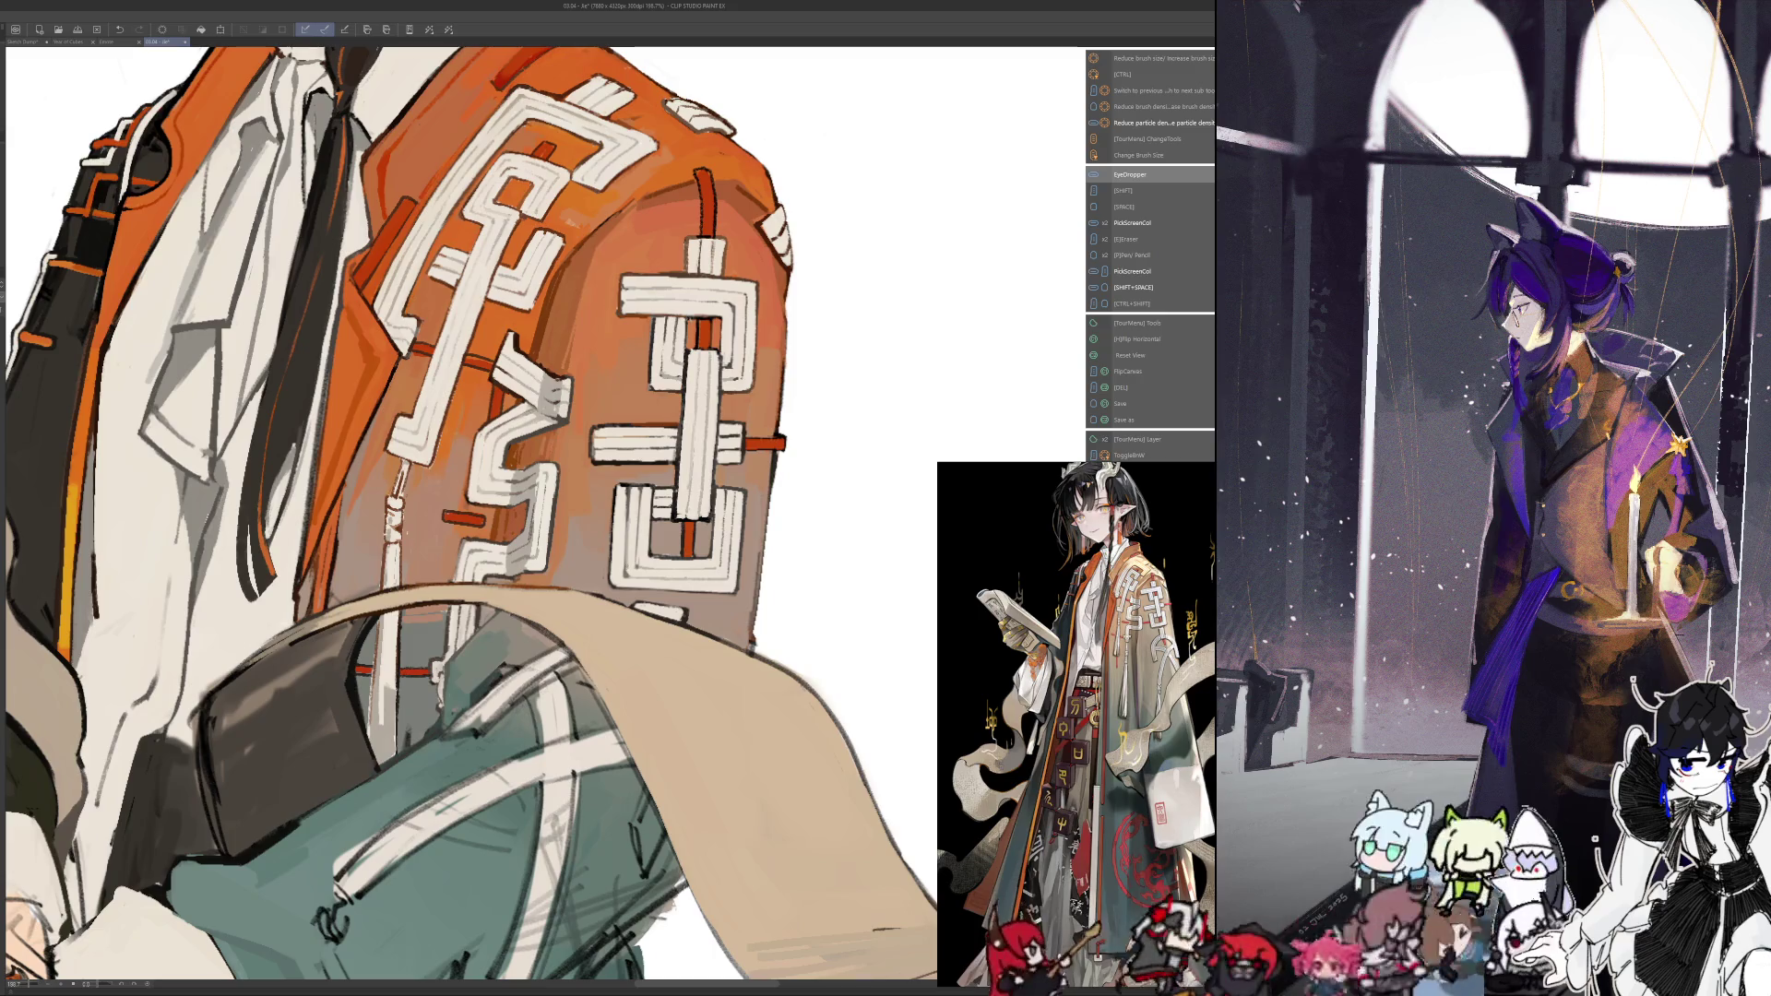
pyautogui.press('alt')
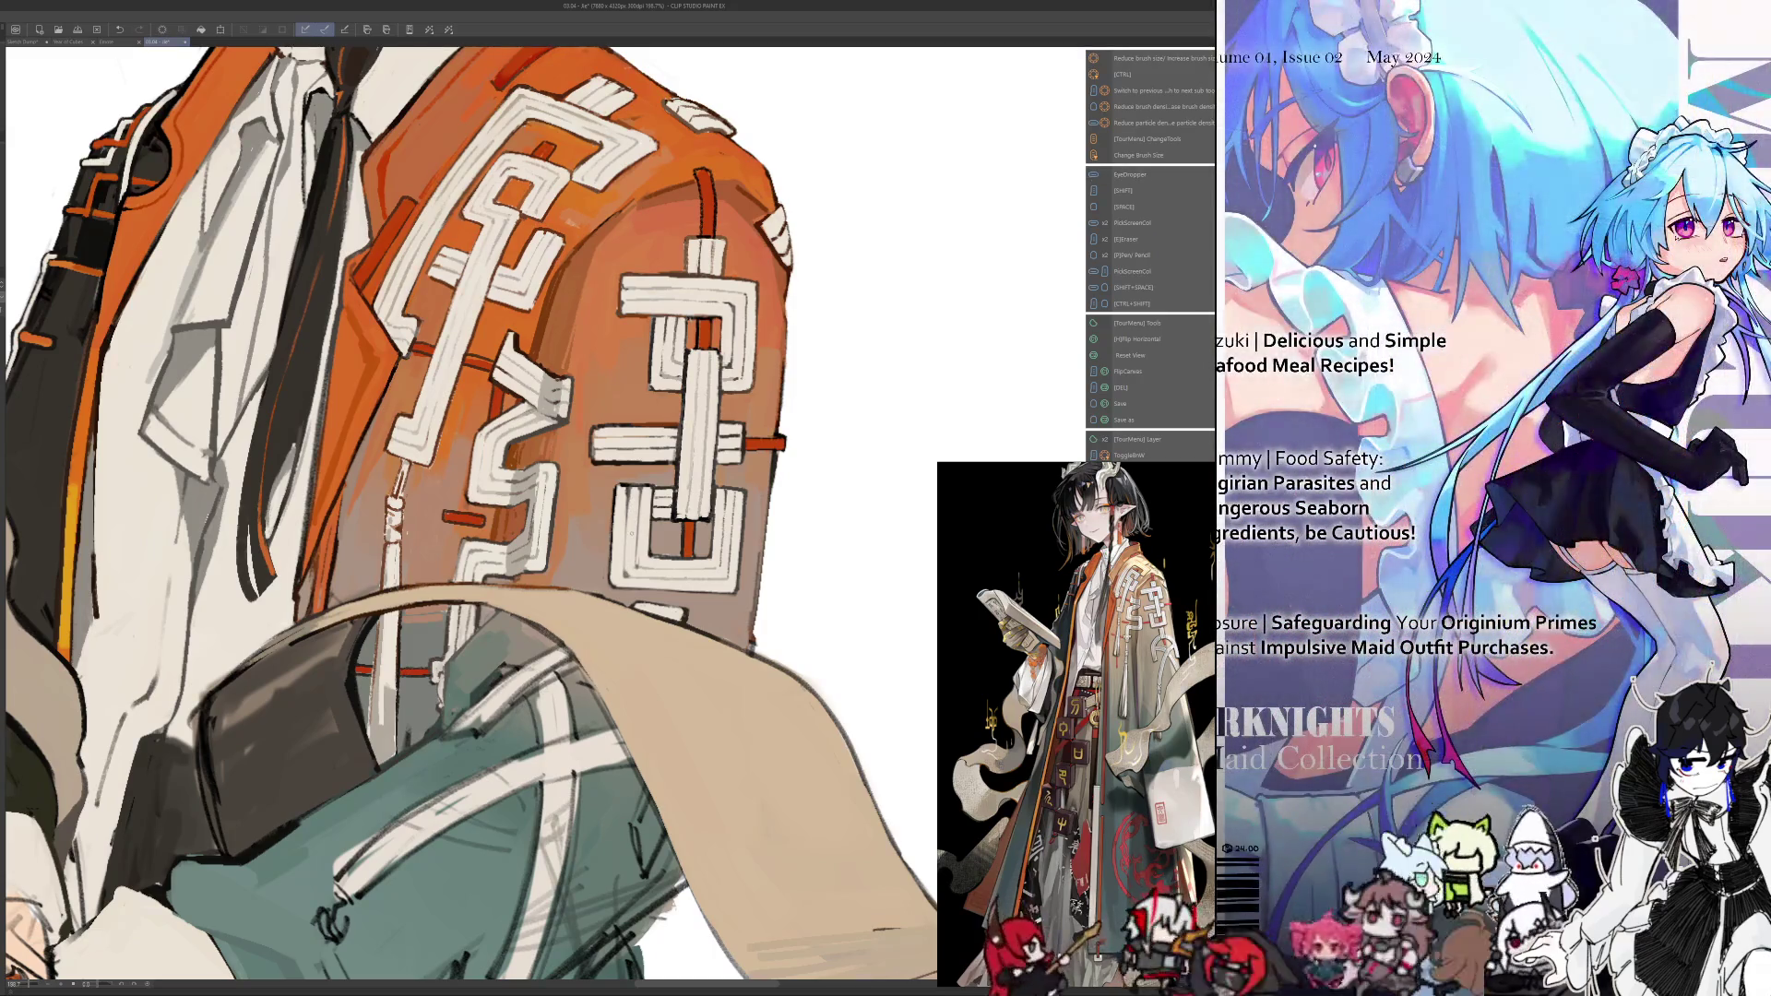
pyautogui.hotkey('ctrl', '-')
pyautogui.hotkey('ctrl', '-')
pyautogui.hotkey('ctrl', '-')
pyautogui.moveTo(470, 553); pyautogui.dragTo(498, 445)
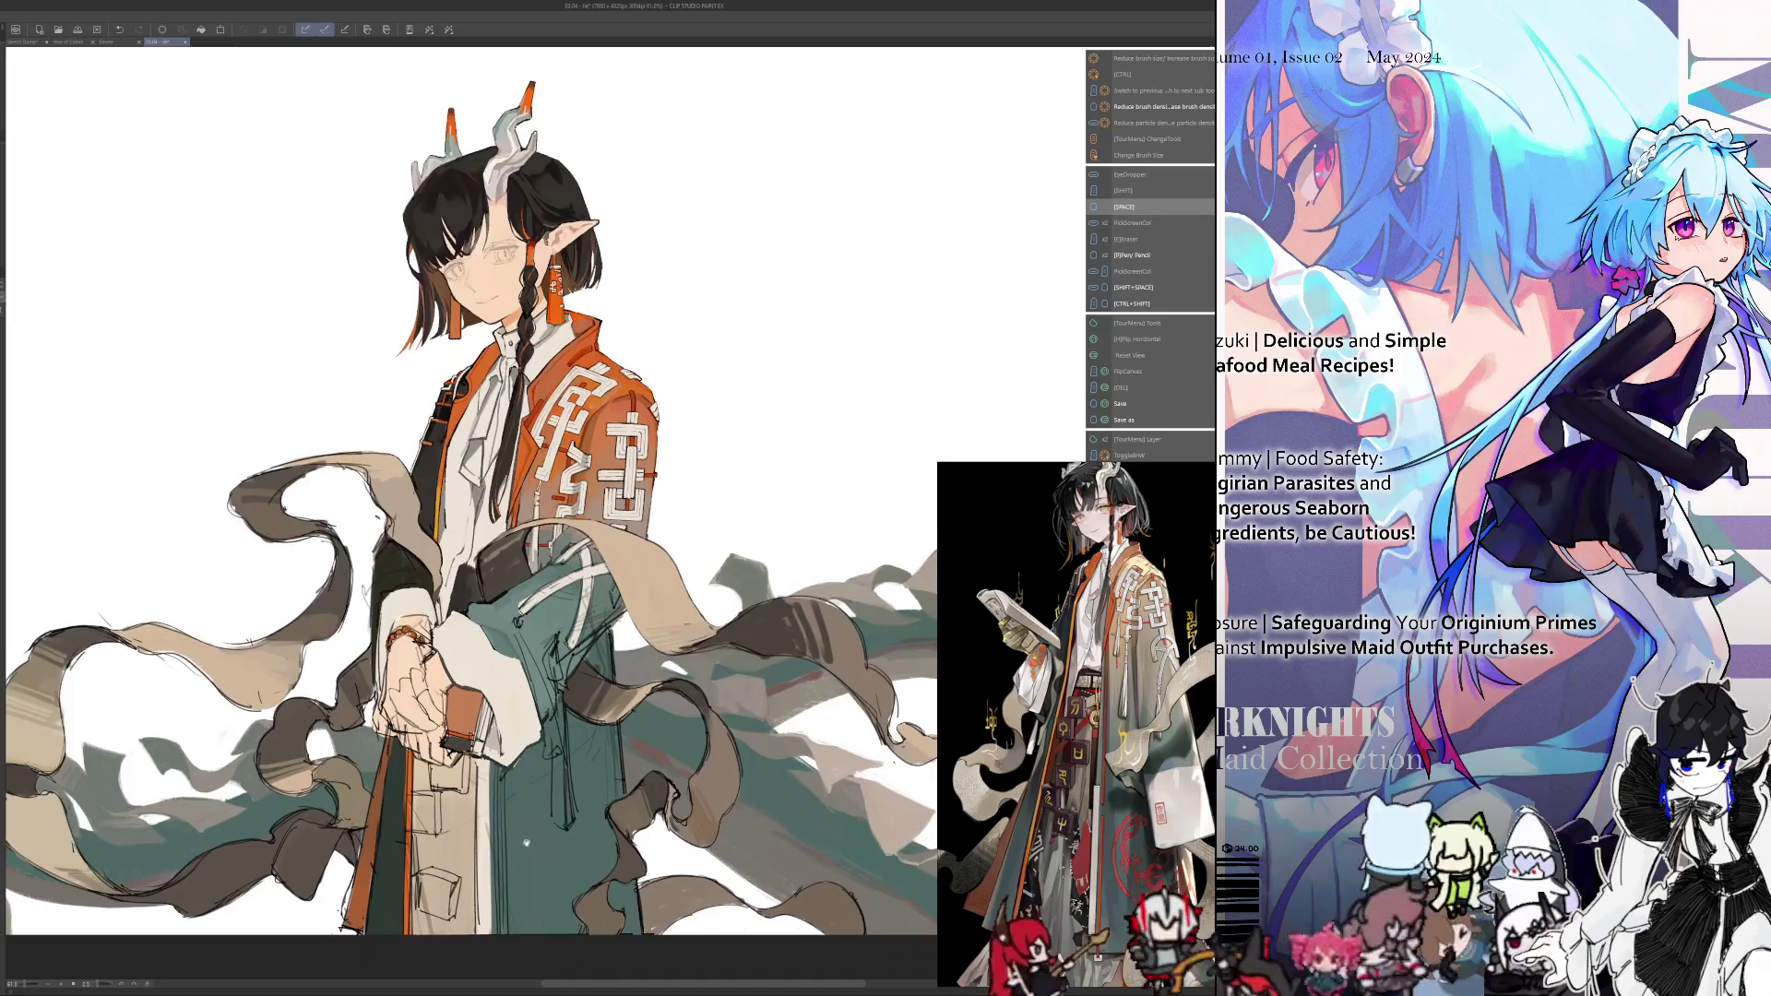
# Zoom in to about 247% on the orange sleeve's white geometric pattern
pyautogui.scroll(3, 627, 434)
pyautogui.scroll(3, 628, 434)
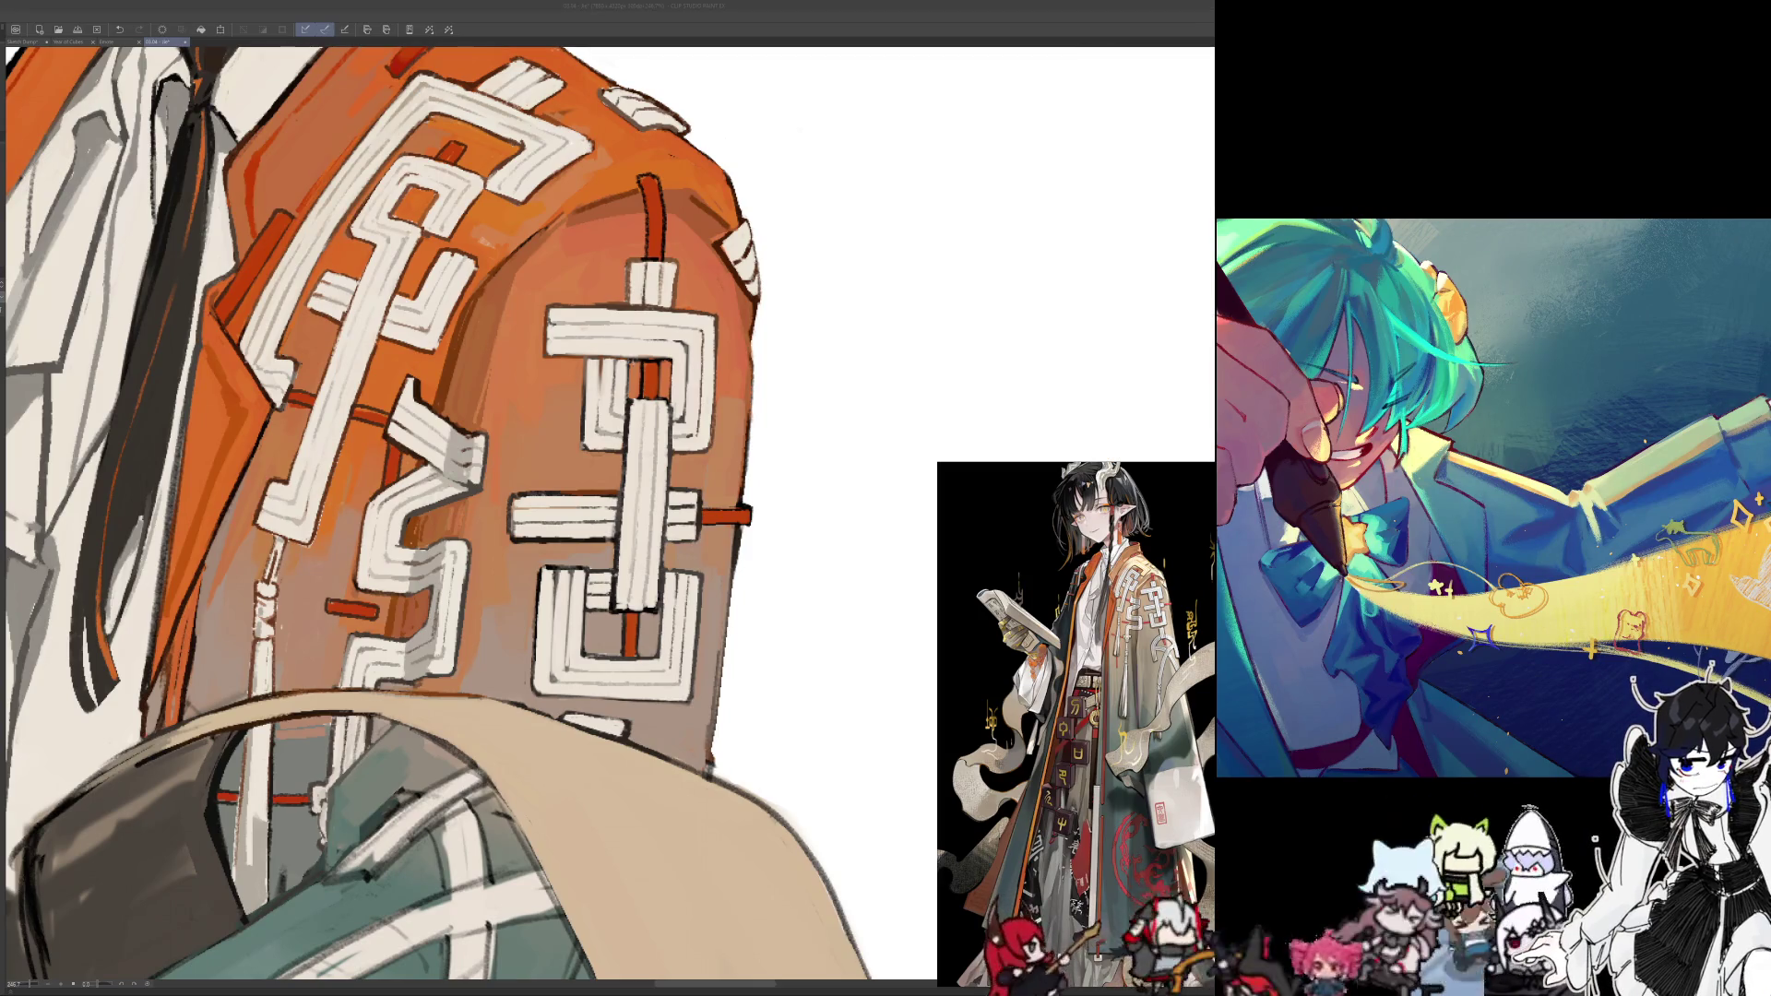
# Zoom out to the full illustration, then back in on the character's upper body
pyautogui.scroll(-3, 830, 412)
pyautogui.scroll(-3, 812, 277)
pyautogui.scroll(-3, 800, 137)
pyautogui.scroll(2, 801, 136)
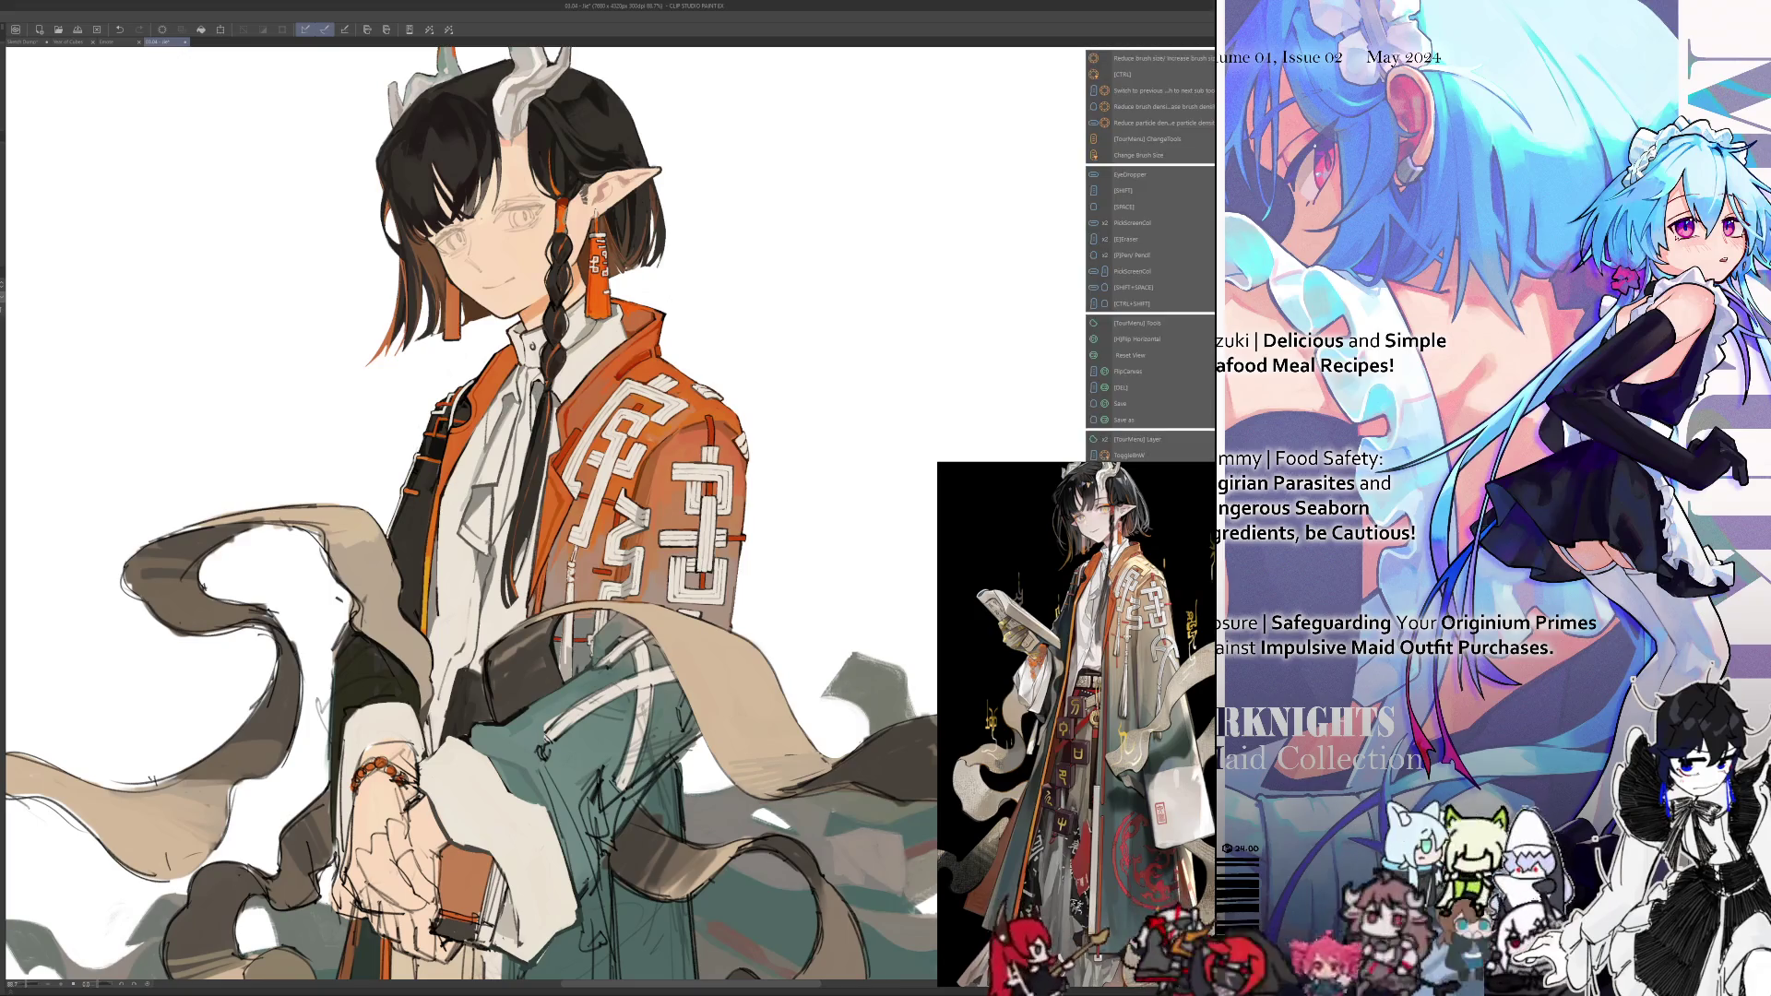
# Zoom in on the face and draw a short nose line, redoing a first attempt in the mirrored view
pyautogui.scroll(1, 461, 148)
pyautogui.scroll(1, 461, 147)
pyautogui.scroll(1, 461, 148)
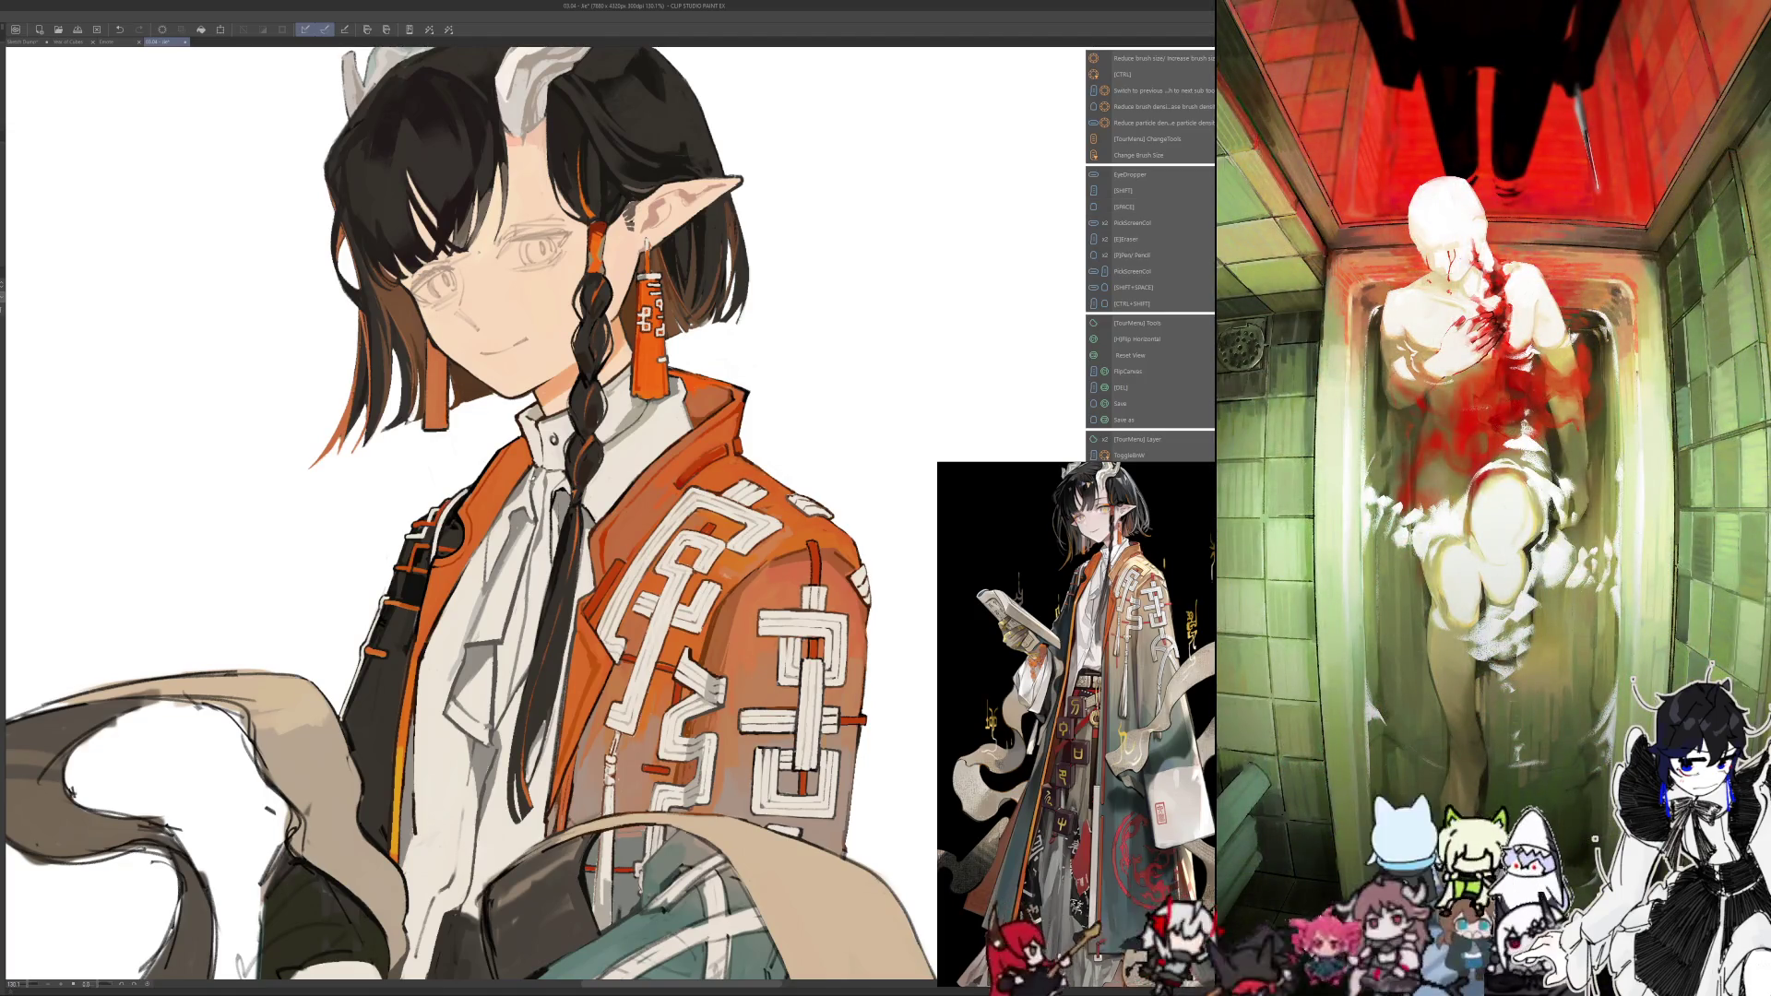
pyautogui.press('h')
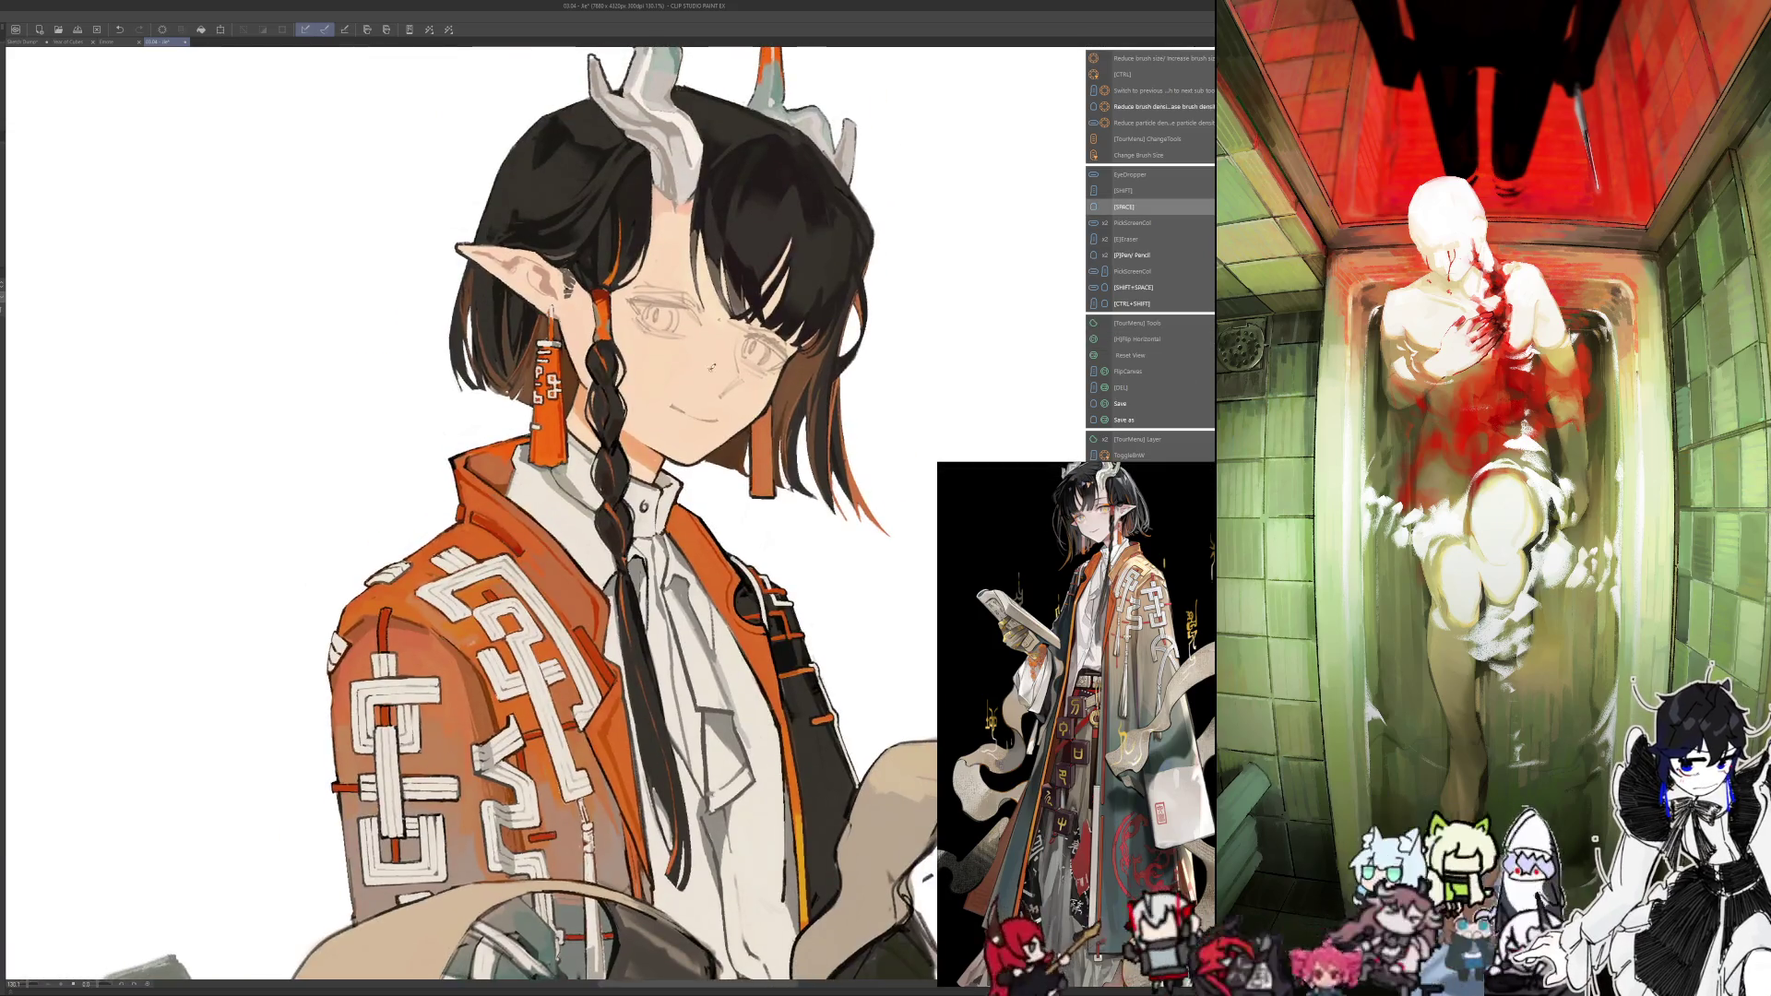
pyautogui.moveTo(725, 377); pyautogui.dragTo(740, 392)
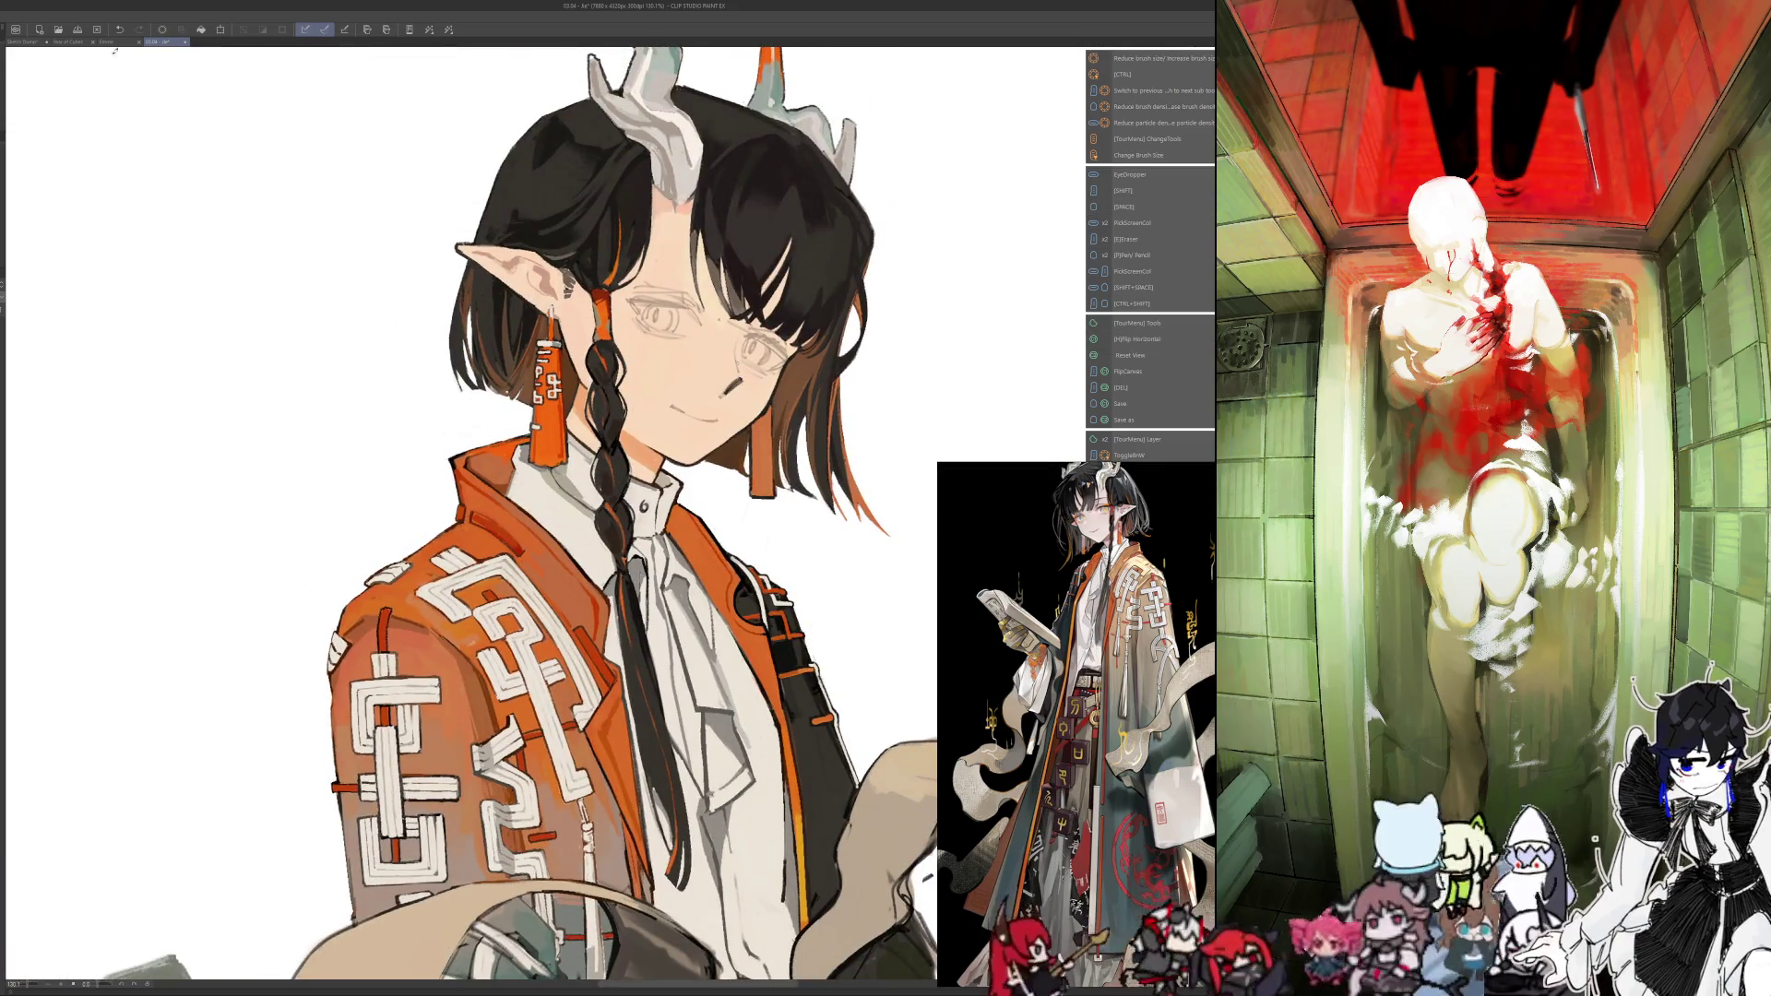
pyautogui.click(117, 28)
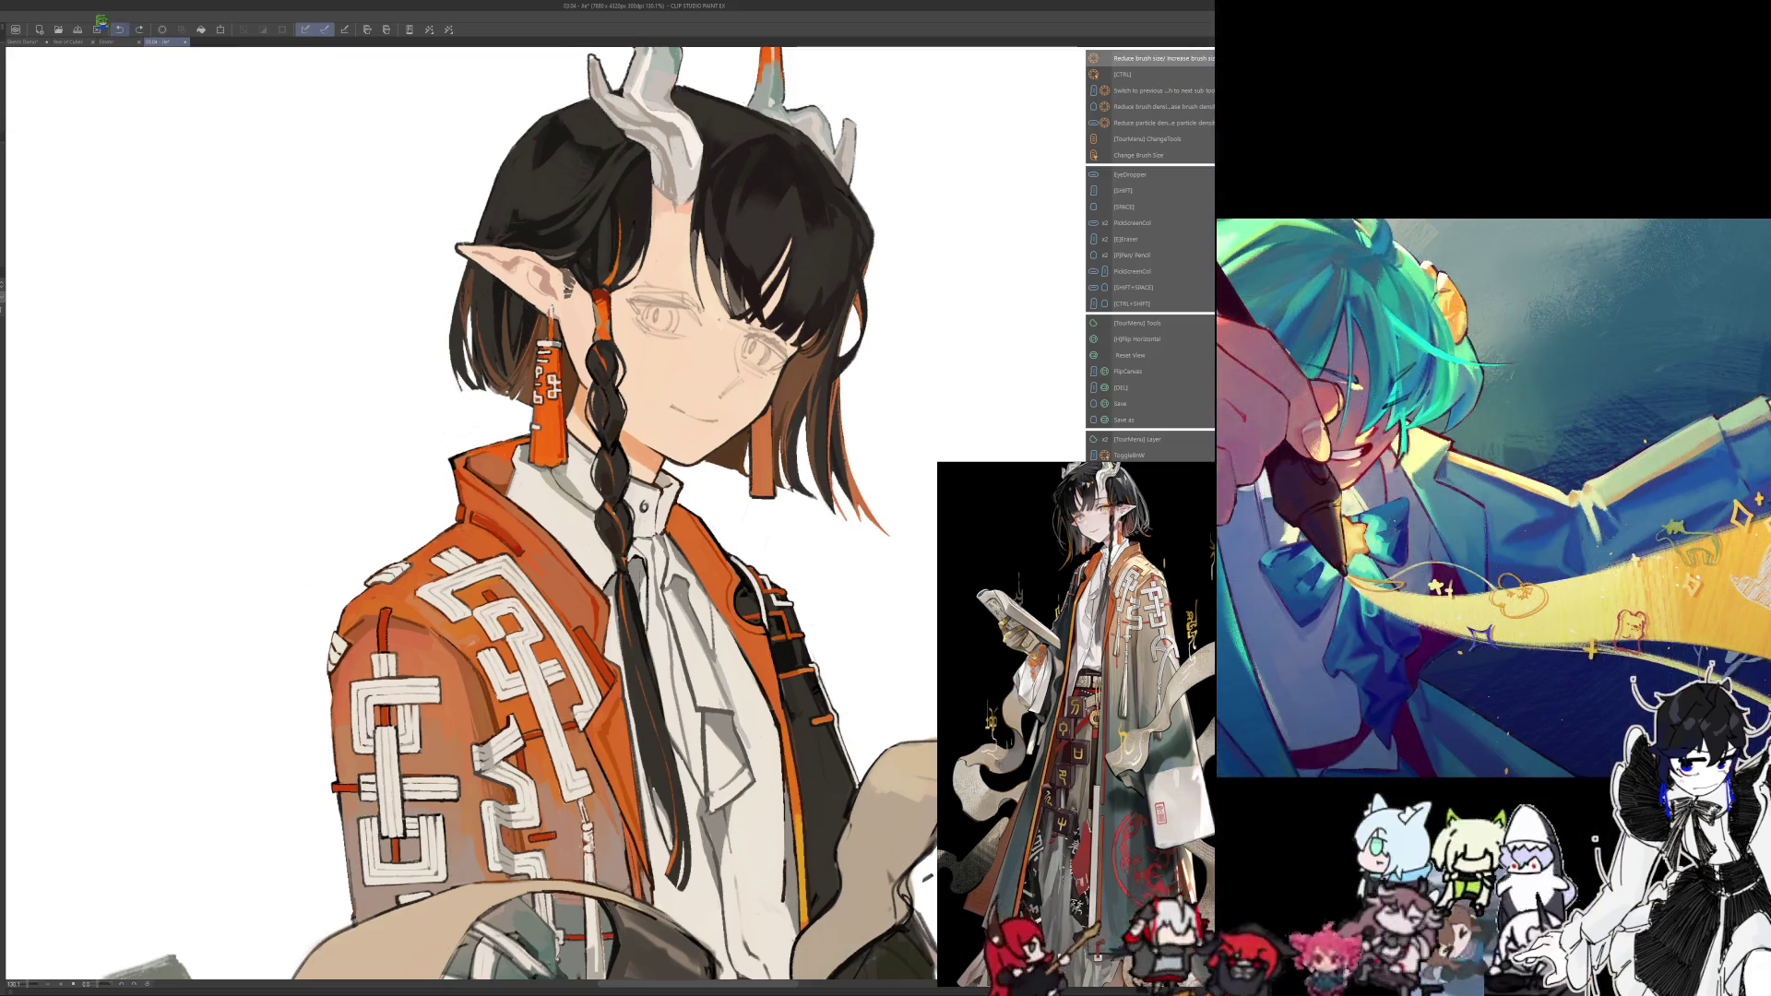
pyautogui.moveTo(738, 378); pyautogui.dragTo(721, 397)
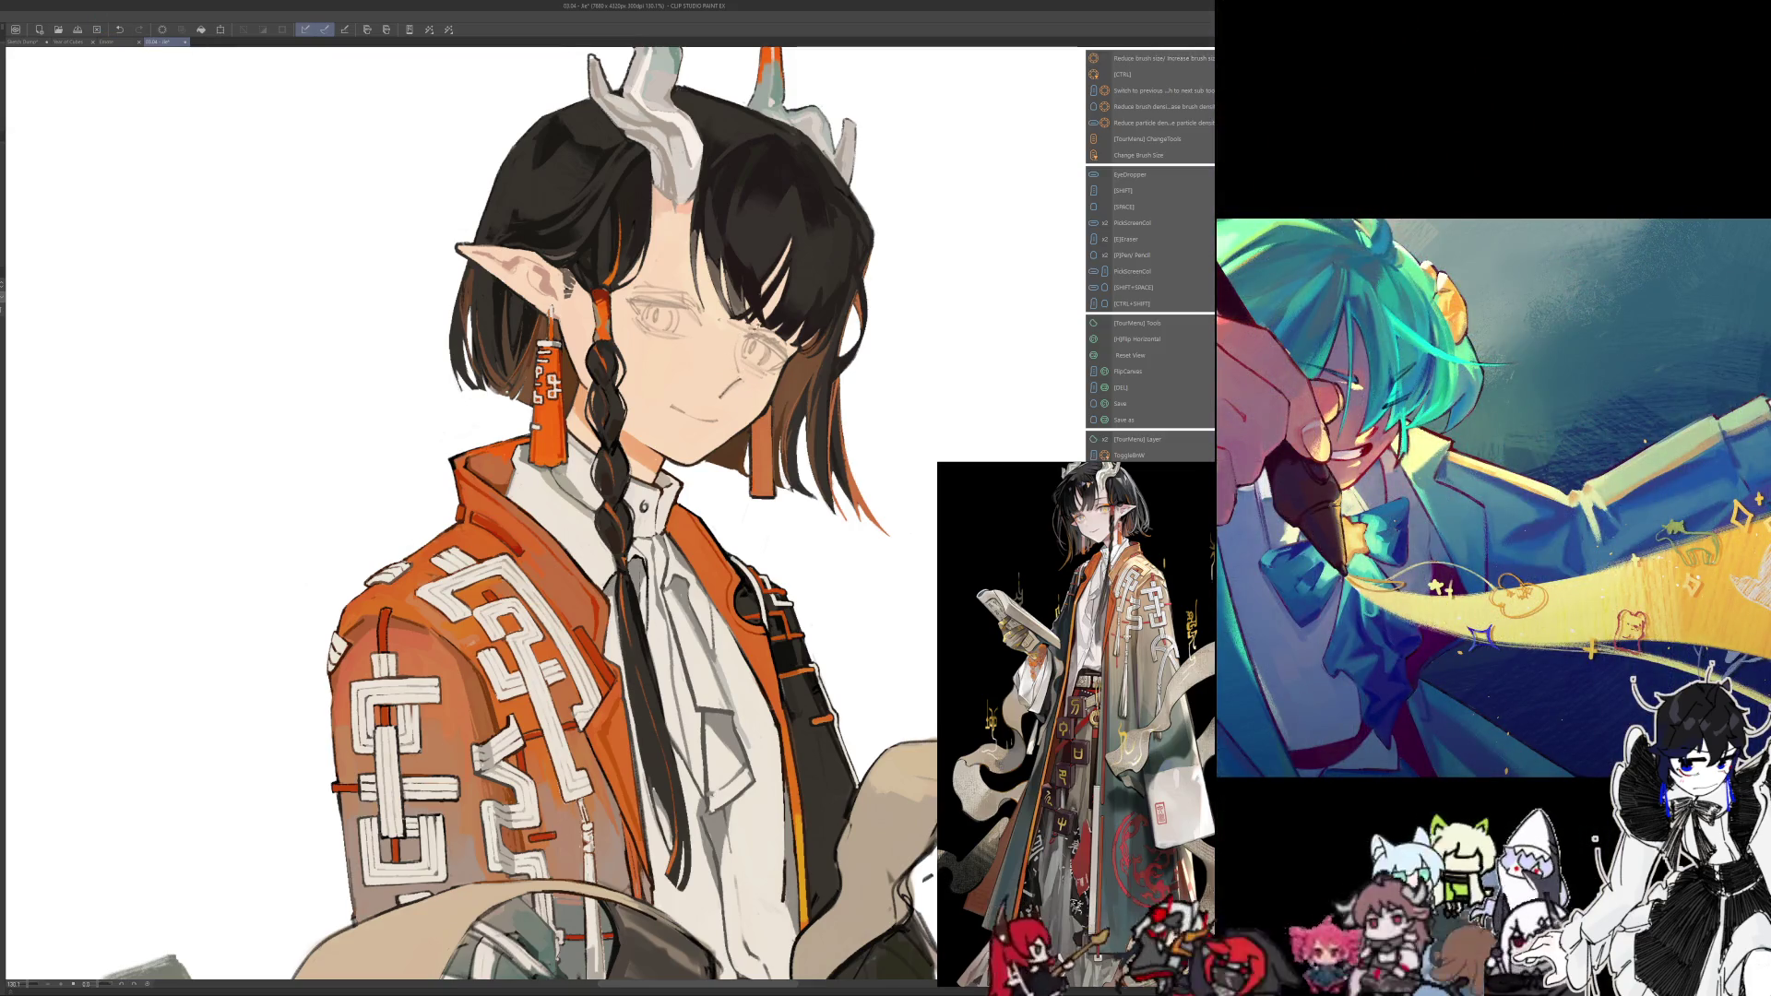
pyautogui.press('h')
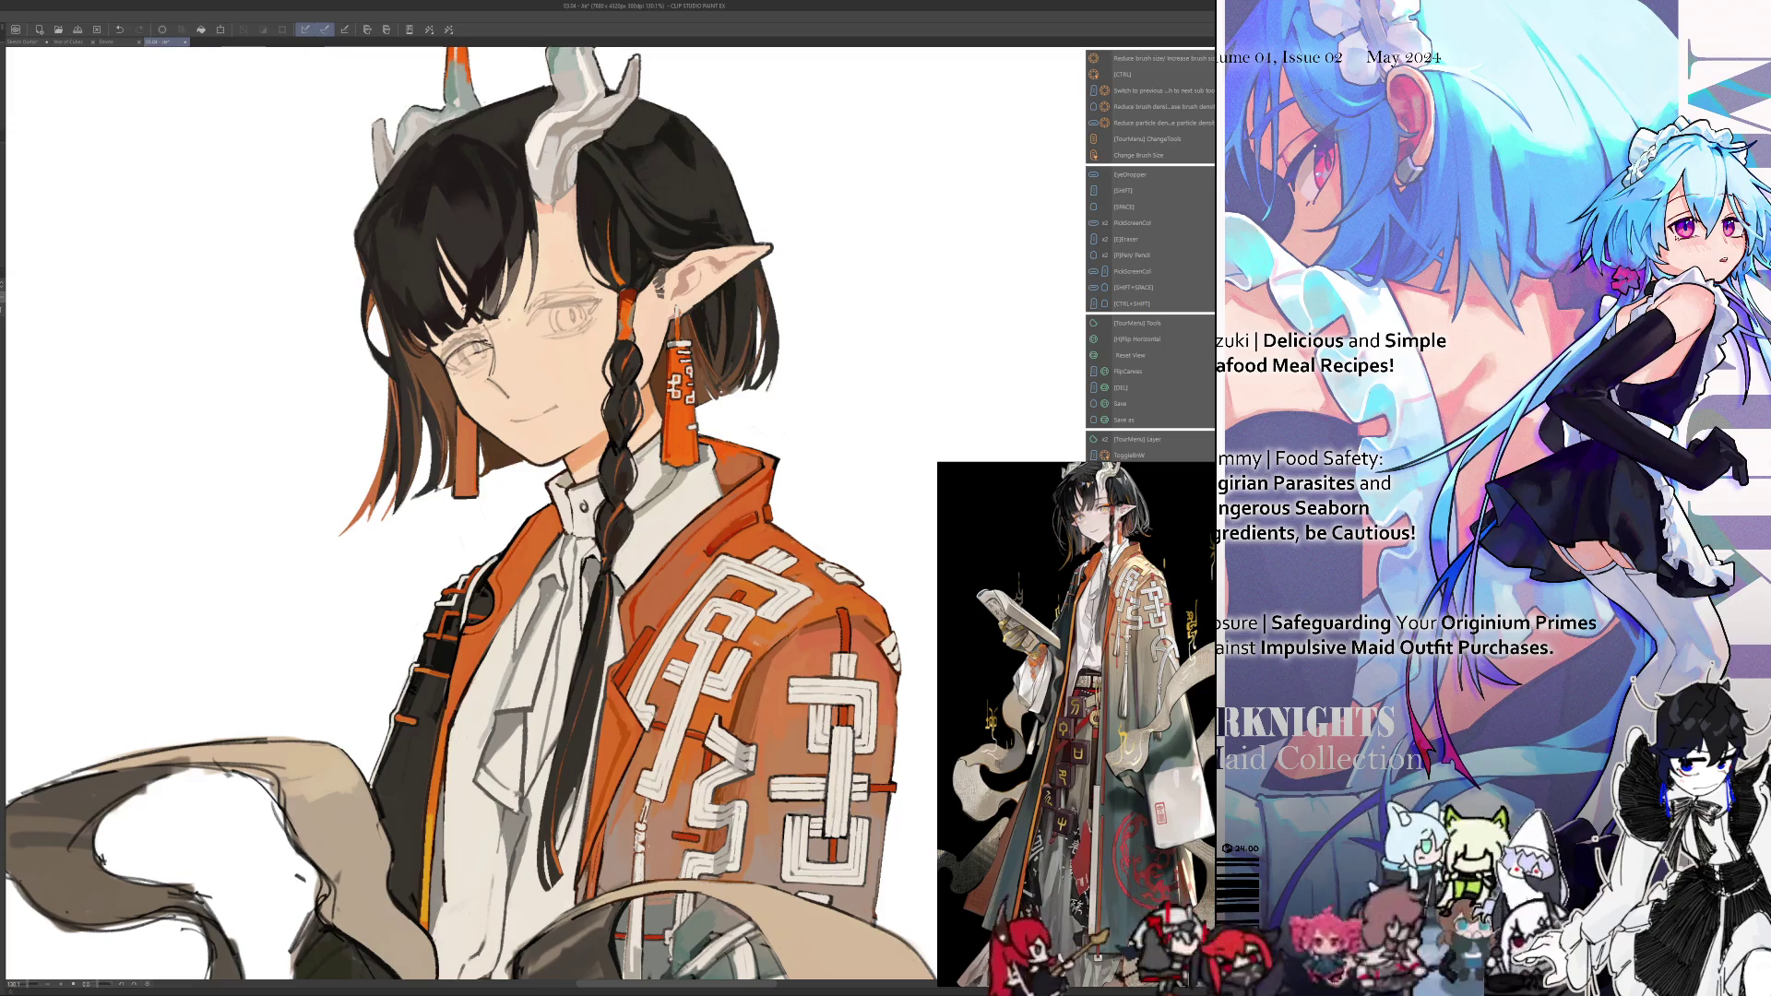
# Undo and redo the small strokes near the eye and forehead, checking the face mirrored
pyautogui.click(111, 27)
pyautogui.press('h')
pyautogui.press('h')
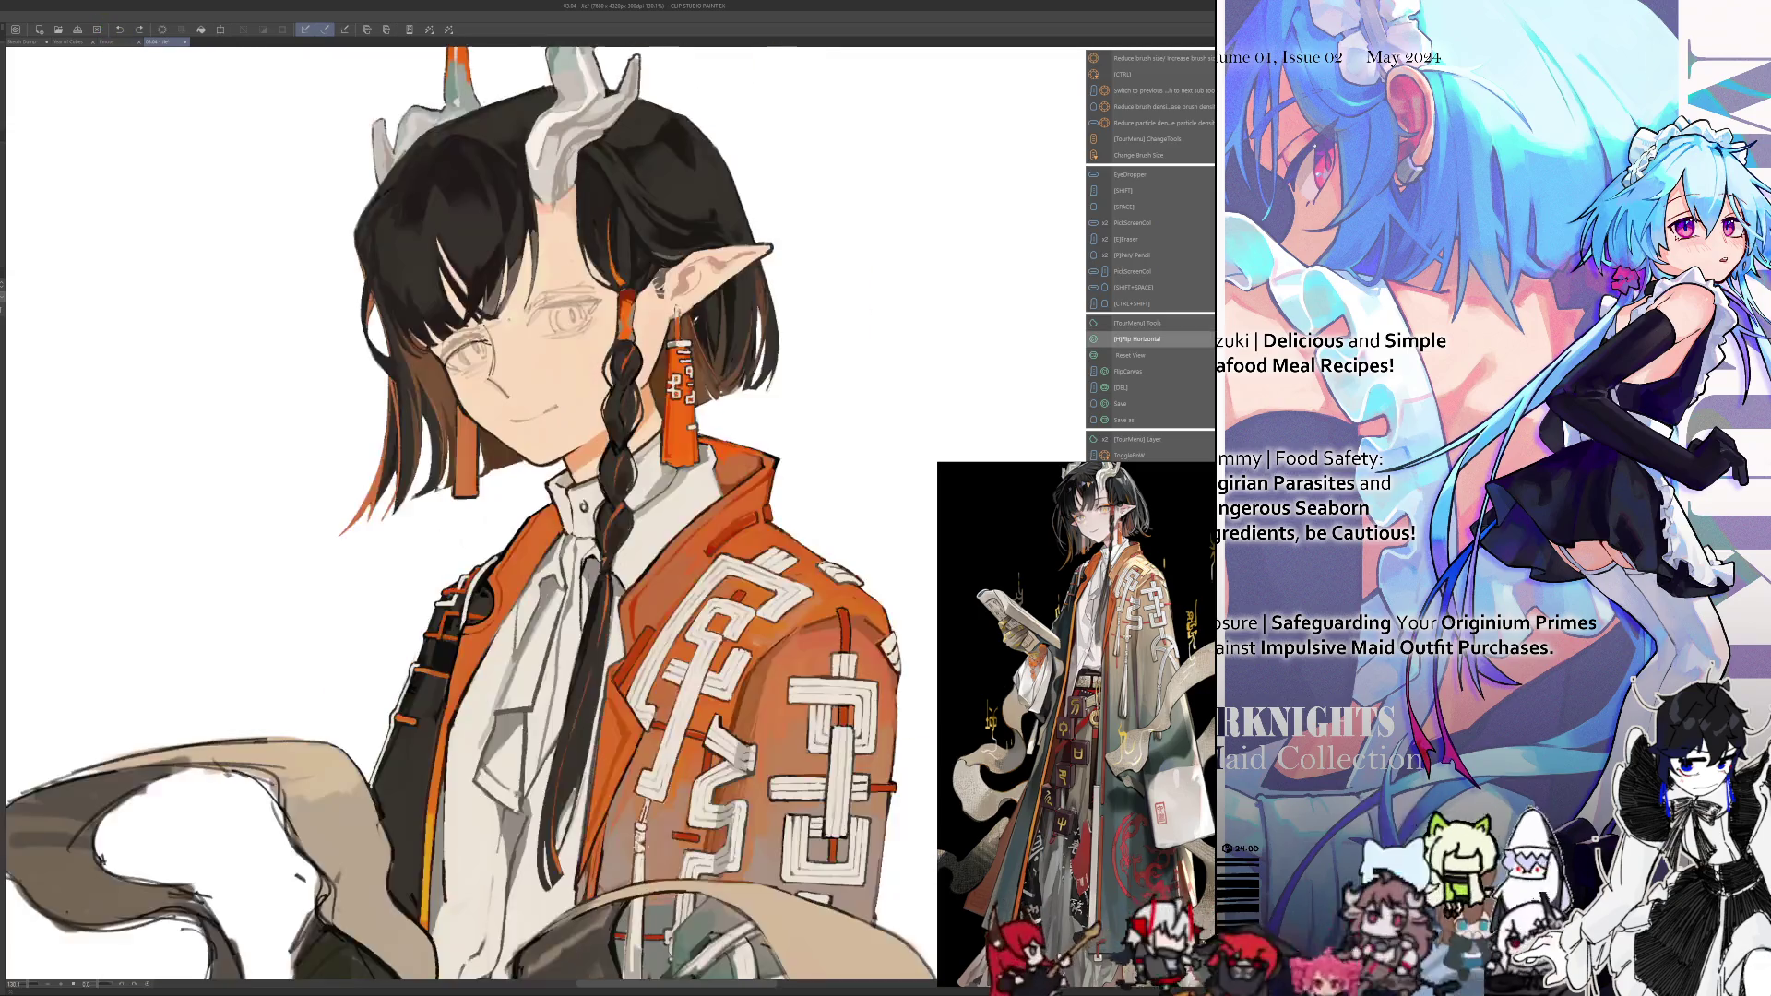
pyautogui.hotkey('ctrl', 'y')
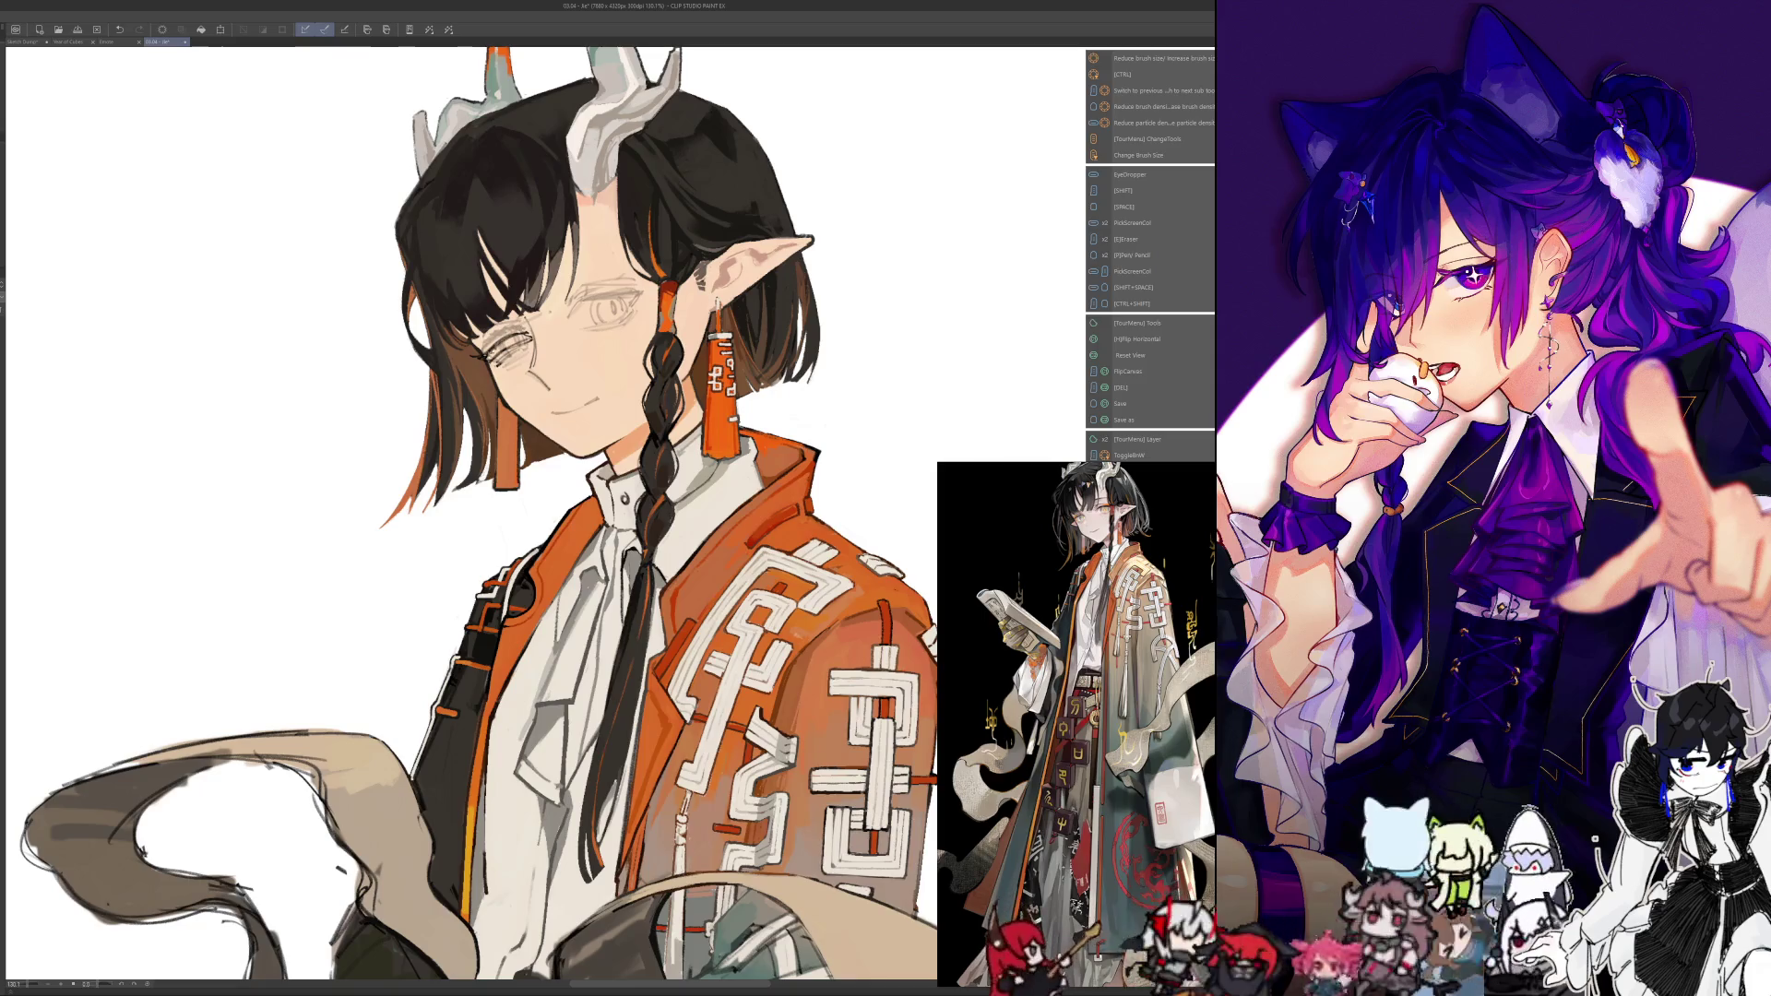
pyautogui.press('h')
pyautogui.press('h')
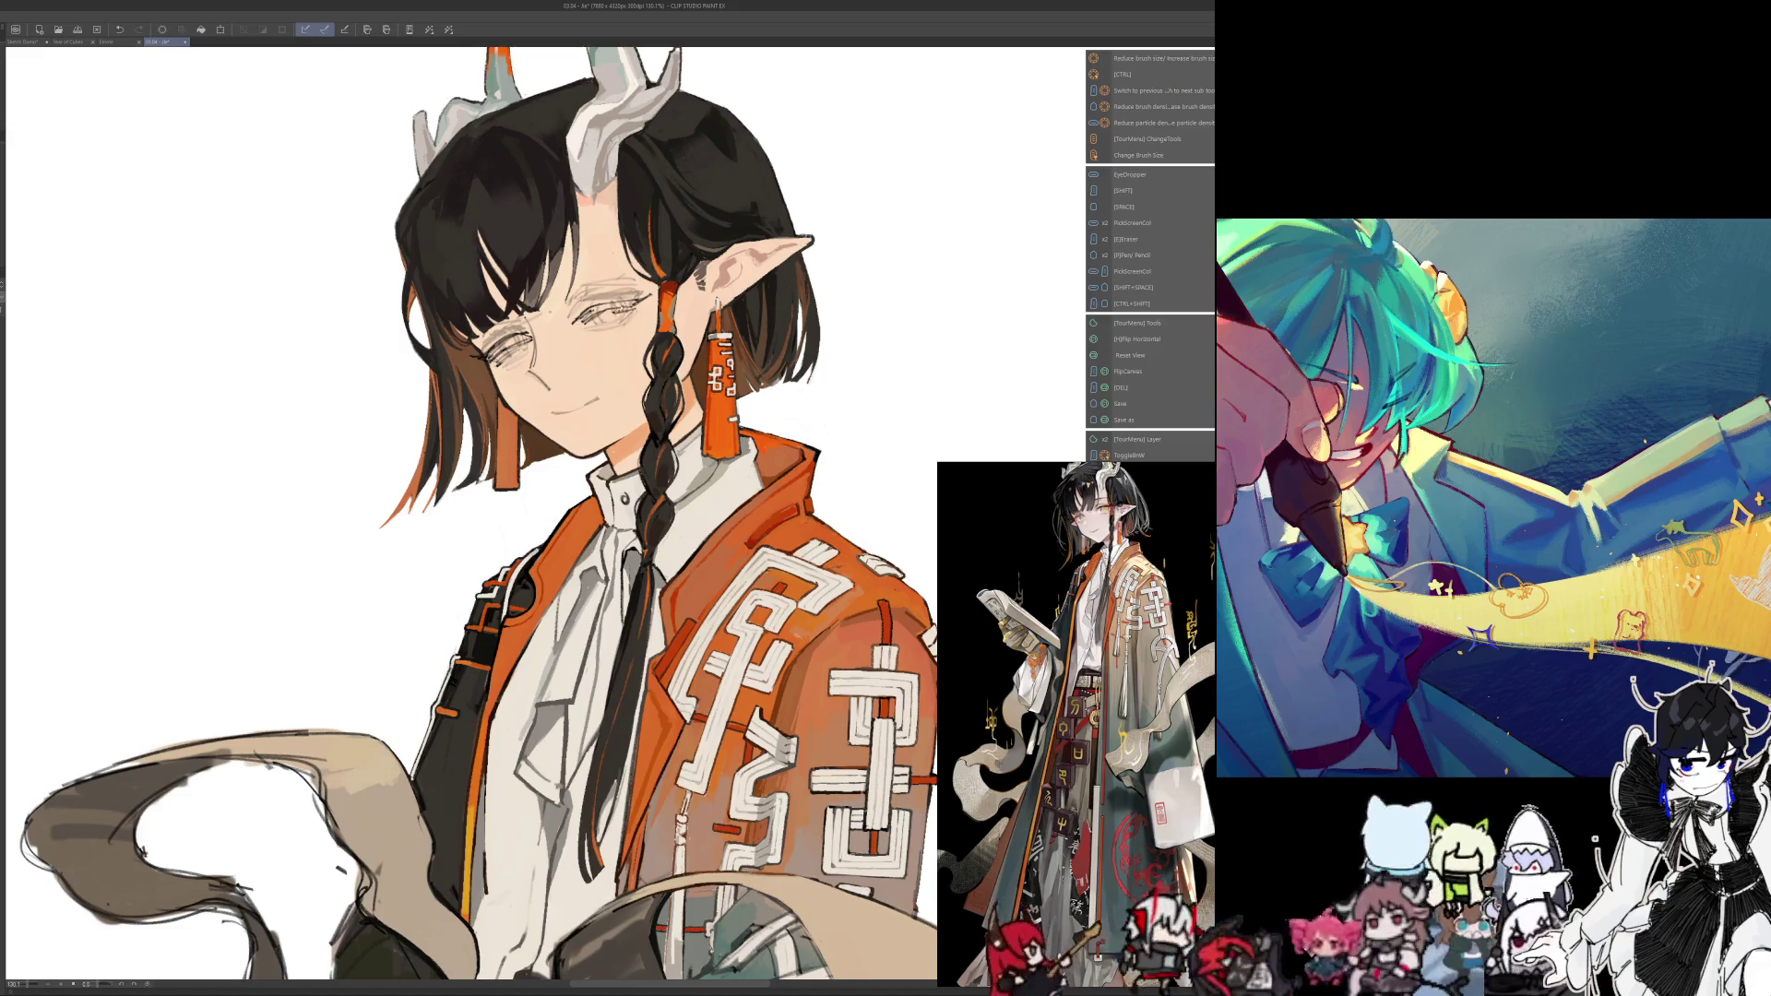
pyautogui.hotkey('ctrl', 'z')
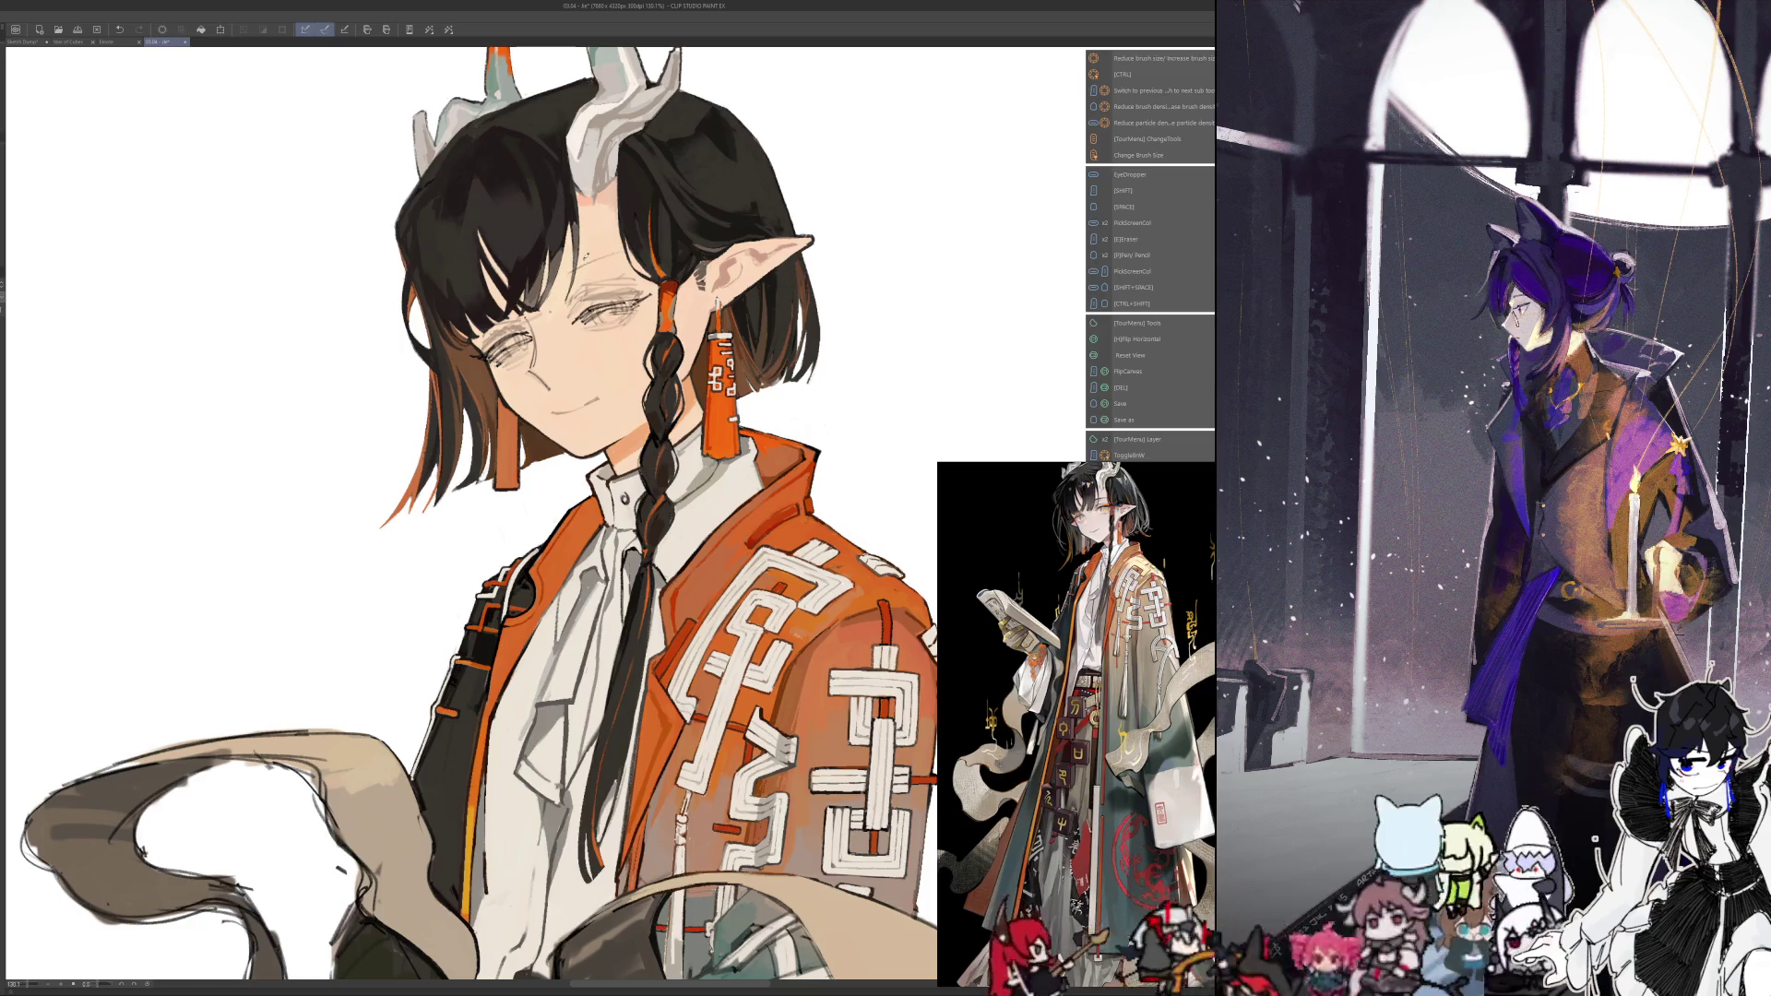
pyautogui.hotkey('ctrl', 'z')
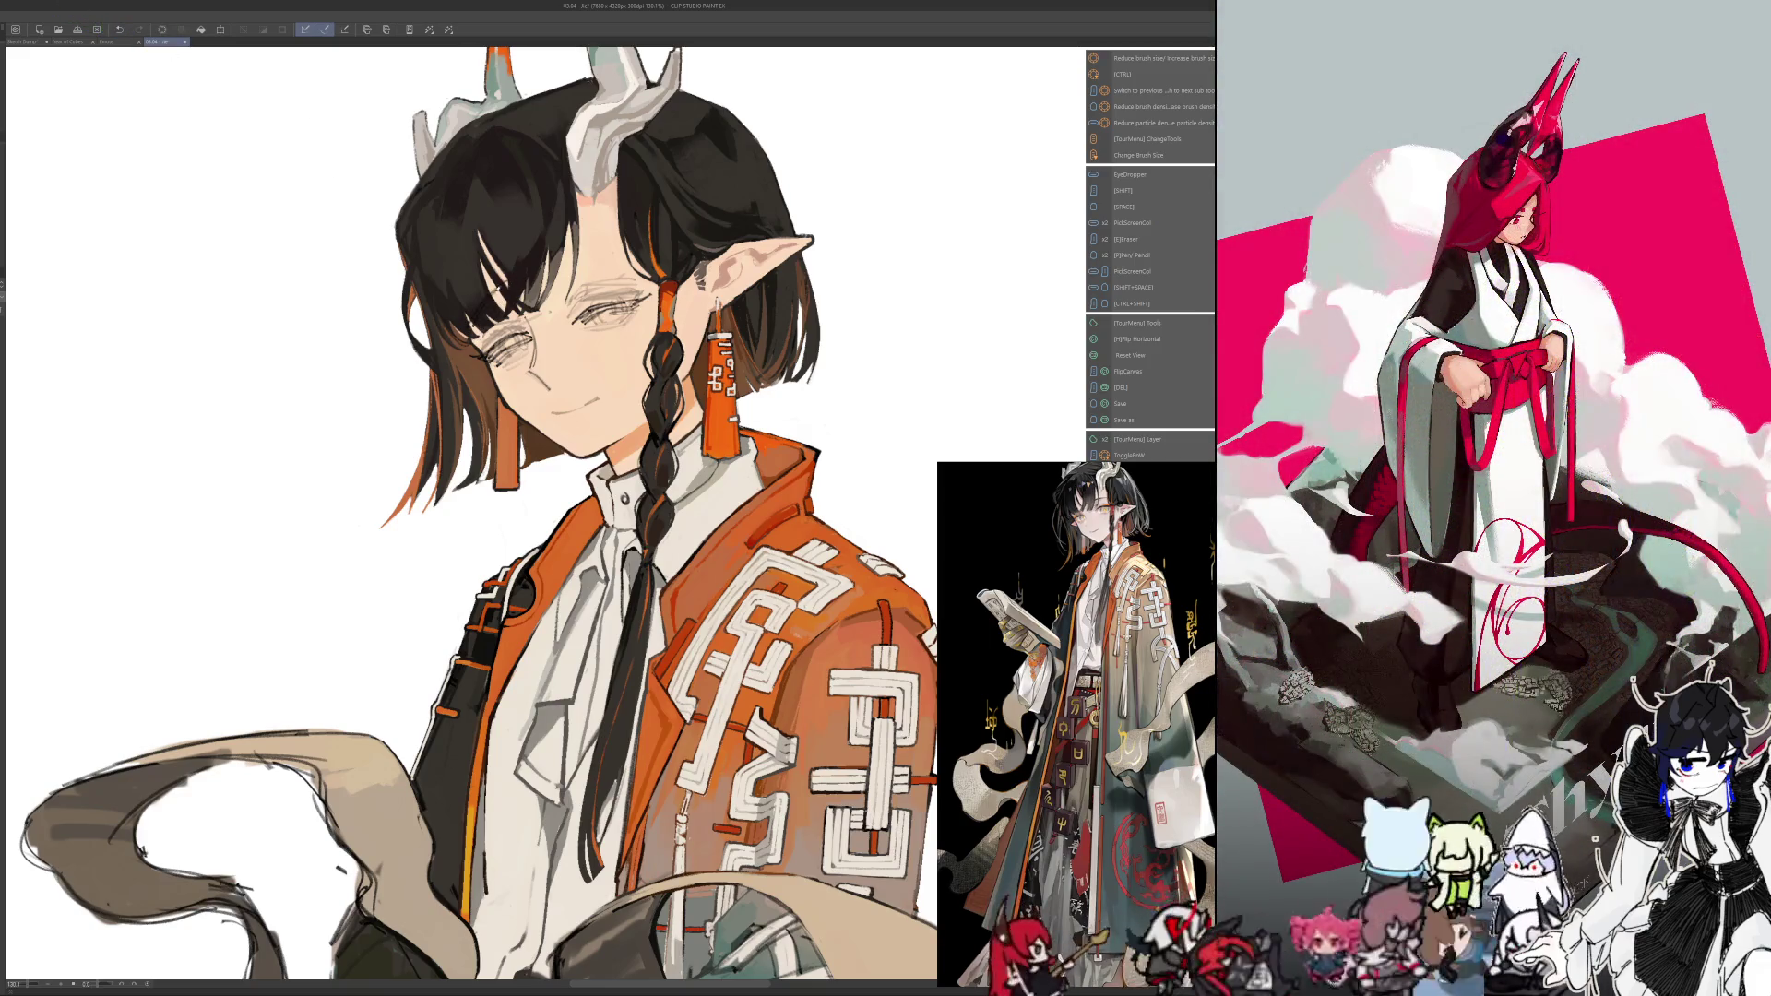
# Compare the face mirrored and normal, then change the closed smile to an open mouth with a fang
pyautogui.press('h')
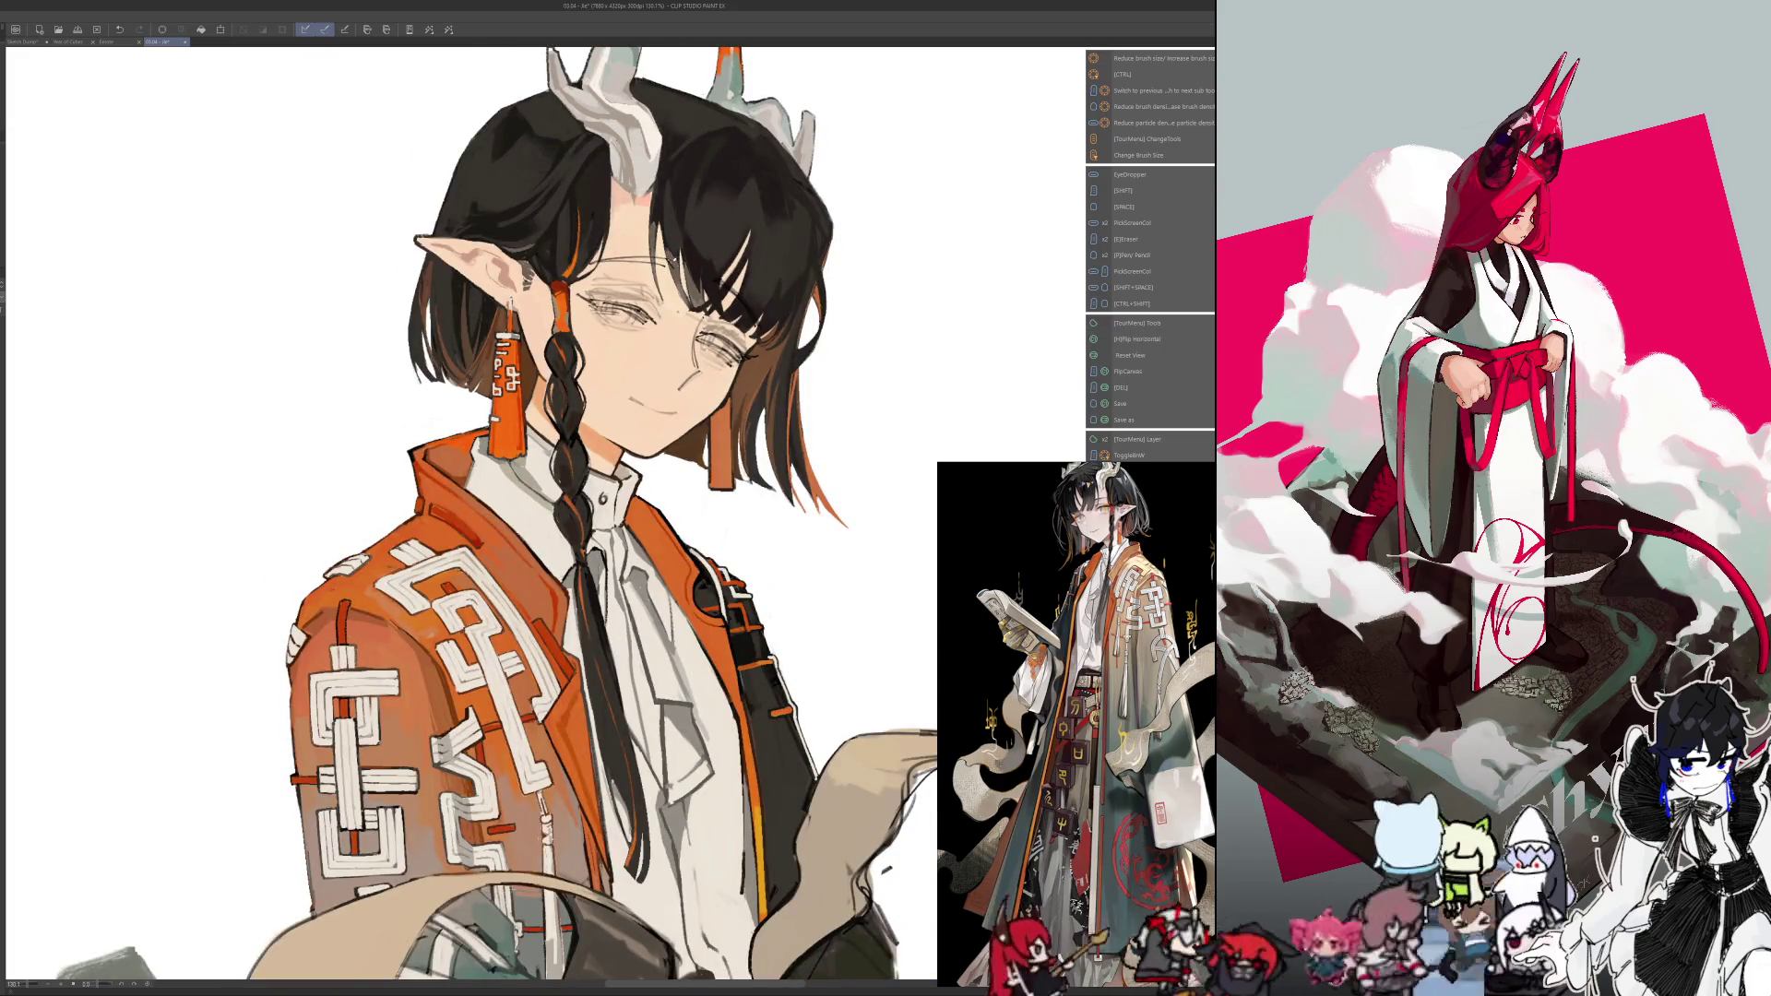
pyautogui.press('h')
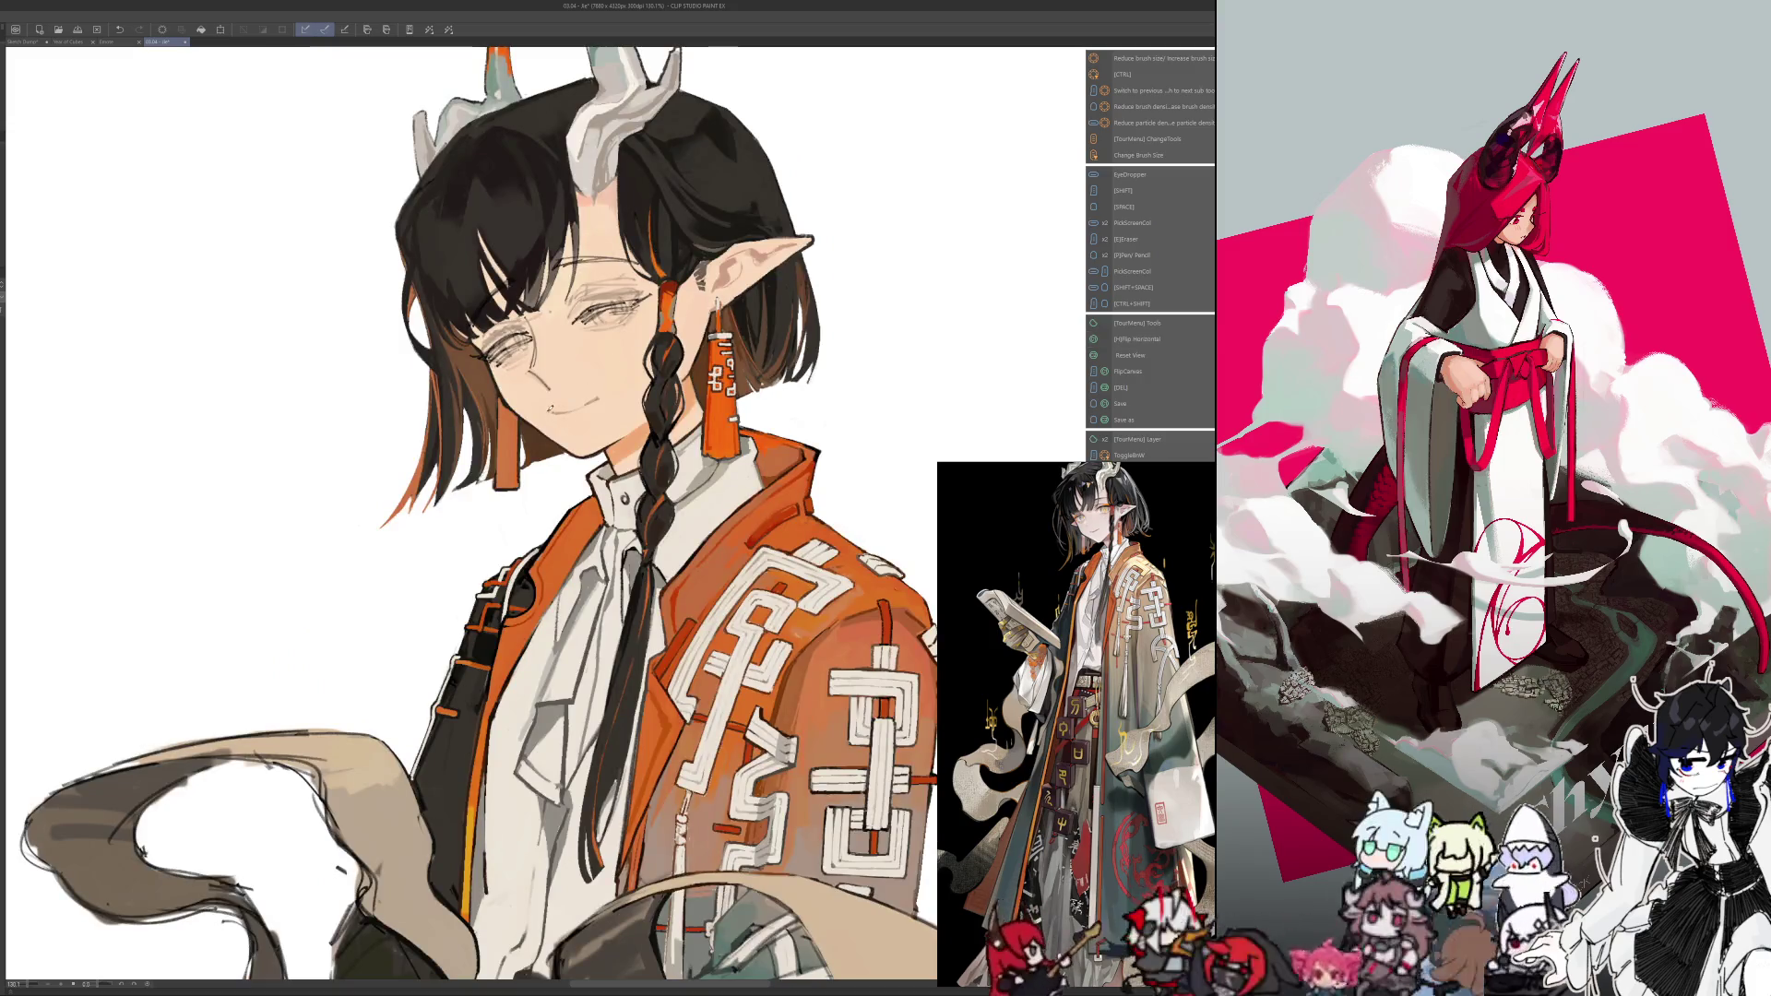
pyautogui.press('h')
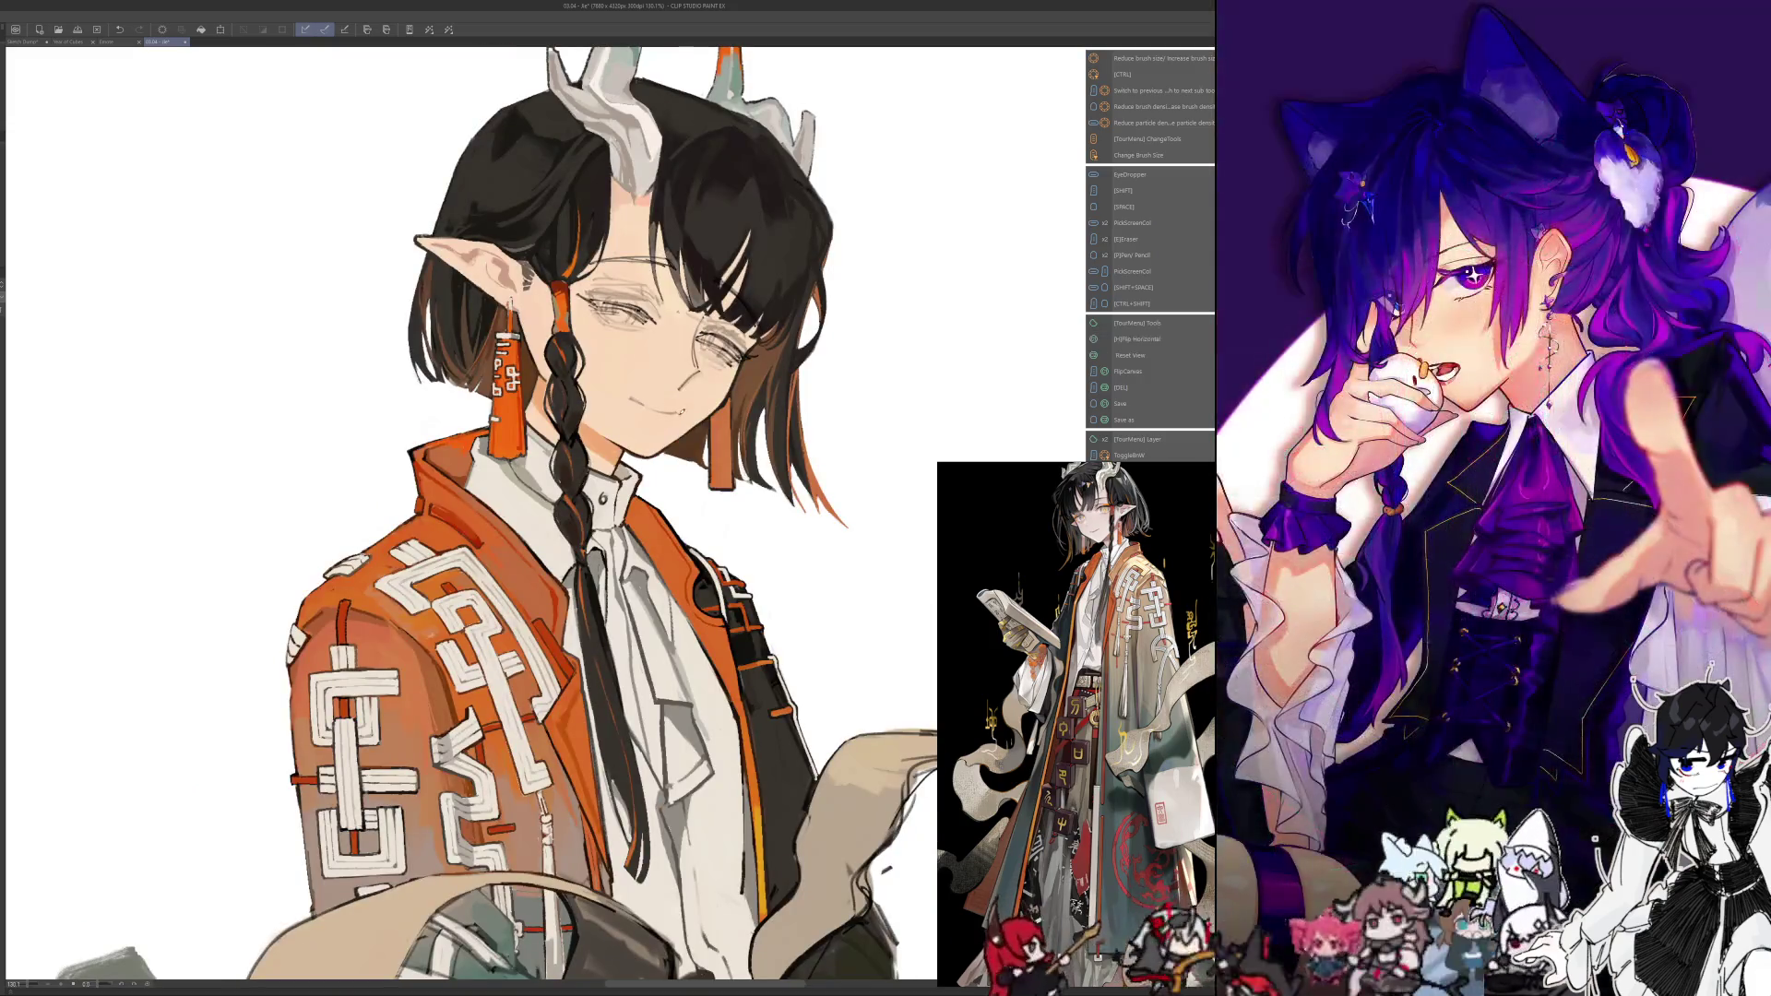
pyautogui.press('h')
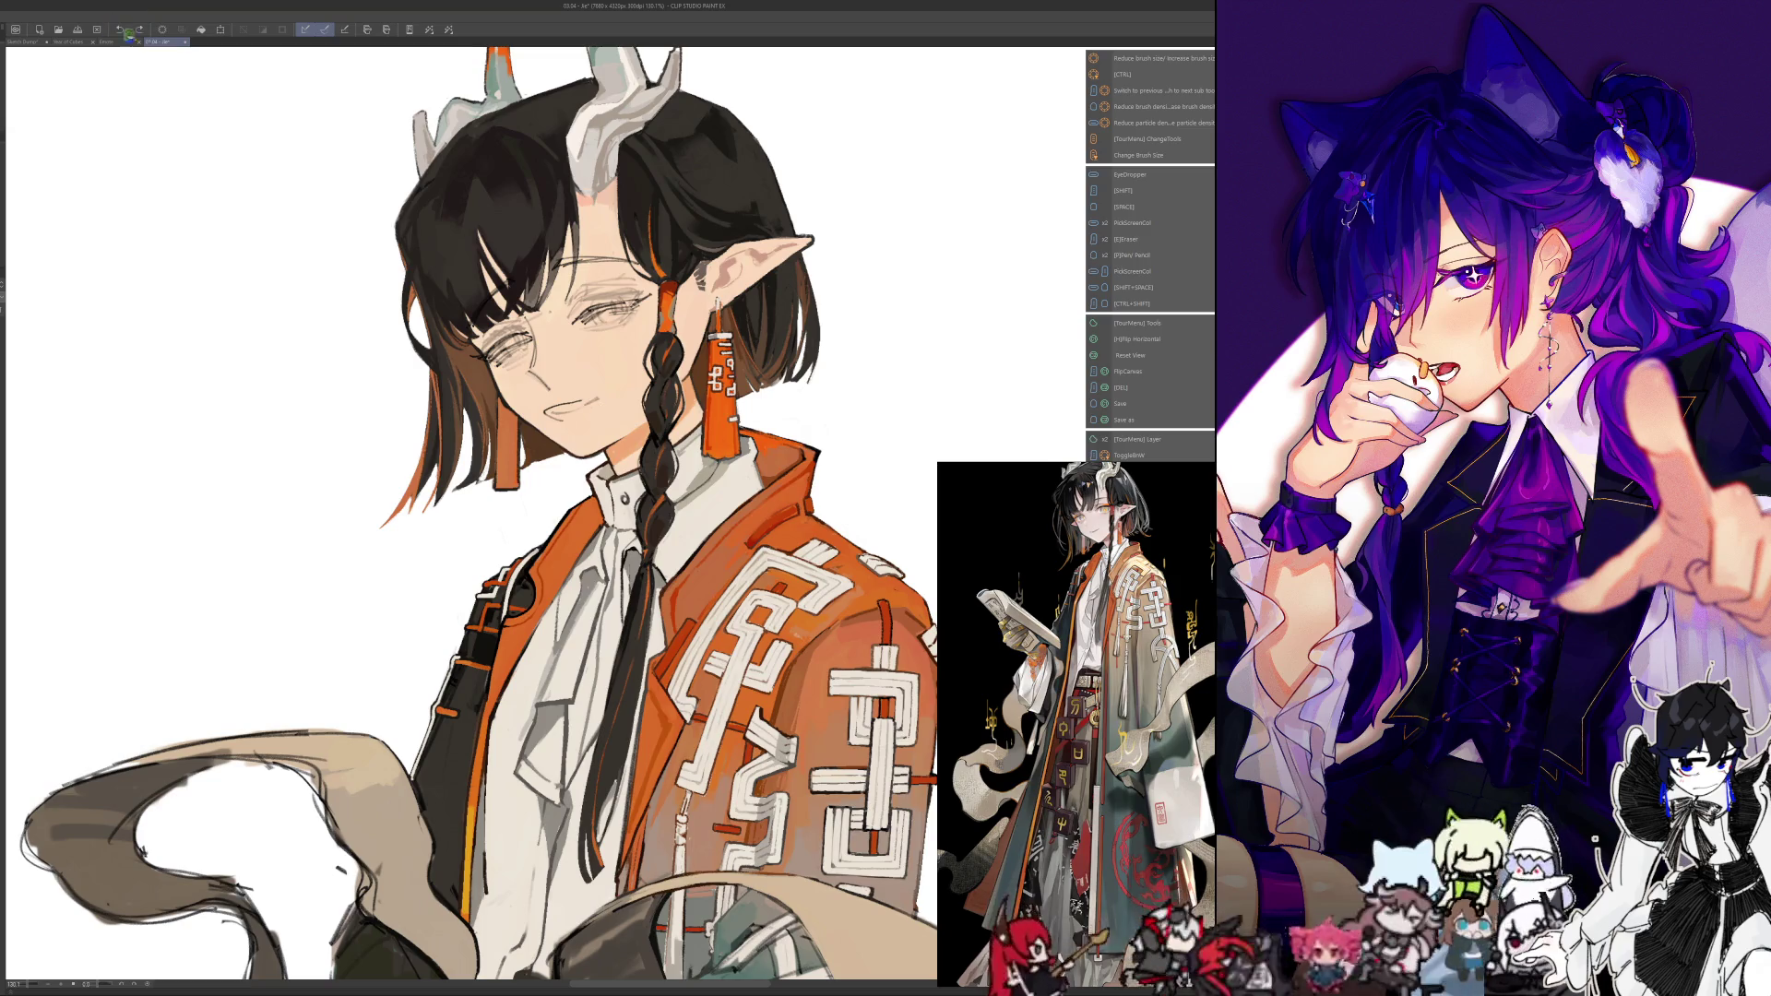
pyautogui.hotkey('ctrl', 'y')
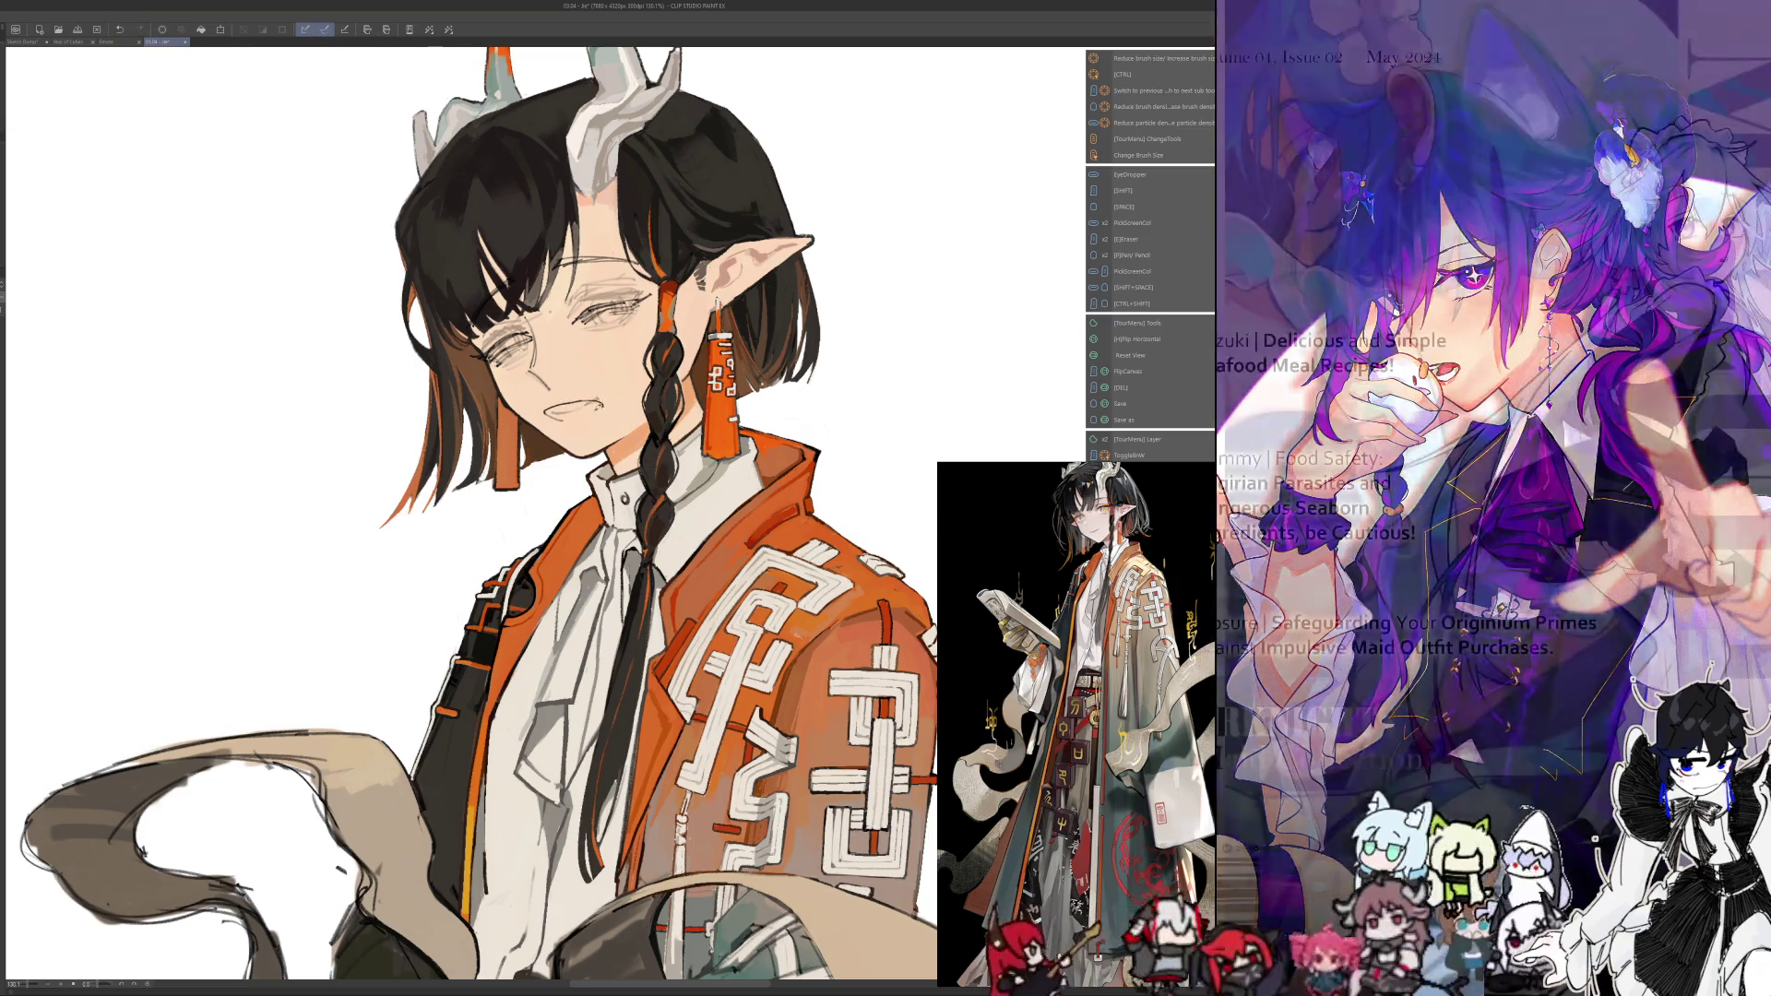
pyautogui.press('h')
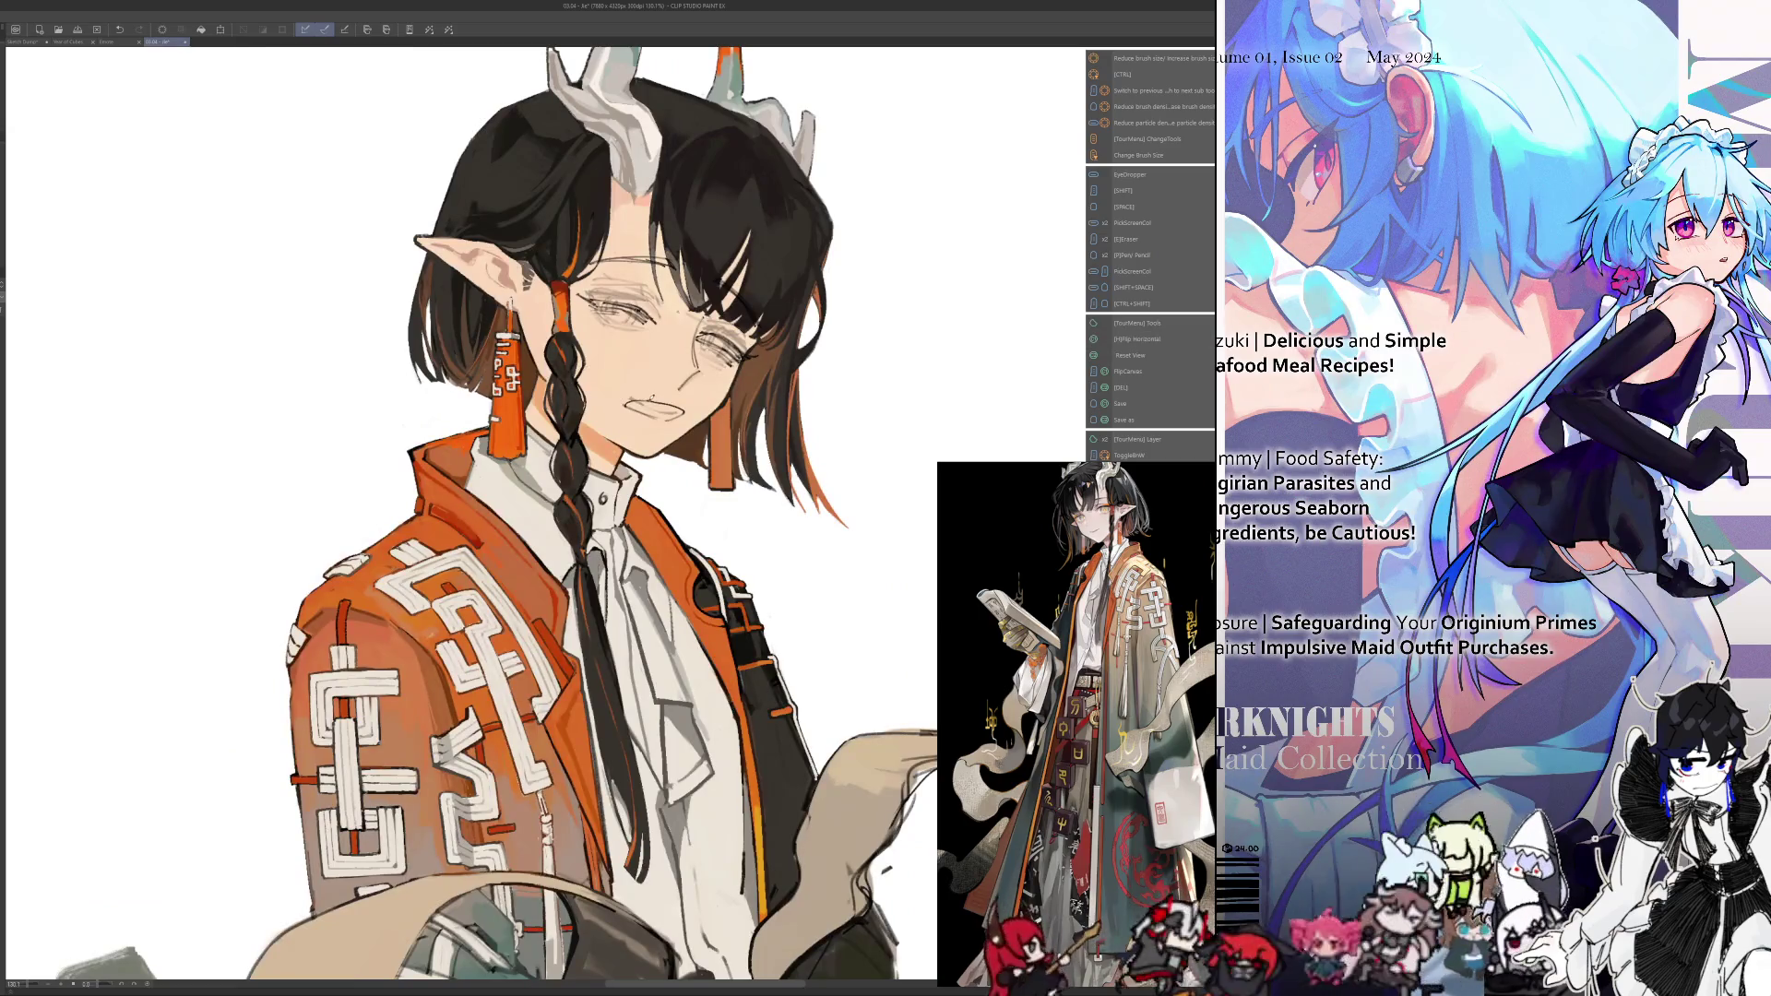
pyautogui.moveTo(623, 404); pyautogui.dragTo(634, 404)
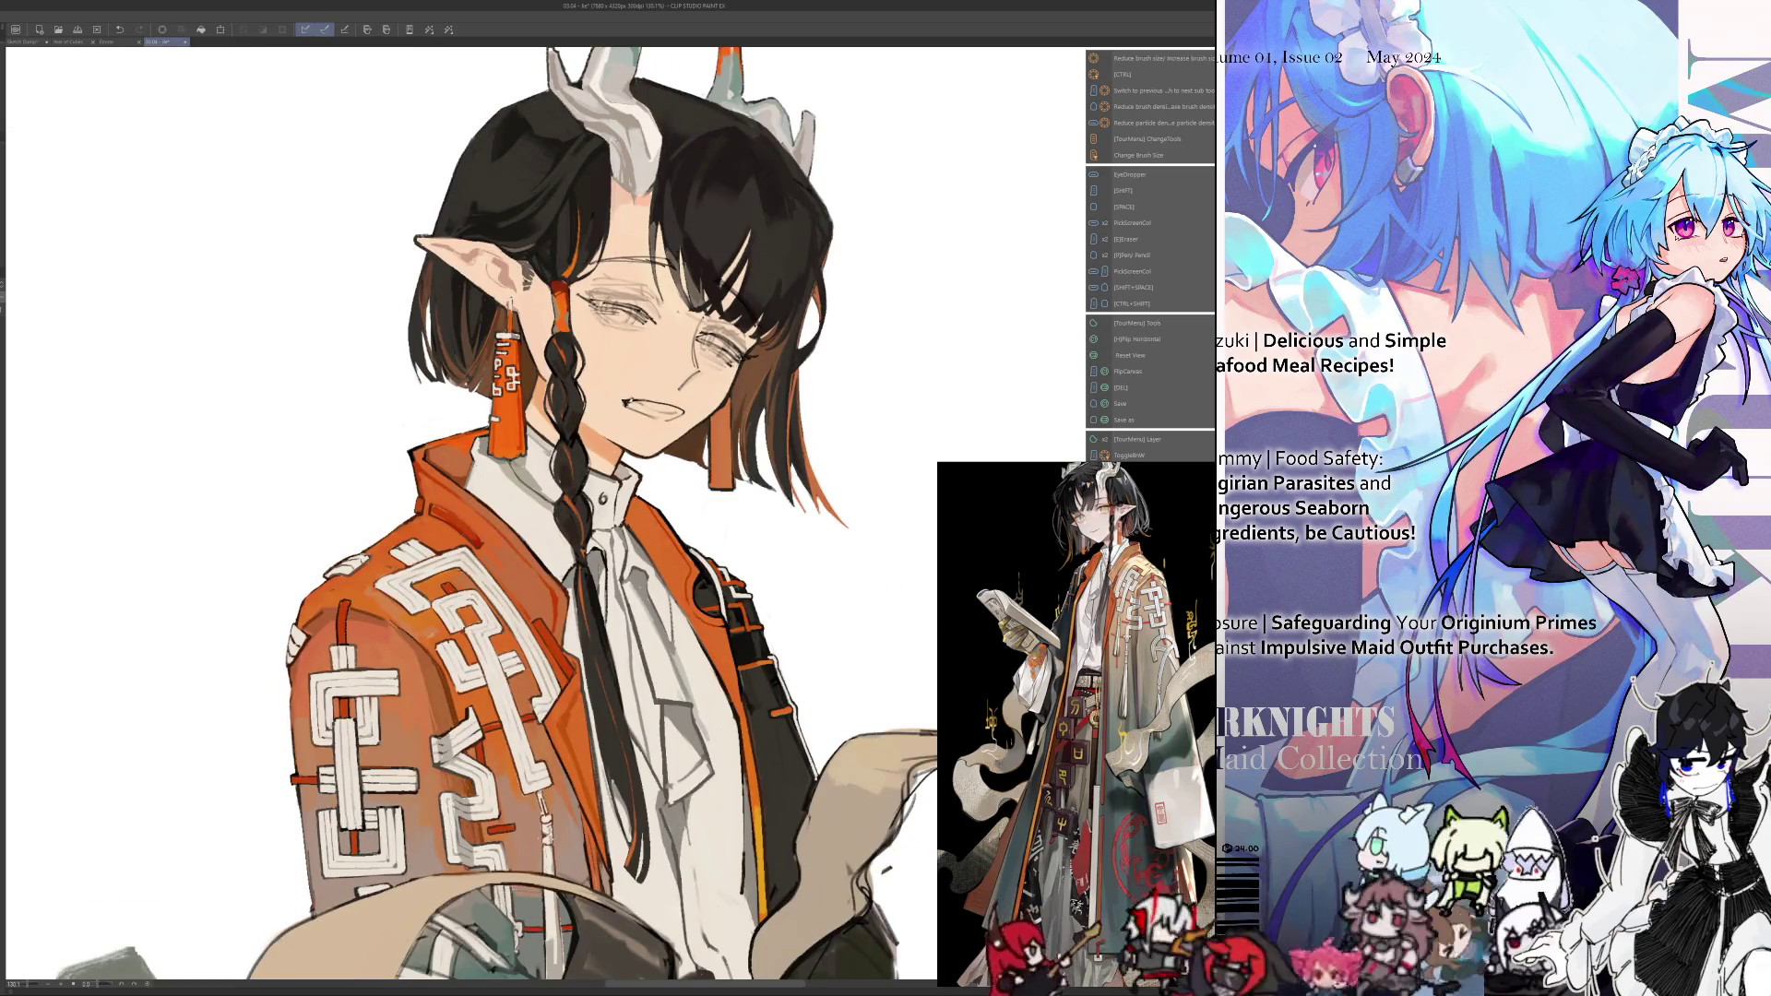
pyautogui.press('h')
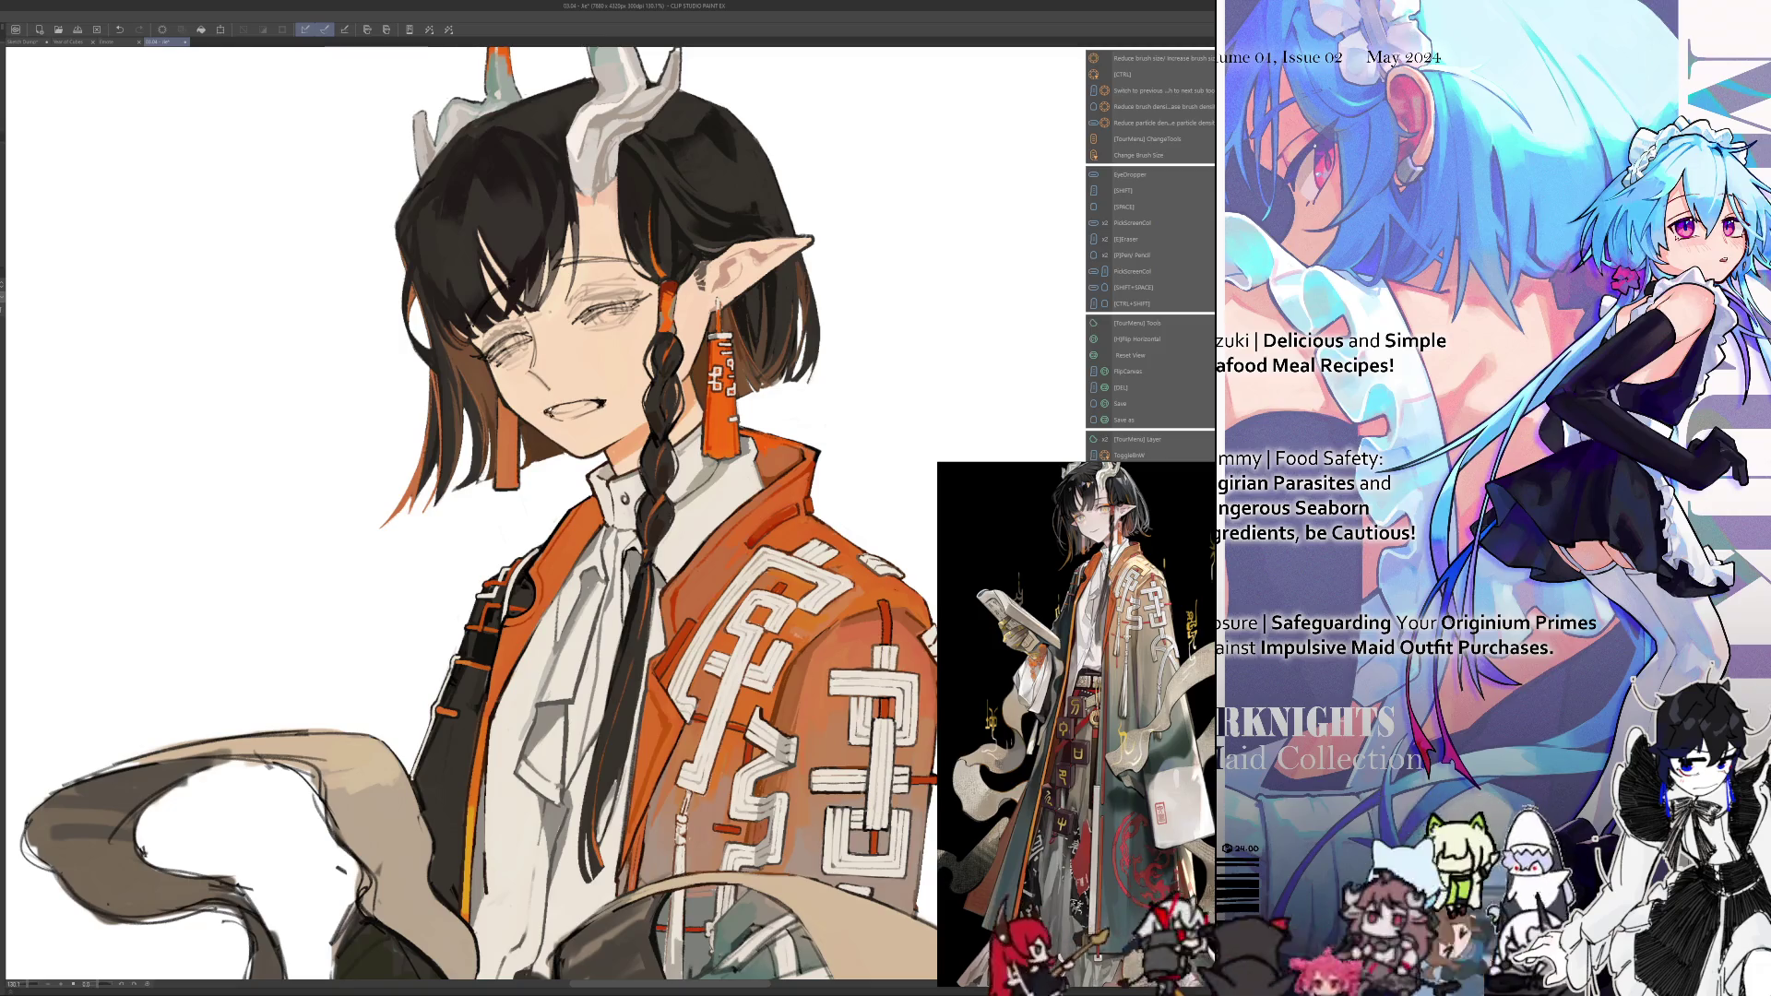
pyautogui.press('h')
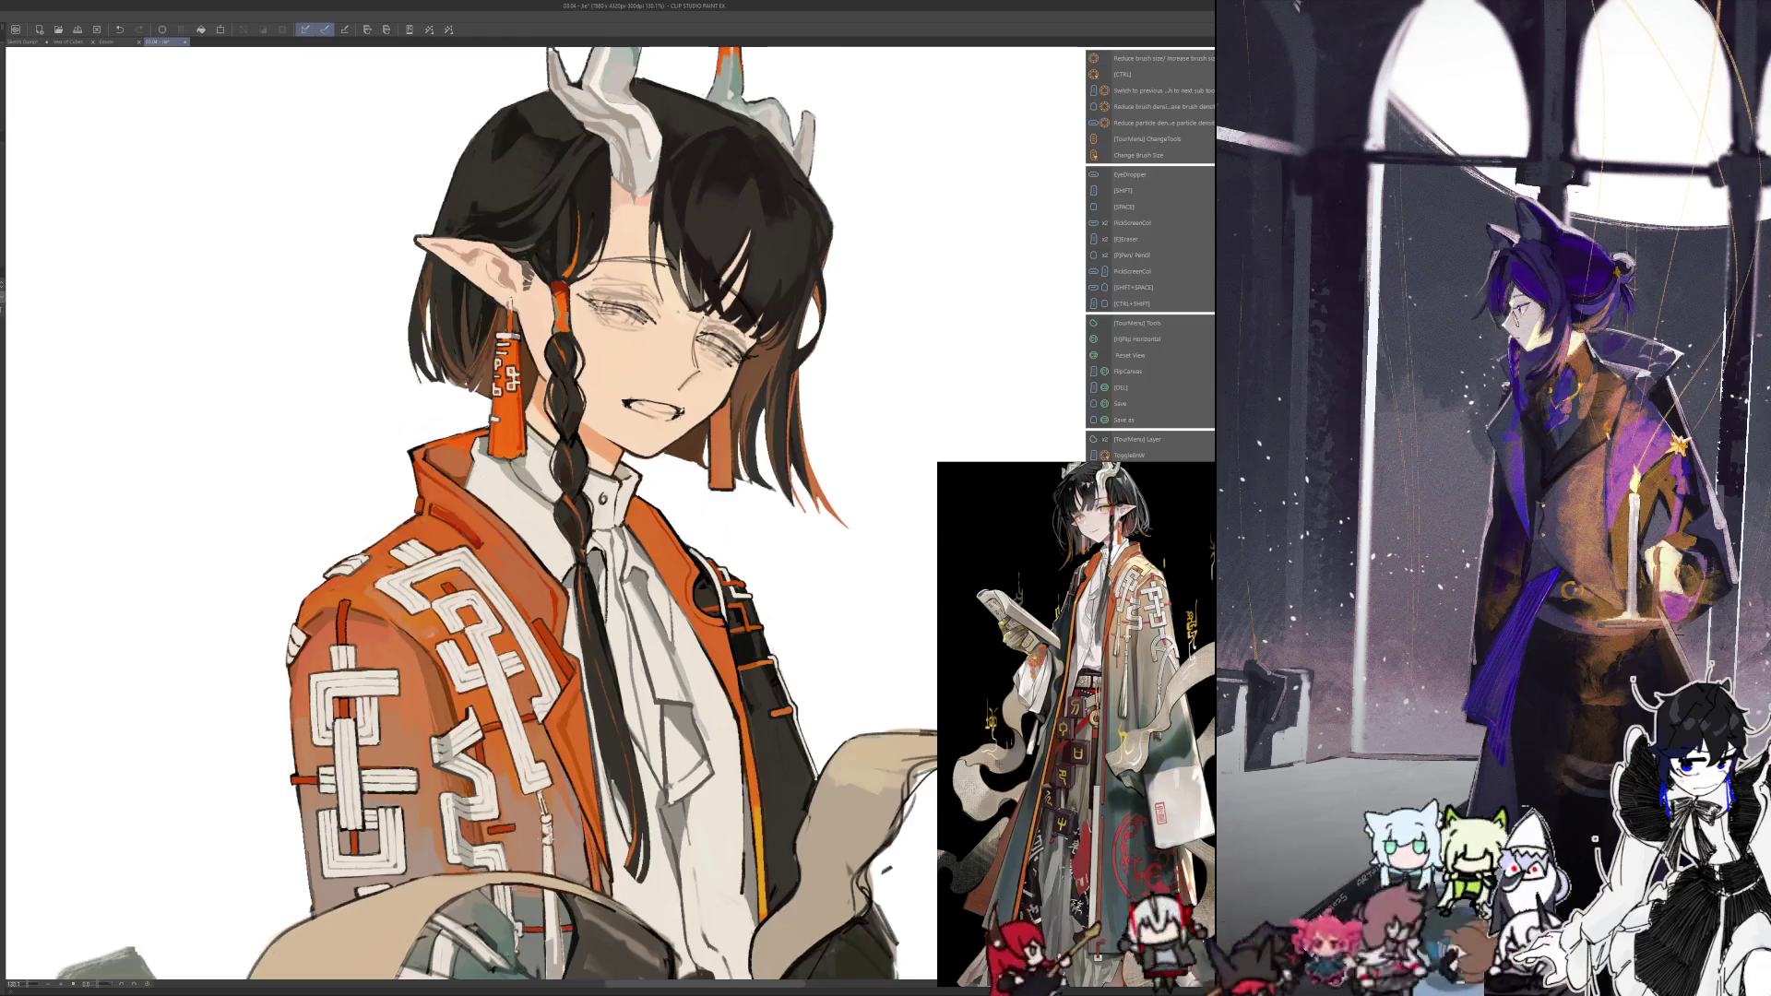
pyautogui.press('h')
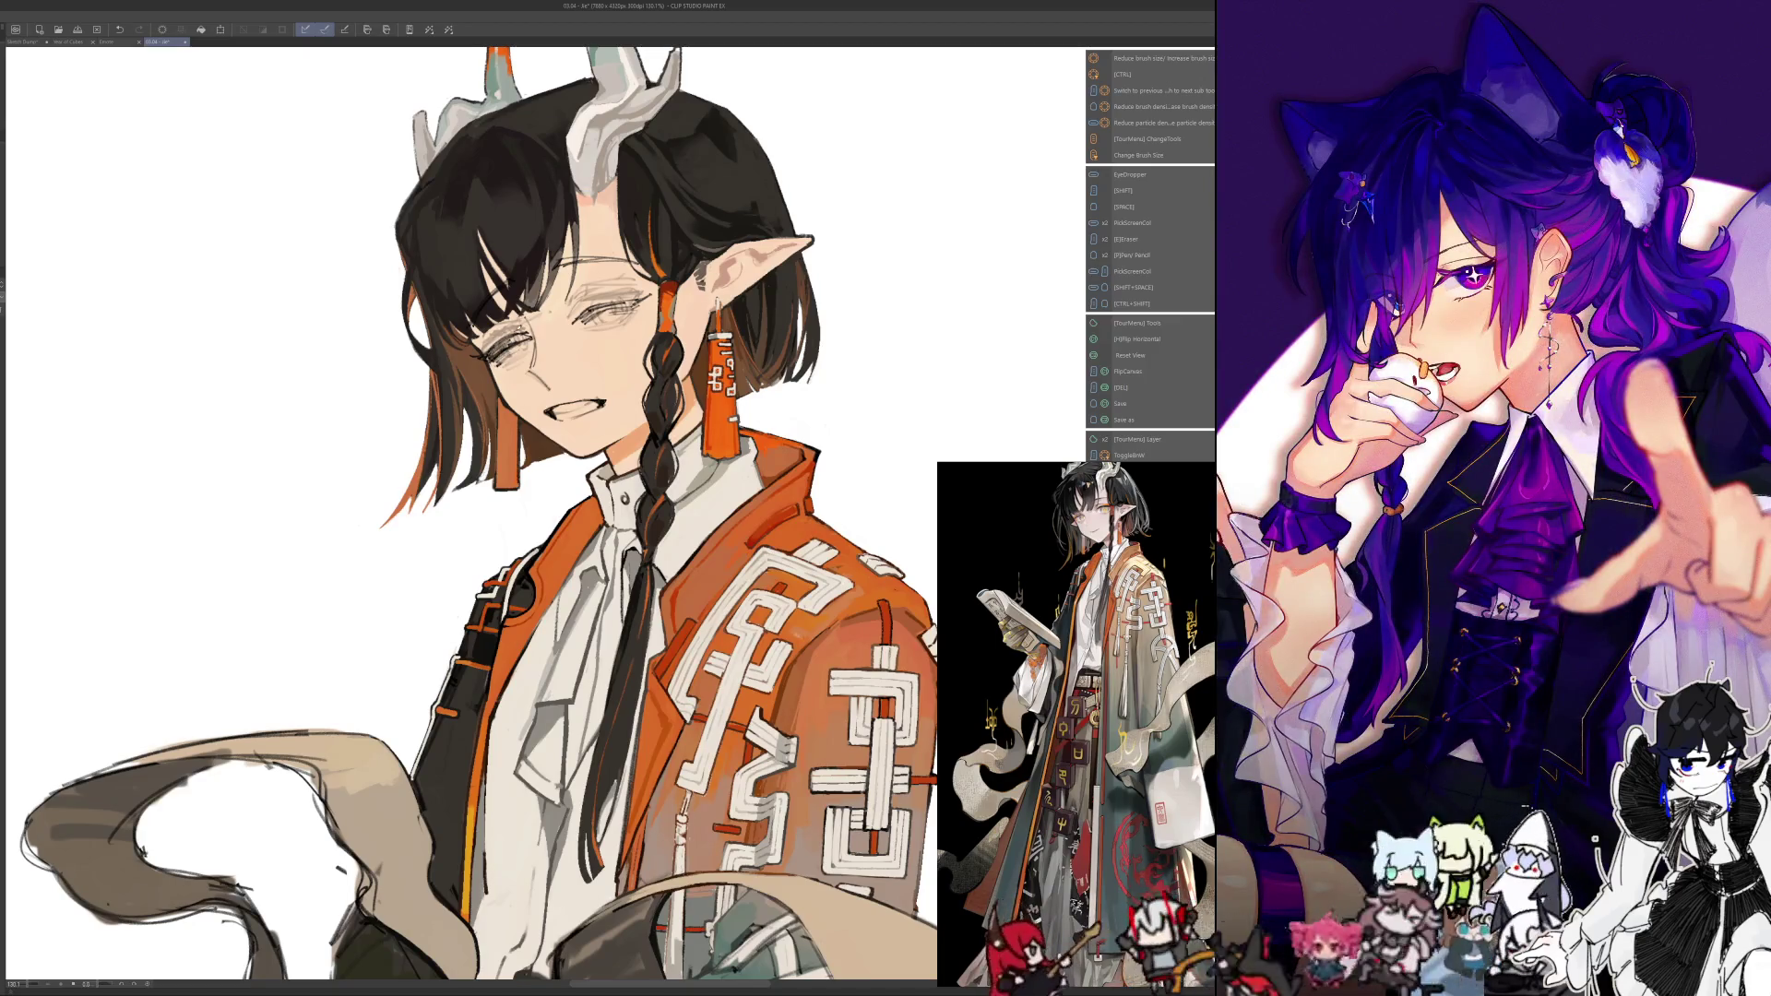
pyautogui.press('h')
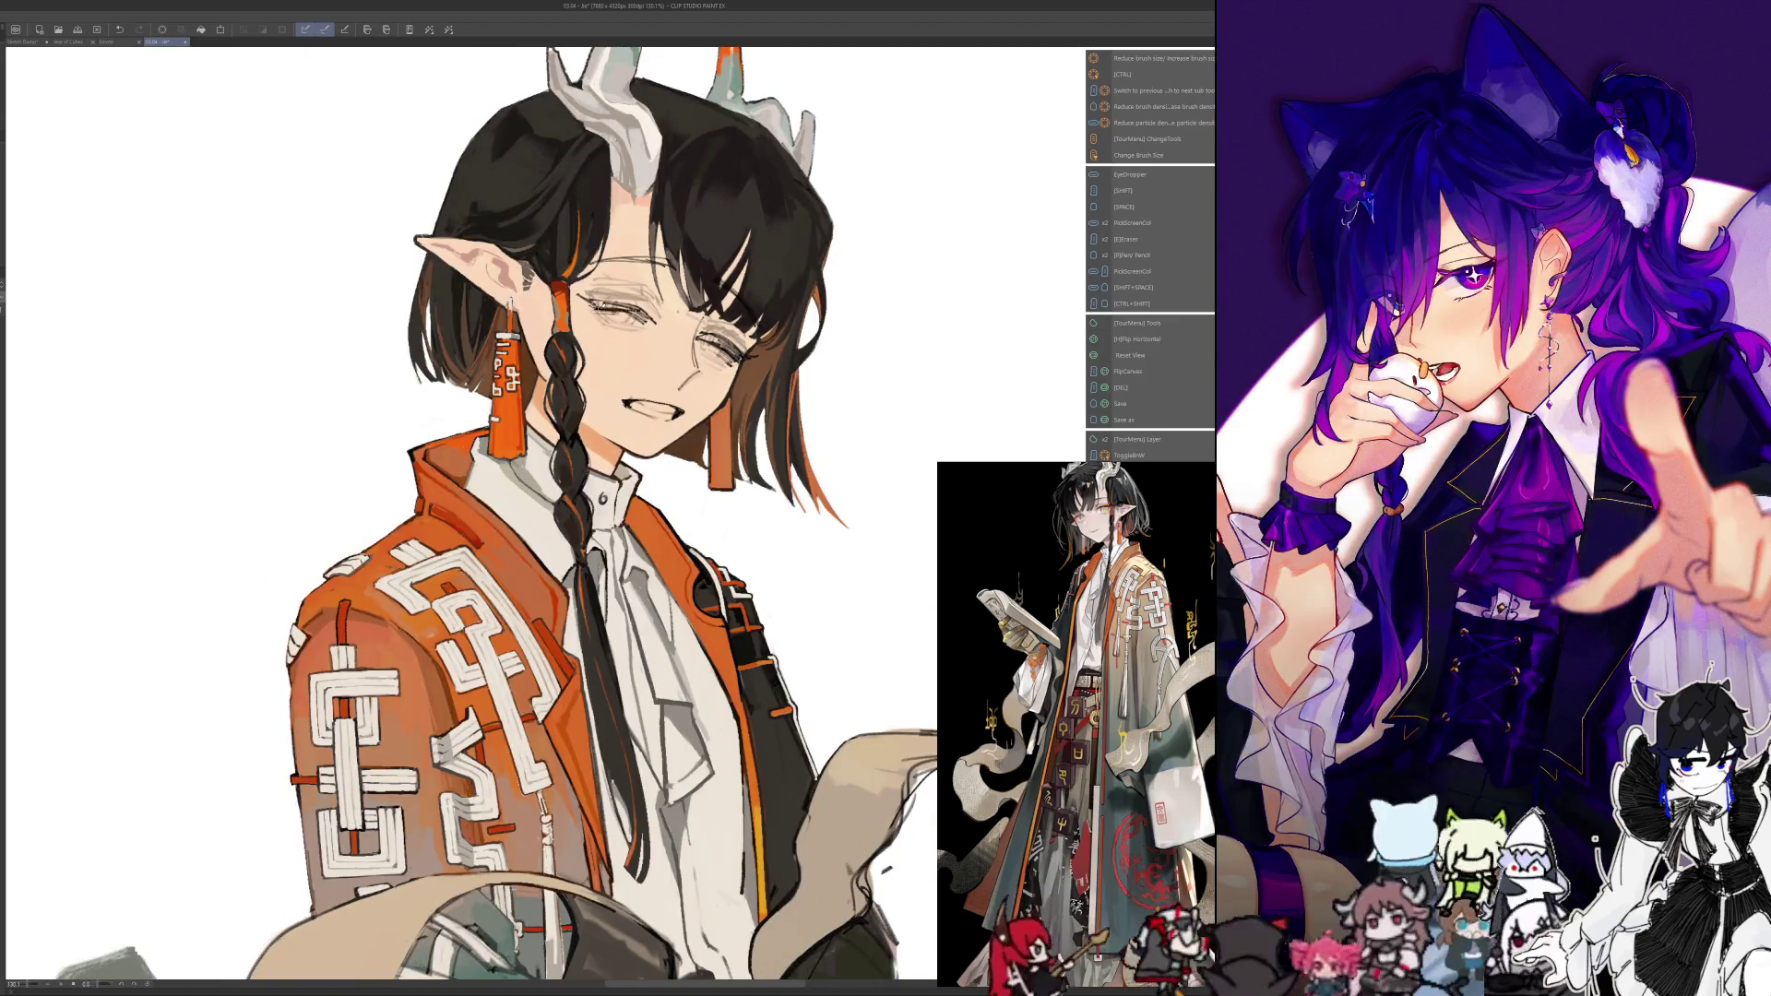
pyautogui.press('h')
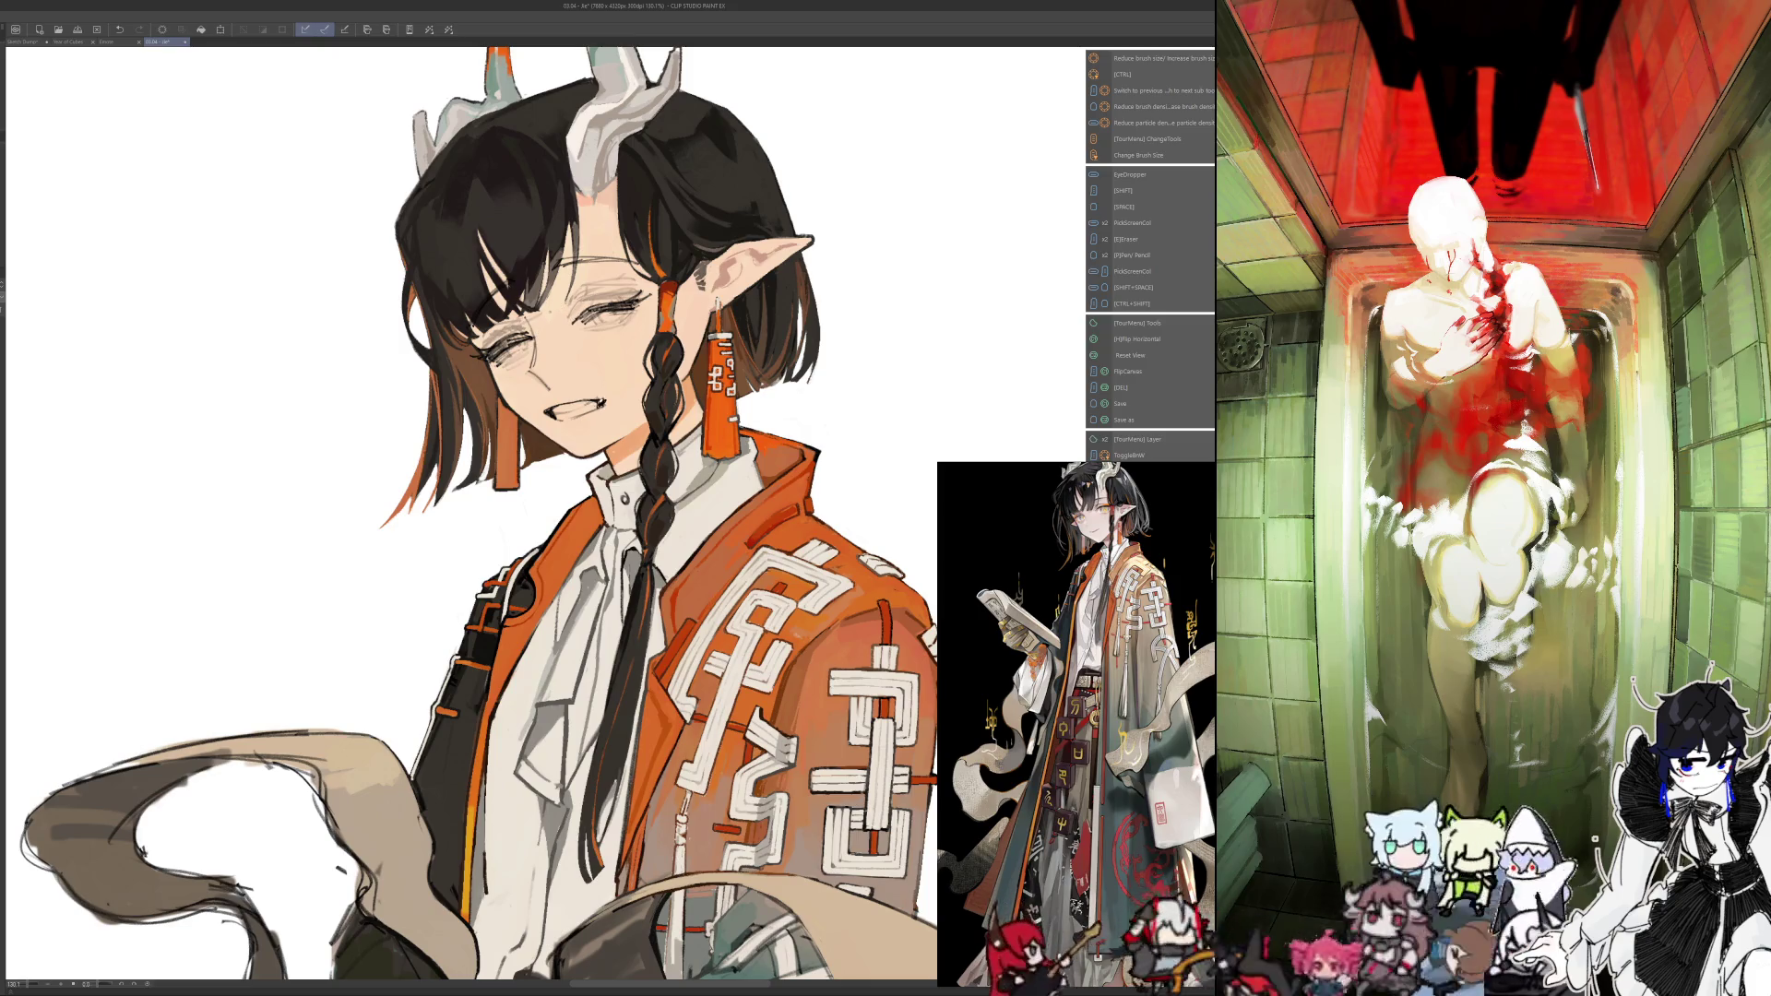
pyautogui.press('h')
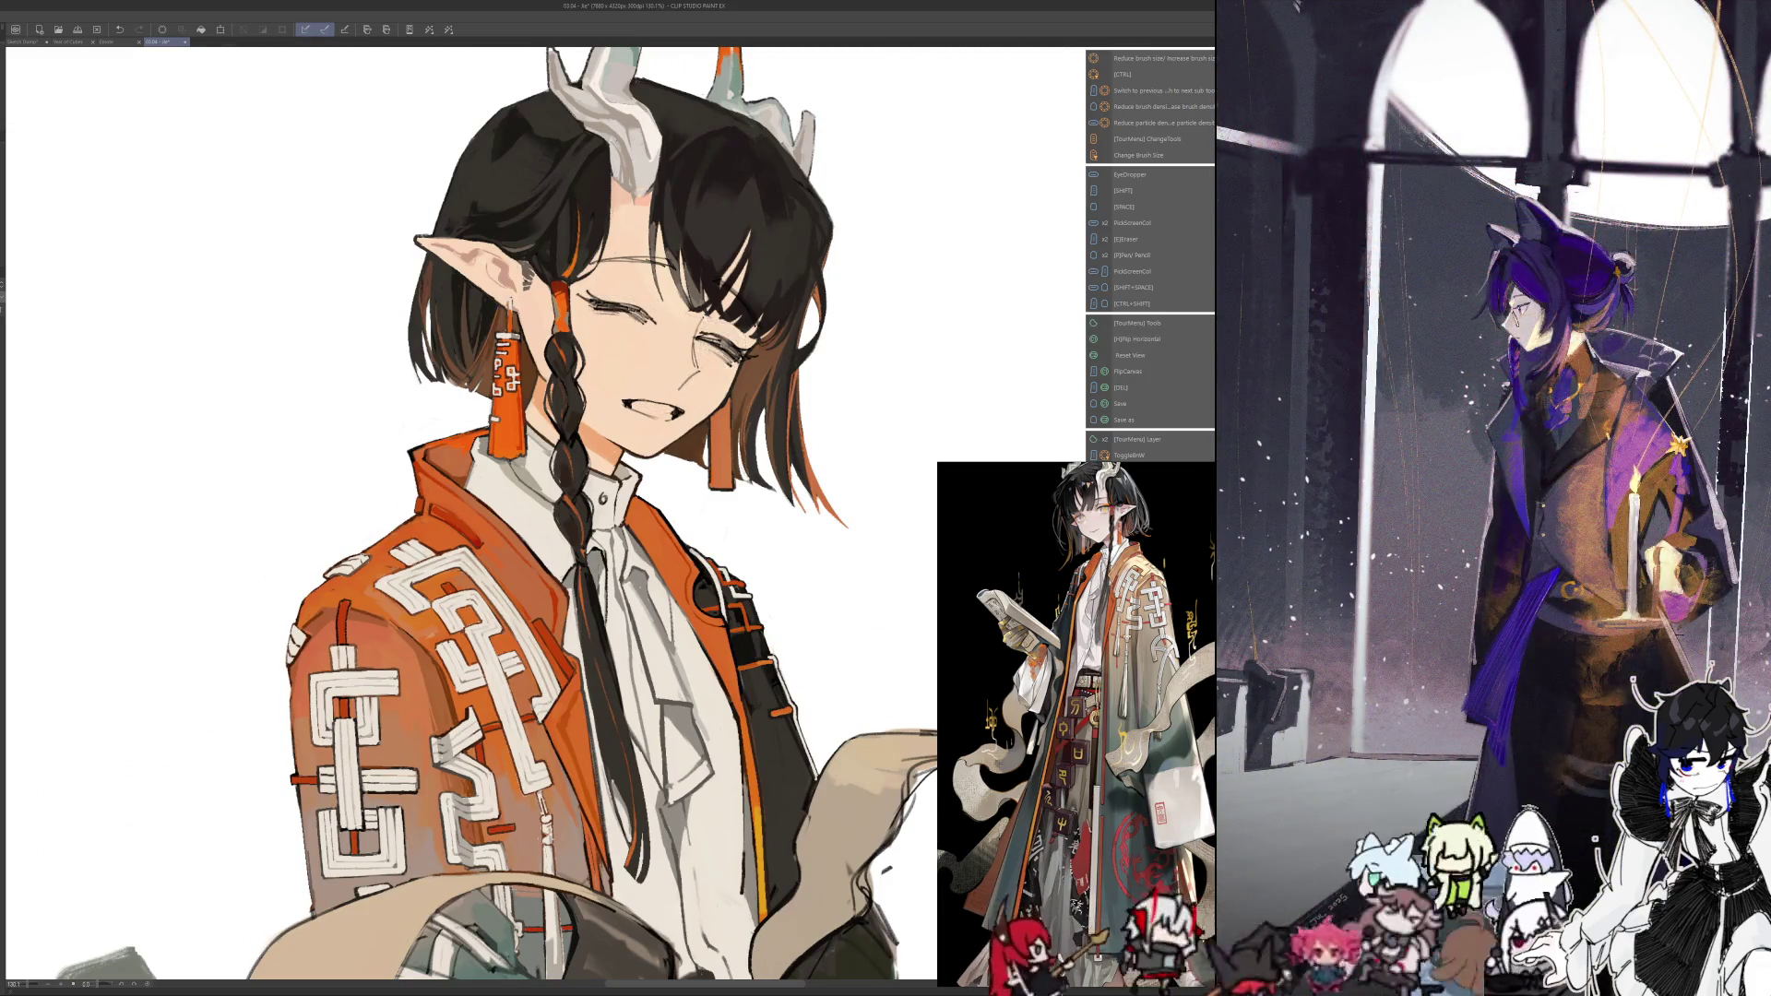
# Compare the portrait flipped back and forth, undo the last stroke, and leave the view mirrored
pyautogui.press('h')
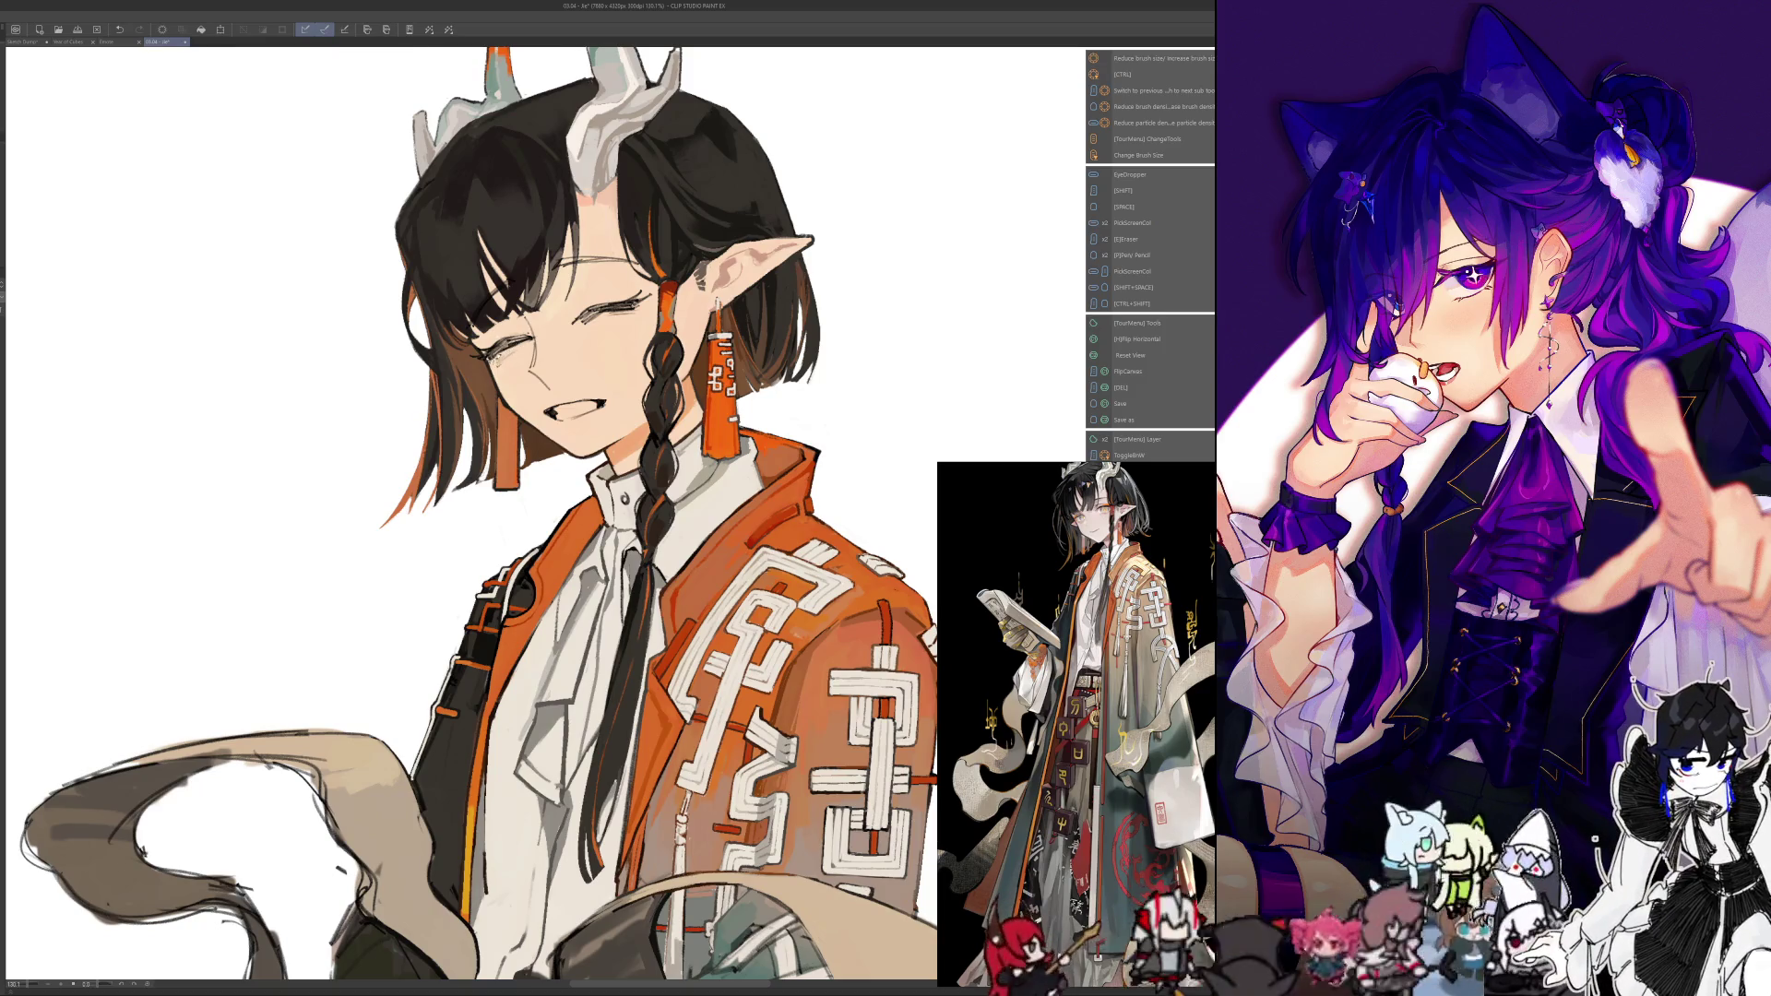
pyautogui.press('h')
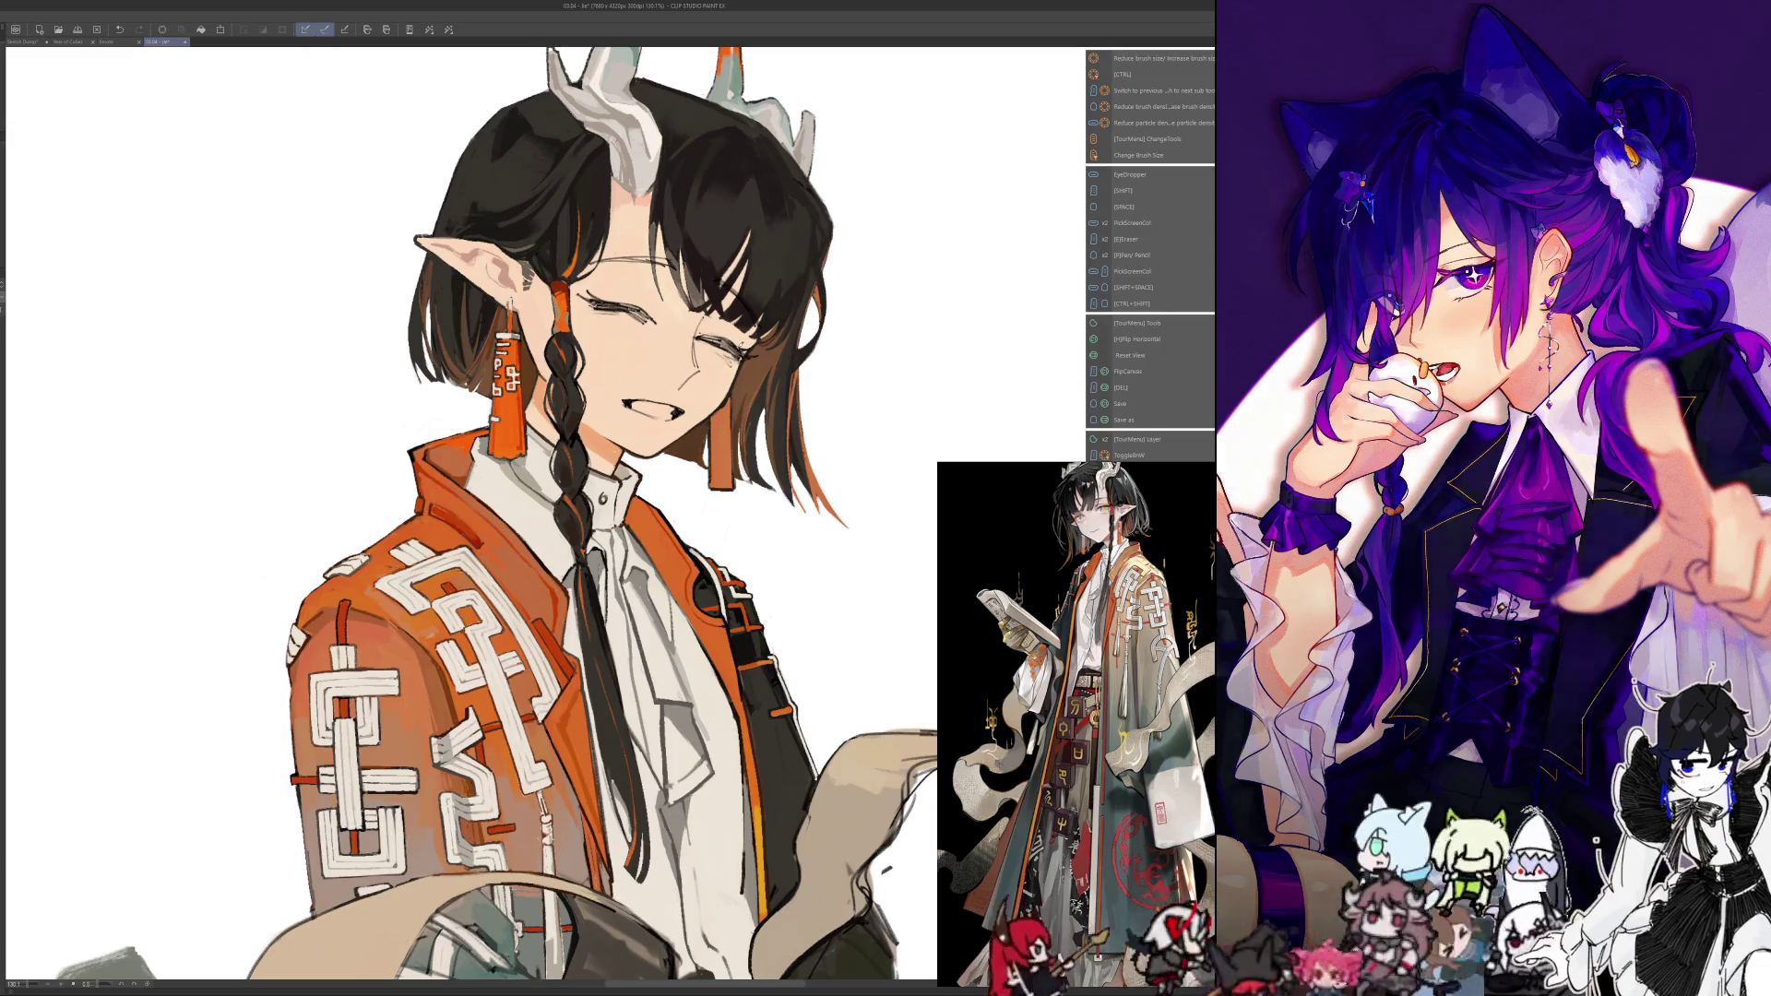
pyautogui.press('h')
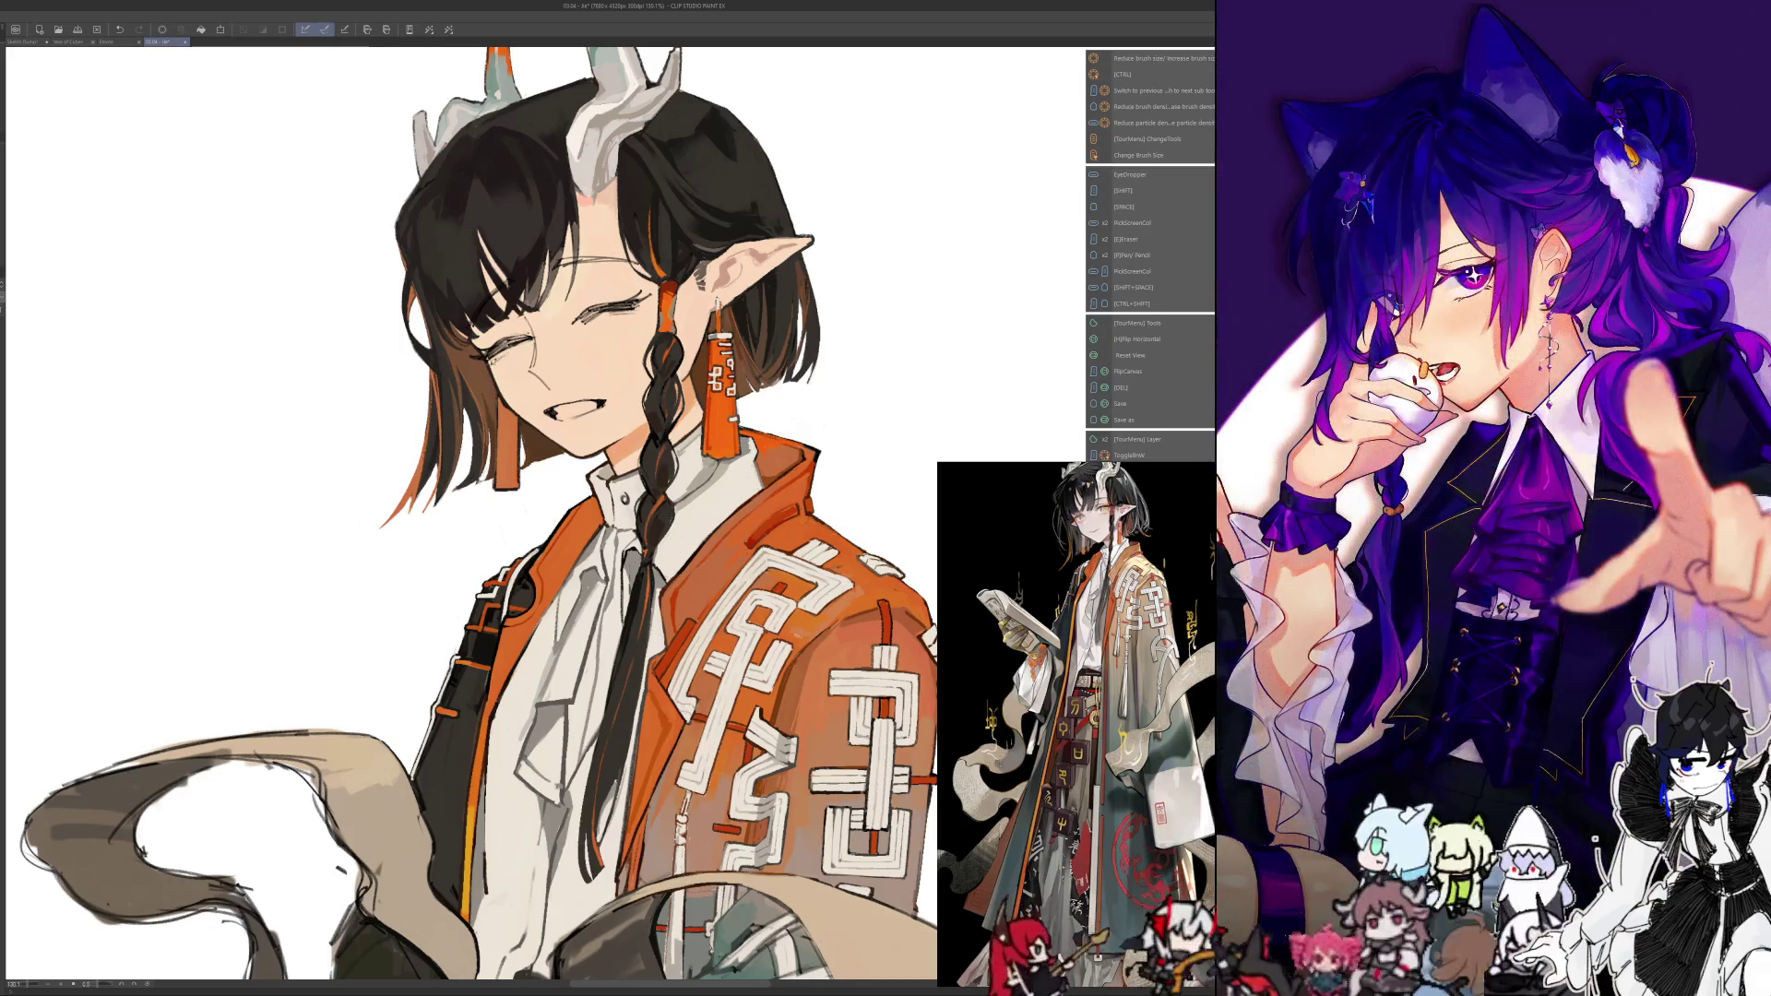
pyautogui.press('h')
pyautogui.press('h')
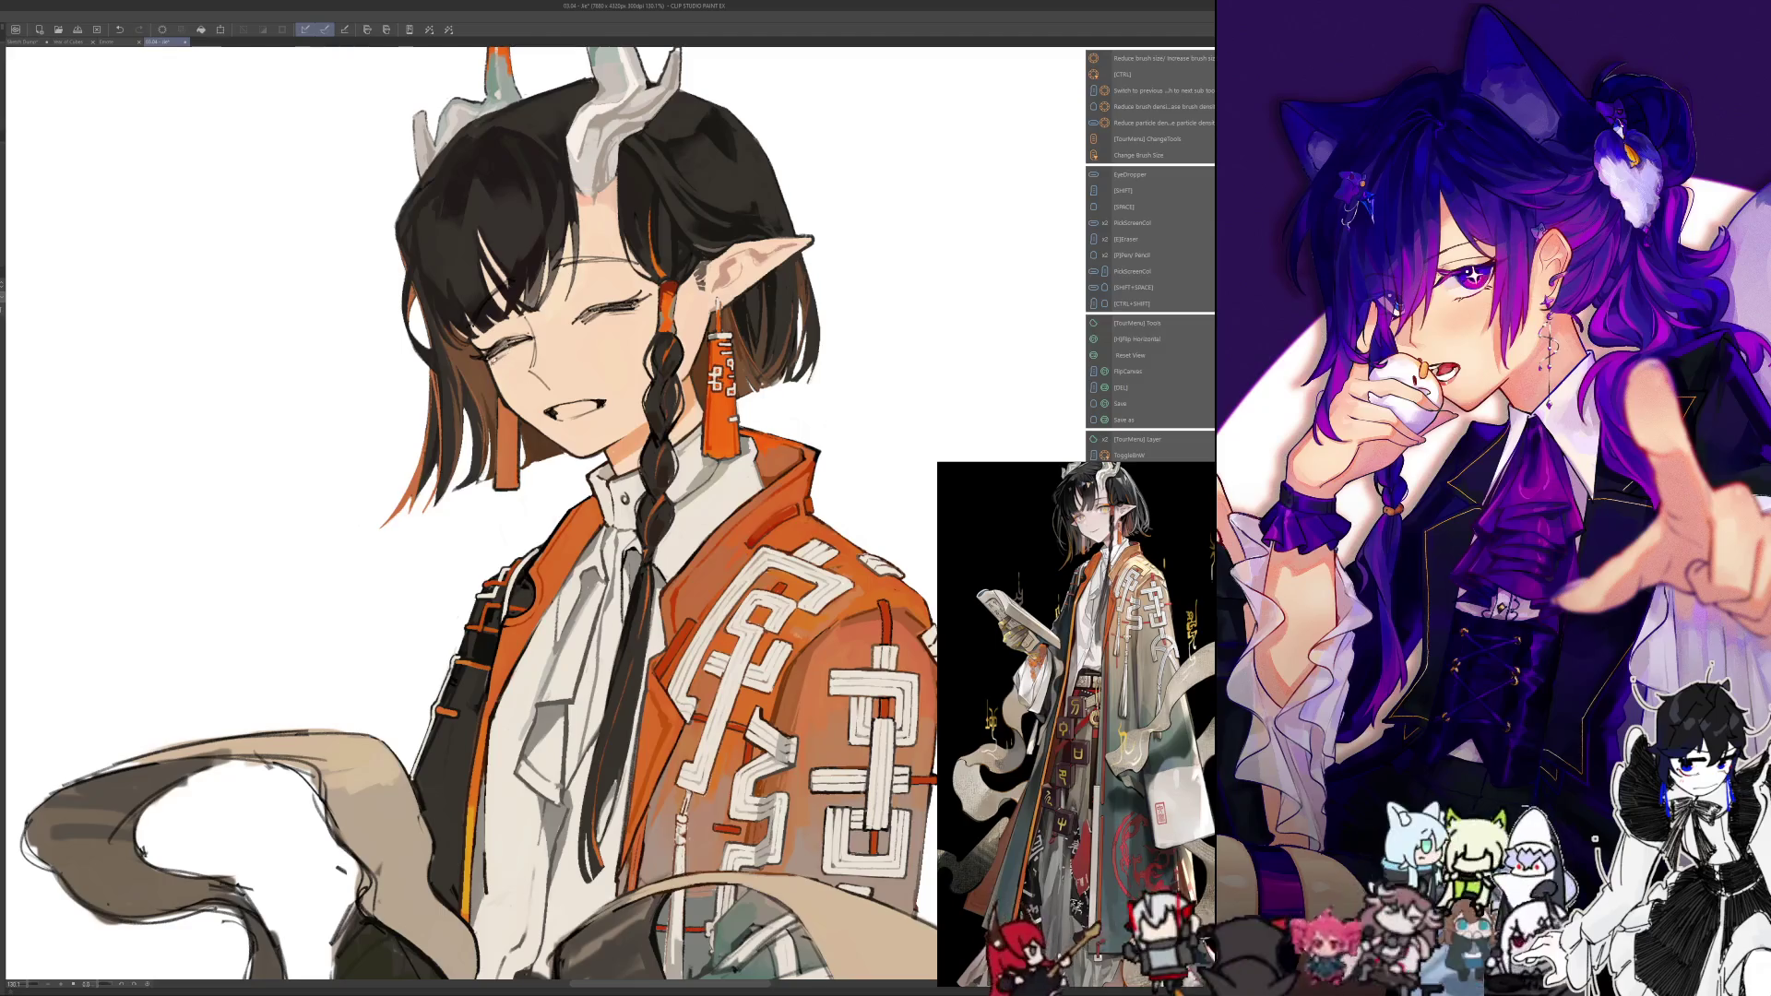
pyautogui.press('h')
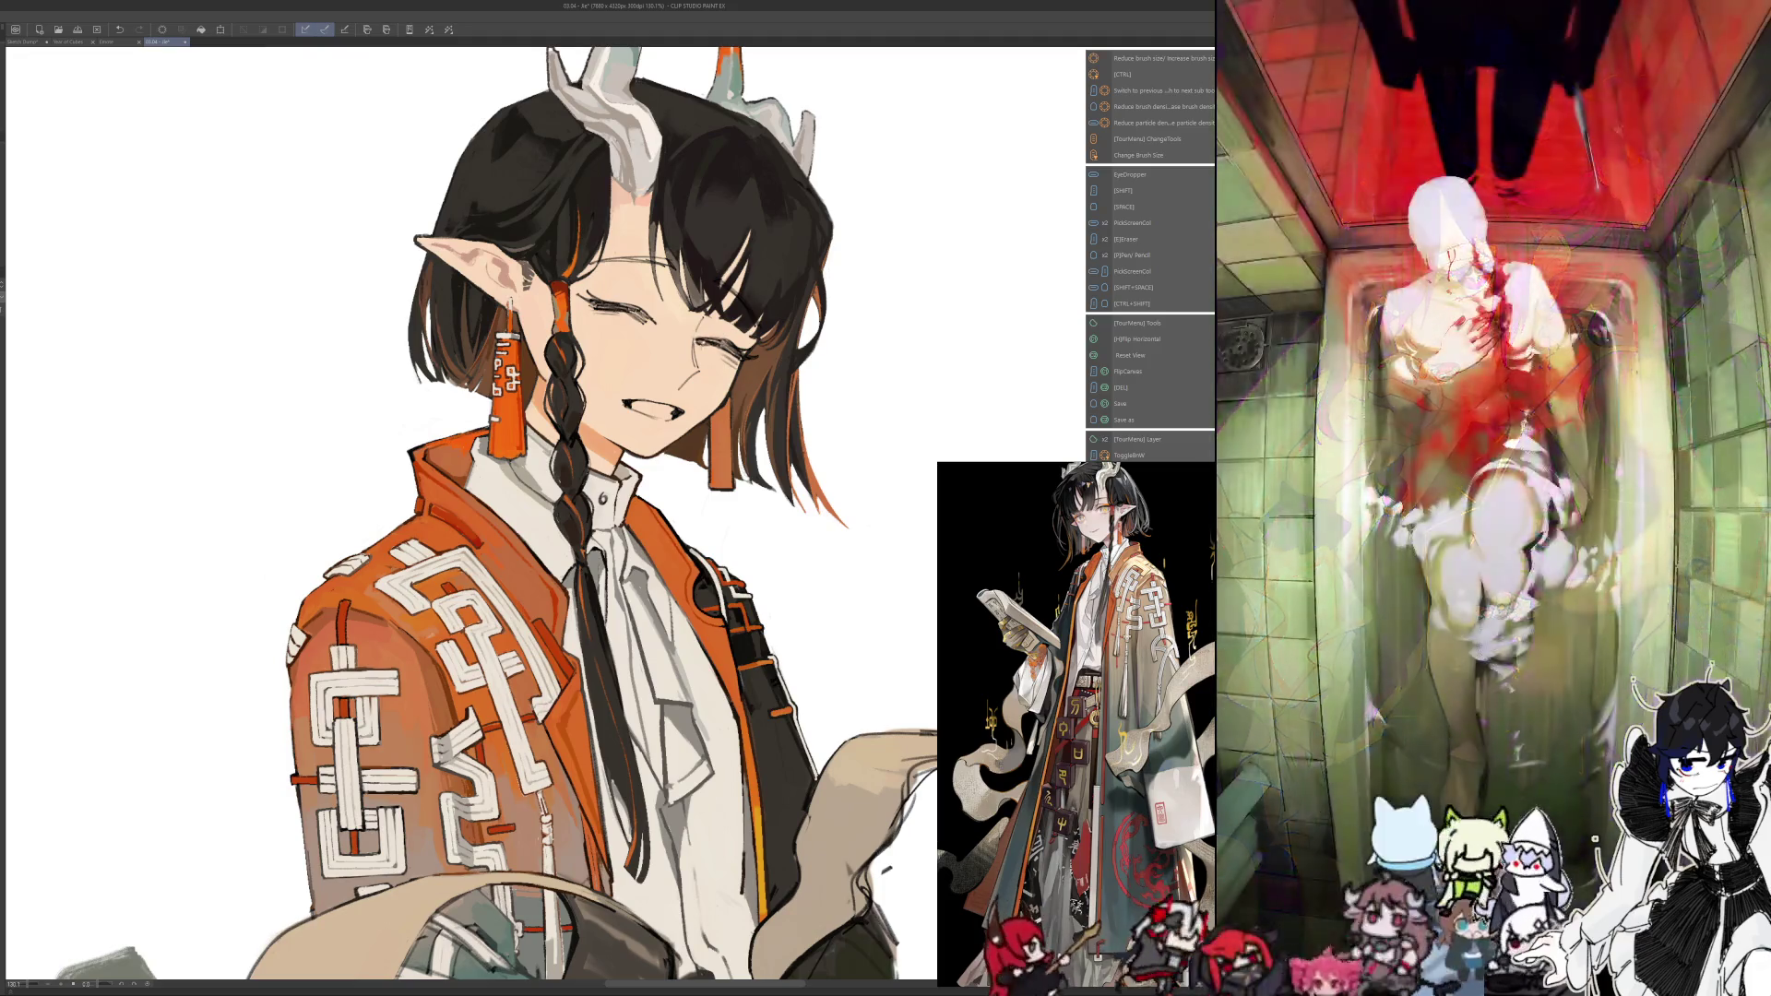
pyautogui.press('h')
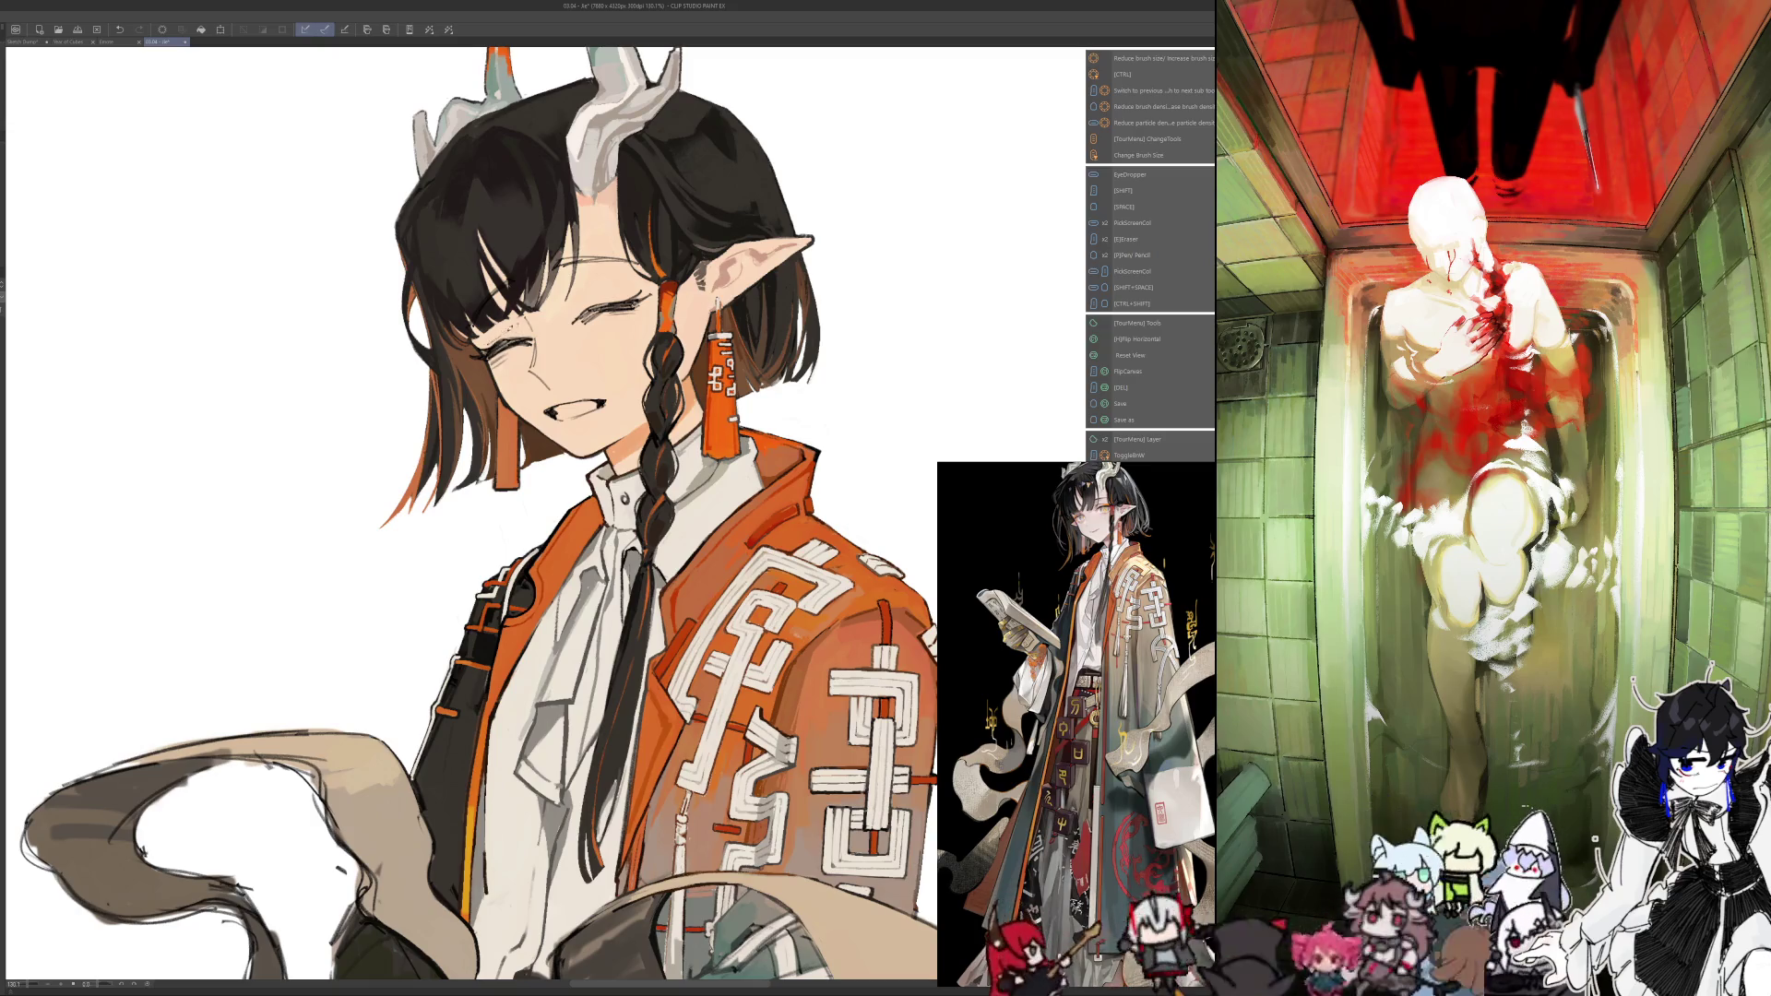
pyautogui.click(119, 29)
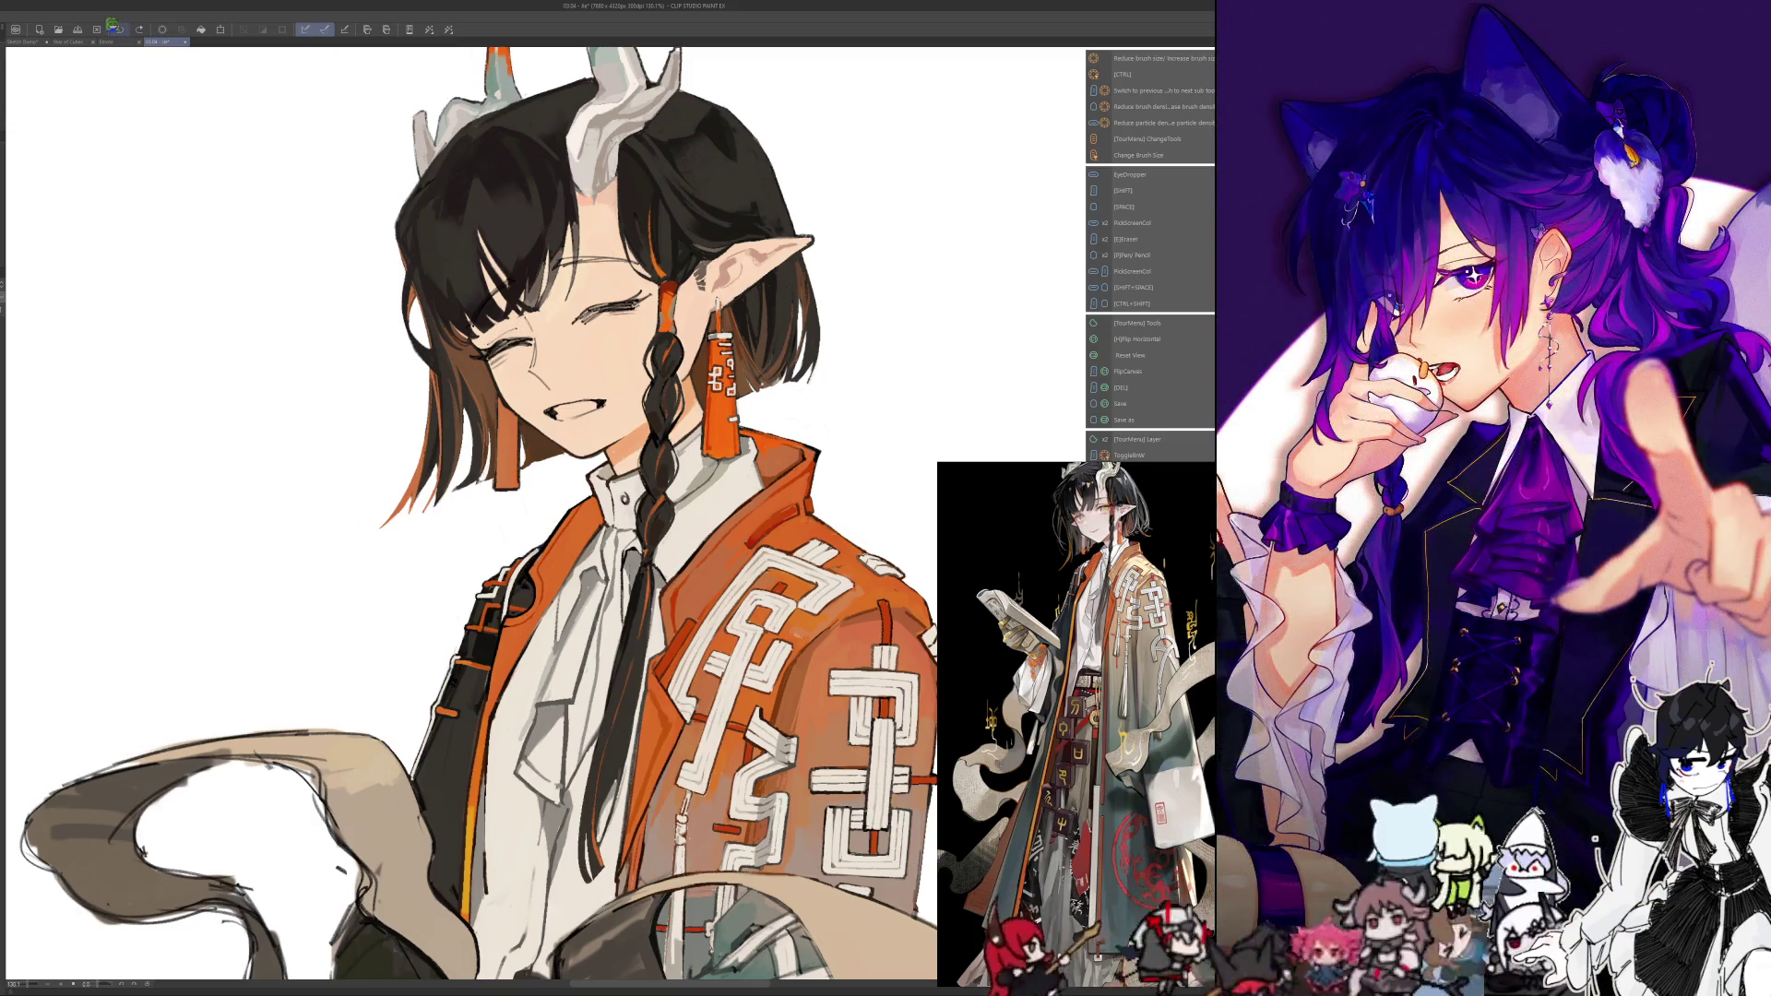
# Remove the small marks near the eyelid, comparing the face in normal and mirrored views
pyautogui.press('h')
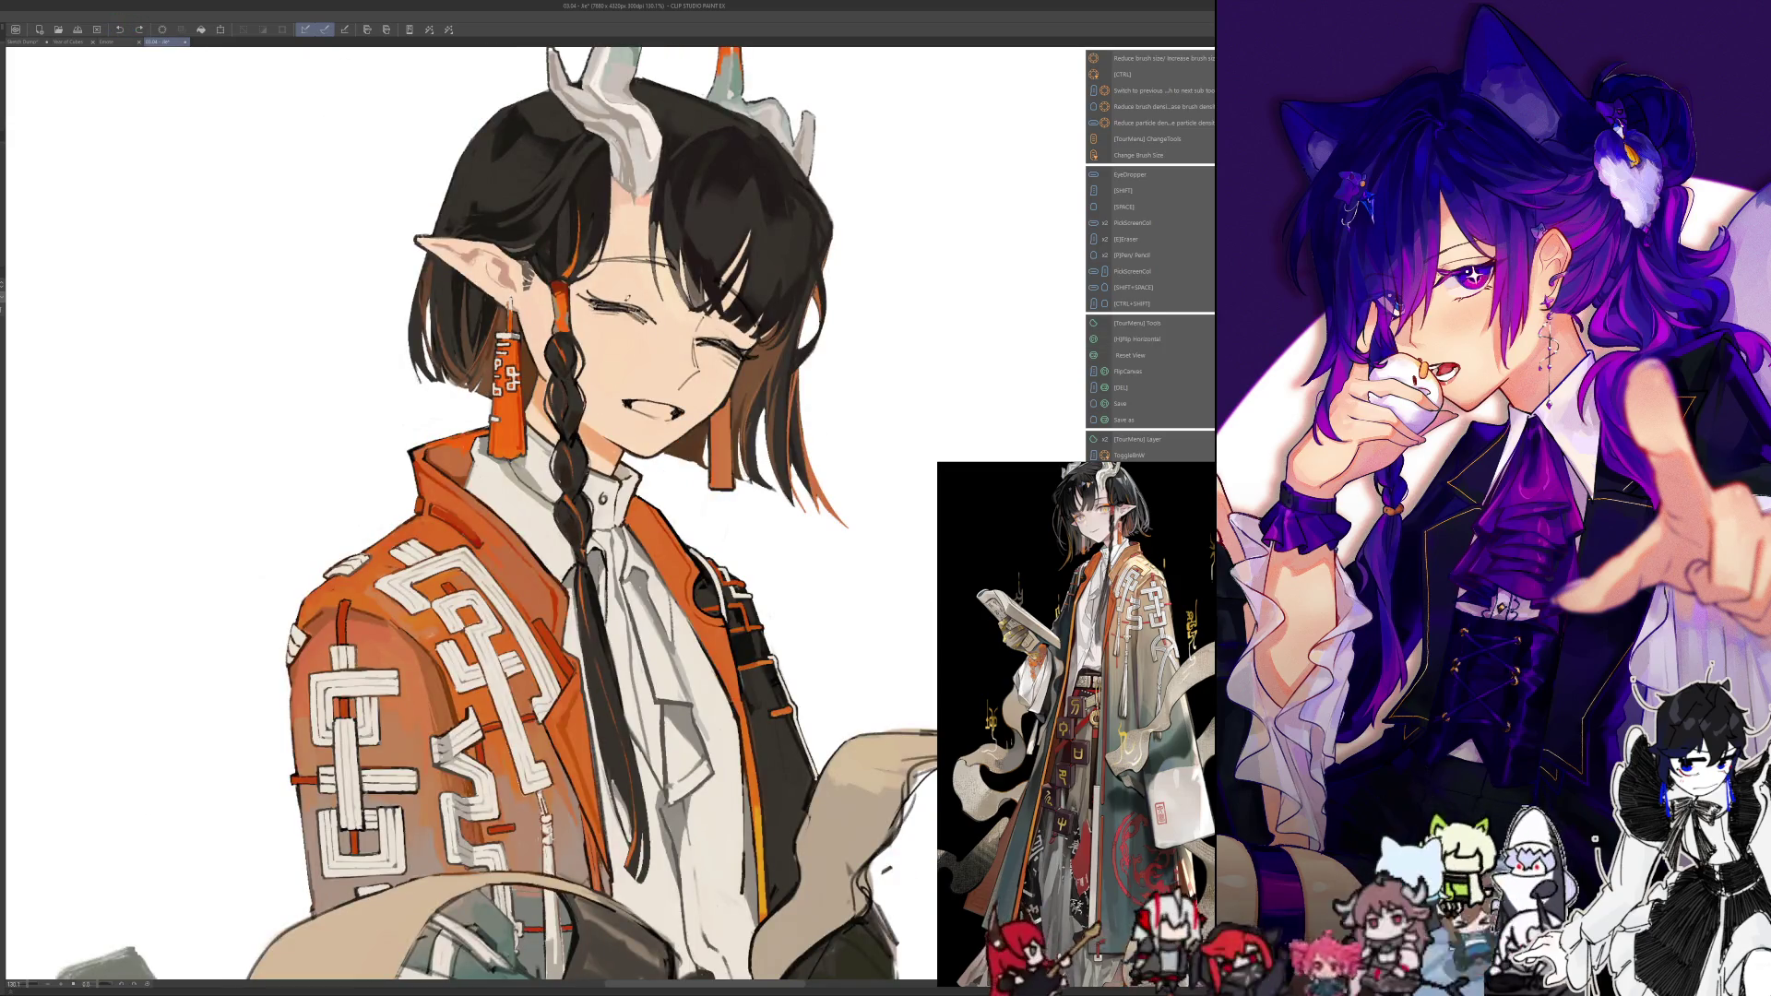
pyautogui.hotkey('ctrl', 'z')
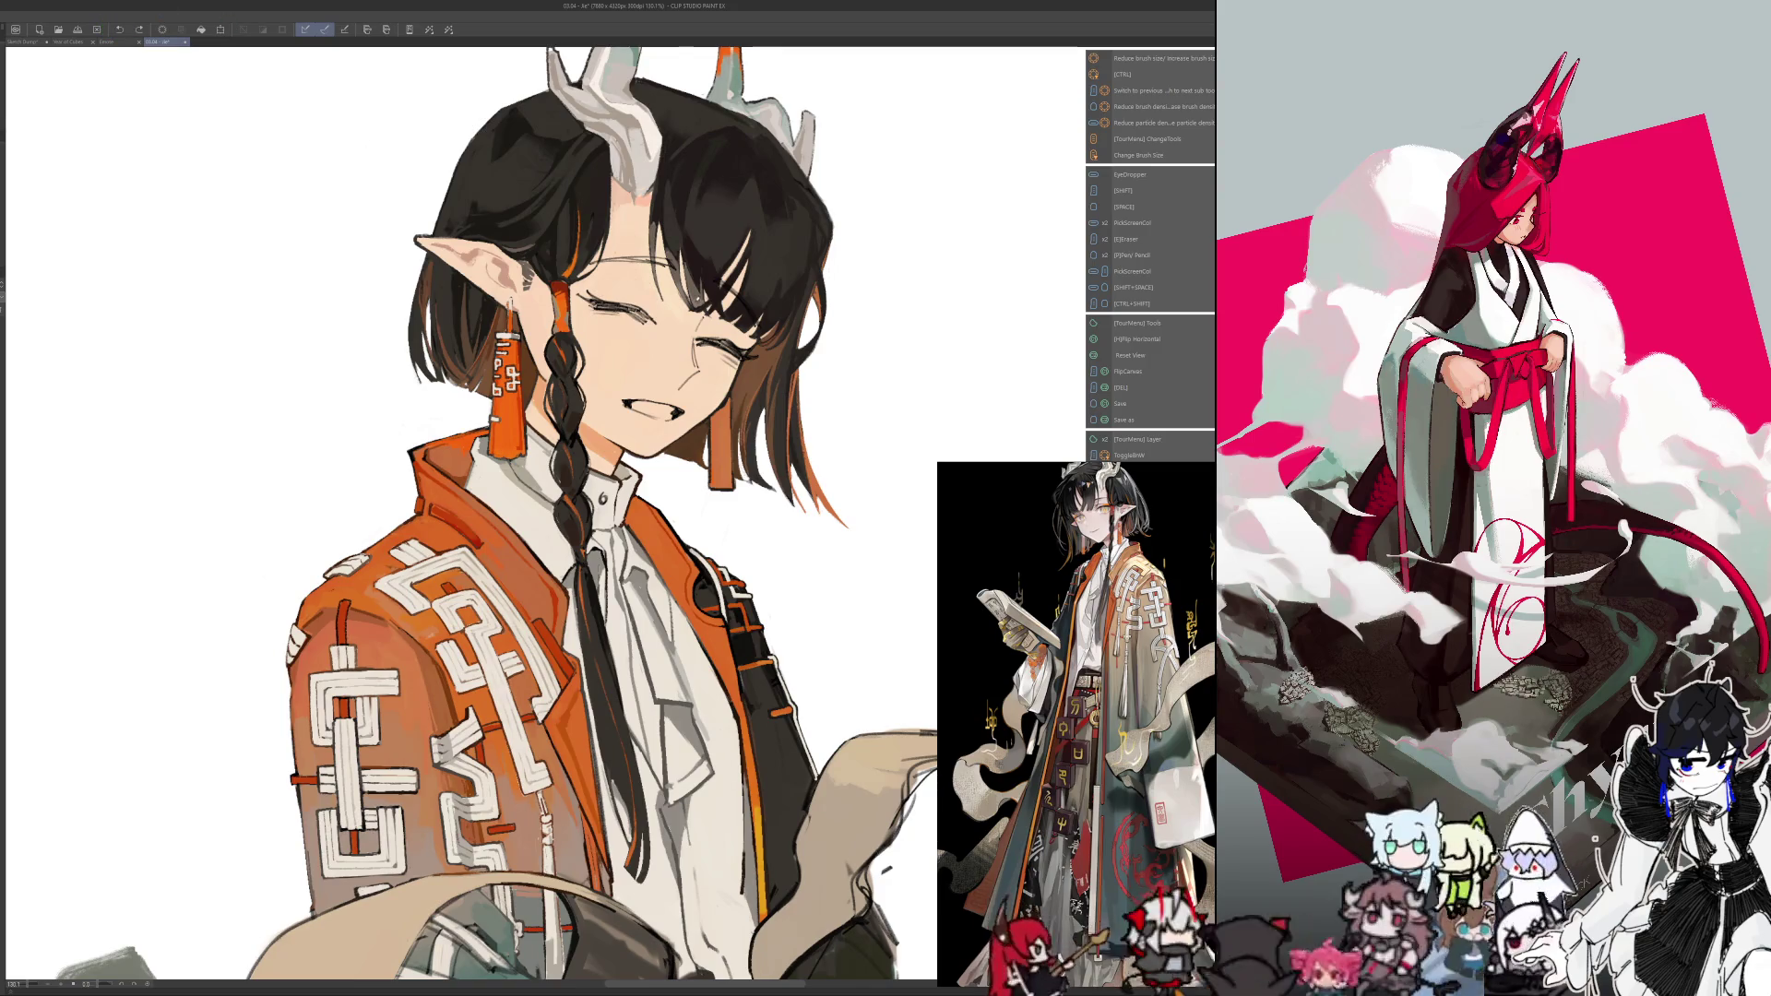
pyautogui.press('h')
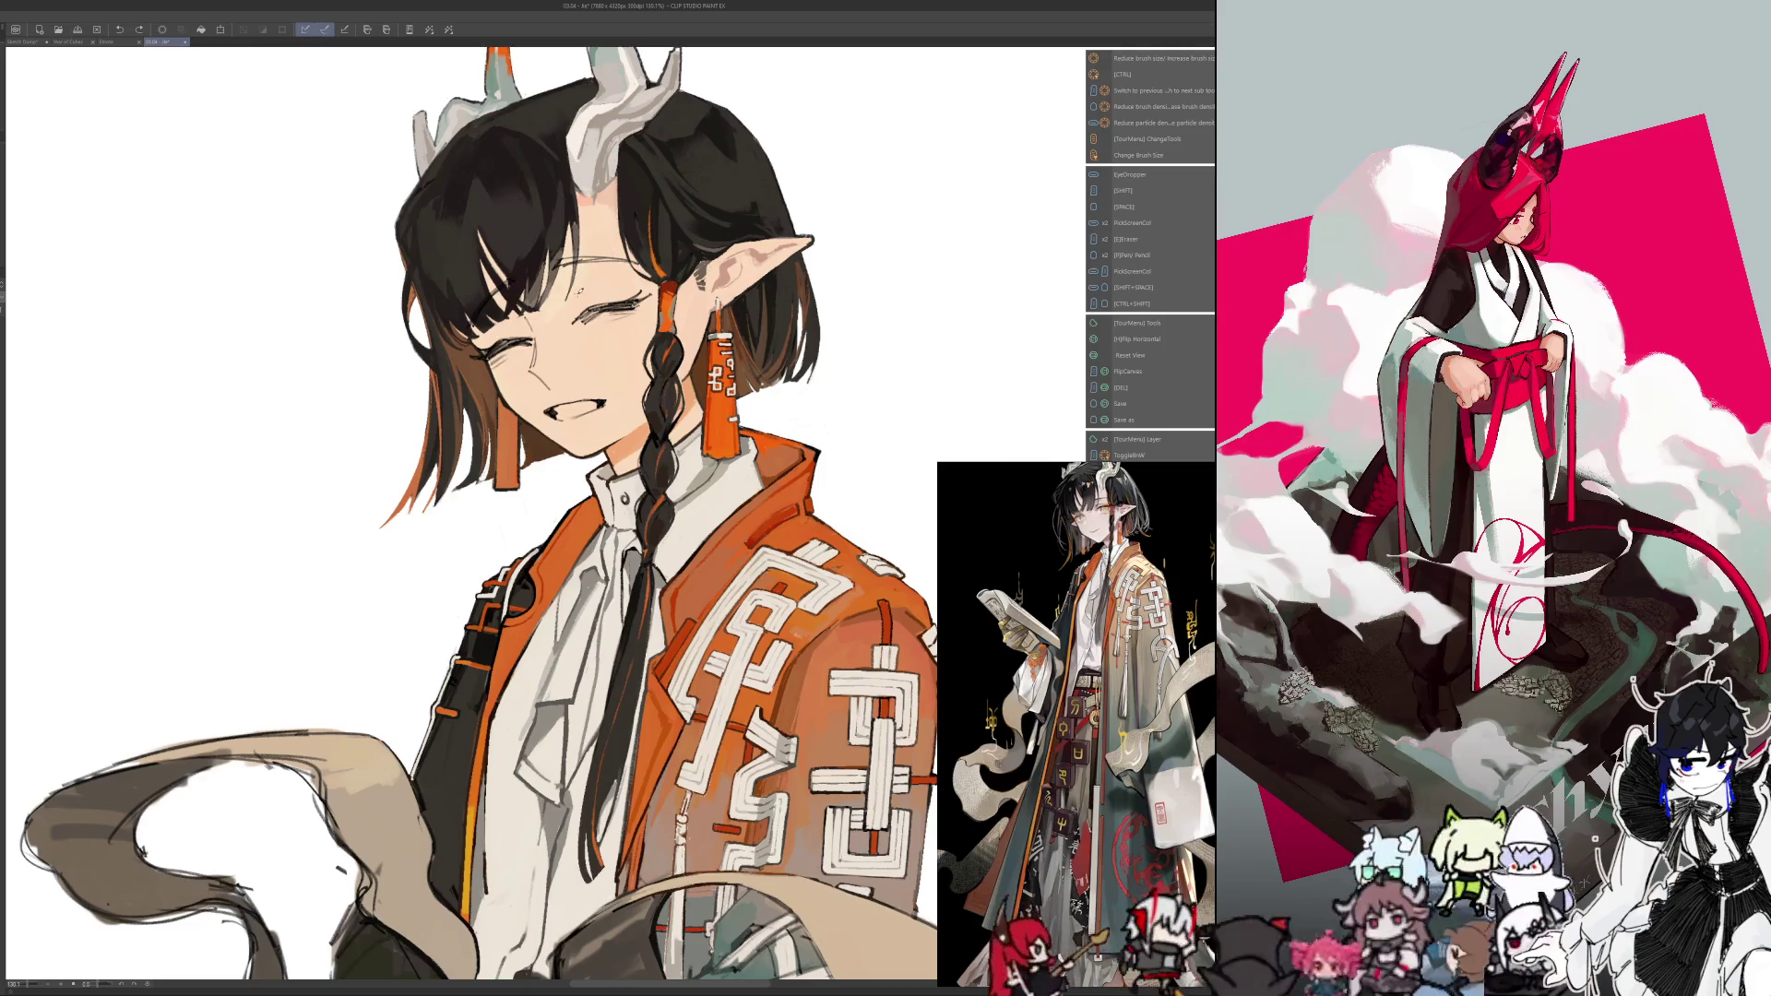
pyautogui.press('h')
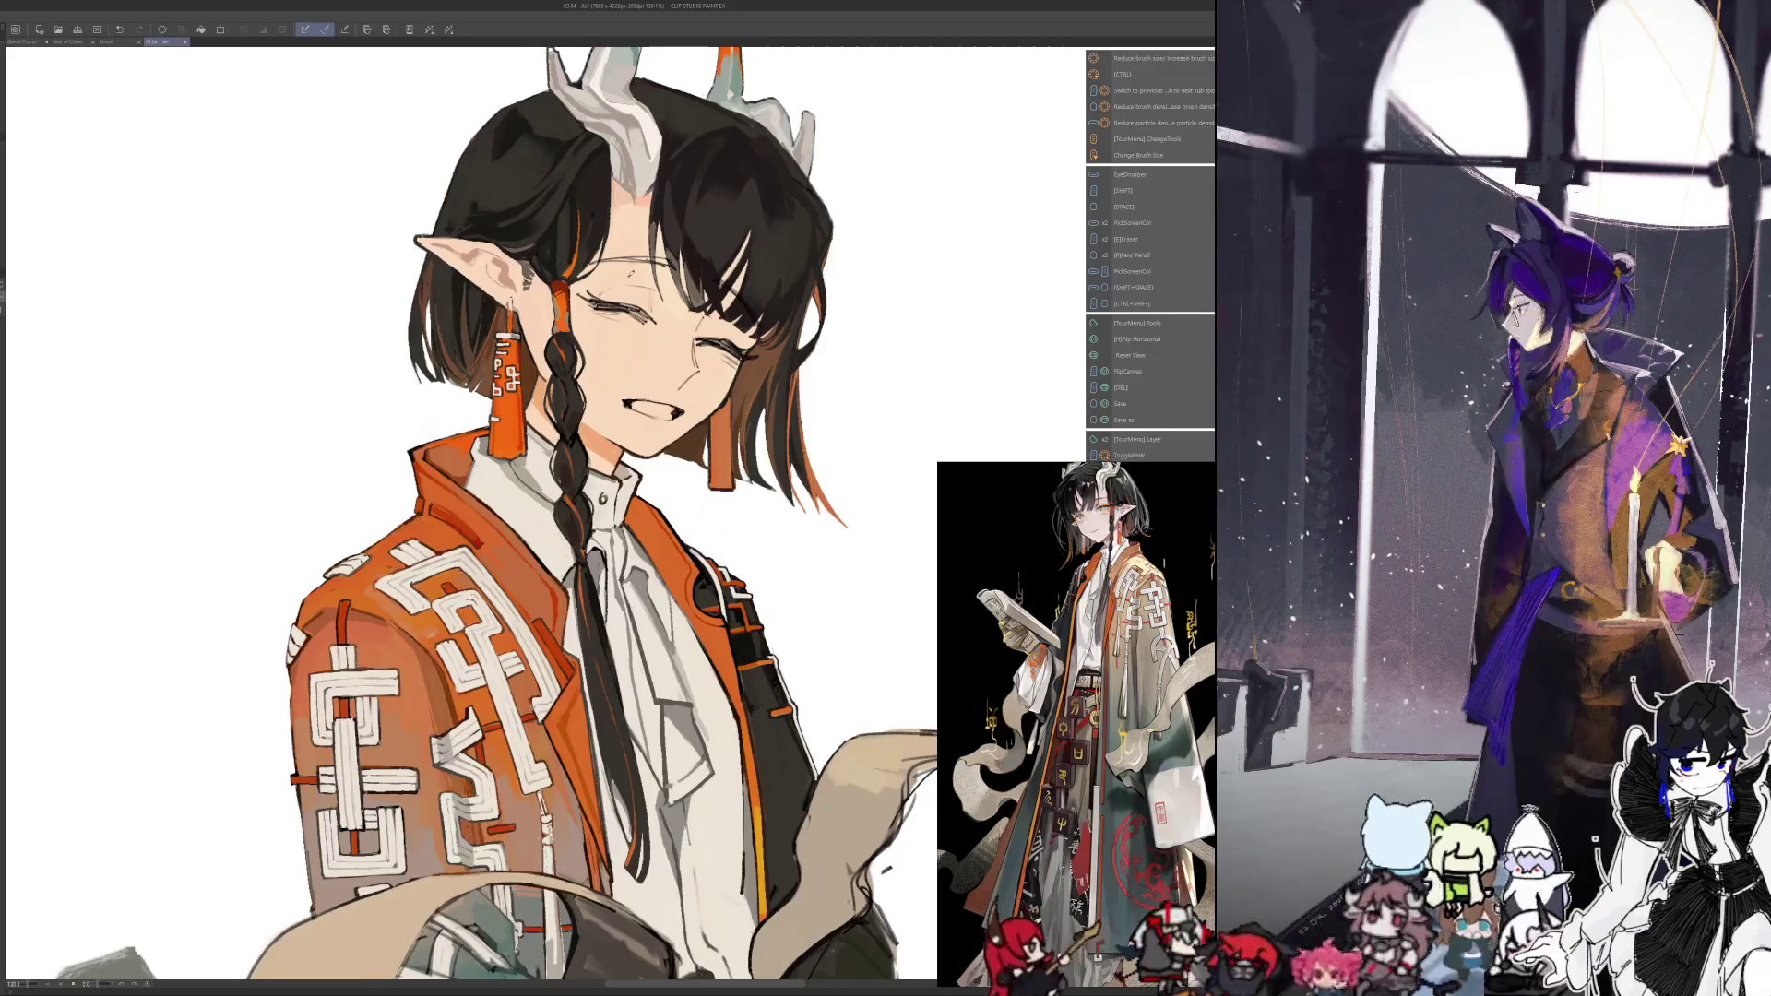
pyautogui.click(119, 29)
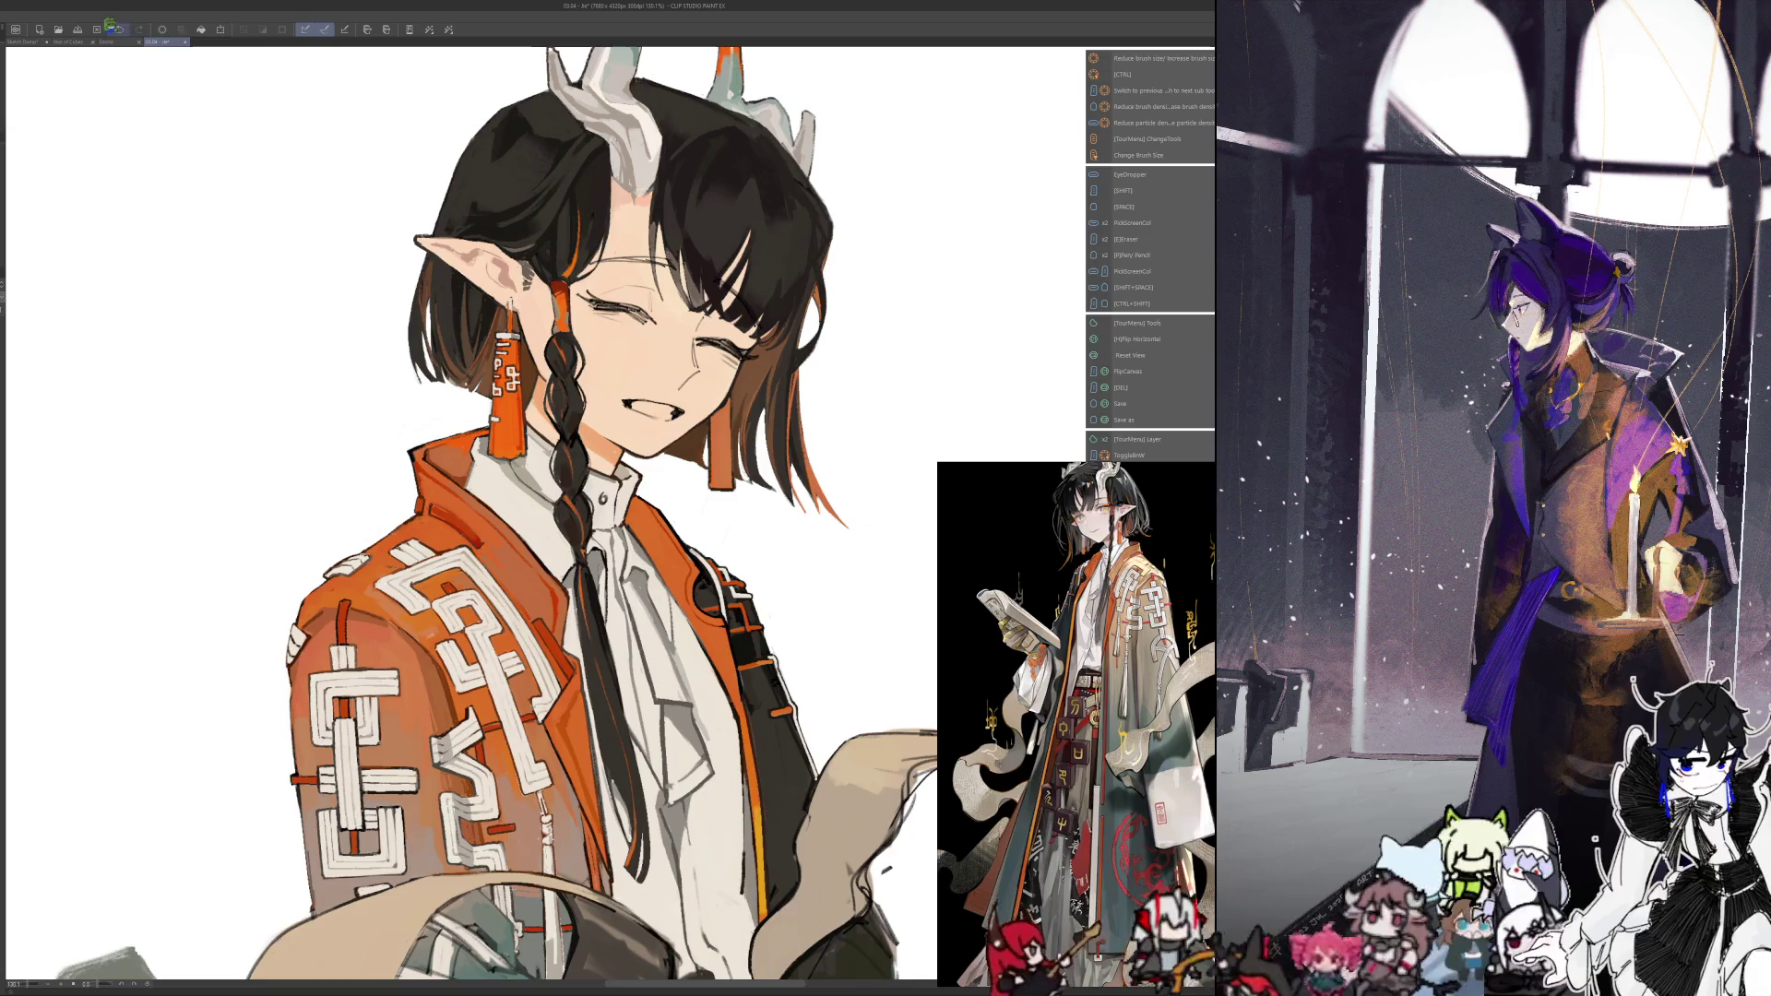
# Recheck the mirrored view, enlarge the brush, and rotate the canvas slightly for a fresh look
pyautogui.press('h')
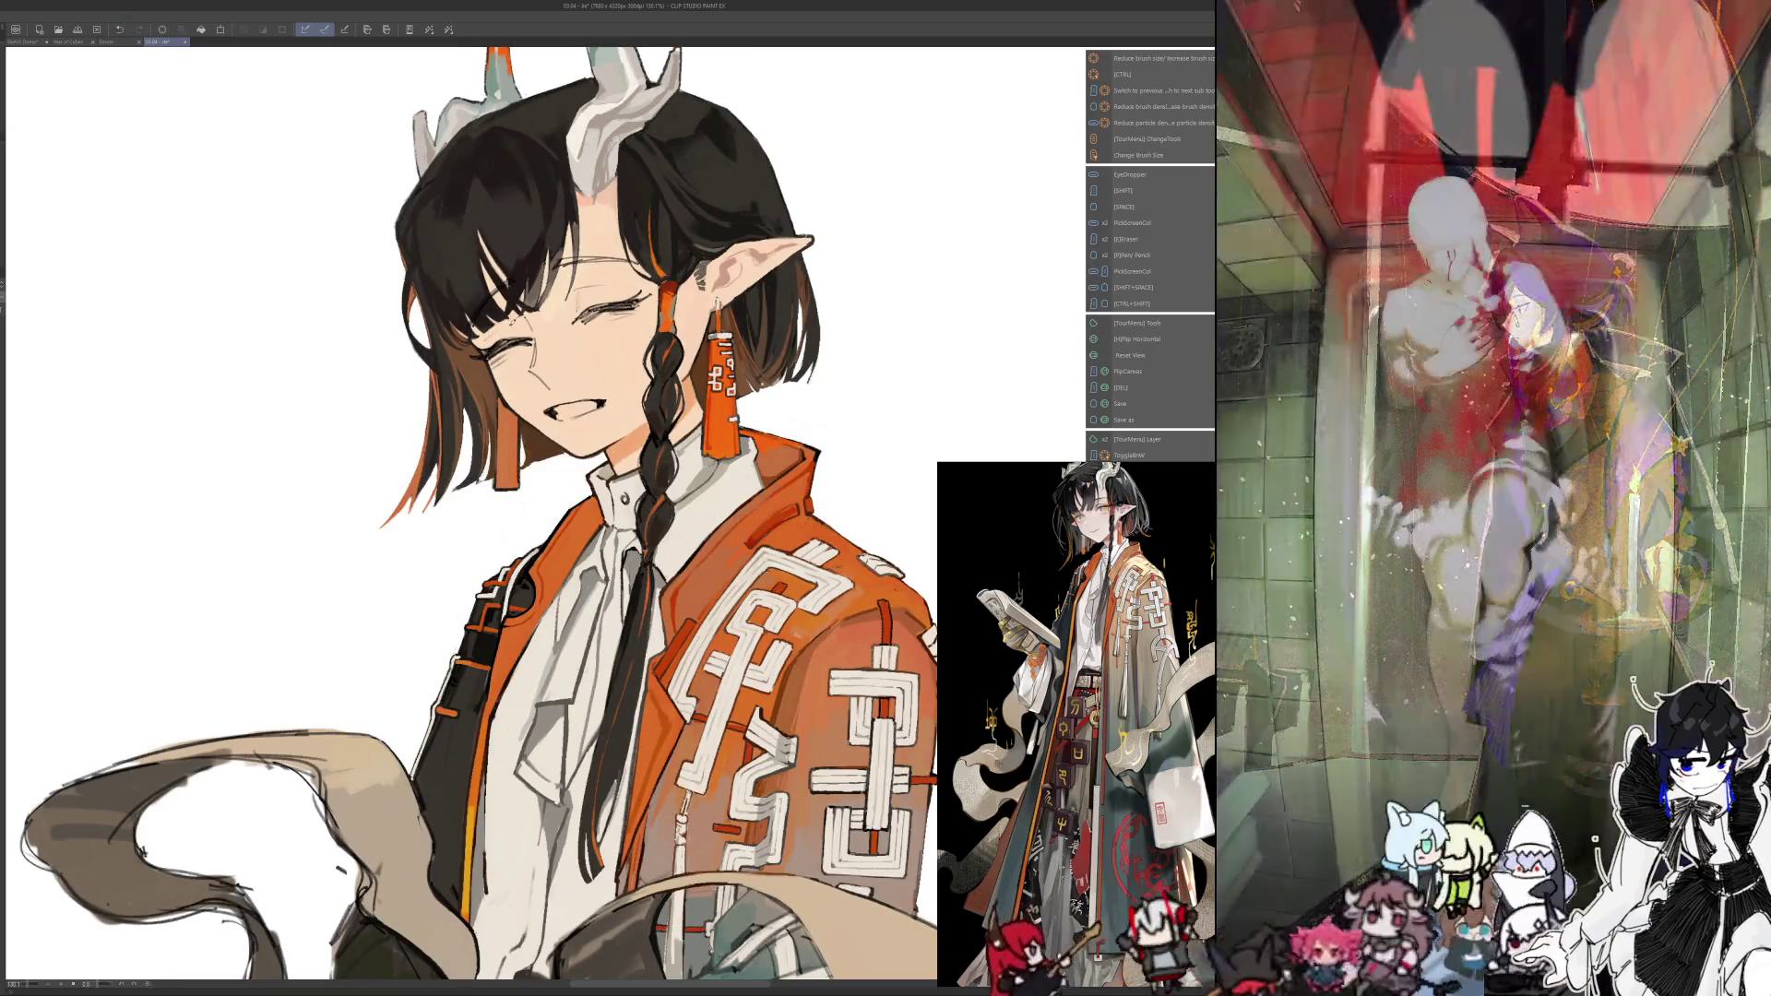
pyautogui.press('h')
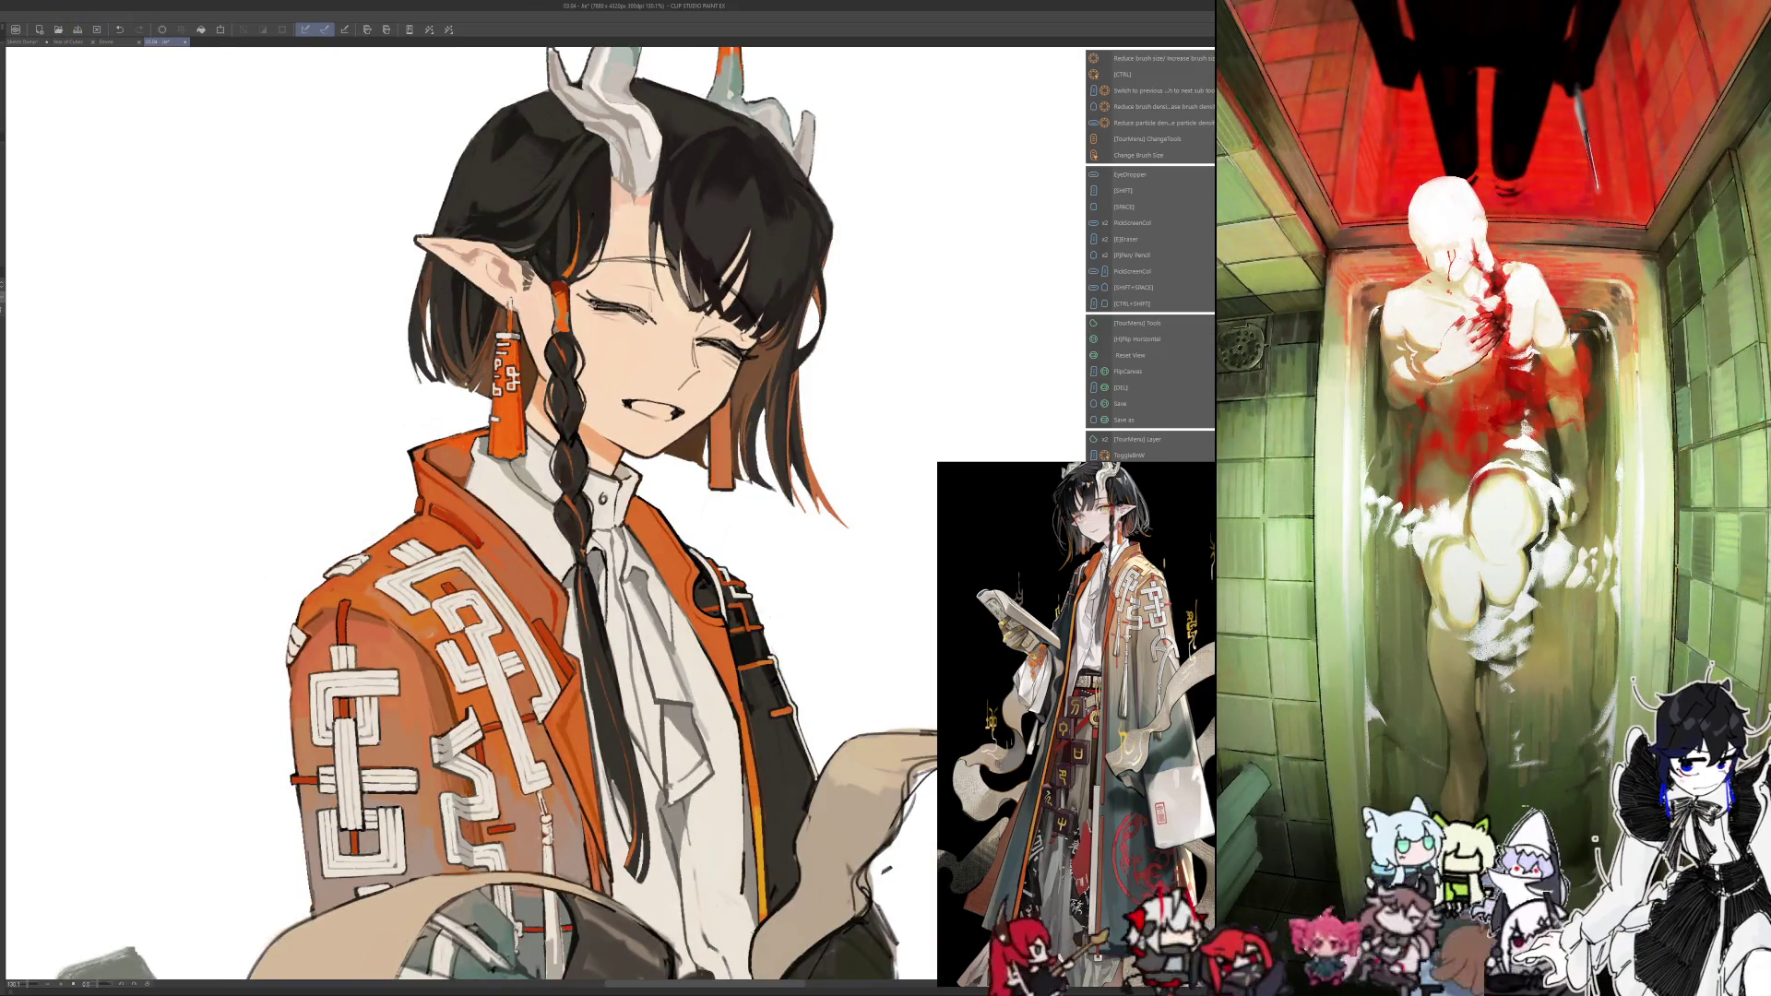
pyautogui.press('h')
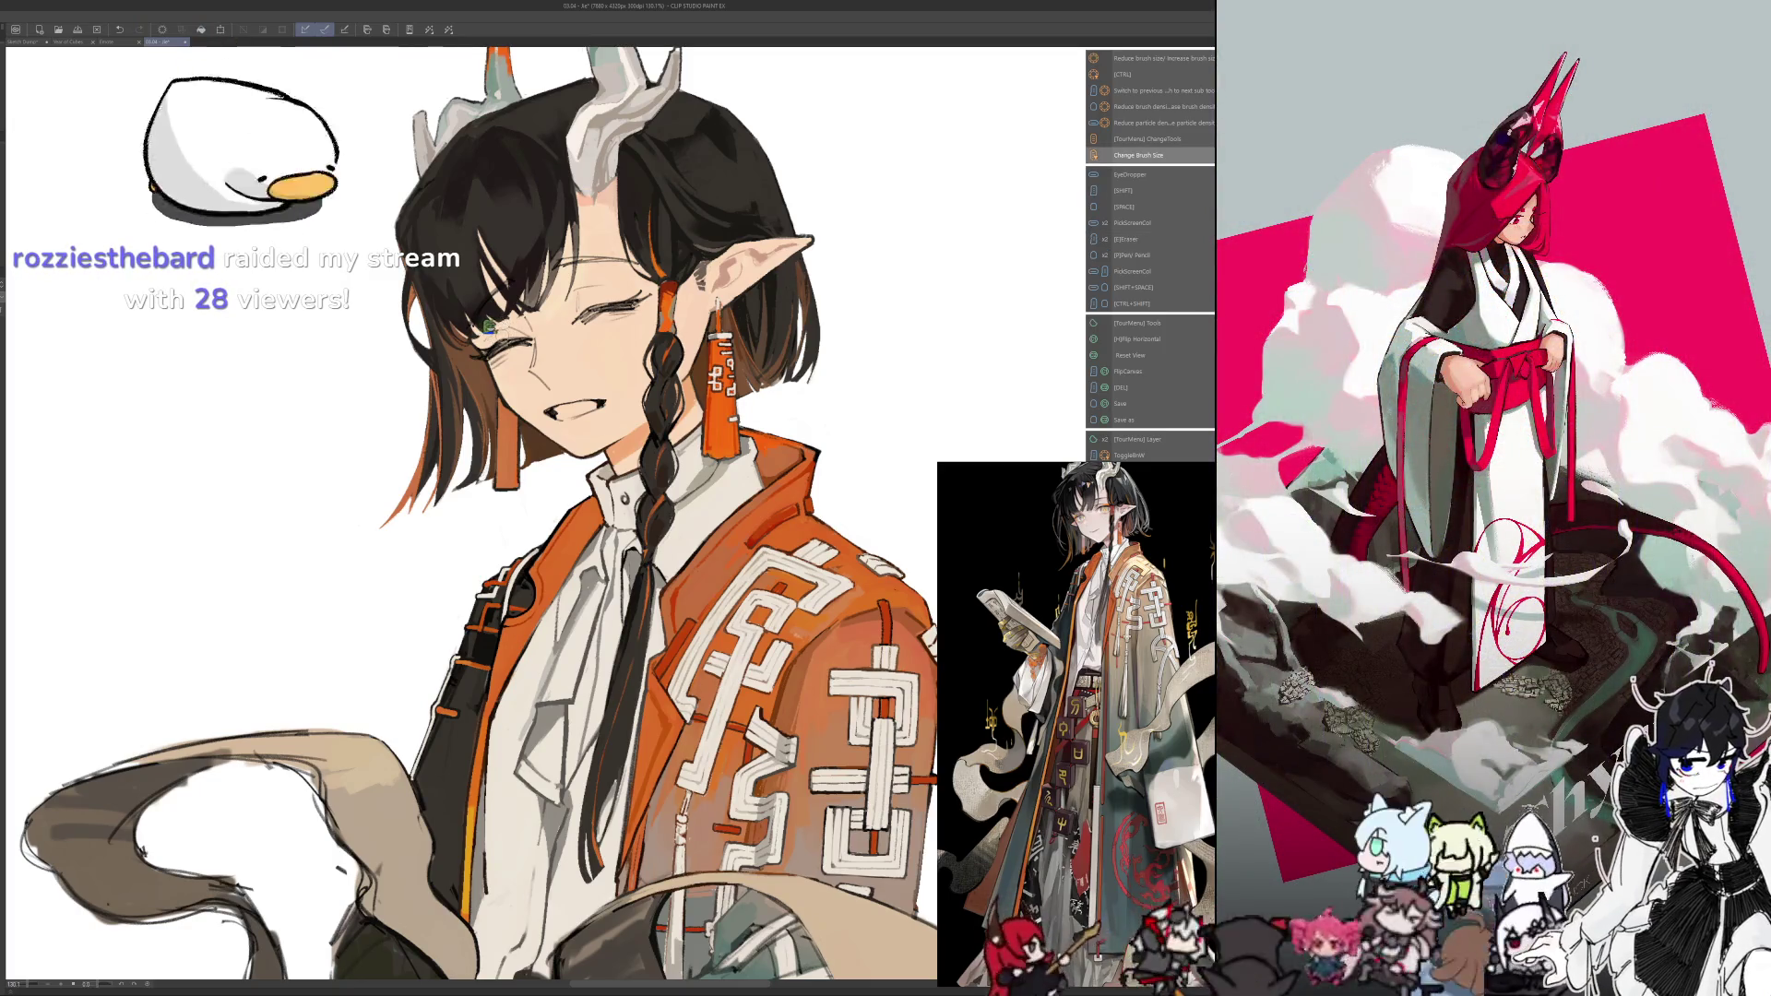
pyautogui.press(']')
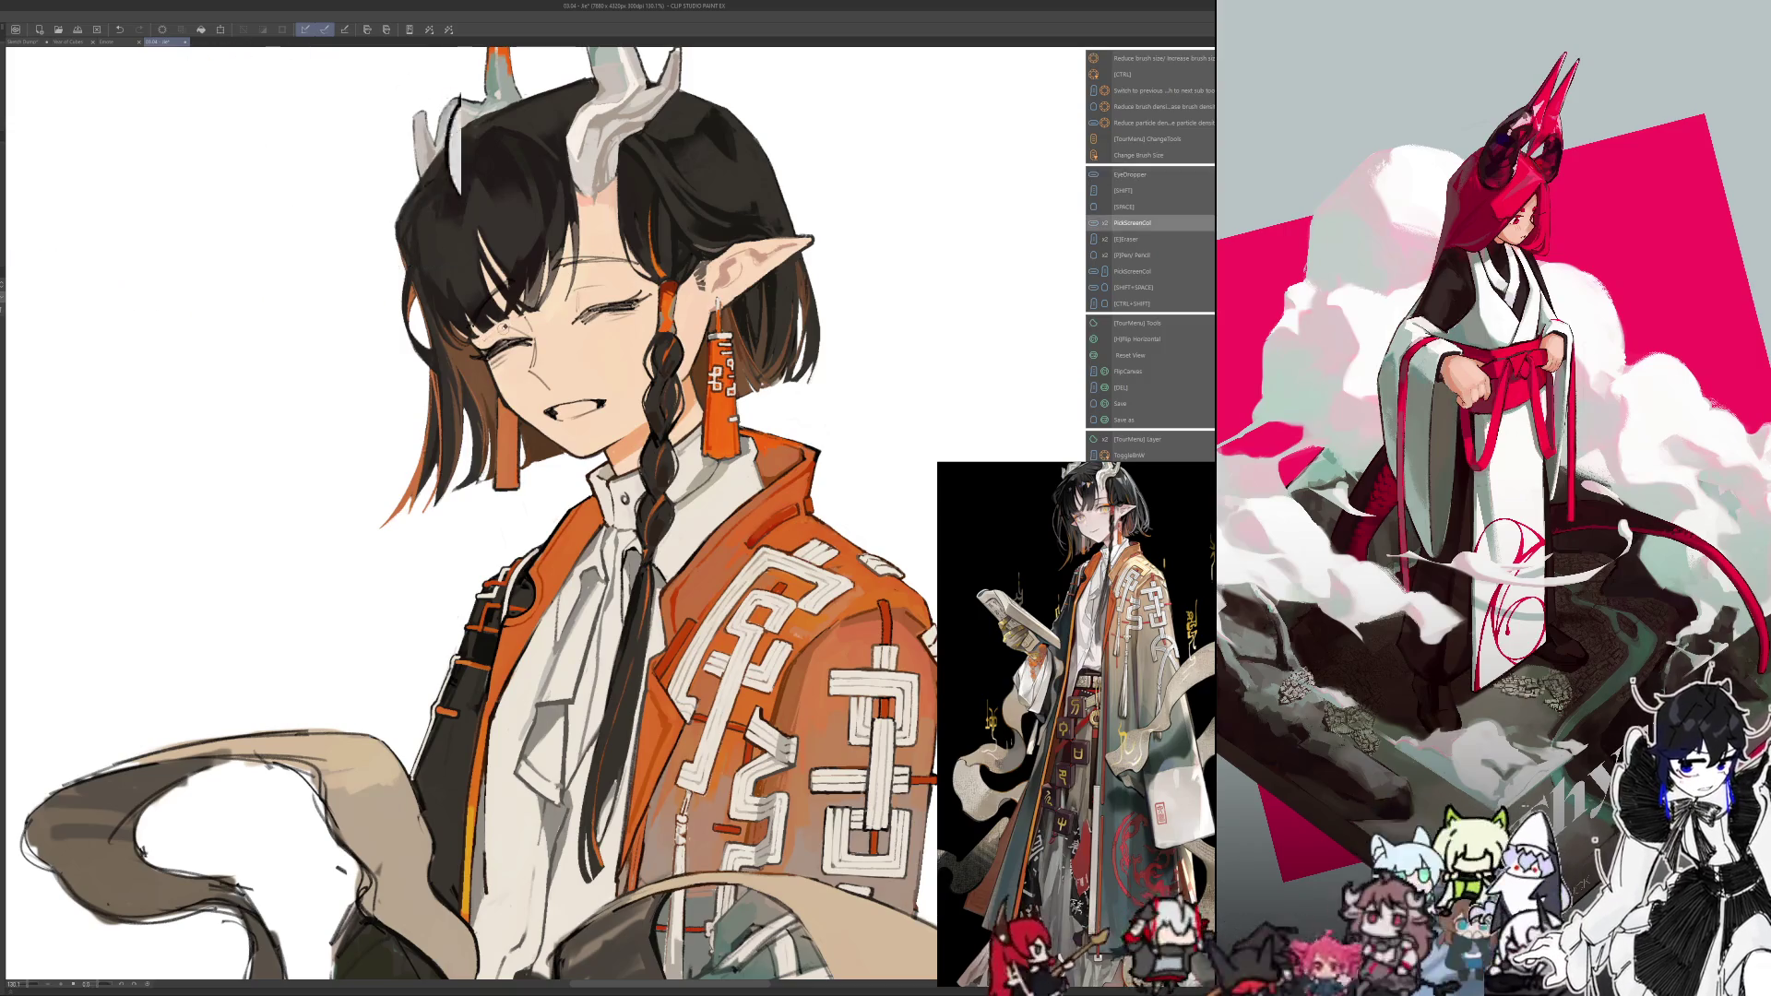
pyautogui.press('space')
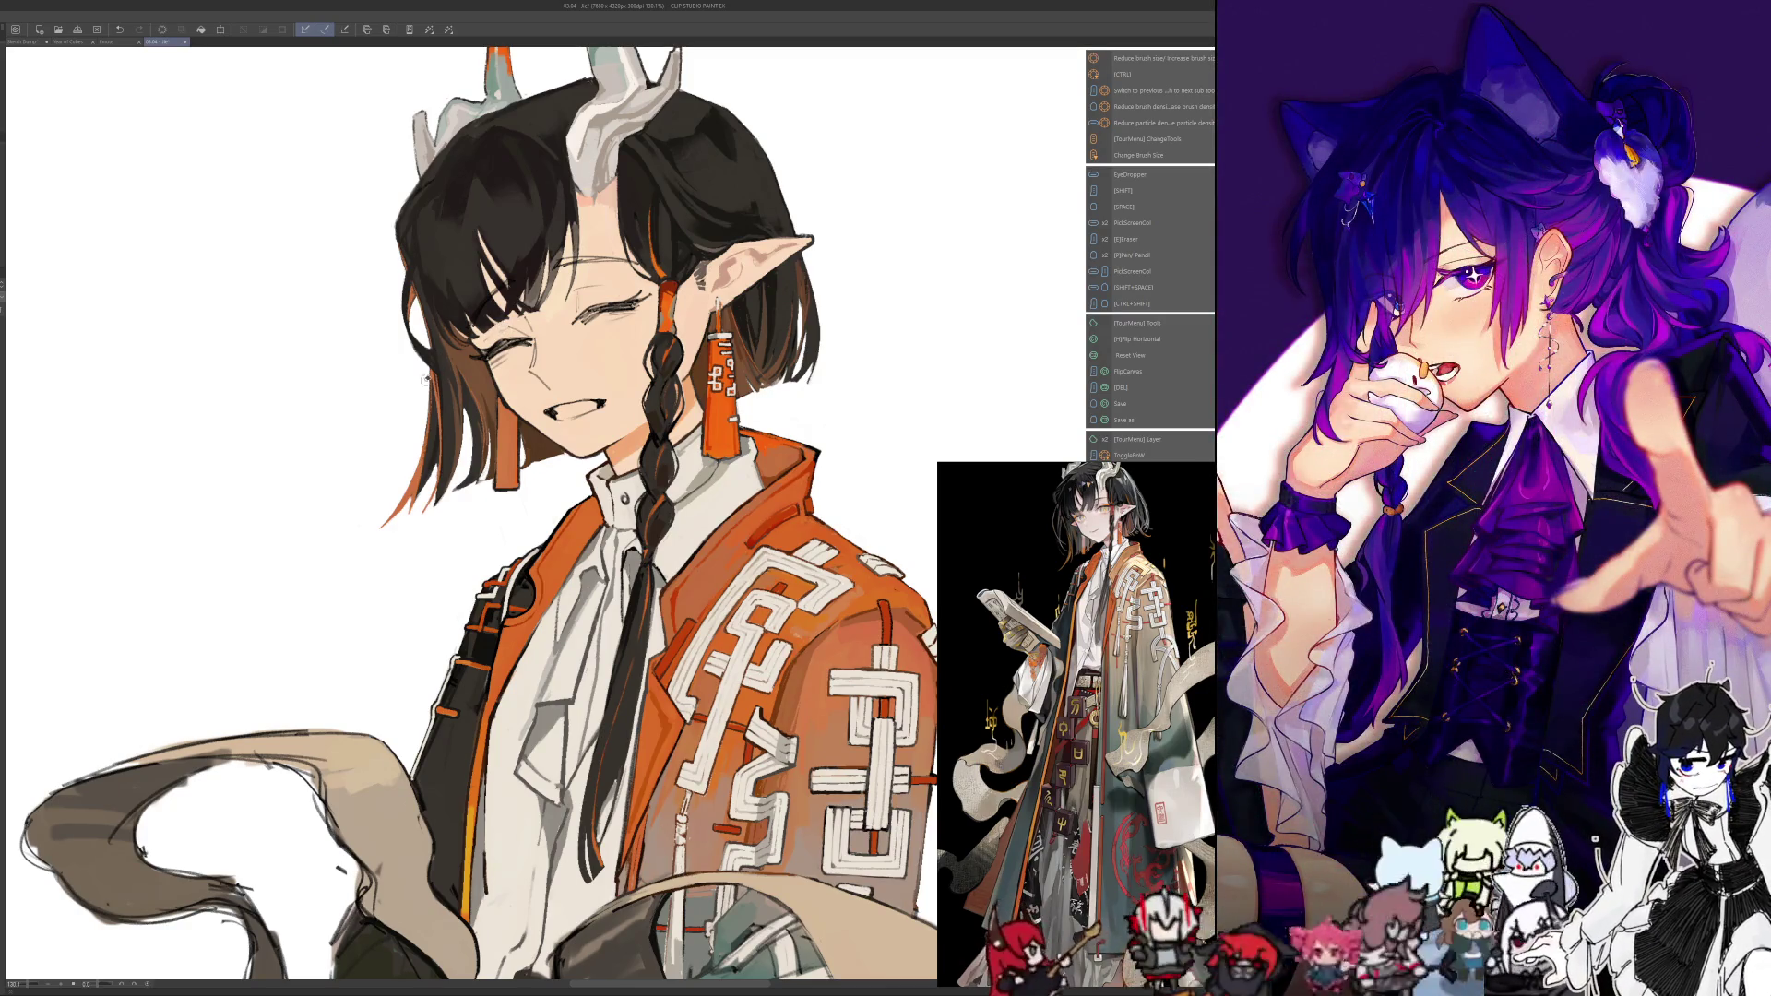
pyautogui.press('space')
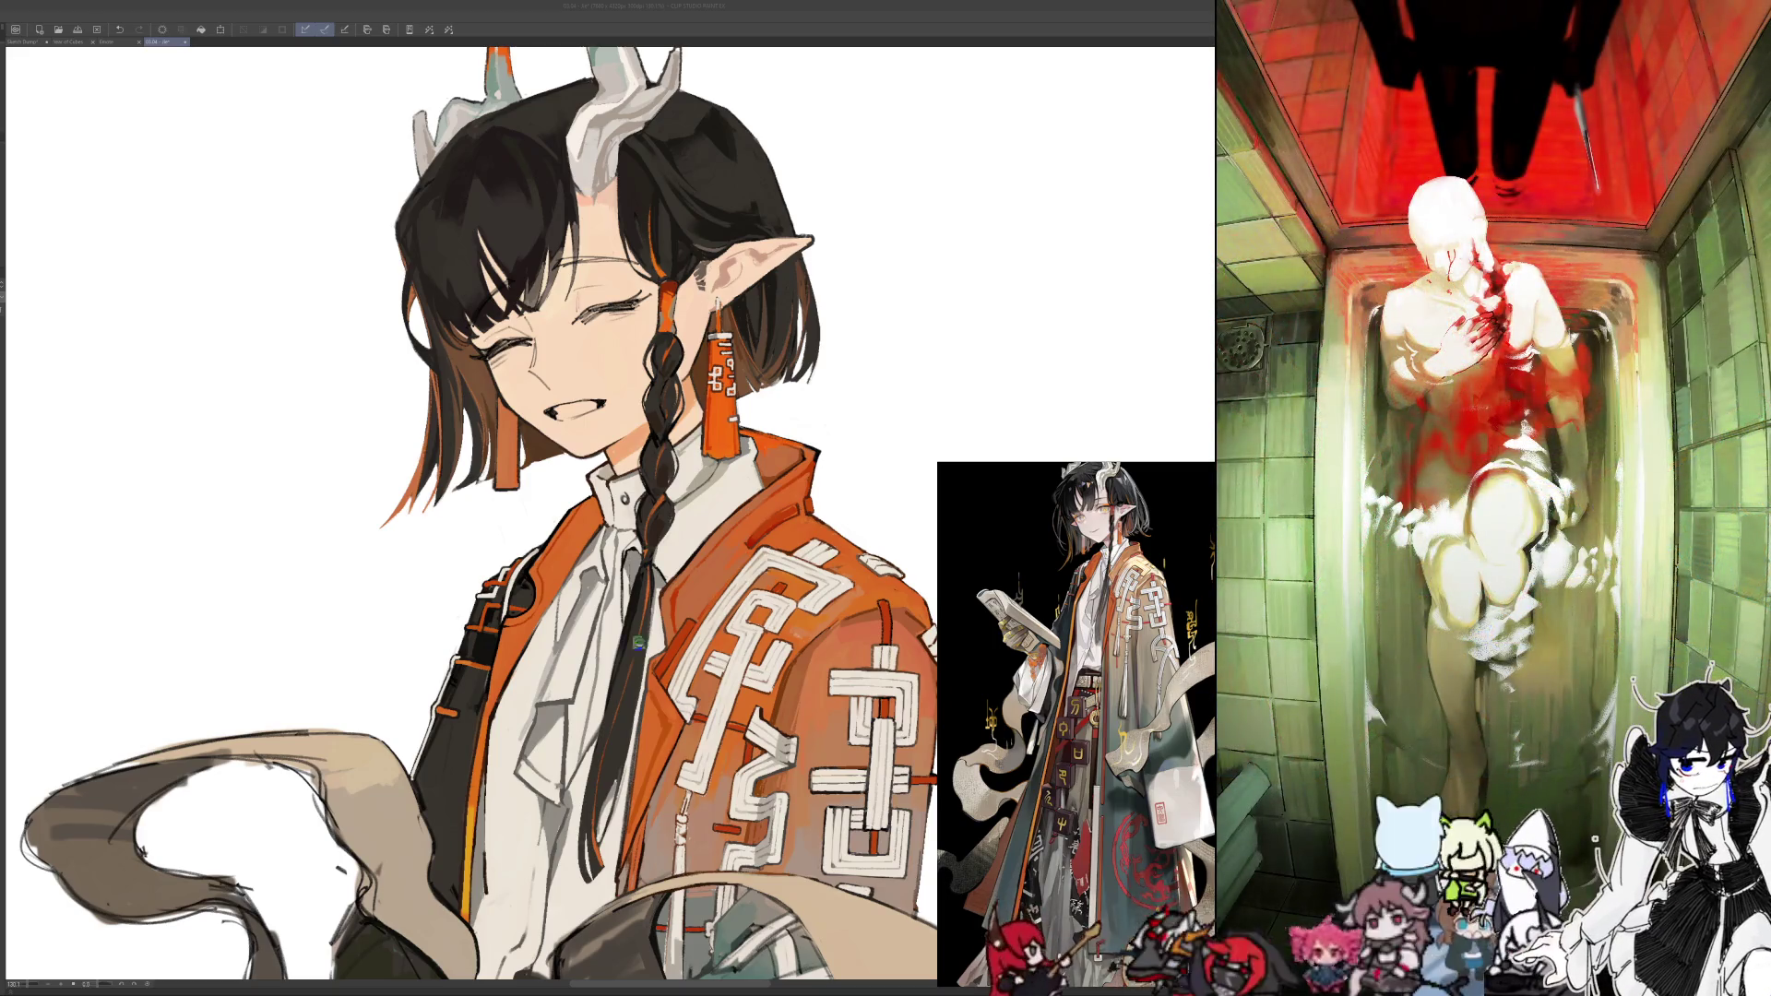
pyautogui.moveTo(638, 643); pyautogui.dragTo(4, 758)
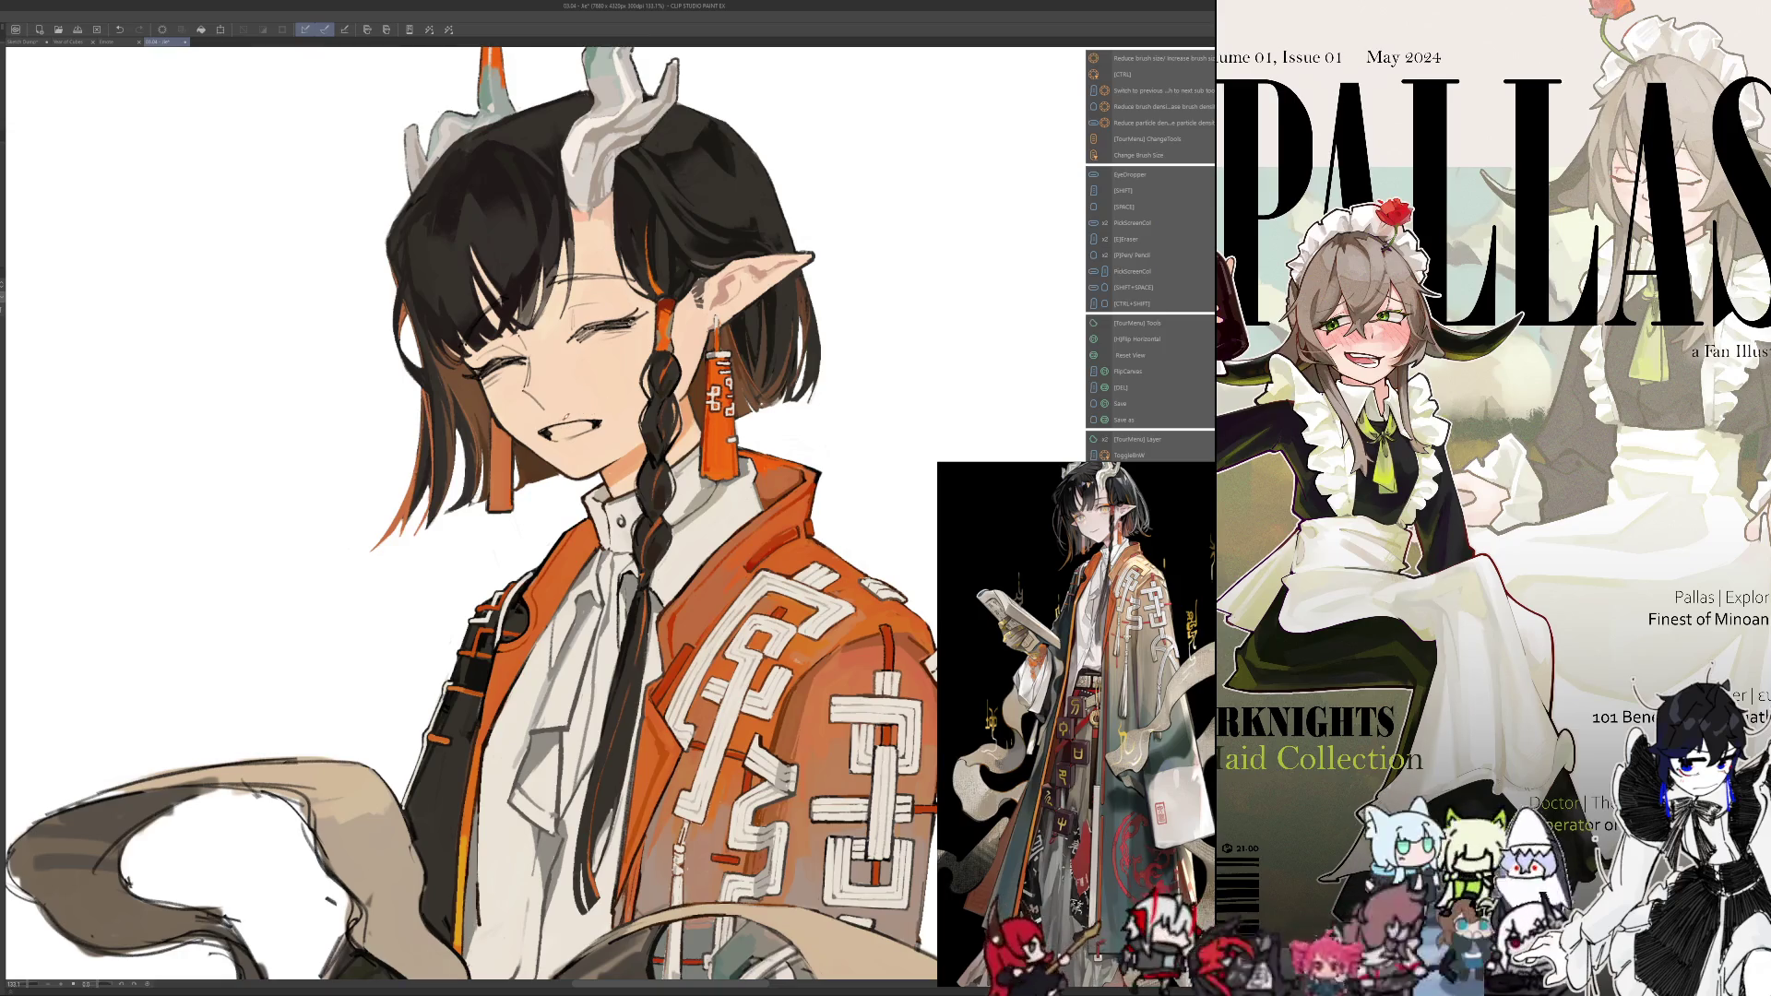
# Touch up the mouth with small dark strokes, flipping the view to compare
pyautogui.press('h')
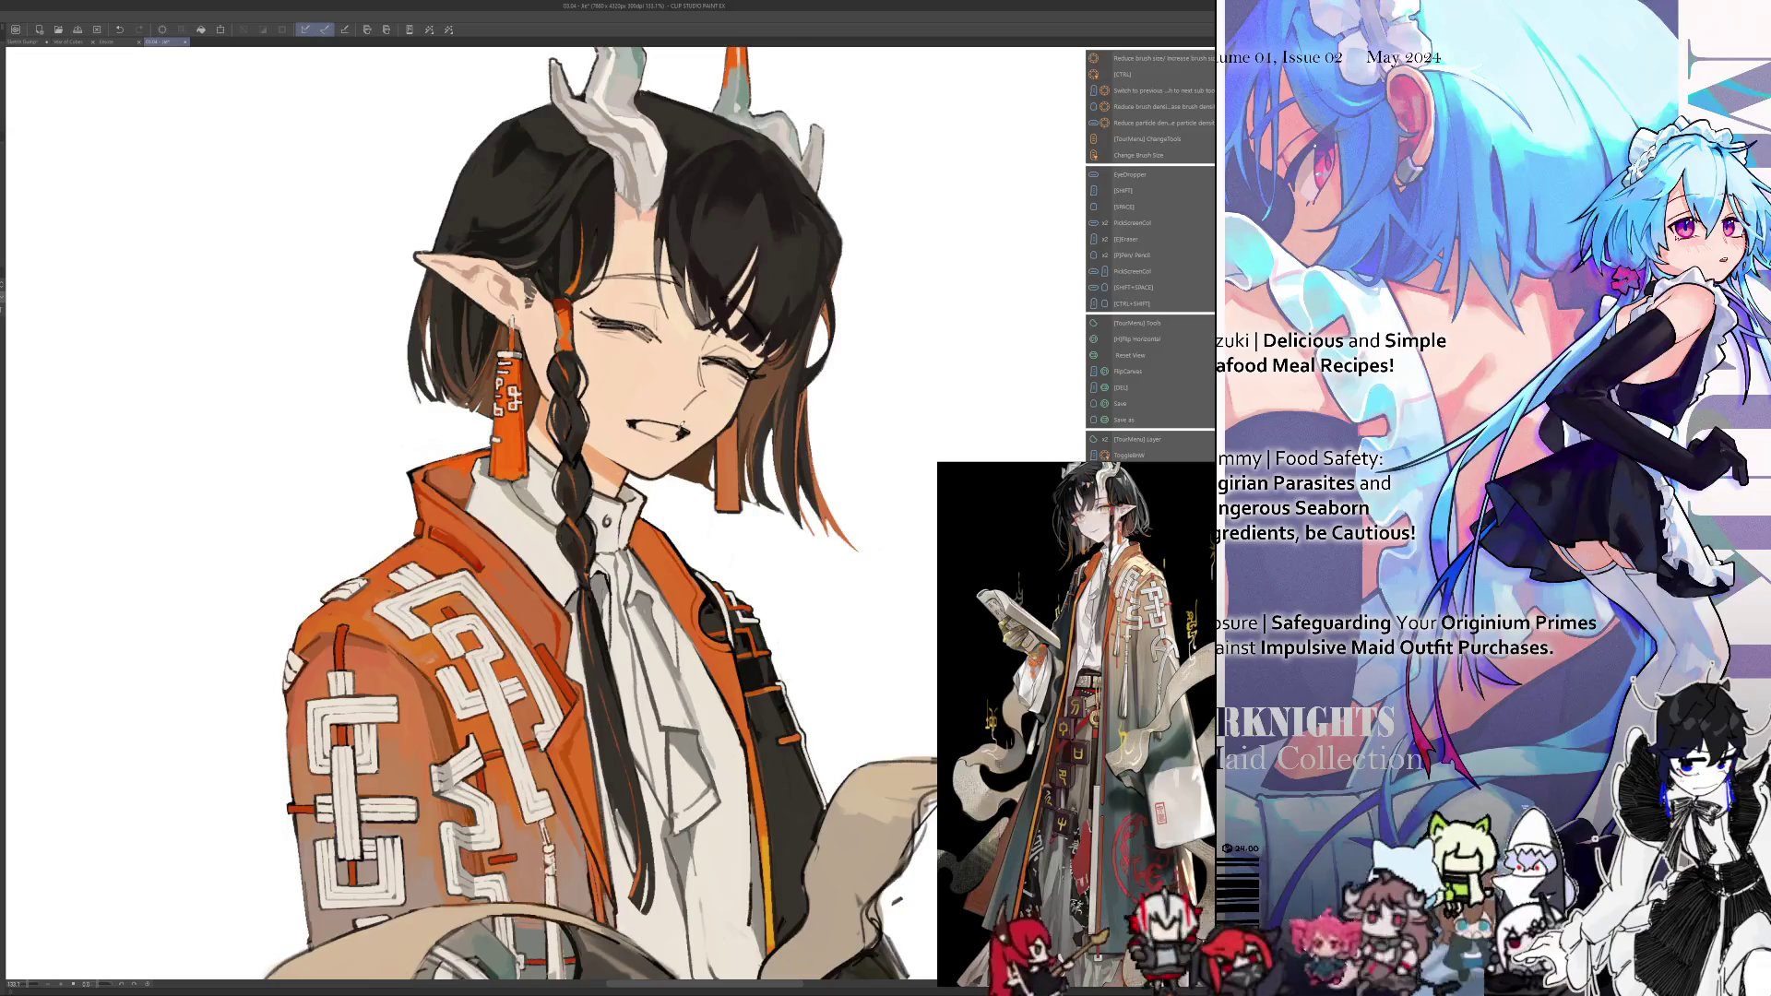
pyautogui.hotkey('ctrl', 'z')
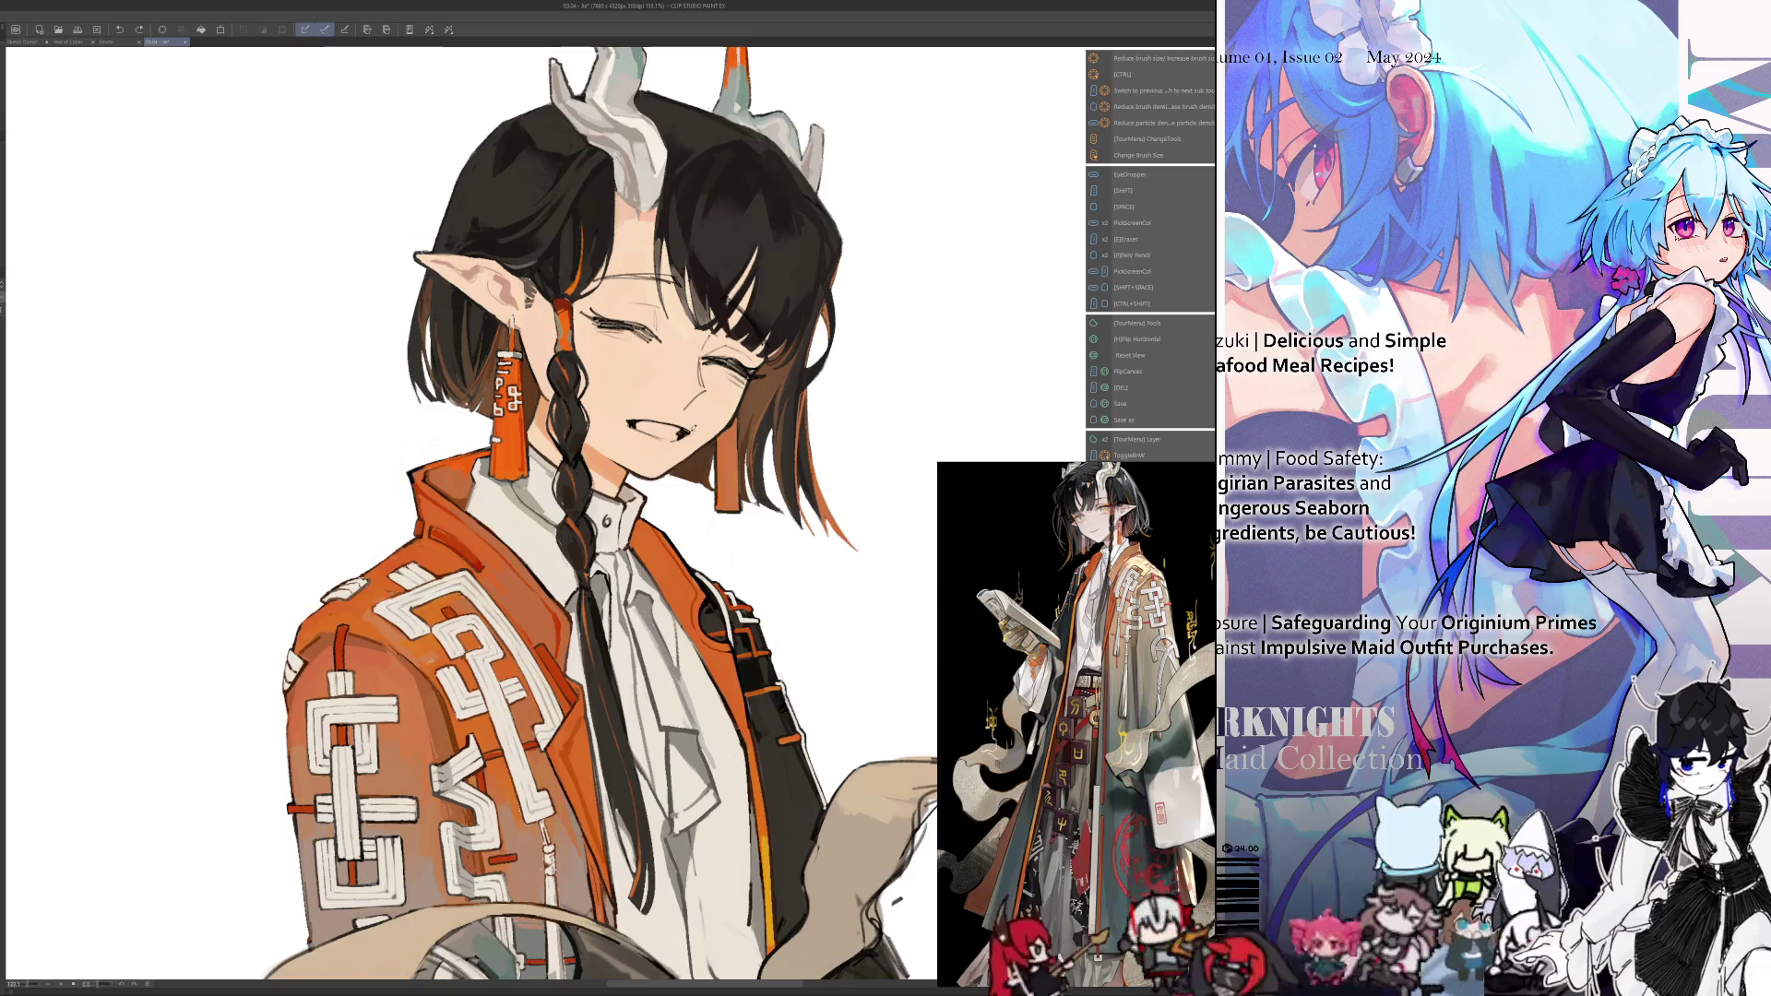
pyautogui.hotkey('ctrl', 'y')
pyautogui.press('h')
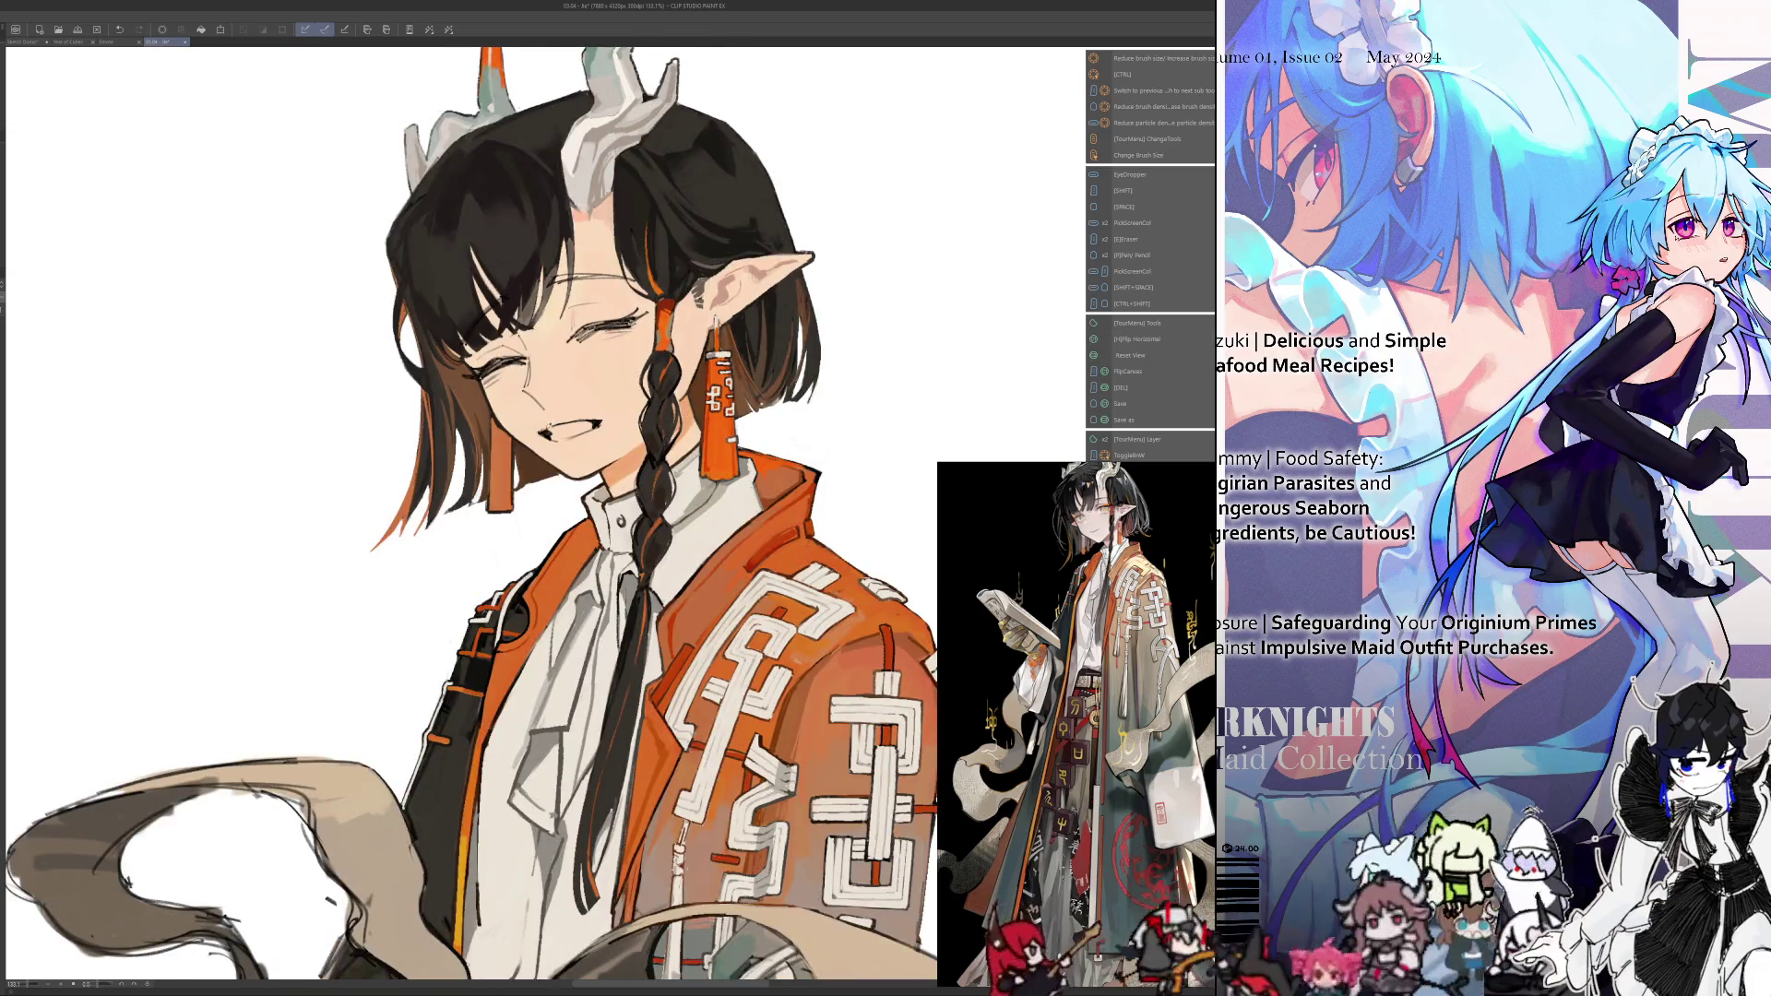
pyautogui.moveTo(567, 420); pyautogui.dragTo(574, 416)
pyautogui.press('h')
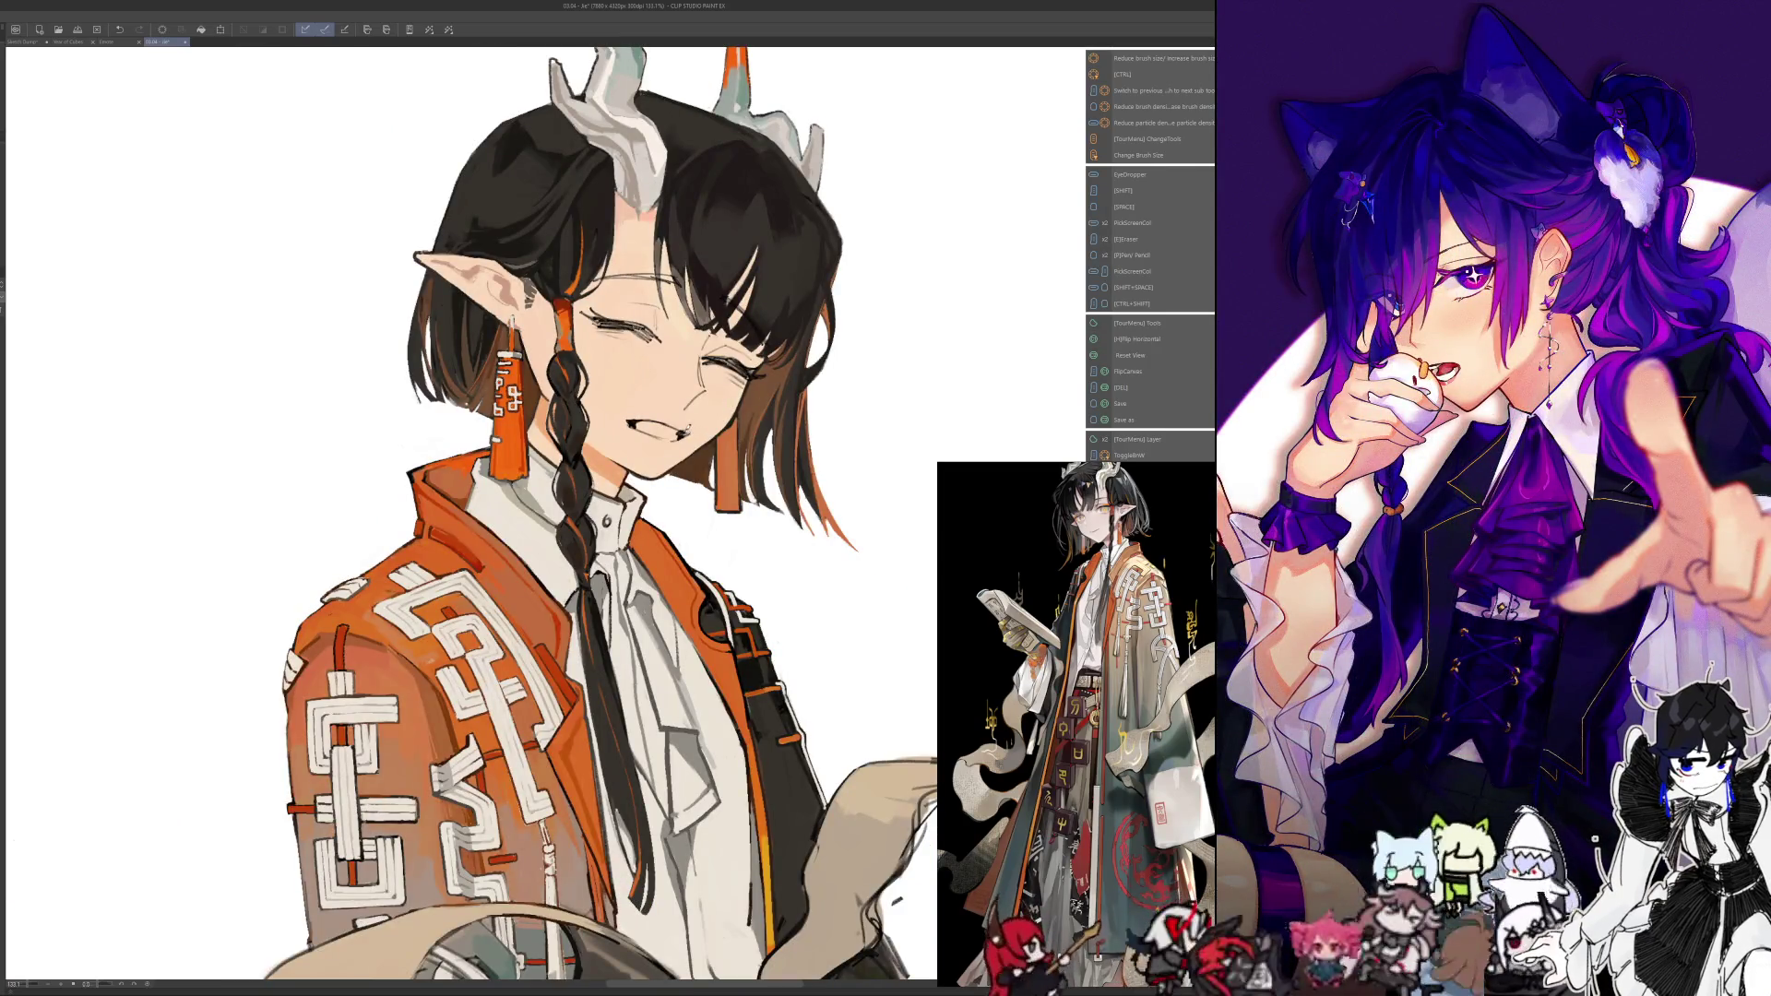
pyautogui.moveTo(680, 426); pyautogui.dragTo(695, 436)
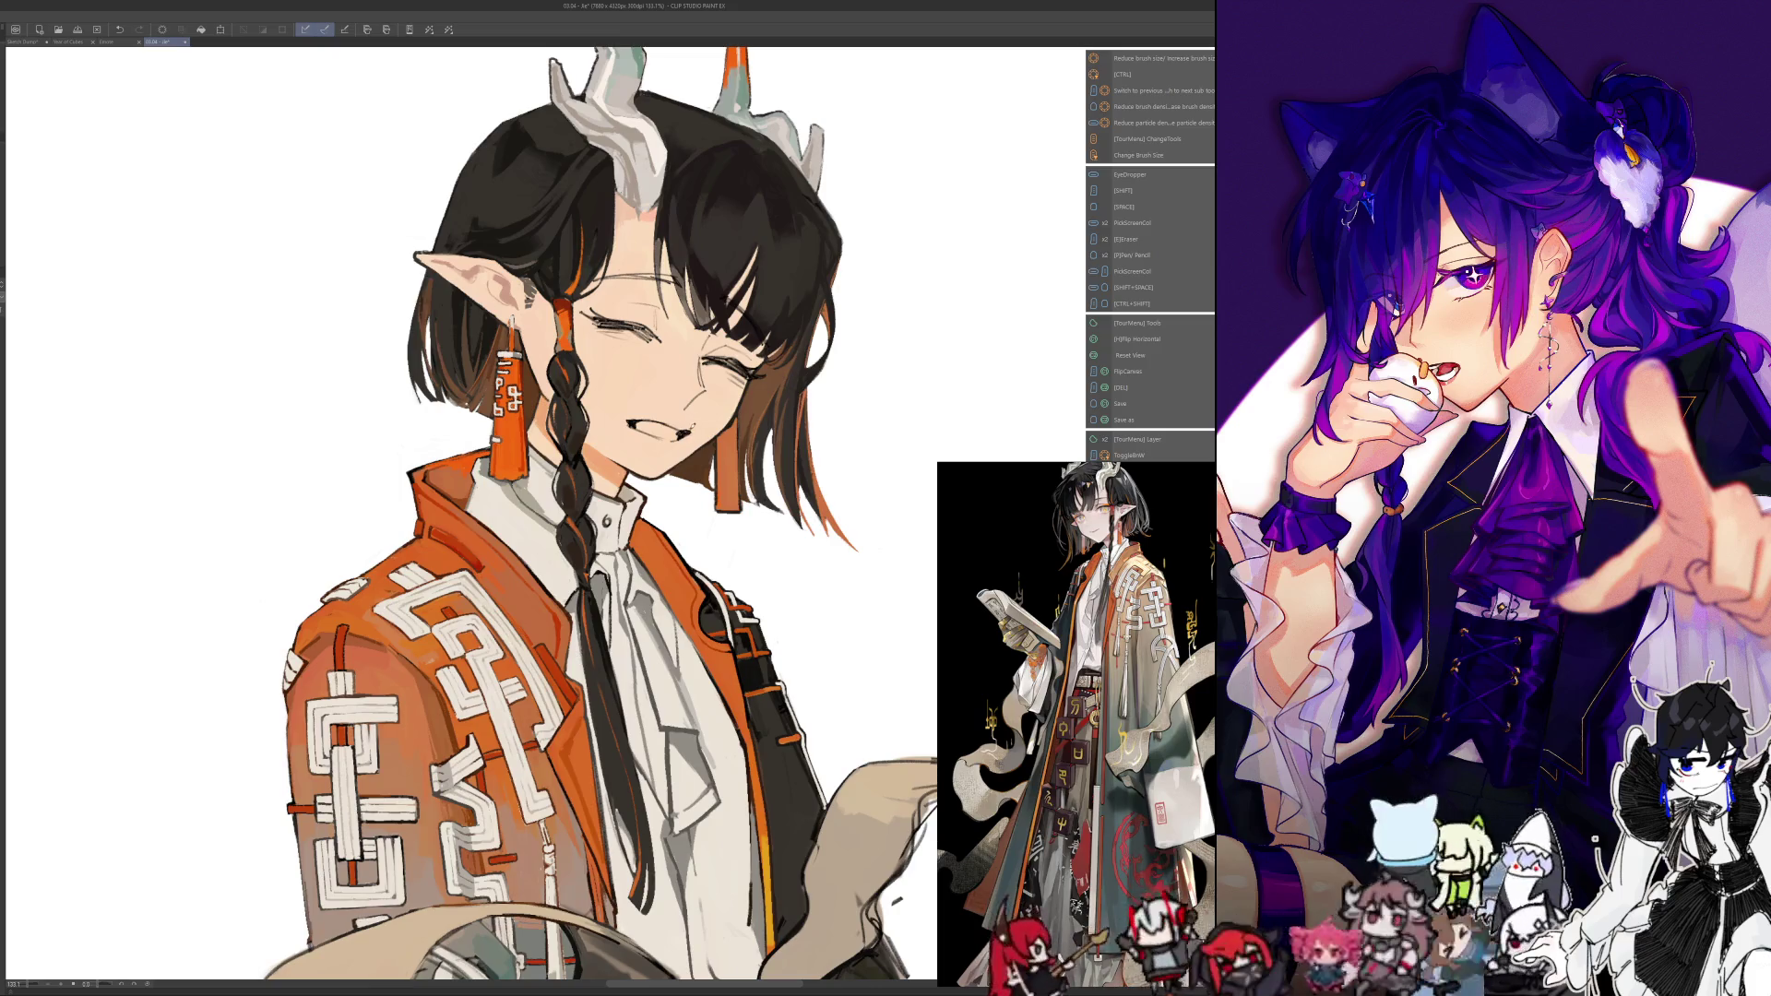
# Recheck the face in mirrored views, touch up around the nose with eraser and pencil, then zoom out
pyautogui.press('h')
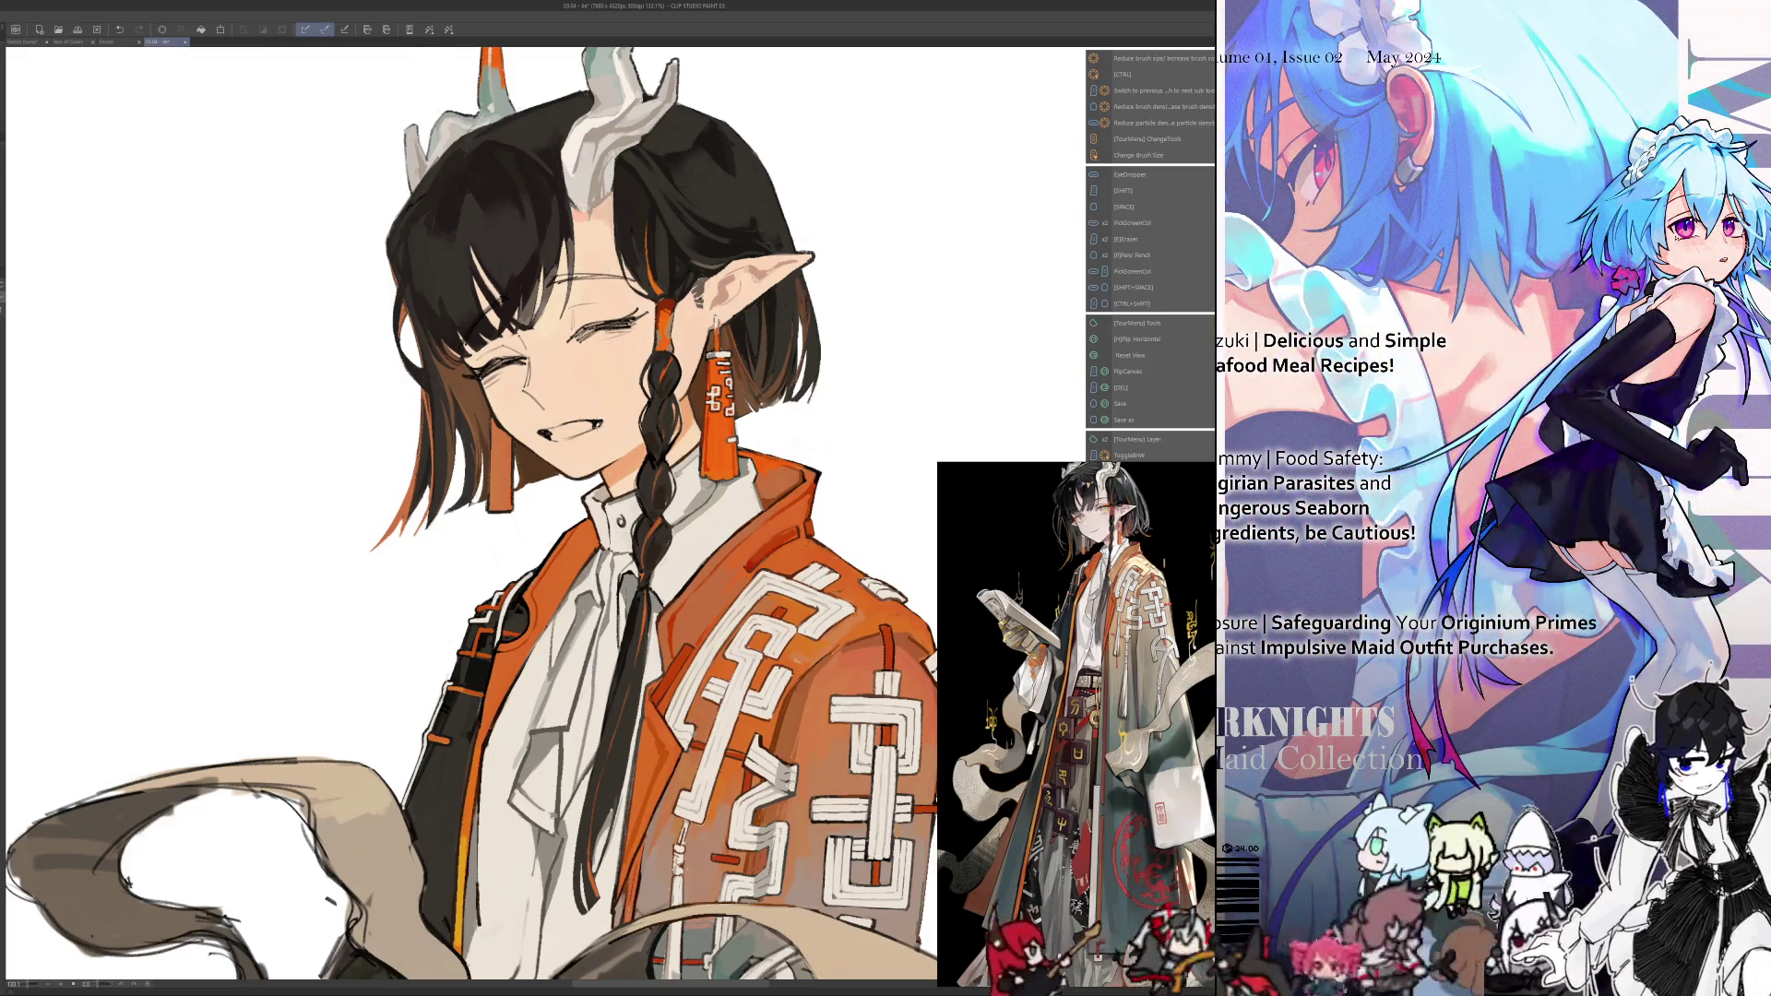
pyautogui.press('h')
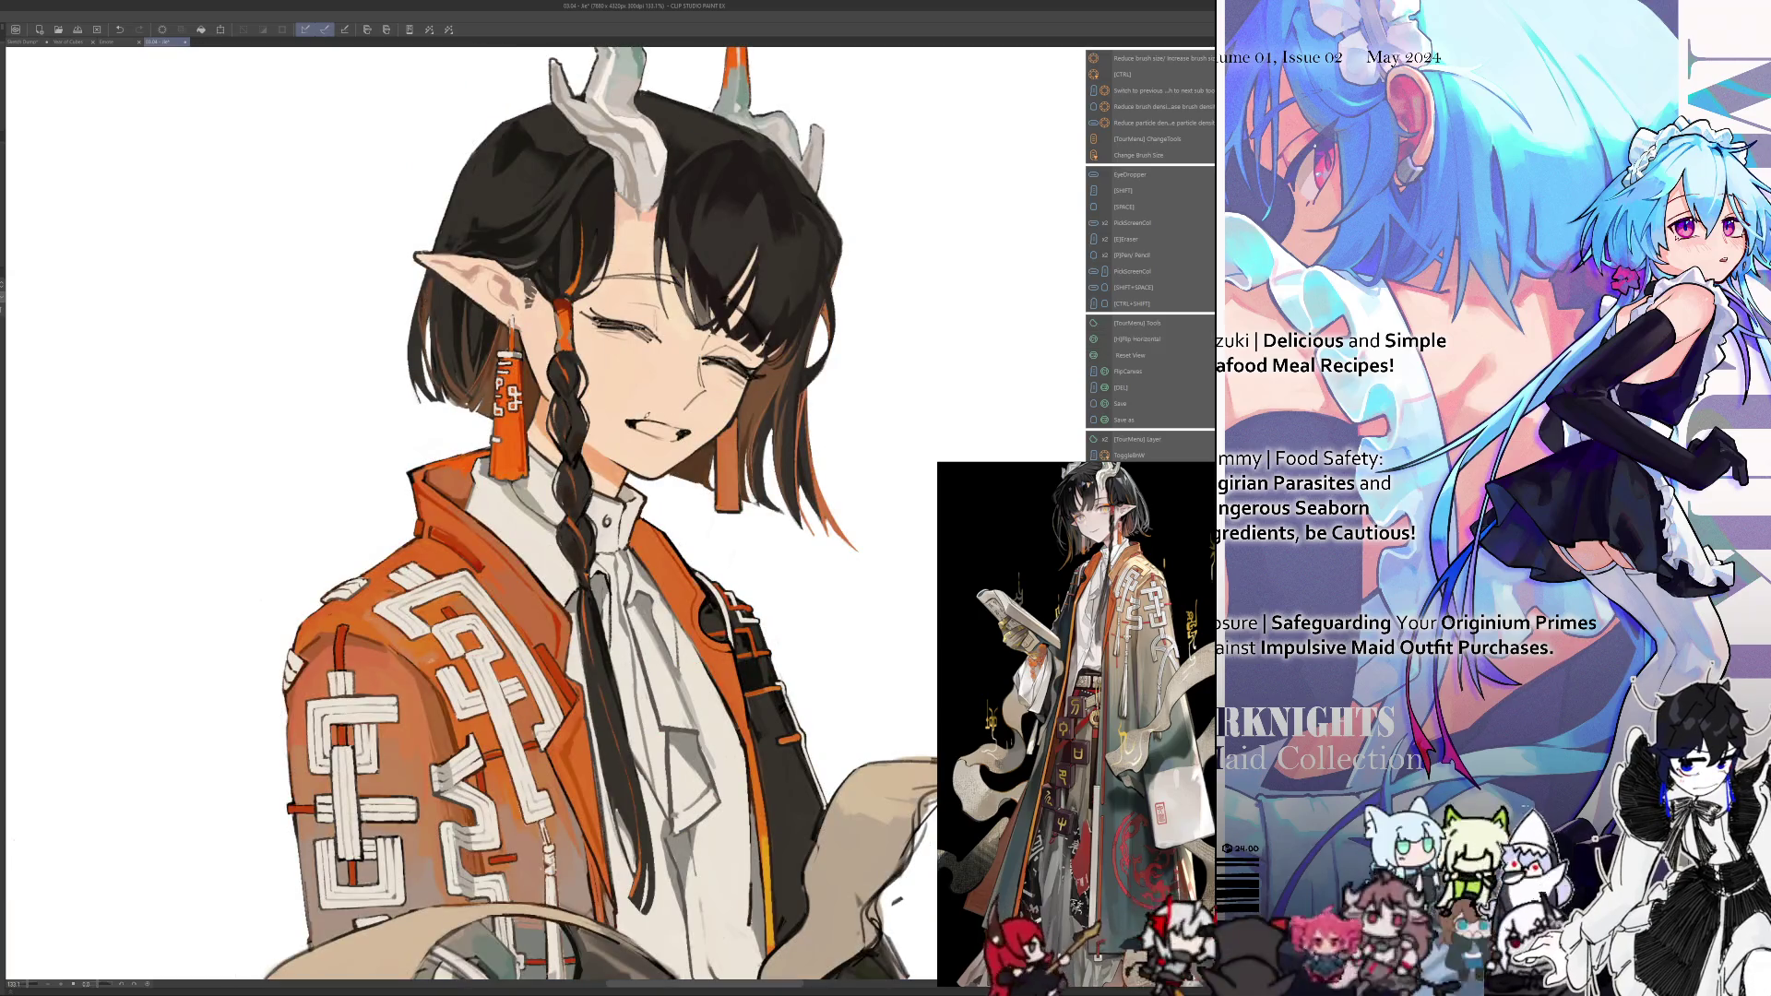
pyautogui.press('h')
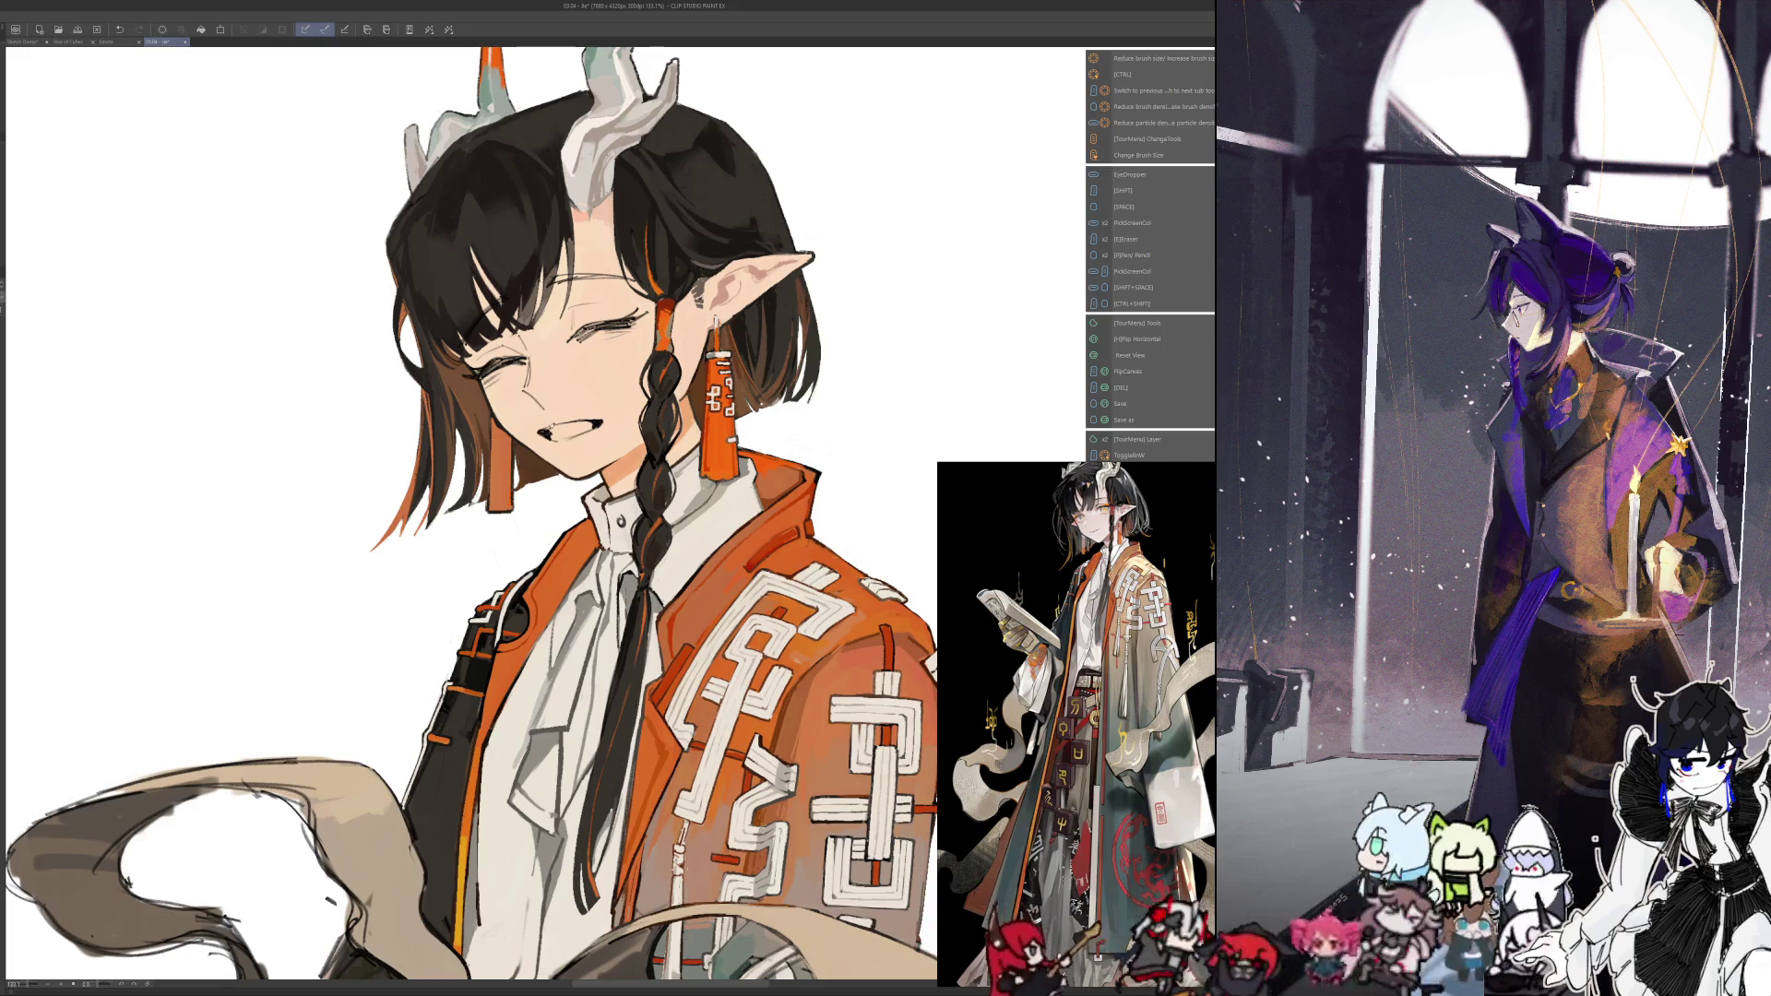
pyautogui.press('h')
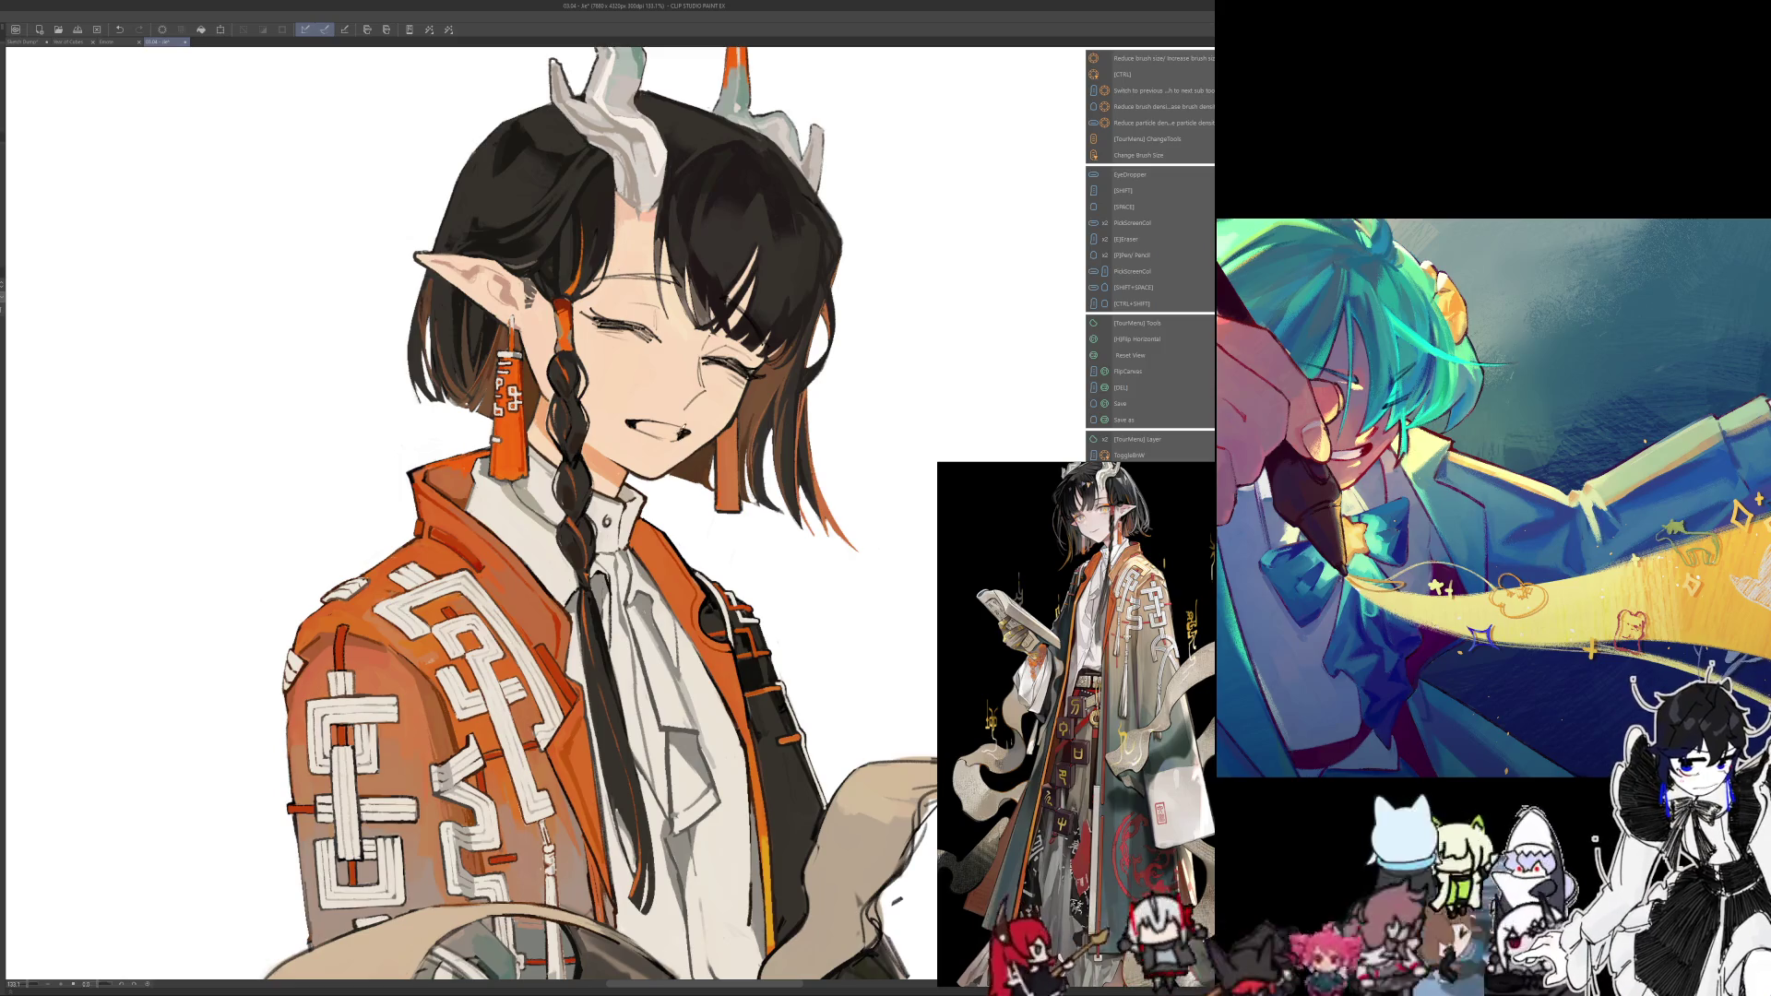
pyautogui.press('h')
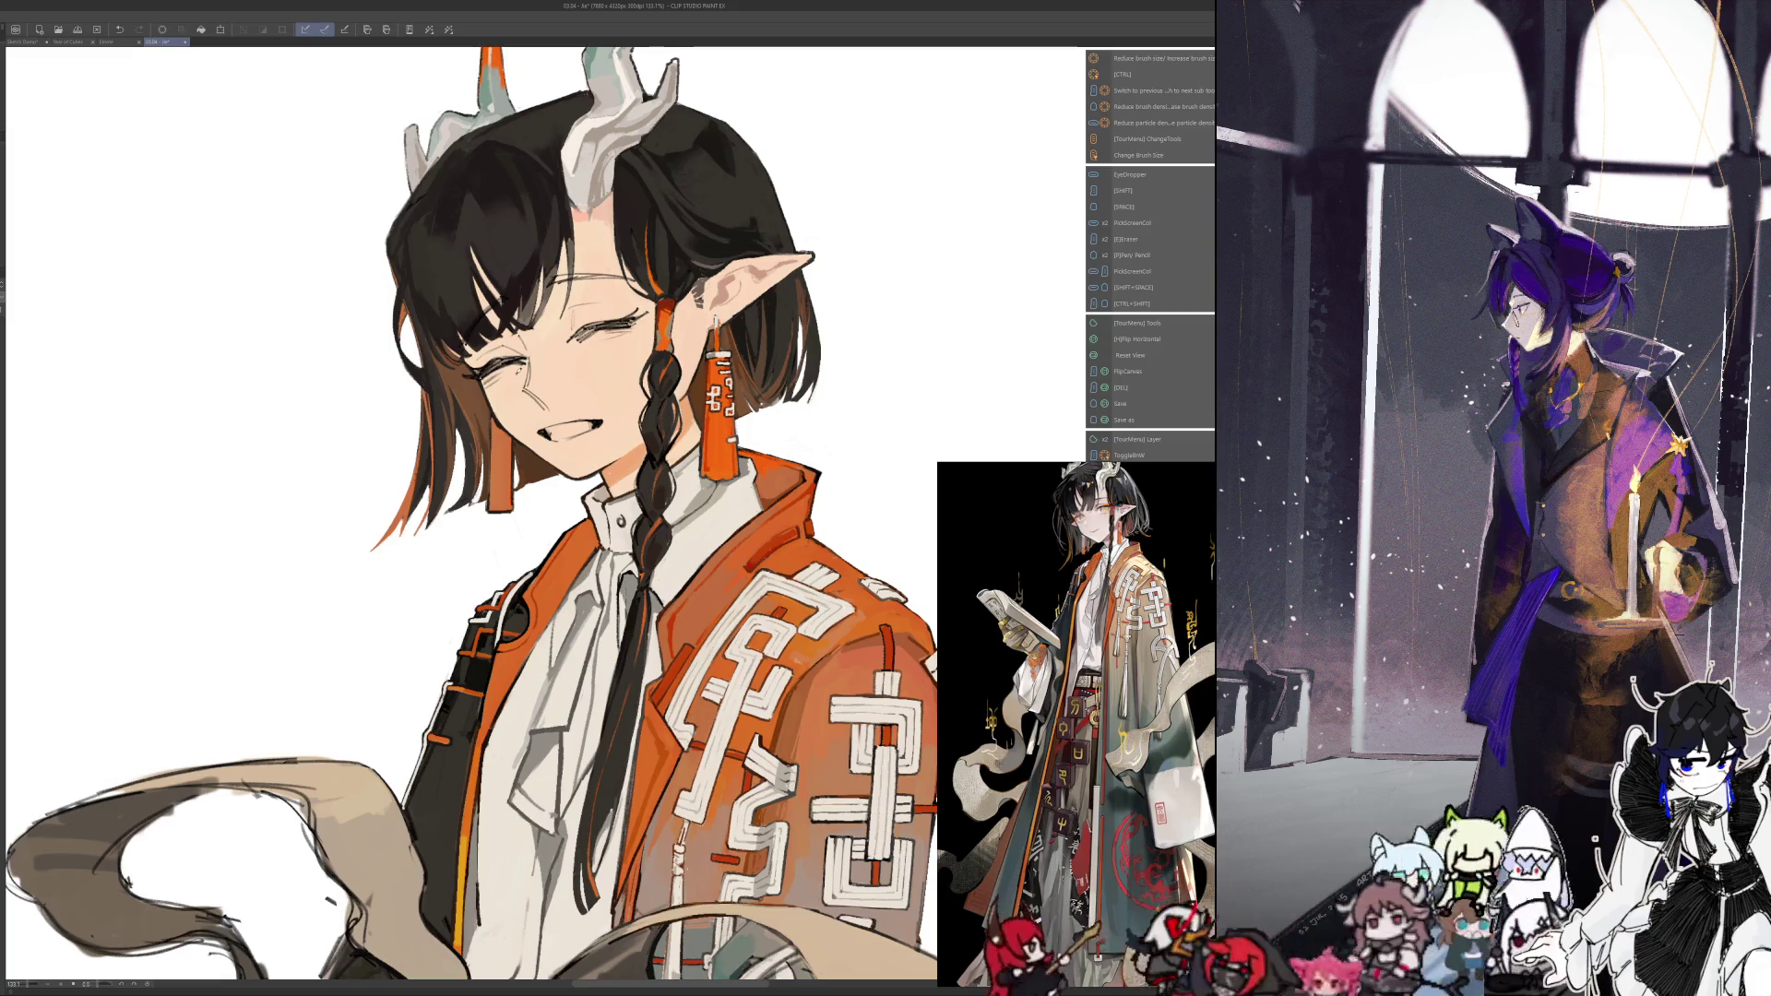
pyautogui.press('h')
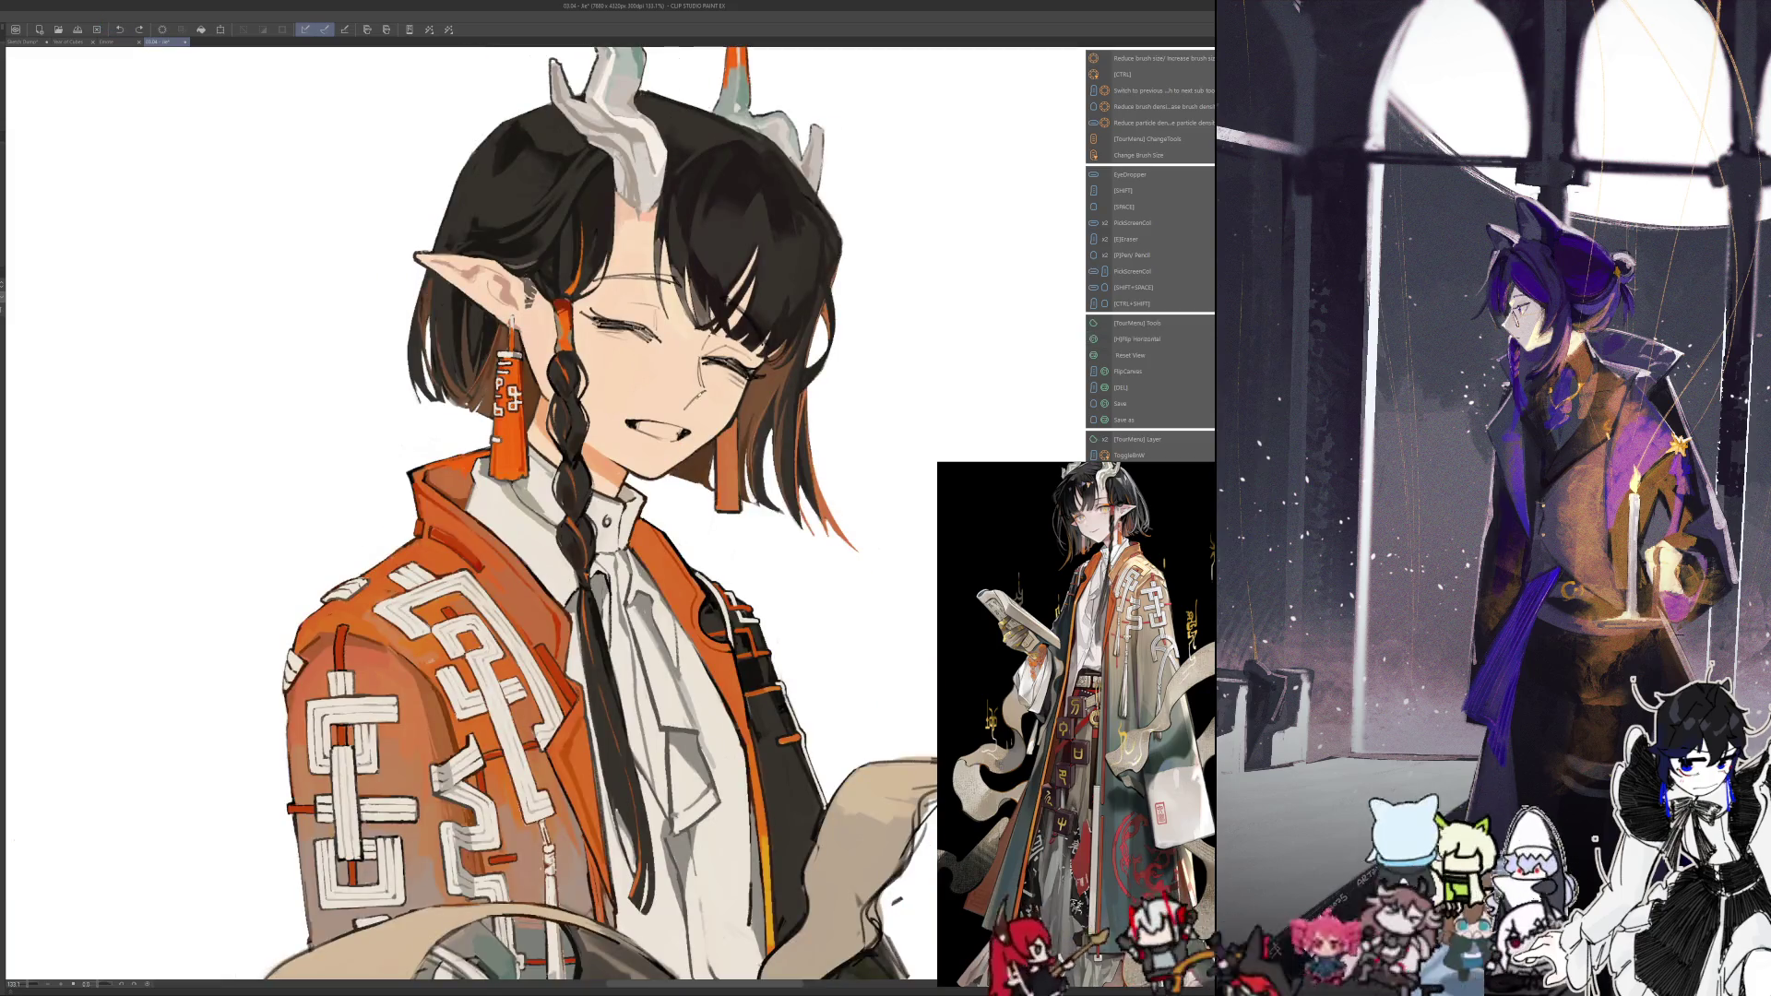
pyautogui.press('e')
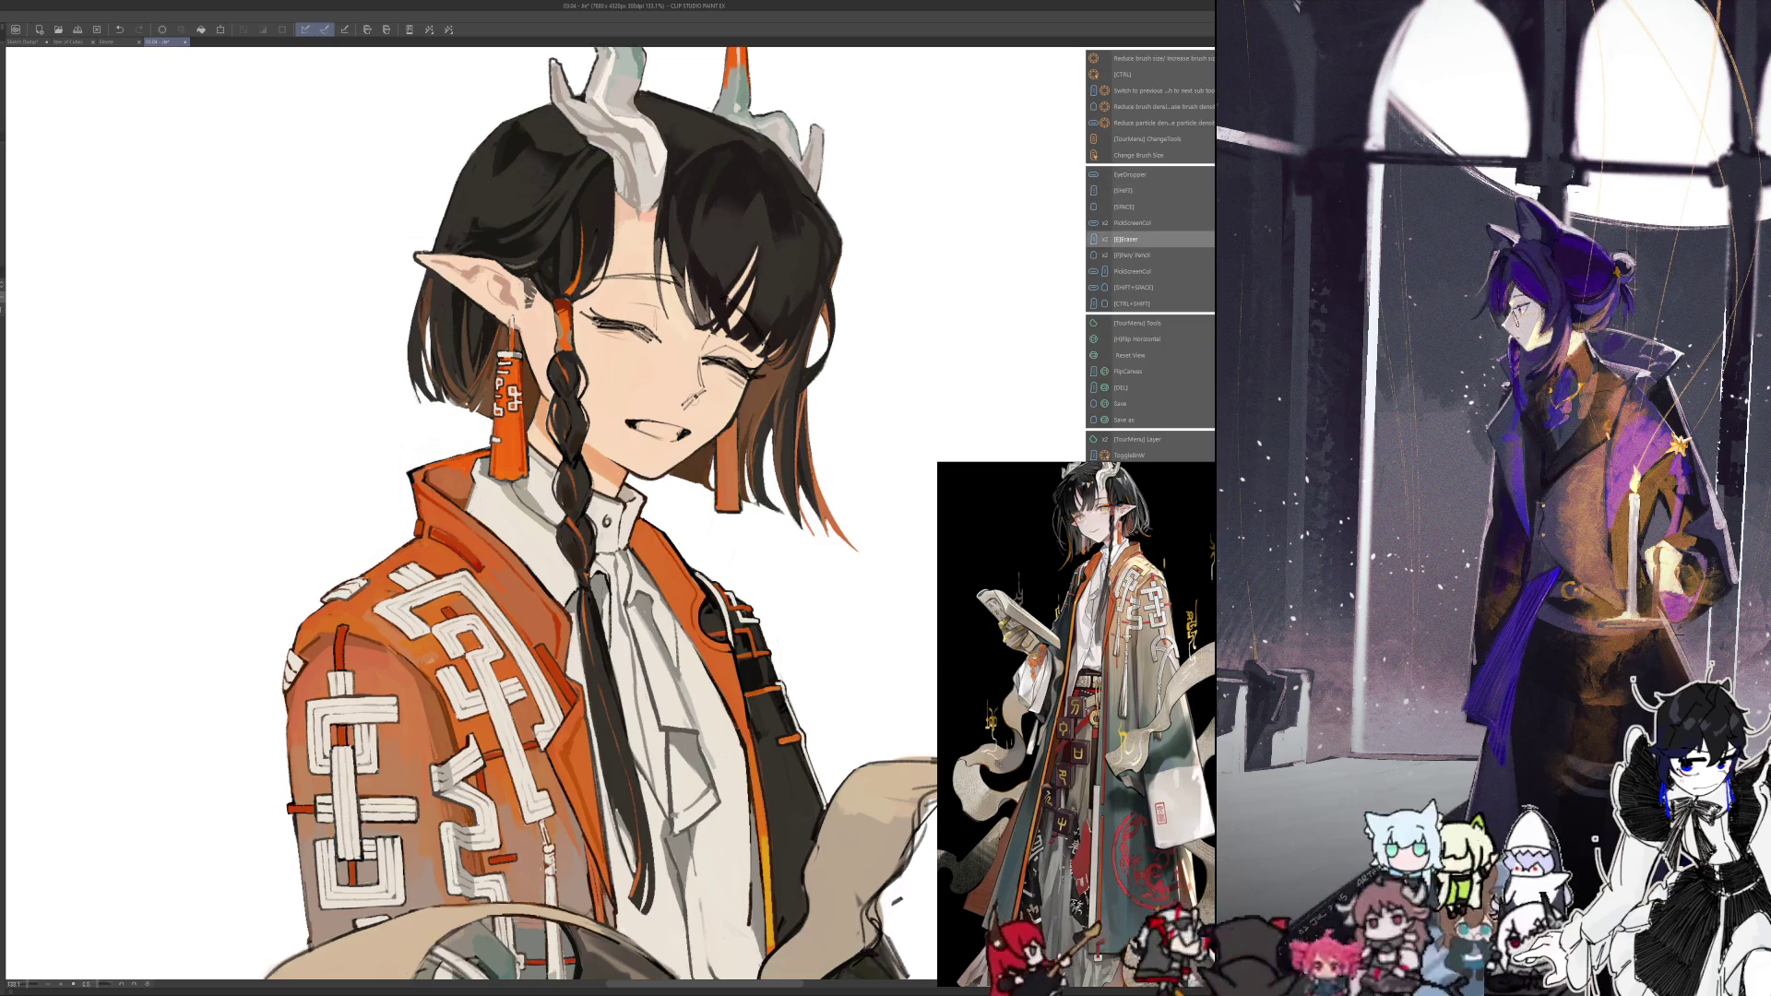
pyautogui.press('p')
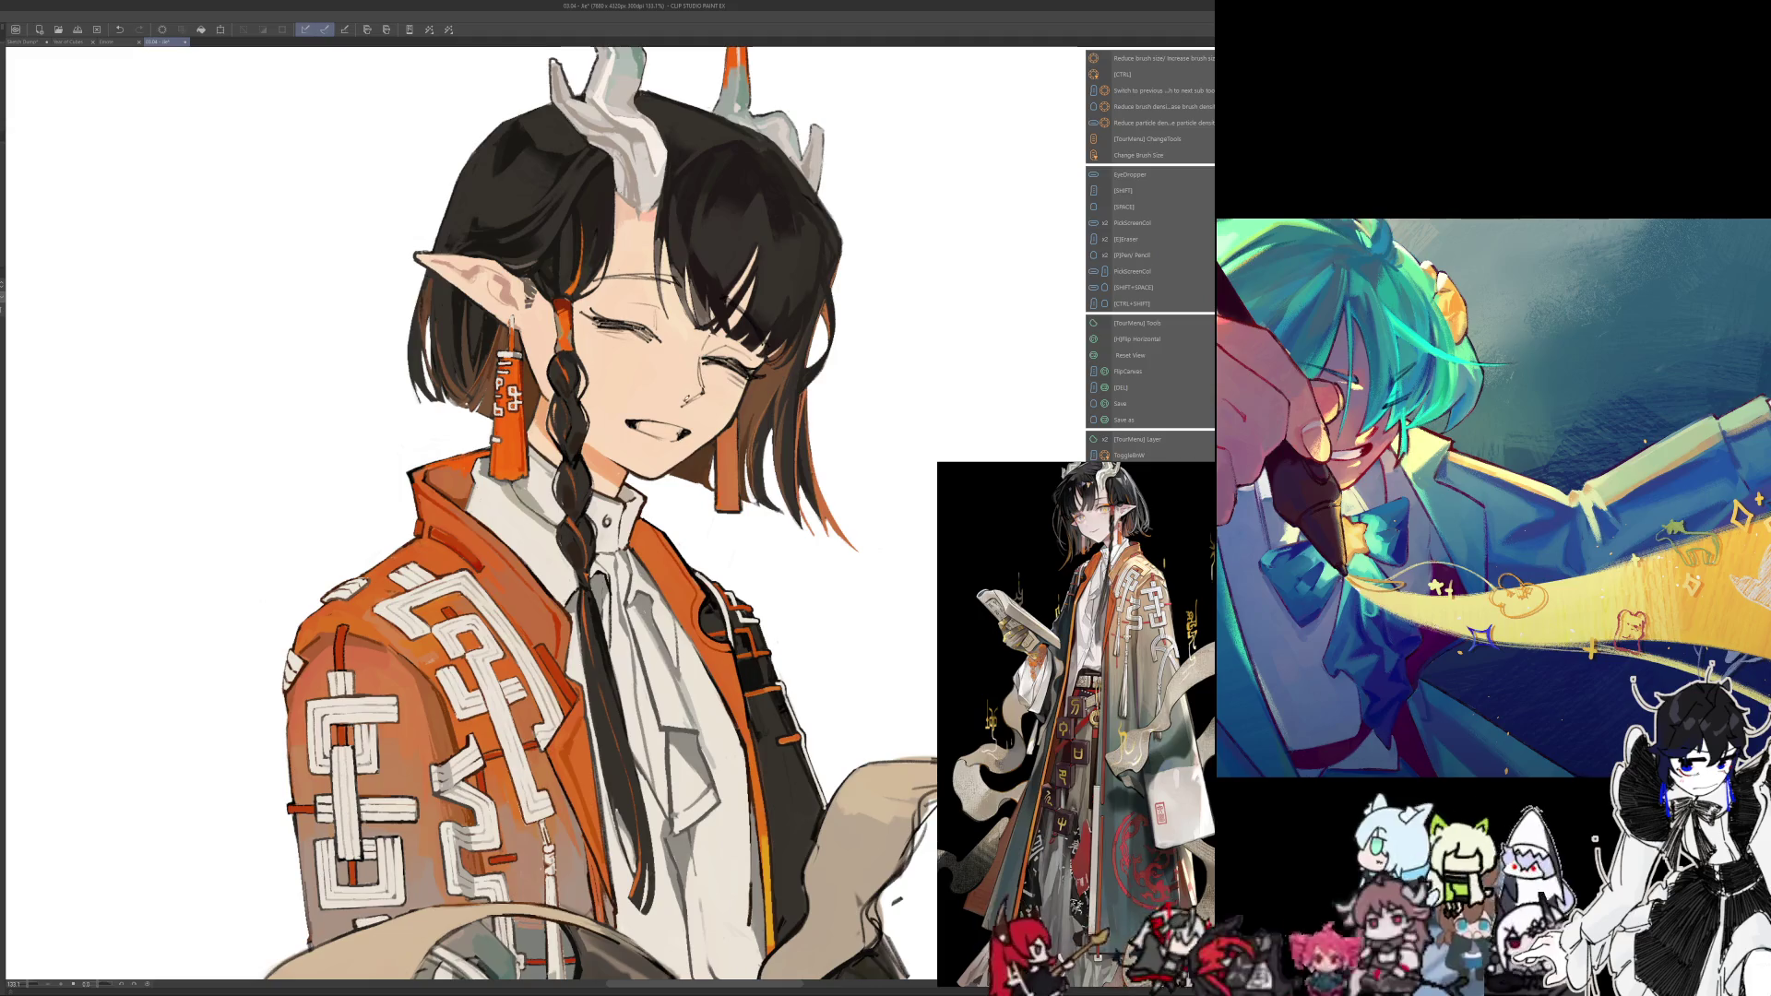
pyautogui.press('e')
pyautogui.press('p')
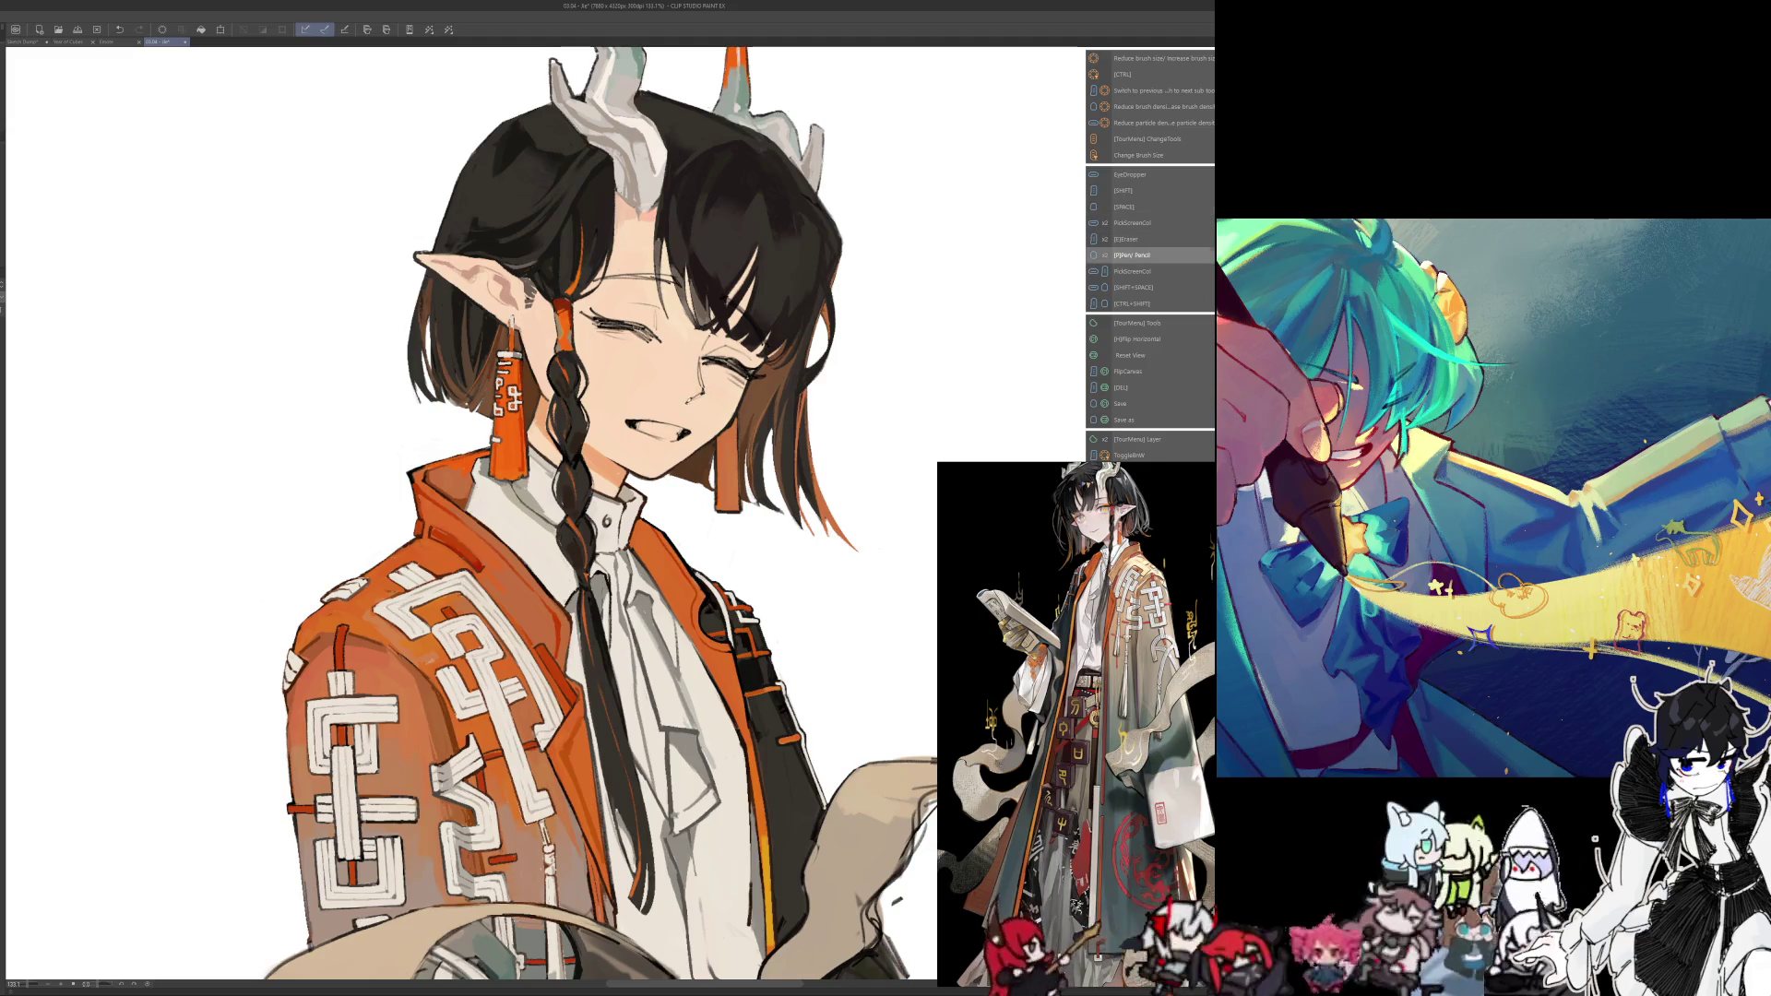
pyautogui.scroll(-2, 590, 517)
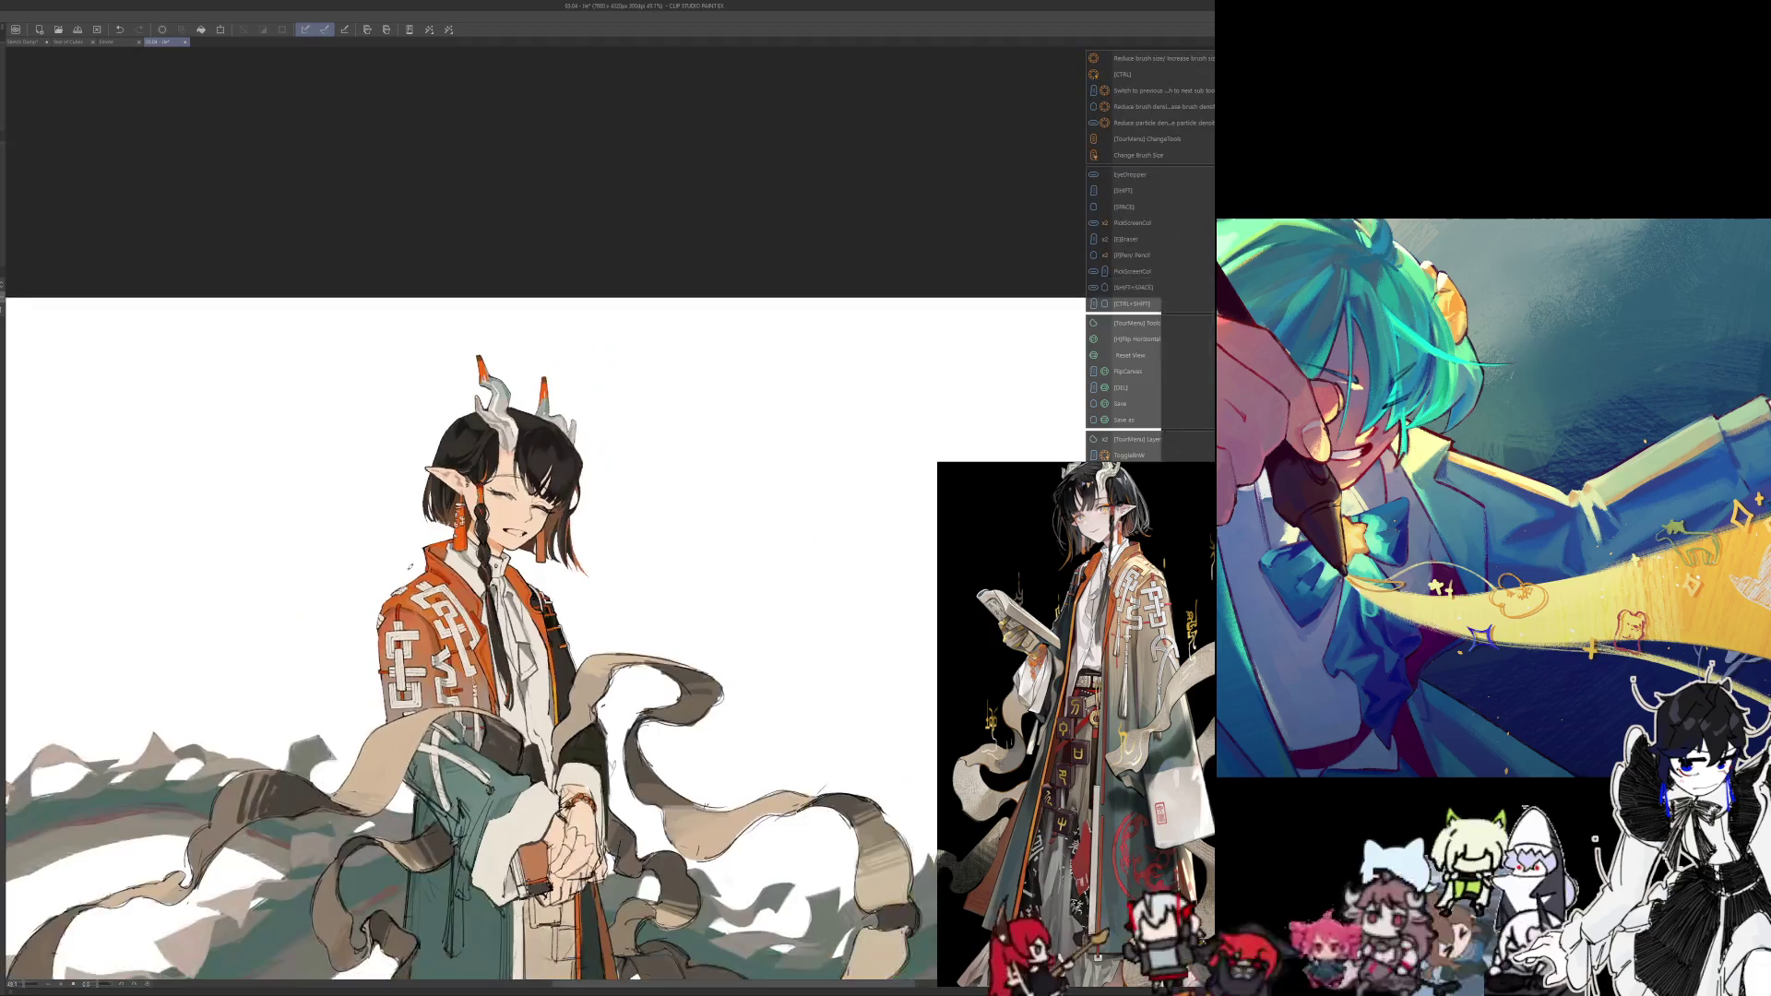
pyautogui.scroll(-1, 590, 516)
pyautogui.scroll(3, 535, 423)
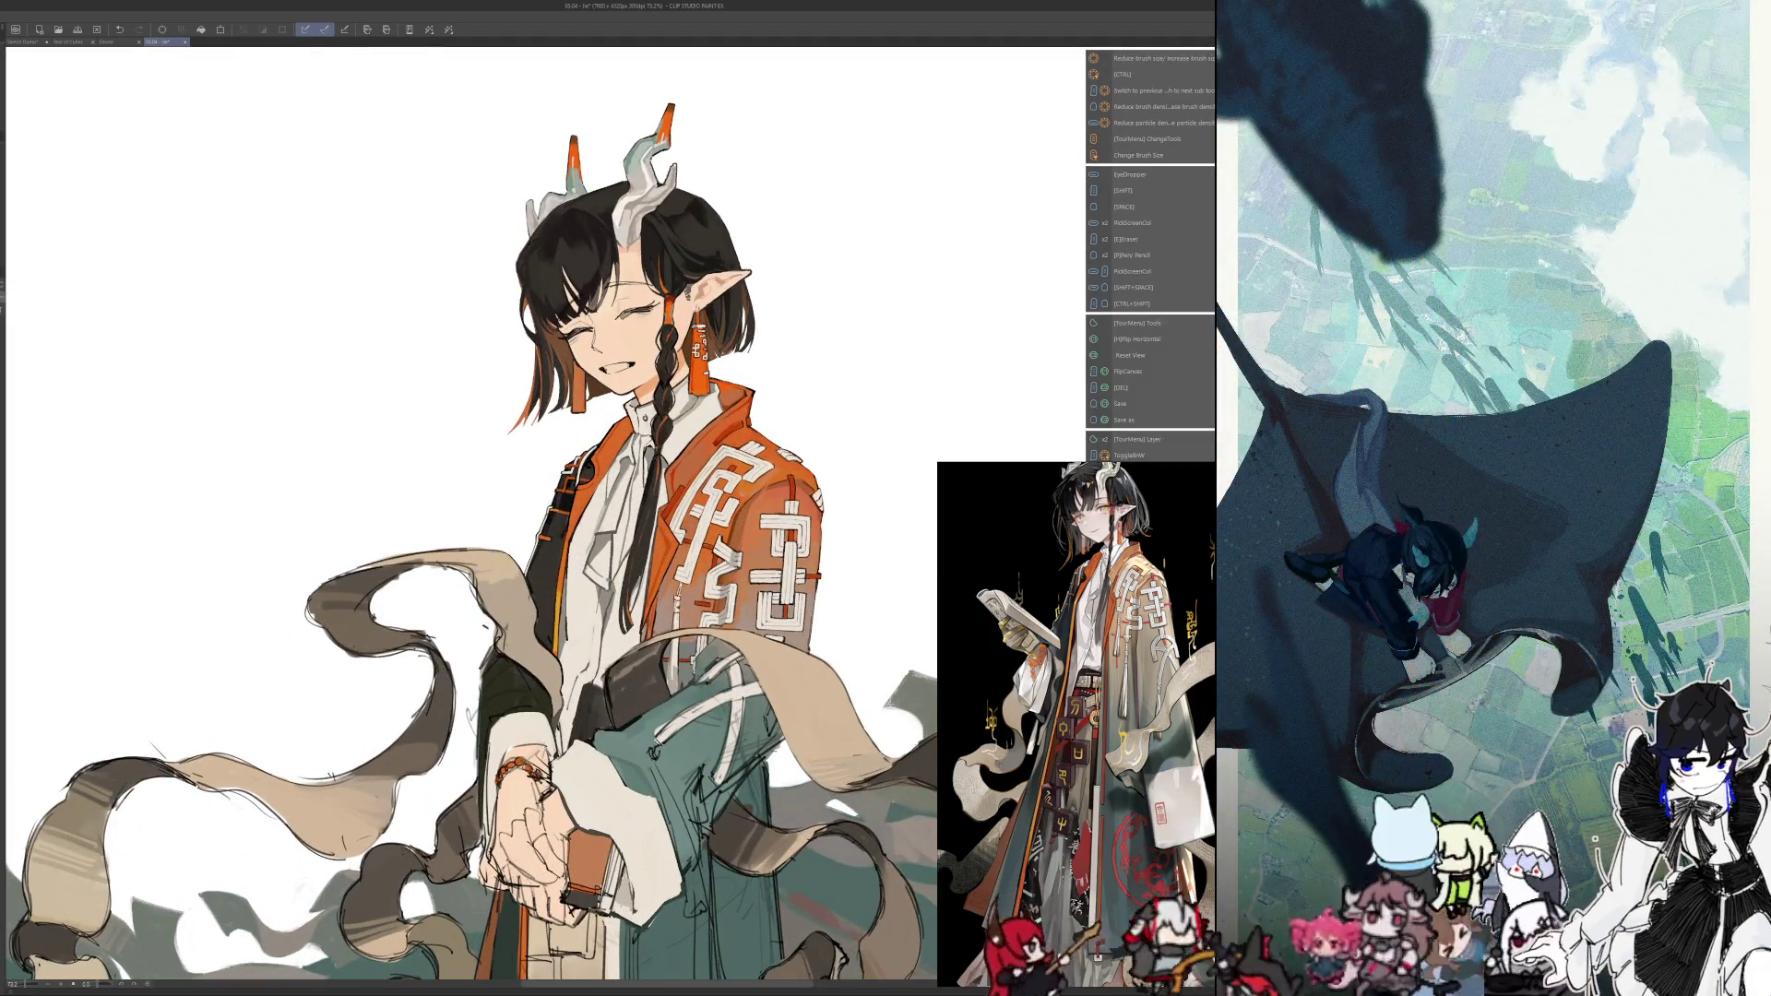
pyautogui.hotkey('ctrl', 'z')
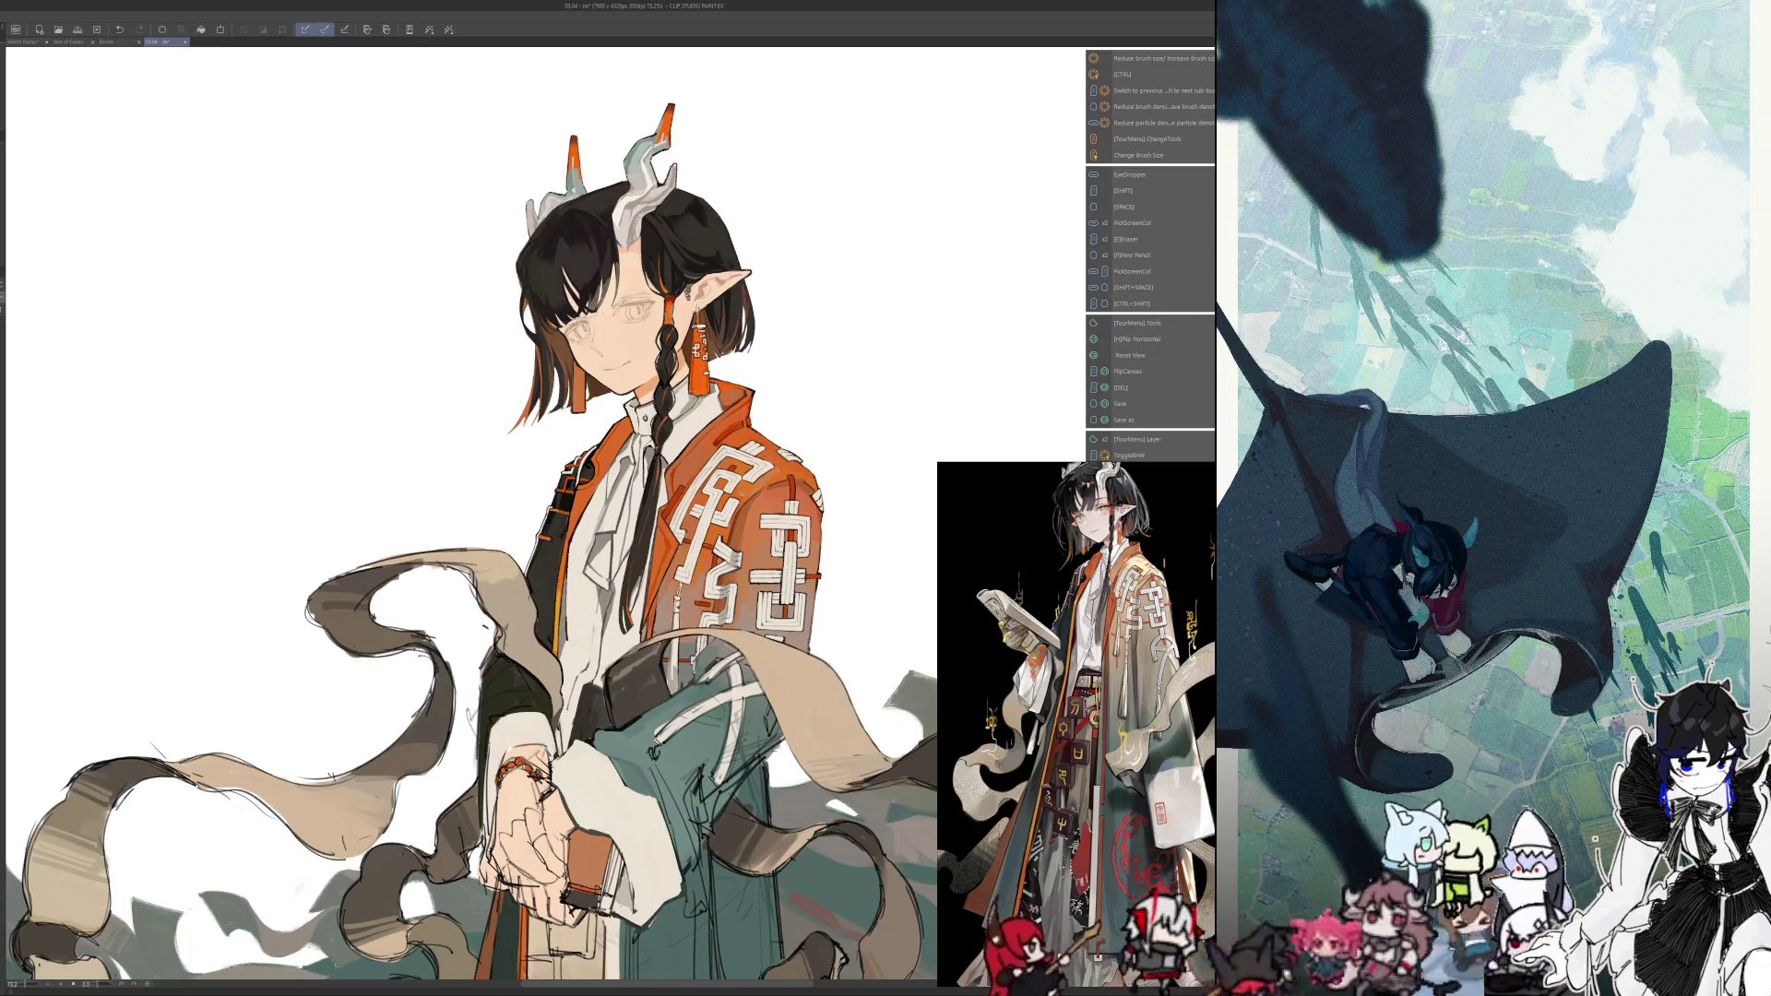
pyautogui.hotkey('ctrl', 'z')
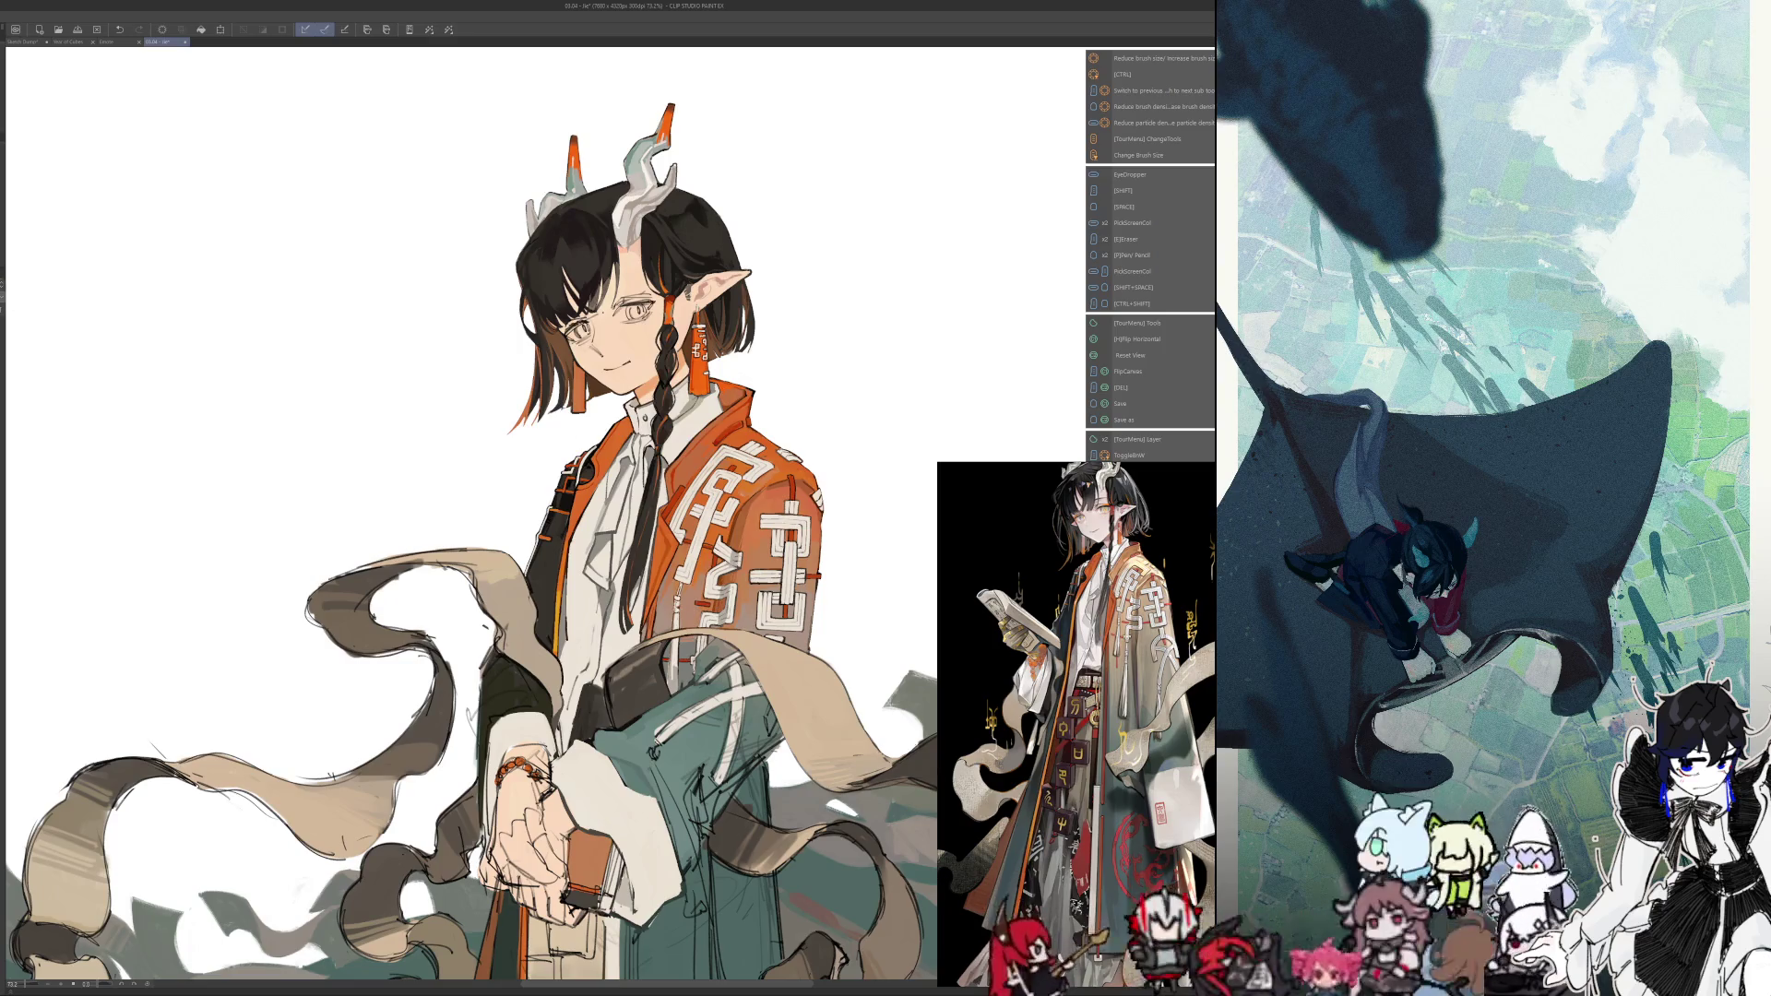
pyautogui.hotkey('ctrl', 'y')
pyautogui.hotkey('ctrl', 'y')
pyautogui.hotkey('ctrl', 'z')
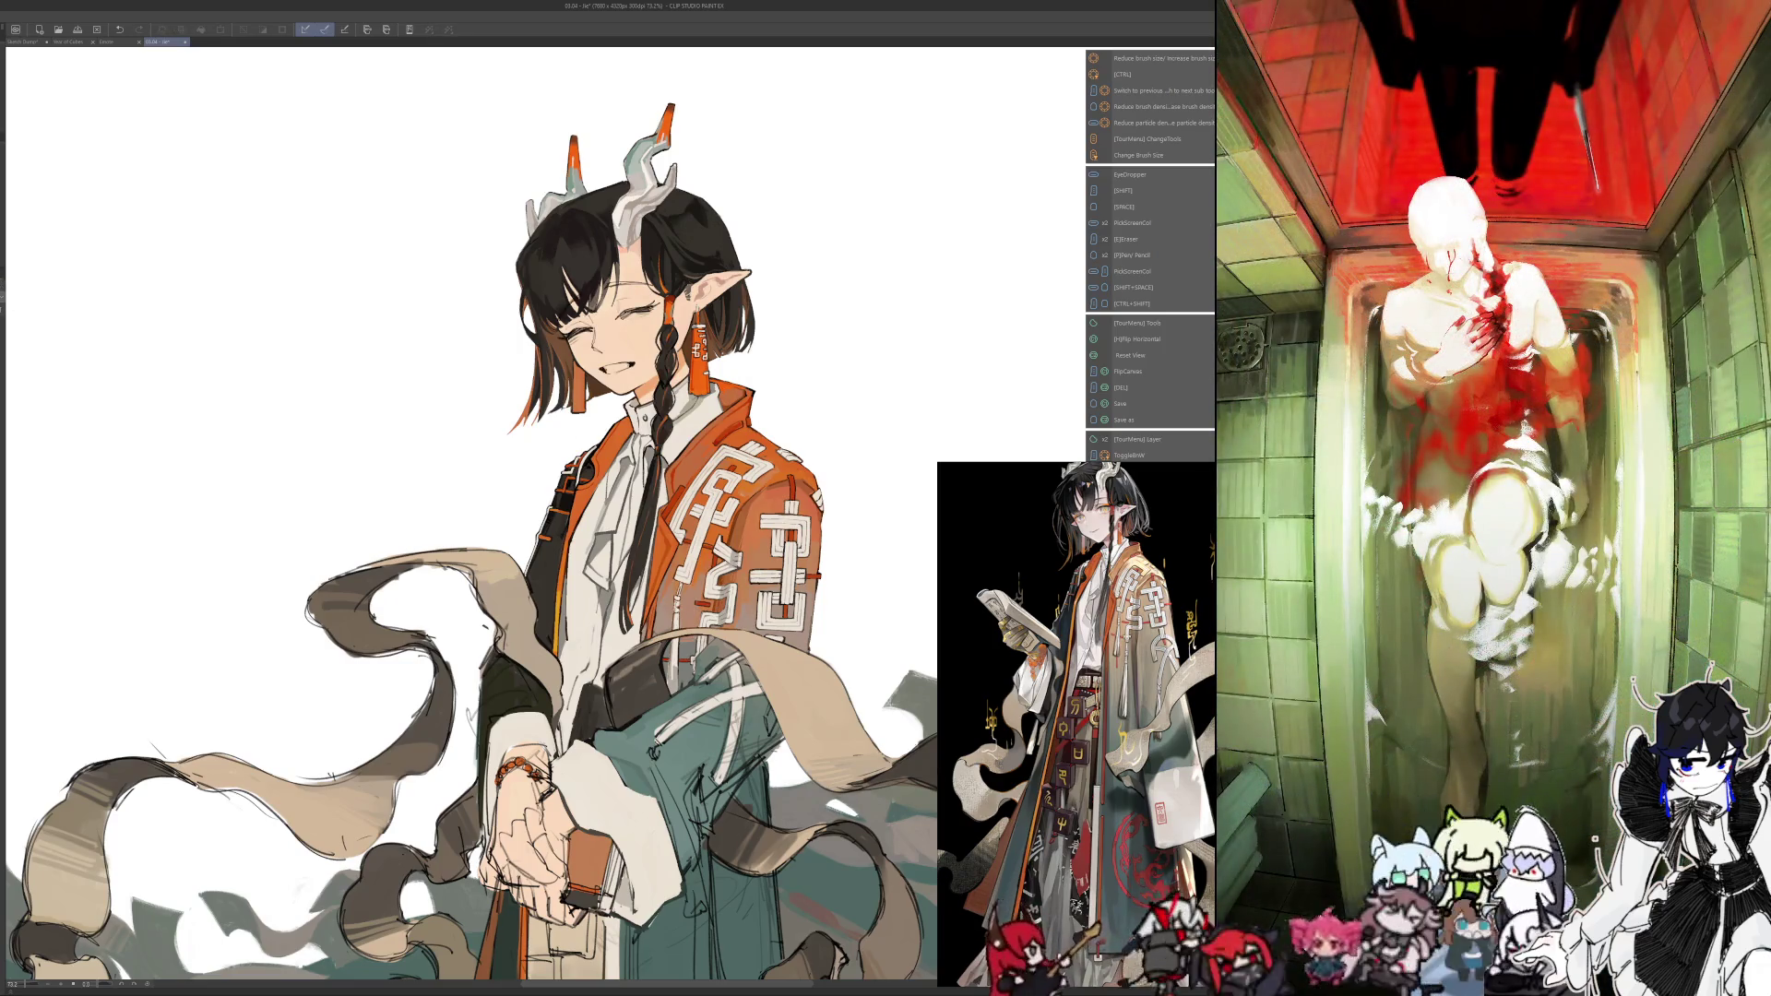
pyautogui.hotkey('ctrl', 'y')
pyautogui.hotkey('ctrl', 'z')
pyautogui.hotkey('ctrl', 'y')
pyautogui.hotkey('ctrl', 'y')
pyautogui.scroll(-1, 594, 505)
pyautogui.scroll(-2, 594, 505)
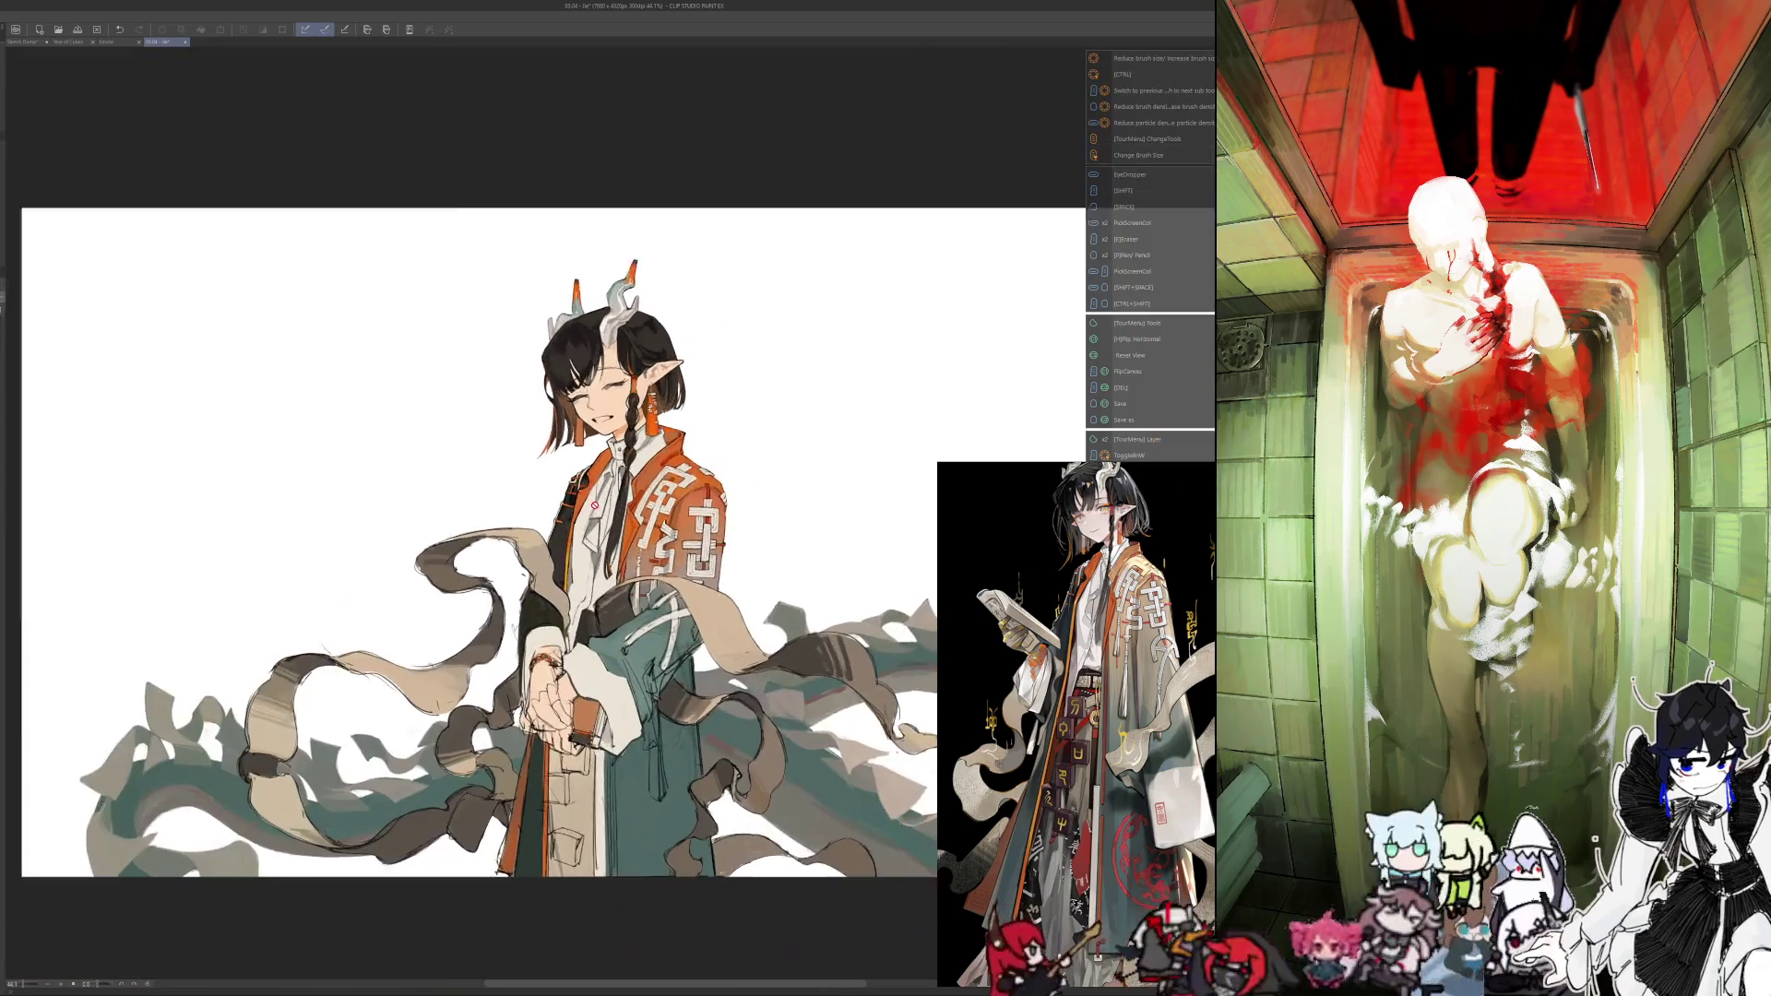
pyautogui.scroll(2, 594, 504)
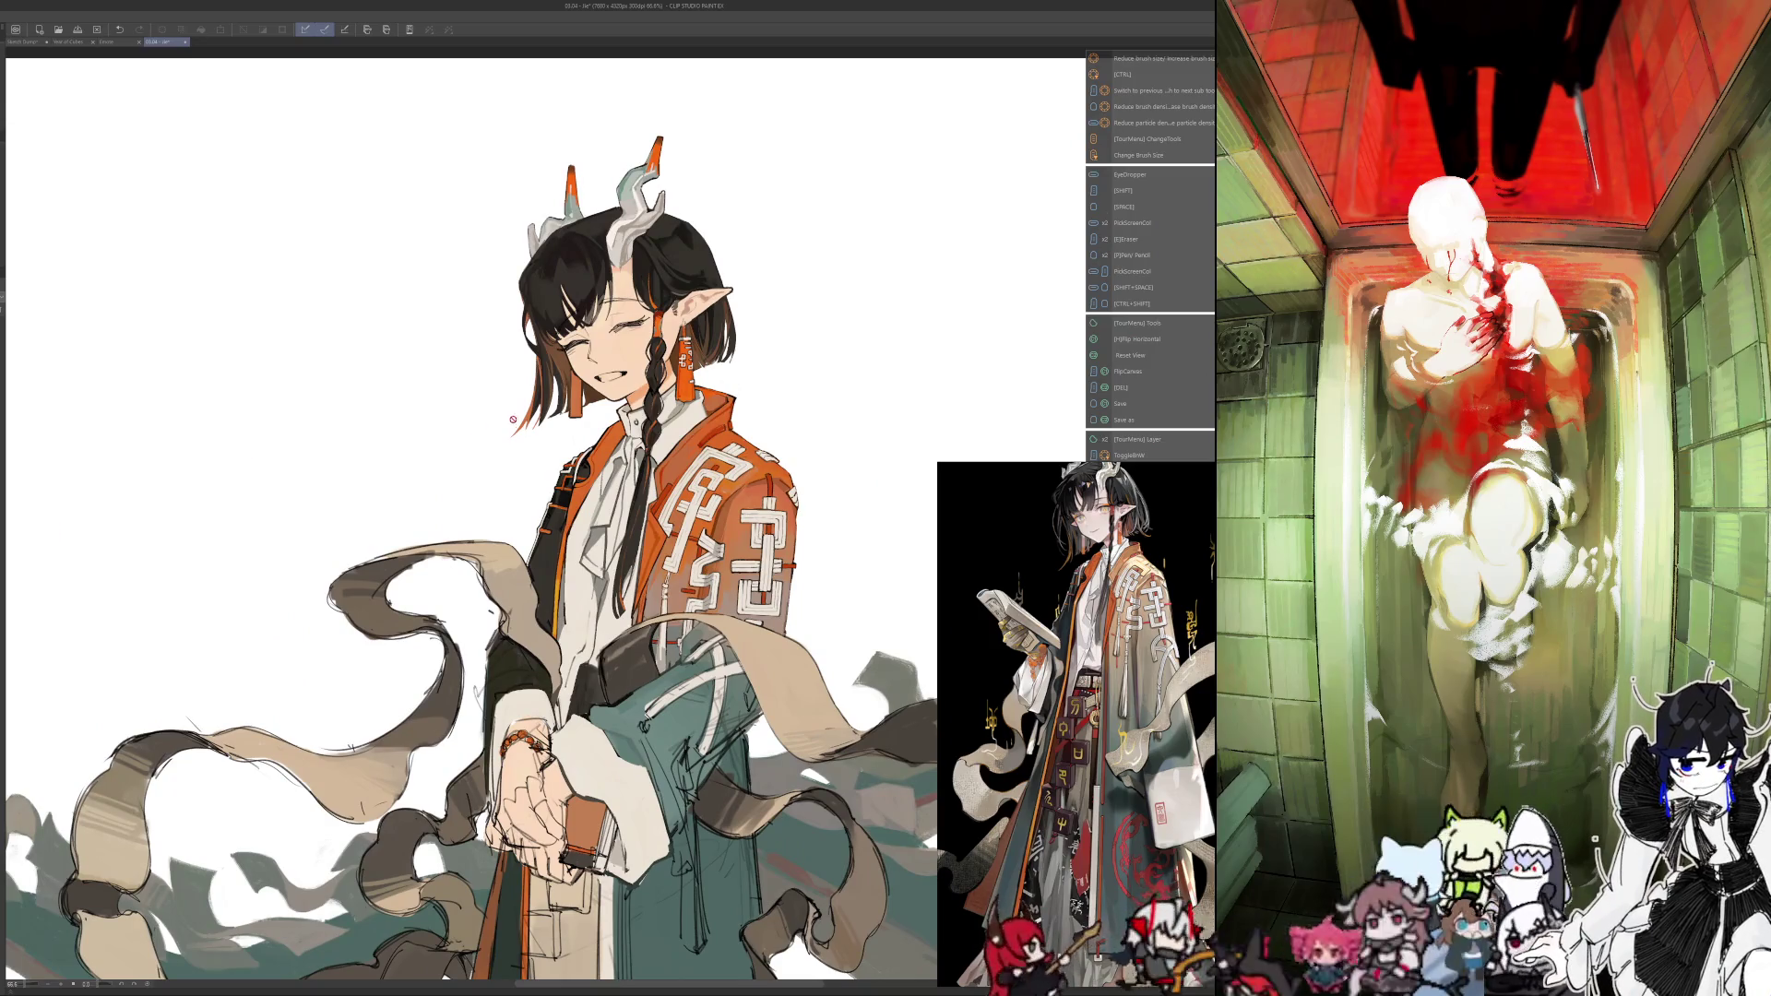
pyautogui.scroll(2, 503, 421)
pyautogui.scroll(1, 502, 421)
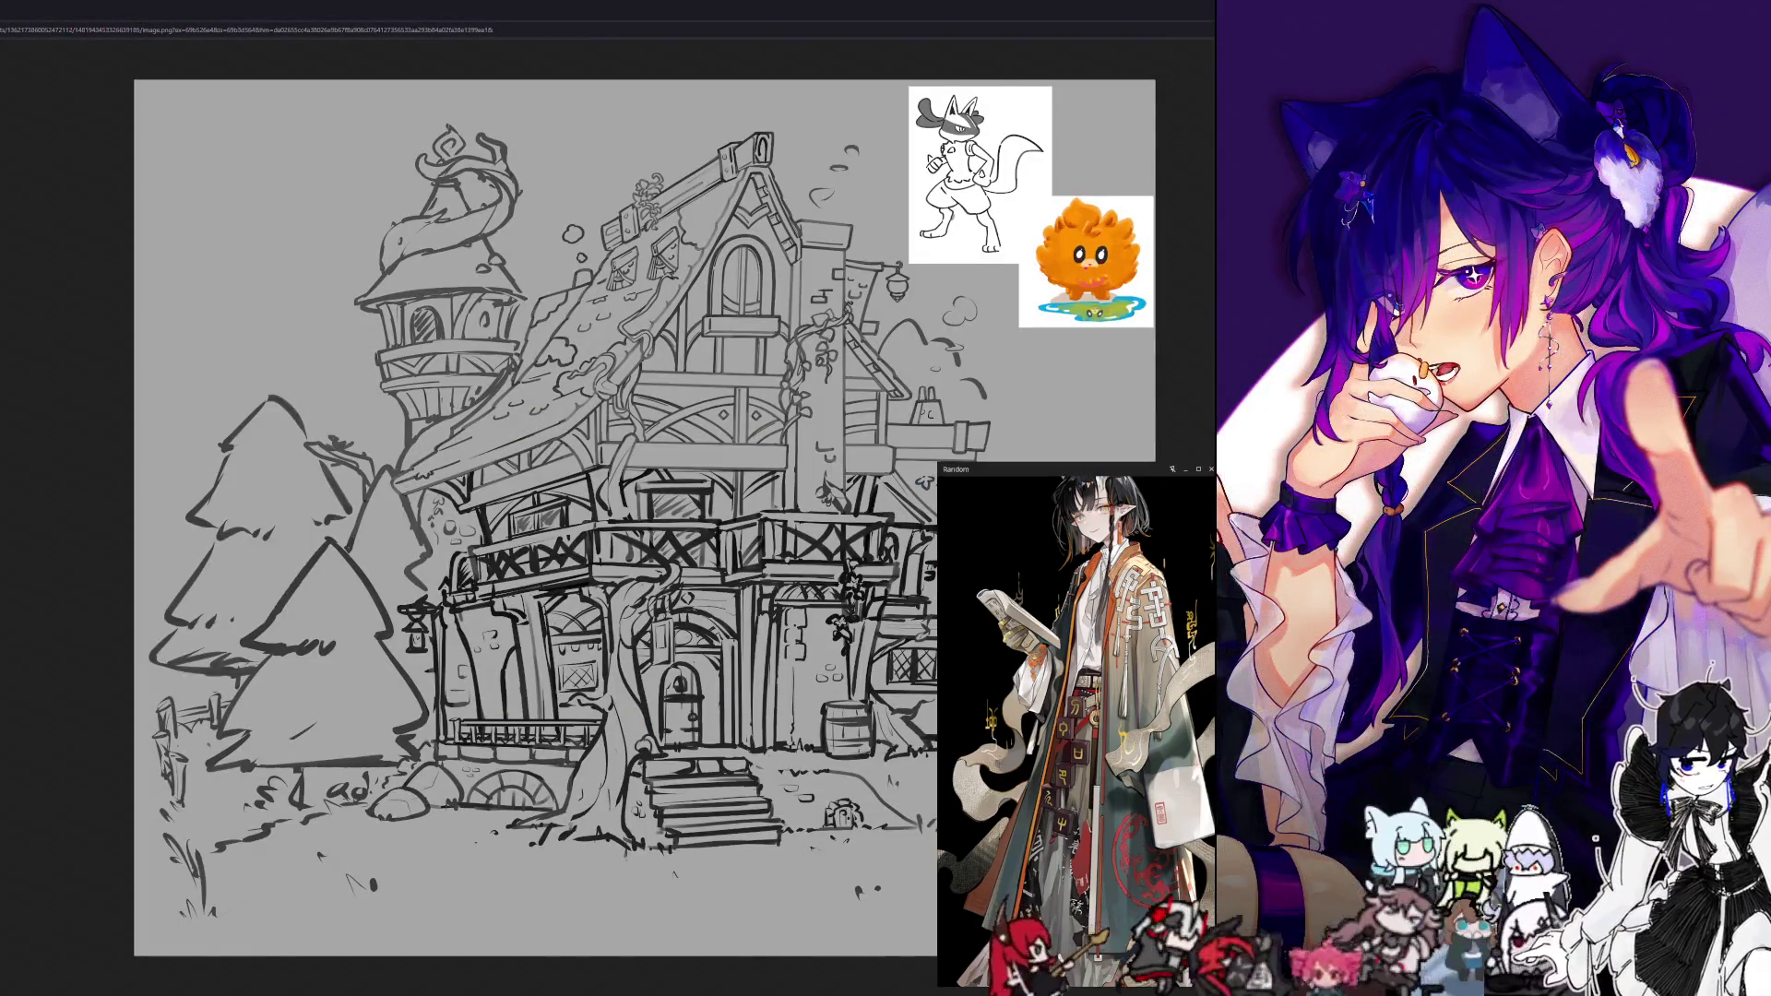
# Show the house sketch in a larger windowed browser over the canvas, then close it to return
pyautogui.press('F11')
pyautogui.moveTo(553, 51); pyautogui.dragTo(233, 44)
pyautogui.moveTo(444, 368); pyautogui.dragTo(1214, 976)
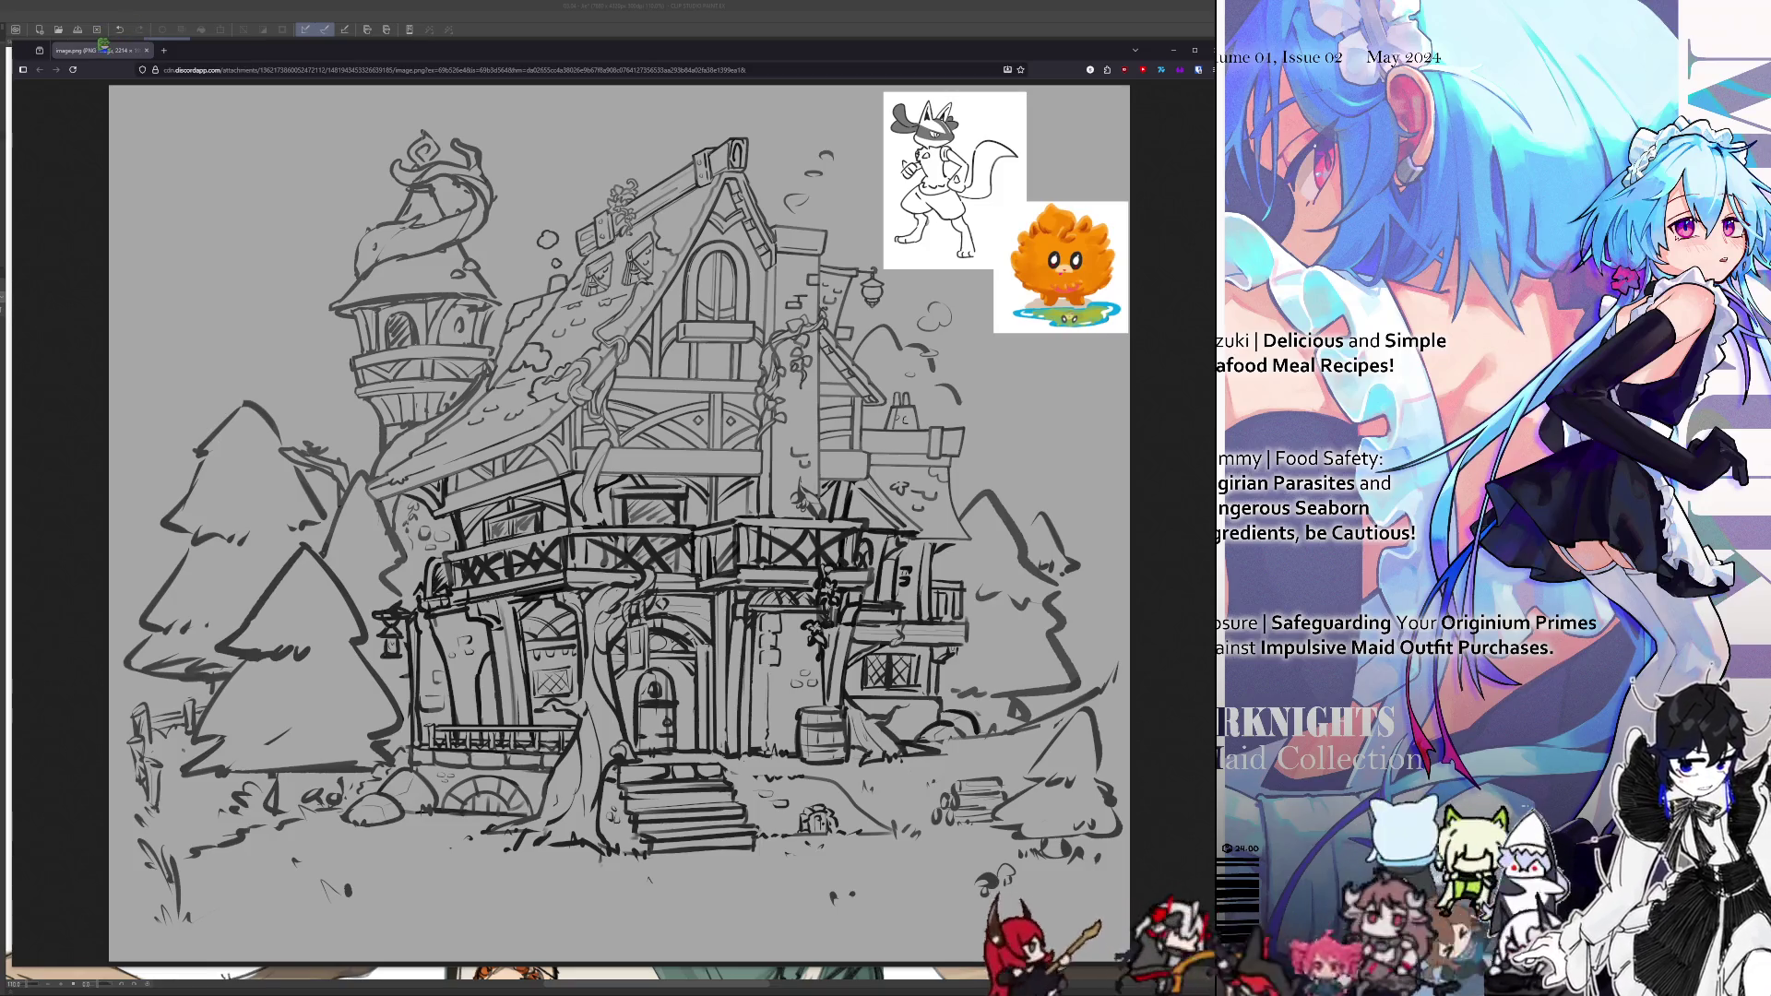
pyautogui.hotkey('ctrl', 'w')
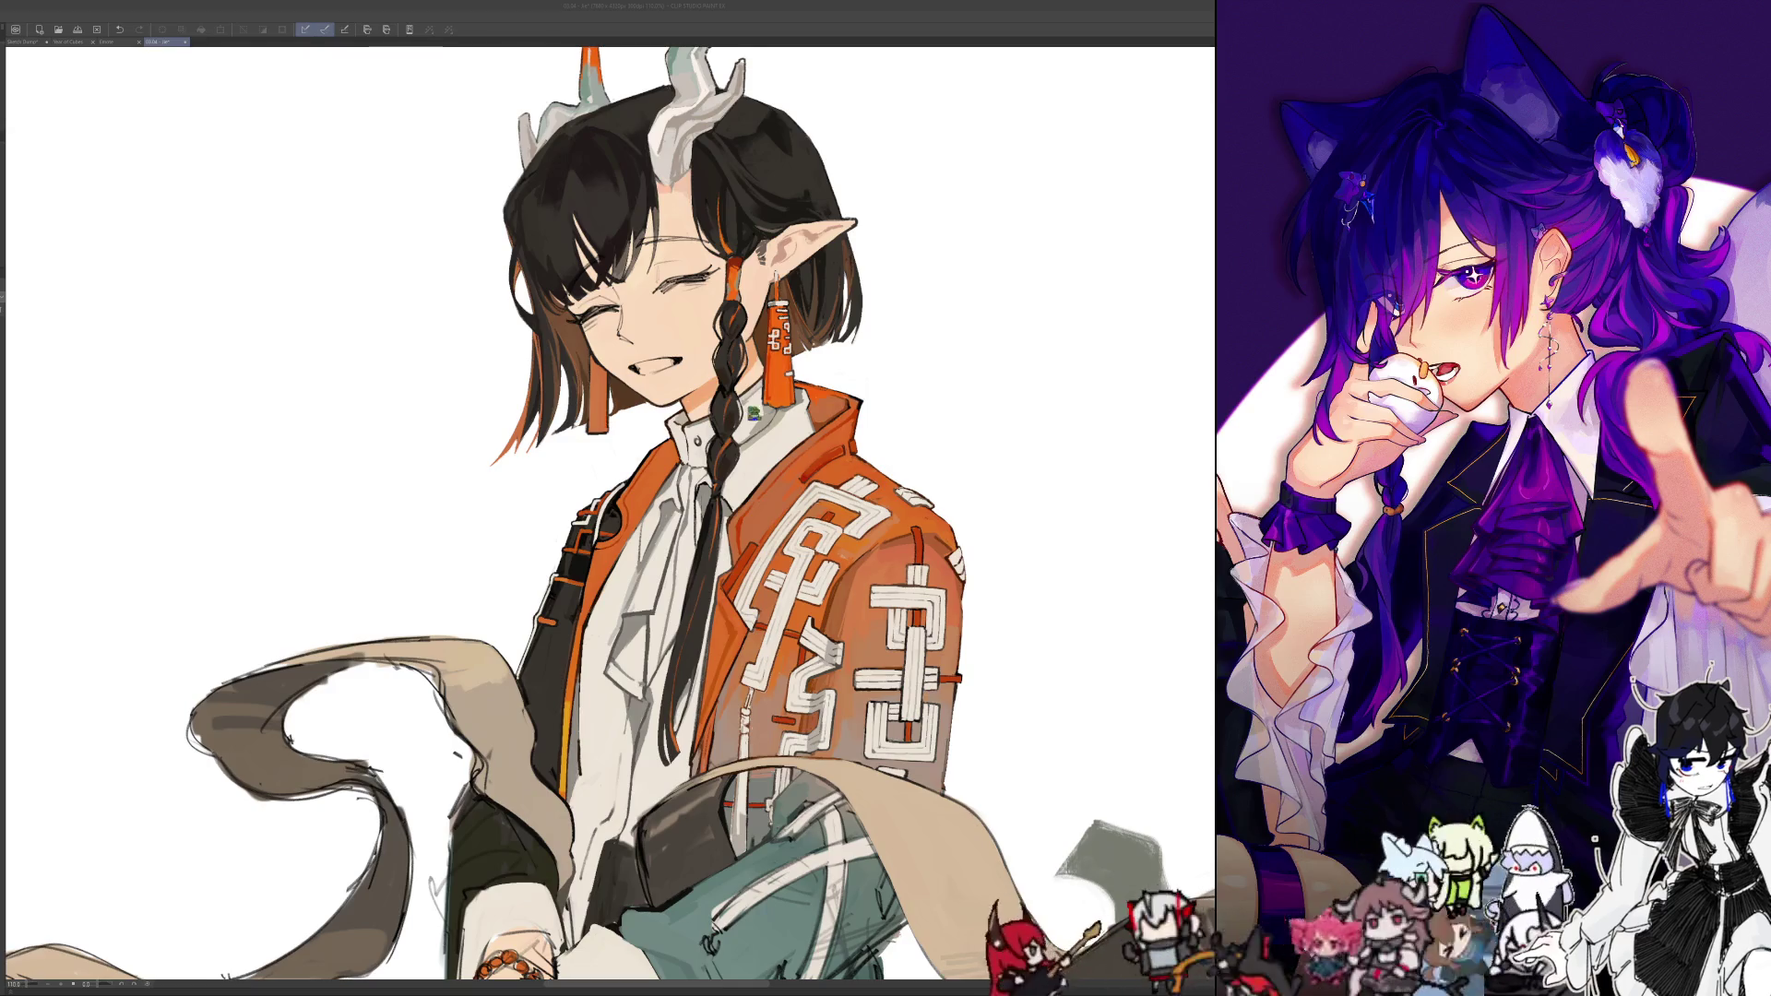
# Zoom around the orange sleeve and try a larger, then smaller brush size
pyautogui.scroll(-2, 756, 412)
pyautogui.scroll(-2, 738, 277)
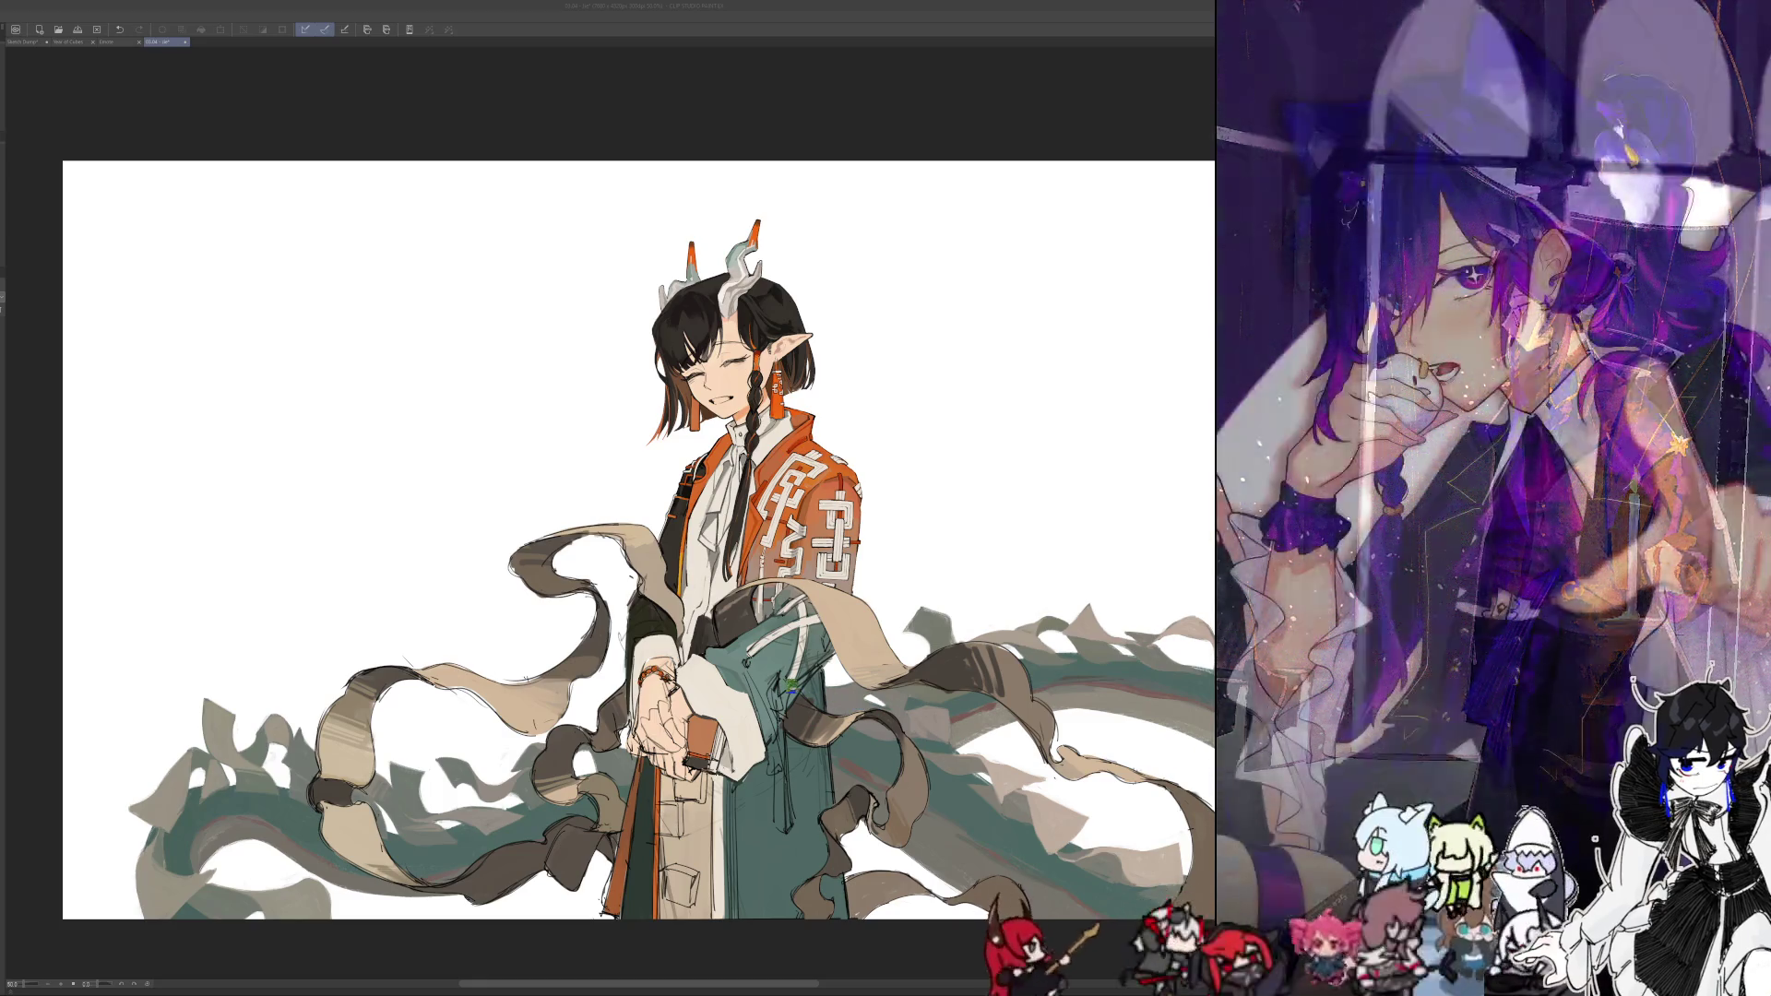
pyautogui.scroll(2, 831, 562)
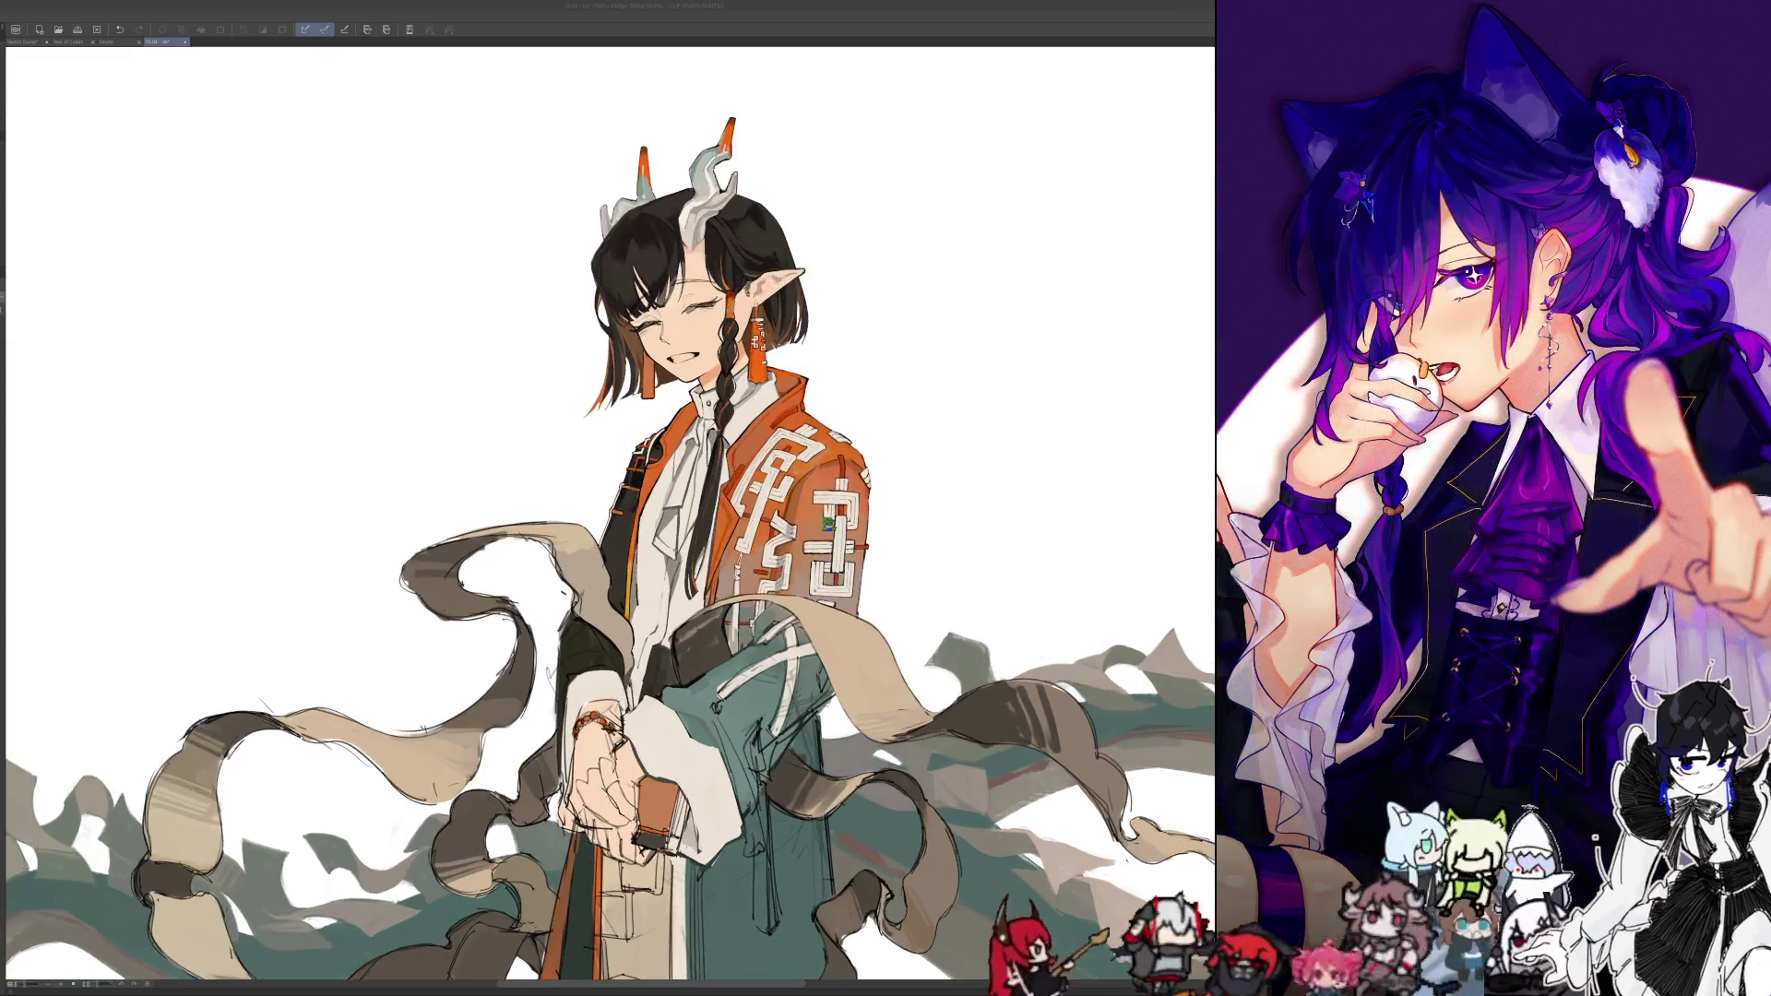
pyautogui.scroll(2, 825, 554)
pyautogui.scroll(2, 820, 539)
pyautogui.scroll(-2, 820, 540)
pyautogui.scroll(-2, 820, 535)
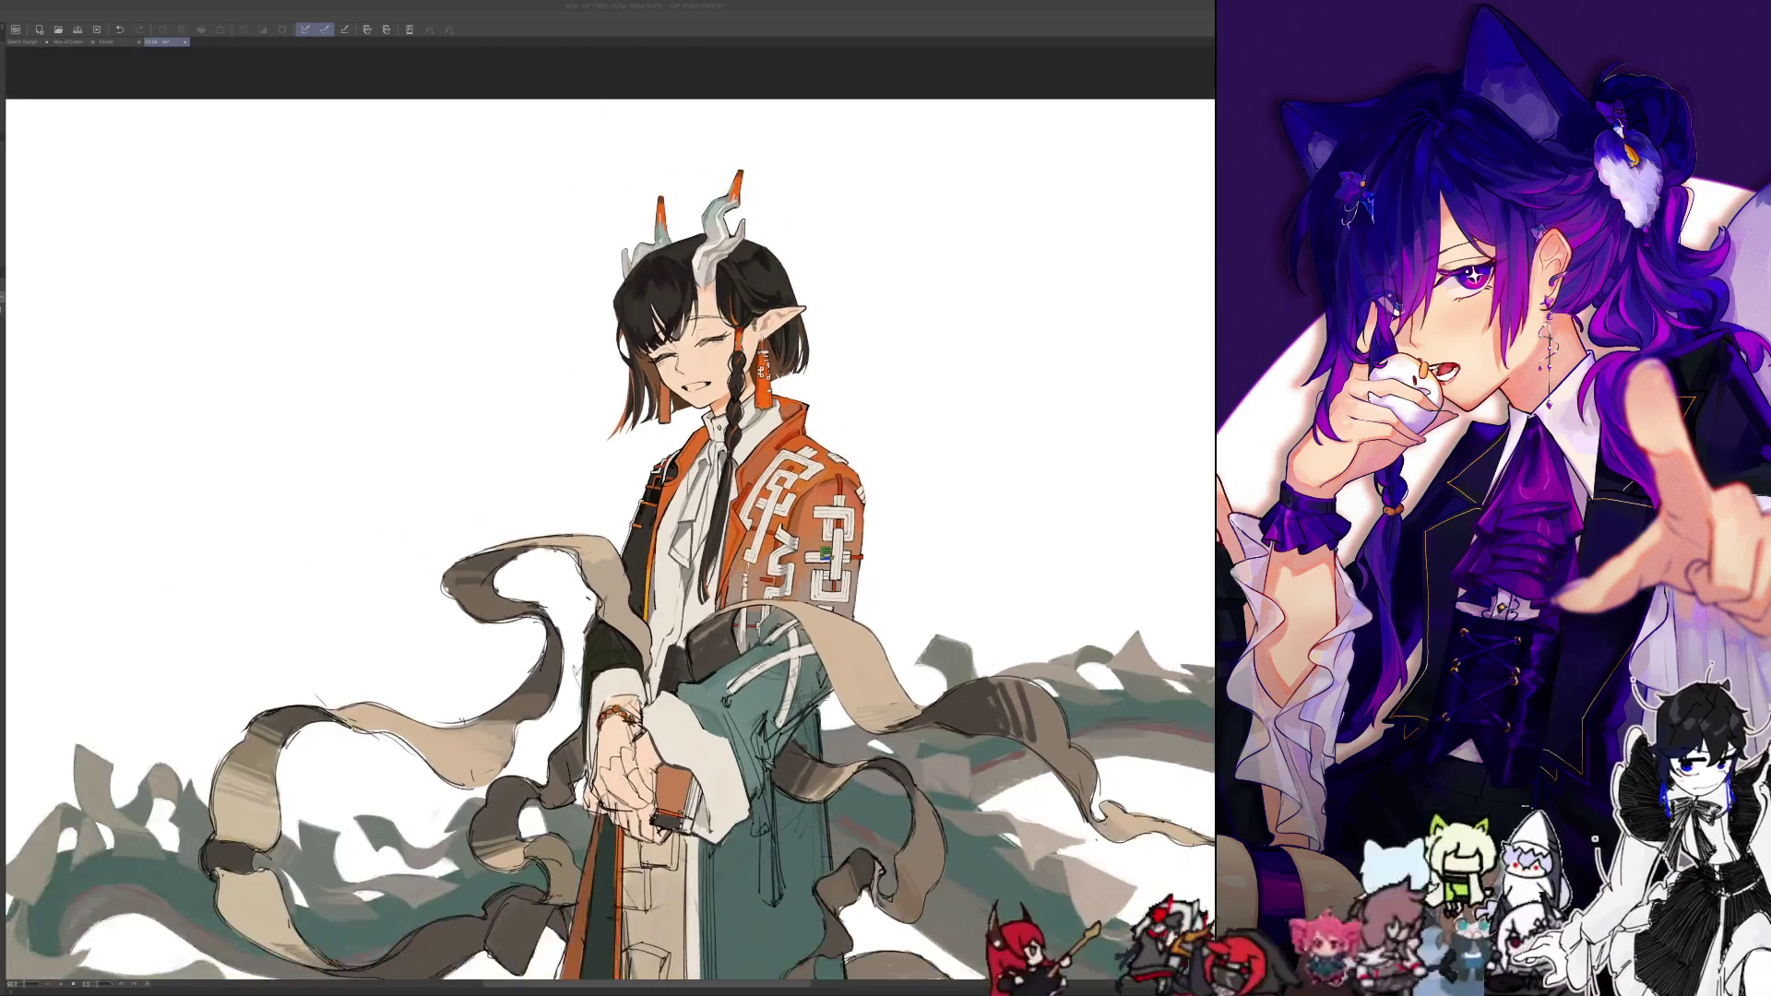
pyautogui.scroll(3, 821, 517)
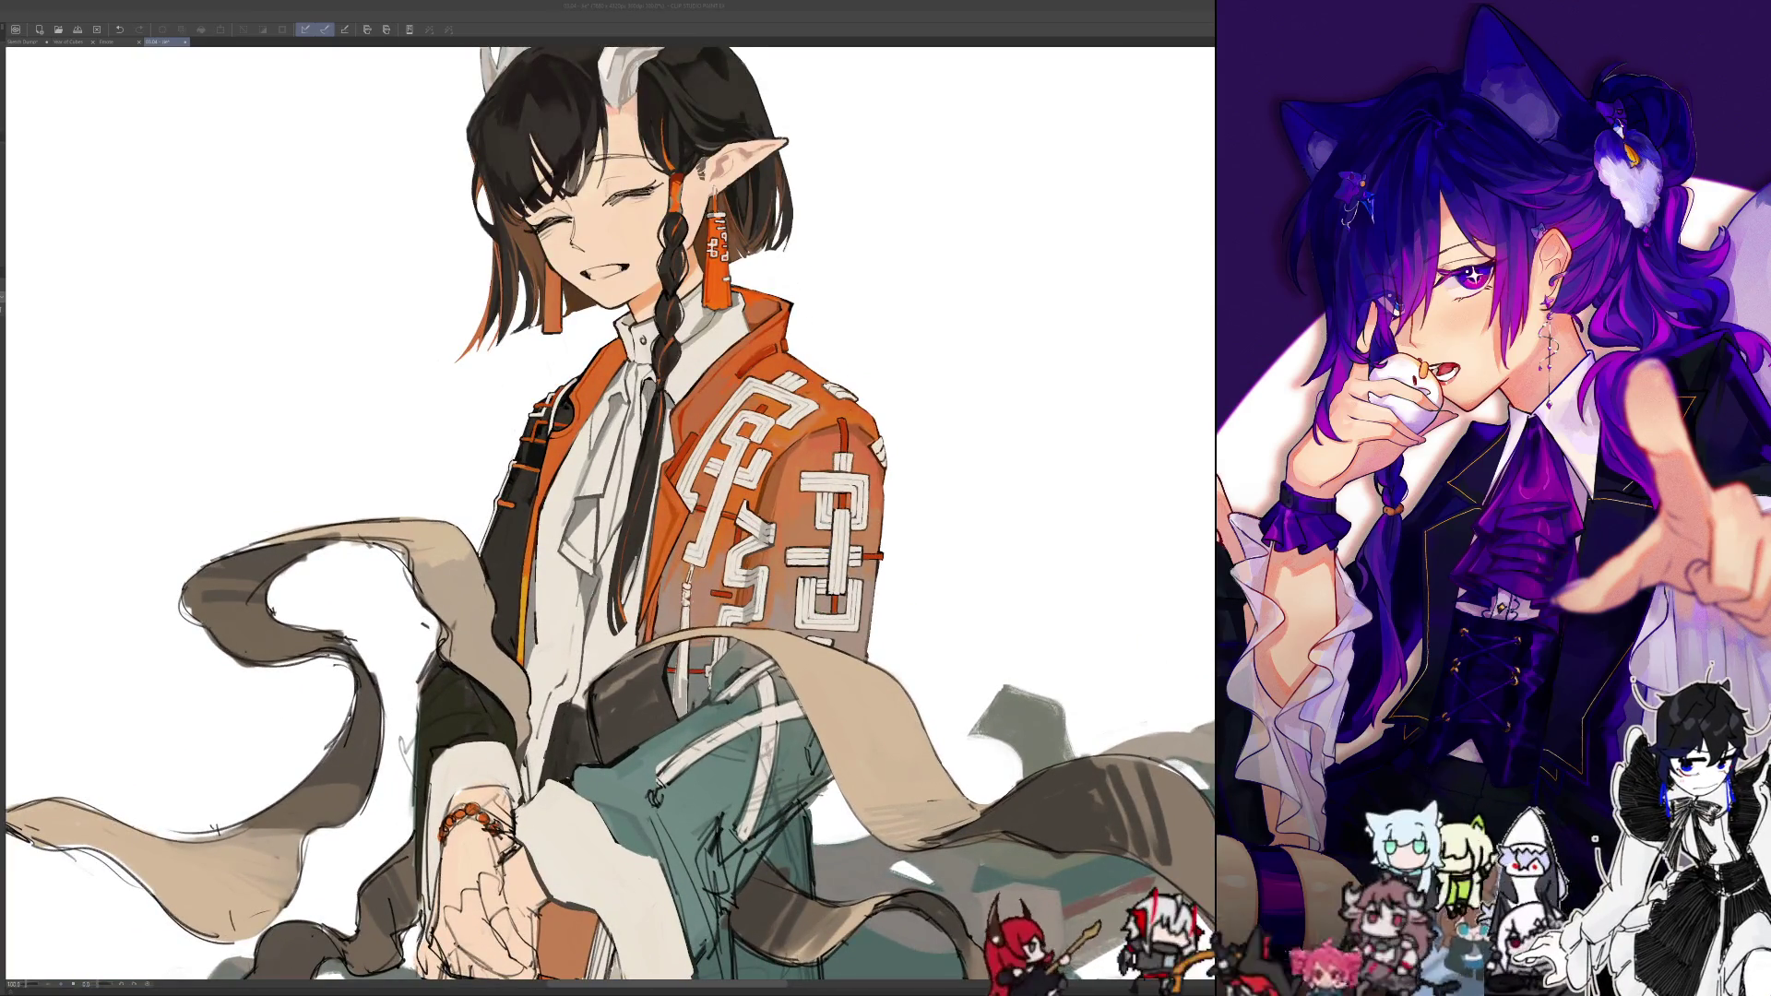
pyautogui.press('space')
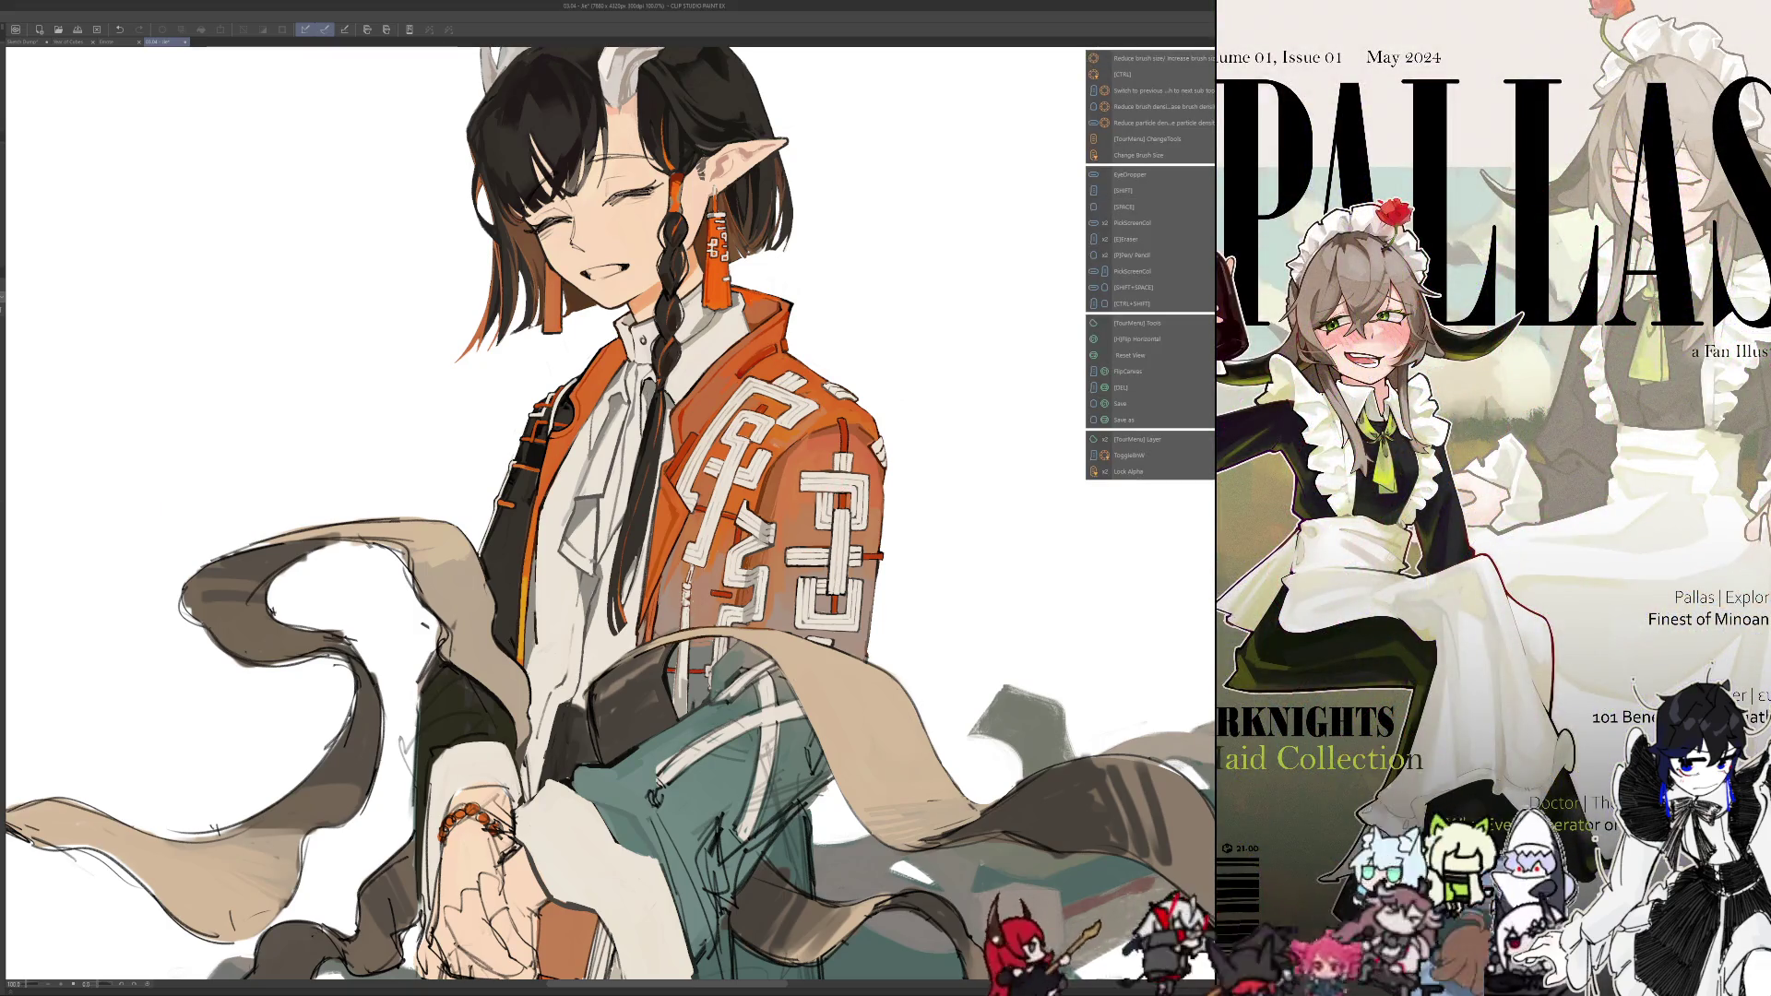
pyautogui.press(']')
pyautogui.press(']')
pyautogui.press(']')
pyautogui.press('[')
pyautogui.press('[')
pyautogui.press('[')
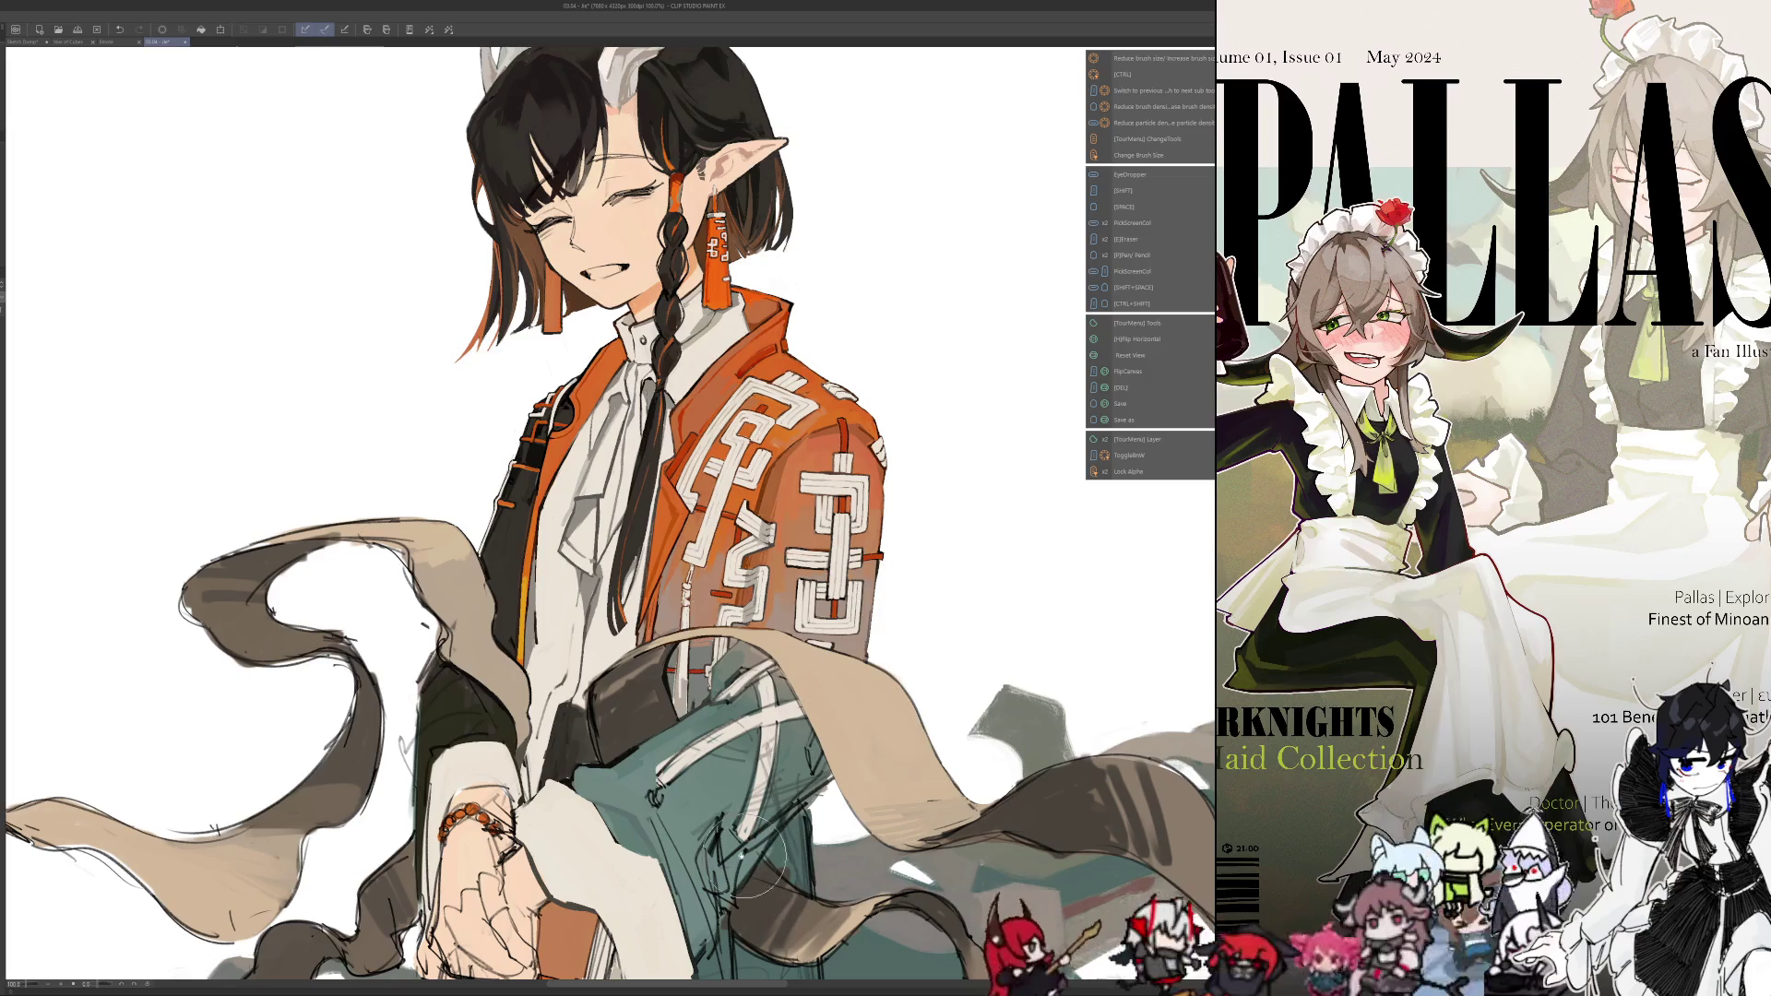
# Frame the lower sleeve and bring up the full-length reference image of the character
pyautogui.scroll(-5, 812, 651)
pyautogui.scroll(5, 830, 494)
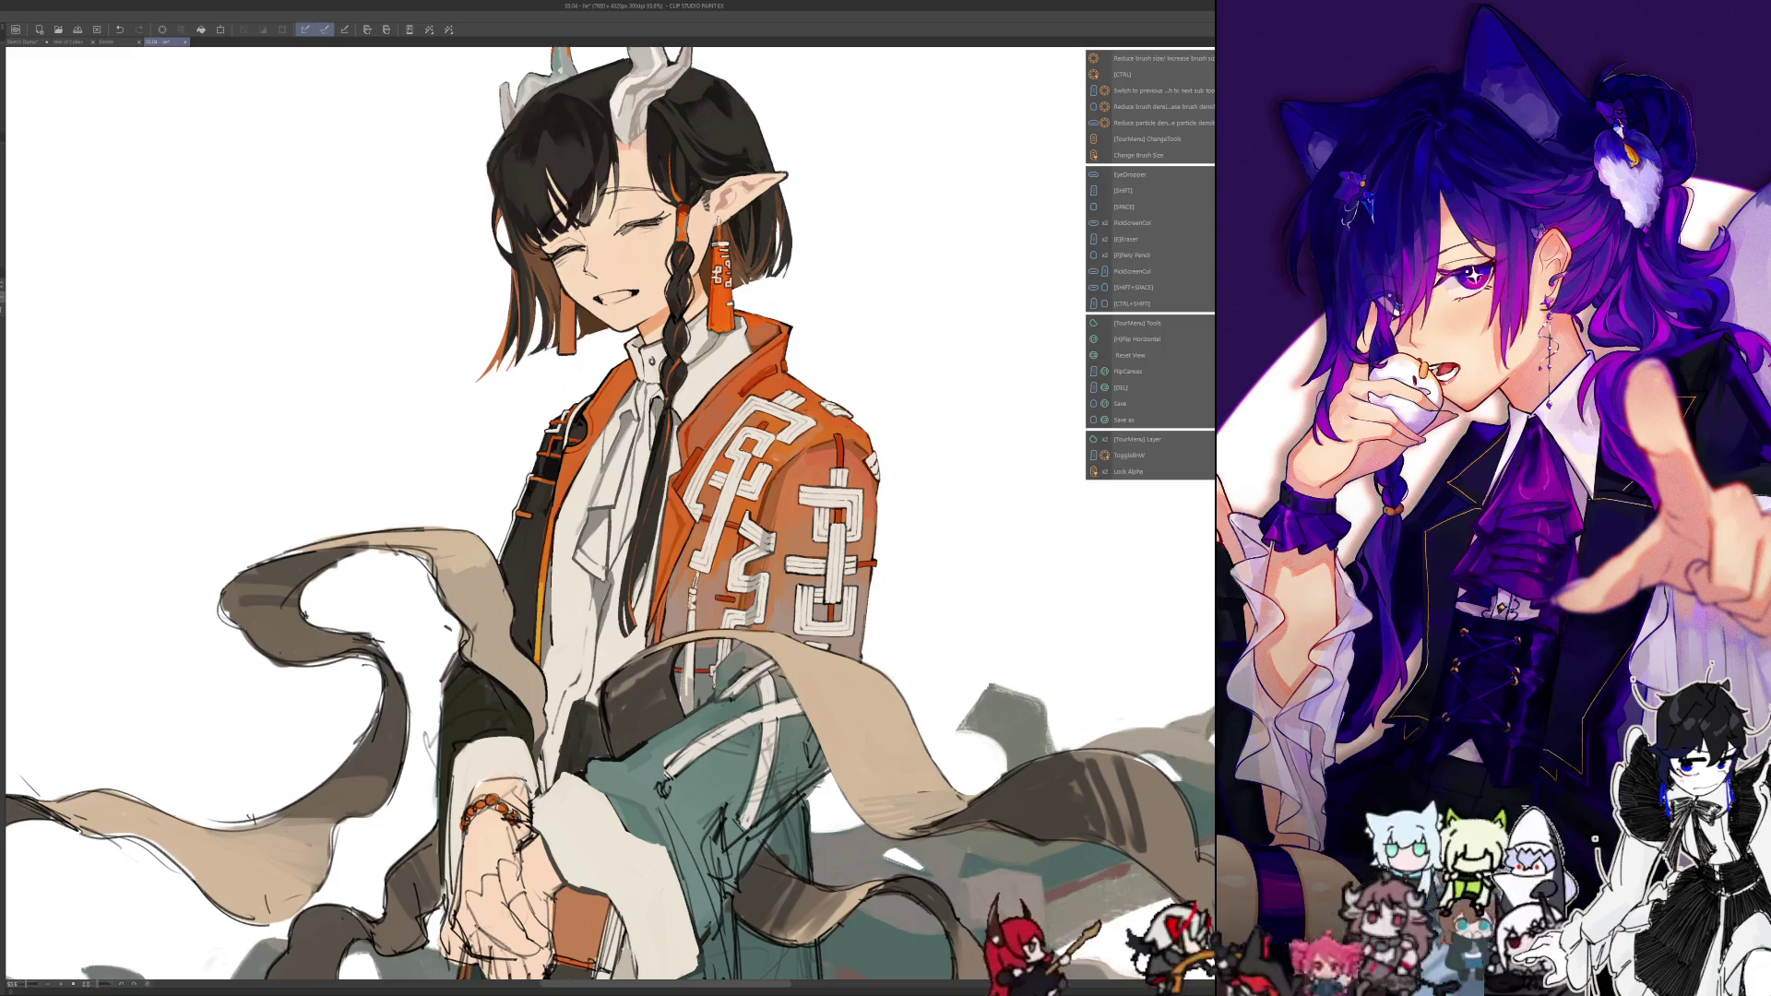
pyautogui.scroll(5, 823, 466)
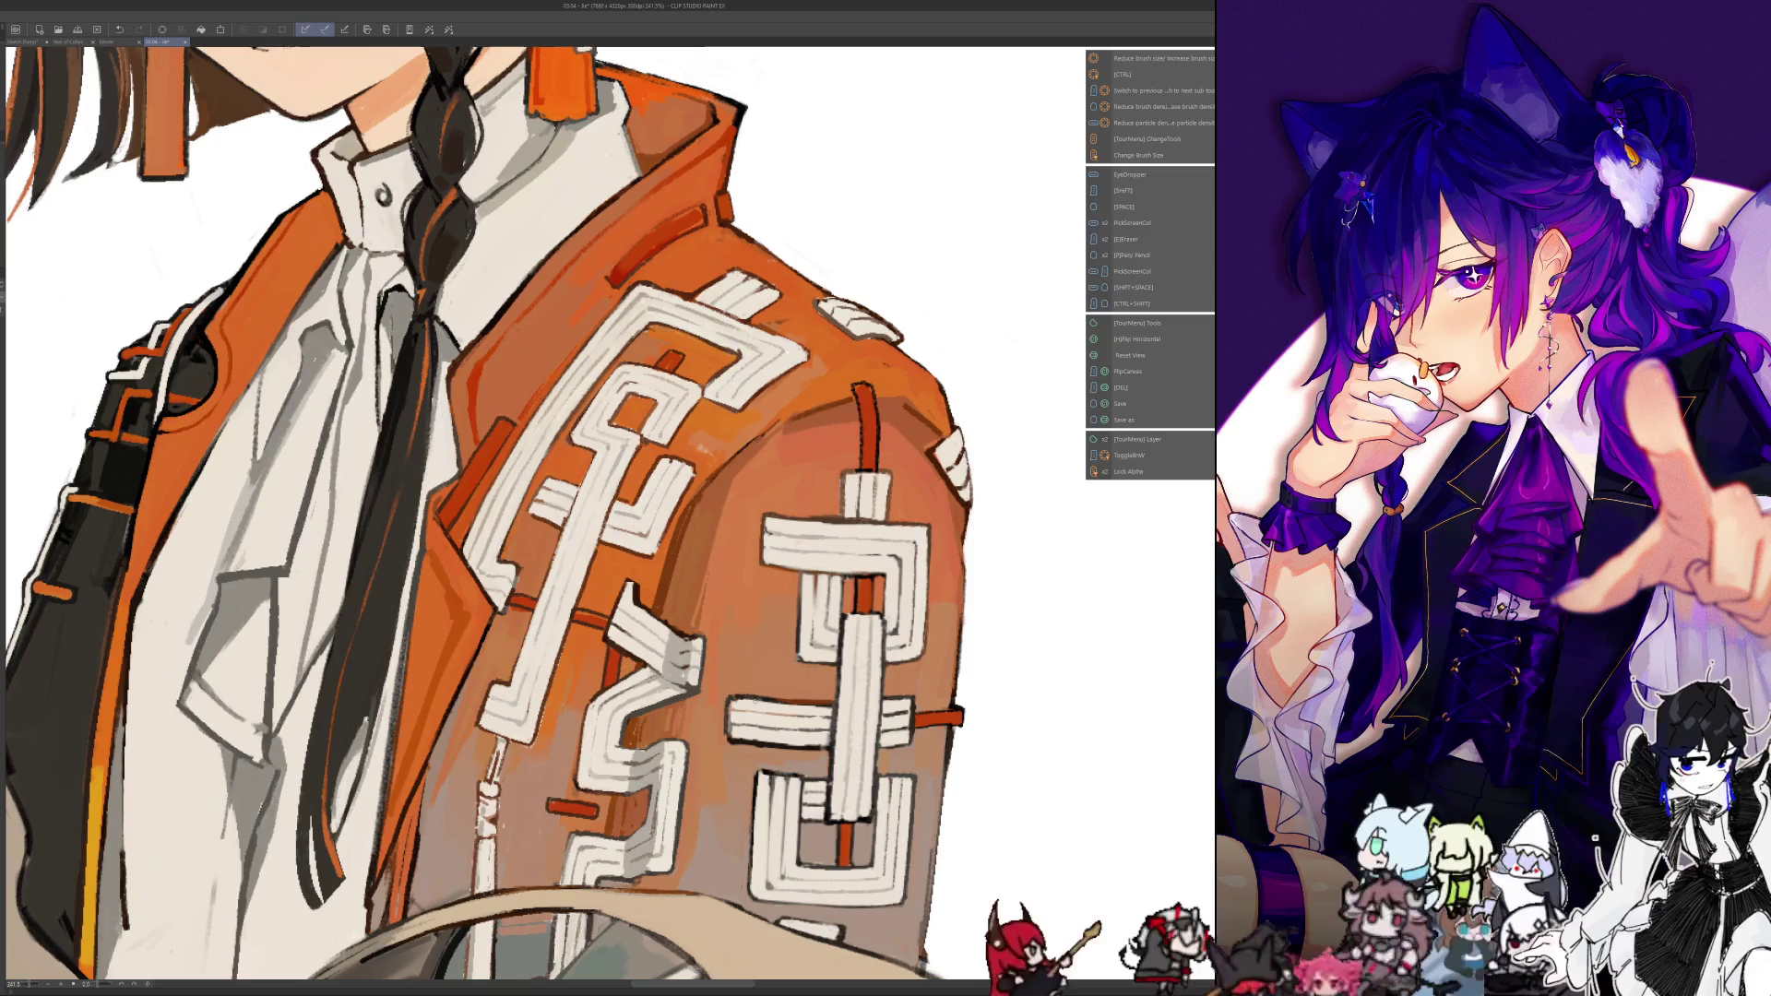
pyautogui.scroll(-2, 724, 622)
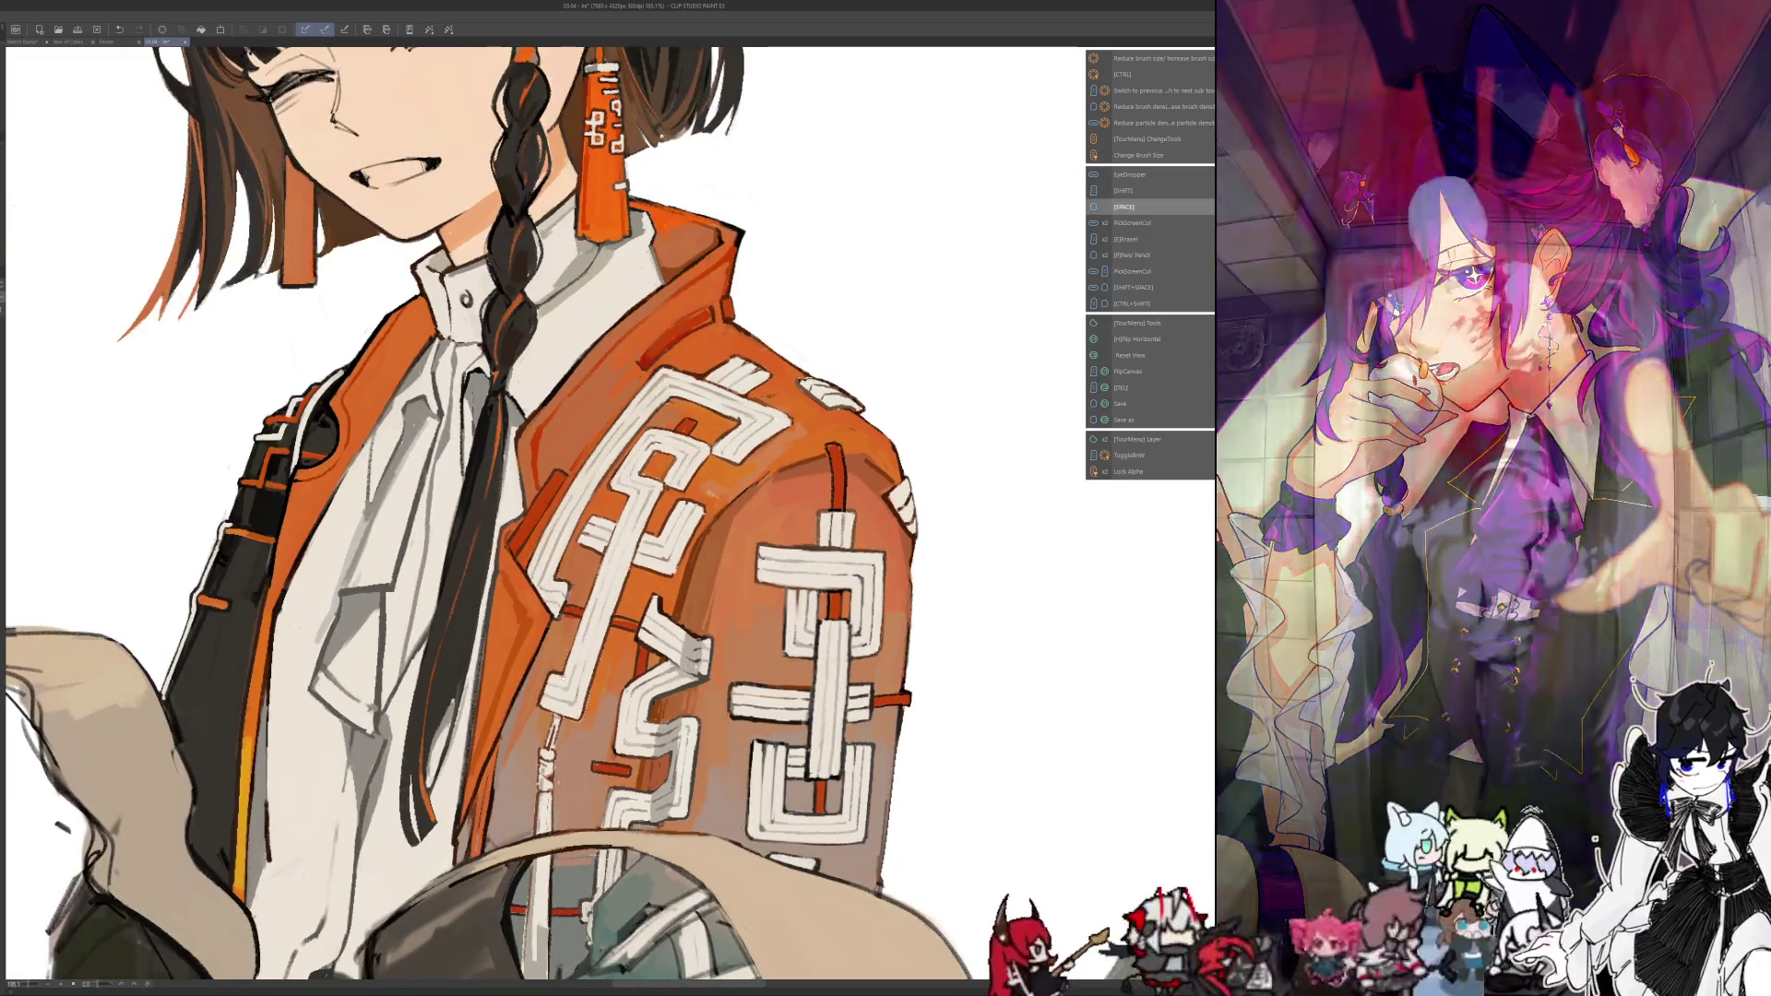
pyautogui.moveTo(725, 623); pyautogui.dragTo(729, 579)
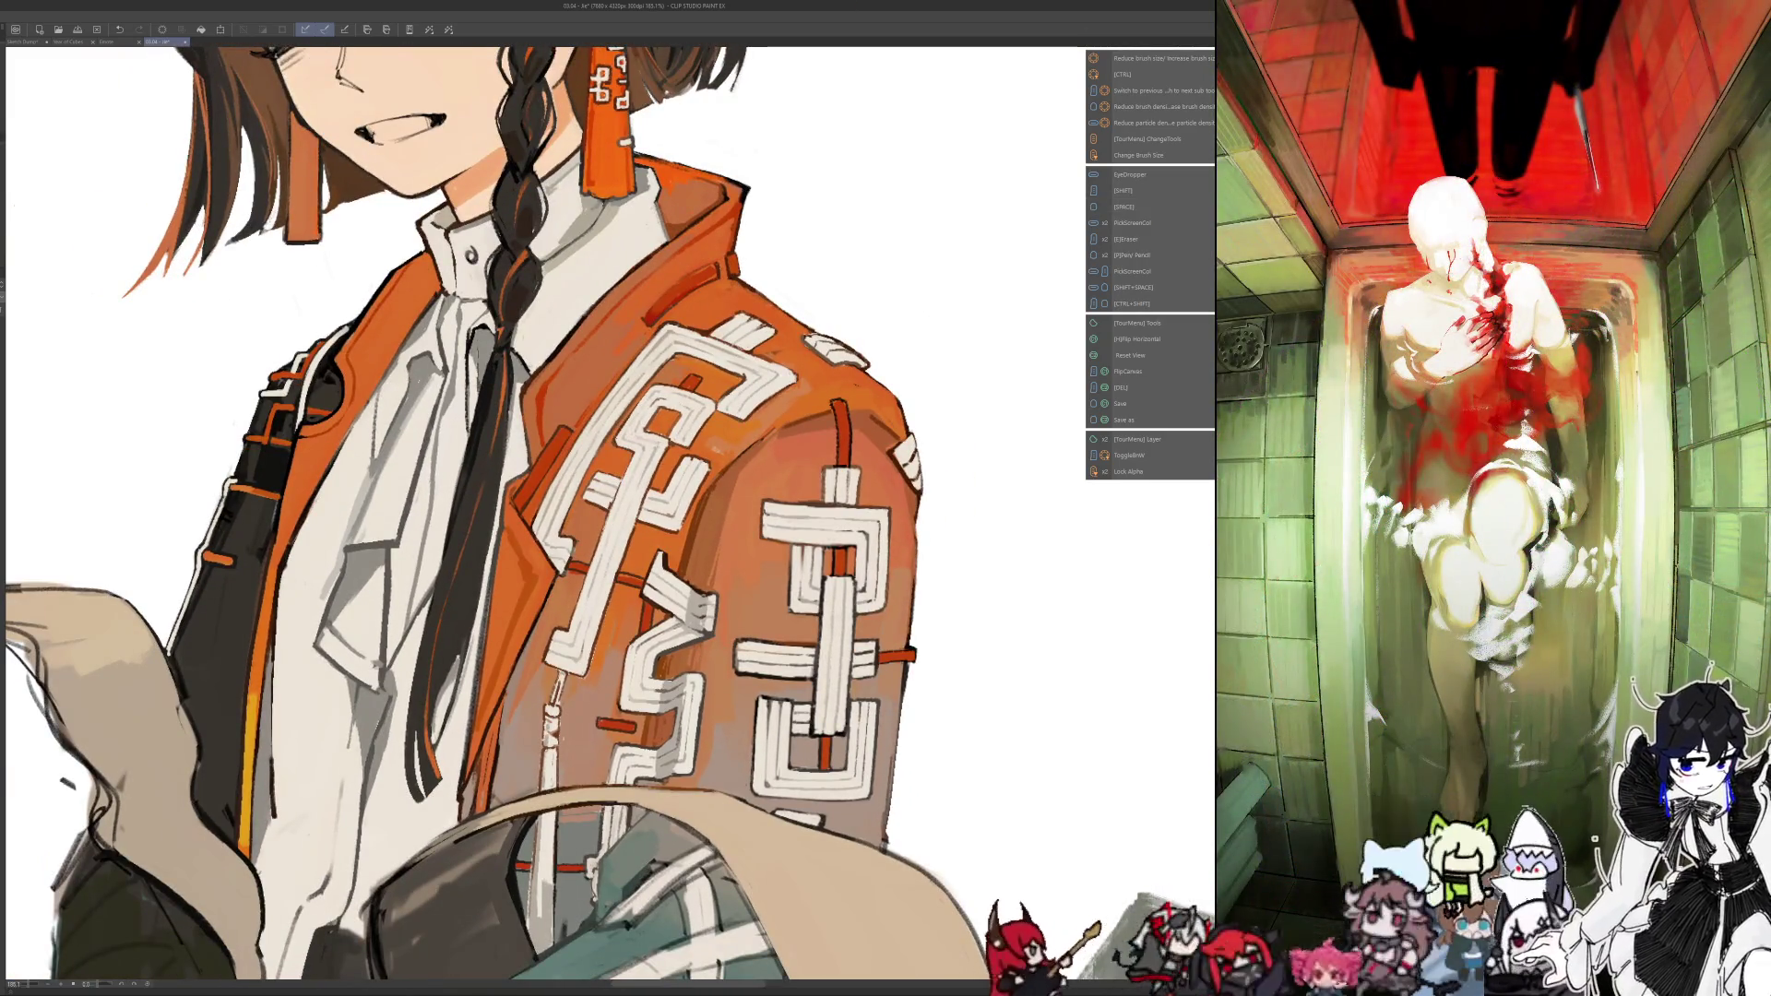
pyautogui.hotkey('alt', 'Tab')
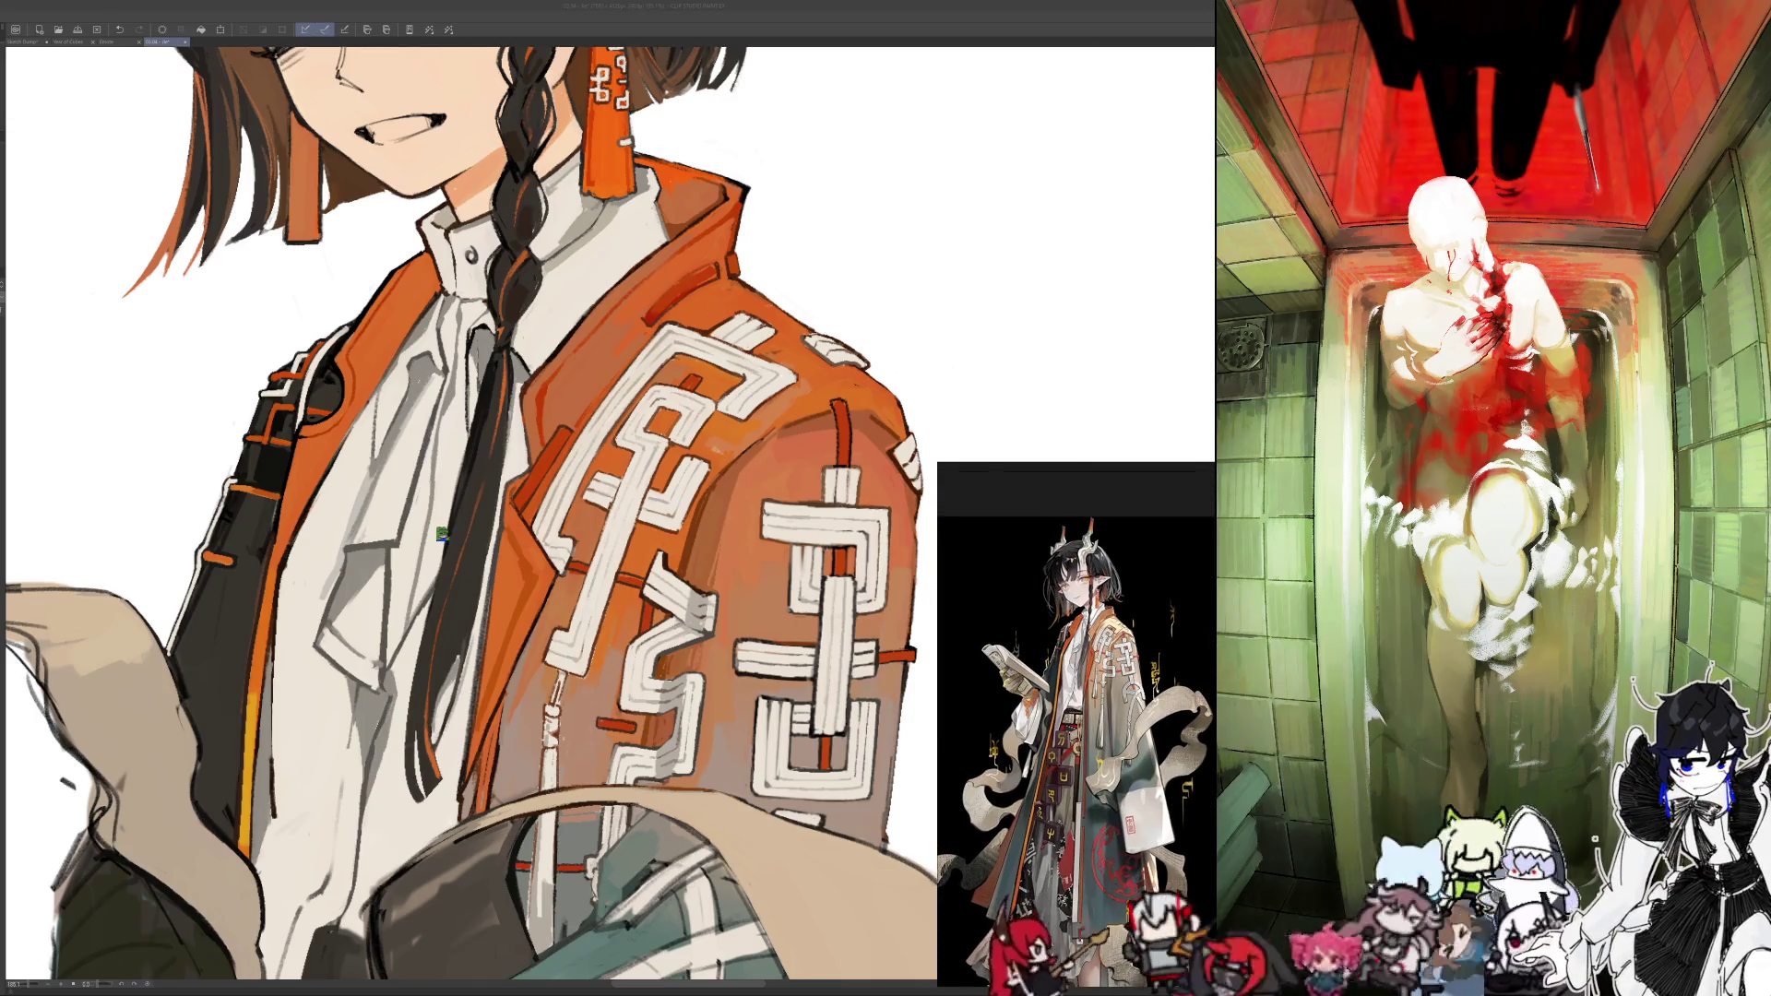
# Return to Clip Studio Paint and fit the whole illustration, orange-grey backdrop included, to the window
pyautogui.hotkey('alt', 'Tab')
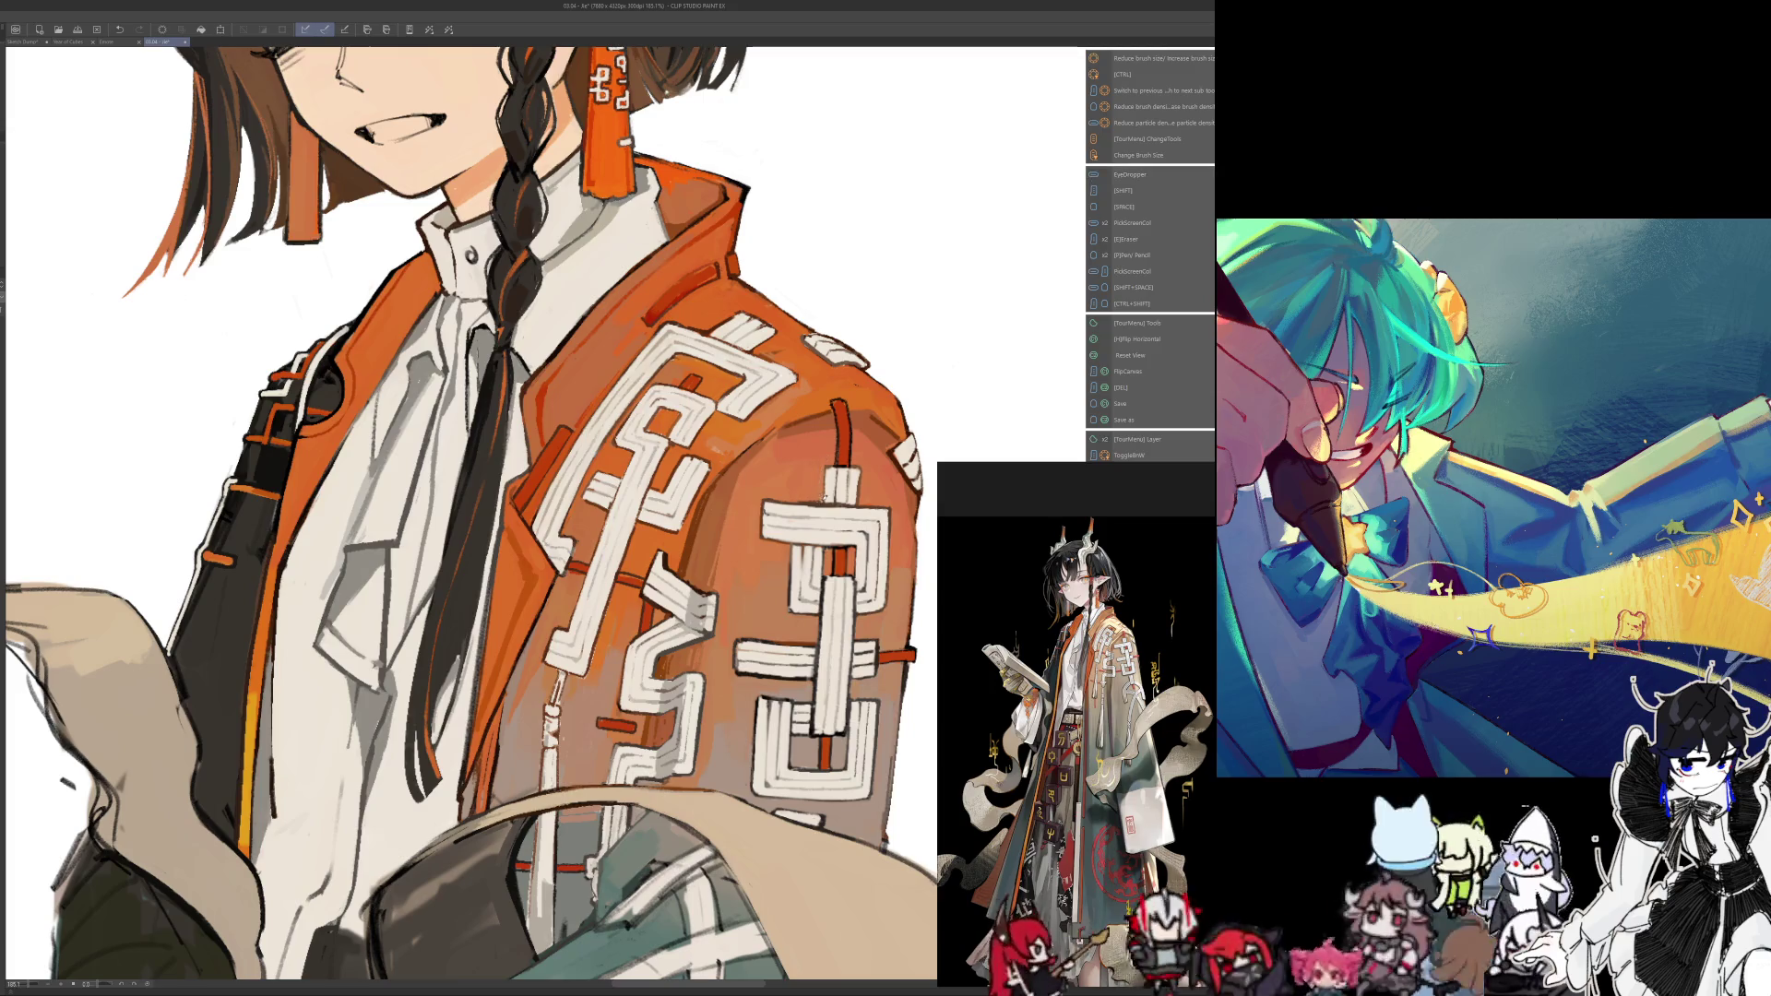
pyautogui.hotkey('ctrl', '0')
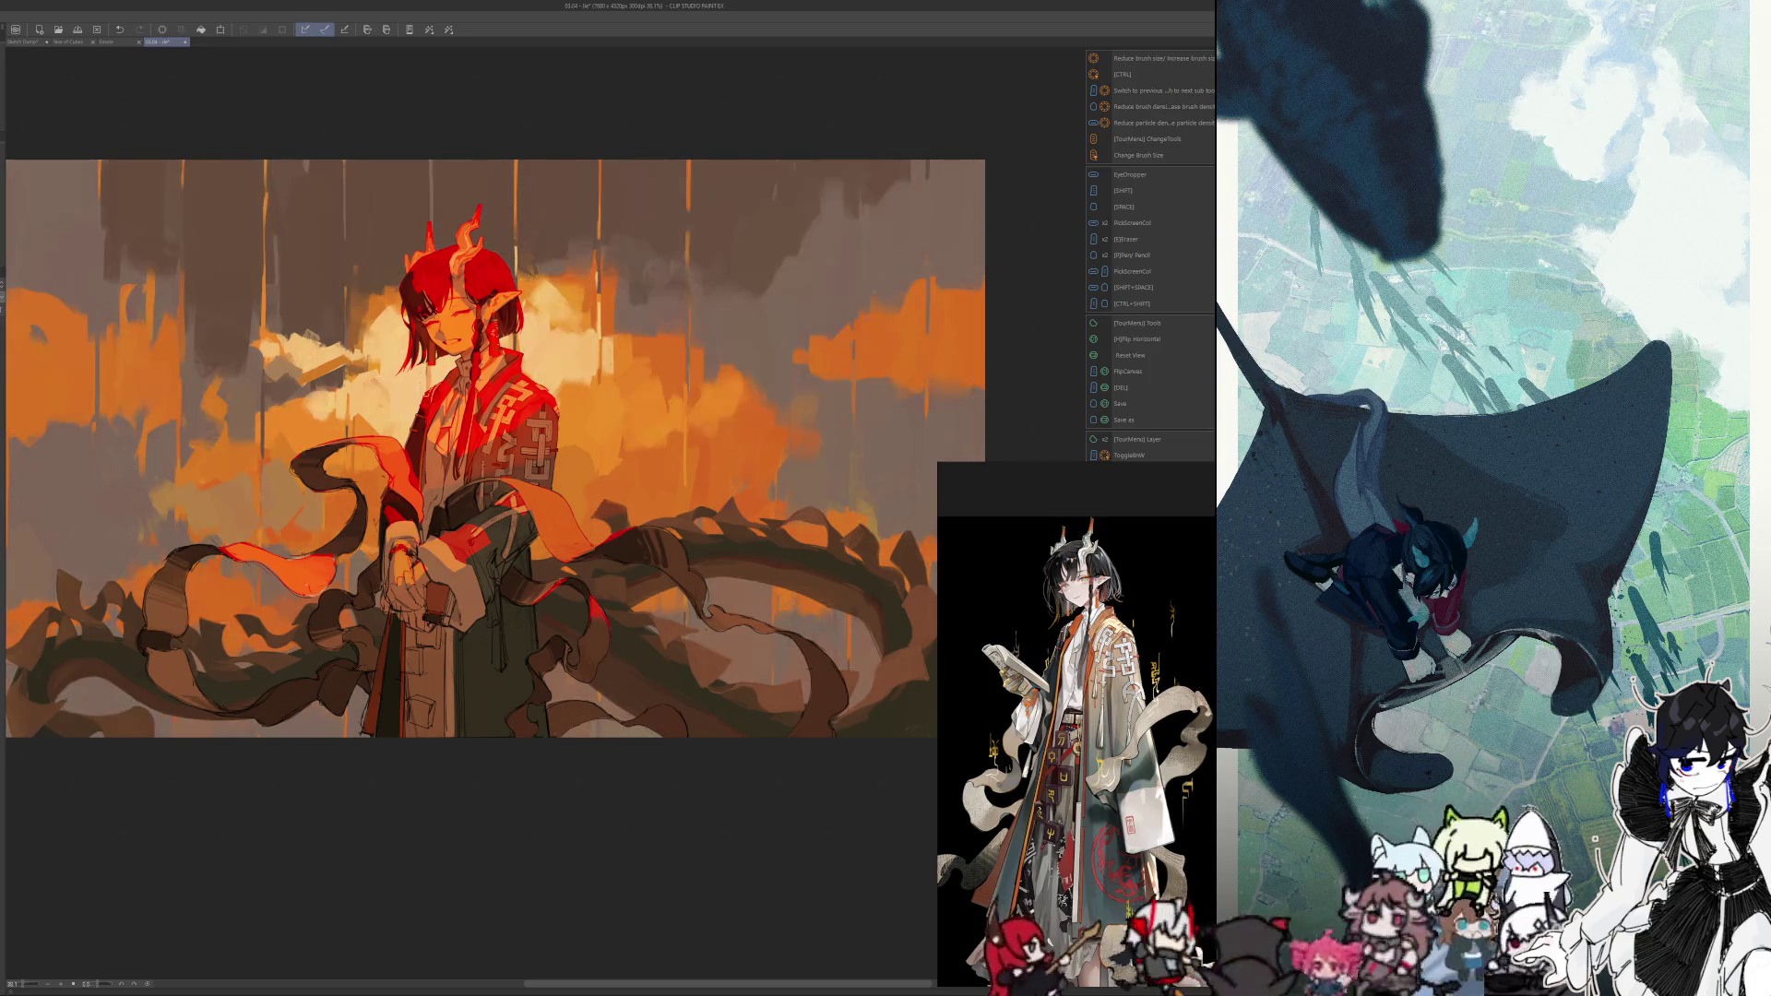
# Zoom in and out around the painting to review the character's face
pyautogui.scroll(-4, 455, 831)
pyautogui.scroll(3, 454, 827)
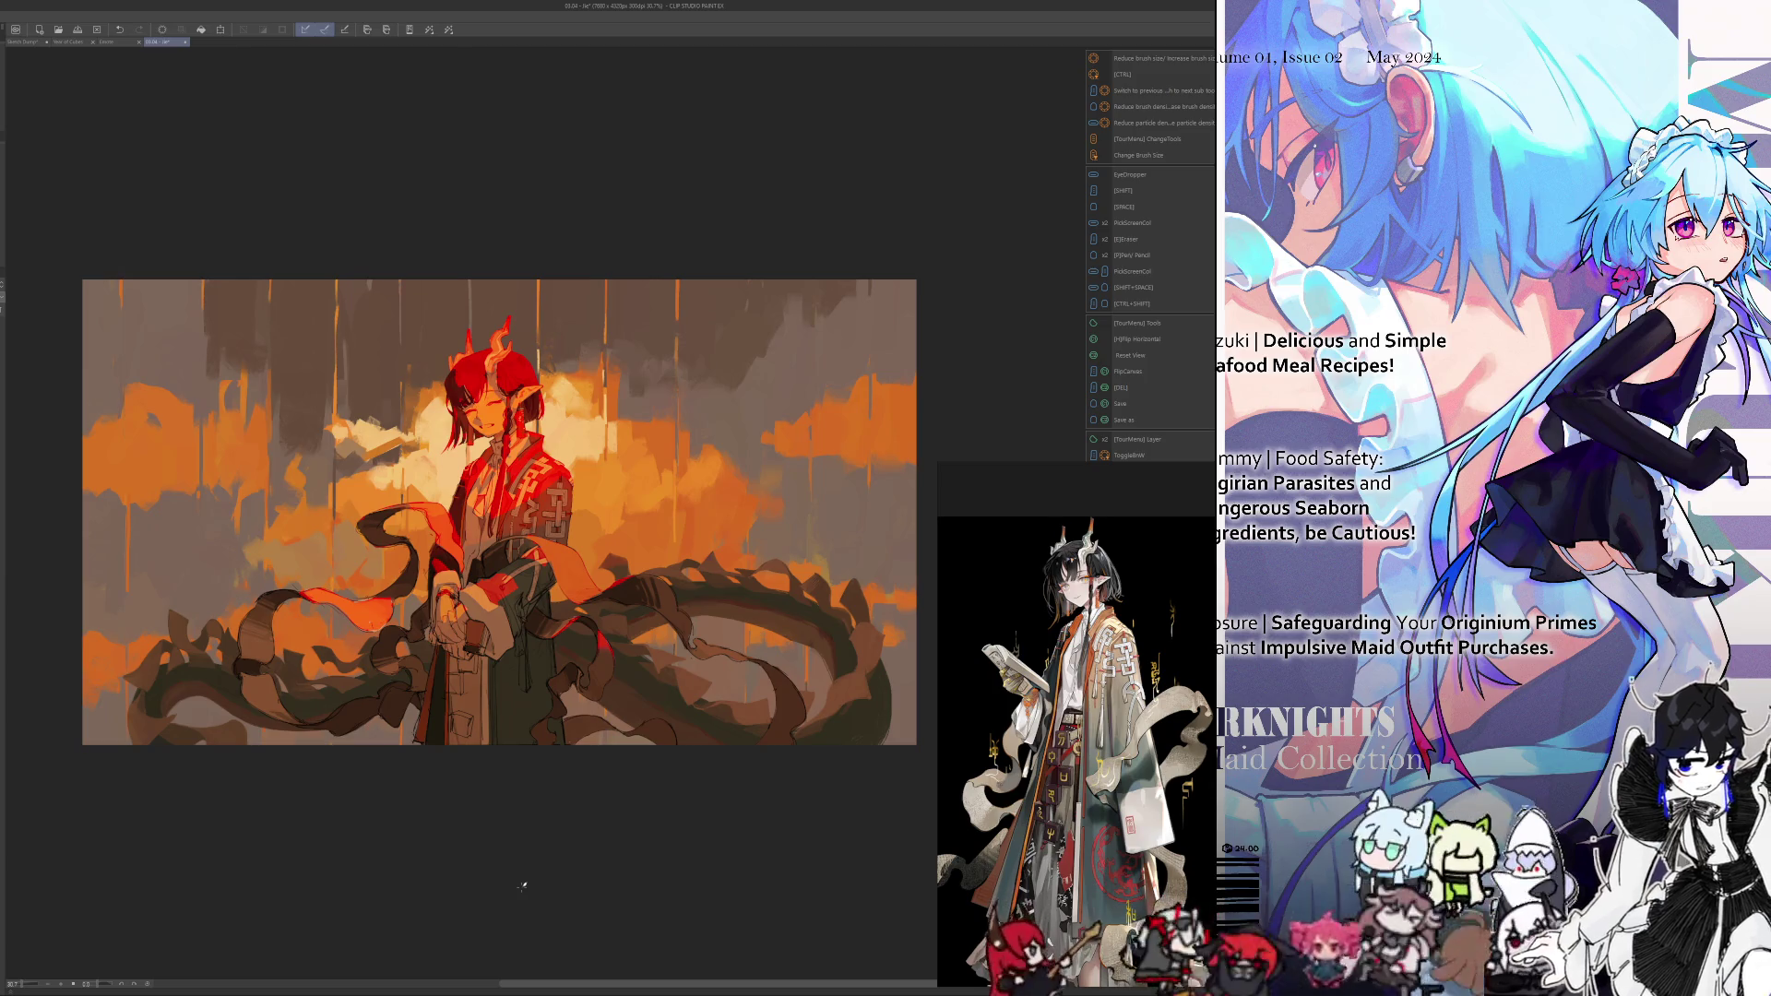
pyautogui.scroll(2, 539, 646)
pyautogui.scroll(6, 555, 631)
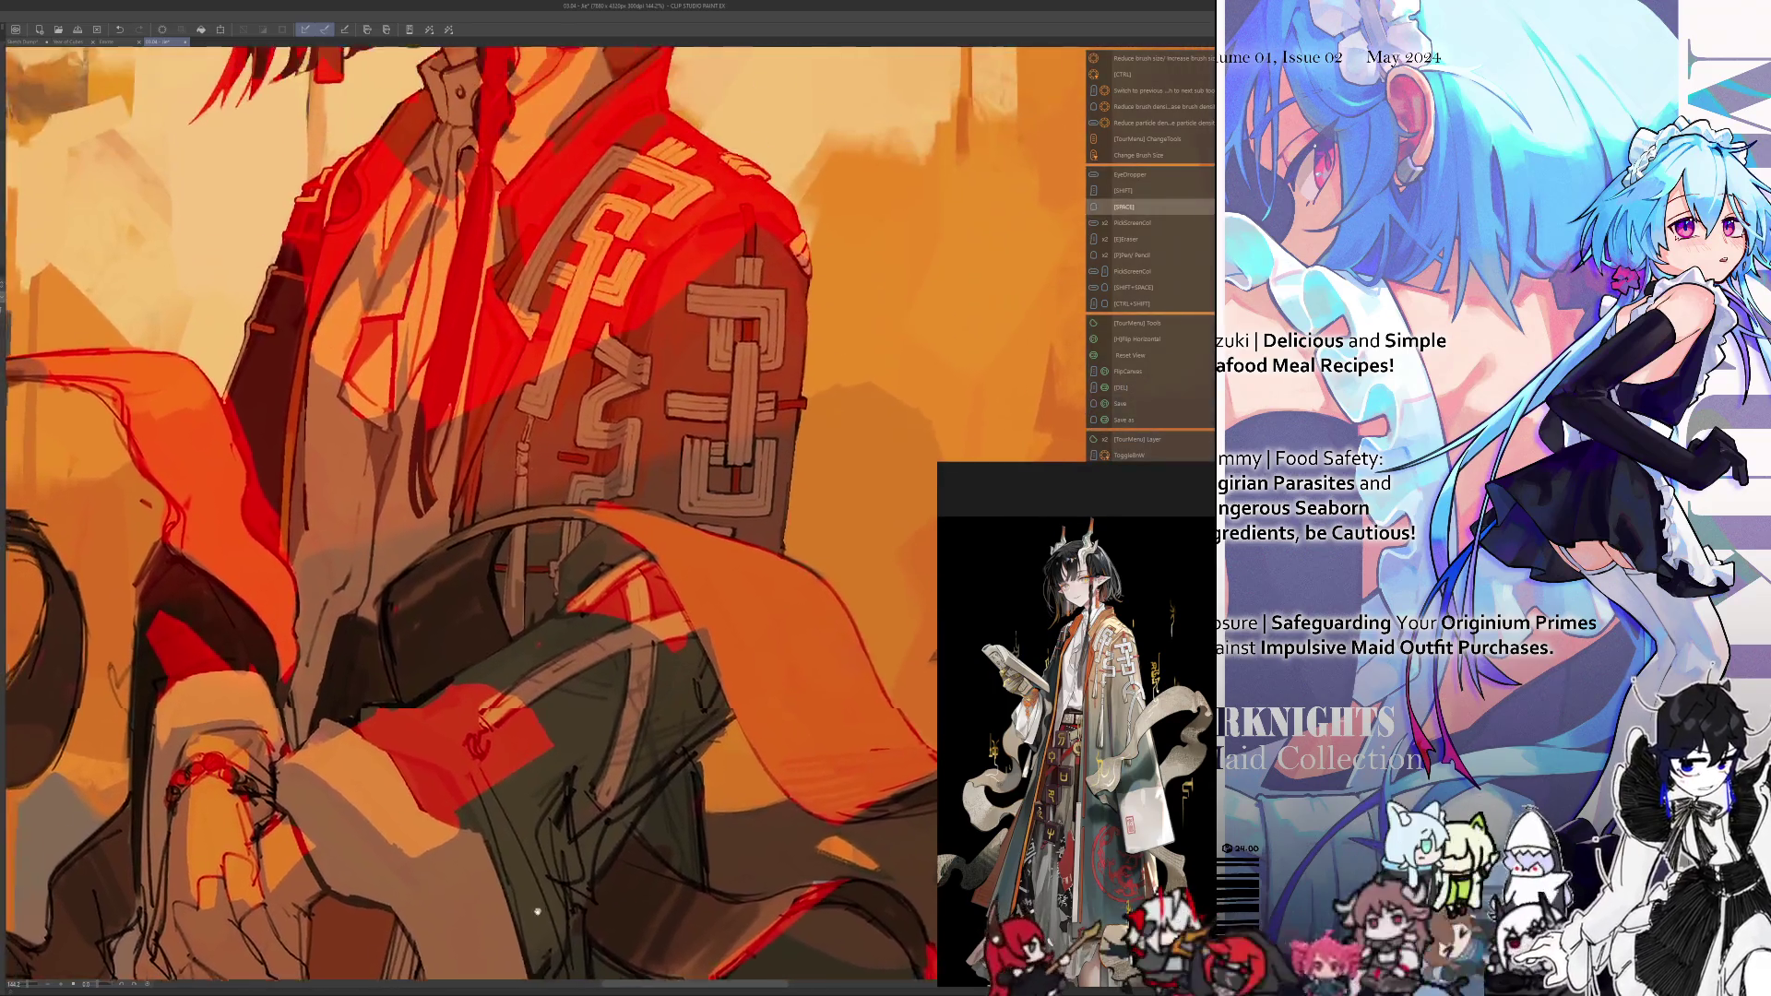
pyautogui.moveTo(555, 631); pyautogui.dragTo(522, 676)
pyautogui.scroll(-2, 523, 675)
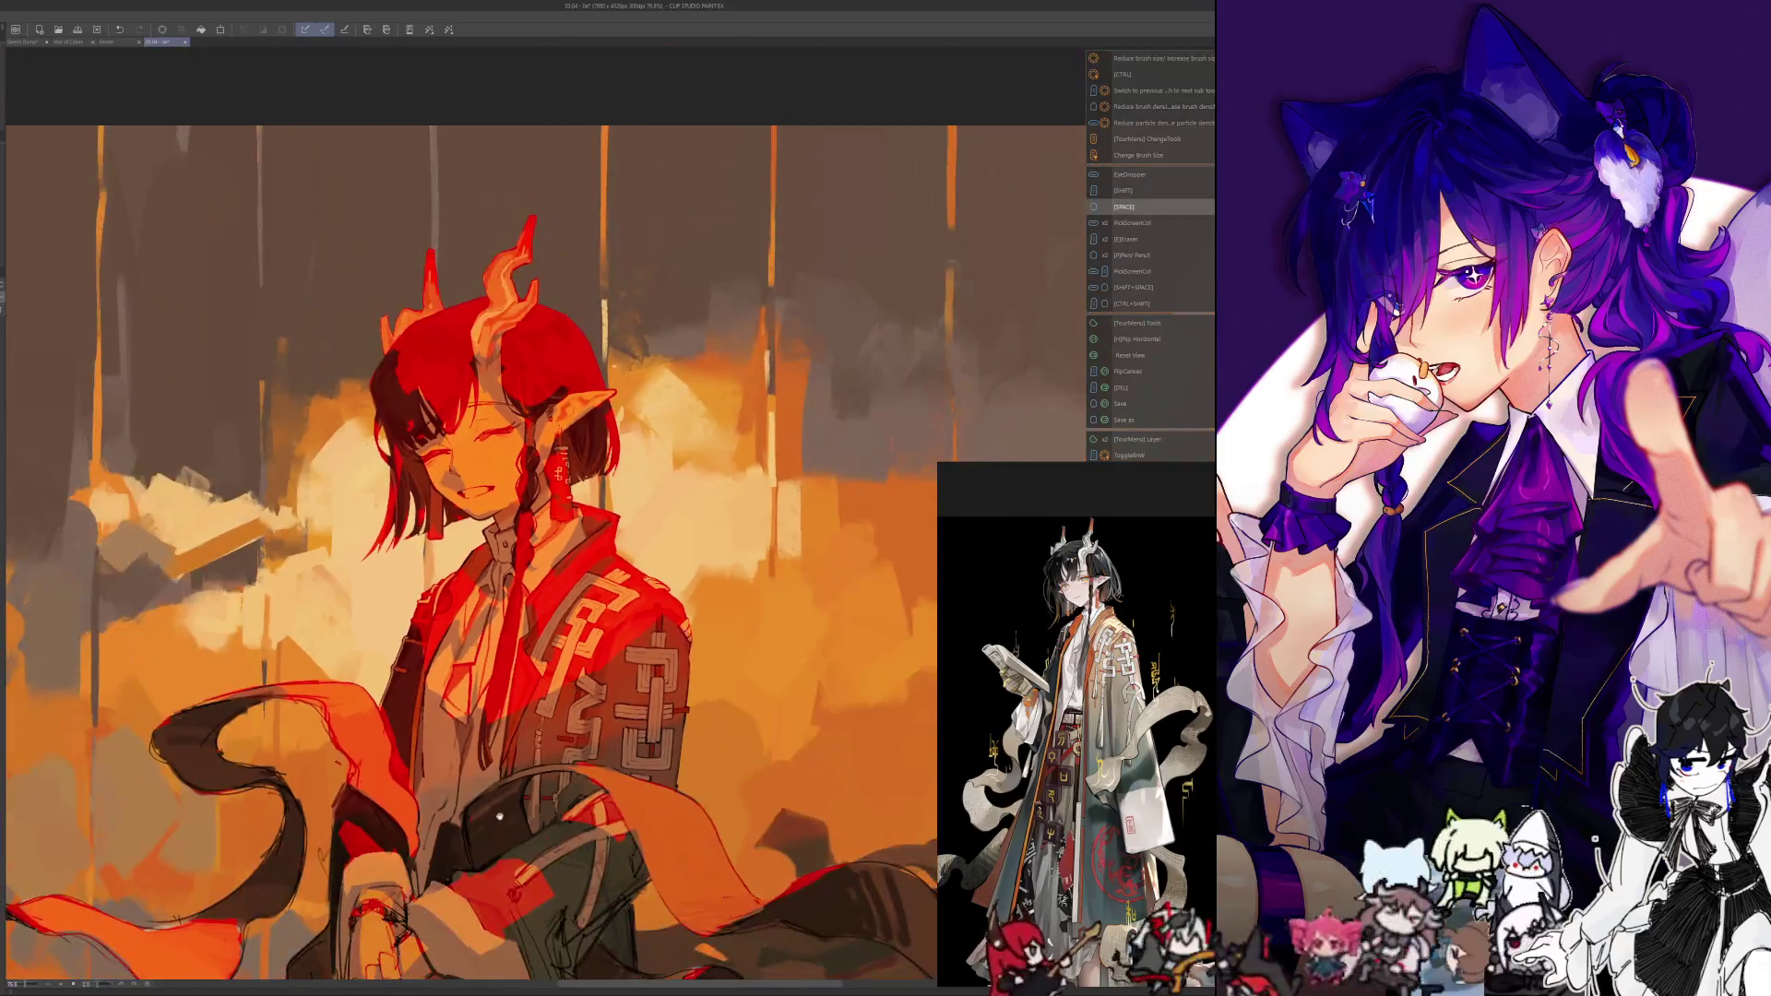
pyautogui.scroll(-1, 512, 682)
pyautogui.scroll(-2, 502, 688)
pyautogui.scroll(-1, 495, 694)
pyautogui.scroll(3, 495, 694)
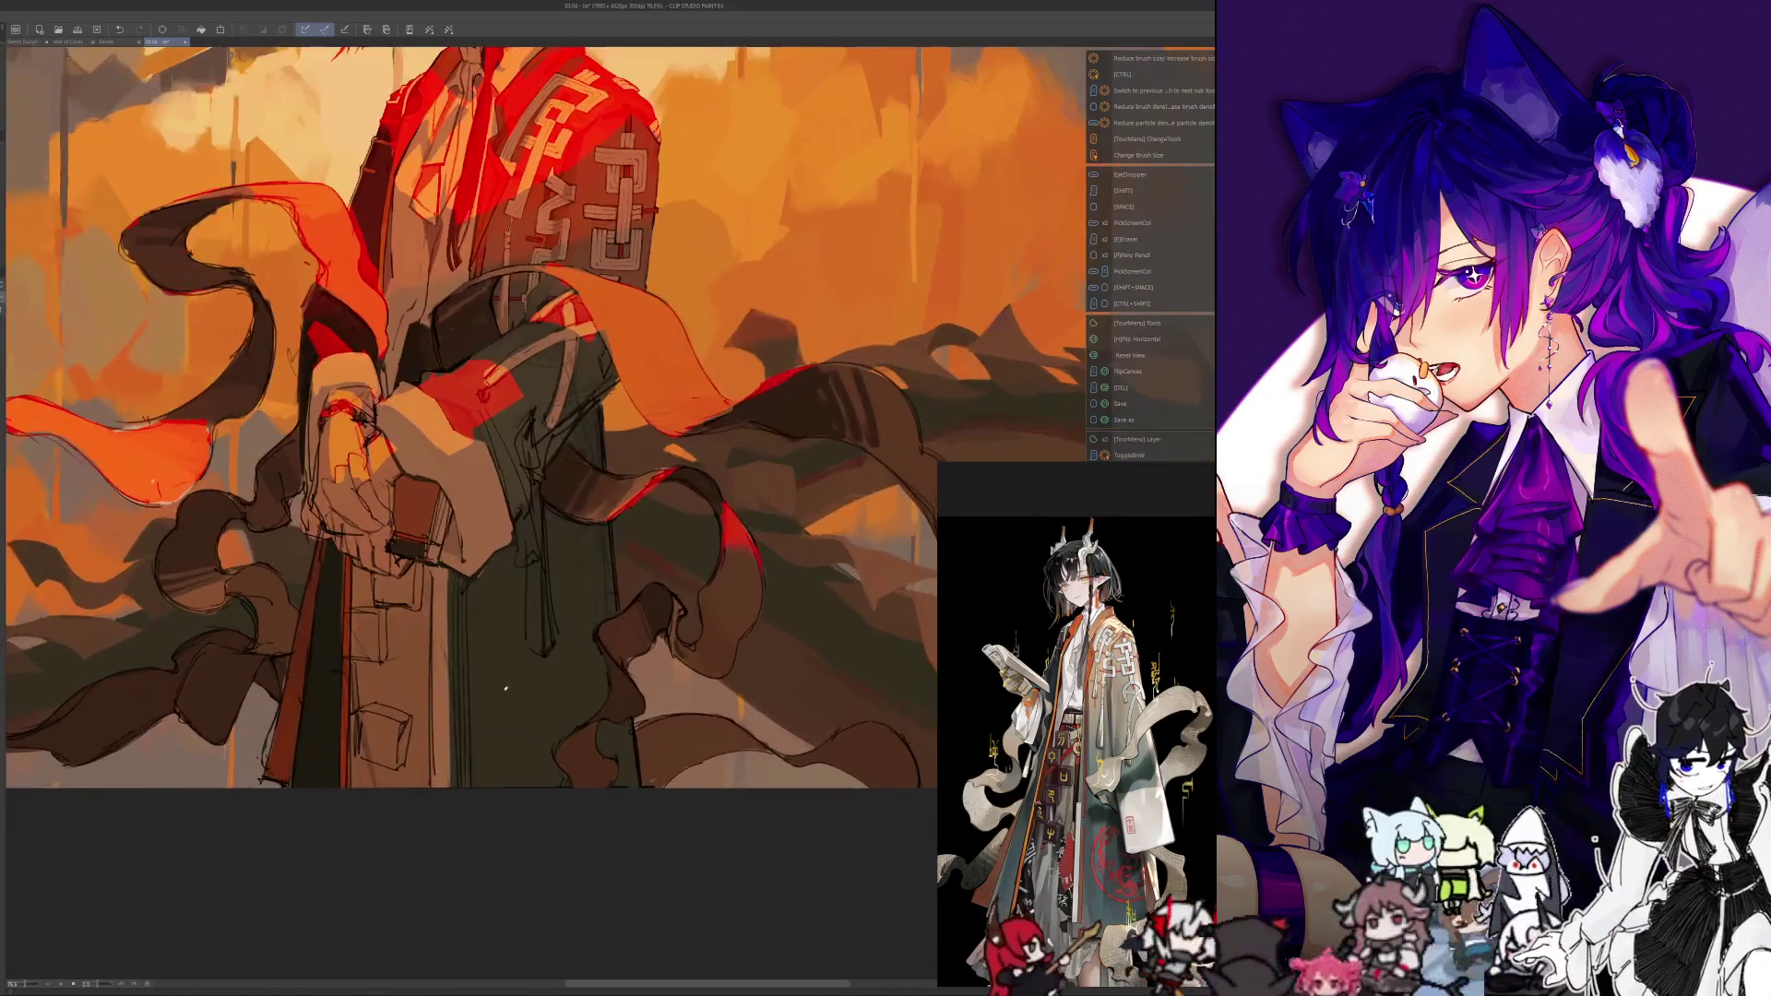
pyautogui.scroll(-1, 616, 466)
pyautogui.scroll(-2, 616, 466)
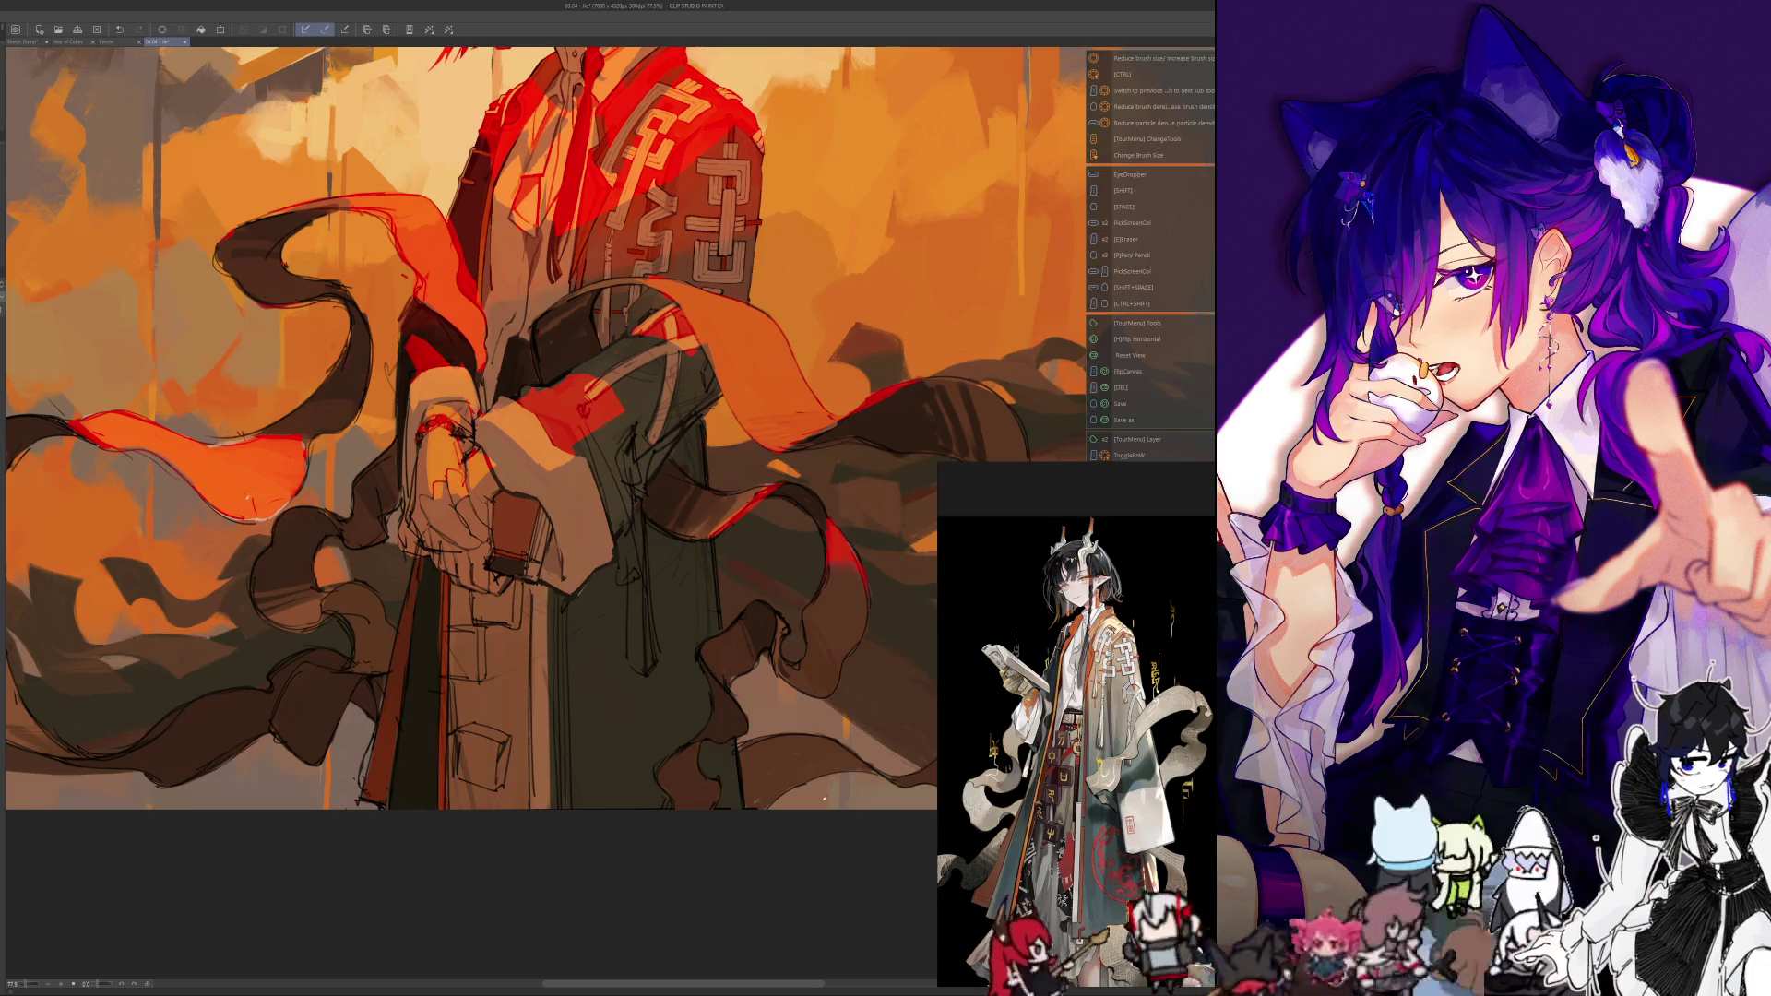
pyautogui.scroll(-1, 572, 599)
pyautogui.scroll(-1, 532, 742)
pyautogui.scroll(2, 532, 743)
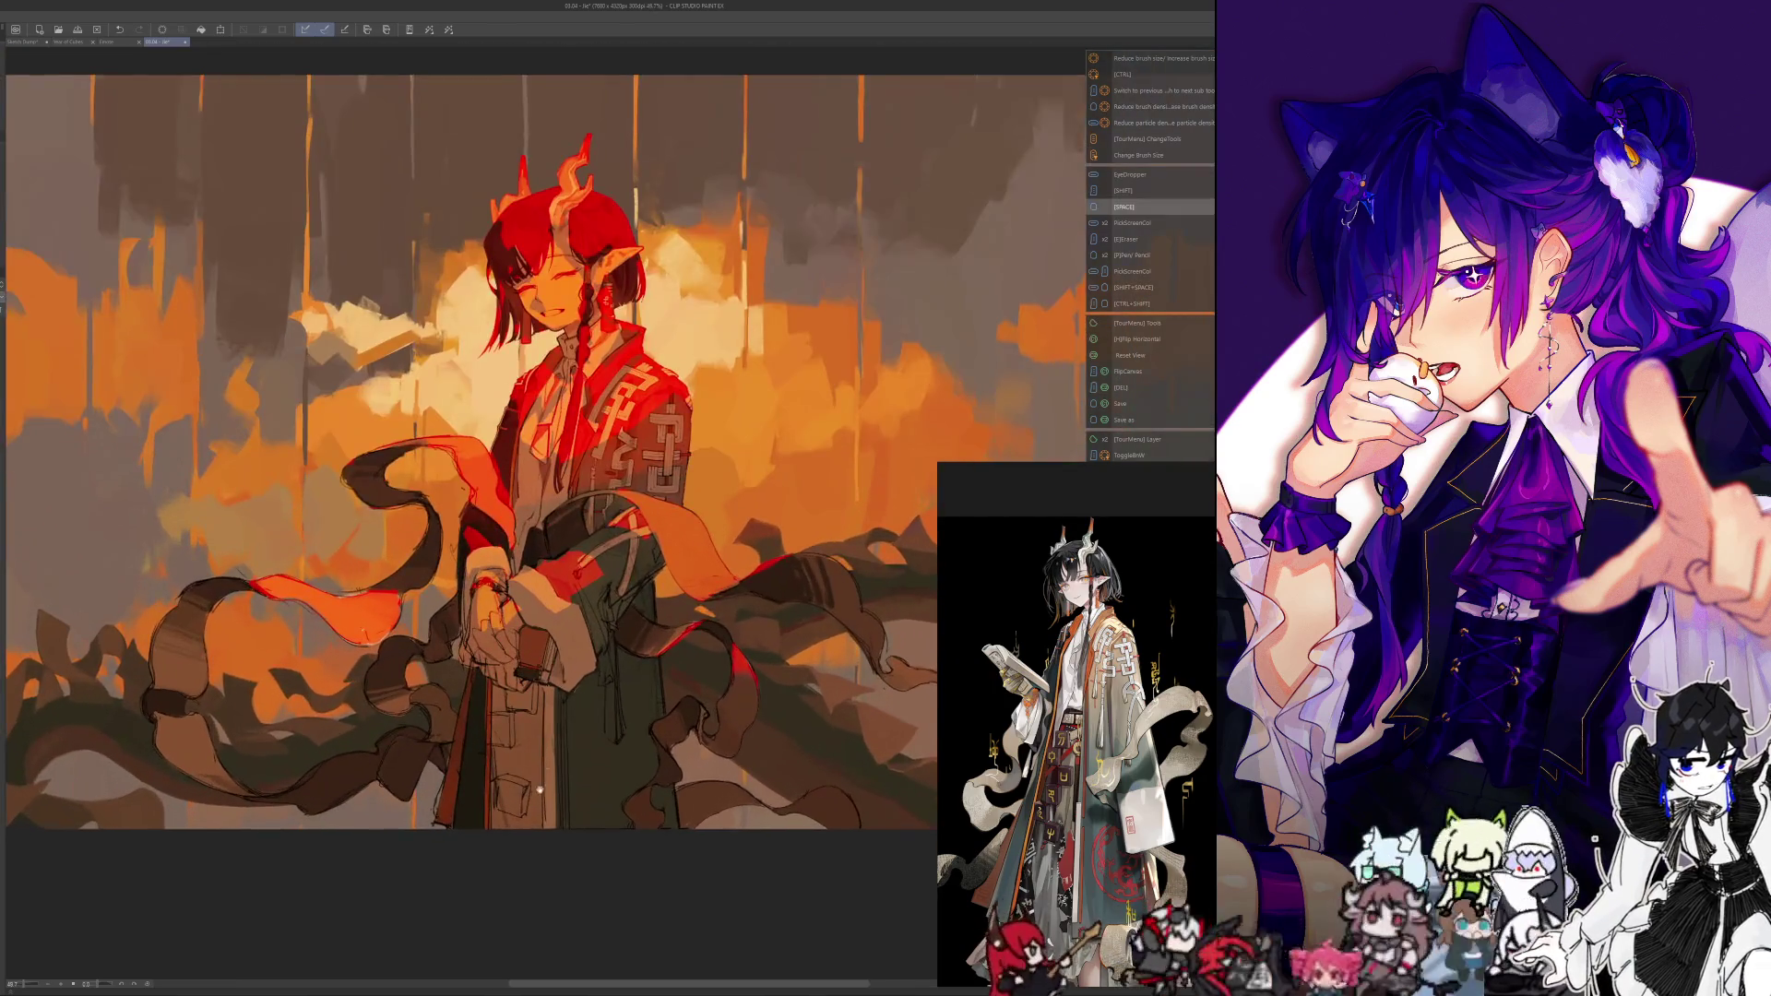
pyautogui.scroll(1, 511, 715)
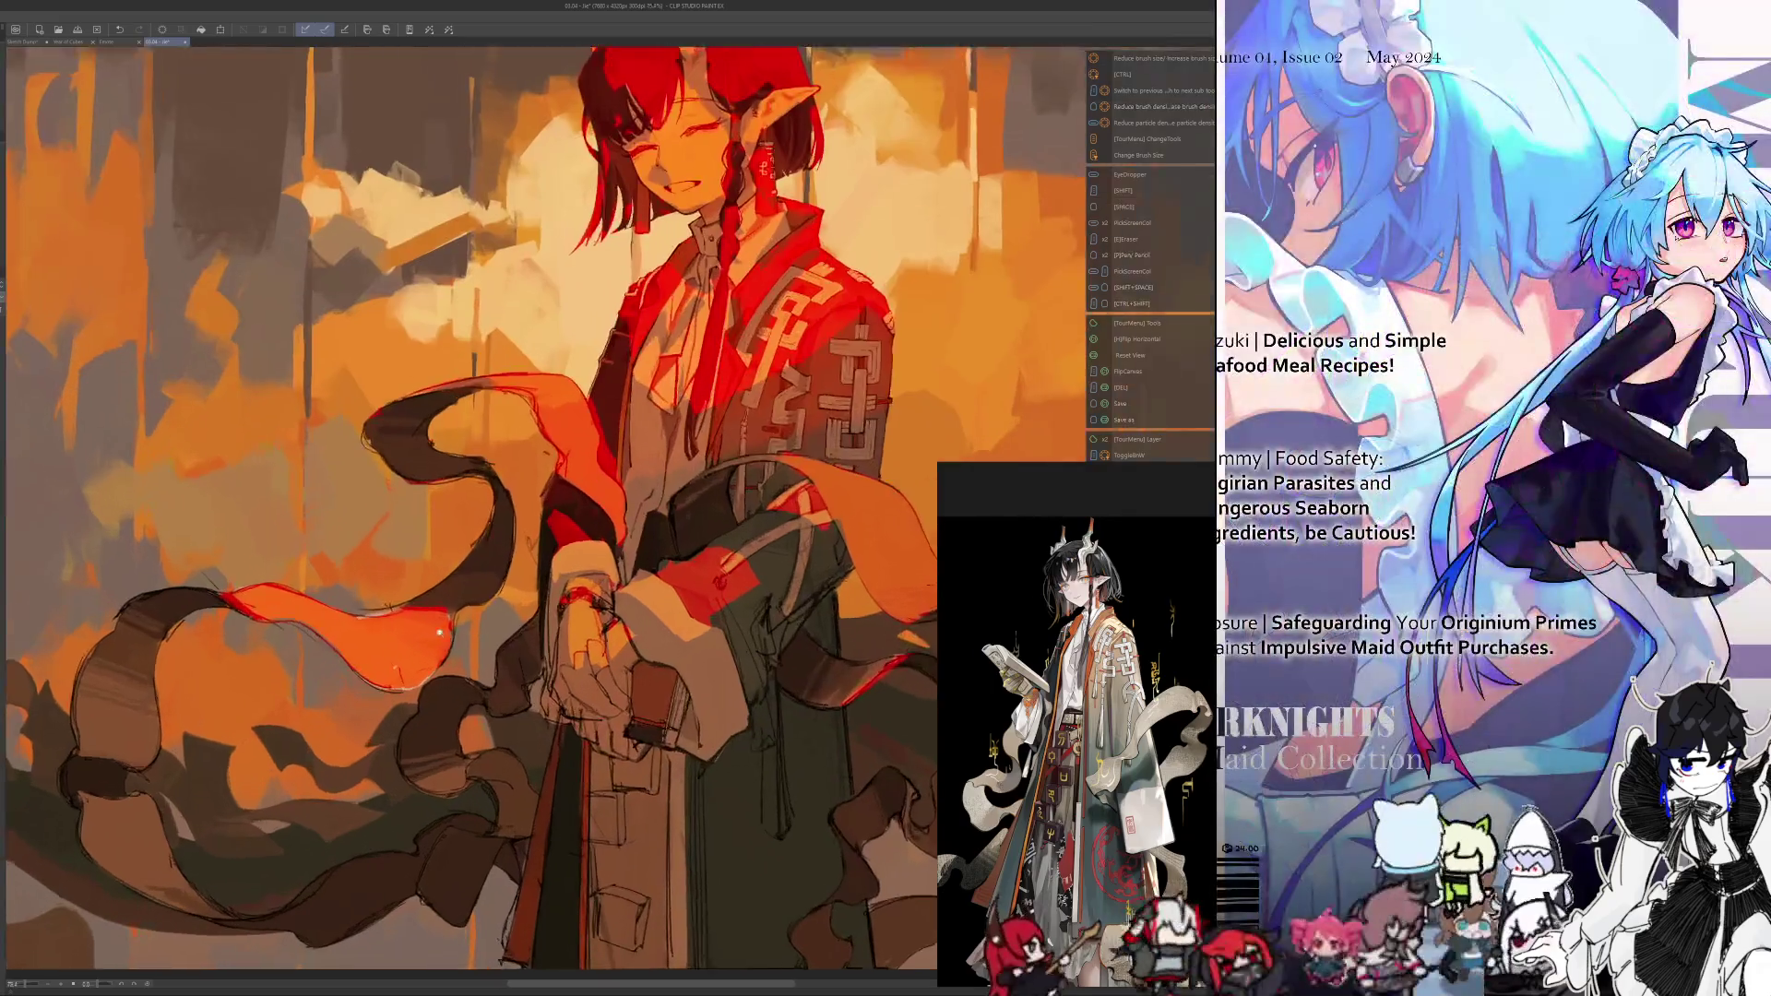
pyautogui.scroll(1, 526, 645)
pyautogui.scroll(2, 653, 523)
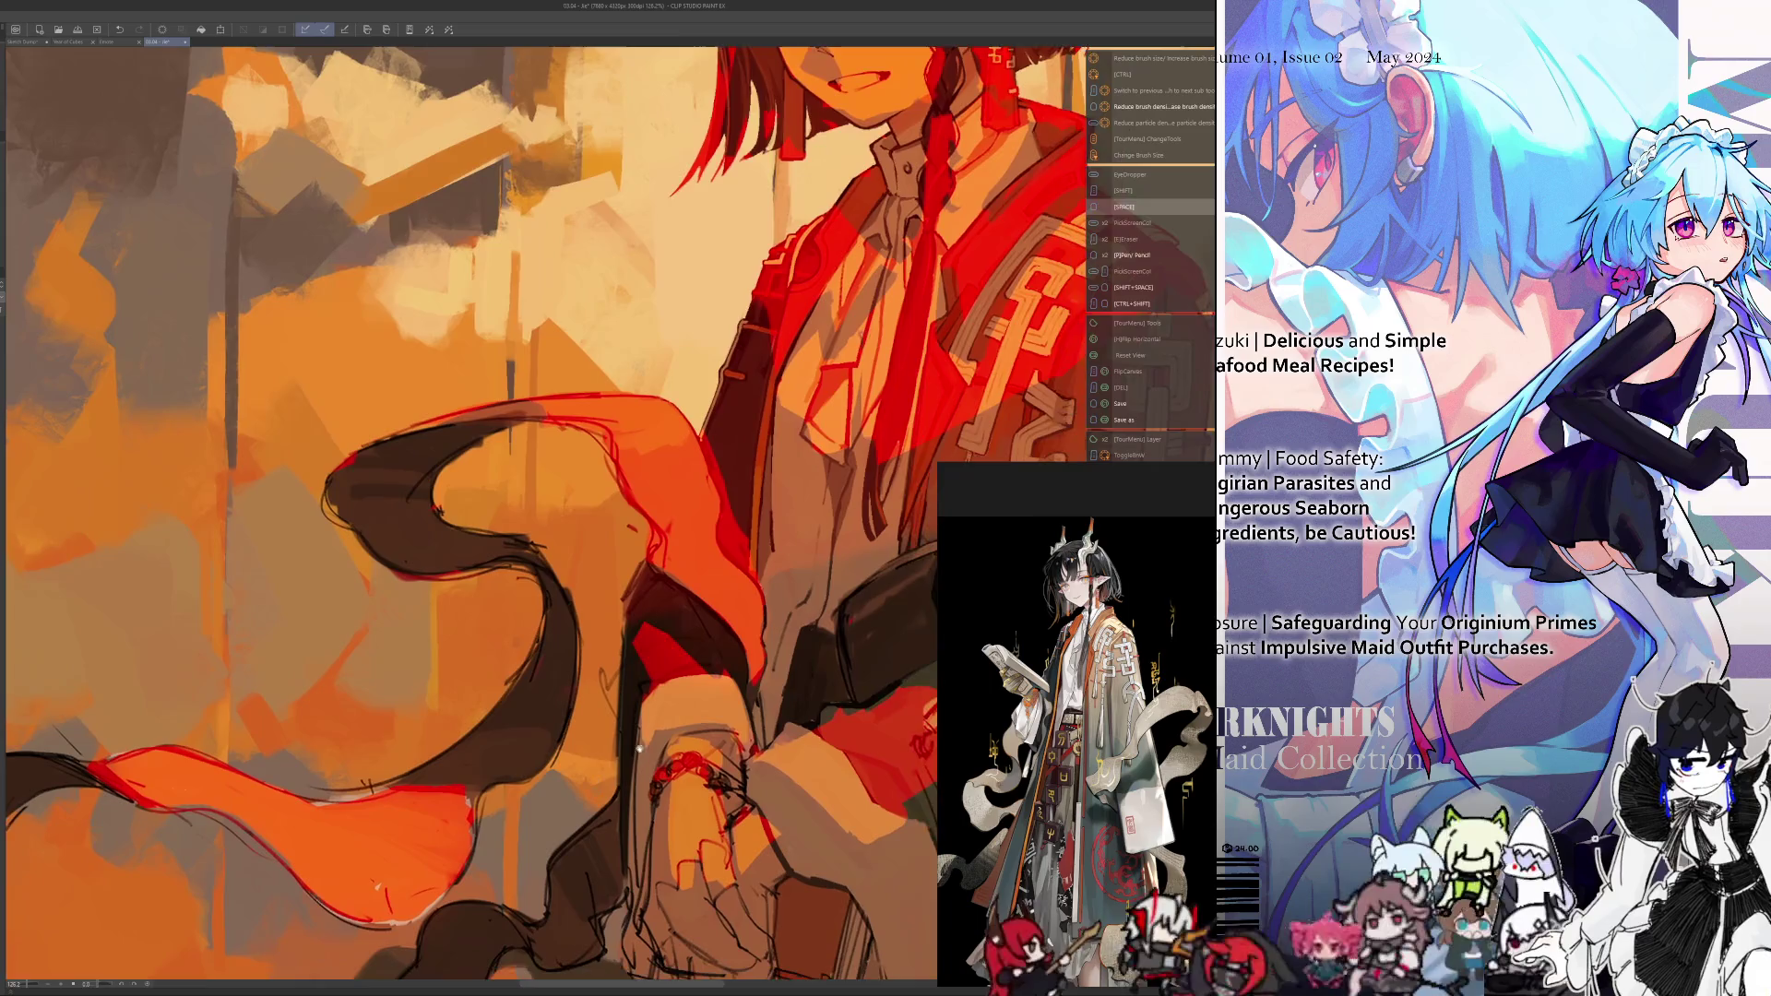
pyautogui.scroll(-1, 636, 645)
pyautogui.scroll(-2, 637, 645)
# Pan down to the lower robes and ribbons, then recentre the whole illustration
pyautogui.moveTo(779, 959)
pyautogui.mouseDown()
pyautogui.moveTo(586, 770)
pyautogui.moveTo(558, 692)
pyautogui.mouseUp()
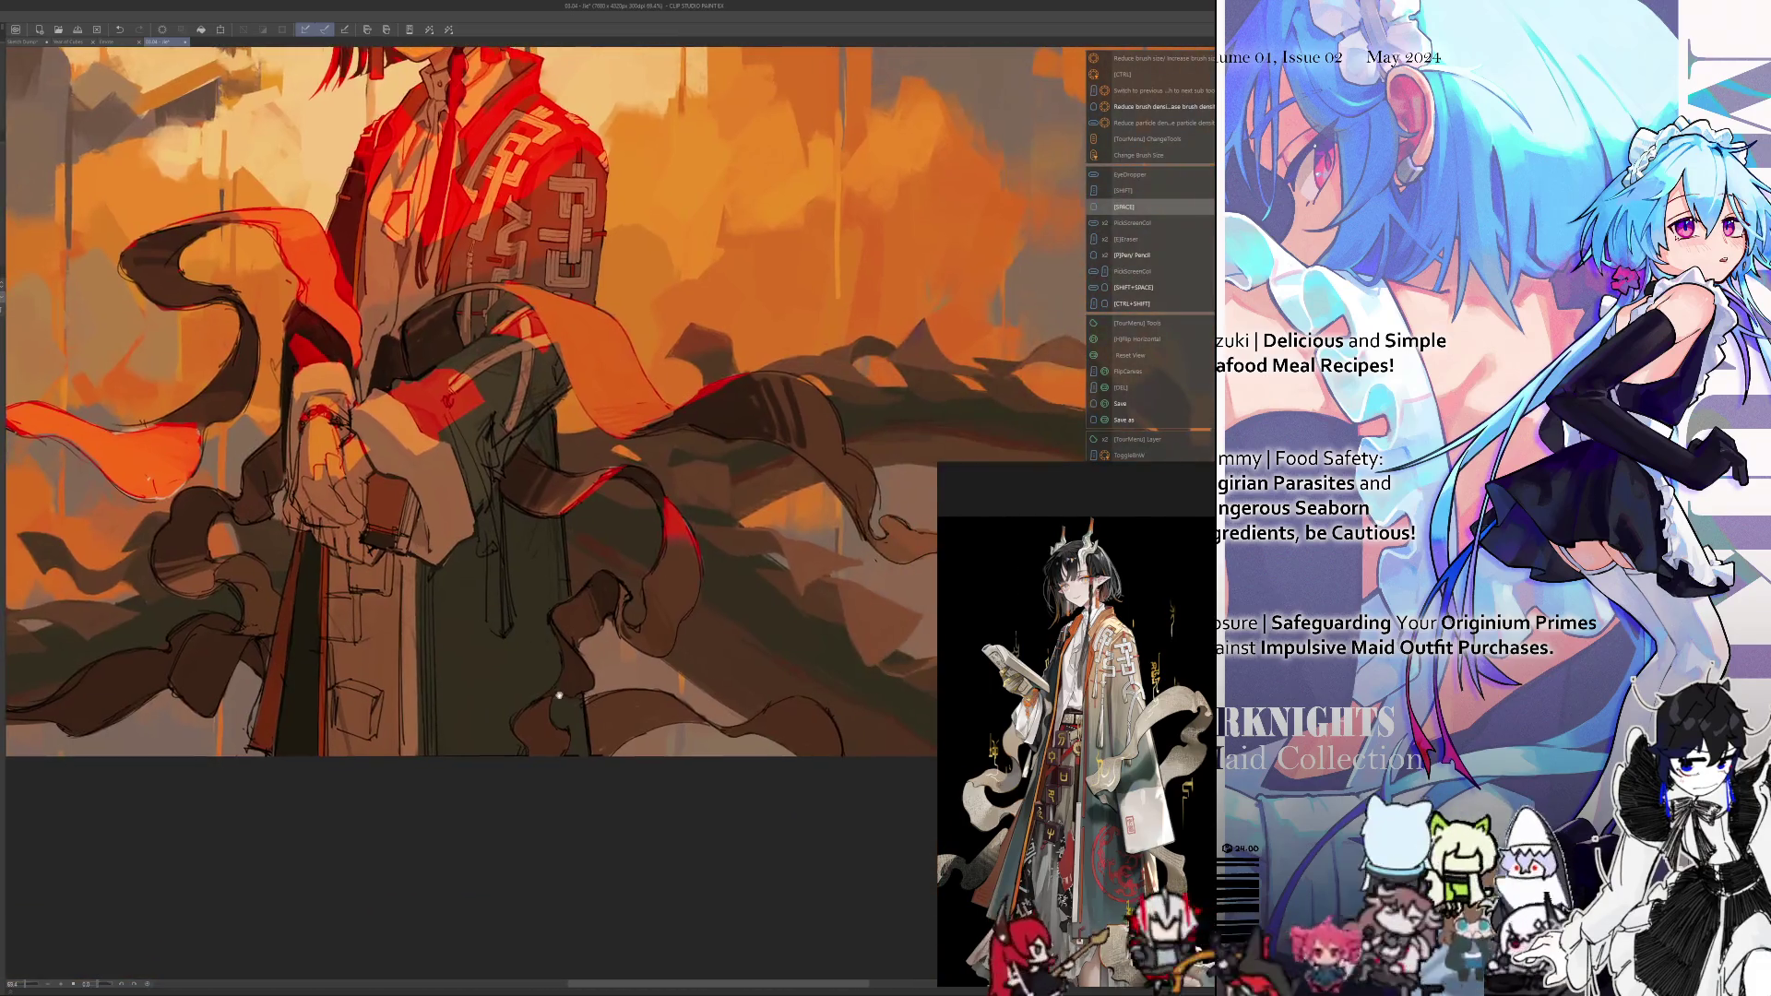
pyautogui.scroll(2, 623, 635)
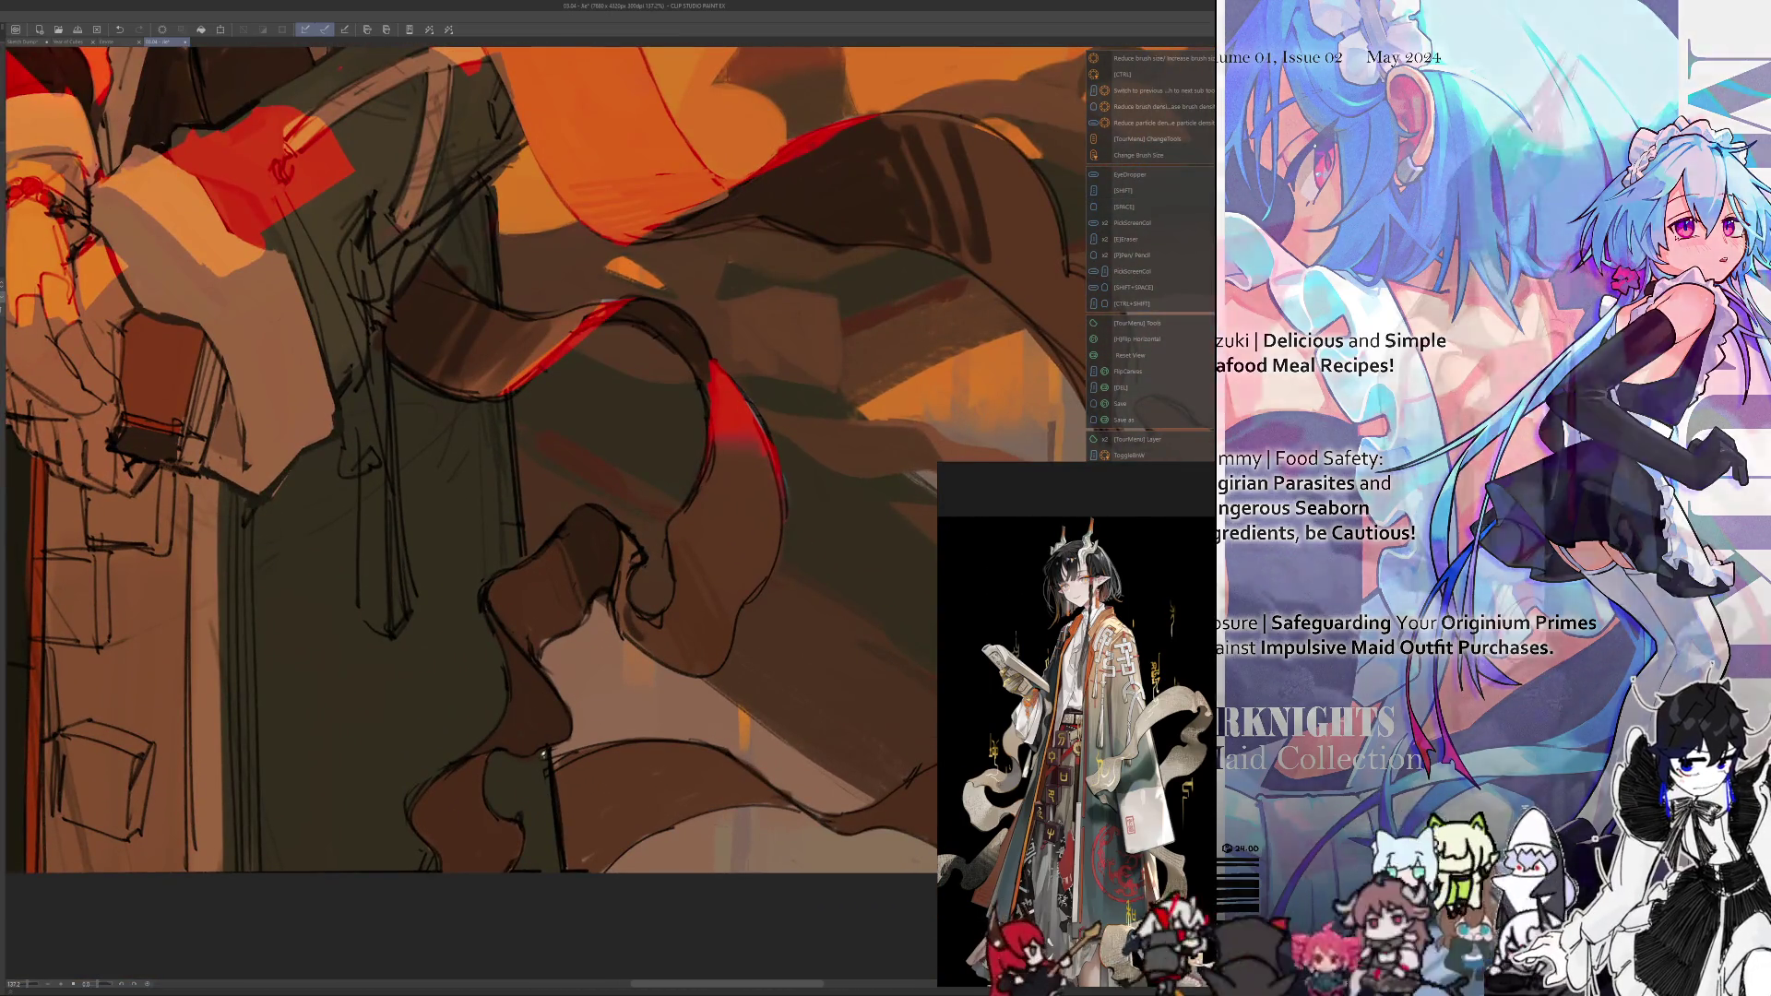
pyautogui.moveTo(486, 792); pyautogui.dragTo(575, 745)
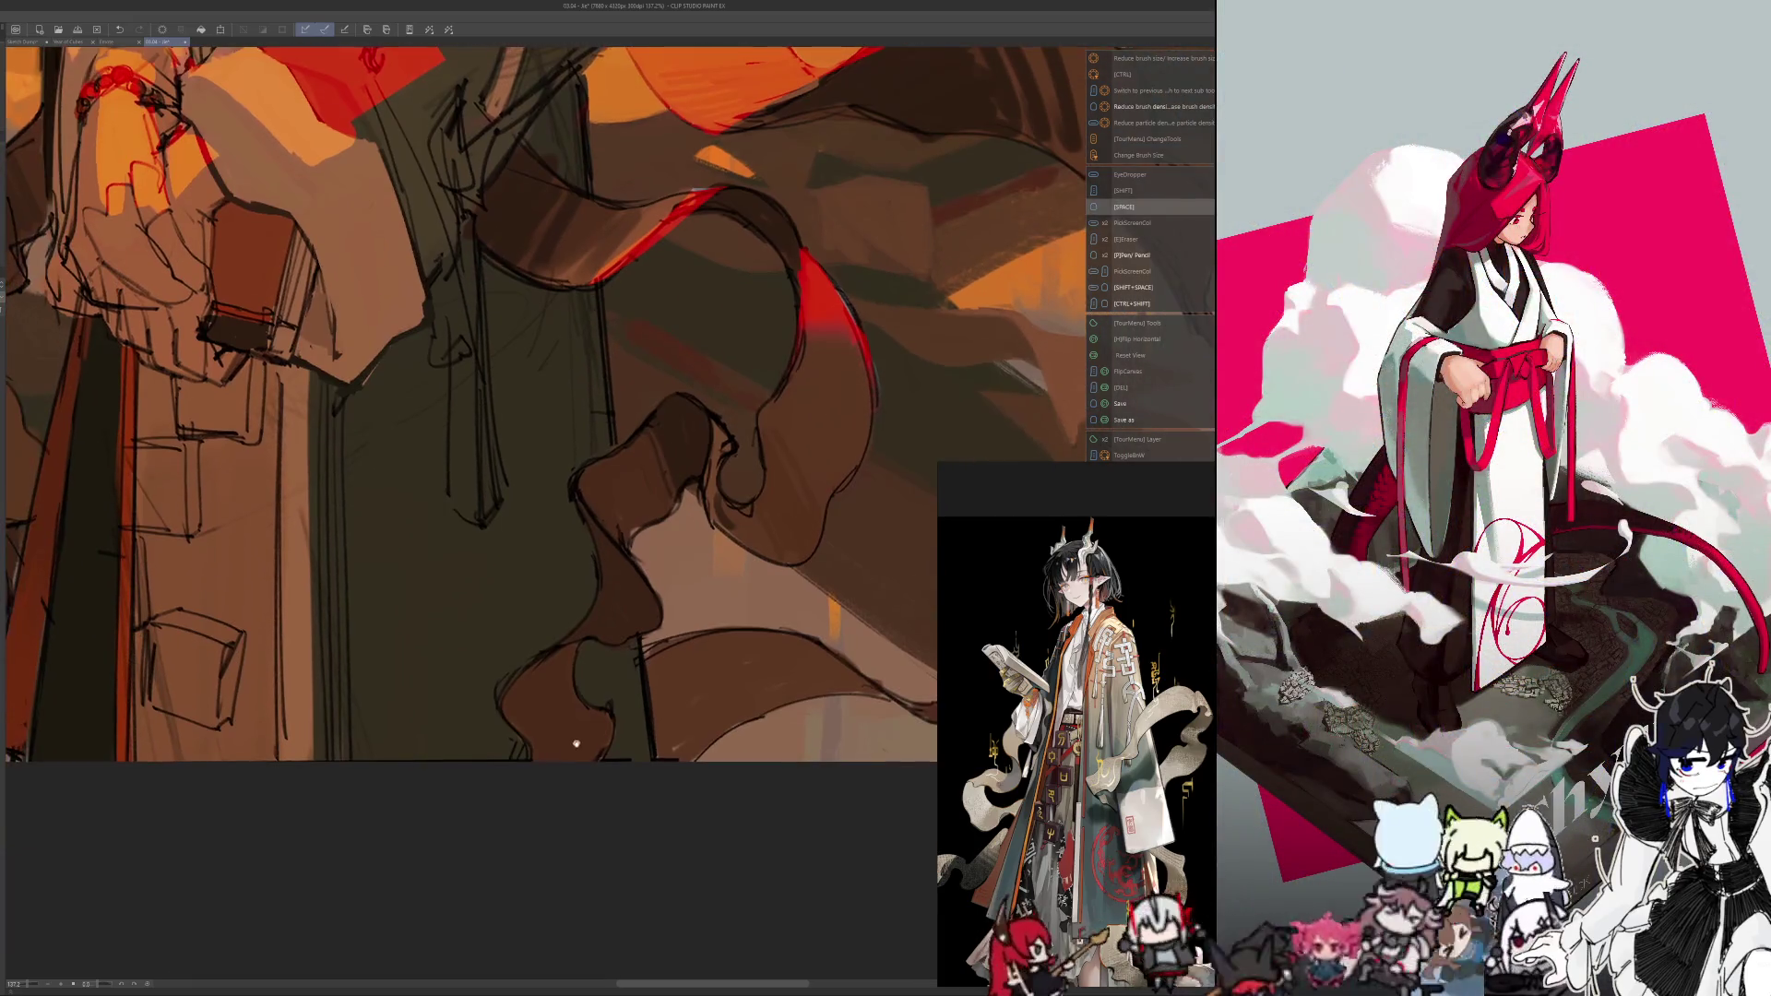
pyautogui.scroll(-2, 438, 771)
pyautogui.scroll(-4, 438, 771)
pyautogui.scroll(1, 577, 782)
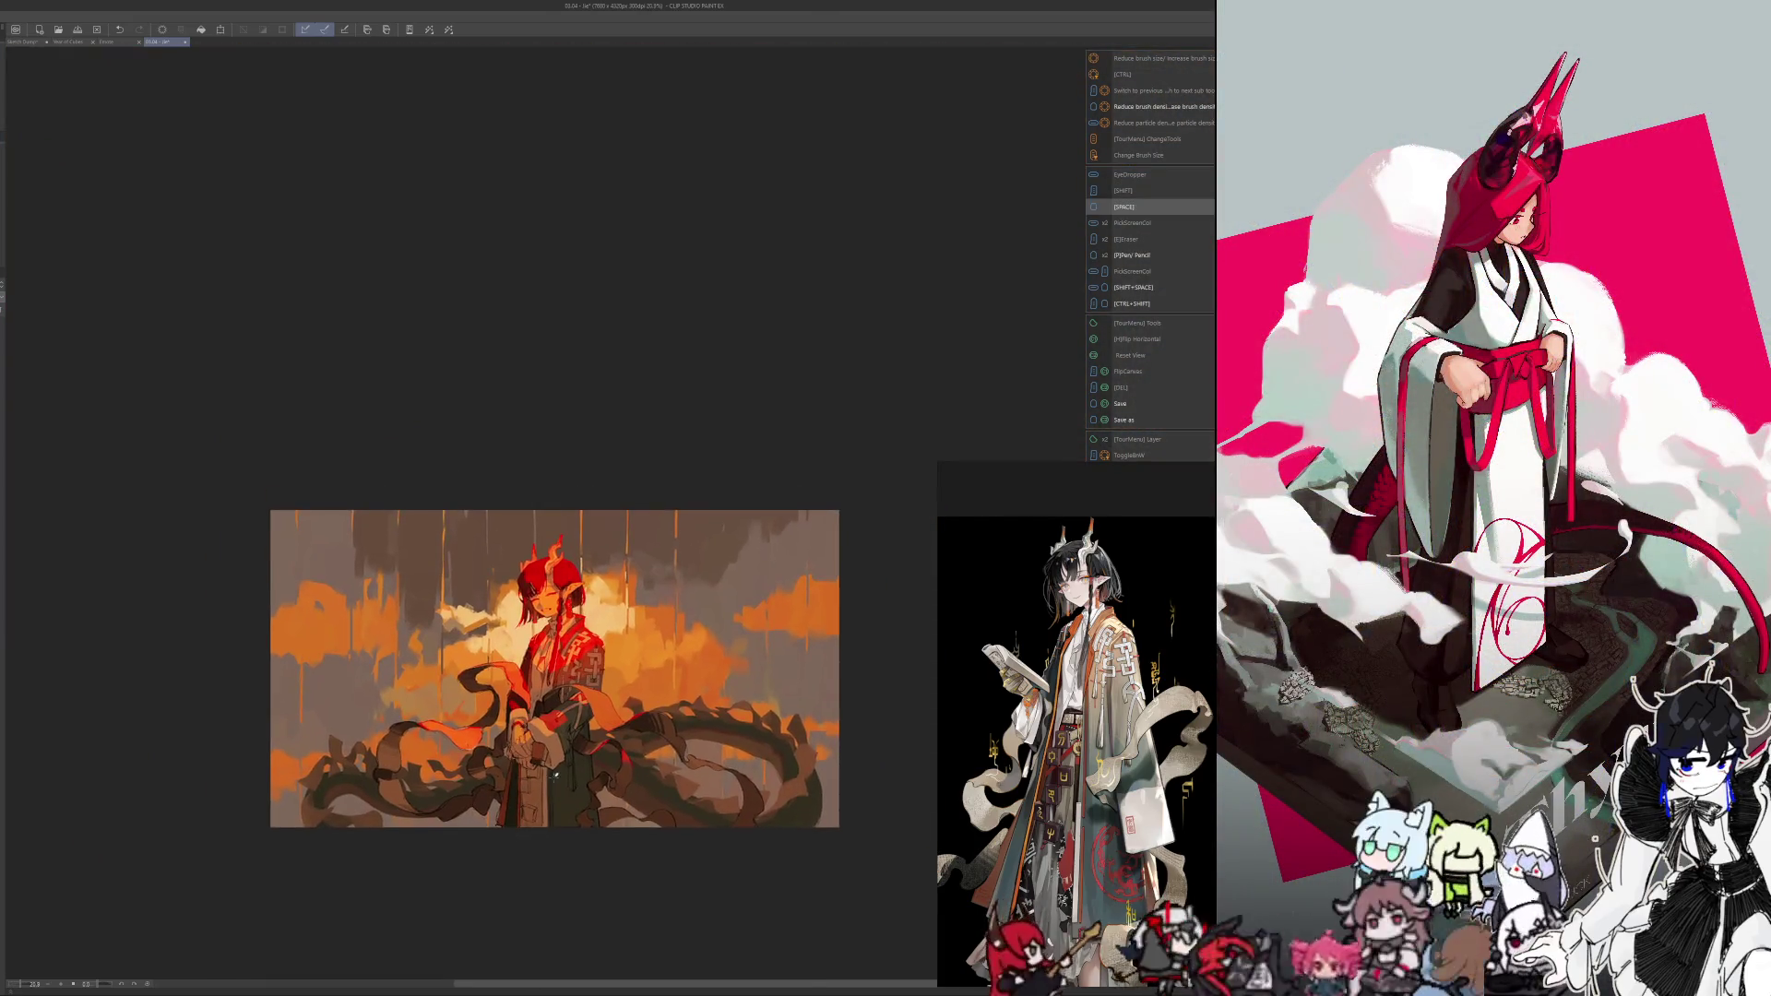
pyautogui.scroll(2, 577, 782)
pyautogui.moveTo(576, 782); pyautogui.dragTo(550, 844)
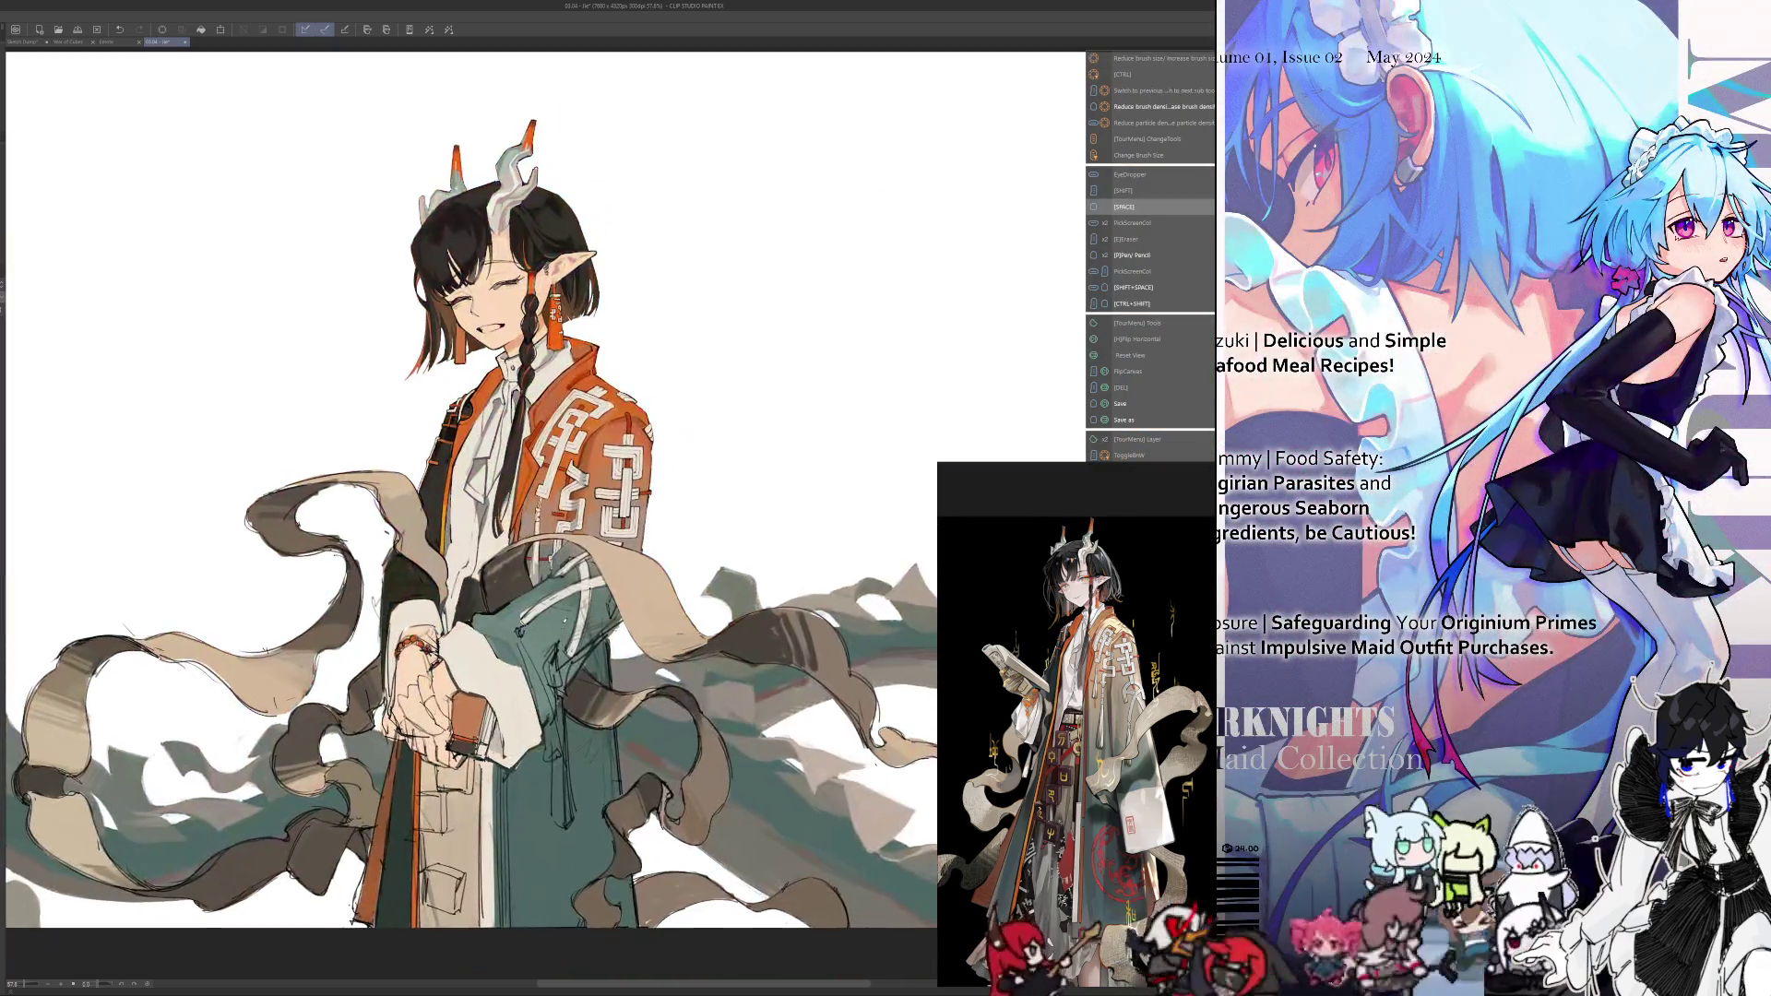
pyautogui.scroll(3, 572, 433)
pyautogui.moveTo(462, 553); pyautogui.dragTo(517, 425)
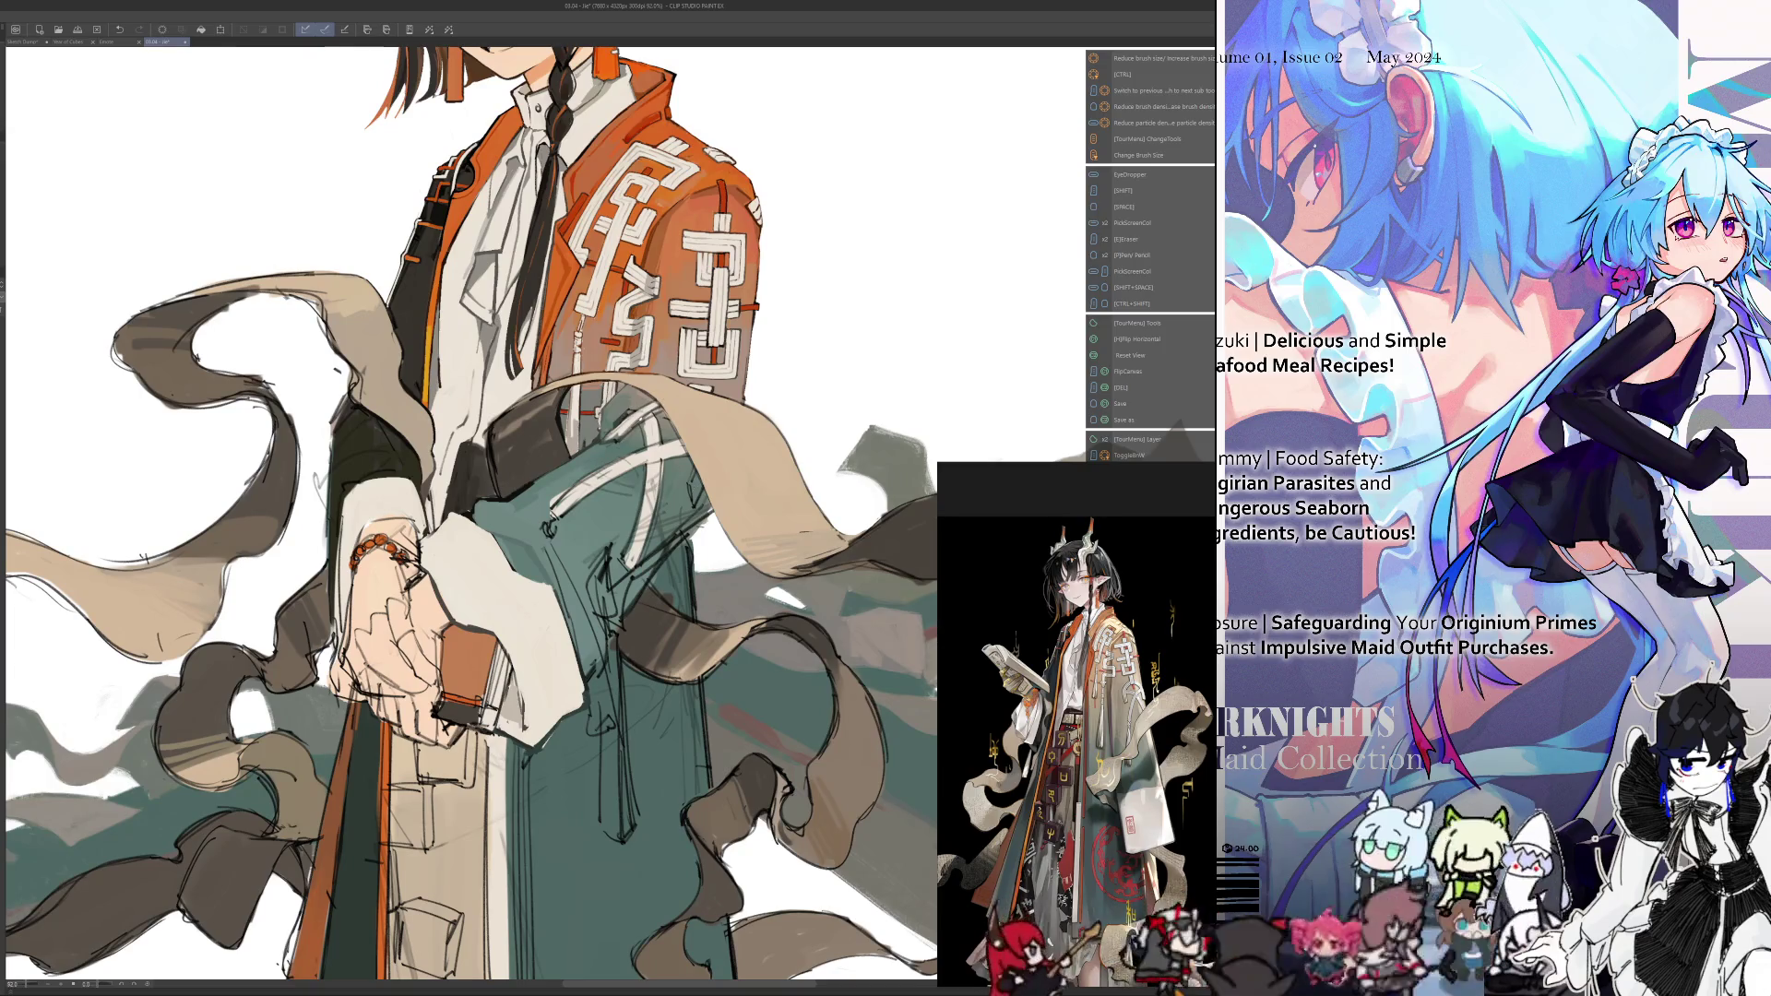
pyautogui.scroll(2, 683, 424)
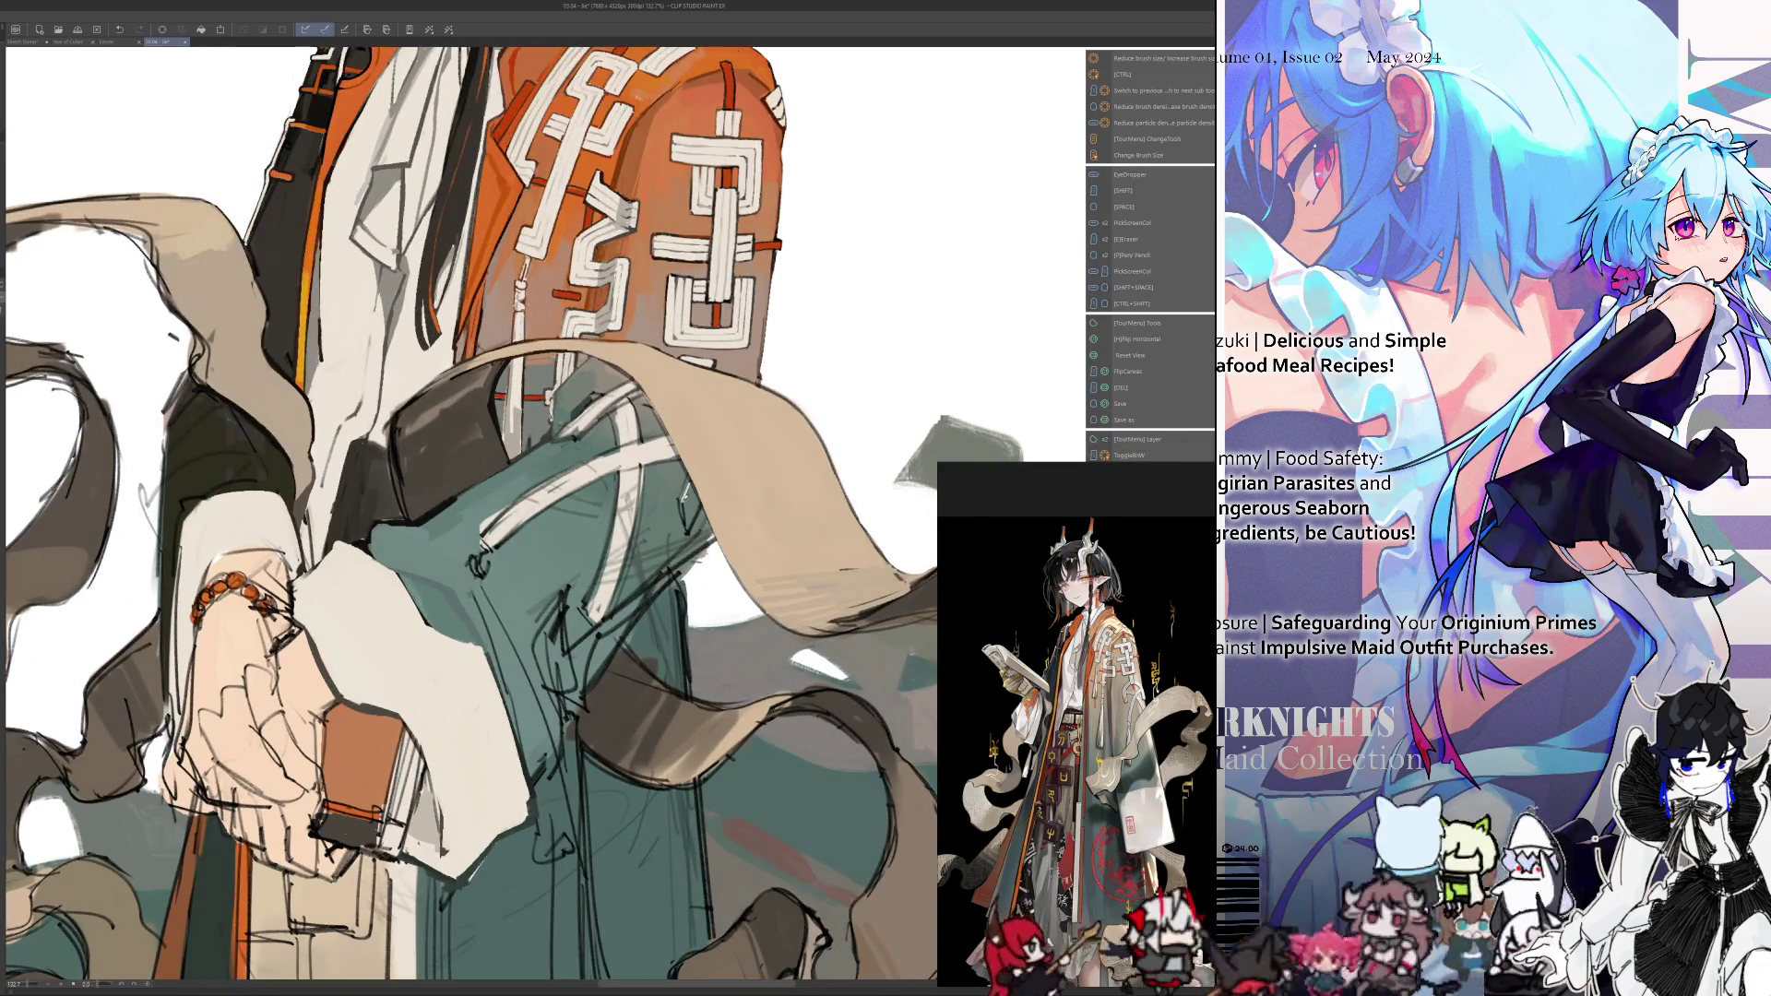
pyautogui.hotkey('ctrl', 'alt')
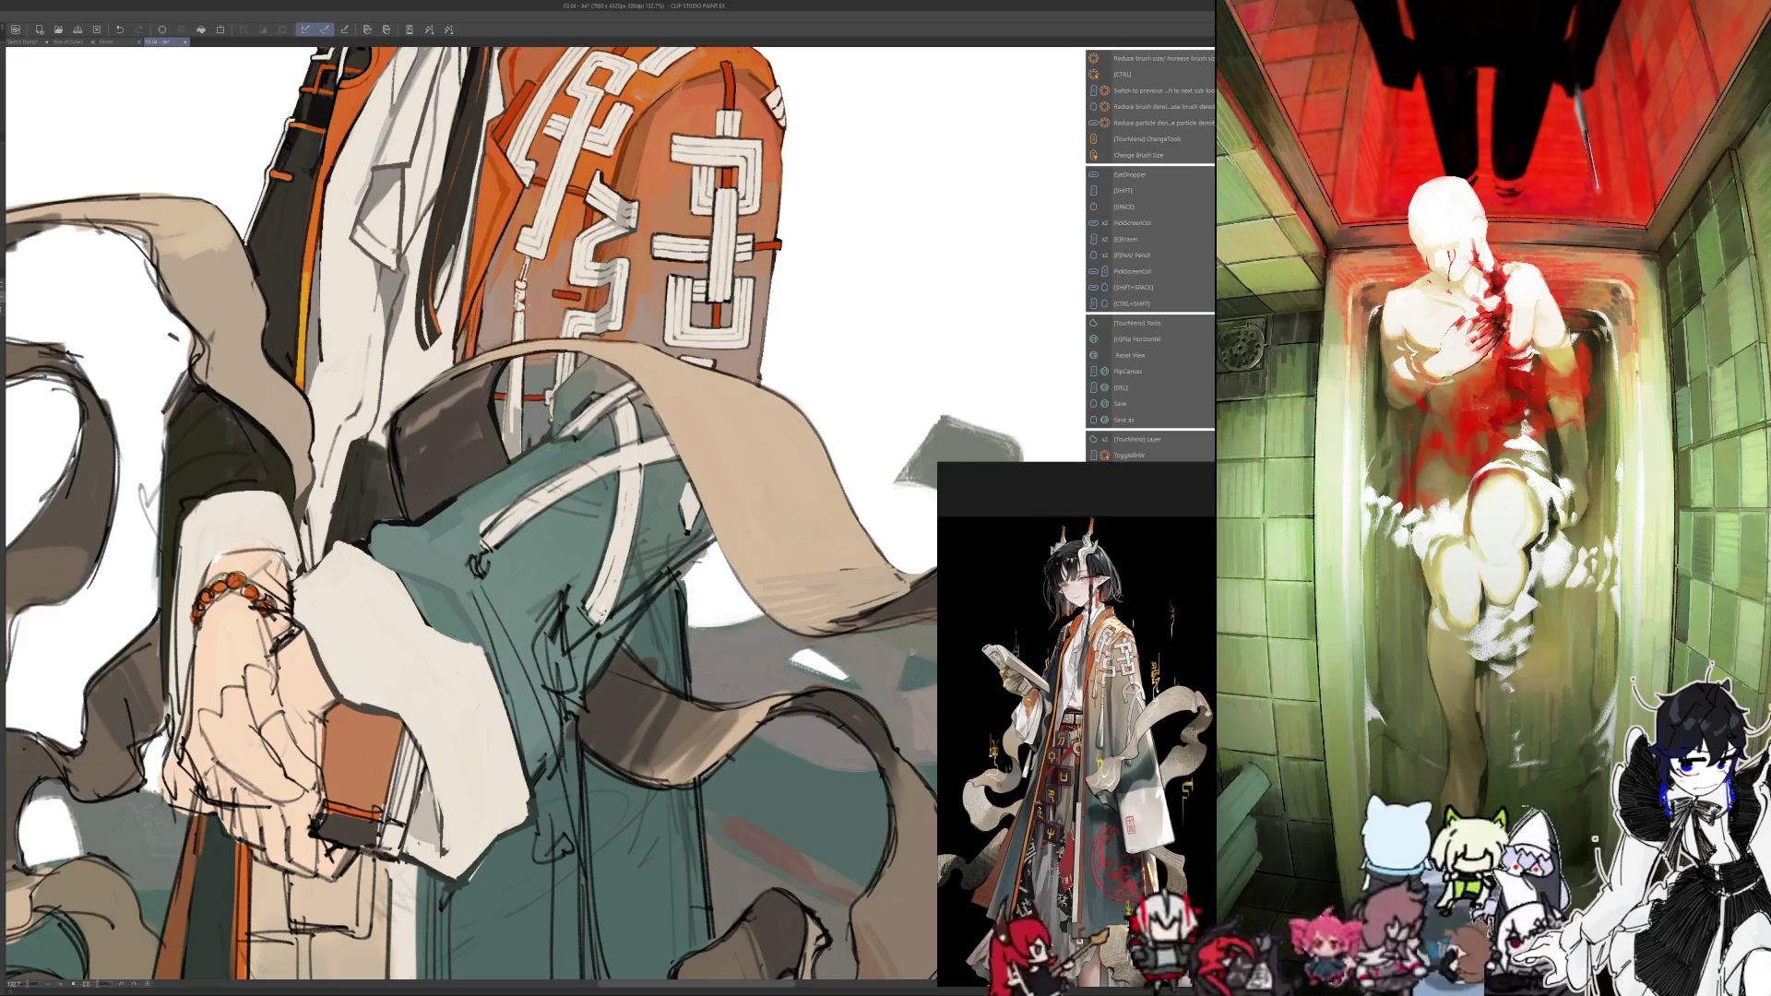
pyautogui.moveTo(560, 543); pyautogui.dragTo(563, 455)
pyautogui.scroll(3, 582, 398)
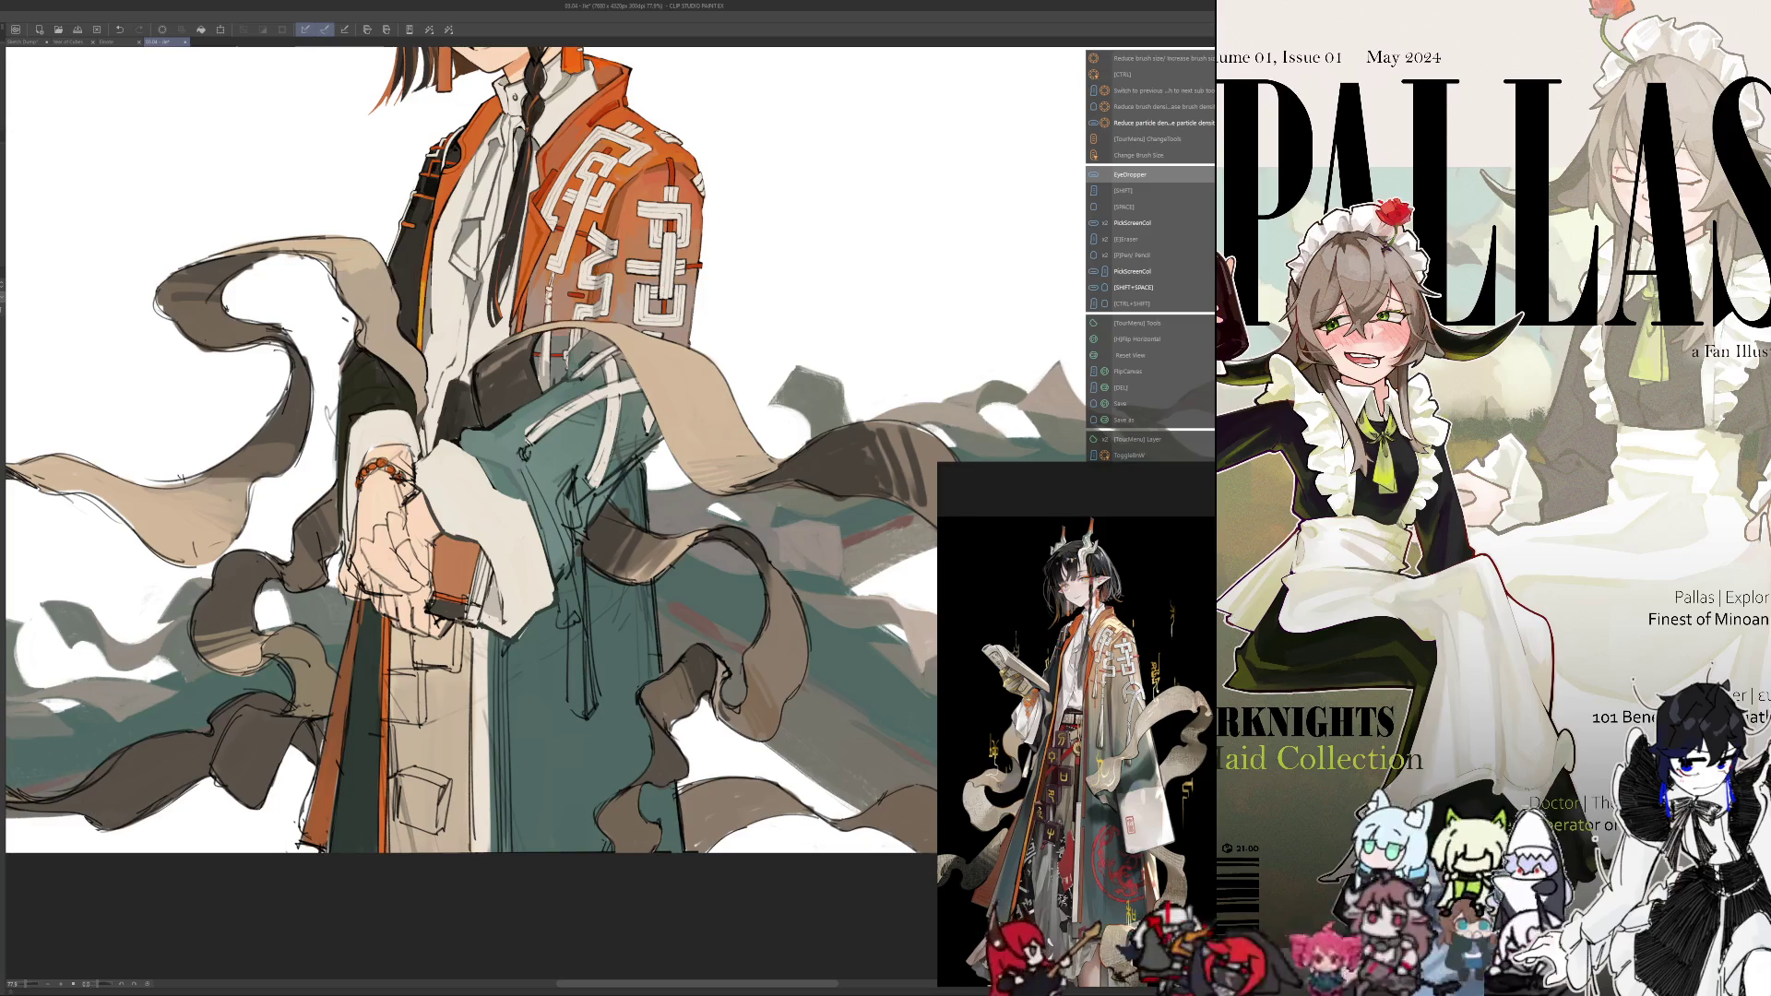
pyautogui.press('h')
pyautogui.press('alt')
pyautogui.press('h')
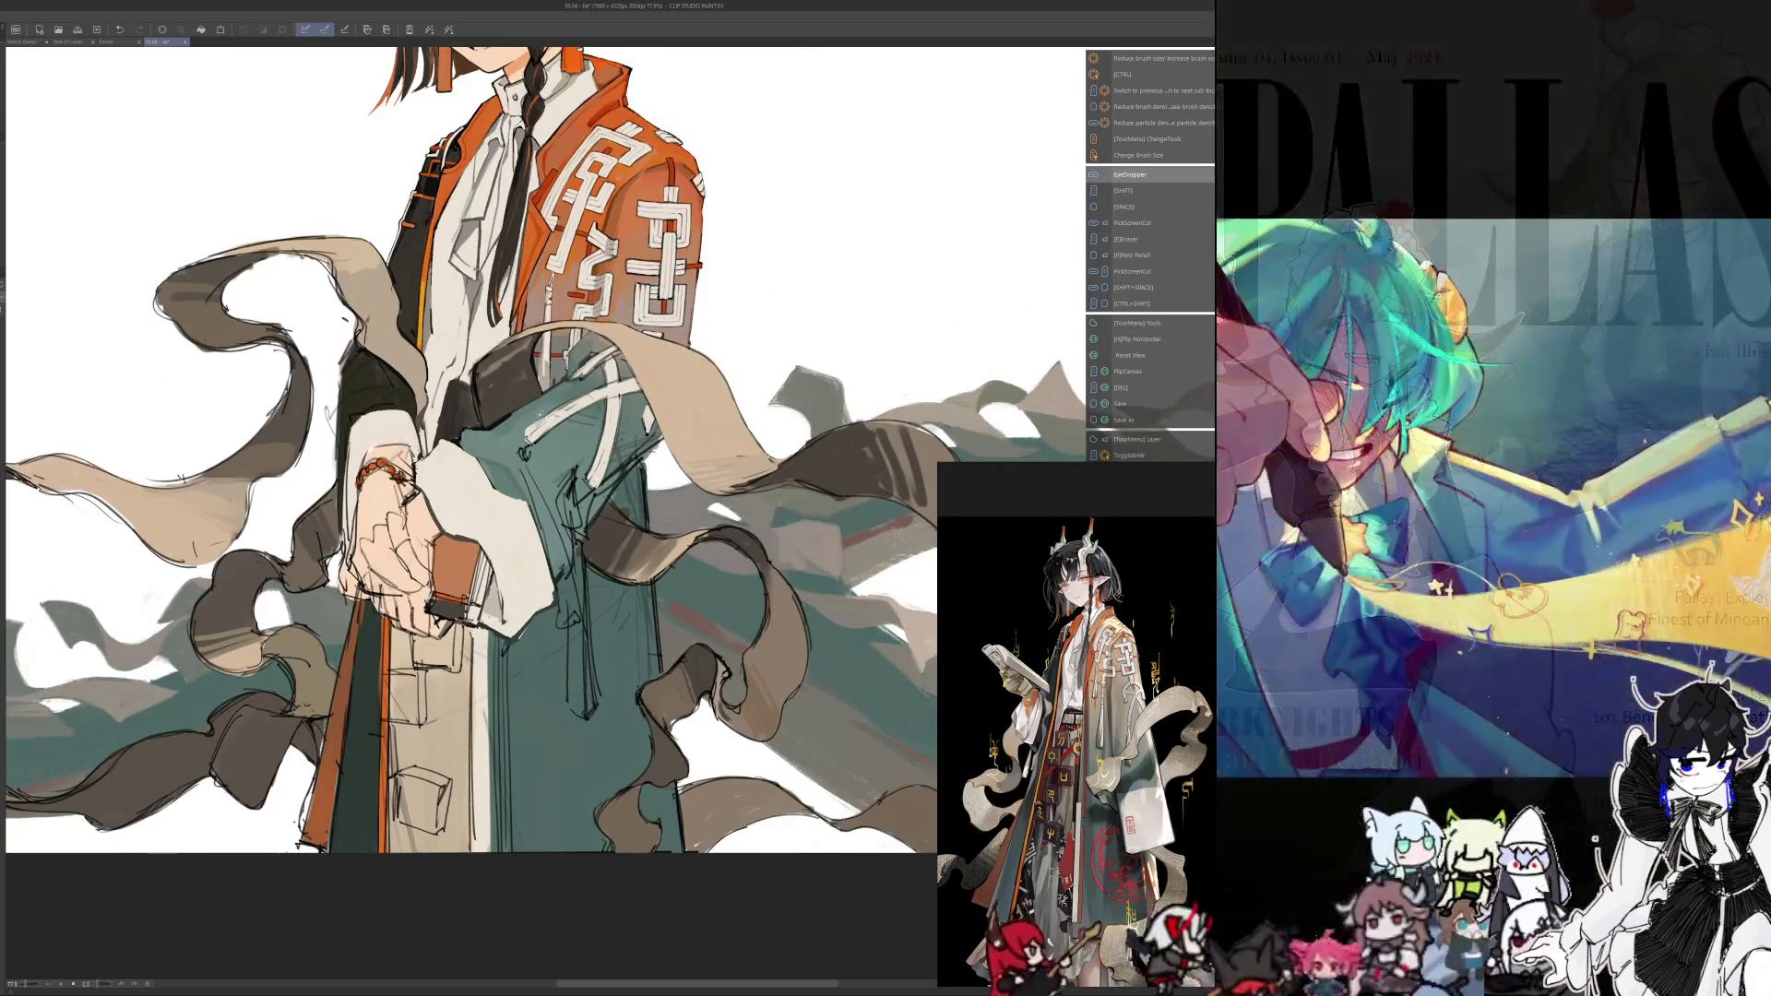
pyautogui.hotkey('ctrl', 'alt')
pyautogui.press('alt')
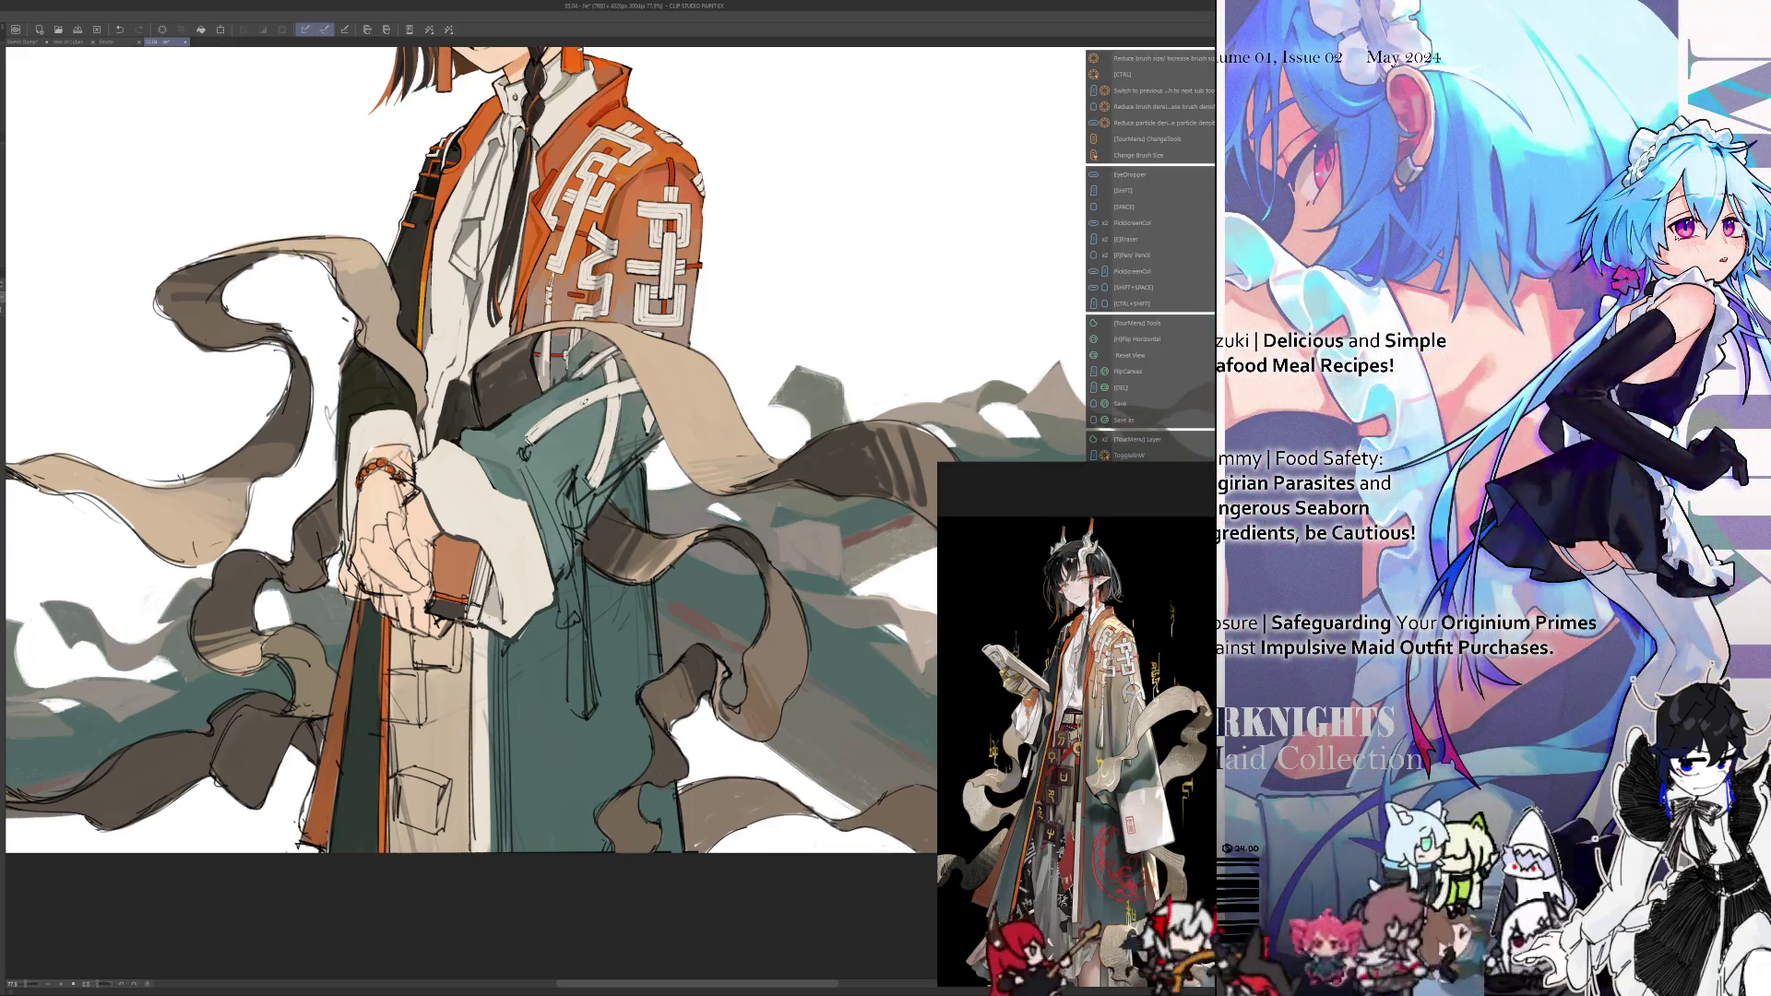
pyautogui.press('h')
# Mirror the canvas, fit the whole figure in view, then flip it back to normal
pyautogui.scroll(3, 609, 498)
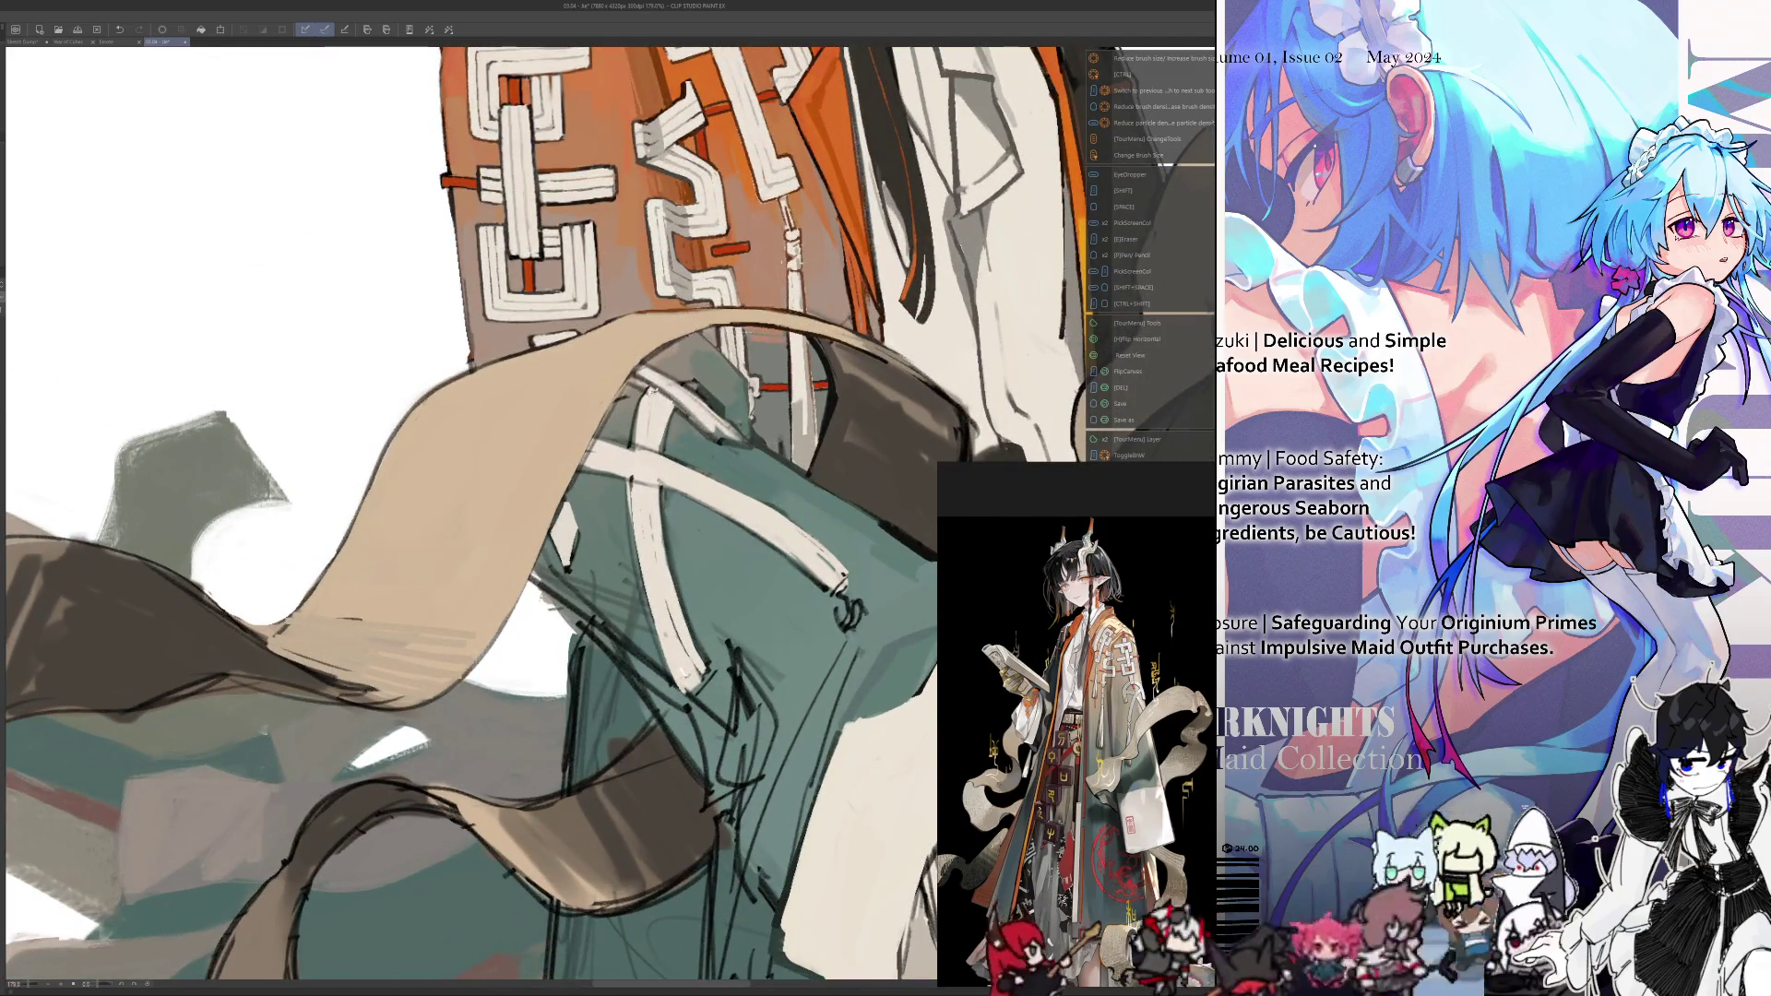
pyautogui.press('h')
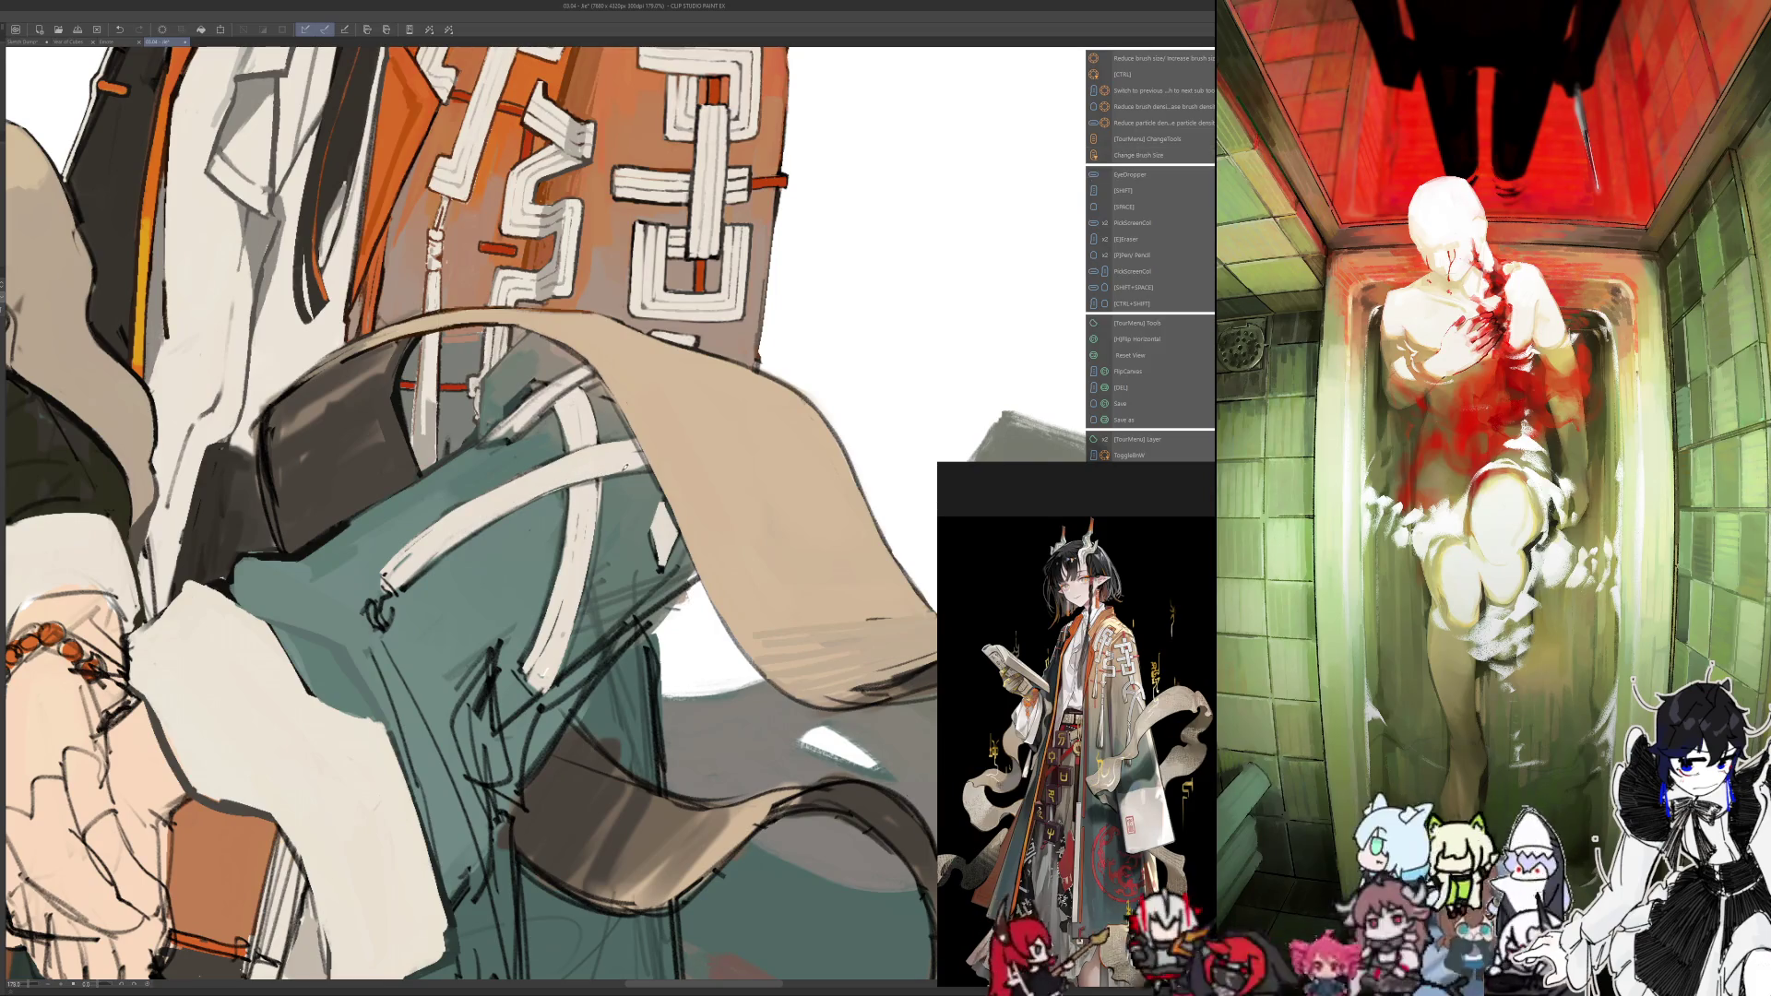
pyautogui.hotkey('ctrl', '0')
pyautogui.scroll(3, 256, 446)
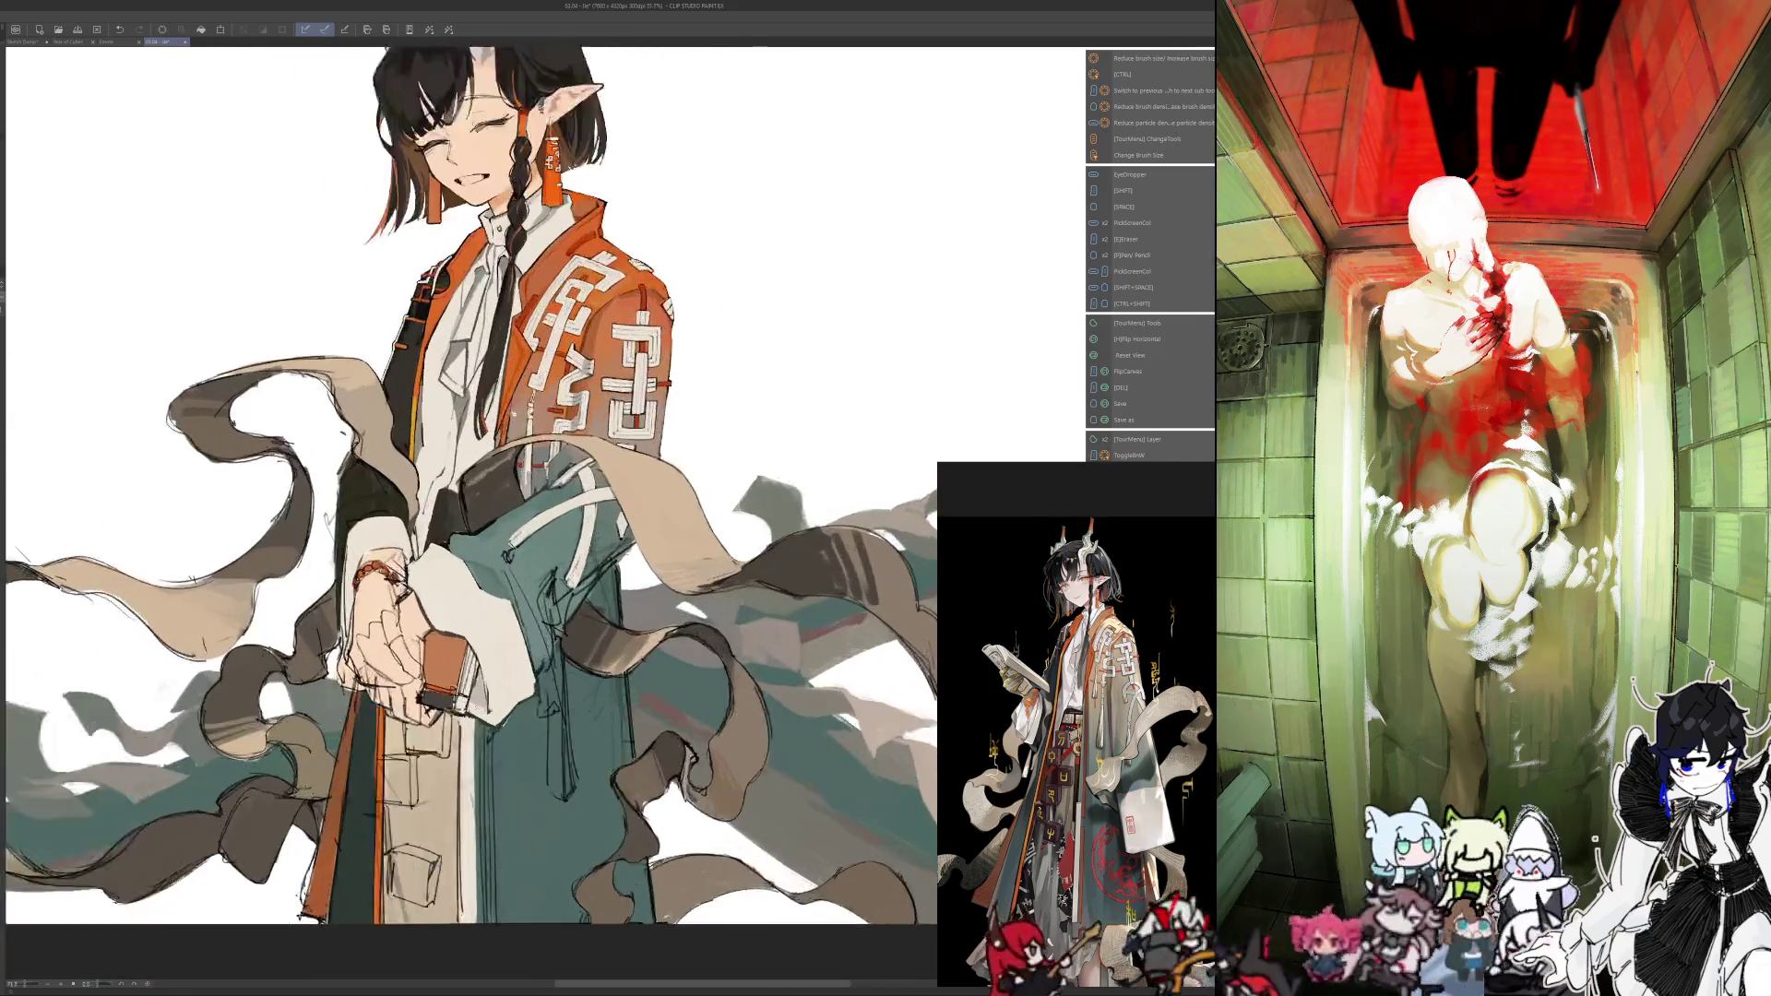
pyautogui.scroll(2, 256, 446)
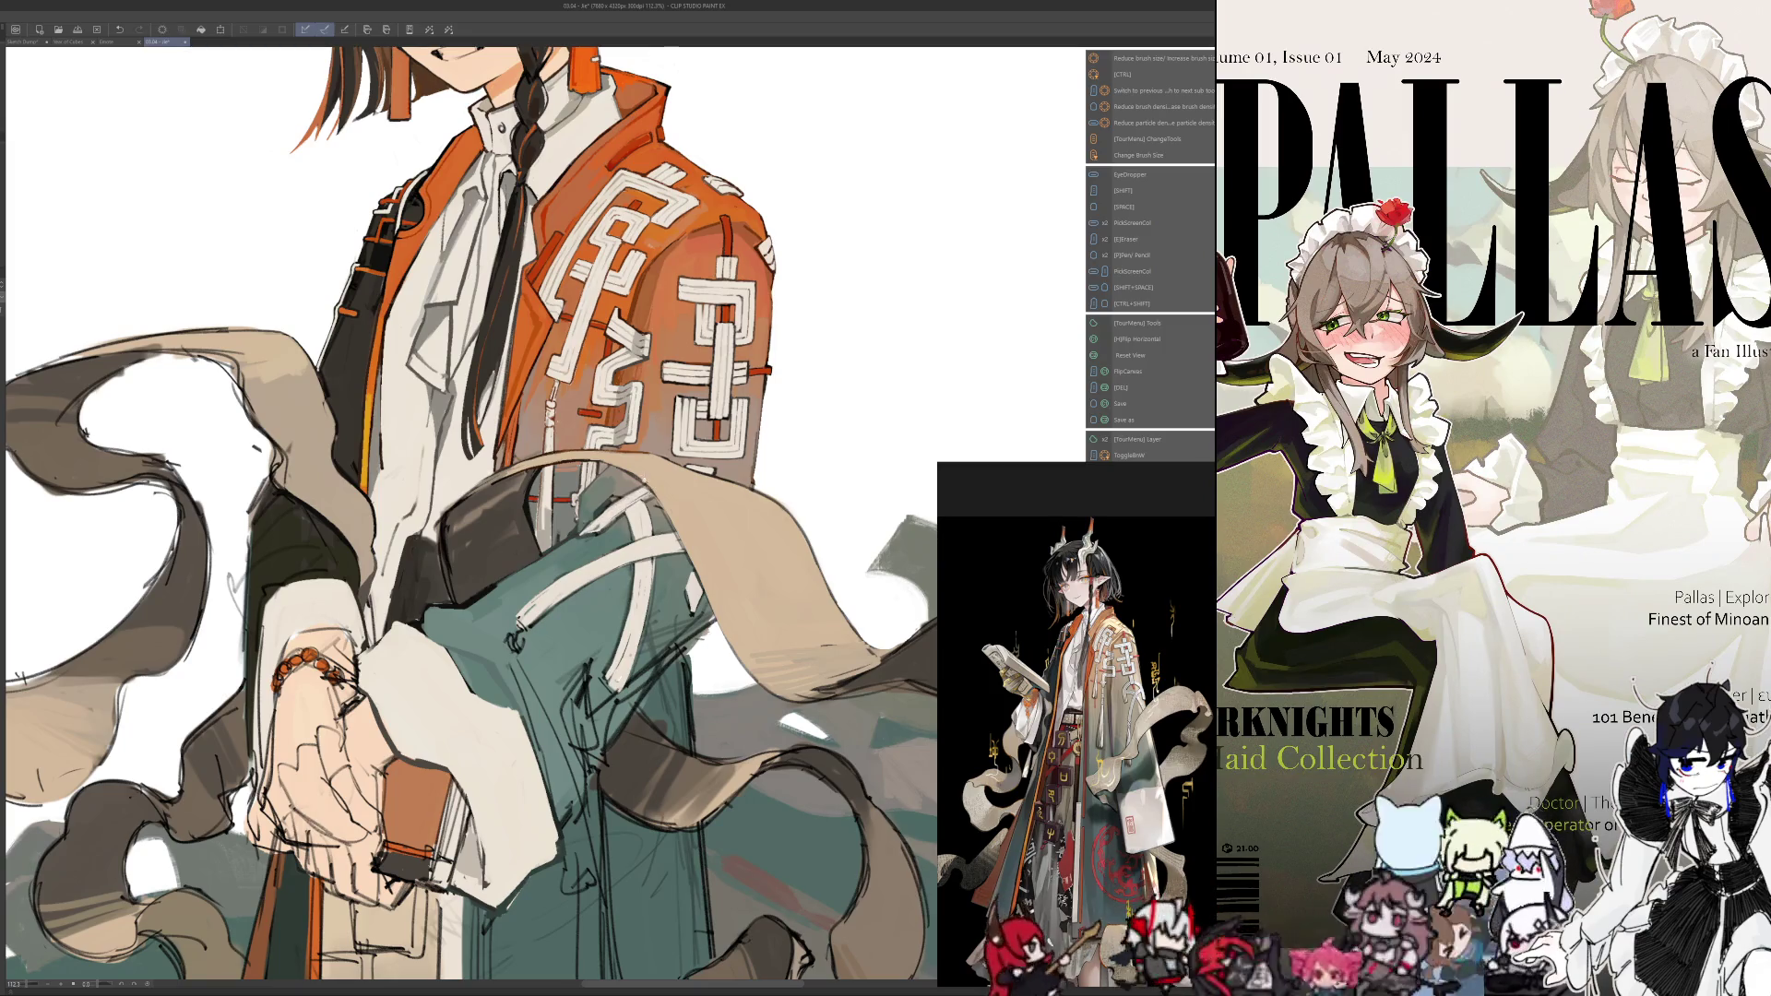
pyautogui.scroll(3, 609, 461)
pyautogui.press('alt')
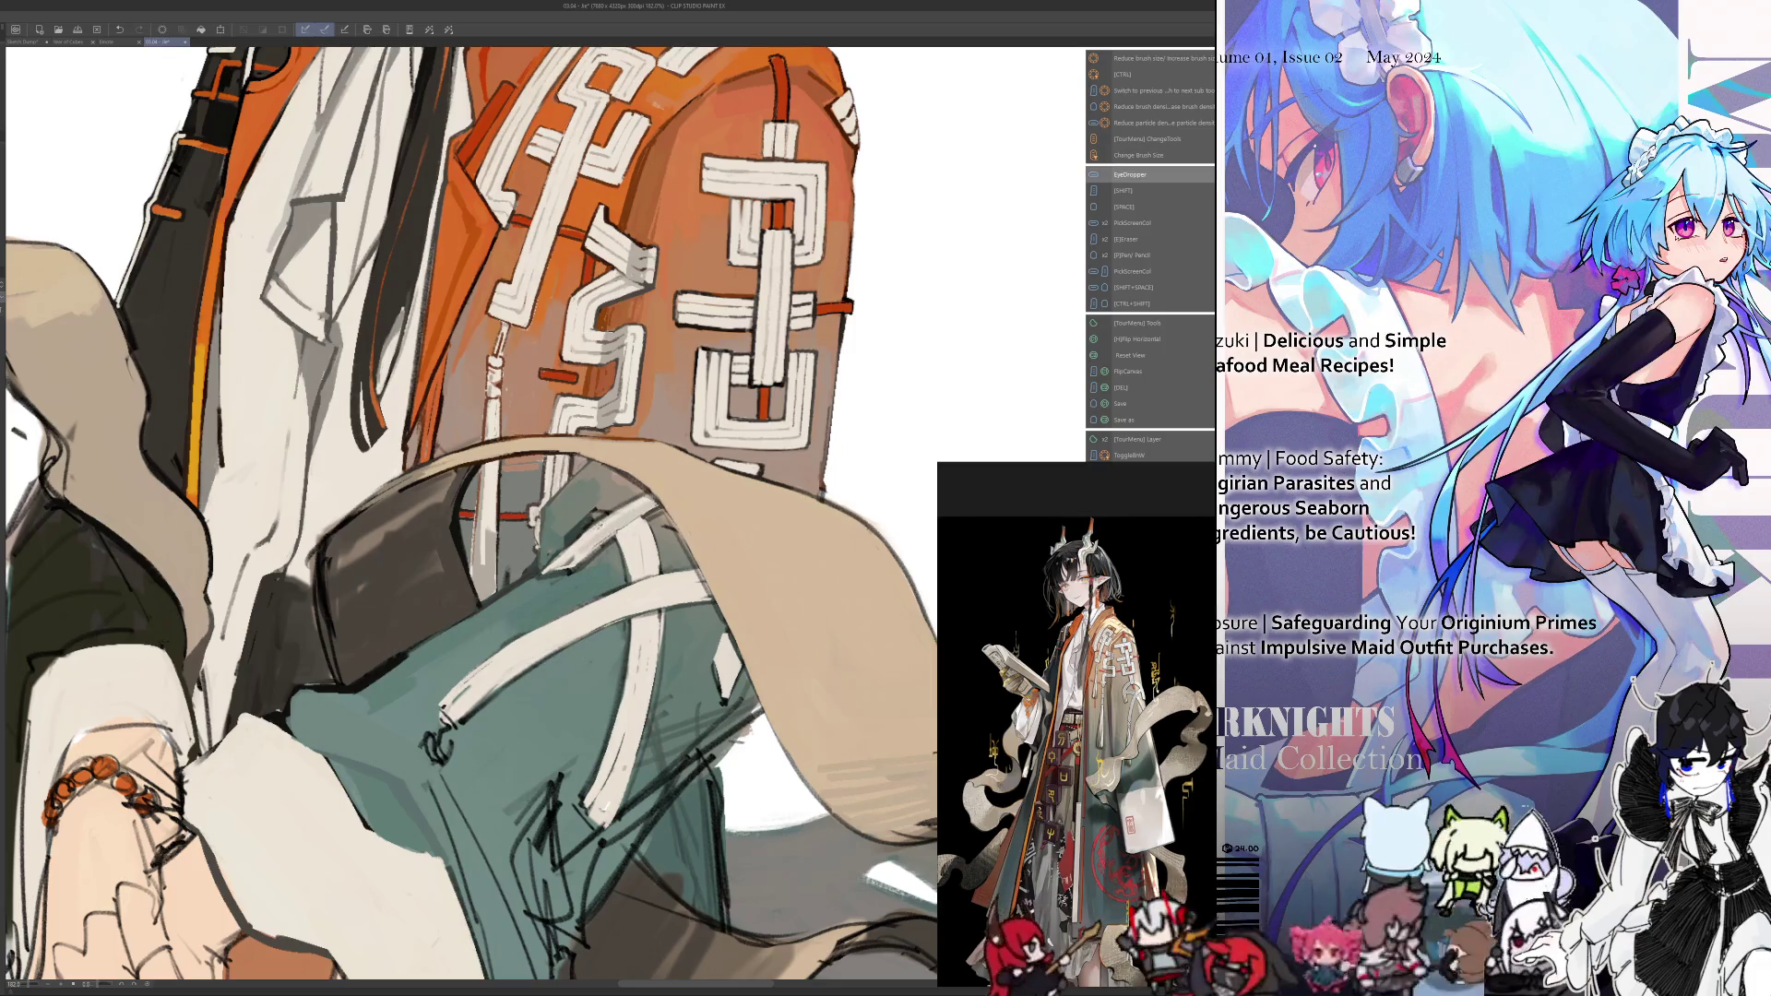
pyautogui.press('h')
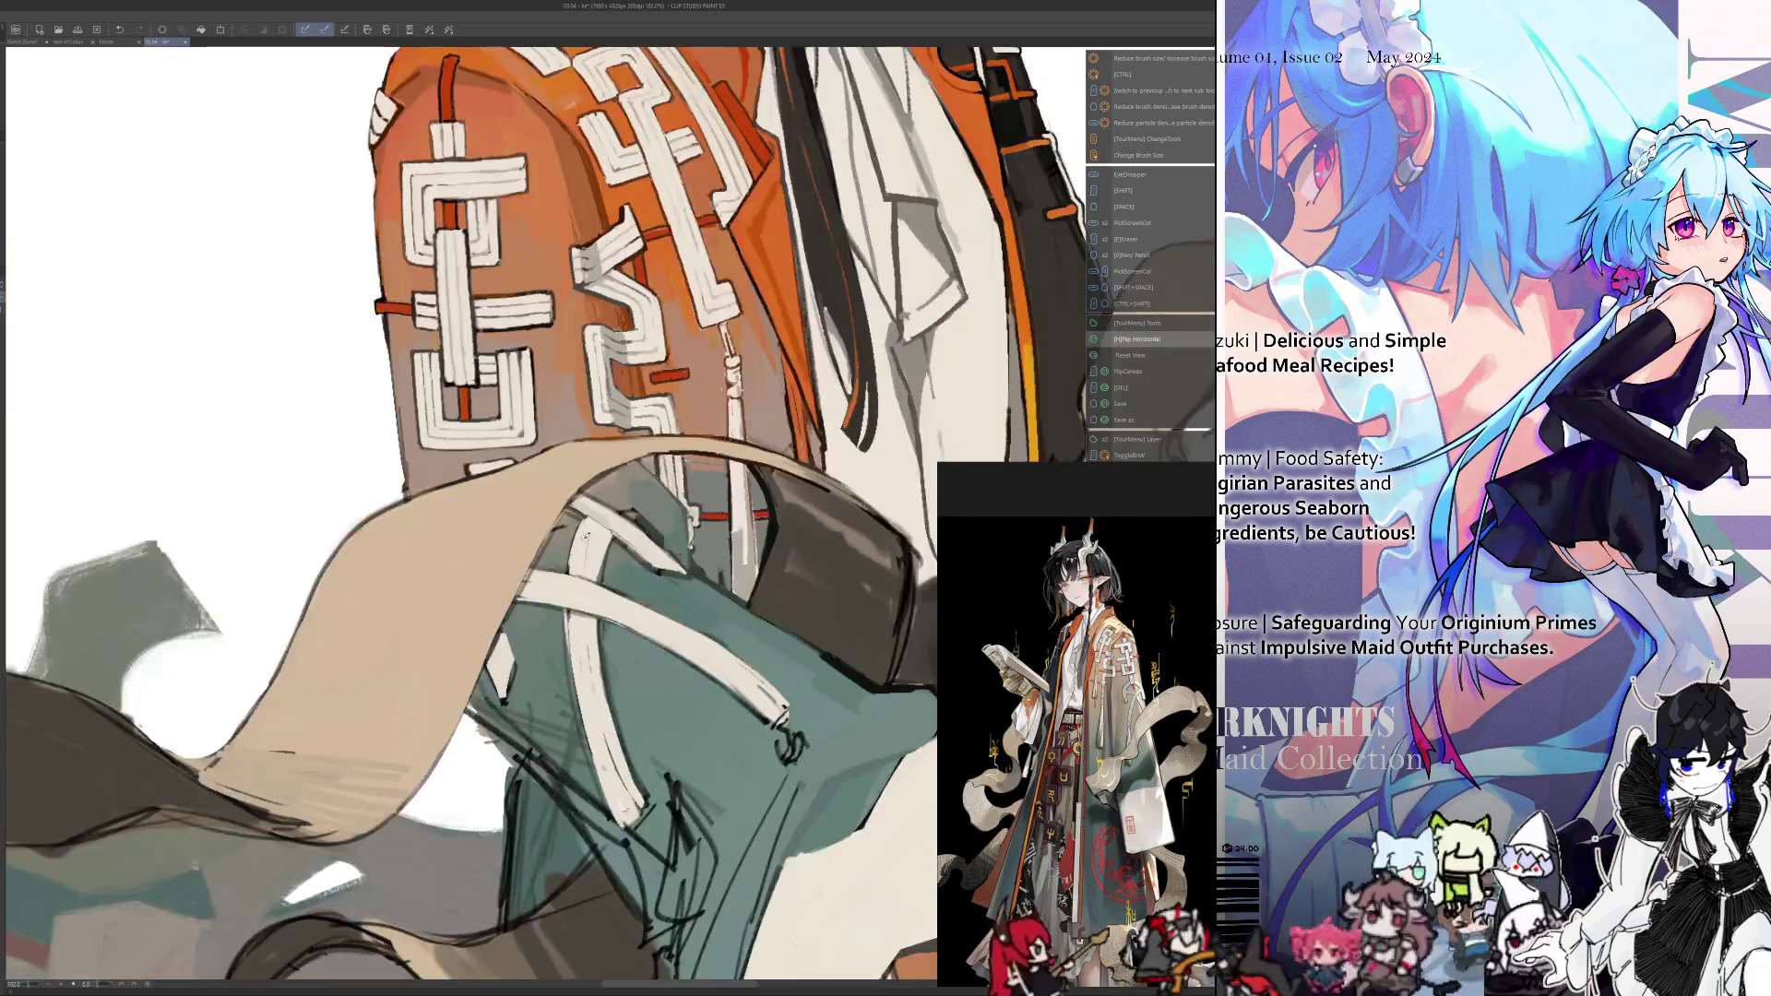
pyautogui.press('h')
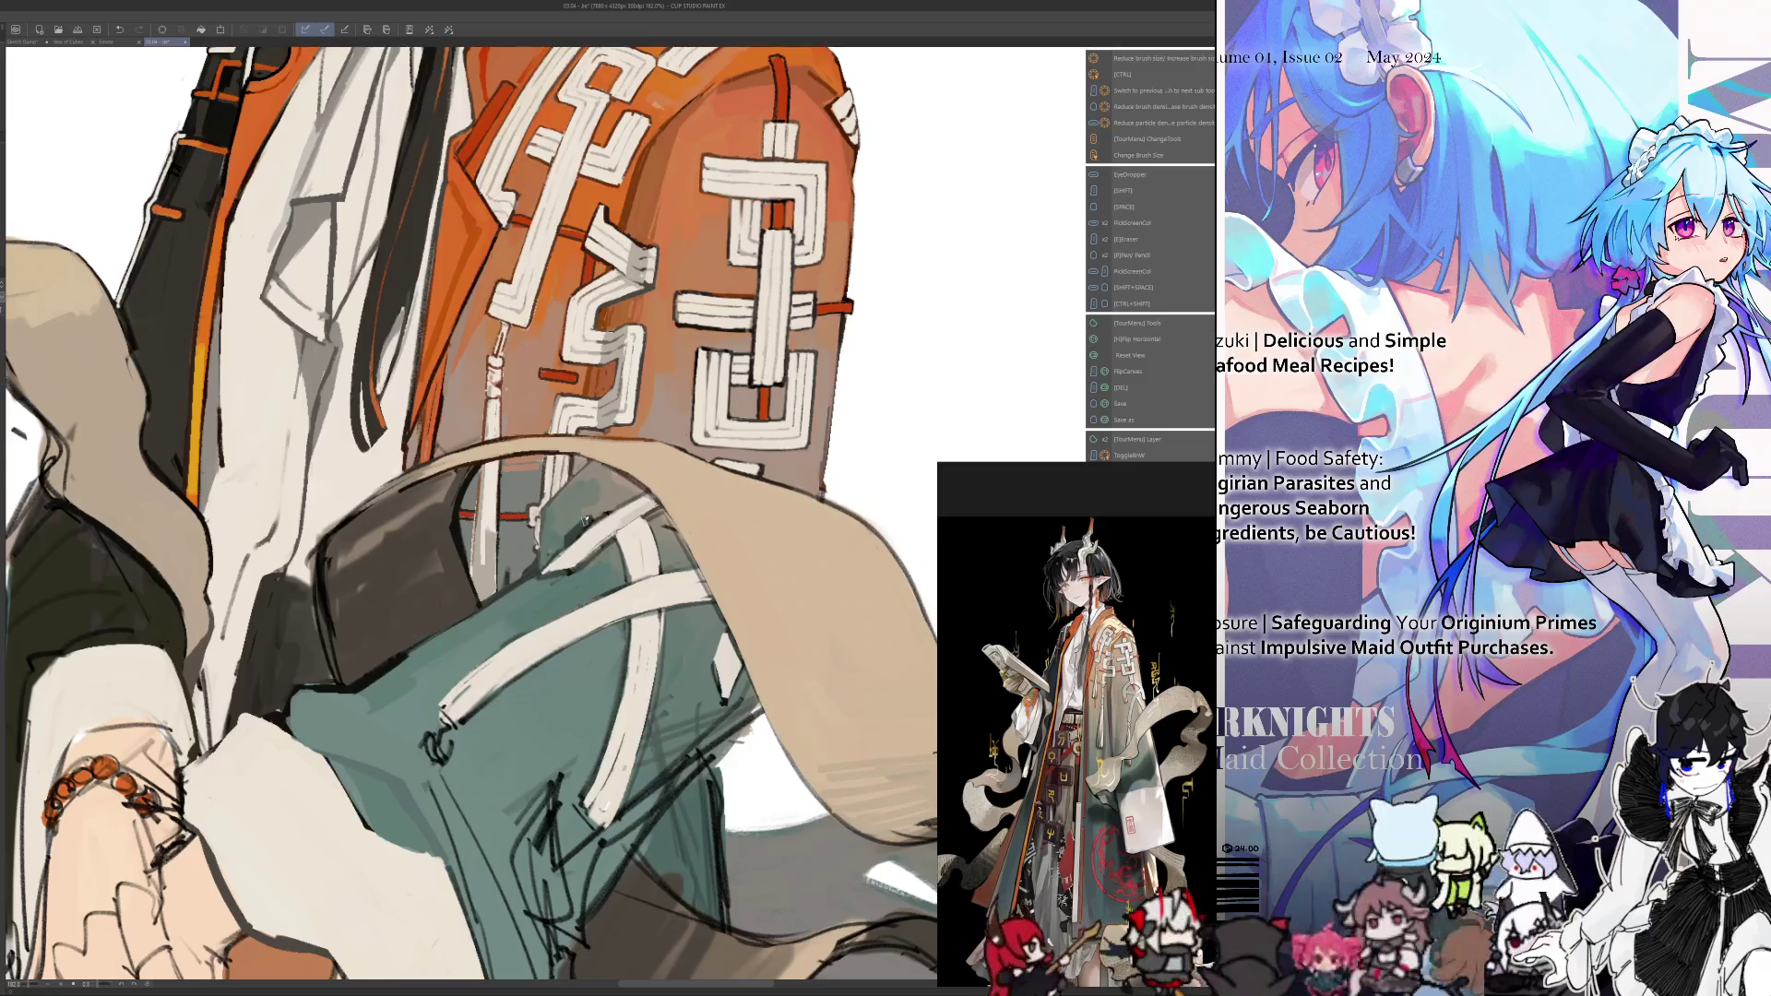
# Sample a colour, resize the brush and rotate-zoom the view onto the sleeve
pyautogui.keyDown('alt'); pyautogui.click(548, 541); pyautogui.keyUp('alt')
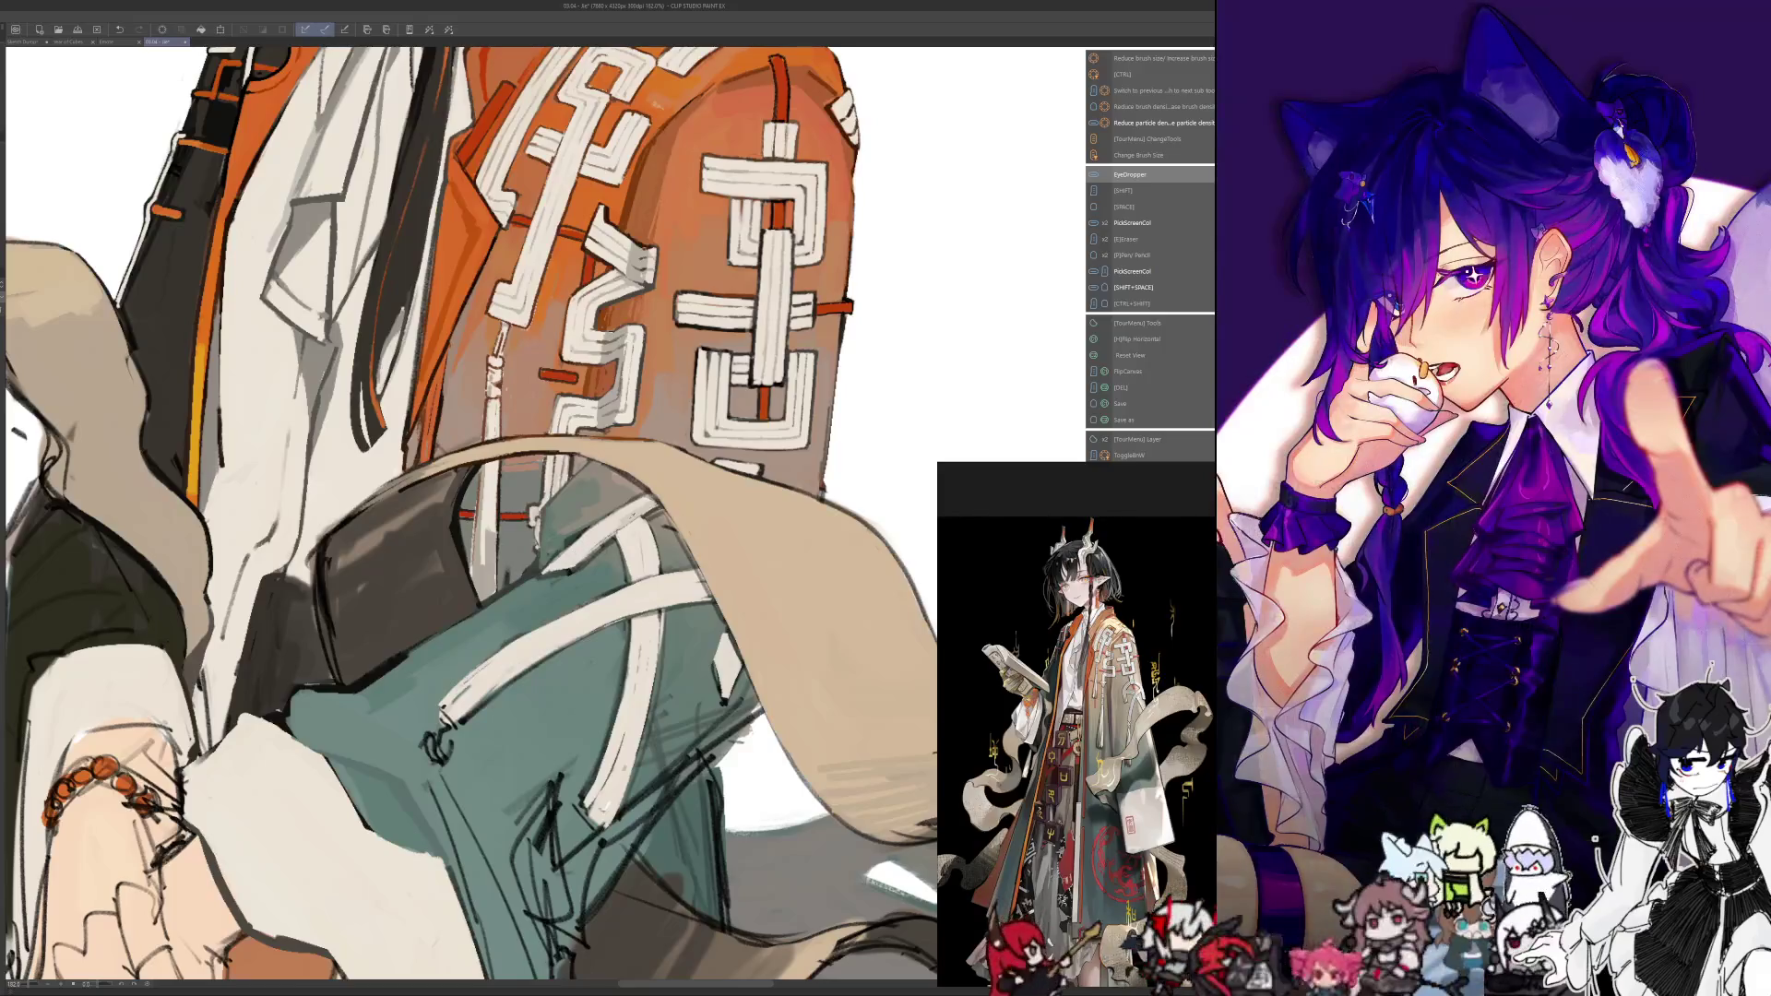
pyautogui.hotkey('ctrl', 'alt')
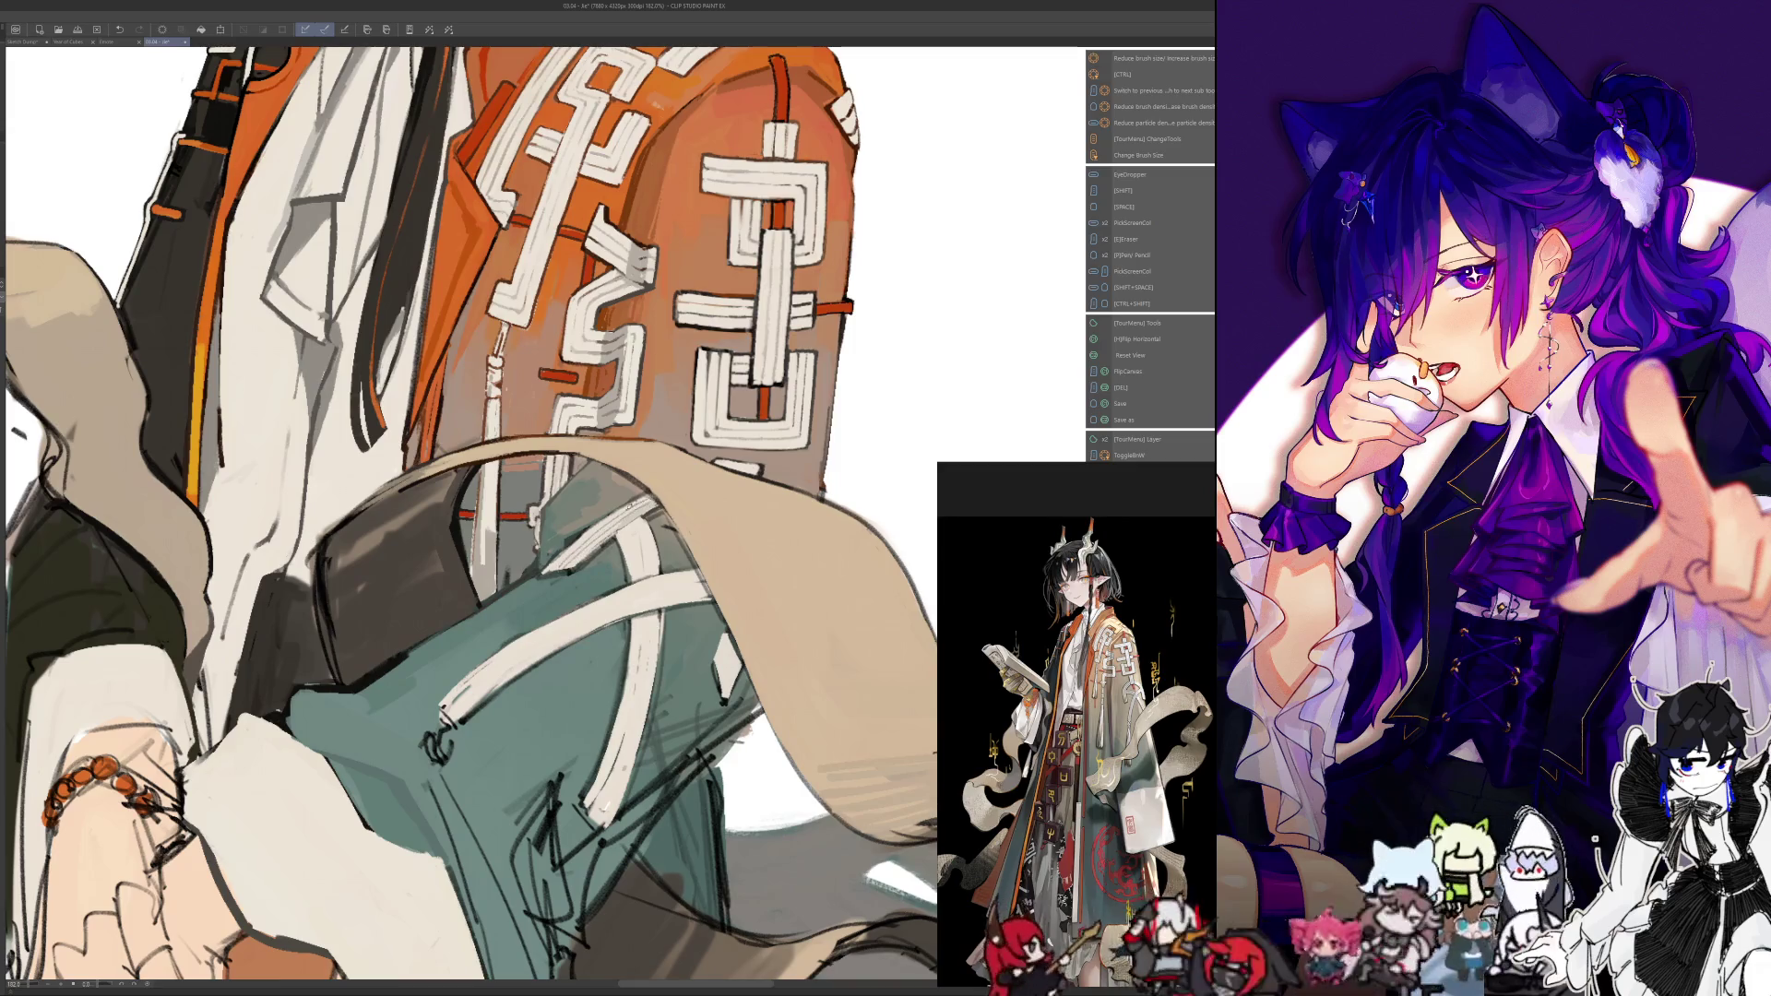
pyautogui.scroll(-1, 471, 516)
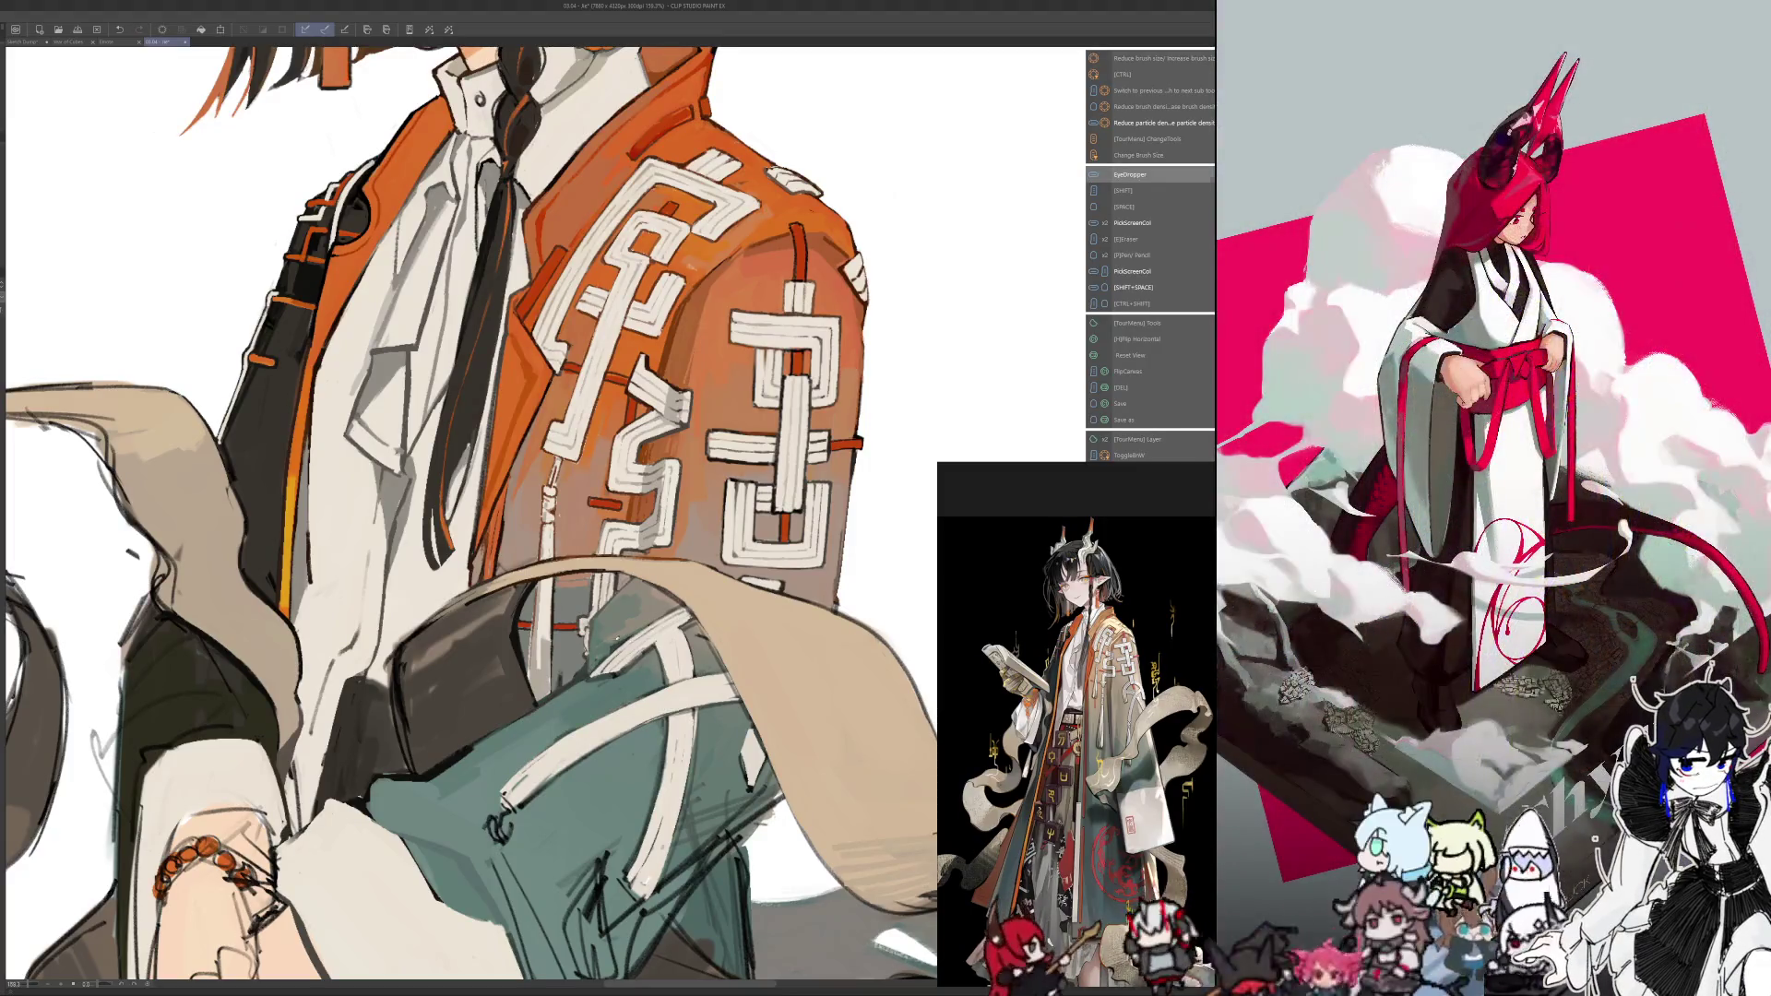
pyautogui.moveTo(470, 516); pyautogui.dragTo(554, 572)
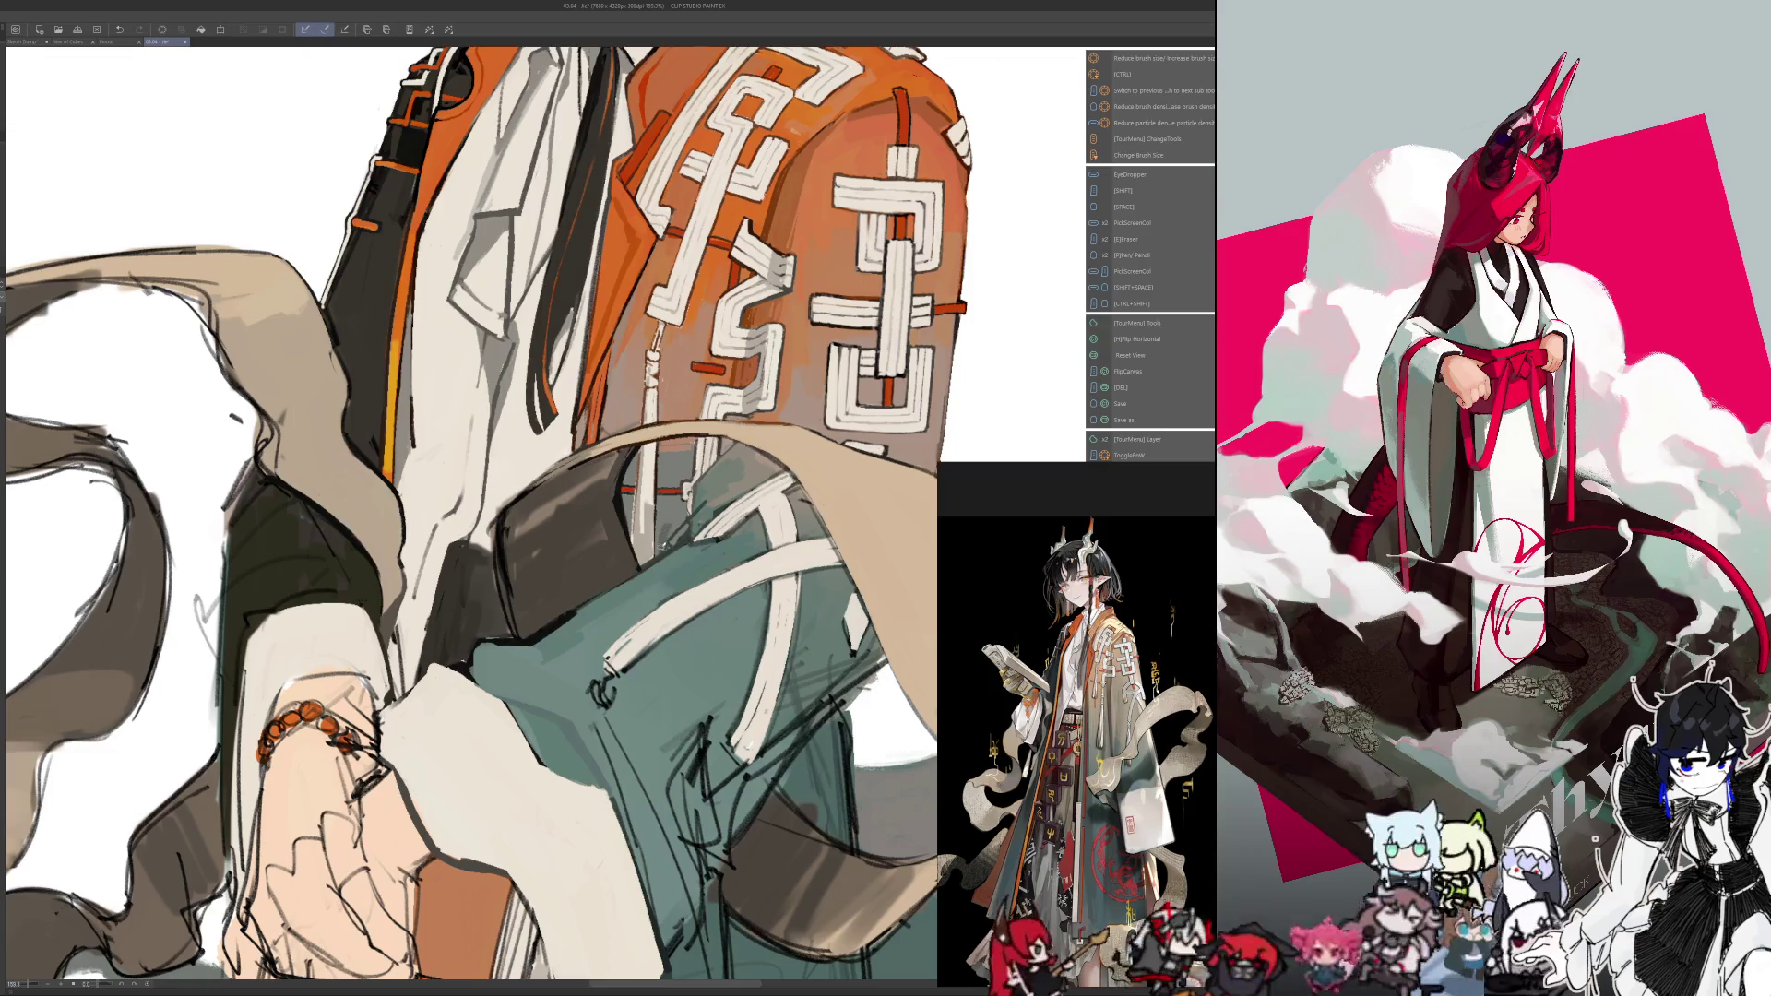
pyautogui.scroll(-2, 665, 511)
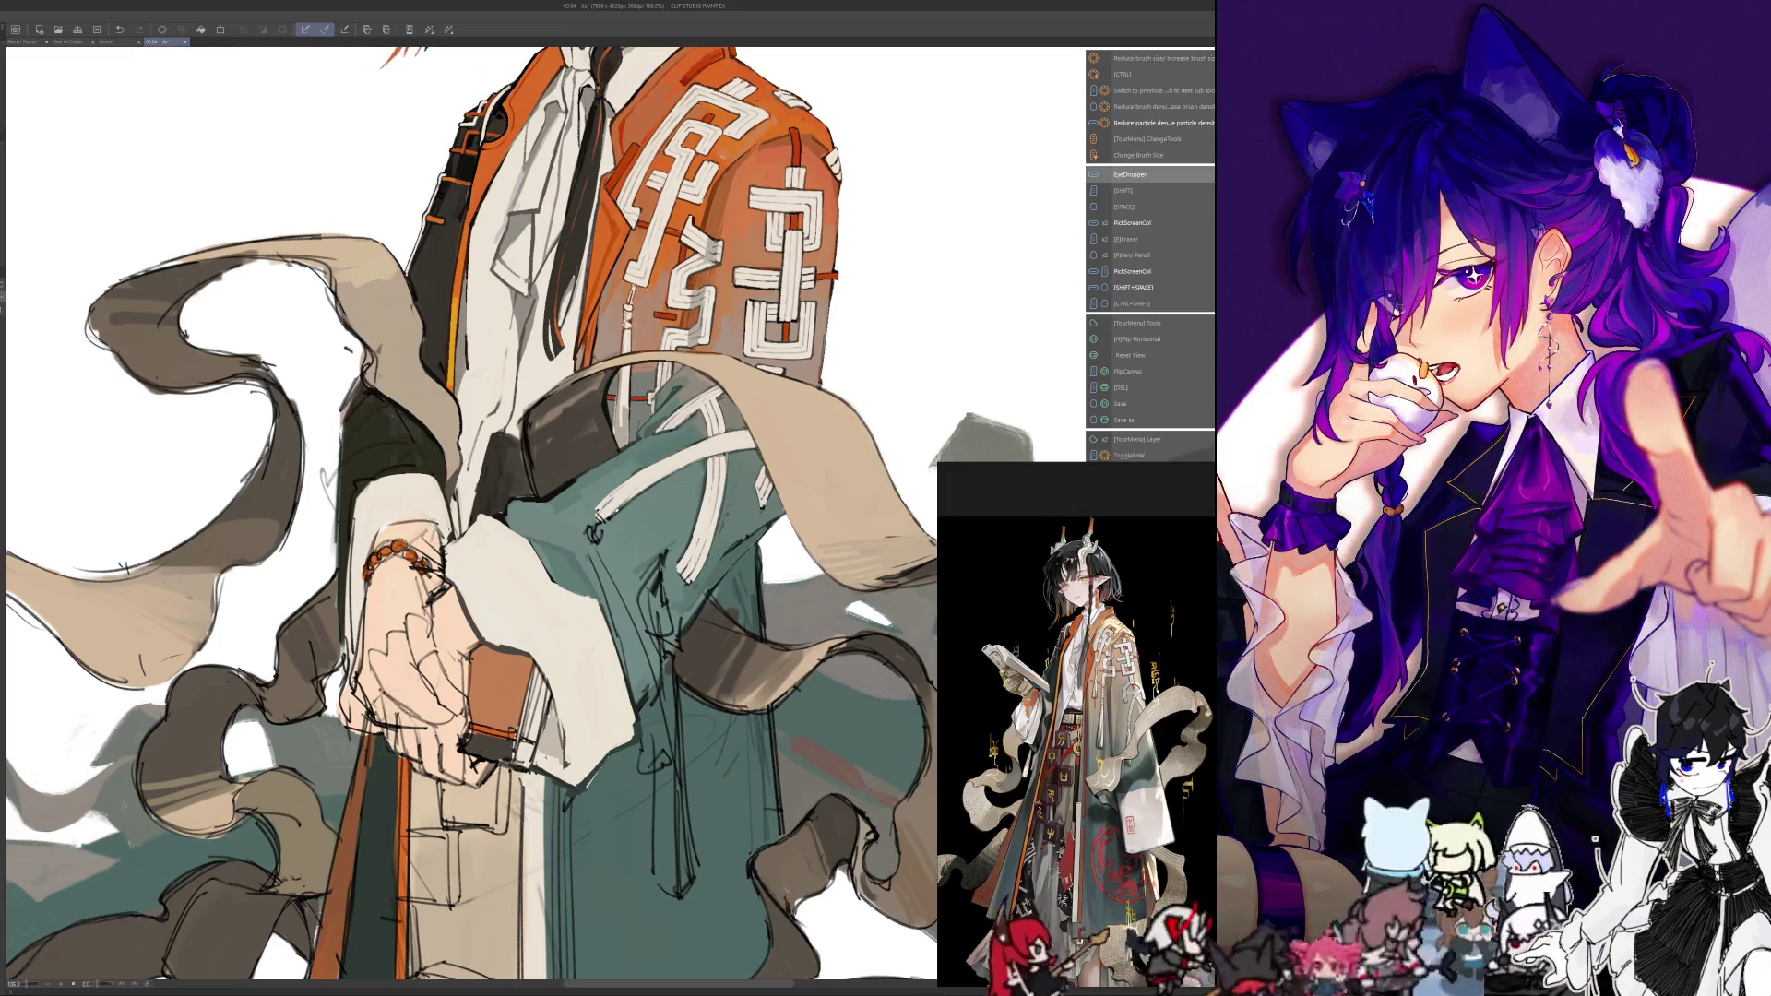
# Sample a series of colours from the painting, then fit the whole illustration in view
pyautogui.press('alt')
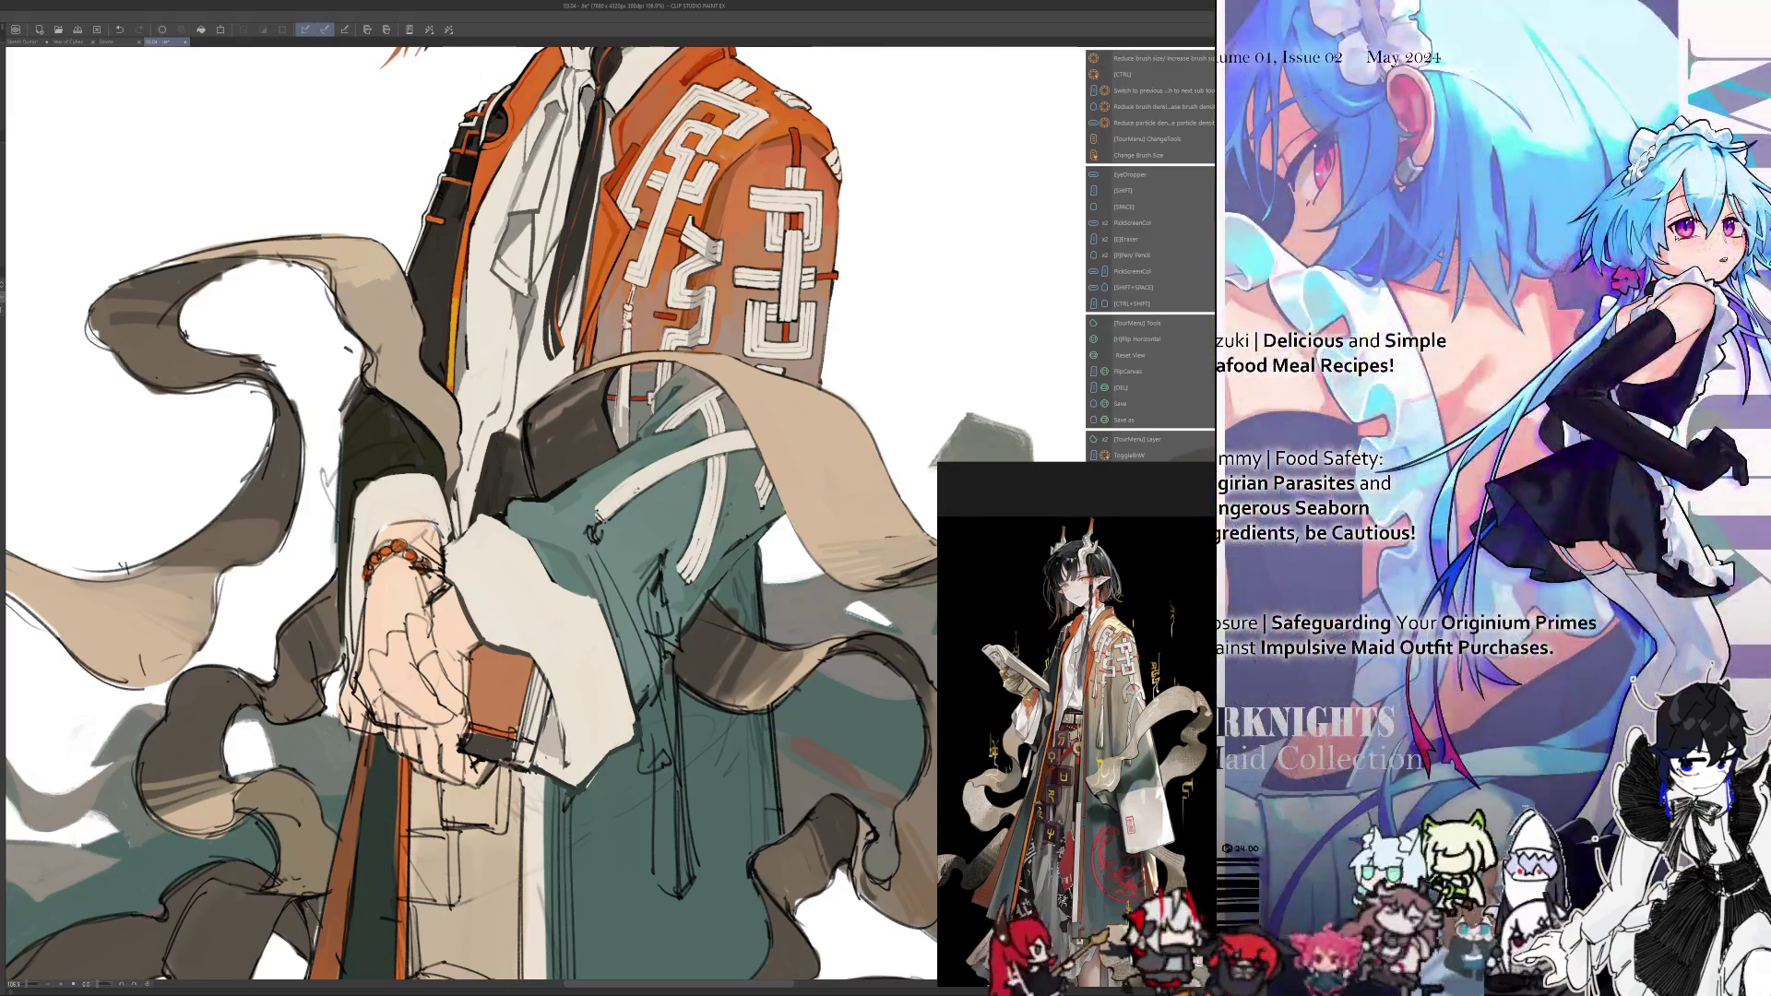
pyautogui.press('alt')
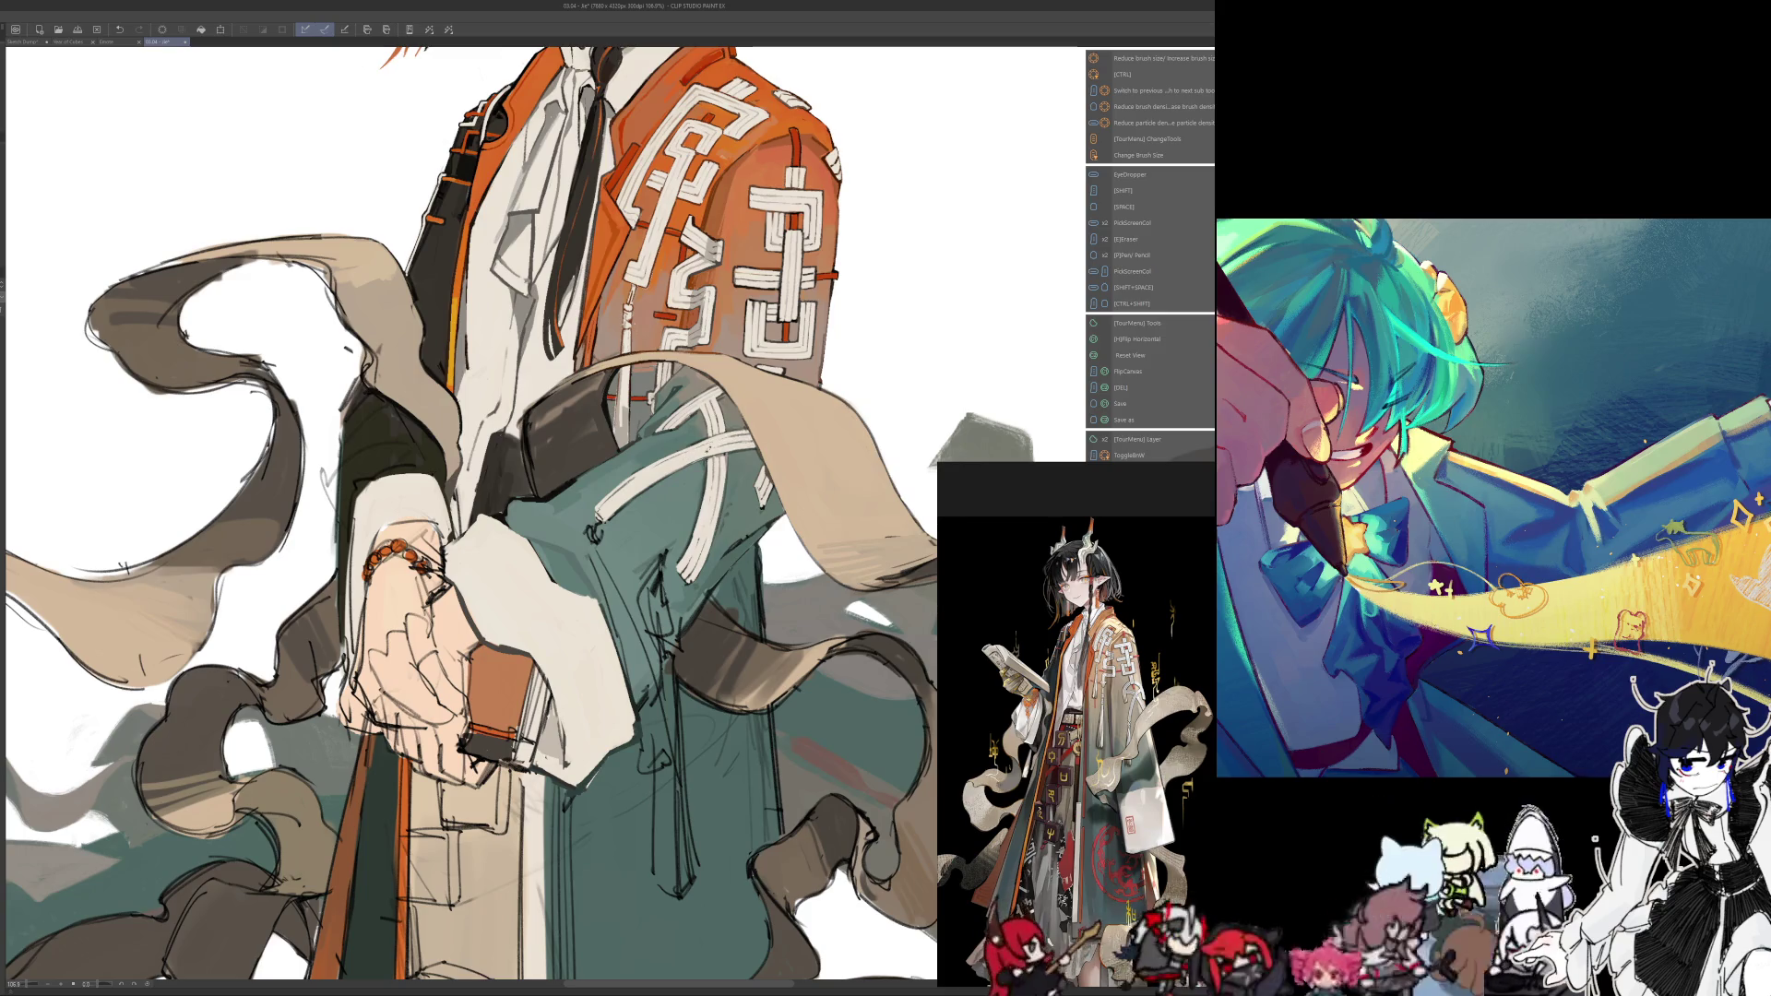
pyautogui.press('alt')
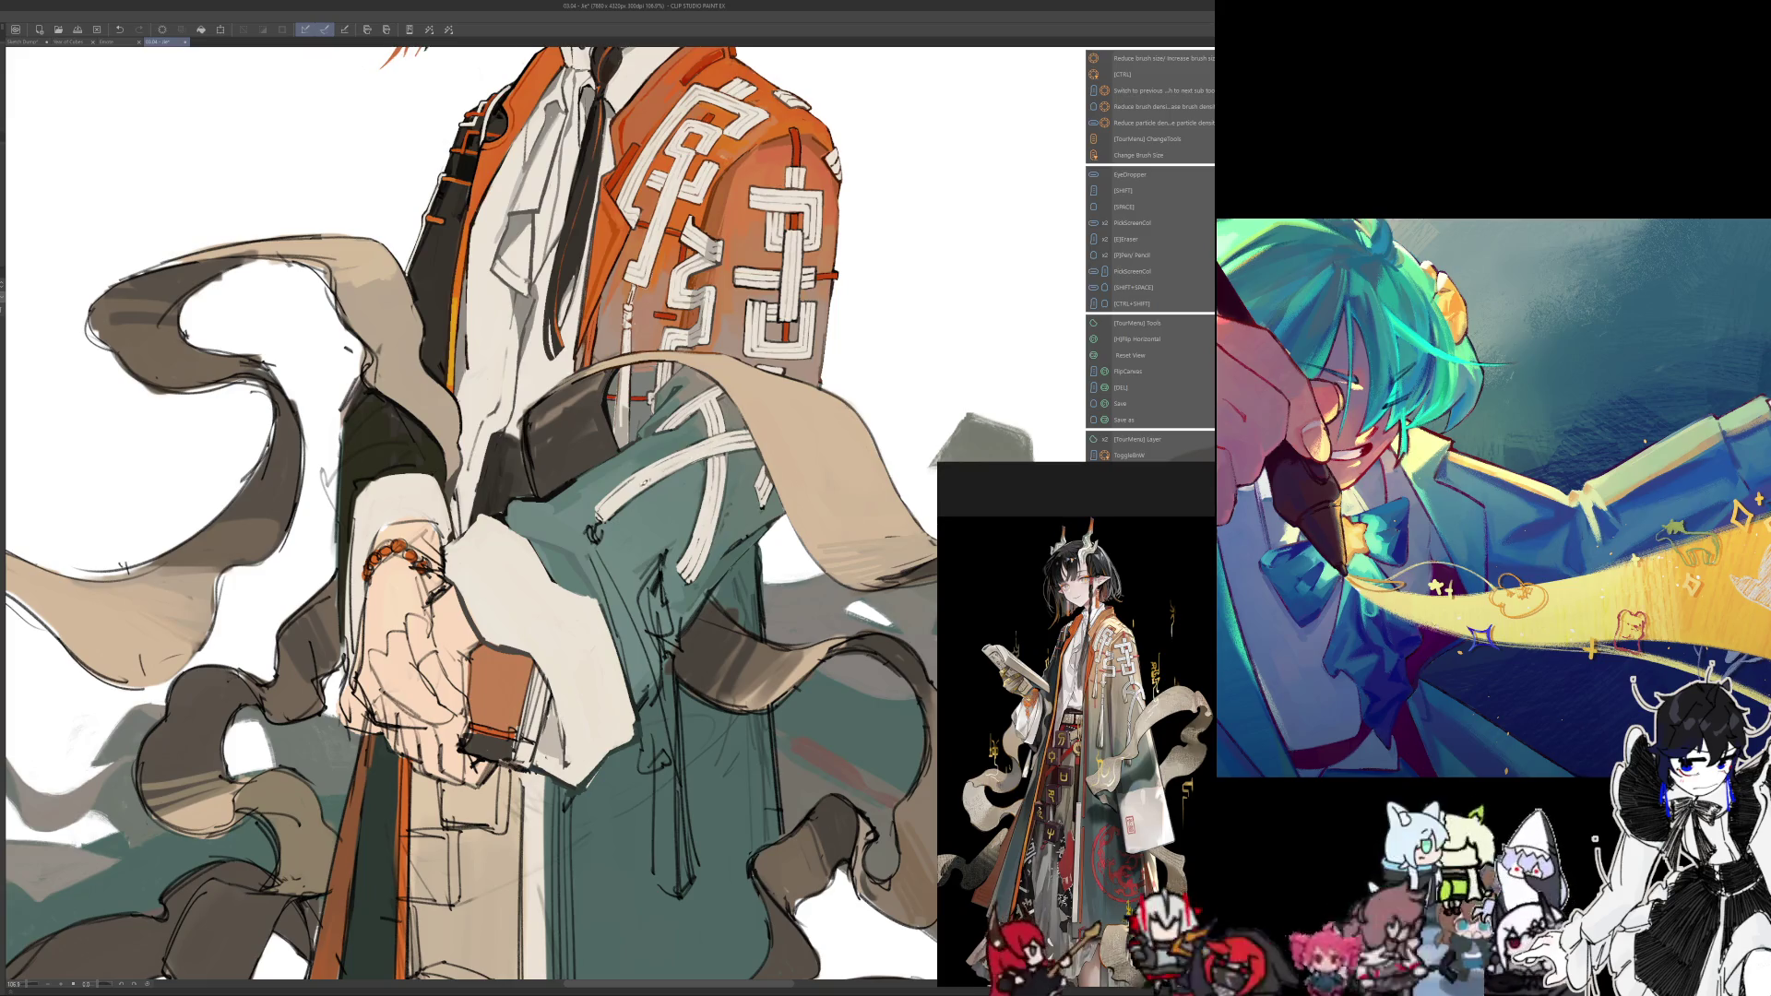
pyautogui.press('alt')
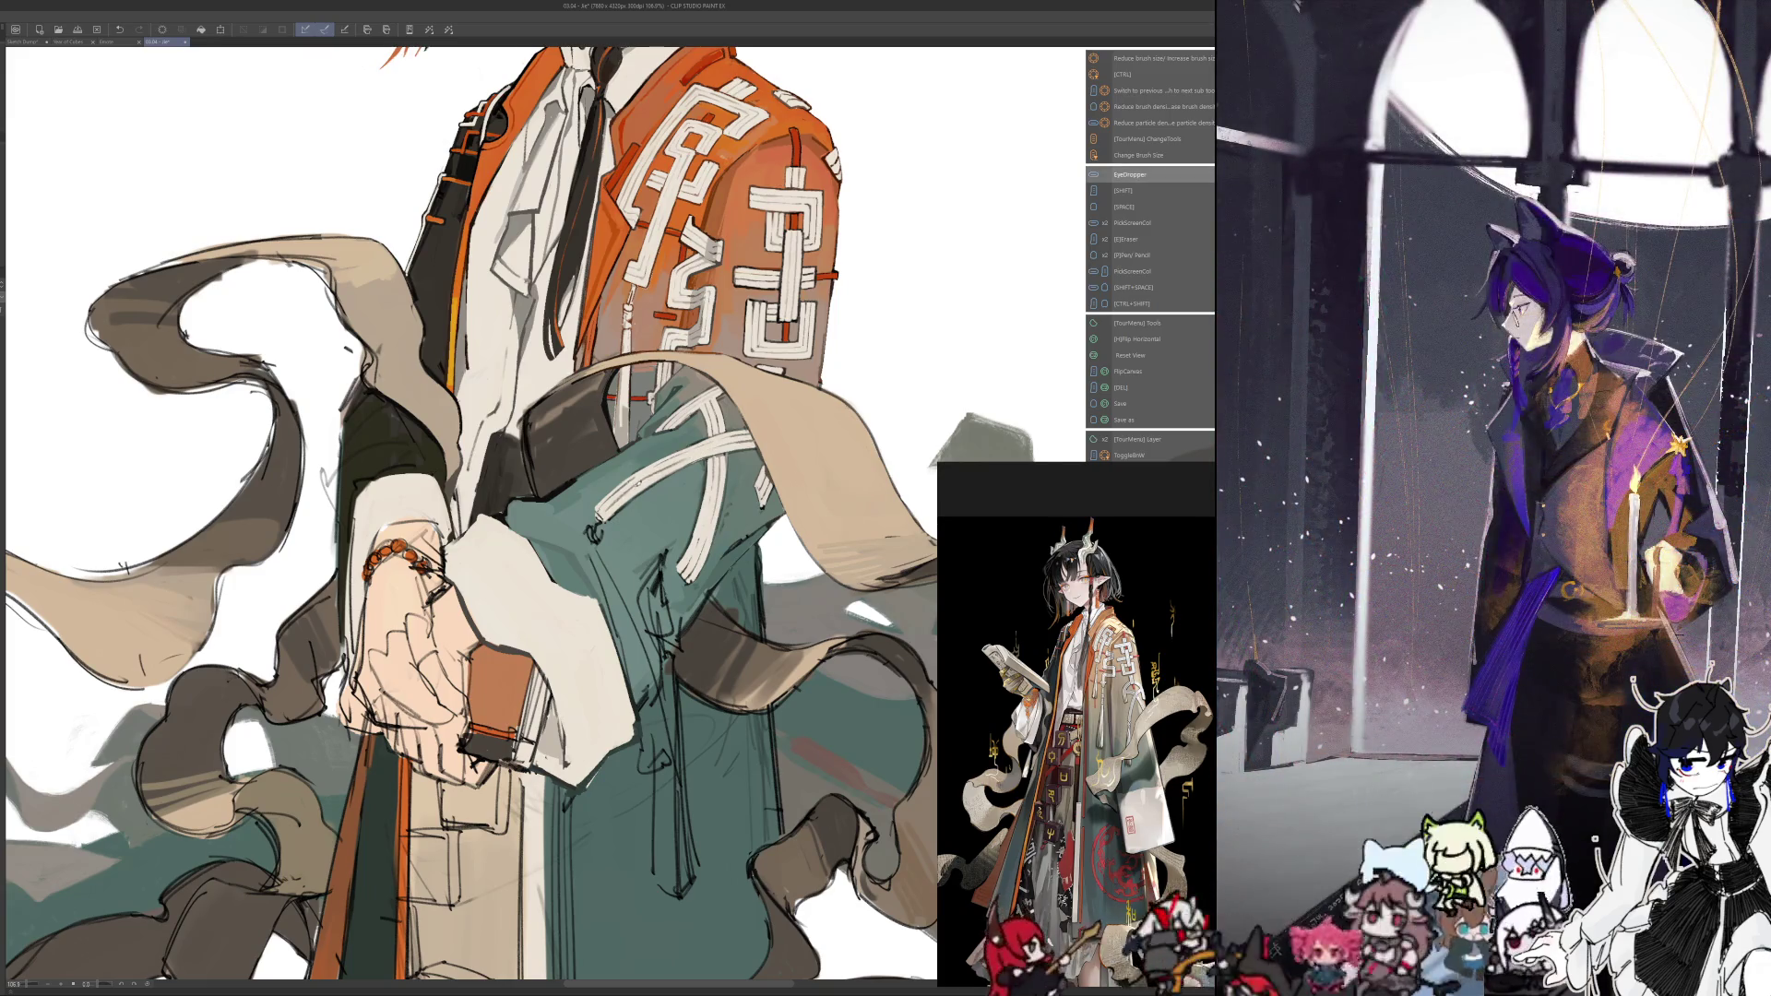
pyautogui.press('alt')
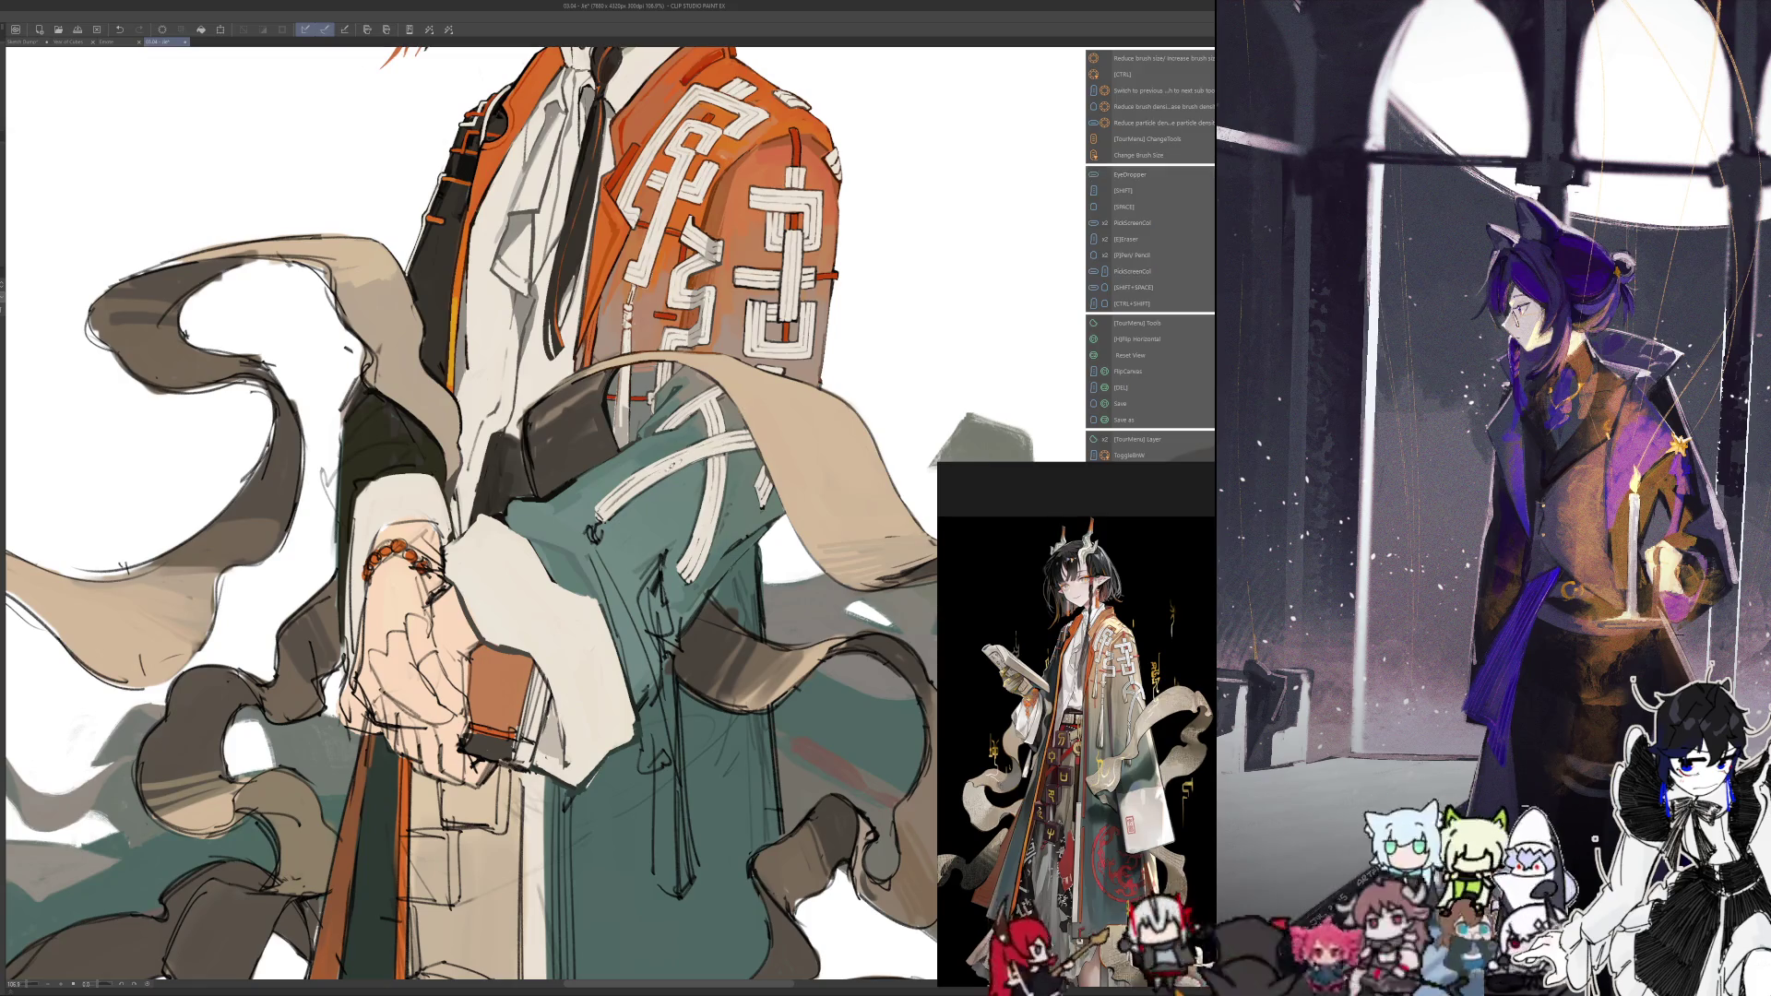
pyautogui.press('alt')
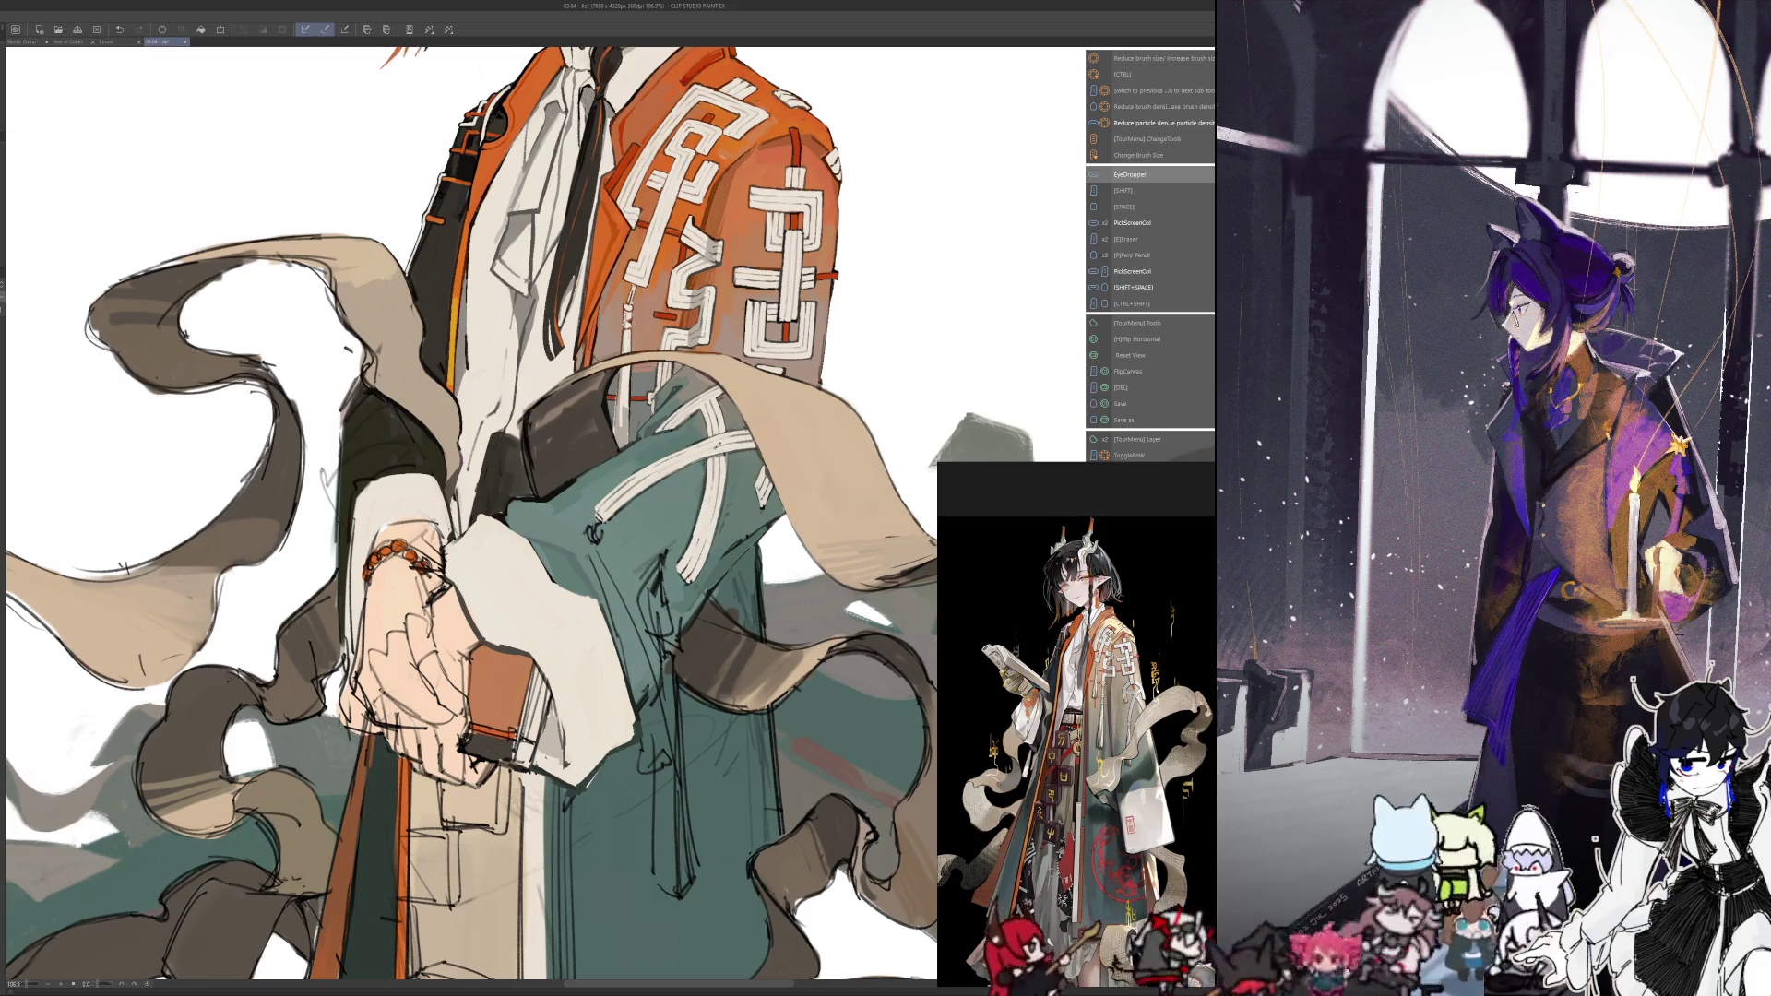
pyautogui.press('alt')
pyautogui.press('alt')
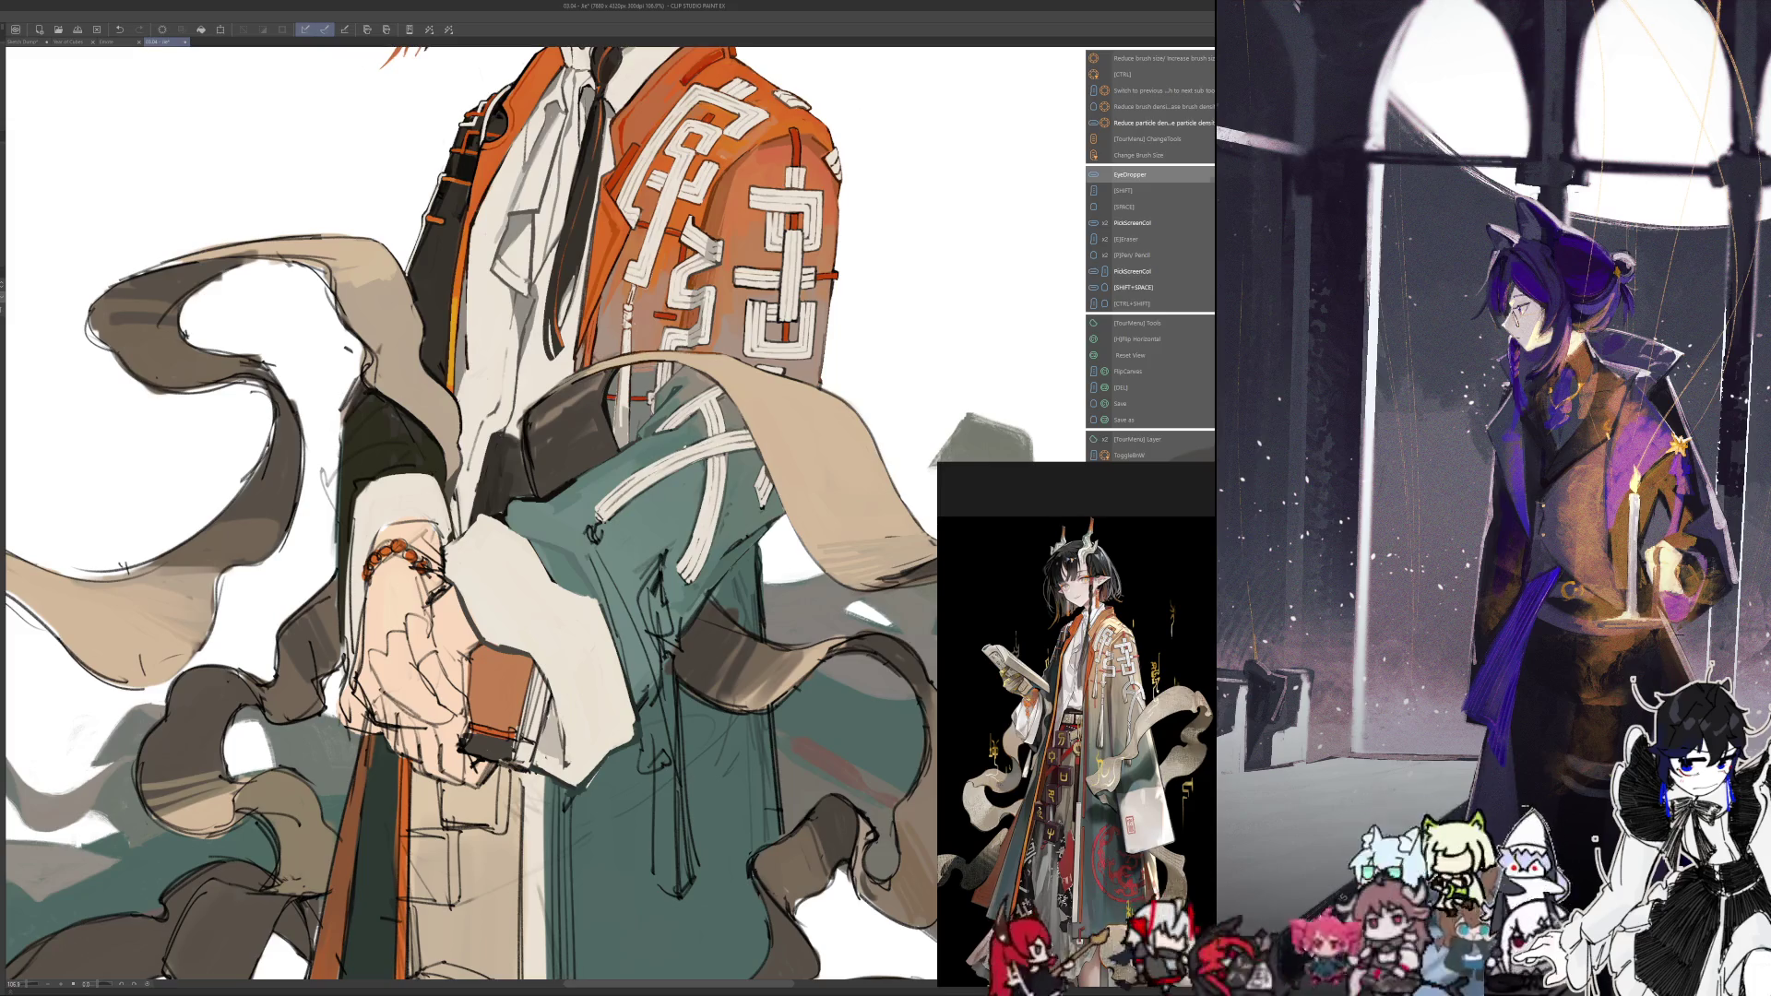
pyautogui.press('alt')
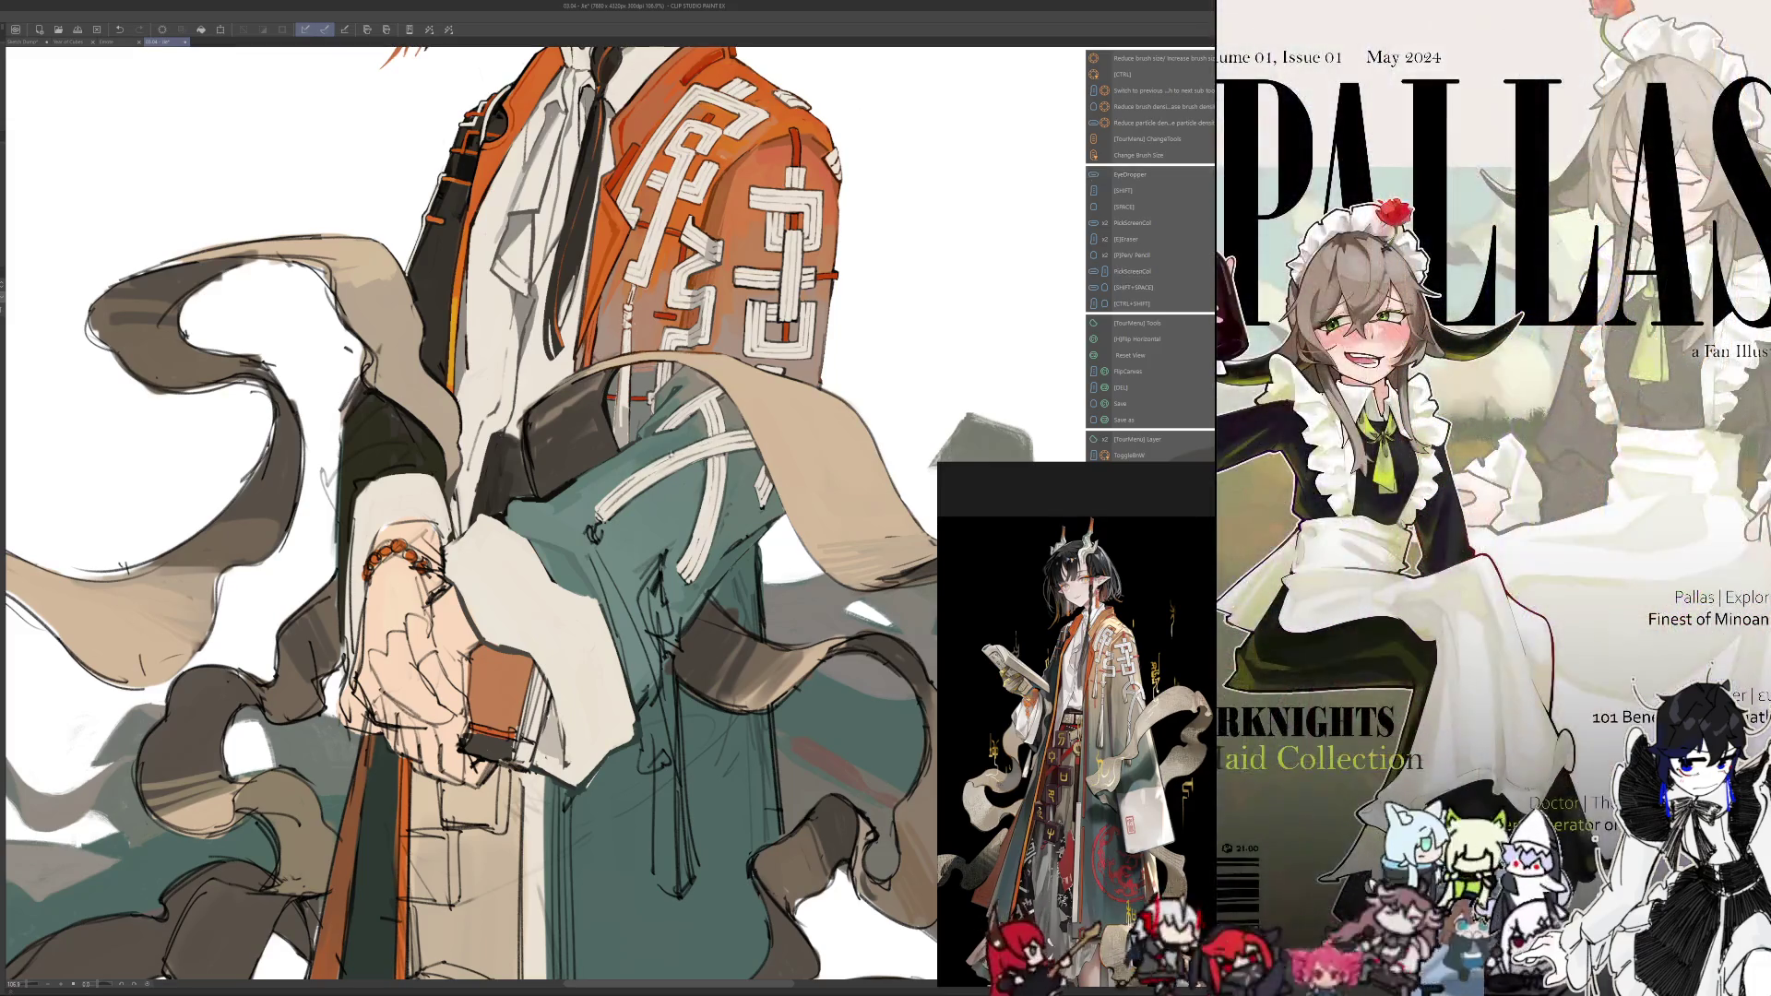
pyautogui.press('alt')
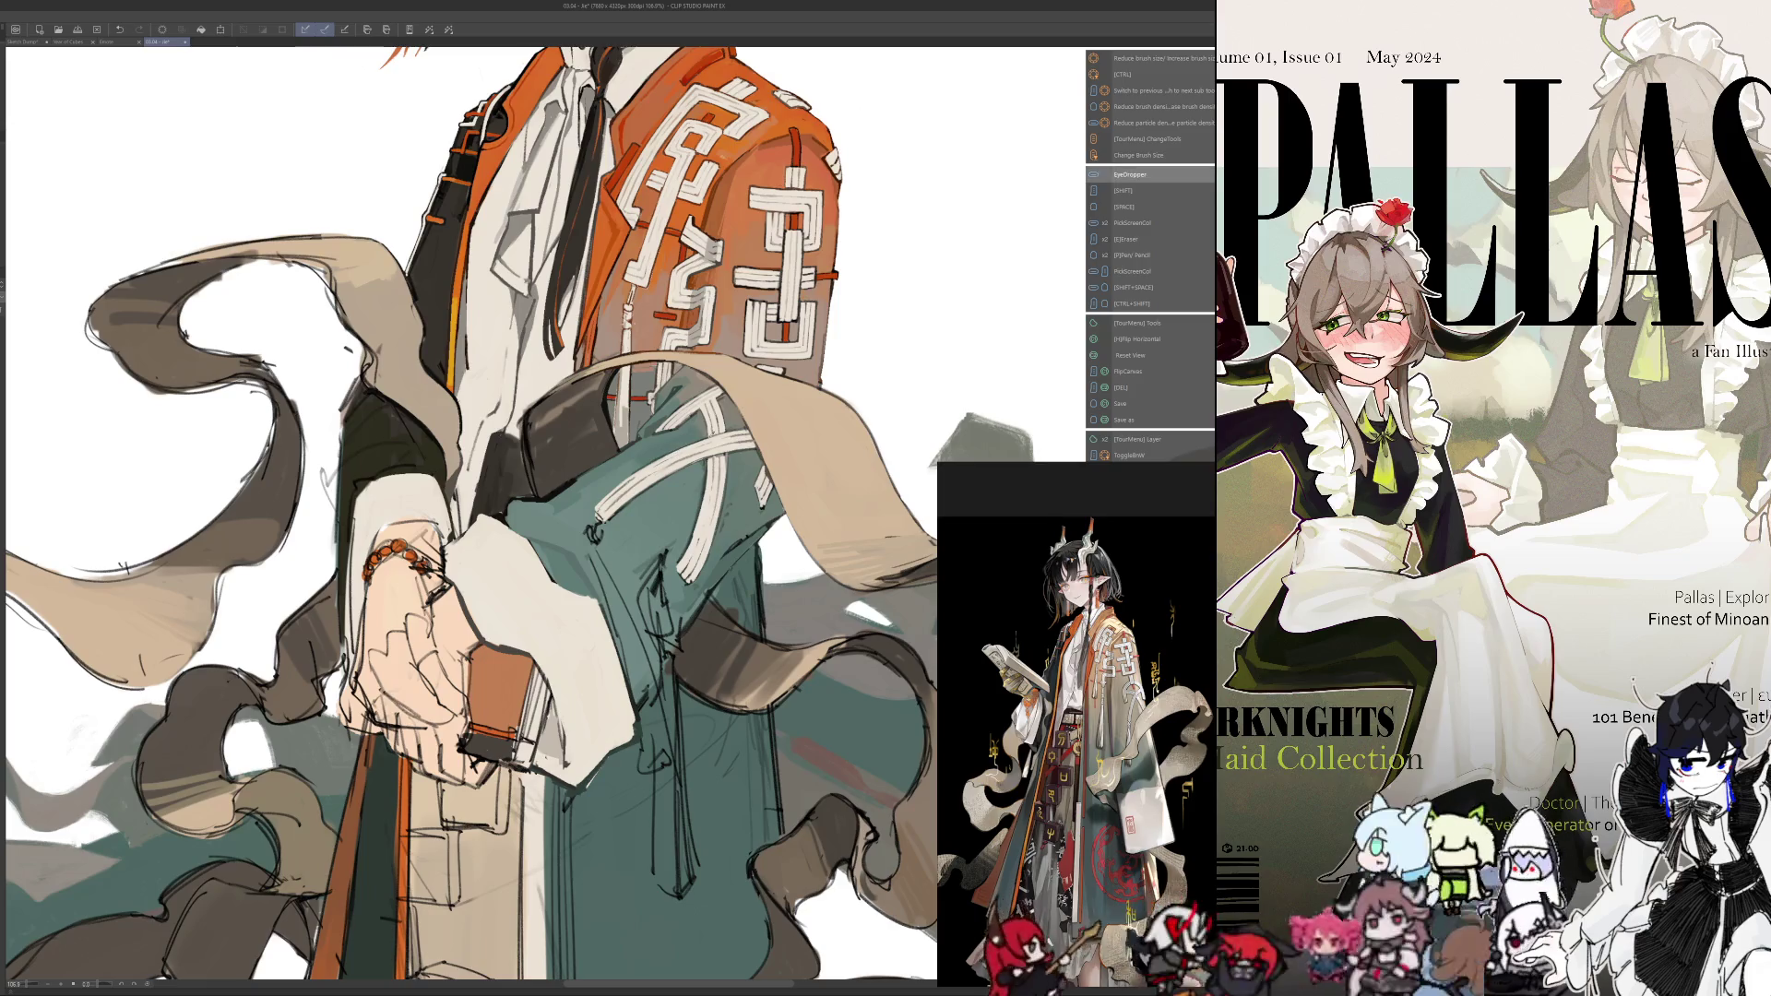
pyautogui.press('alt')
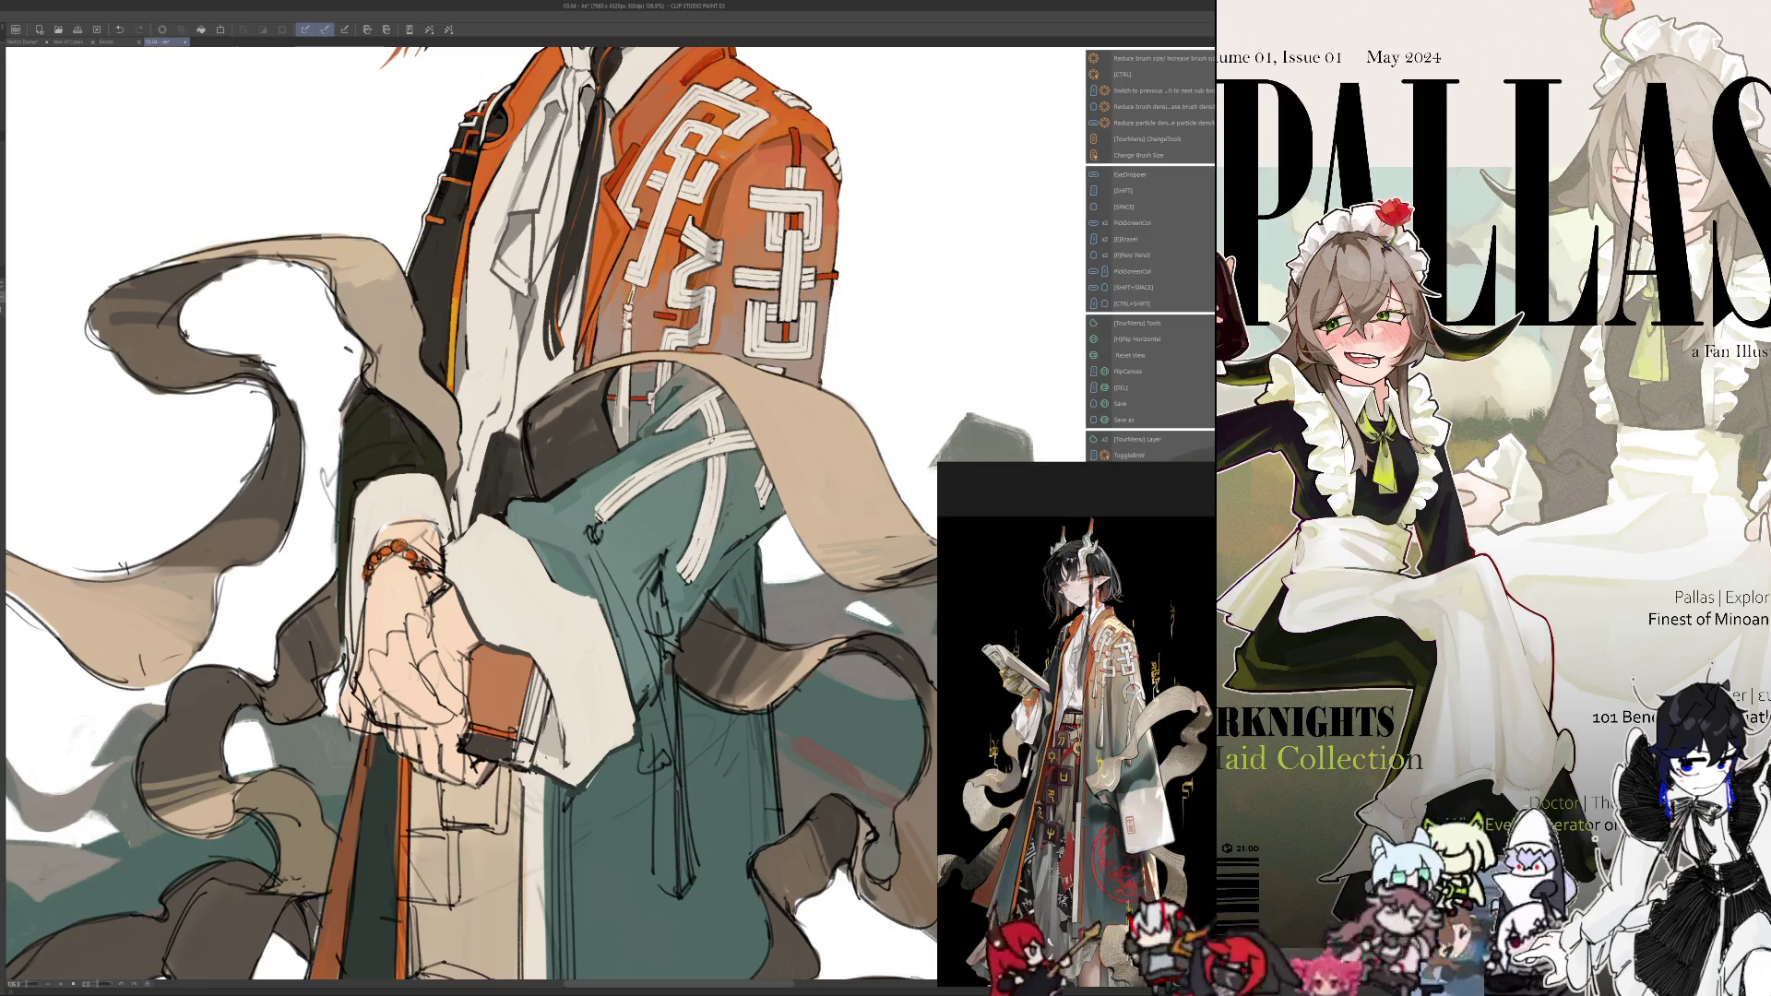
pyautogui.press('alt')
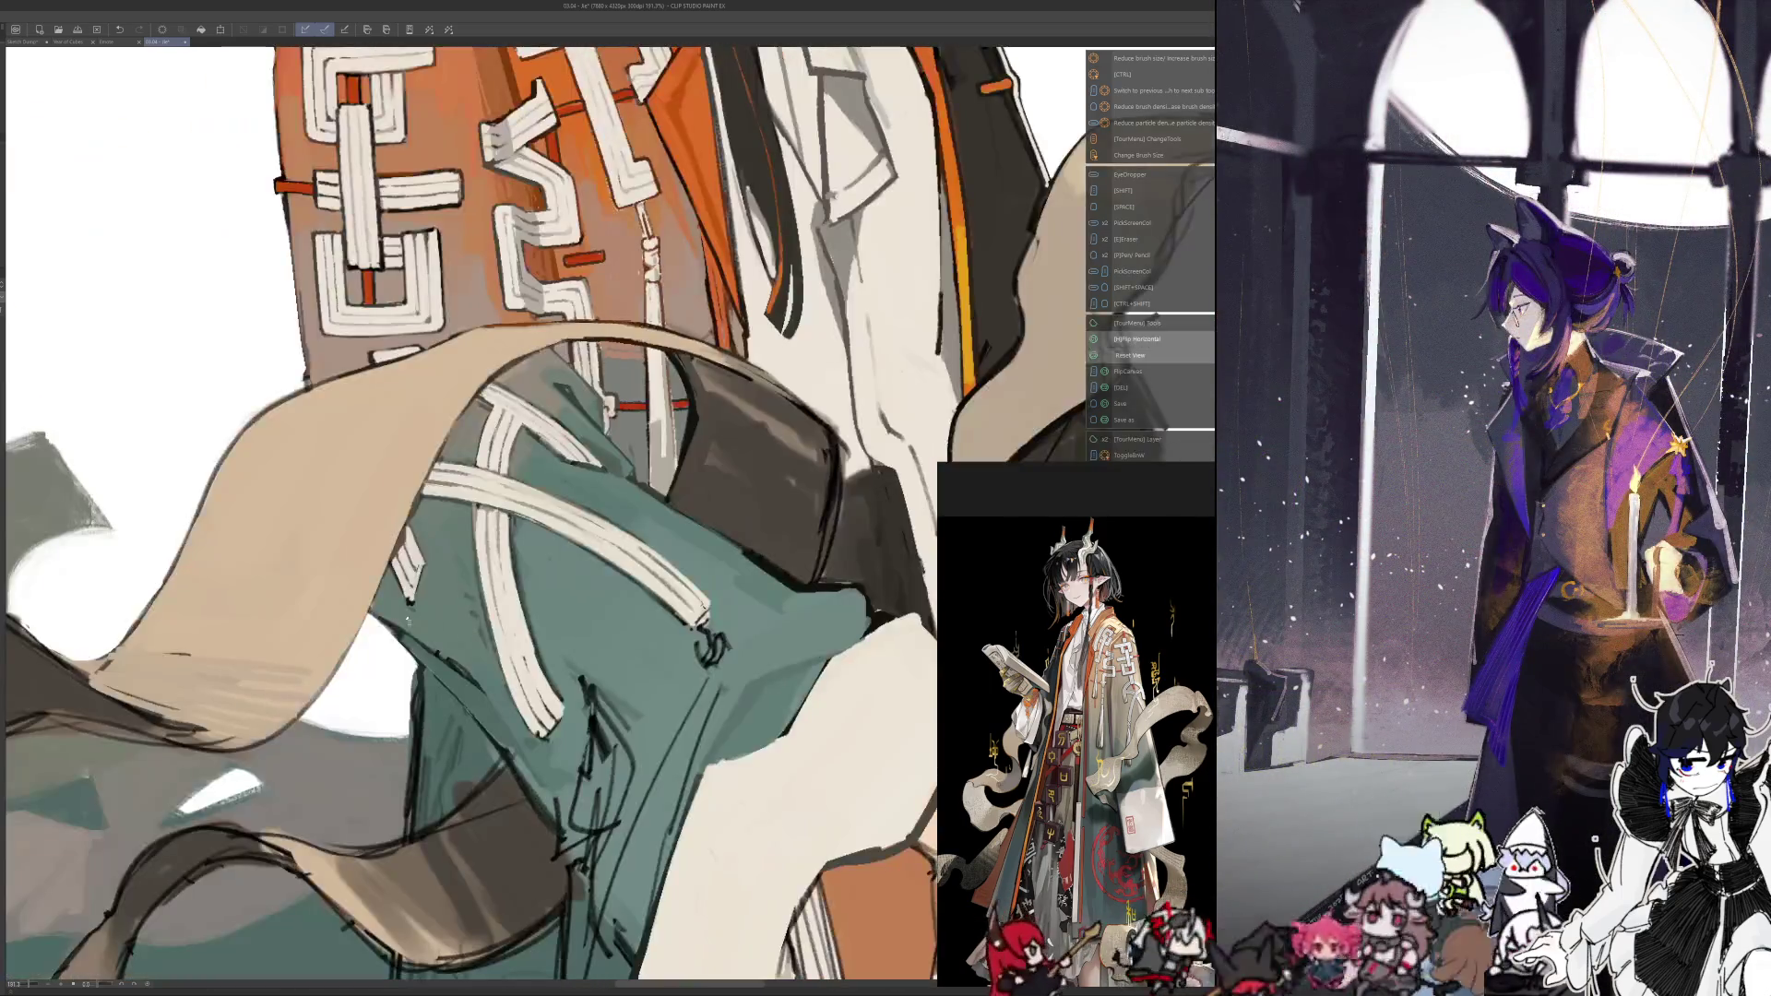
pyautogui.hotkey('ctrl', '0')
# Mirror the canvas, then zoom and rotate onto the robe and sample its colours
pyautogui.press('h')
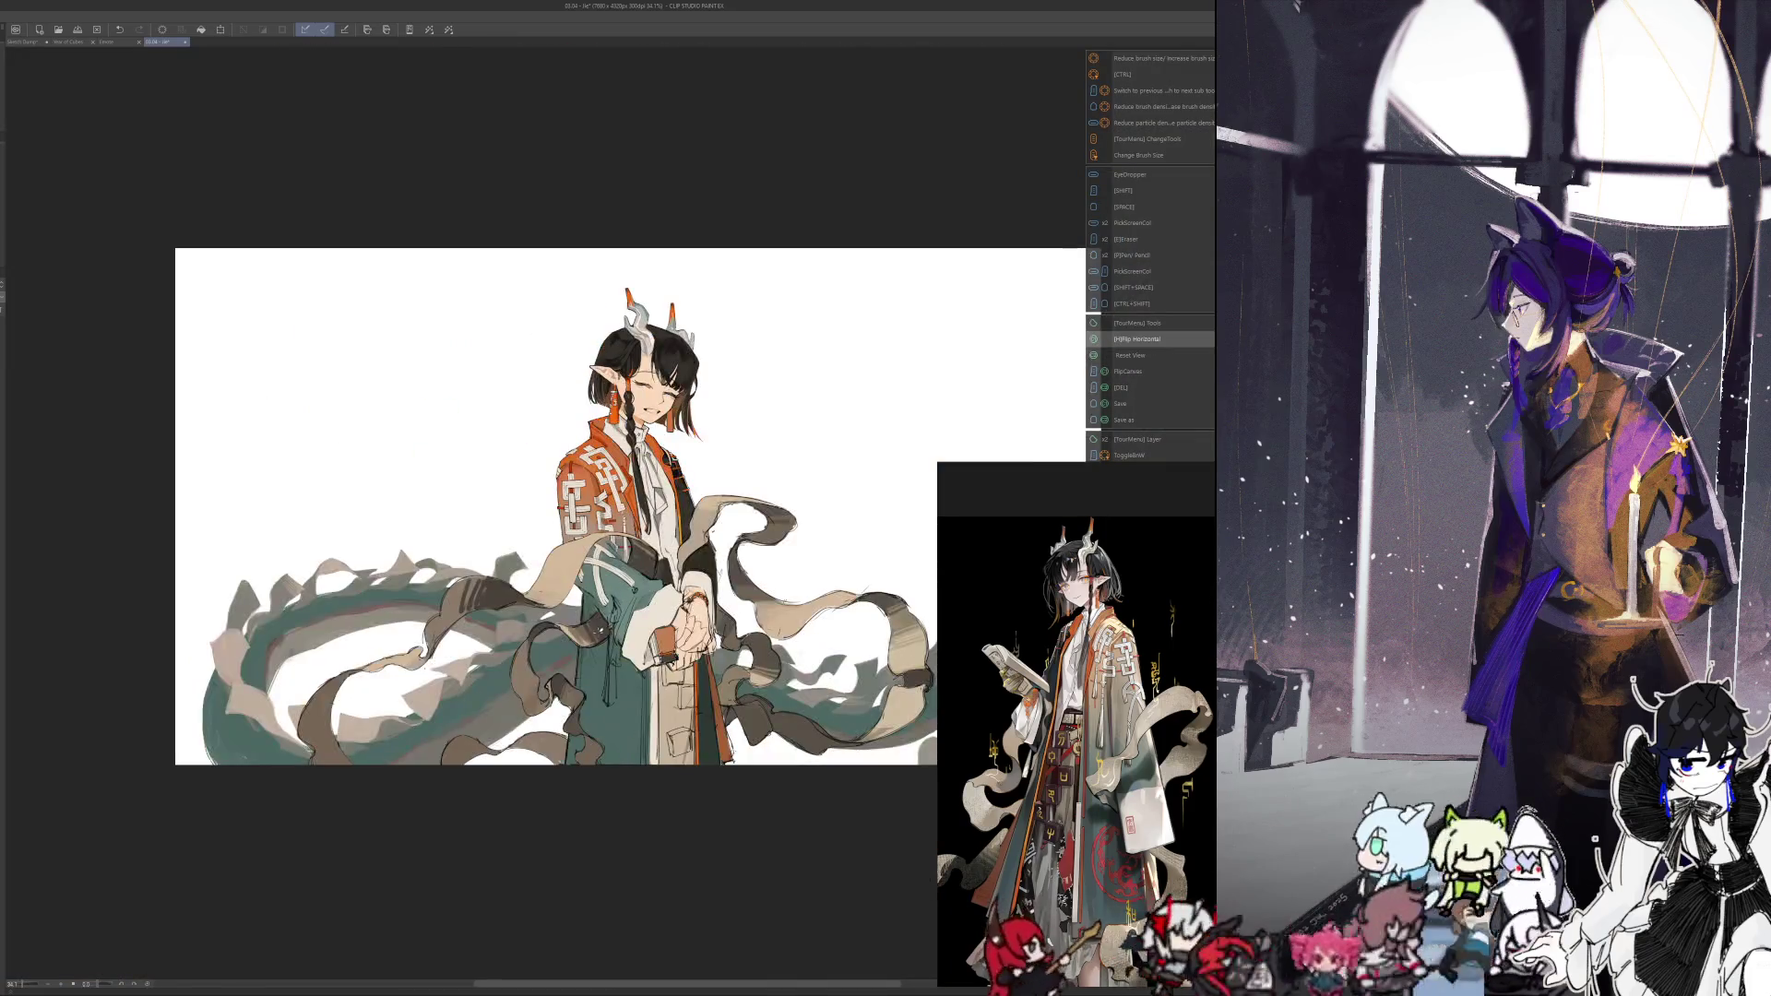
pyautogui.scroll(5, 639, 641)
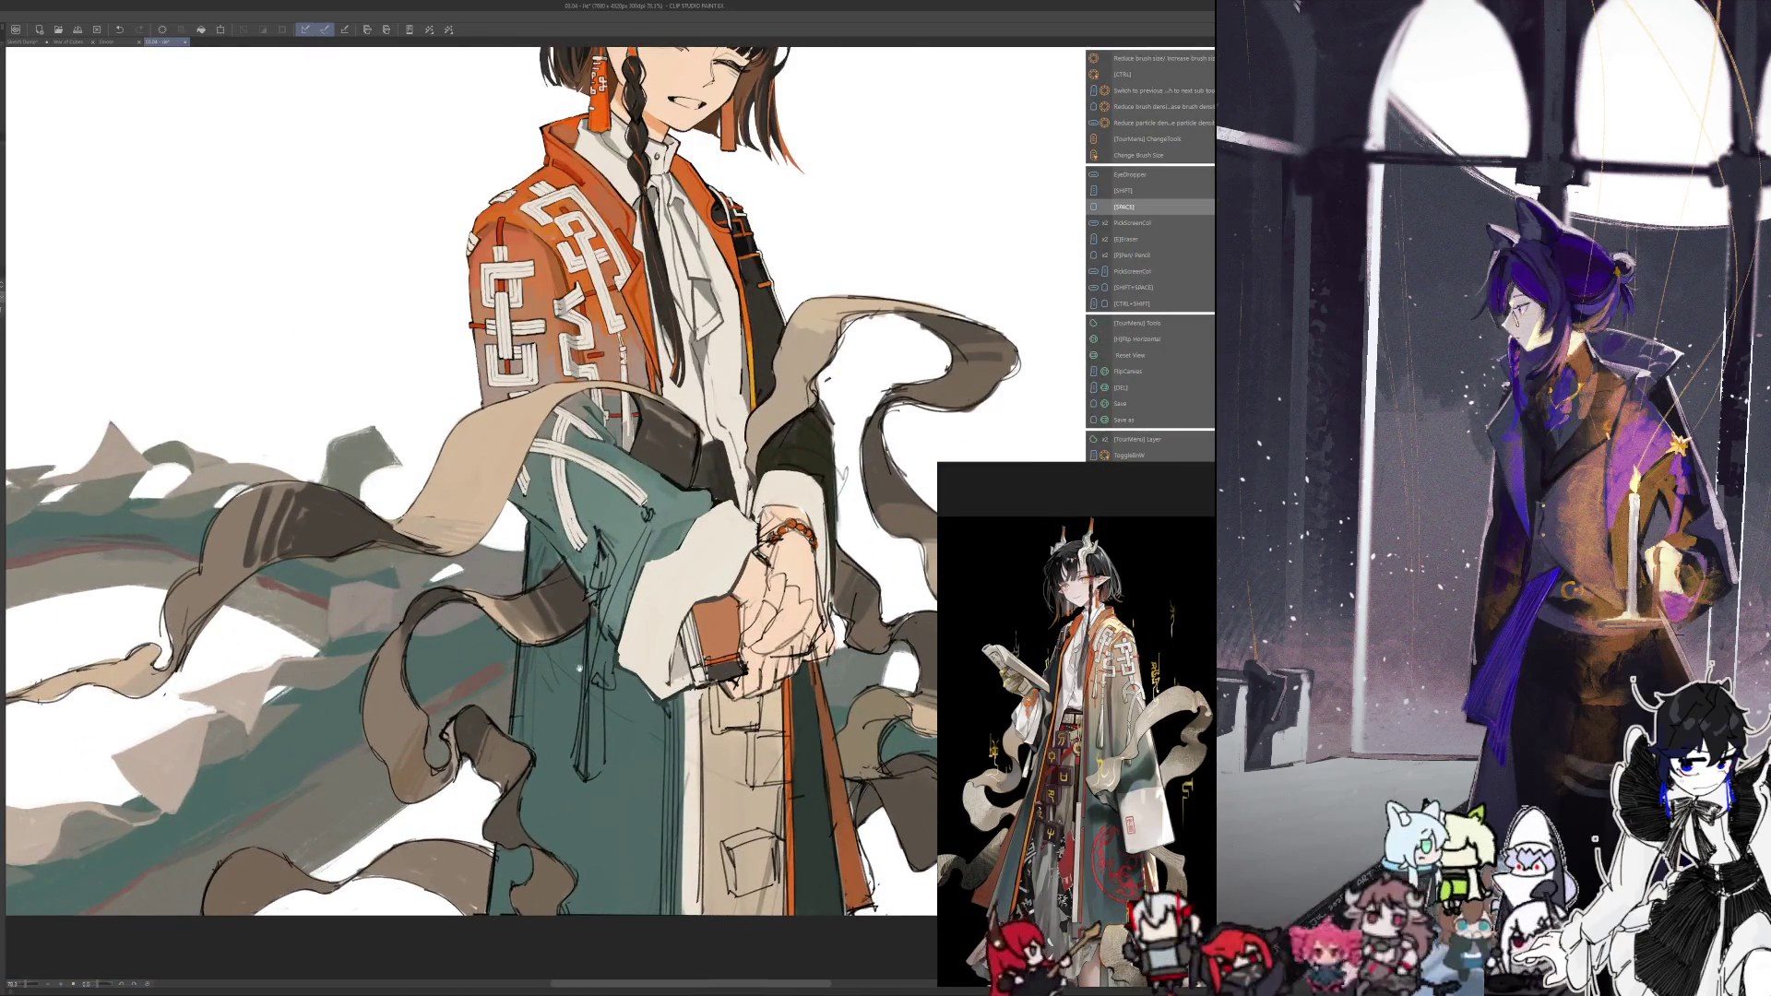
pyautogui.moveTo(517, 489); pyautogui.dragTo(527, 509)
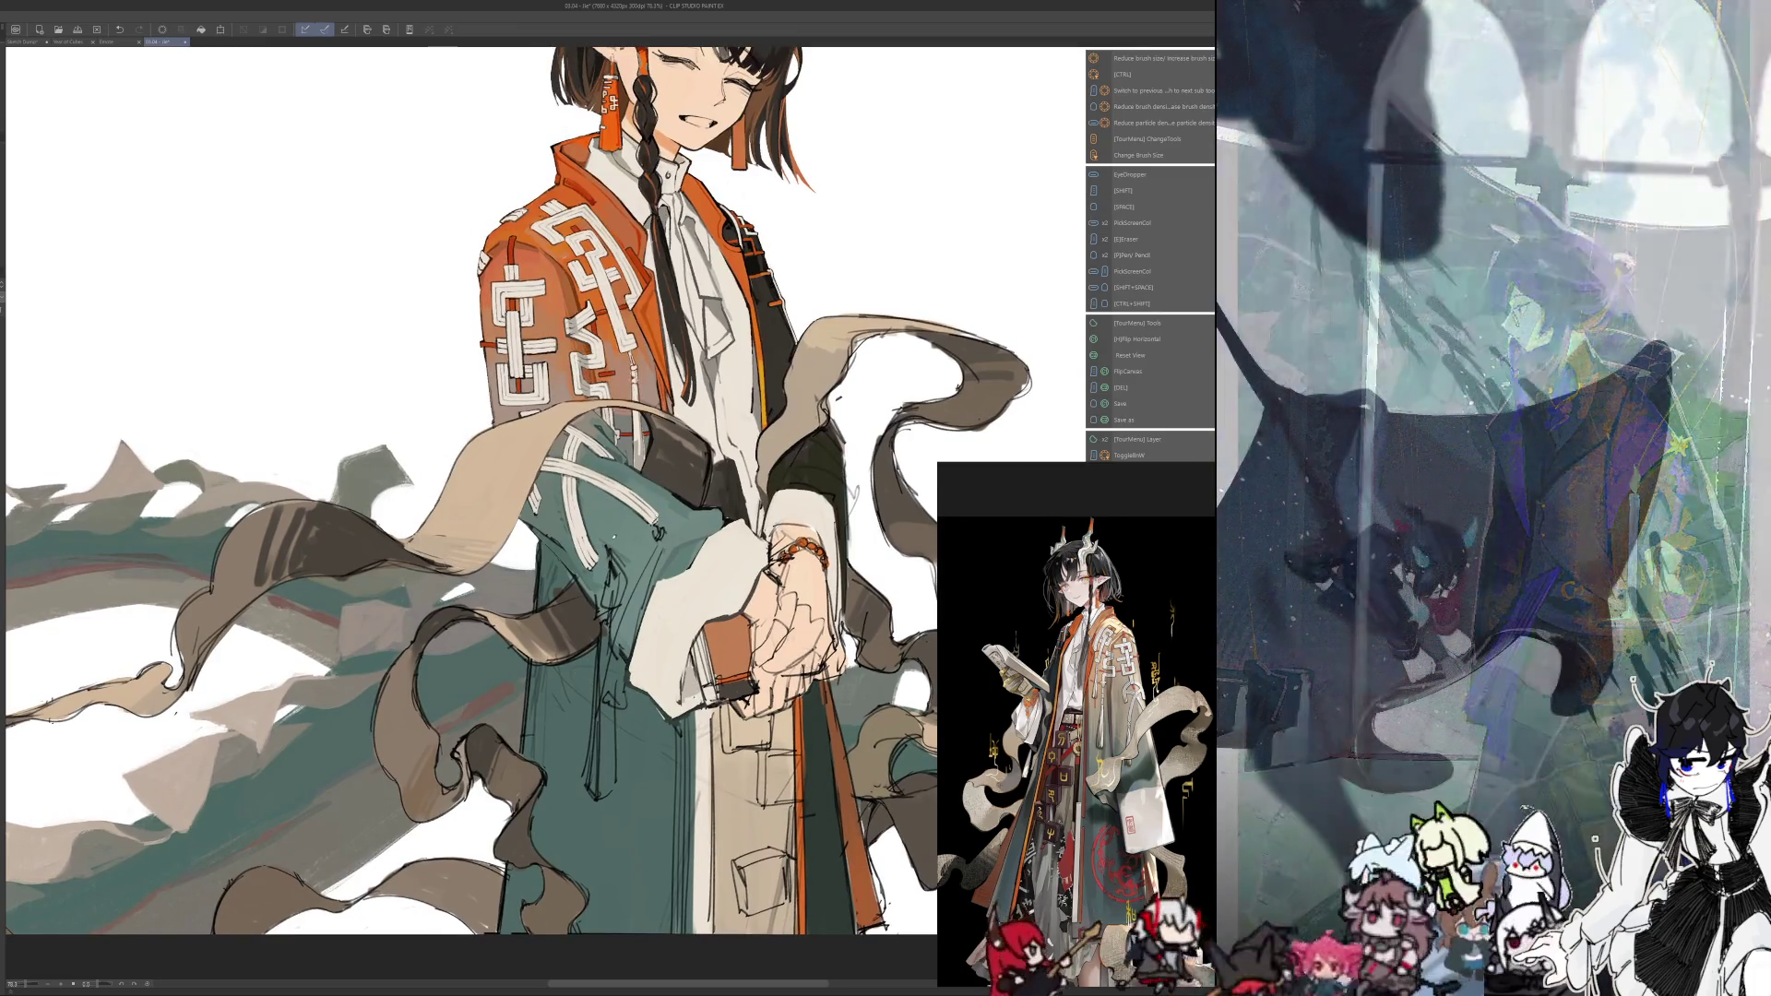
pyautogui.hotkey('ctrl', 'shift')
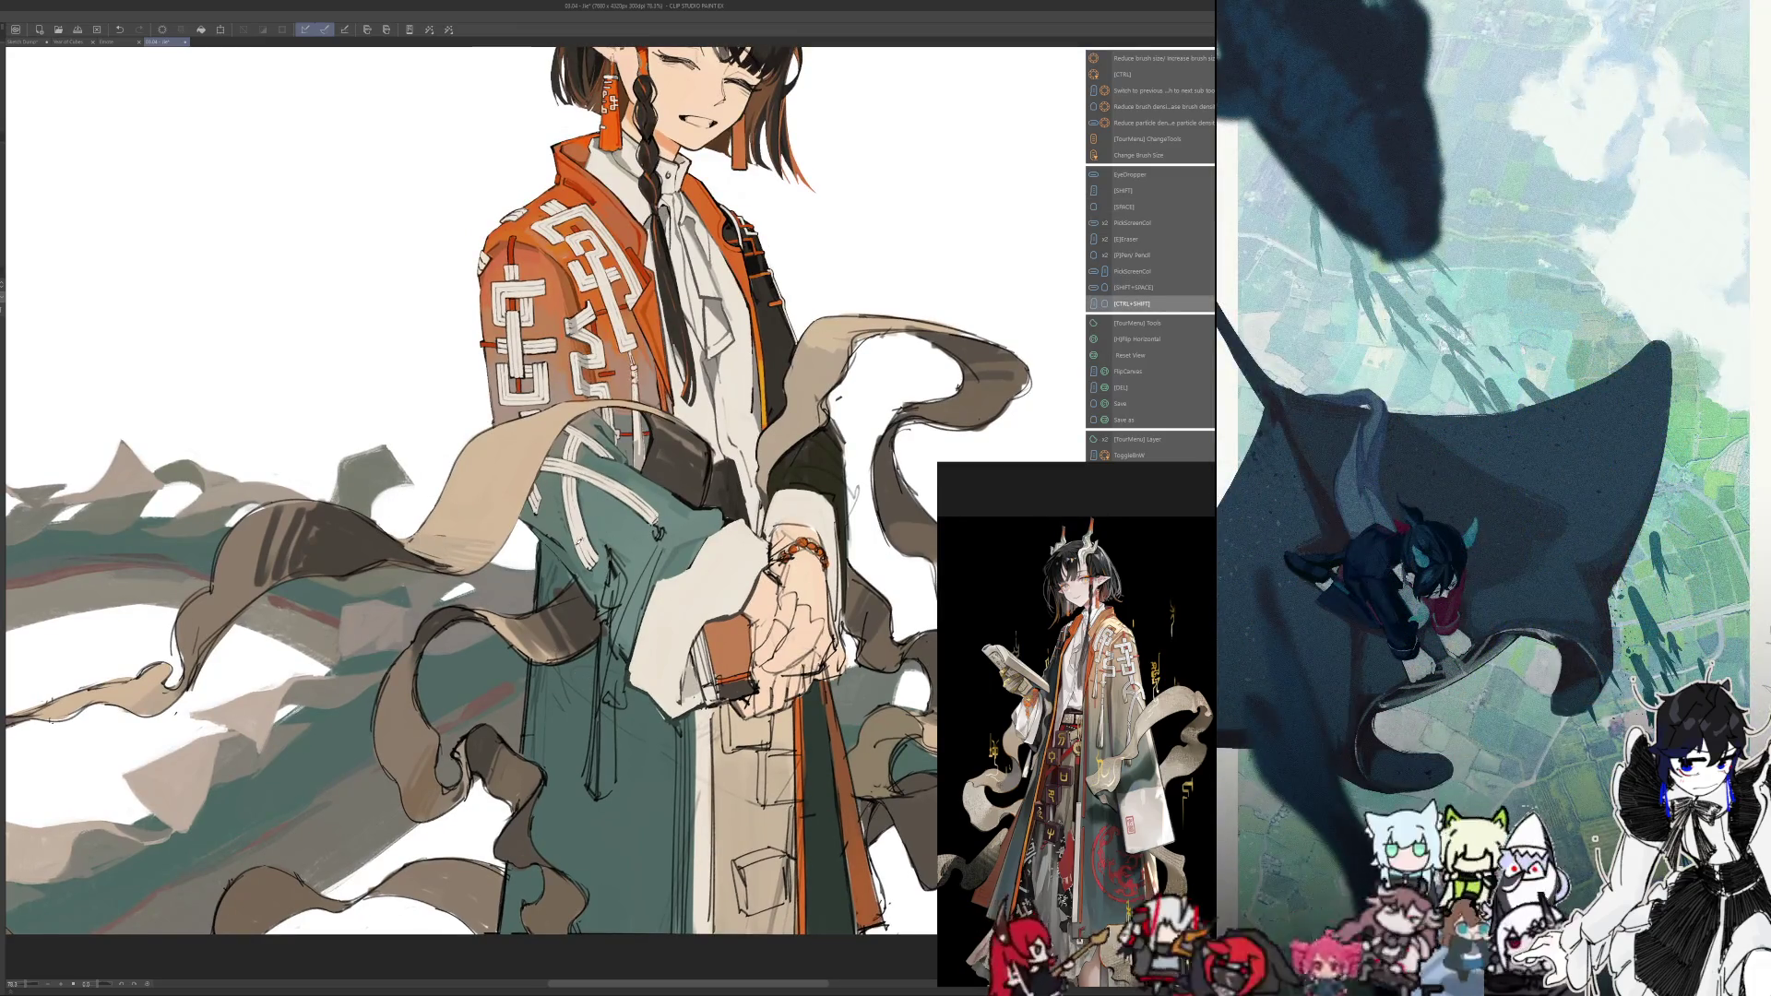
pyautogui.hotkey('shift', 'space')
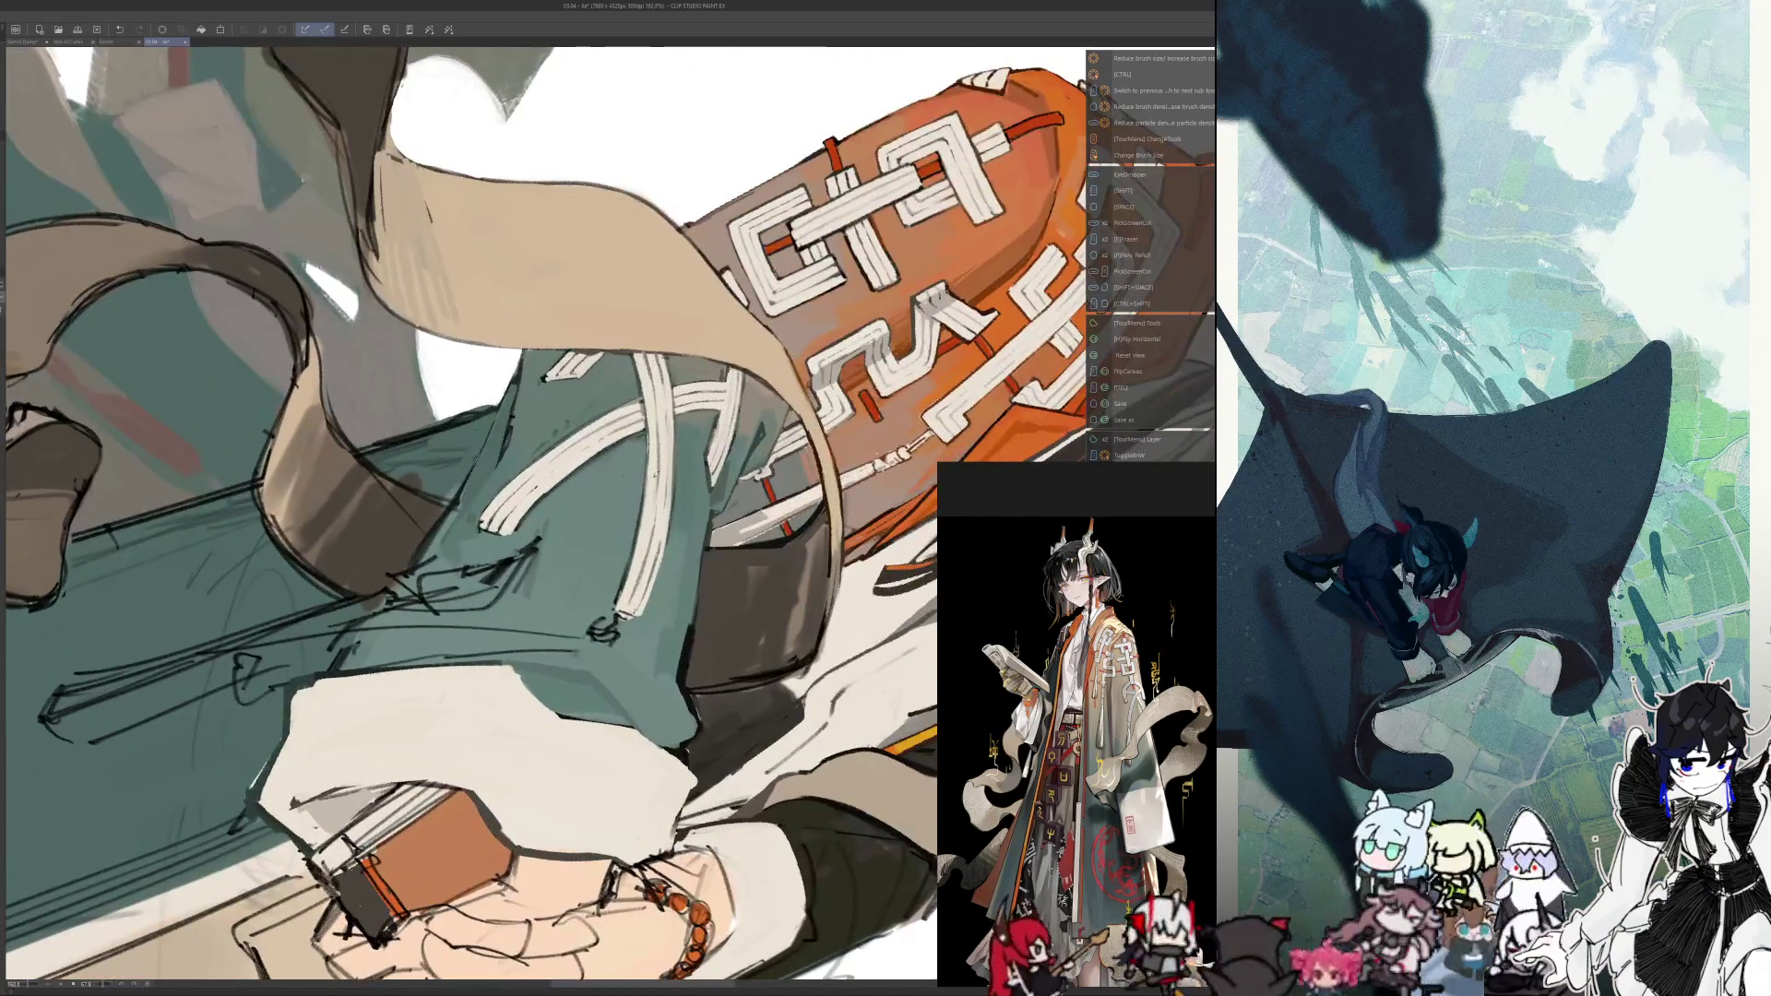
pyautogui.press('alt')
pyautogui.press('alt')
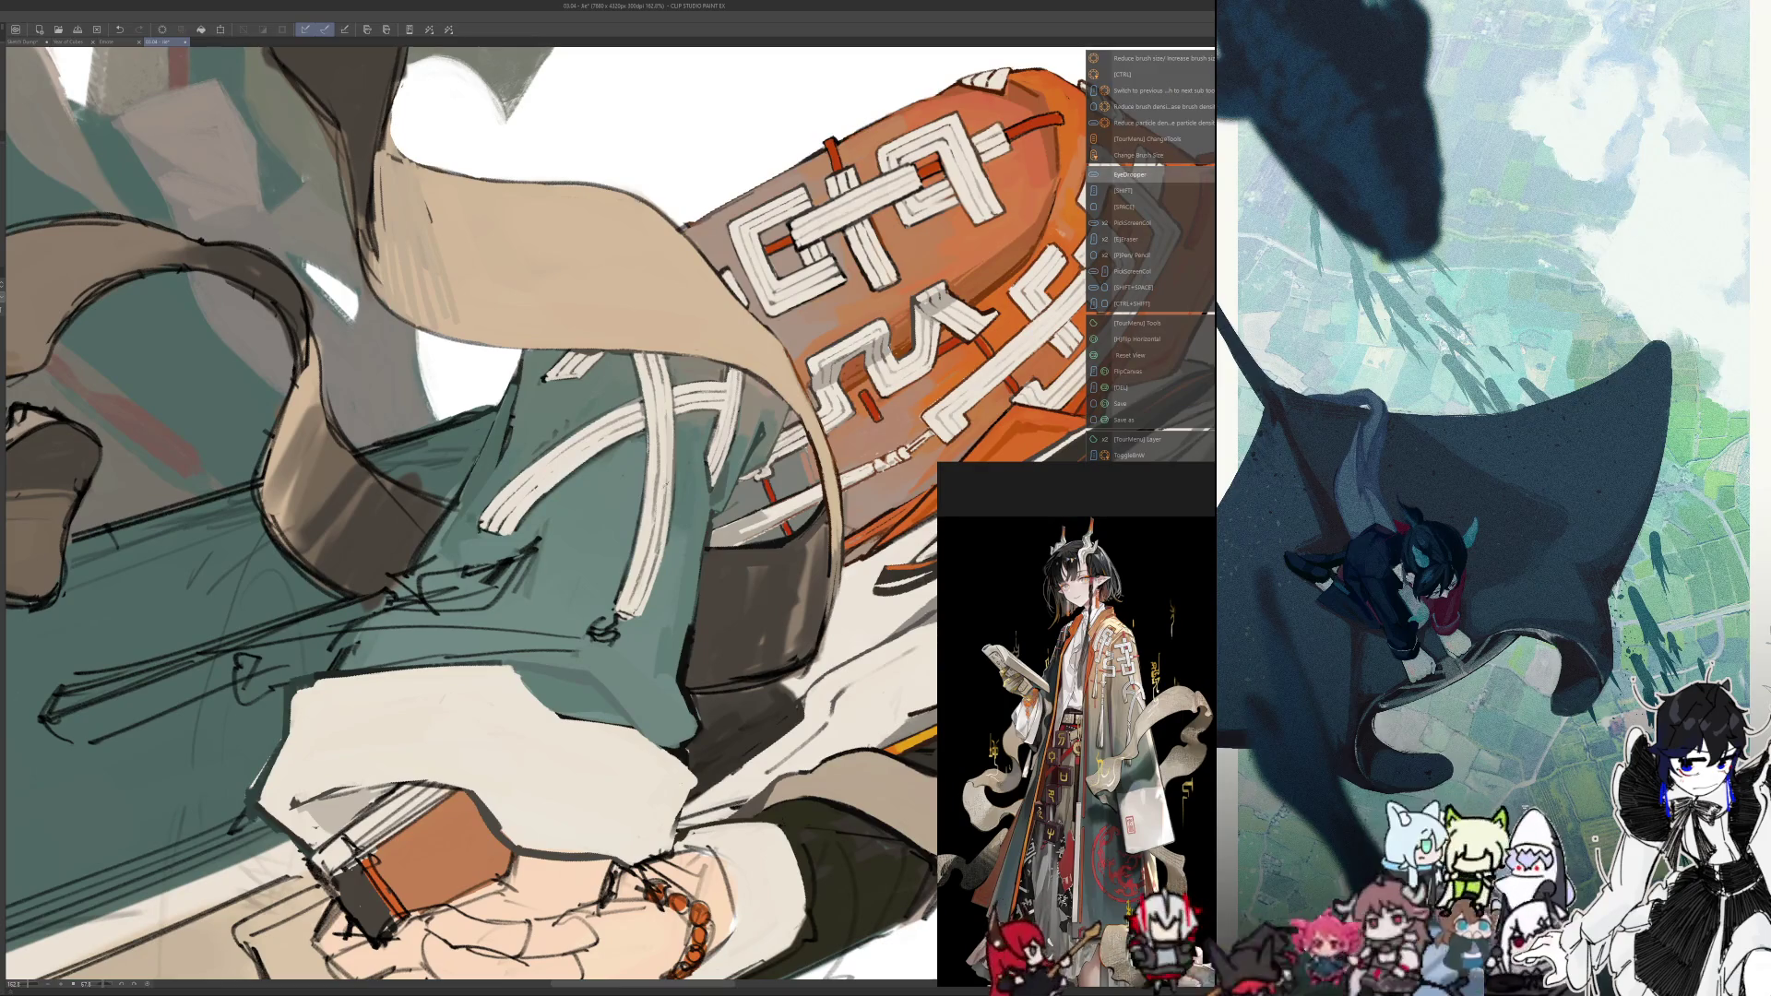
pyautogui.press('alt')
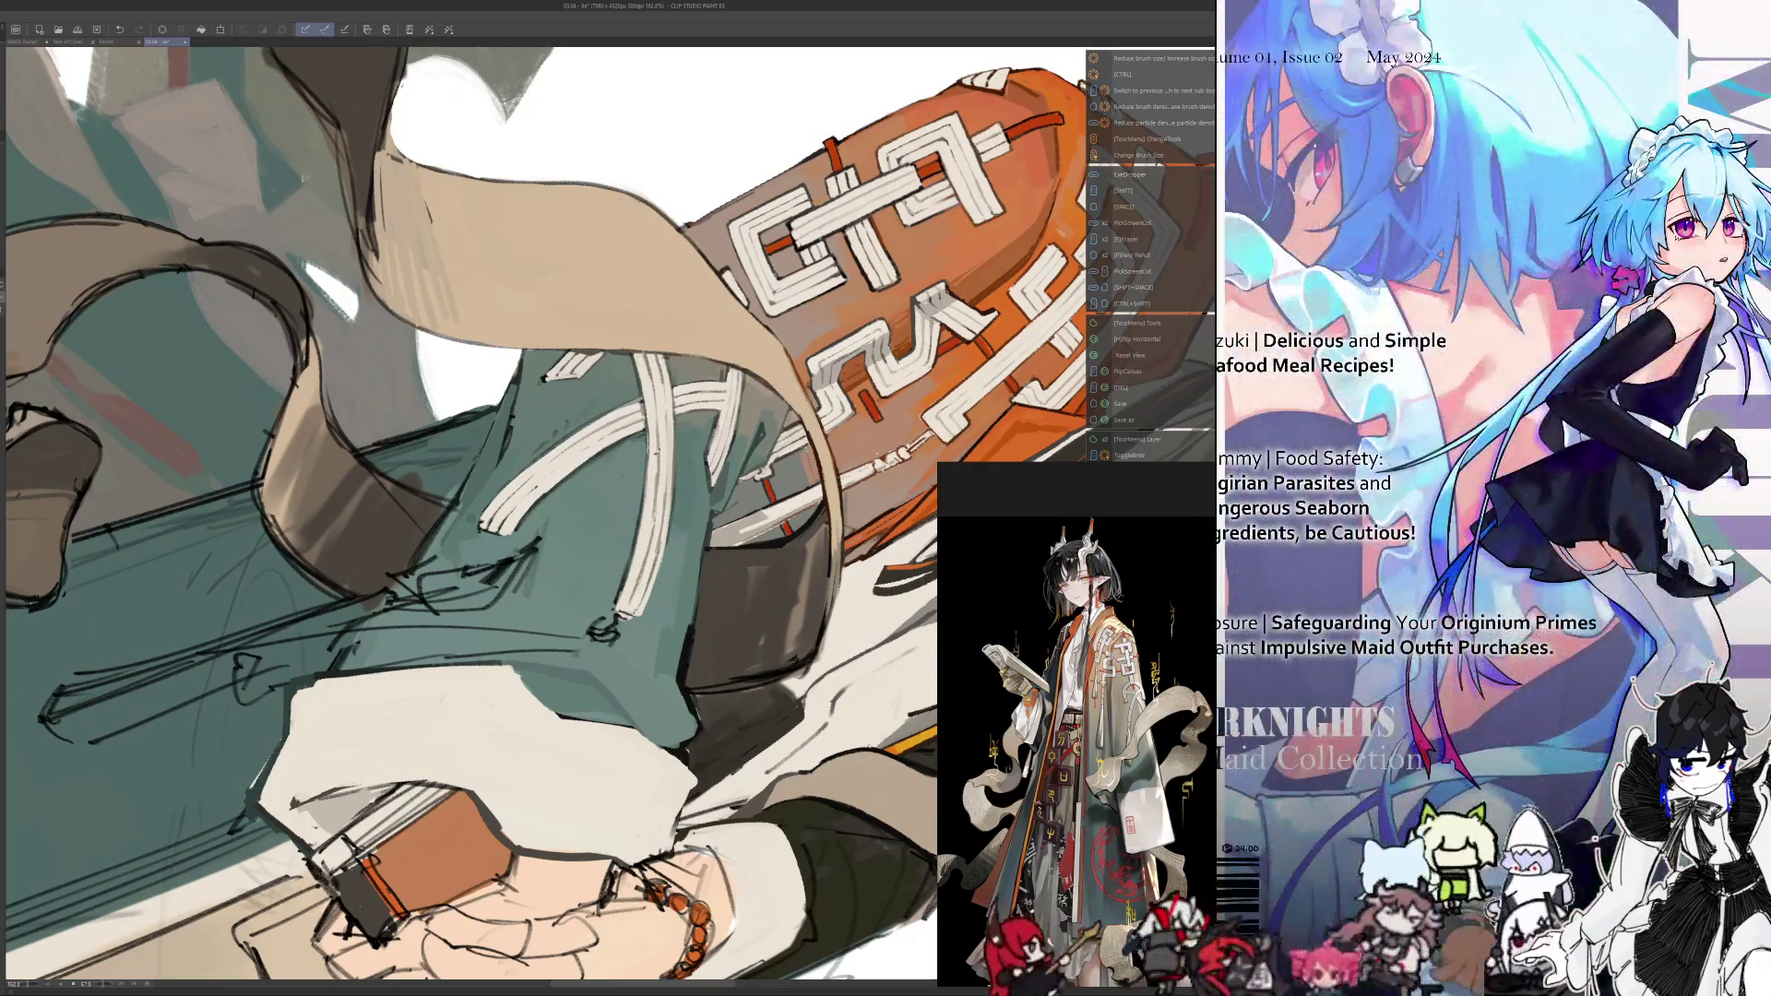
# Rotate onto the orange sleeve and robe sampling colours, then fit the whole illustration
pyautogui.hotkey('shift', 'space')
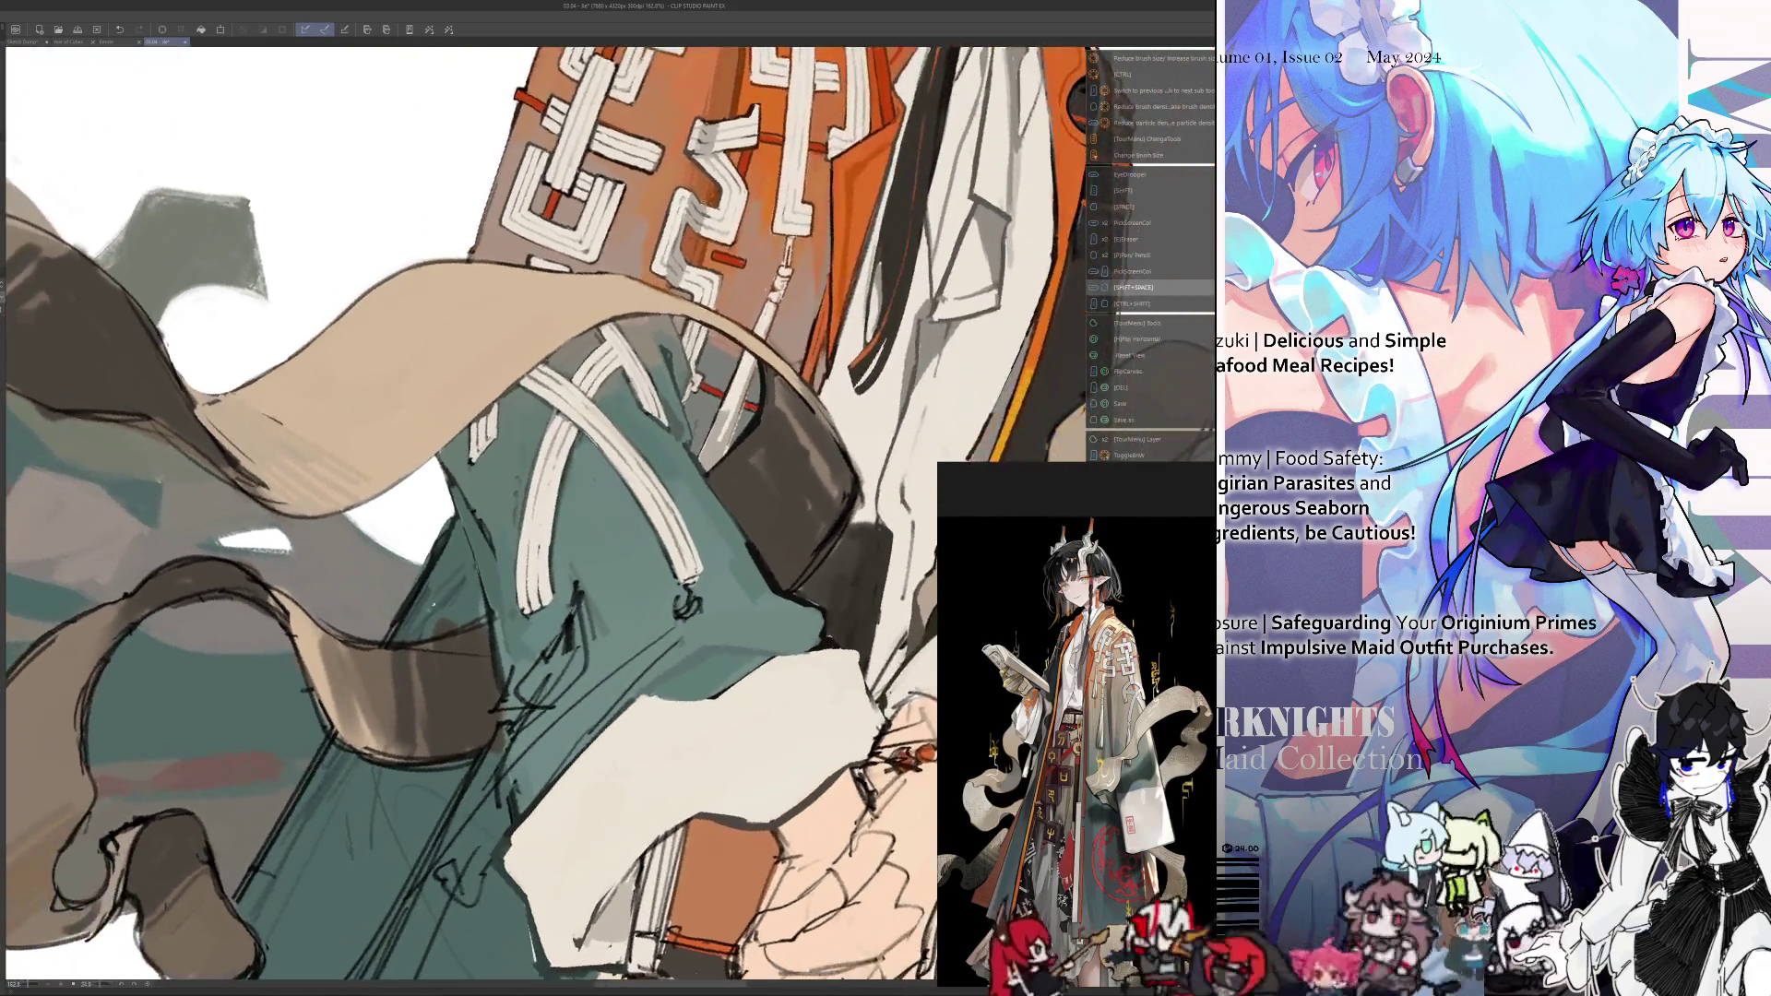
pyautogui.press('alt')
pyautogui.hotkey('shift', 'space')
pyautogui.moveTo(564, 446)
pyautogui.mouseDown()
pyautogui.moveTo(579, 334)
pyautogui.moveTo(696, 498)
pyautogui.mouseUp()
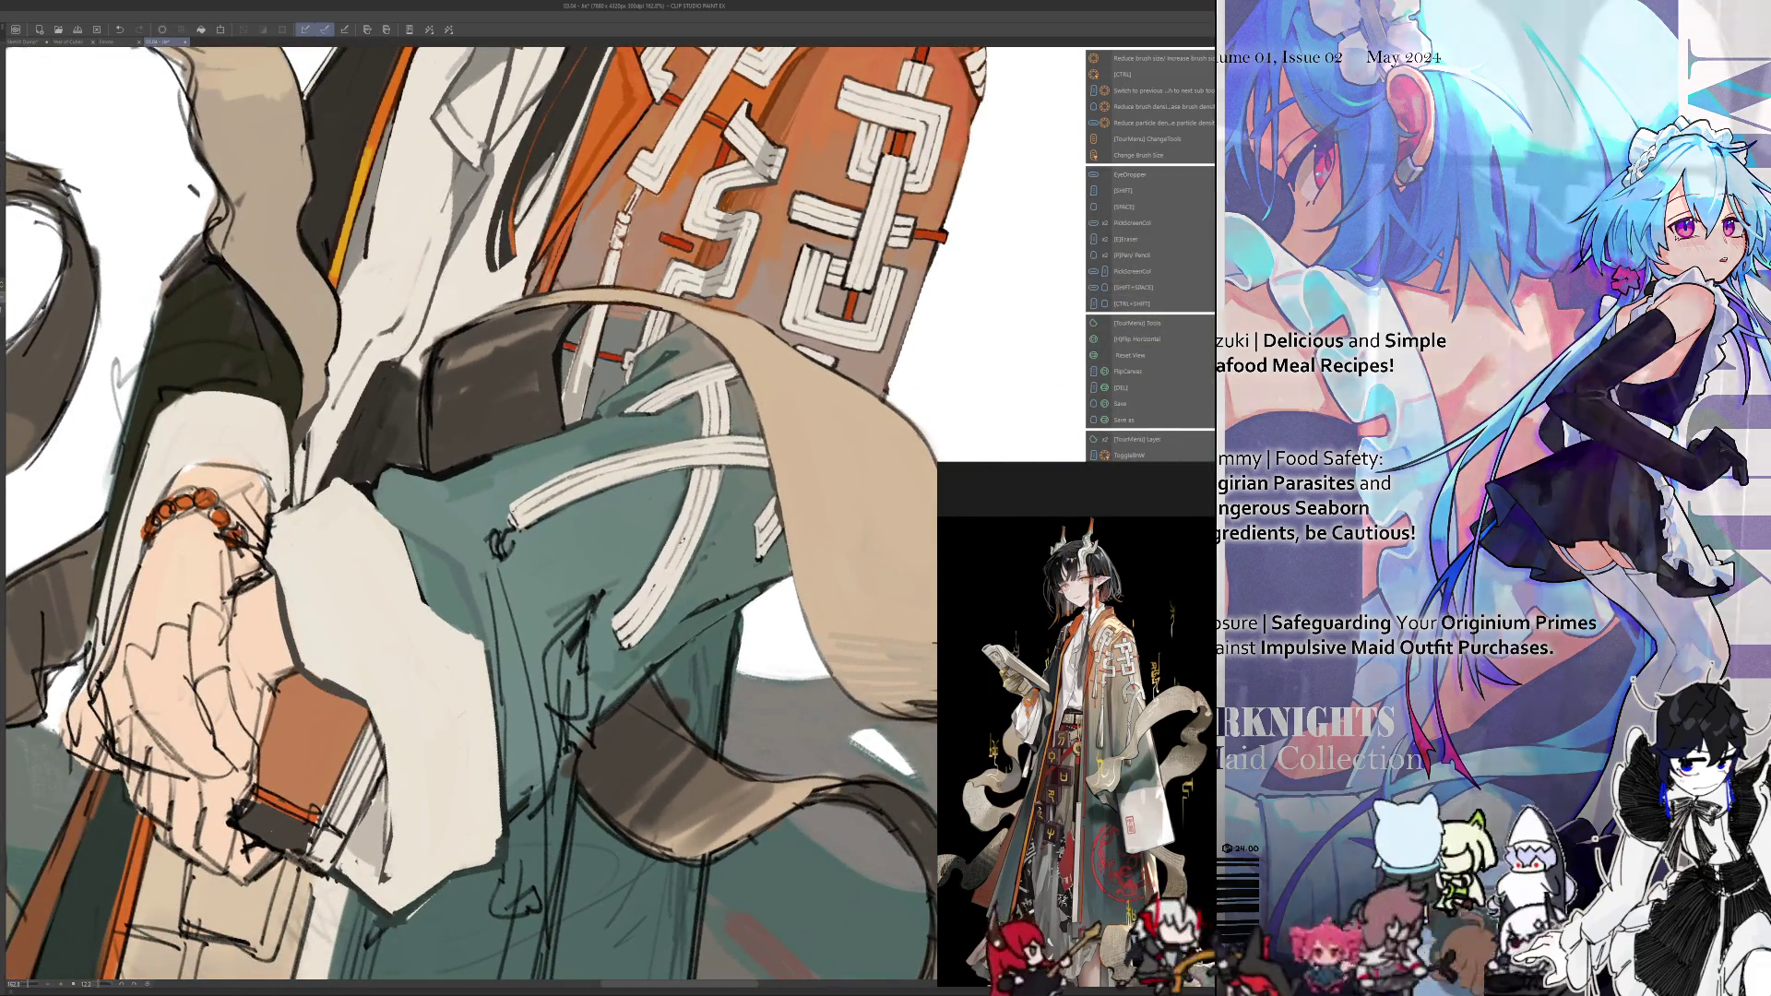
pyautogui.press('alt')
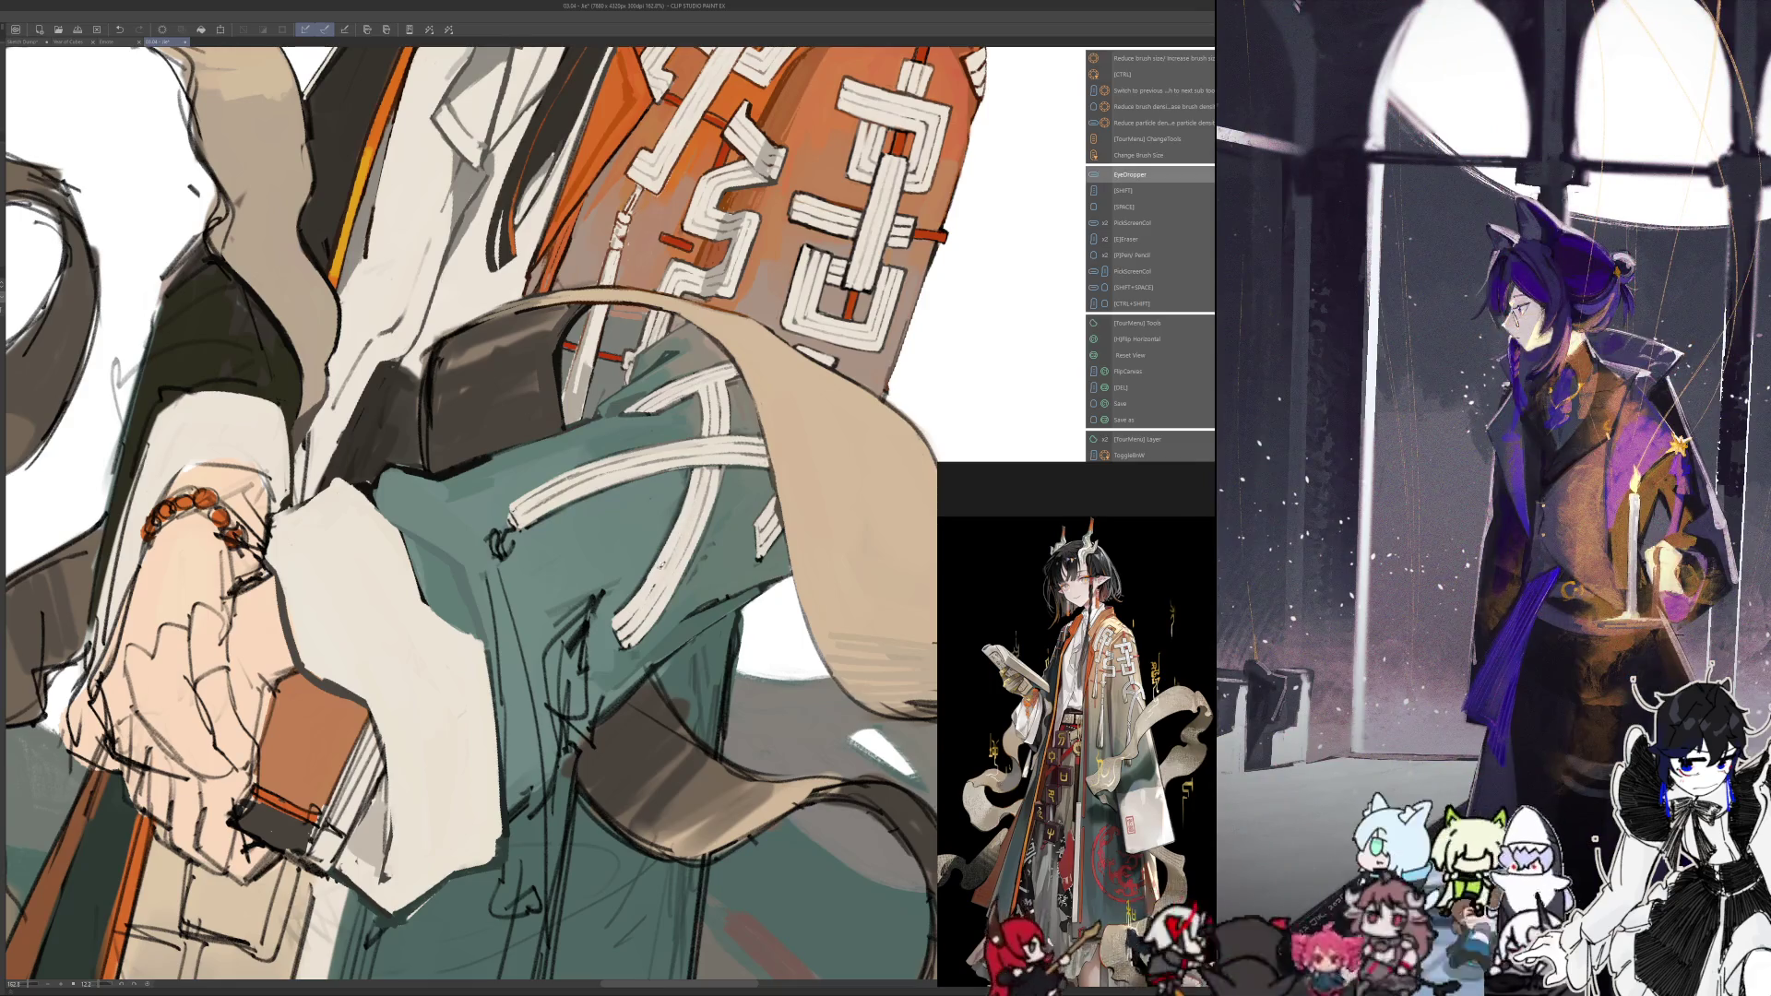
pyautogui.press('alt')
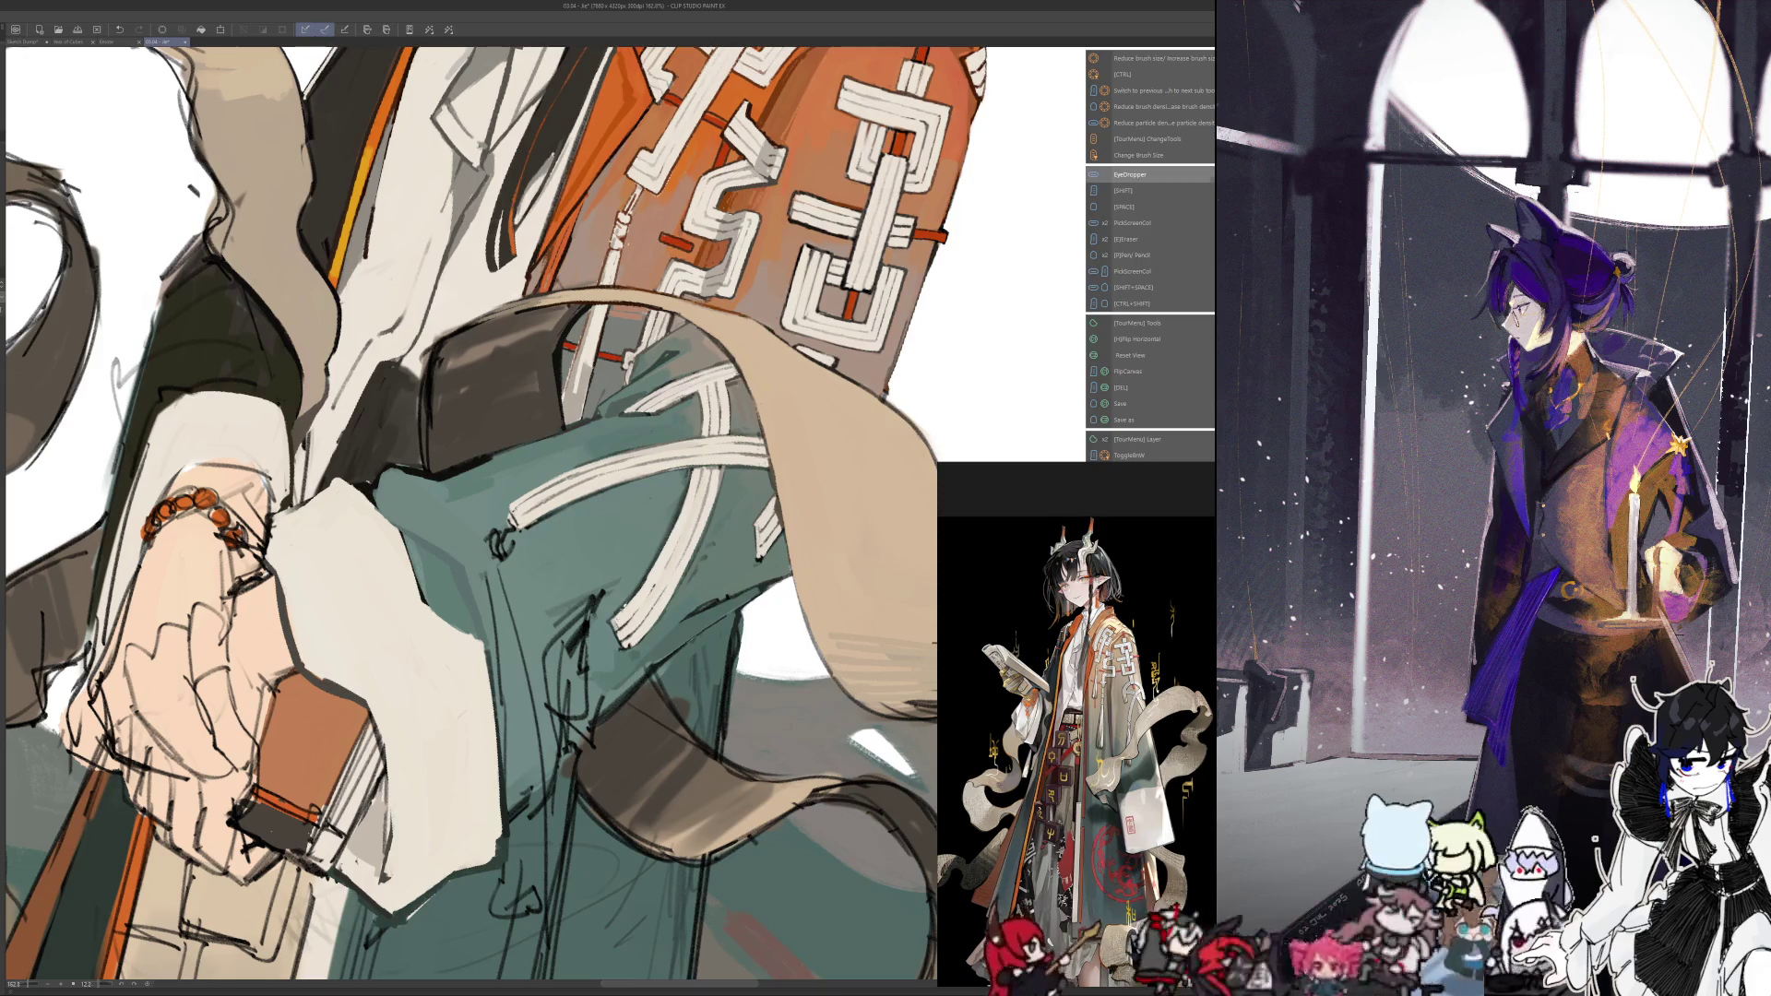
pyautogui.hotkey('ctrl', '0')
pyautogui.moveTo(482, 781); pyautogui.dragTo(485, 764)
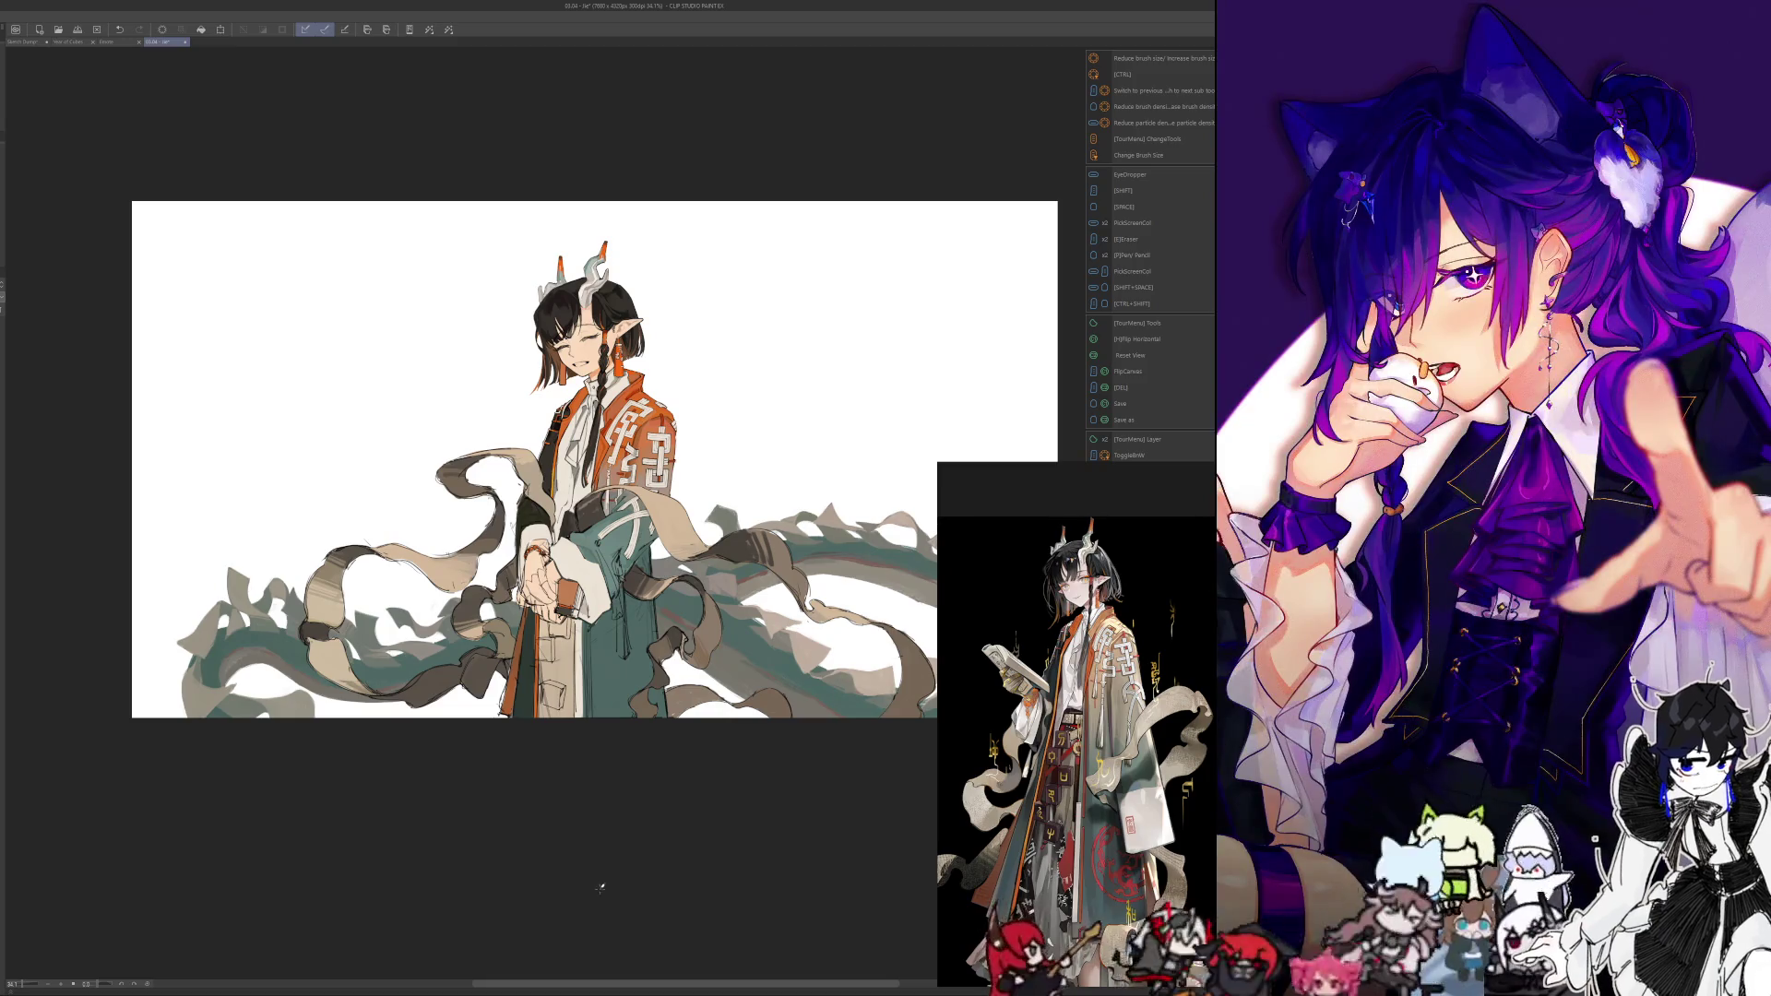
# Zoom to 100% on the hands and robe and sample a colour there
pyautogui.hotkey('ctrl', 'alt', '0')
pyautogui.moveTo(613, 526); pyautogui.dragTo(650, 909)
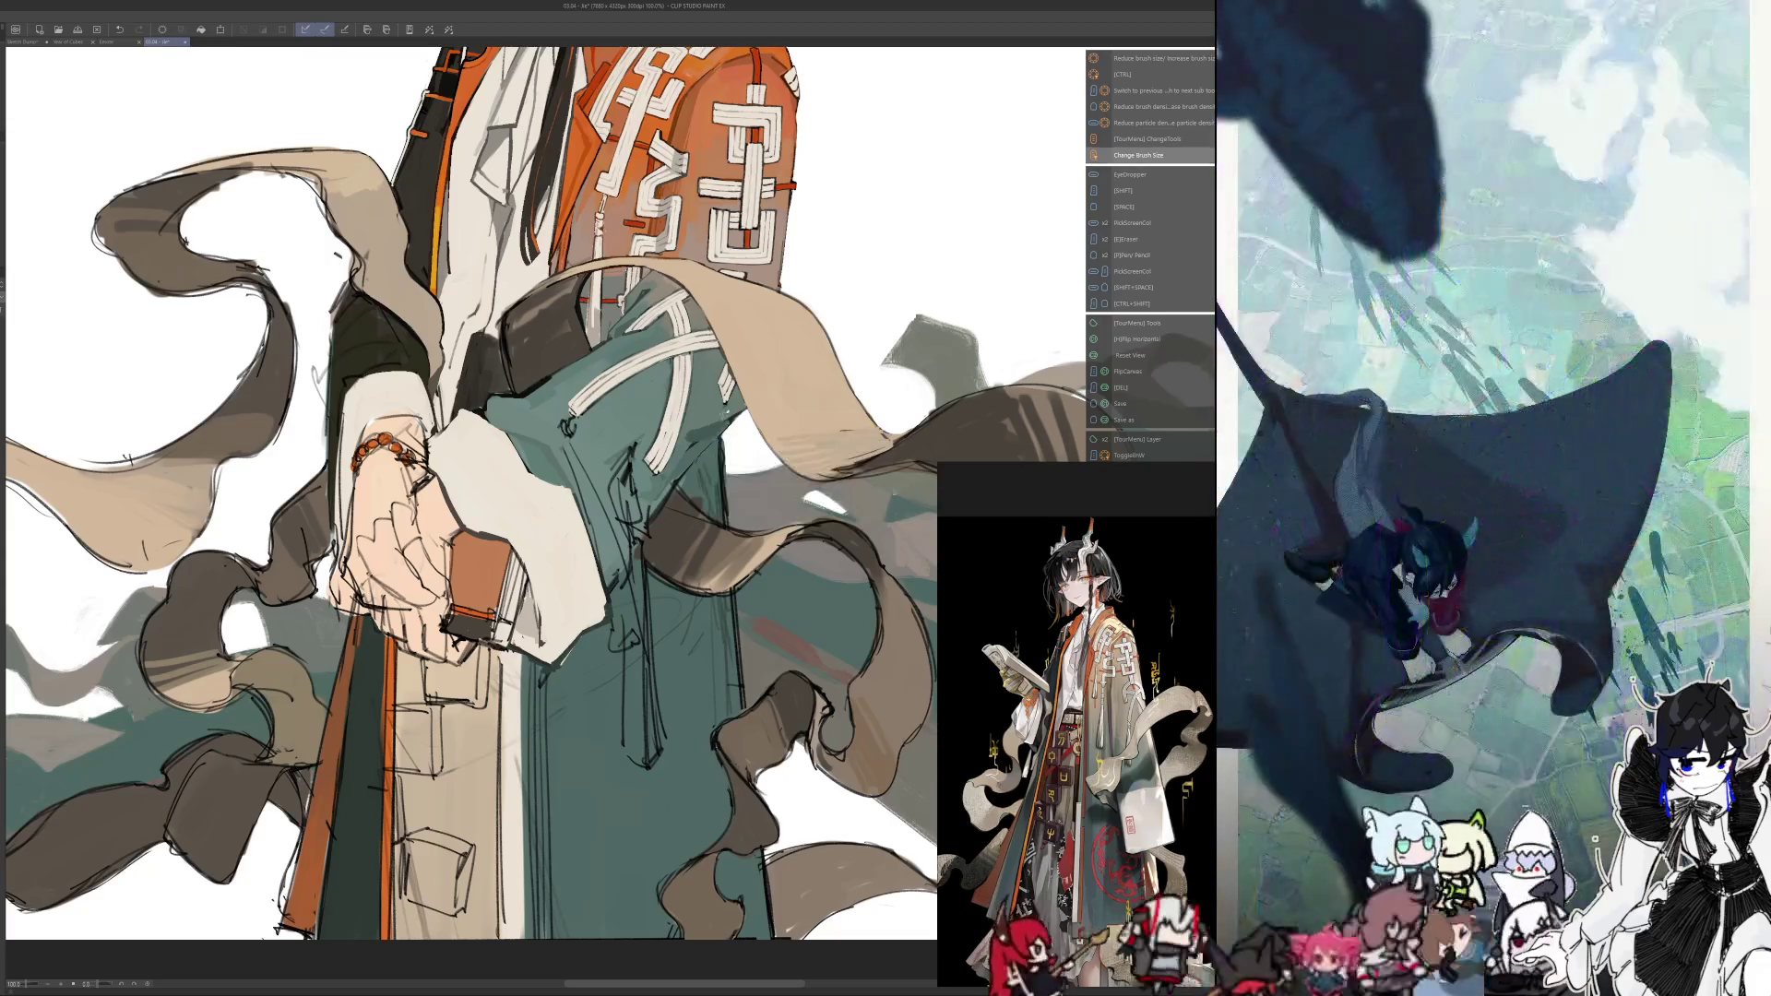
pyautogui.keyDown('alt'); pyautogui.click(695, 435); pyautogui.keyUp('alt')
pyautogui.keyDown('alt'); pyautogui.click(698, 438); pyautogui.keyUp('alt')
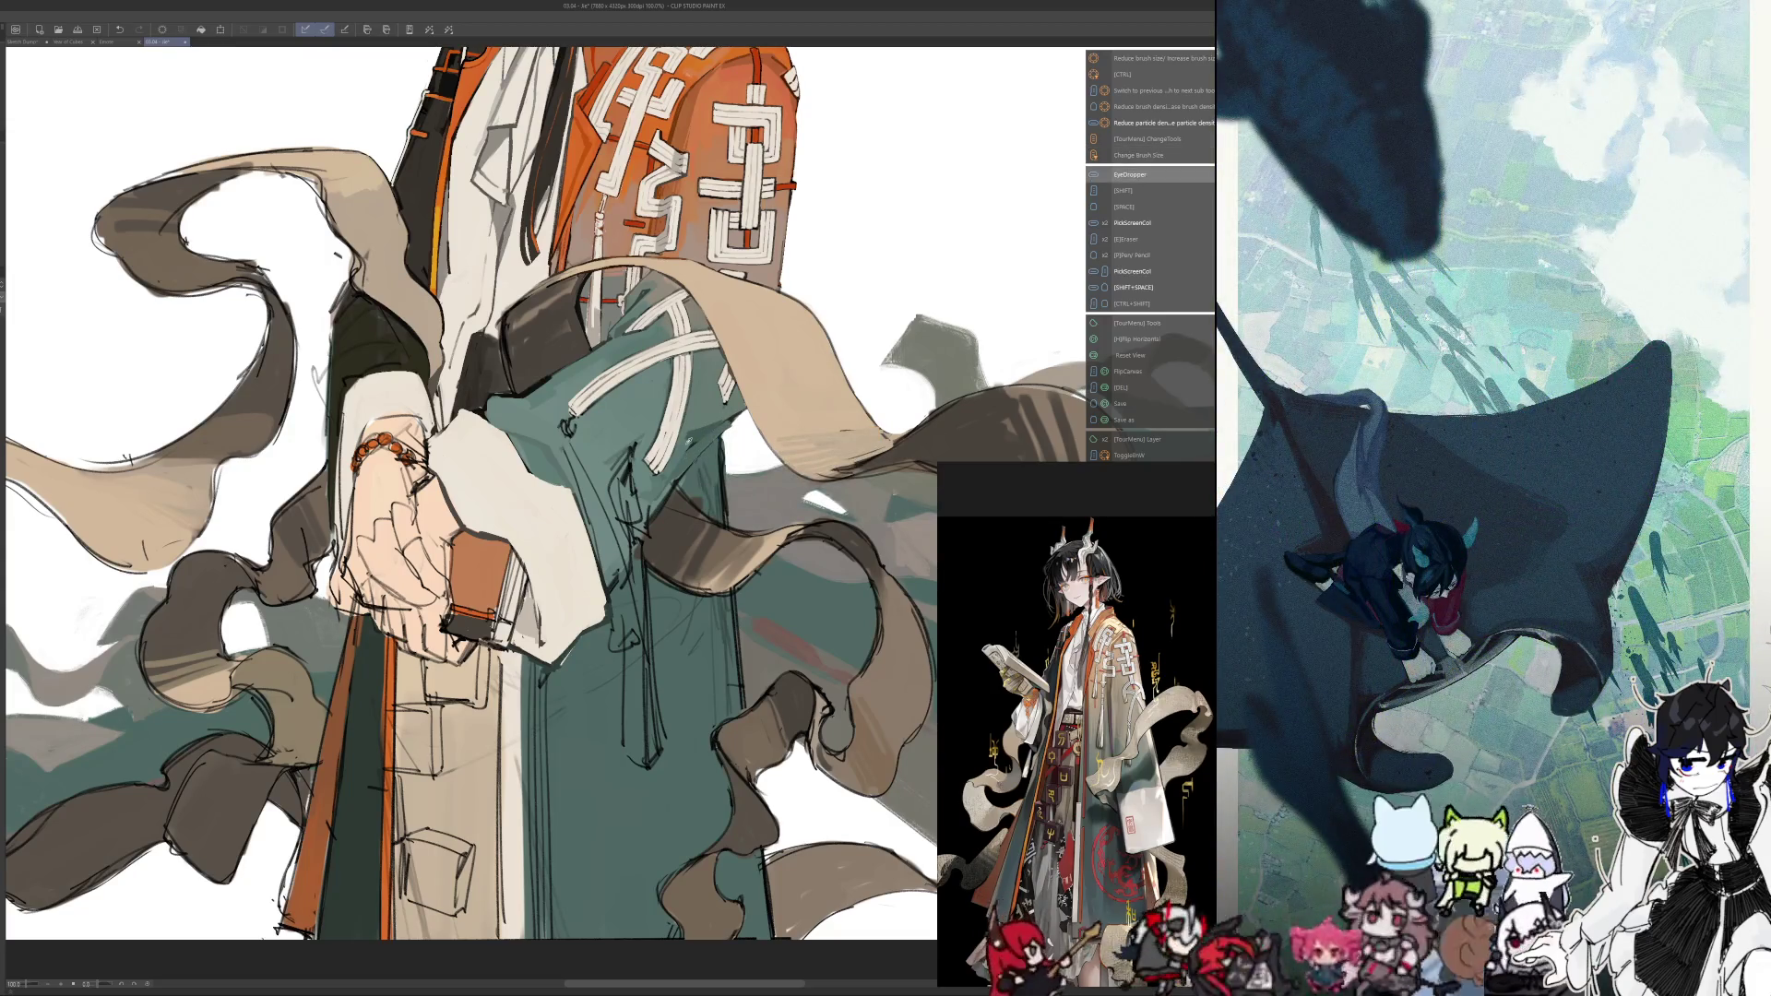
# Sample more colours near the hand, then zoom the reference view onto the white tassels
pyautogui.keyDown('alt'); pyautogui.click(698, 441); pyautogui.keyUp('alt')
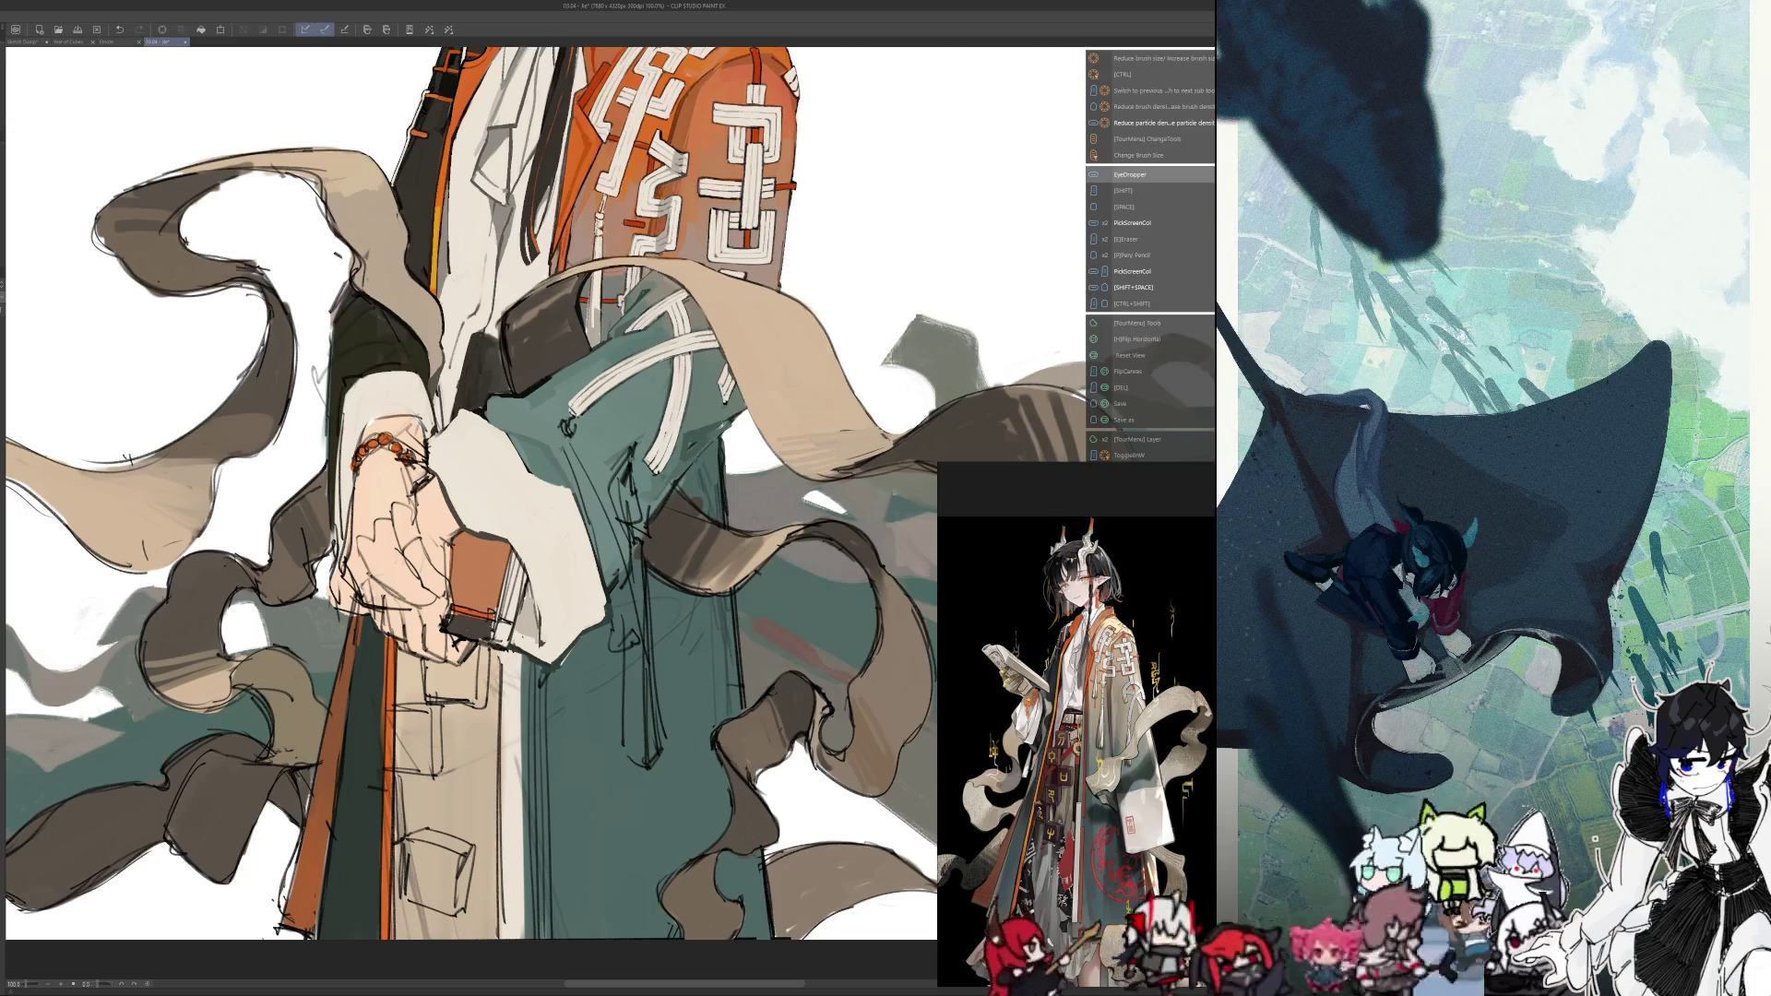
pyautogui.keyDown('alt'); pyautogui.click(687, 449); pyautogui.keyUp('alt')
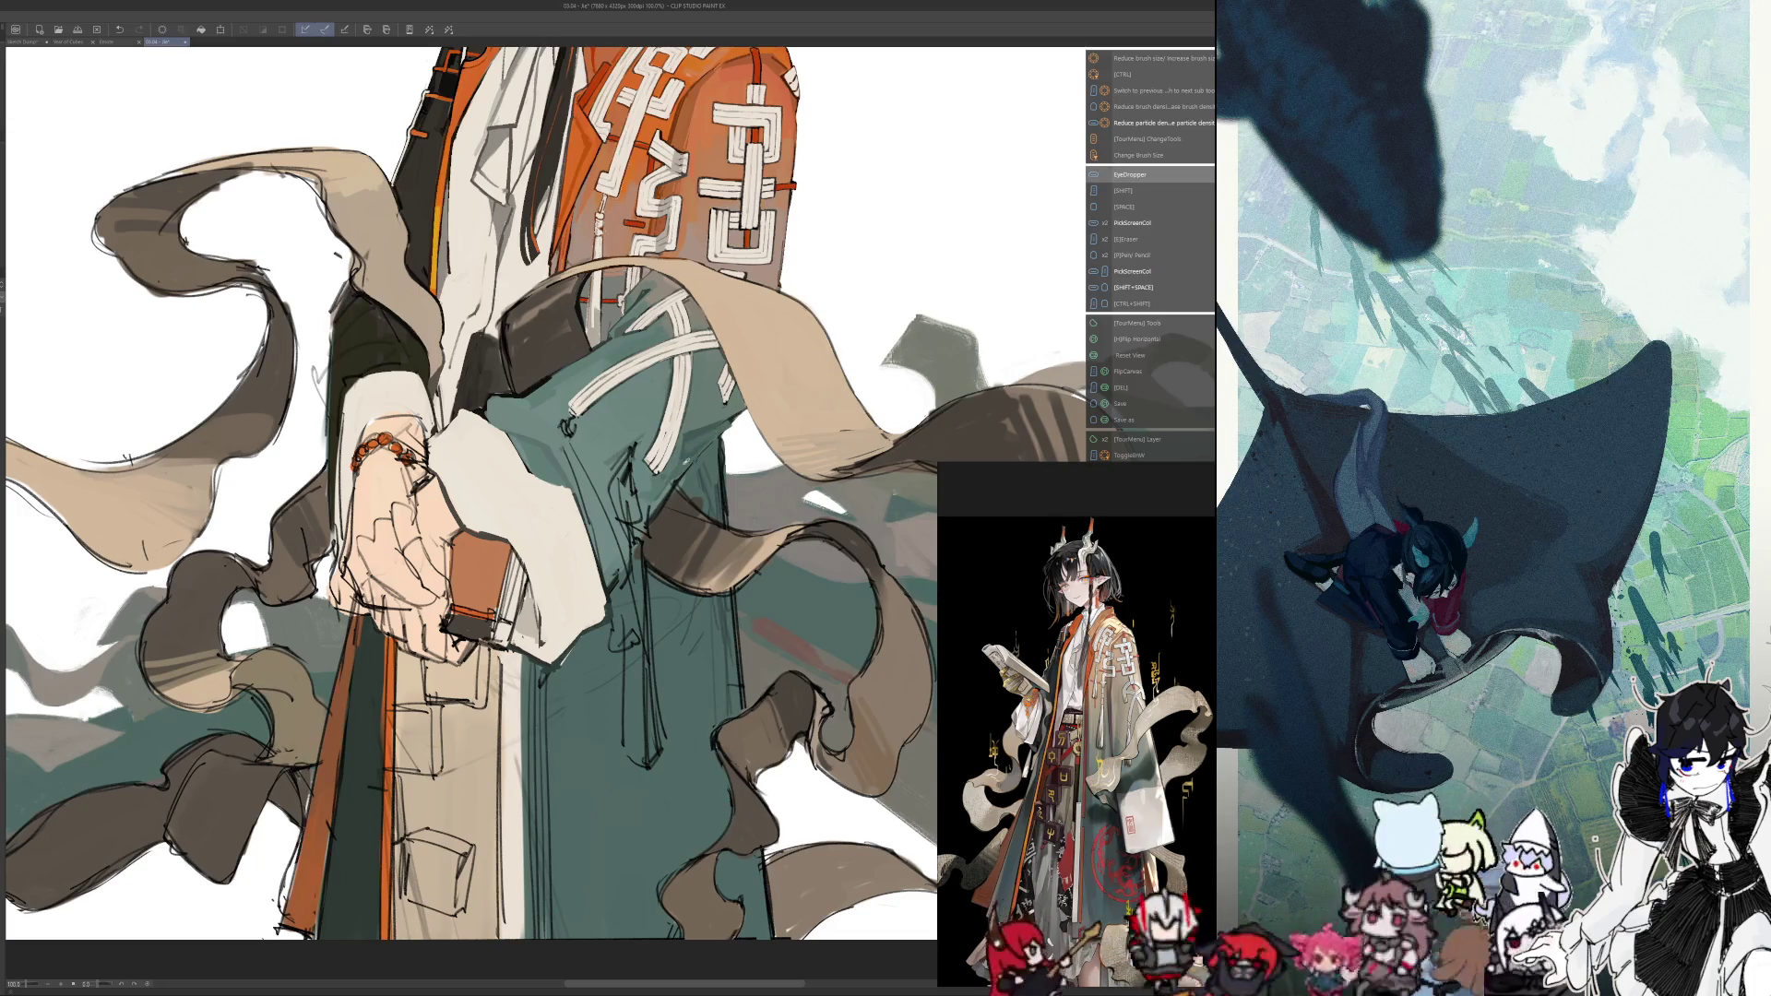
pyautogui.keyDown('alt'); pyautogui.click(680, 450); pyautogui.keyUp('alt')
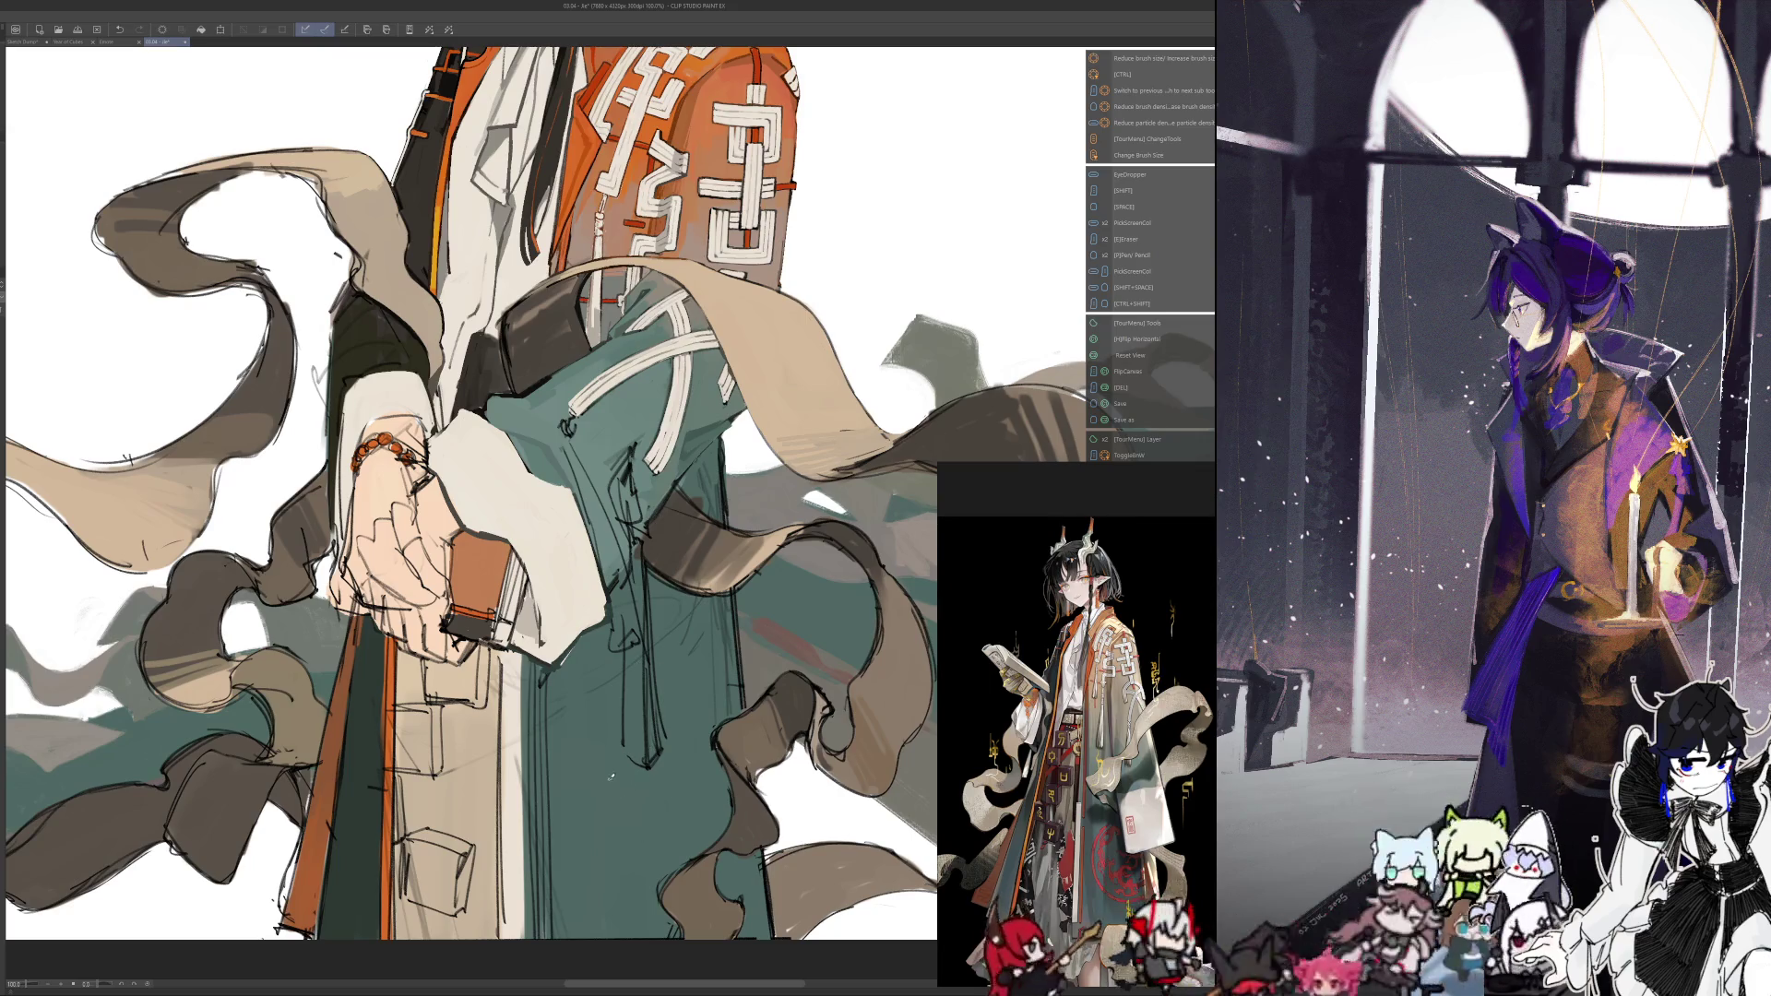
pyautogui.scroll(2, 634, 777)
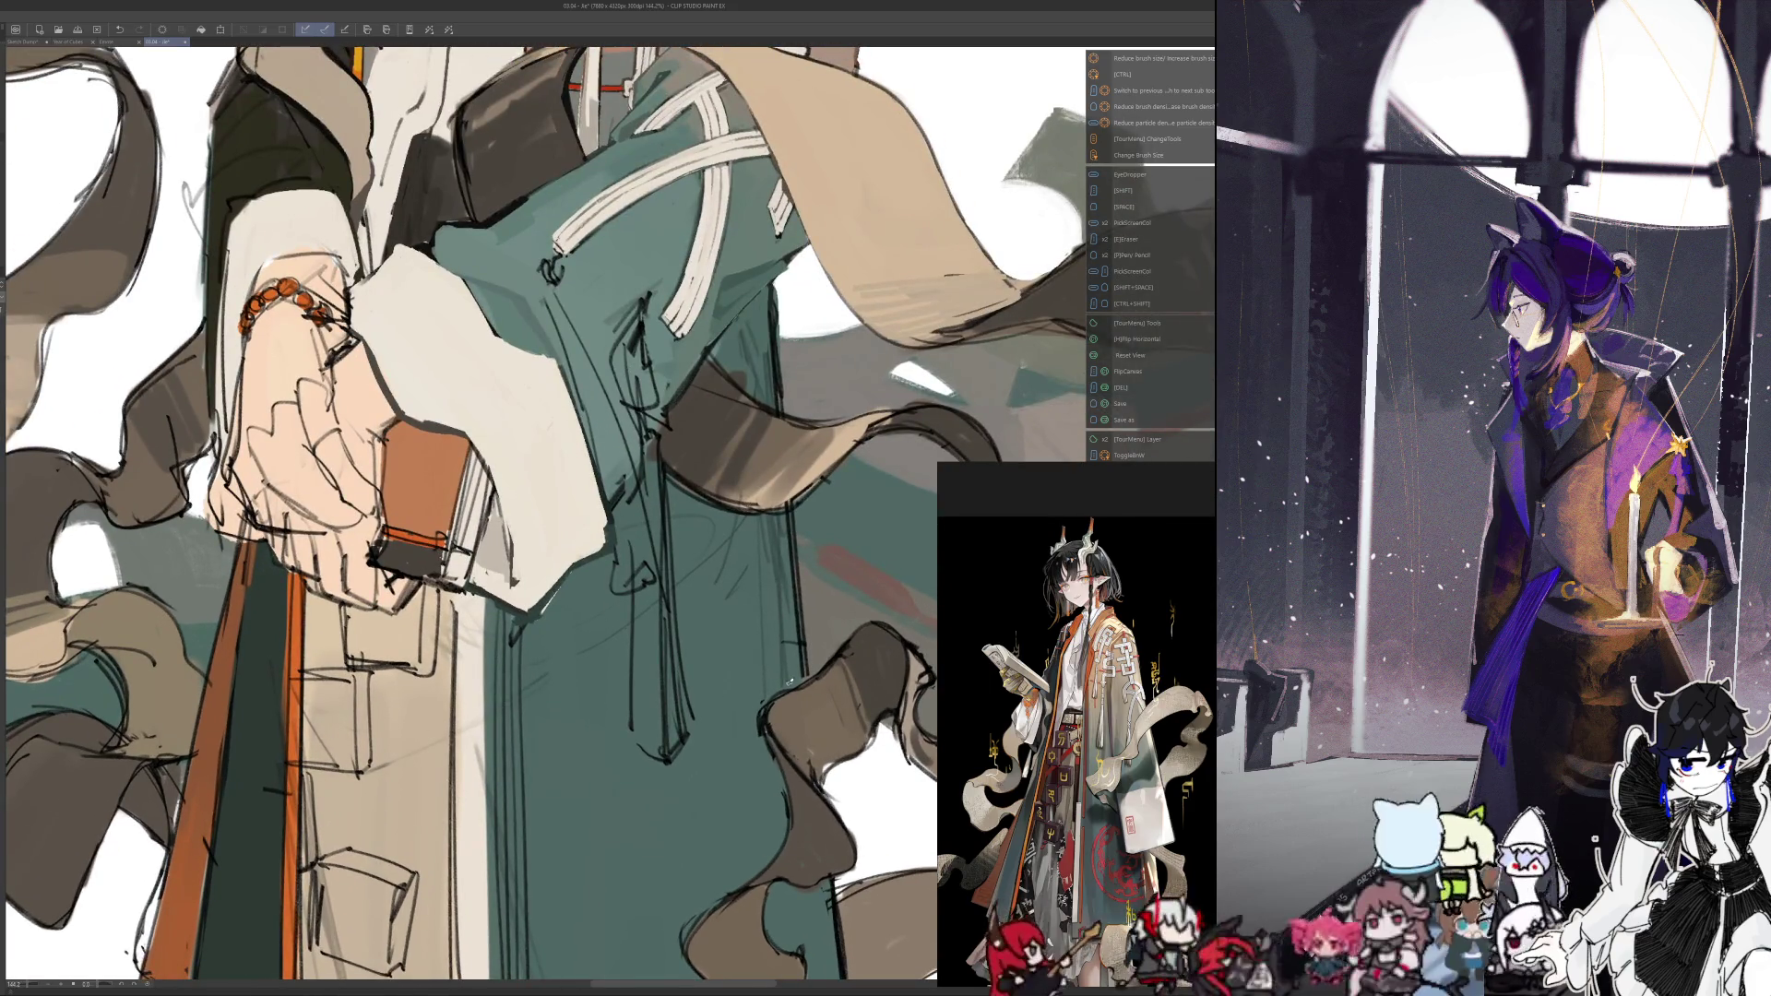
pyautogui.scroll(5, 1110, 729)
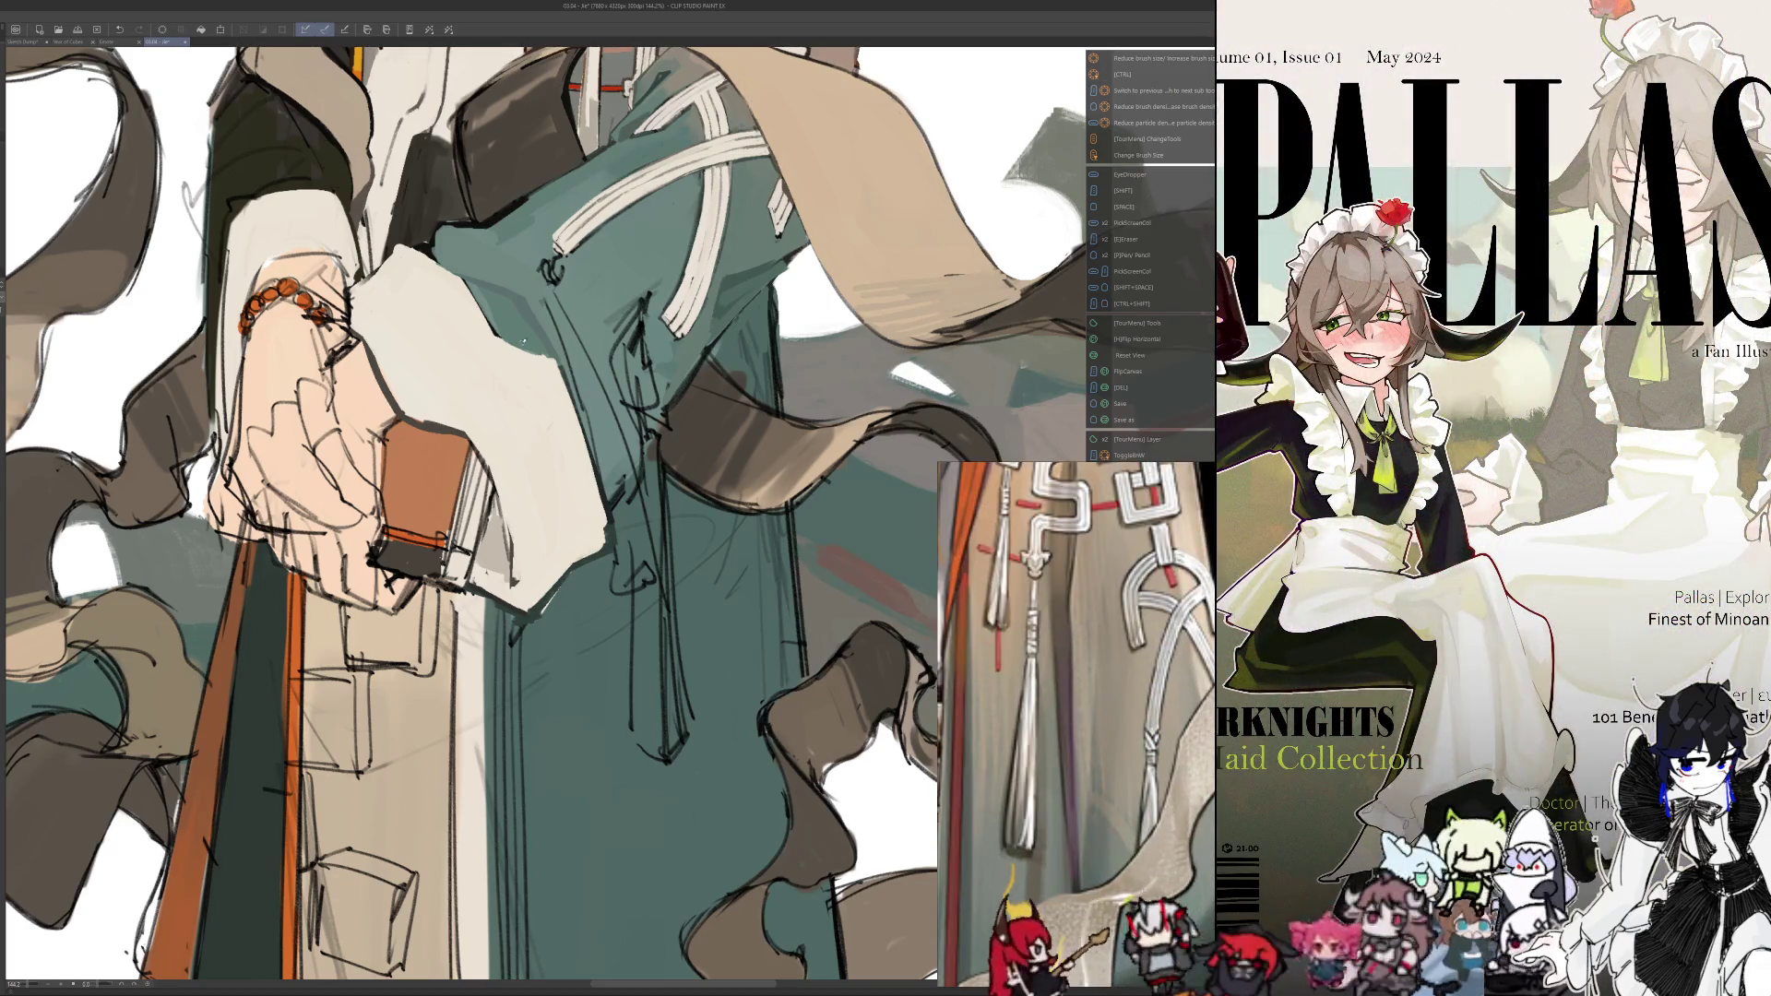
# Paint grey dabs on the teal robe, sample canvas colours and resize the brush
pyautogui.scroll(3, 544, 513)
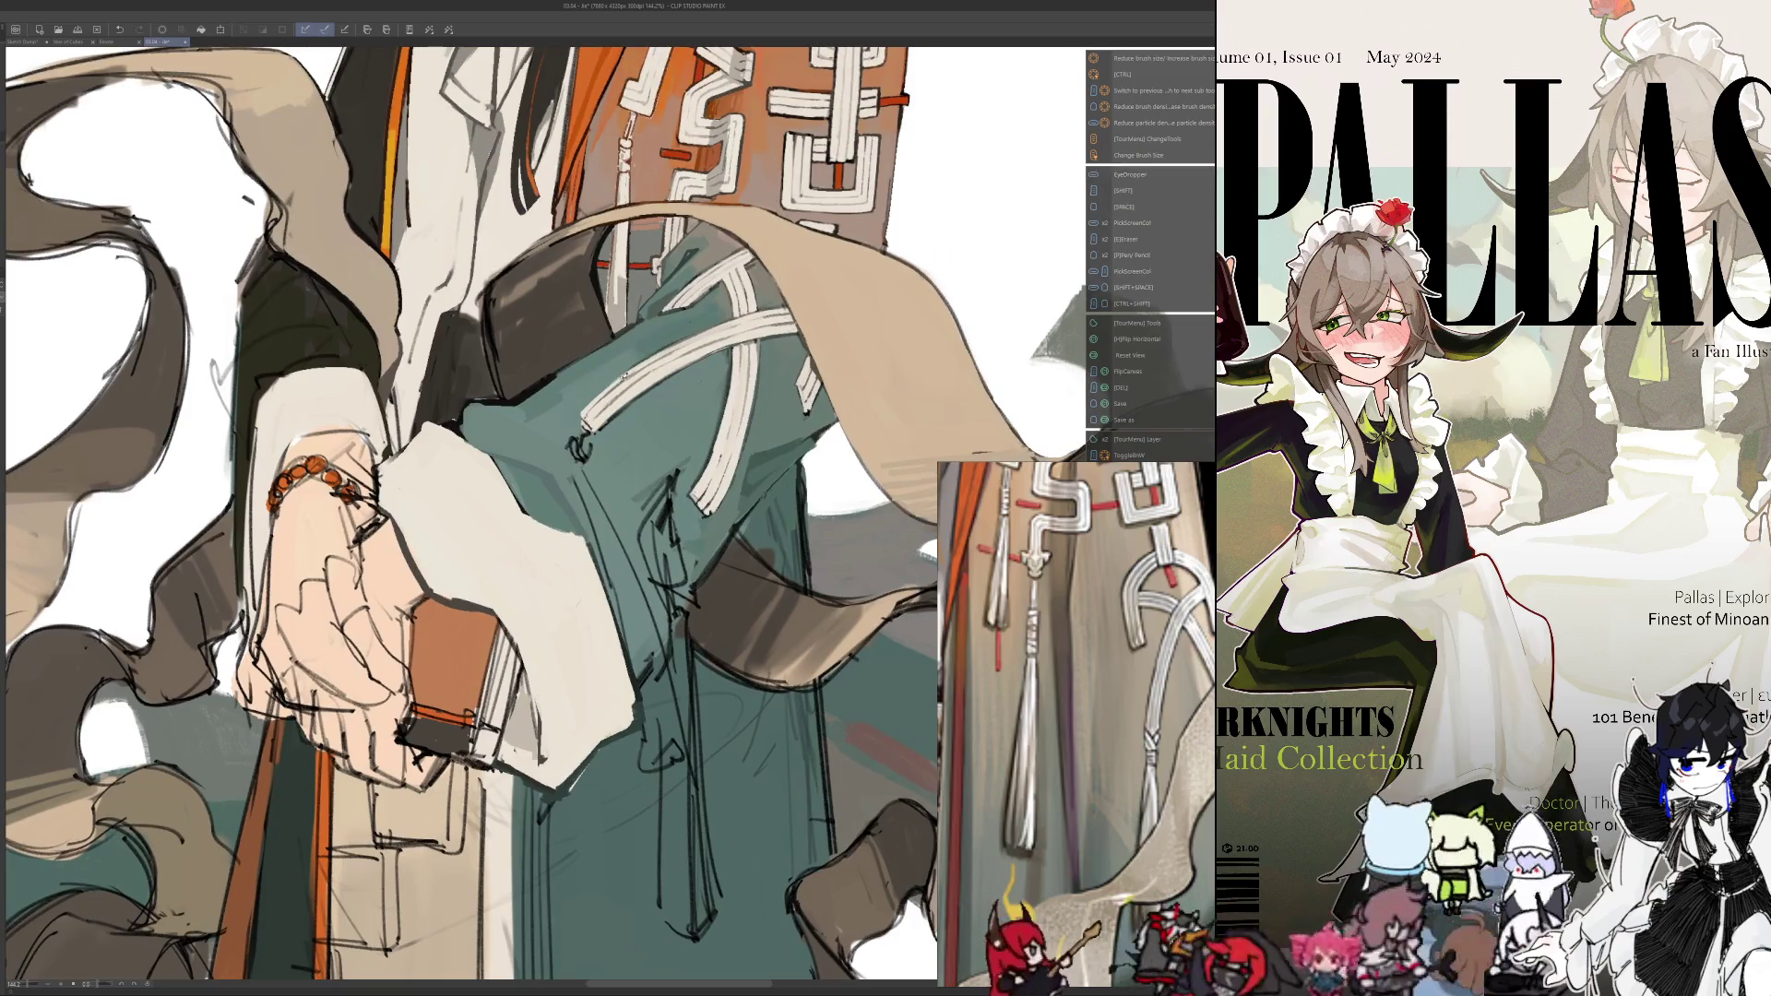
pyautogui.moveTo(594, 397)
pyautogui.mouseDown()
pyautogui.moveTo(609, 410)
pyautogui.moveTo(583, 412)
pyautogui.moveTo(586, 429)
pyautogui.mouseUp()
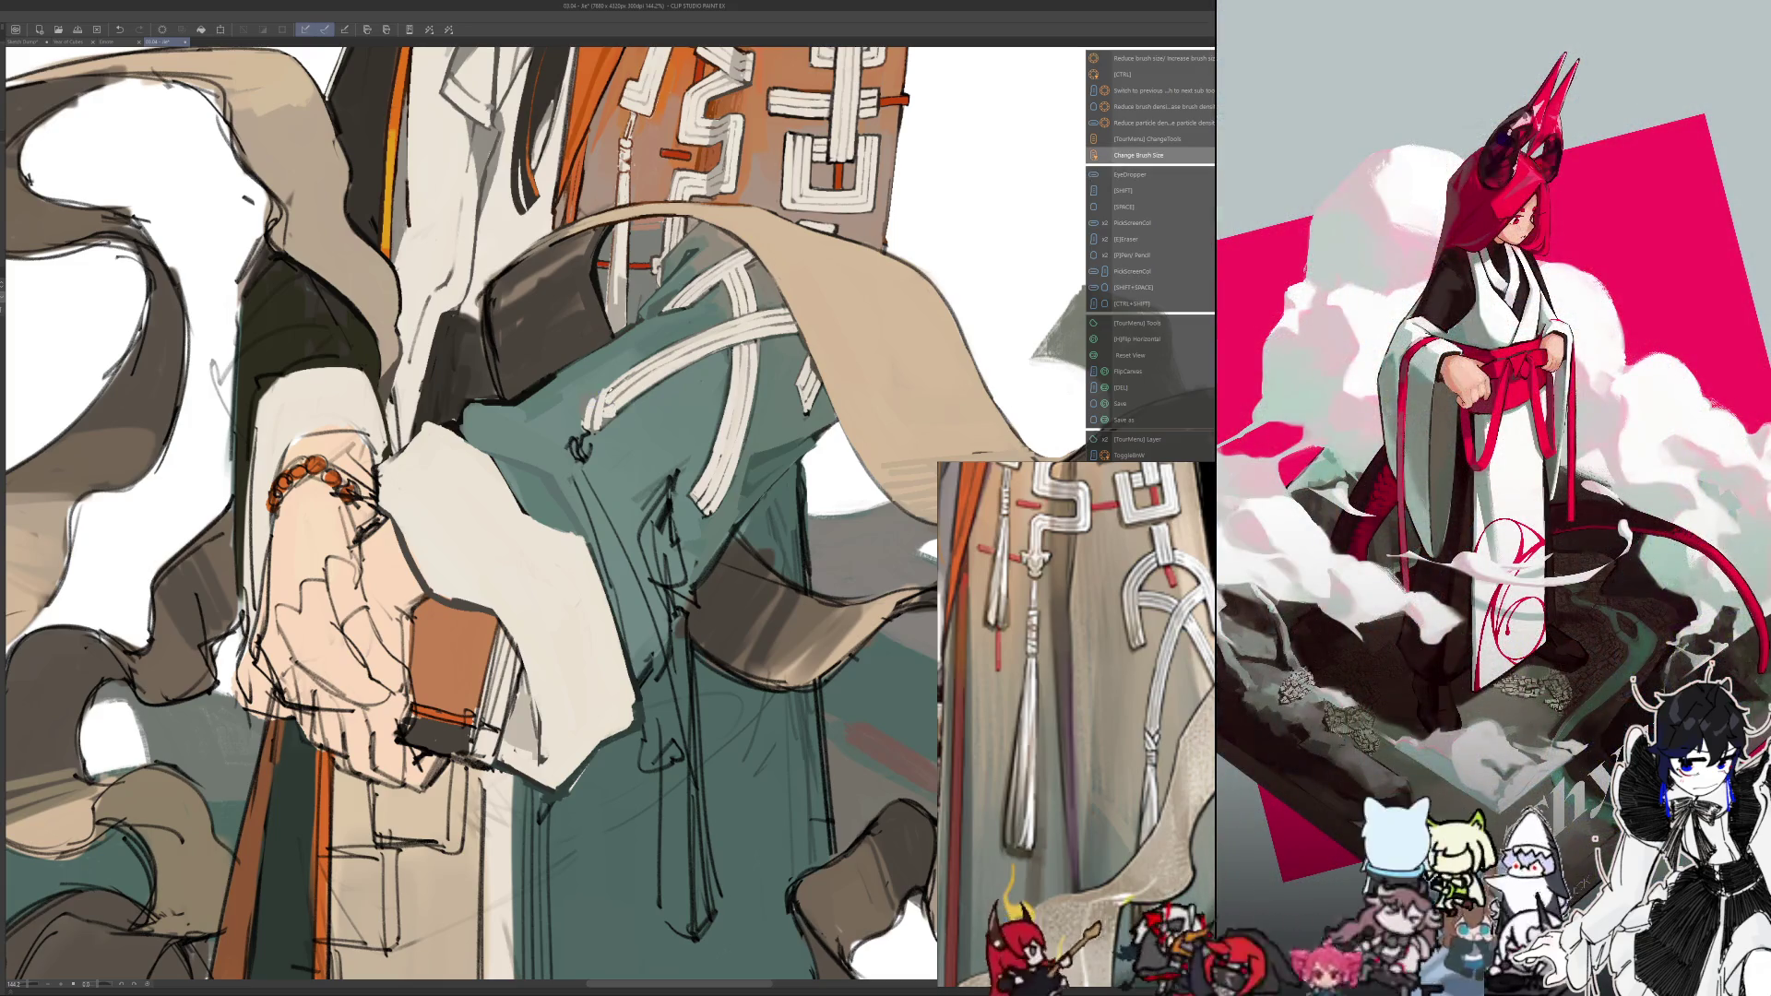
pyautogui.press('alt')
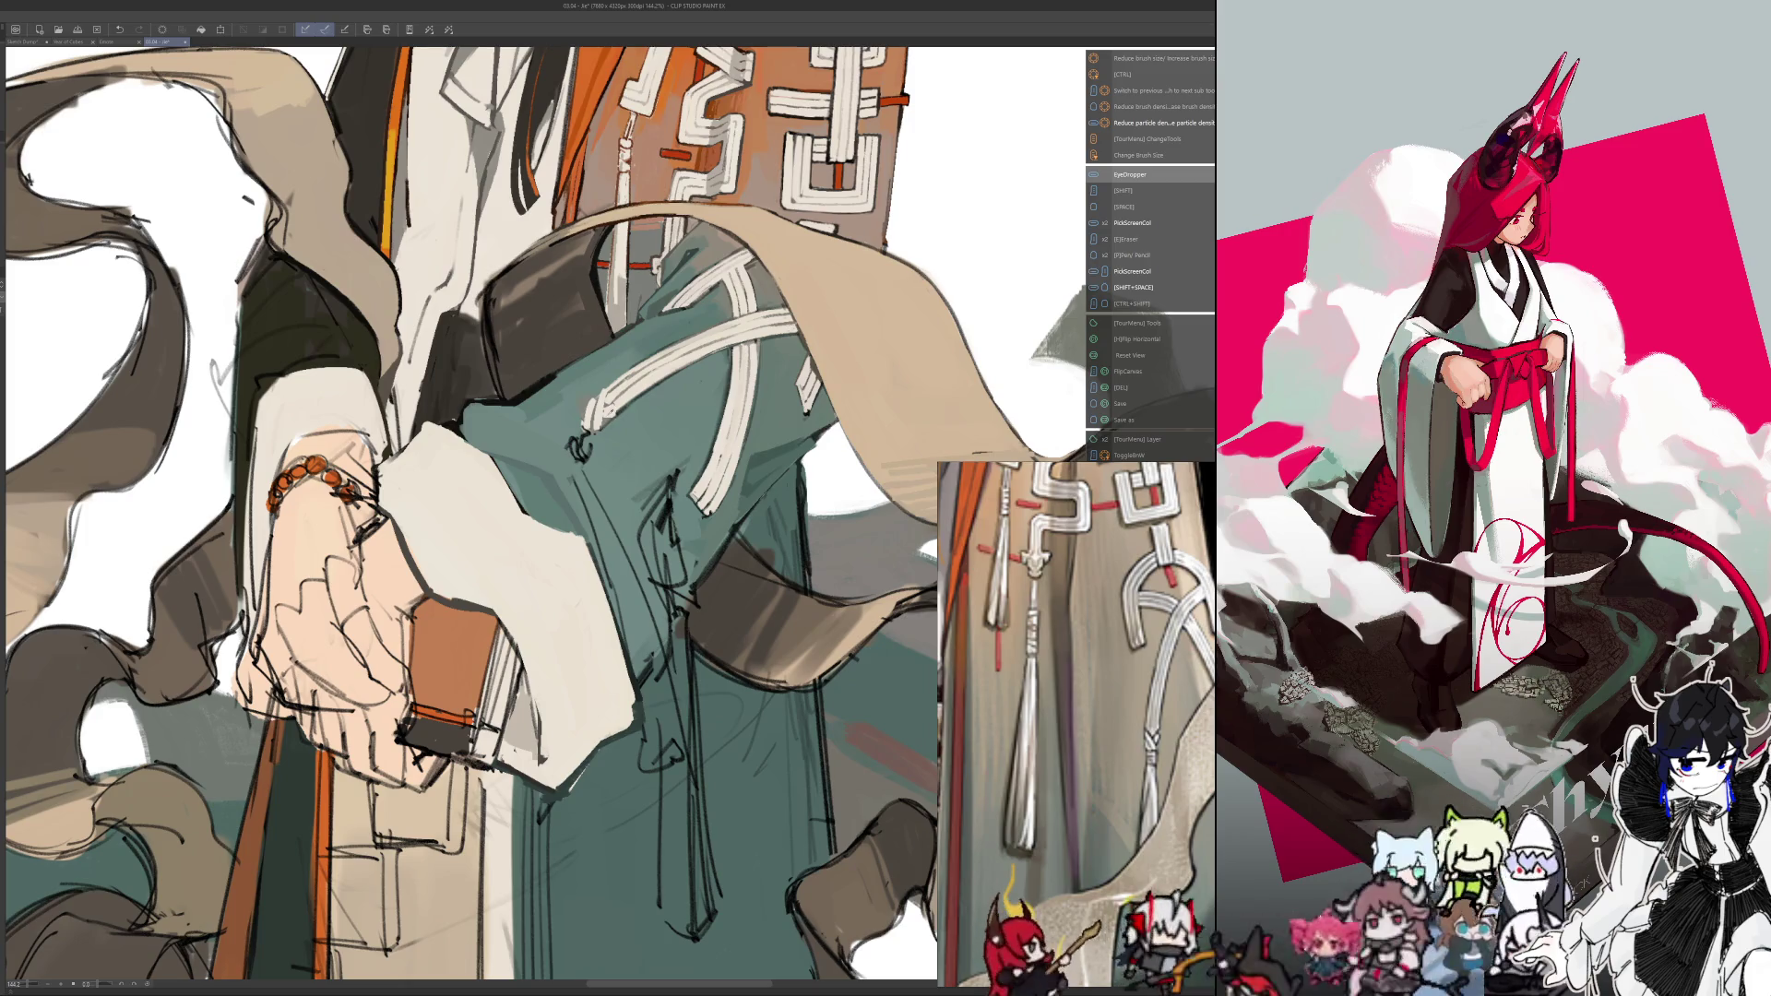
pyautogui.press('alt')
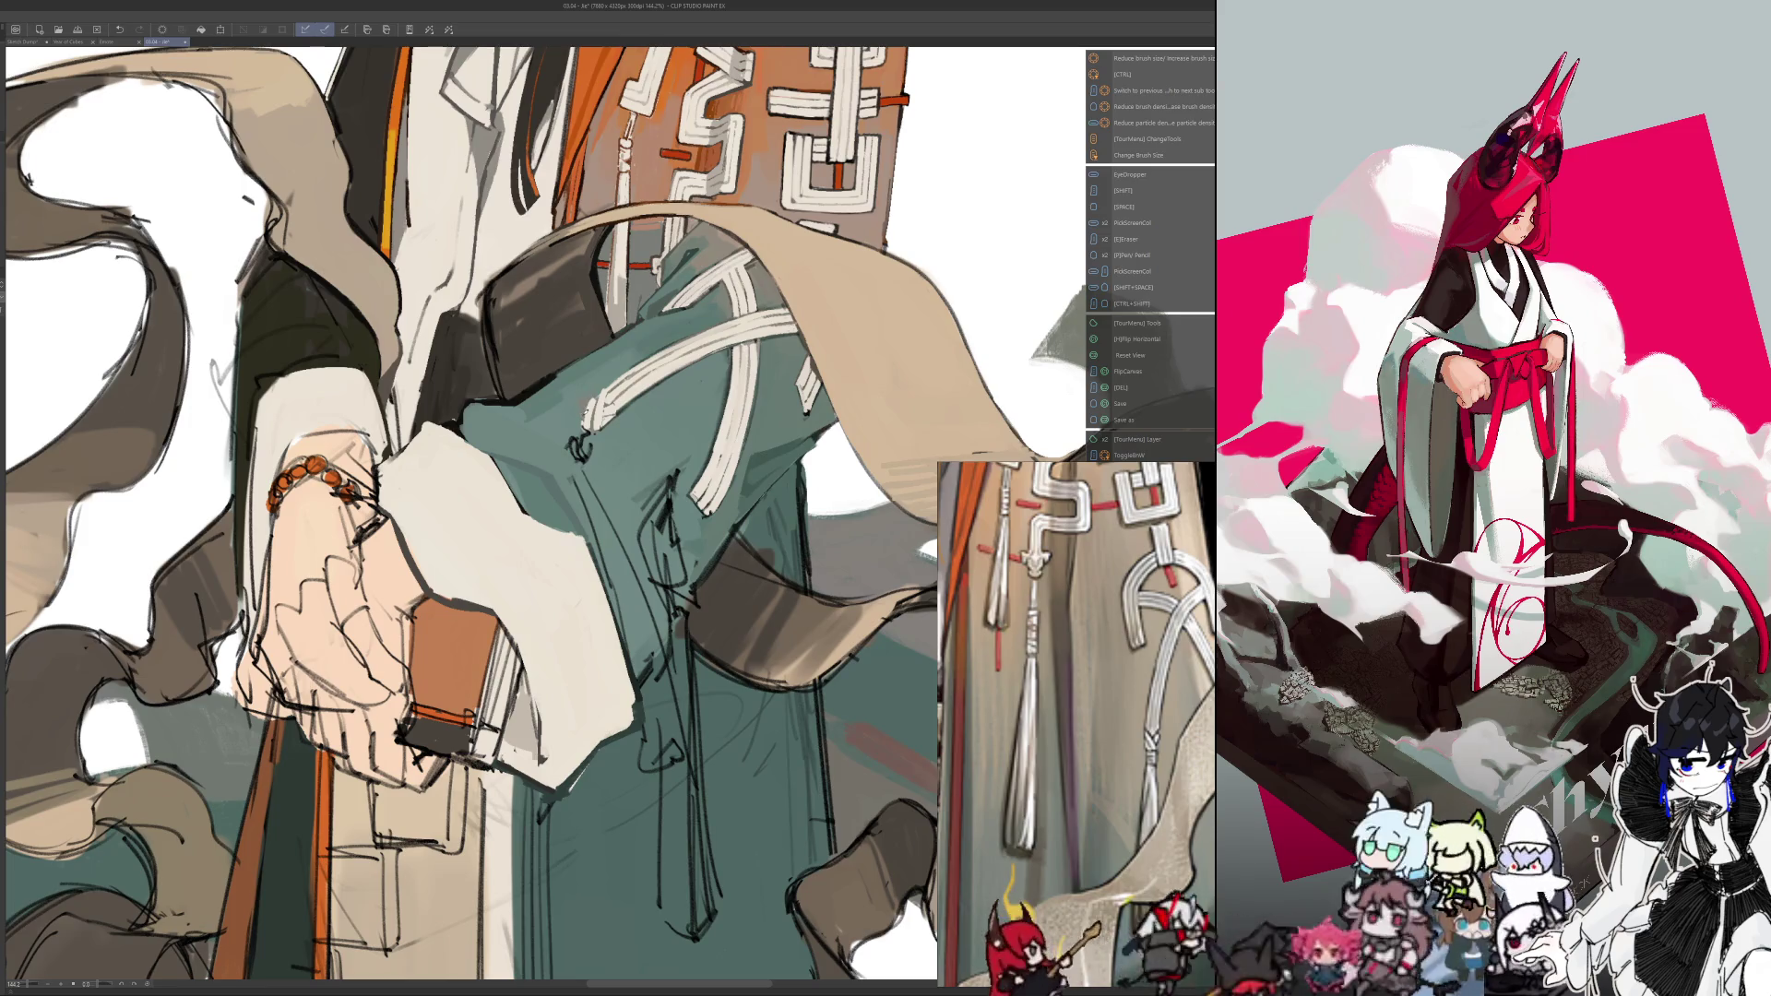
pyautogui.press('alt')
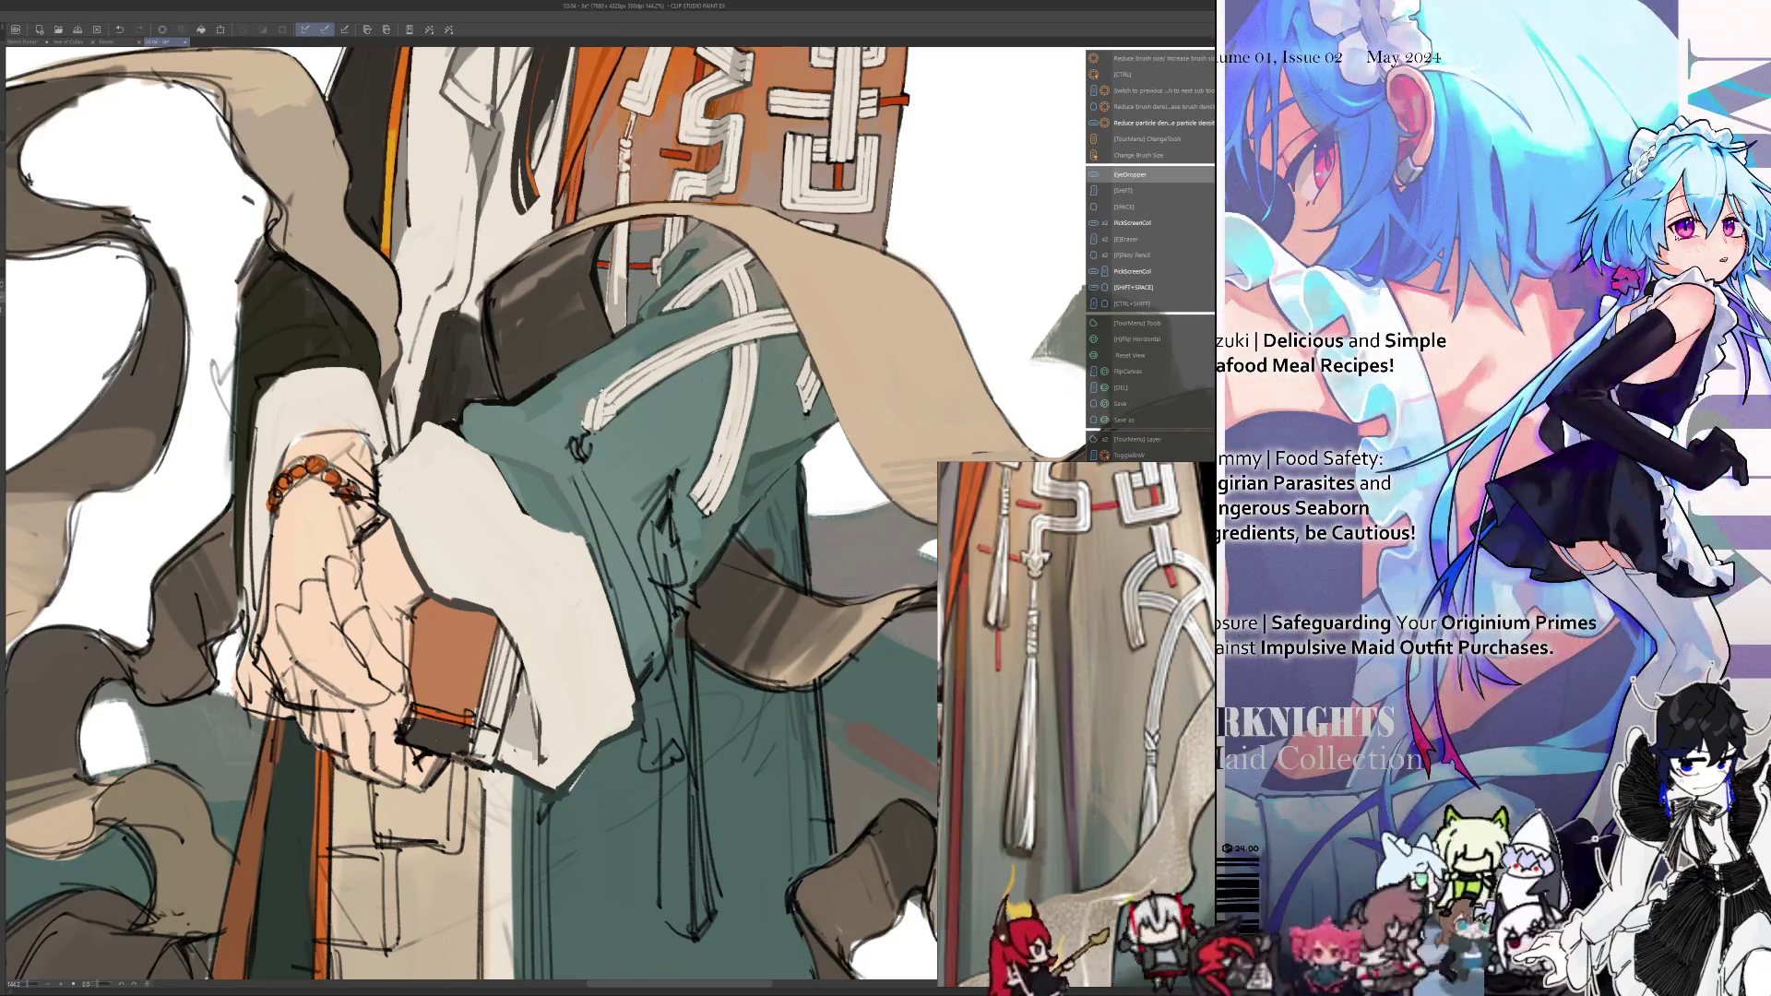
pyautogui.press('alt')
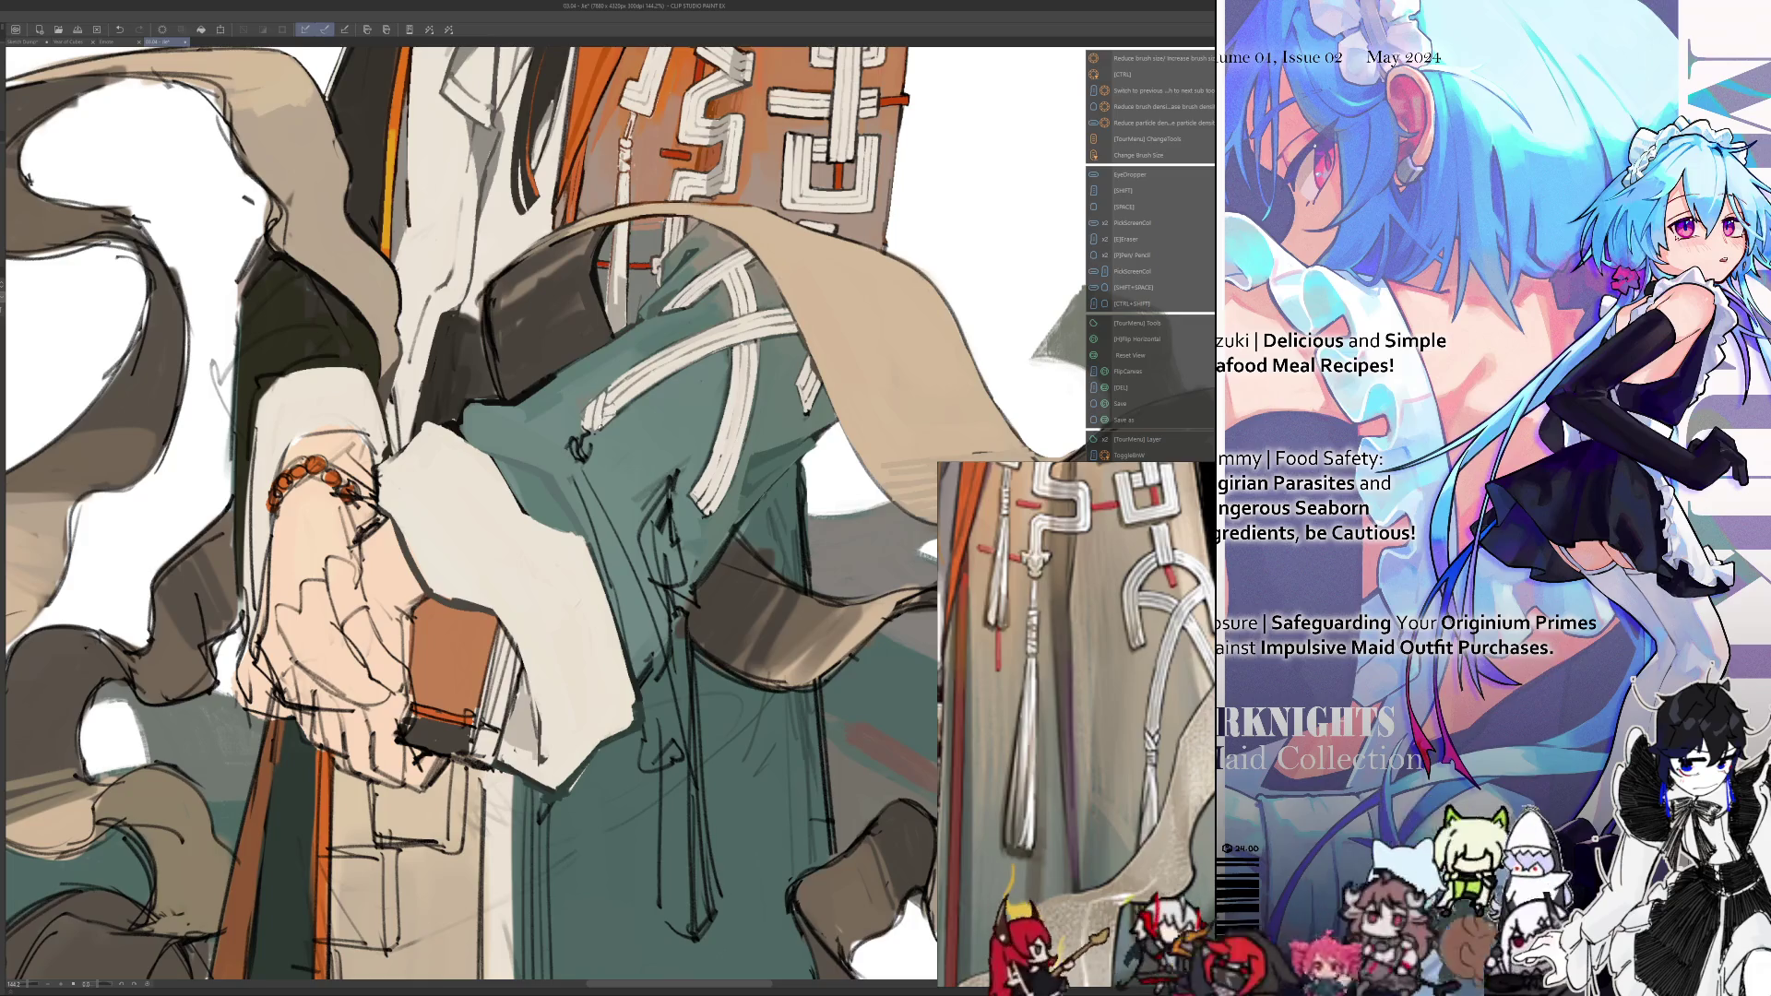
pyautogui.hotkey('ctrl', 'alt')
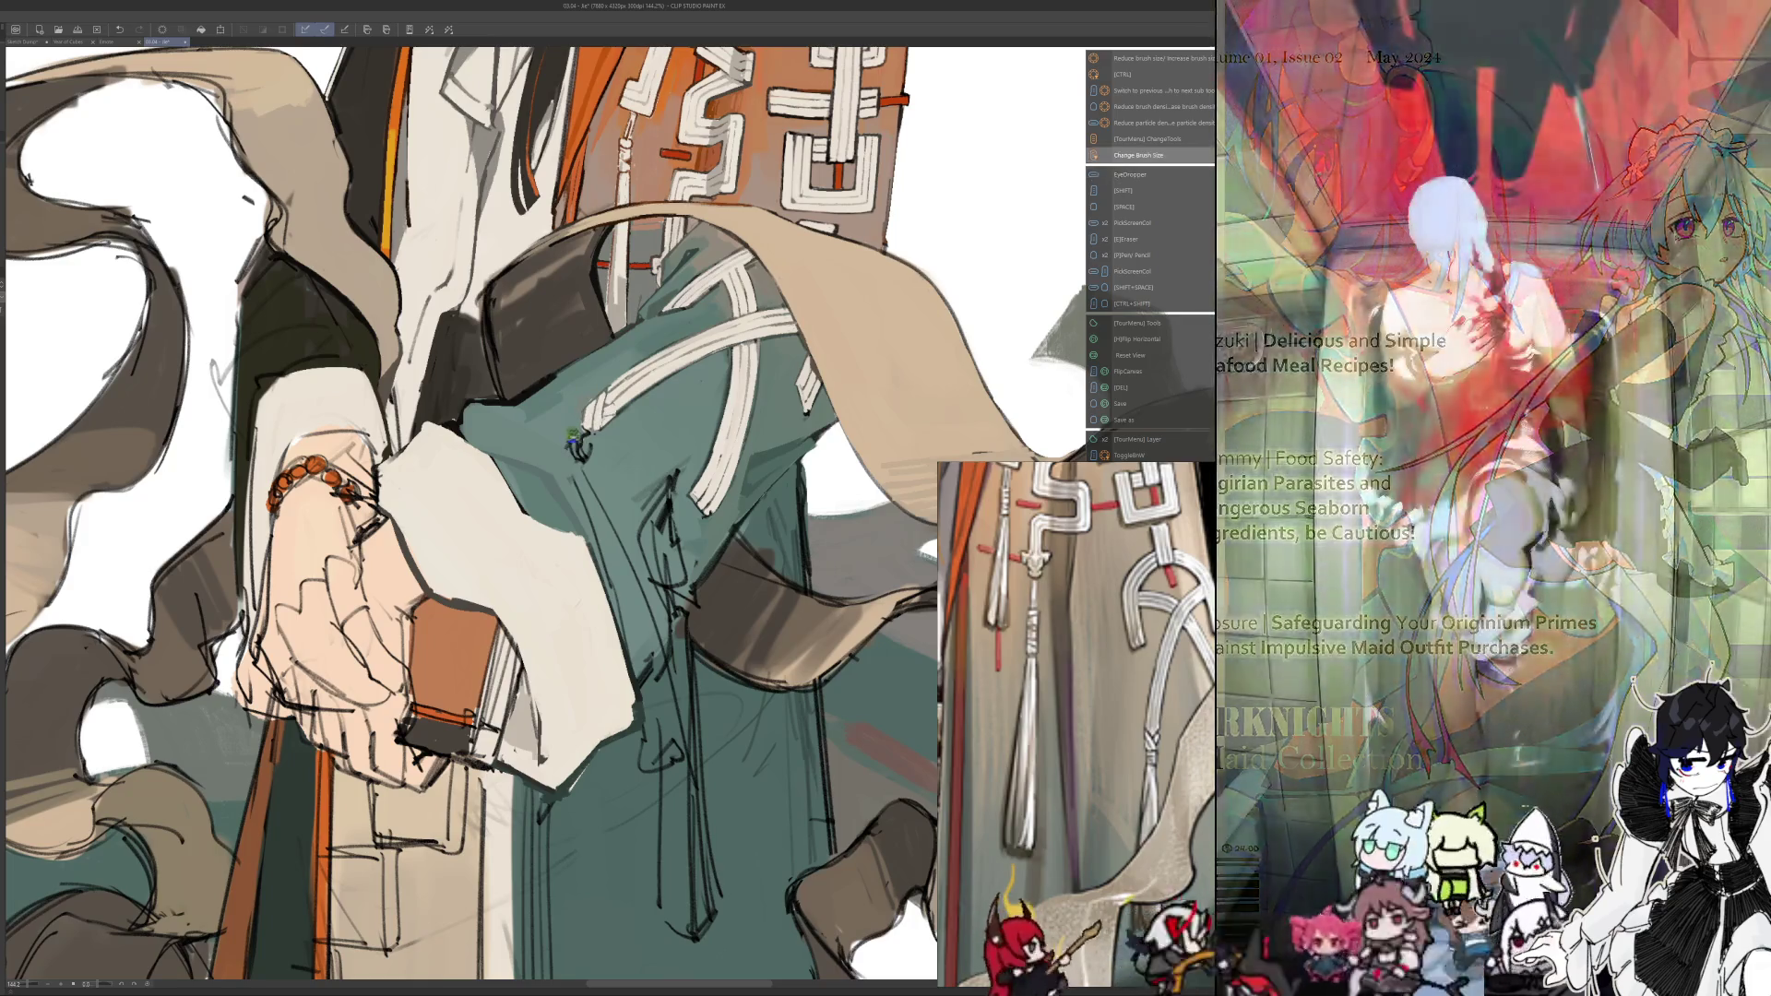
pyautogui.scroll(-3, 579, 446)
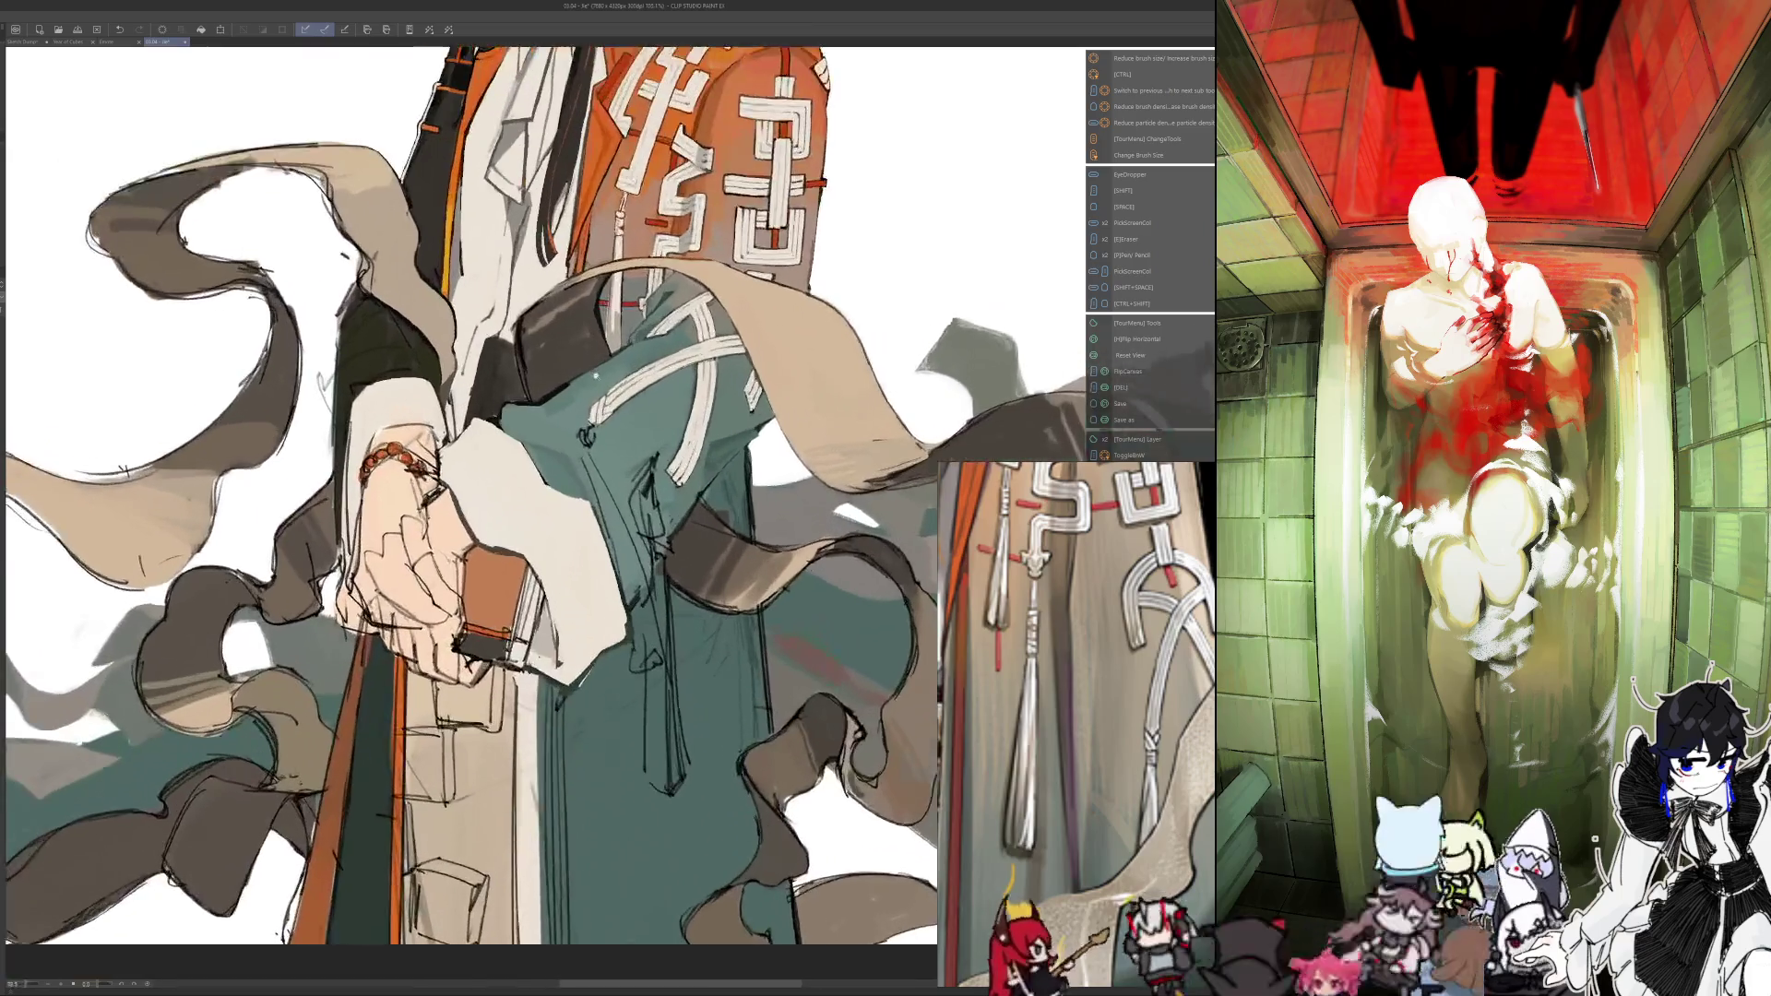
pyautogui.scroll(2, 587, 437)
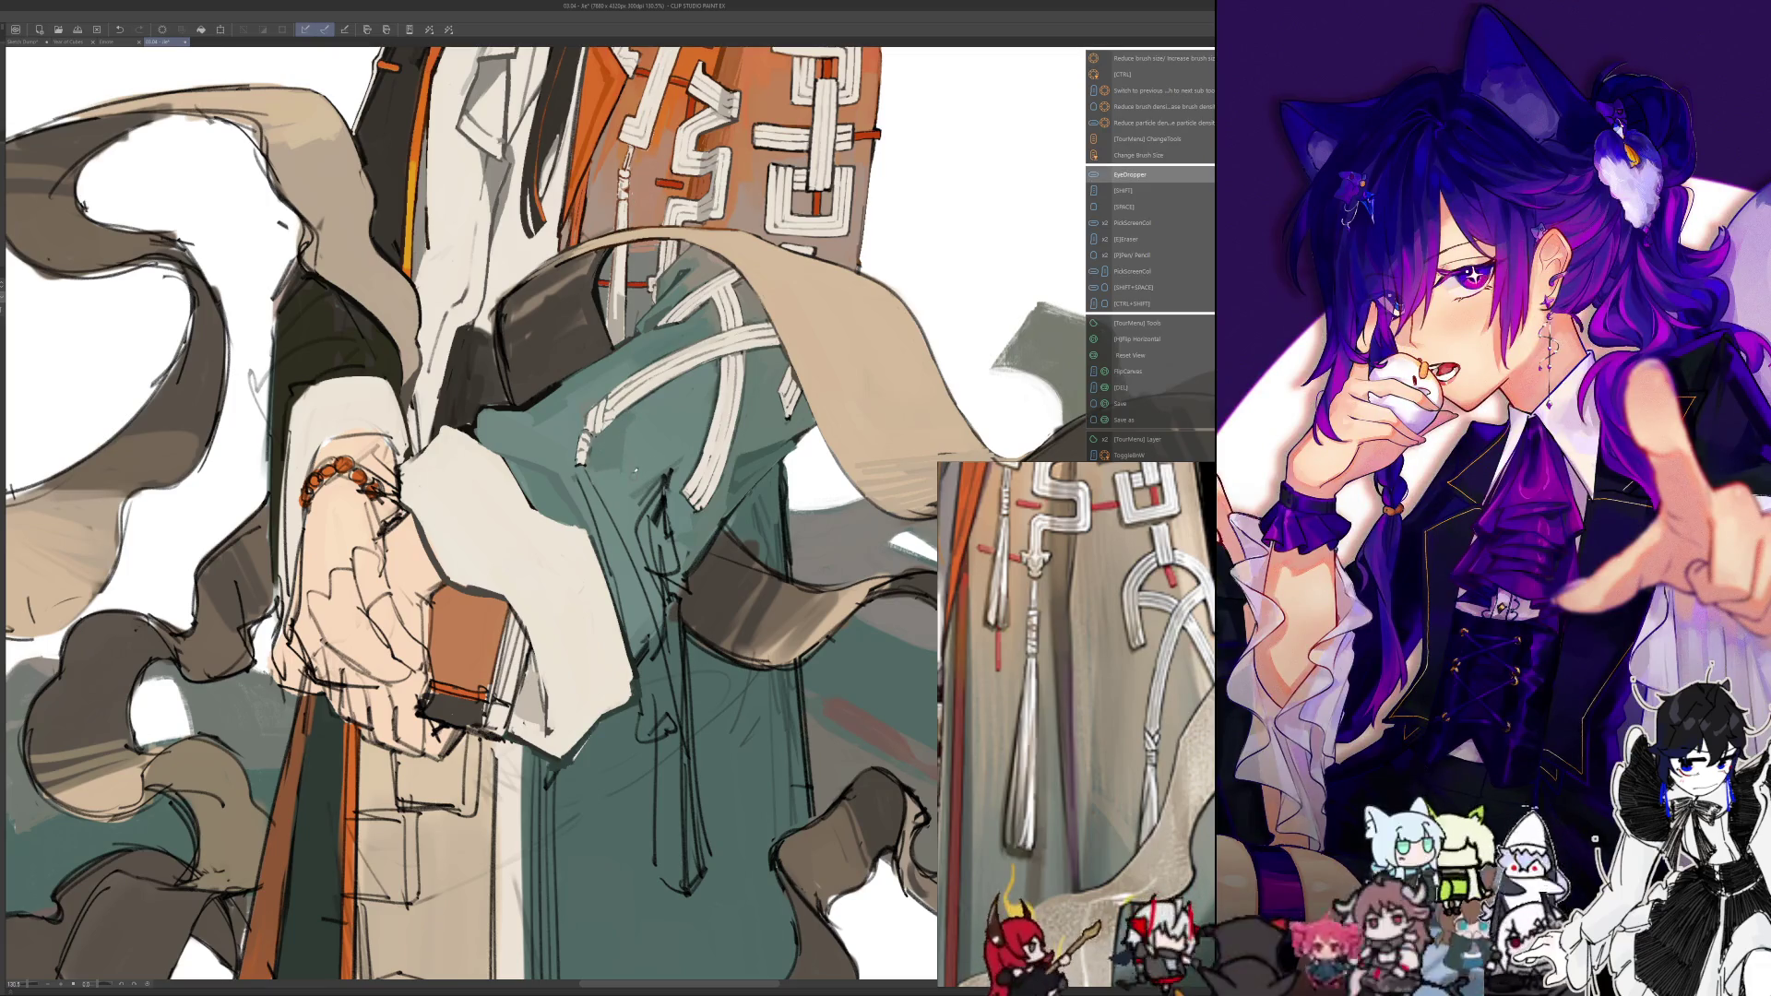
# Lay long white and light strokes down the robe, mirroring the view to check
pyautogui.press('h')
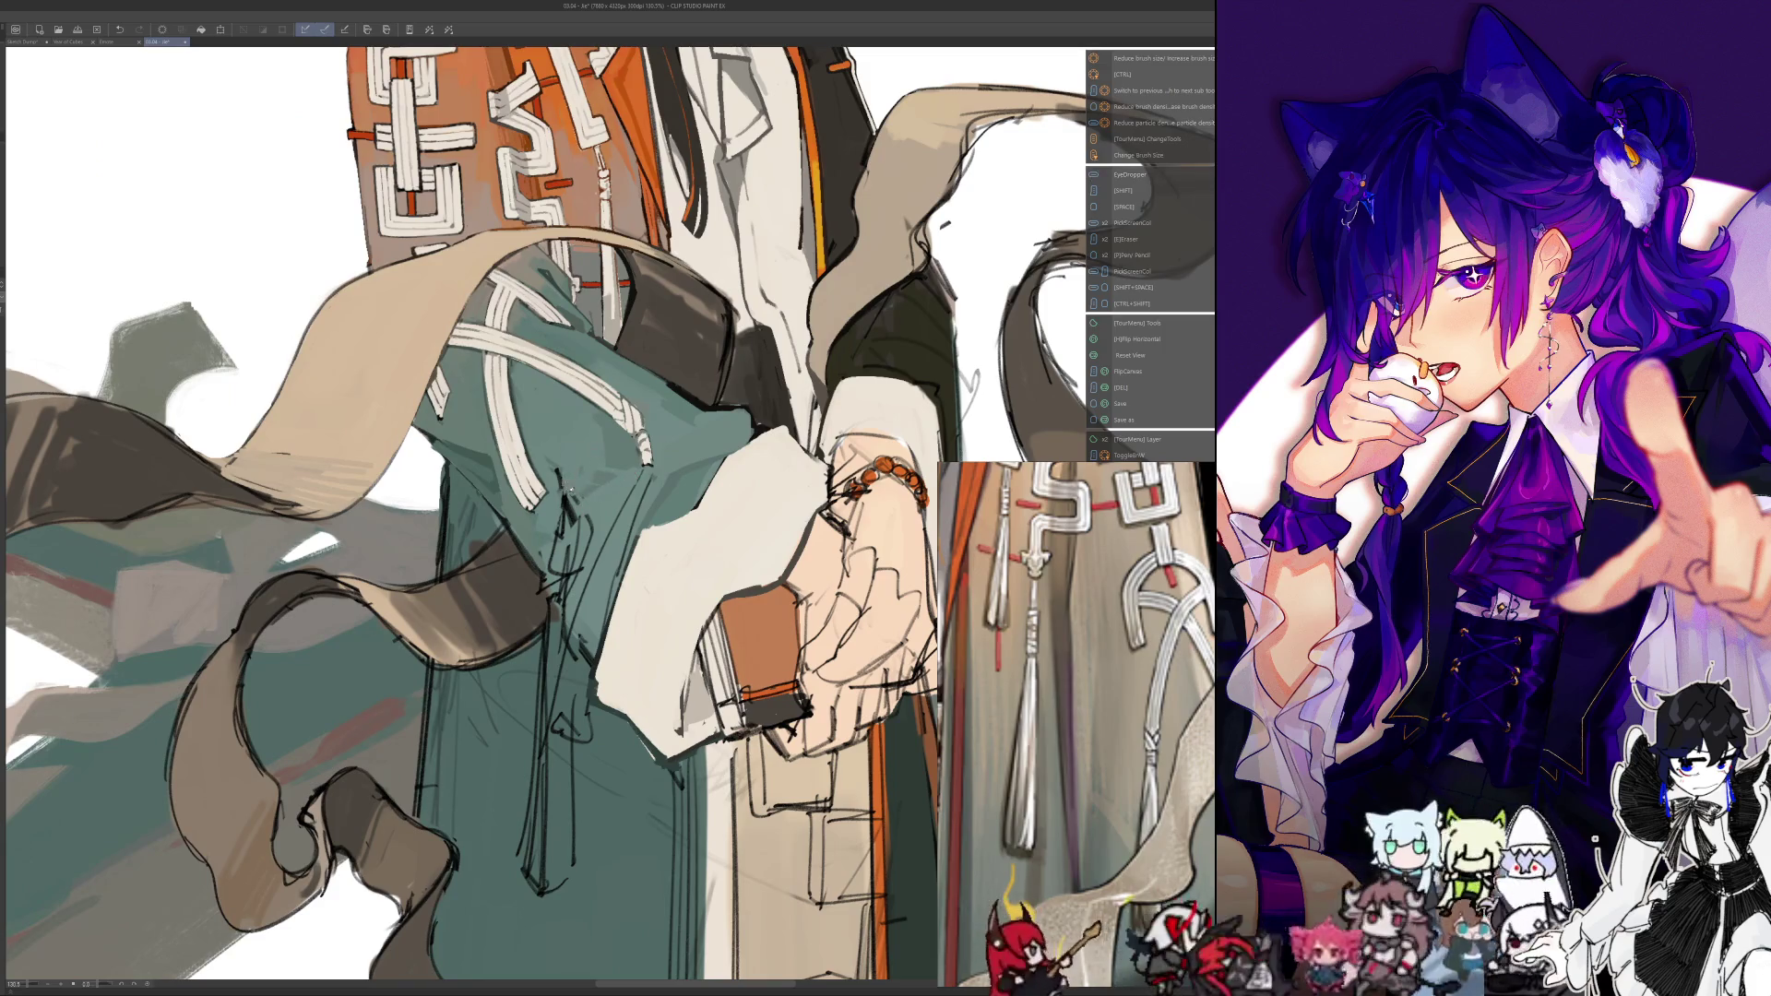
pyautogui.press('h')
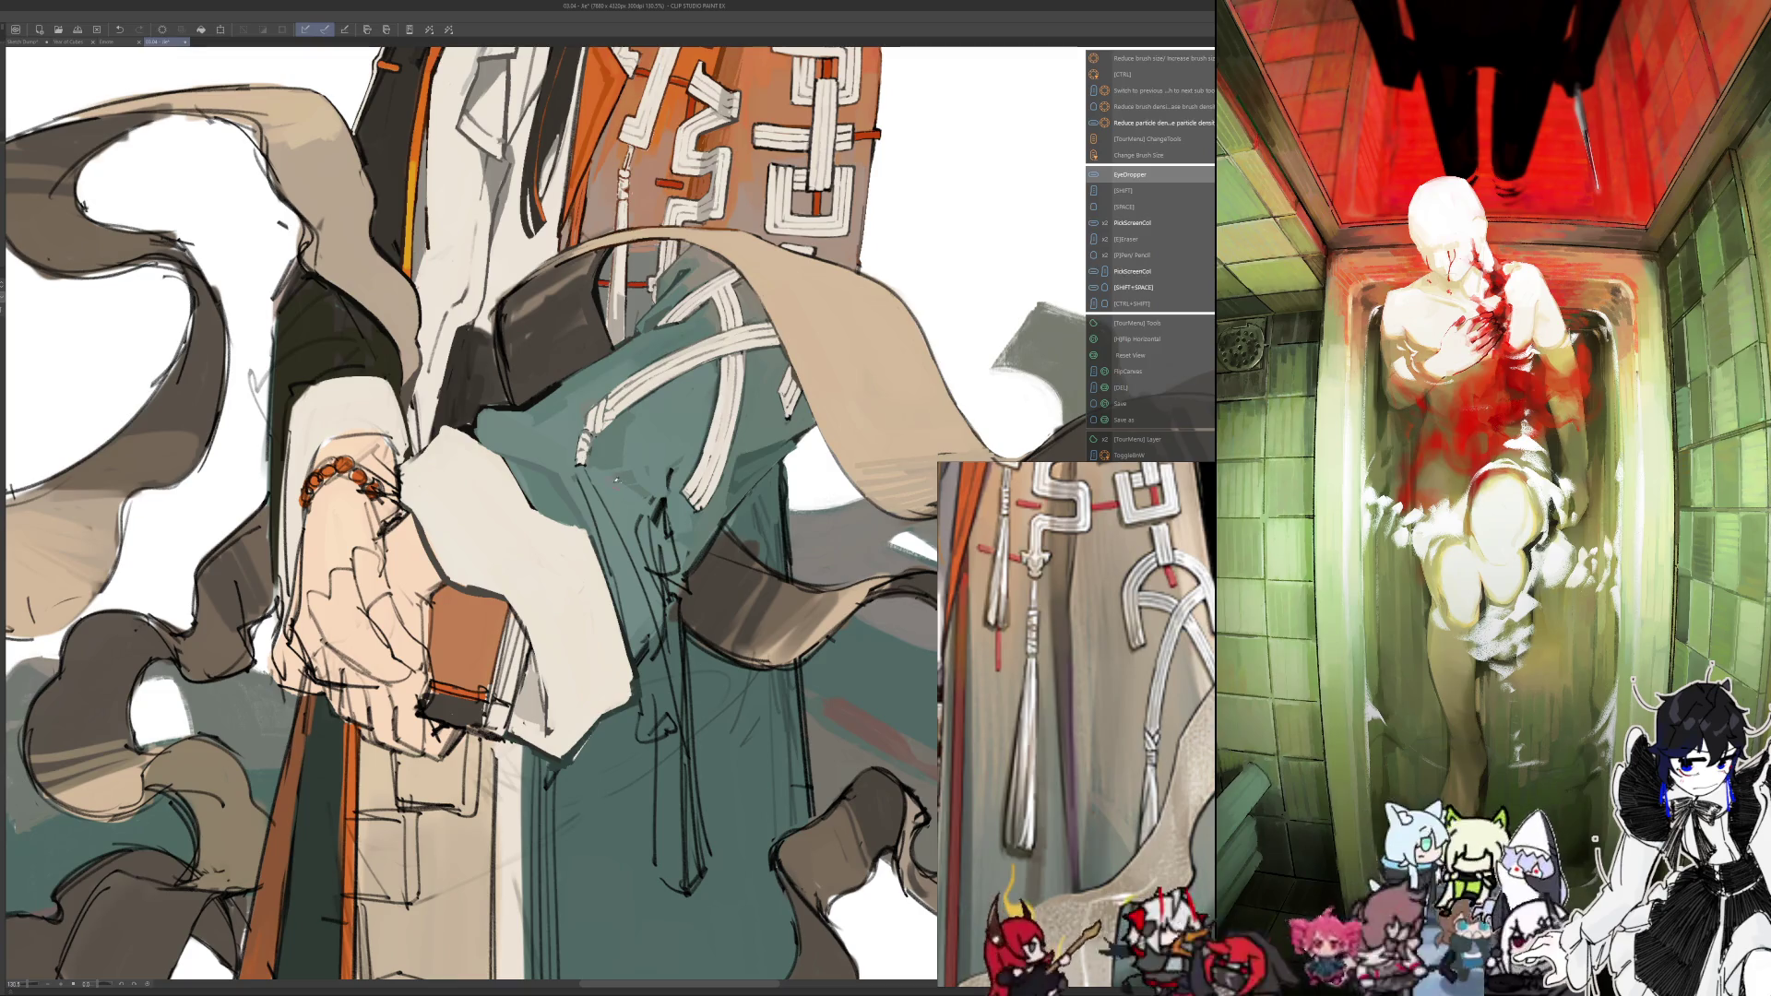
pyautogui.moveTo(581, 466)
pyautogui.mouseDown()
pyautogui.moveTo(632, 567)
pyautogui.moveTo(671, 738)
pyautogui.mouseUp()
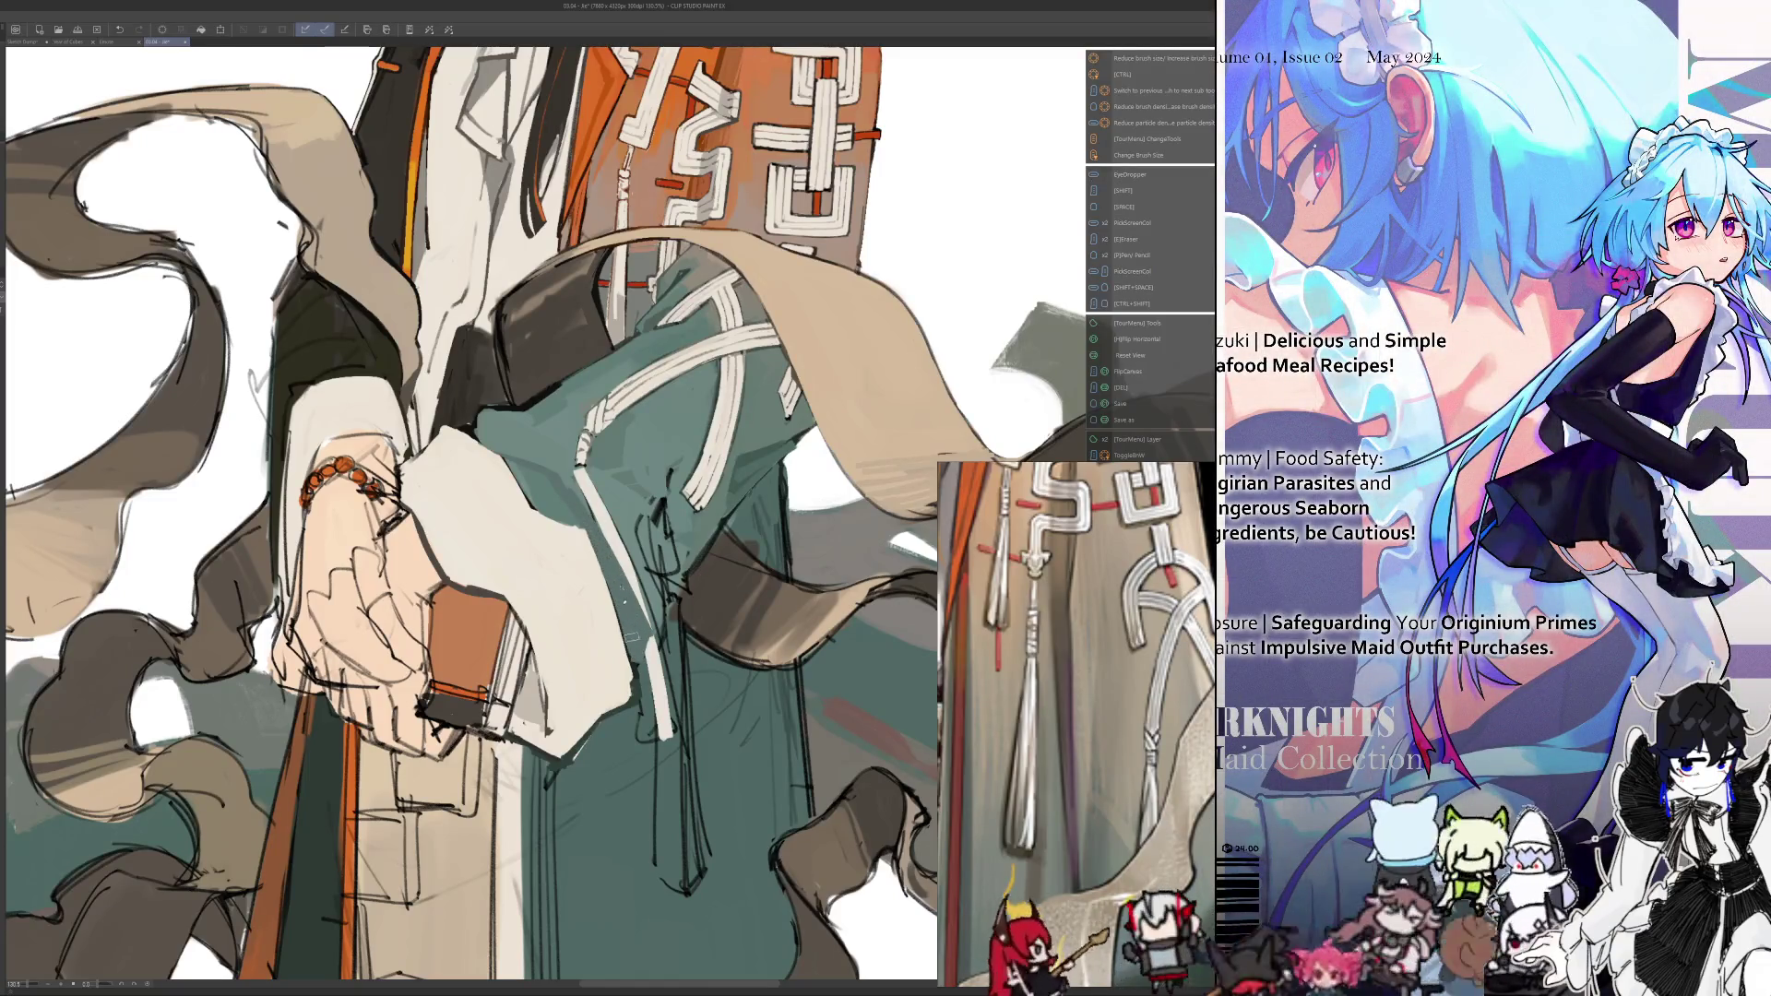
pyautogui.press('alt')
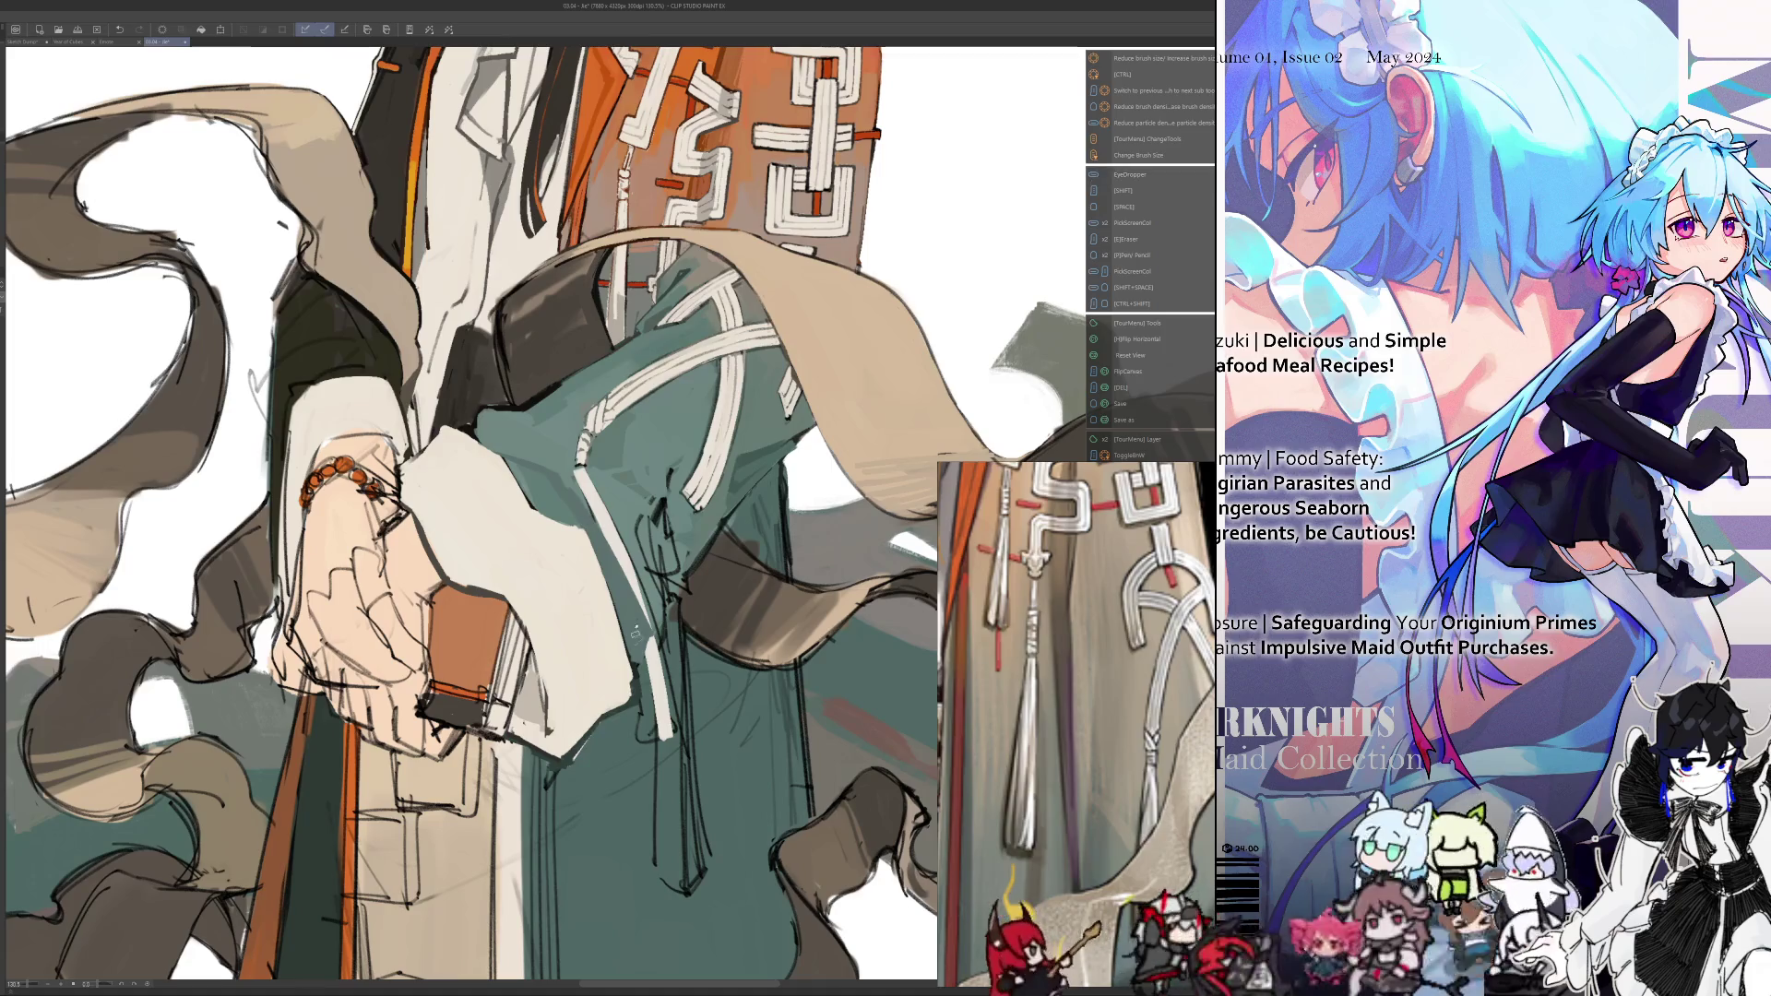
pyautogui.press('alt')
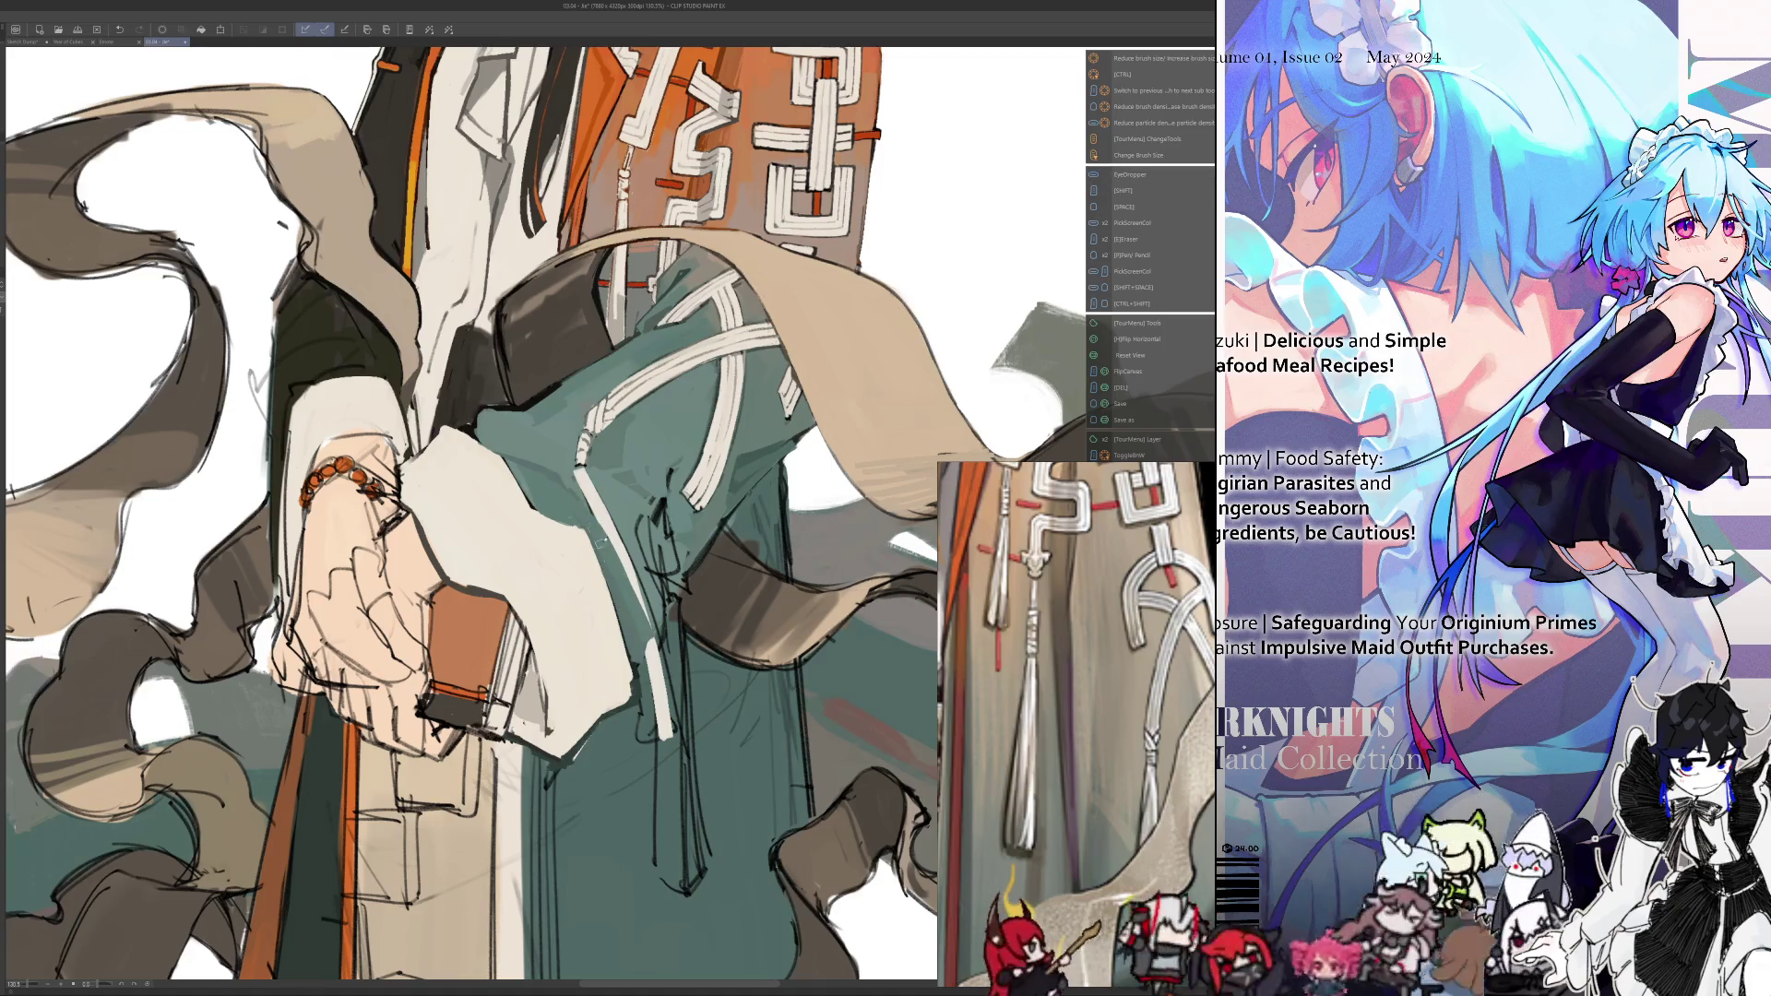
pyautogui.press('h')
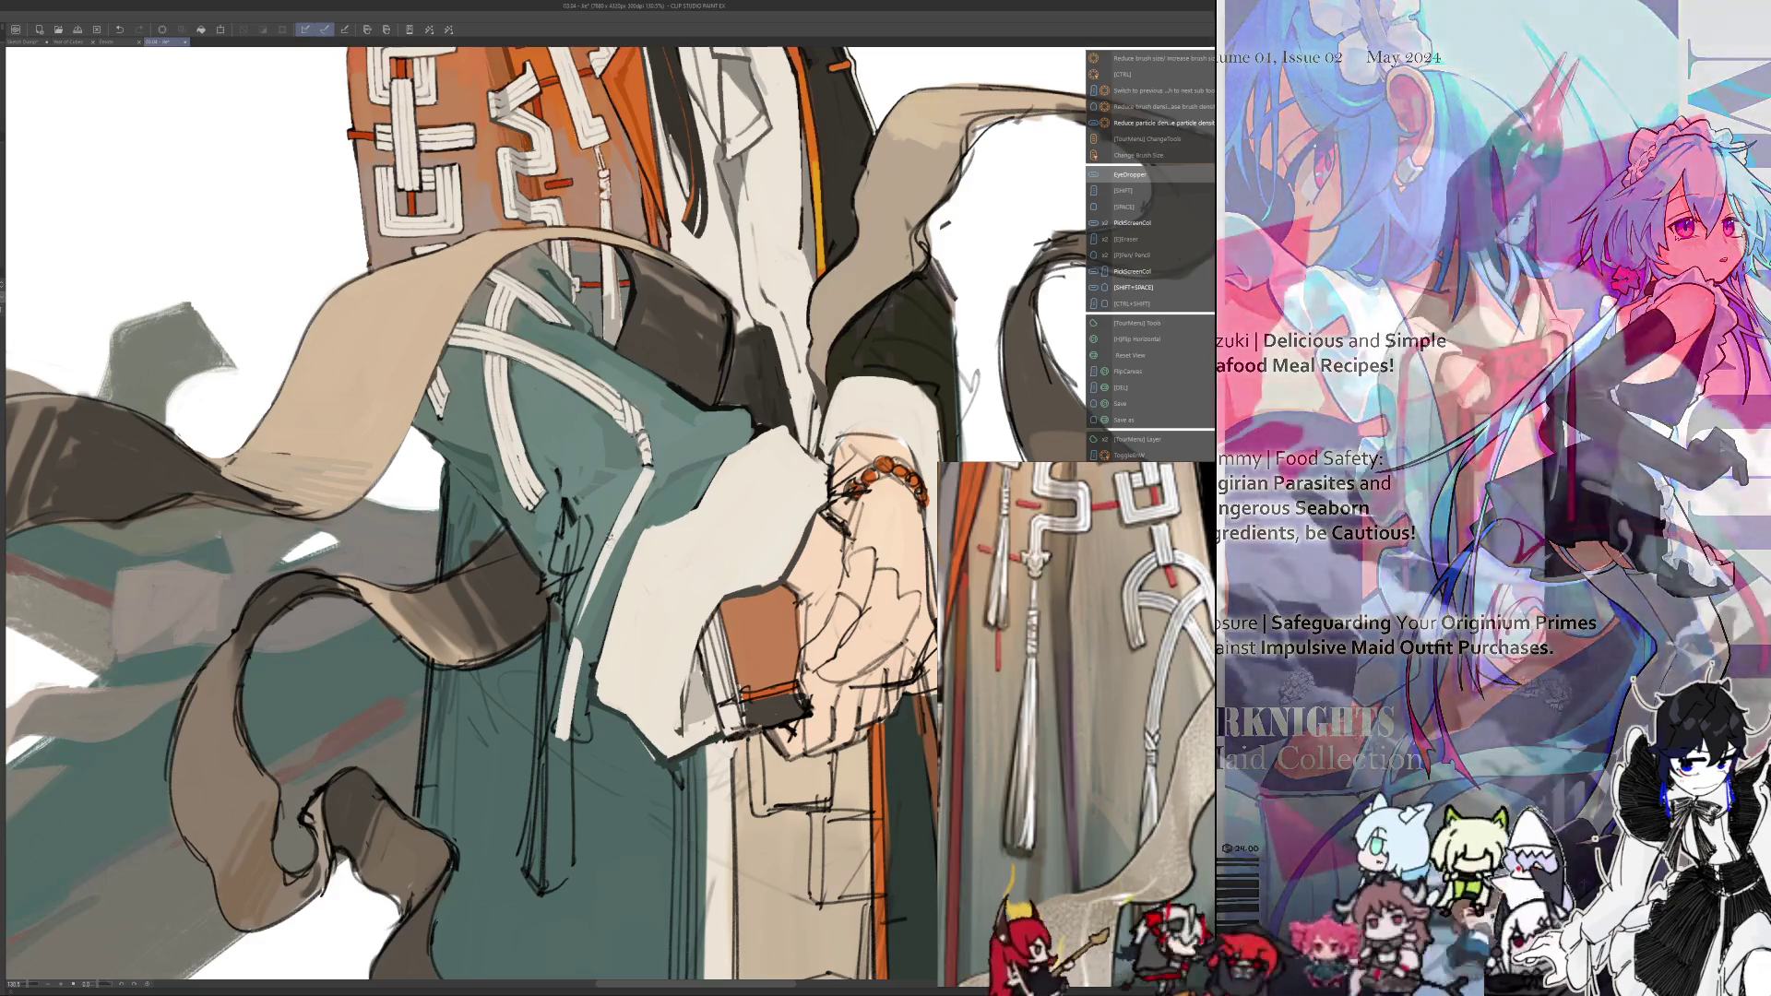
pyautogui.hotkey('ctrl', 'alt')
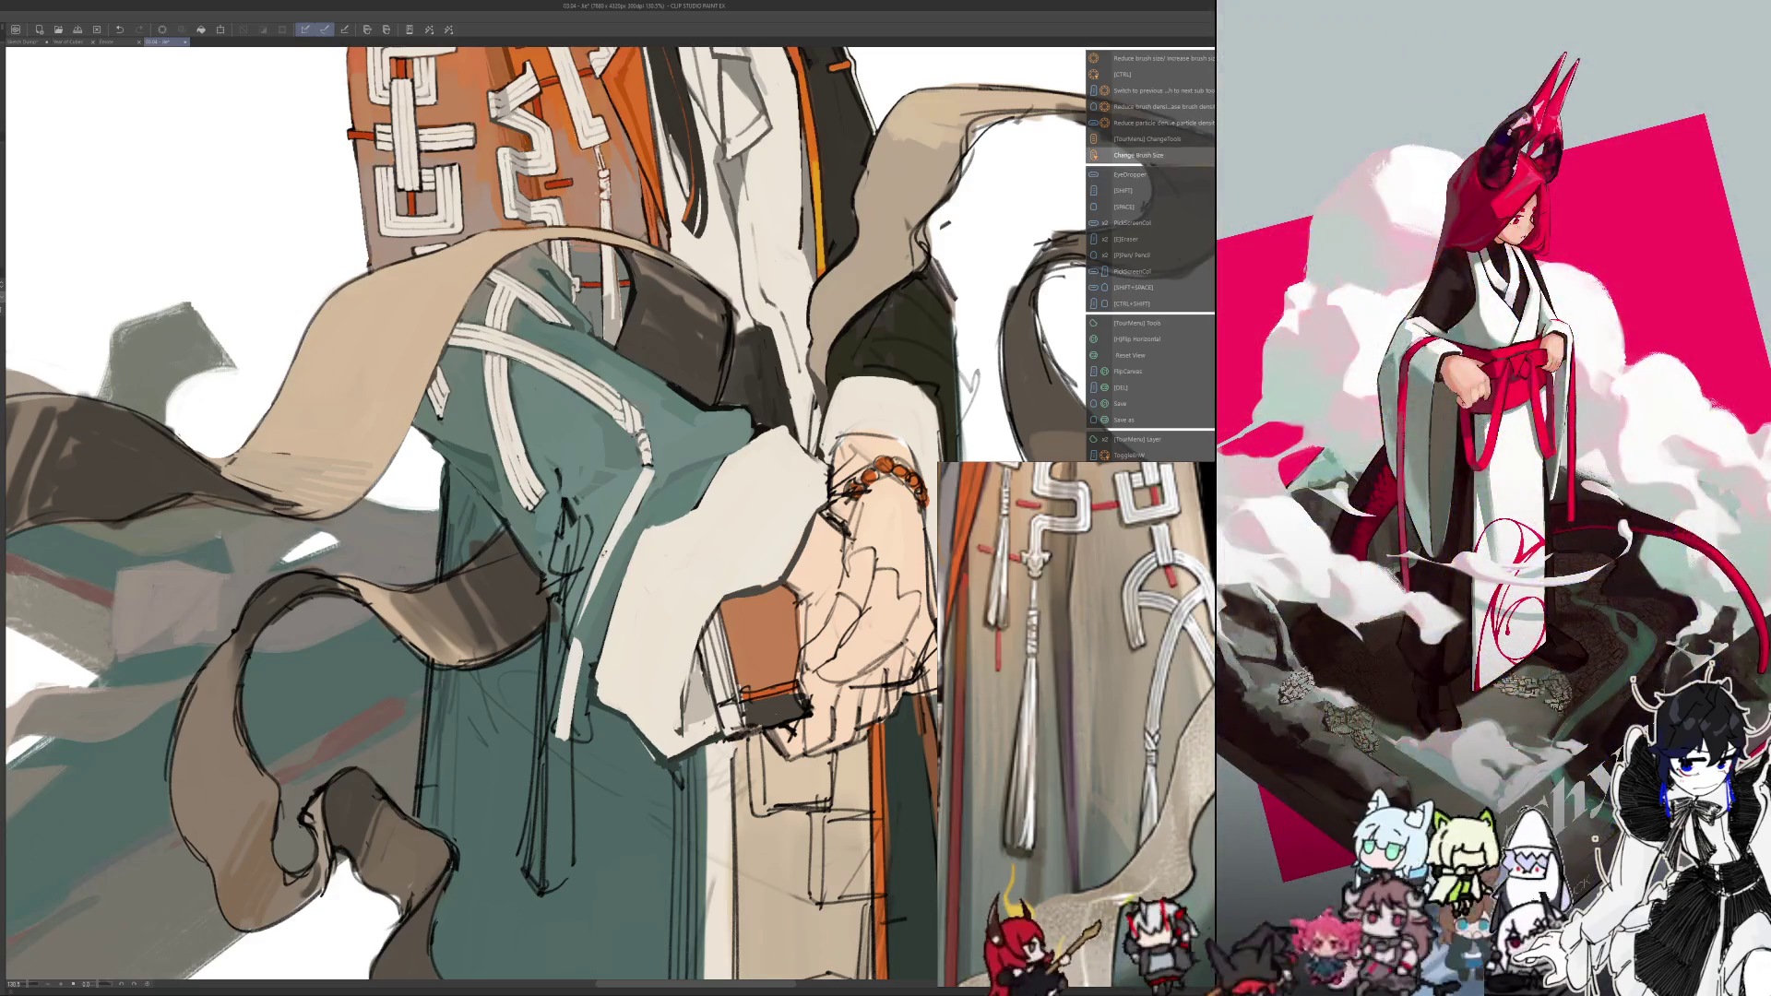
pyautogui.moveTo(595, 554); pyautogui.dragTo(578, 629)
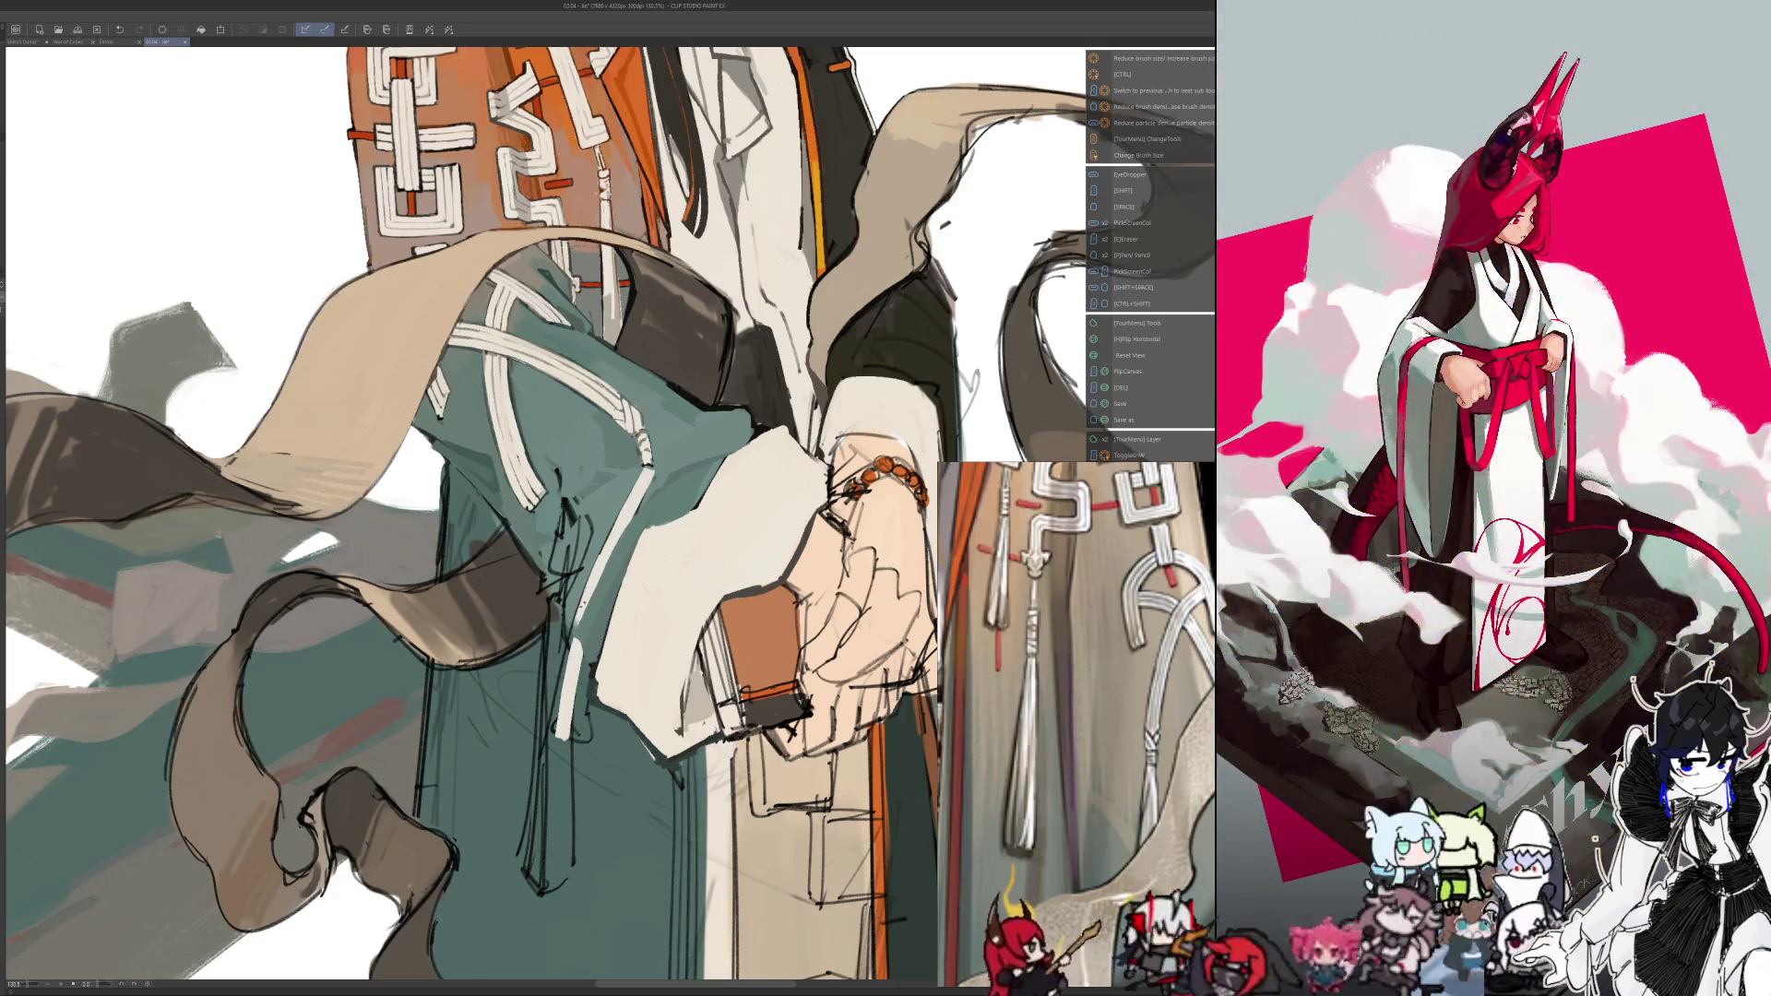
pyautogui.moveTo(637, 480); pyautogui.dragTo(554, 712)
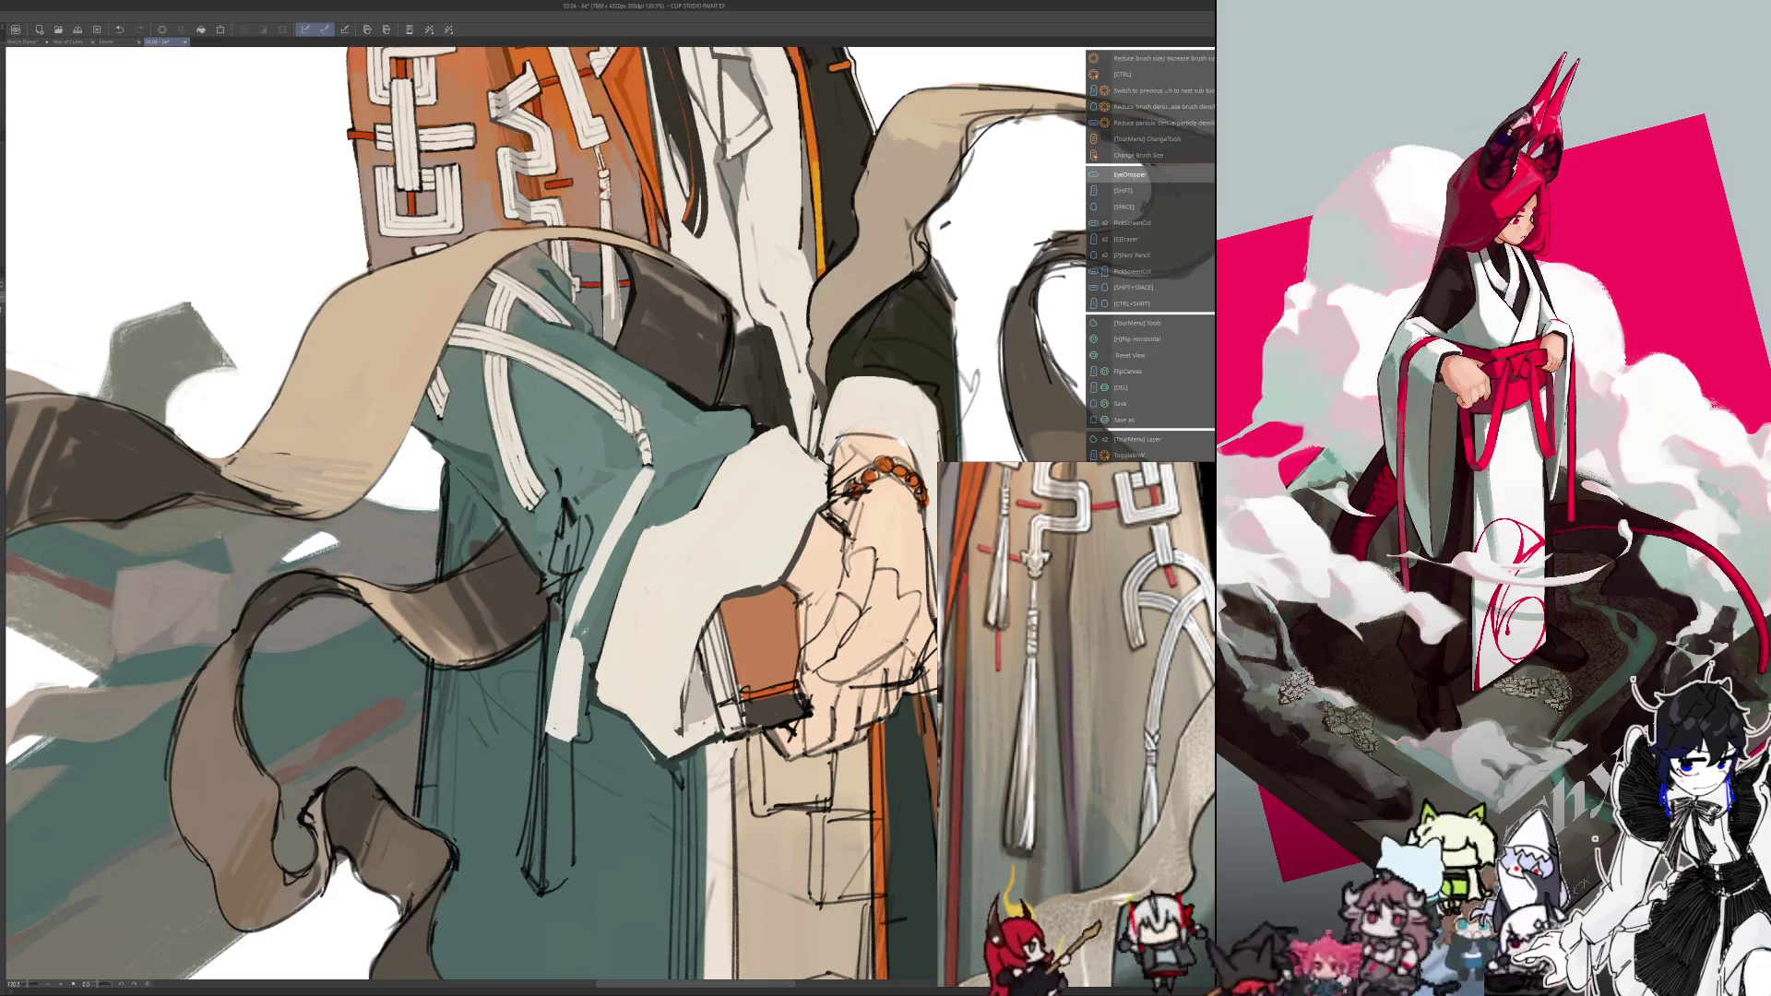
pyautogui.press('h')
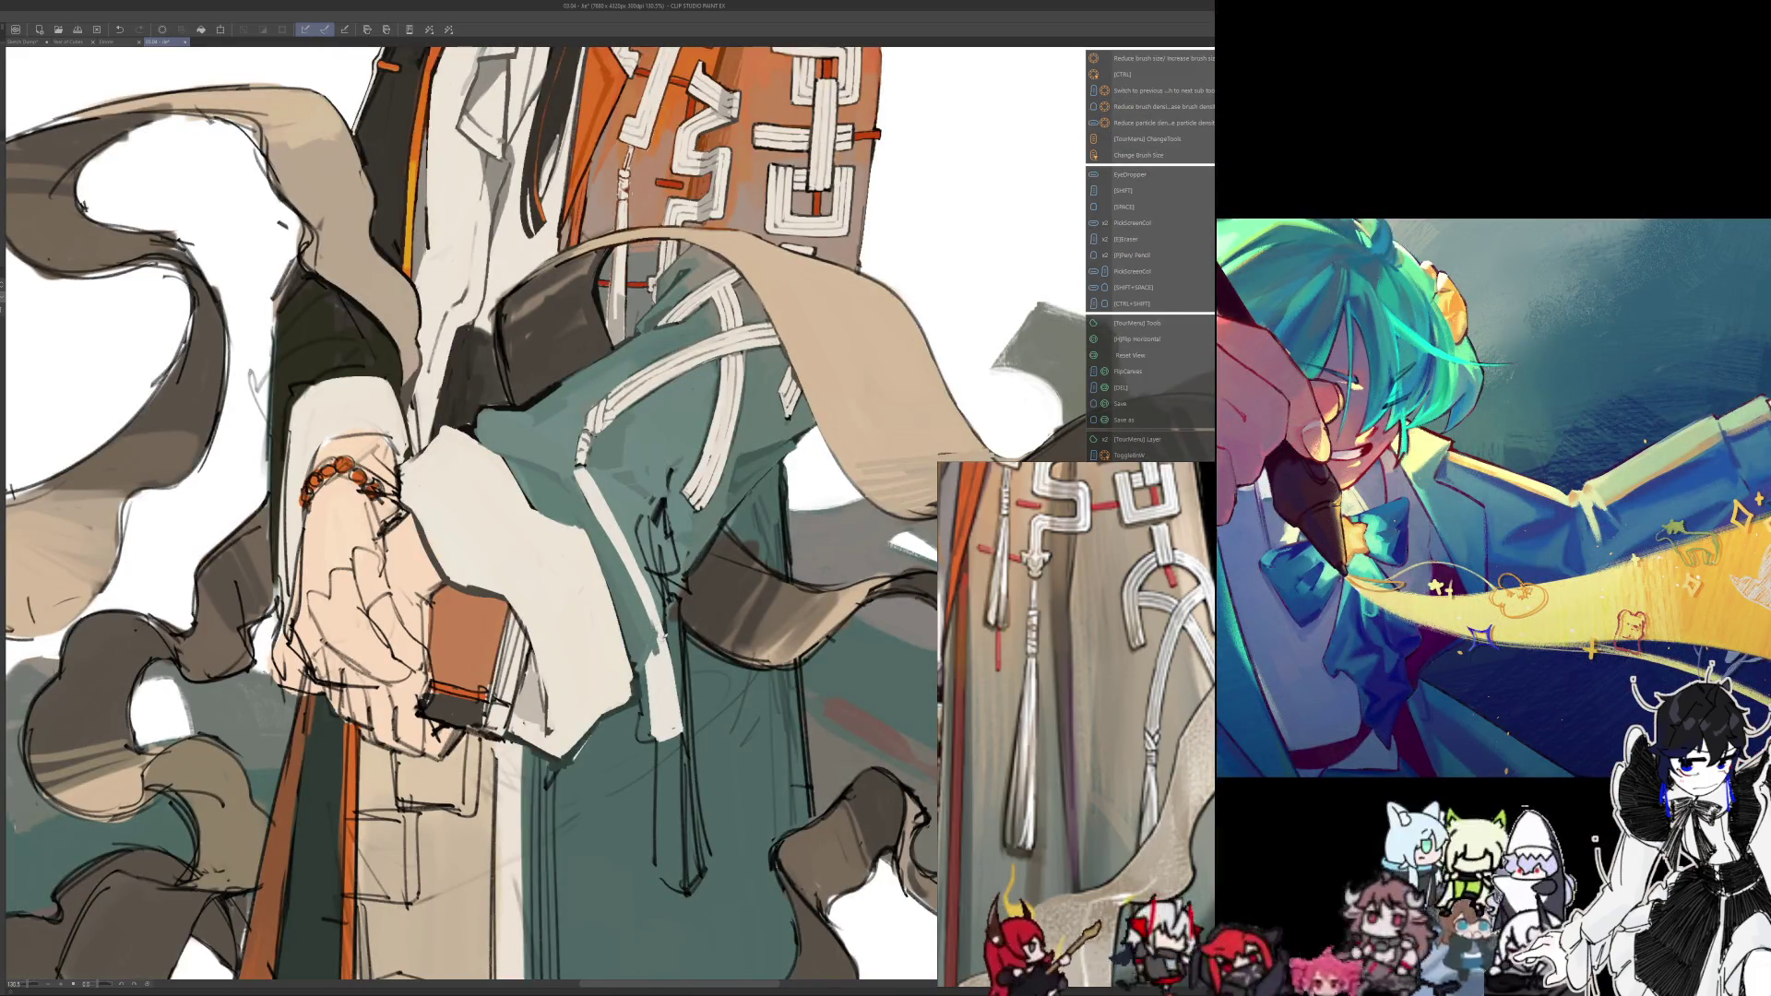
# Sample robe colours, resize the brush and draw a short dark line on the robe
pyautogui.press('alt')
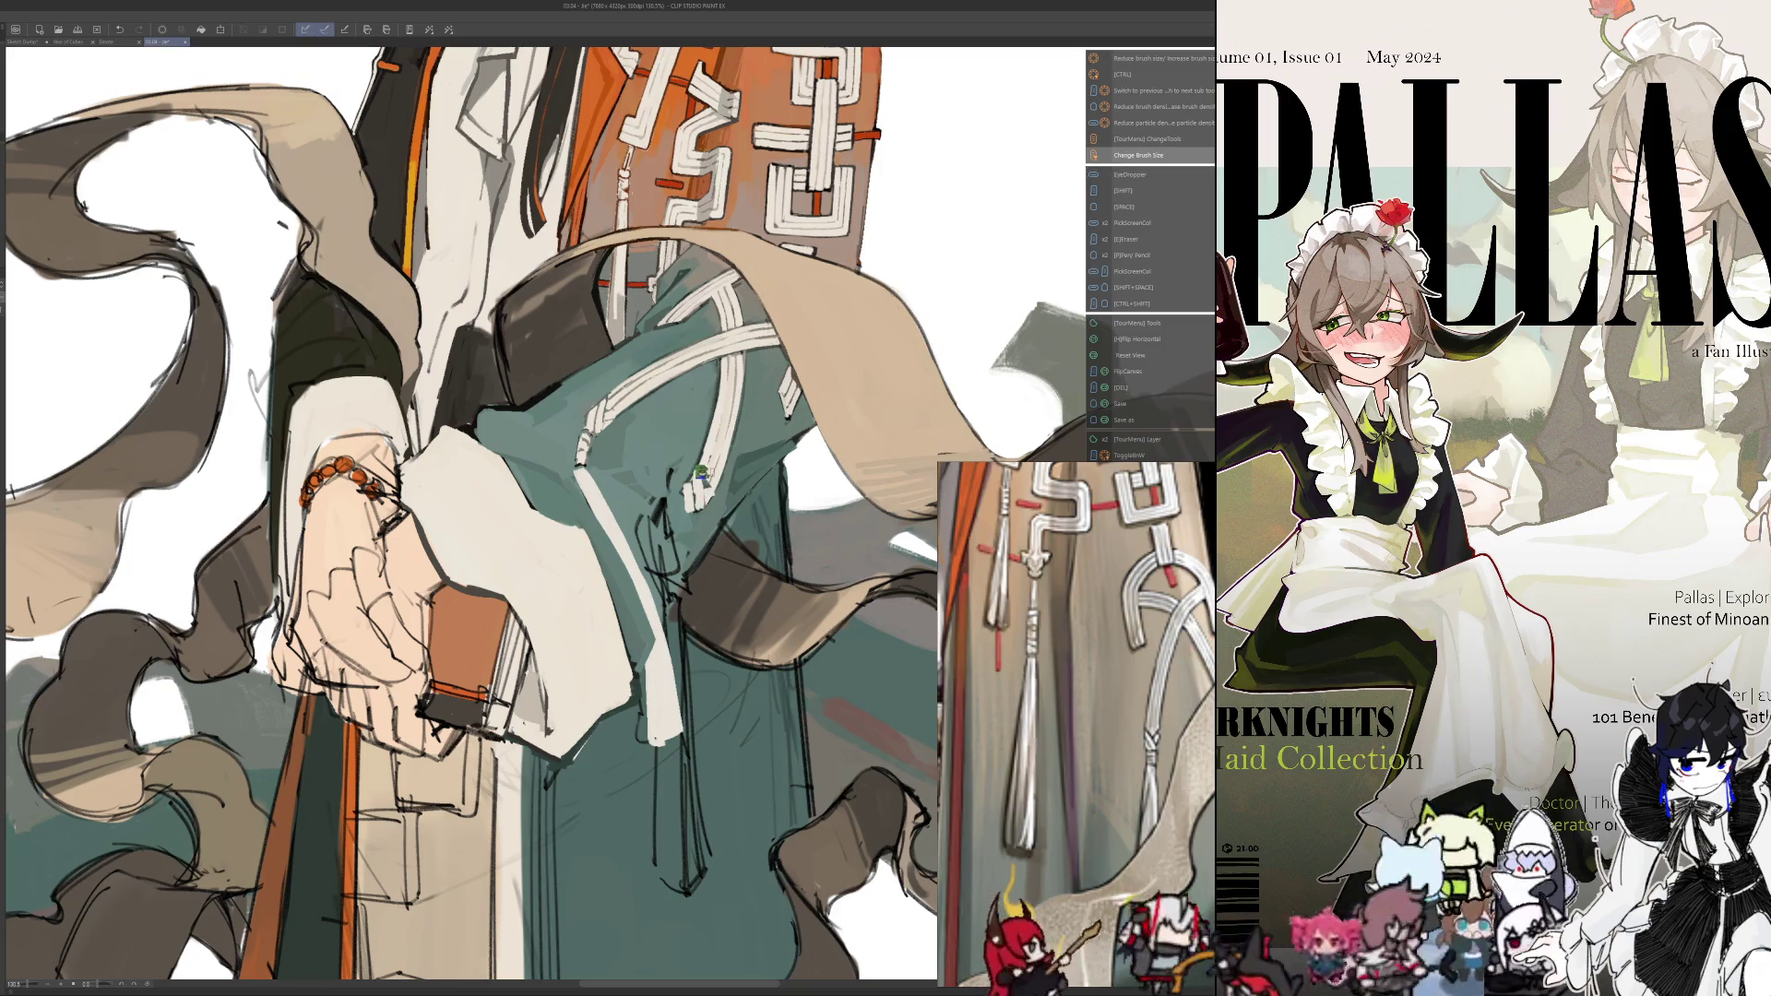
pyautogui.press('alt')
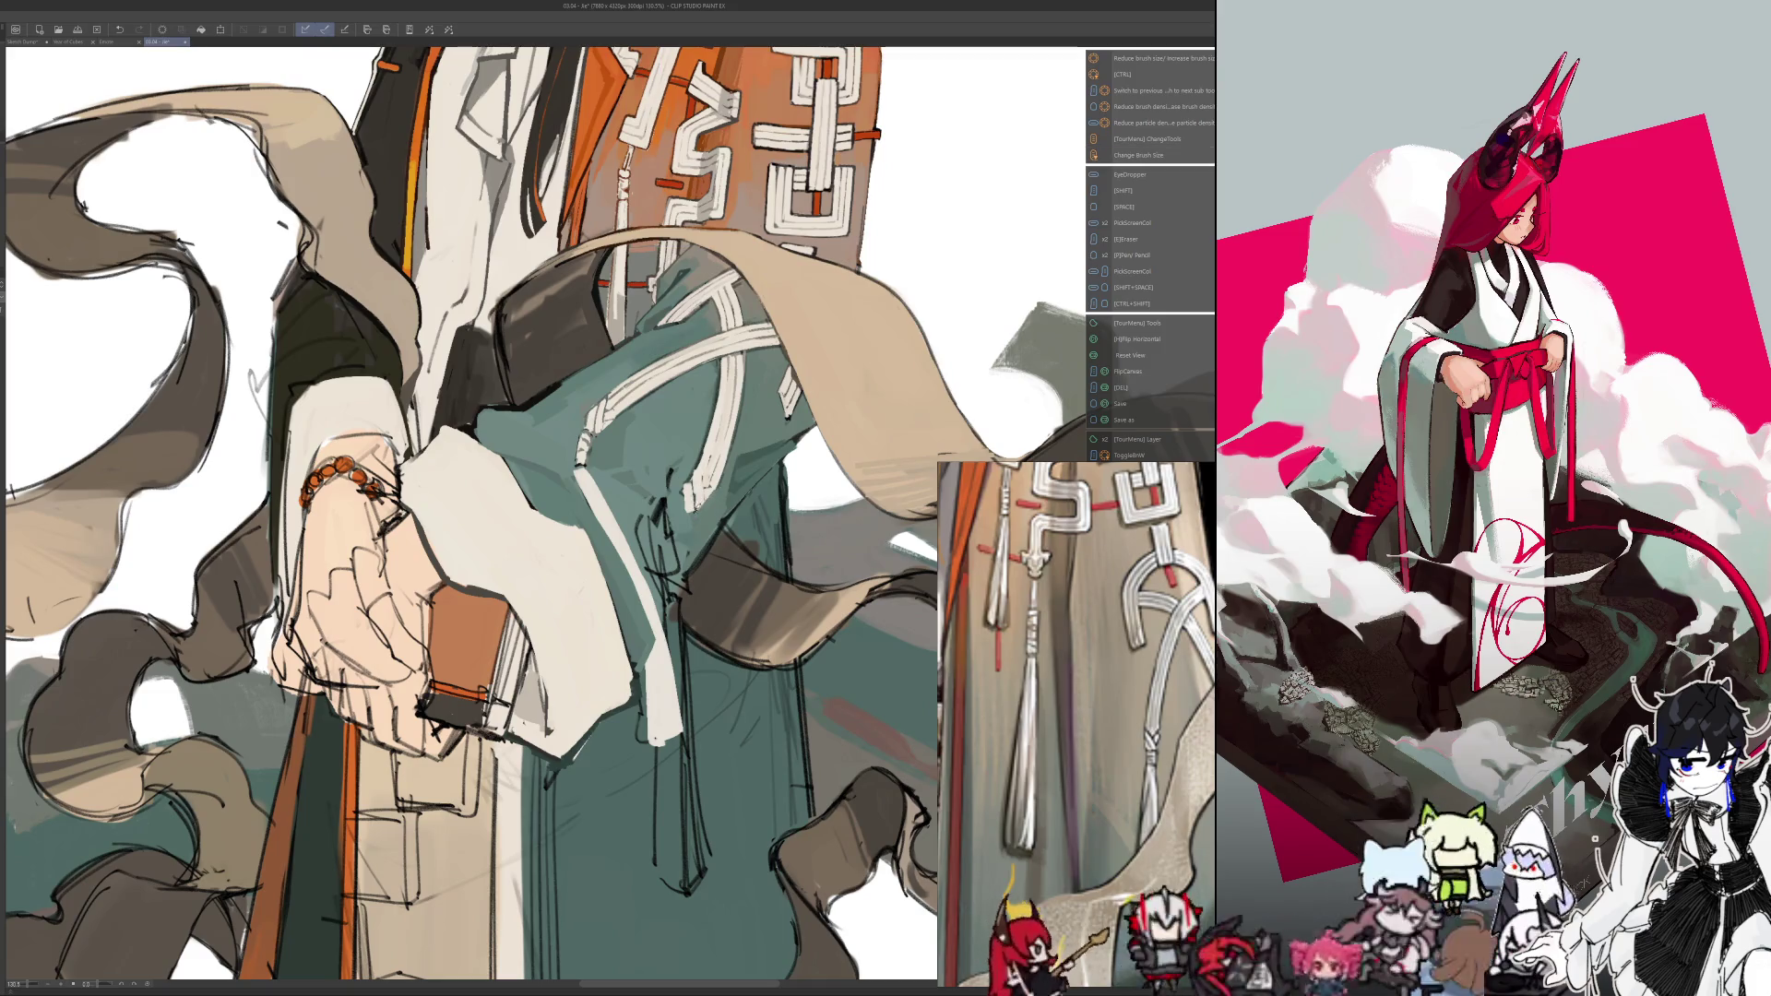
pyautogui.press('alt')
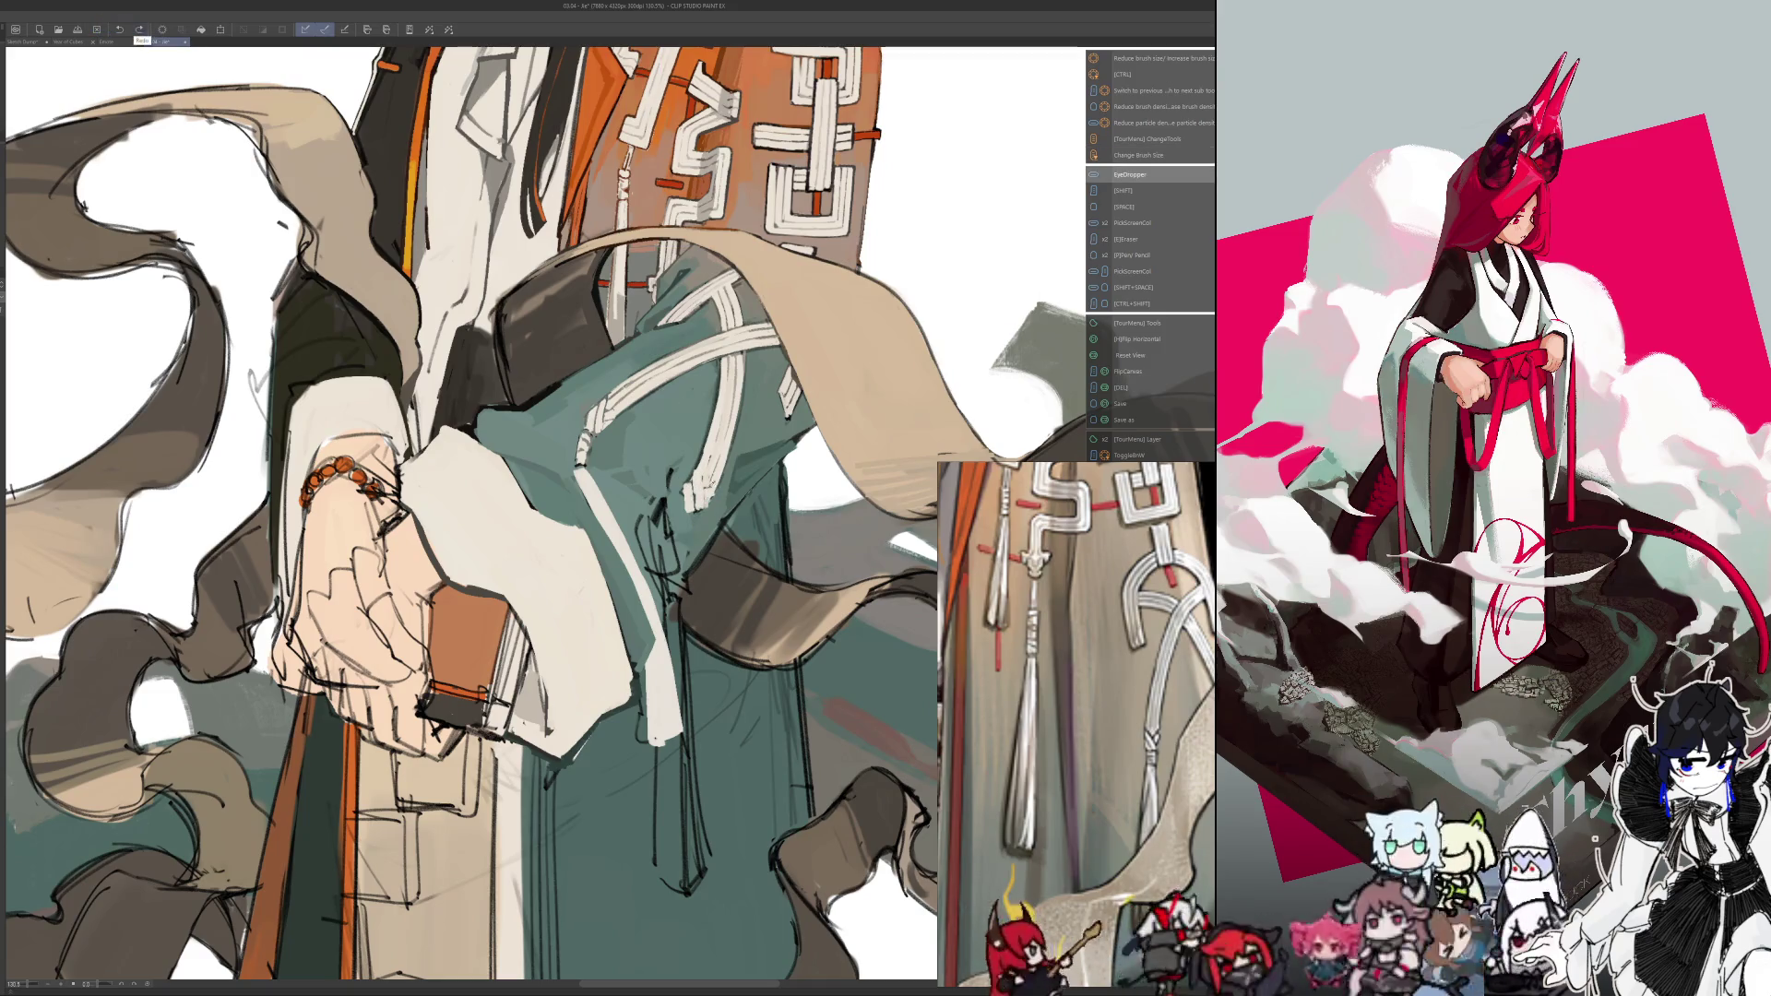
pyautogui.hotkey('ctrl', 'alt')
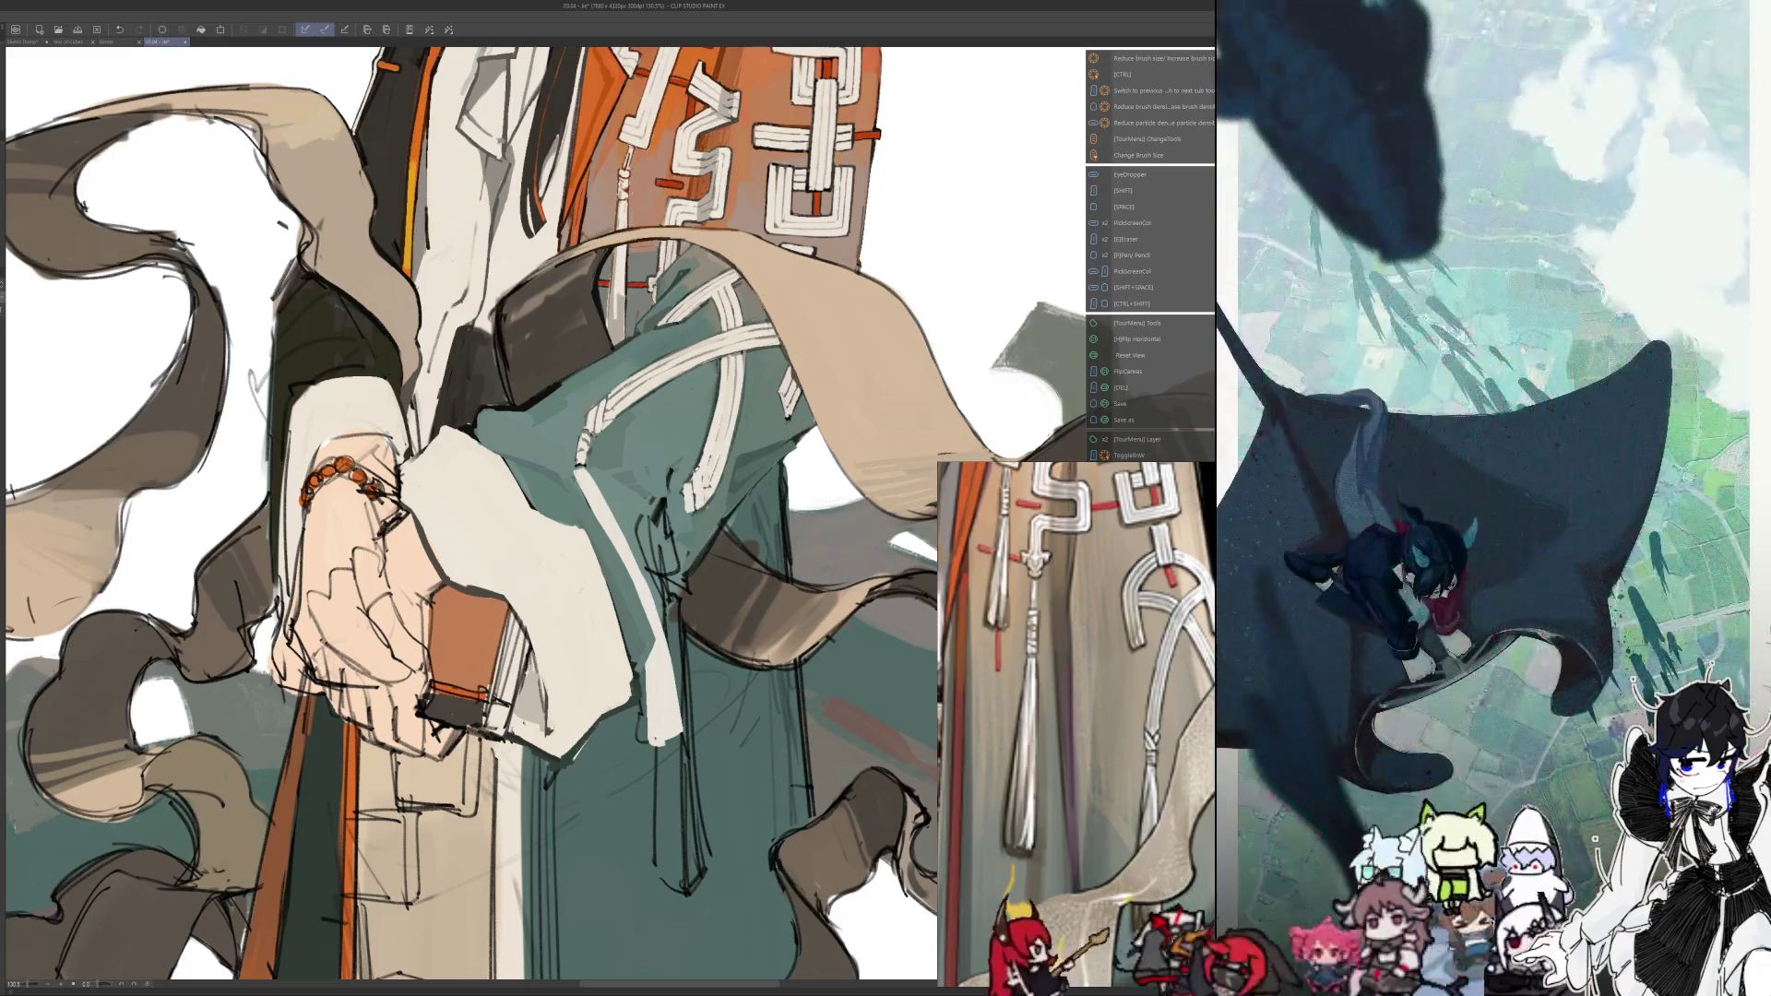
pyautogui.press('alt')
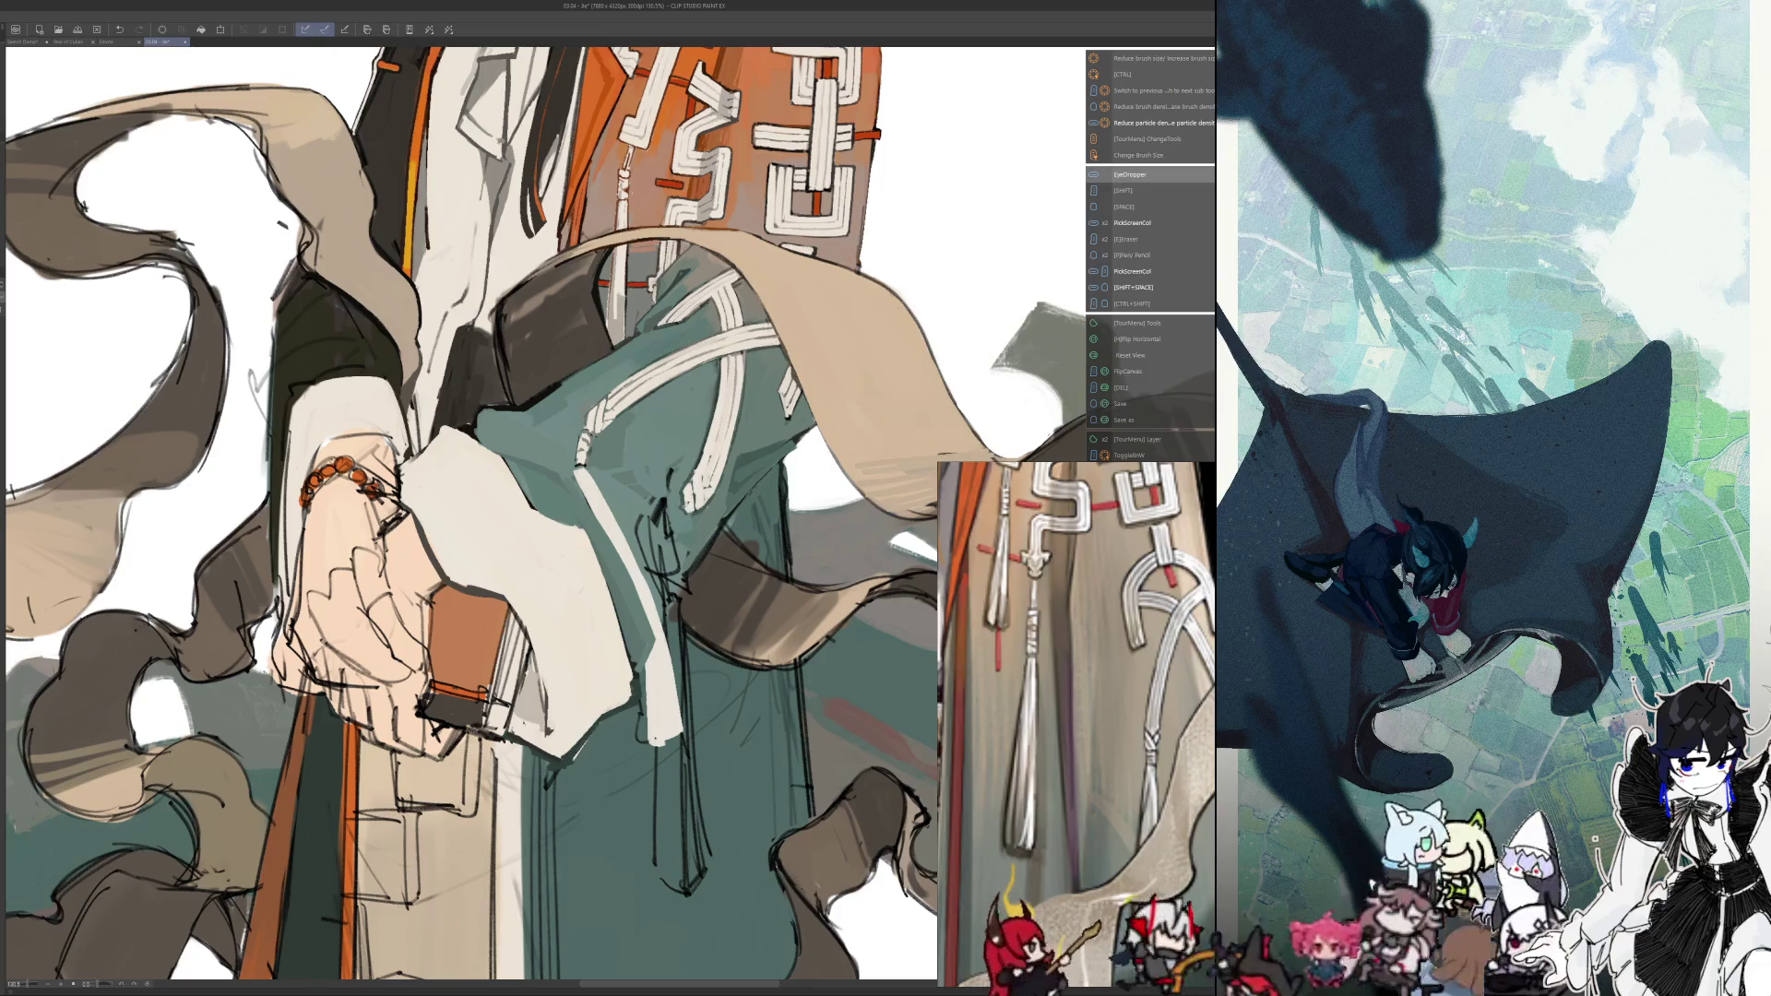
pyautogui.press('alt')
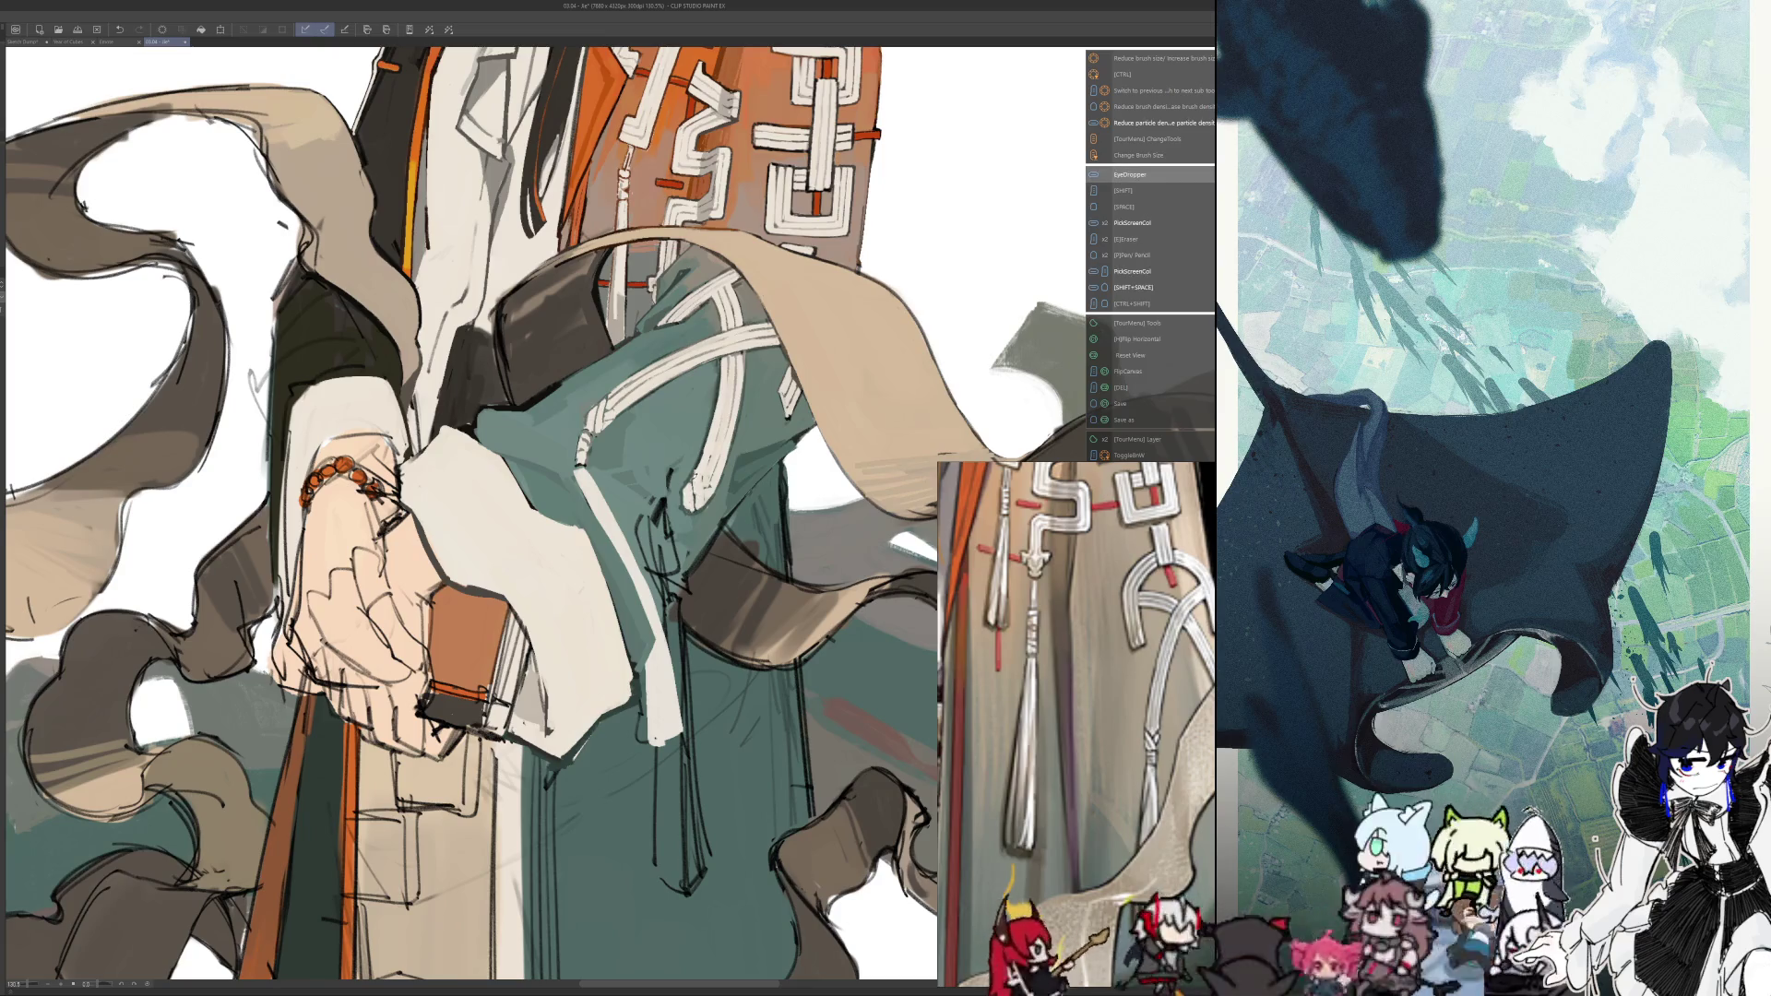
pyautogui.press('alt')
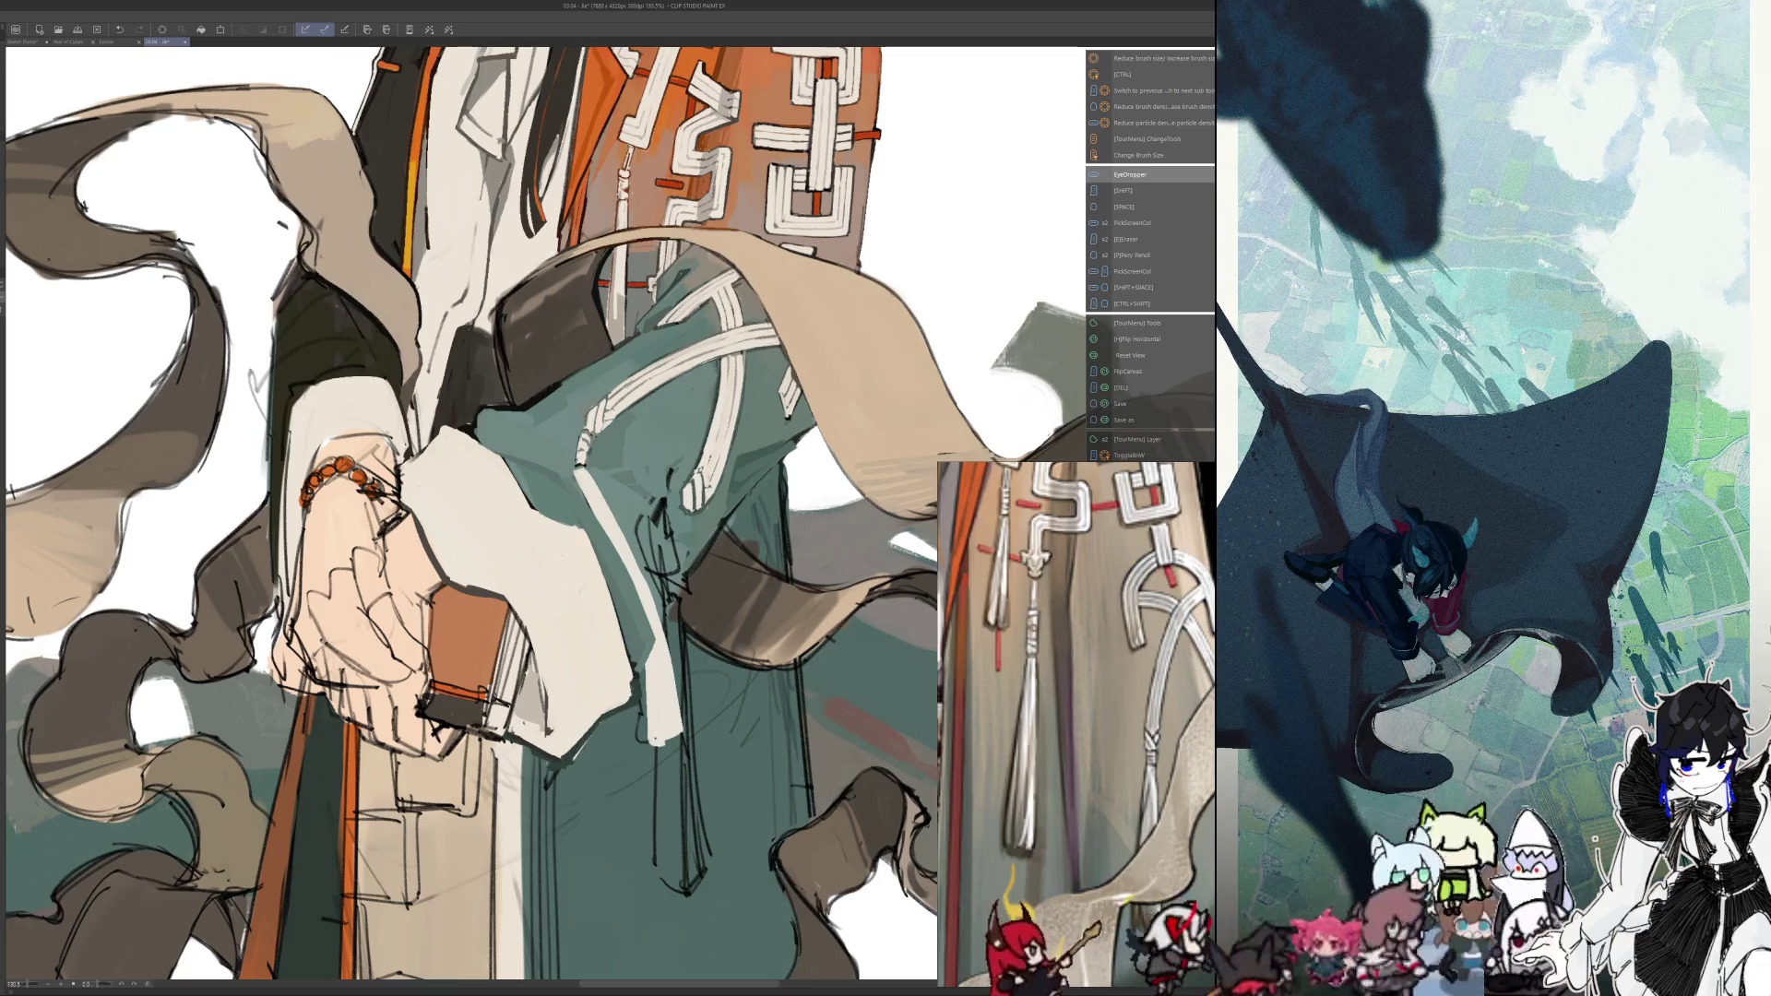
pyautogui.press('alt')
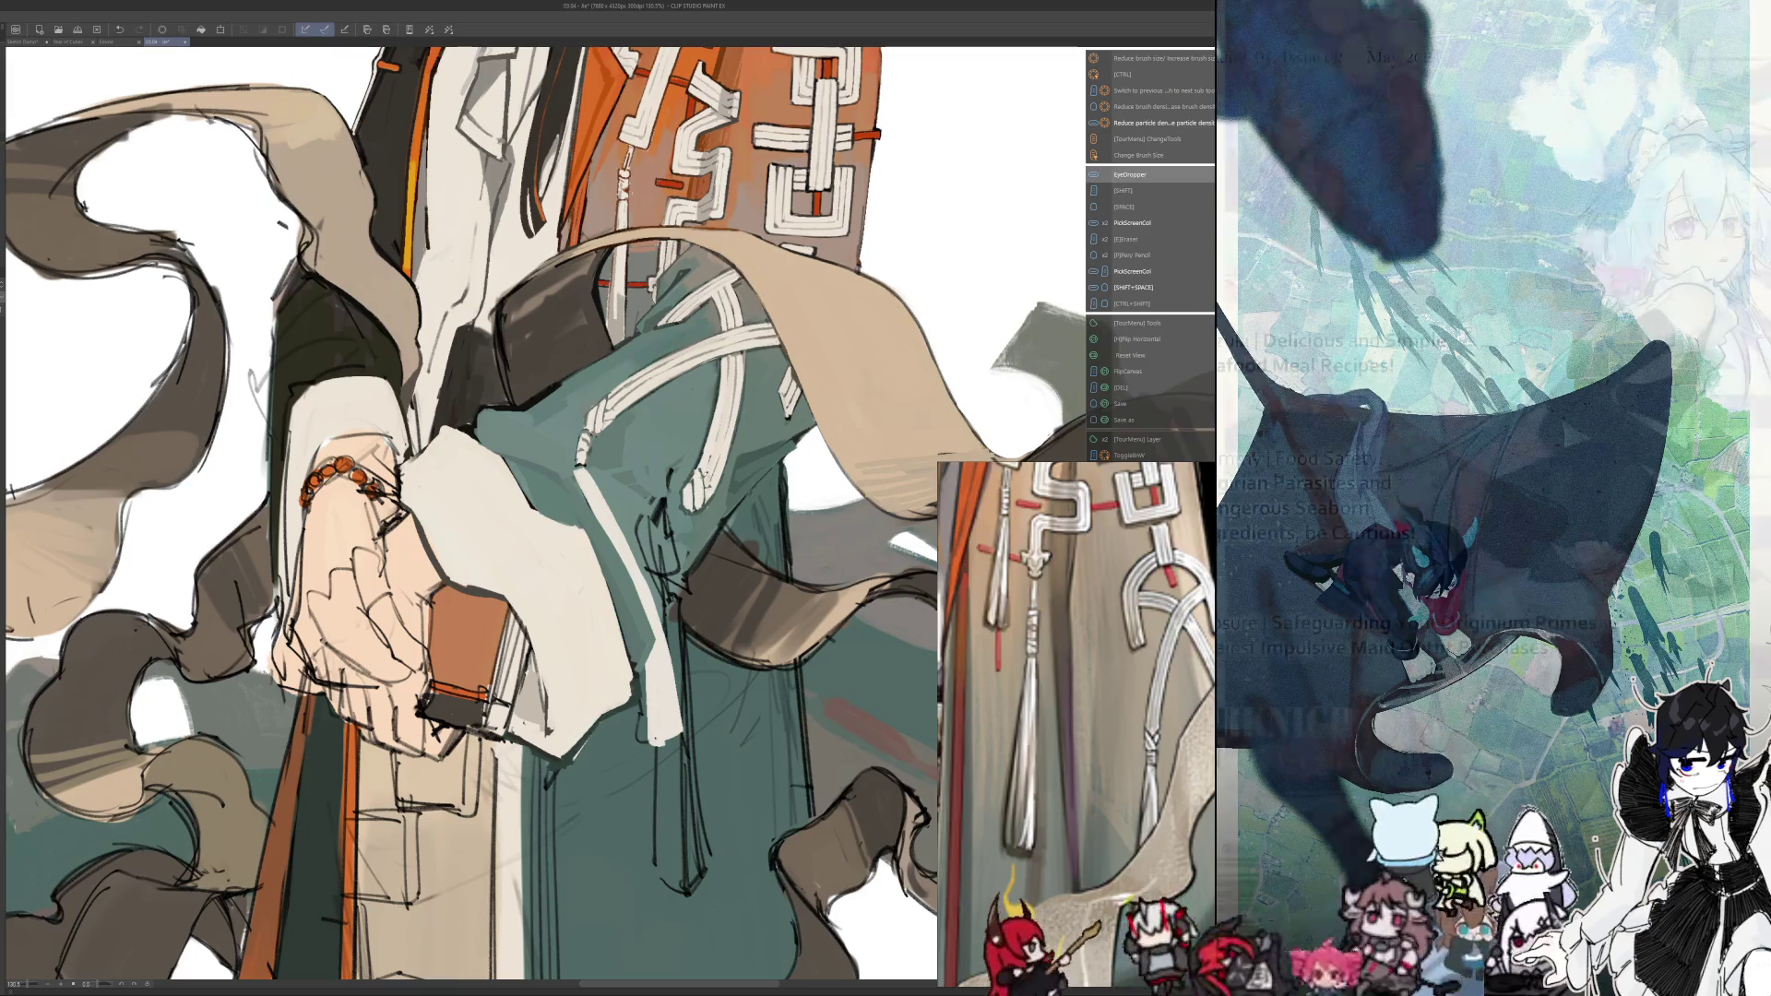
pyautogui.press('alt')
pyautogui.press('alt')
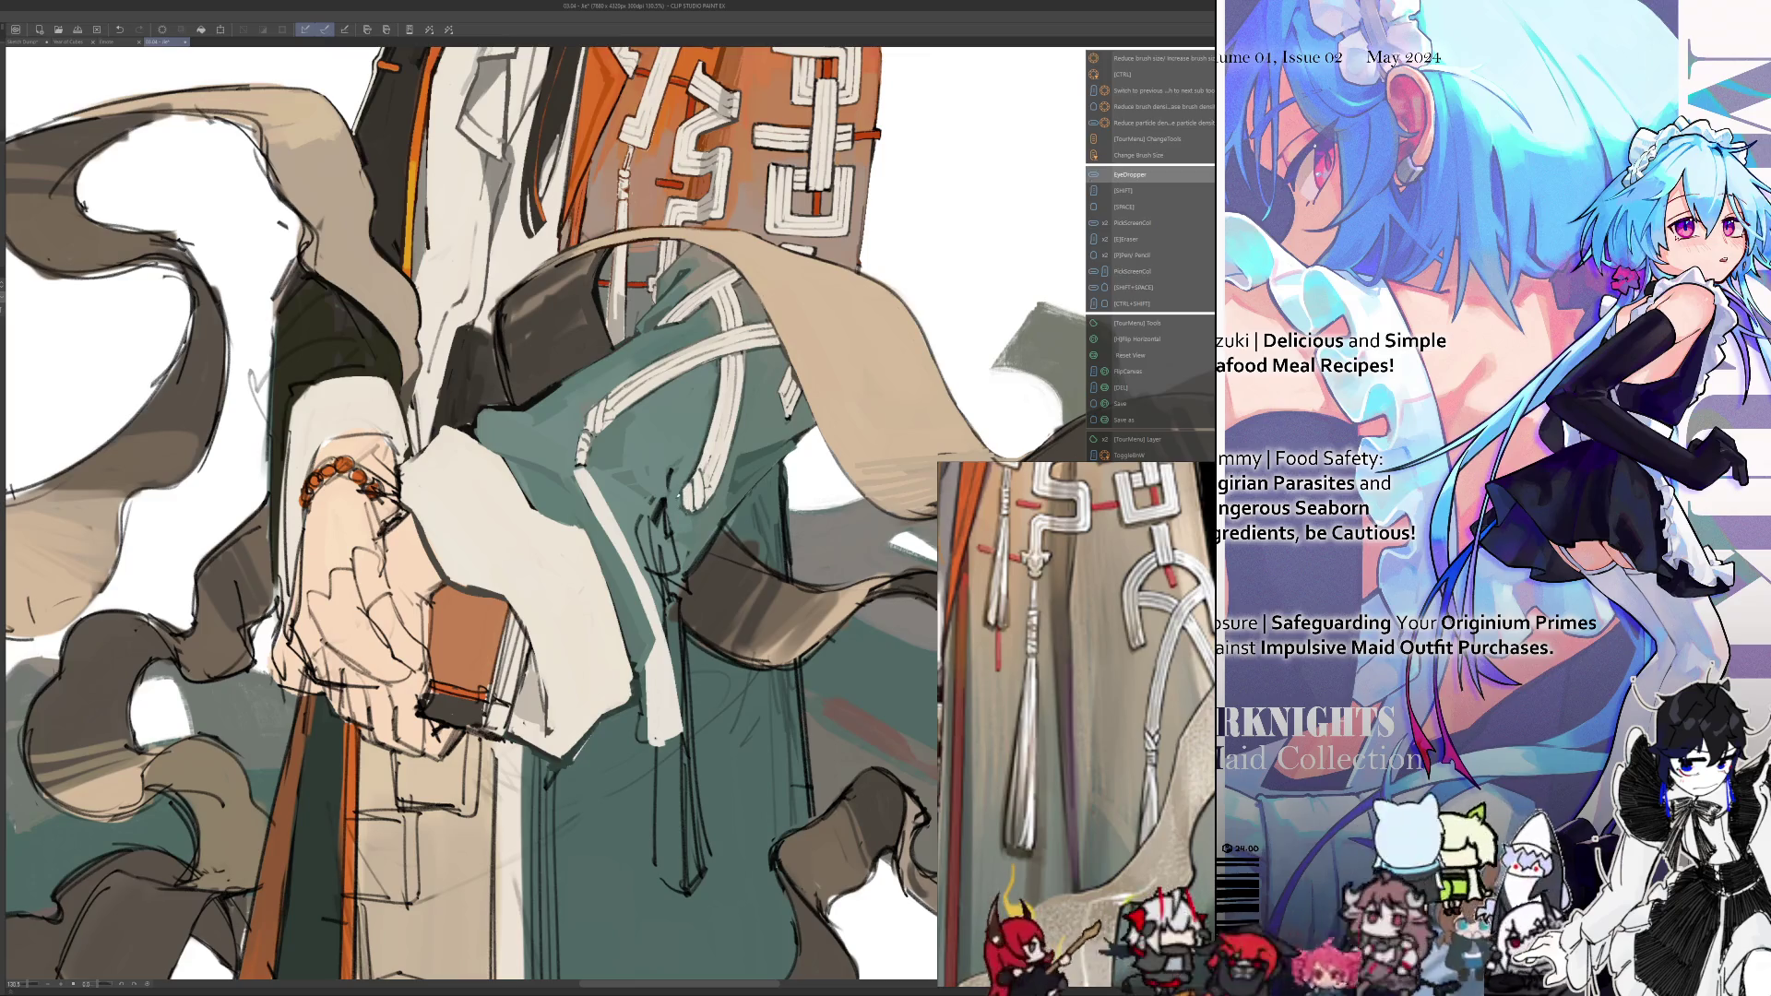
pyautogui.moveTo(692, 513); pyautogui.dragTo(687, 547)
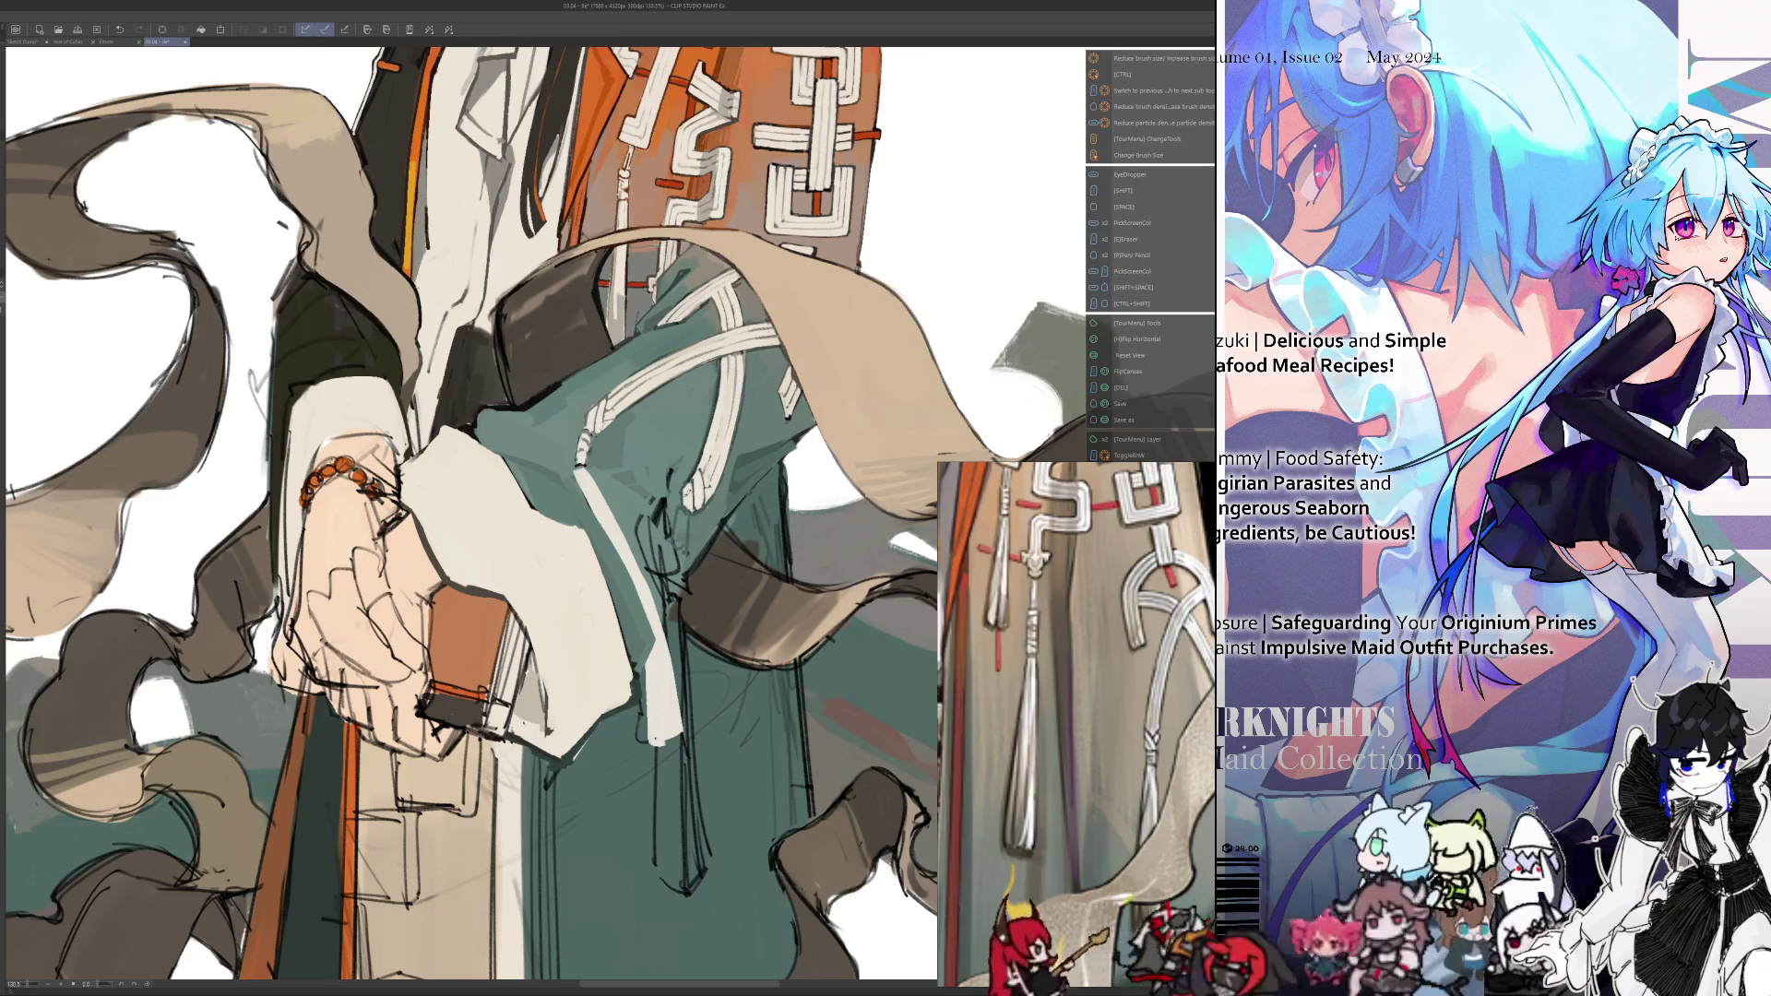
pyautogui.press('alt')
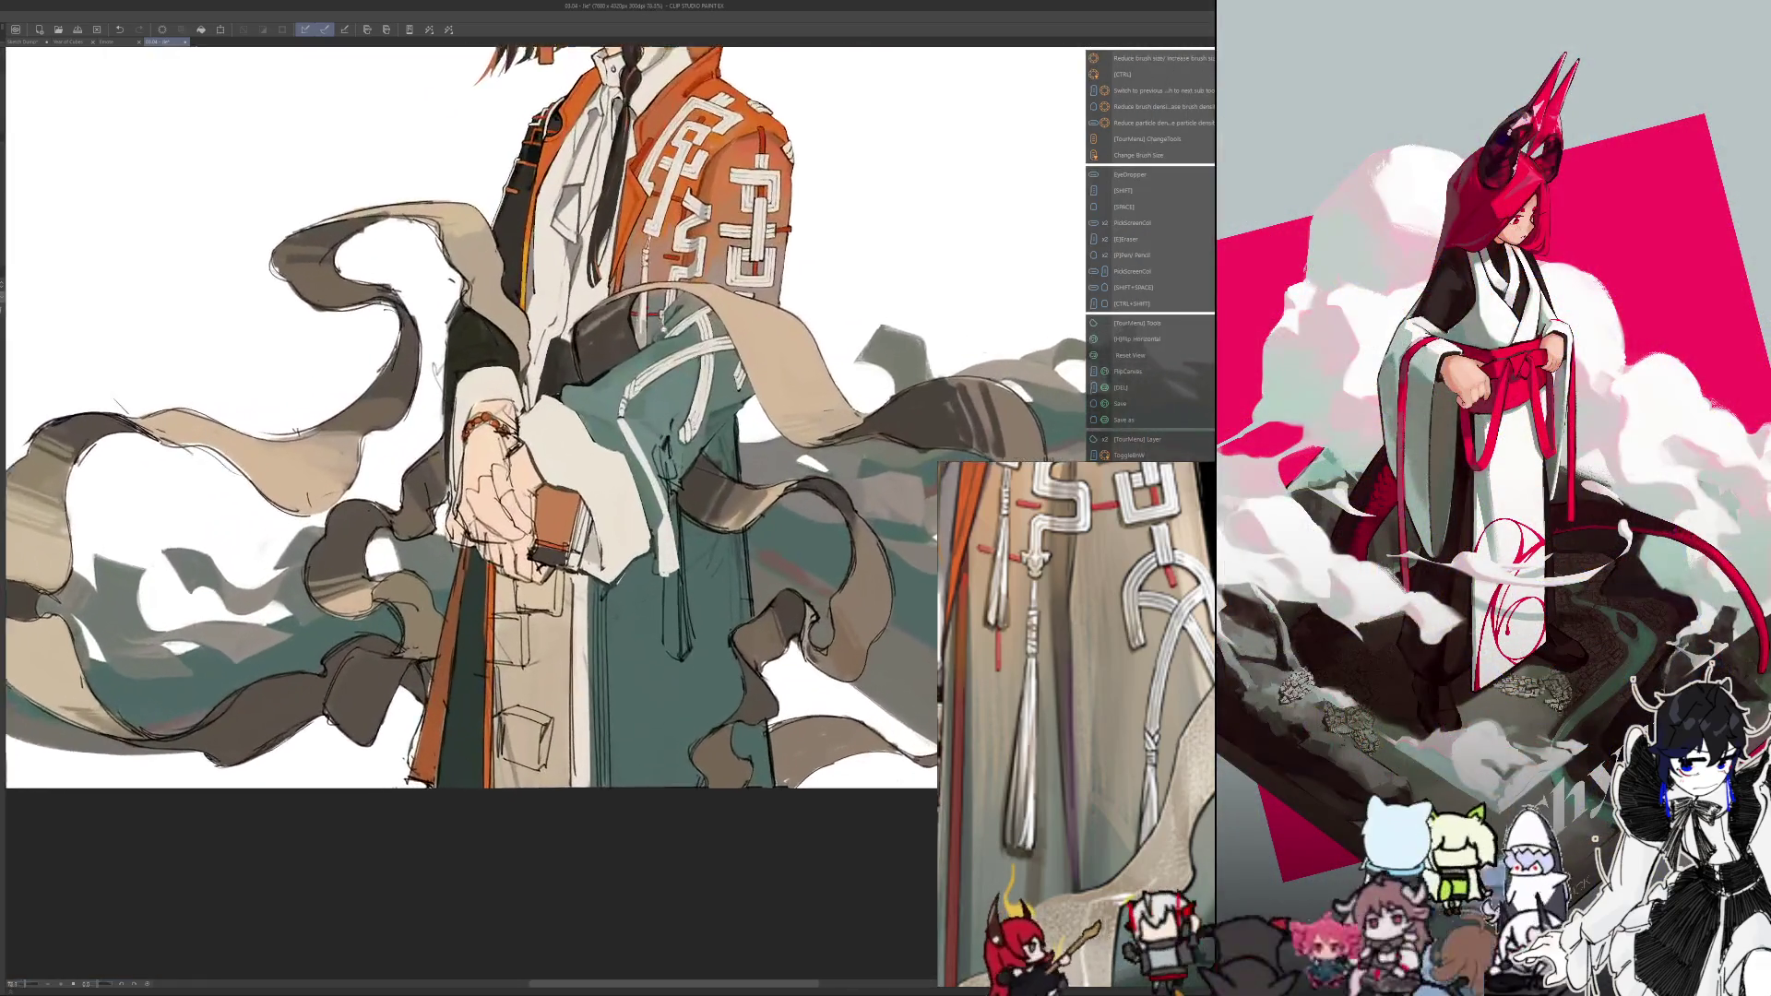
# Zoom in on the robe and hands, sample a colour and shrink the brush size
pyautogui.scroll(1, 595, 630)
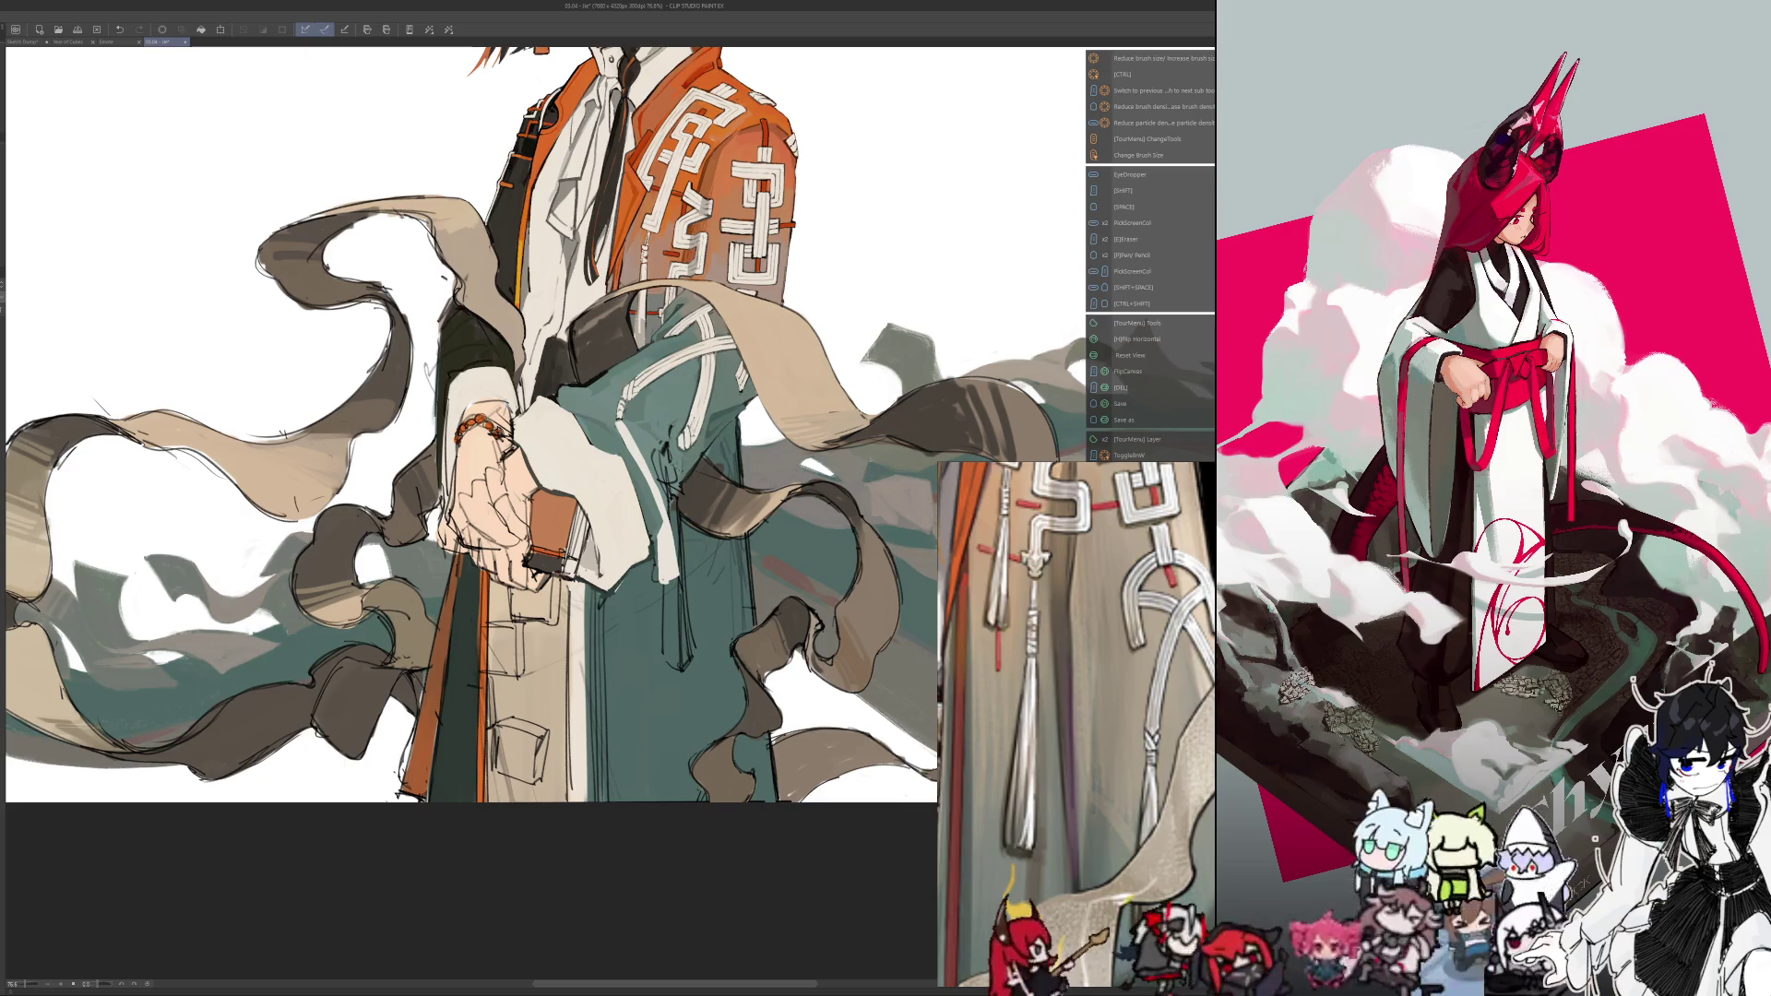
pyautogui.scroll(3, 719, 432)
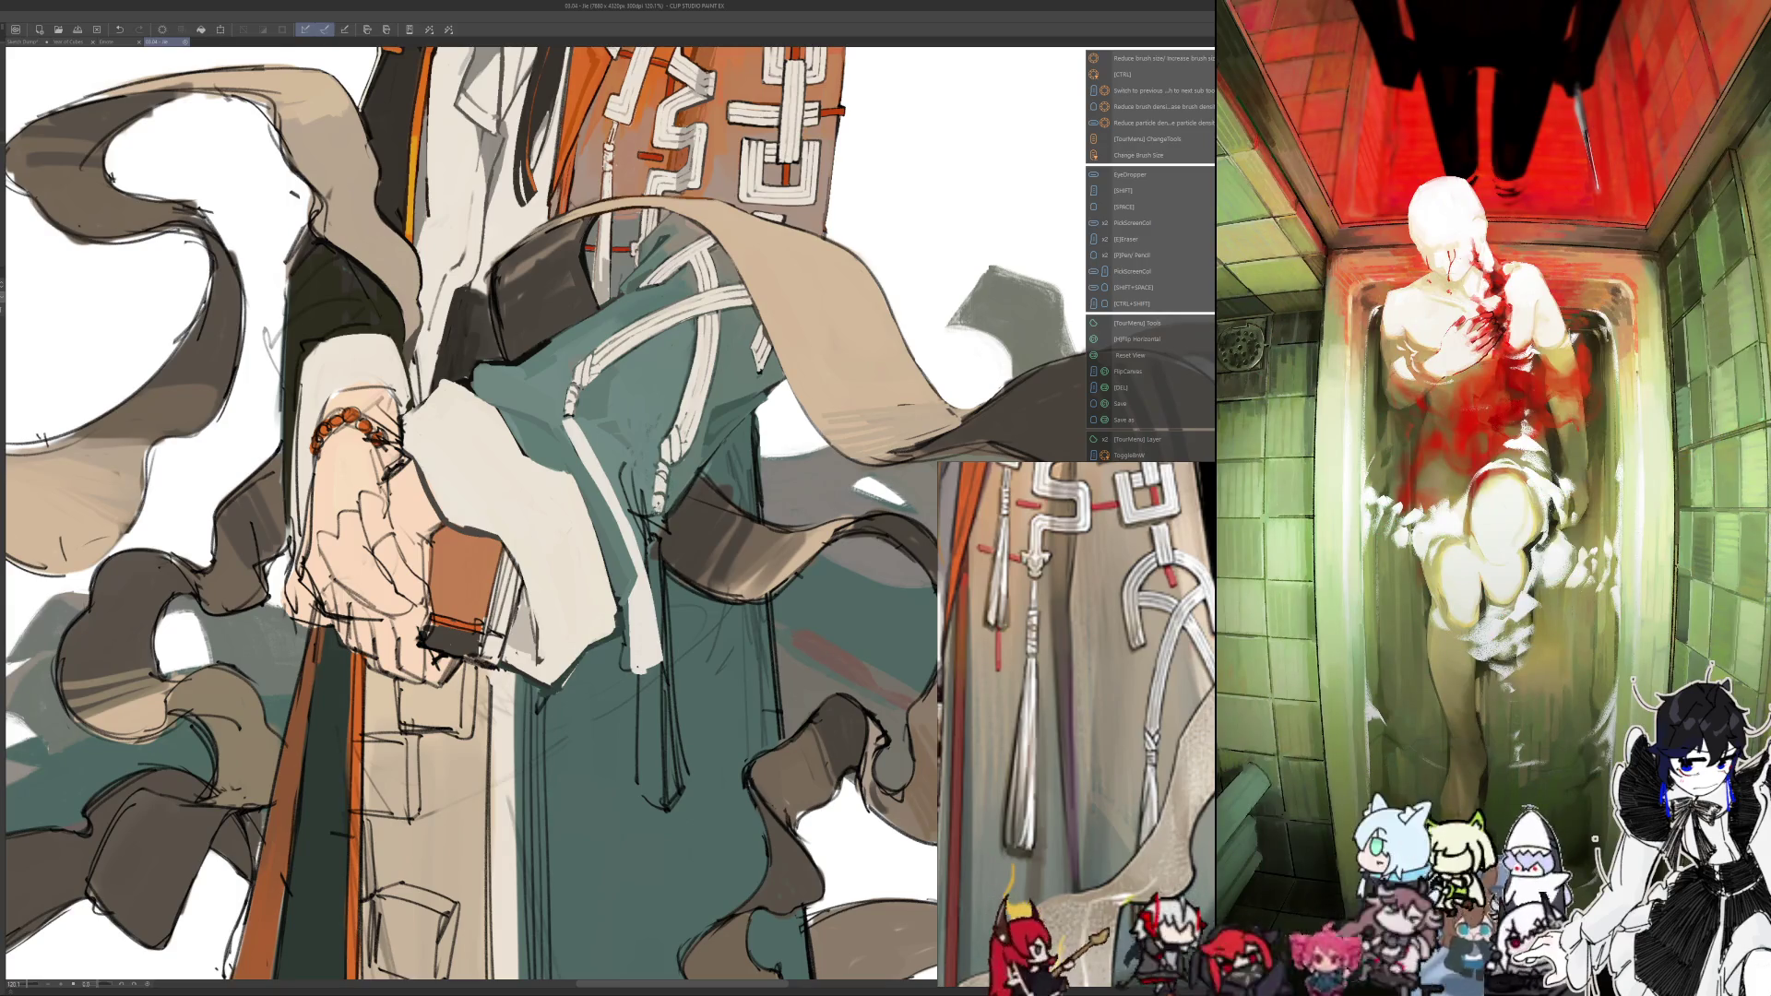
pyautogui.press('i')
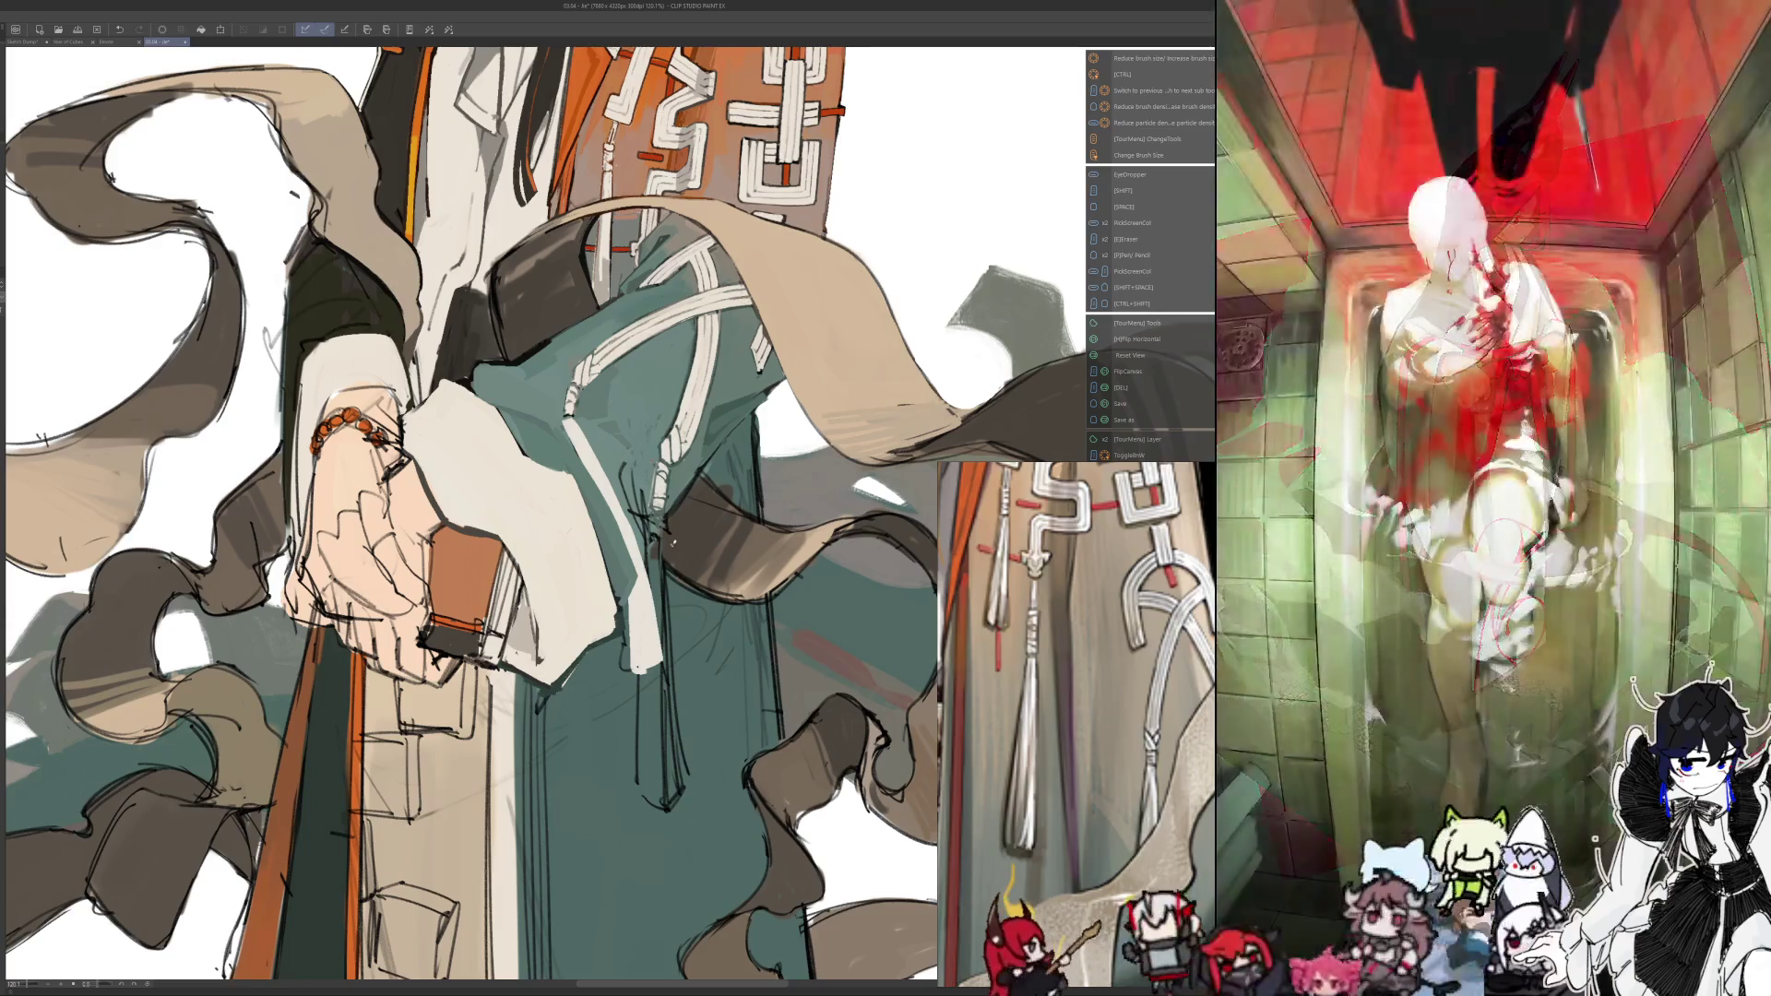
pyautogui.press('[')
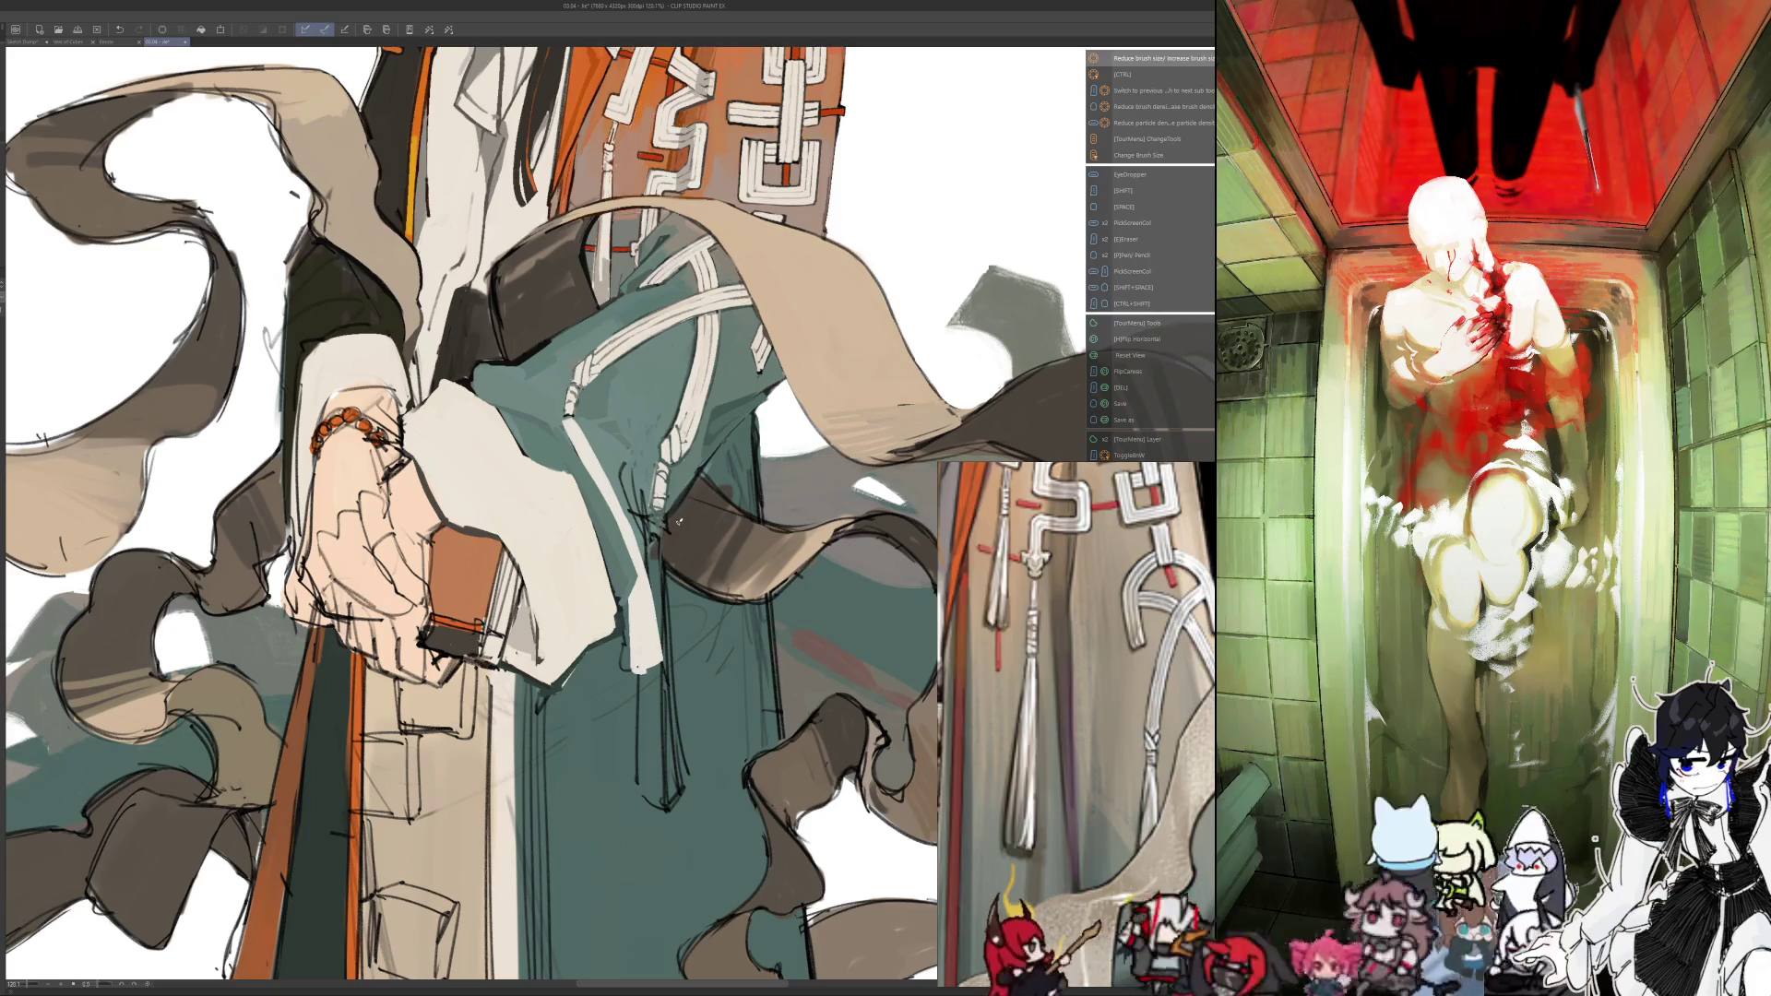
pyautogui.press('Tab')
pyautogui.press('Return')
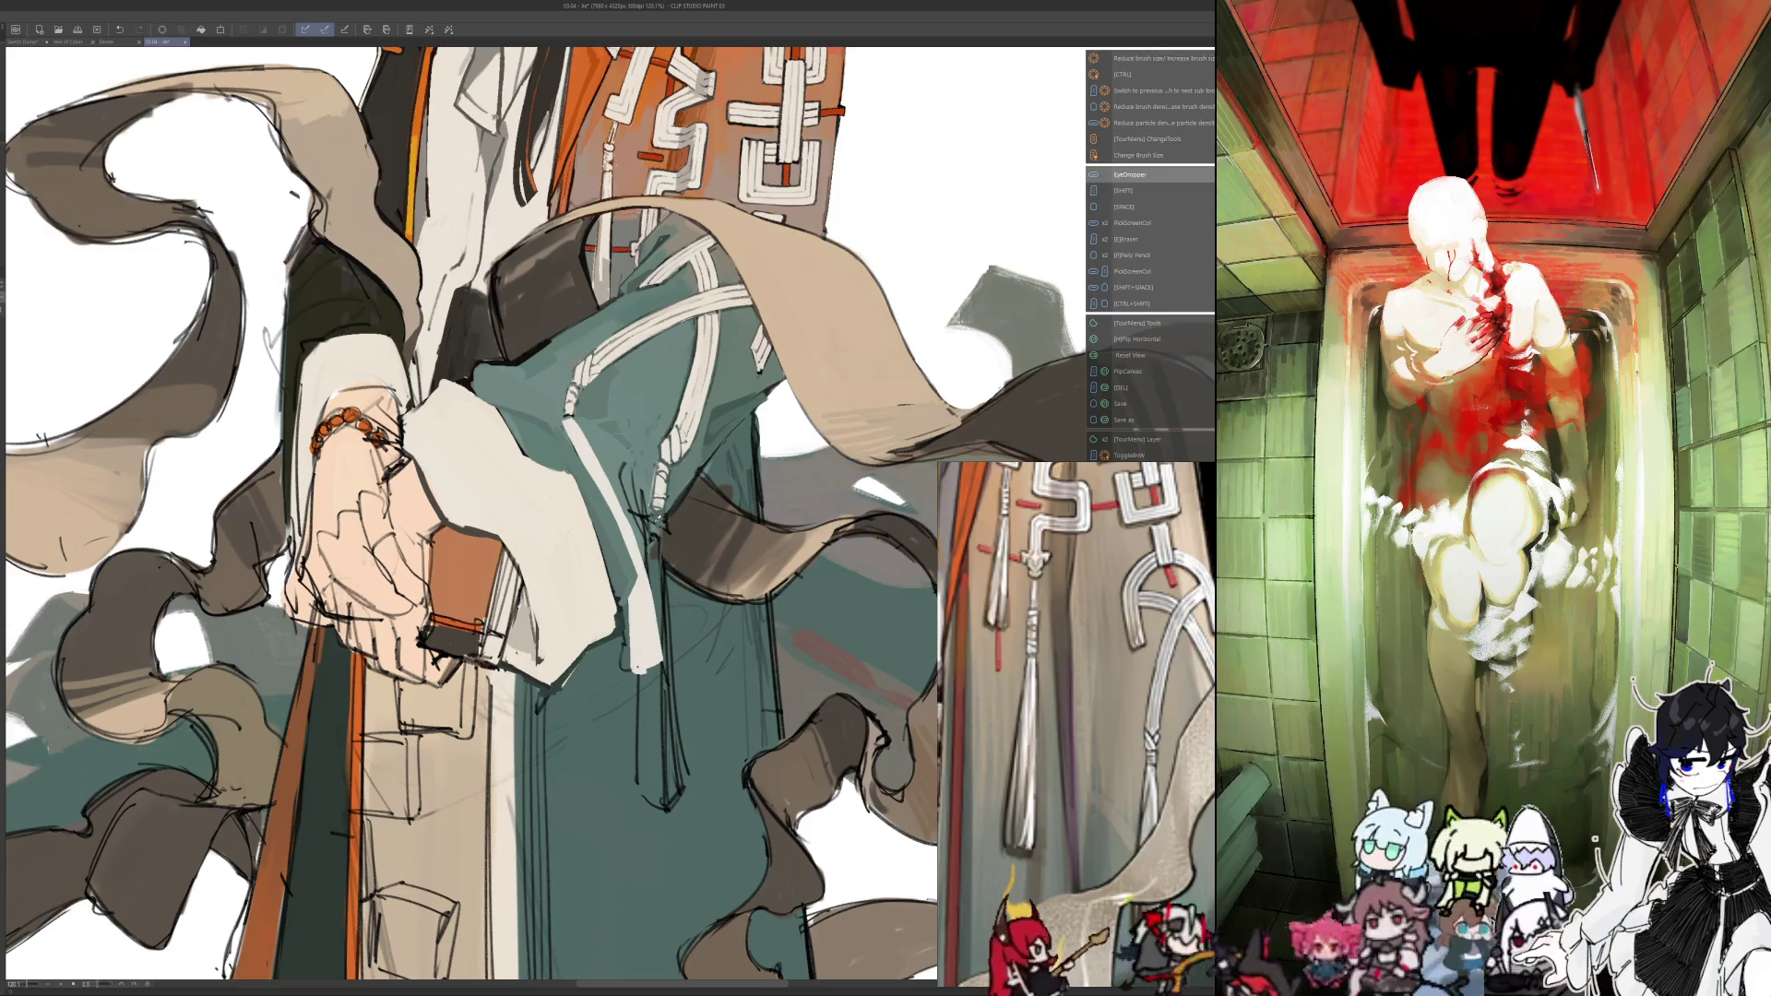
# On the mirrored canvas, paint a white cord down the robe in three strokes
pyautogui.press('h')
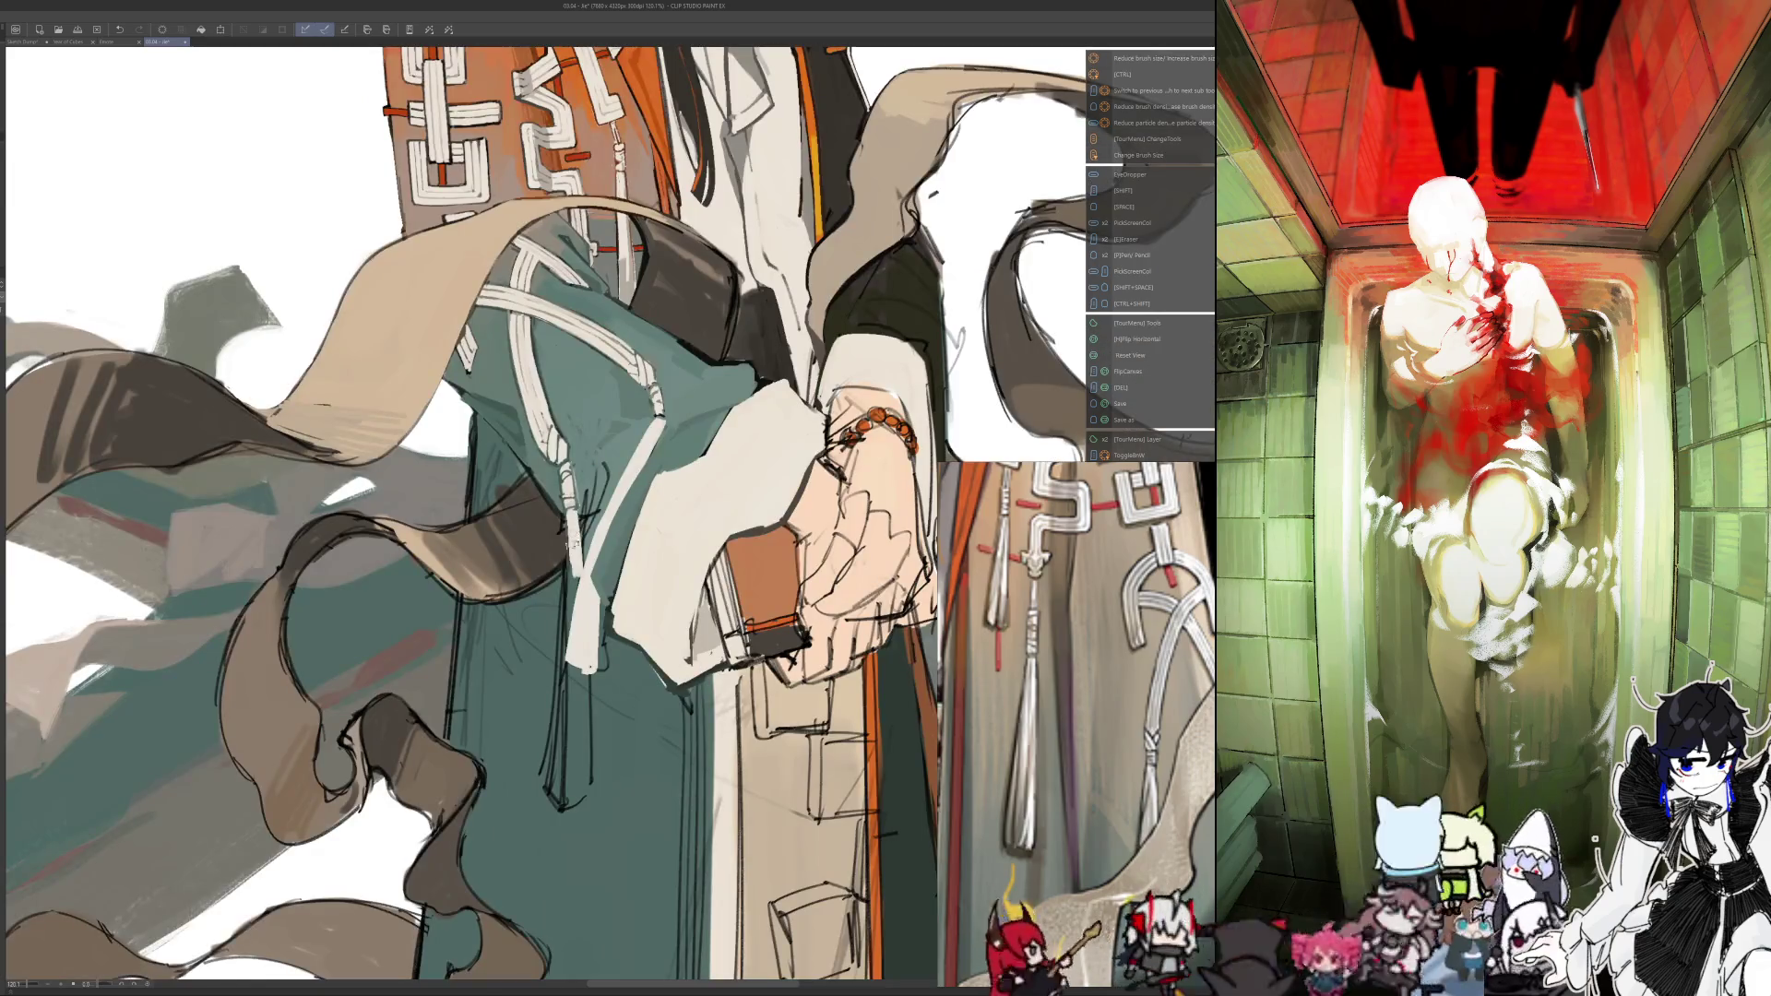
pyautogui.moveTo(578, 528)
pyautogui.mouseDown()
pyautogui.moveTo(558, 765)
pyautogui.moveTo(589, 803)
pyautogui.mouseUp()
pyautogui.moveTo(579, 661)
pyautogui.mouseDown()
pyautogui.moveTo(564, 785)
pyautogui.moveTo(580, 793)
pyautogui.mouseUp()
pyautogui.moveTo(568, 649); pyautogui.dragTo(563, 755)
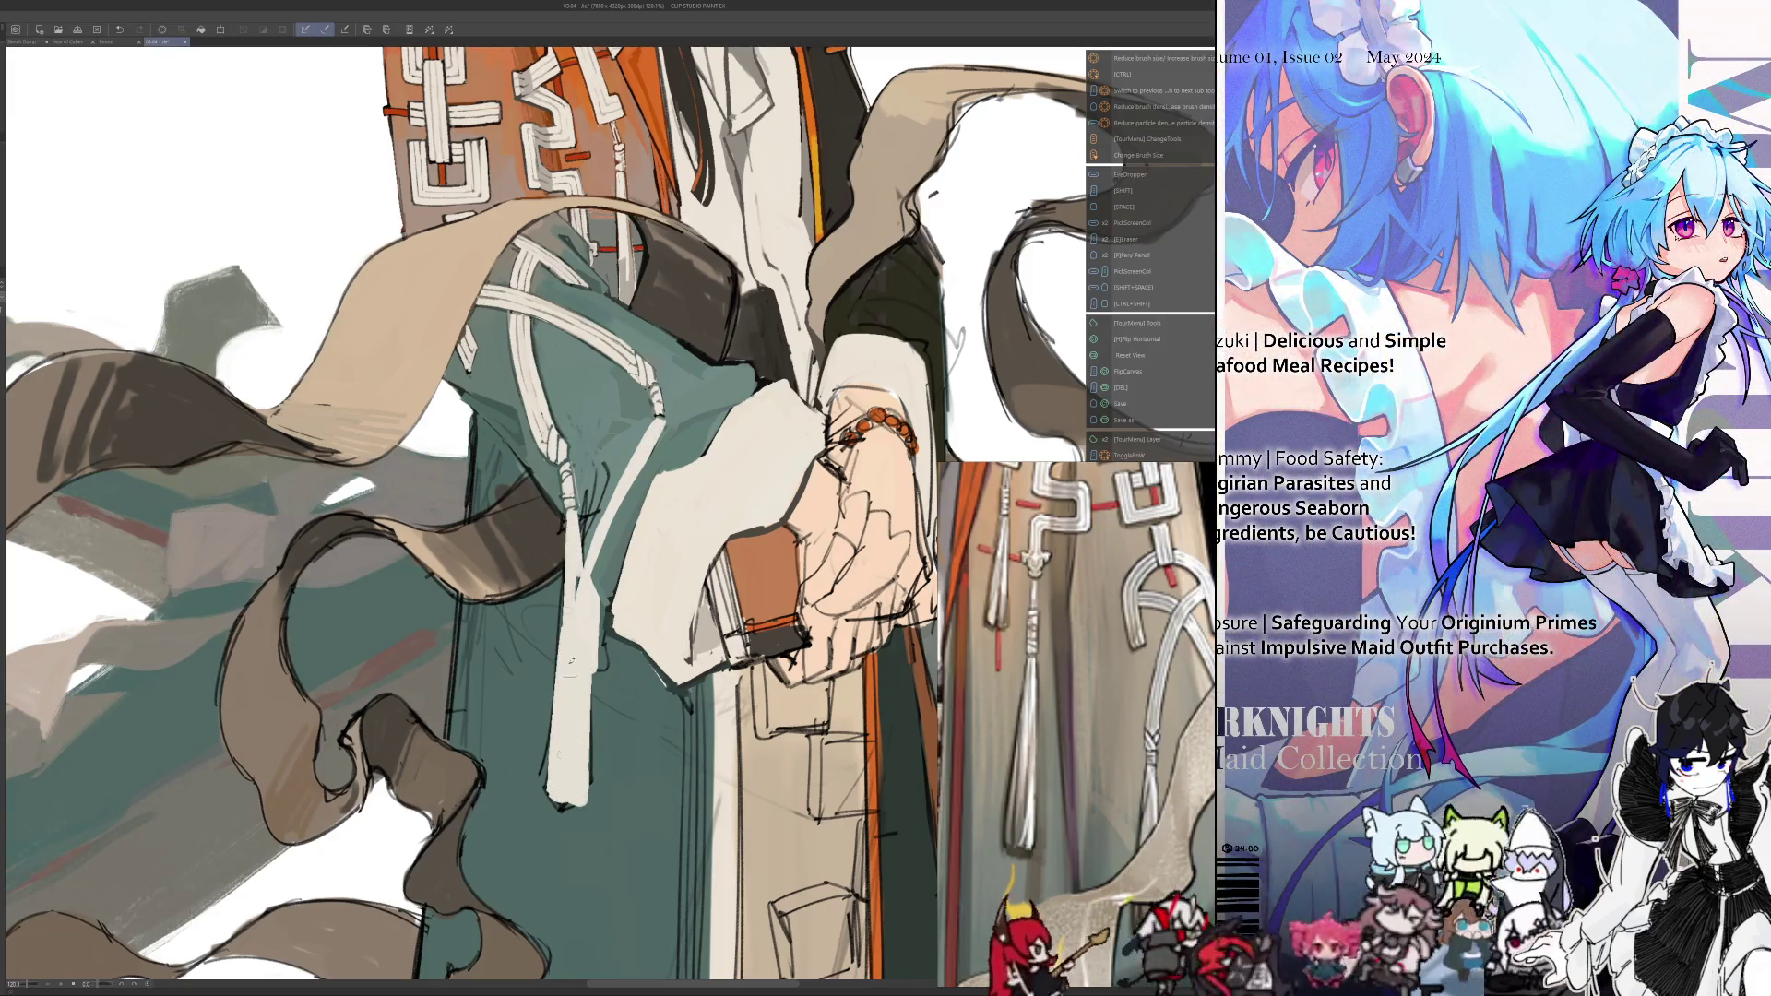
# Flip the view back, mirror it again to check the cord, then zoom out
pyautogui.press('h')
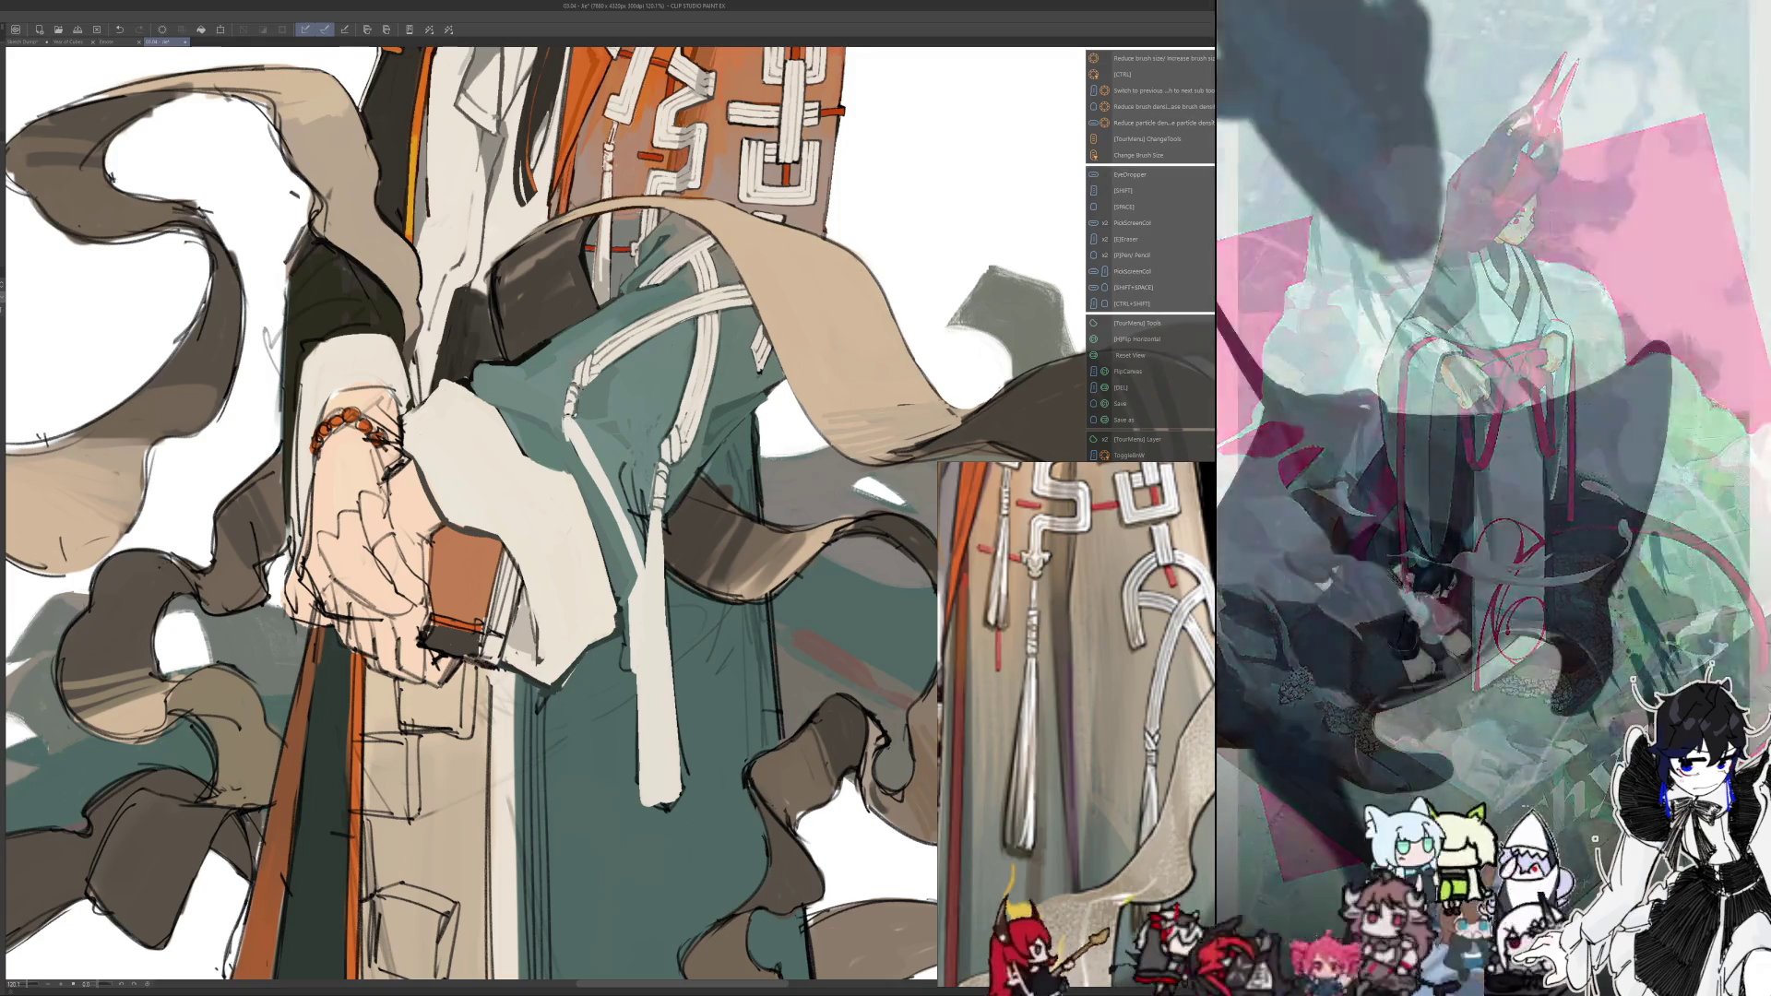
pyautogui.press('h')
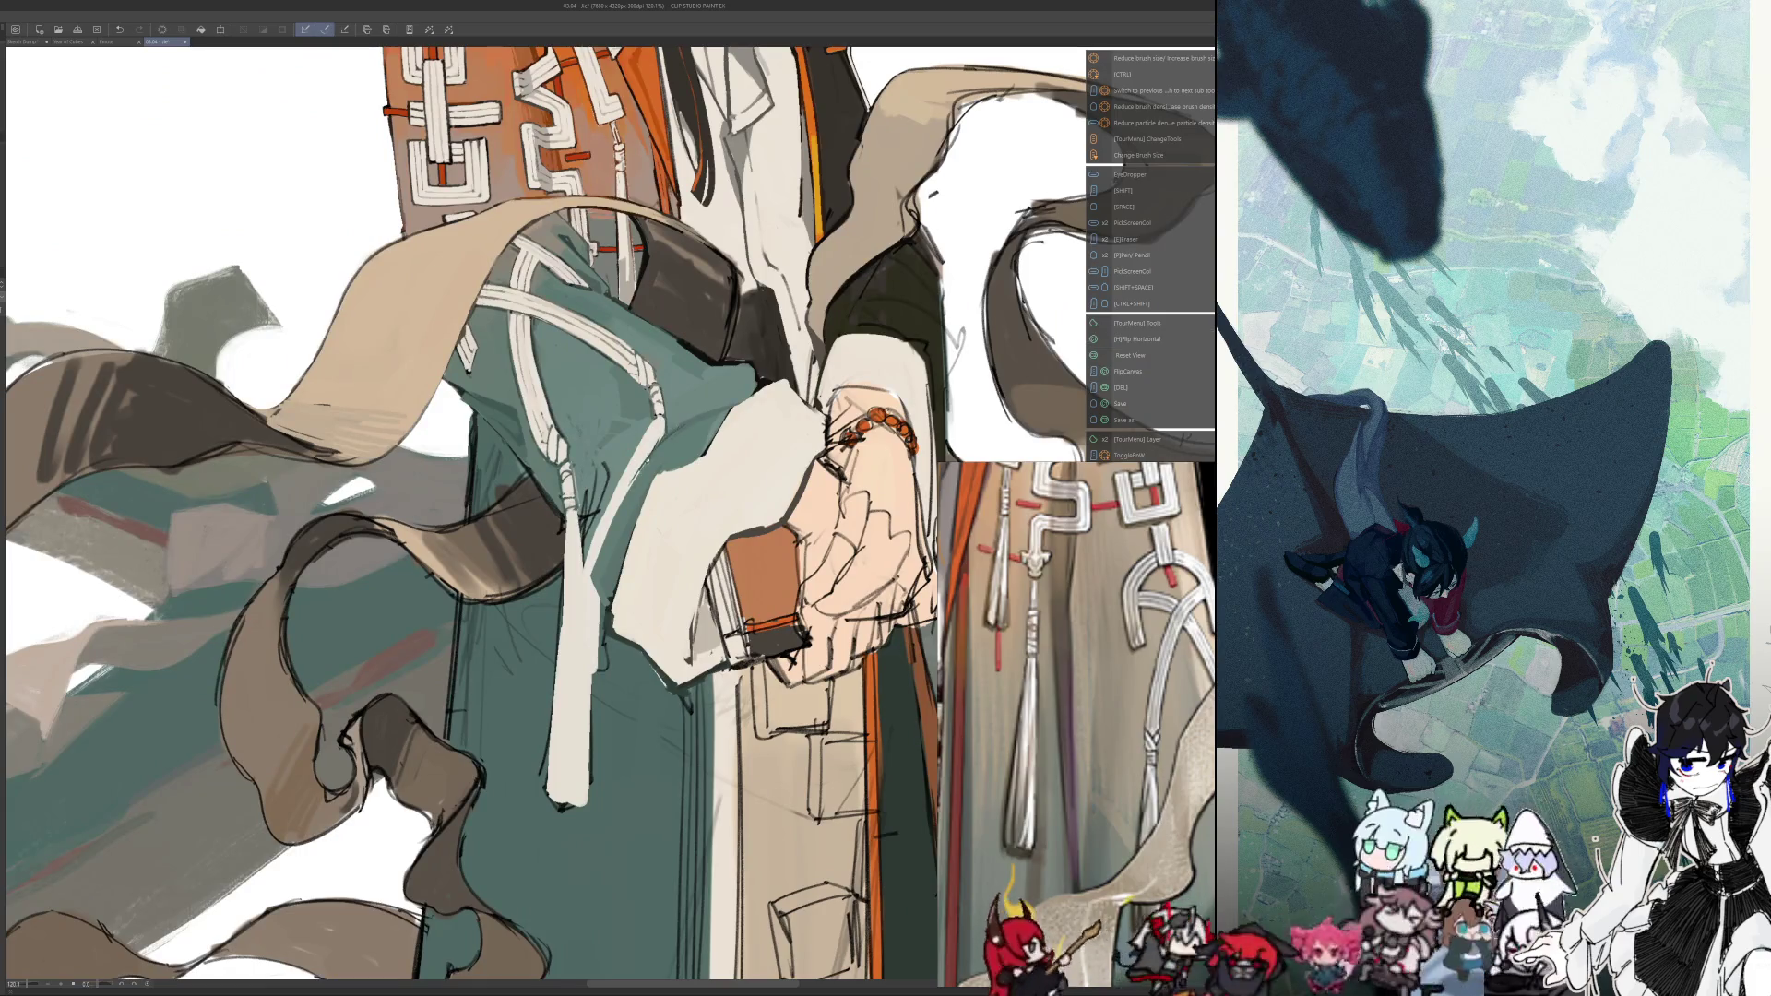
pyautogui.hotkey('shift', 'space')
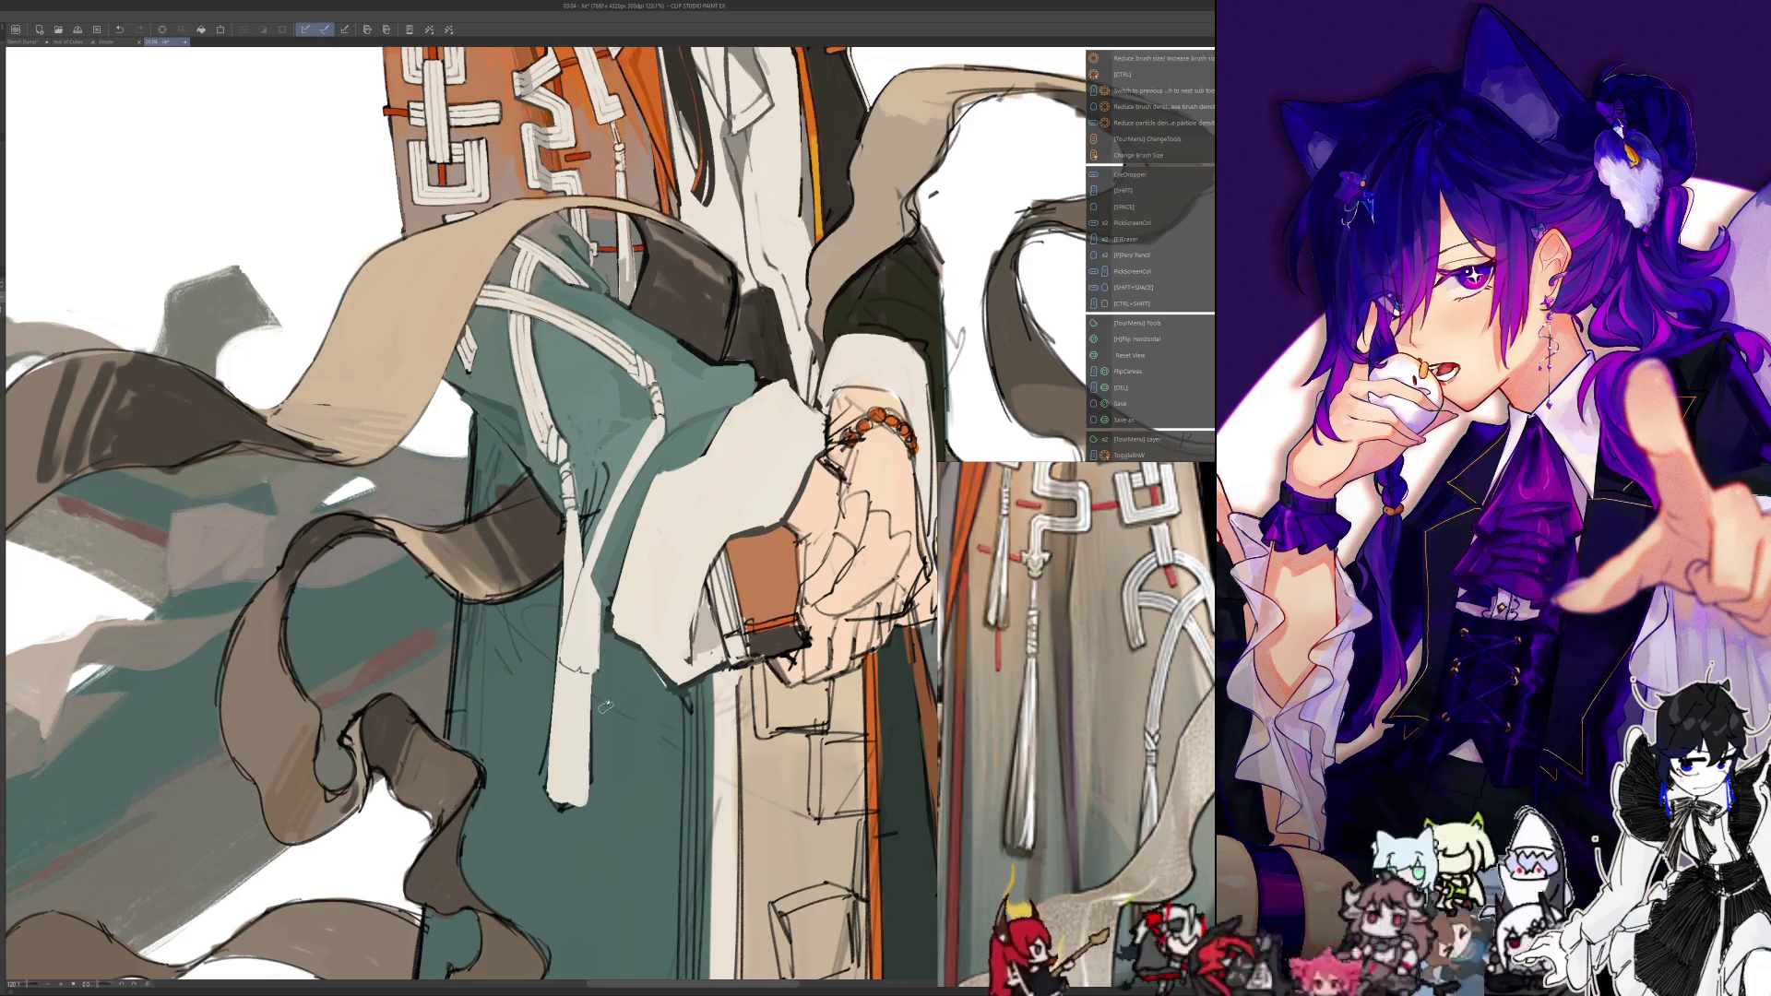
pyautogui.scroll(-5, 658, 703)
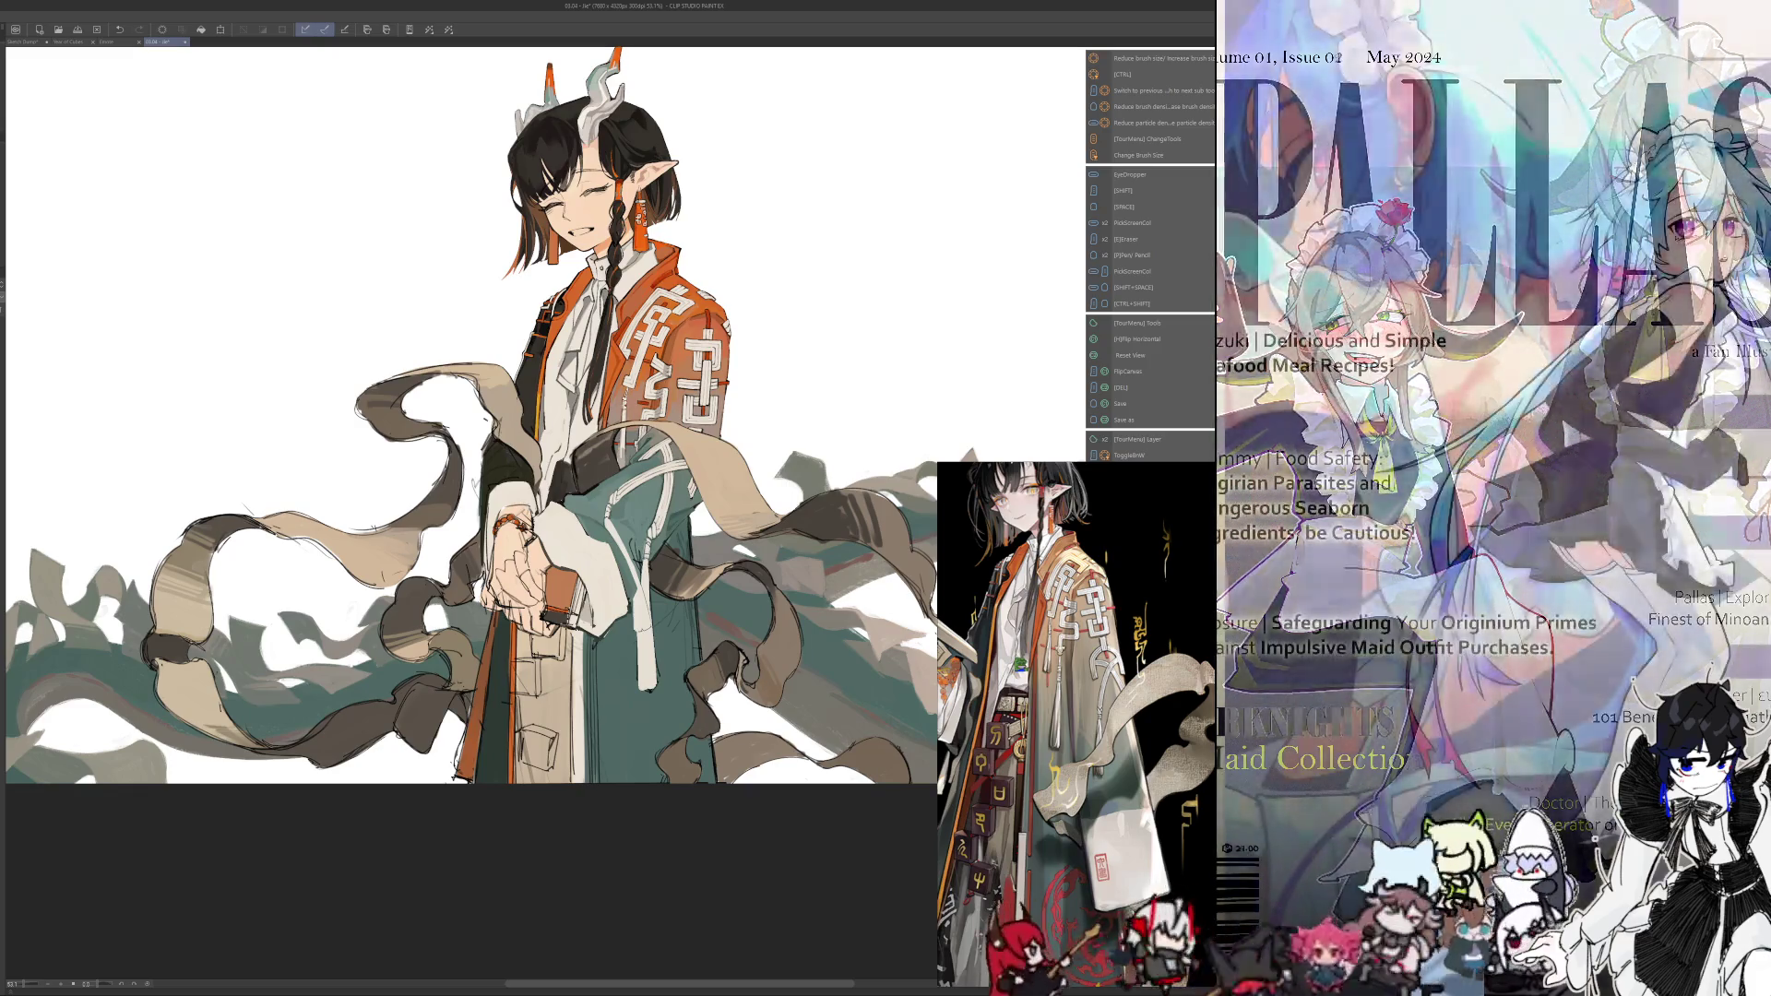
# Zoom in on the hands, then mirror the view and sample a colour from the robe
pyautogui.scroll(2, 655, 533)
pyautogui.scroll(2, 655, 532)
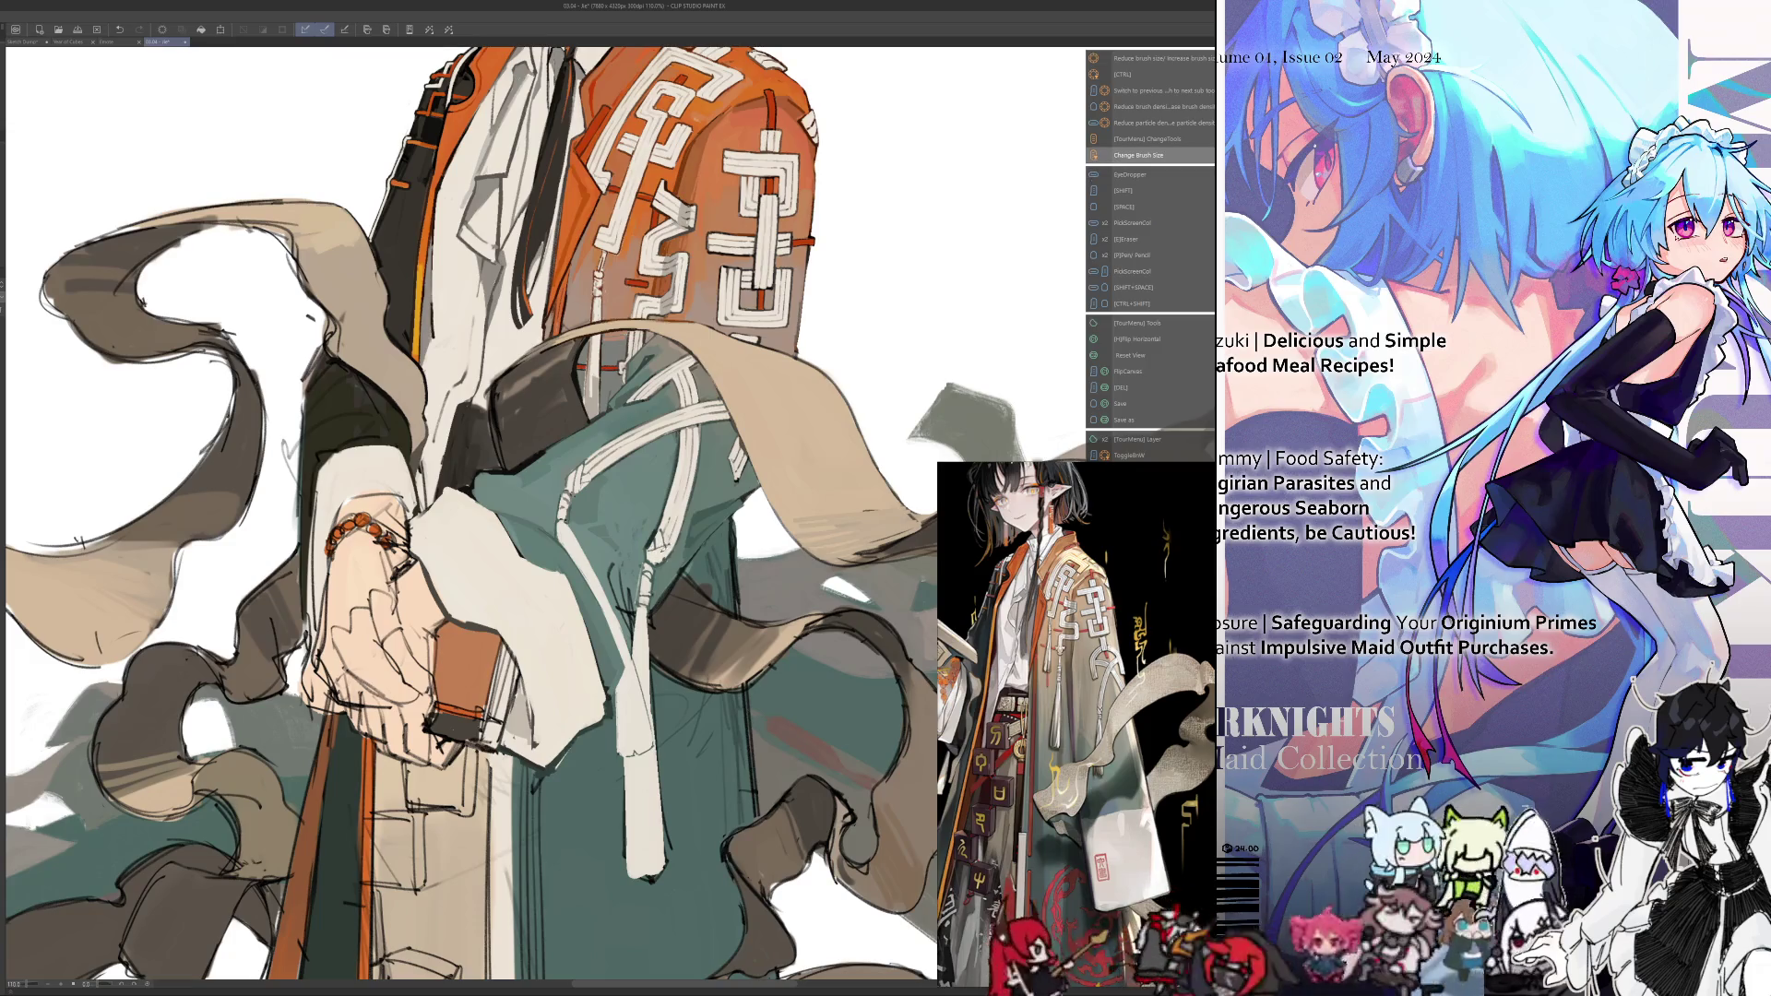
pyautogui.press('ctrl')
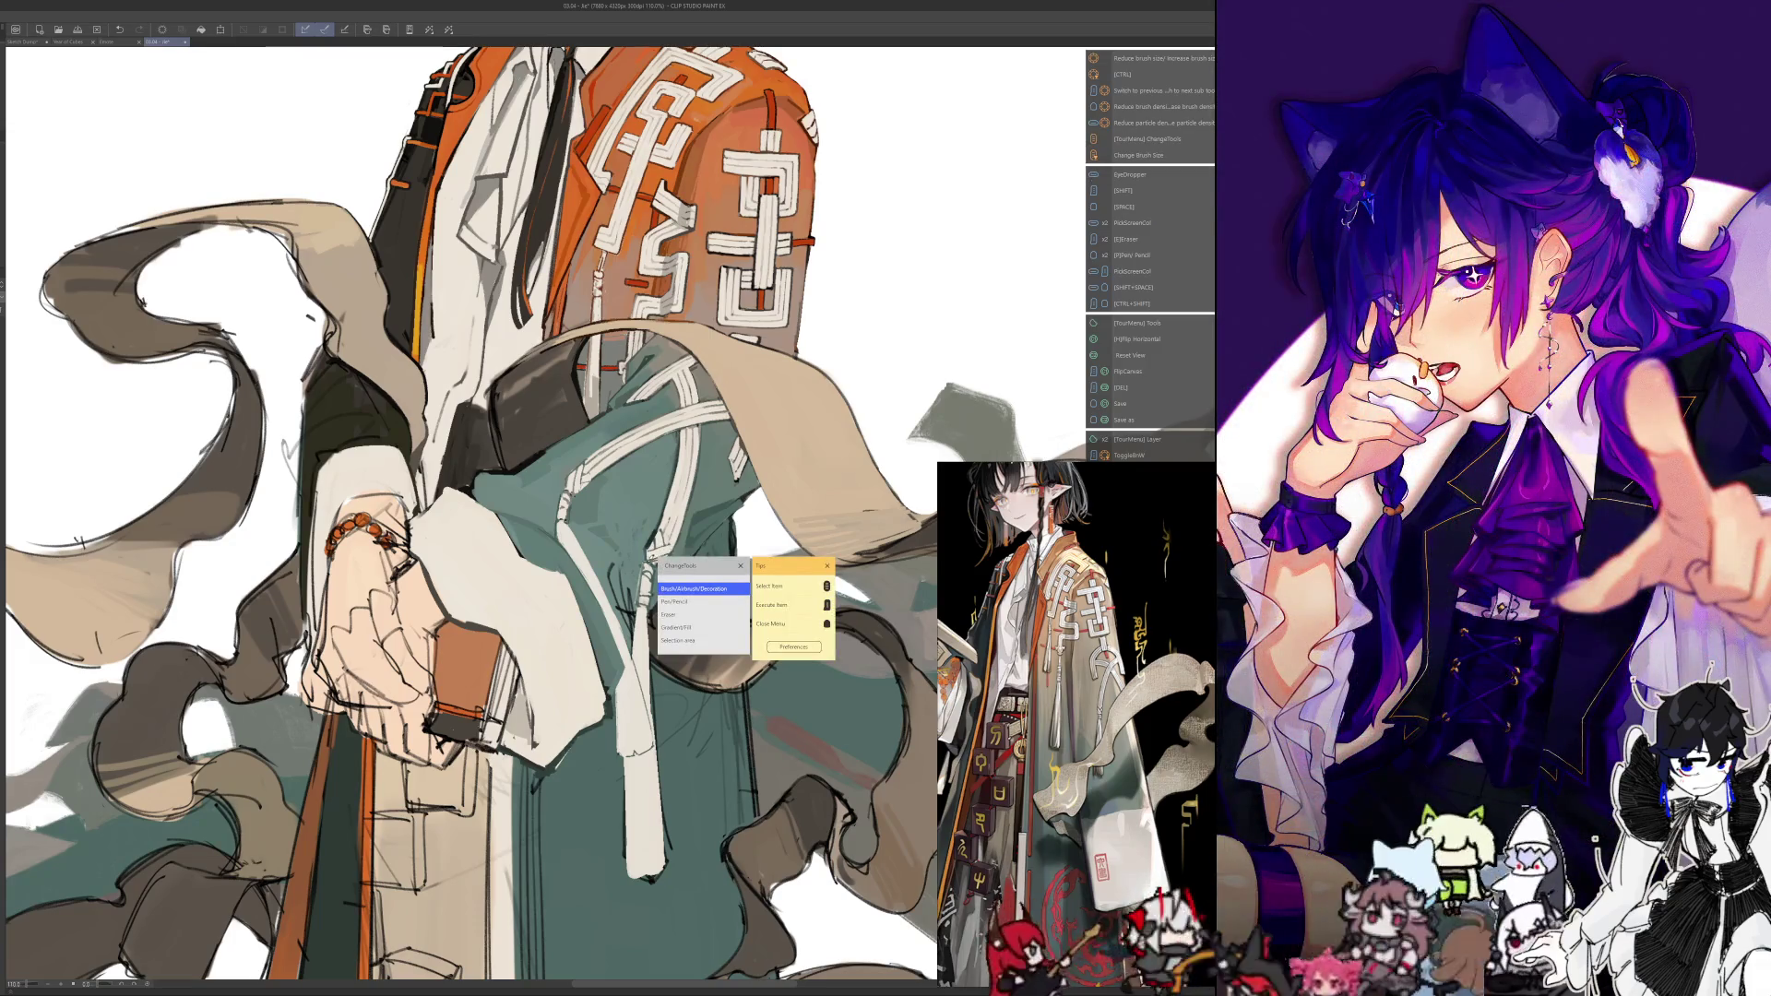
pyautogui.press('i')
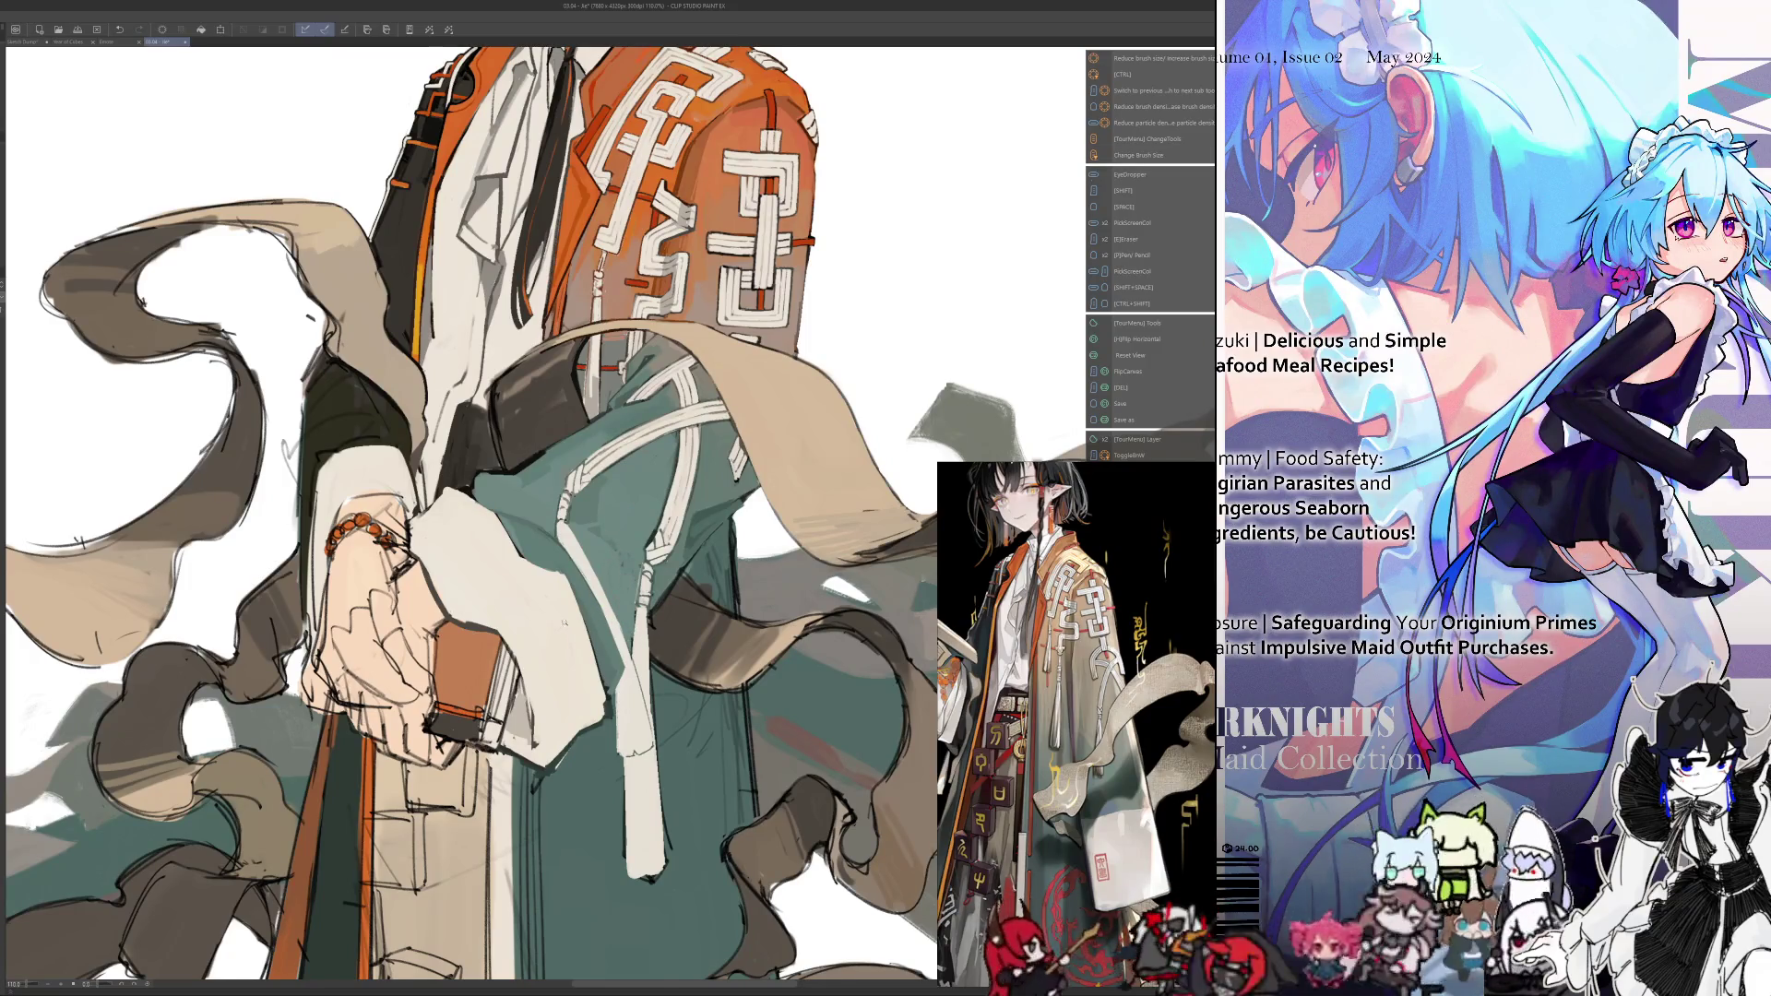
pyautogui.scroll(-1, 631, 591)
pyautogui.press('h')
pyautogui.keyDown('alt'); pyautogui.click(564, 775); pyautogui.keyUp('alt')
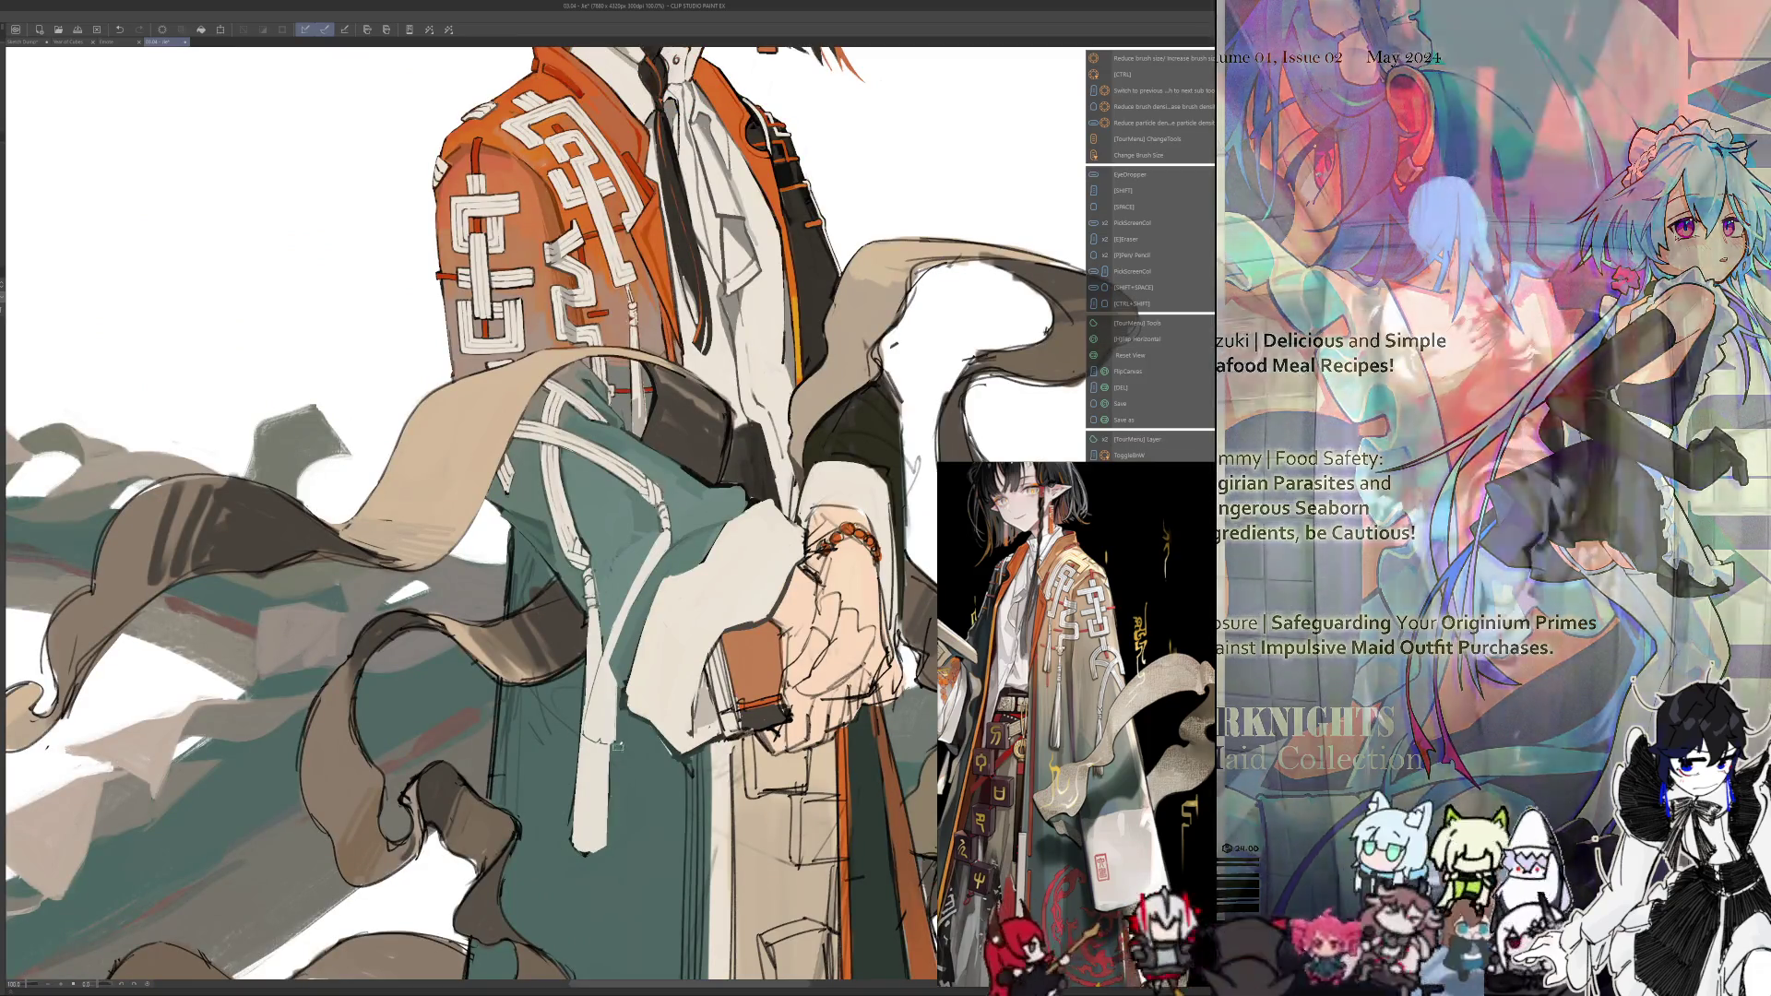
# Unflip the view, bring the face into view, and undo back to the open-eyed smiling face
pyautogui.moveTo(614, 830)
pyautogui.mouseDown()
pyautogui.moveTo(533, 554)
pyautogui.moveTo(496, 785)
pyautogui.mouseUp()
pyautogui.press('h')
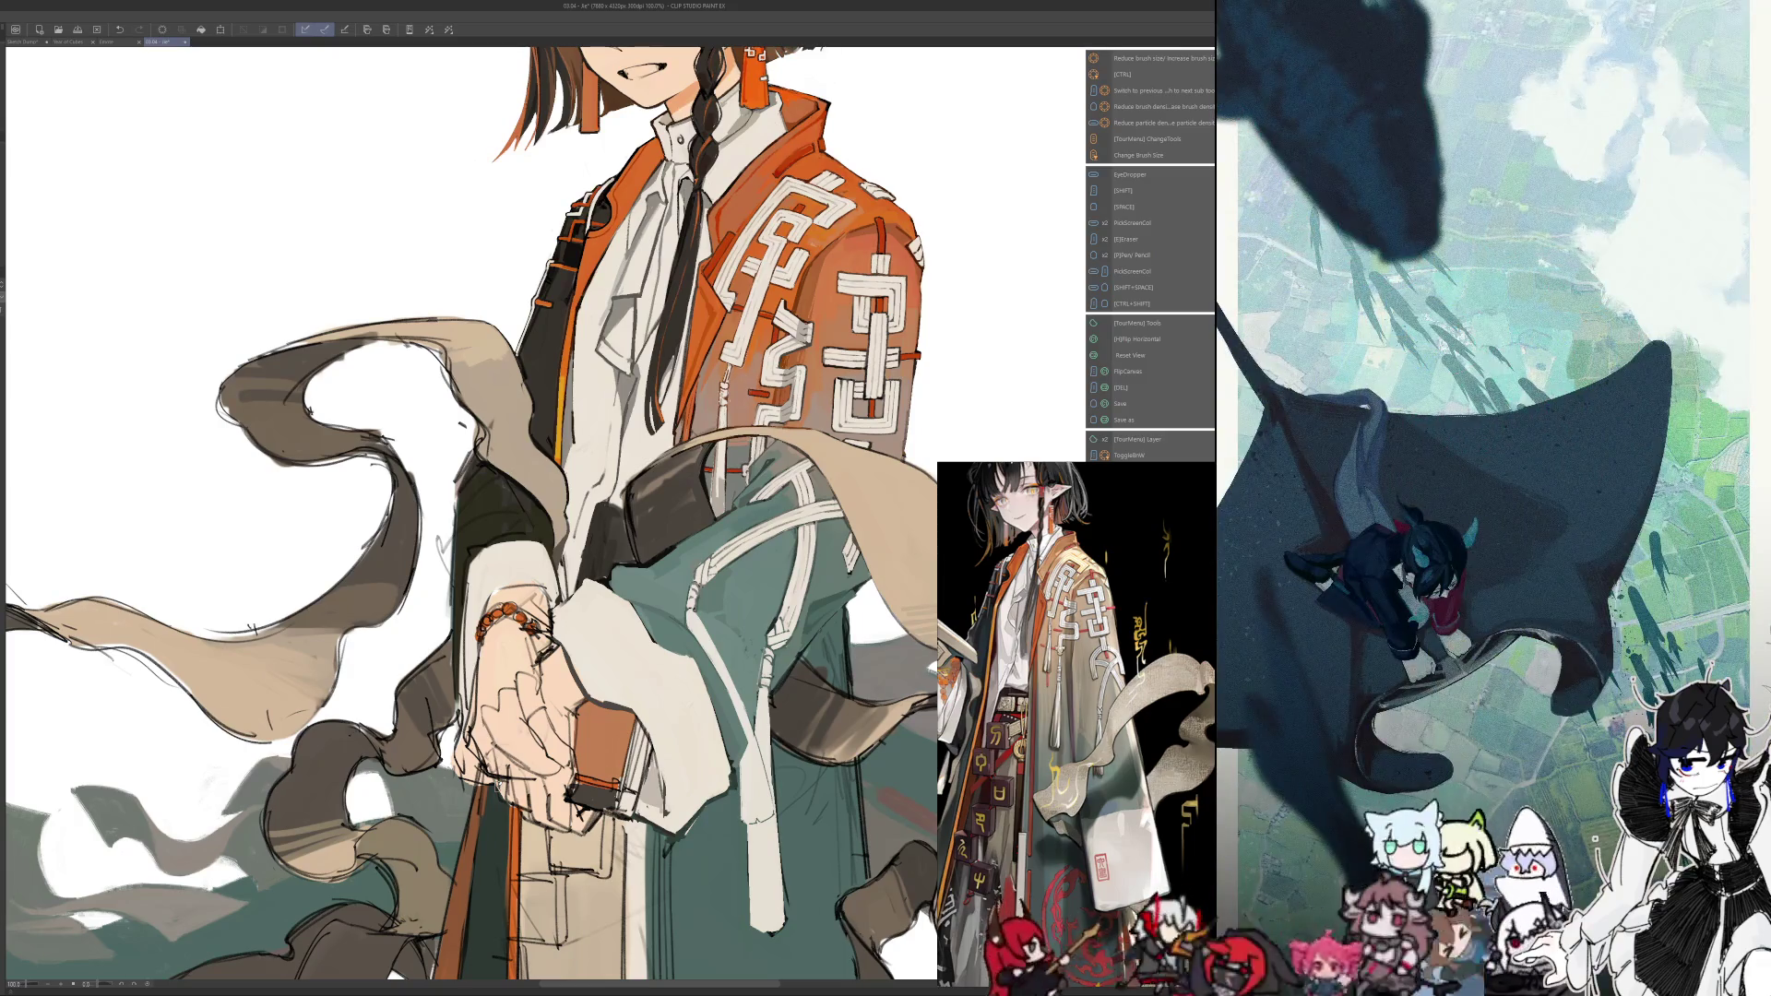
pyautogui.moveTo(461, 415); pyautogui.dragTo(467, 646)
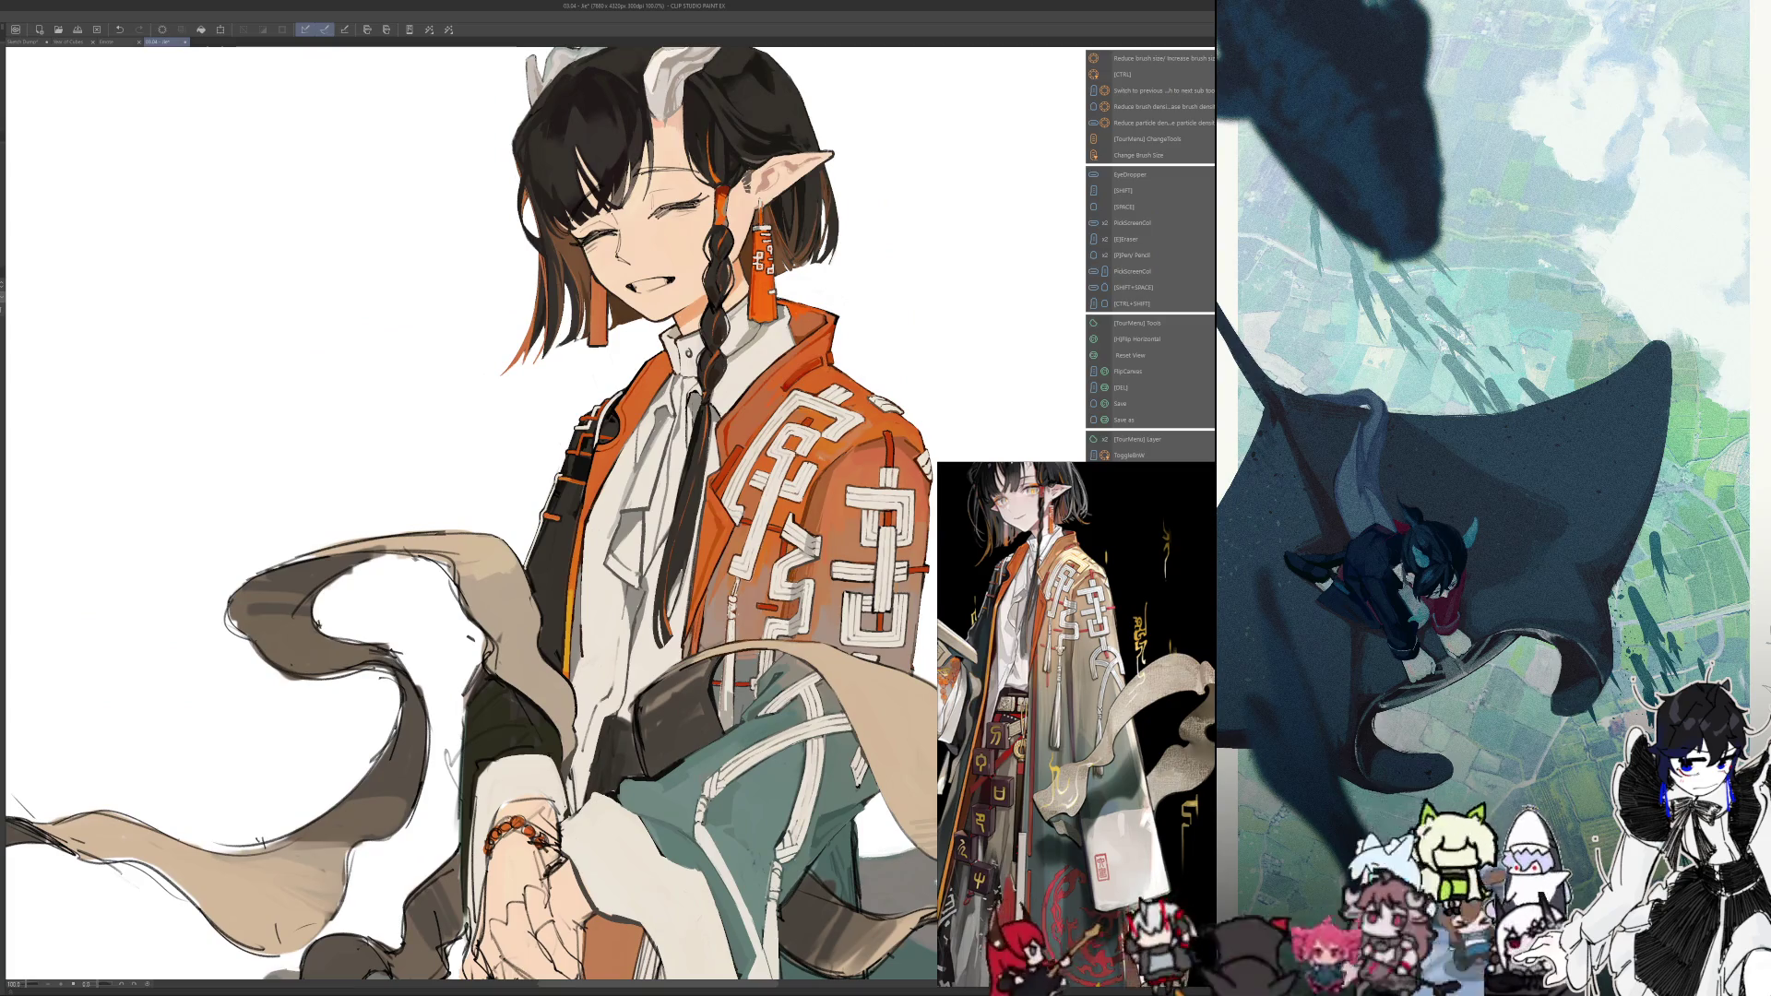
pyautogui.hotkey('ctrl', 'z')
# Frame the full head and switch between the eraser and pen around the eye
pyautogui.moveTo(245, 745); pyautogui.dragTo(271, 668)
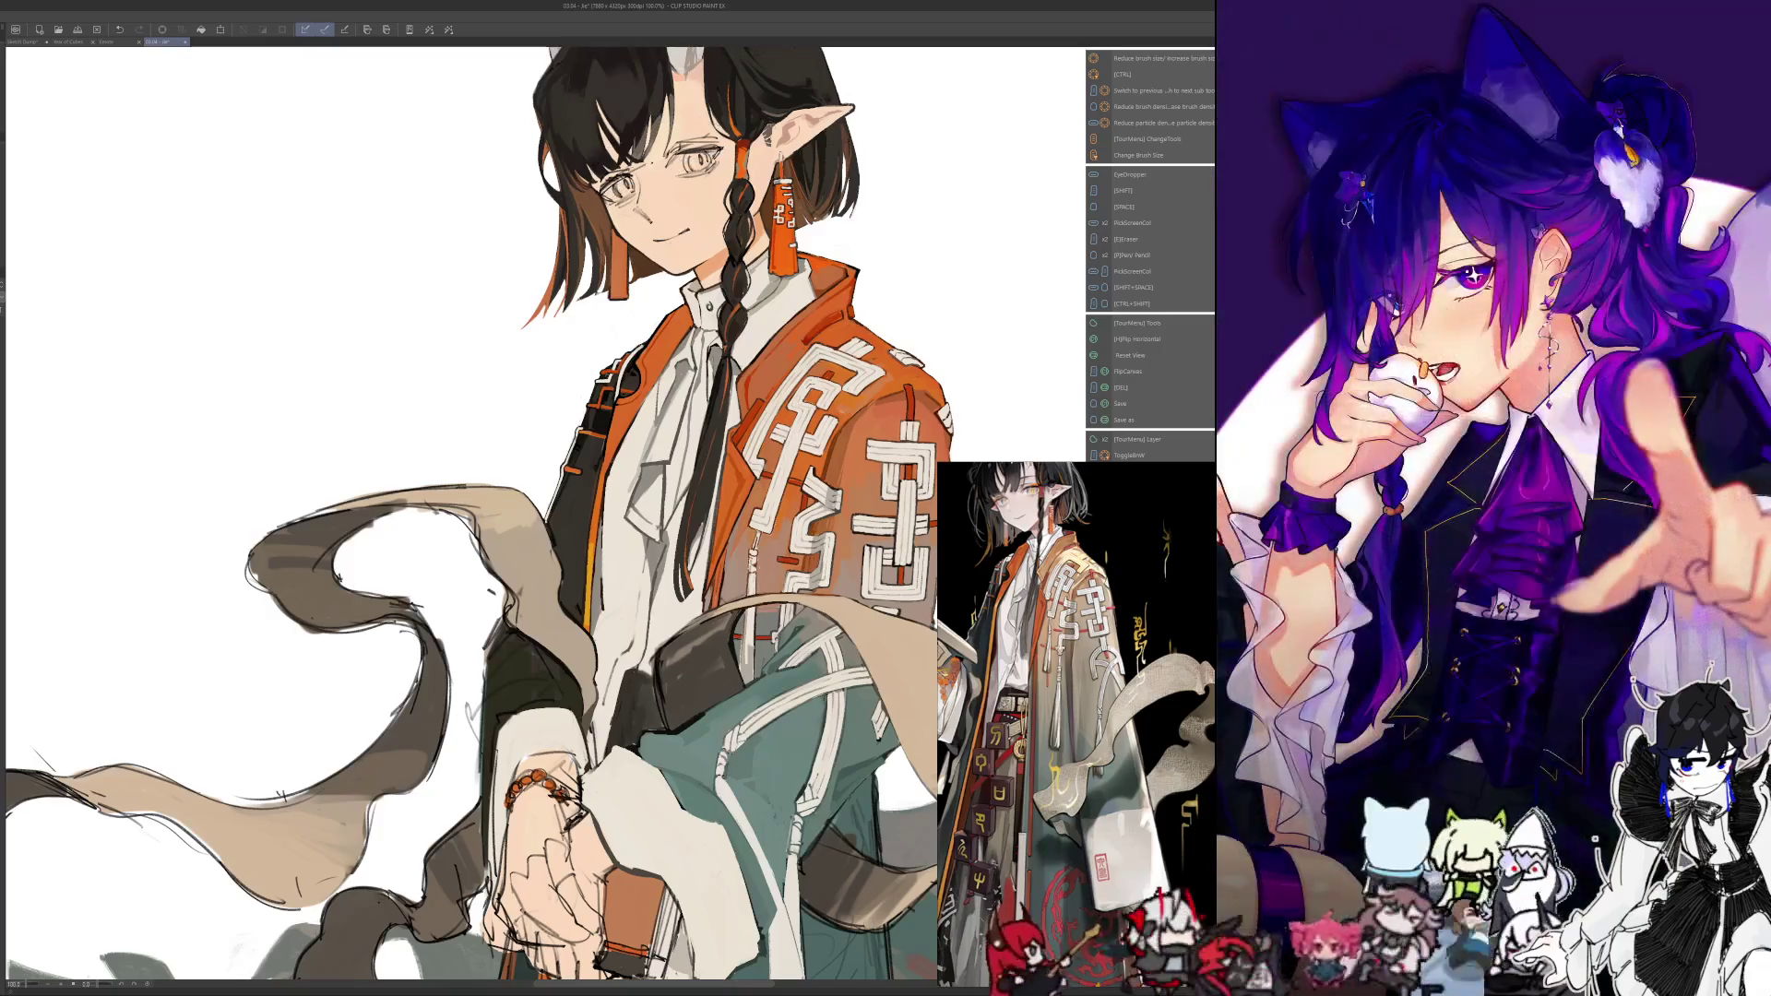
pyautogui.moveTo(462, 553); pyautogui.dragTo(499, 420)
pyautogui.moveTo(409, 710)
pyautogui.mouseDown()
pyautogui.moveTo(369, 871)
pyautogui.moveTo(438, 963)
pyautogui.mouseUp()
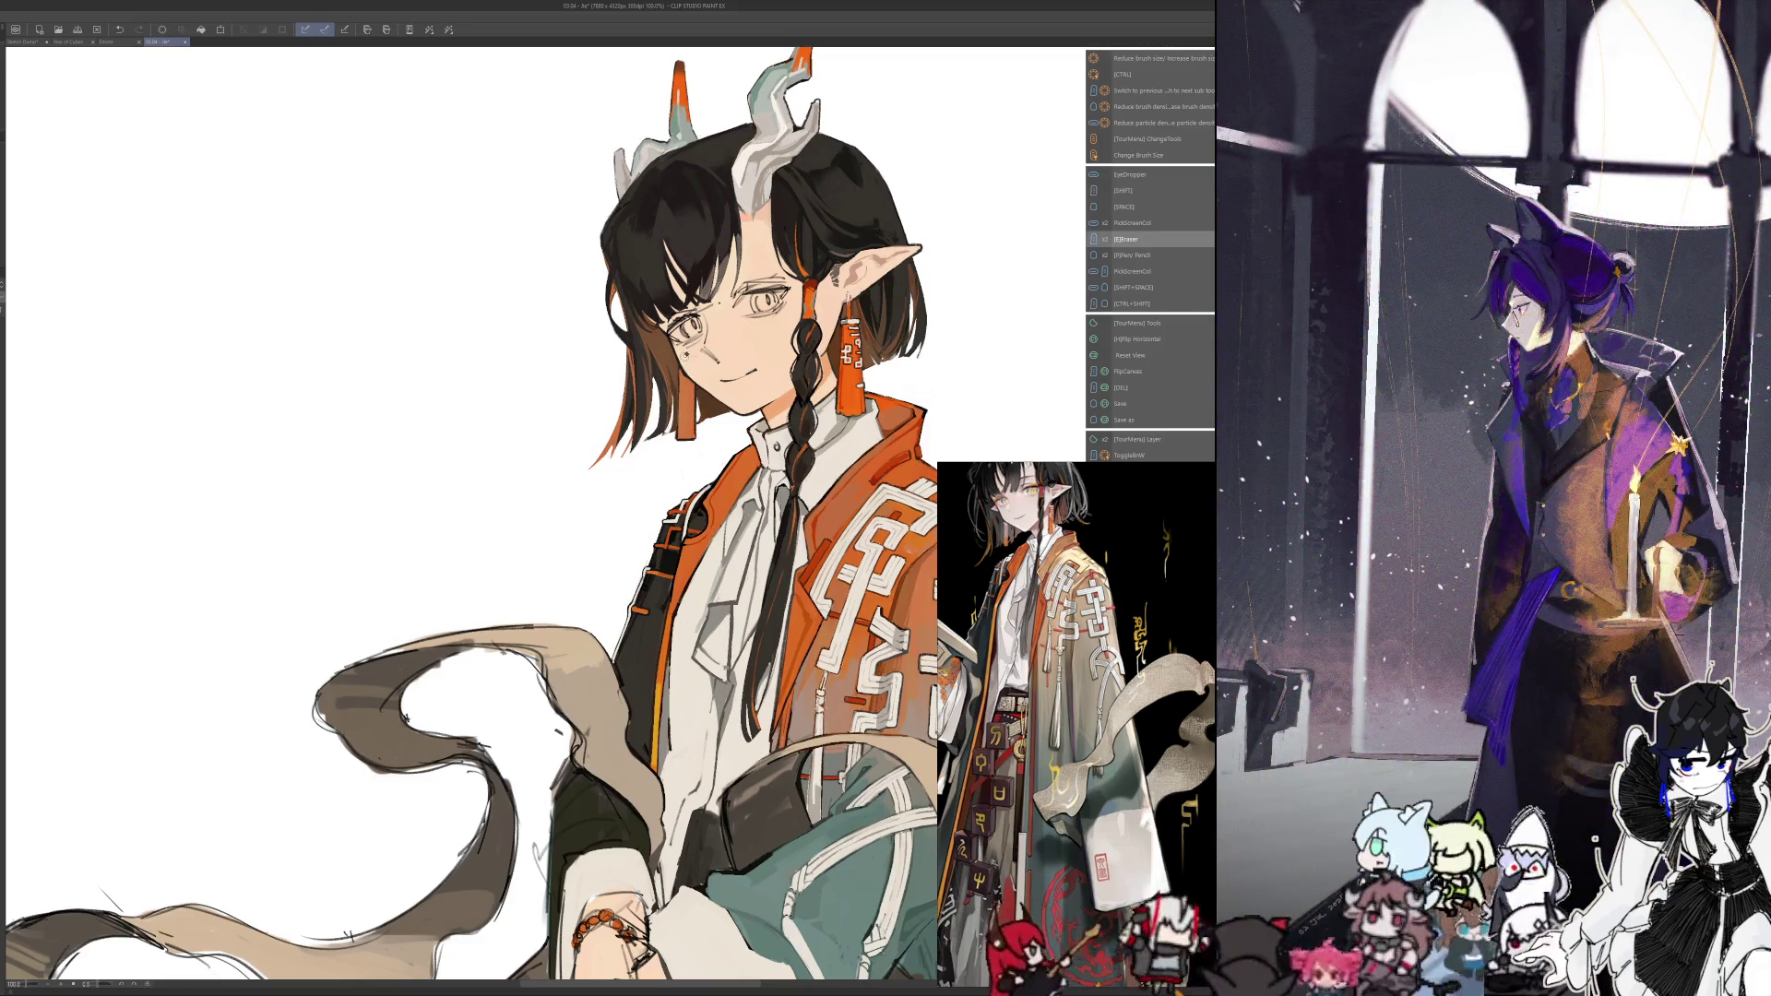
pyautogui.press('e')
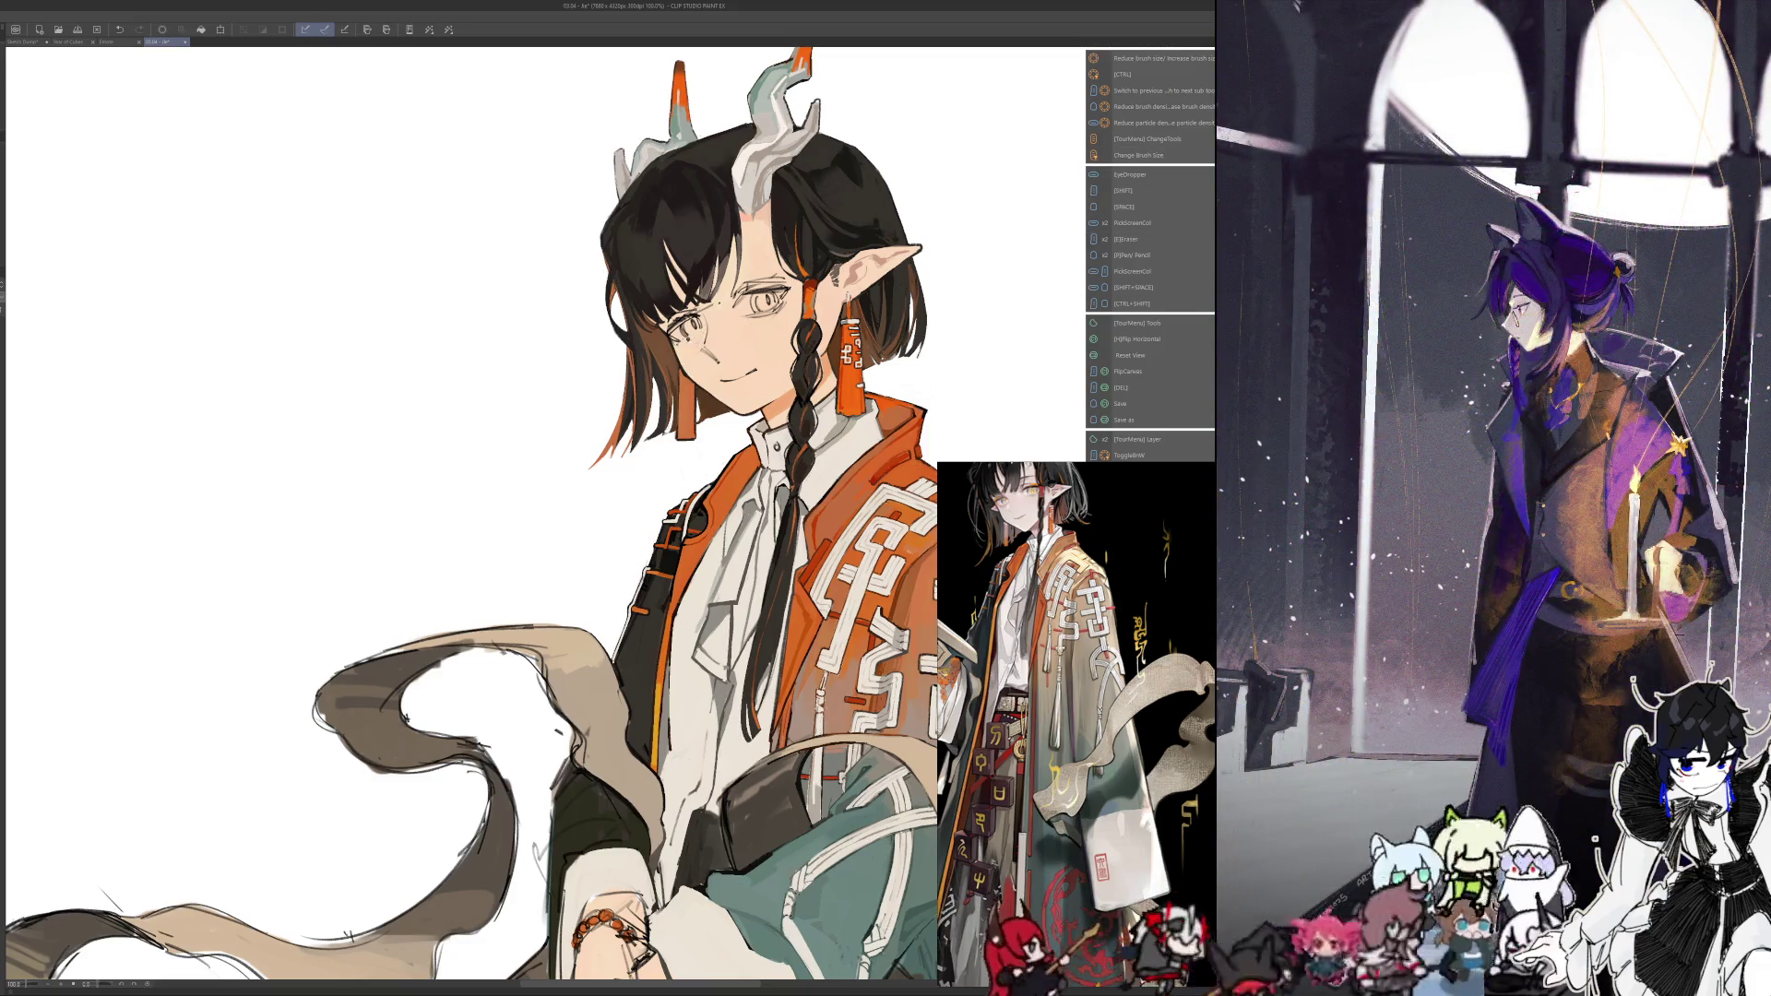
pyautogui.press('p')
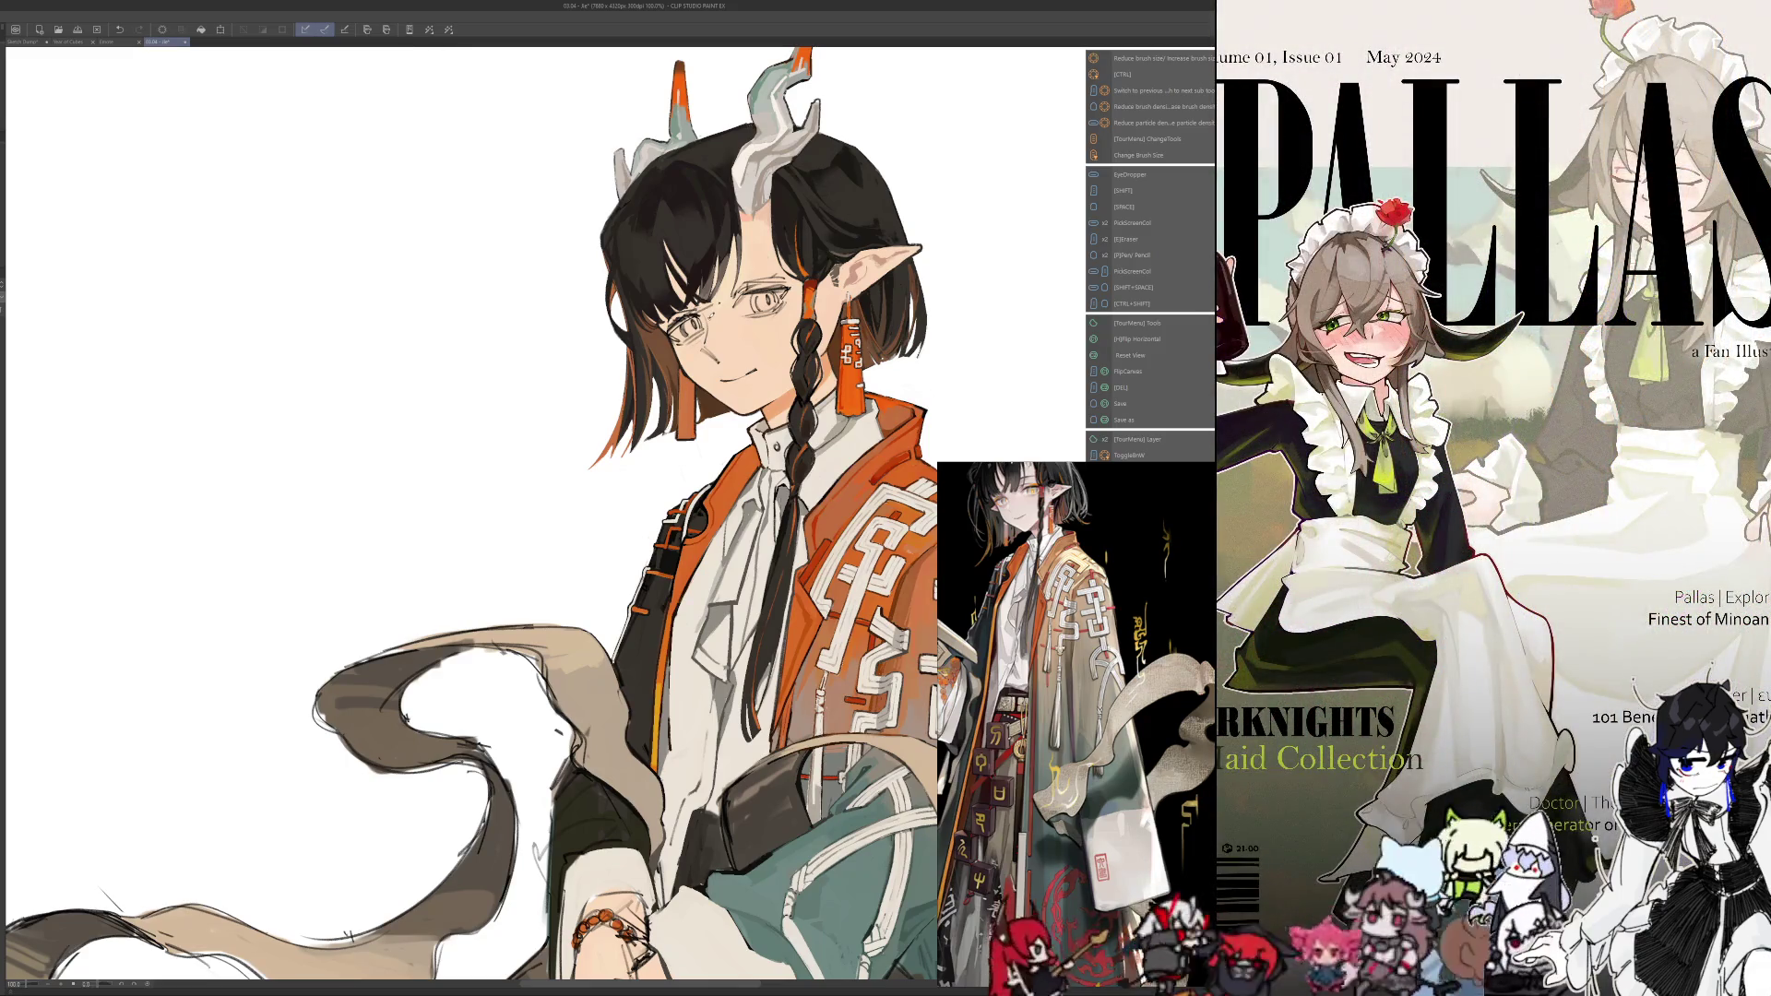
# Mirror the view to check the face, restore it, and straighten the canvas rotation
pyautogui.press('h')
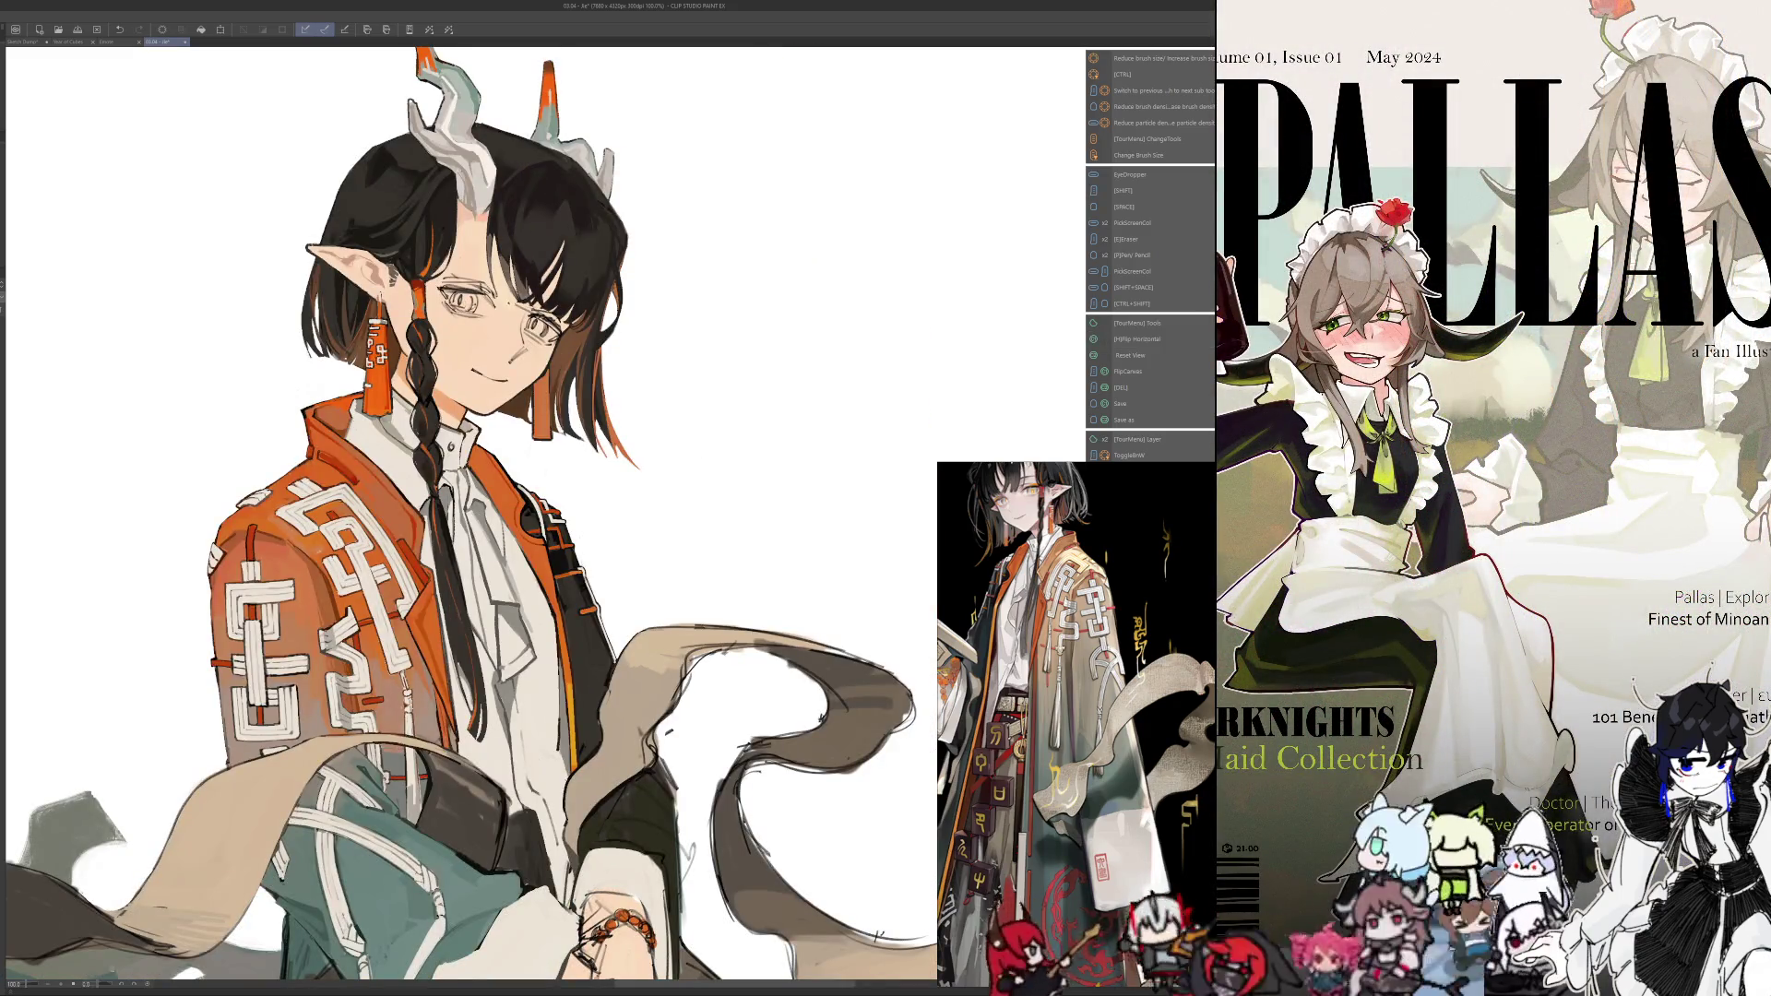
pyautogui.press('h')
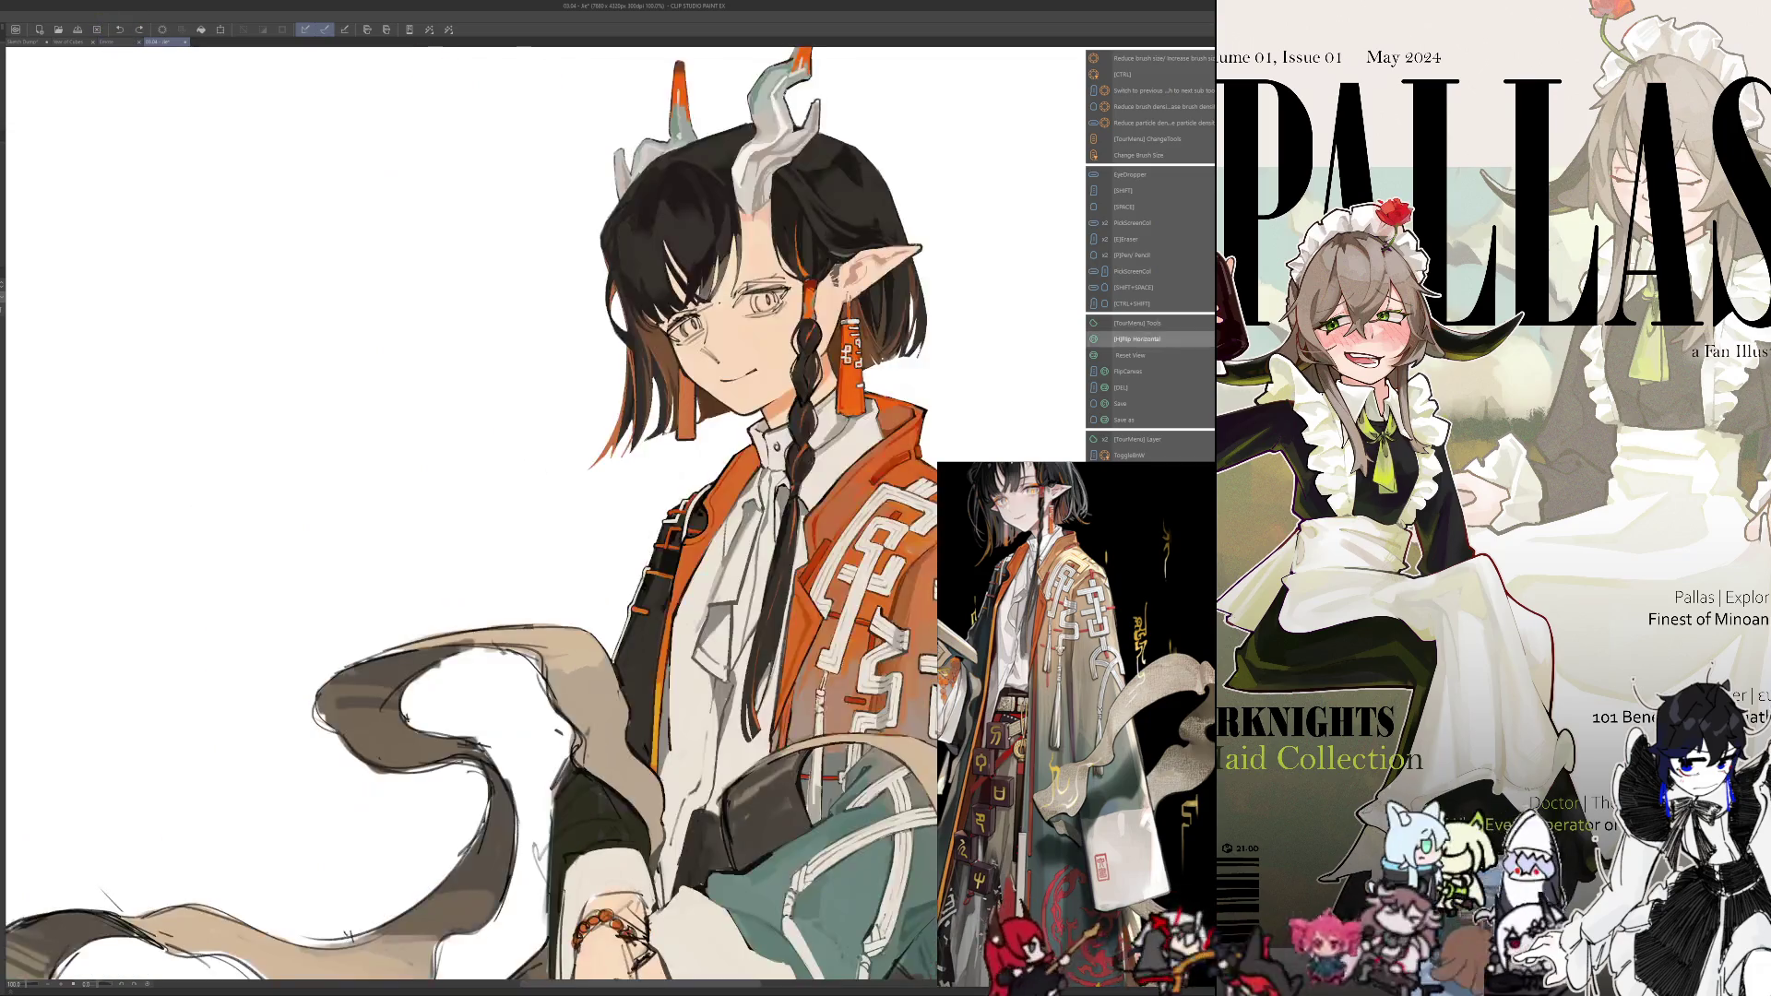
pyautogui.moveTo(579, 284); pyautogui.dragTo(591, 305)
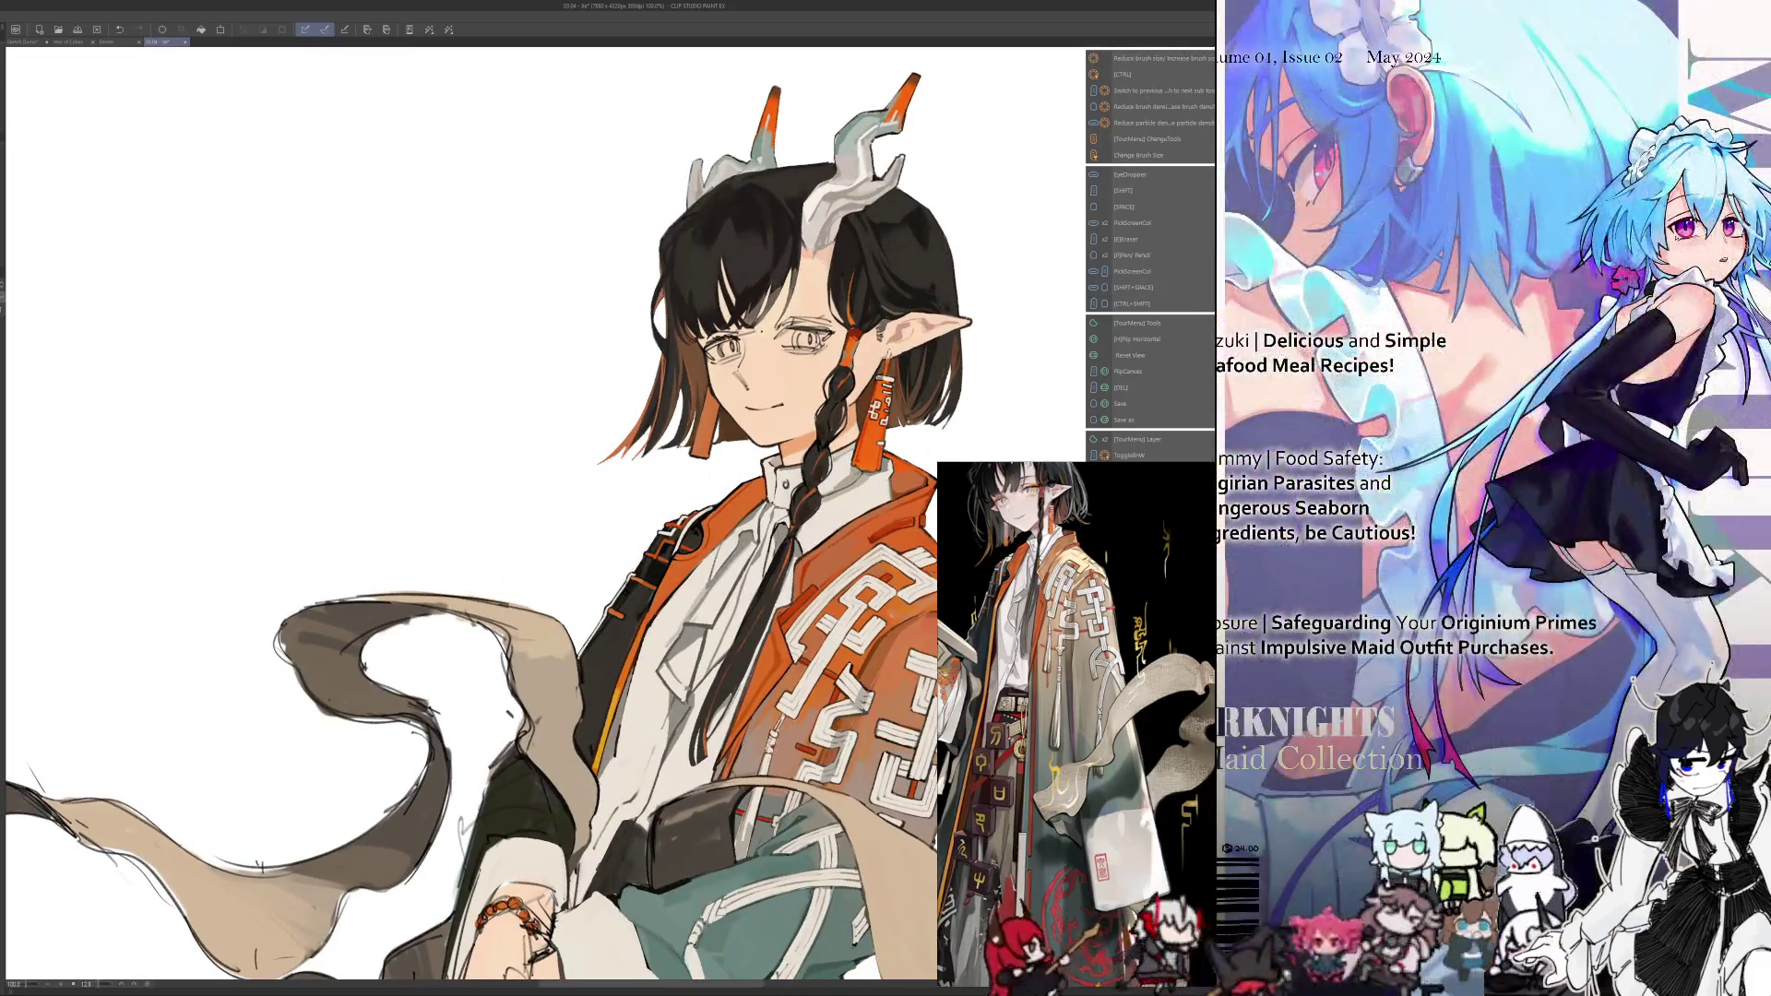
pyautogui.press('e')
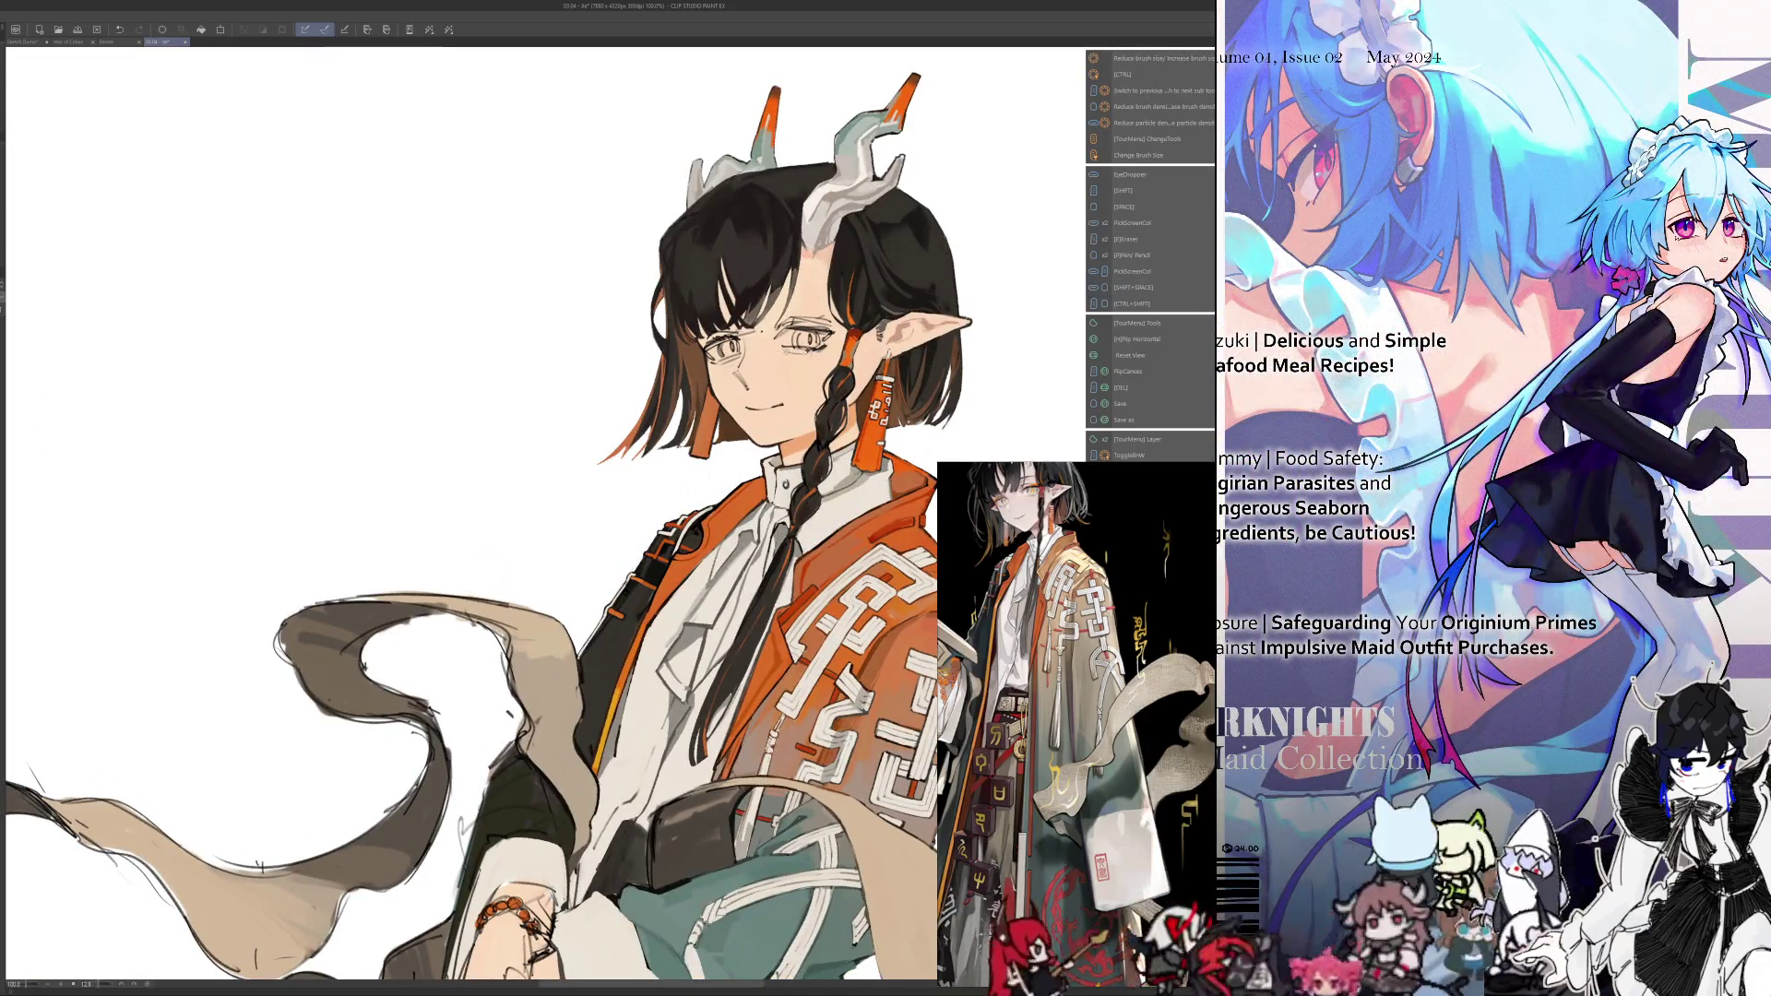
pyautogui.press('p')
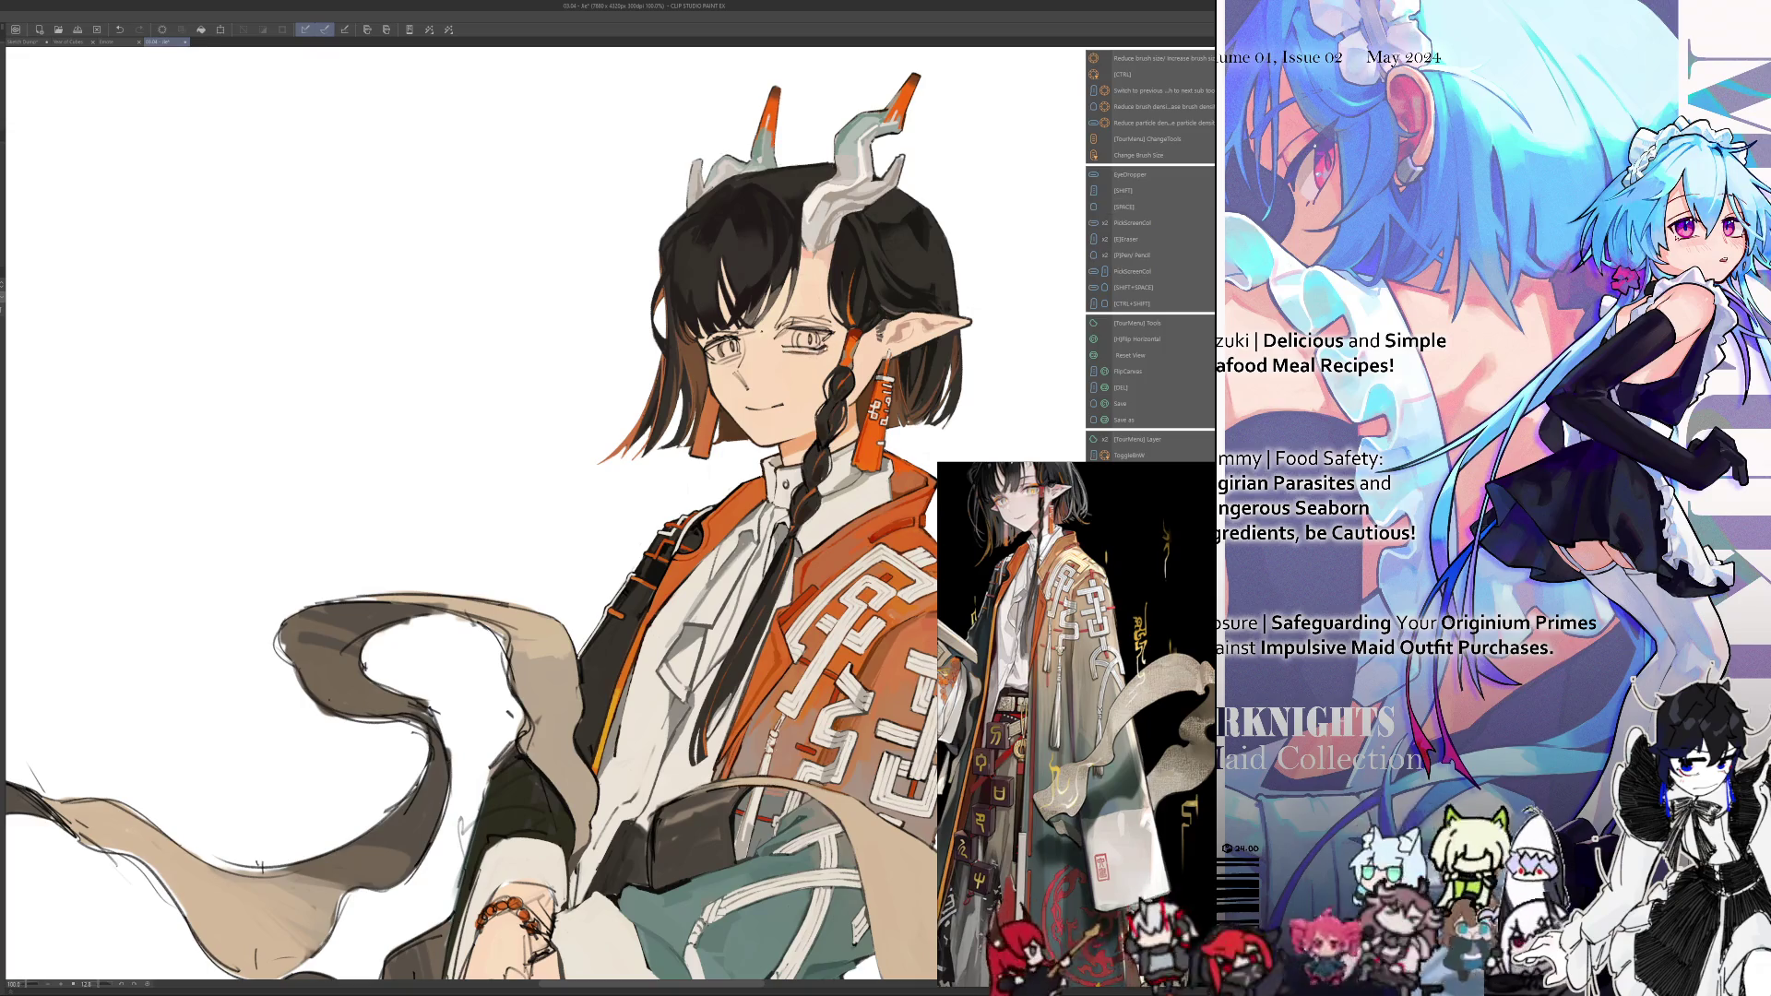
# Alternate between the eraser and the pen while panning around the canvas
pyautogui.press('e')
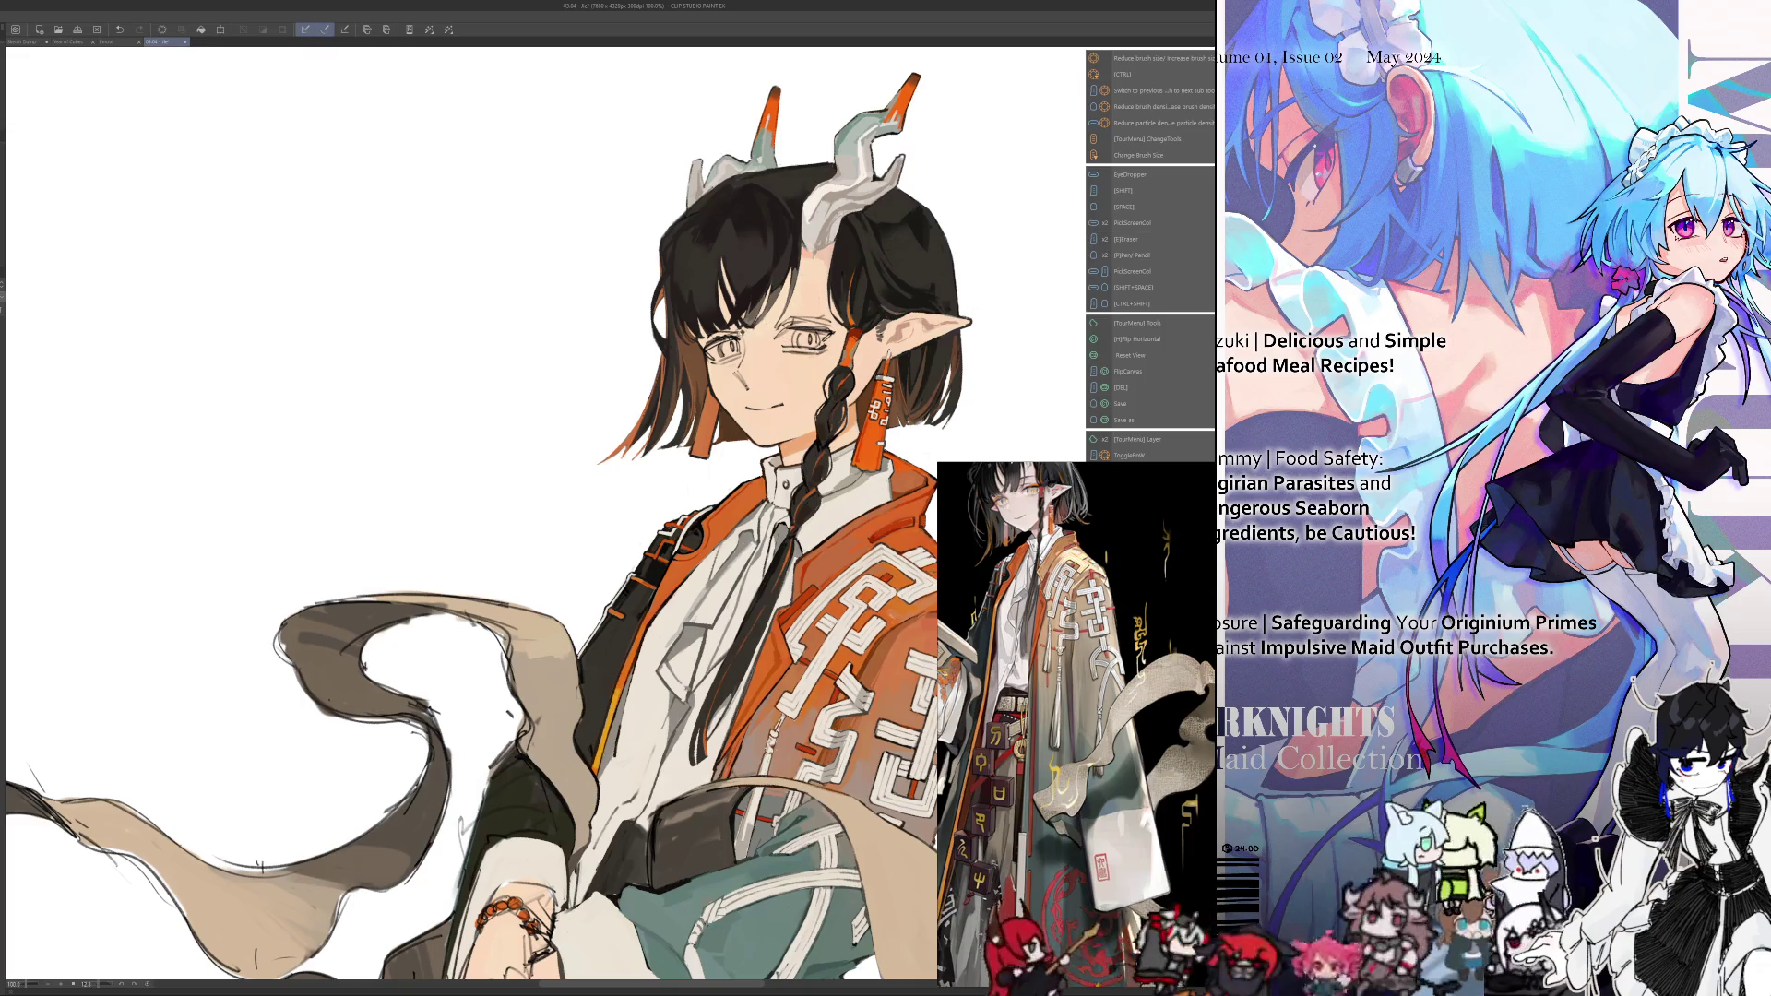
pyautogui.press('space')
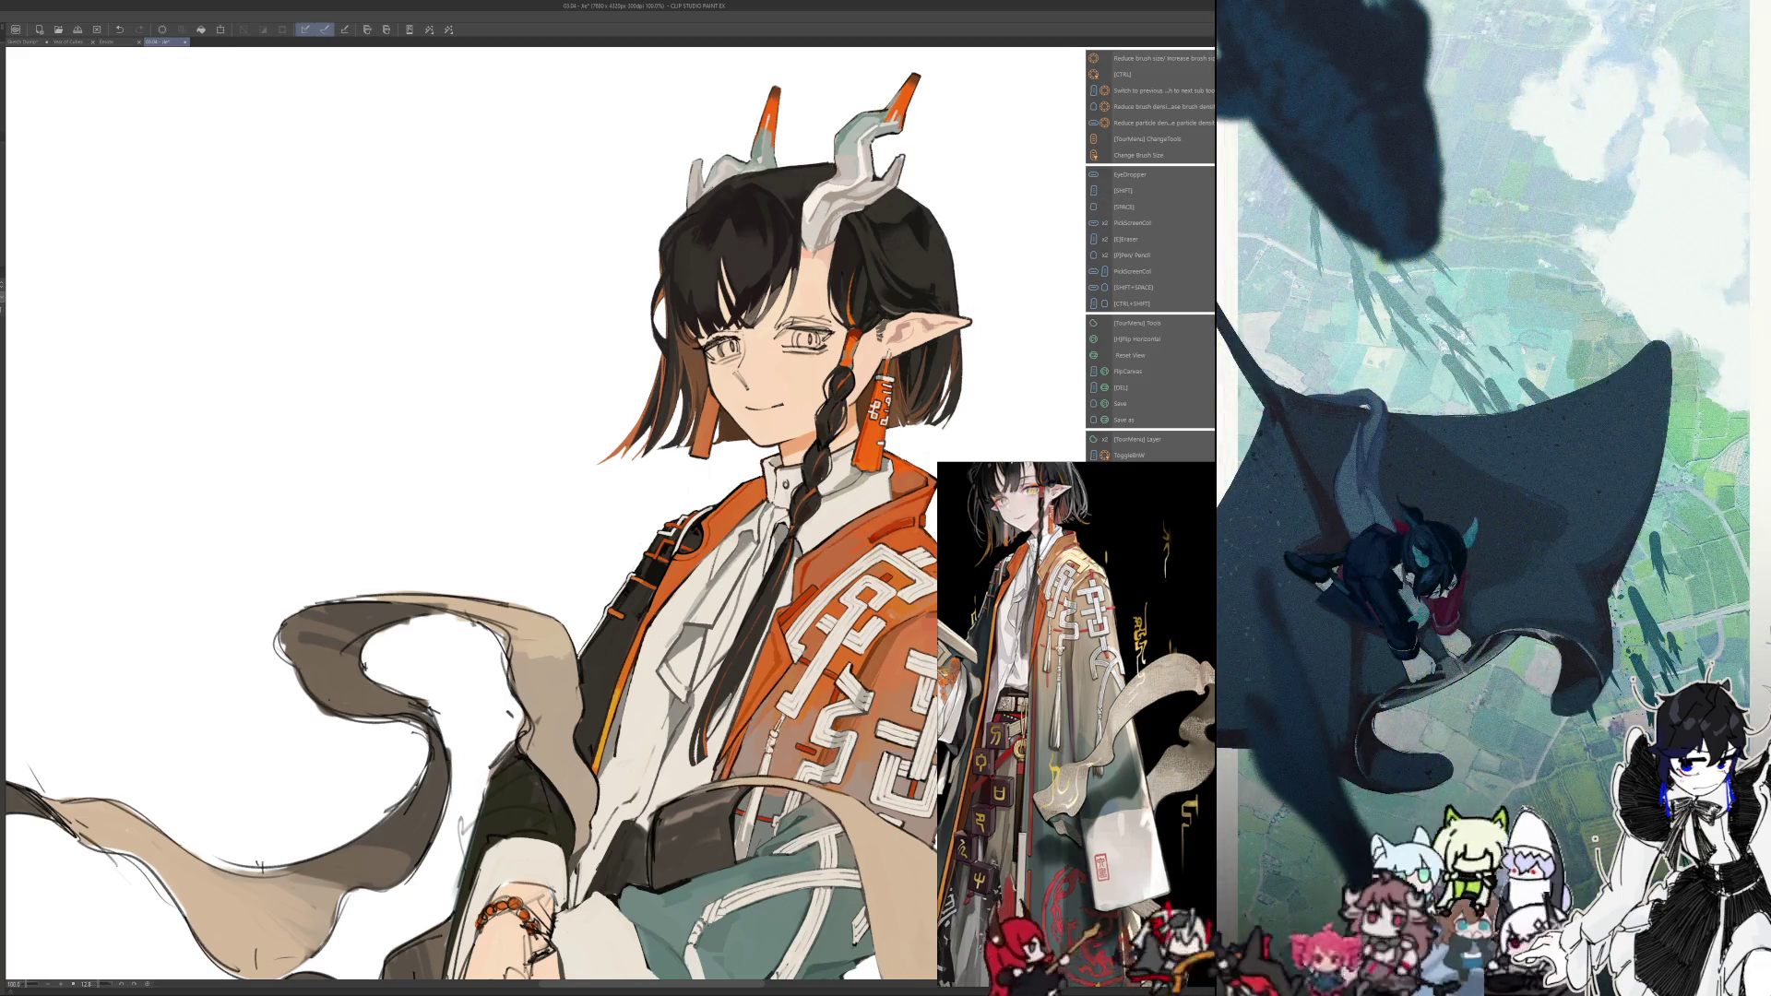
pyautogui.press('shift')
pyautogui.press('e')
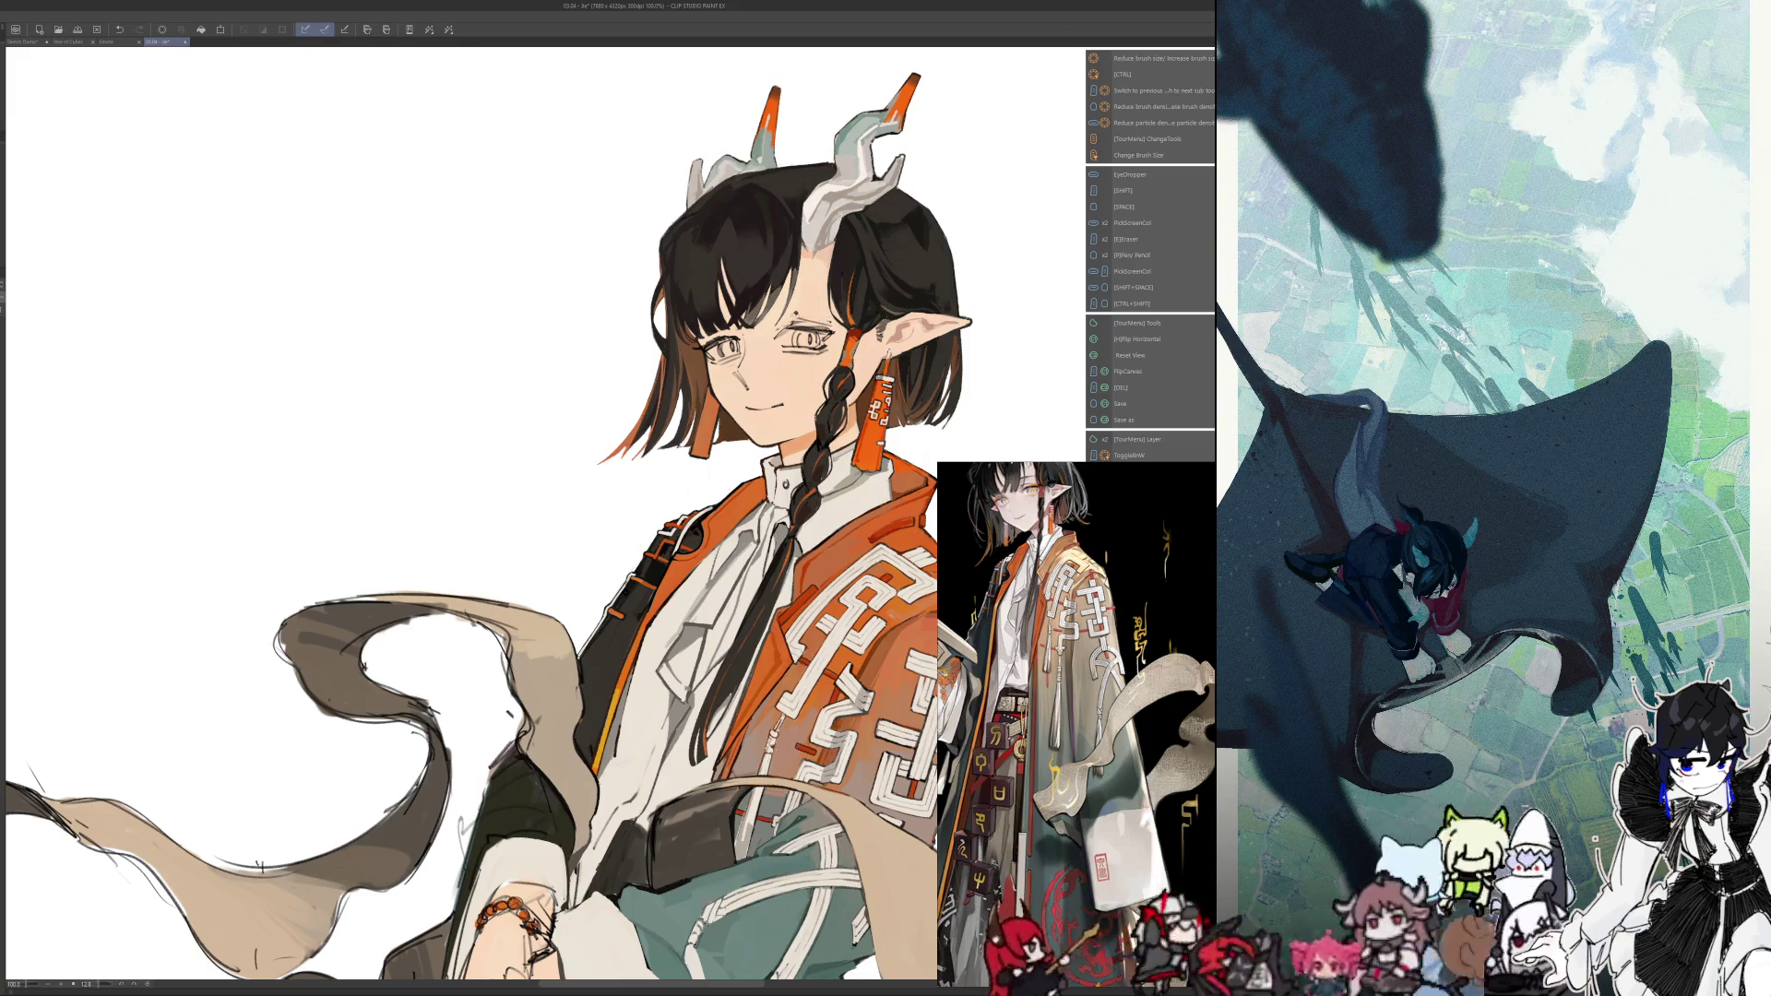
pyautogui.press('p')
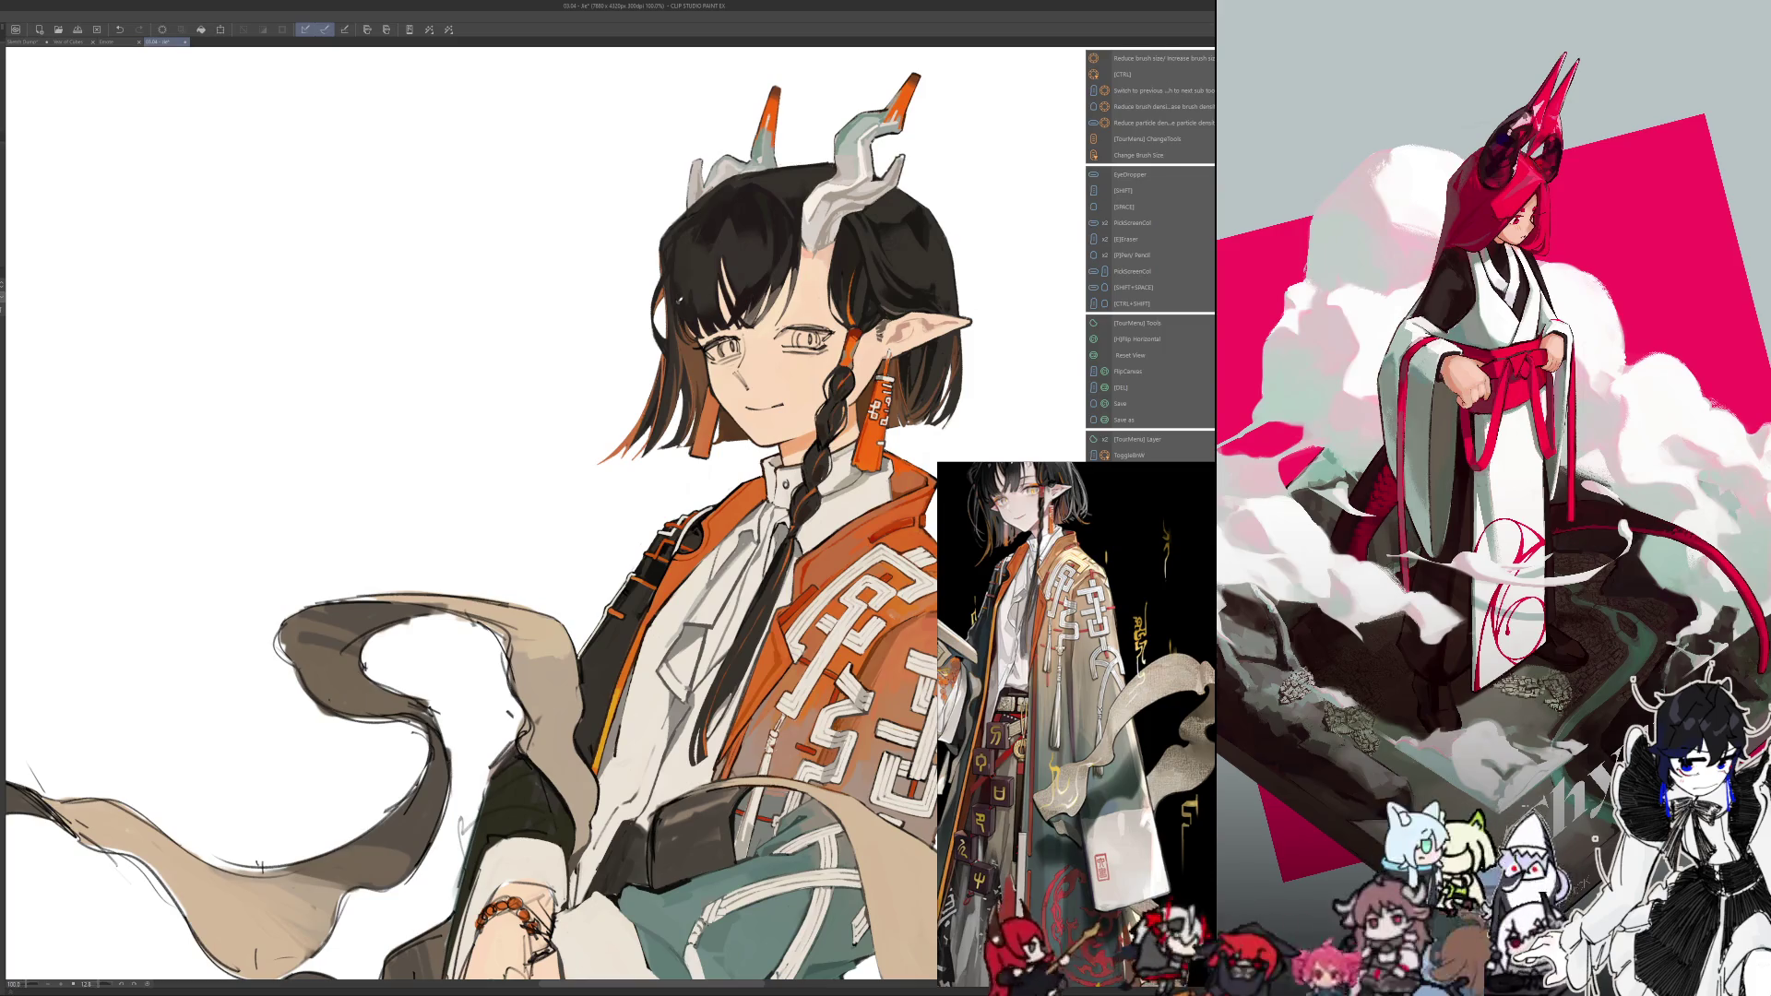
# Flip the canvas horizontally several times to compare the character, ending in normal orientation
pyautogui.press('h')
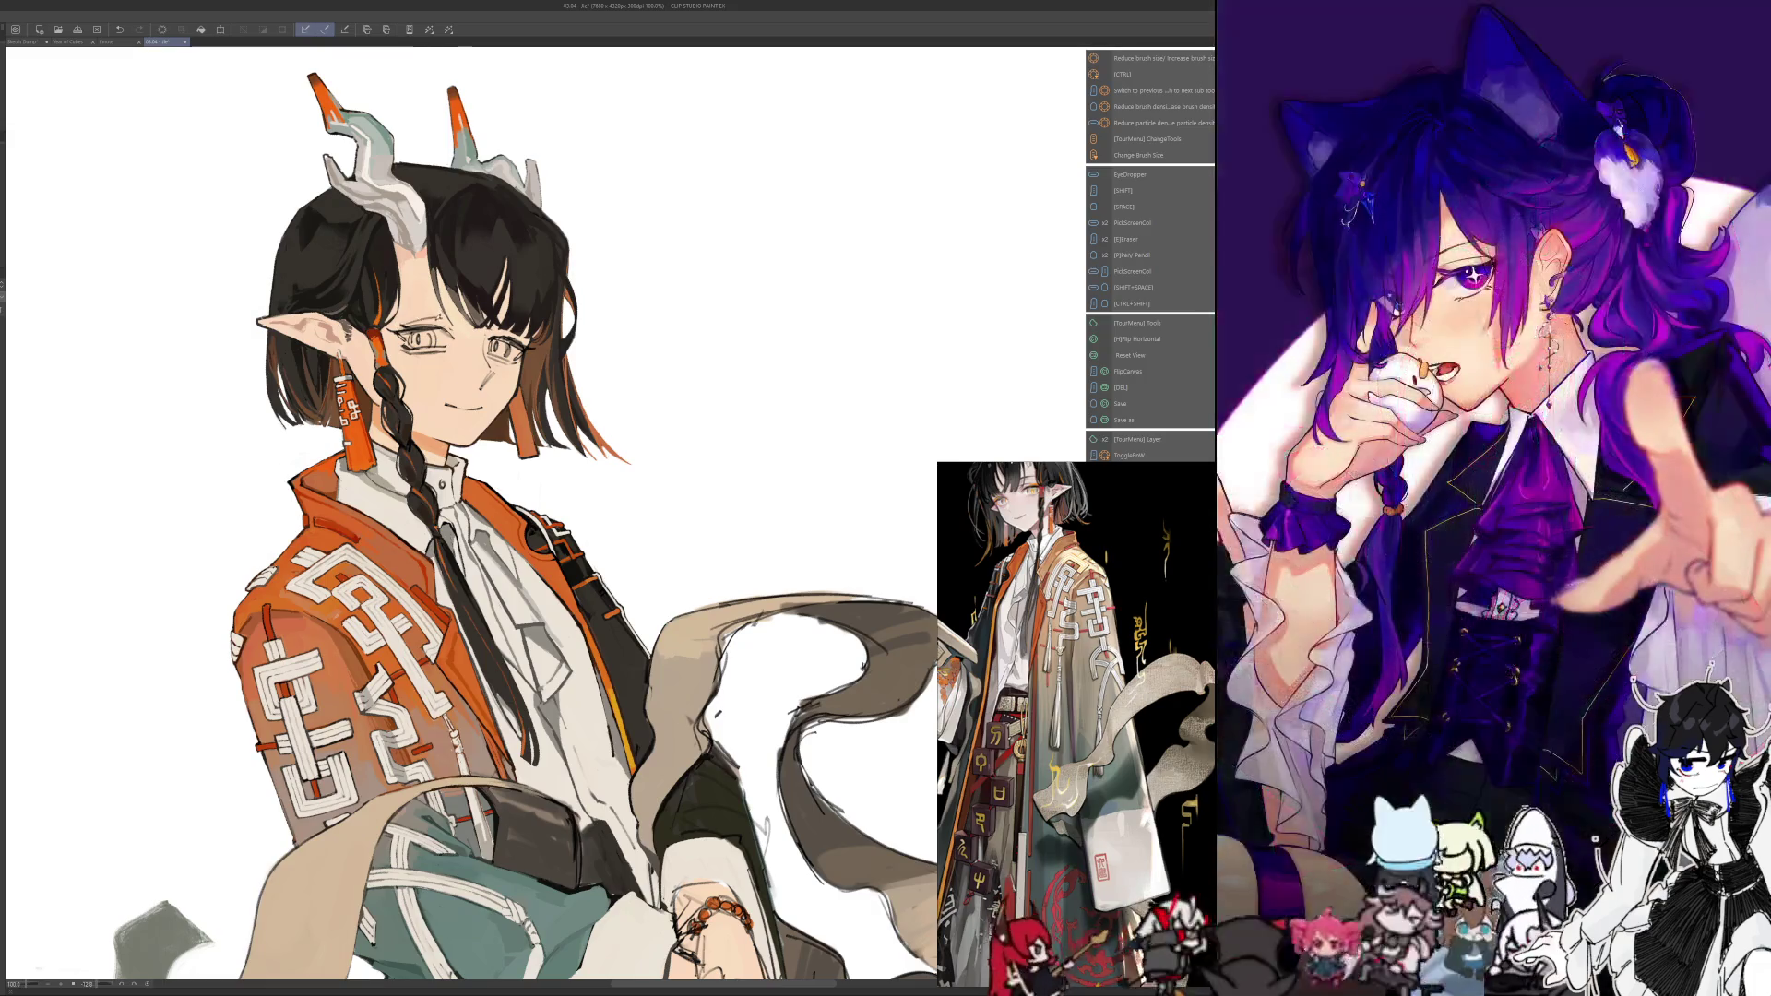
pyautogui.press('h')
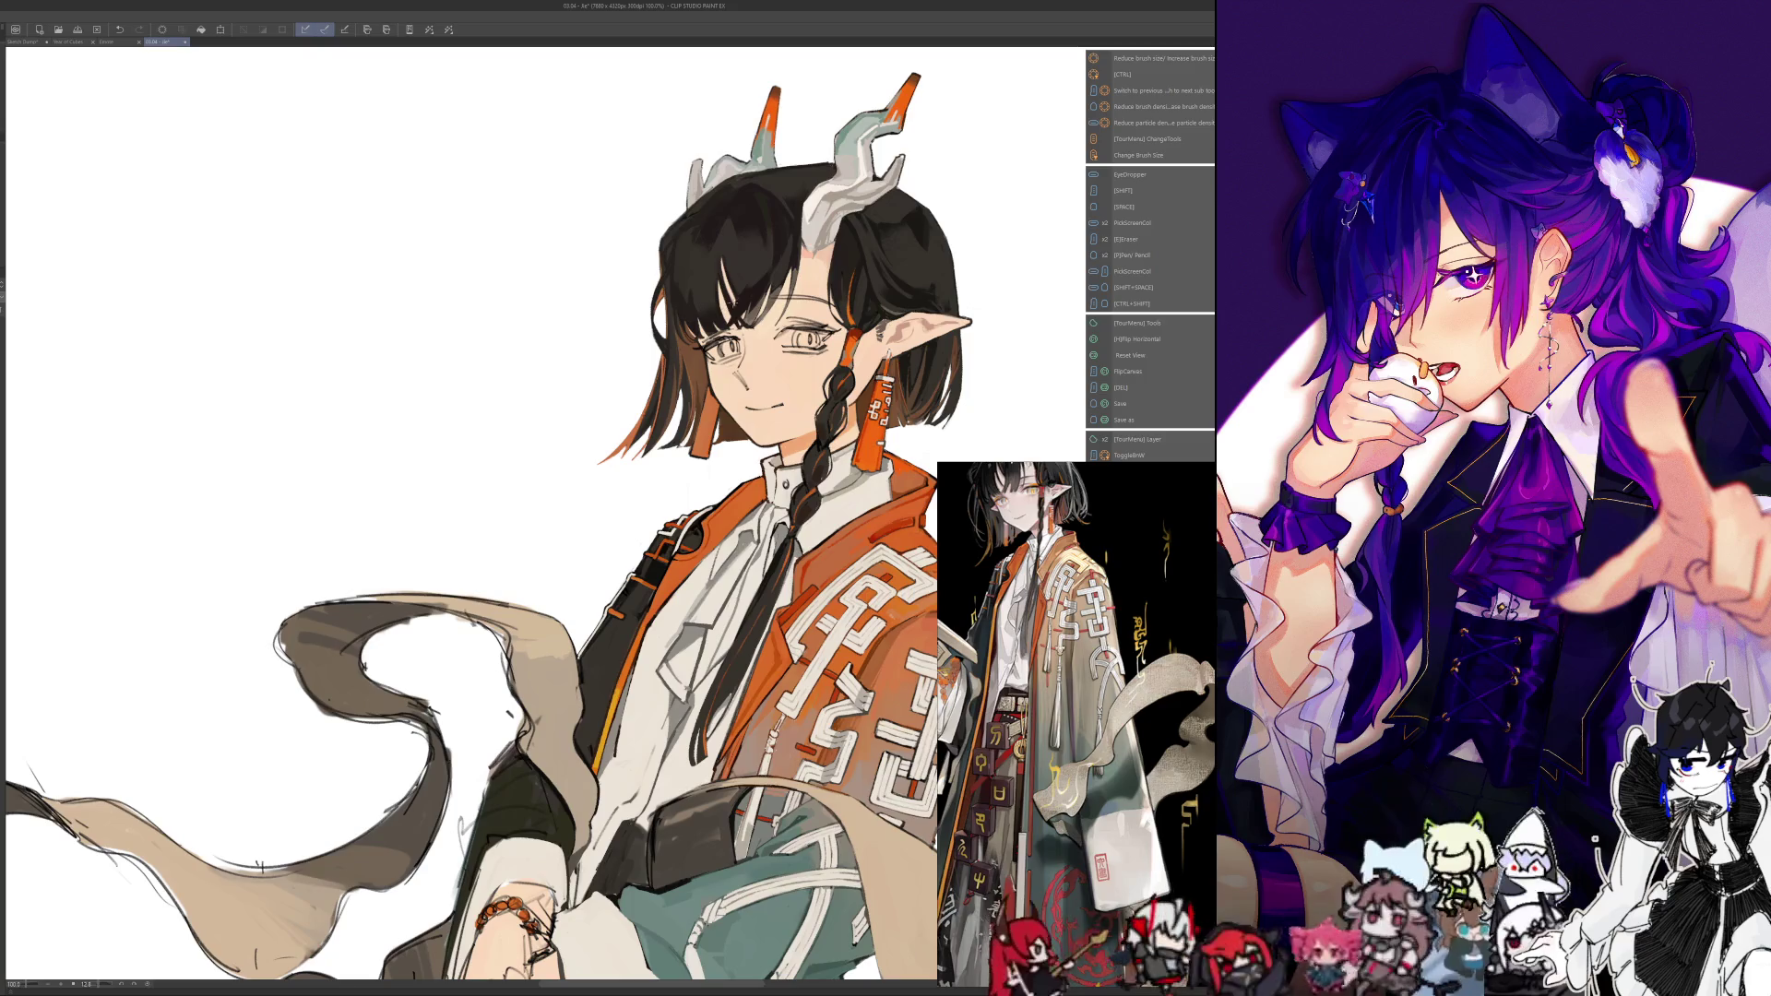
pyautogui.press('h')
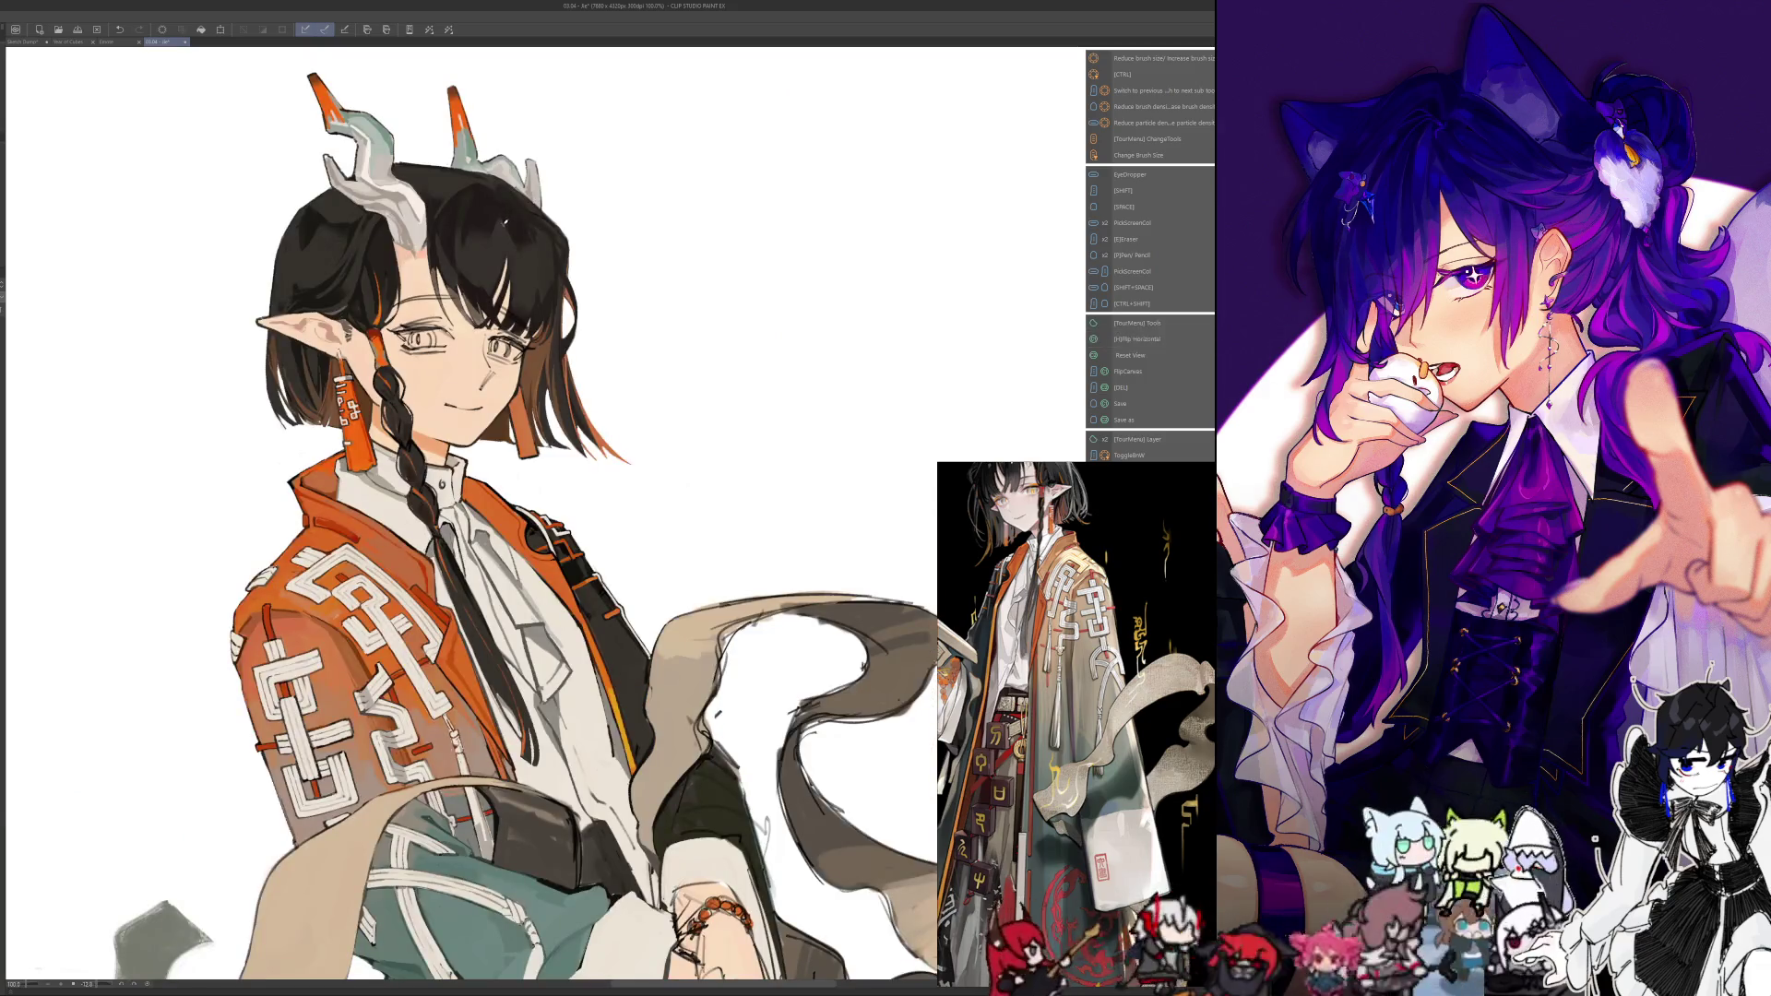
pyautogui.press('h')
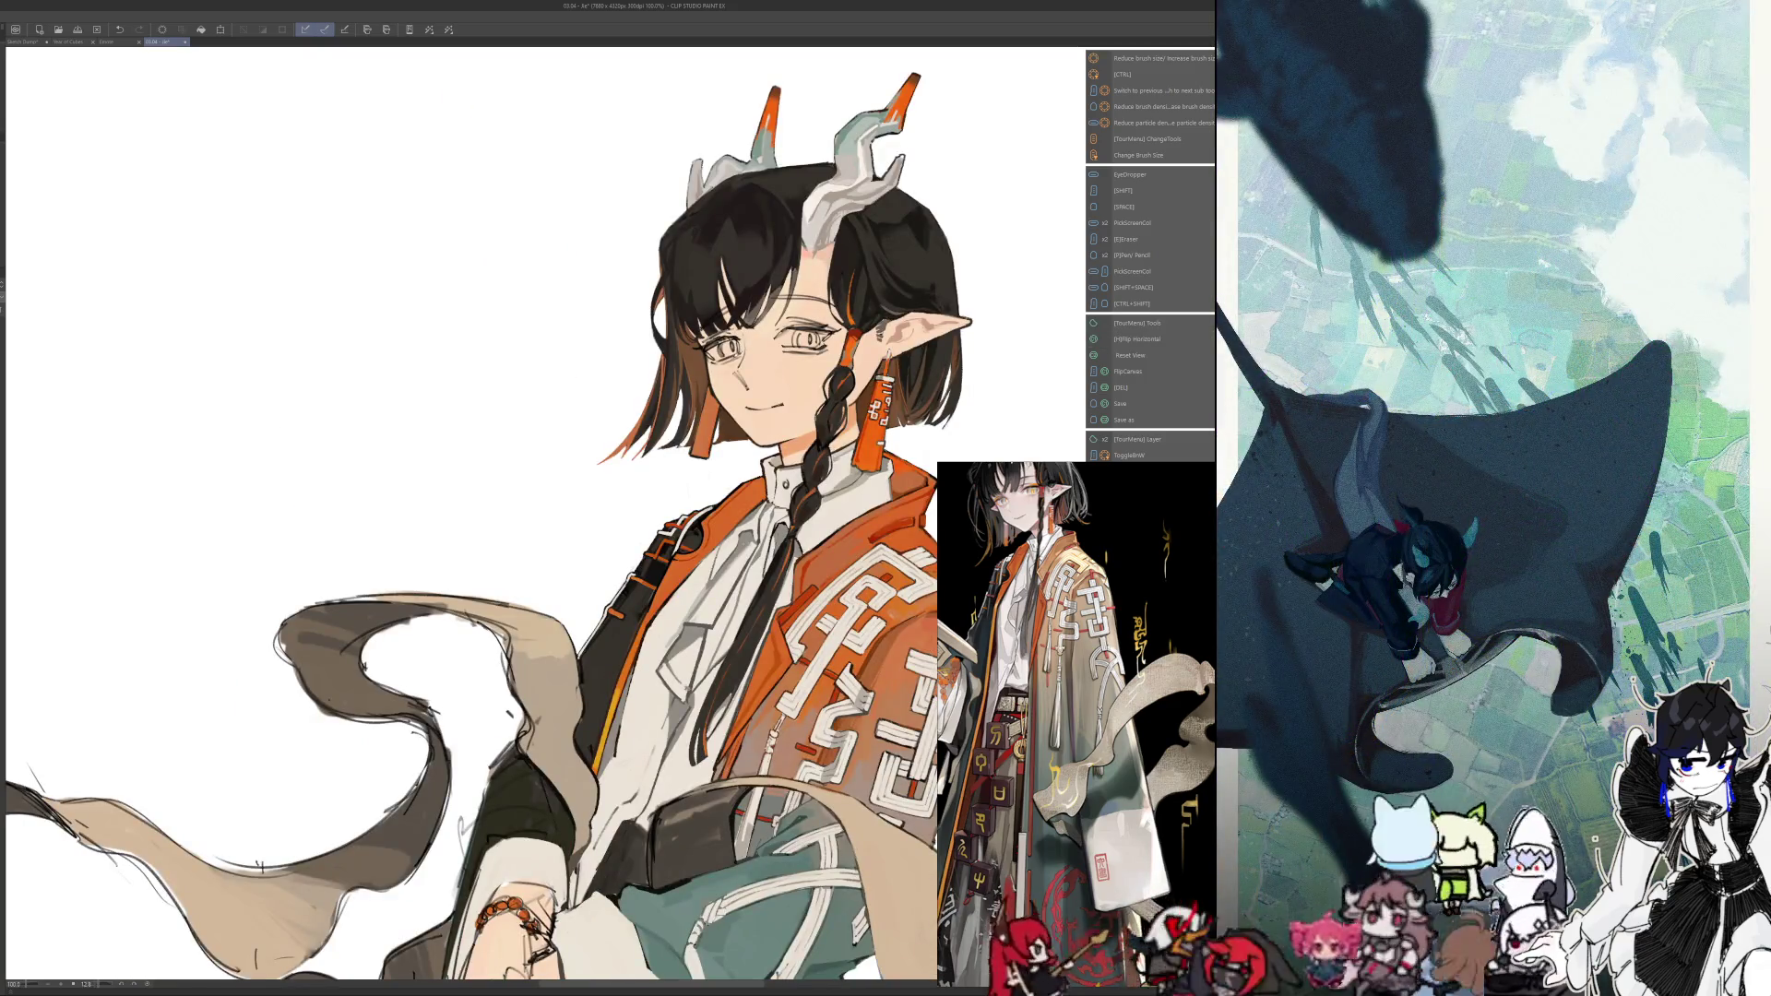
pyautogui.press('h')
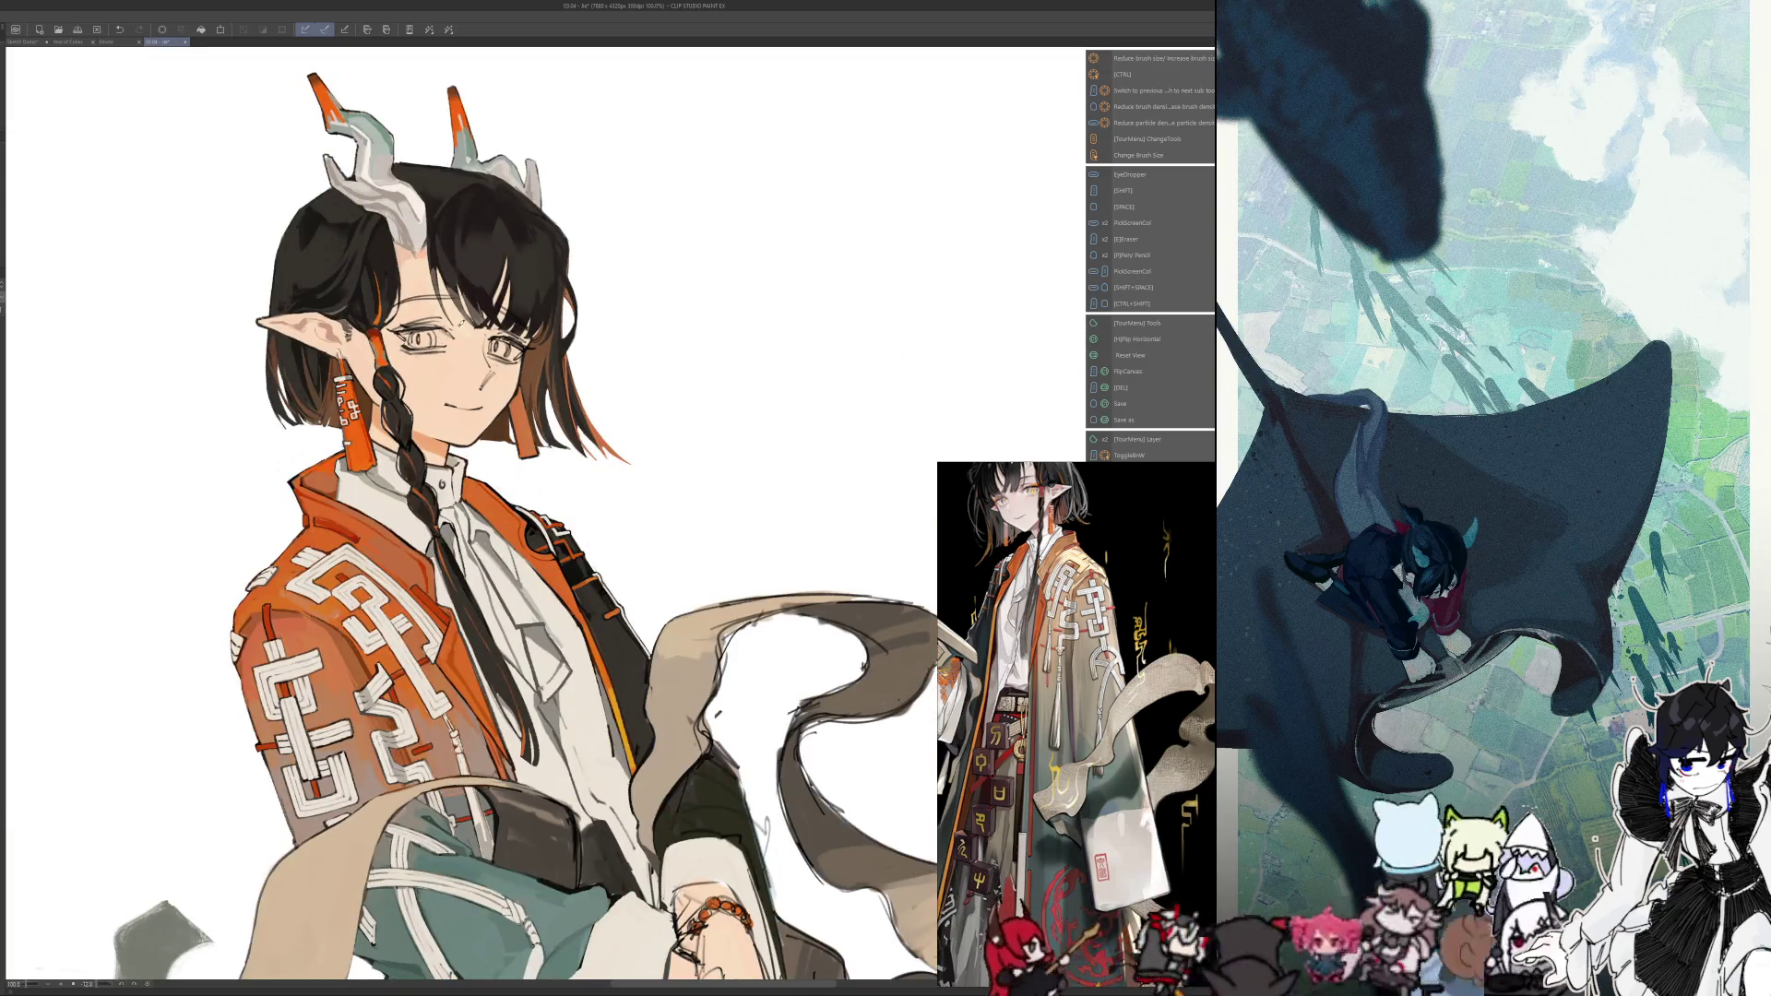
# Reset the canvas rotation, zoom in, and recentre the figure in the view
pyautogui.press('h')
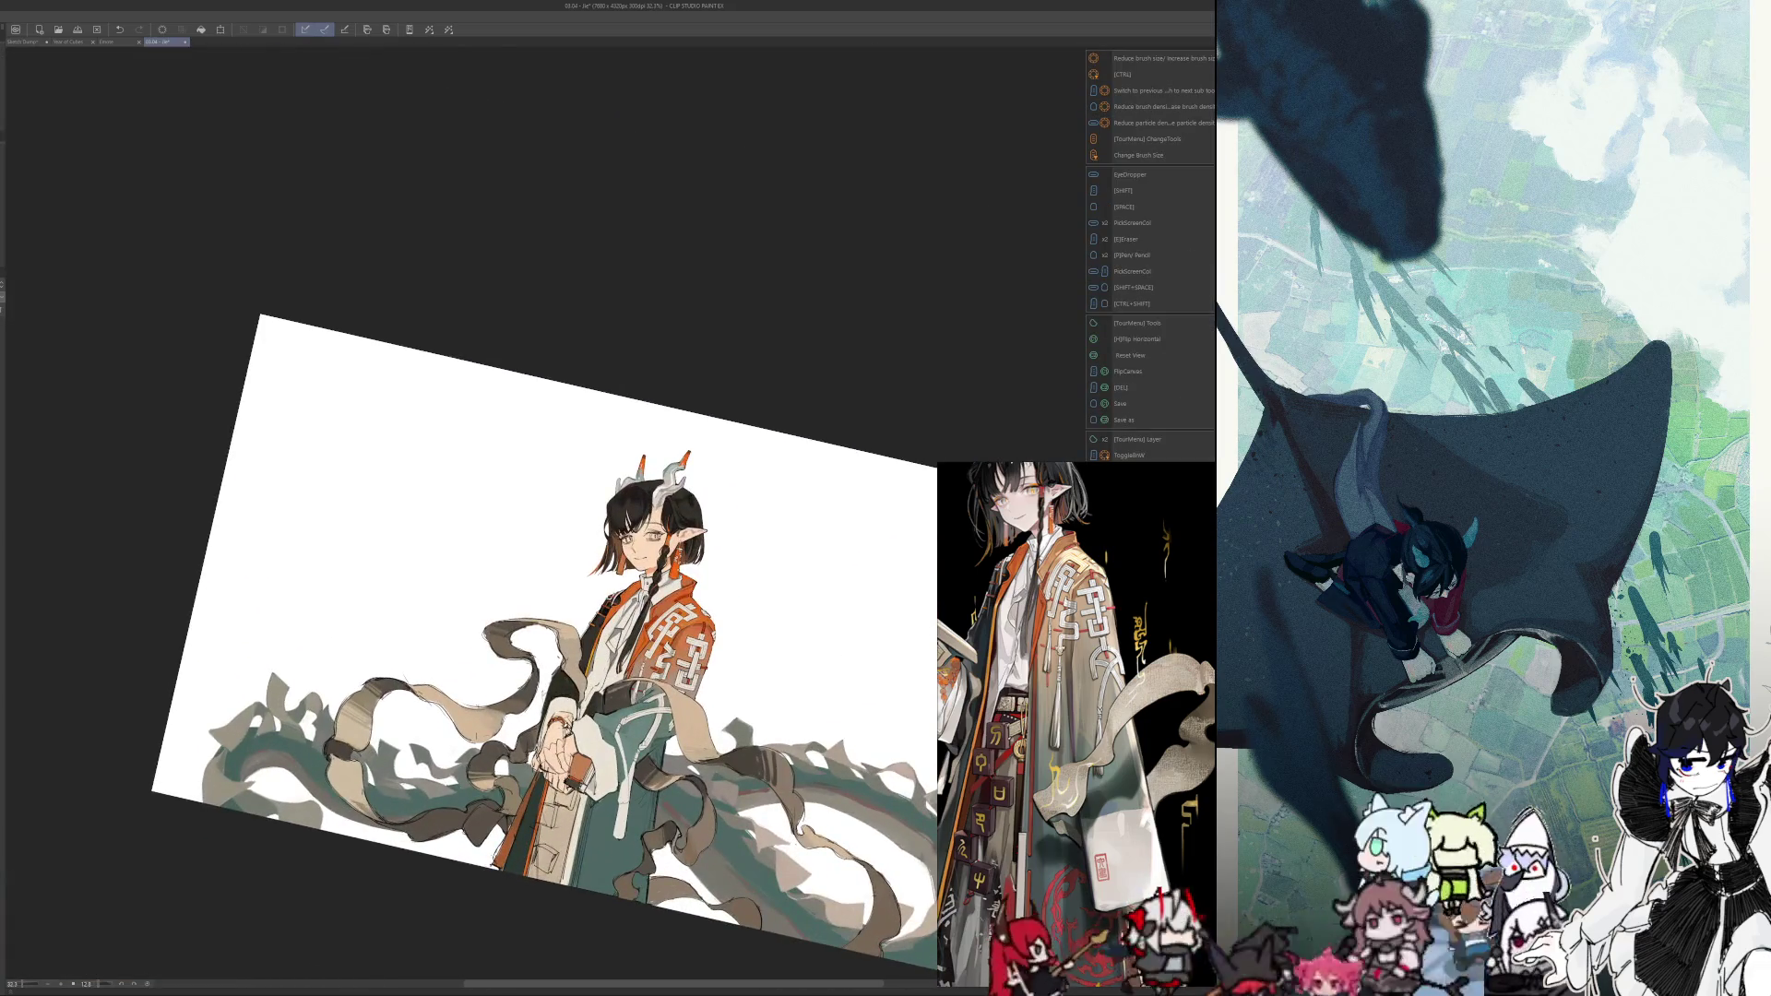
pyautogui.hotkey('ctrl', '@')
pyautogui.scroll(3, 471, 449)
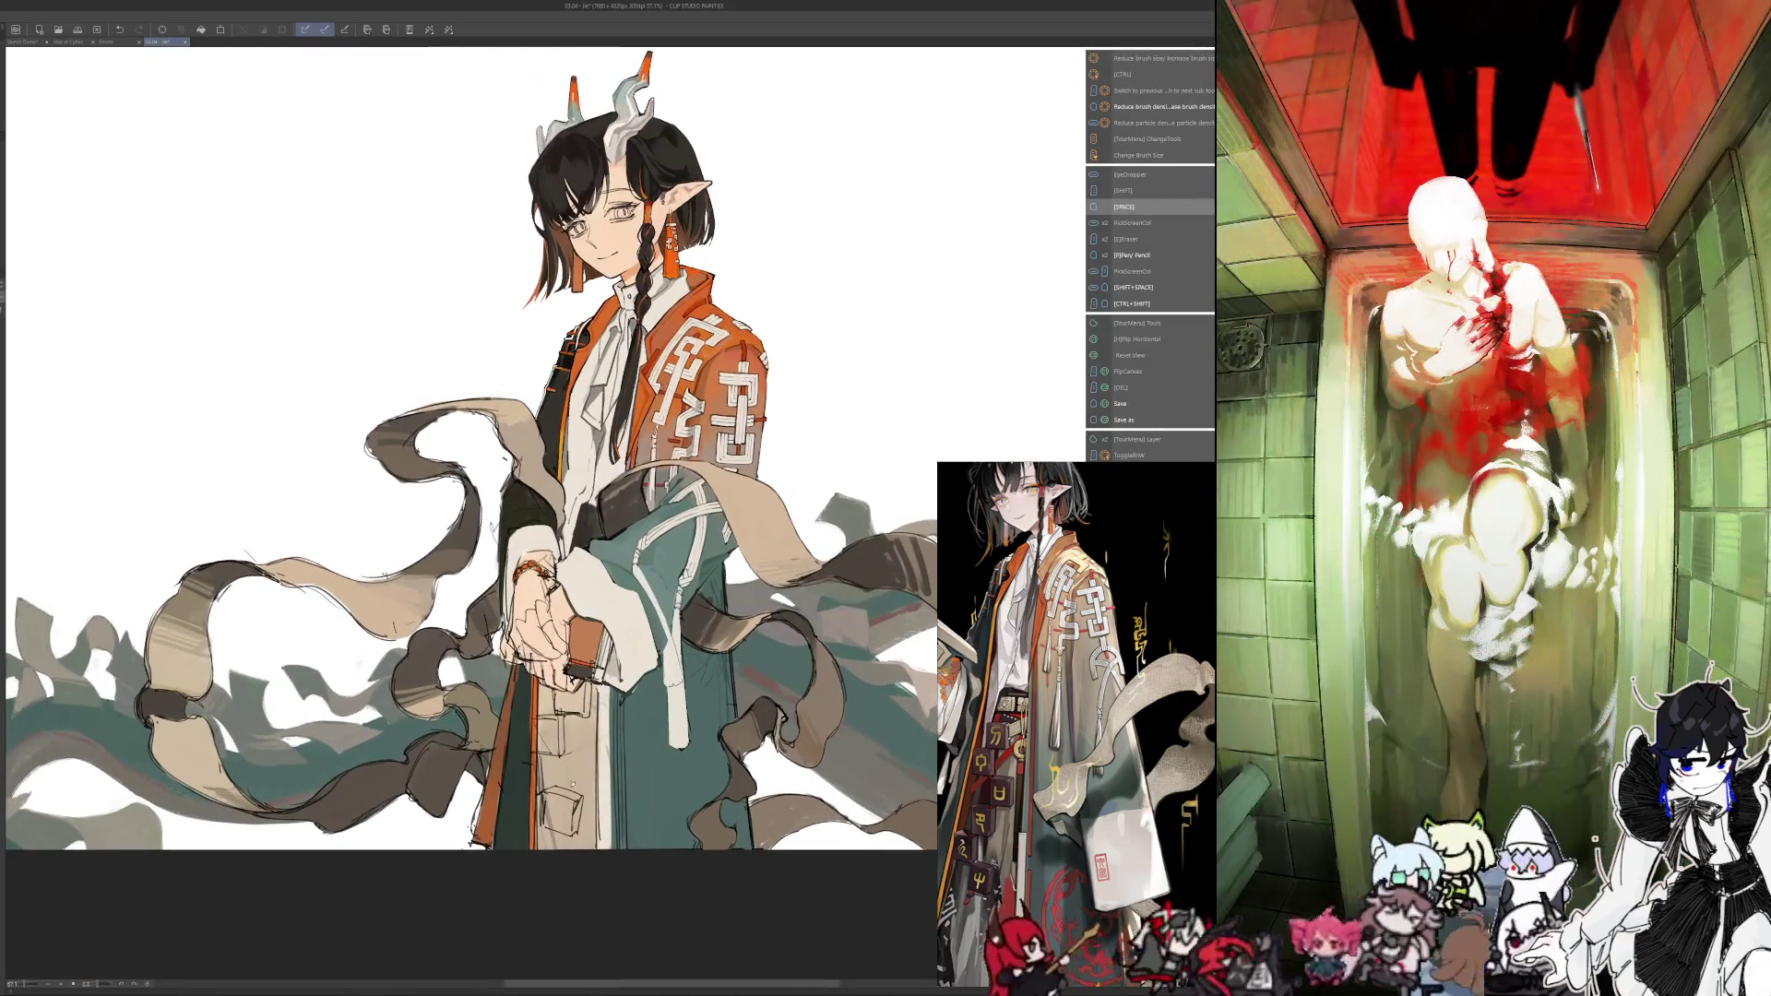
pyautogui.moveTo(471, 449); pyautogui.dragTo(488, 433)
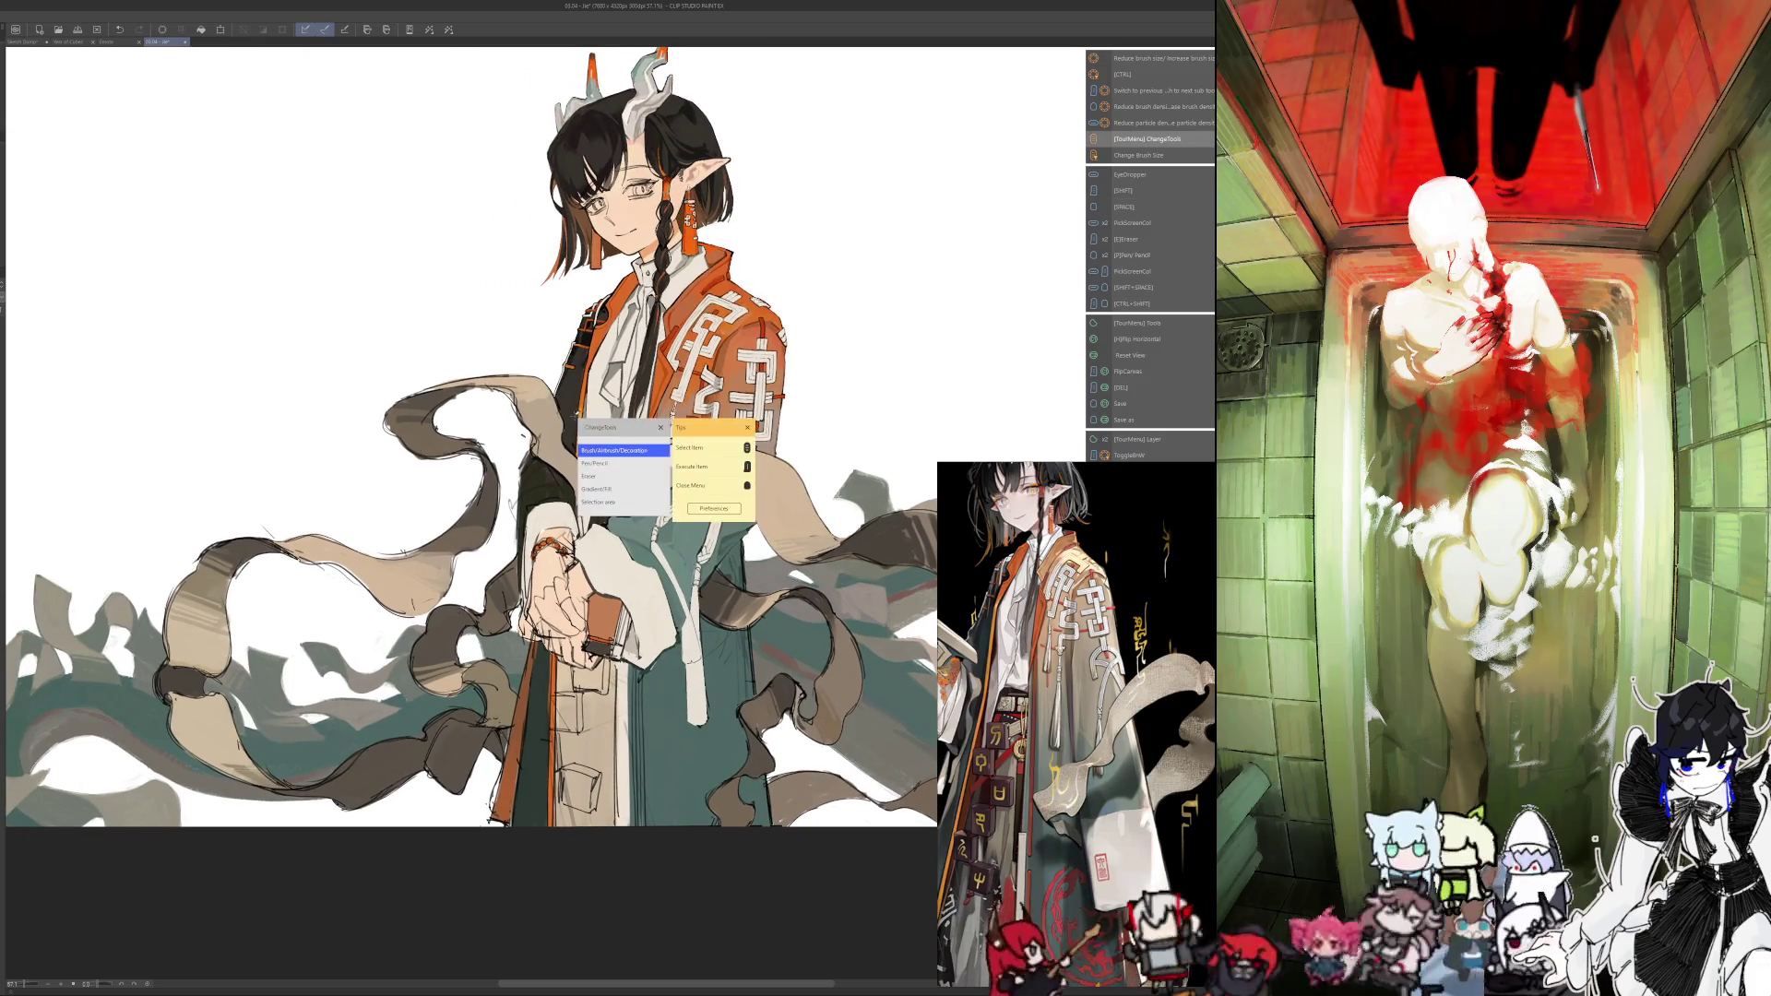
pyautogui.scroll(1, 472, 451)
pyautogui.moveTo(472, 451); pyautogui.dragTo(393, 465)
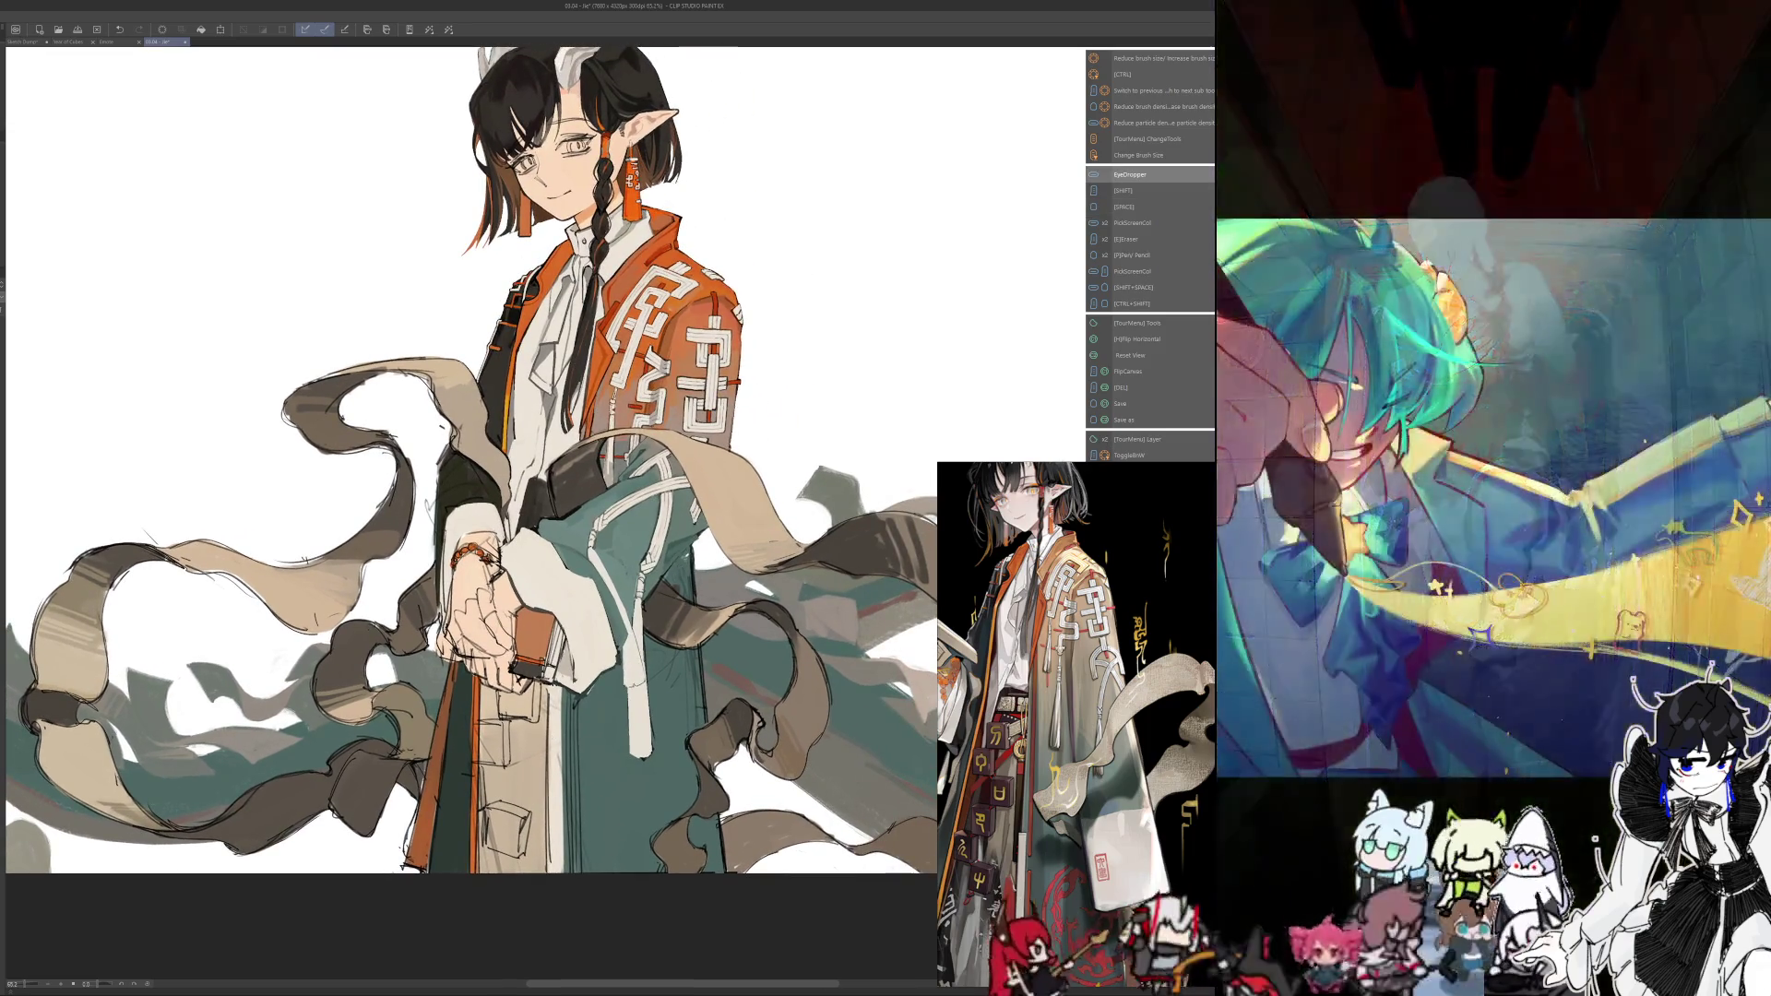
# Sample a colour, frame the lower robe and ribbons, and enlarge the brush size
pyautogui.press('alt')
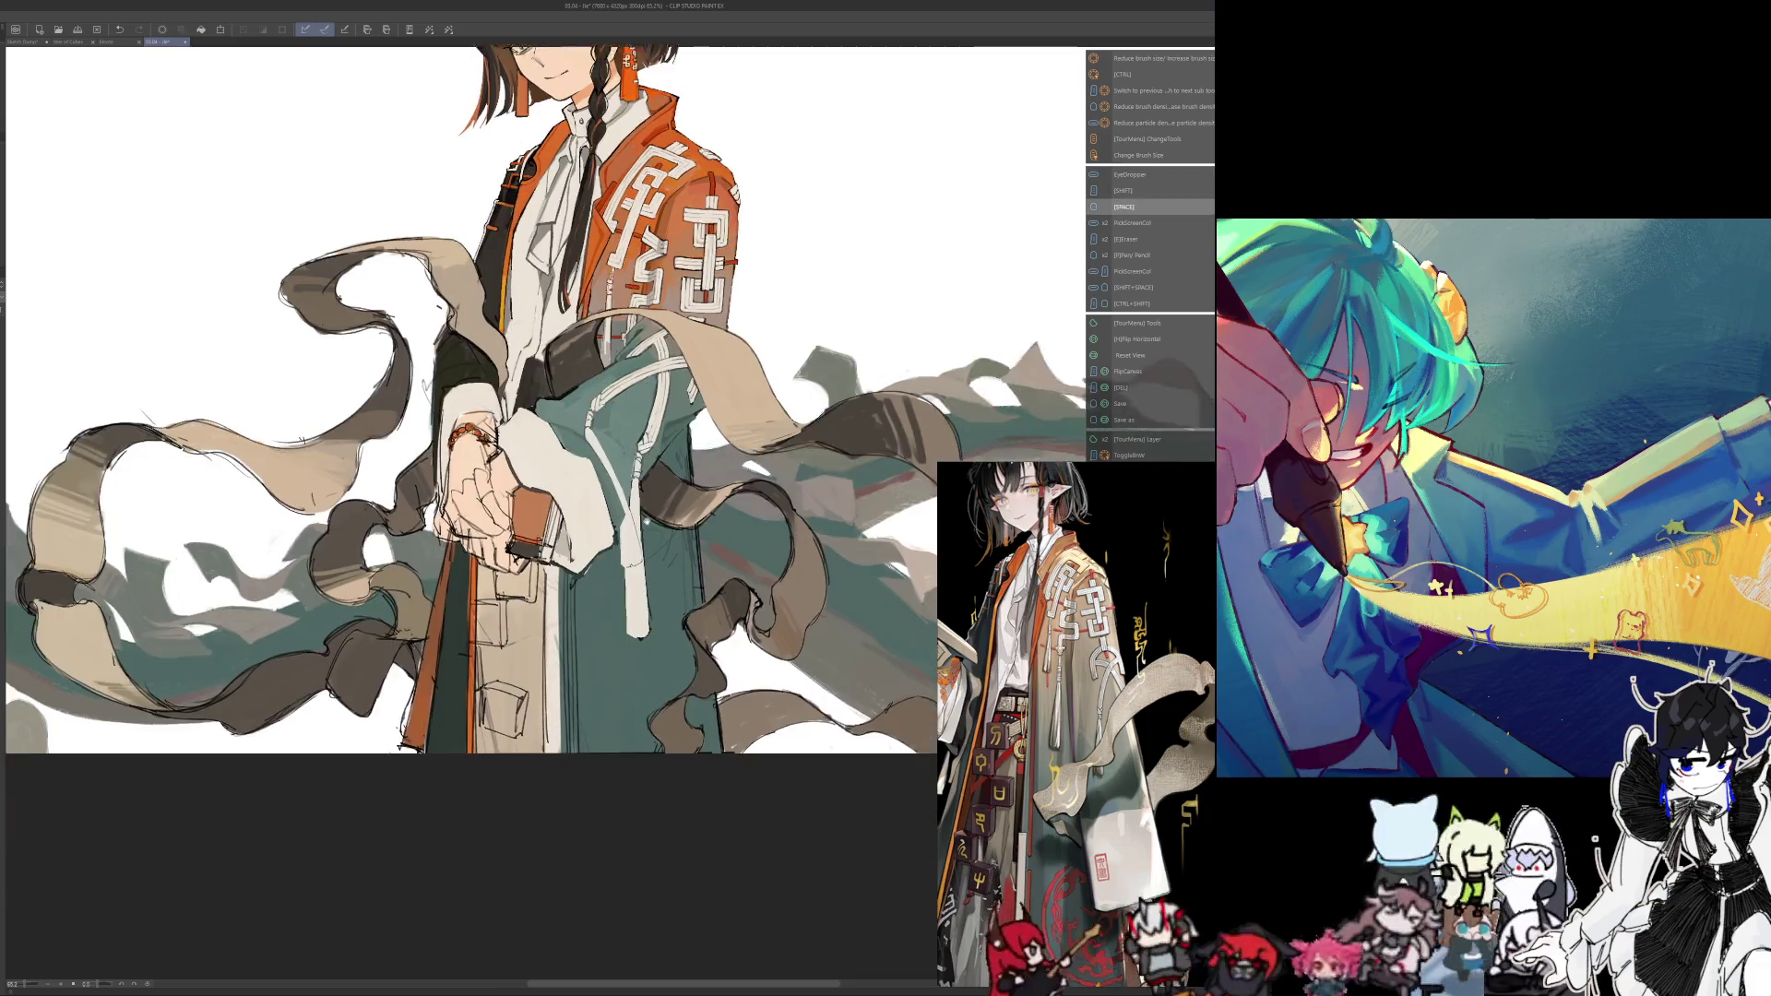
pyautogui.moveTo(655, 602); pyautogui.dragTo(641, 454)
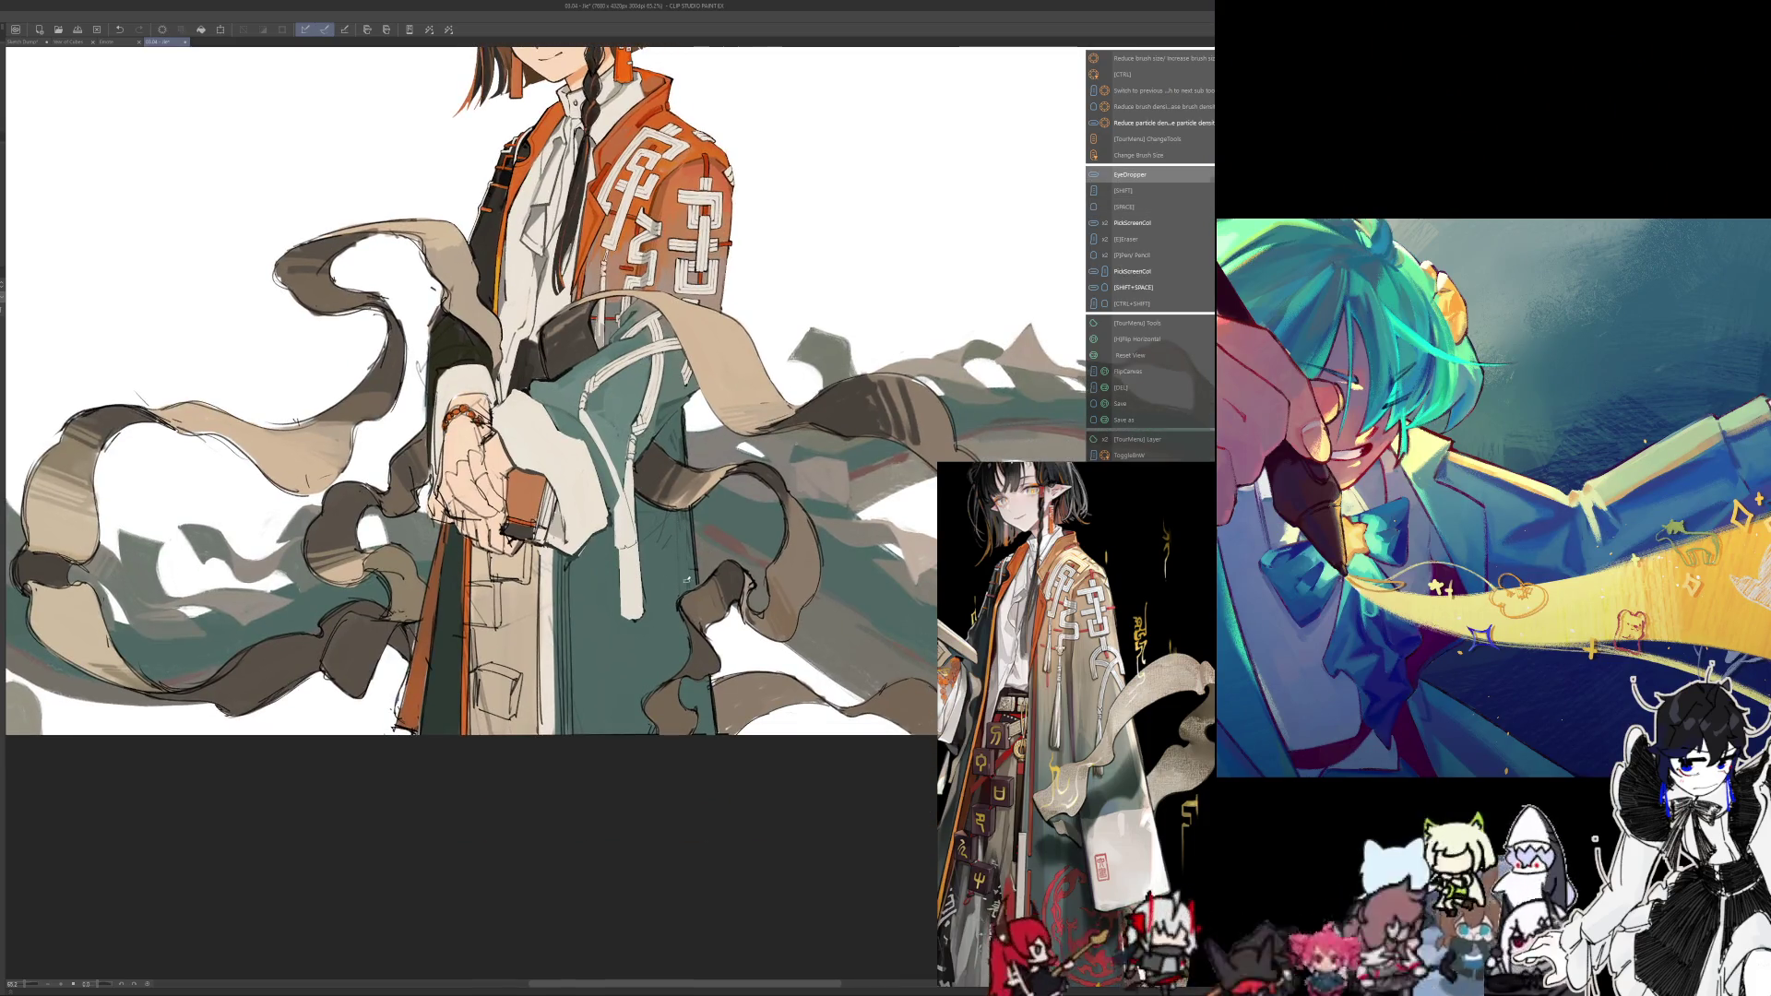
pyautogui.press(']')
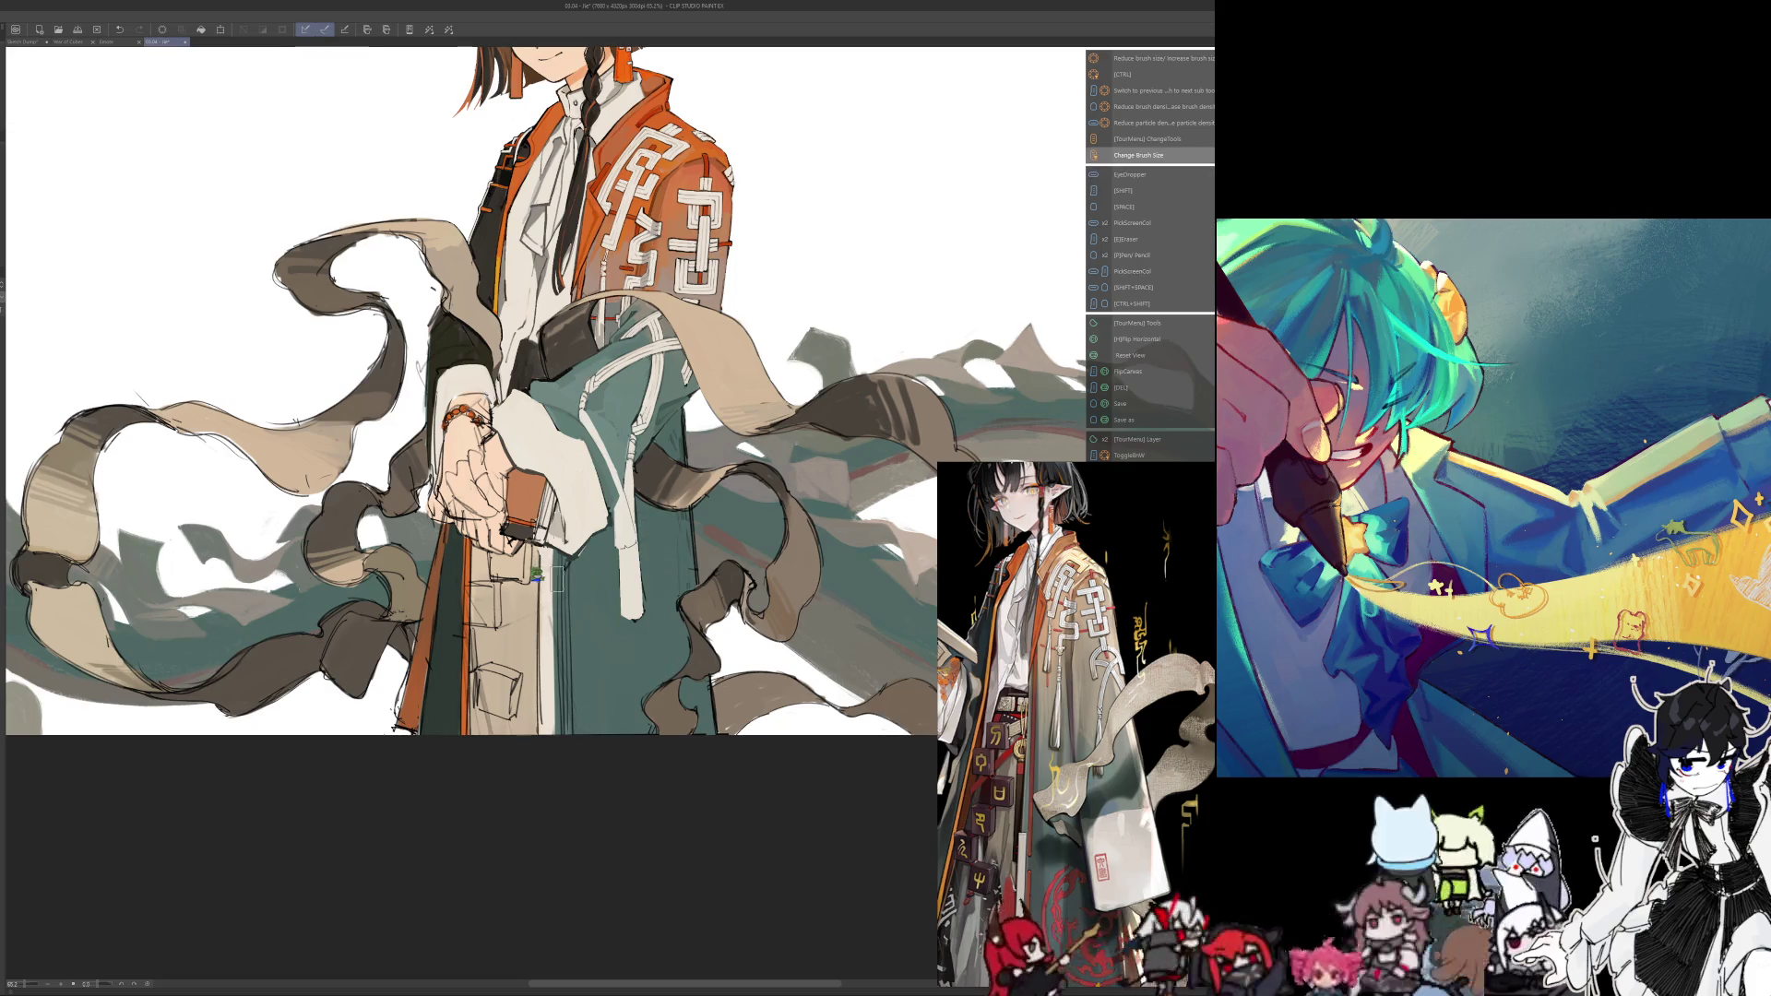
pyautogui.moveTo(561, 579); pyautogui.dragTo(600, 593)
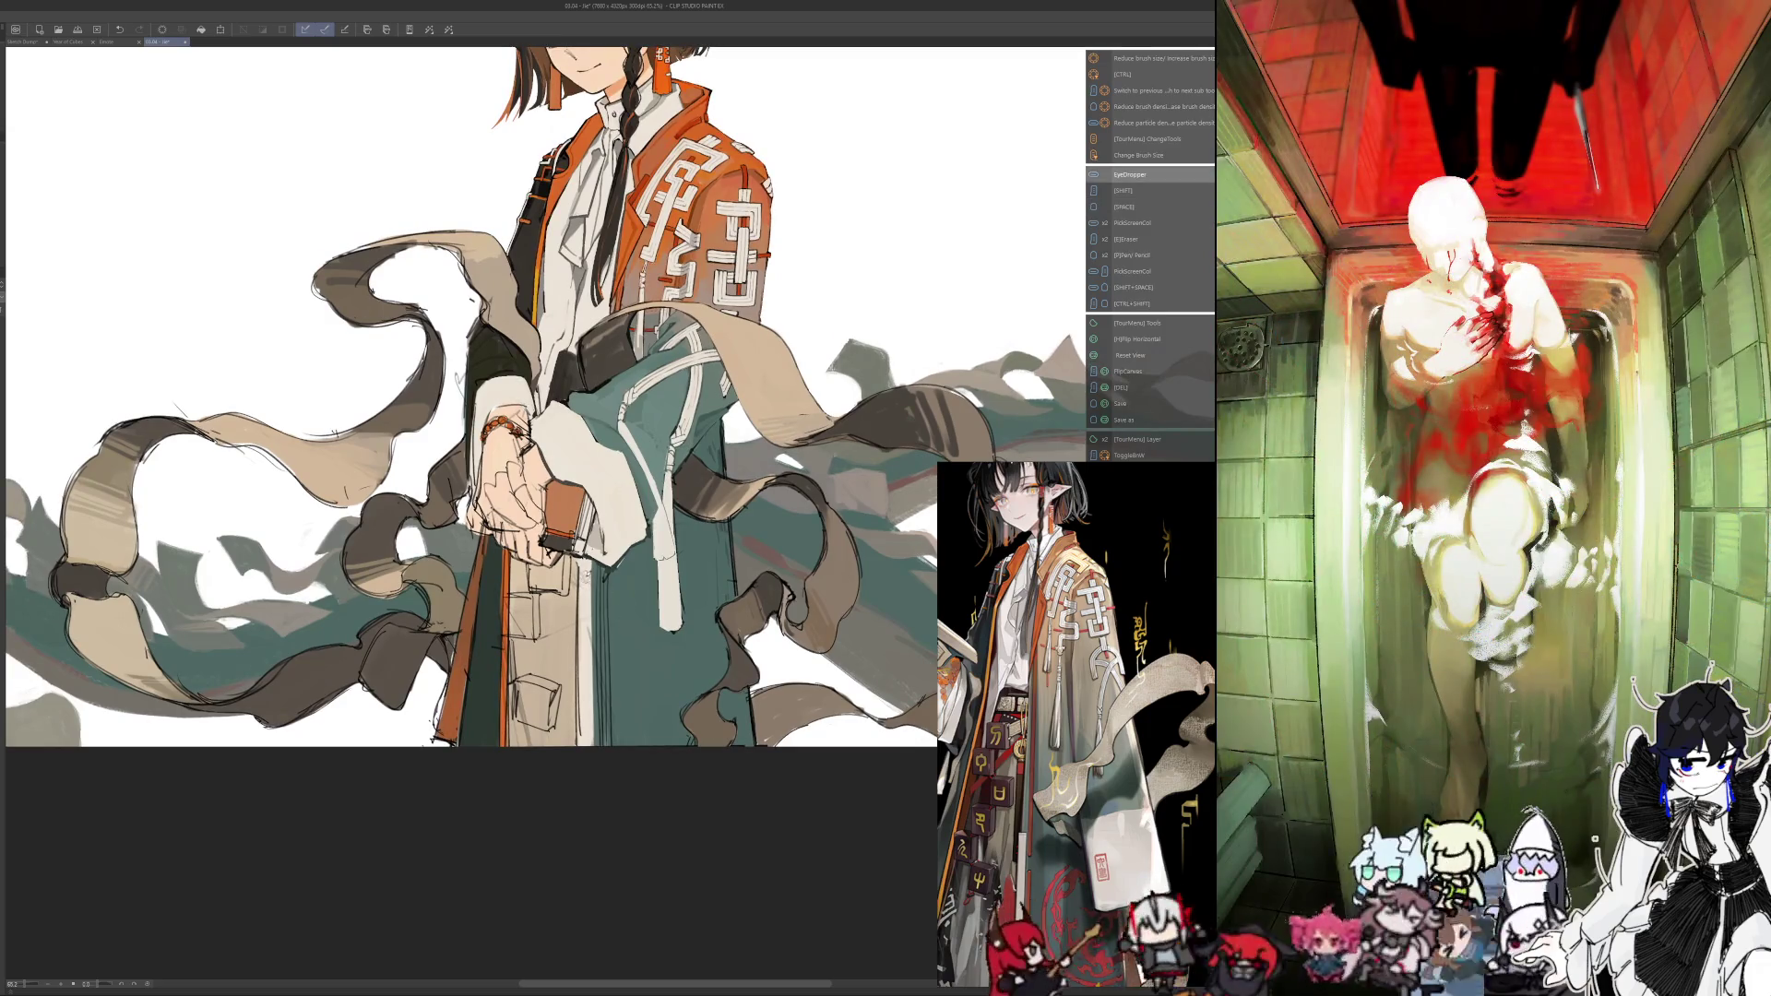
pyautogui.press(']')
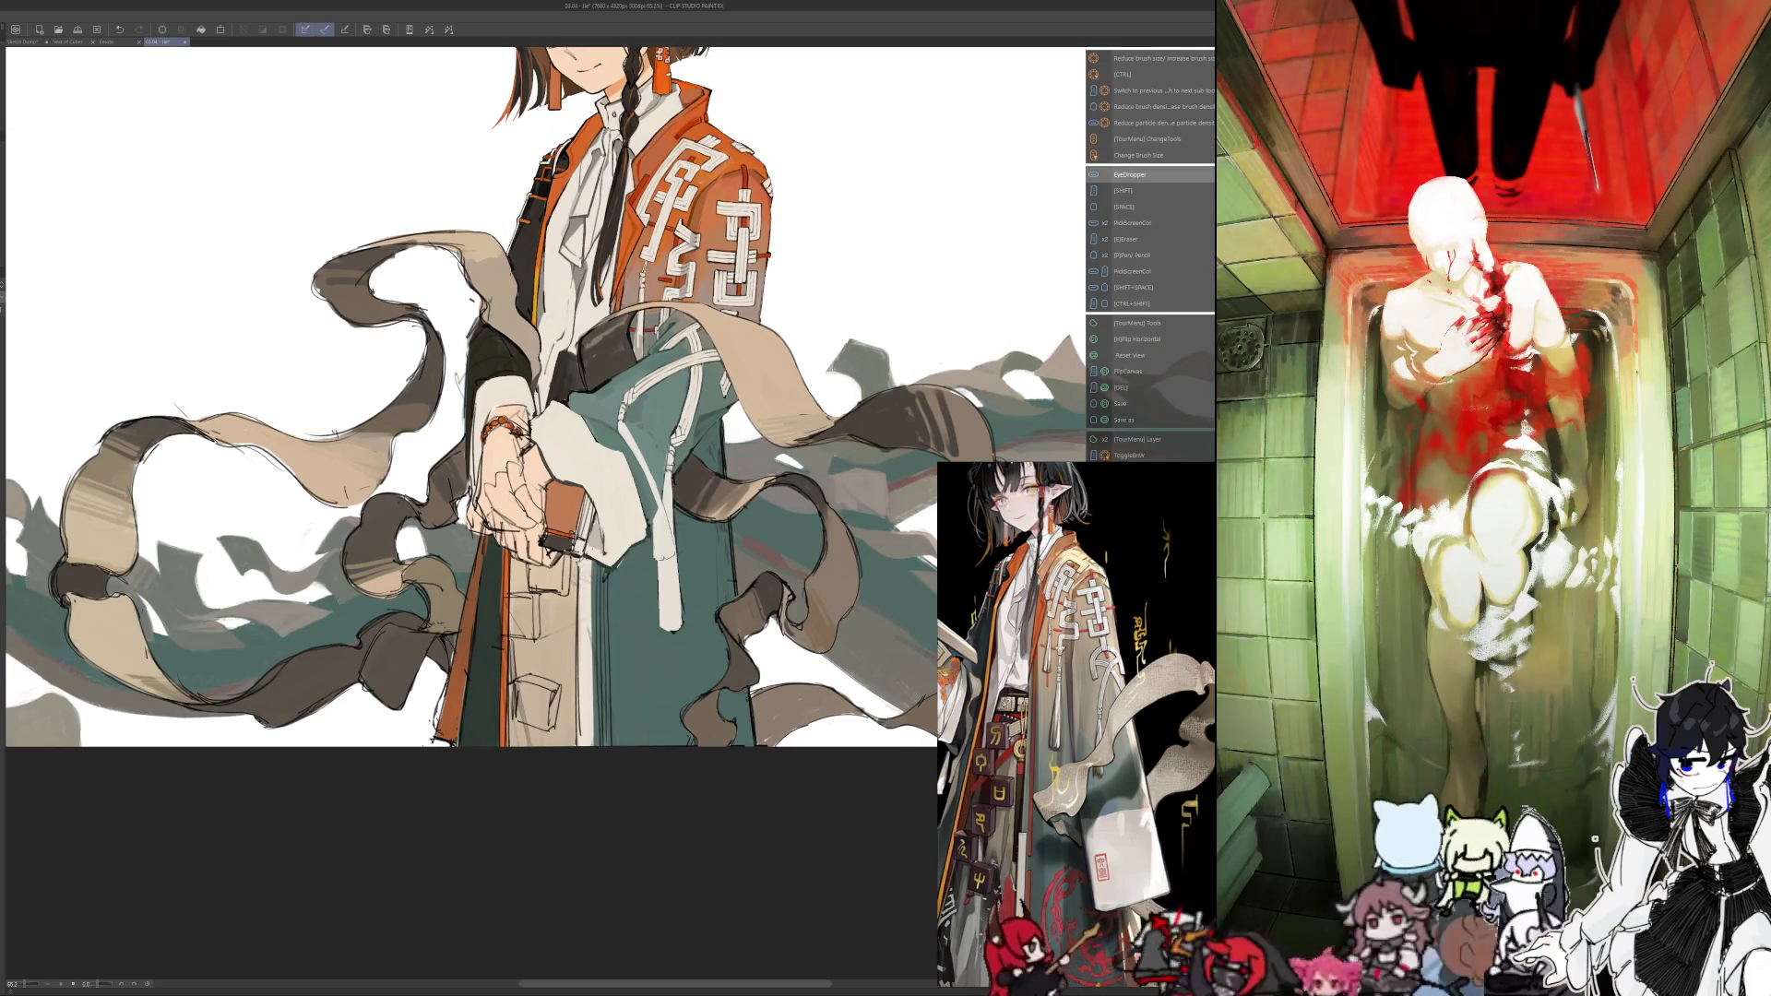
pyautogui.press(']')
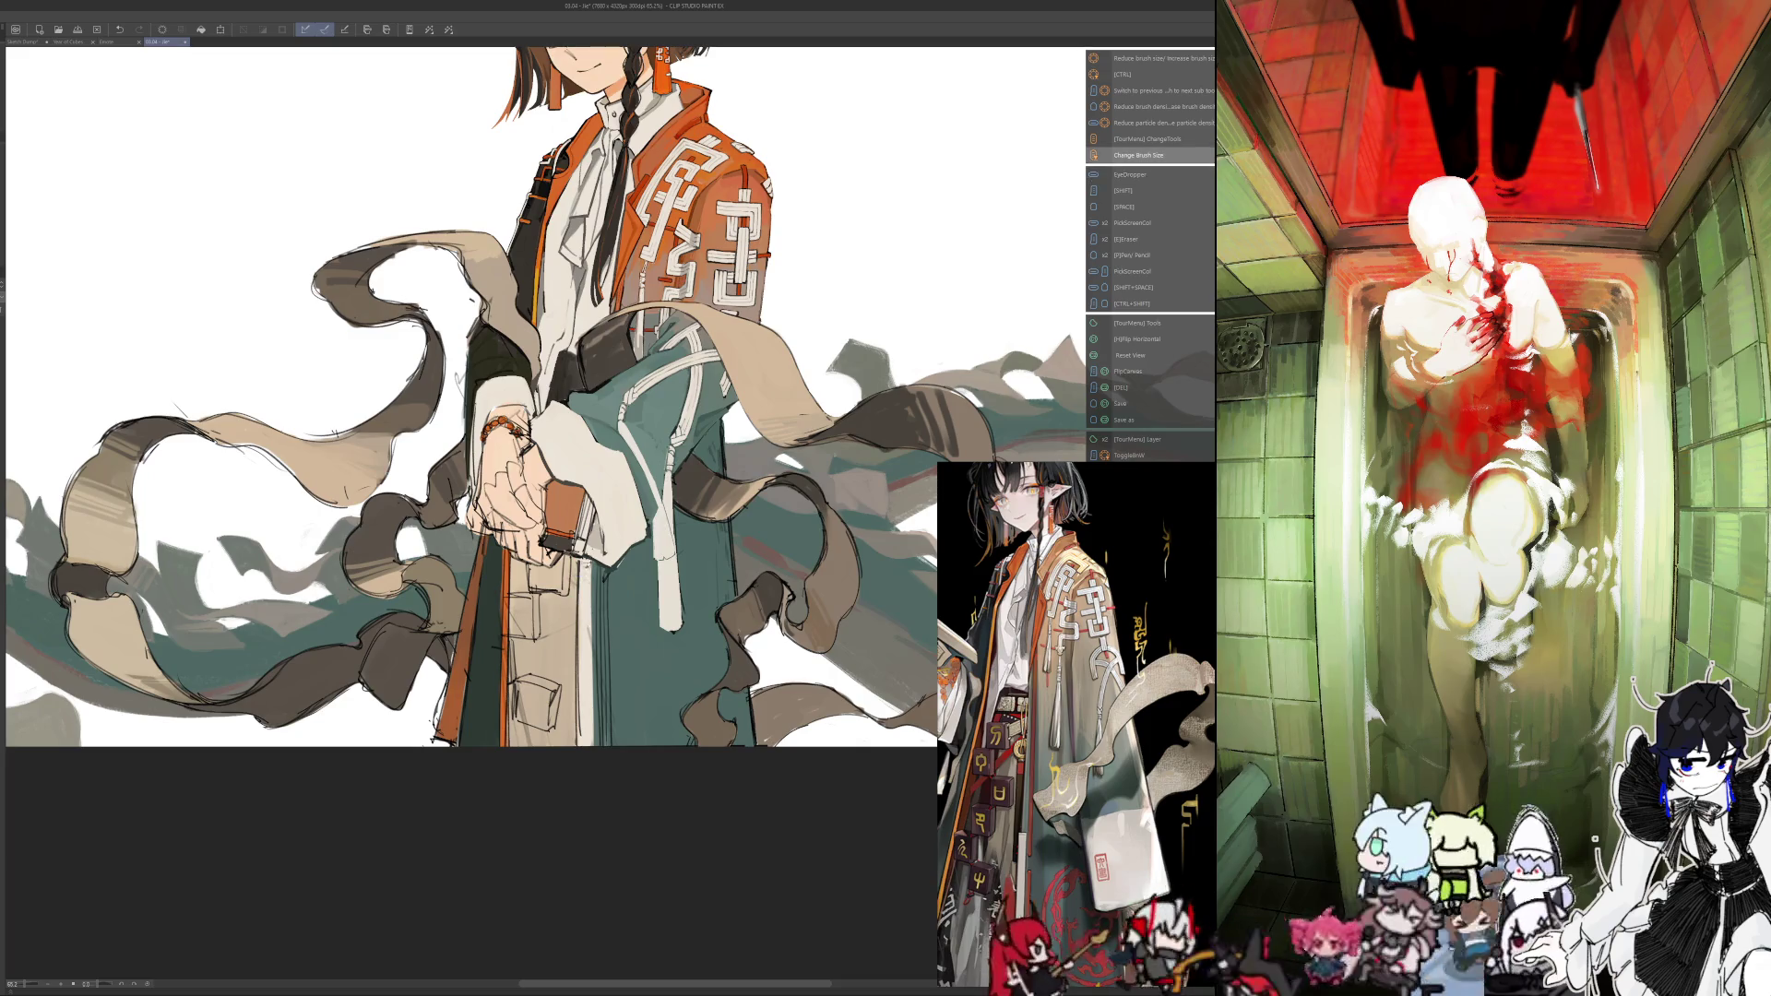
pyautogui.scroll(1, 610, 432)
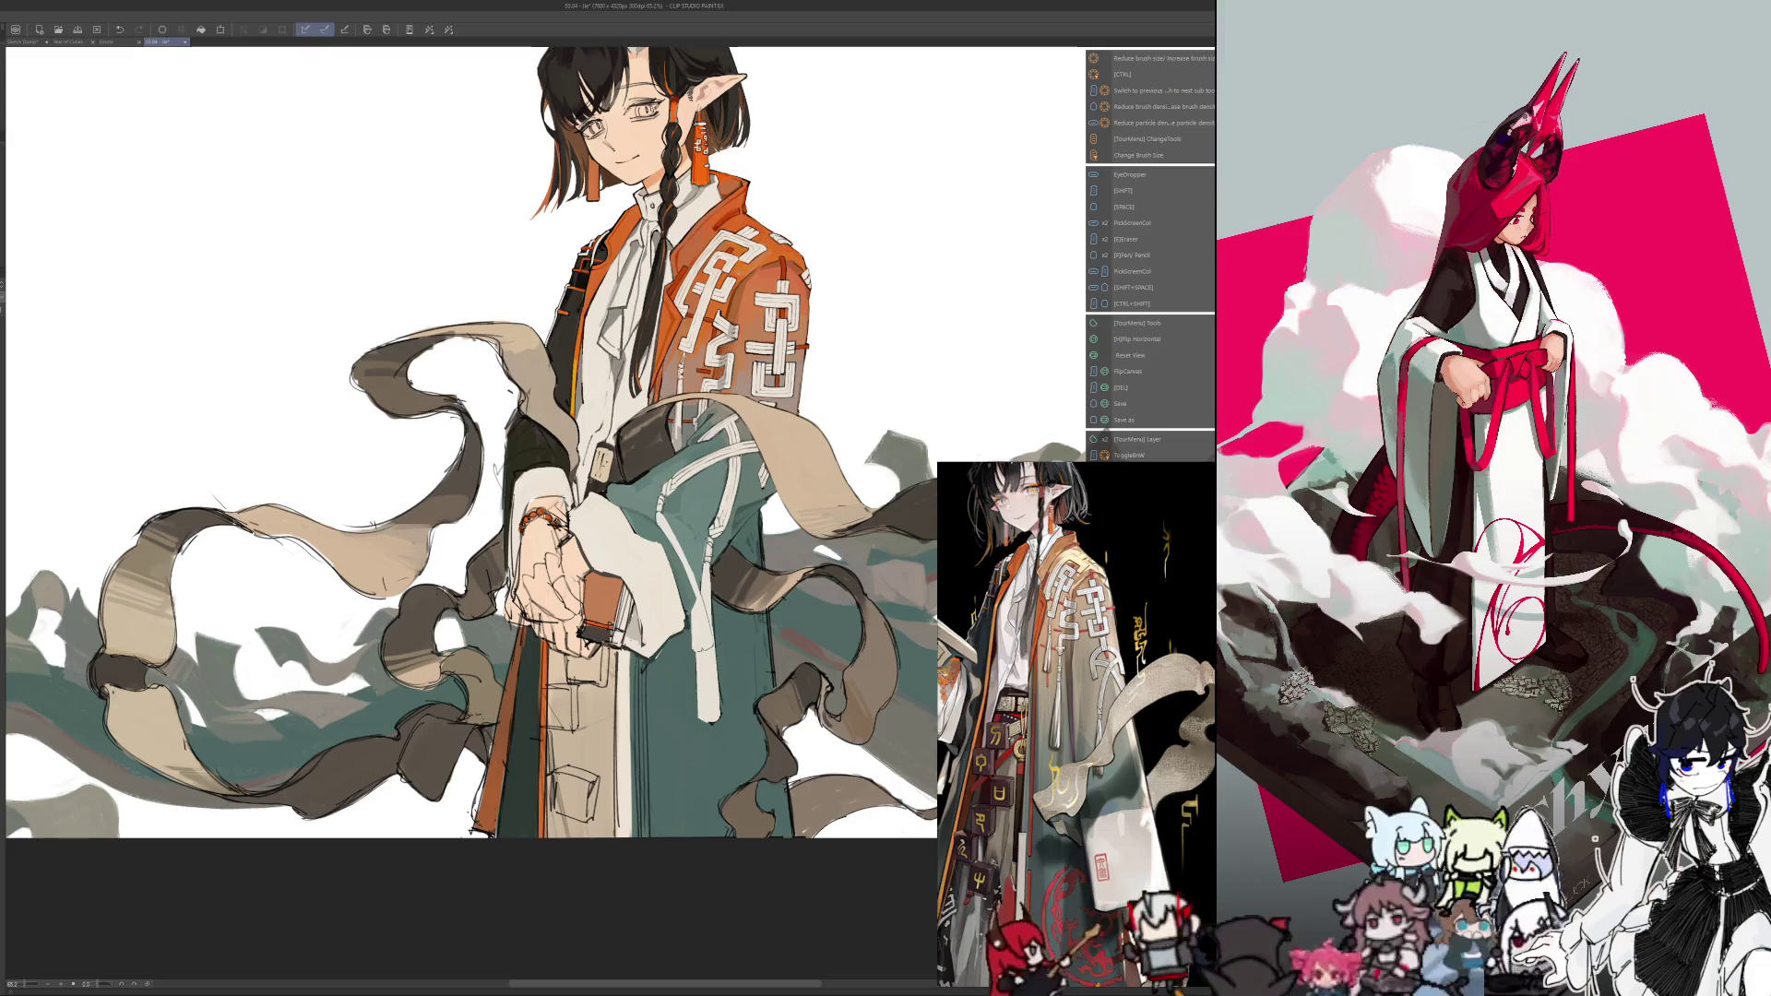
pyautogui.press('h')
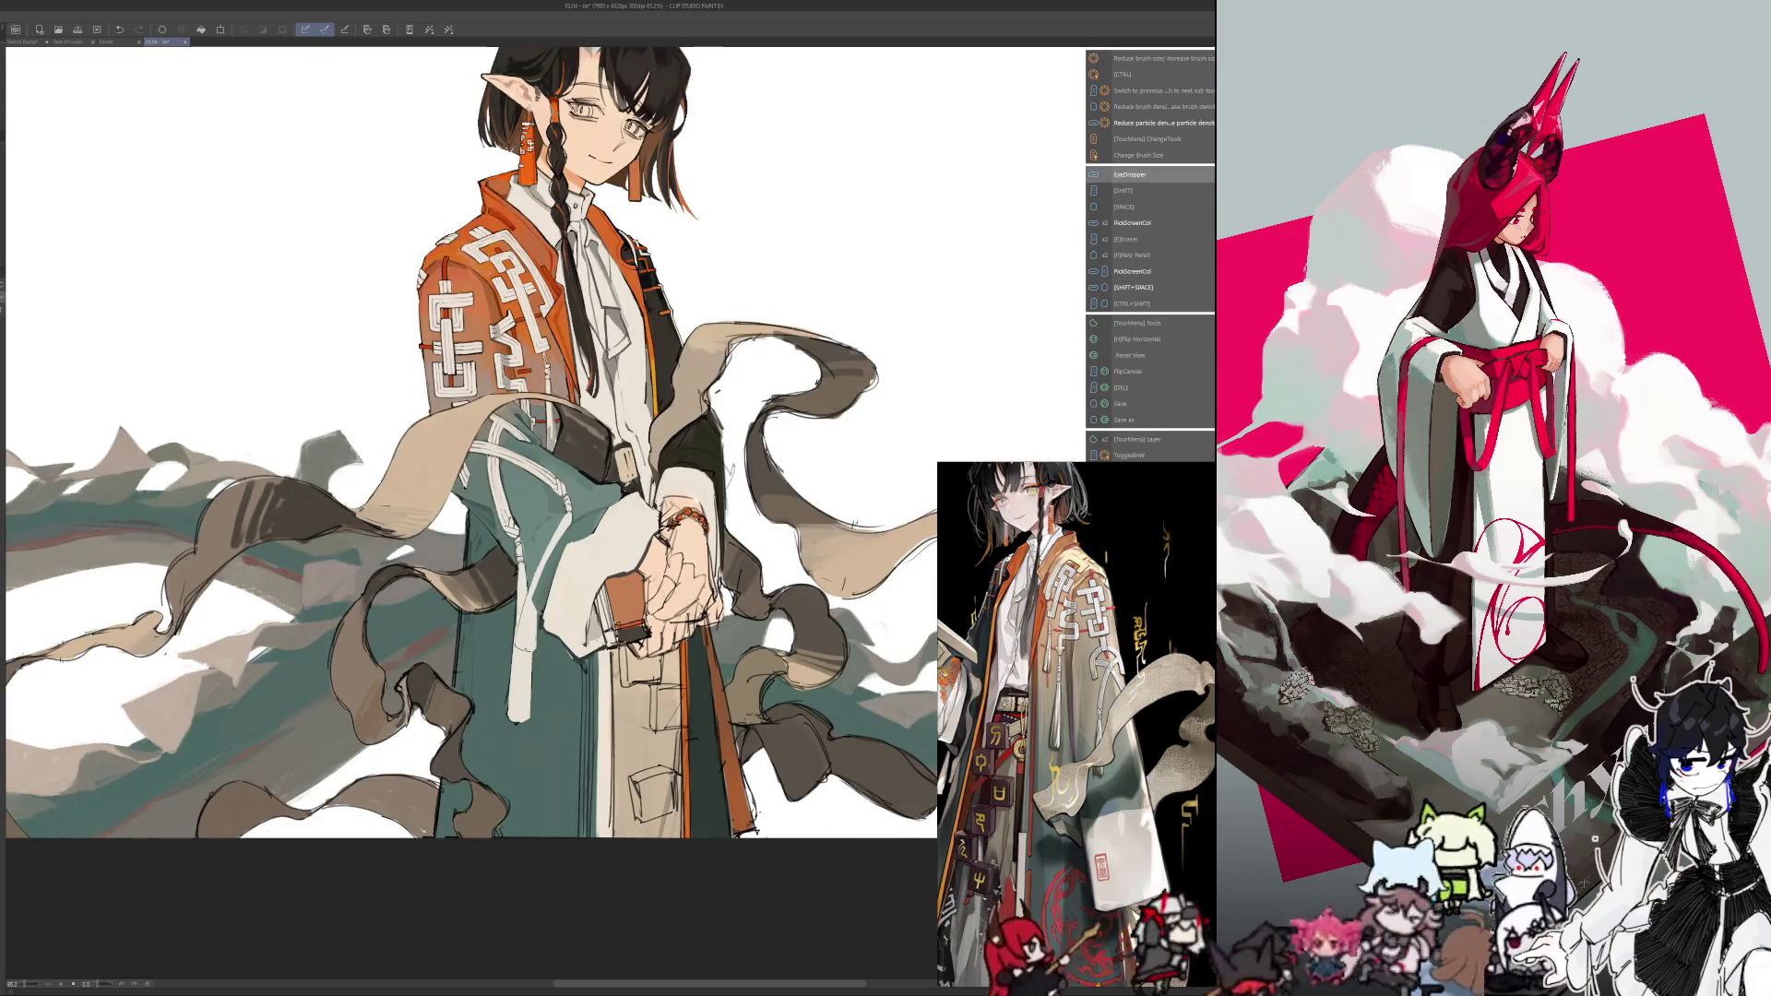
pyautogui.press('h')
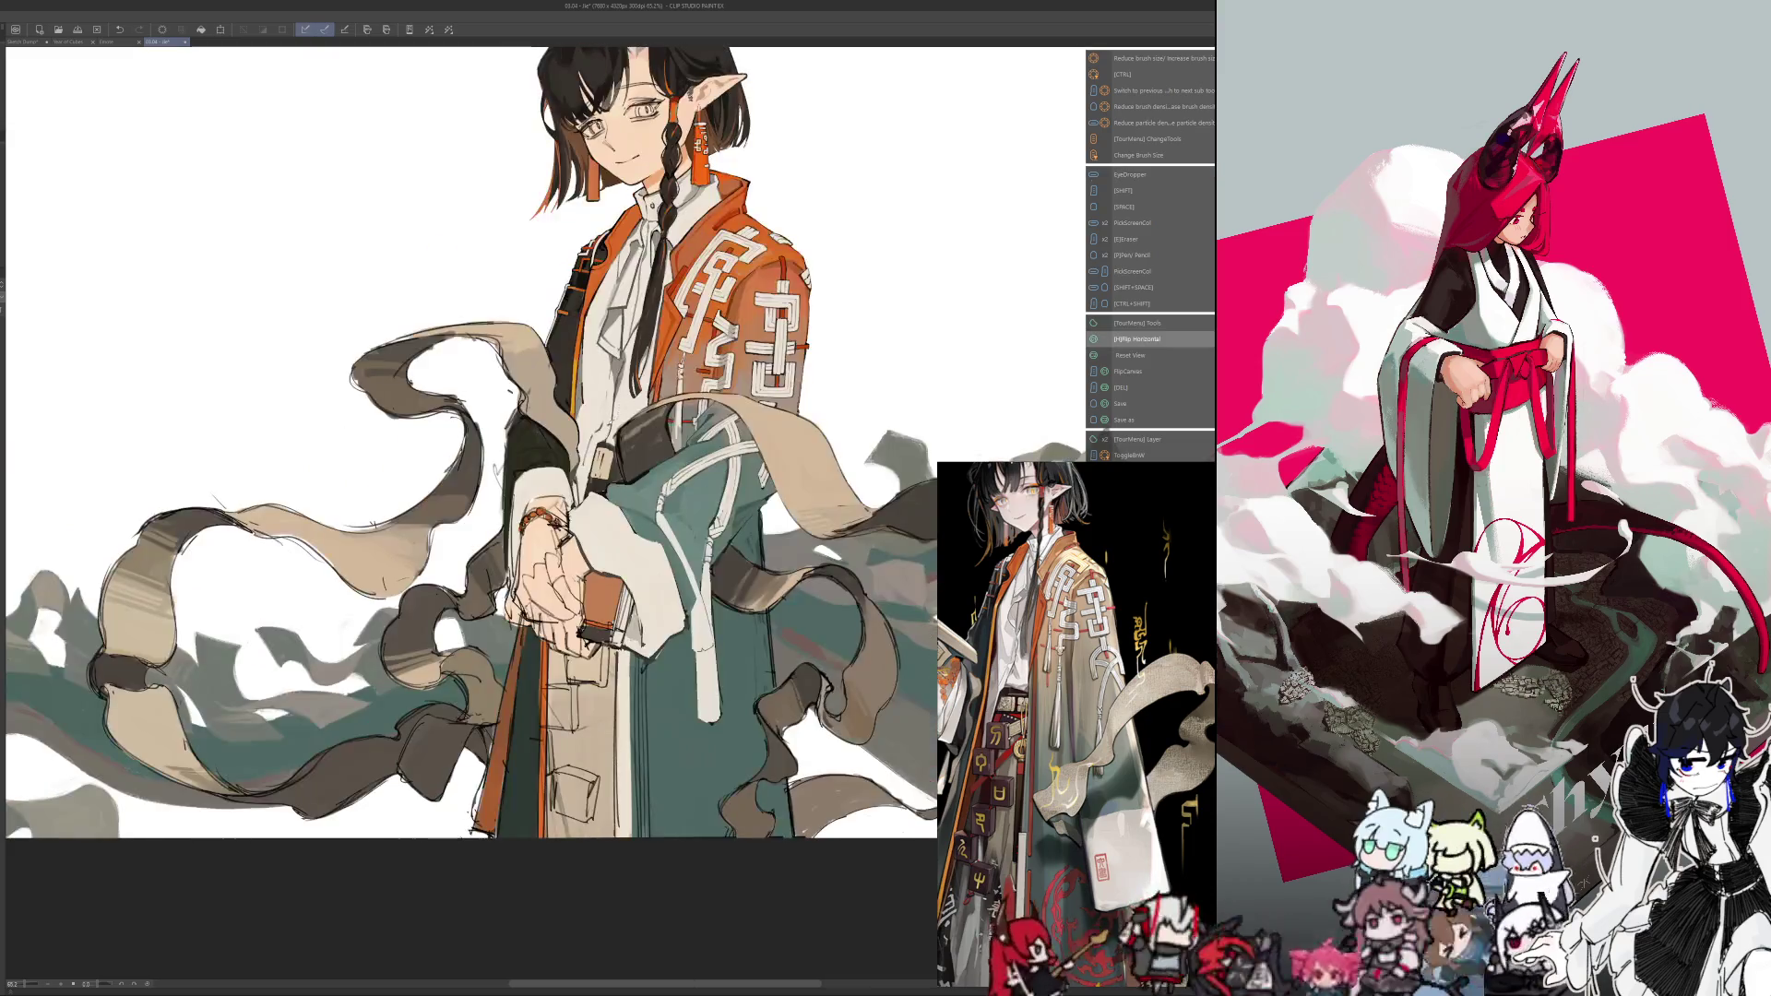
pyautogui.press('i')
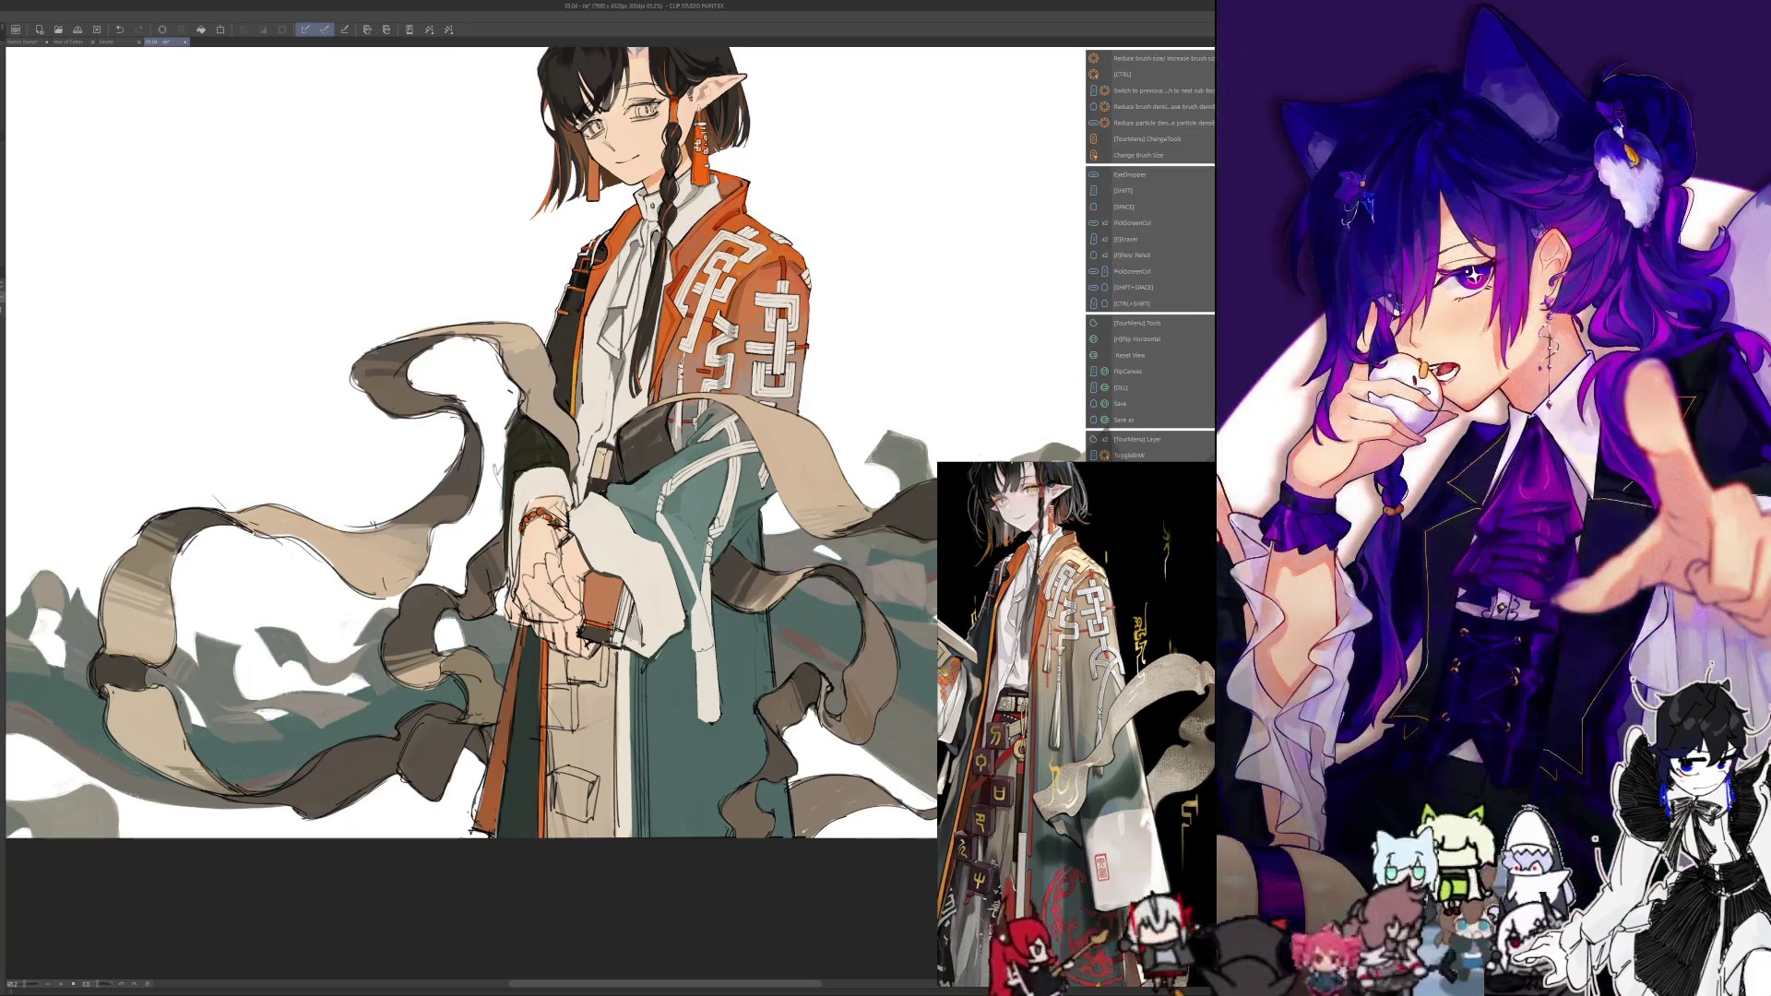
pyautogui.press('alt')
pyautogui.press('alt')
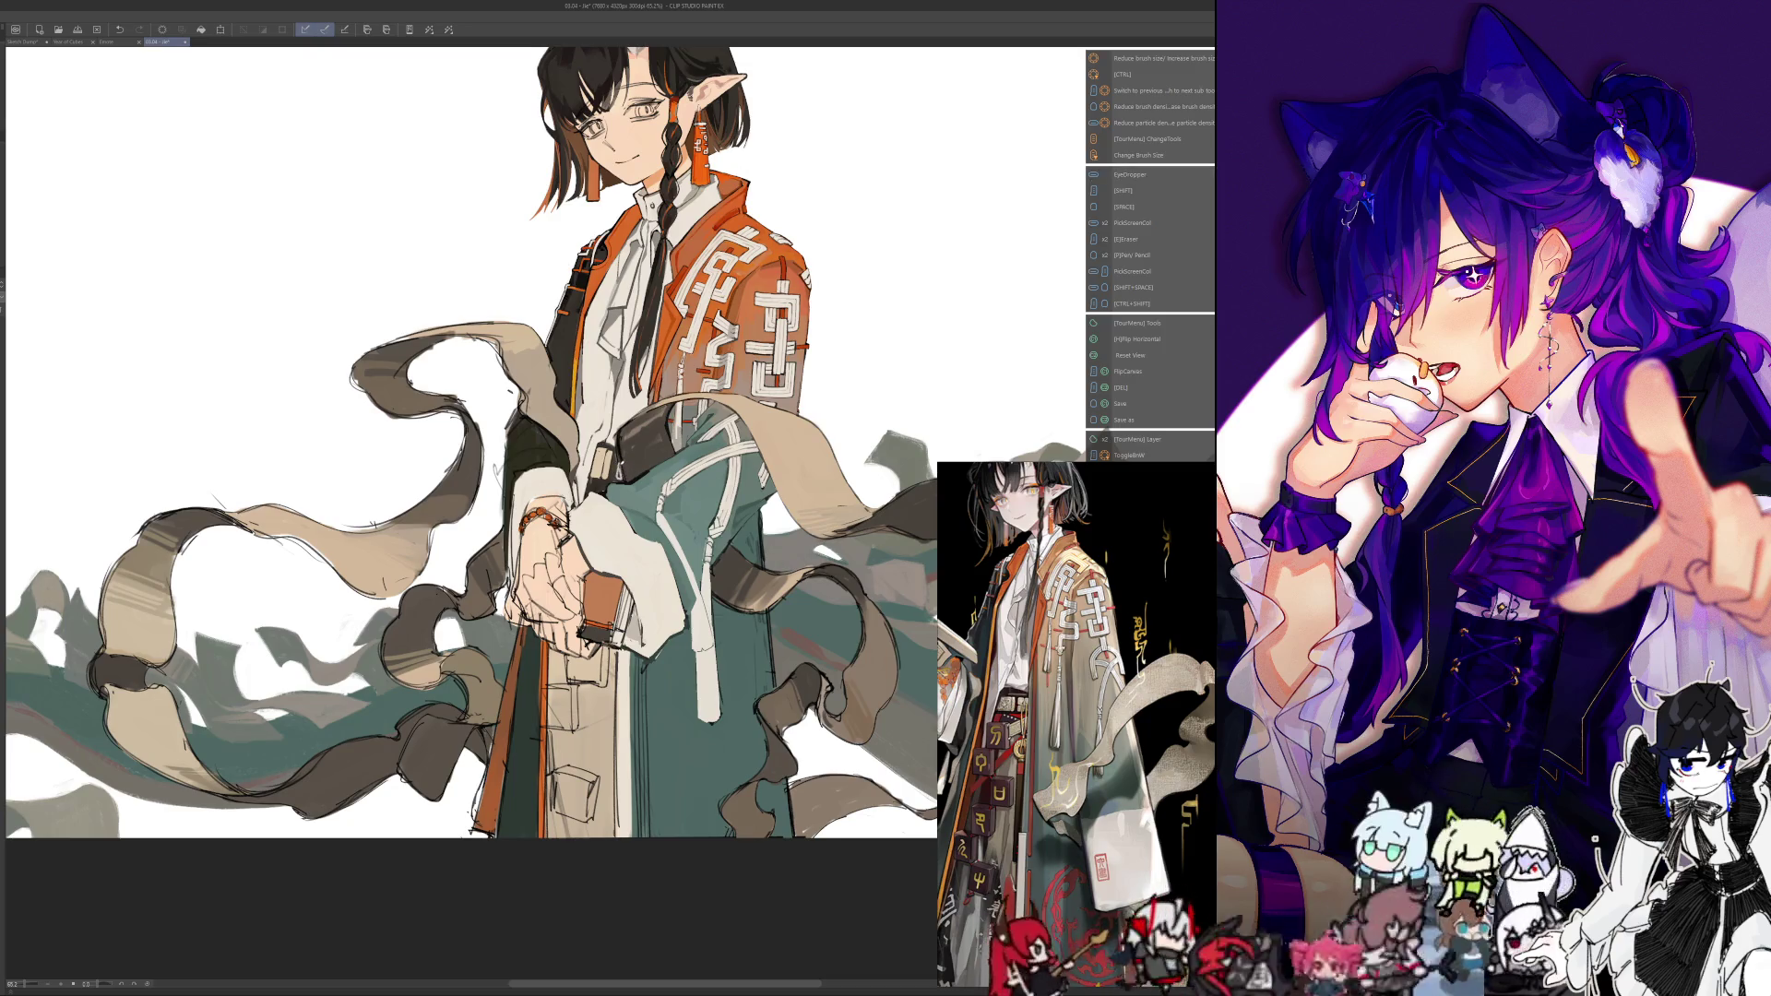
pyautogui.press('alt')
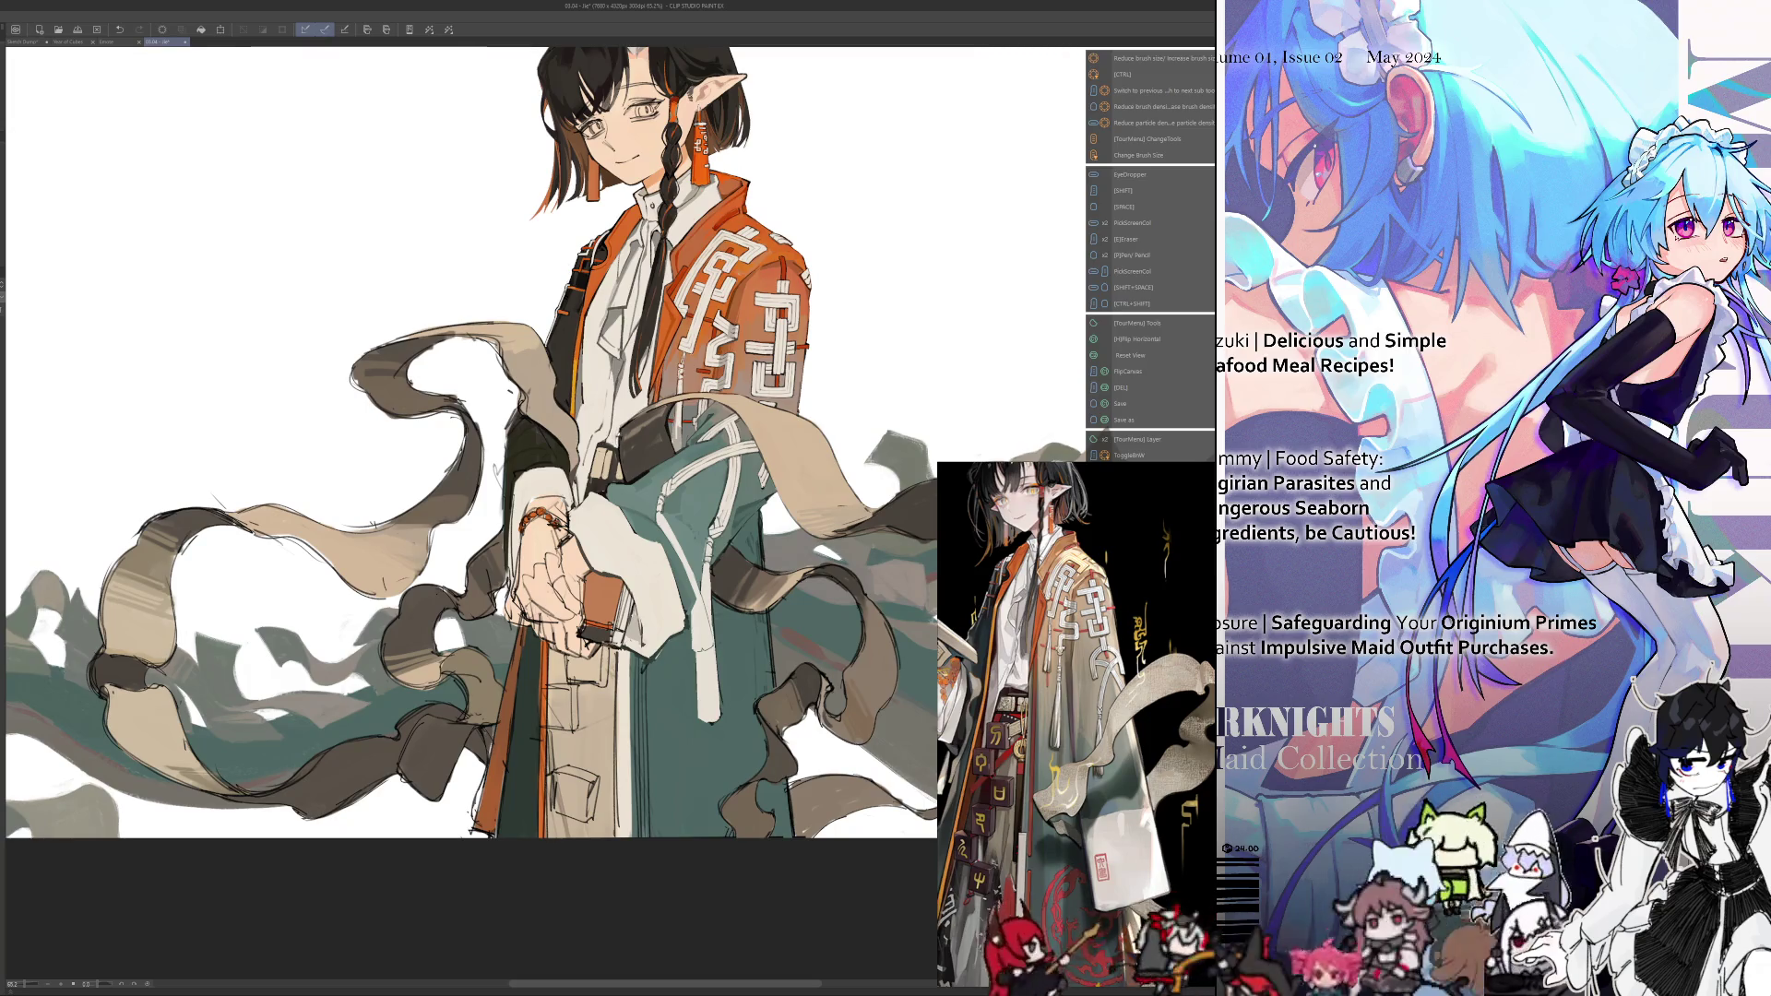
pyautogui.press('alt')
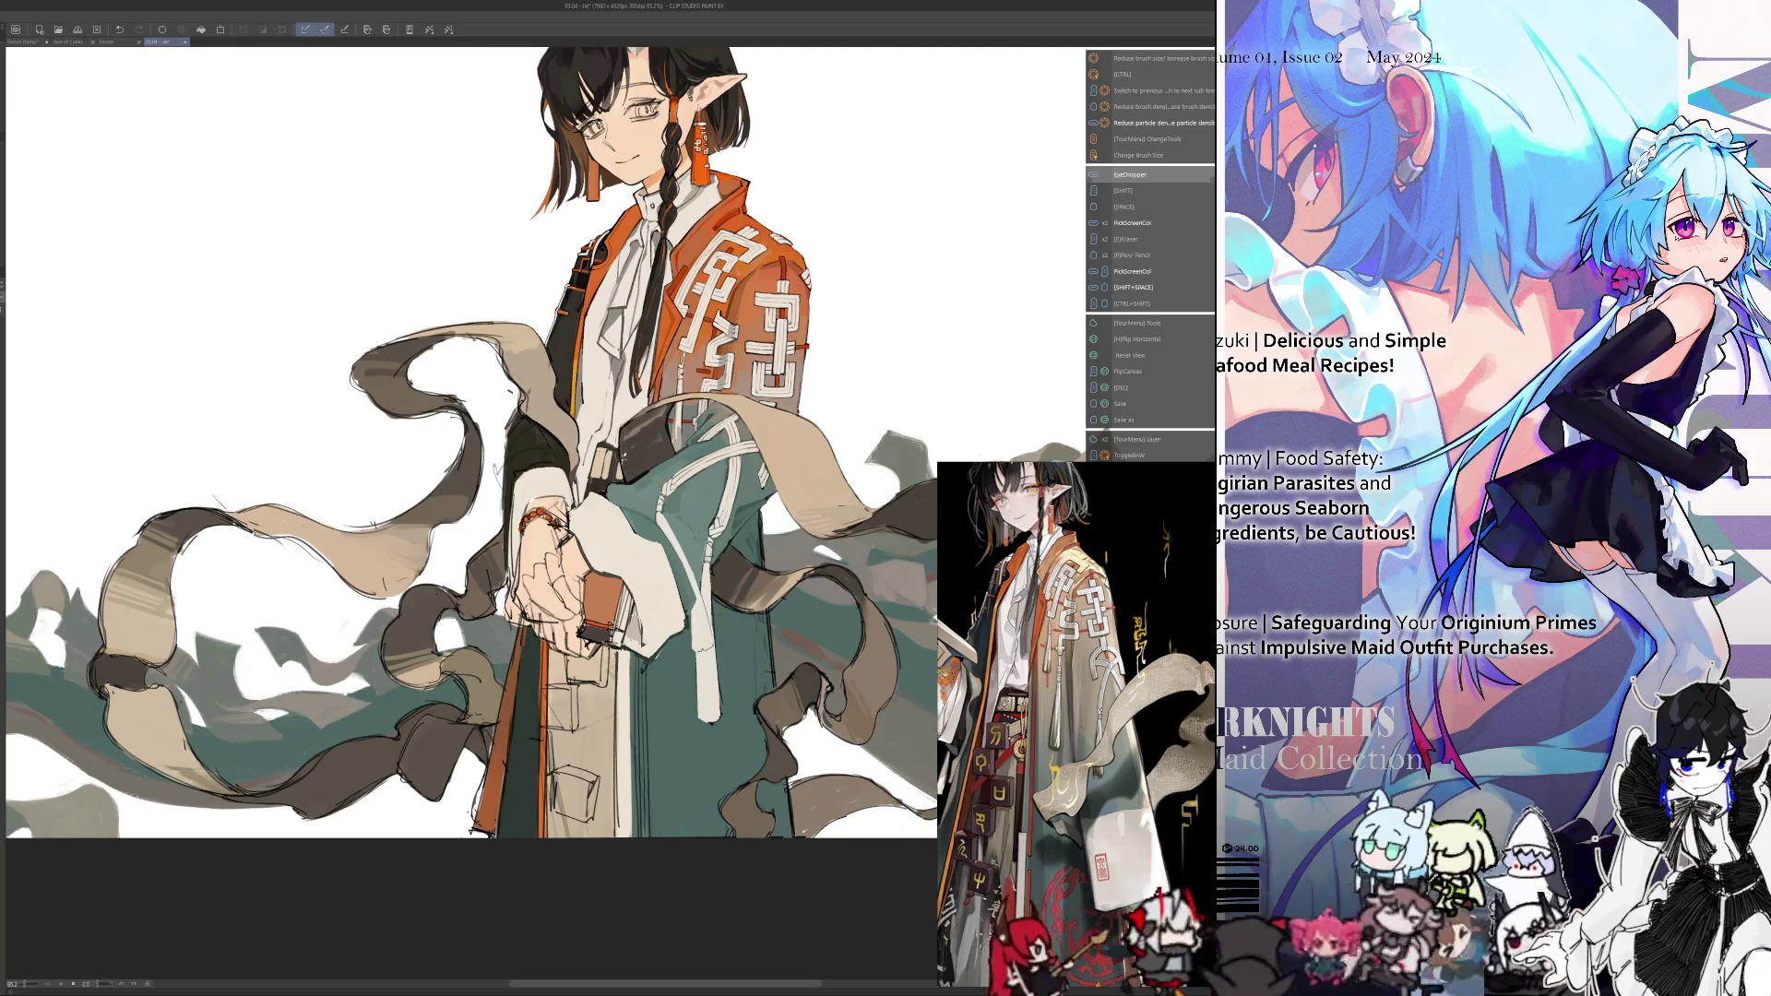
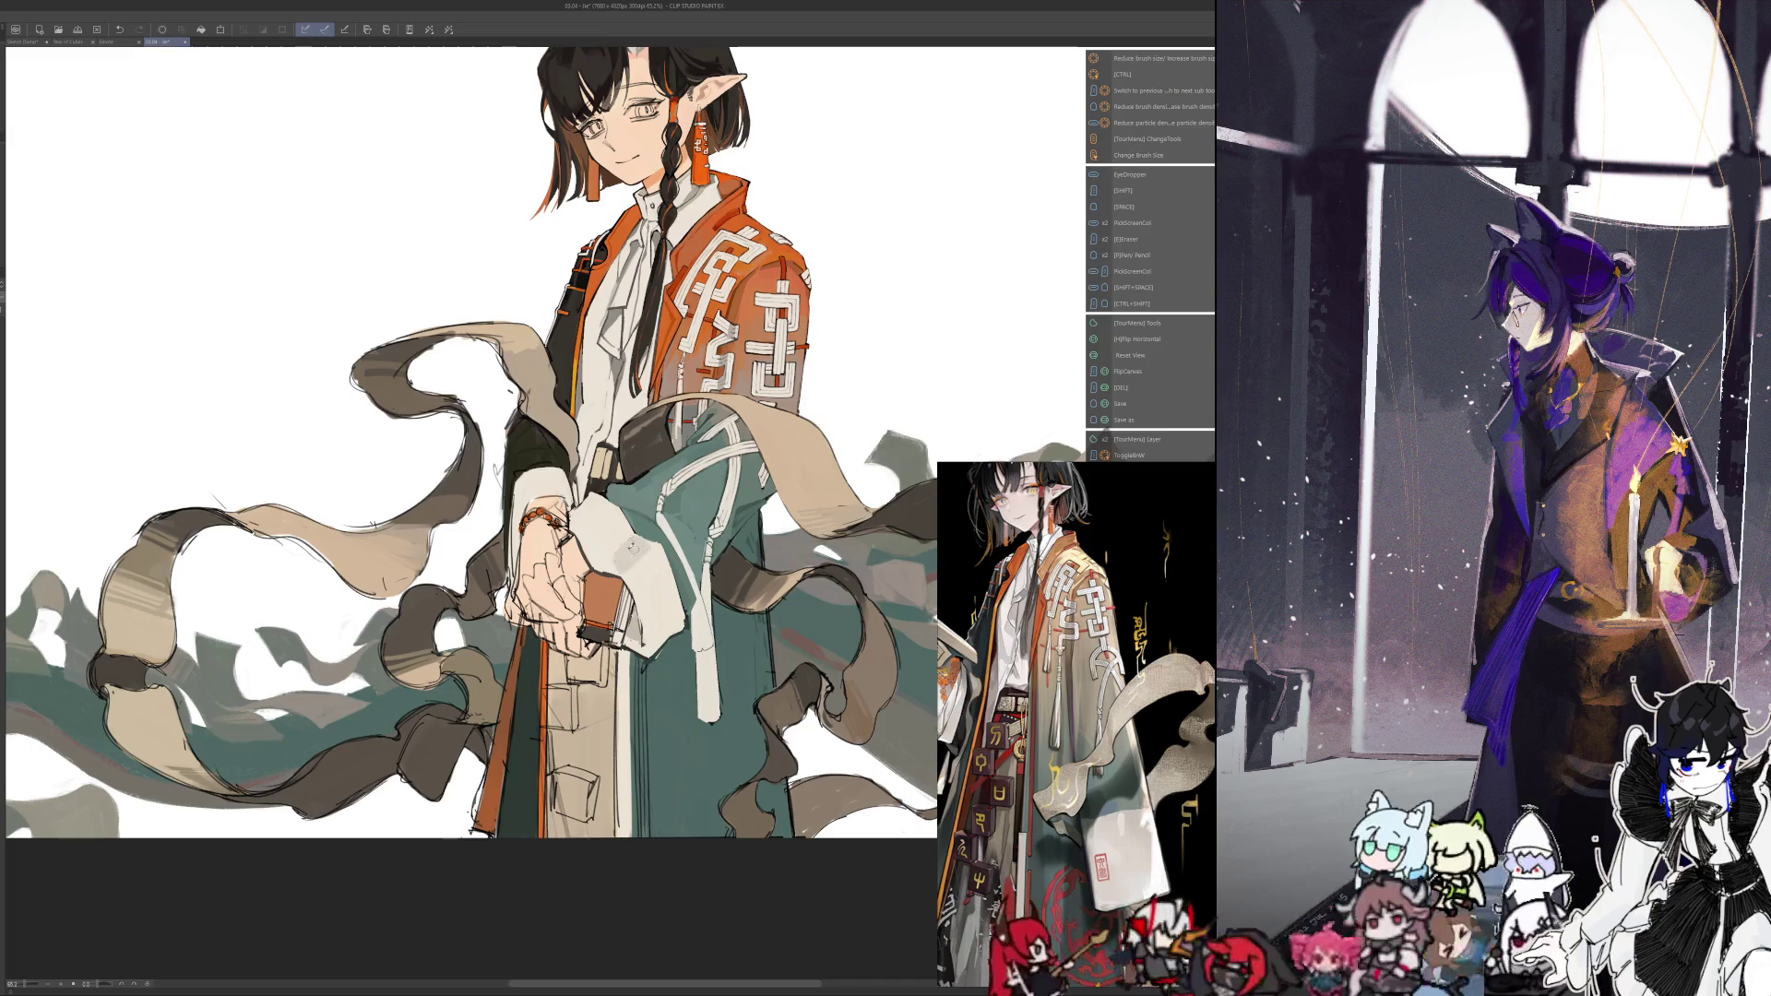
# Adjust the brush size, then flip the elf painting mirrored and back to compare
pyautogui.hotkey('ctrl', 'alt')
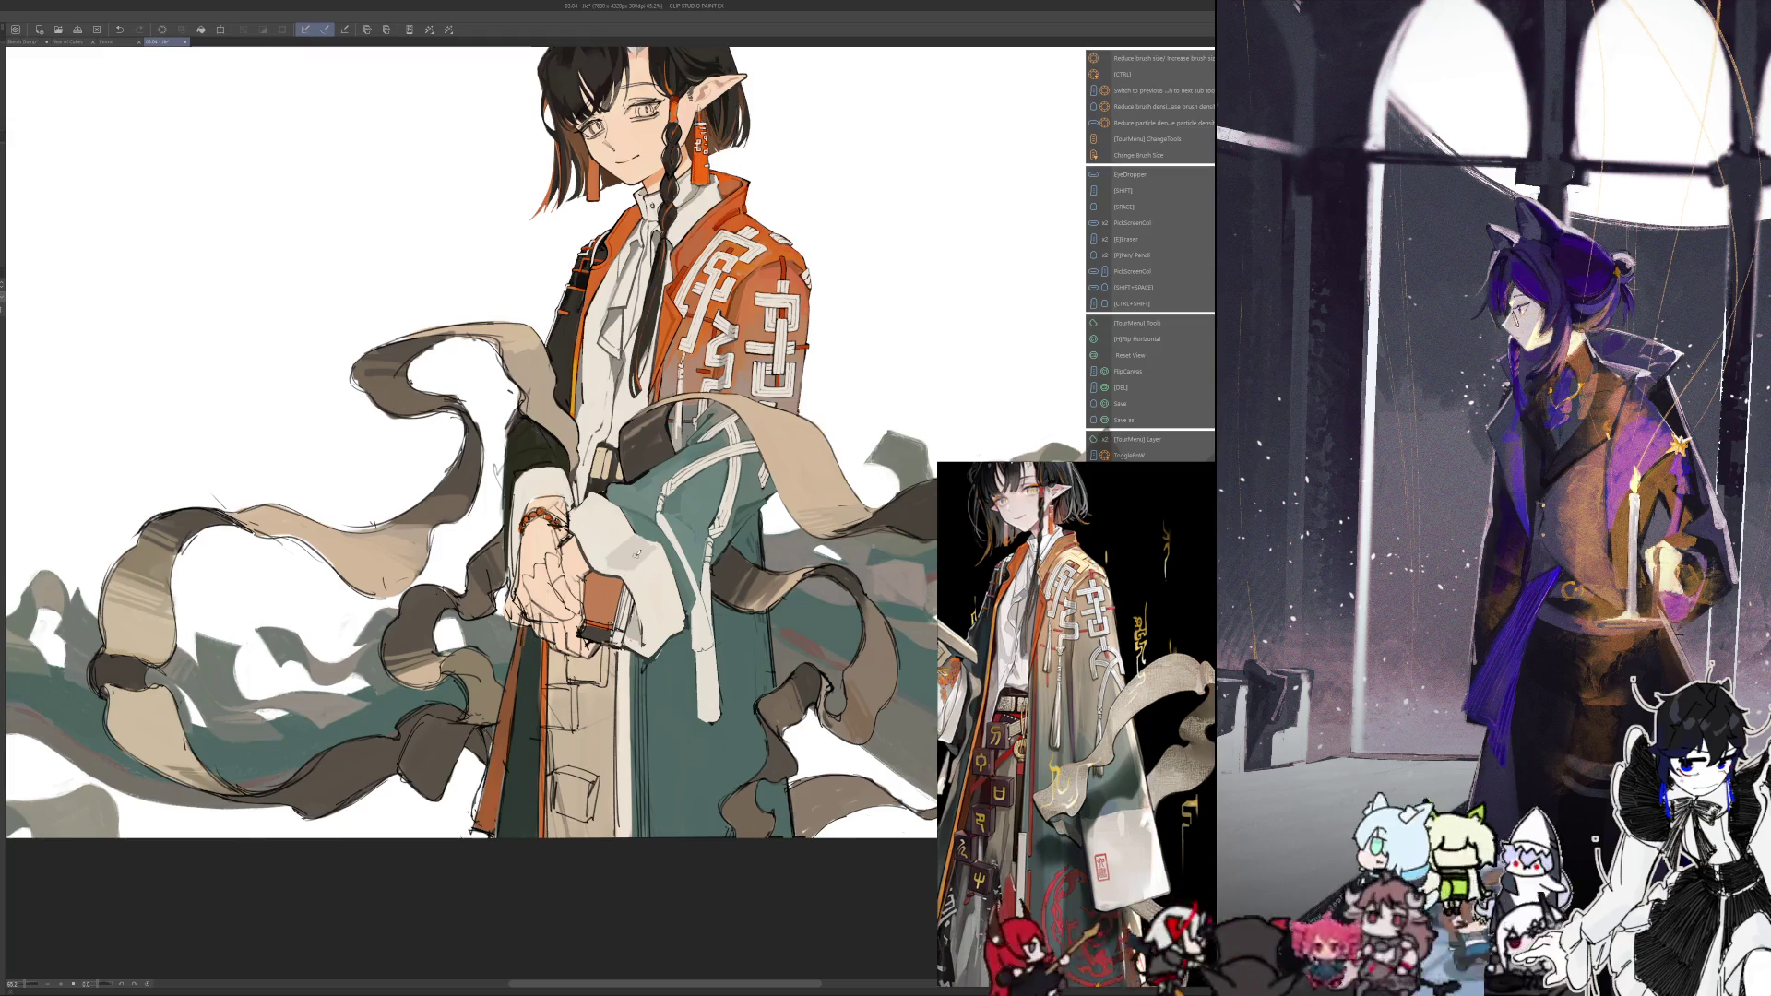
pyautogui.press('h')
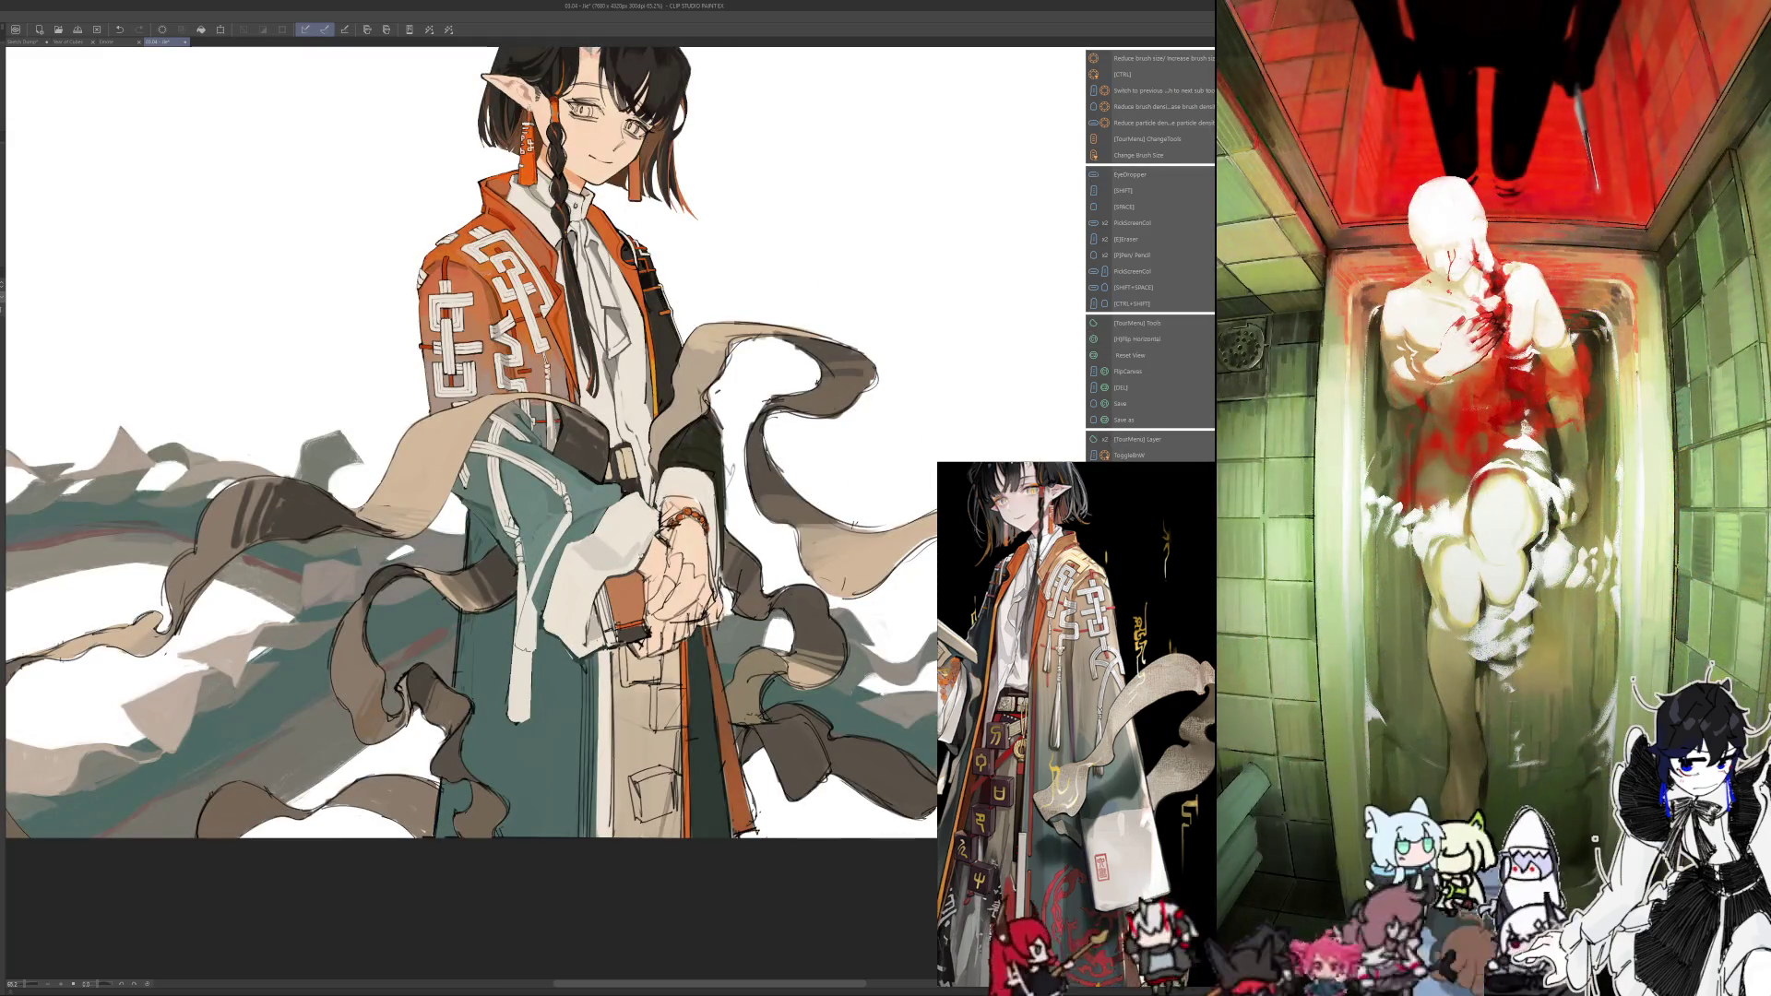
pyautogui.press('h')
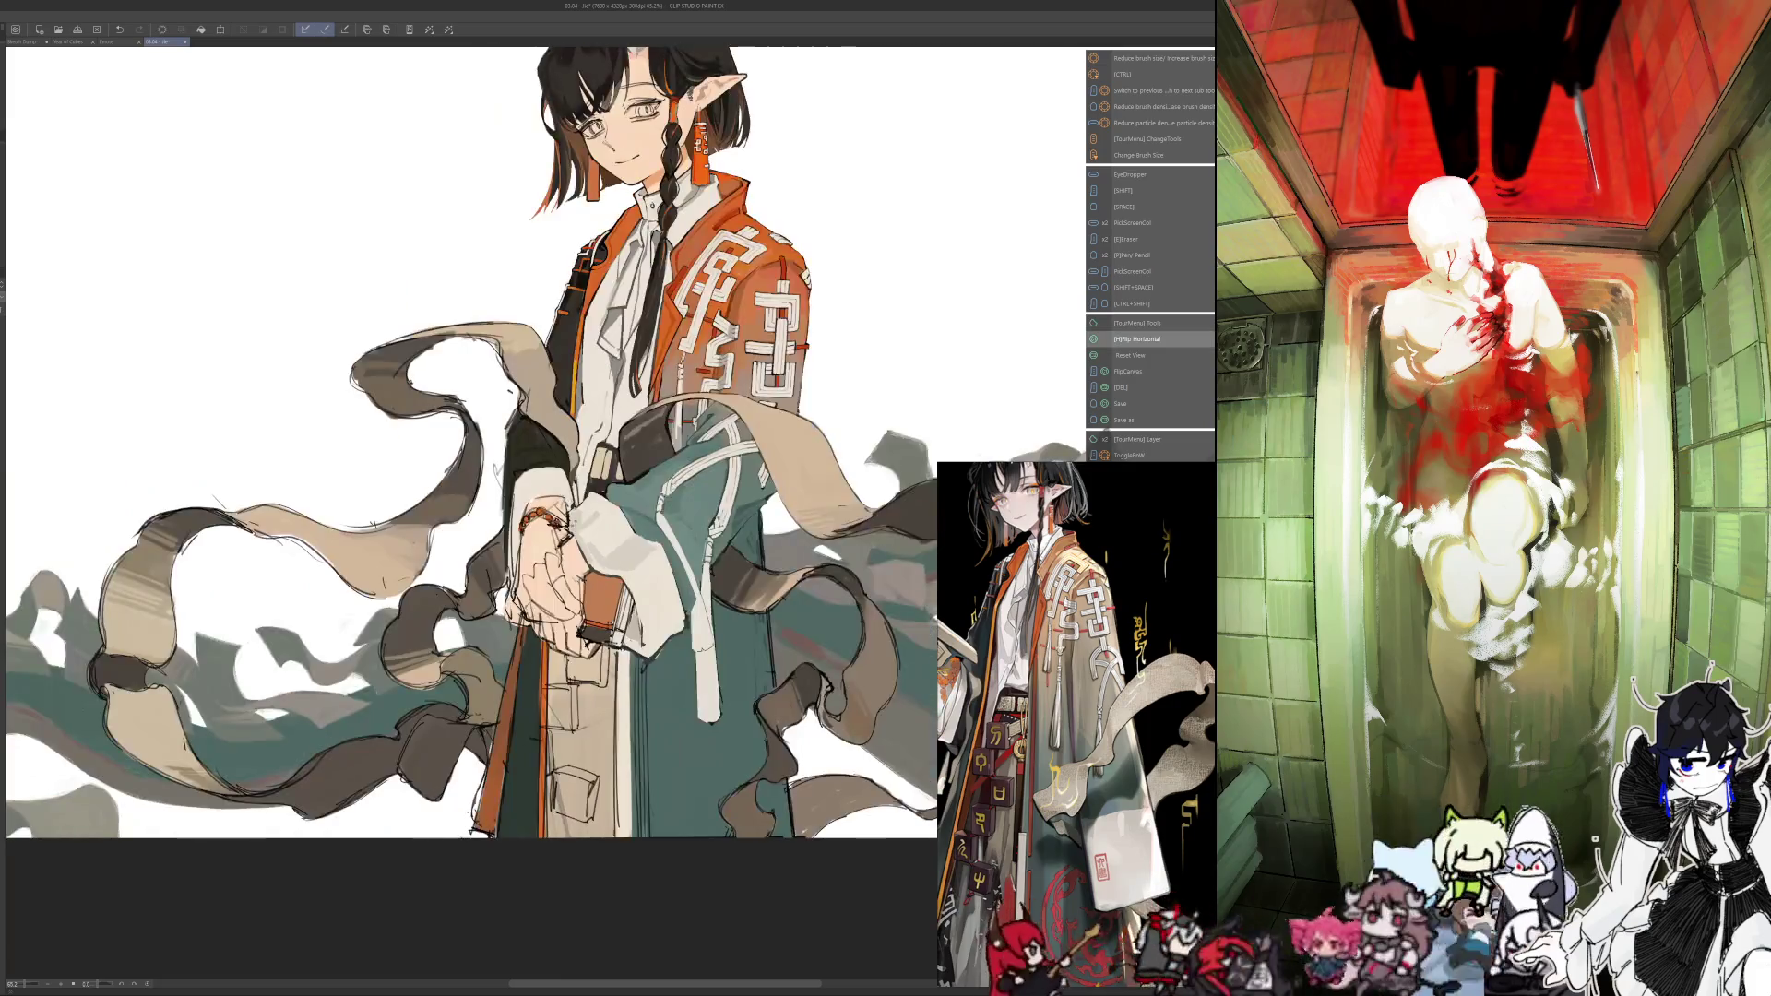
pyautogui.press('alt')
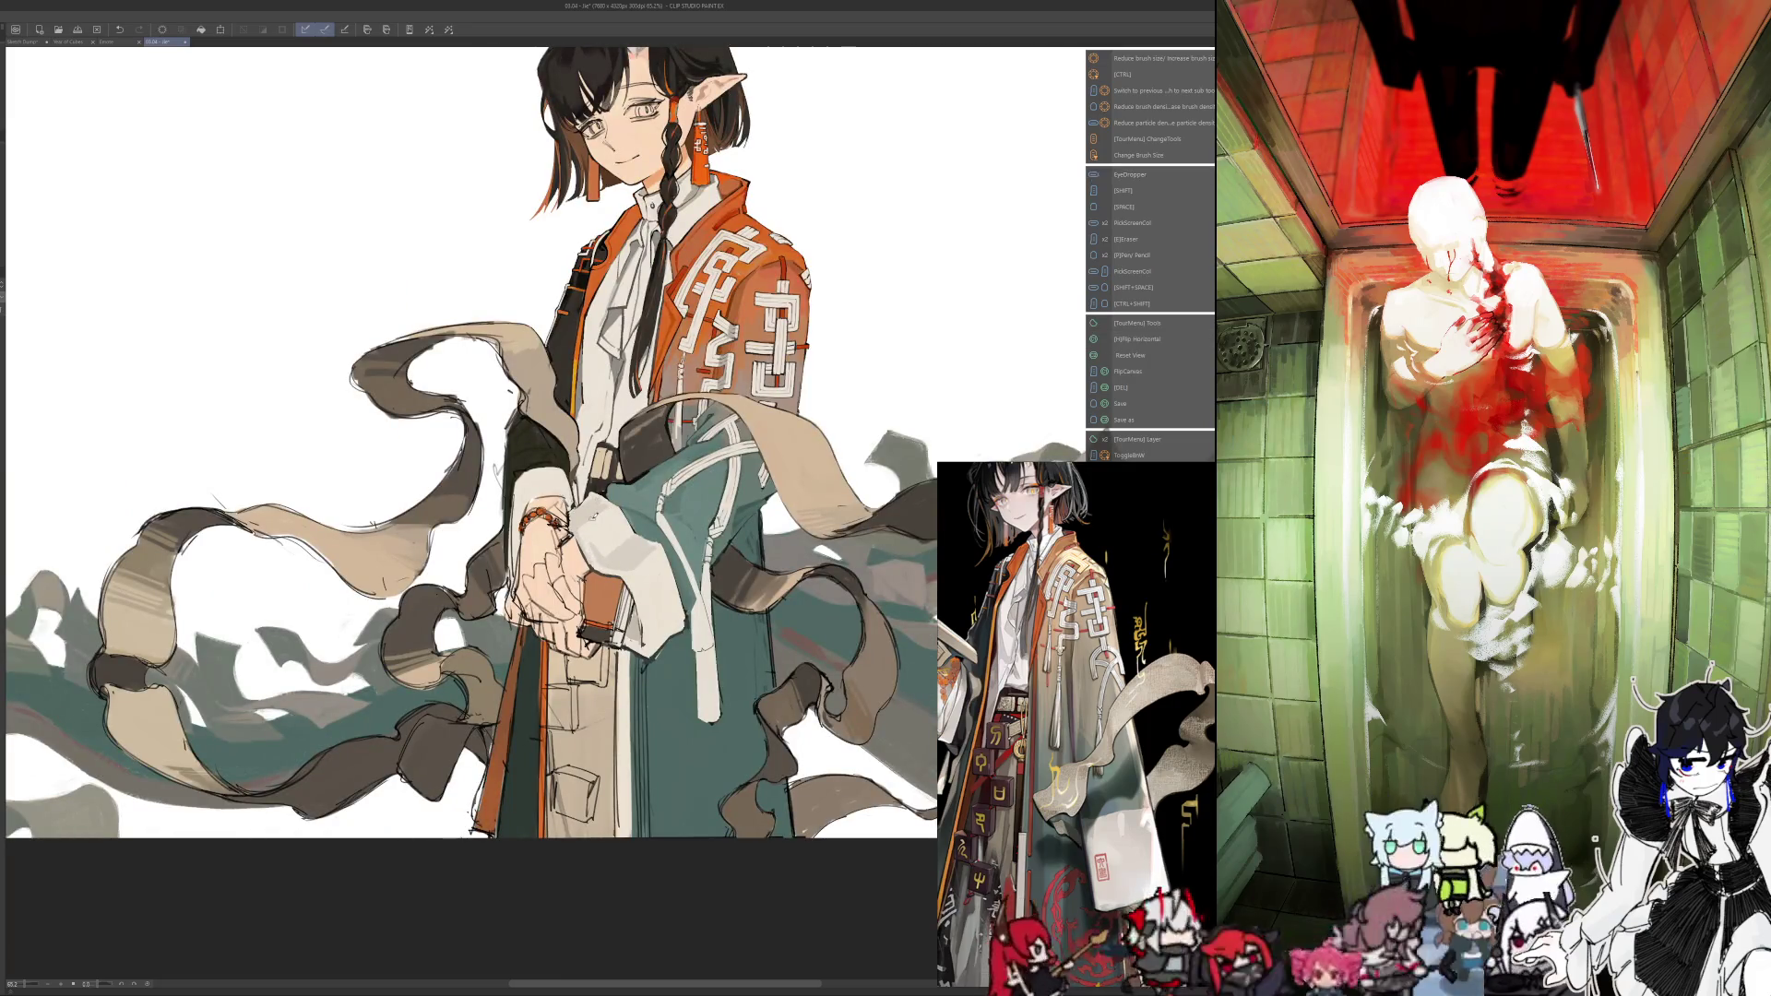
pyautogui.press('h')
pyautogui.press('alt')
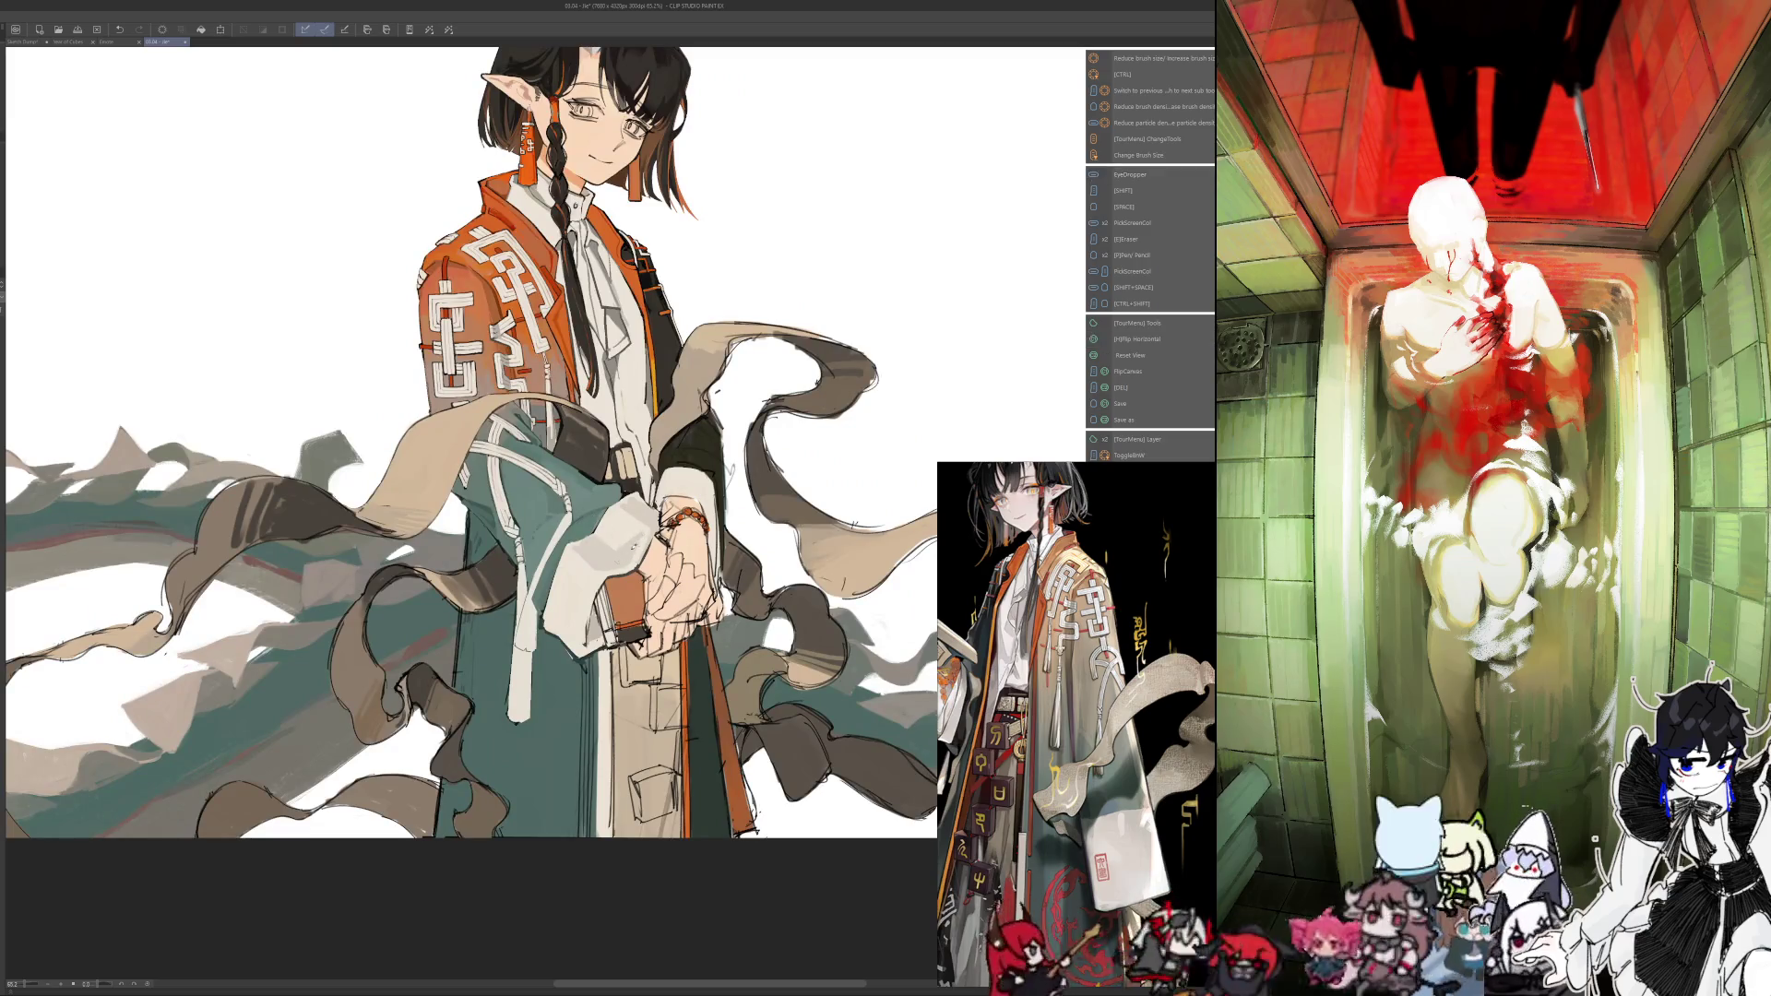
# Sample colours from the painting, then mirror the view and zoom in on the torso and hands
pyautogui.press('alt')
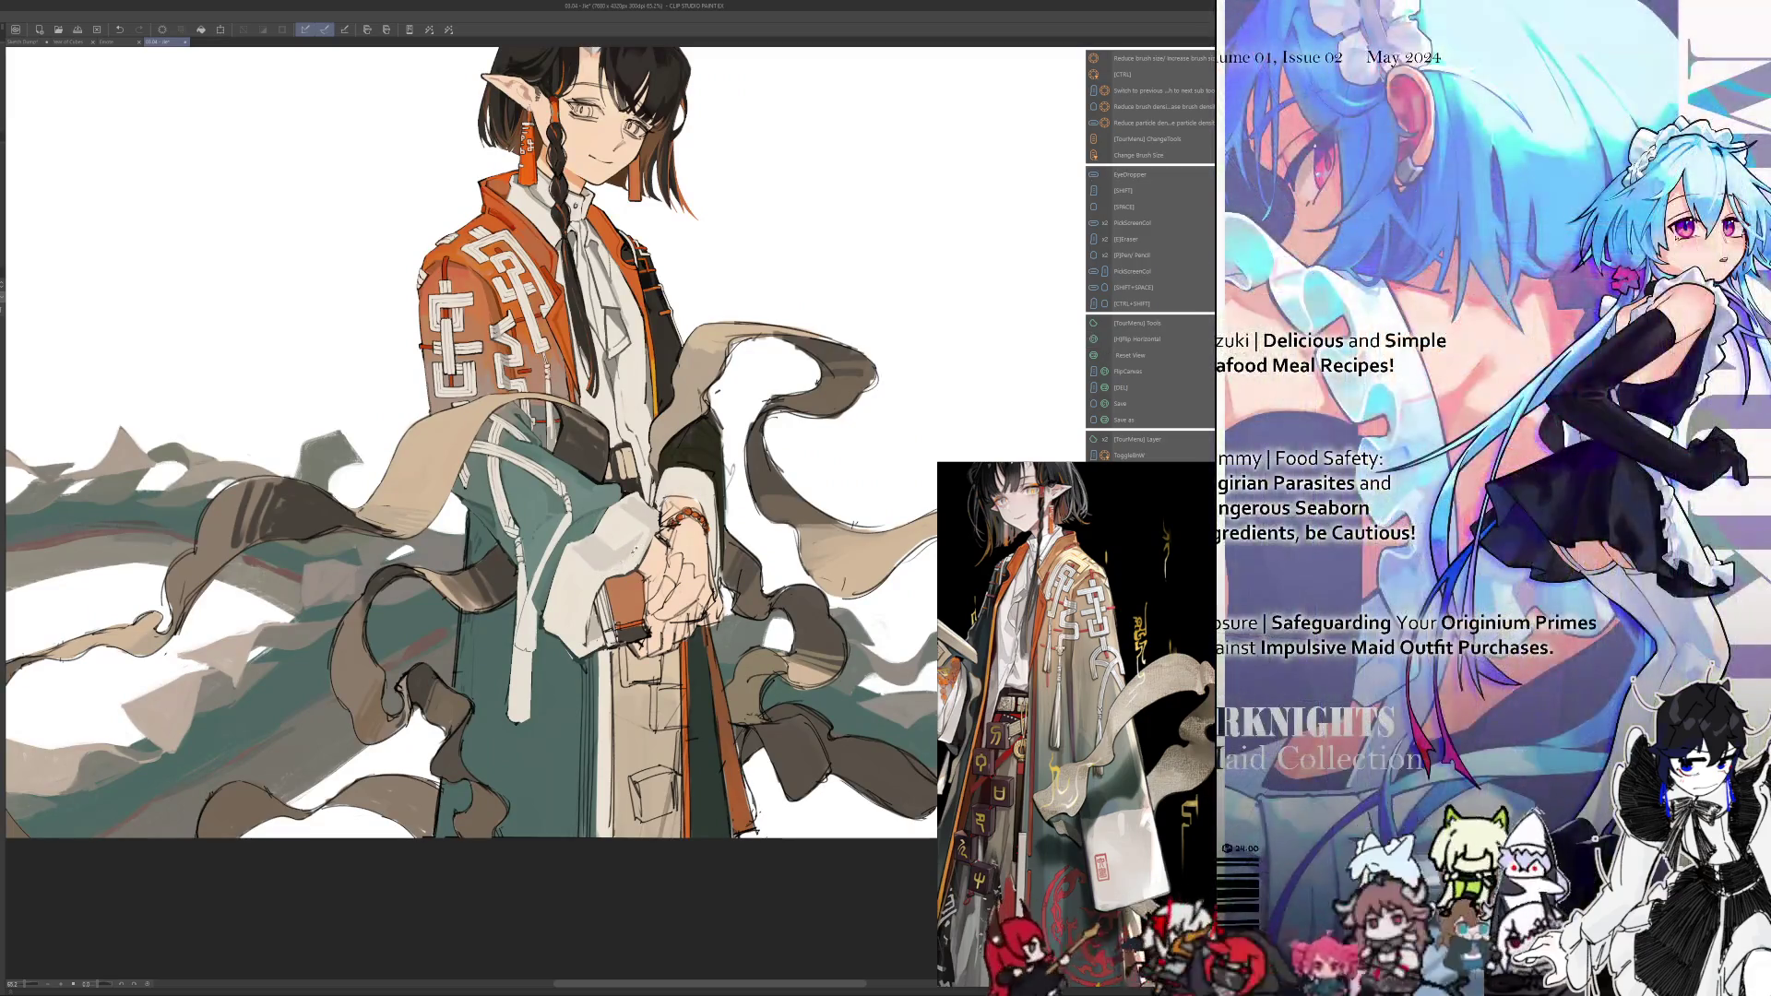
pyautogui.press('alt')
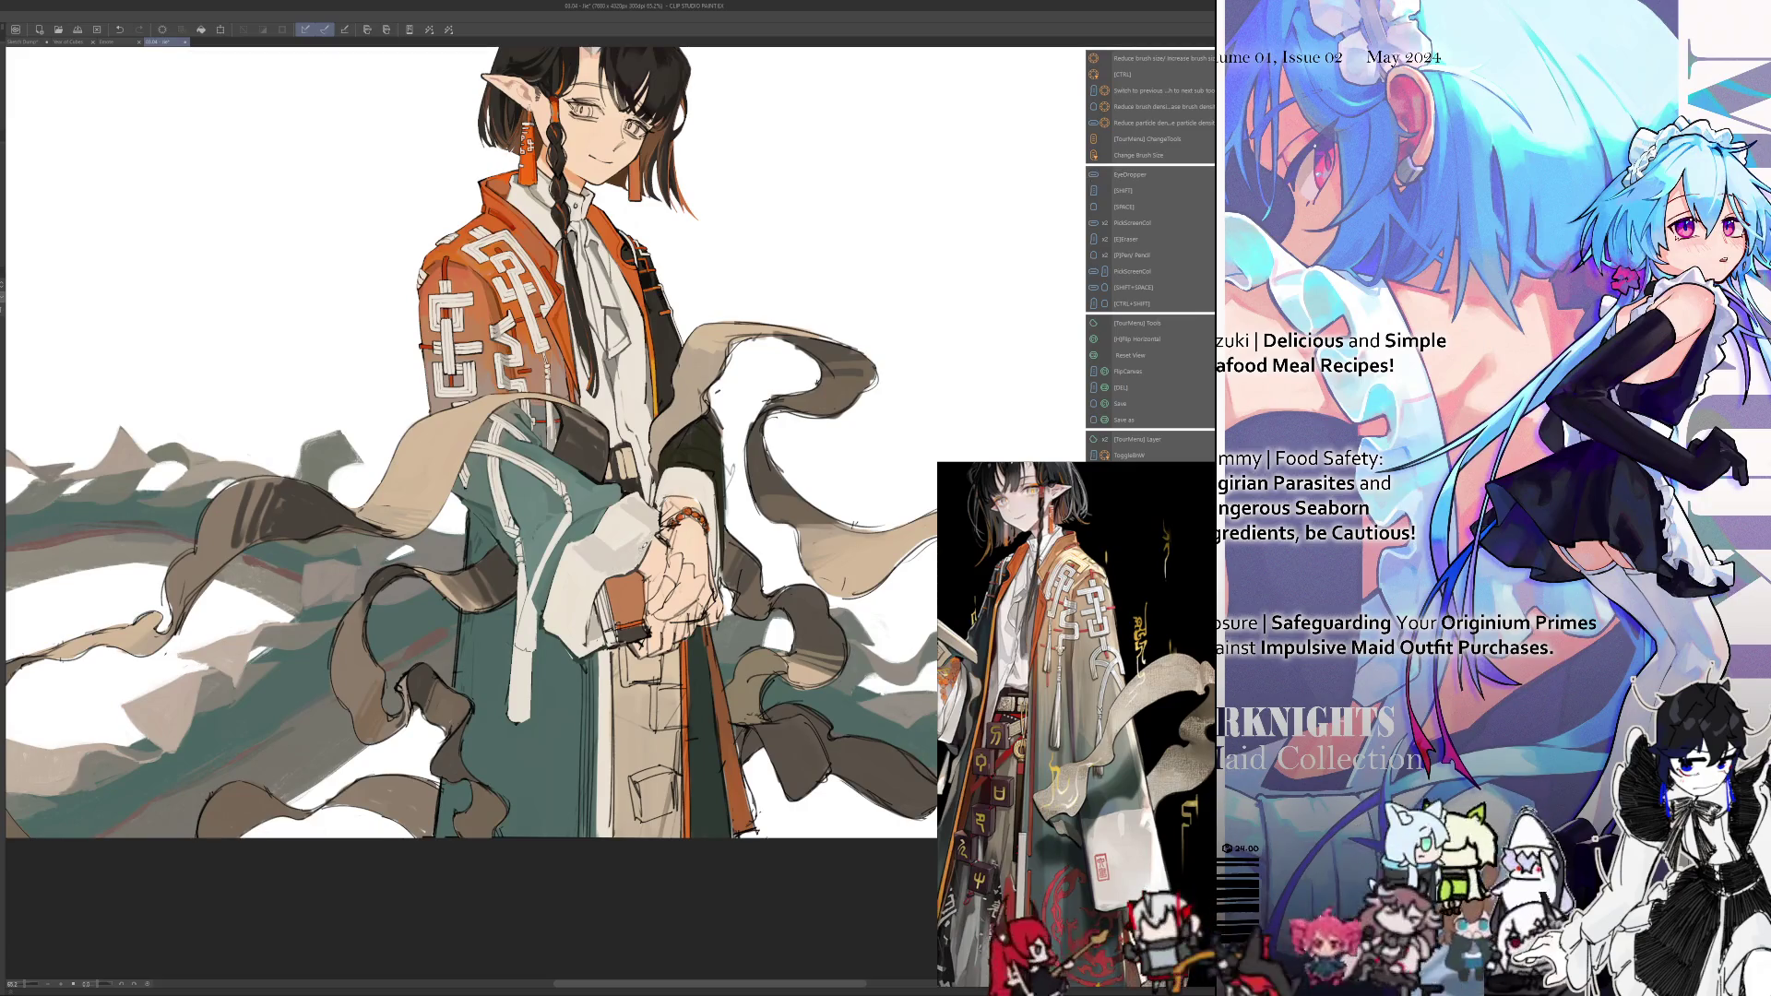
pyautogui.press('alt')
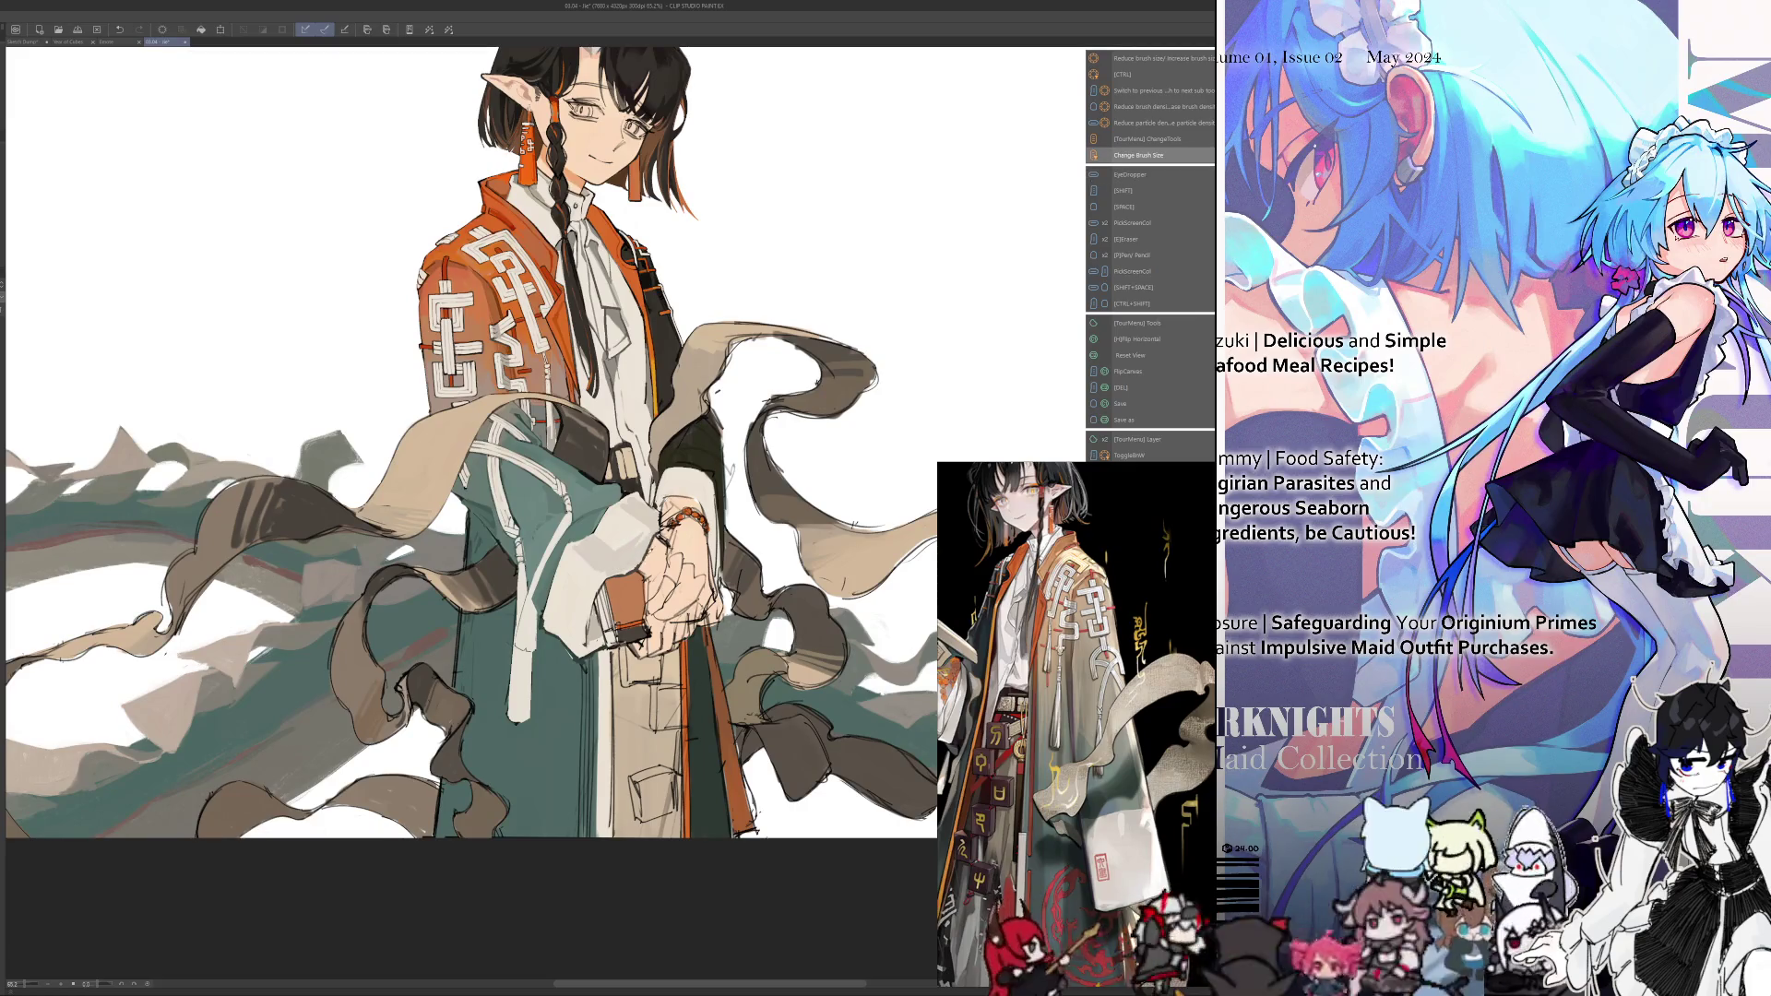
pyautogui.press('alt')
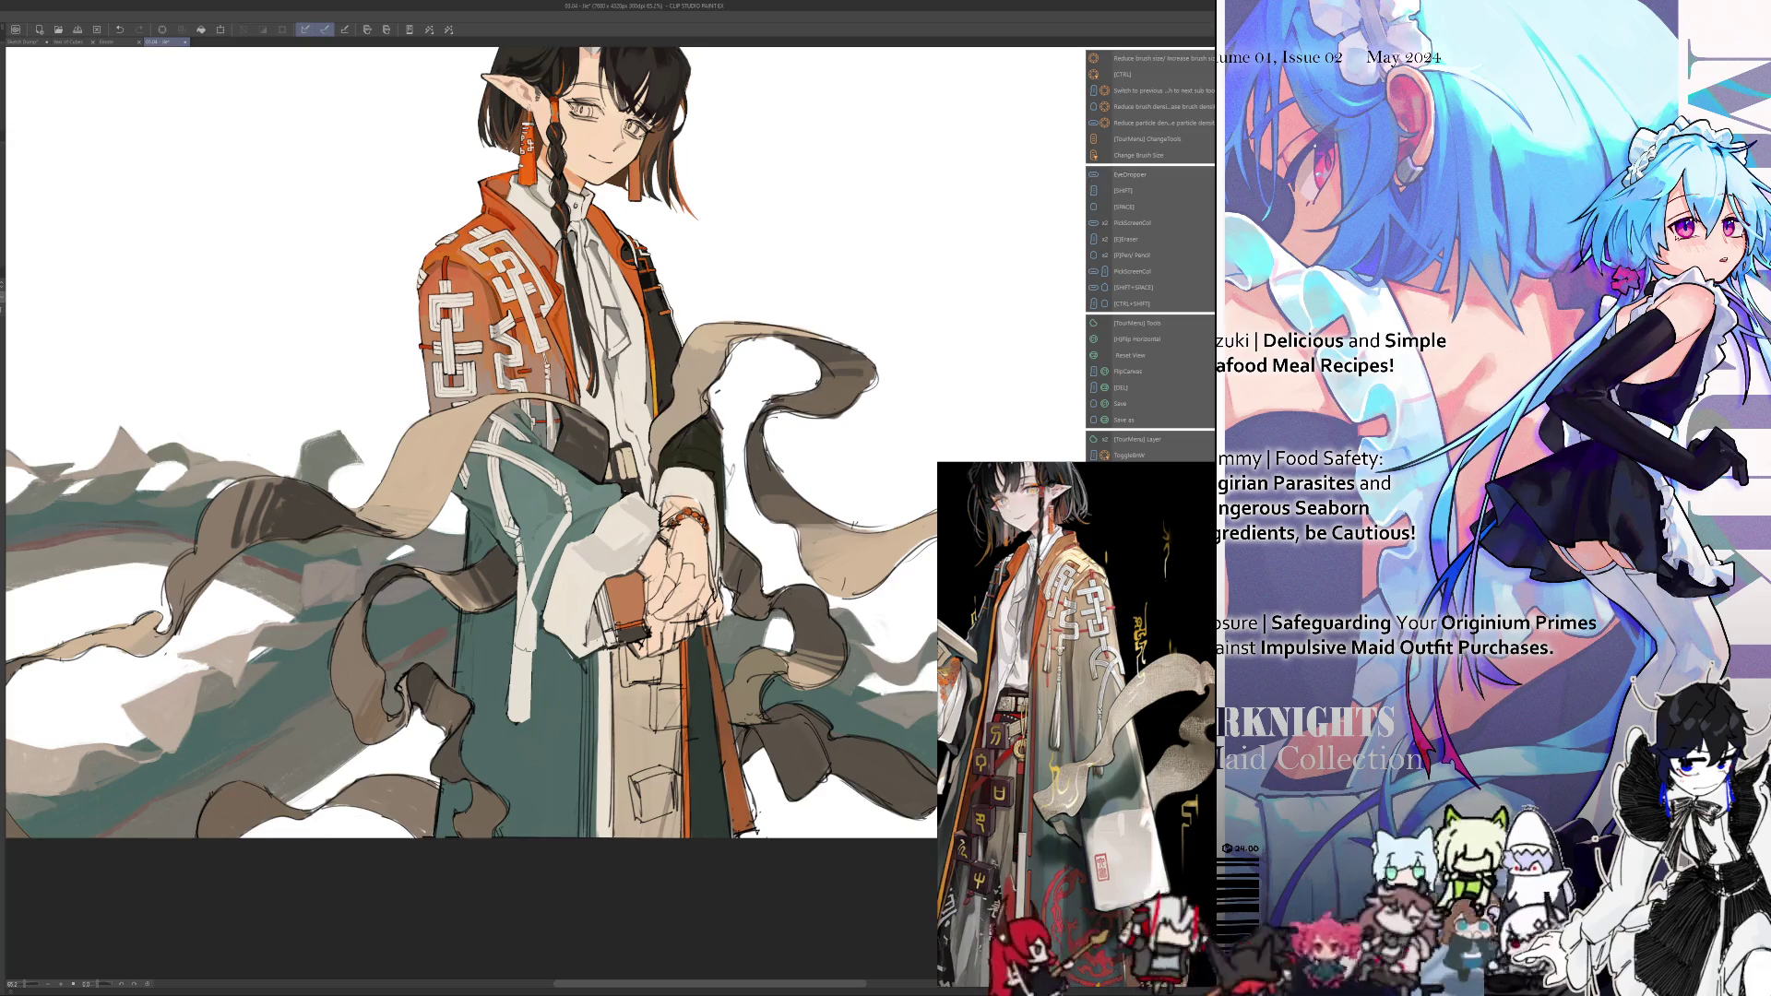
pyautogui.press('alt')
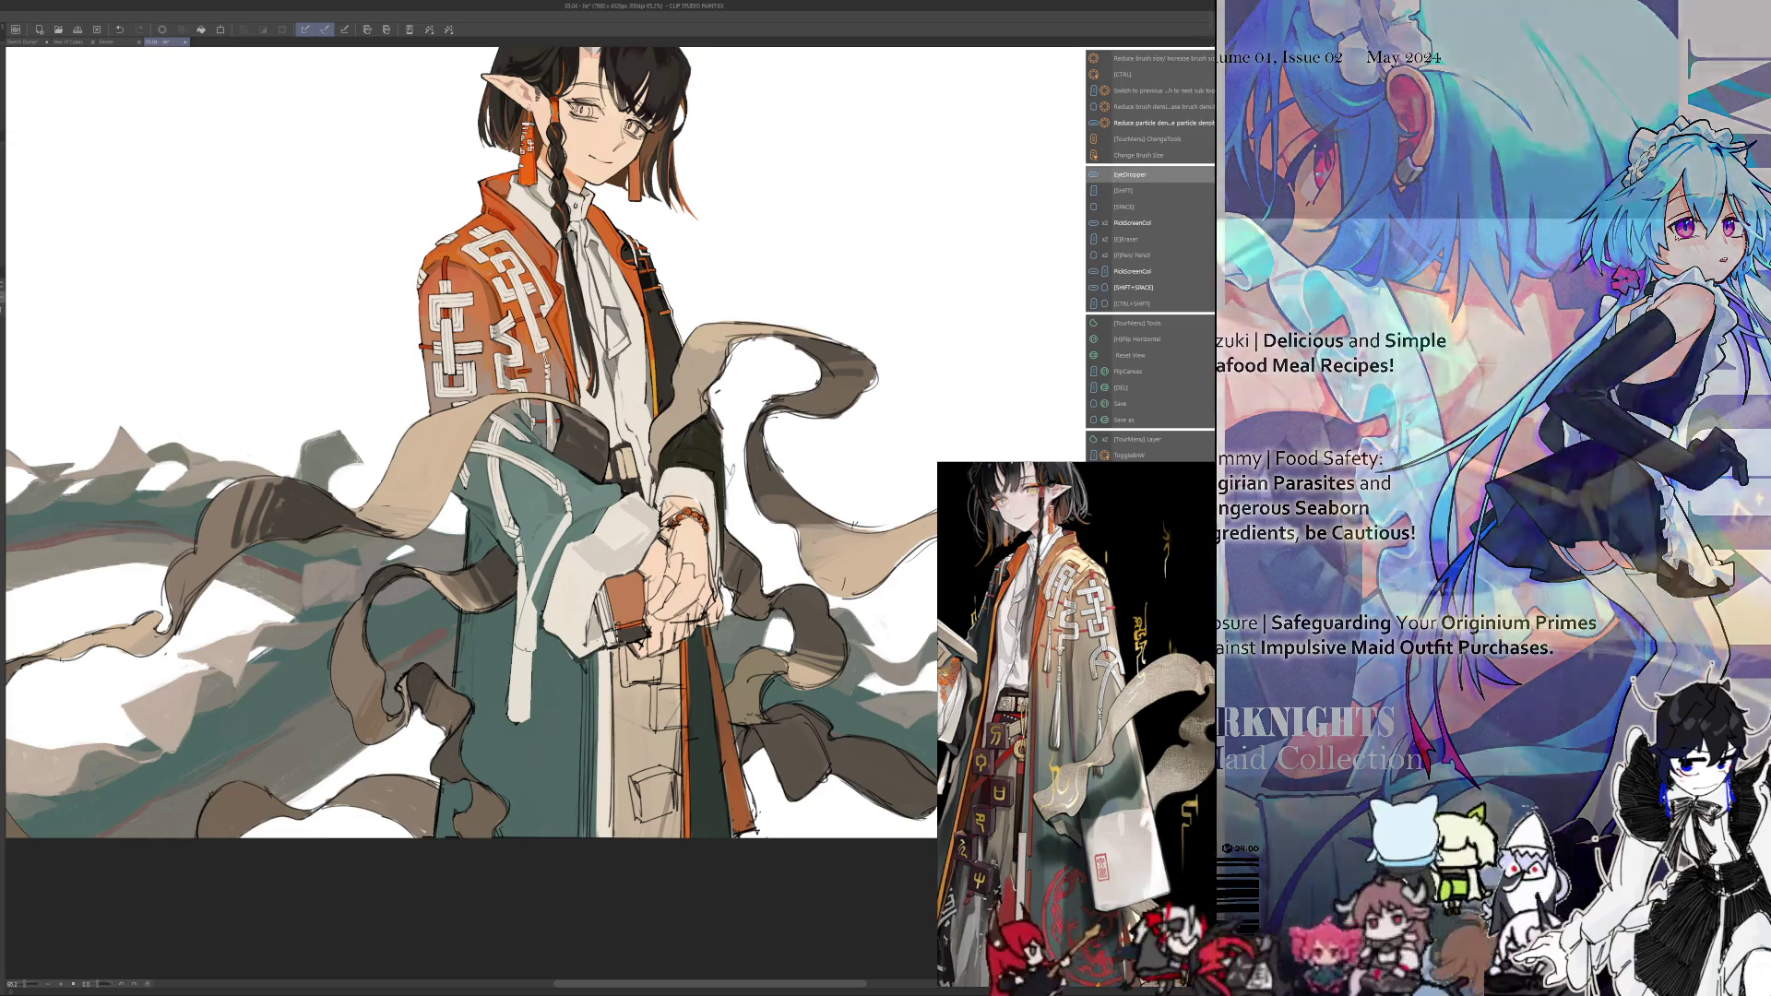
pyautogui.press('h')
pyautogui.press('h')
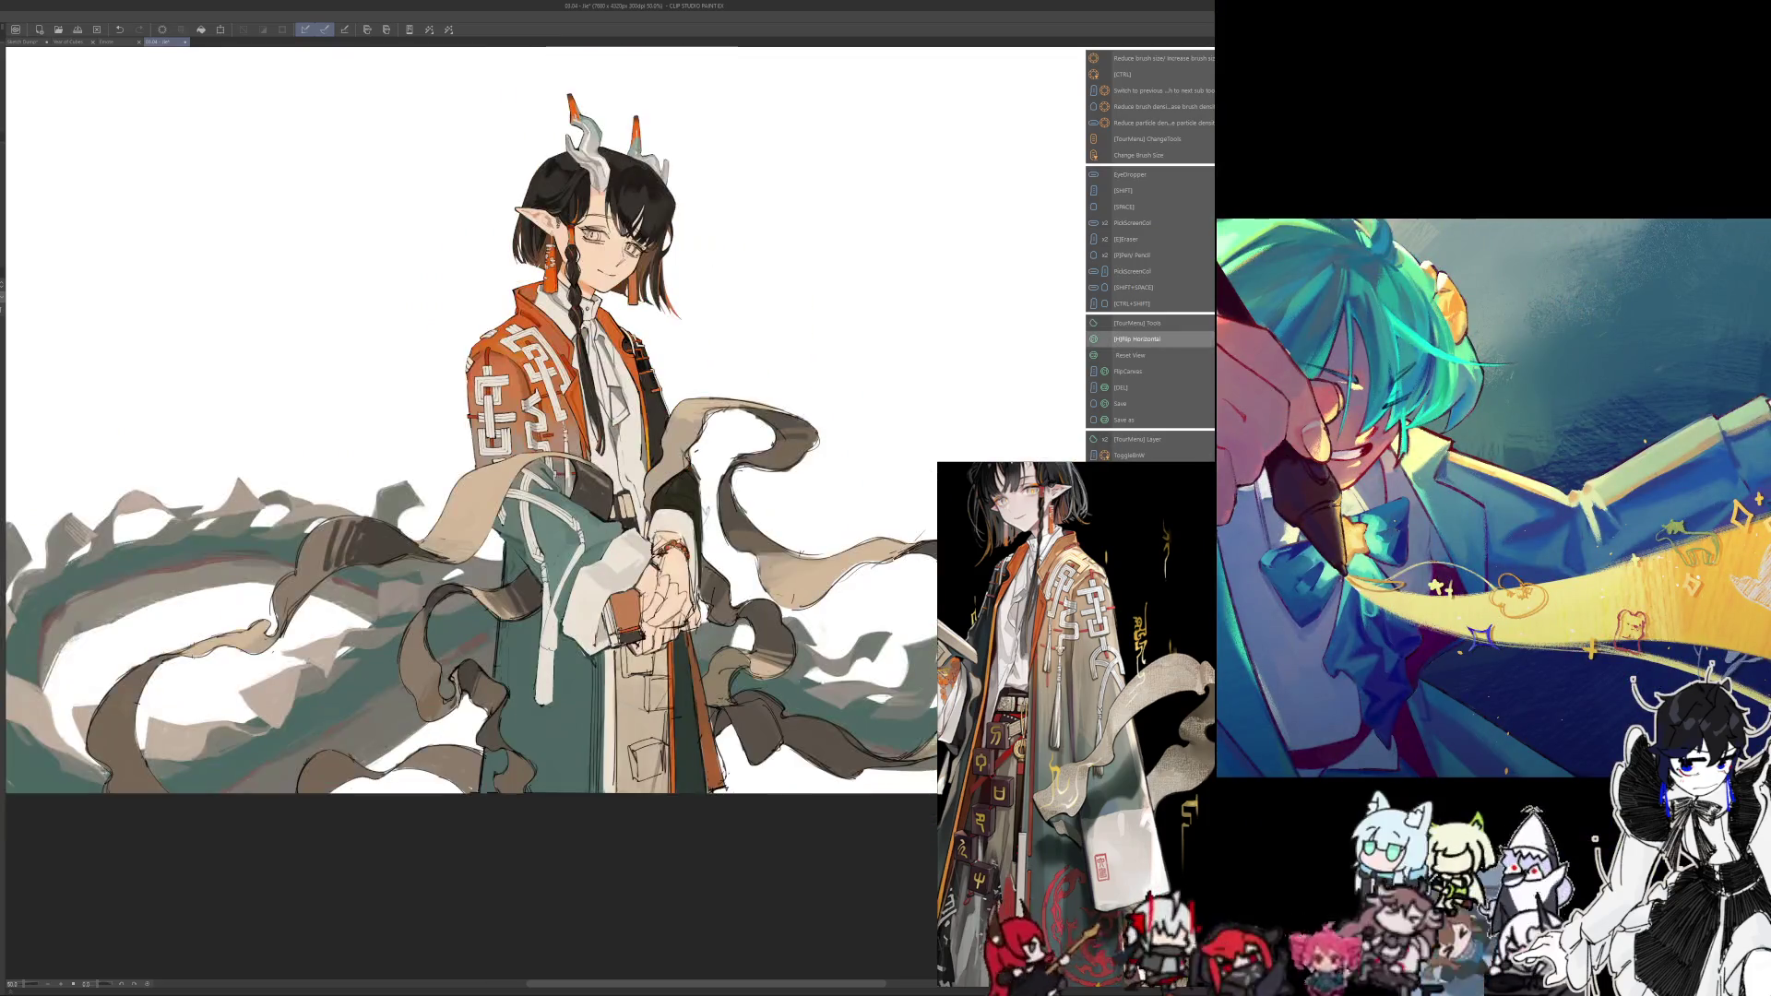
pyautogui.scroll(3, 471, 489)
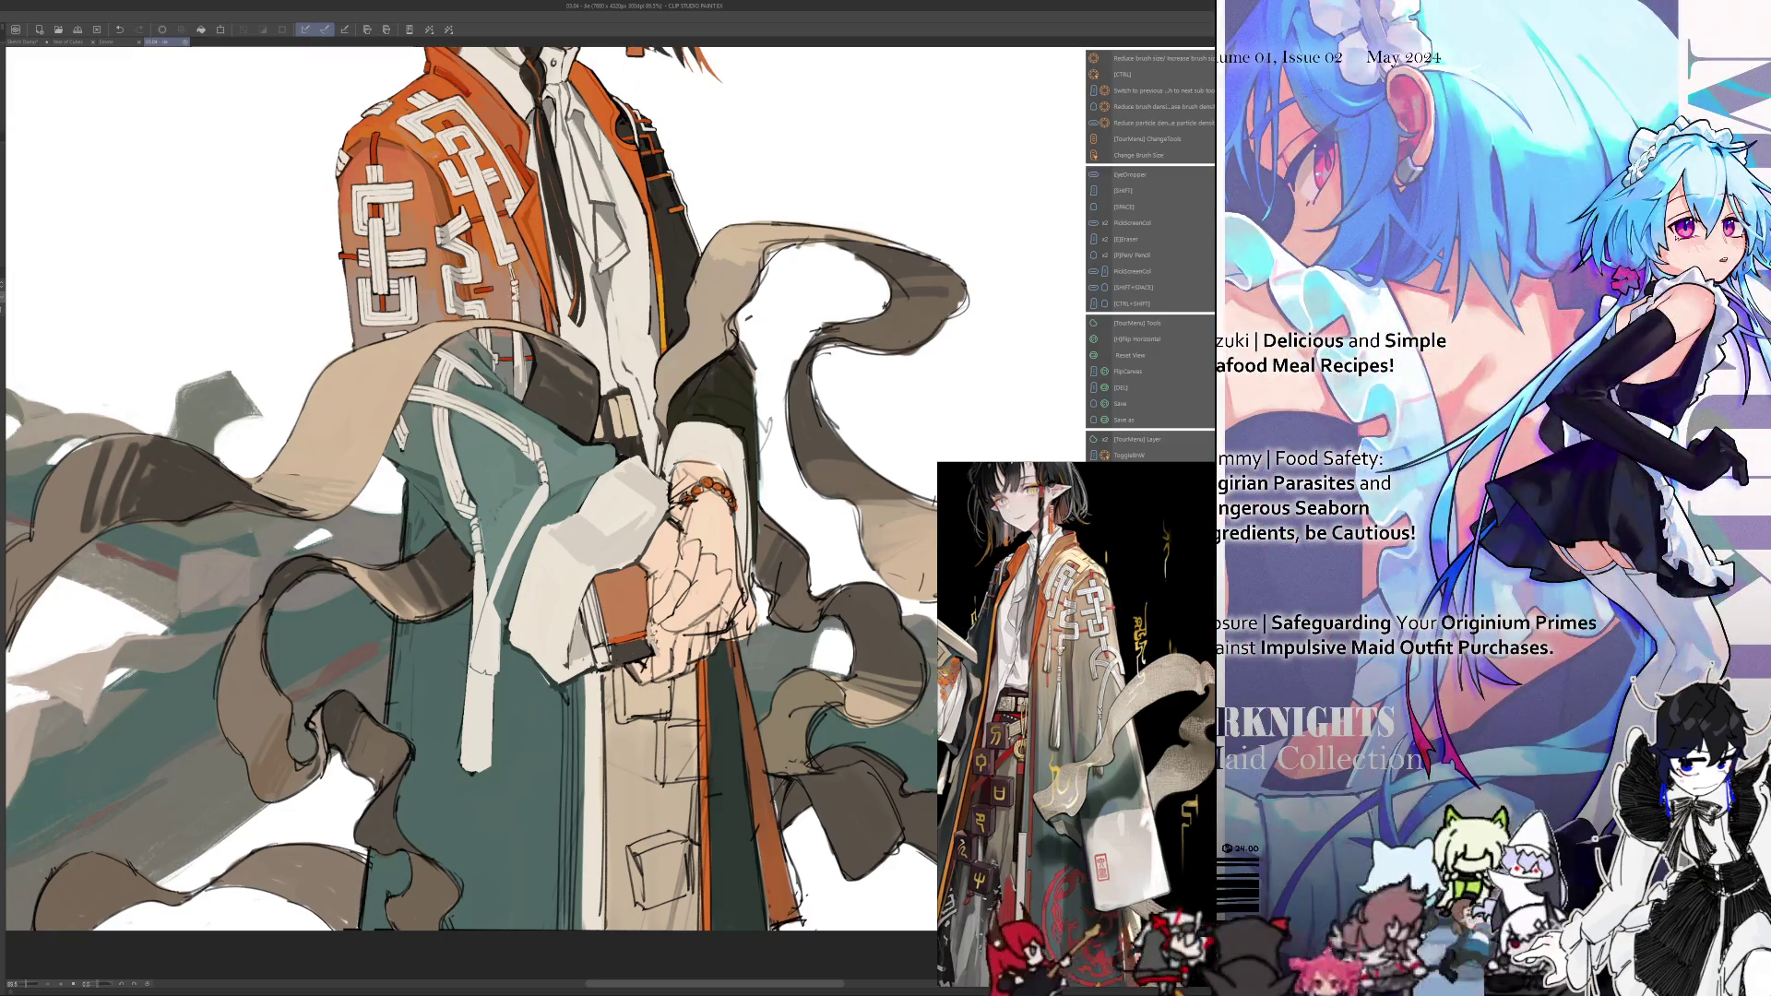
# Paint the robe with colours sampled from the artwork, checking it mirrored and unmirrored
pyautogui.press('alt')
pyautogui.press('h')
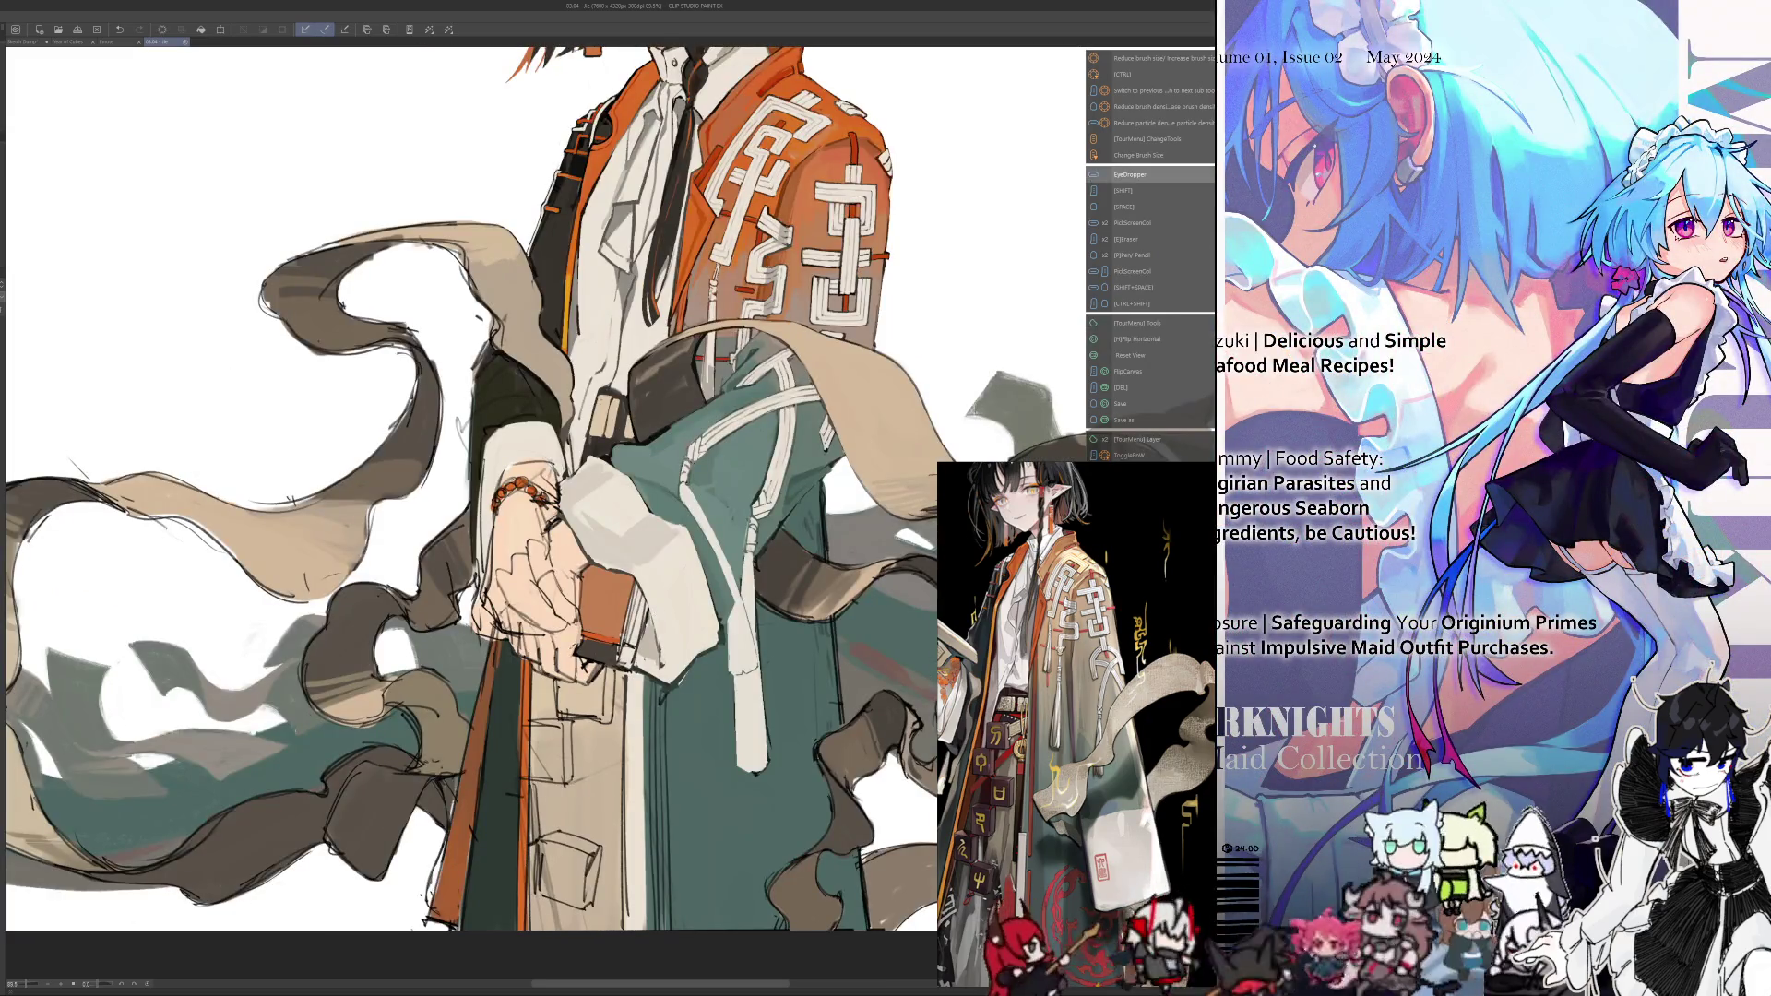
pyautogui.press('alt')
pyautogui.press('alt')
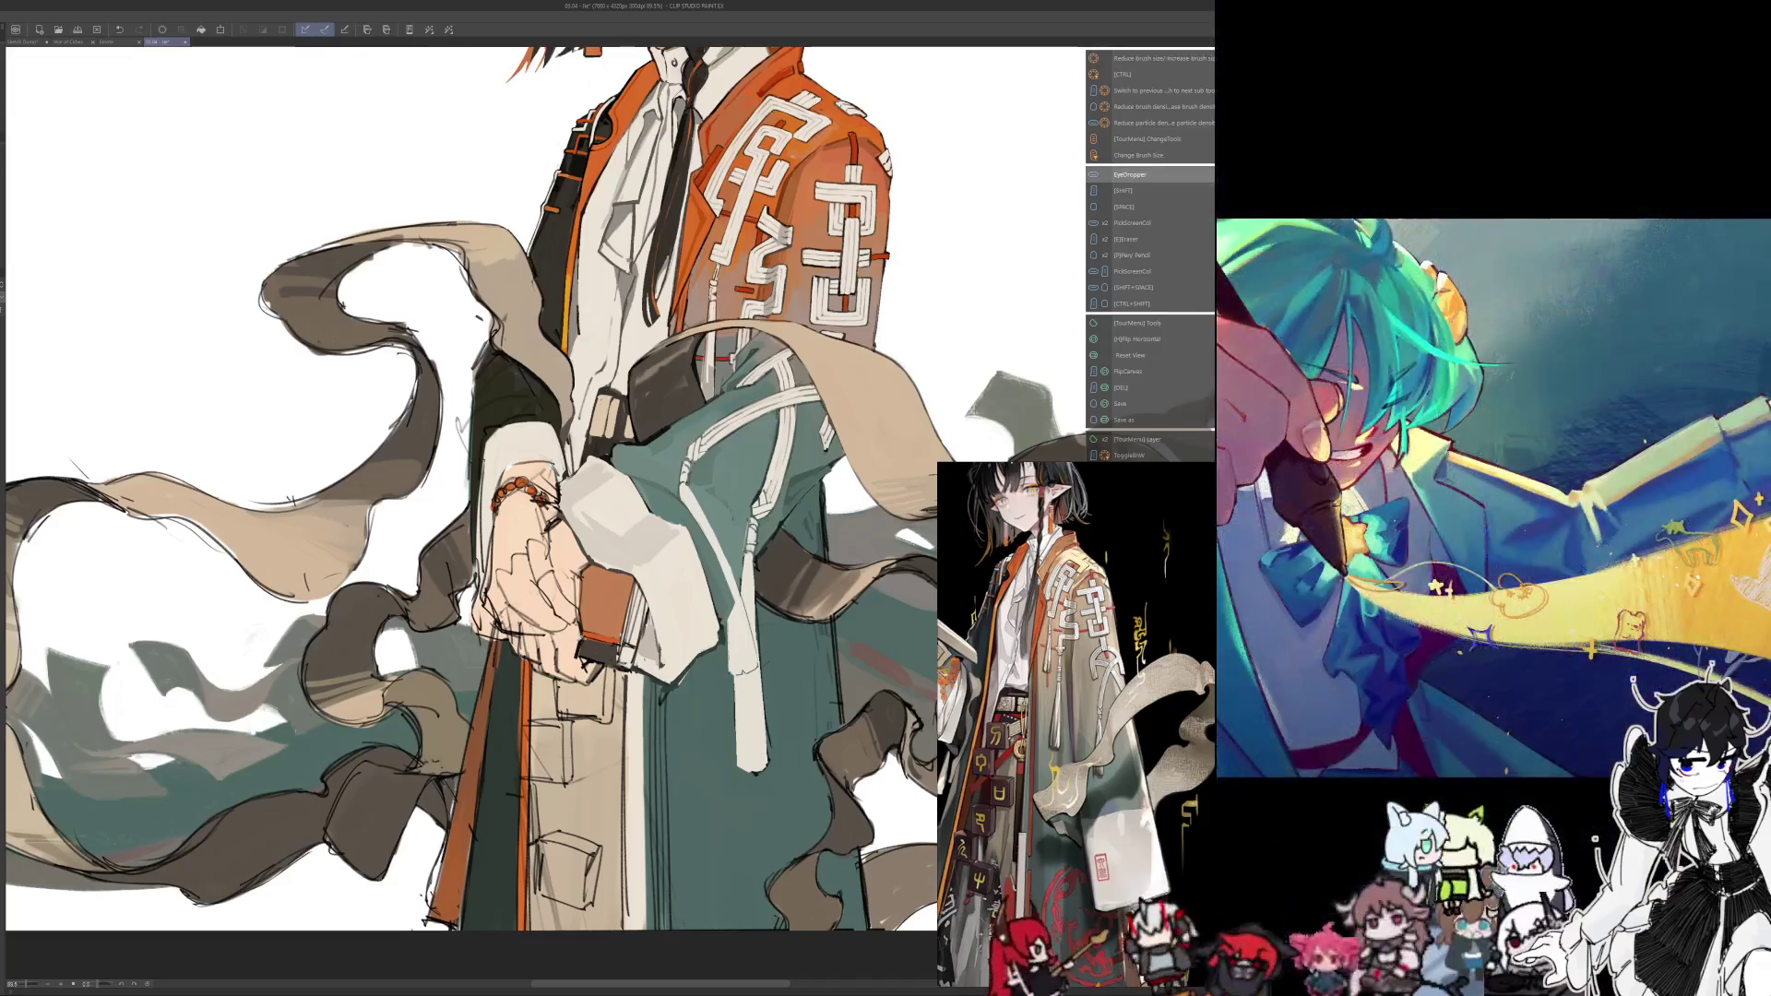
pyautogui.press('h')
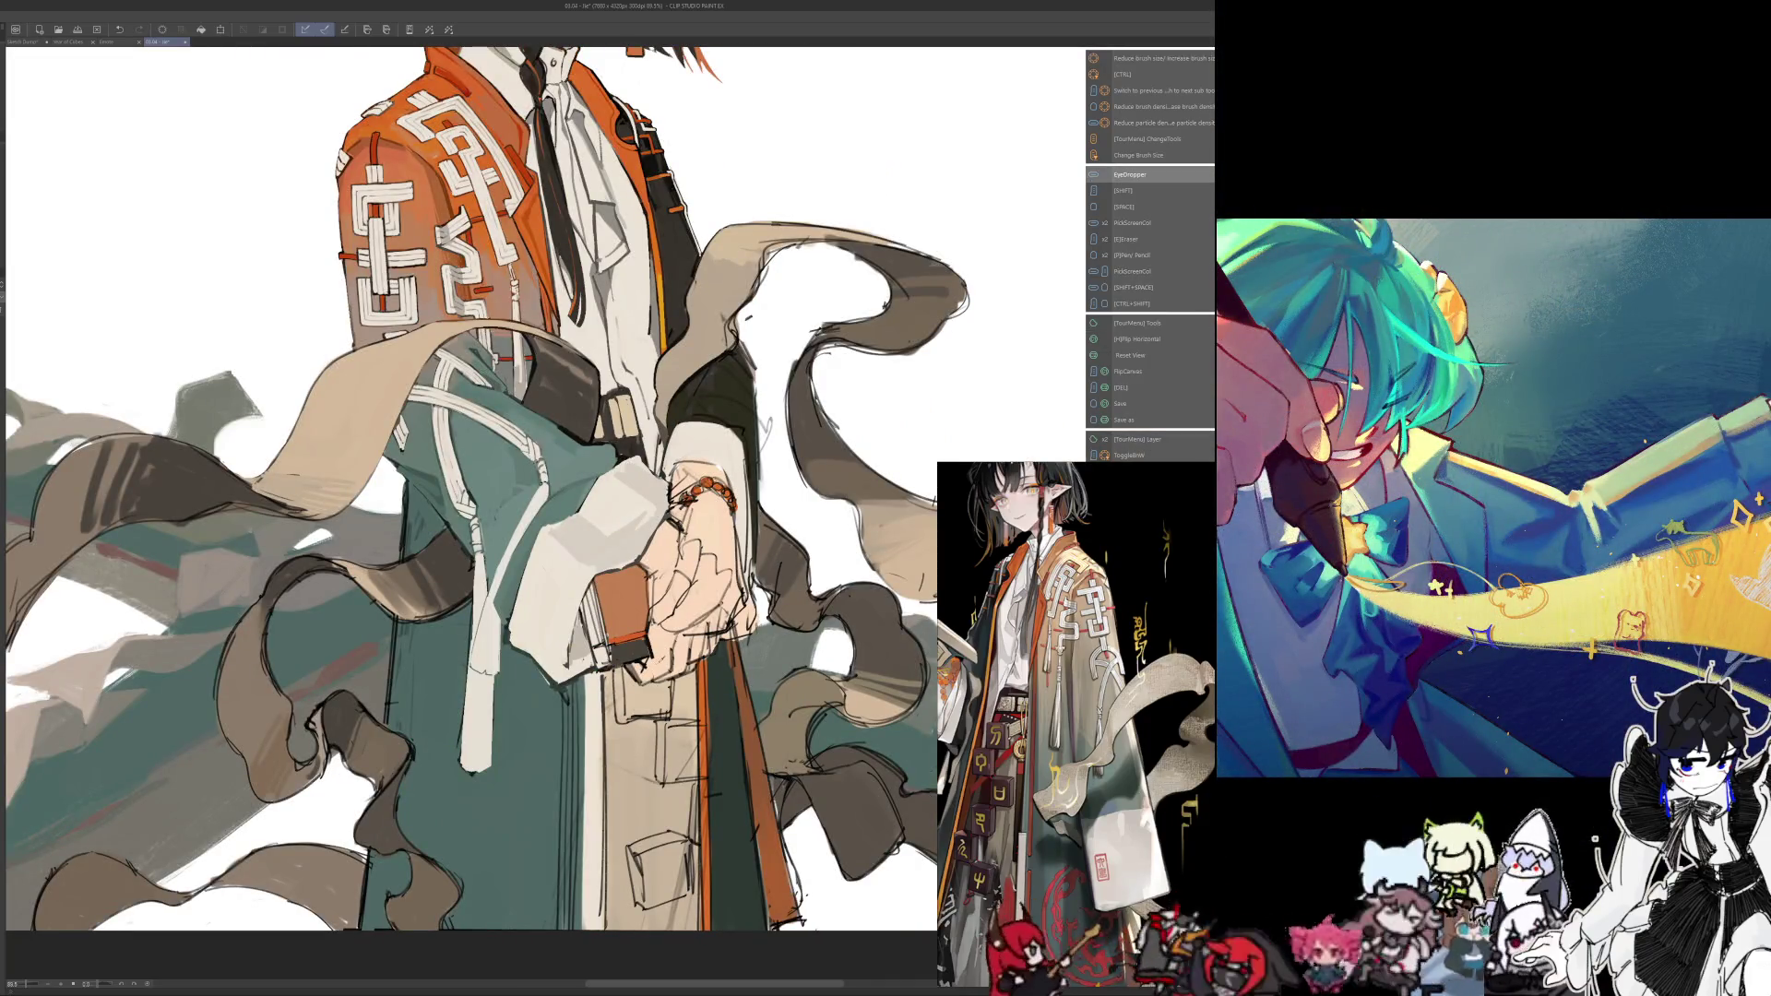
pyautogui.press('alt')
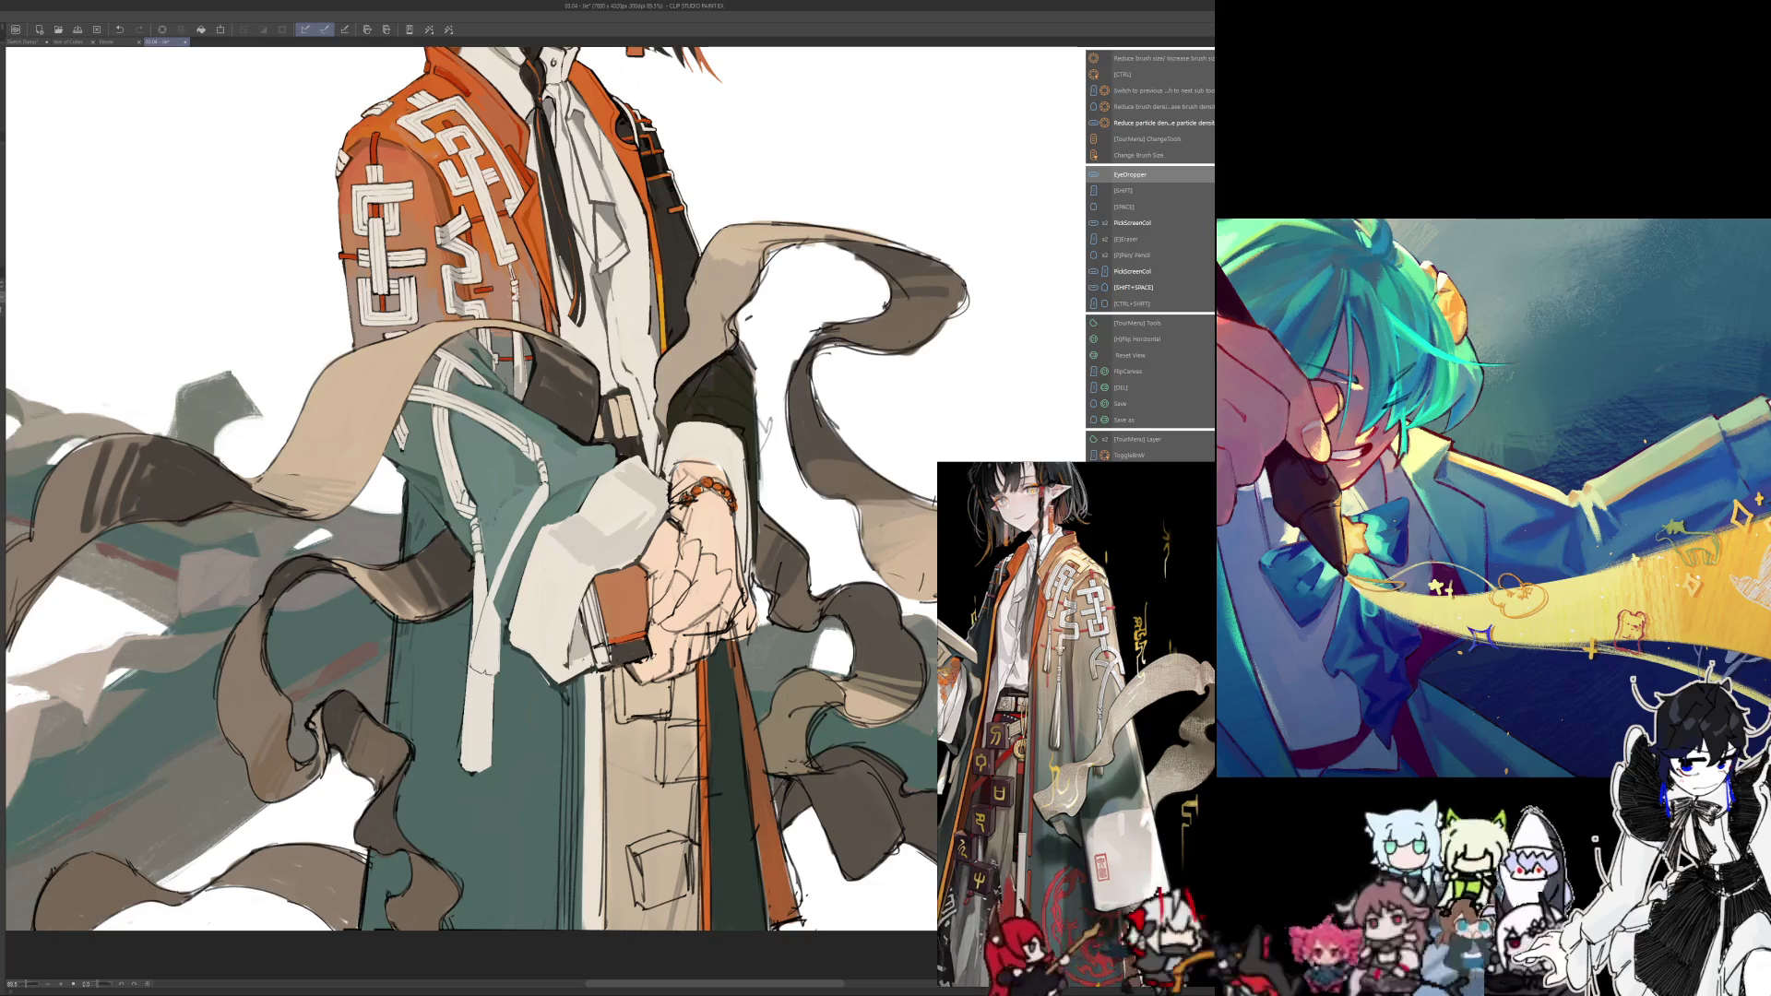
pyautogui.press('alt')
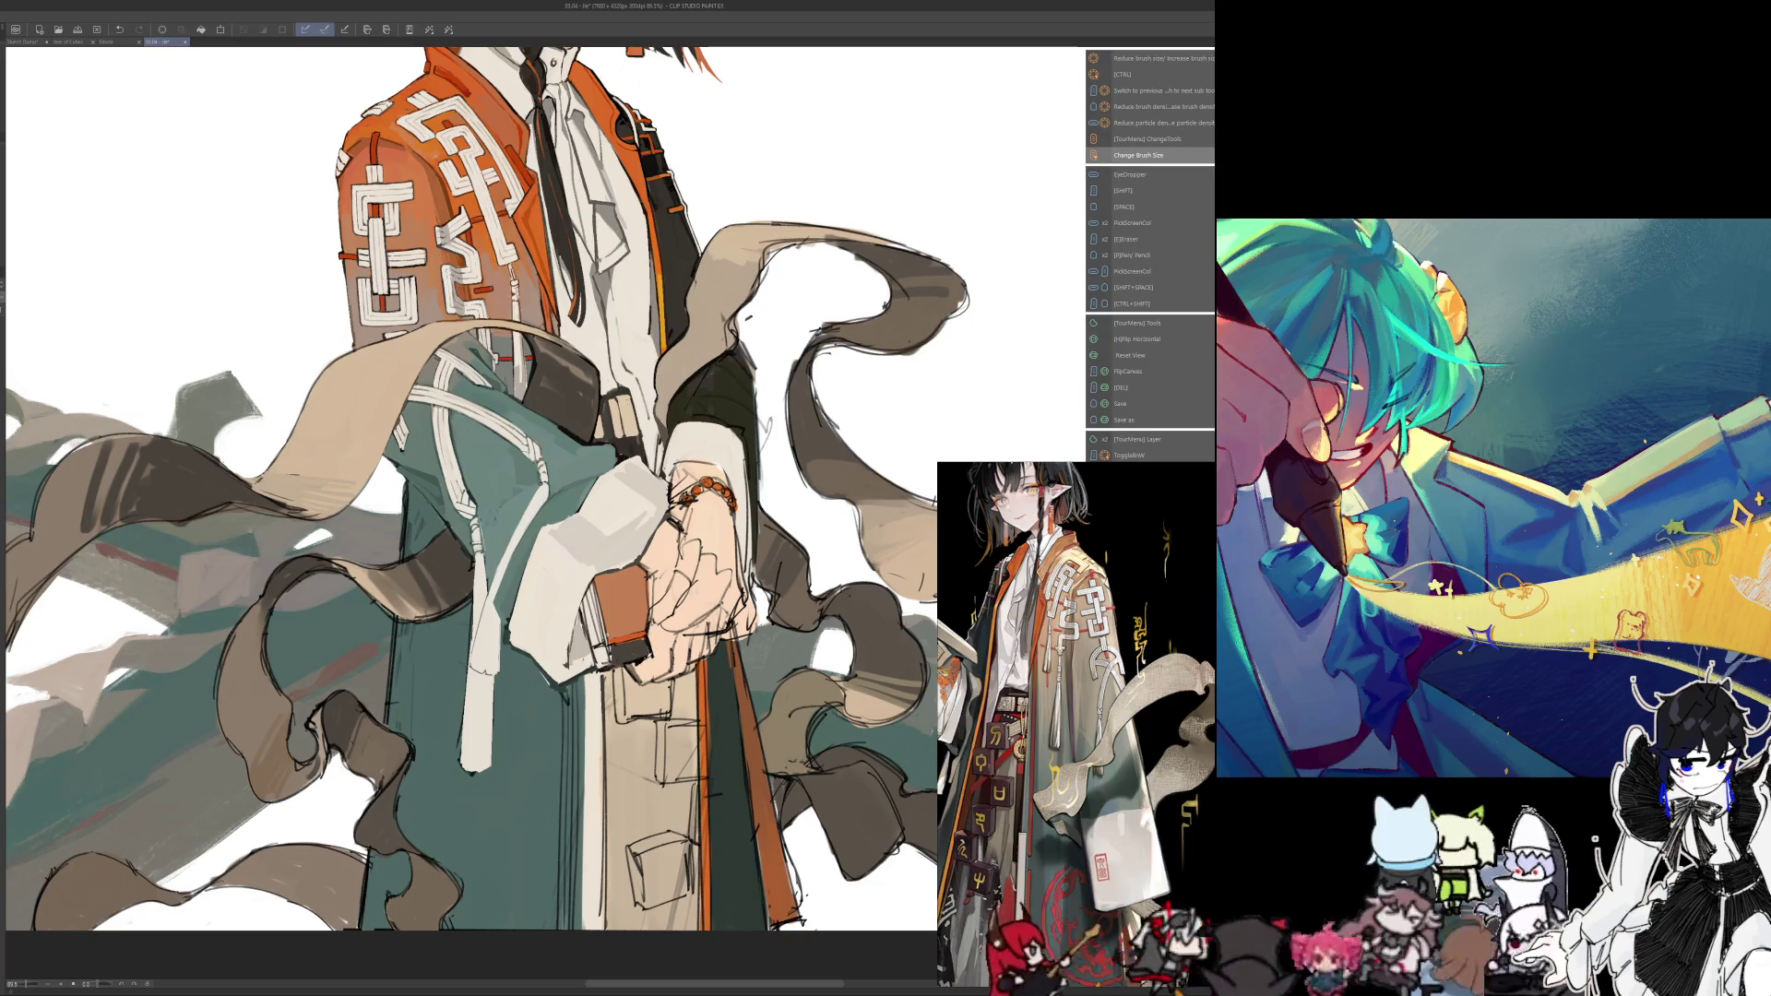
pyautogui.press('h')
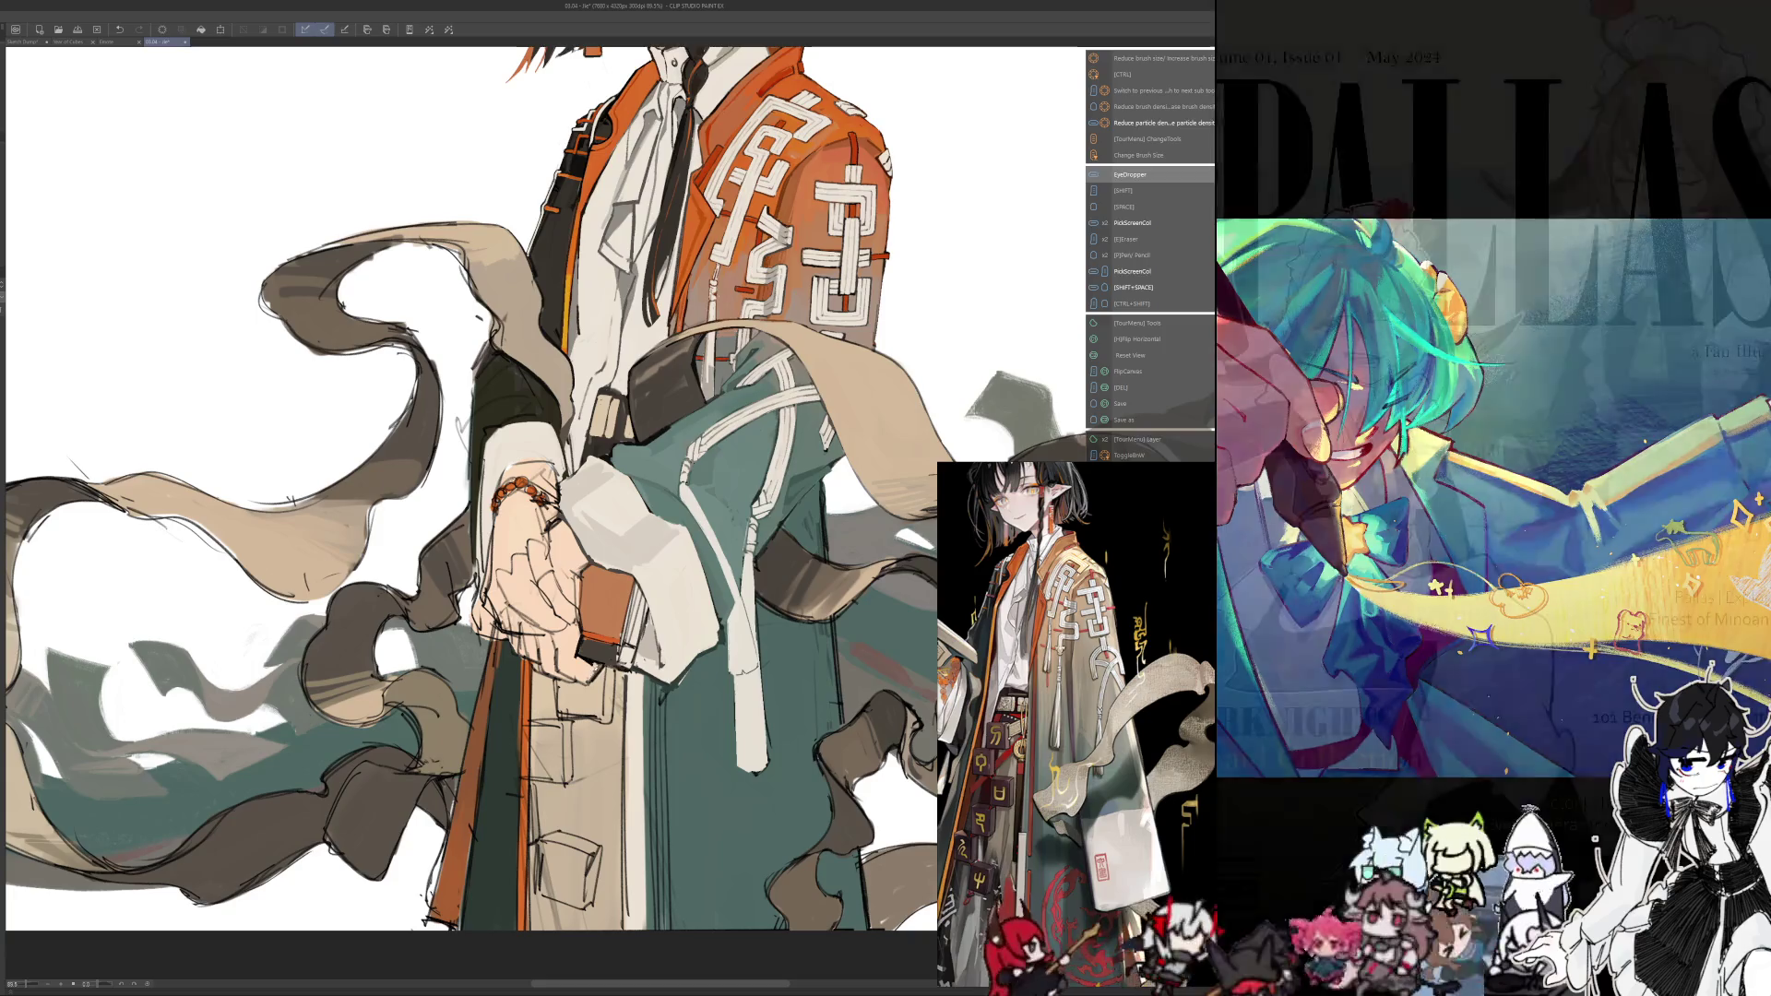
pyautogui.press('h')
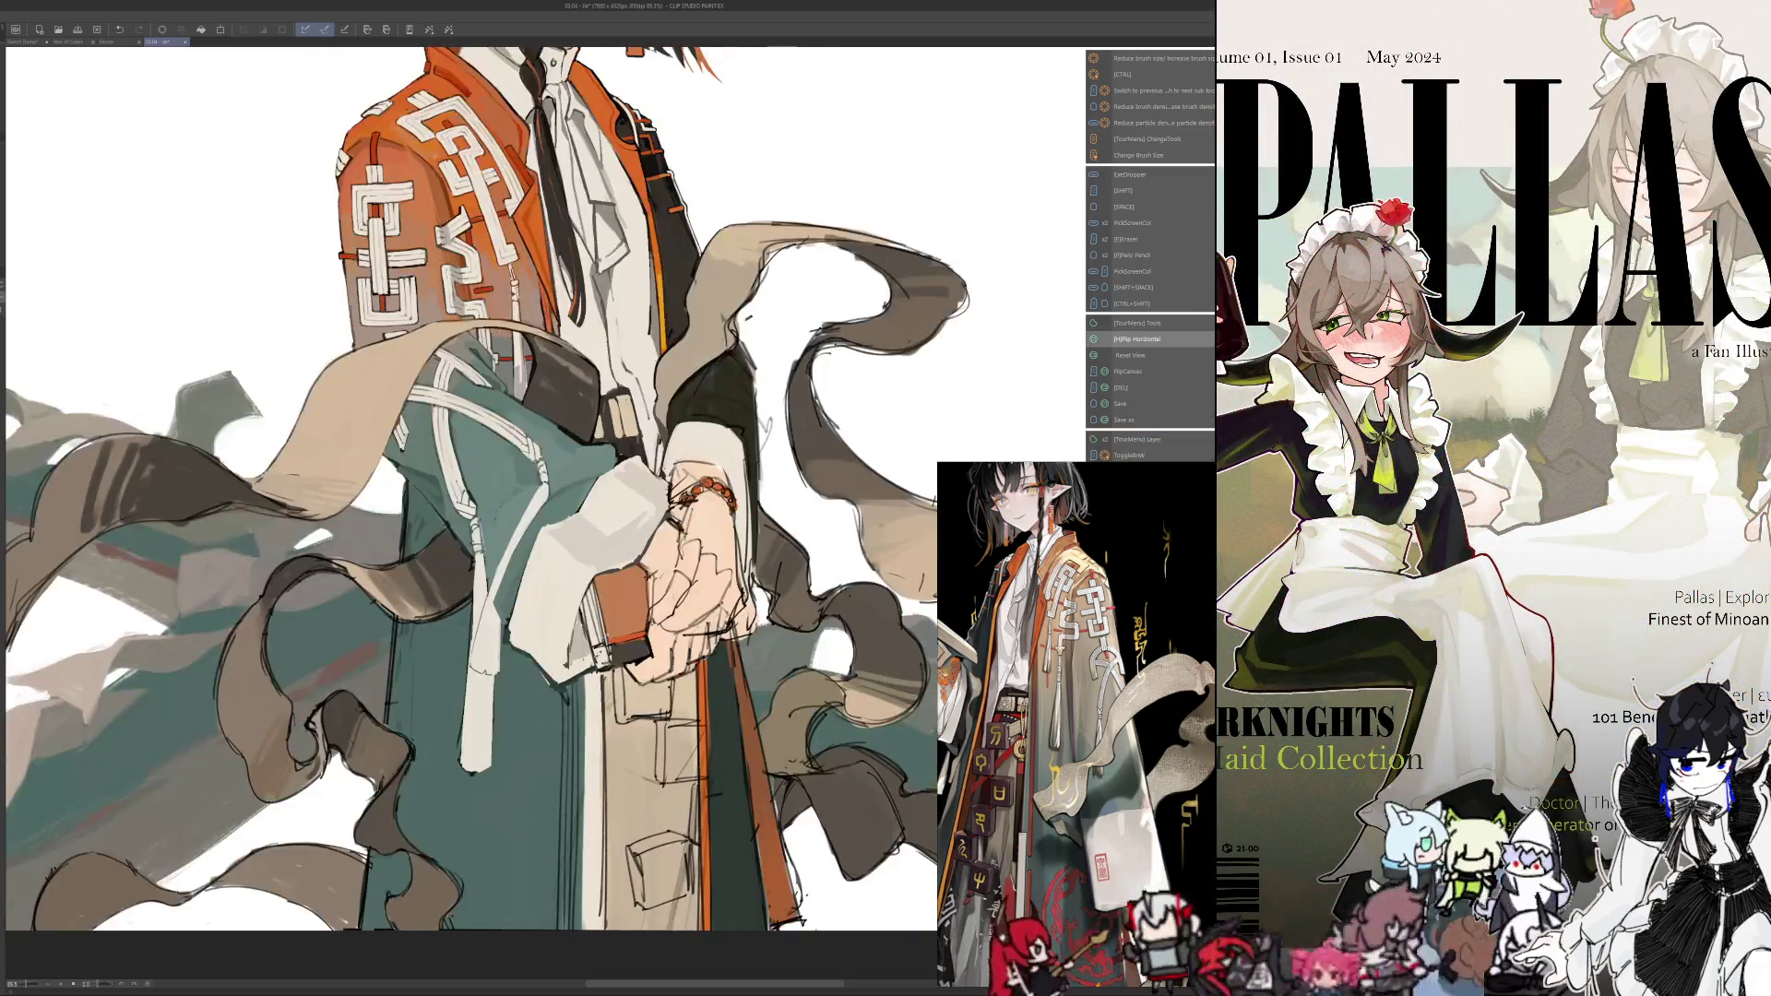
# Keep painting with sampled colours and a larger brush, flipping the view to check
pyautogui.press('alt')
pyautogui.press('alt')
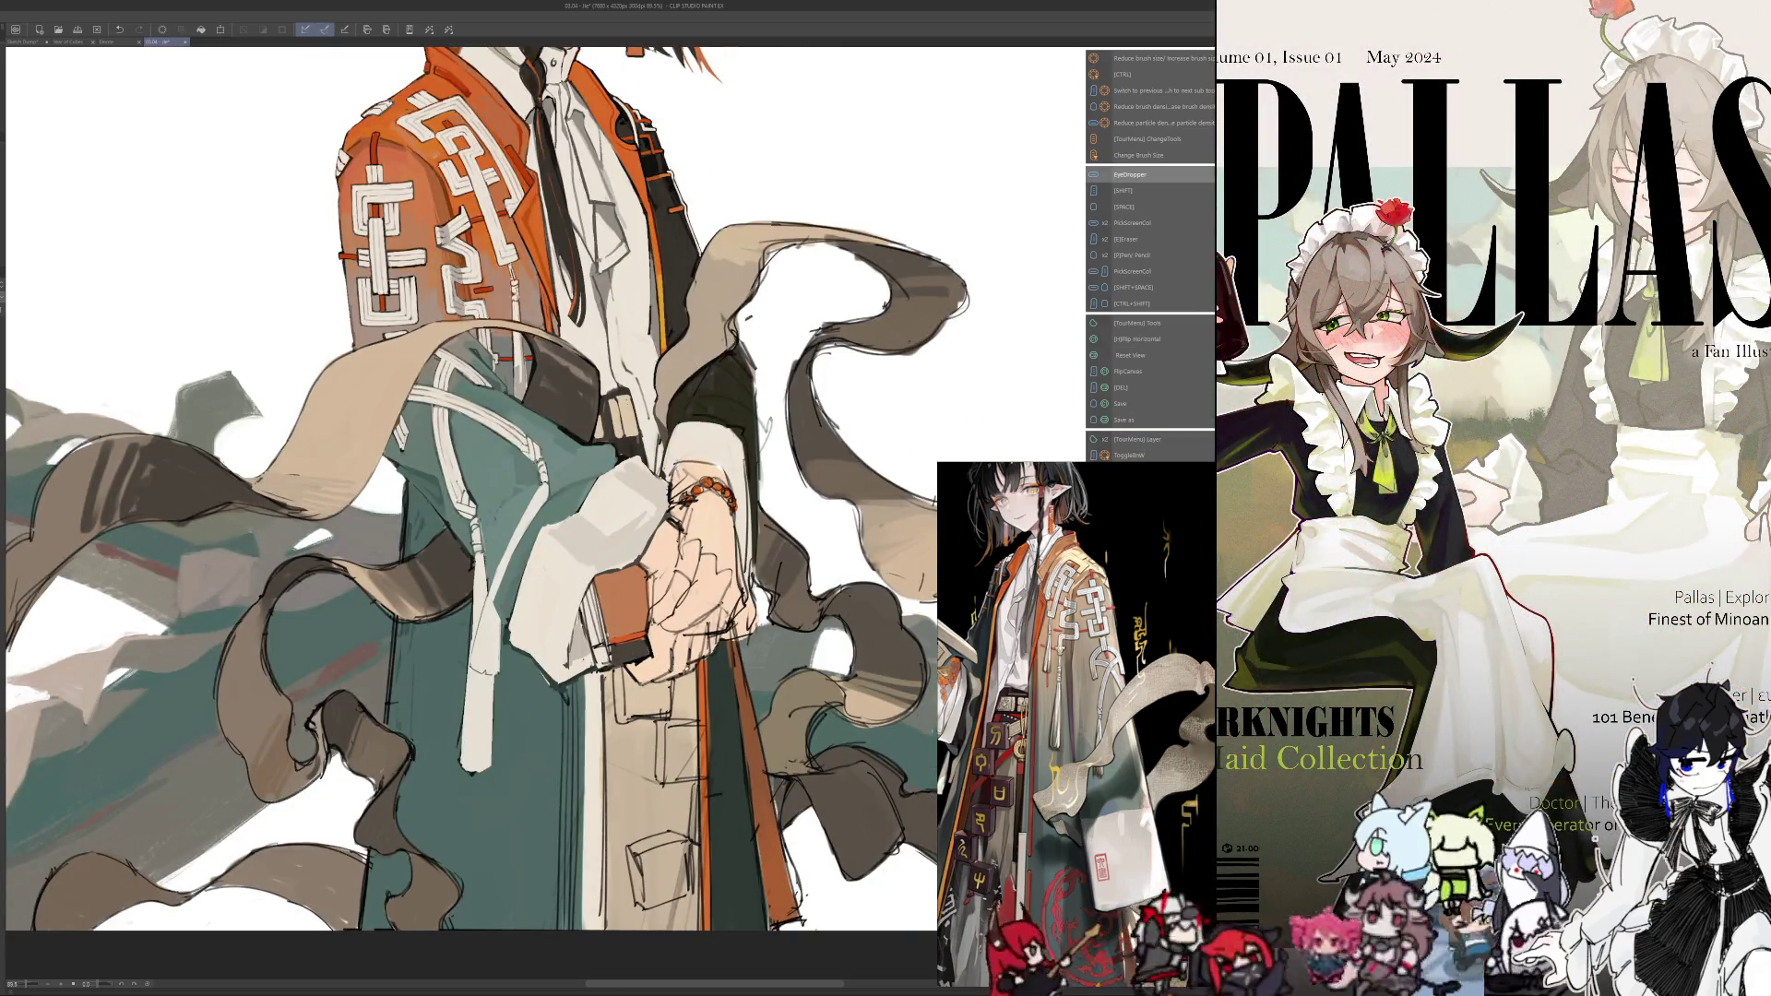
pyautogui.press('h')
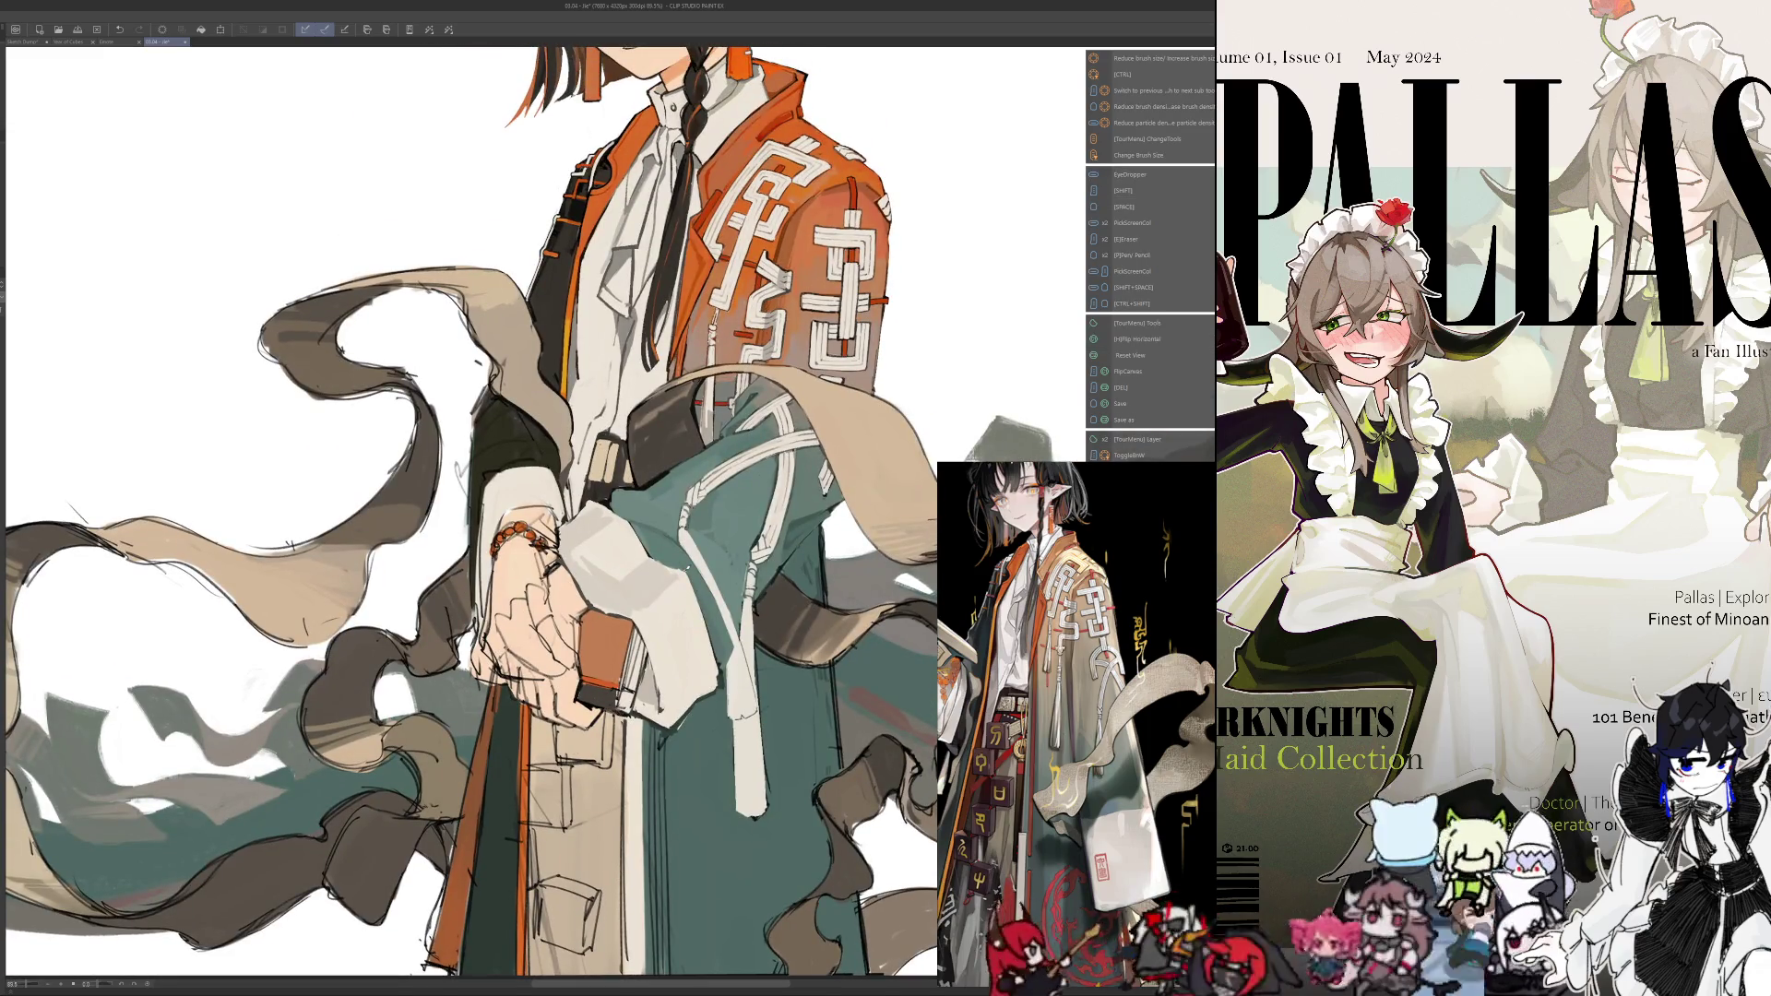
pyautogui.press('alt')
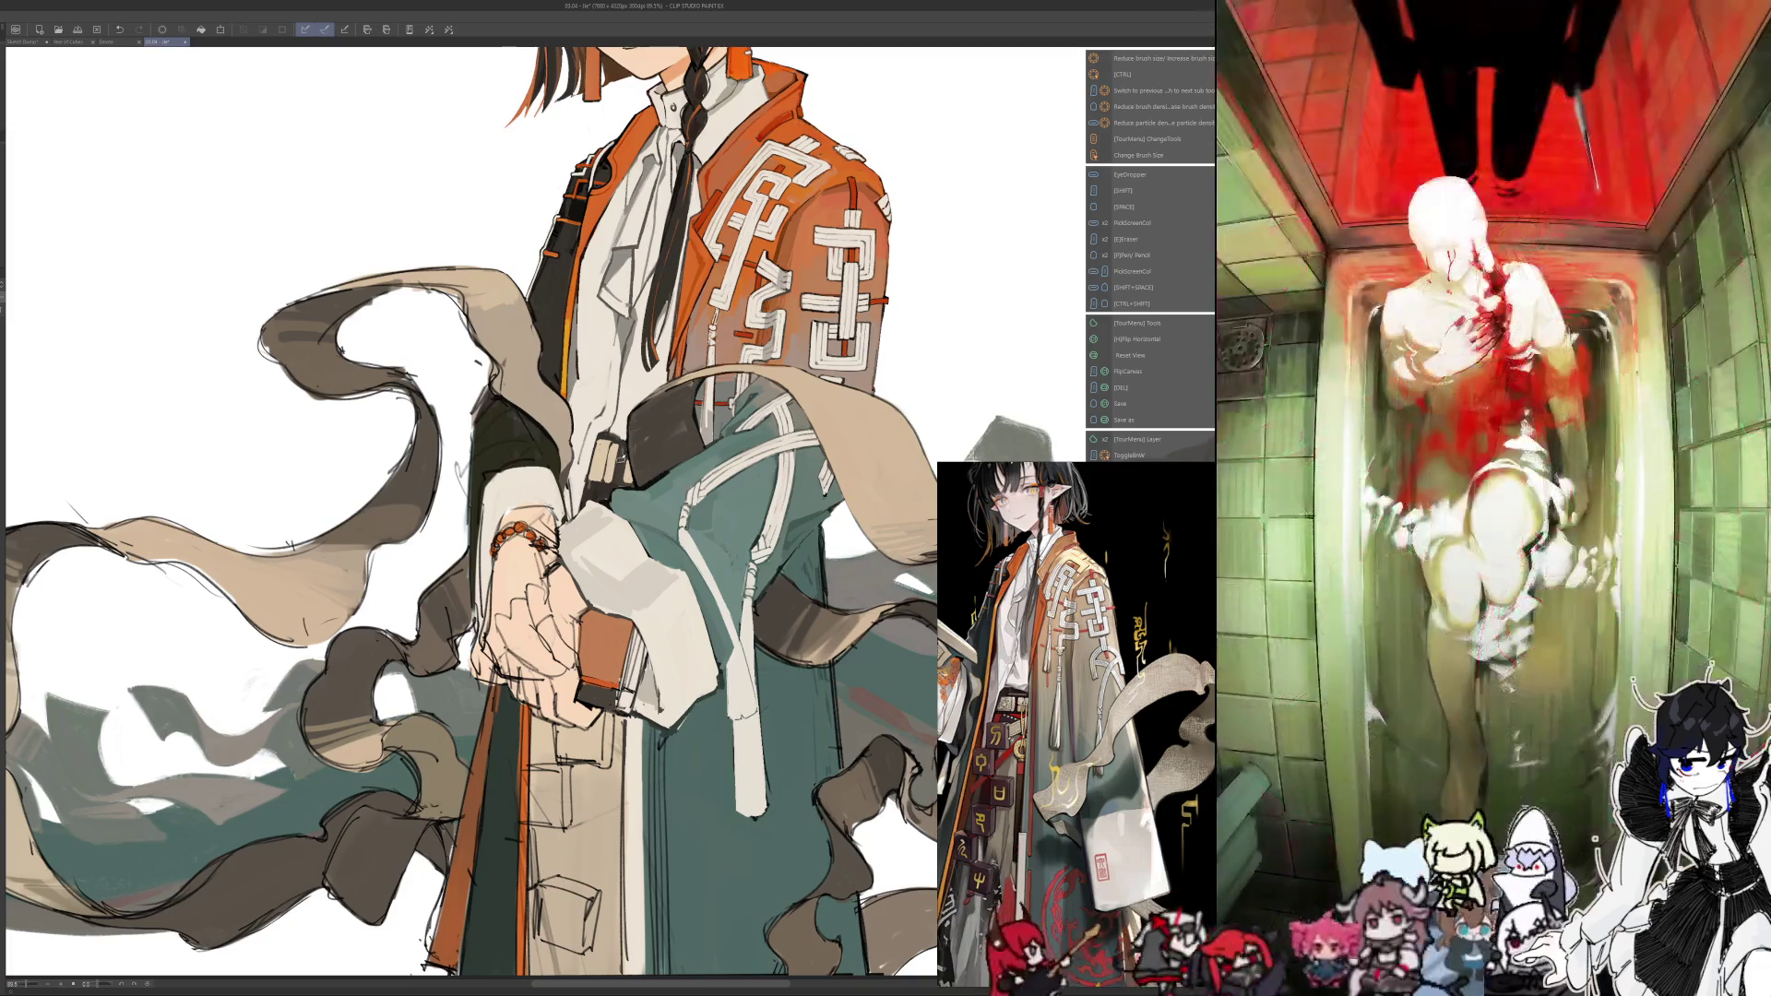
pyautogui.press('h')
pyautogui.press(']')
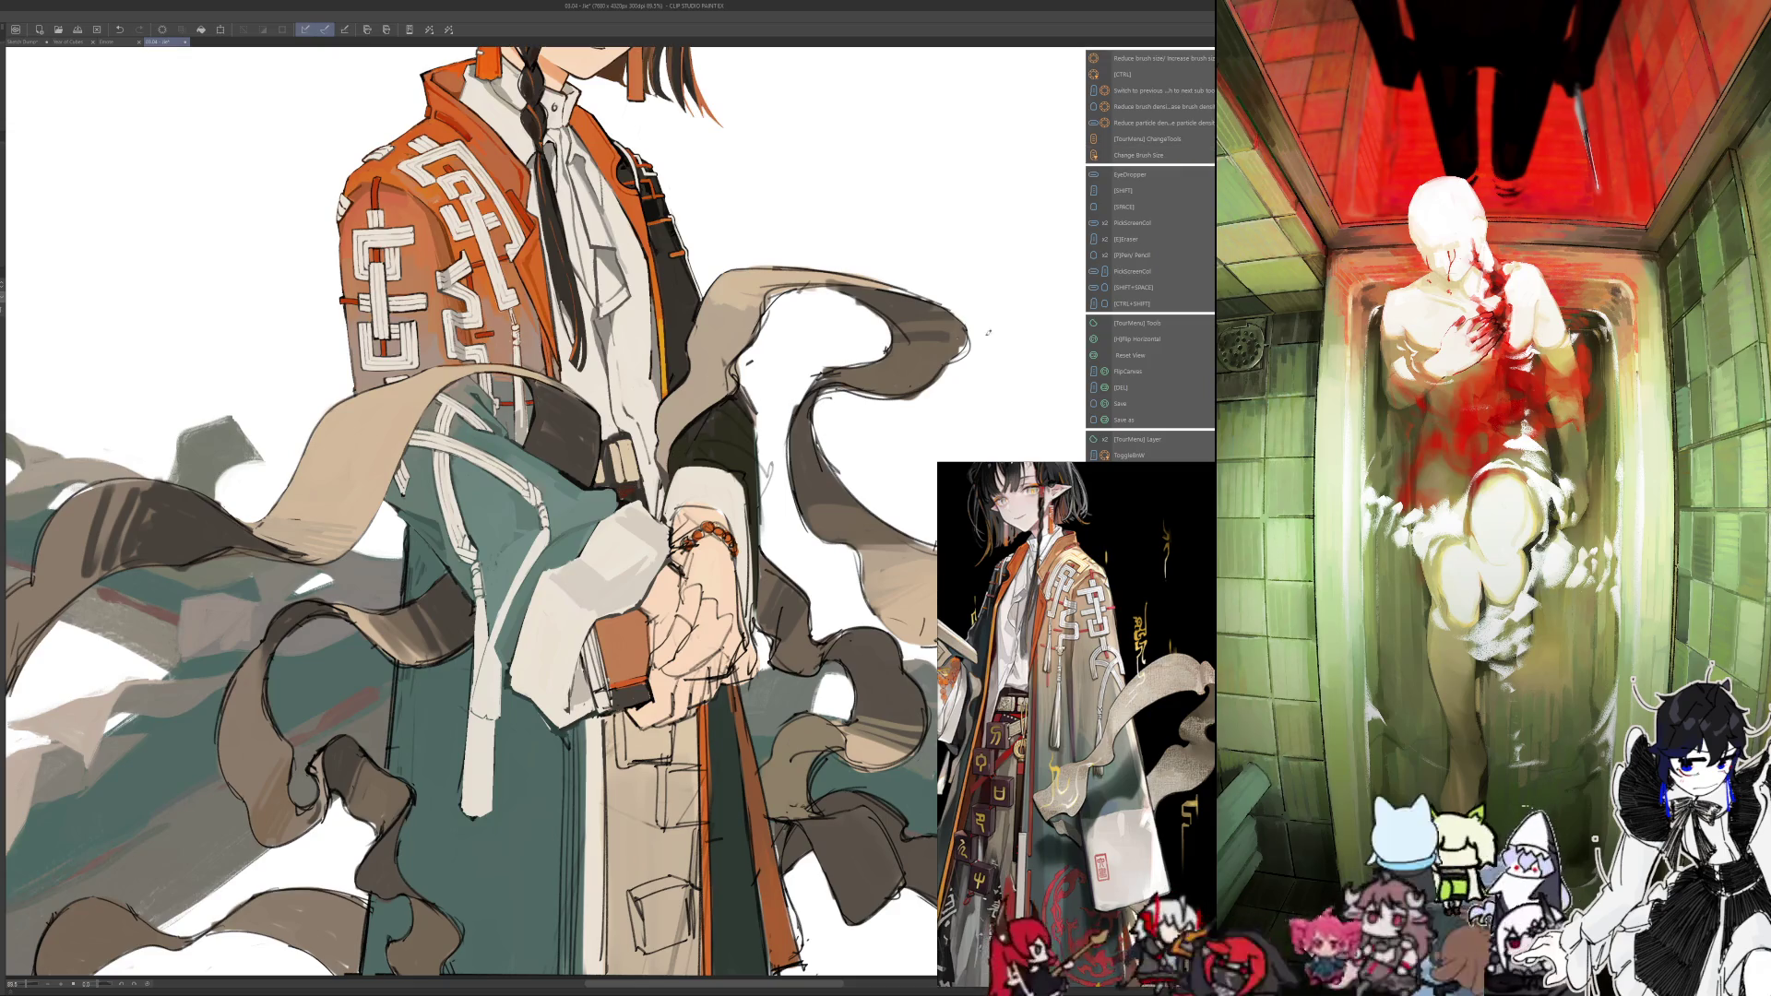
pyautogui.press('h')
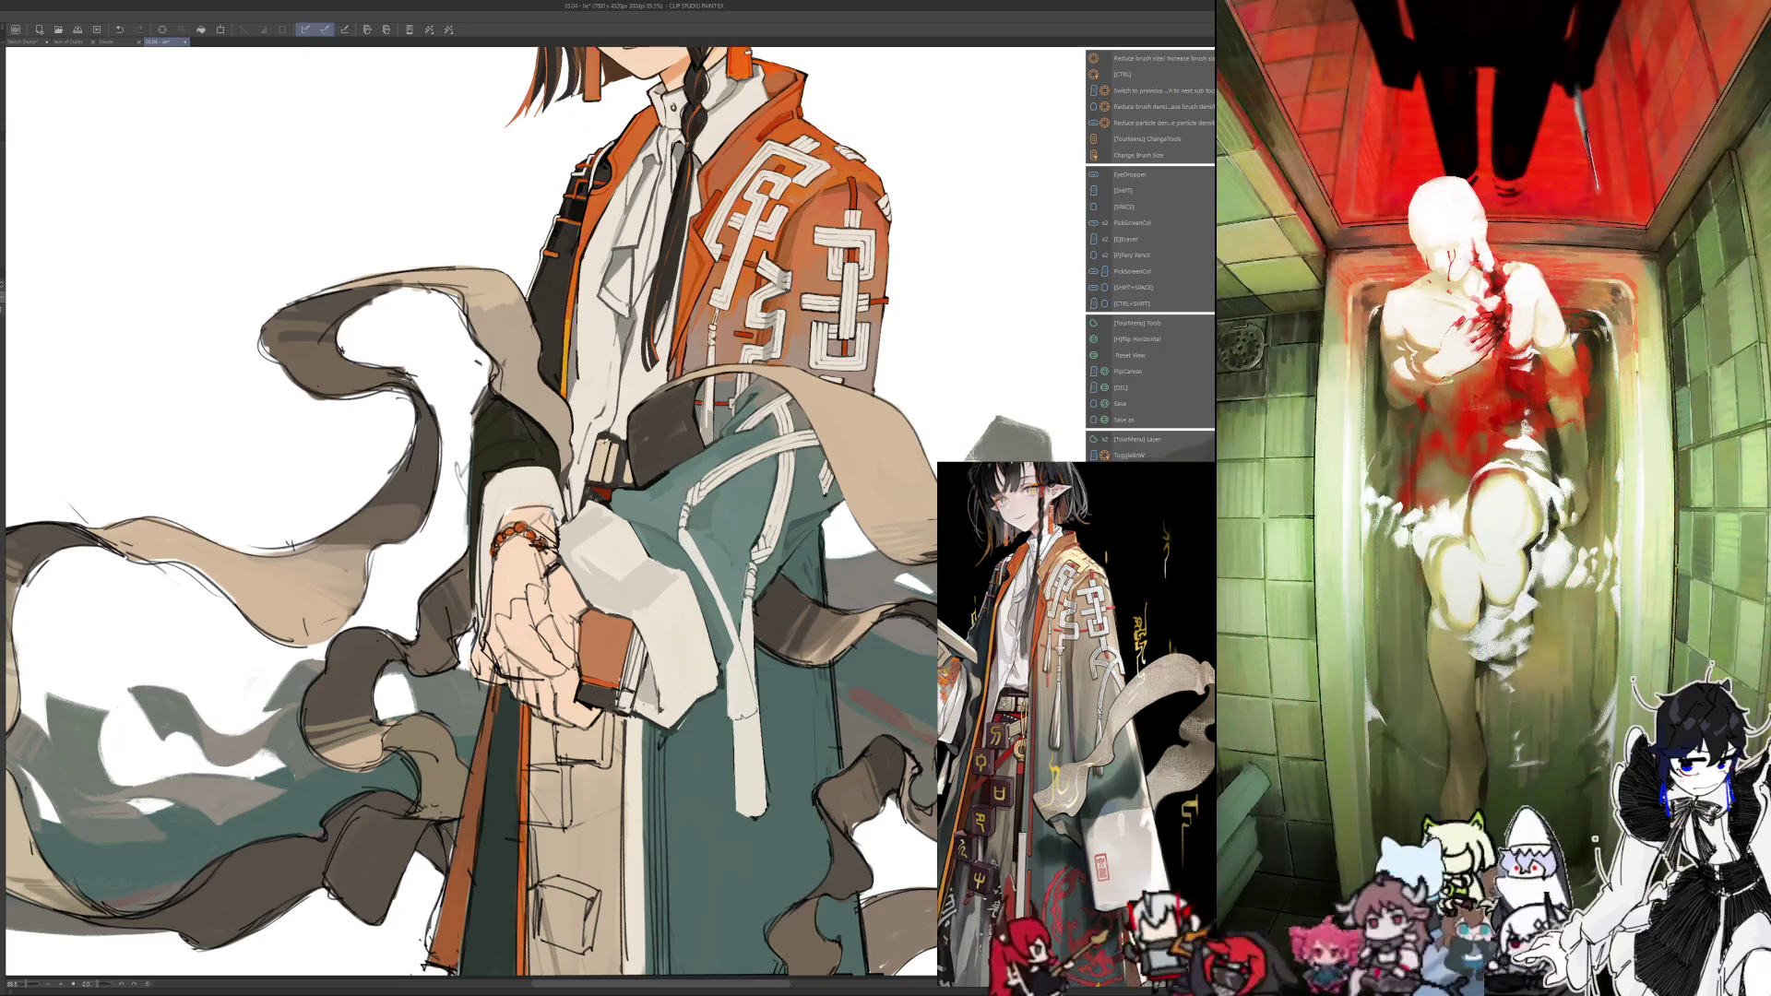
pyautogui.press('alt')
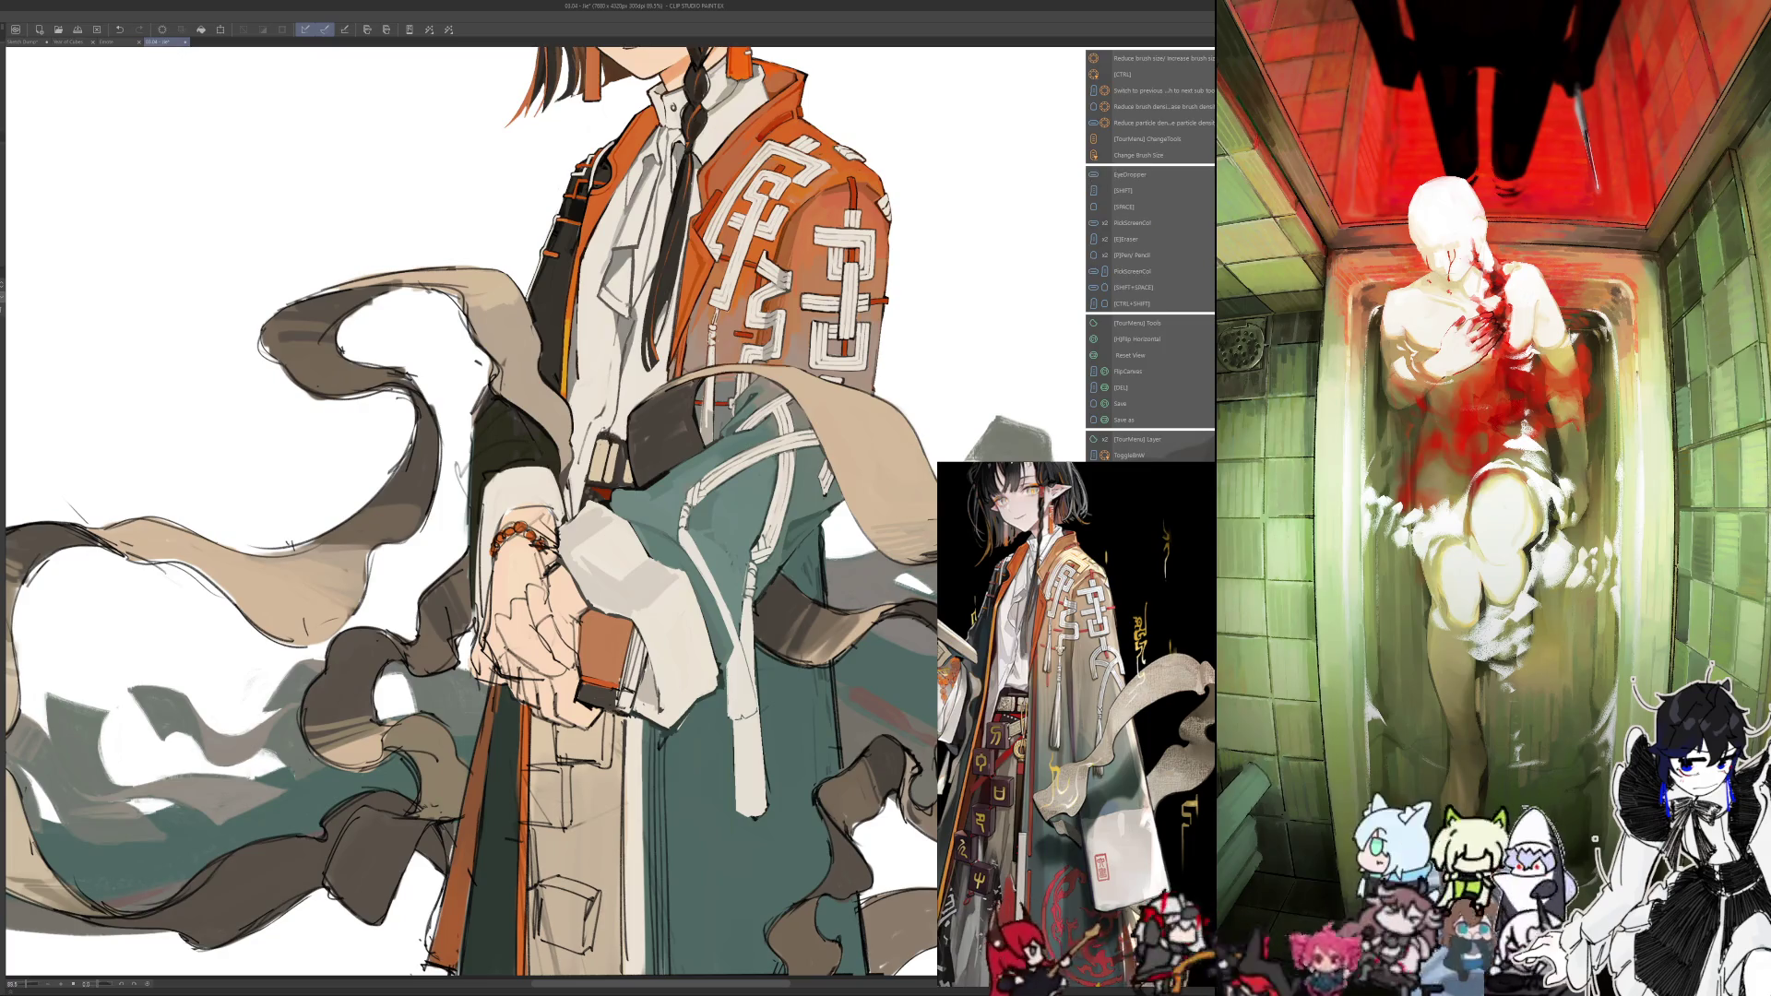
pyautogui.press('h')
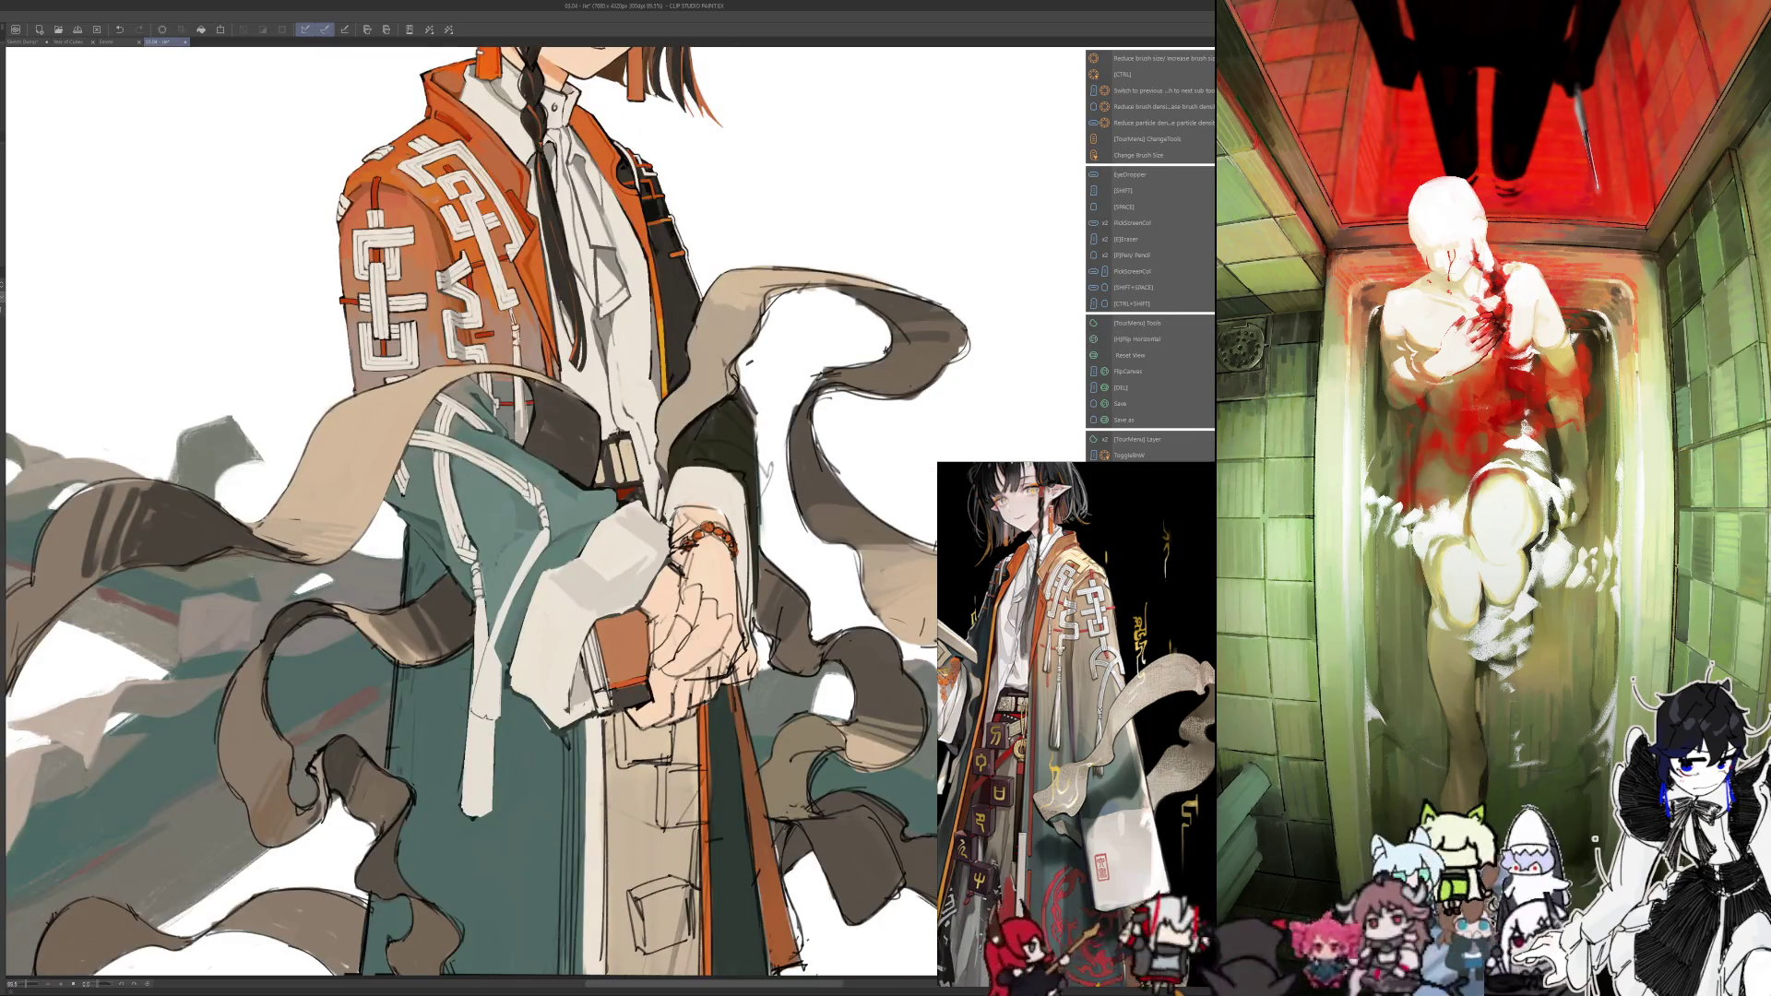
pyautogui.press('alt')
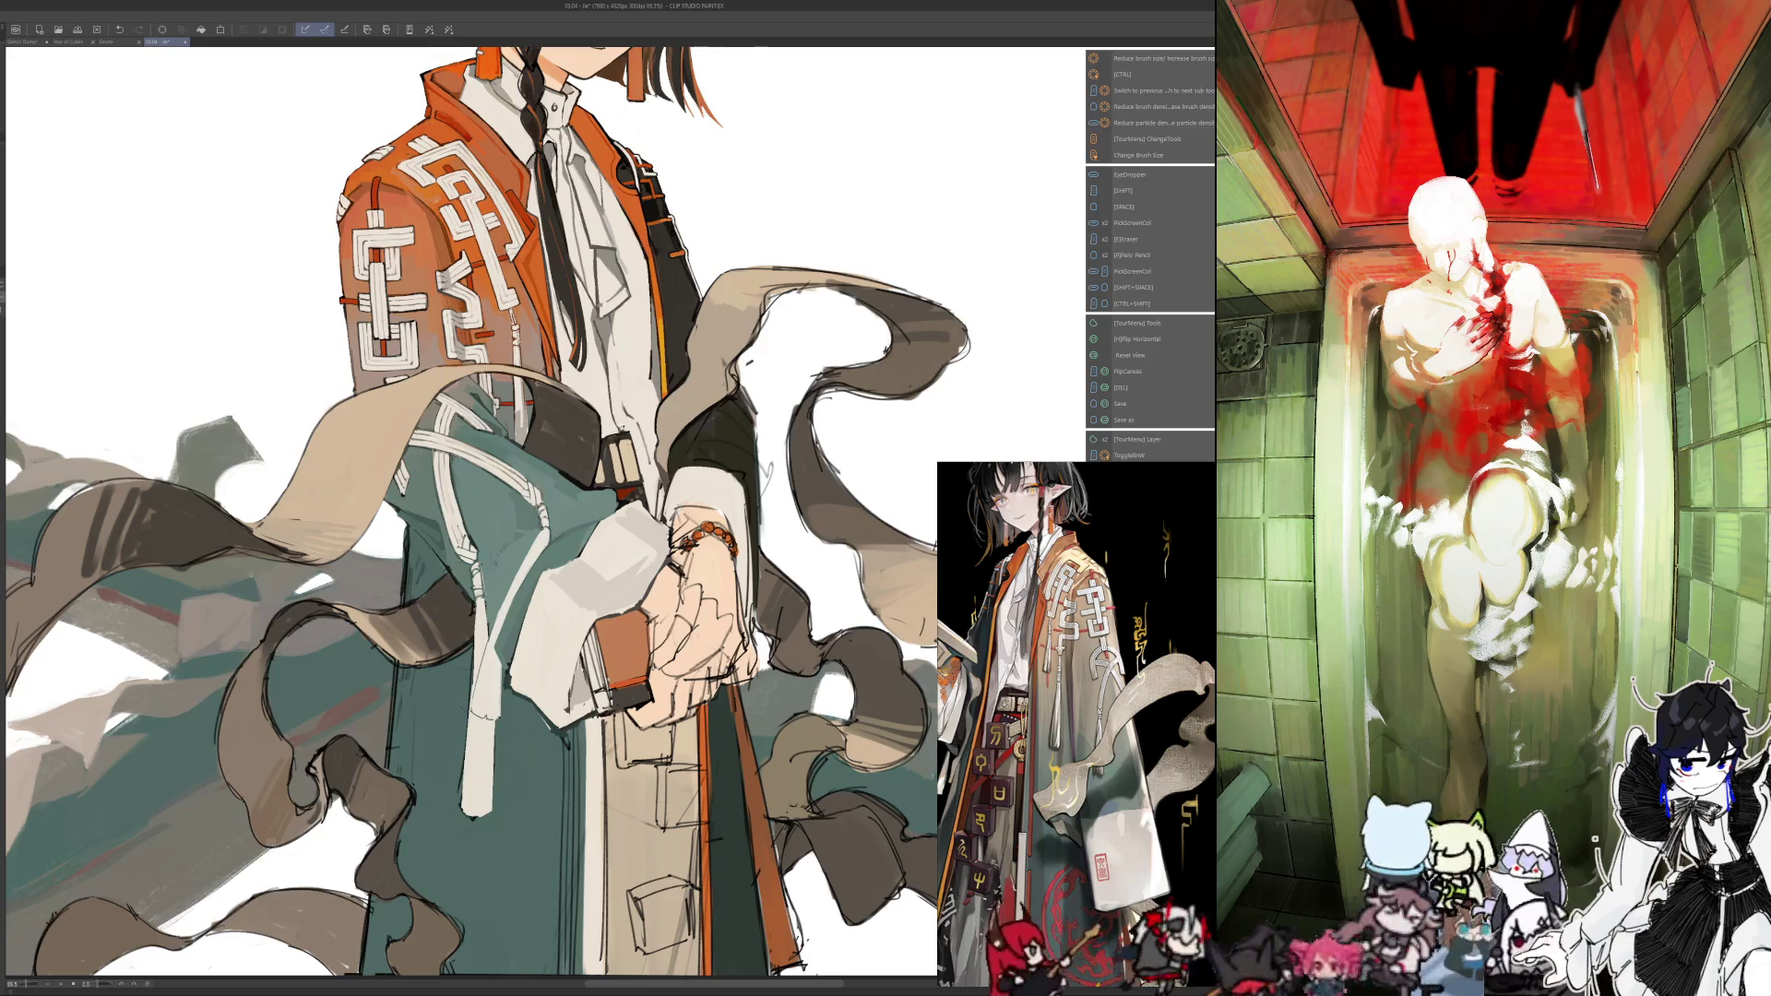
pyautogui.press('h')
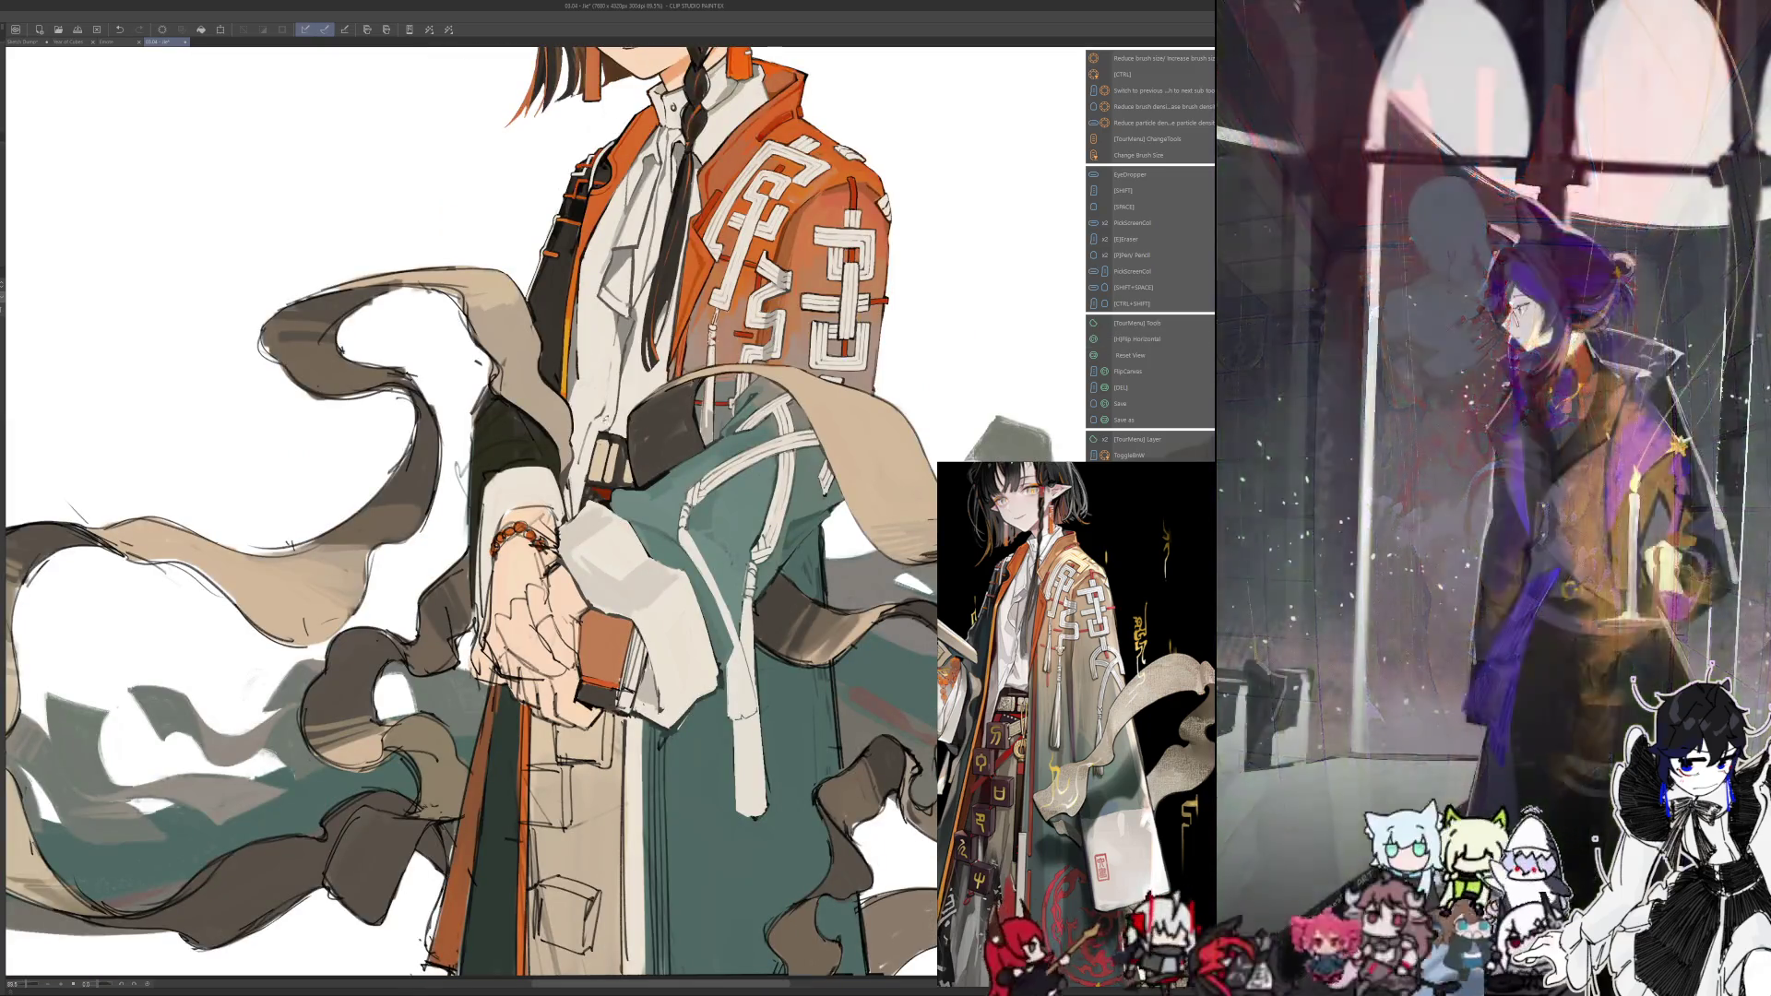
# Sample a series of colours from the painting to continue the hands and ribbons
pyautogui.press('alt')
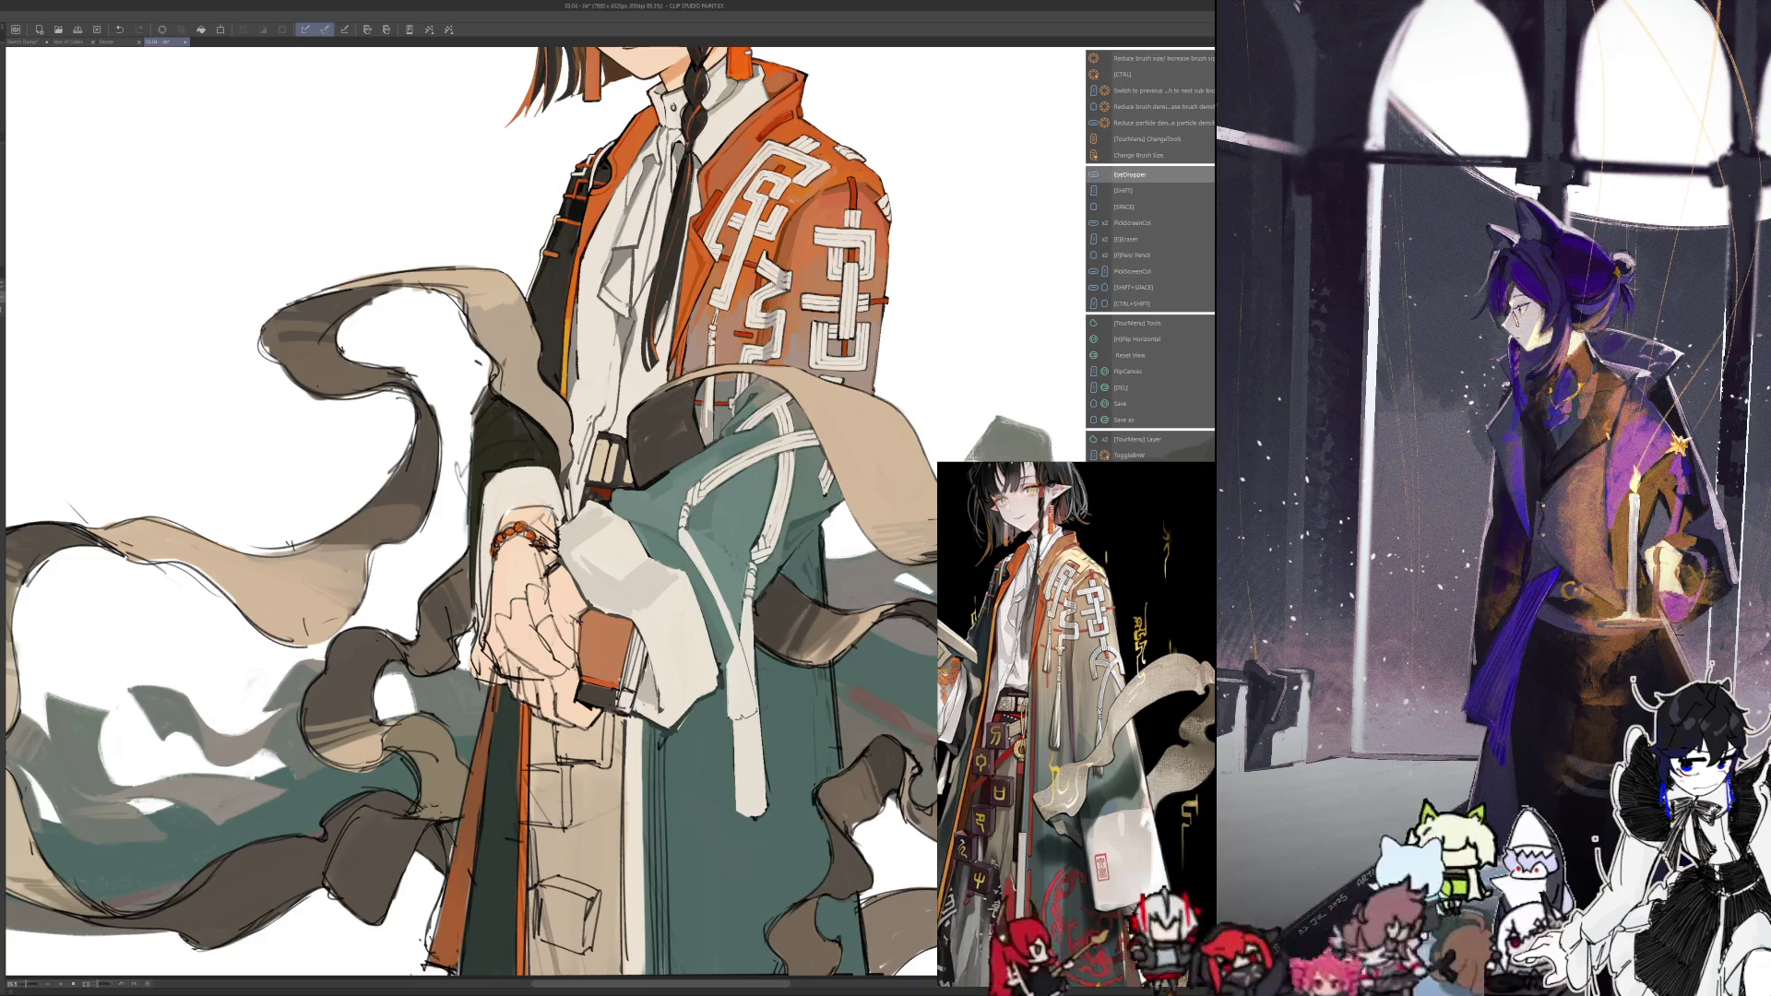
pyautogui.press('alt')
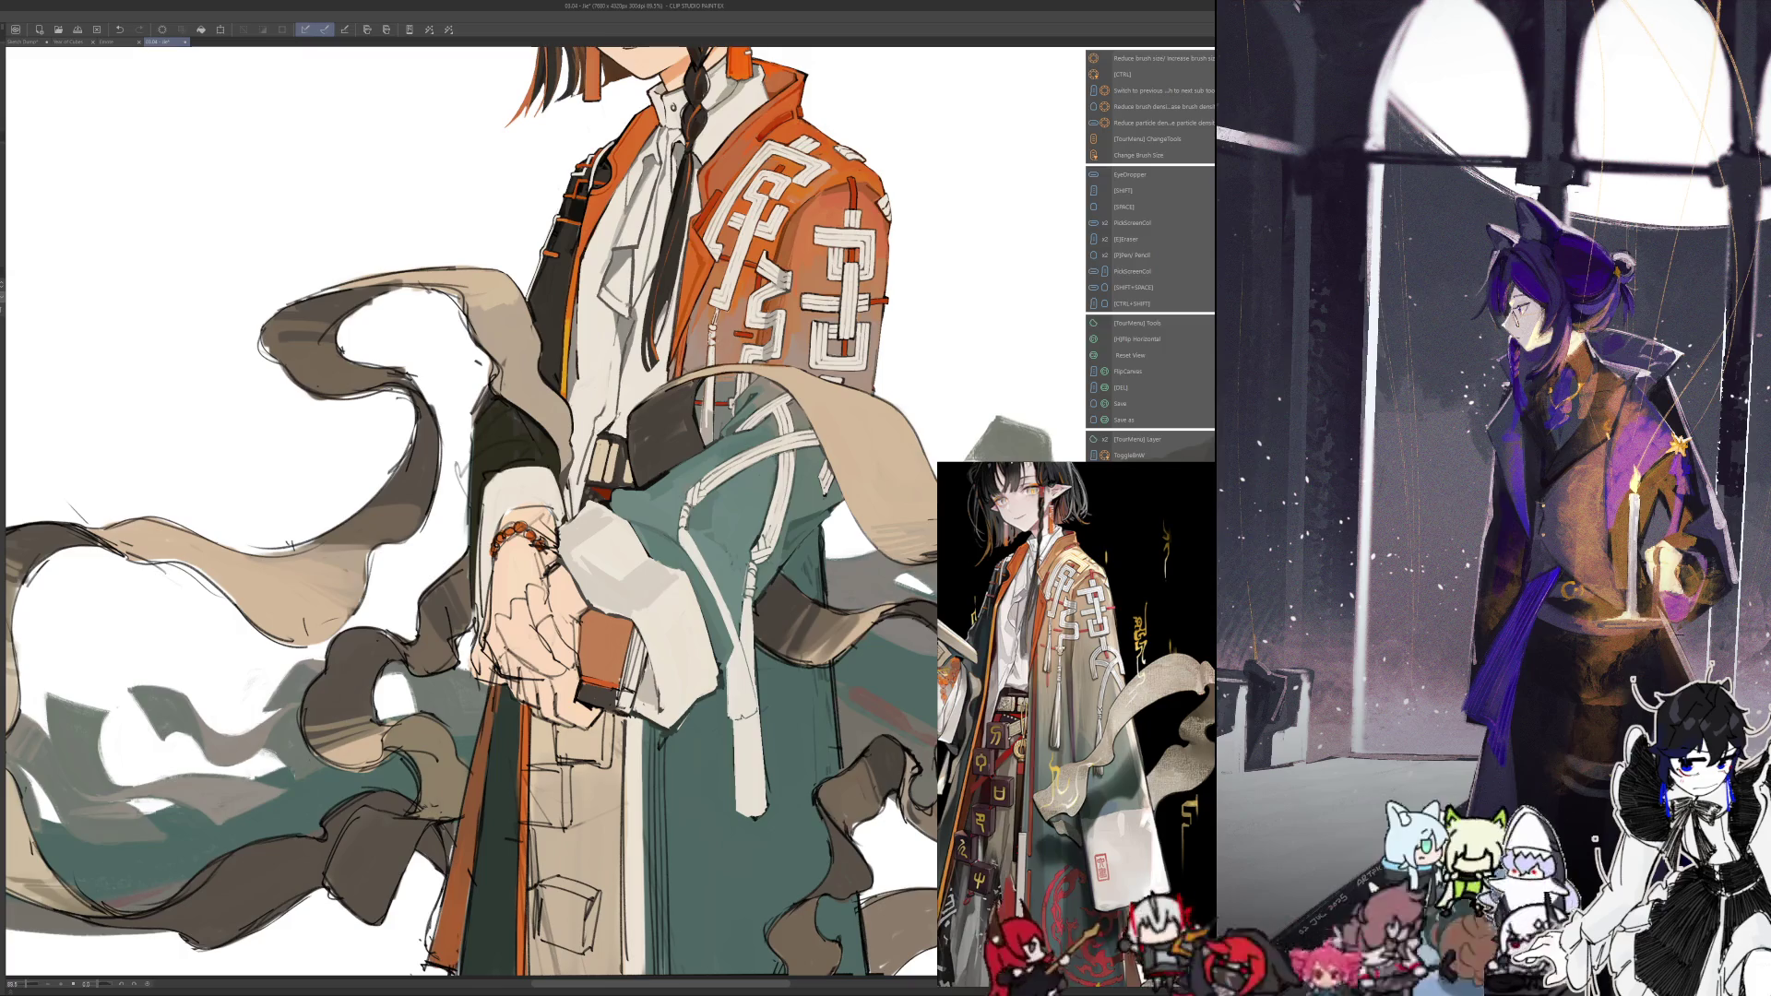
pyautogui.press('alt')
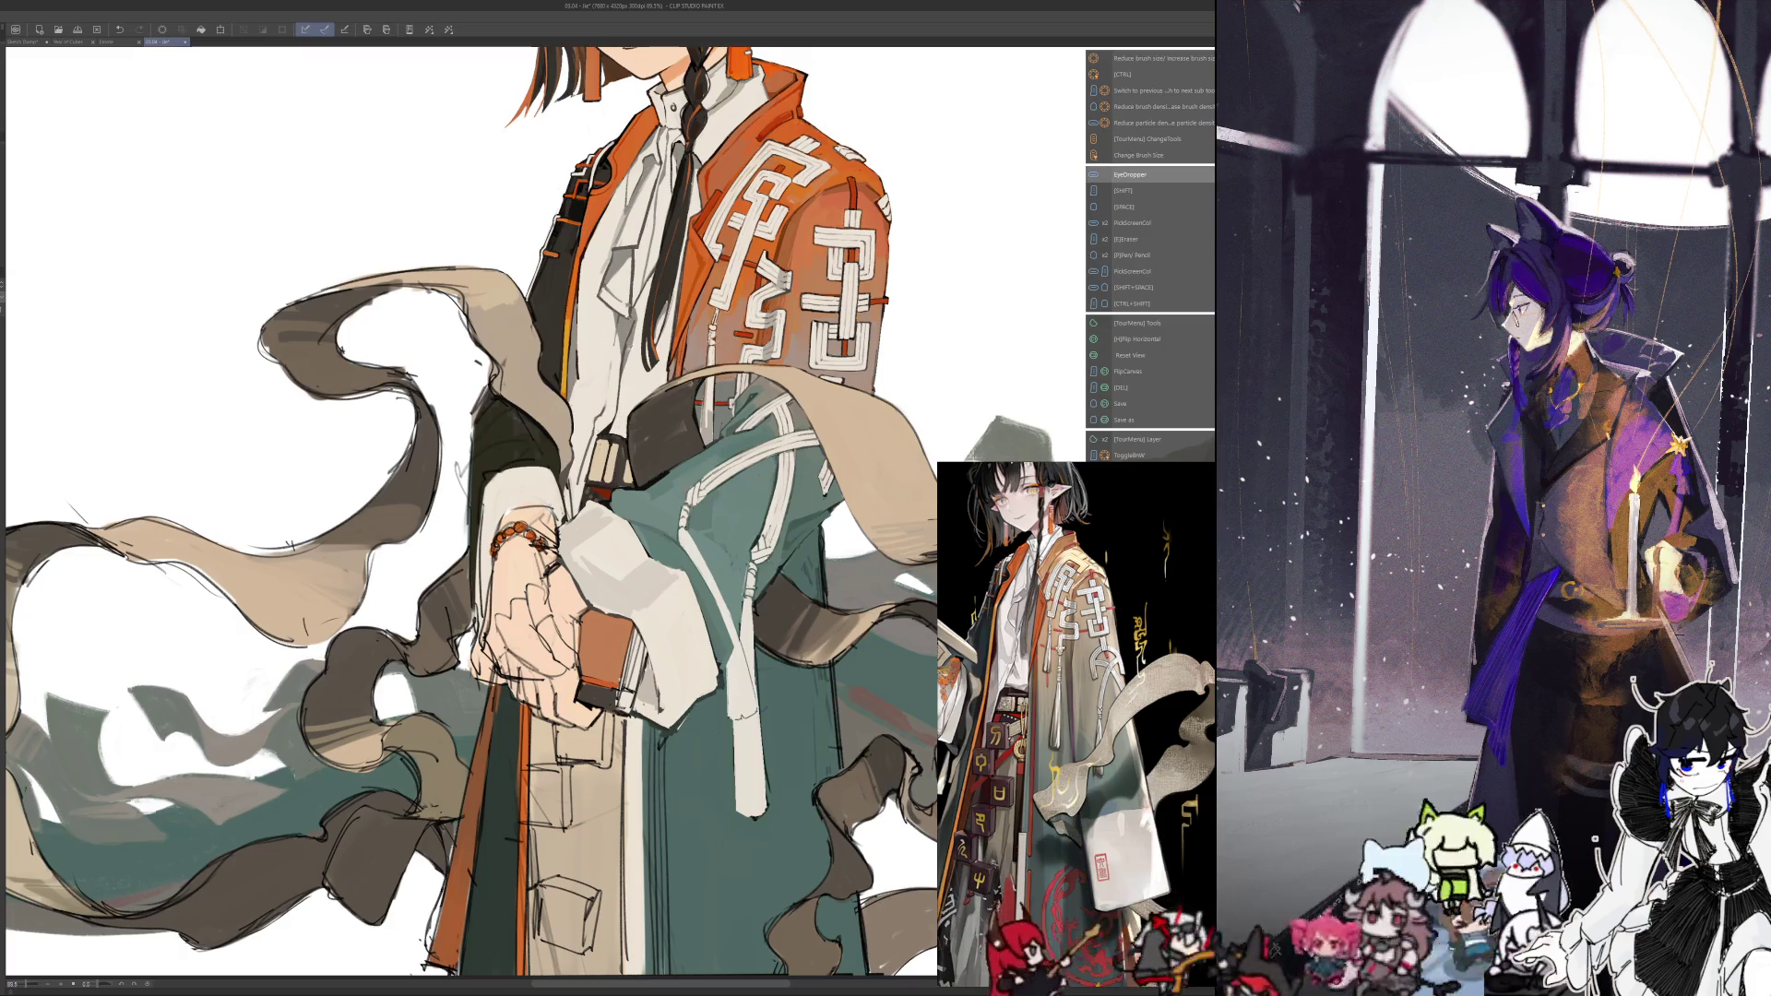
pyautogui.press('alt')
pyautogui.press('alt')
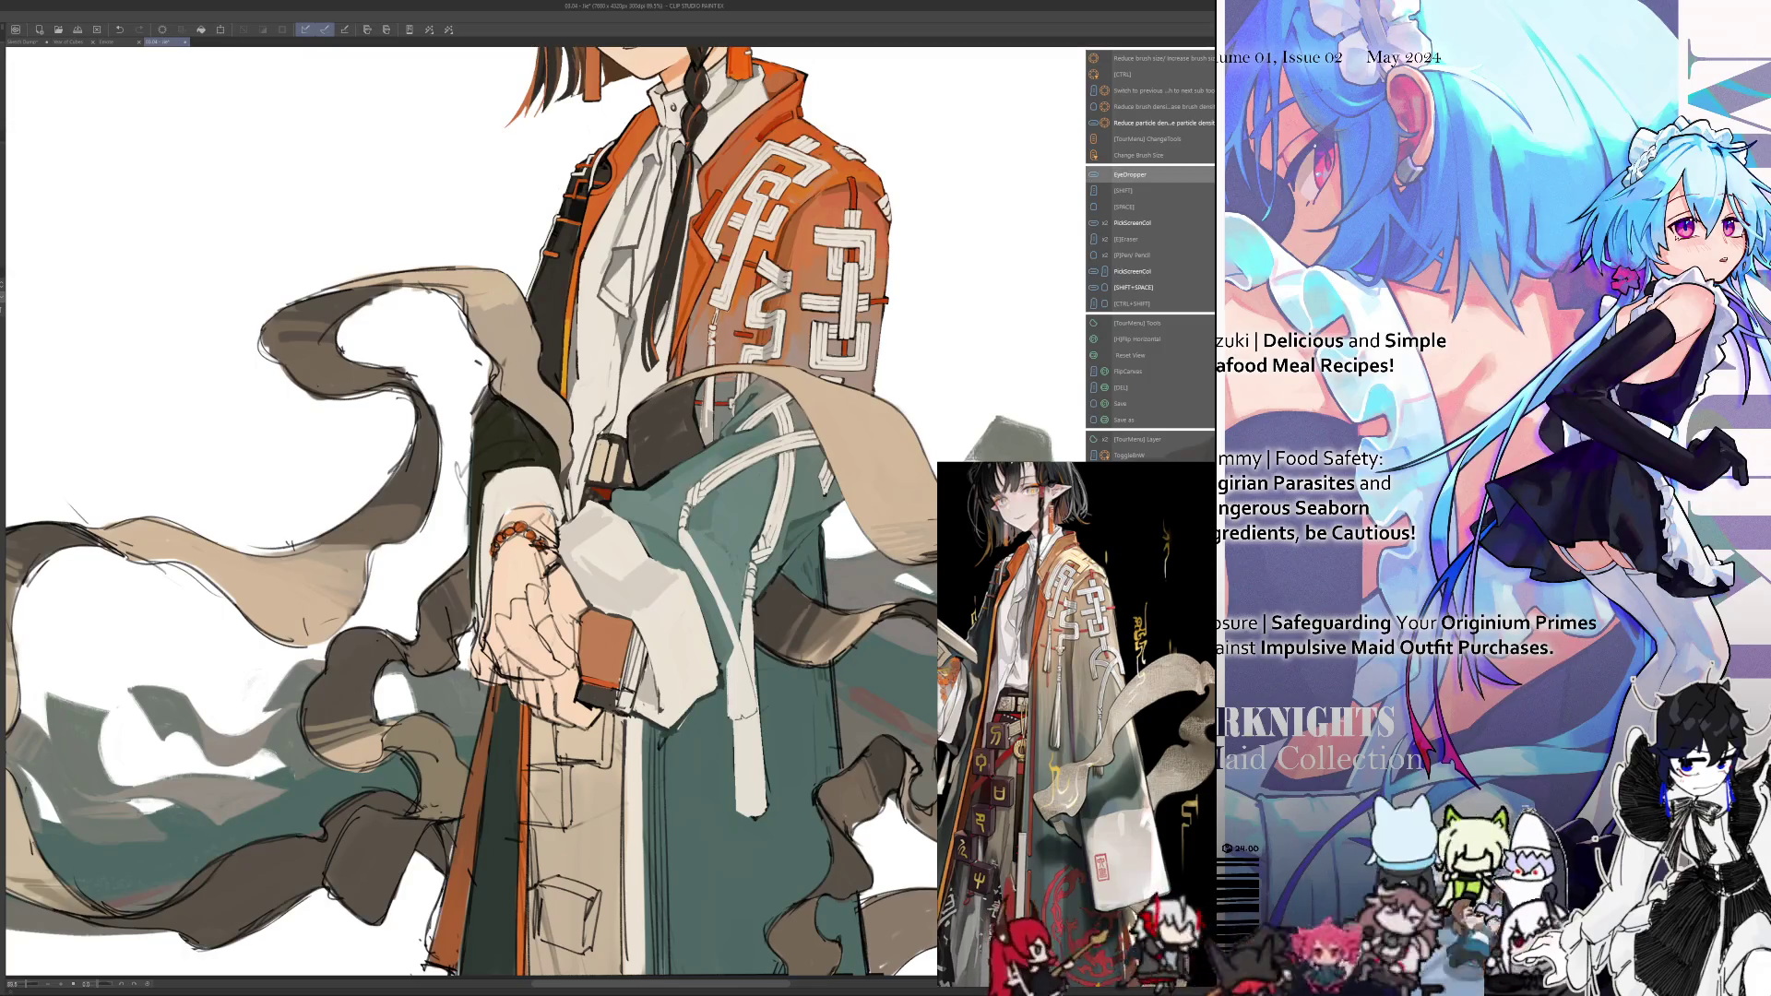
pyautogui.press('alt')
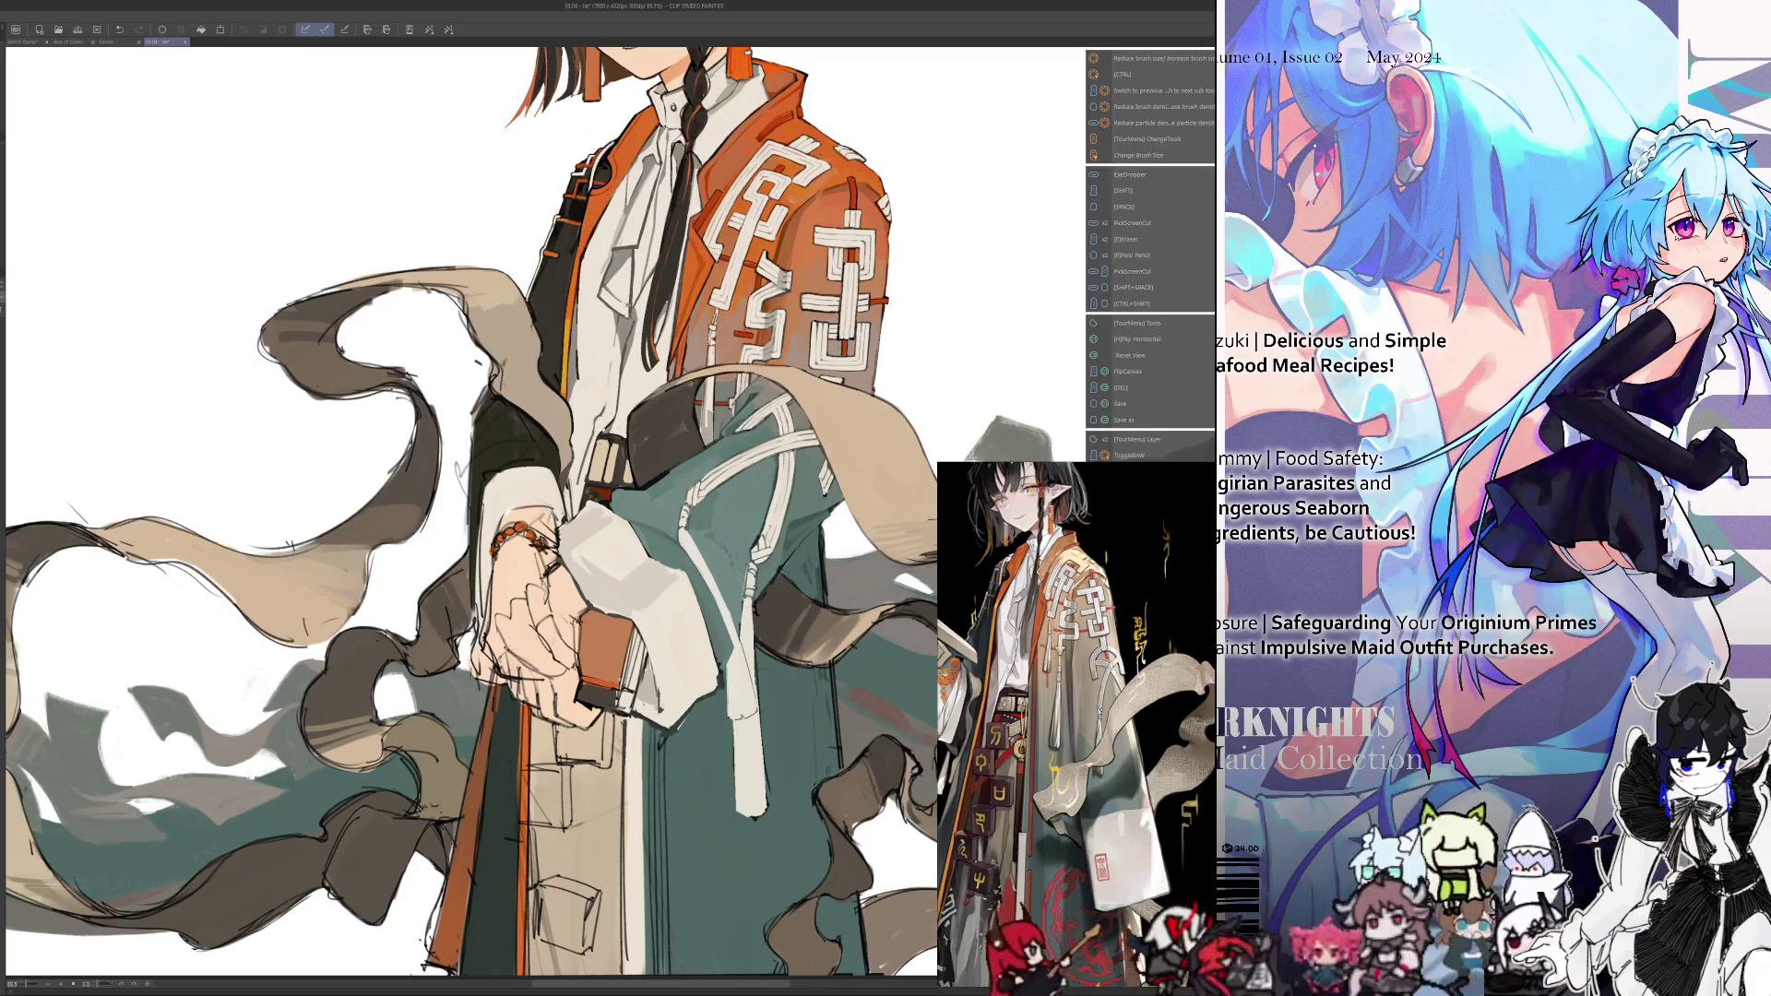
pyautogui.press('alt')
pyautogui.press('alt')
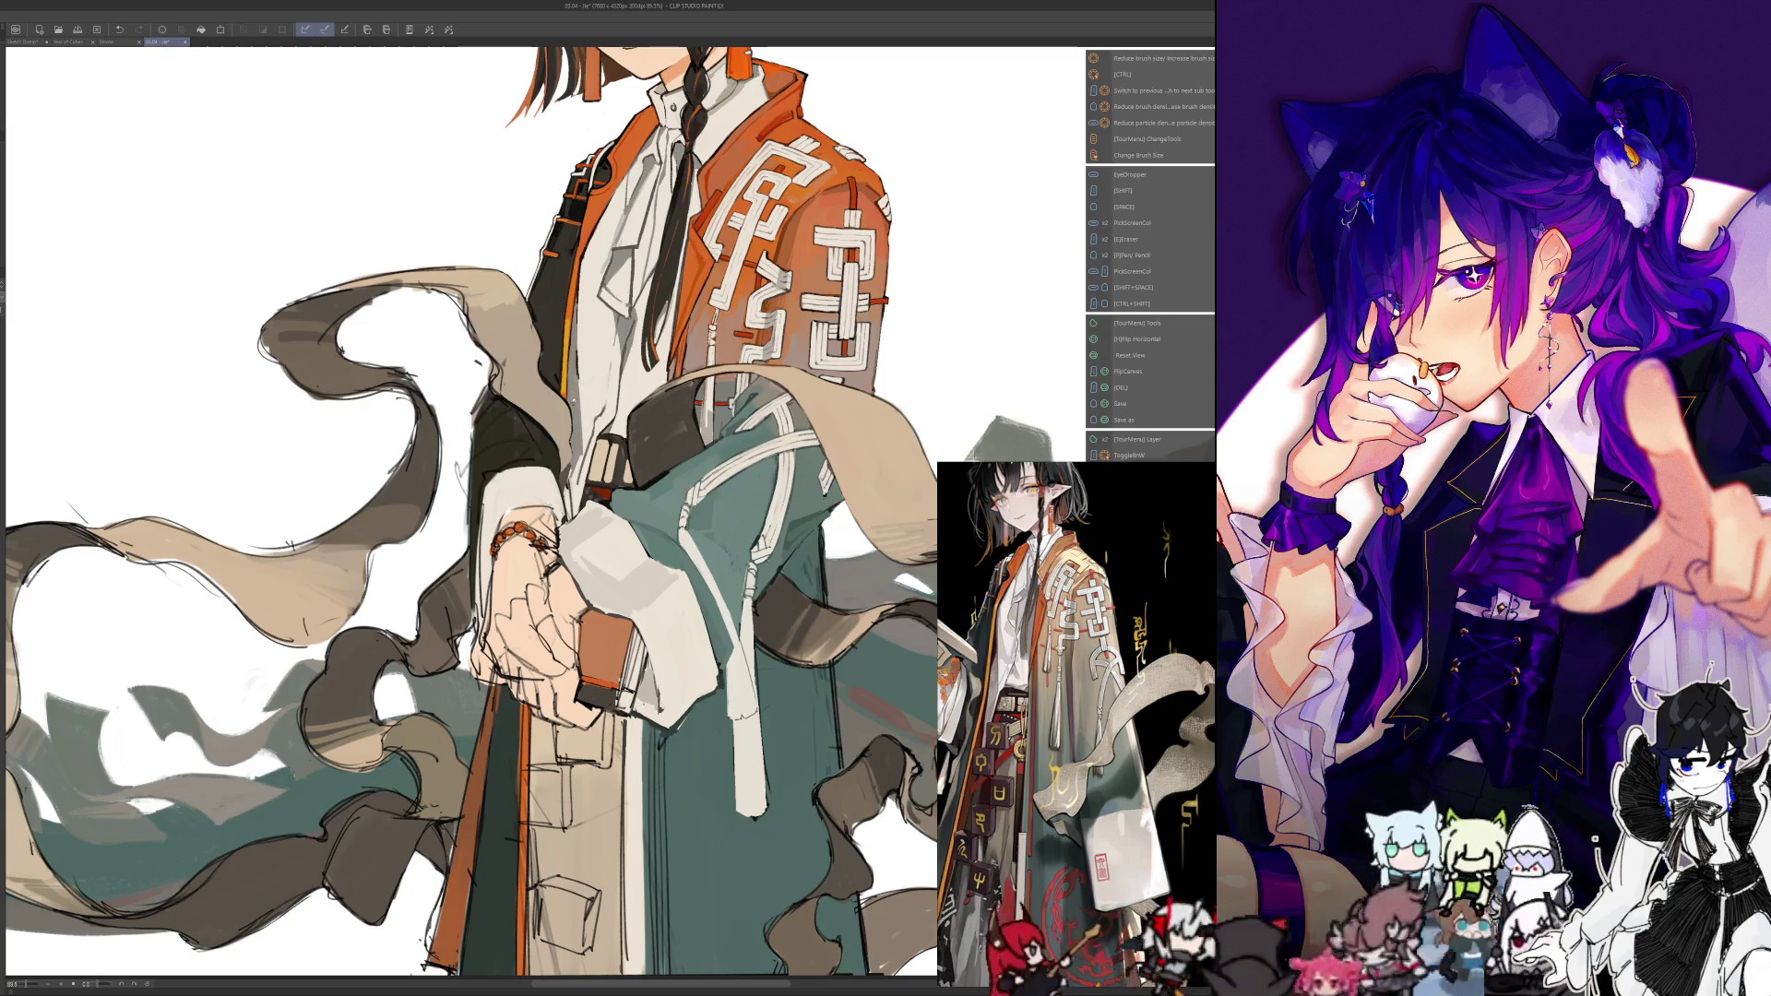
pyautogui.press('i')
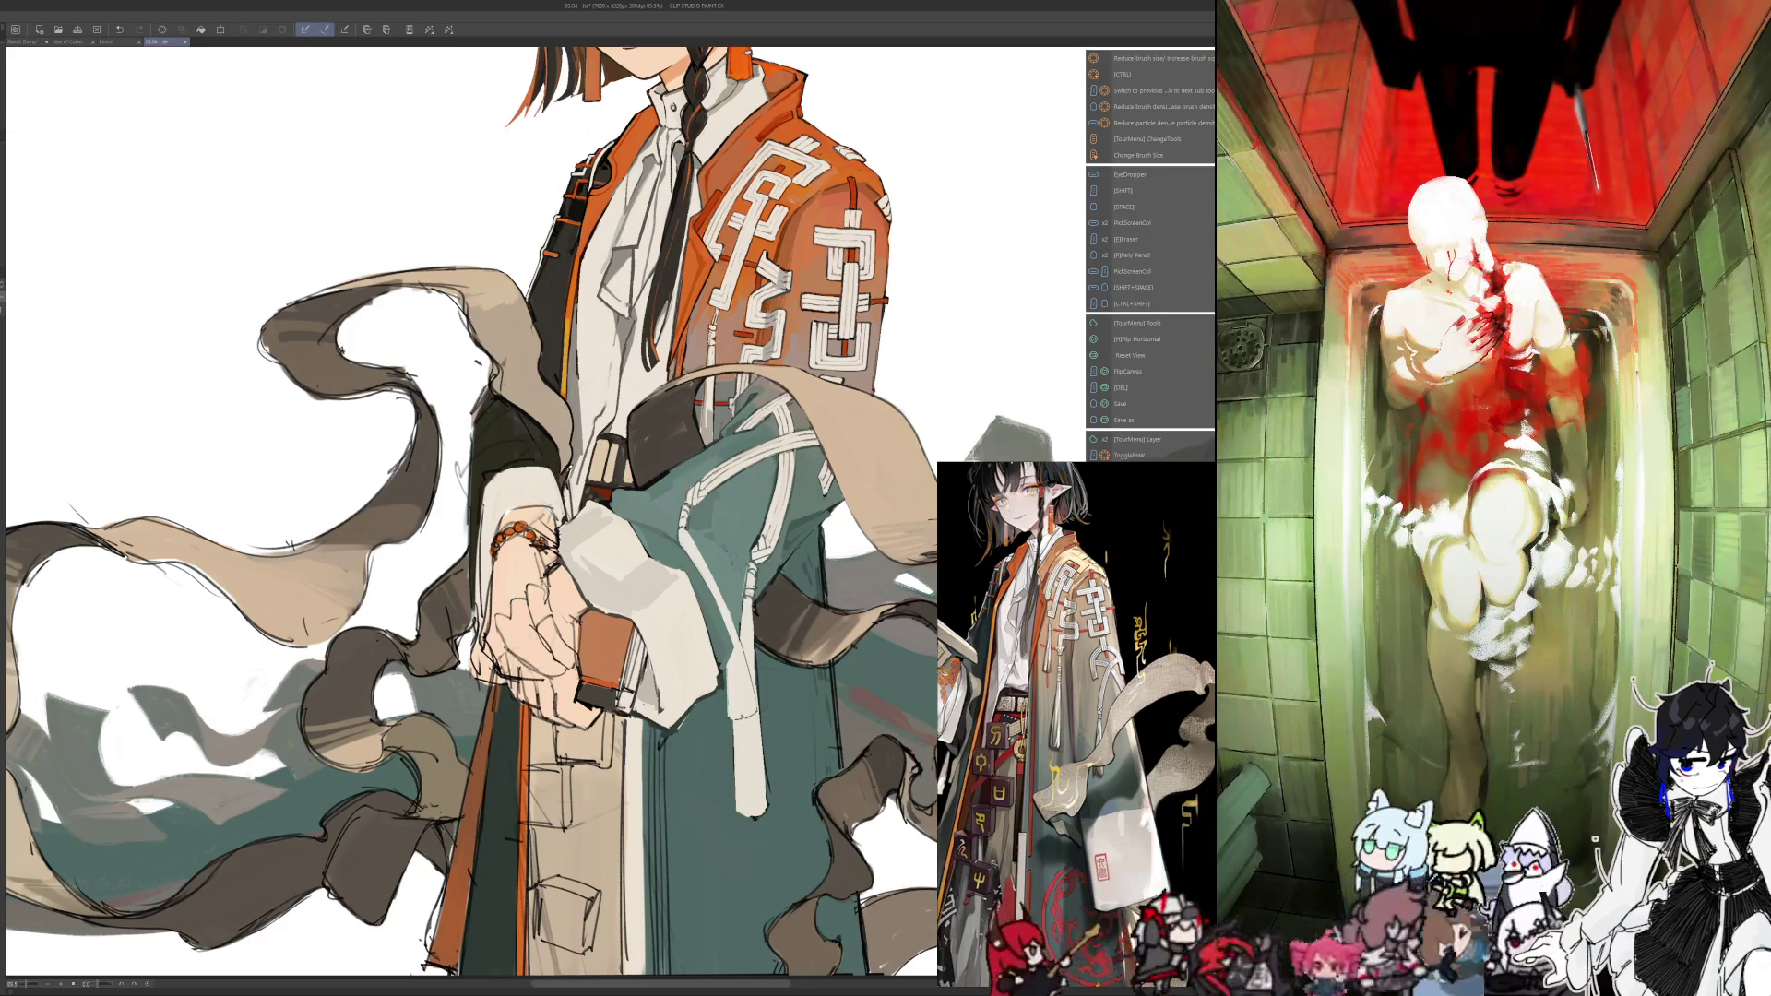
pyautogui.press('i')
pyautogui.press('i')
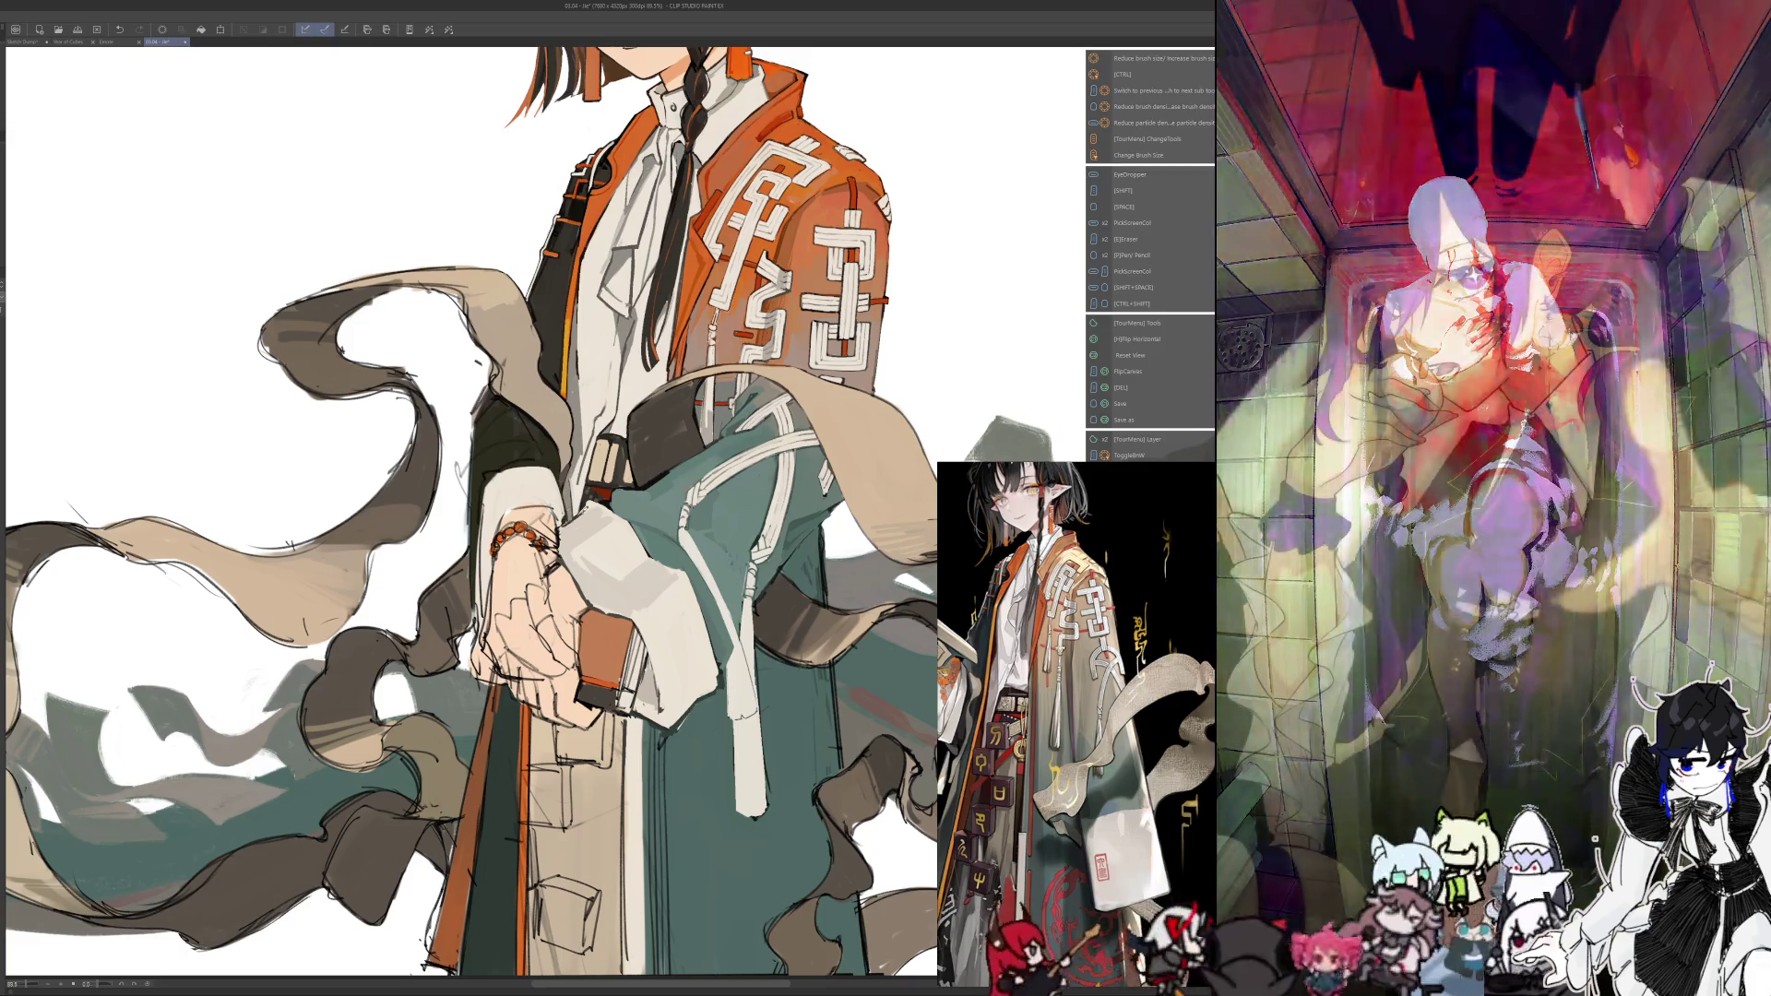
pyautogui.press('alt')
pyautogui.press('alt')
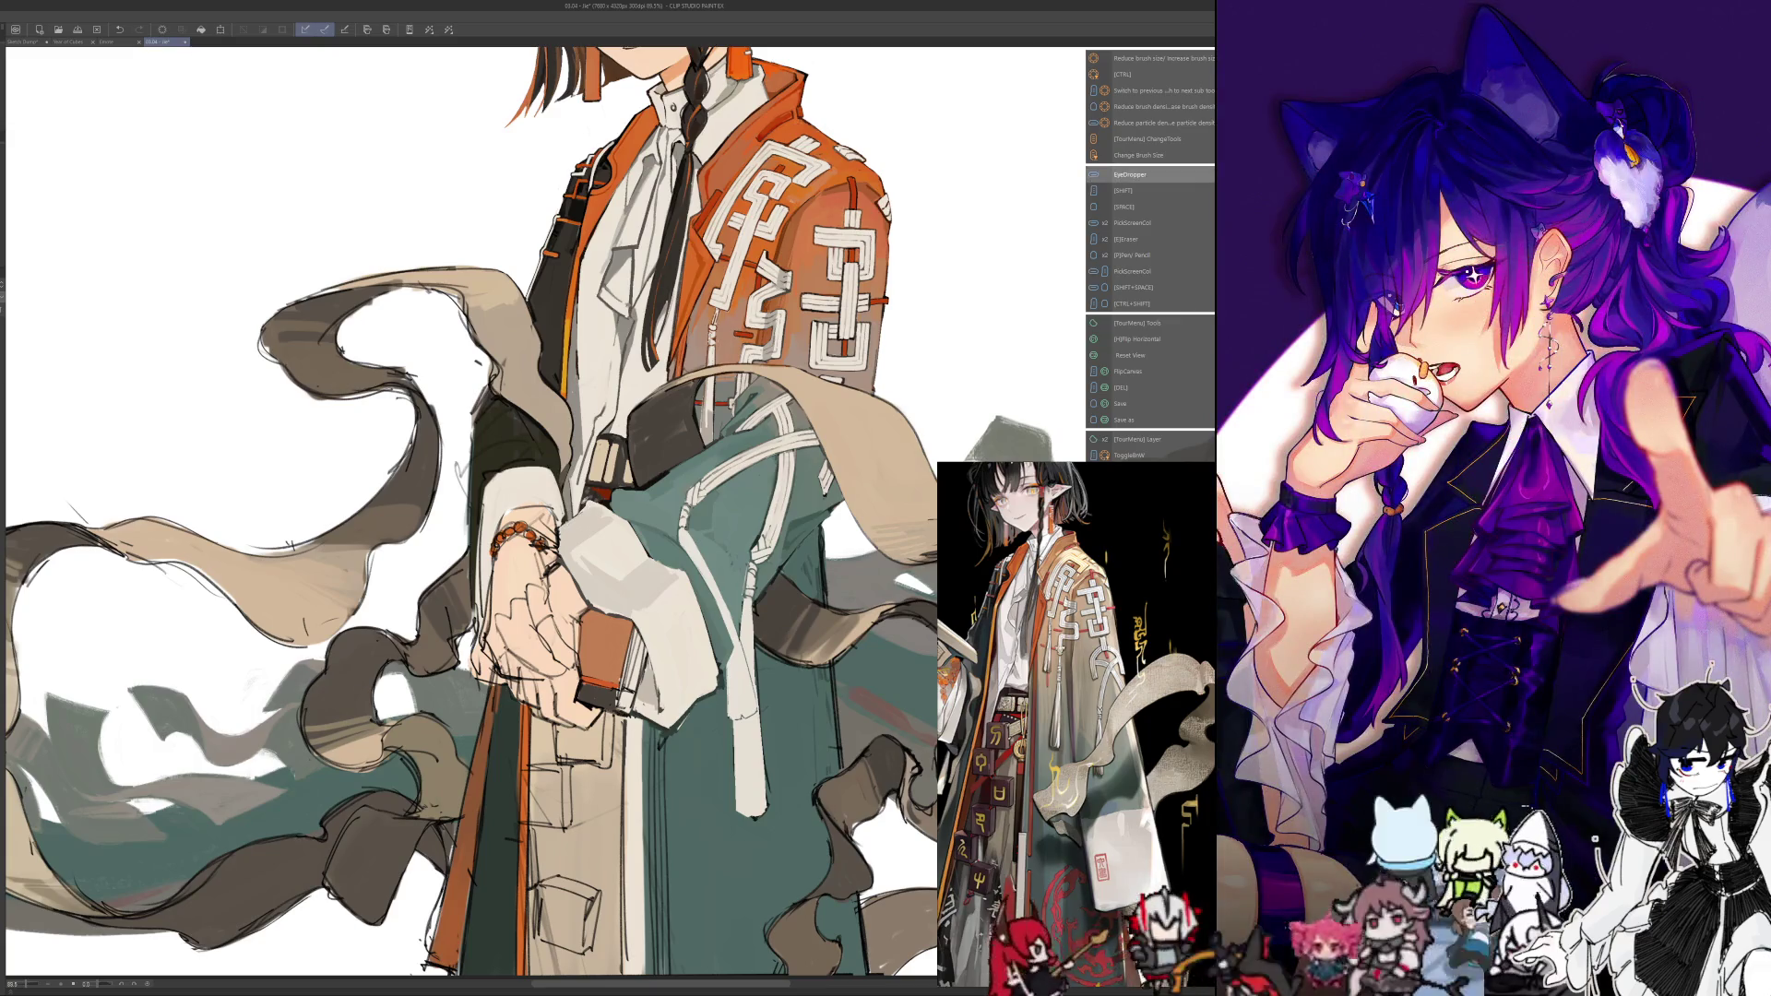
pyautogui.scroll(-2, 440, 548)
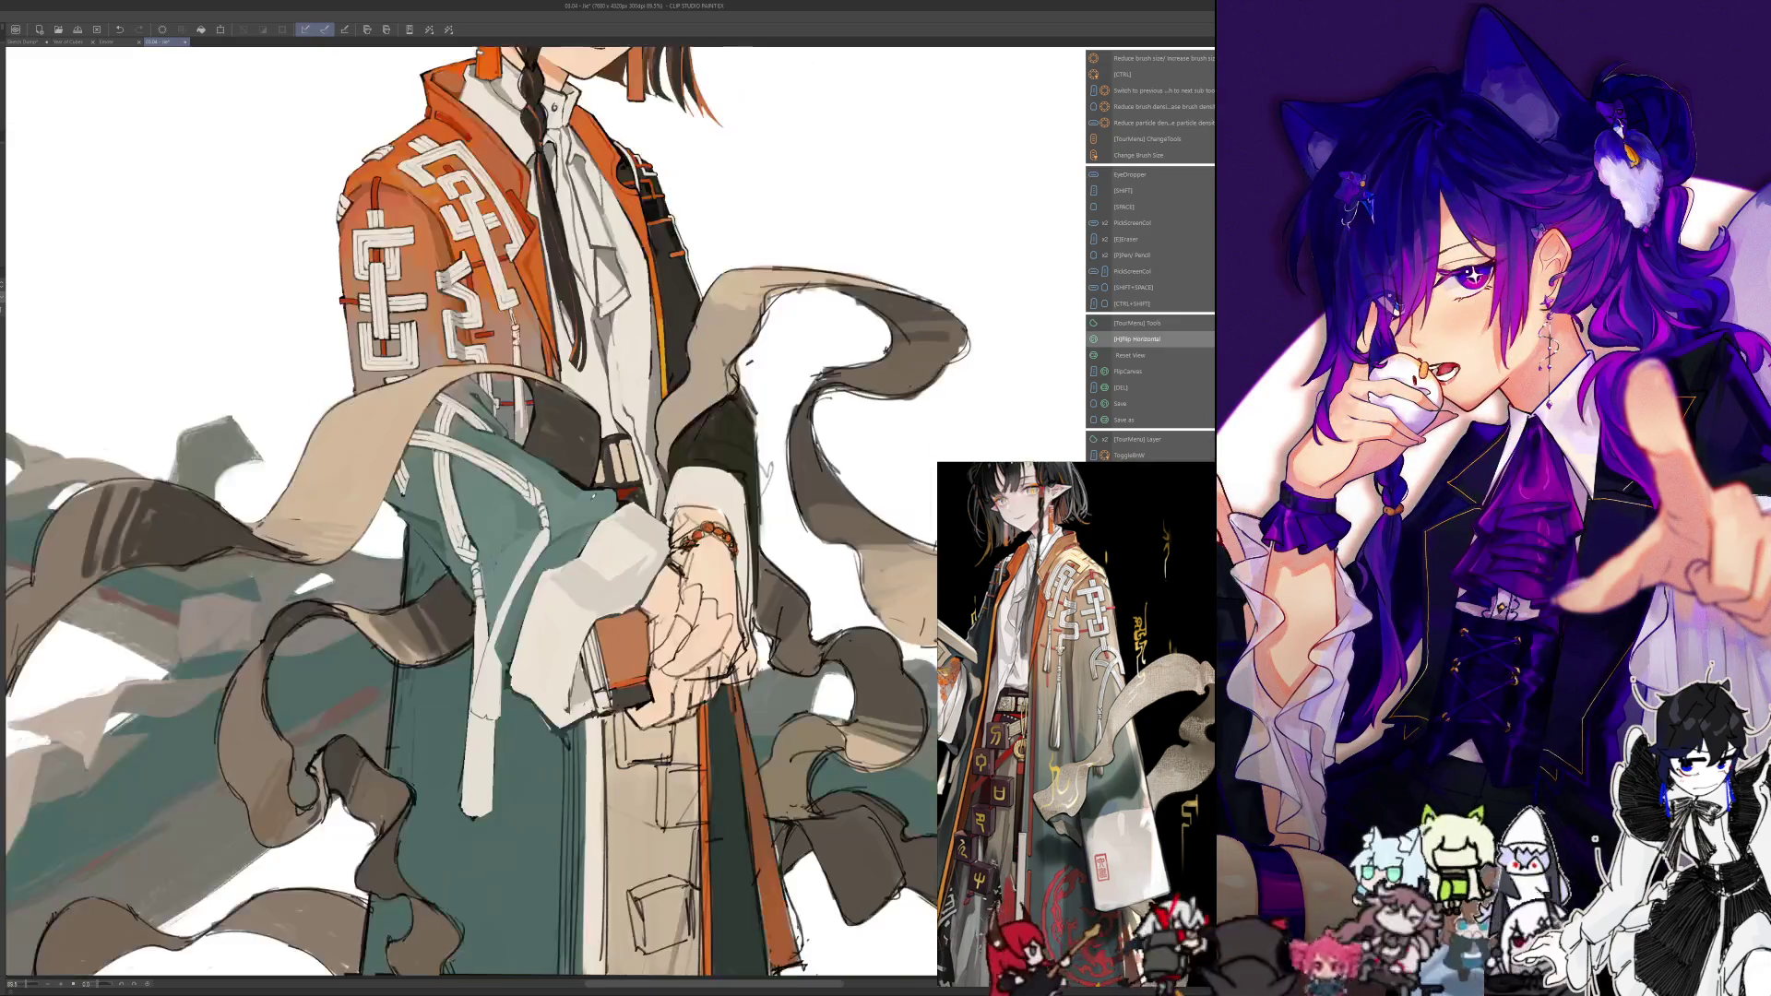
# Zoom in on the hand on the book and sample skin tones to repaint the hand and wrist
pyautogui.scroll(-2, 440, 548)
pyautogui.scroll(4, 440, 548)
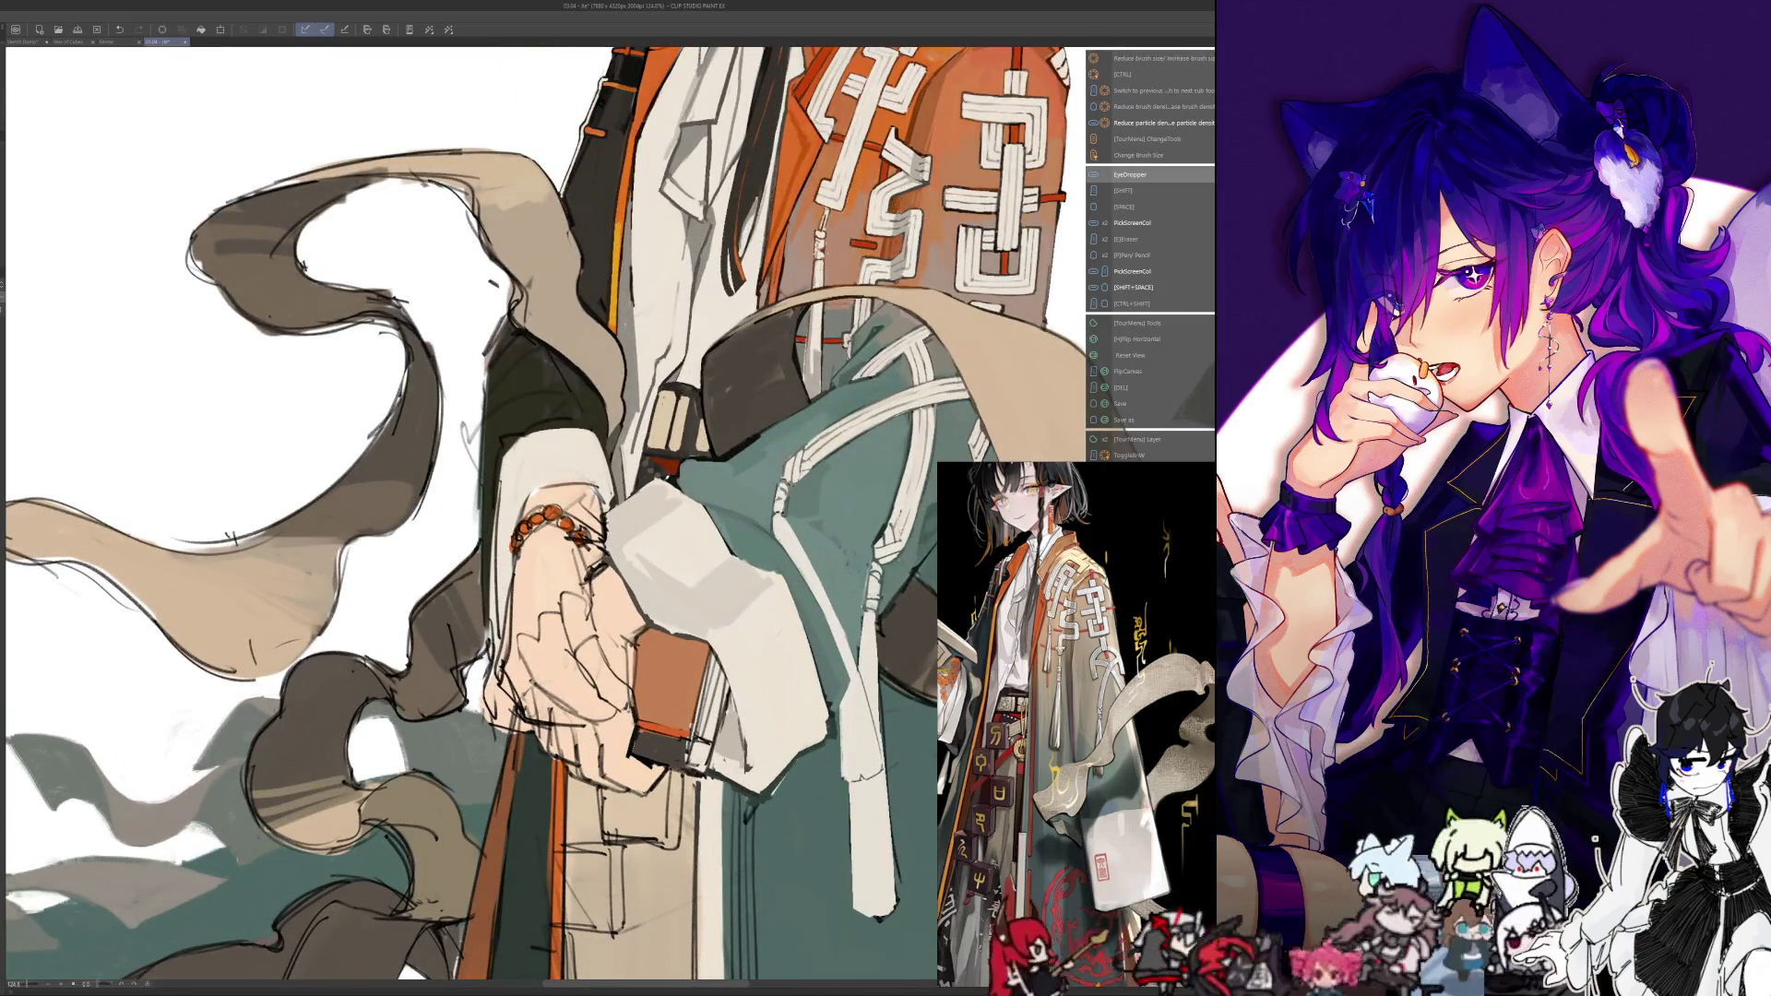
pyautogui.scroll(-2, 609, 503)
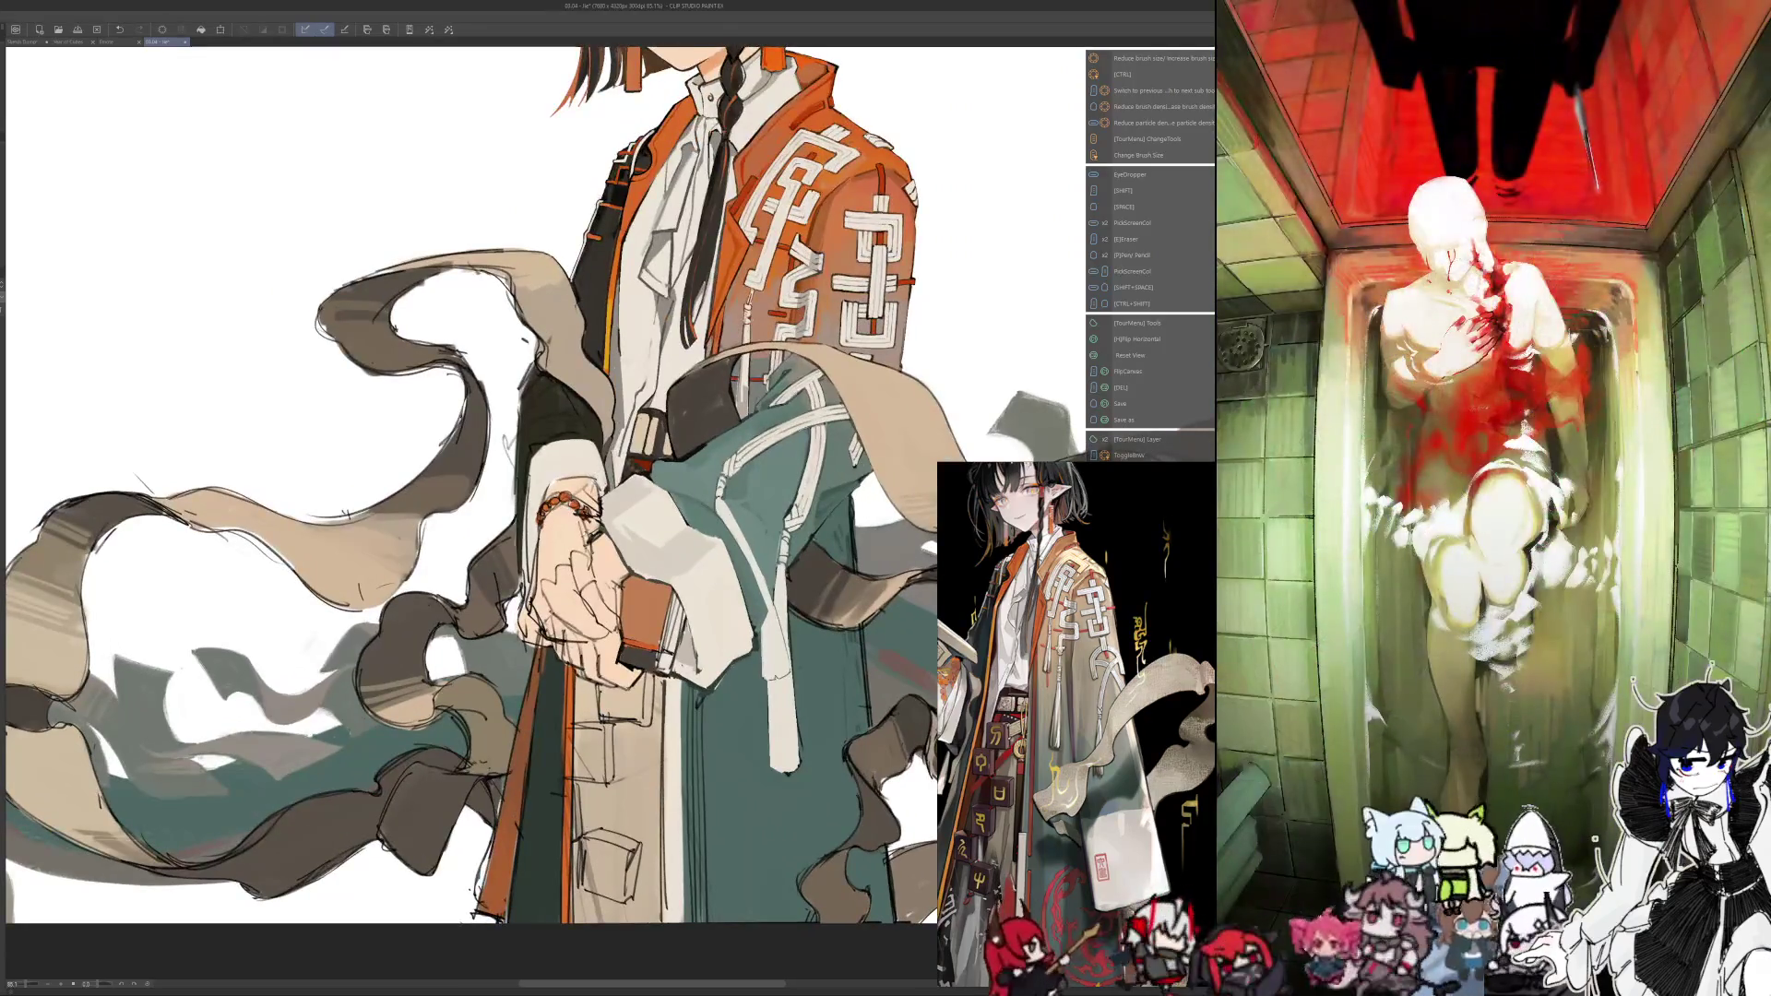
pyautogui.press('i')
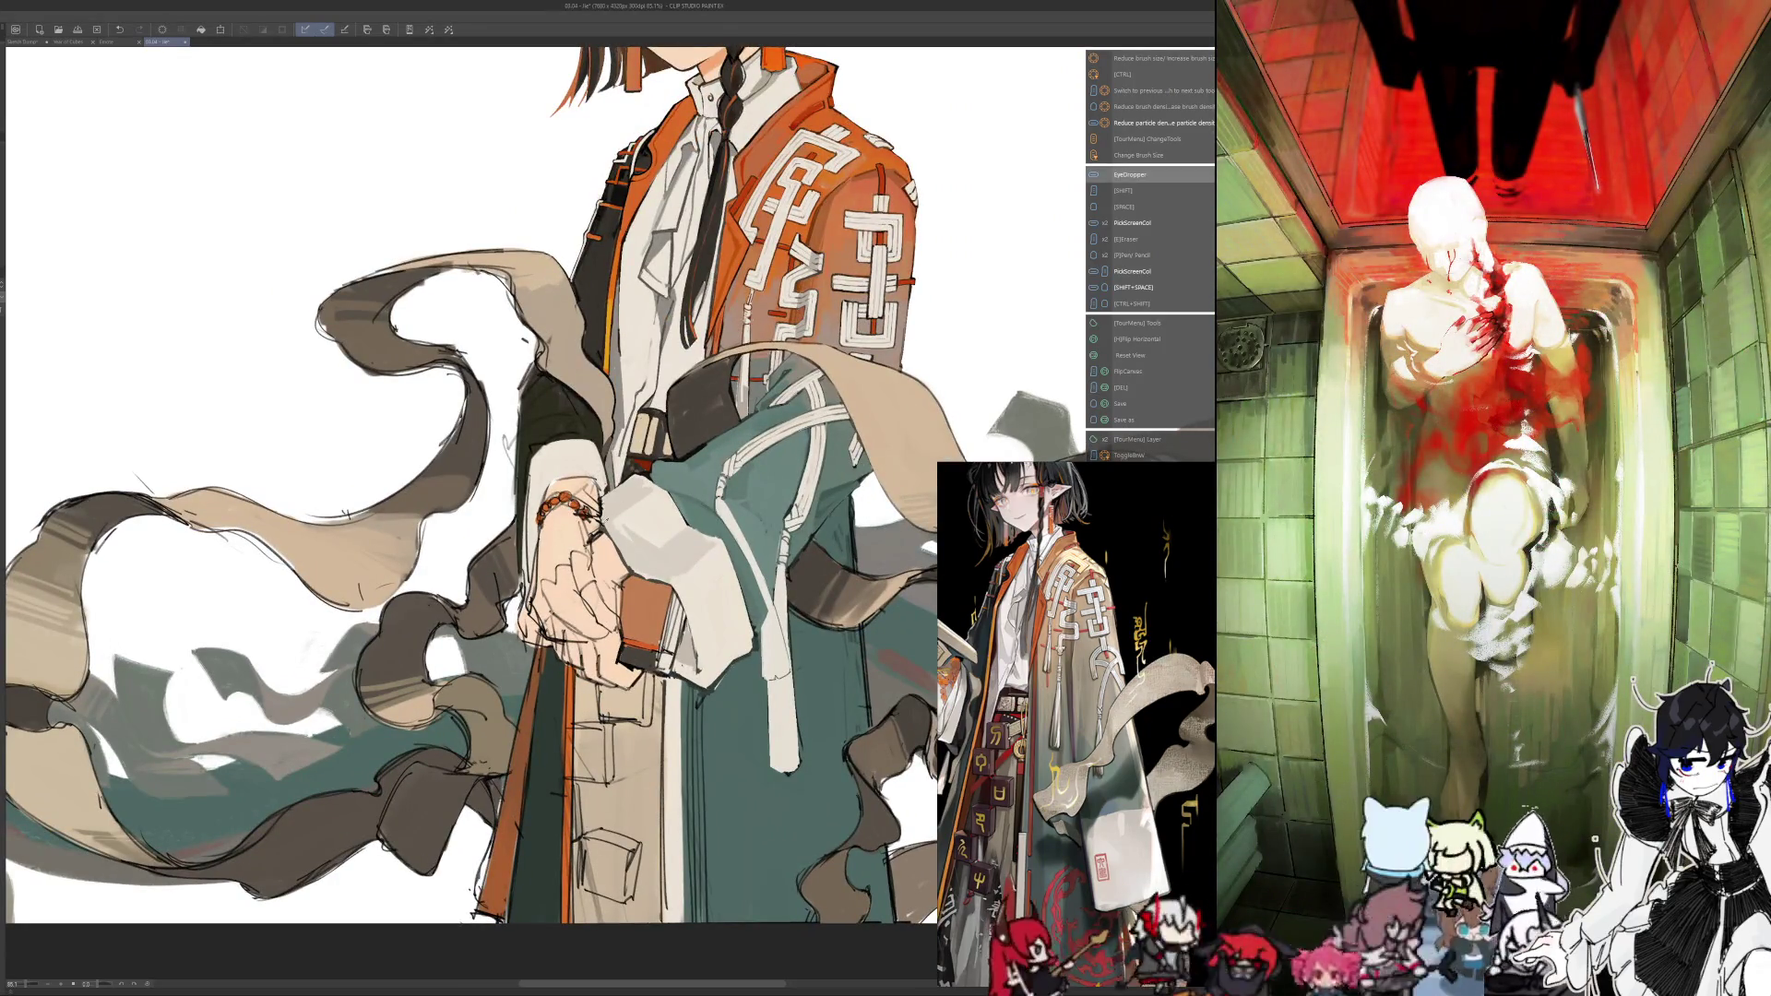
pyautogui.press('i')
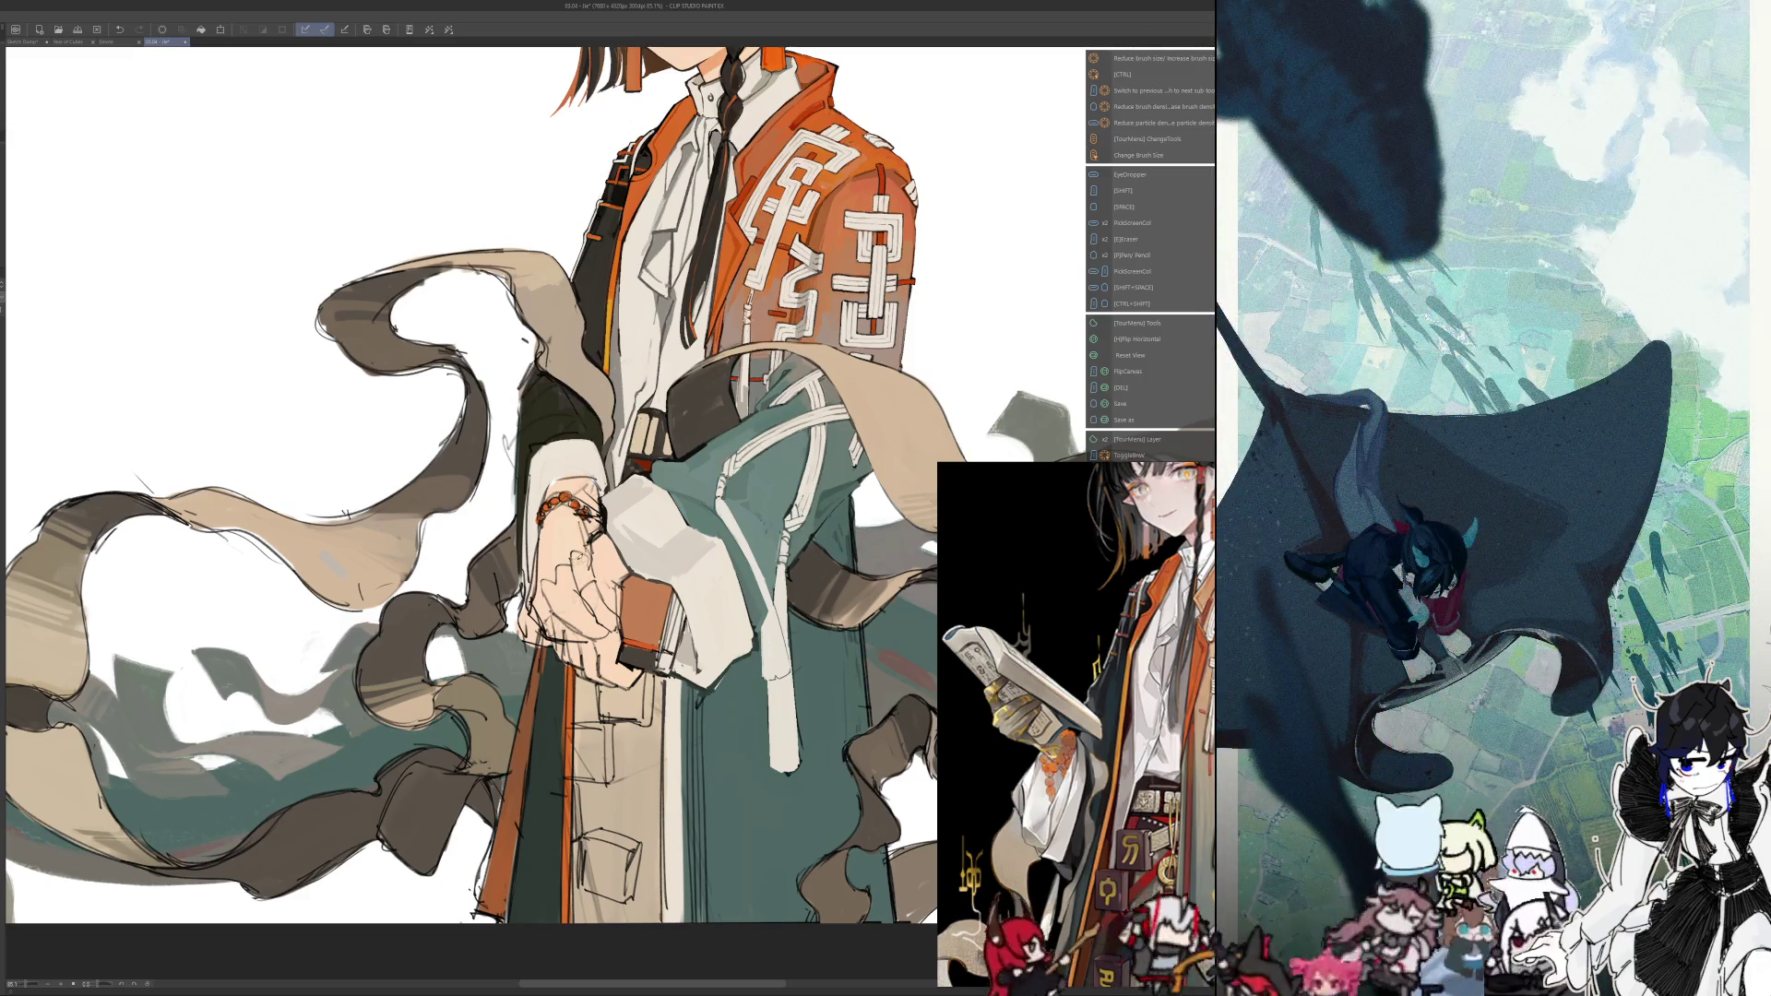
# Check the hand mirrored and unmirrored, then pick colours from the hand area
pyautogui.press('h')
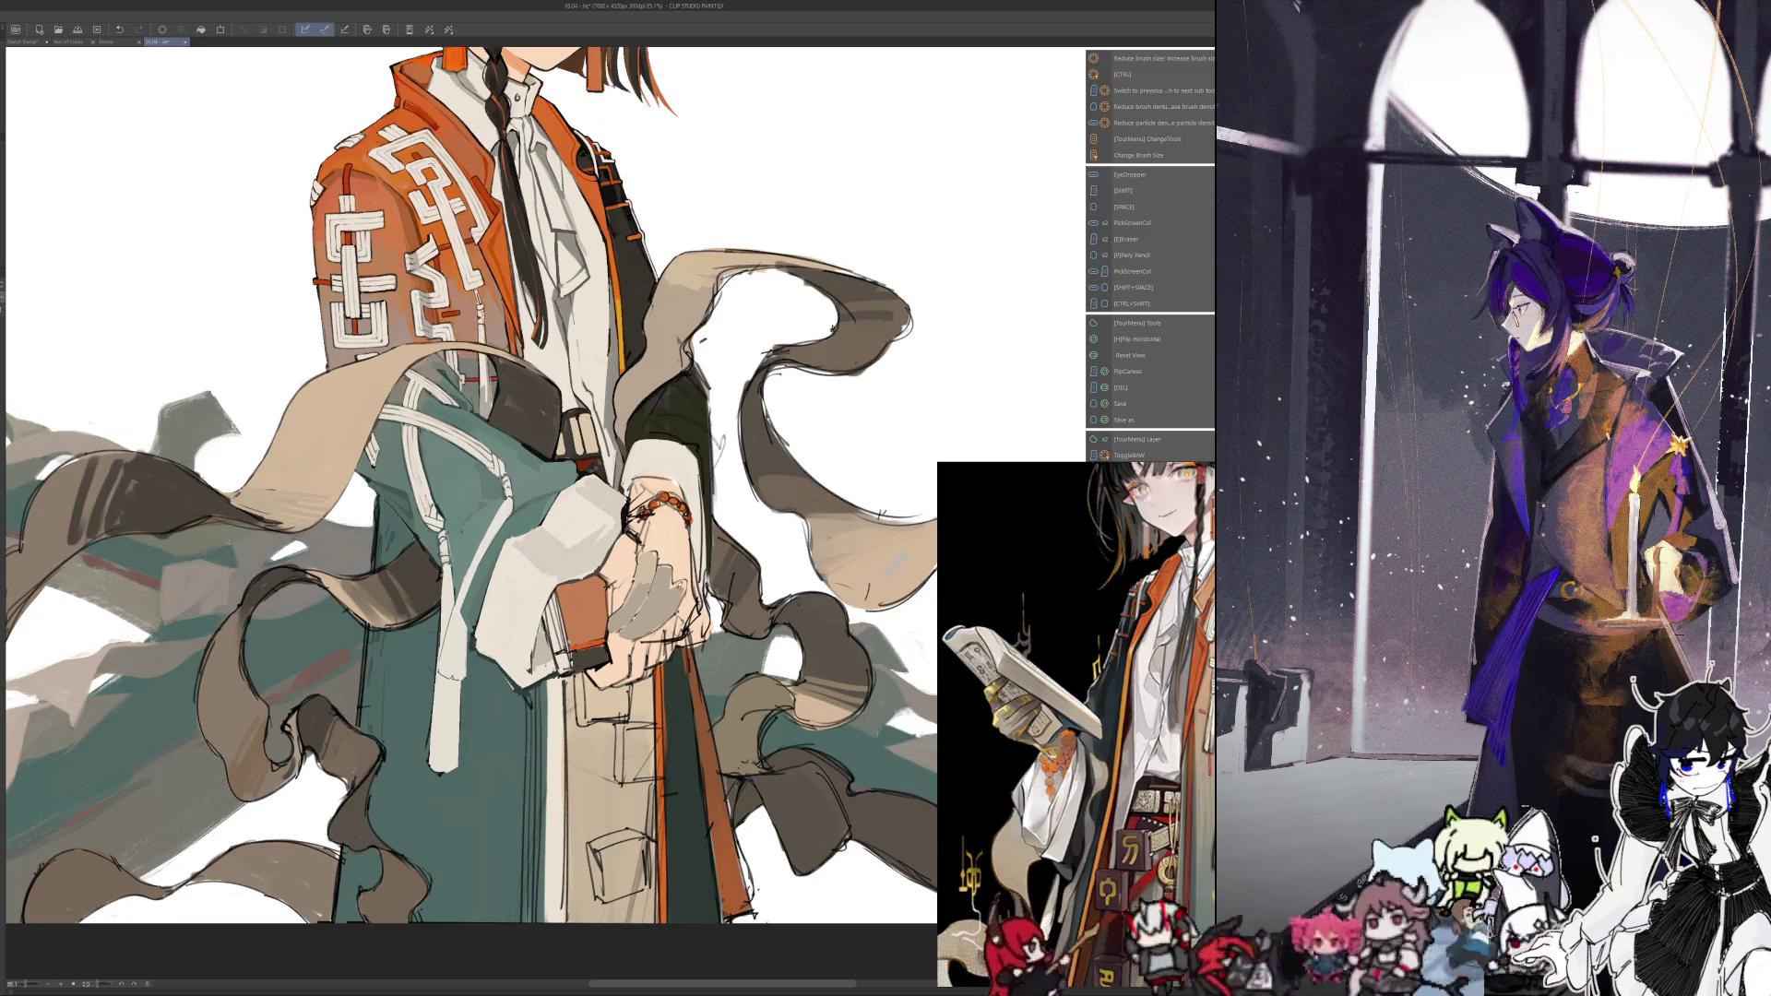
pyautogui.press('h')
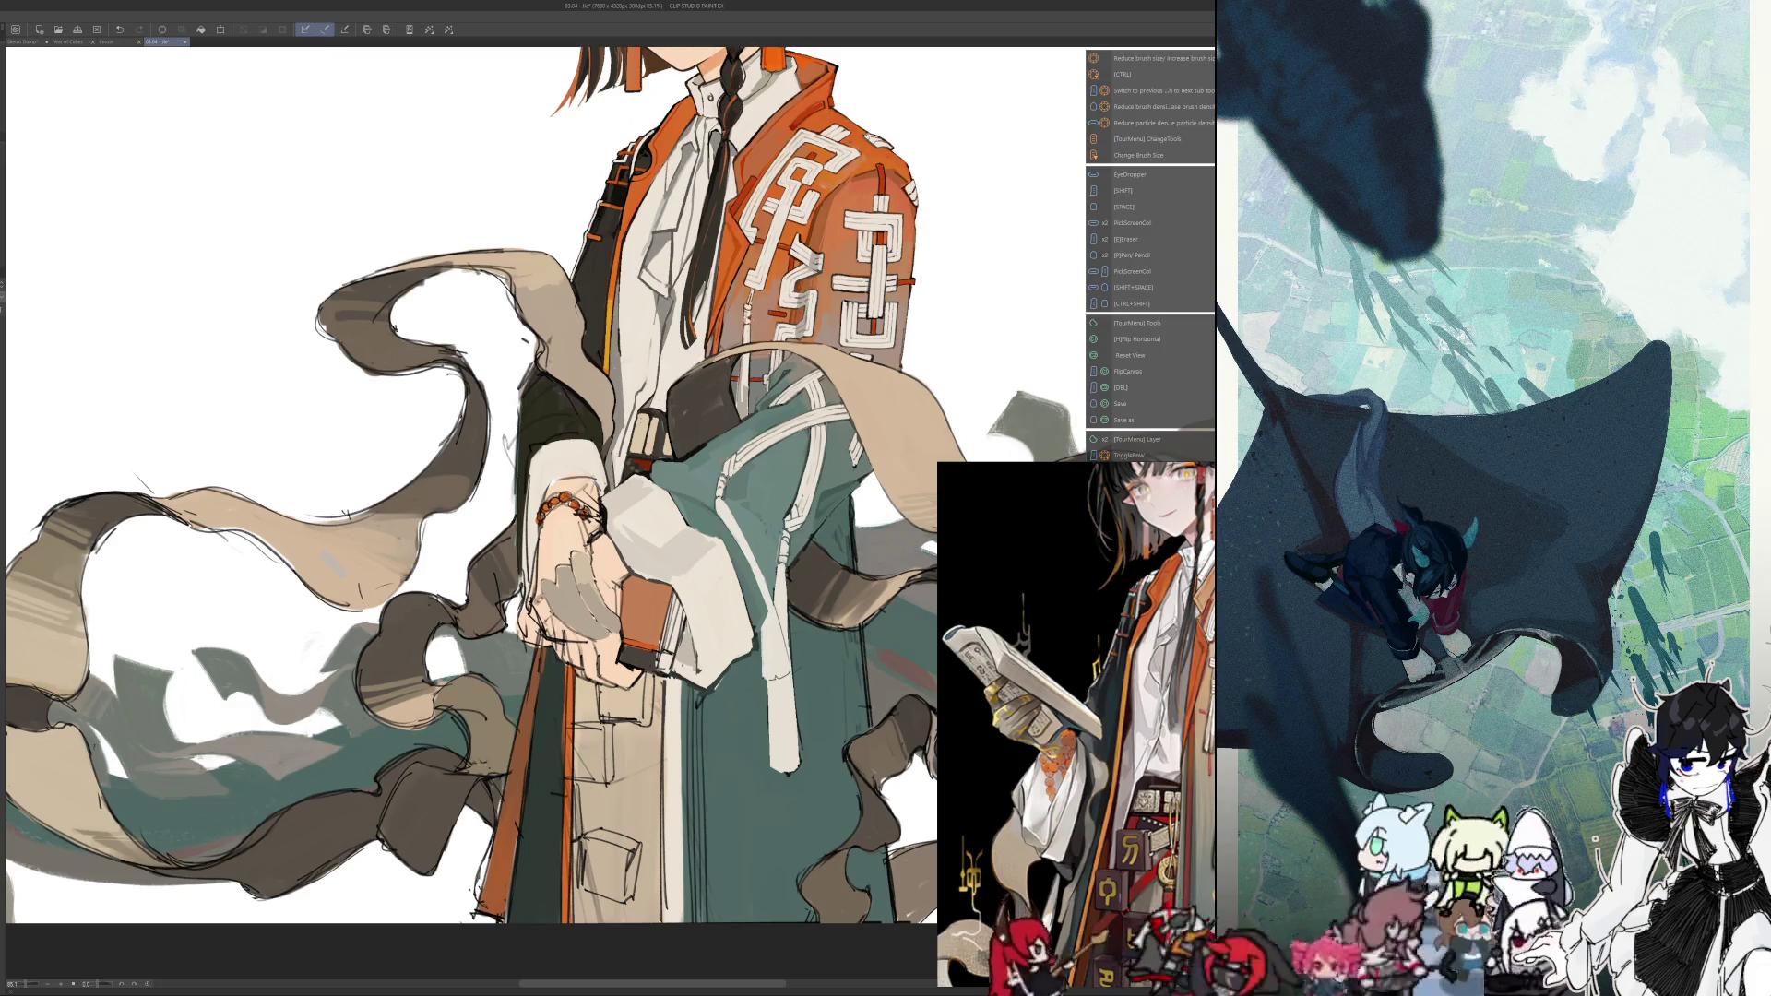
pyautogui.press('h')
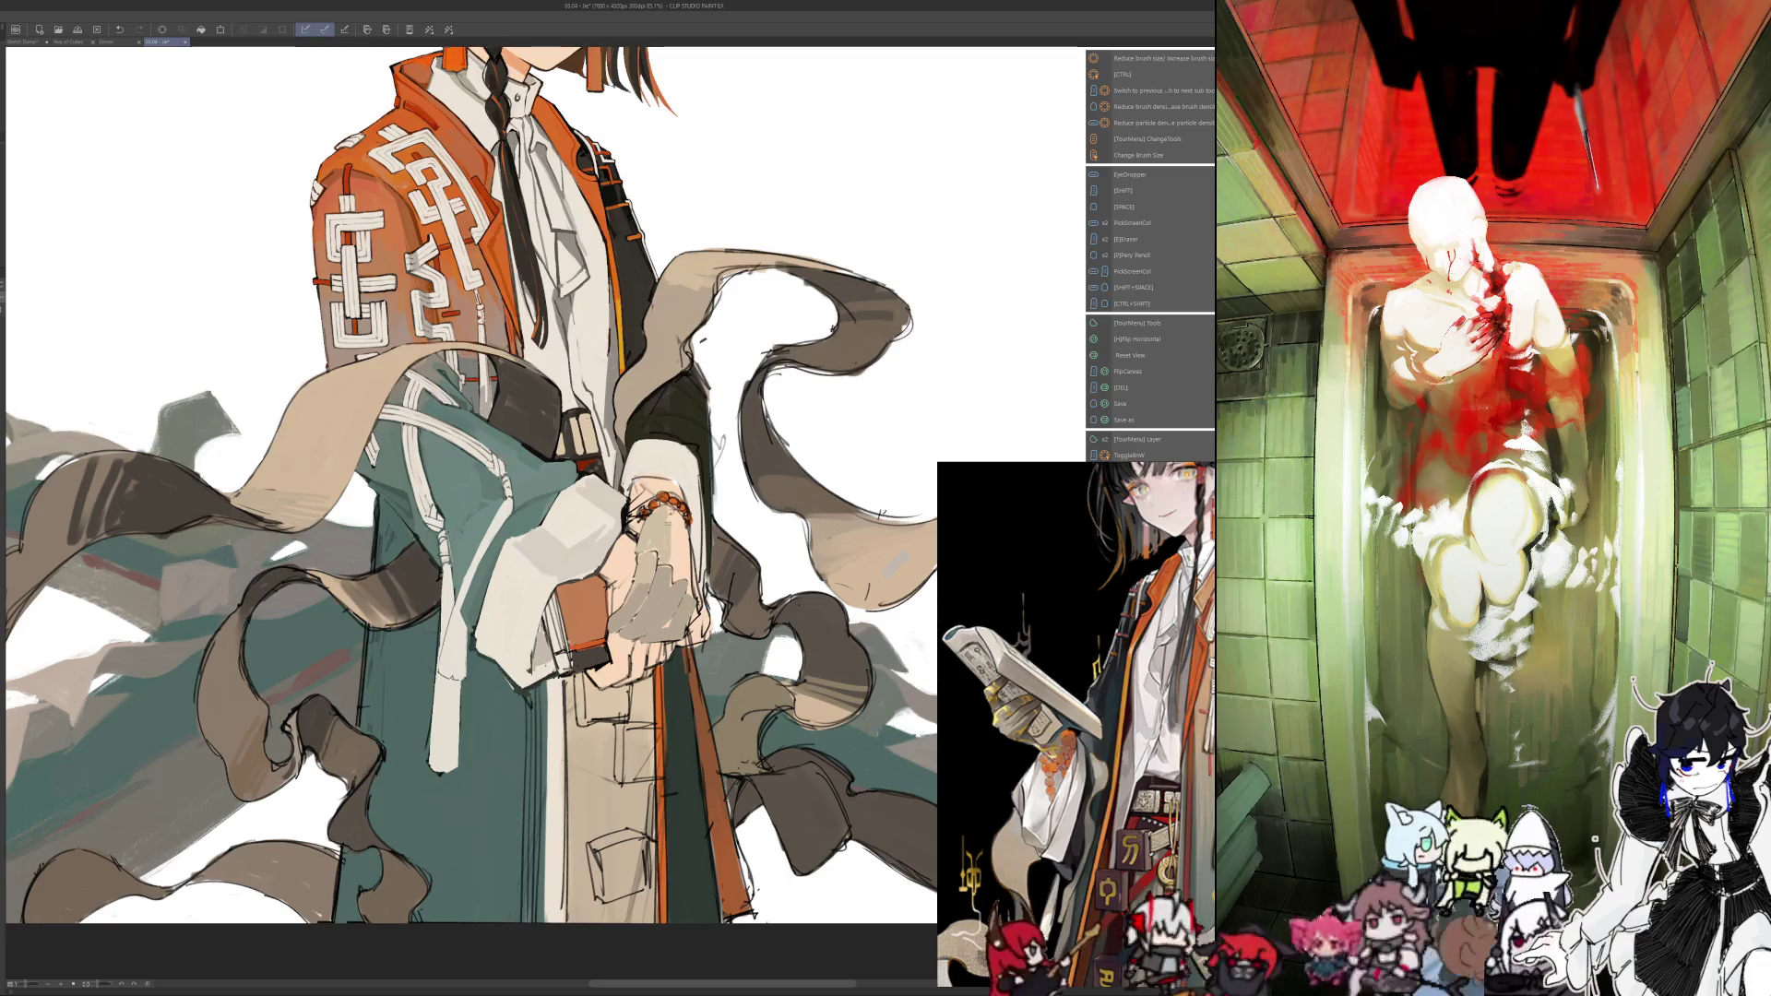
pyautogui.press('i')
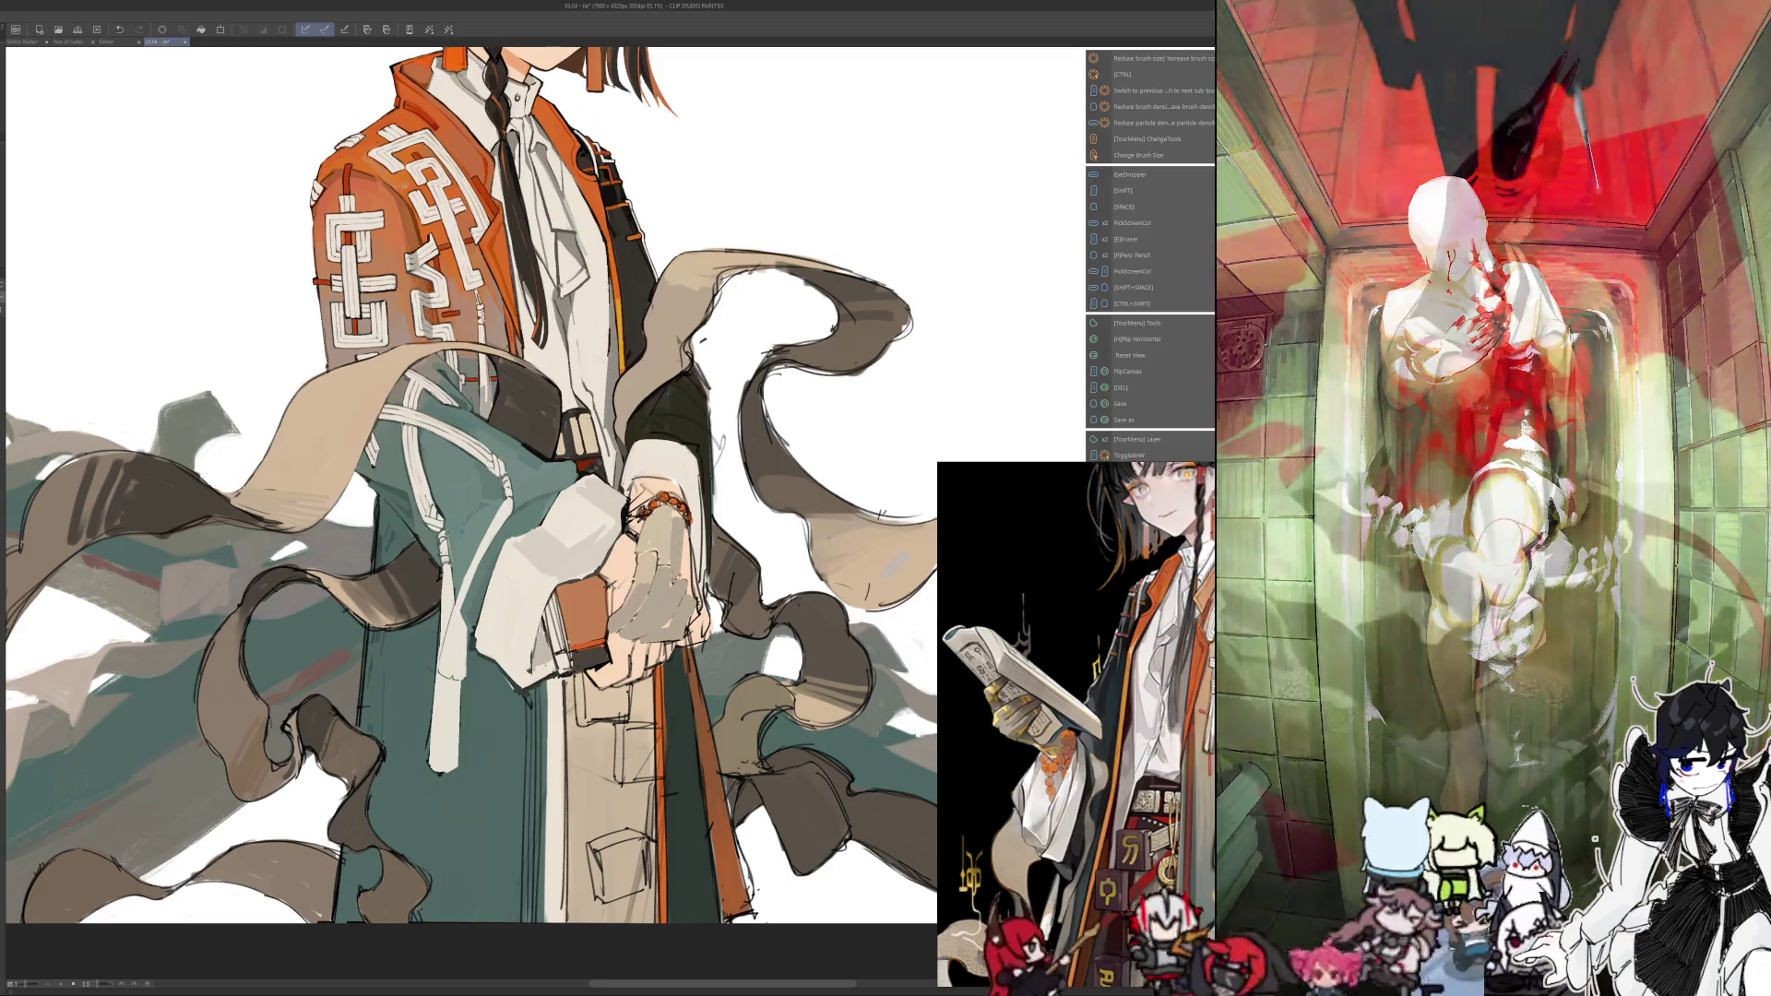
pyautogui.press('h')
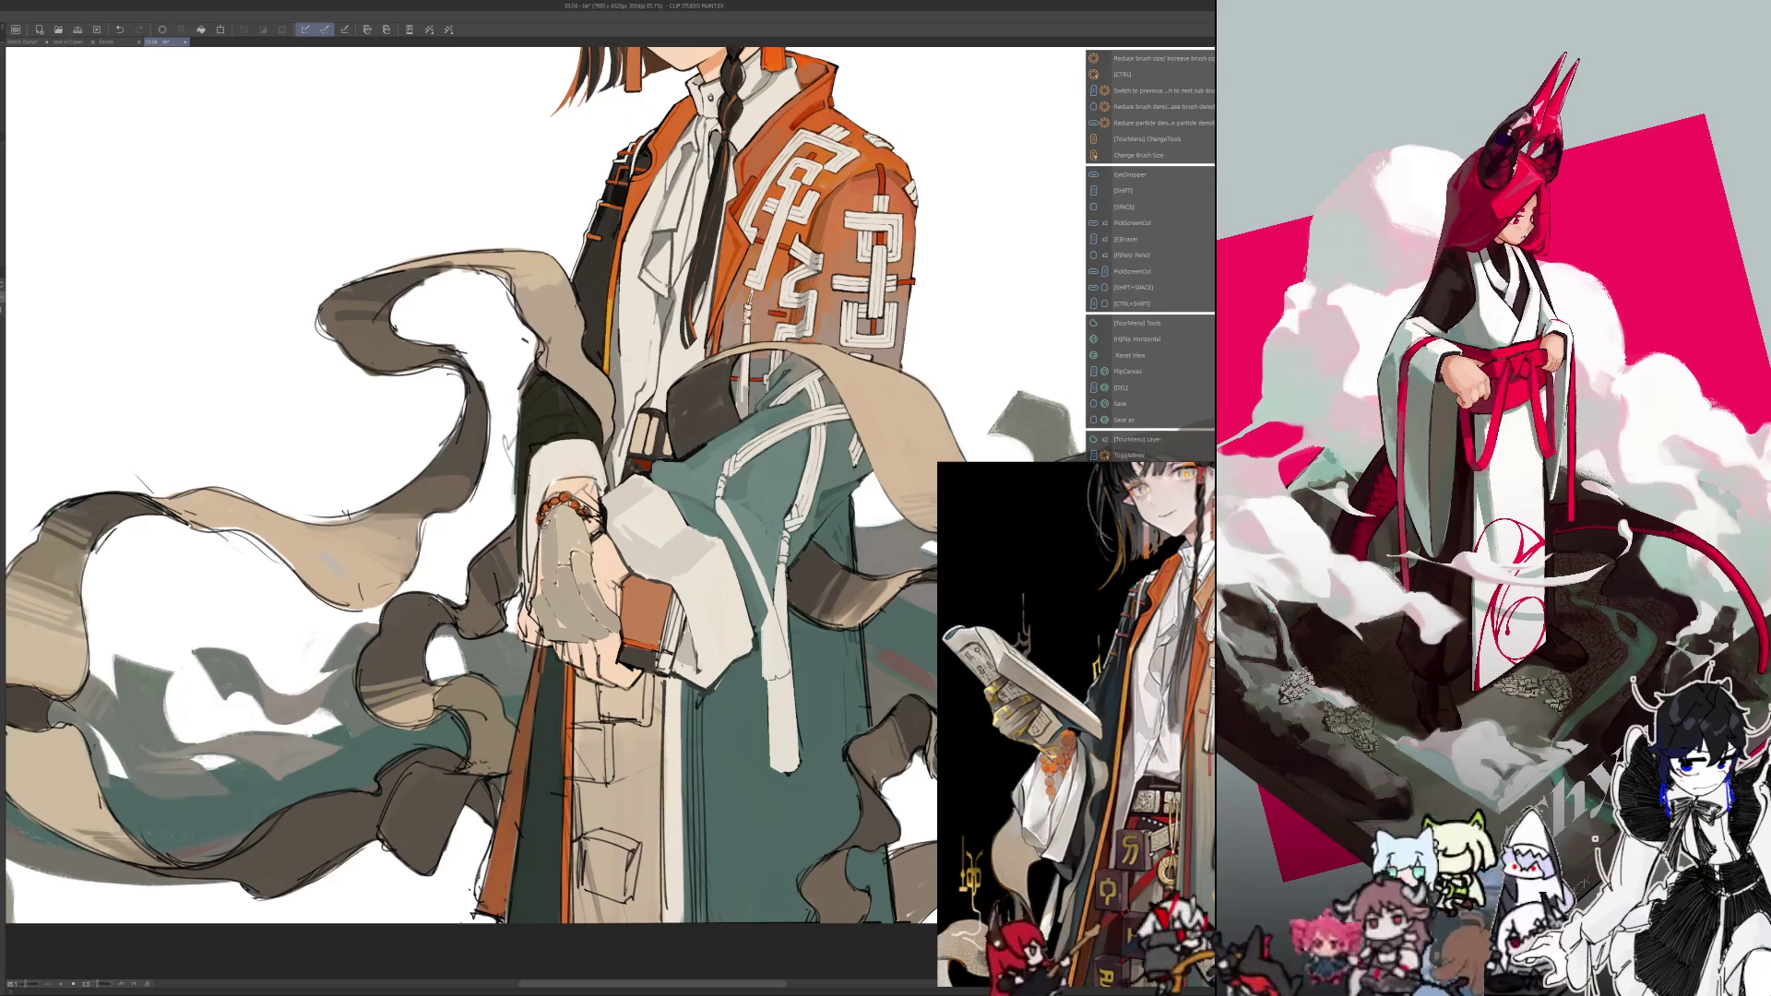
pyautogui.keyDown('alt'); pyautogui.click(534, 609); pyautogui.keyUp('alt')
pyautogui.keyDown('alt'); pyautogui.click(535, 614); pyautogui.keyUp('alt')
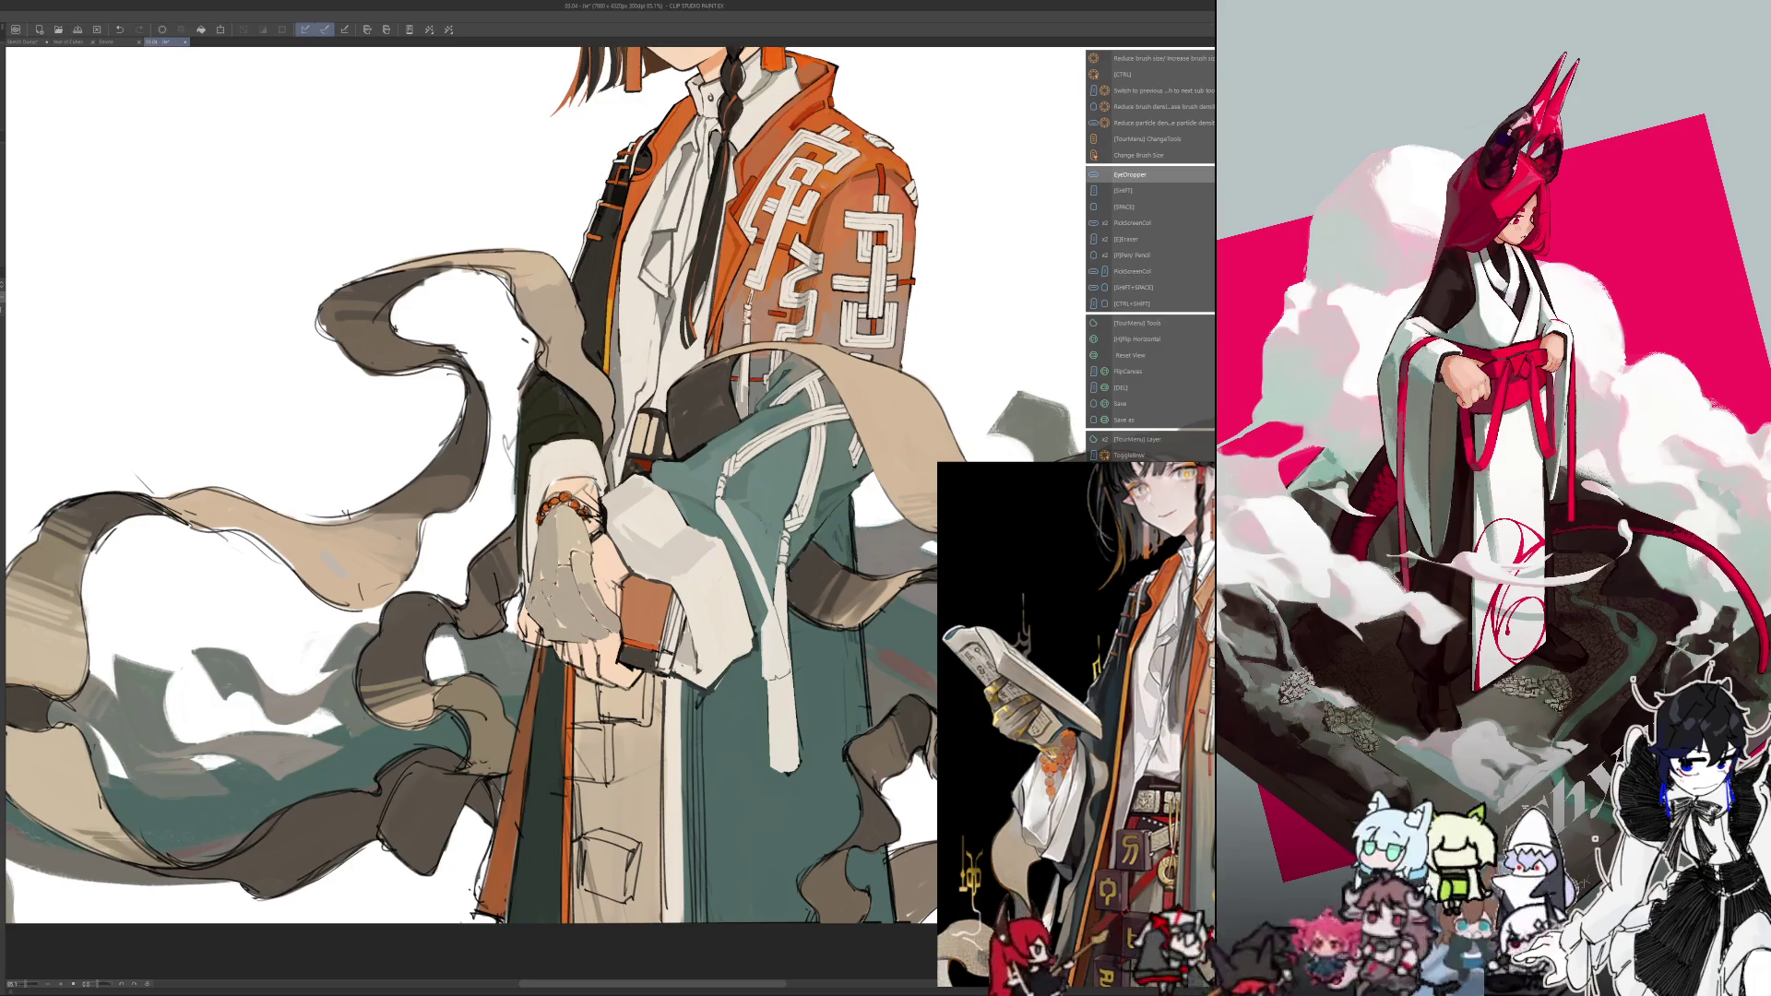
pyautogui.hotkey('shift', 'space')
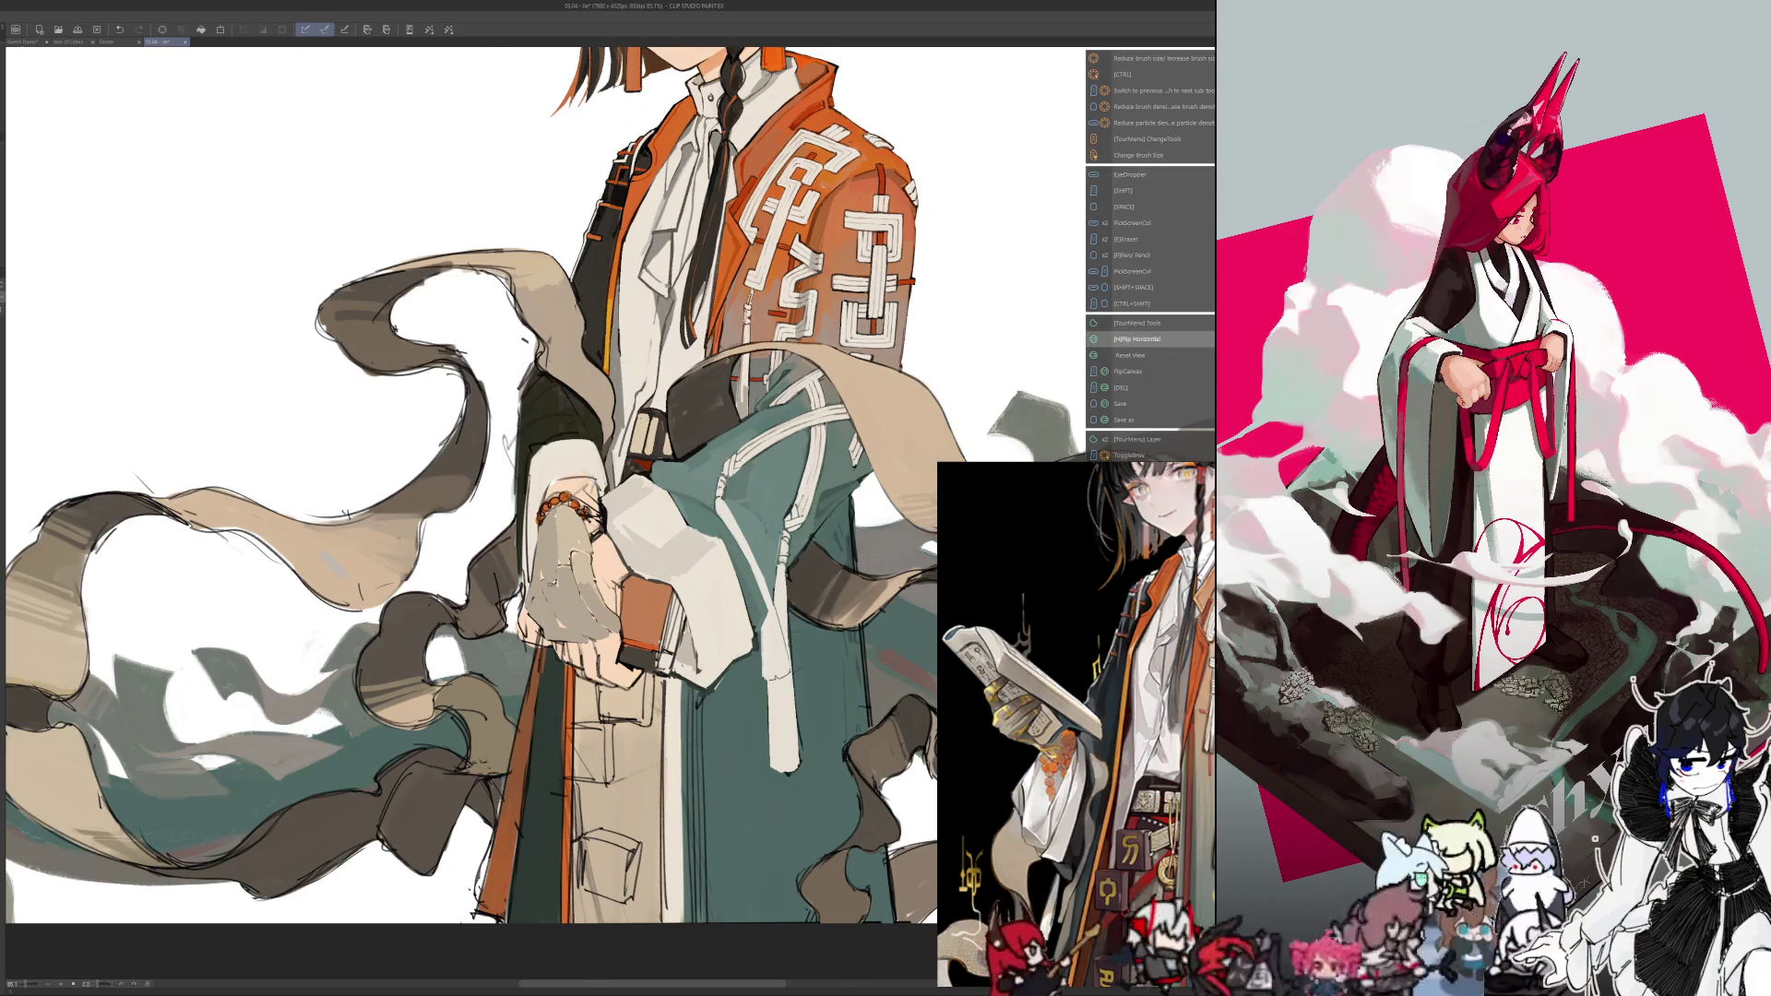
# Resize the brush and paint the pale wrap with colours sampled from it, flipping to check
pyautogui.press('h')
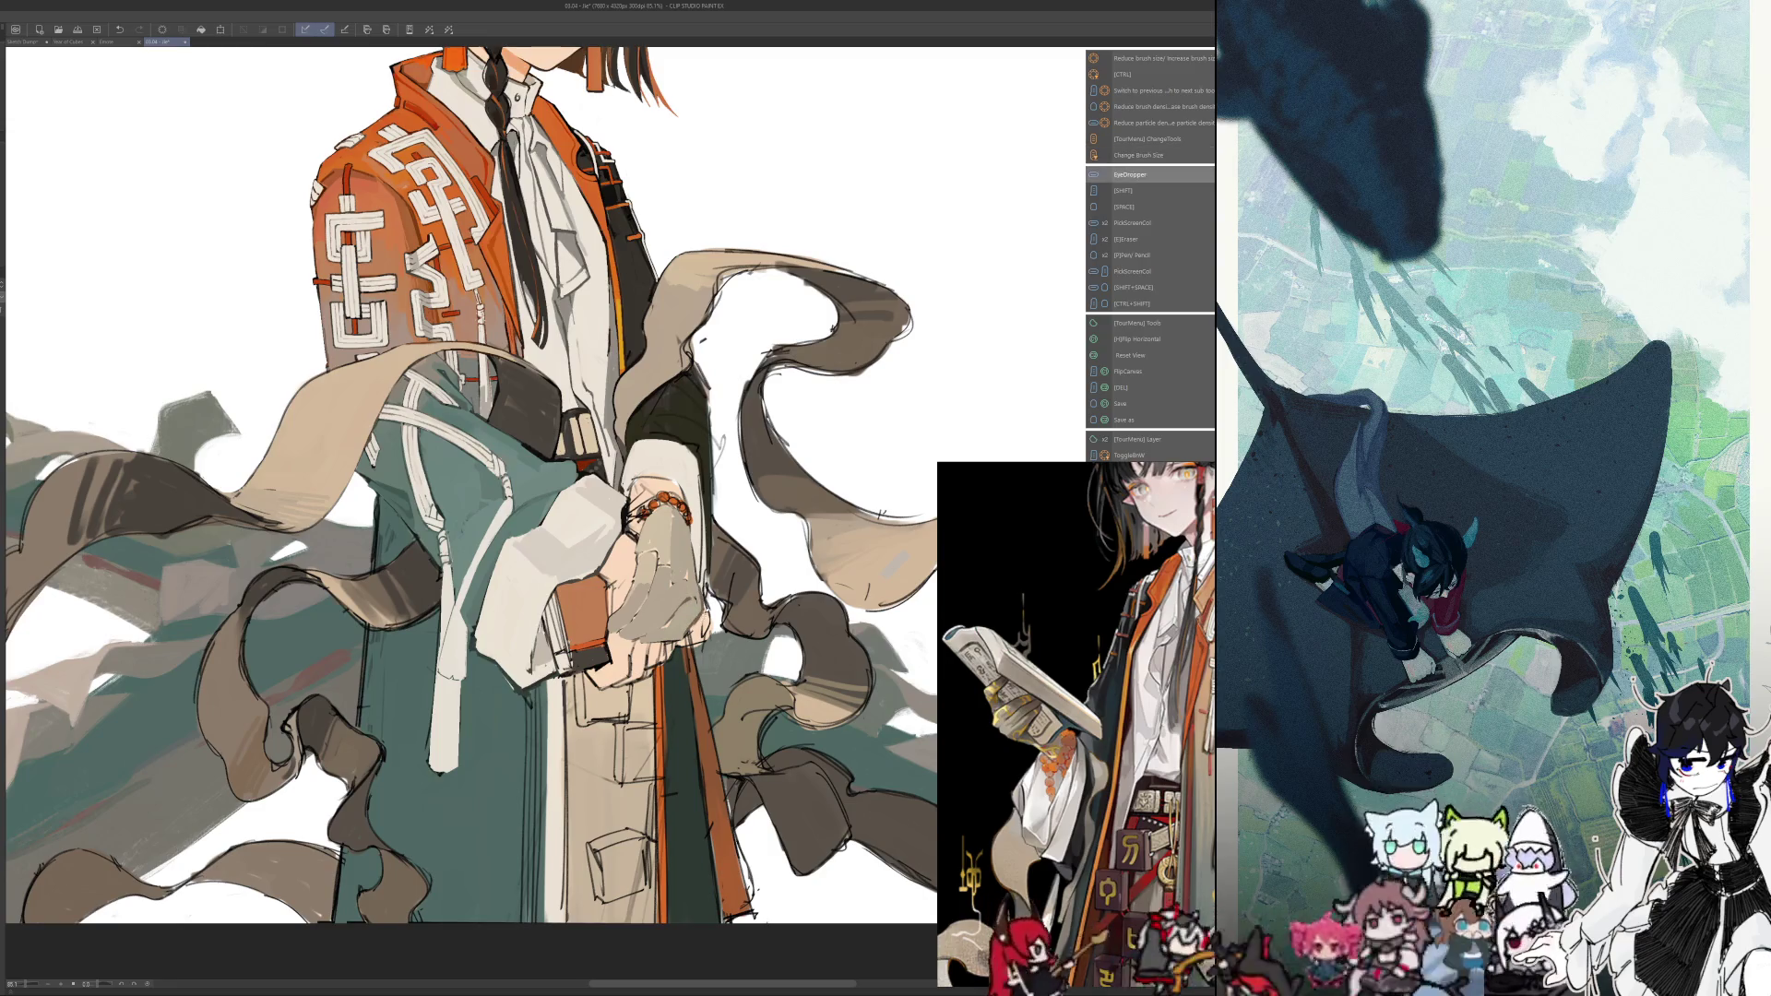
pyautogui.press('h')
pyautogui.press('alt')
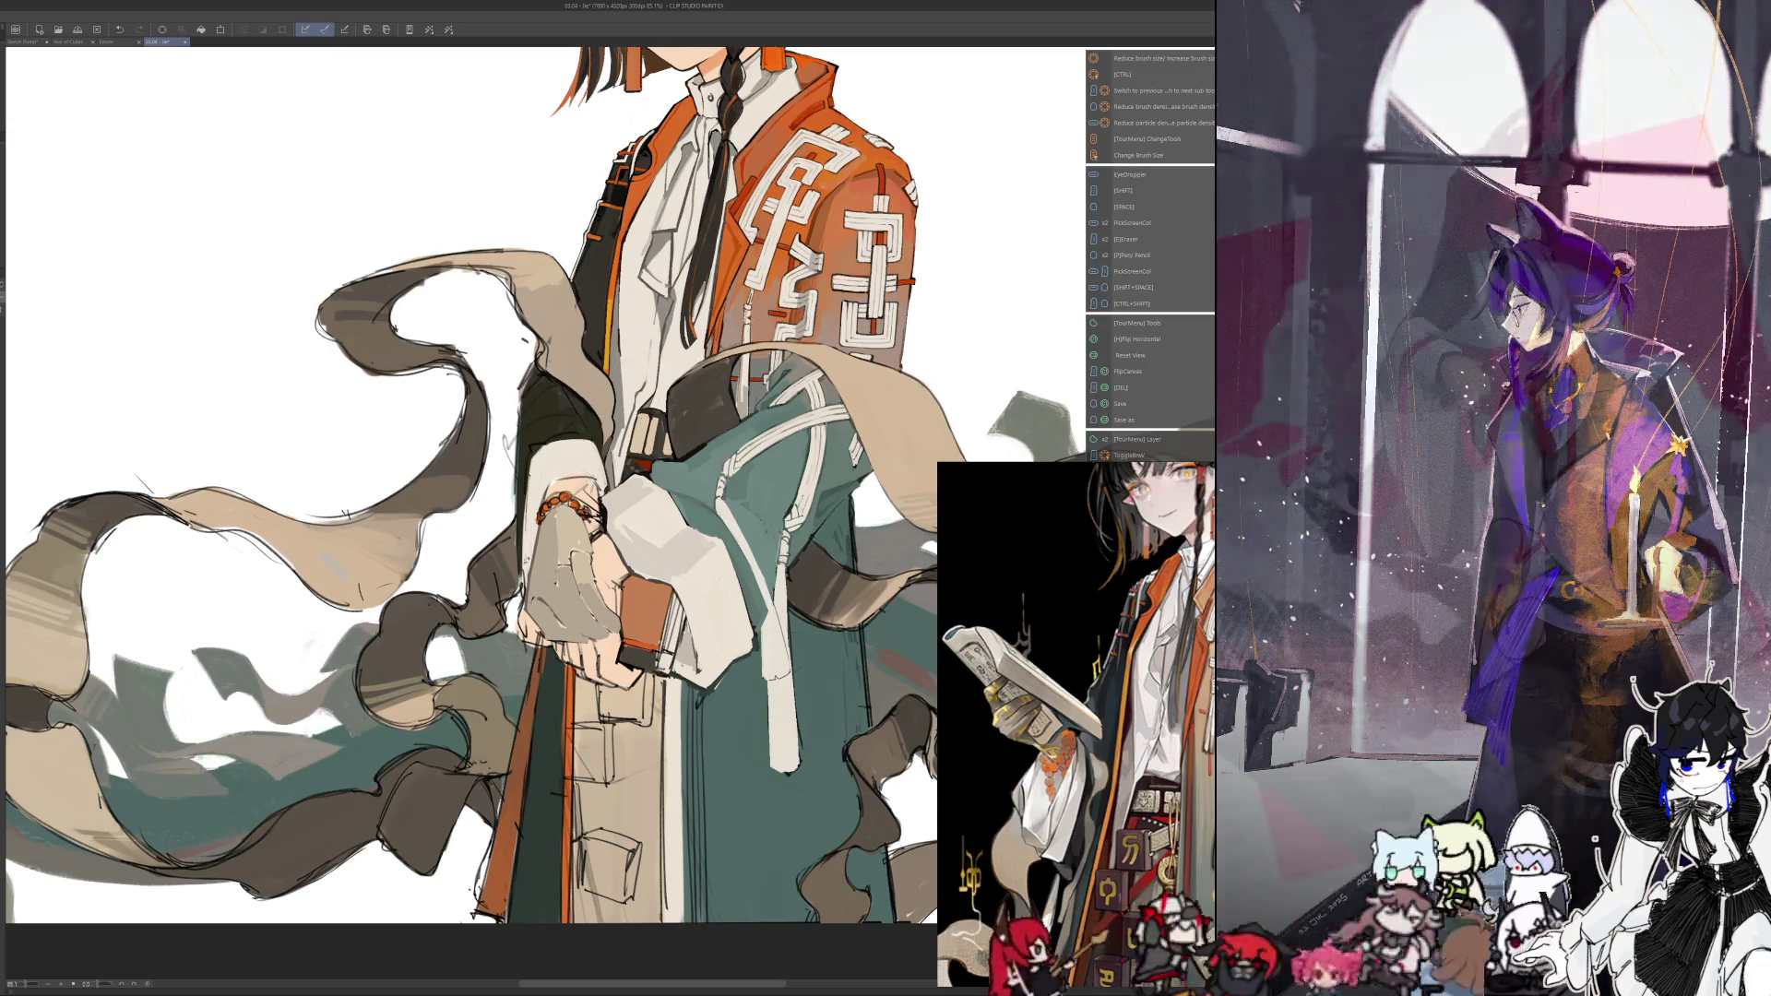
pyautogui.press('h')
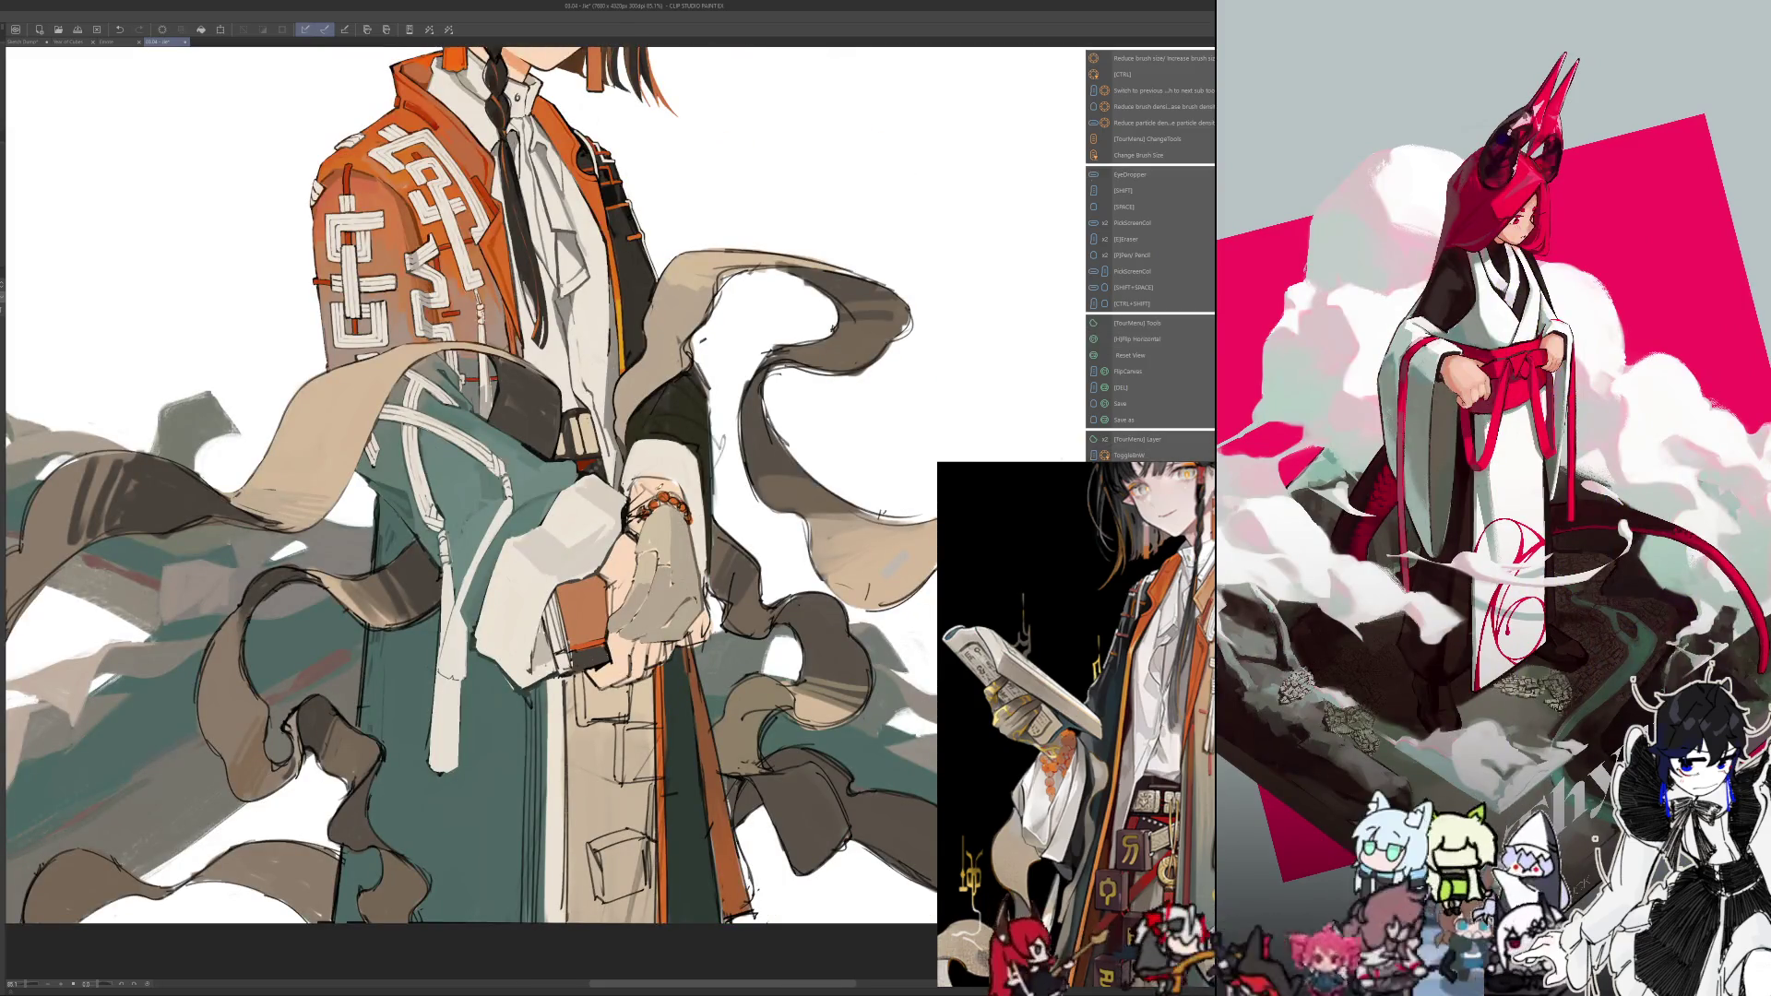
pyautogui.hotkey('ctrl', 'alt')
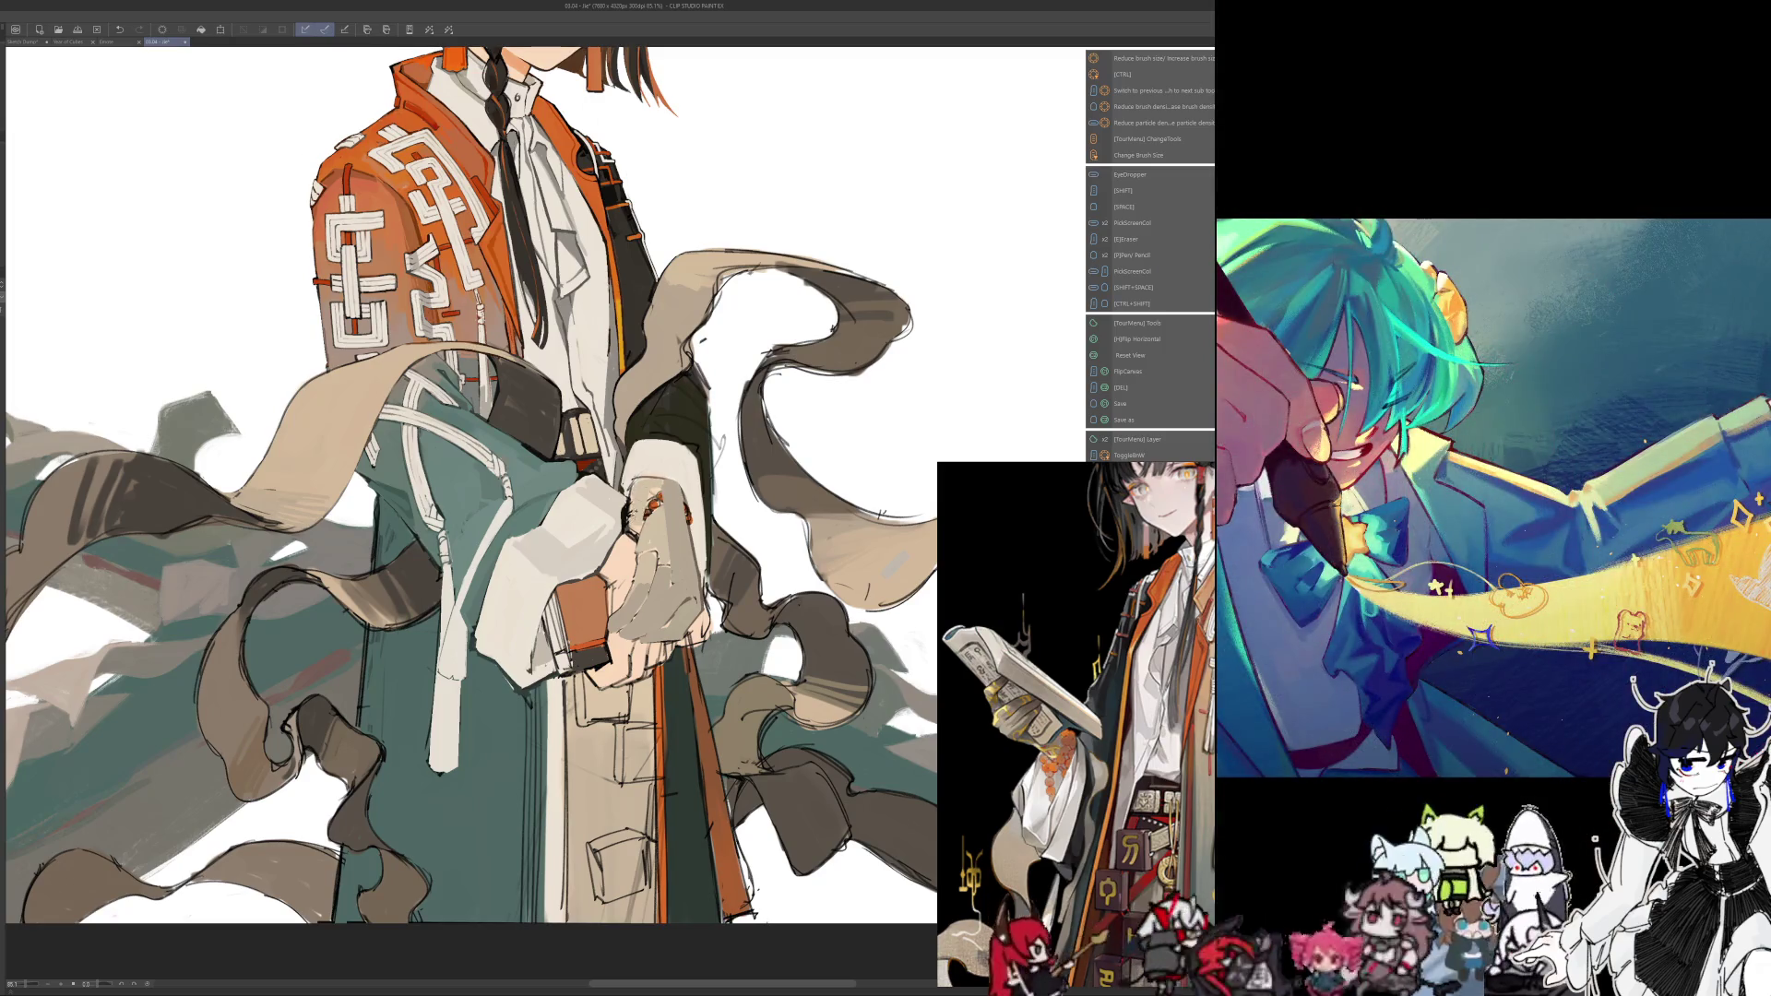
pyautogui.click(657, 502)
pyautogui.click(645, 530)
pyautogui.press('h')
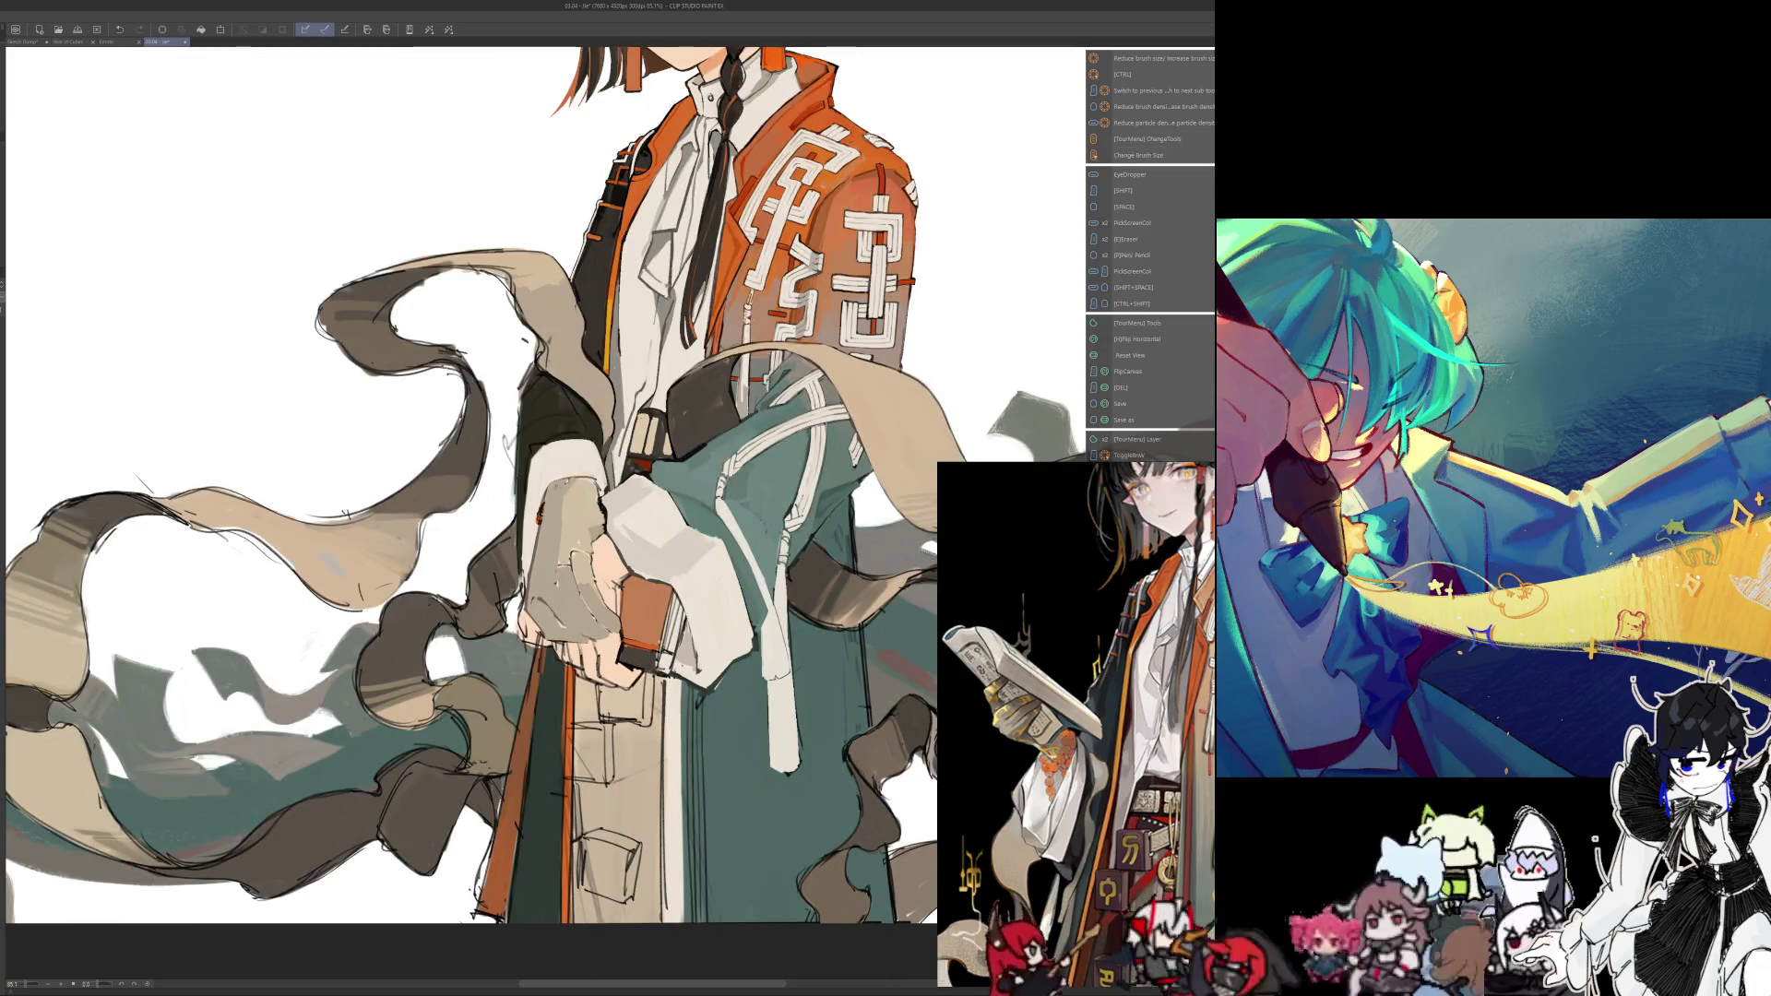
pyautogui.press('alt')
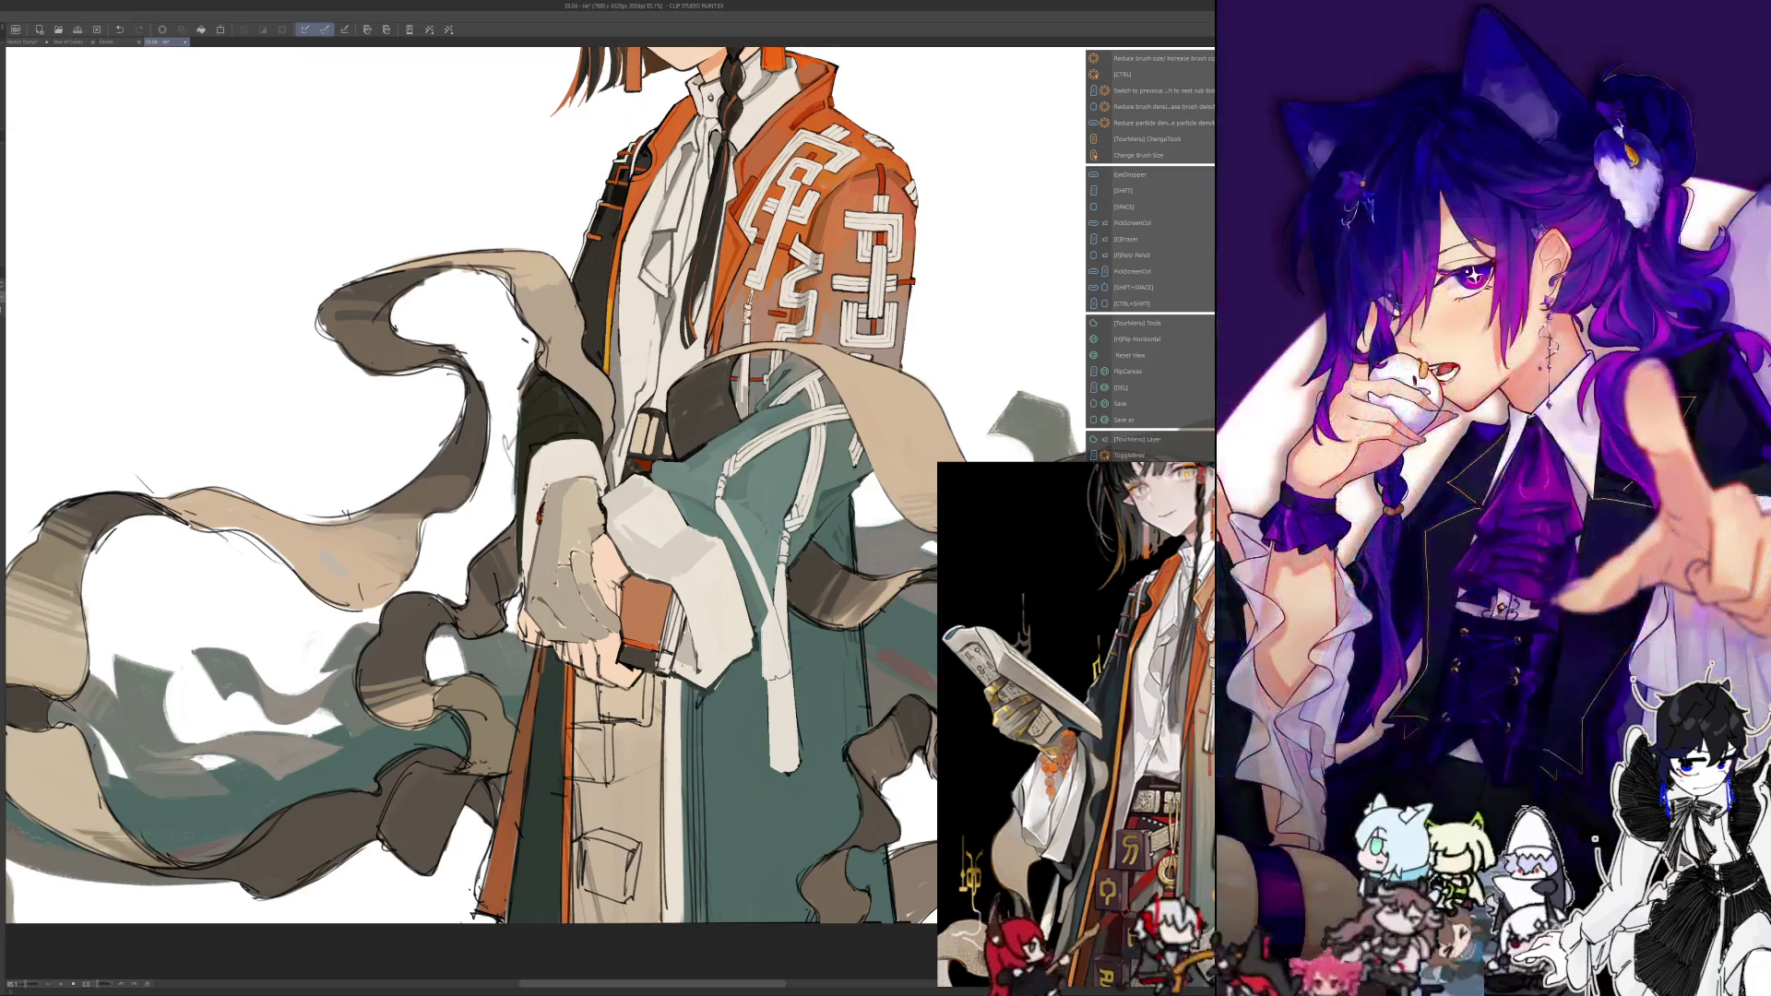
pyautogui.press('ctrl')
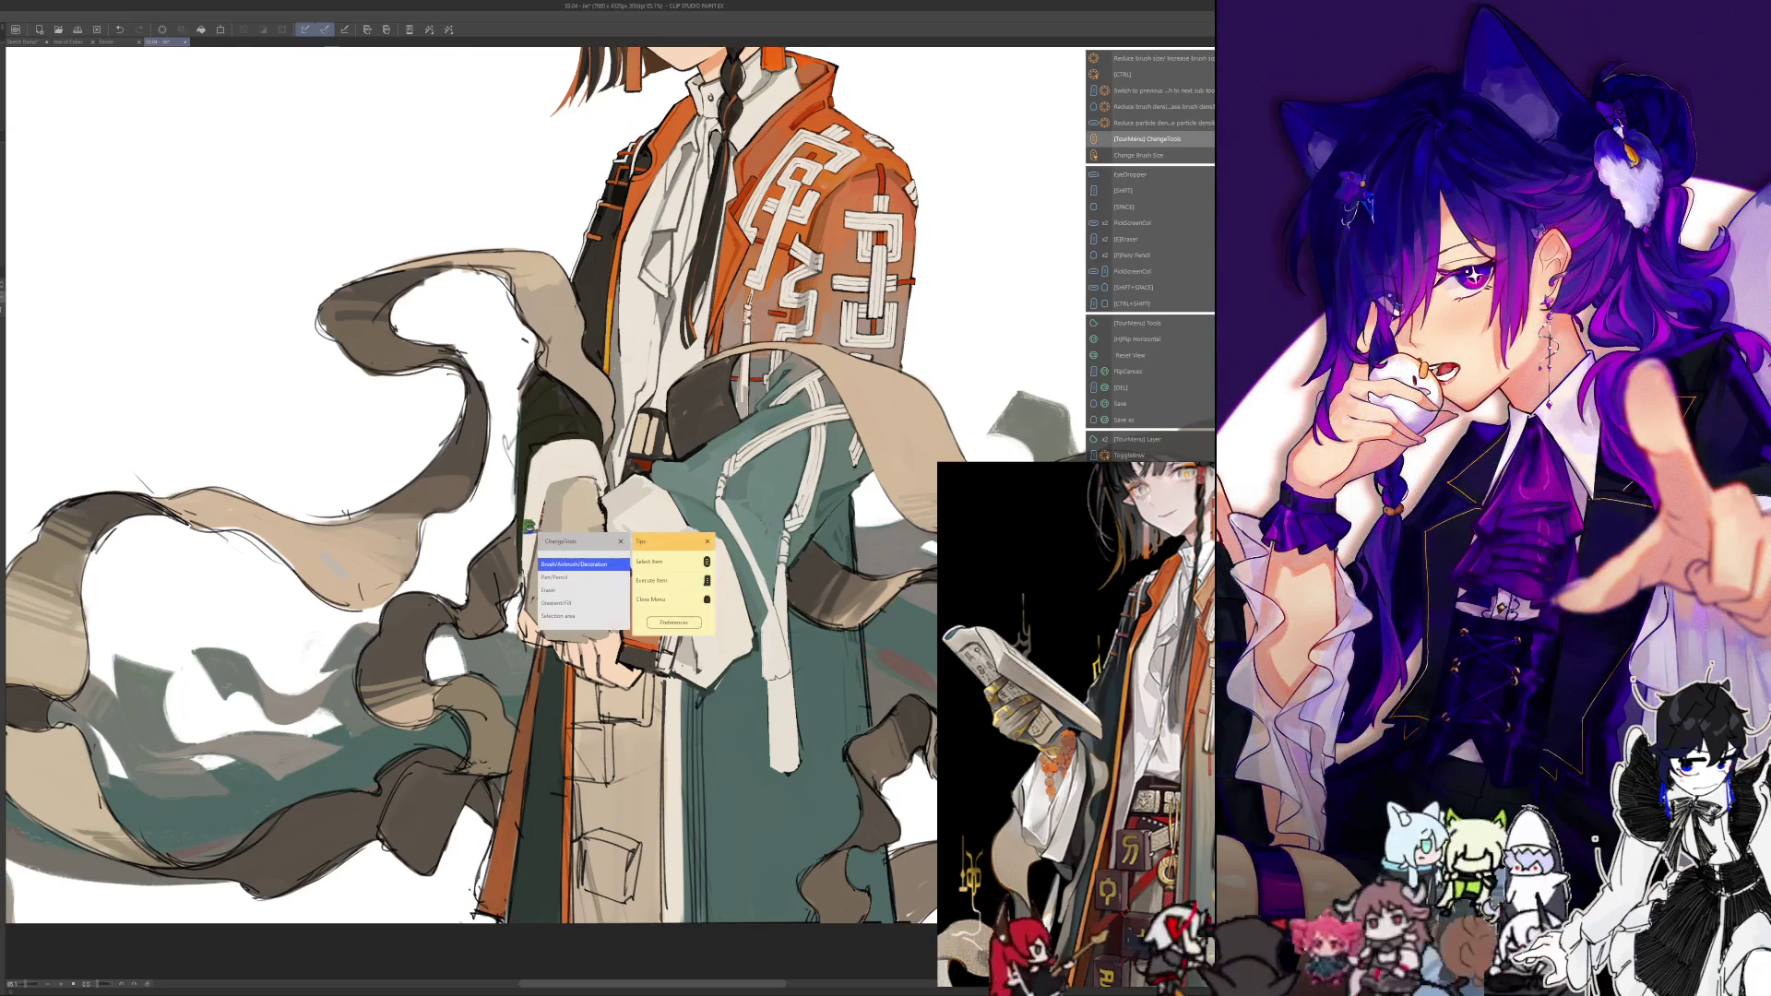
pyautogui.hotkey('ctrl', 'alt')
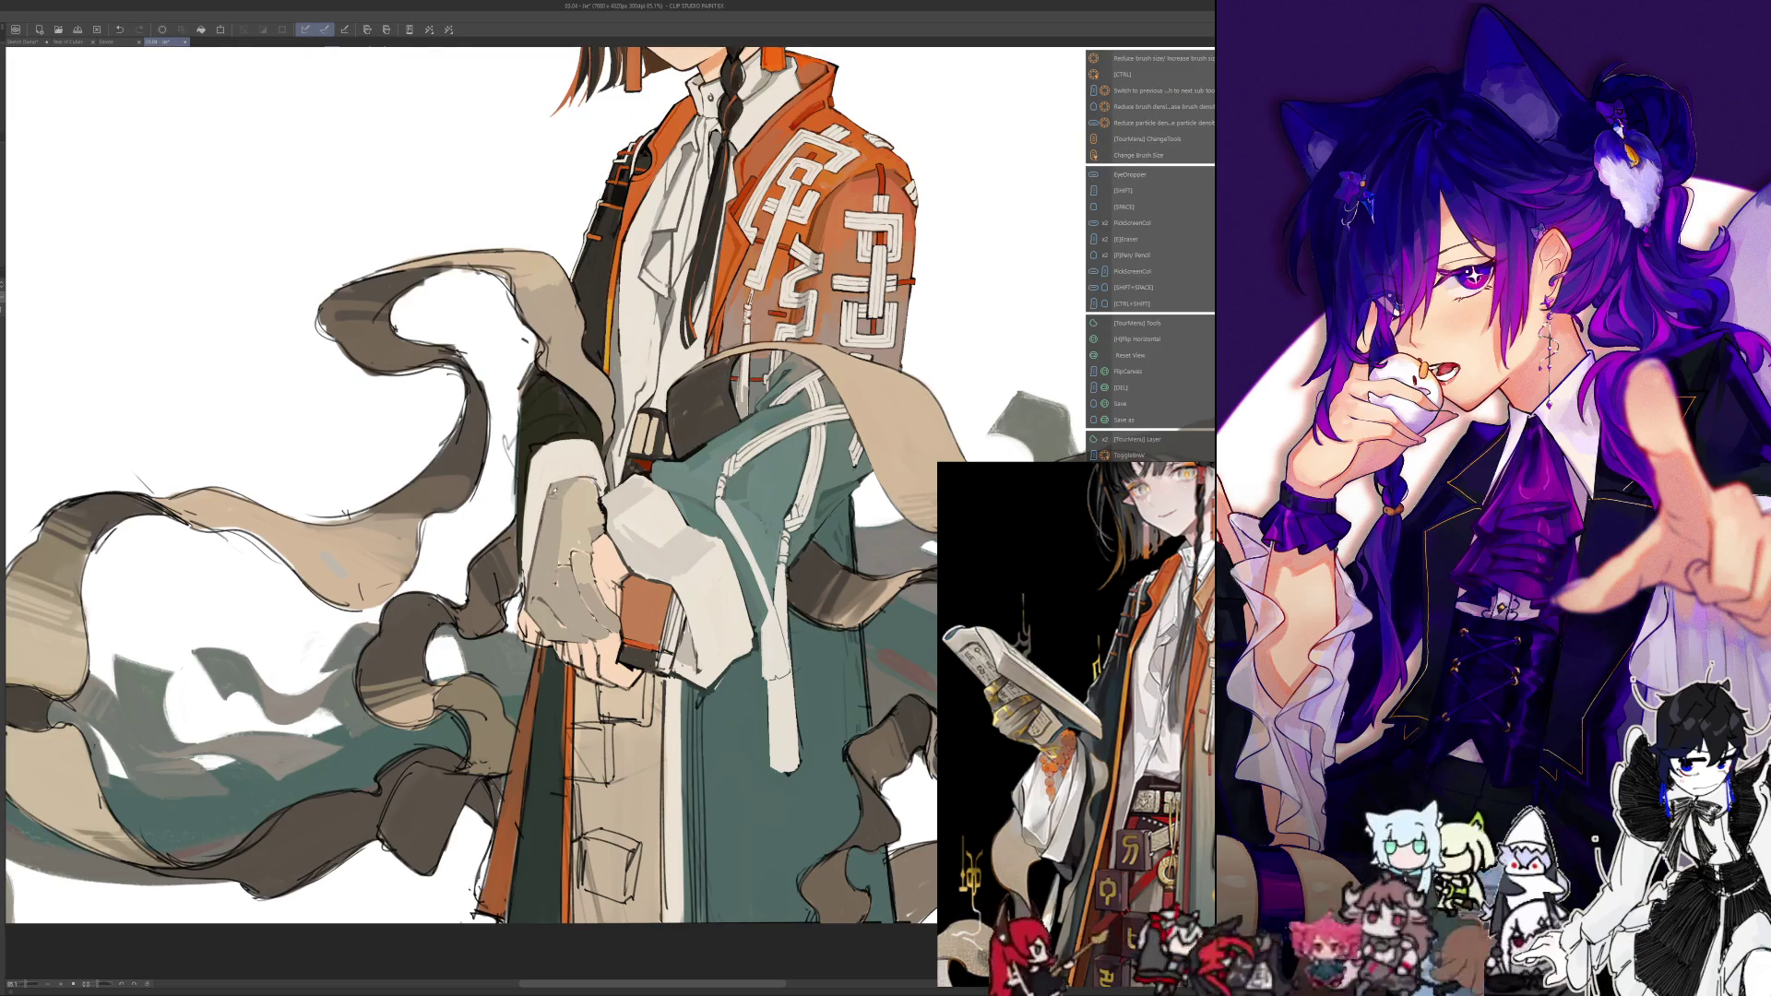
pyautogui.press('h')
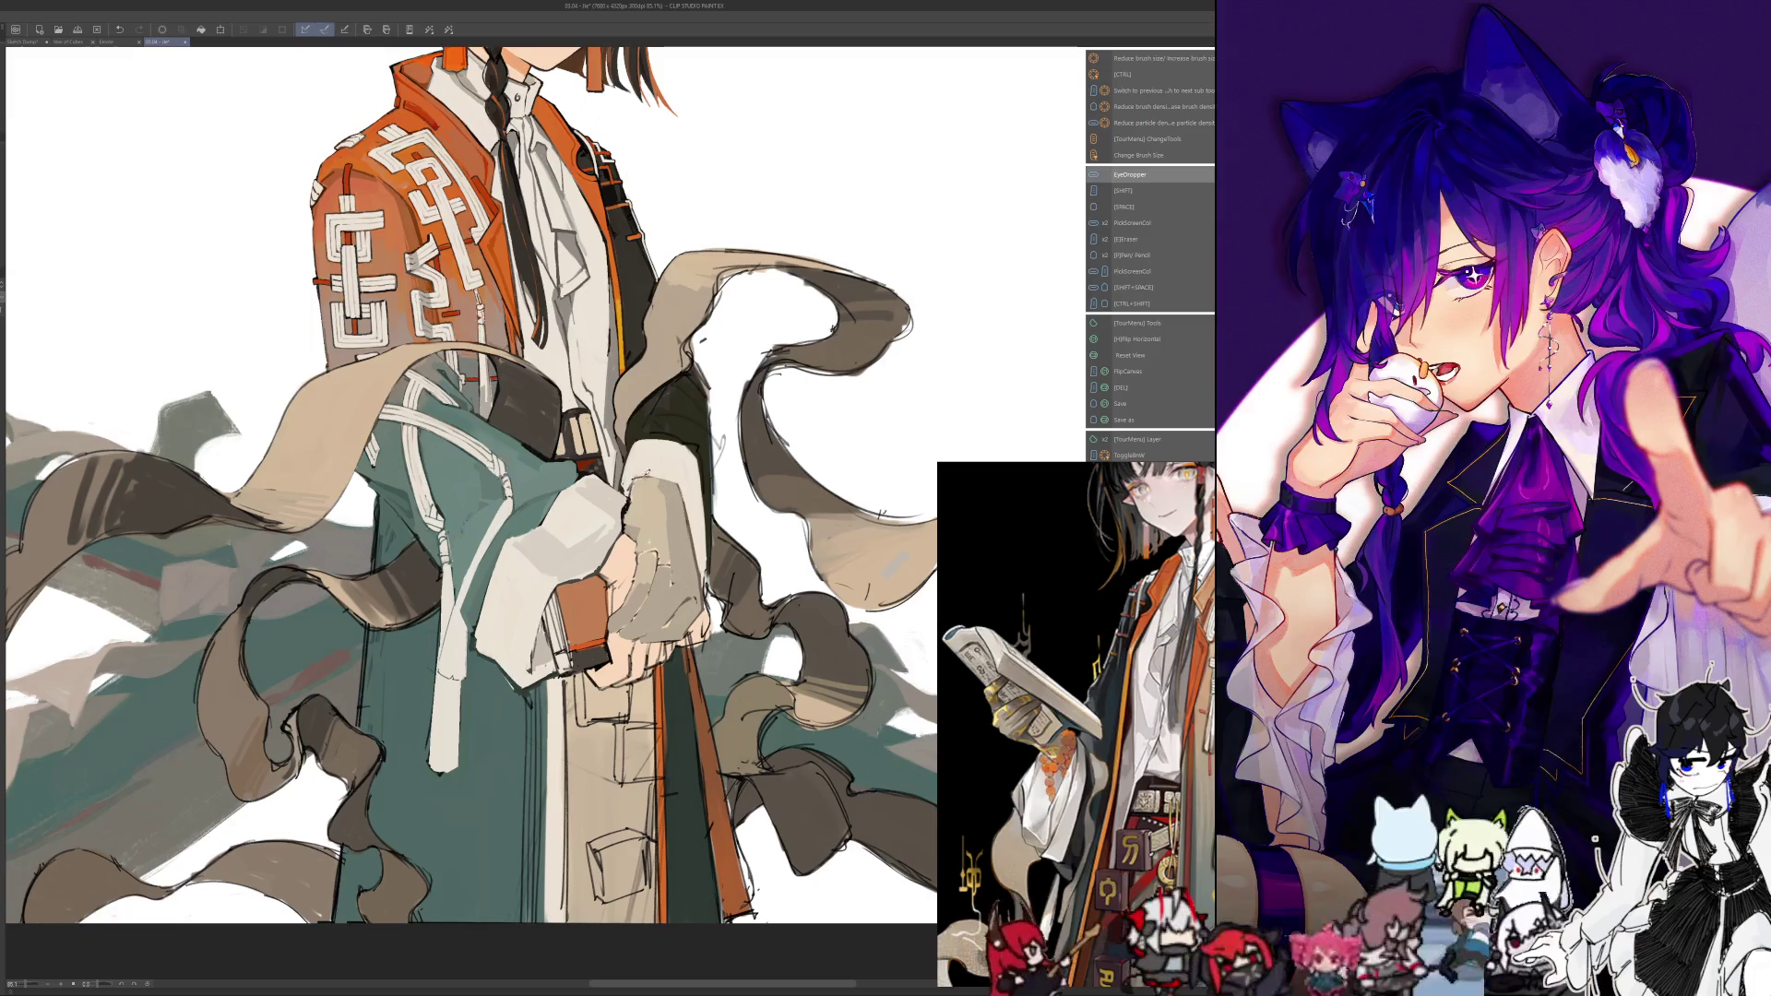
pyautogui.press('alt')
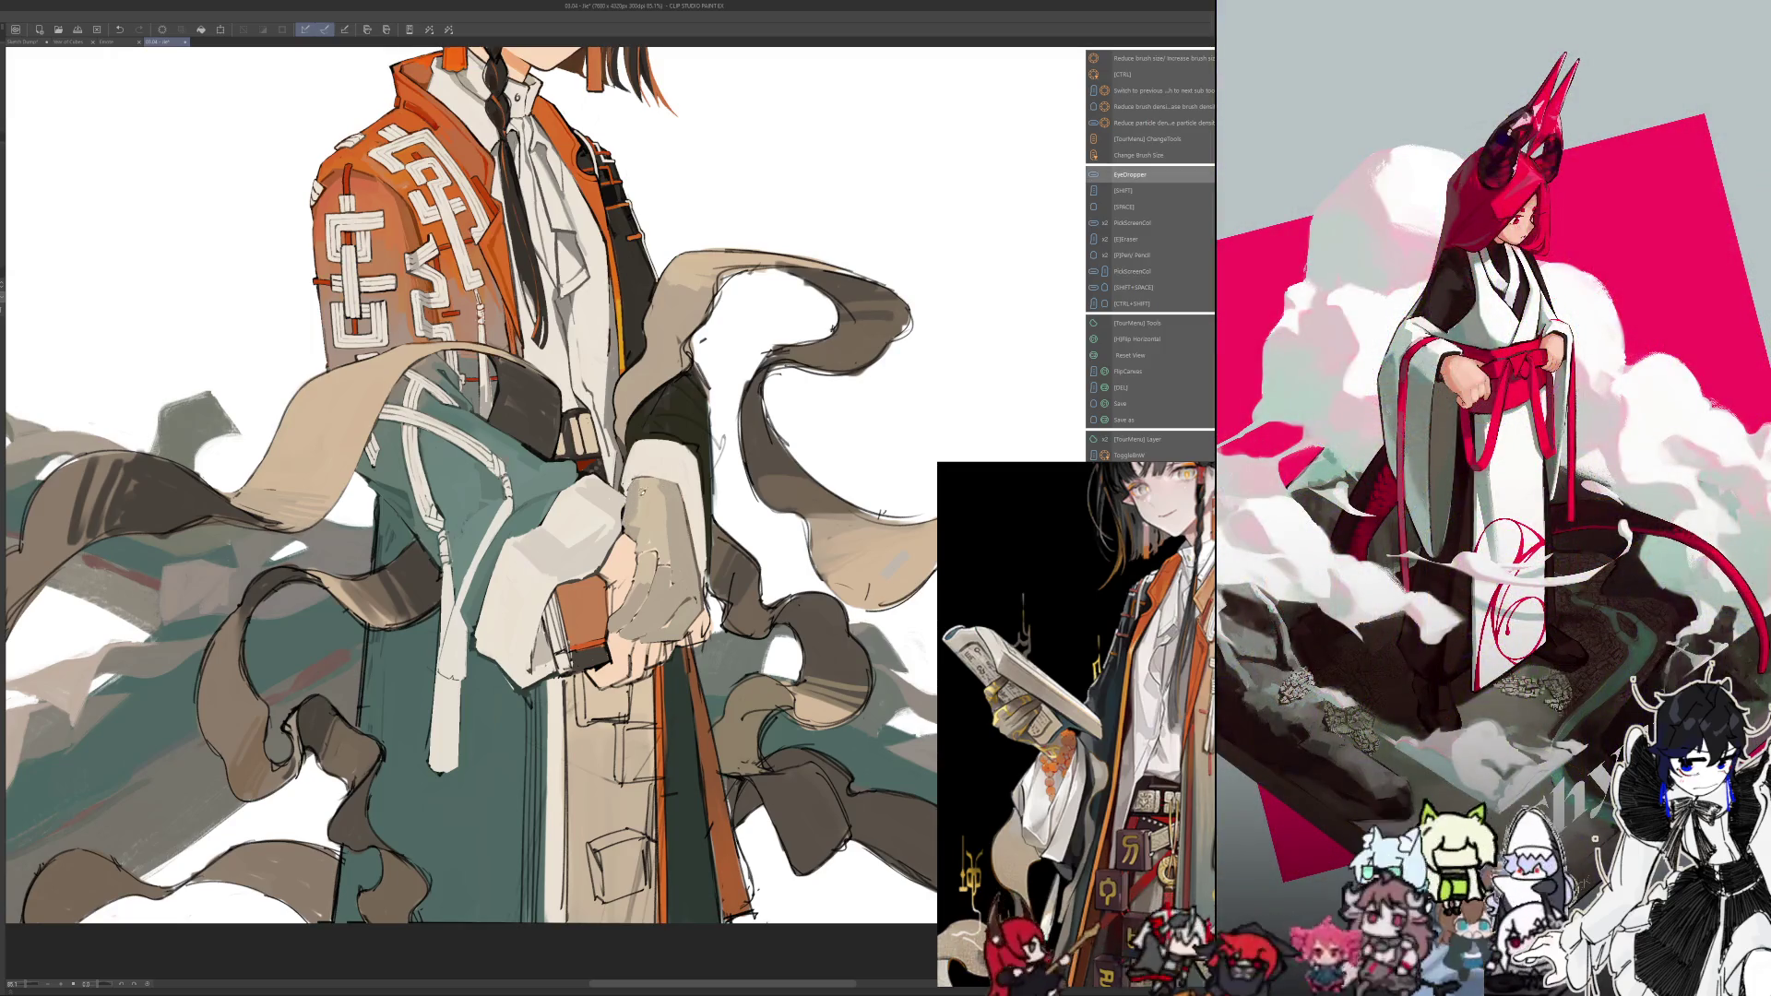
pyautogui.press('alt')
pyautogui.press('alt')
pyautogui.press('alt')
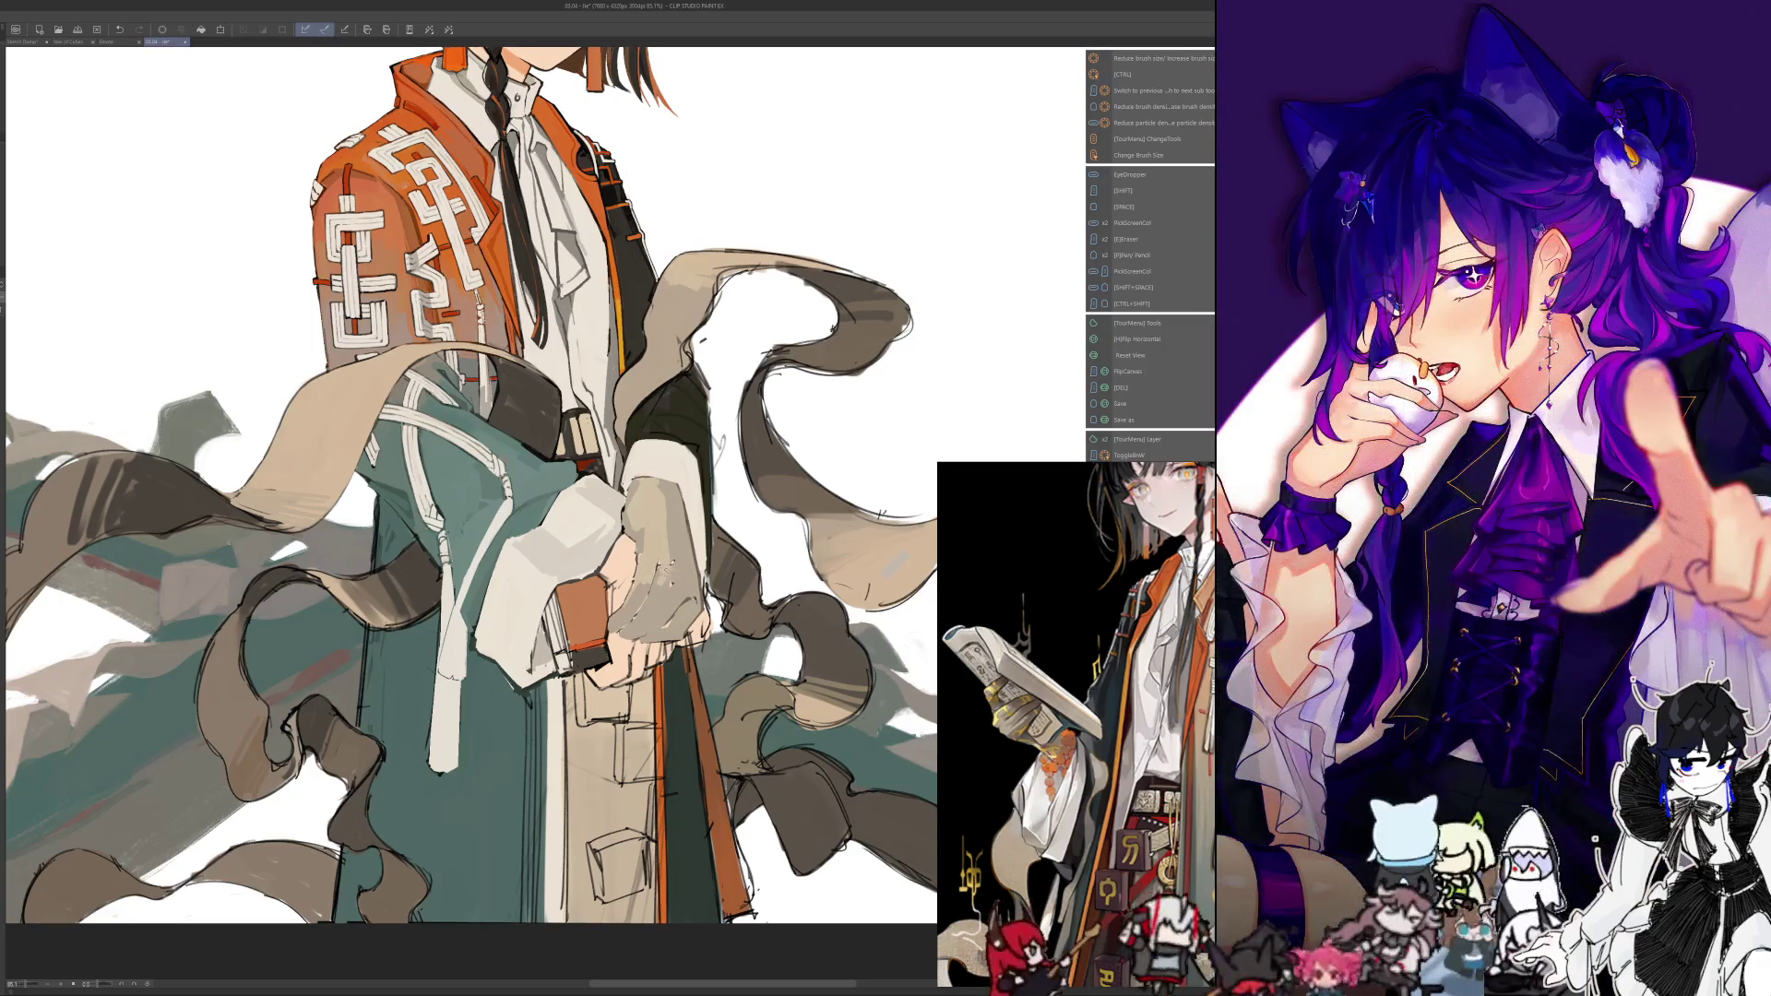
pyautogui.press('alt')
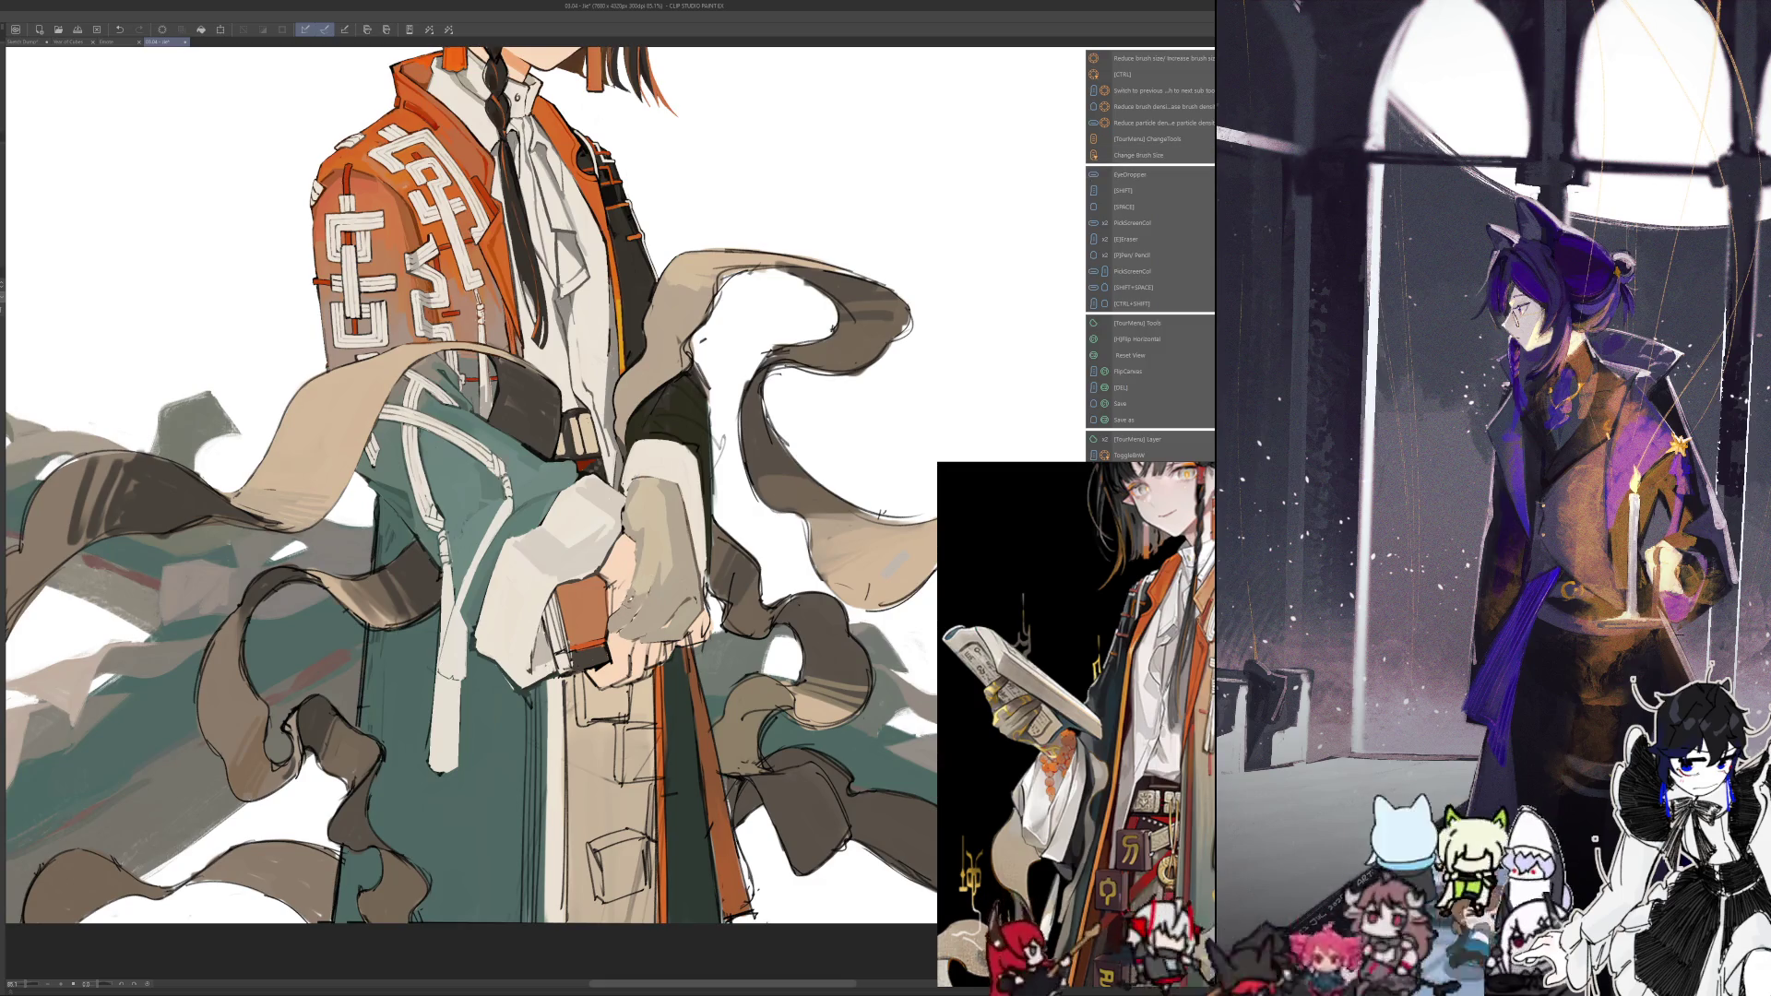
pyautogui.press('h')
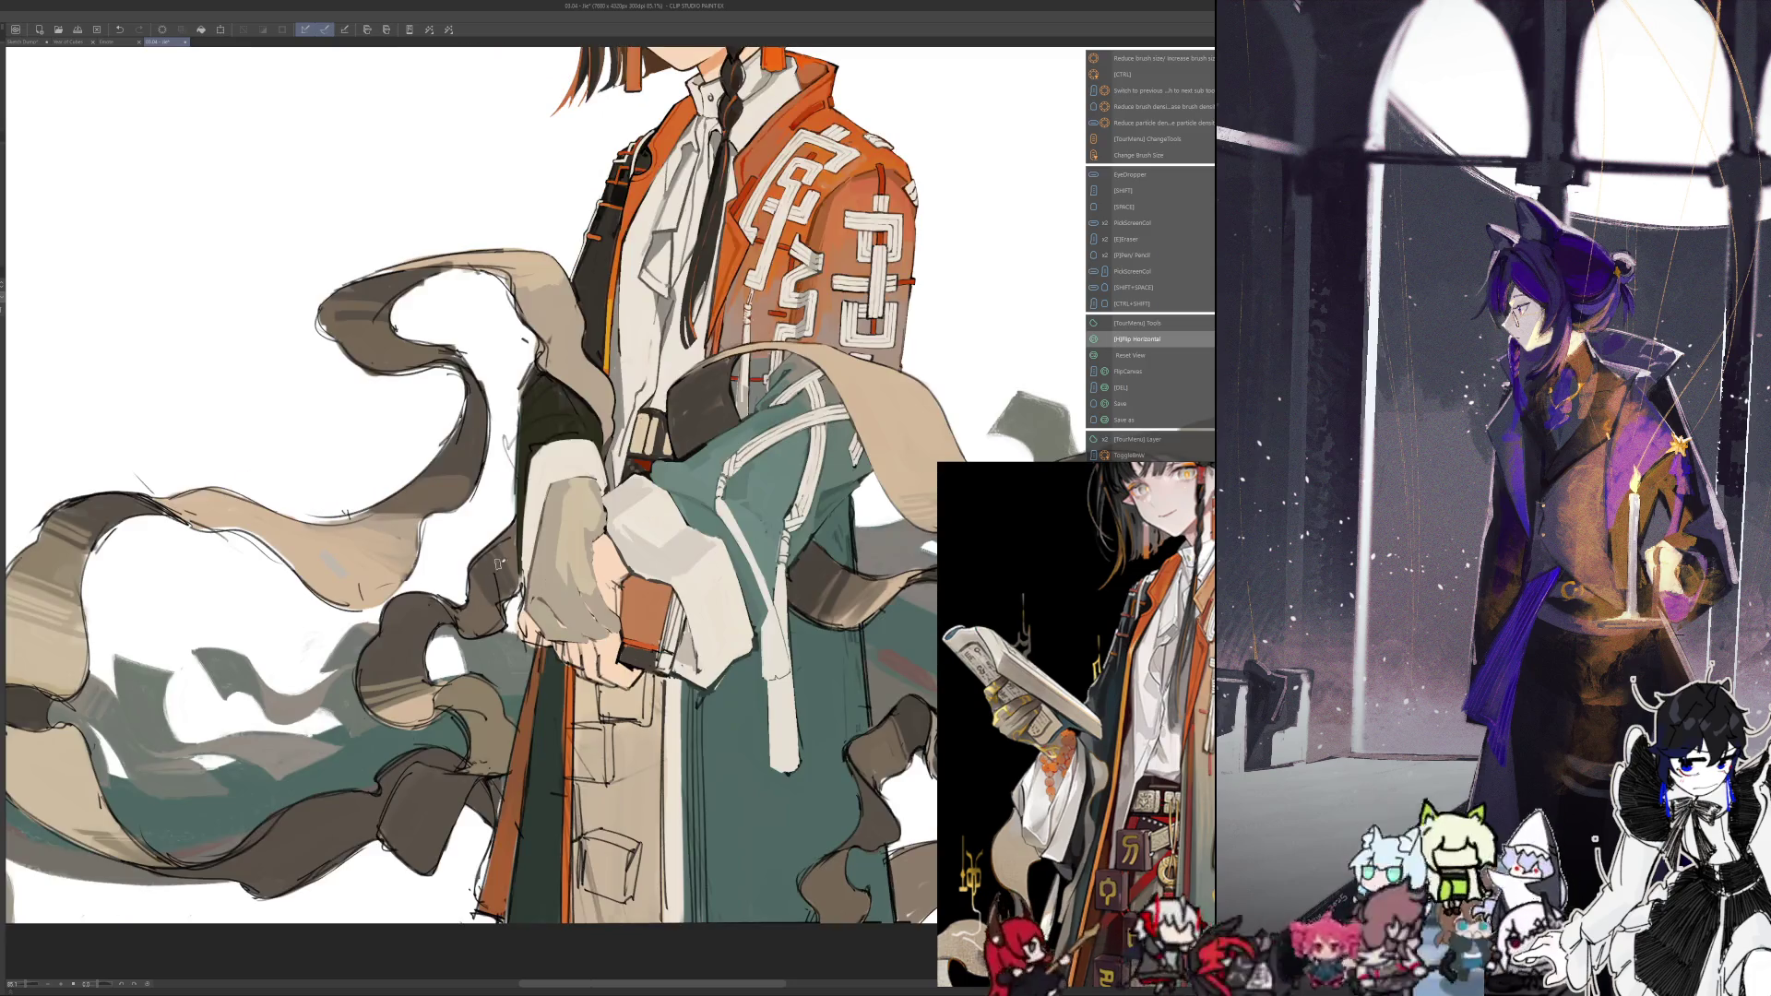
pyautogui.press('h')
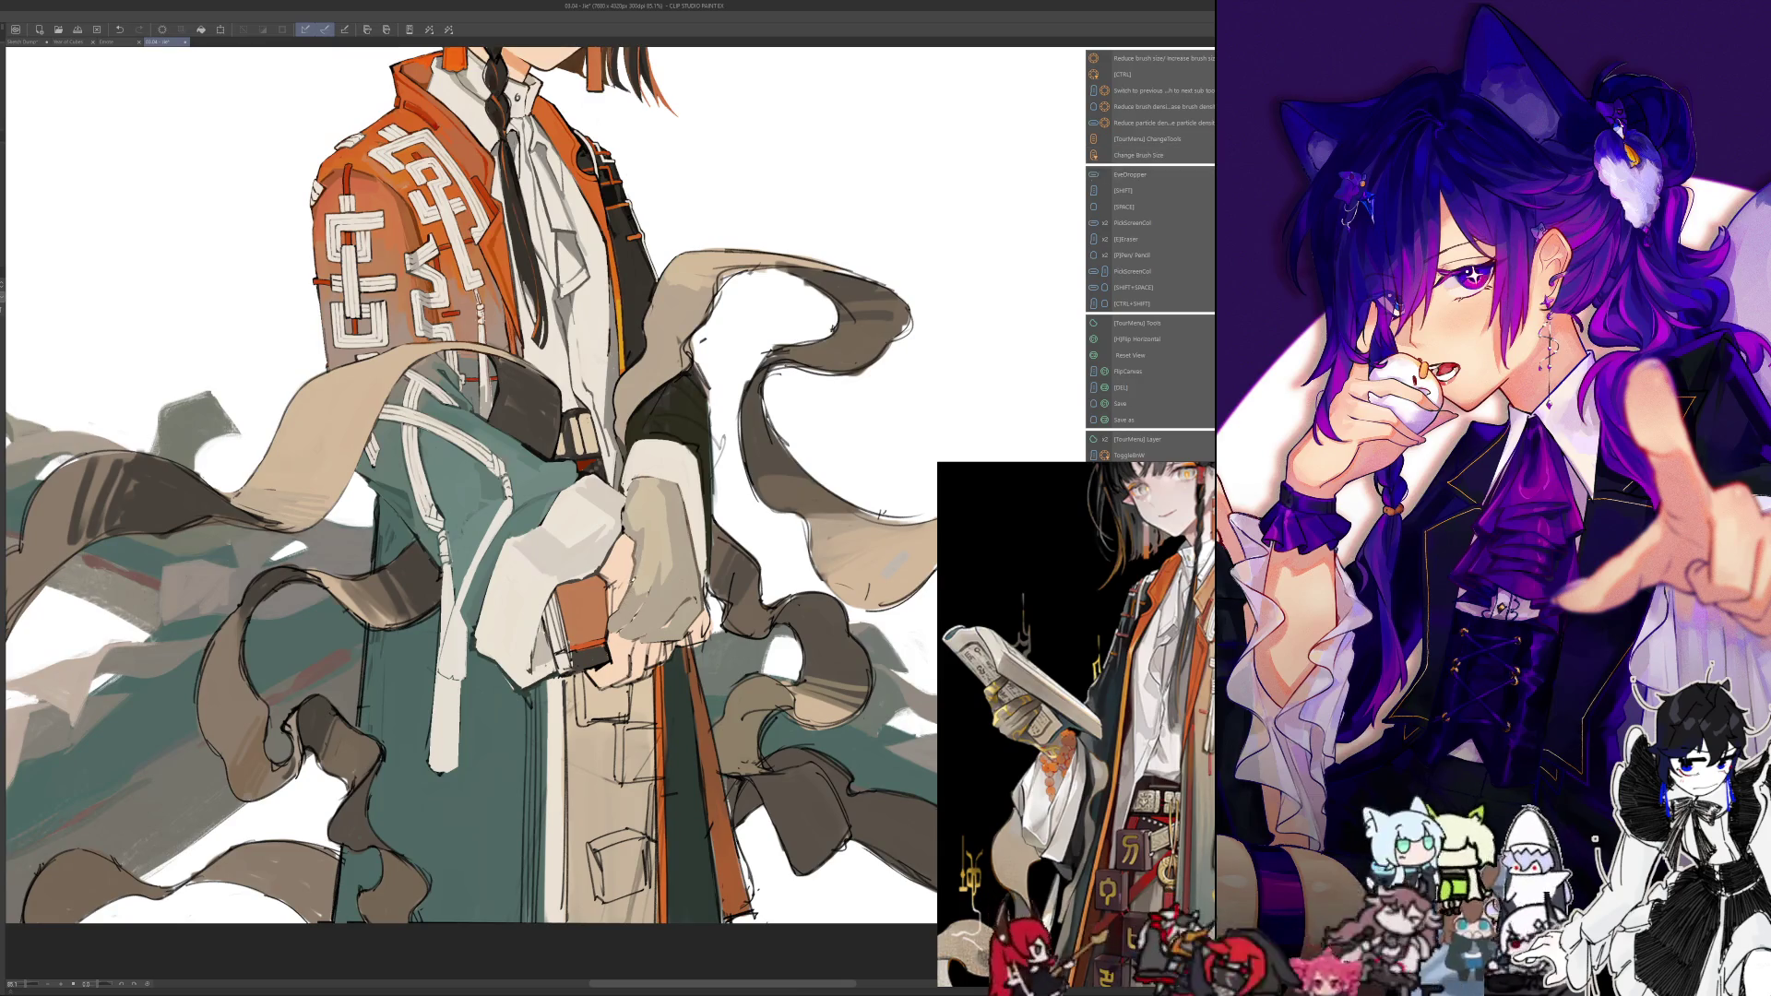
pyautogui.press('alt')
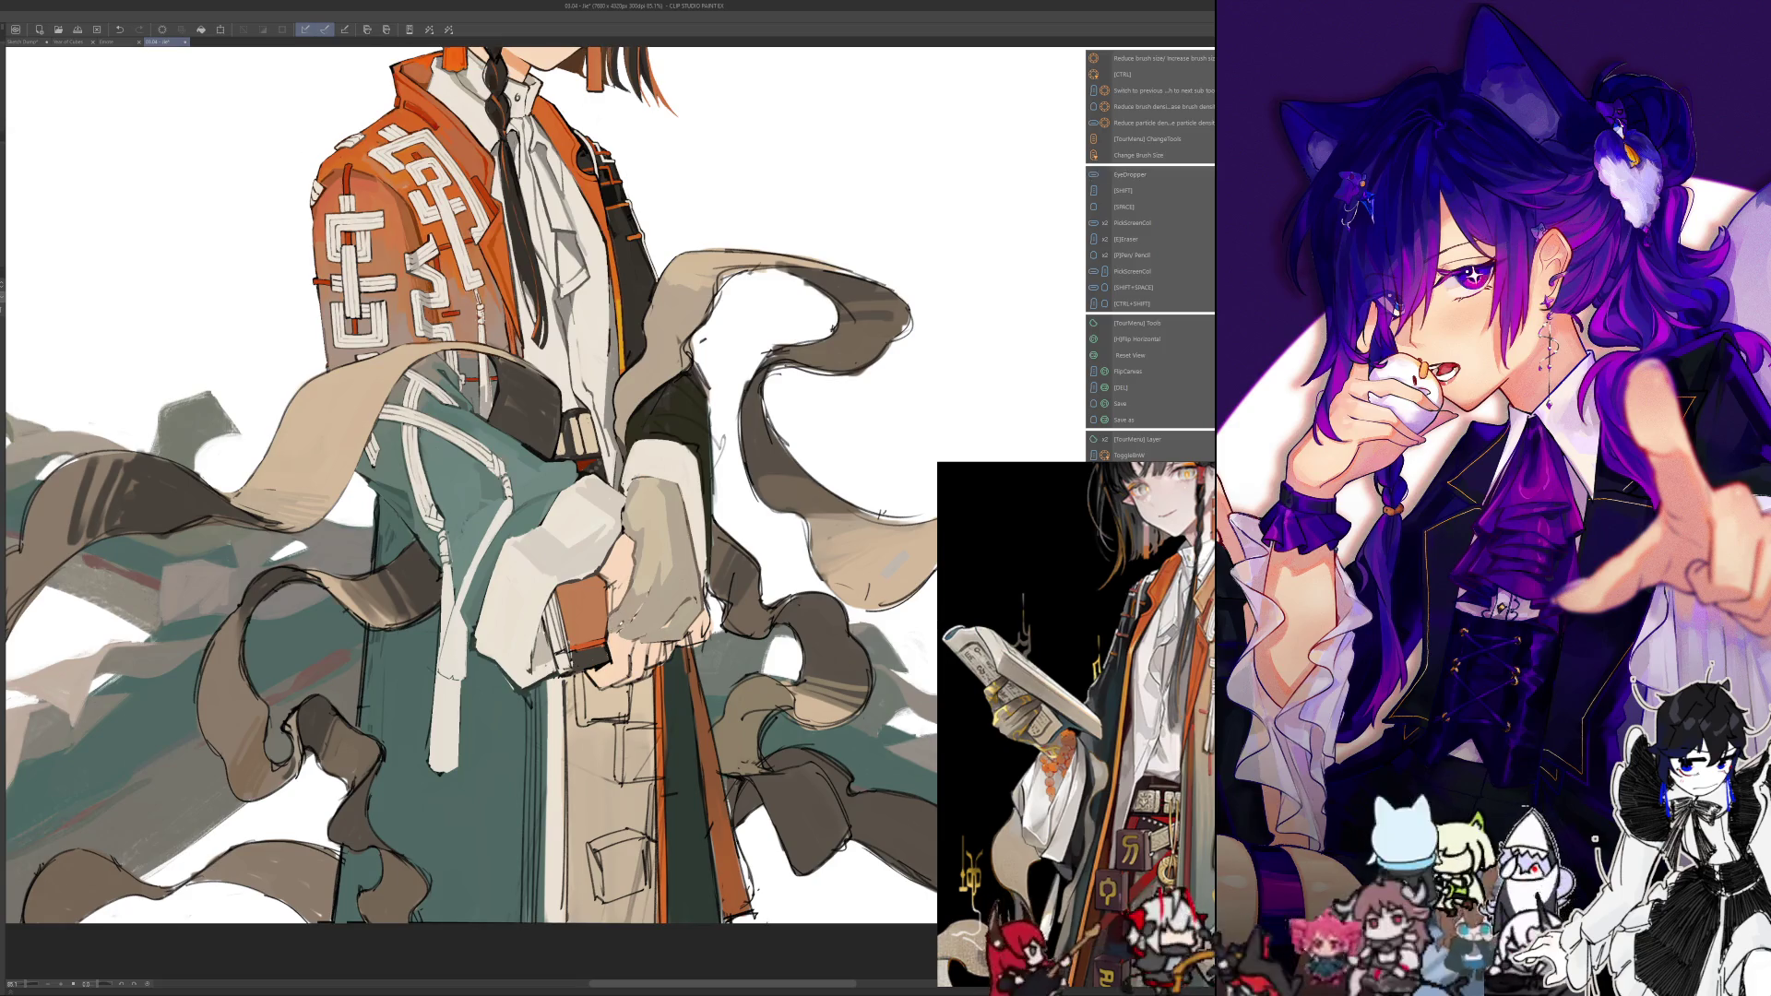
pyautogui.press('h')
pyautogui.press('h')
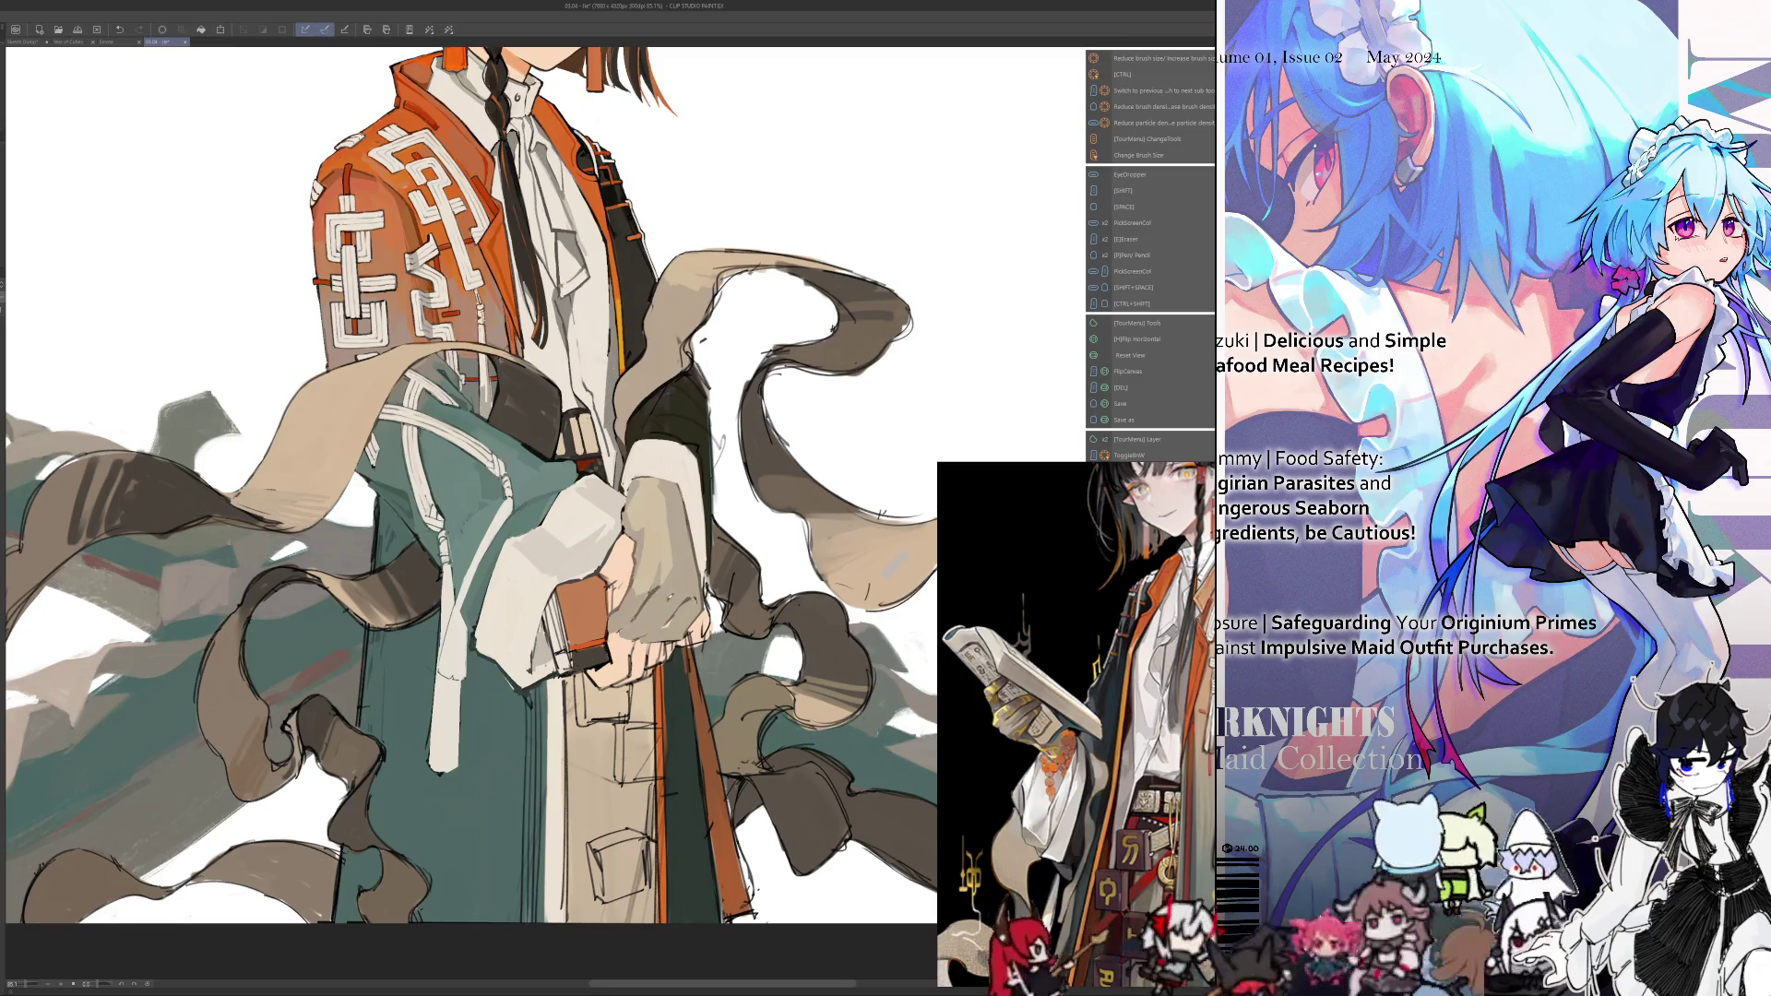
pyautogui.press('i')
pyautogui.press('i')
pyautogui.press('i')
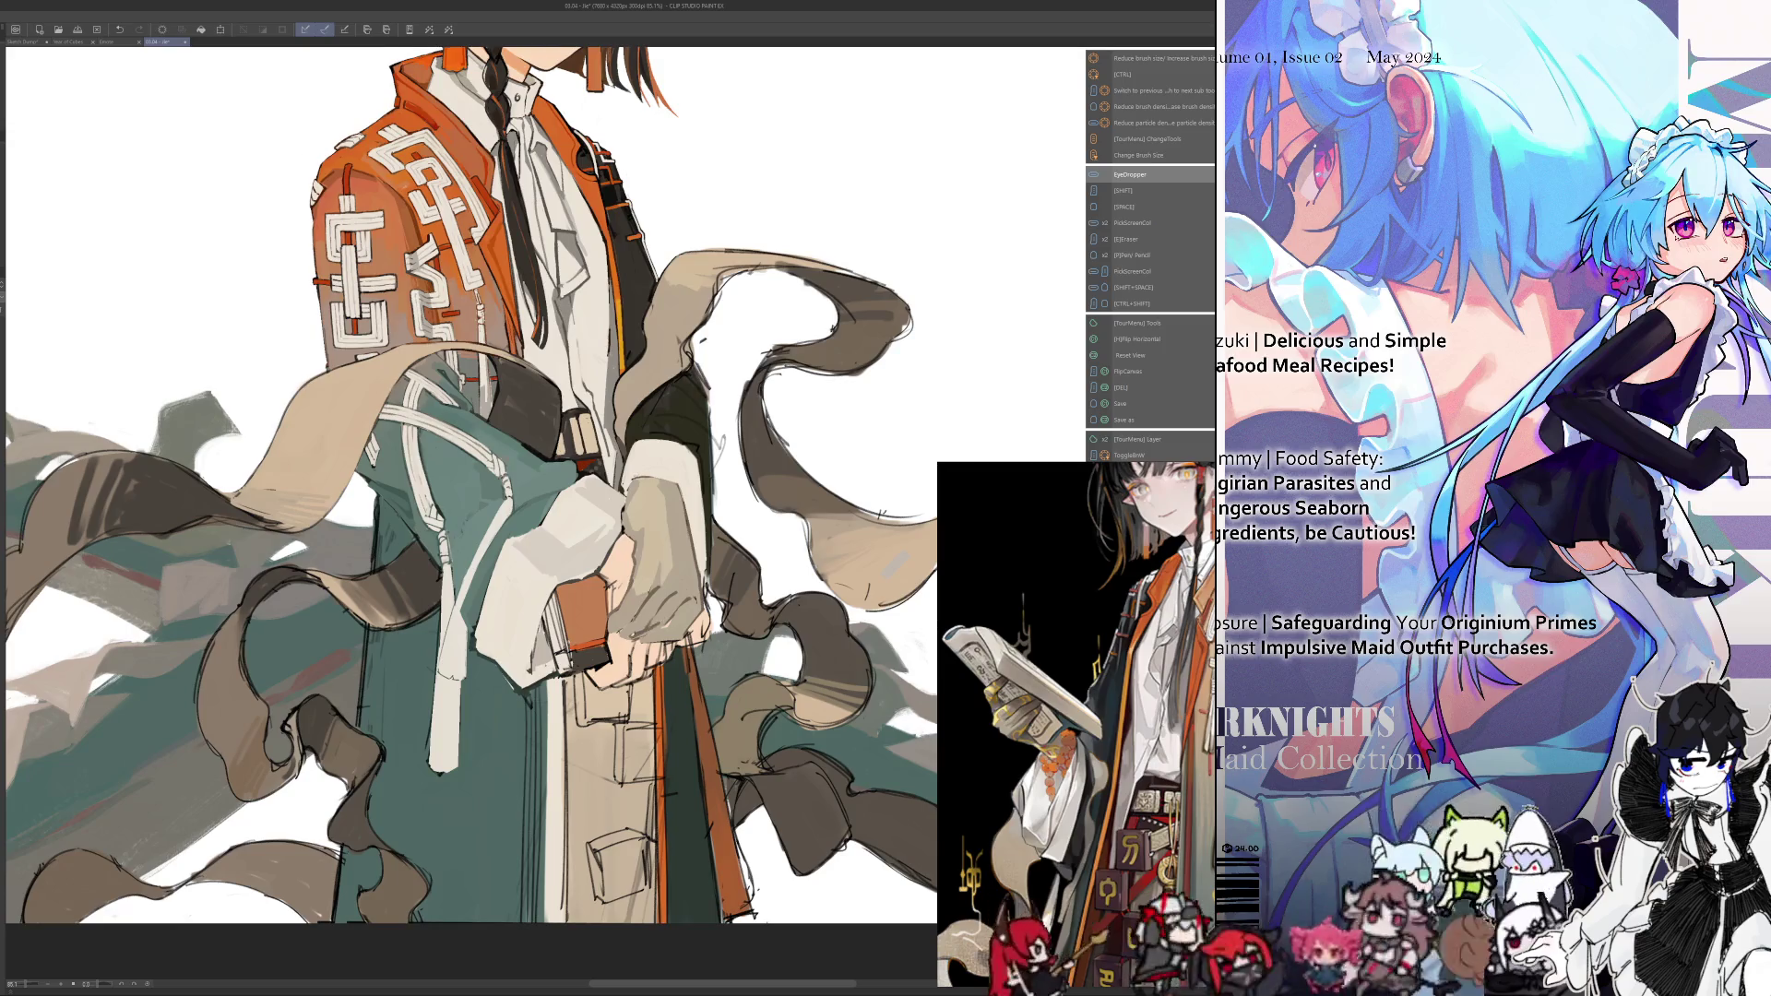
pyautogui.press('i')
pyautogui.press('h')
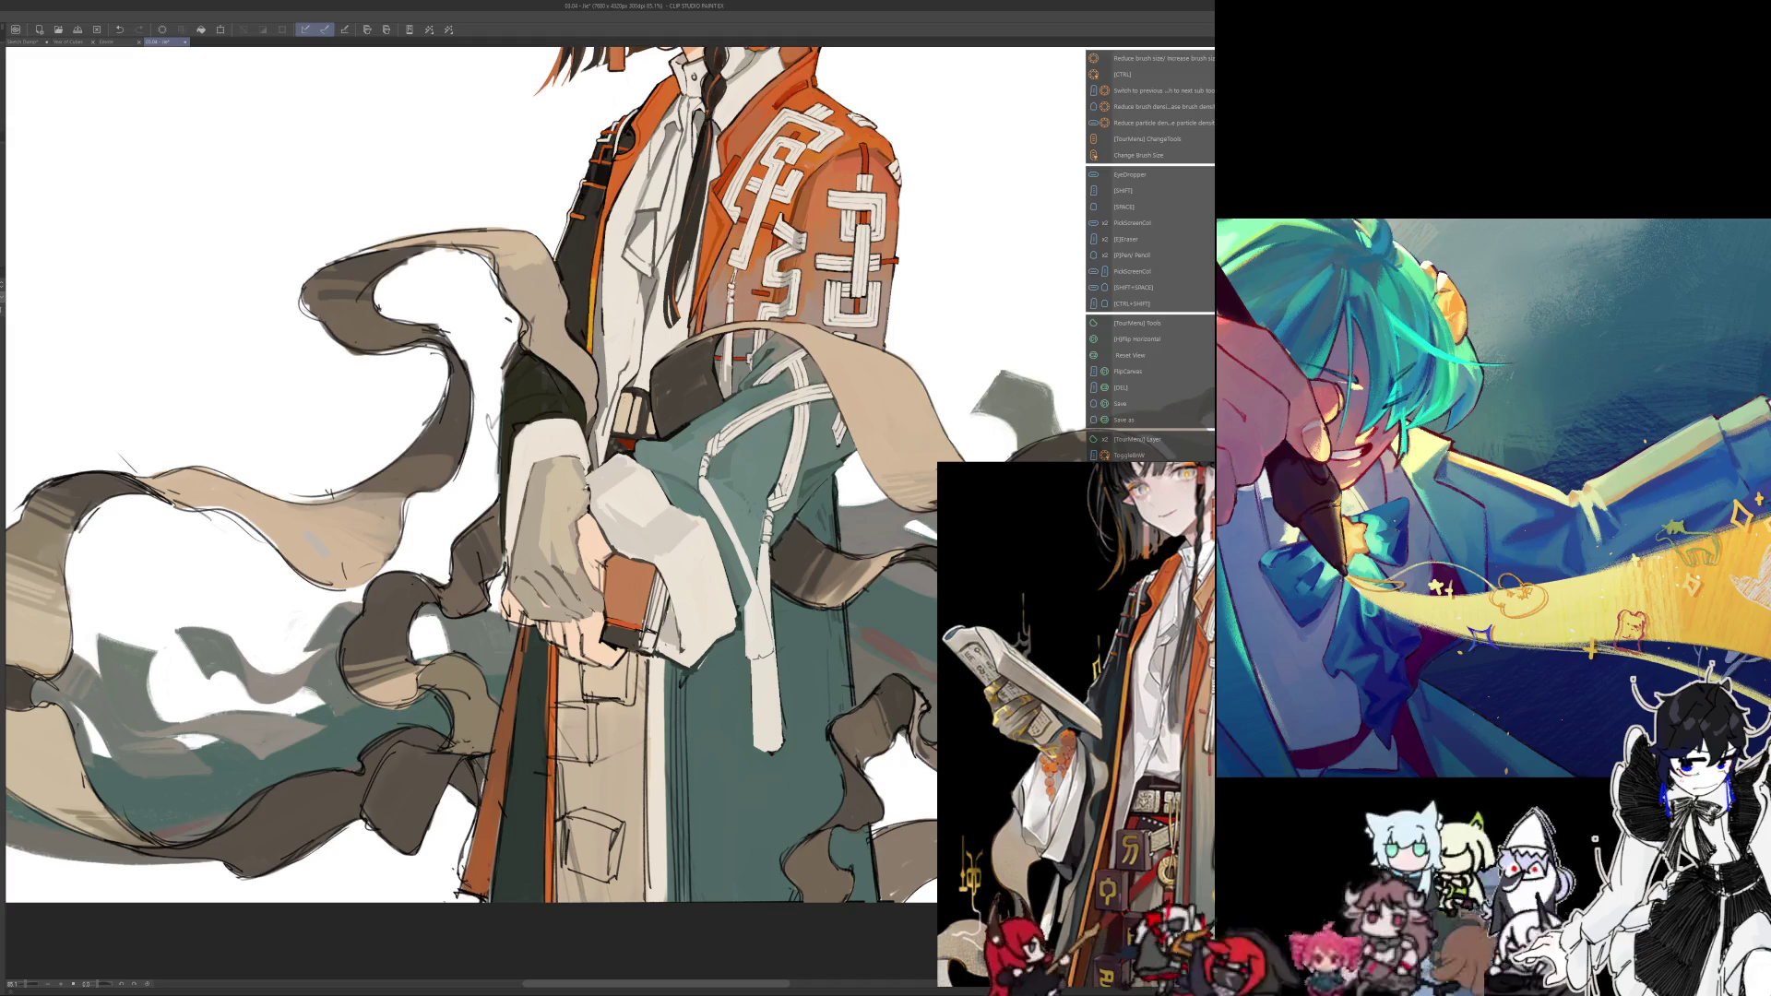
pyautogui.press('i')
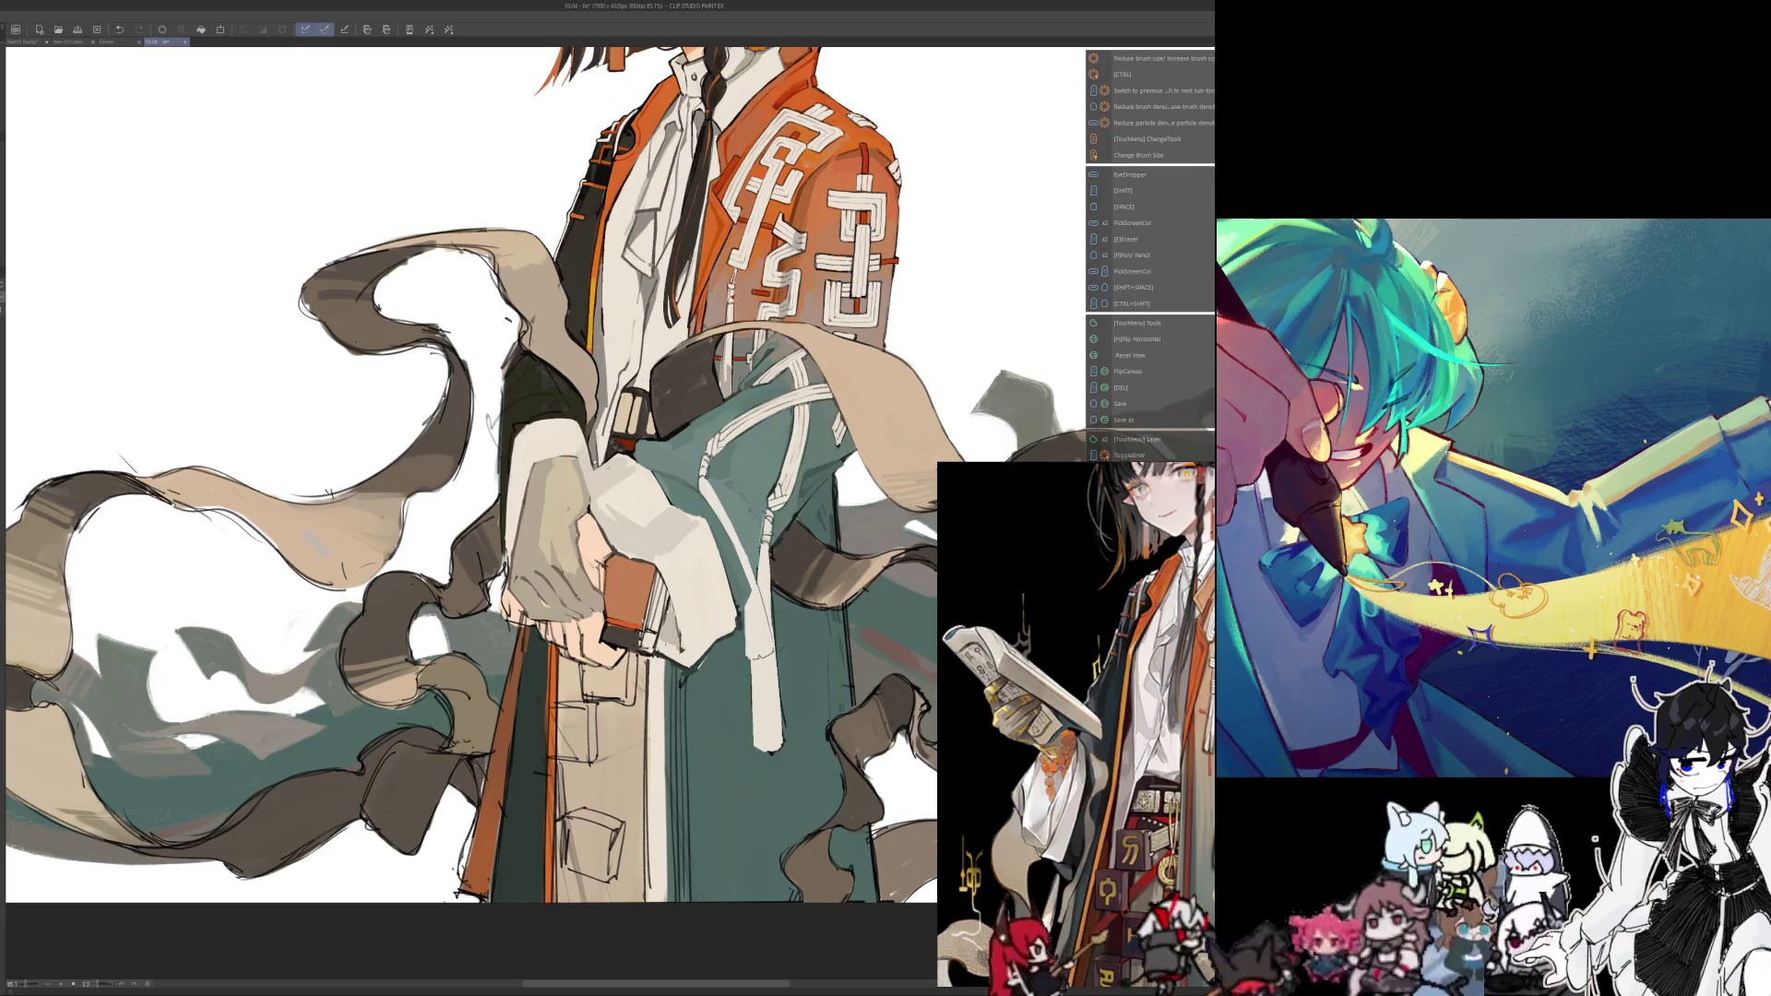
pyautogui.press('h')
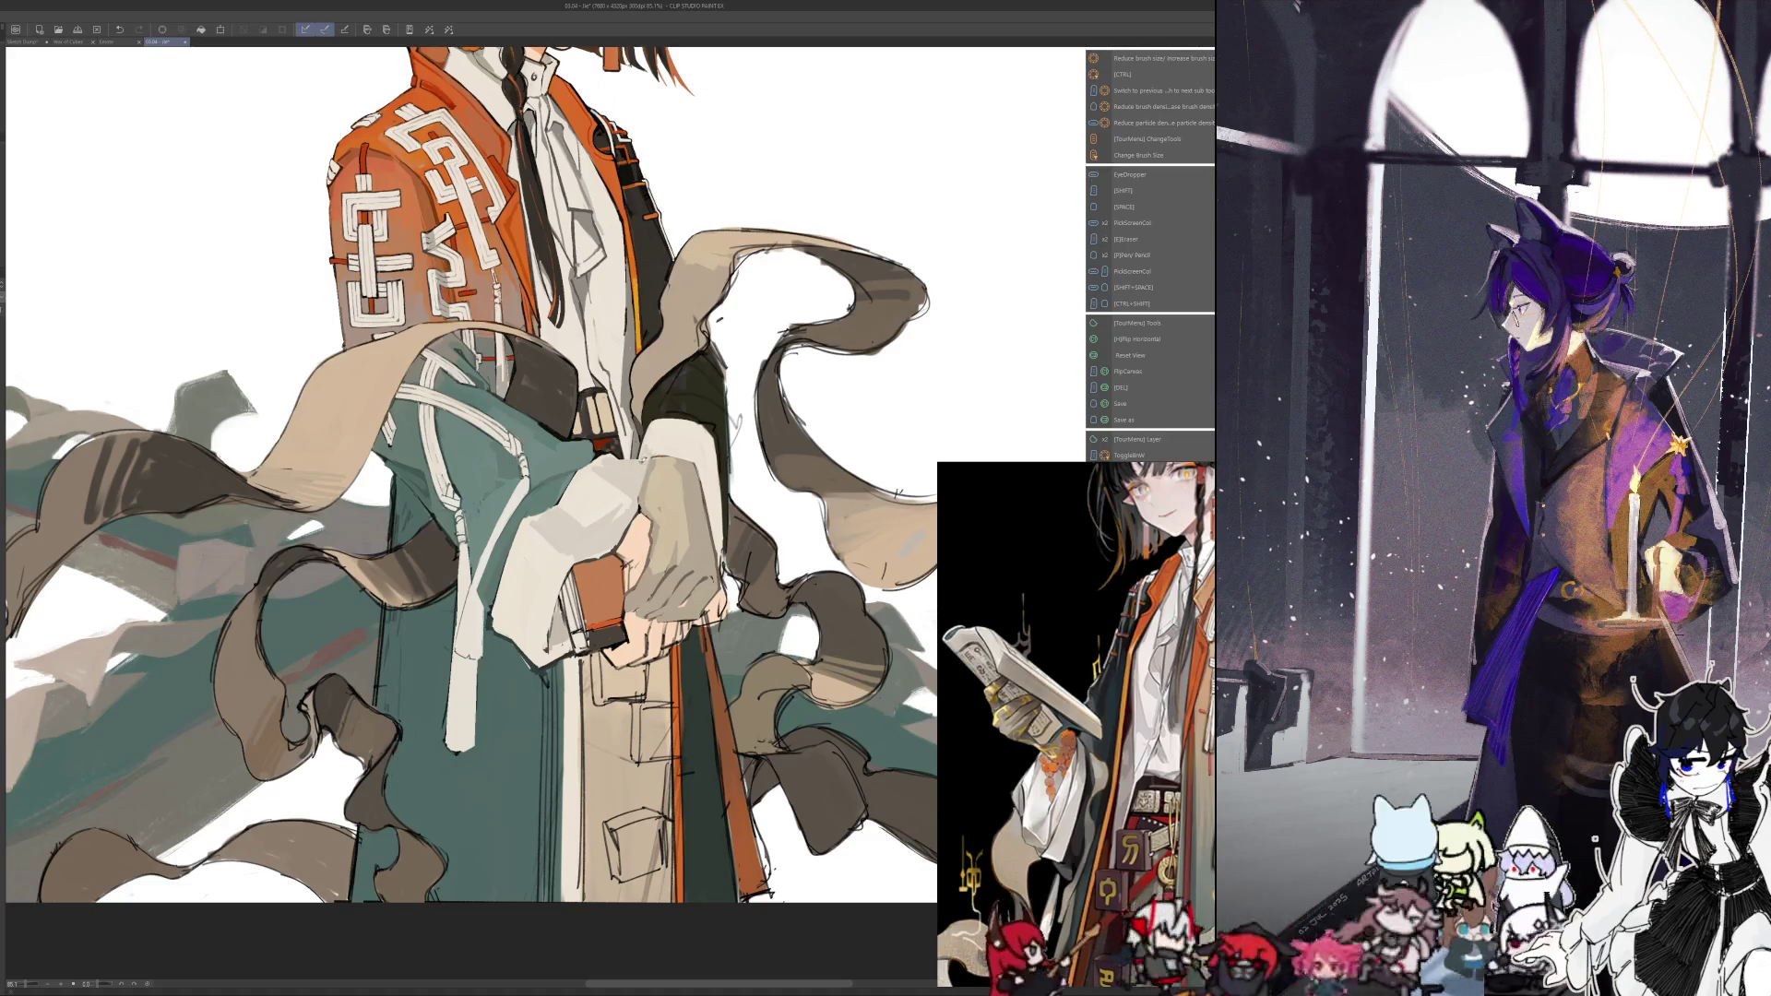
pyautogui.press('h')
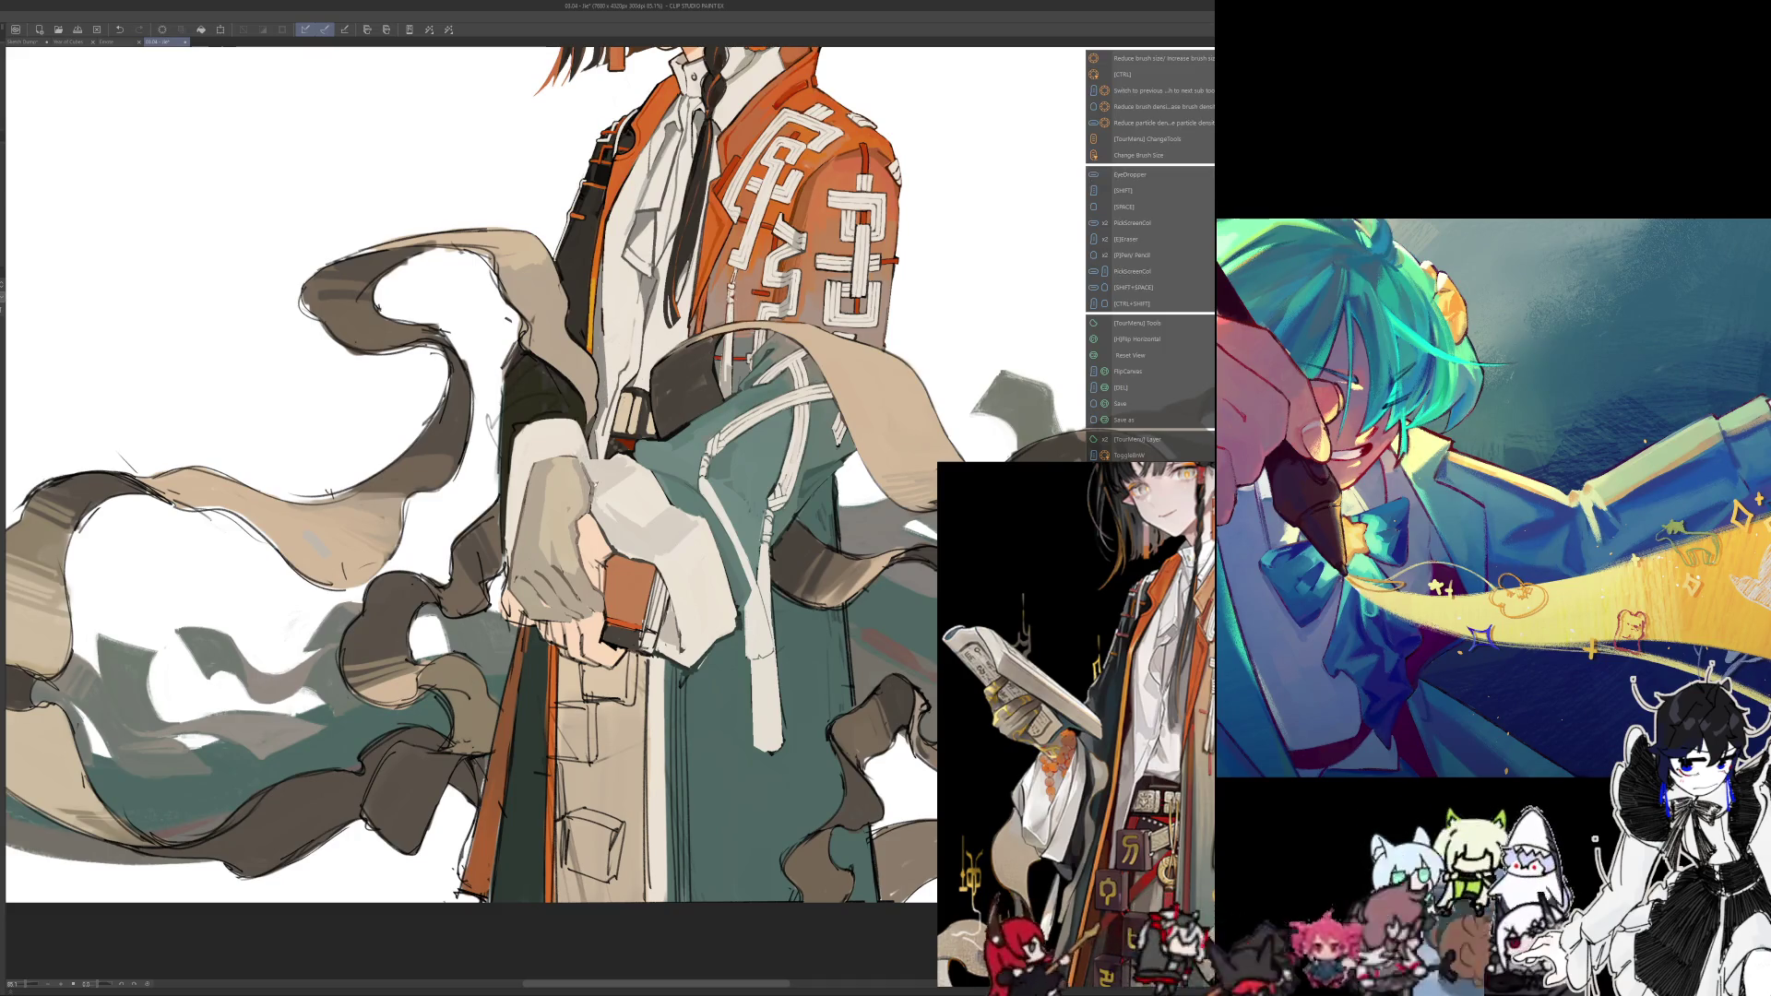
pyautogui.press('h')
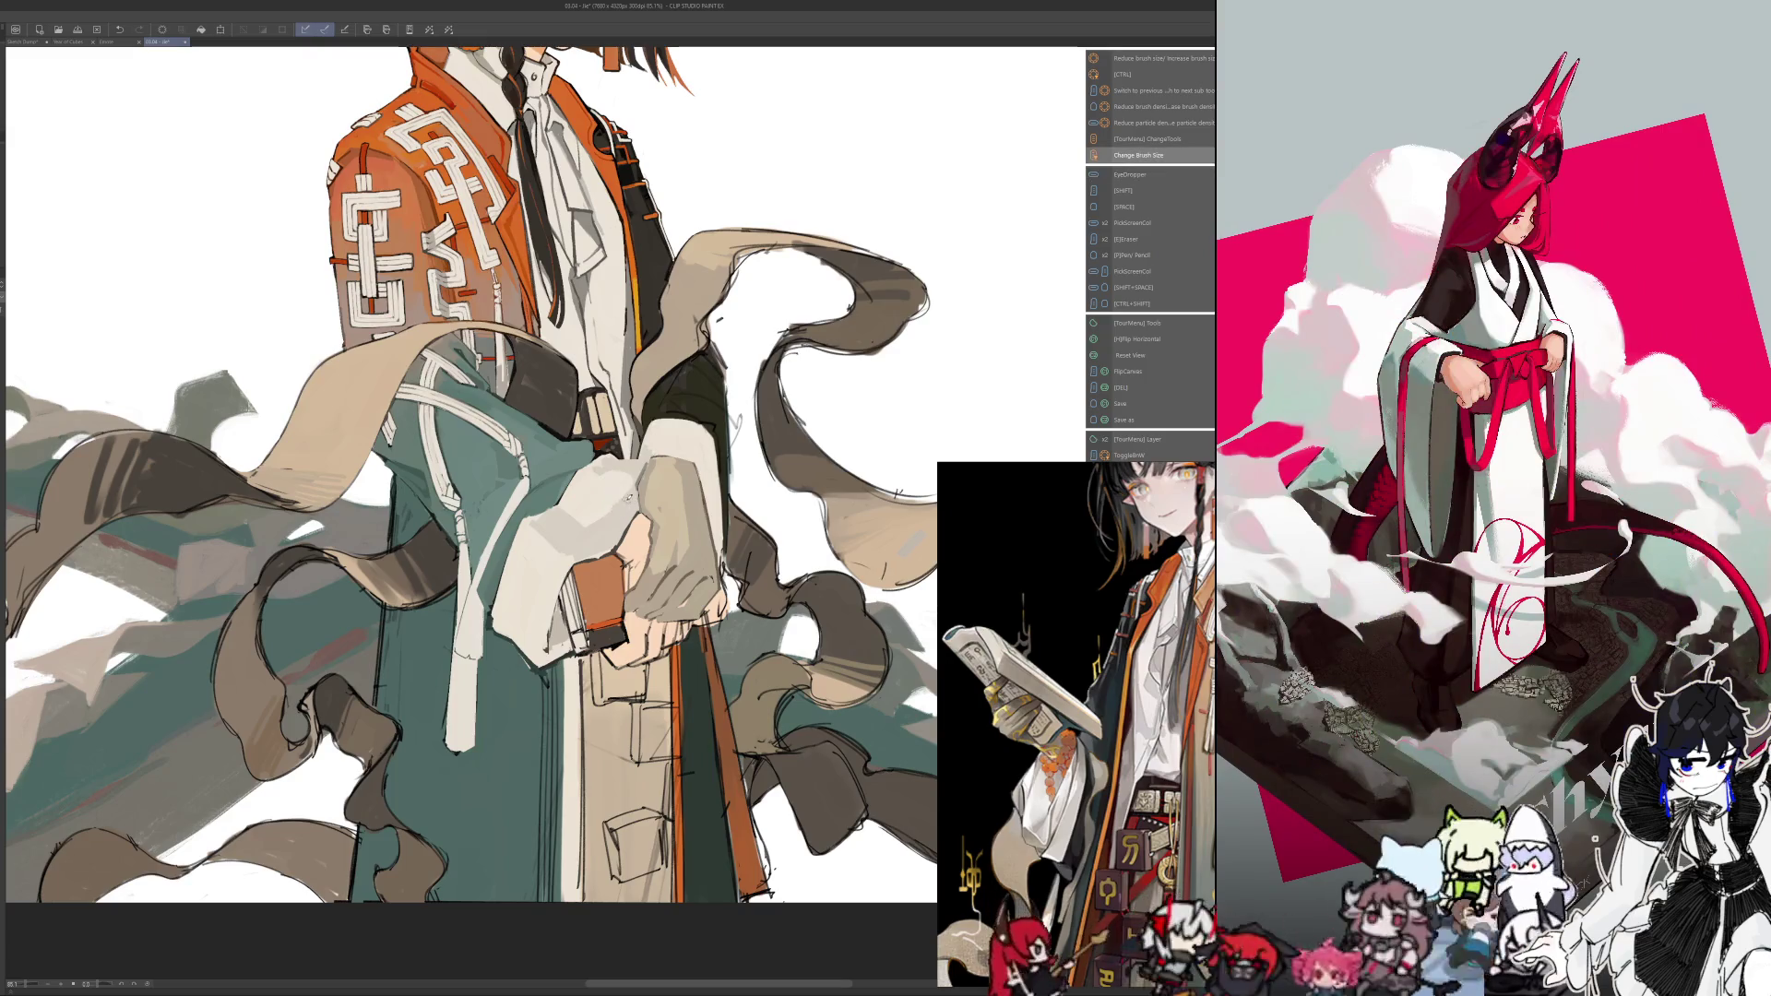
pyautogui.press('h')
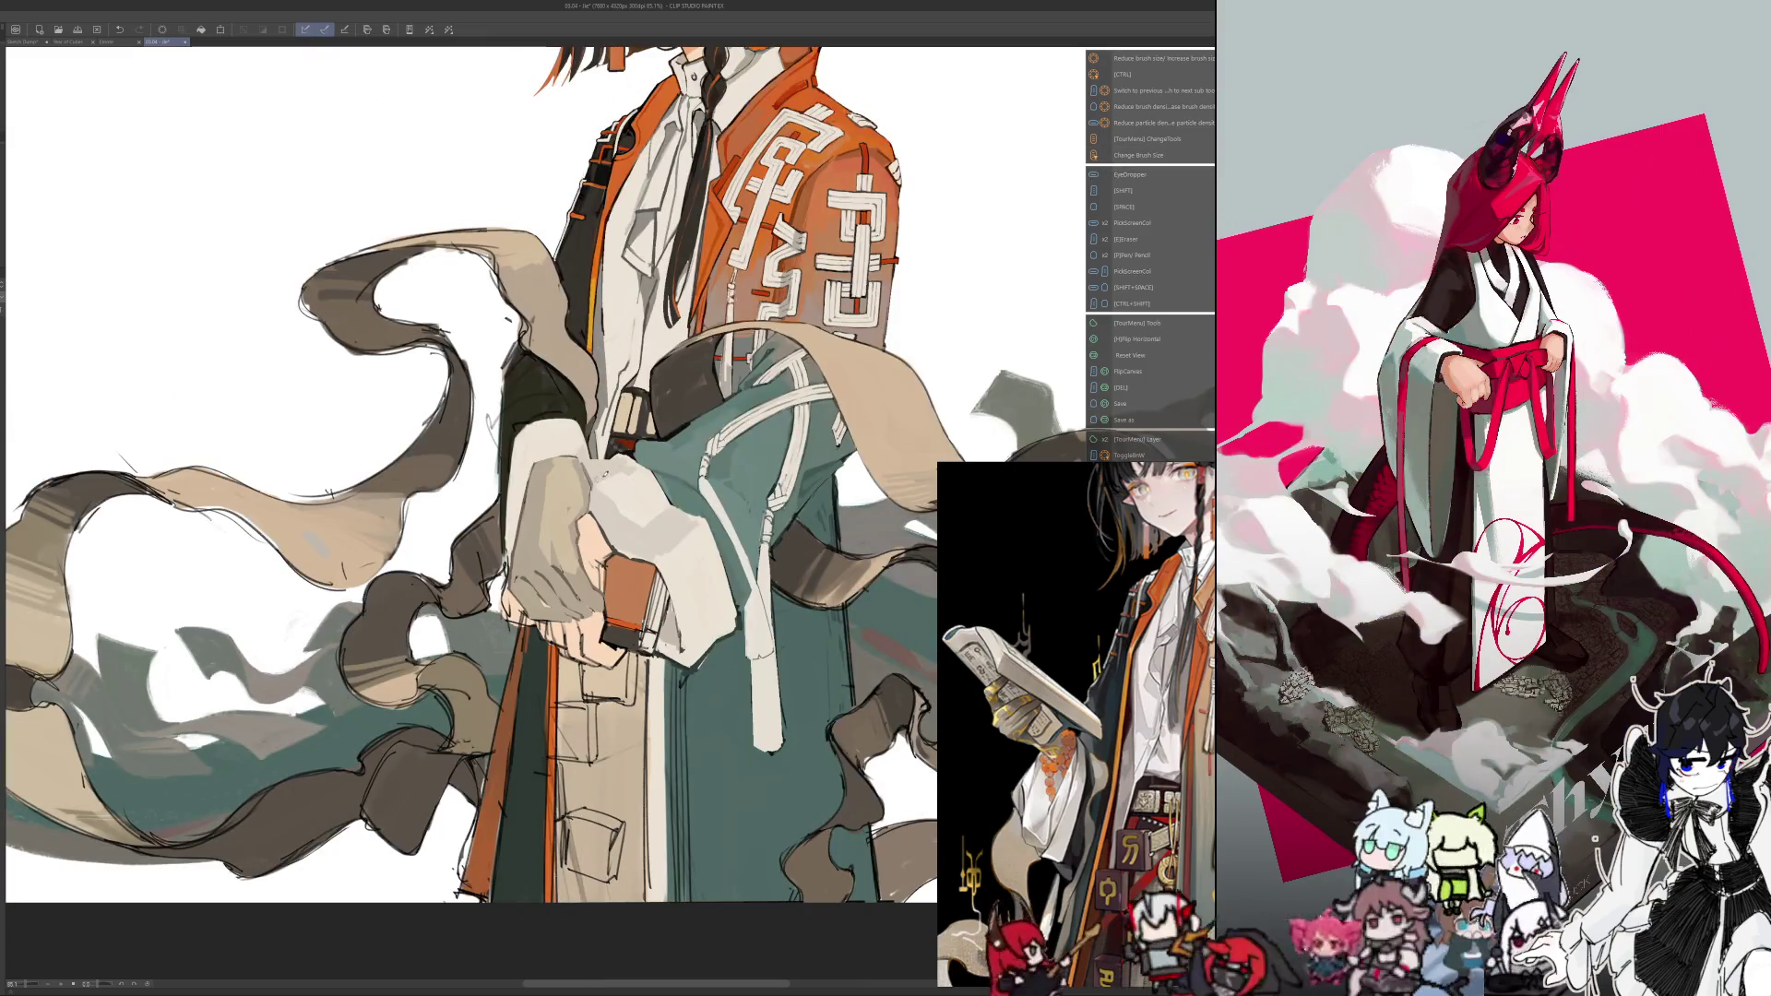
pyautogui.press('alt')
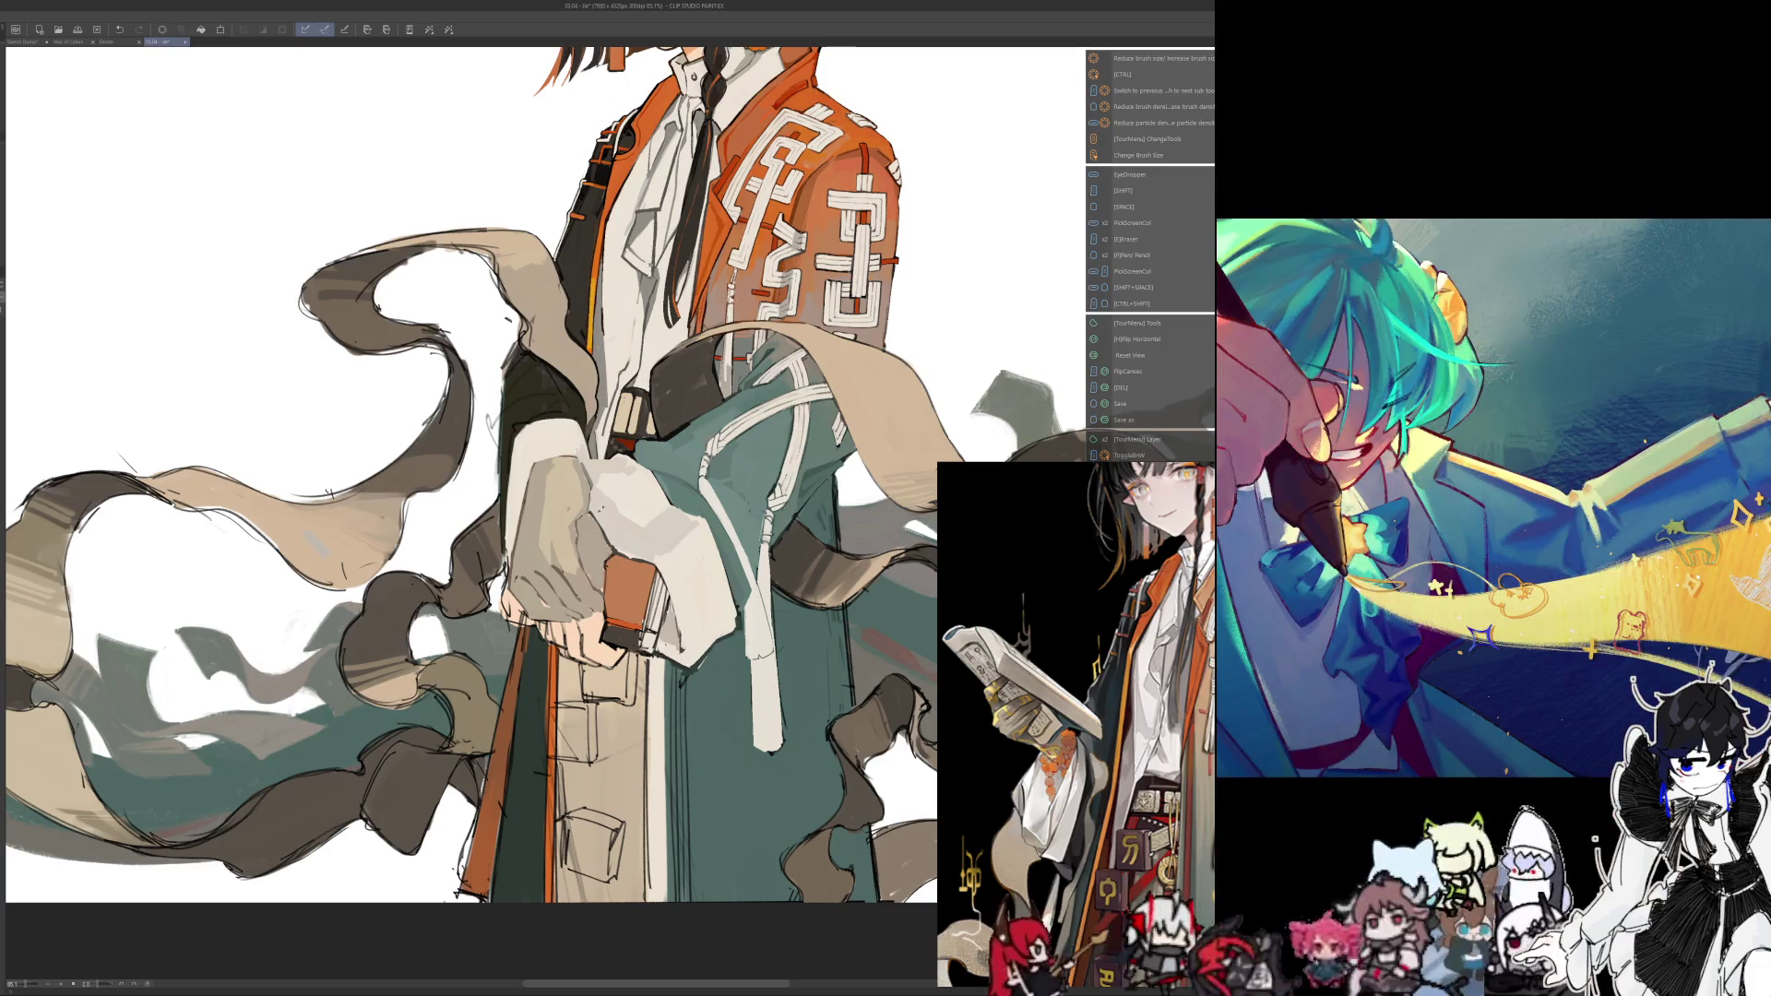
pyautogui.press('h')
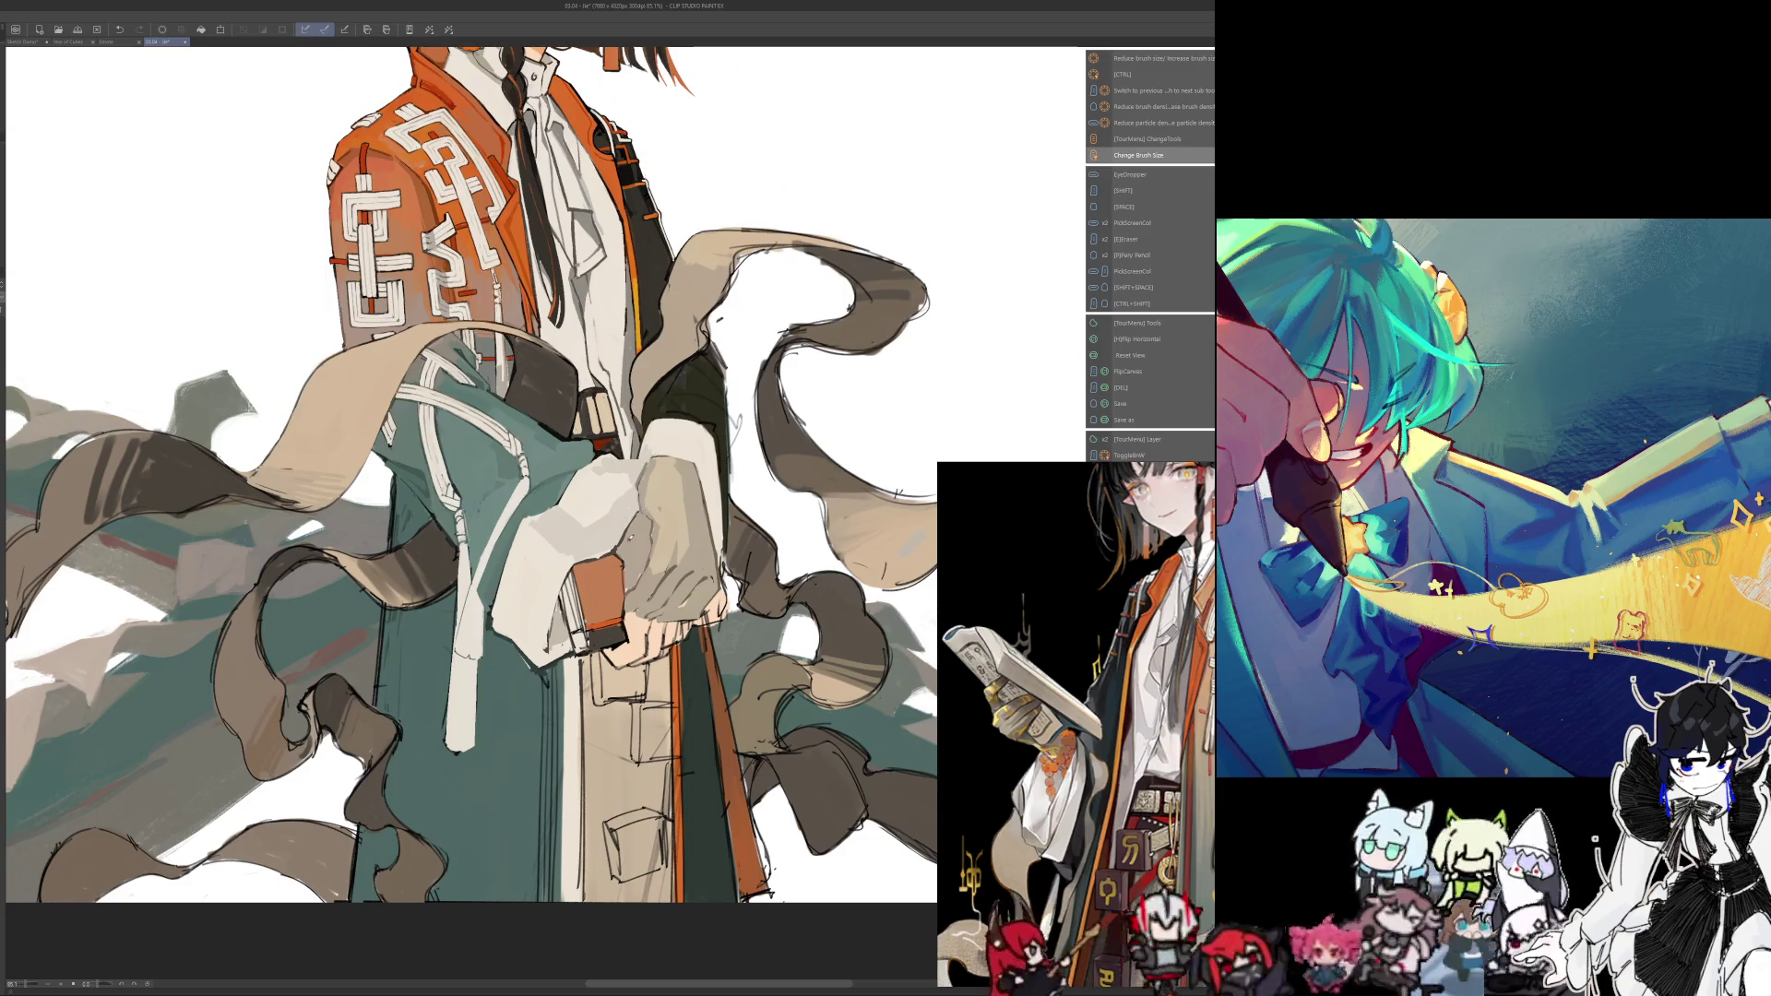
pyautogui.hotkey('ctrl', '0')
pyautogui.press('h')
pyautogui.press('h')
pyautogui.press('h')
pyautogui.scroll(3, 563, 646)
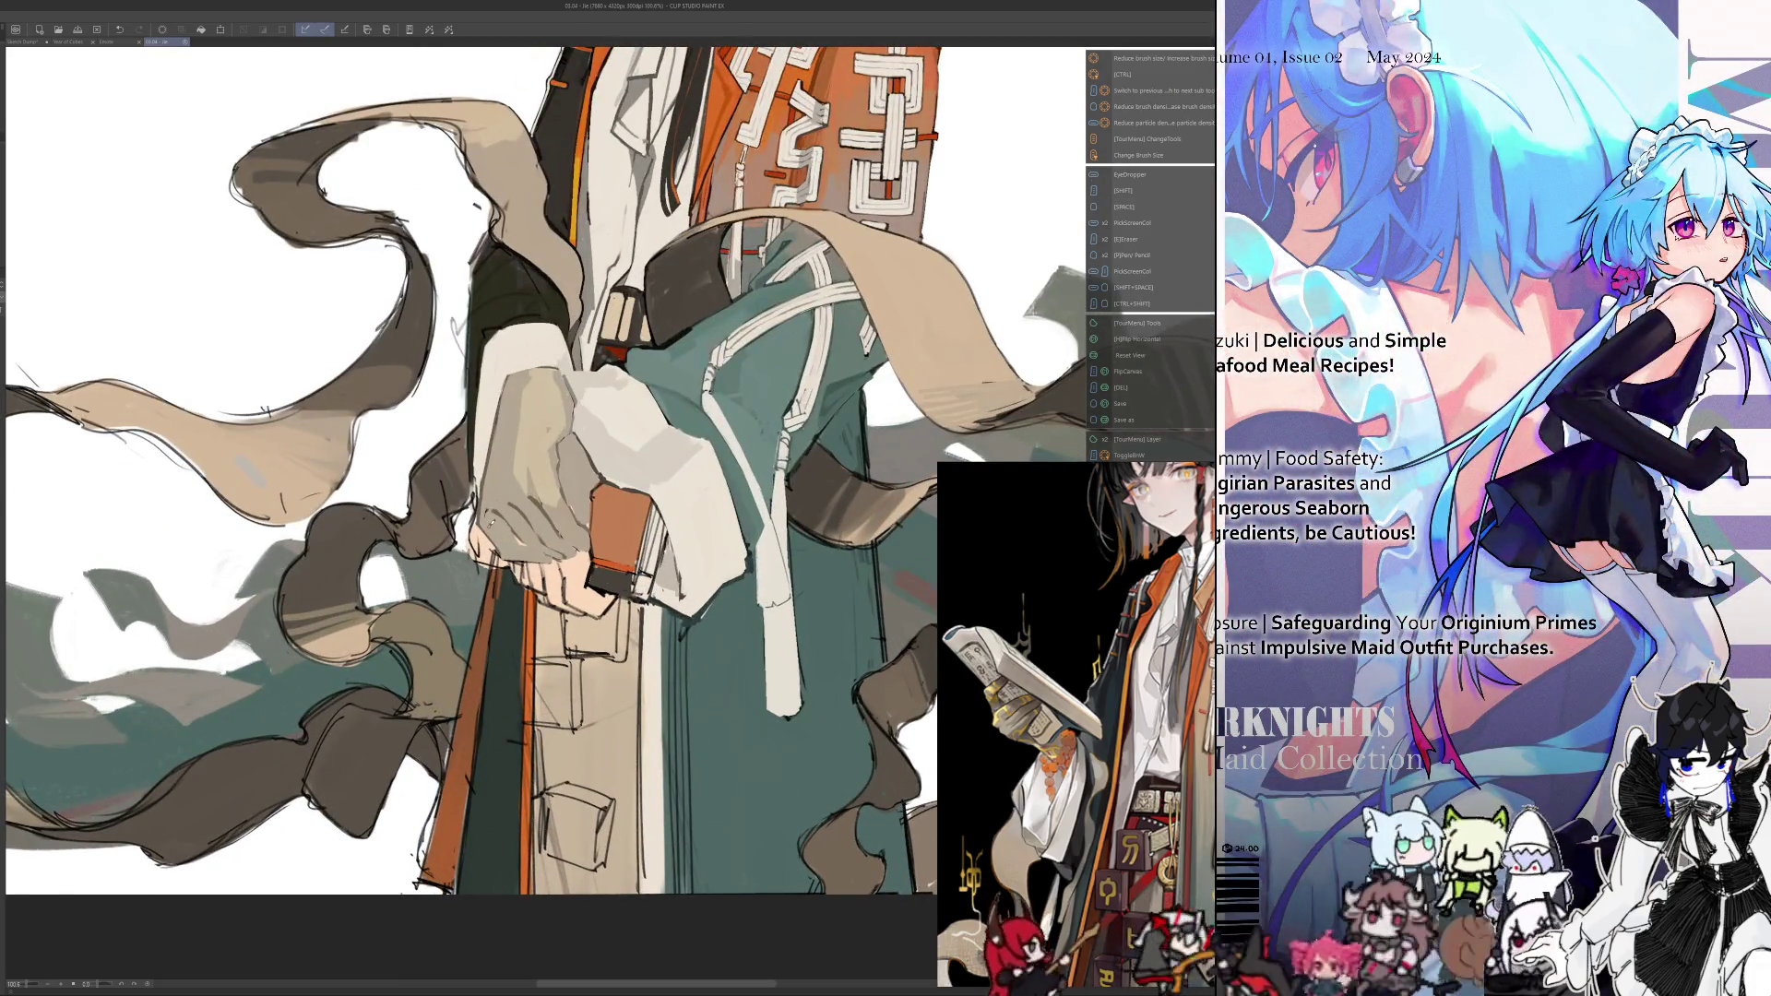
pyautogui.press('h')
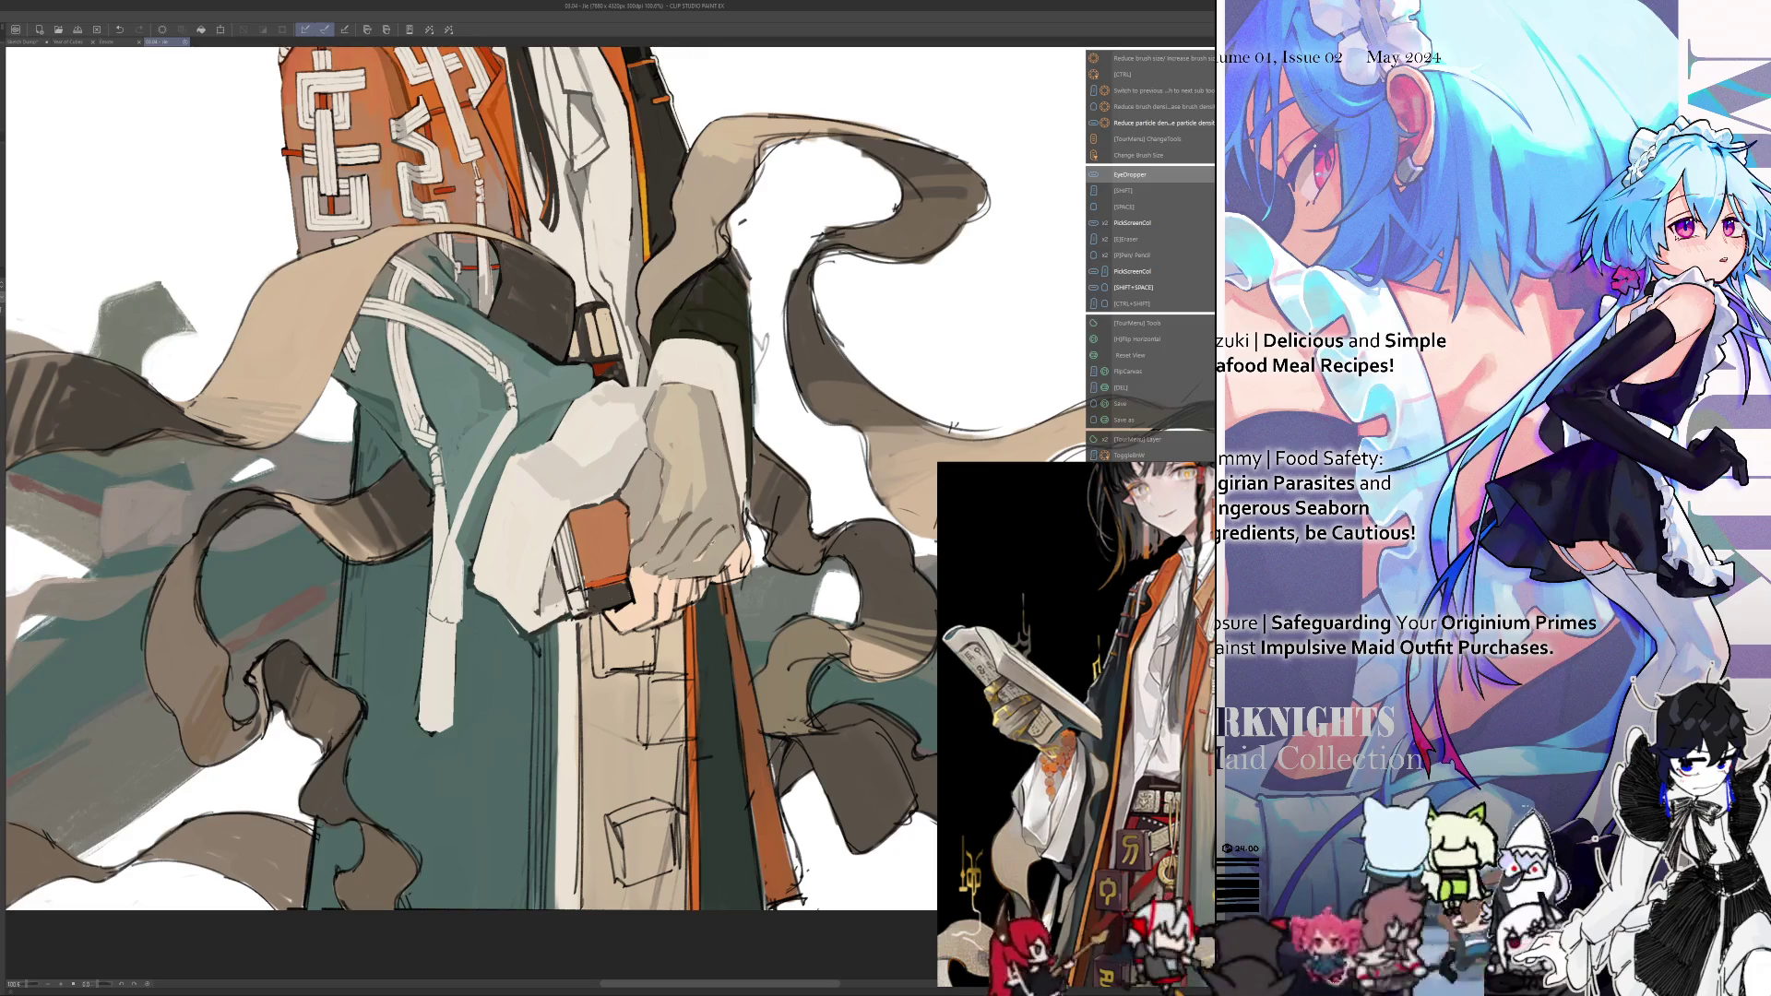
pyautogui.scroll(-2, 471, 461)
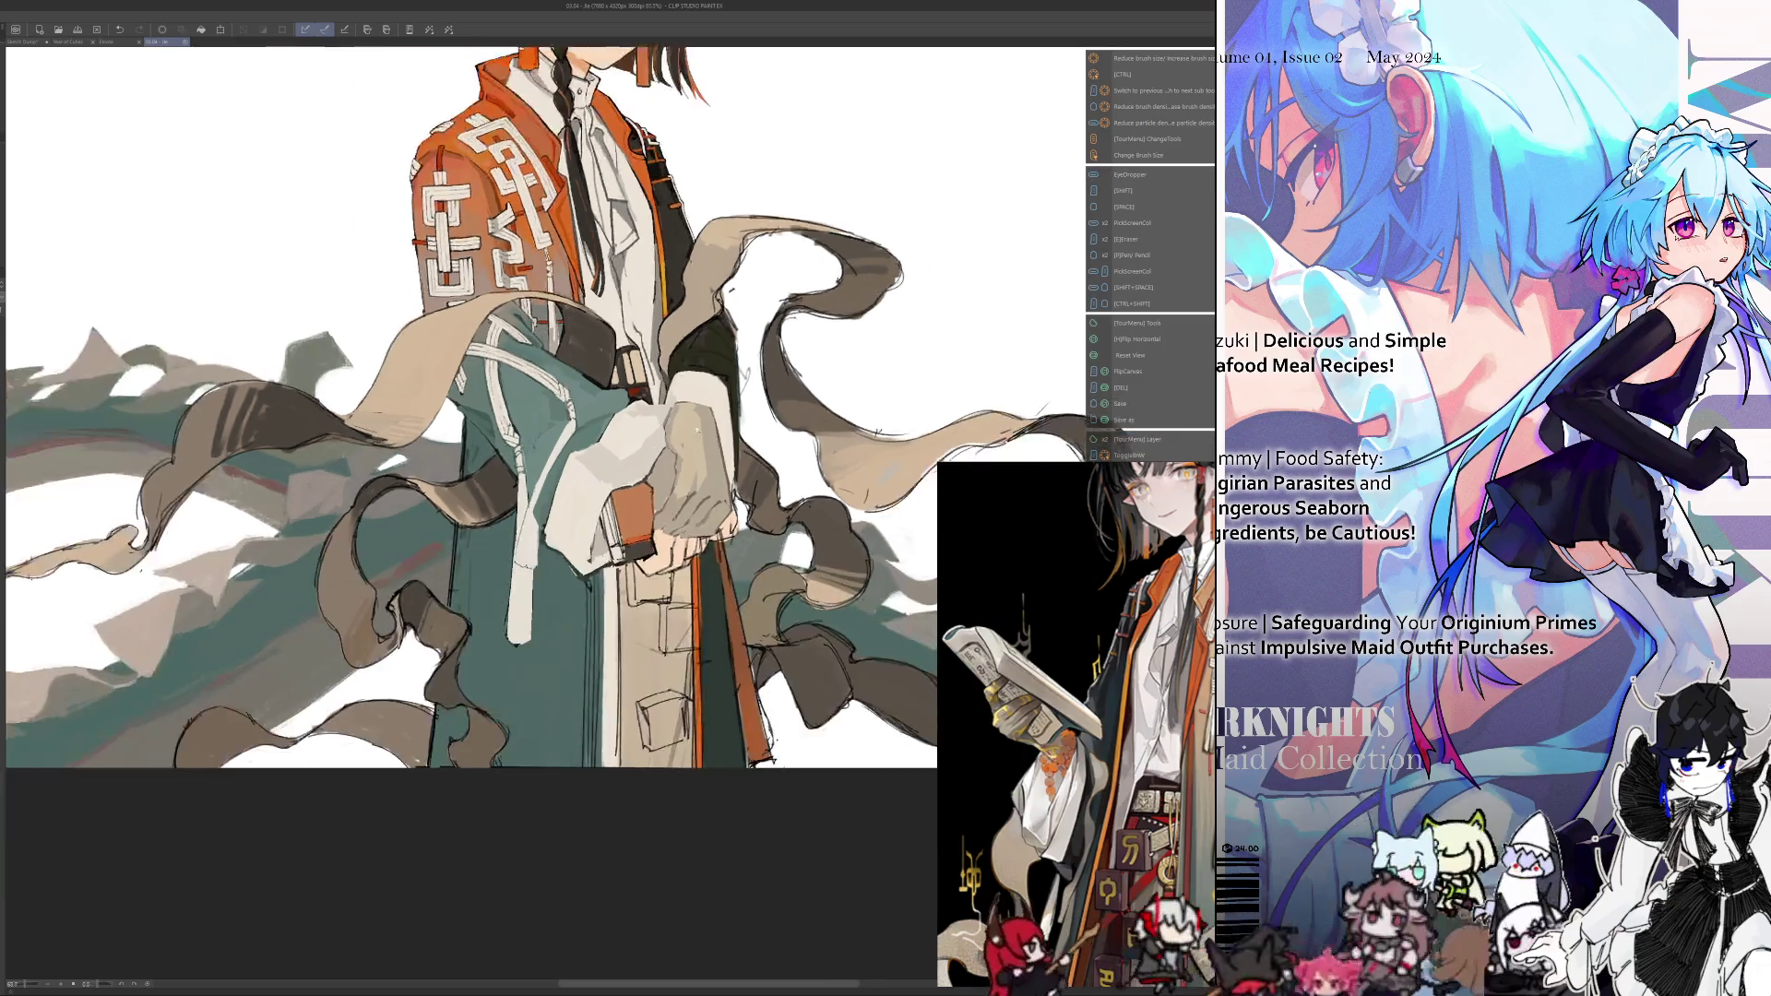
pyautogui.press('h')
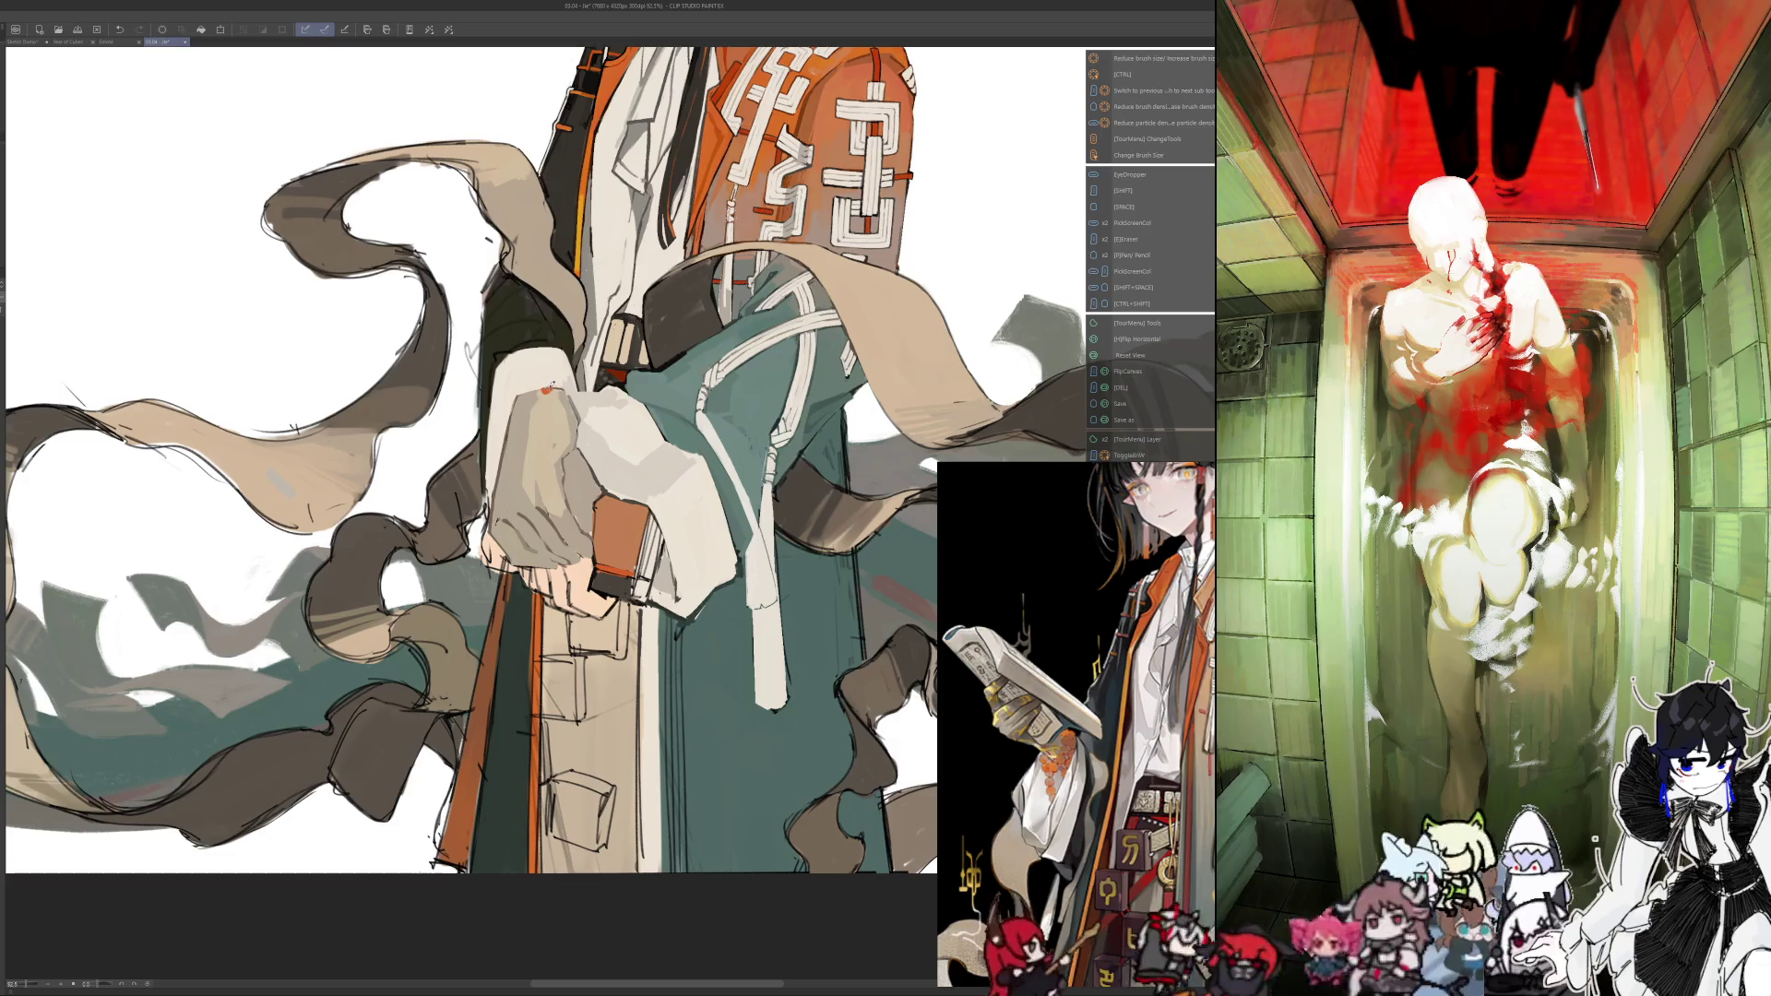
pyautogui.moveTo(547, 391); pyautogui.dragTo(533, 392)
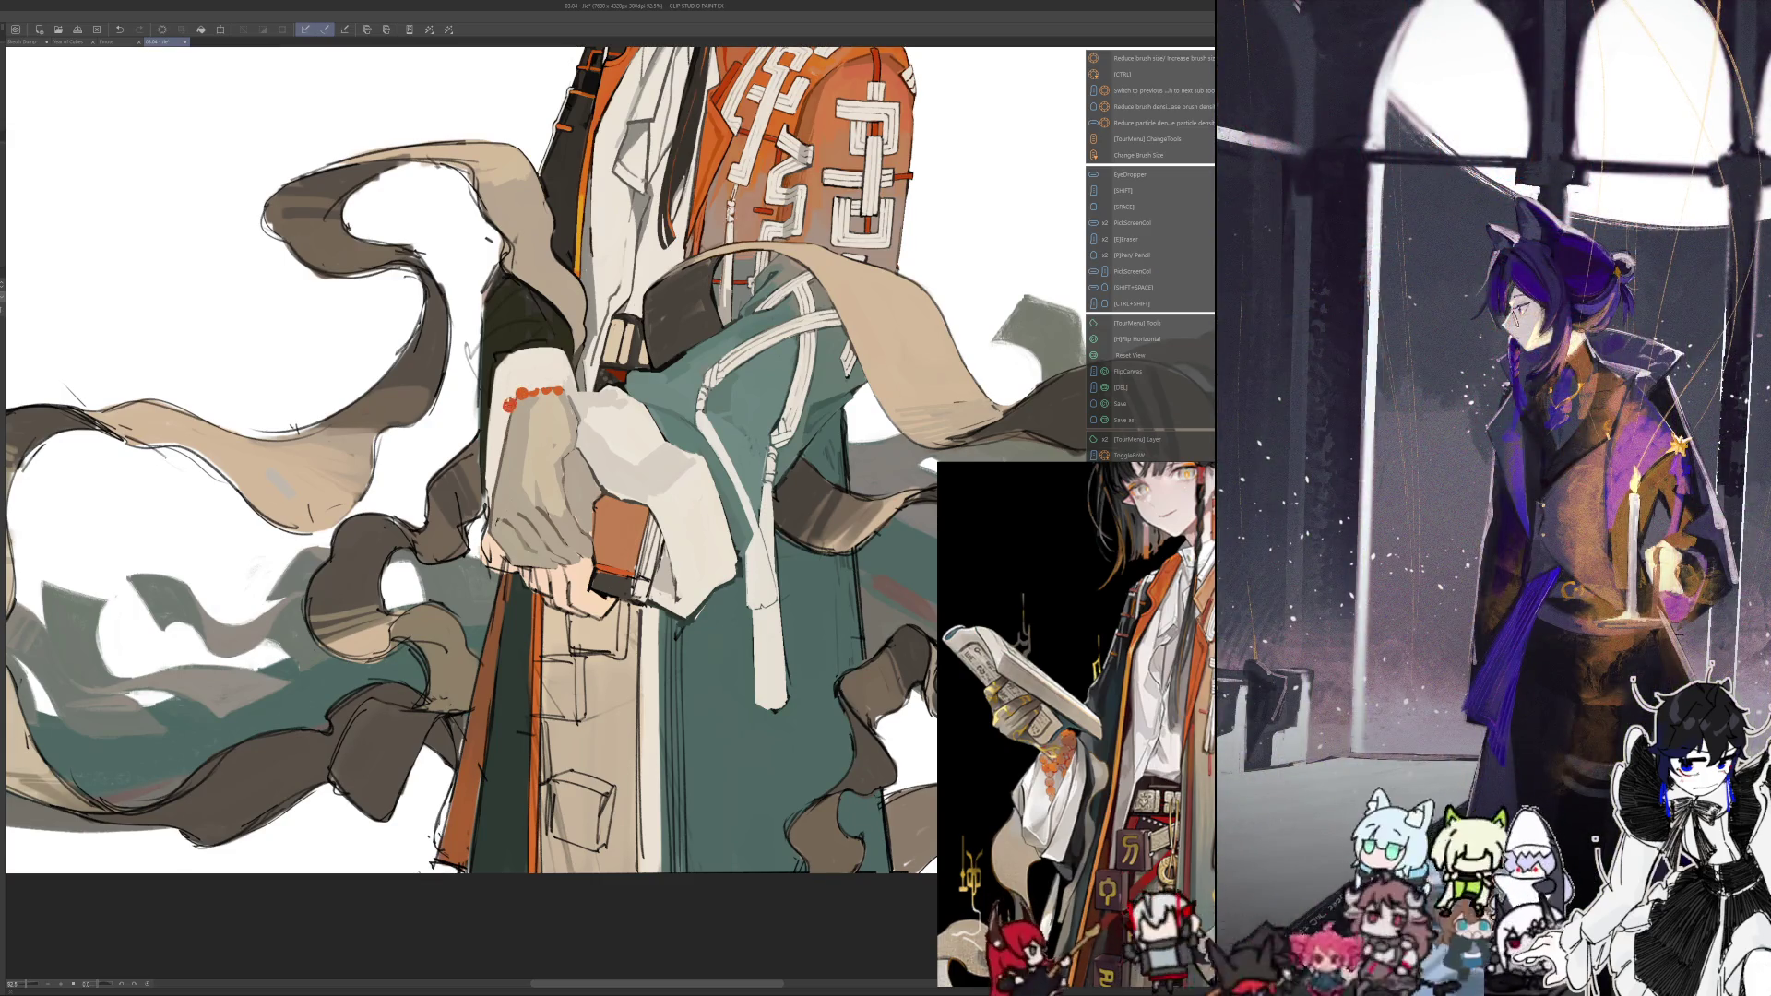
# Add another orange bead dot on the sleeve cuff and check the beads mirrored and unmirrored
pyautogui.click(505, 419)
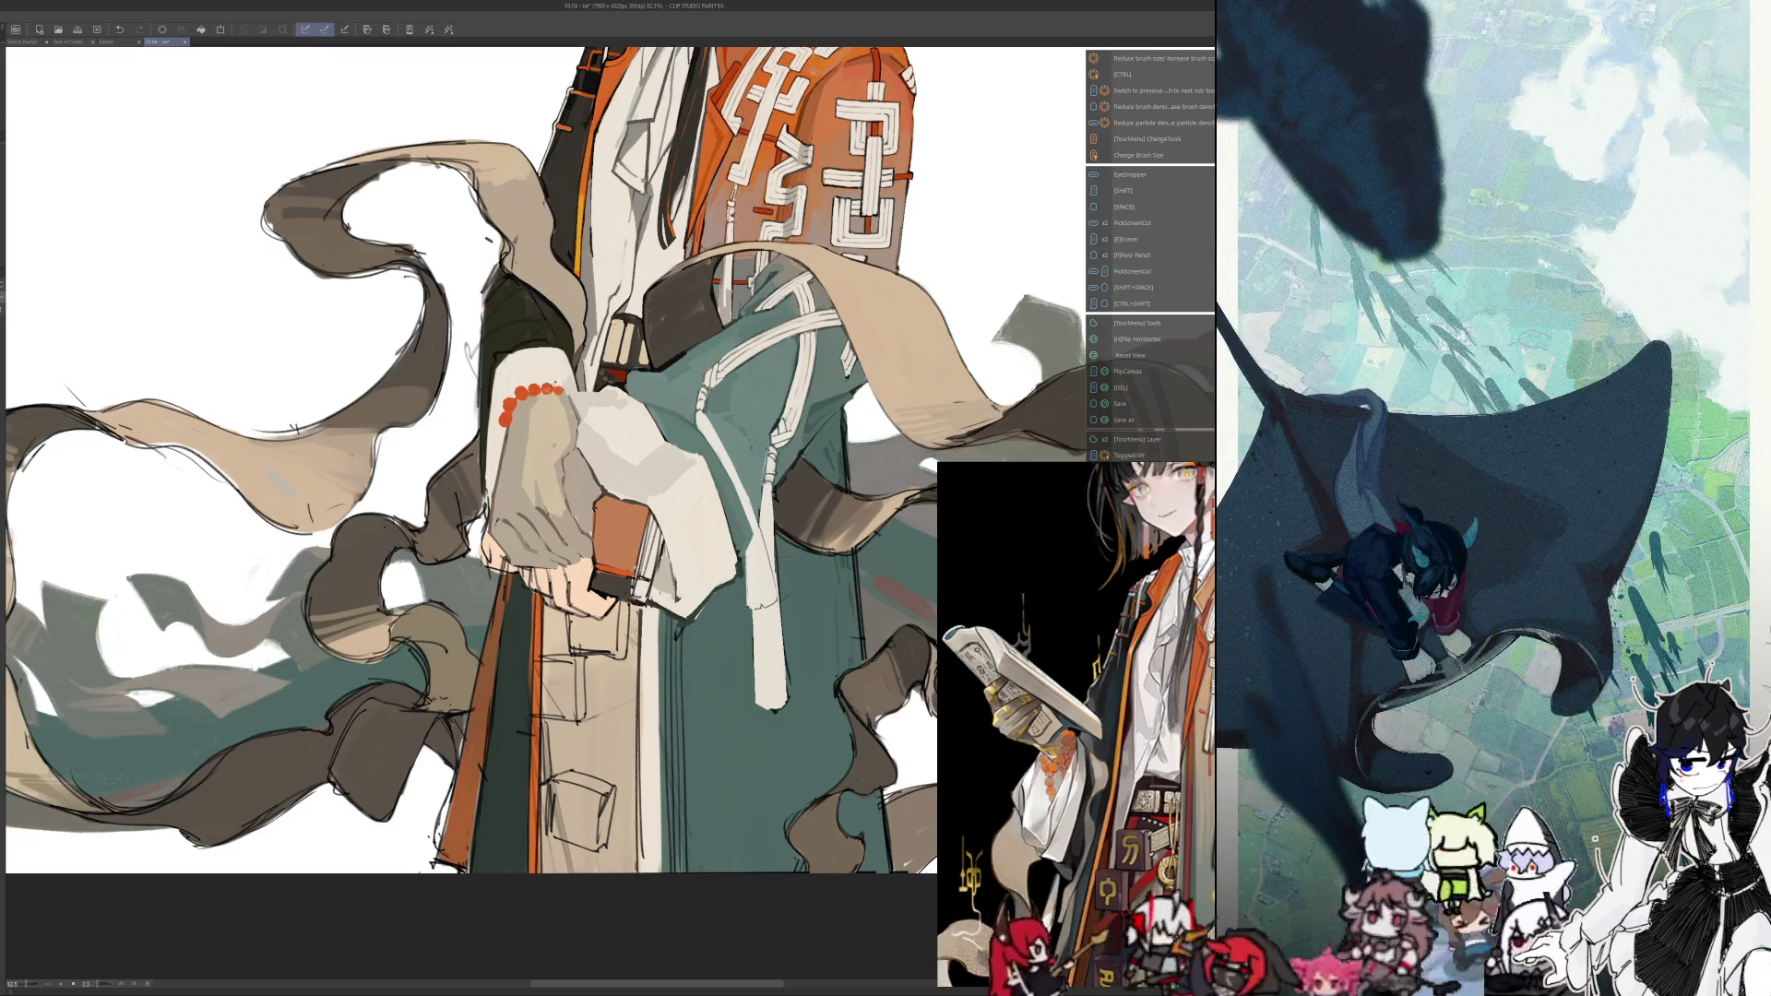
pyautogui.press('i')
pyautogui.press('i')
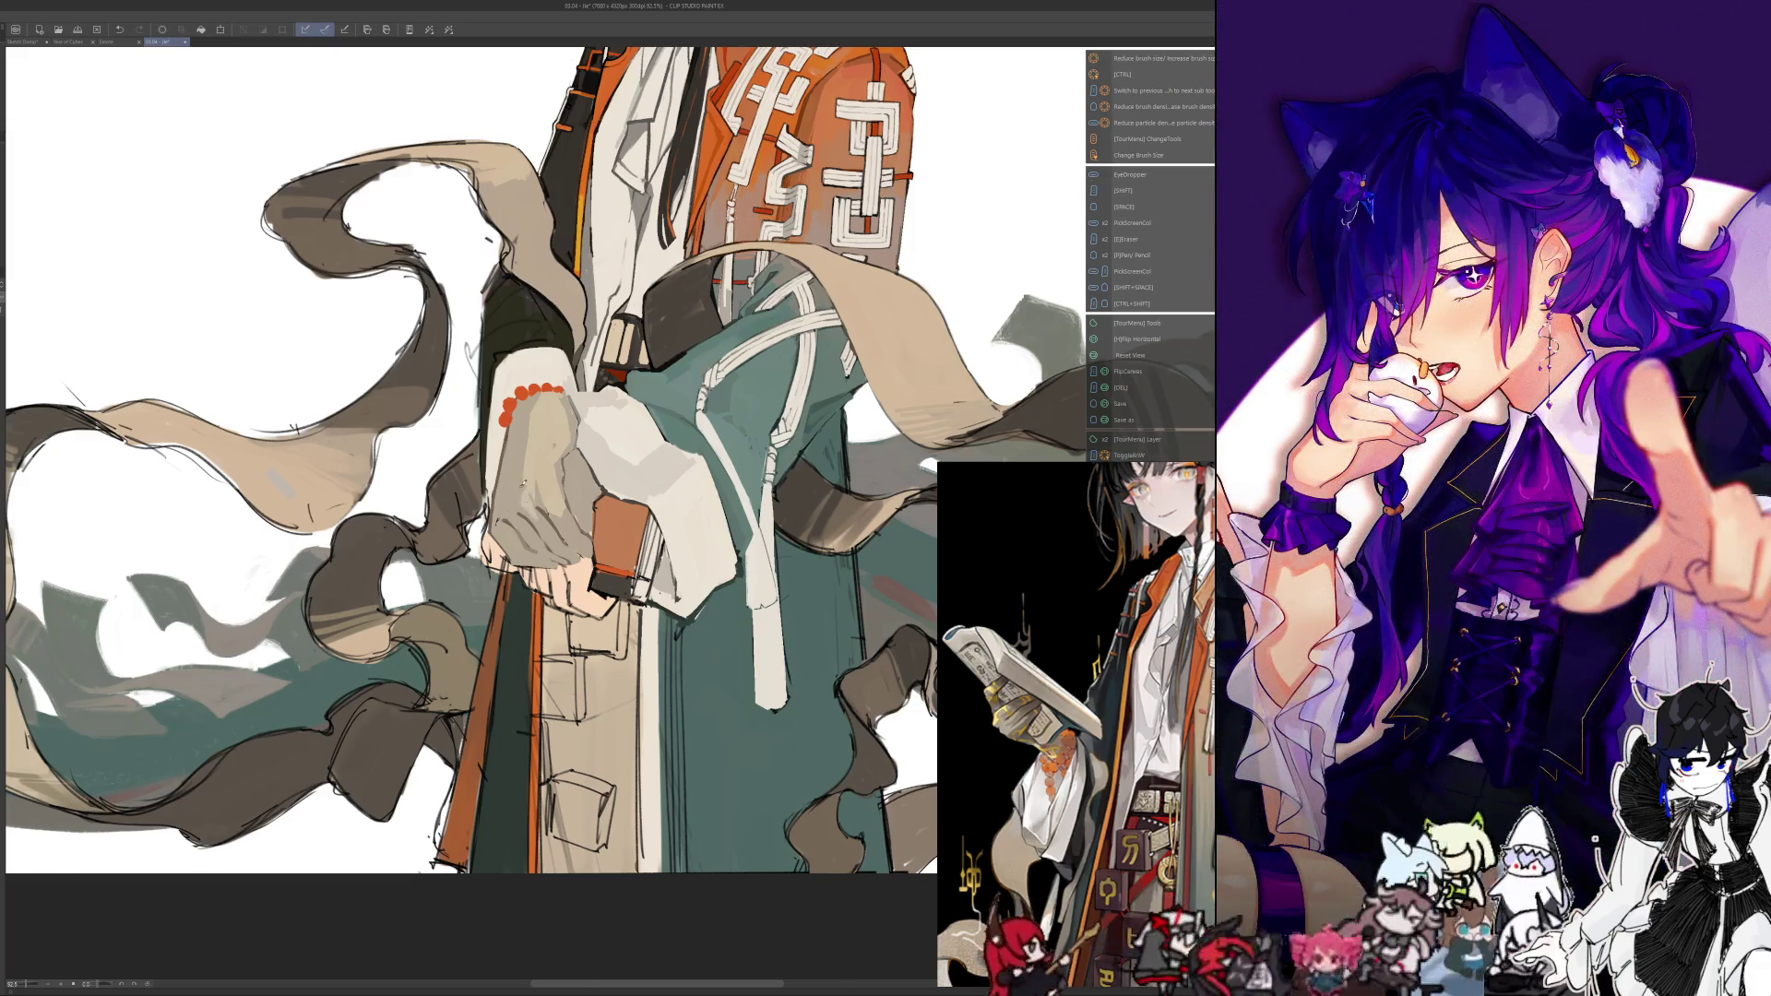
pyautogui.press('h')
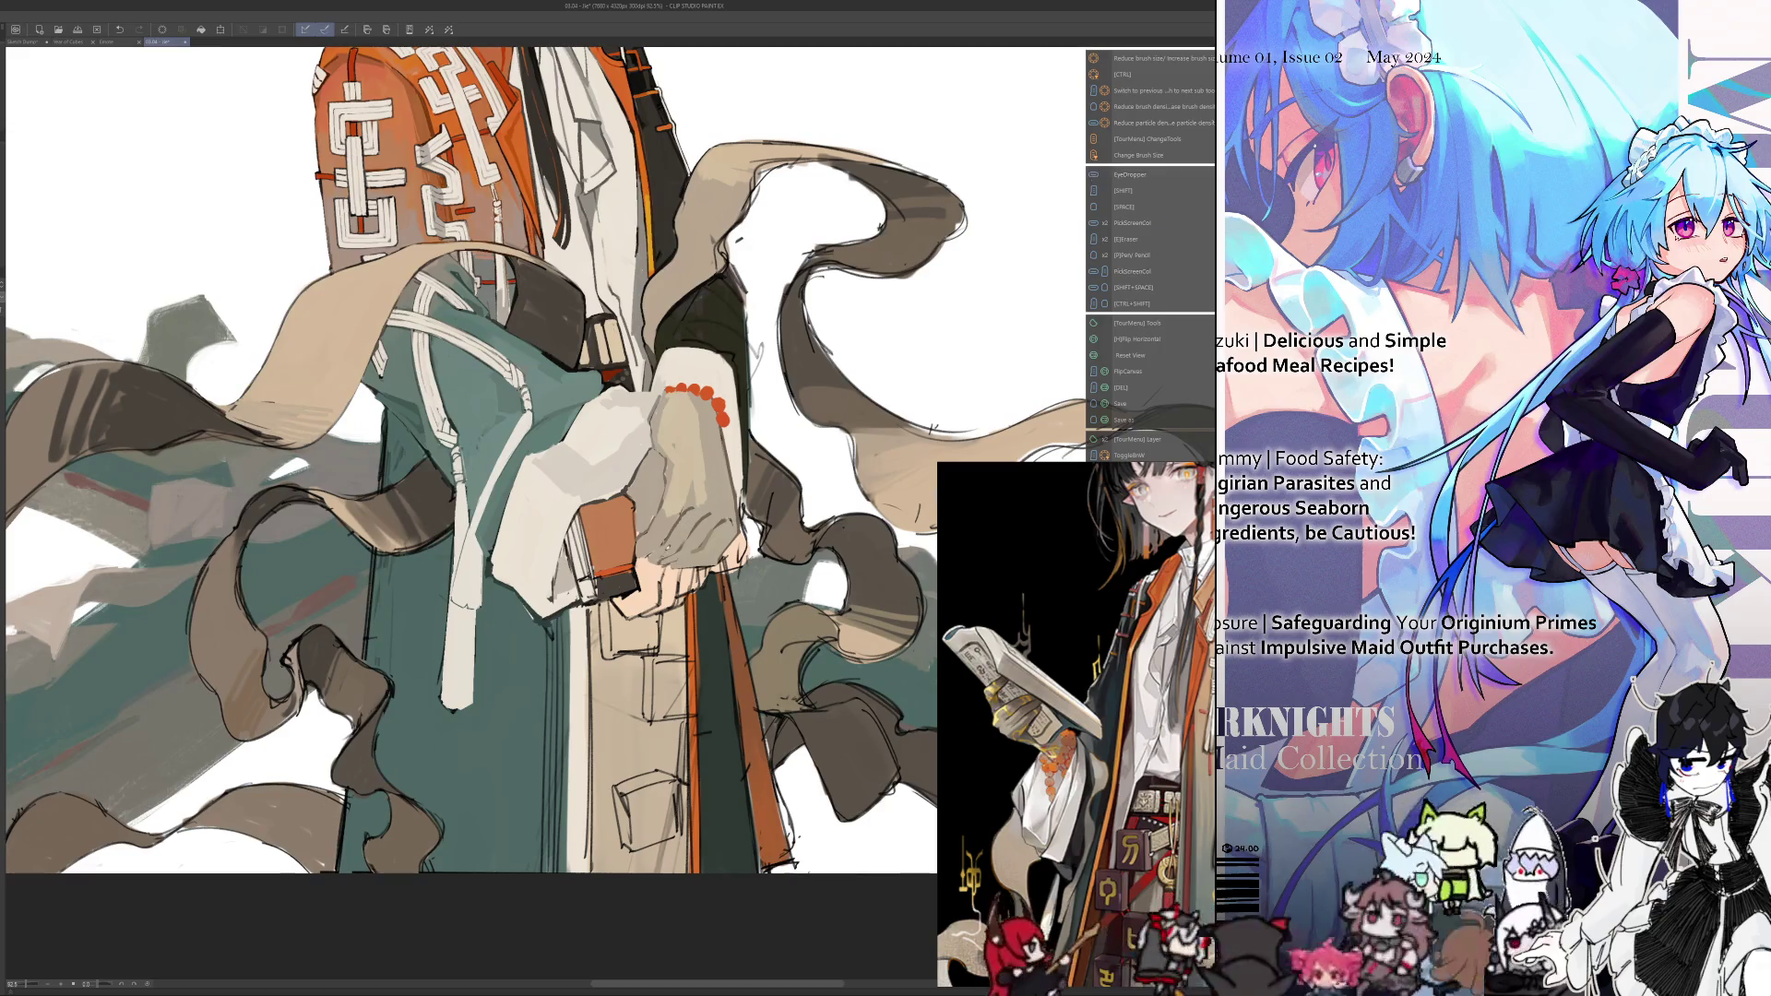
pyautogui.press('h')
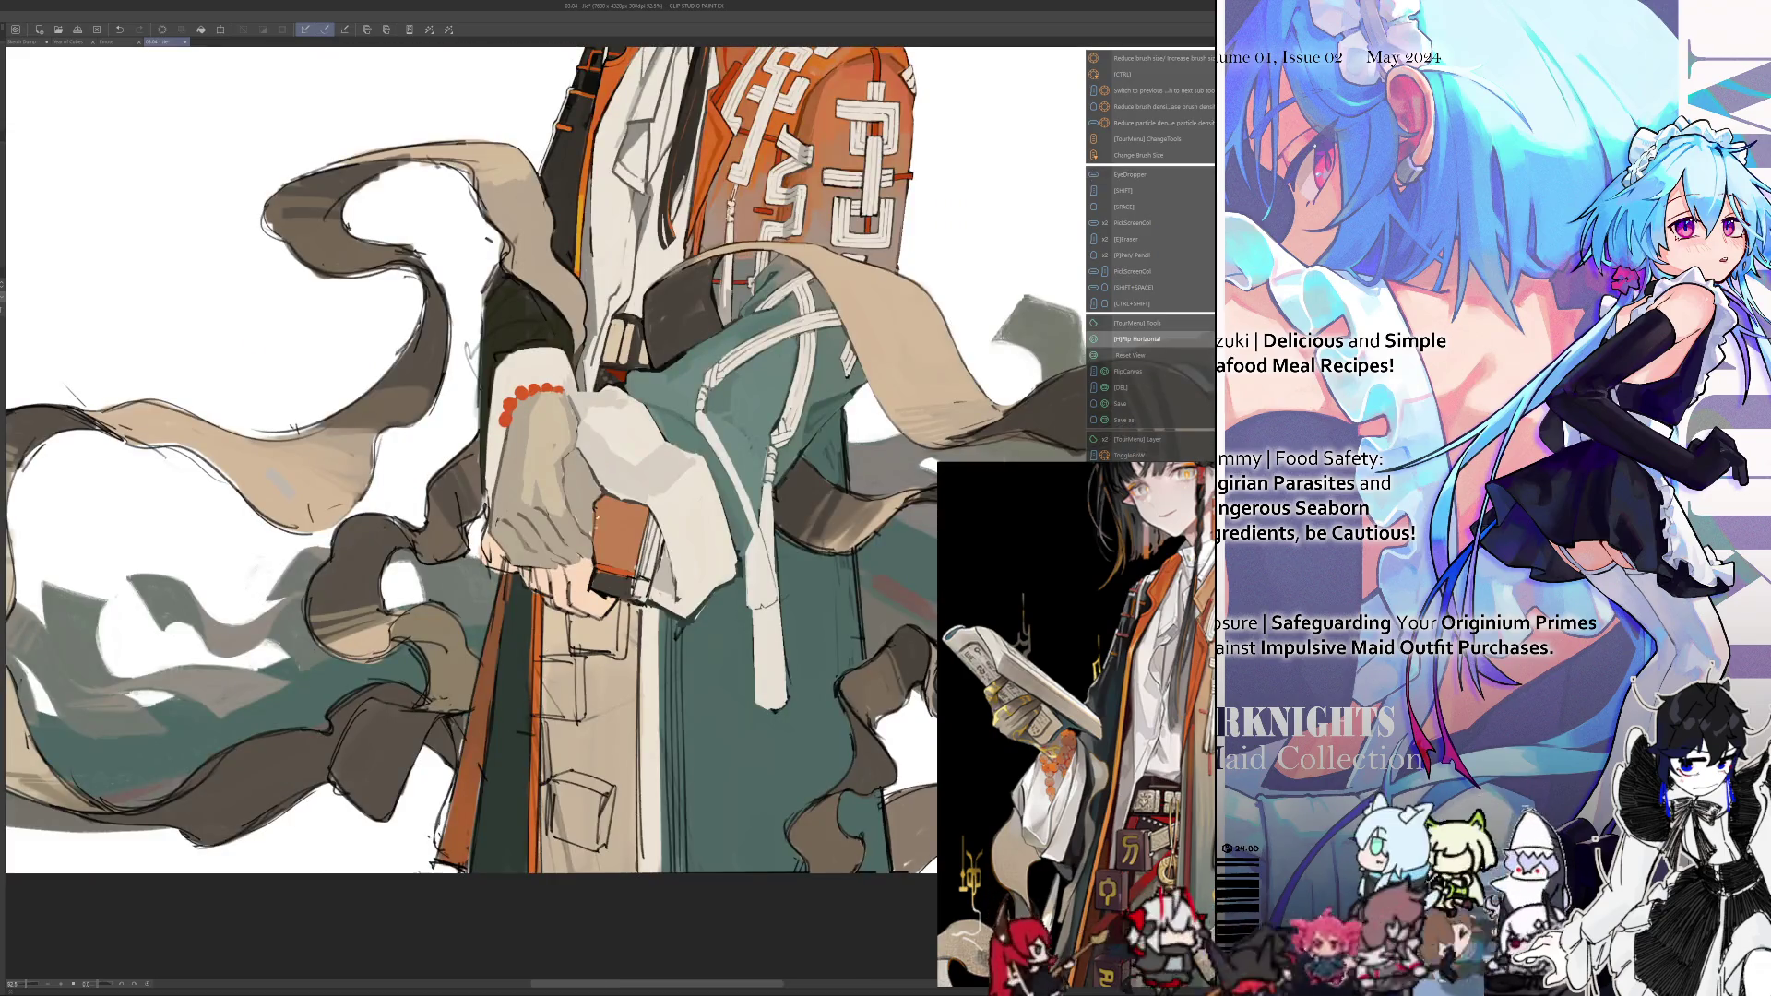
pyautogui.press('h')
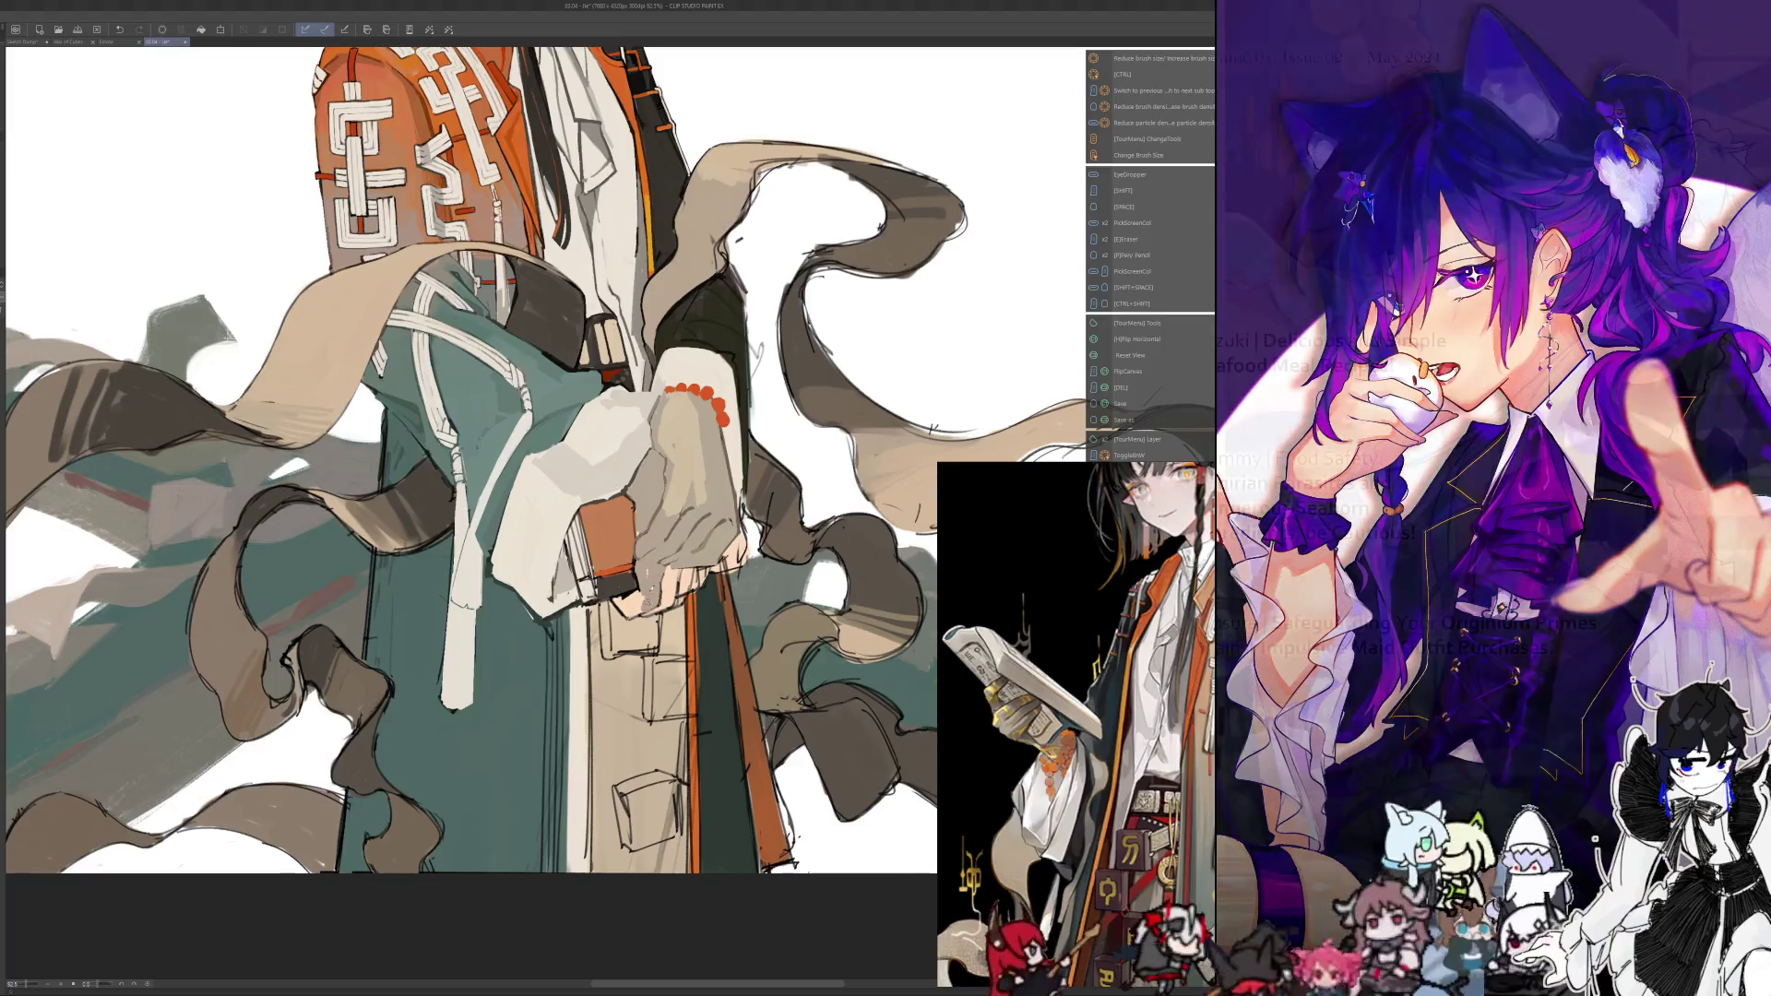
pyautogui.press('h')
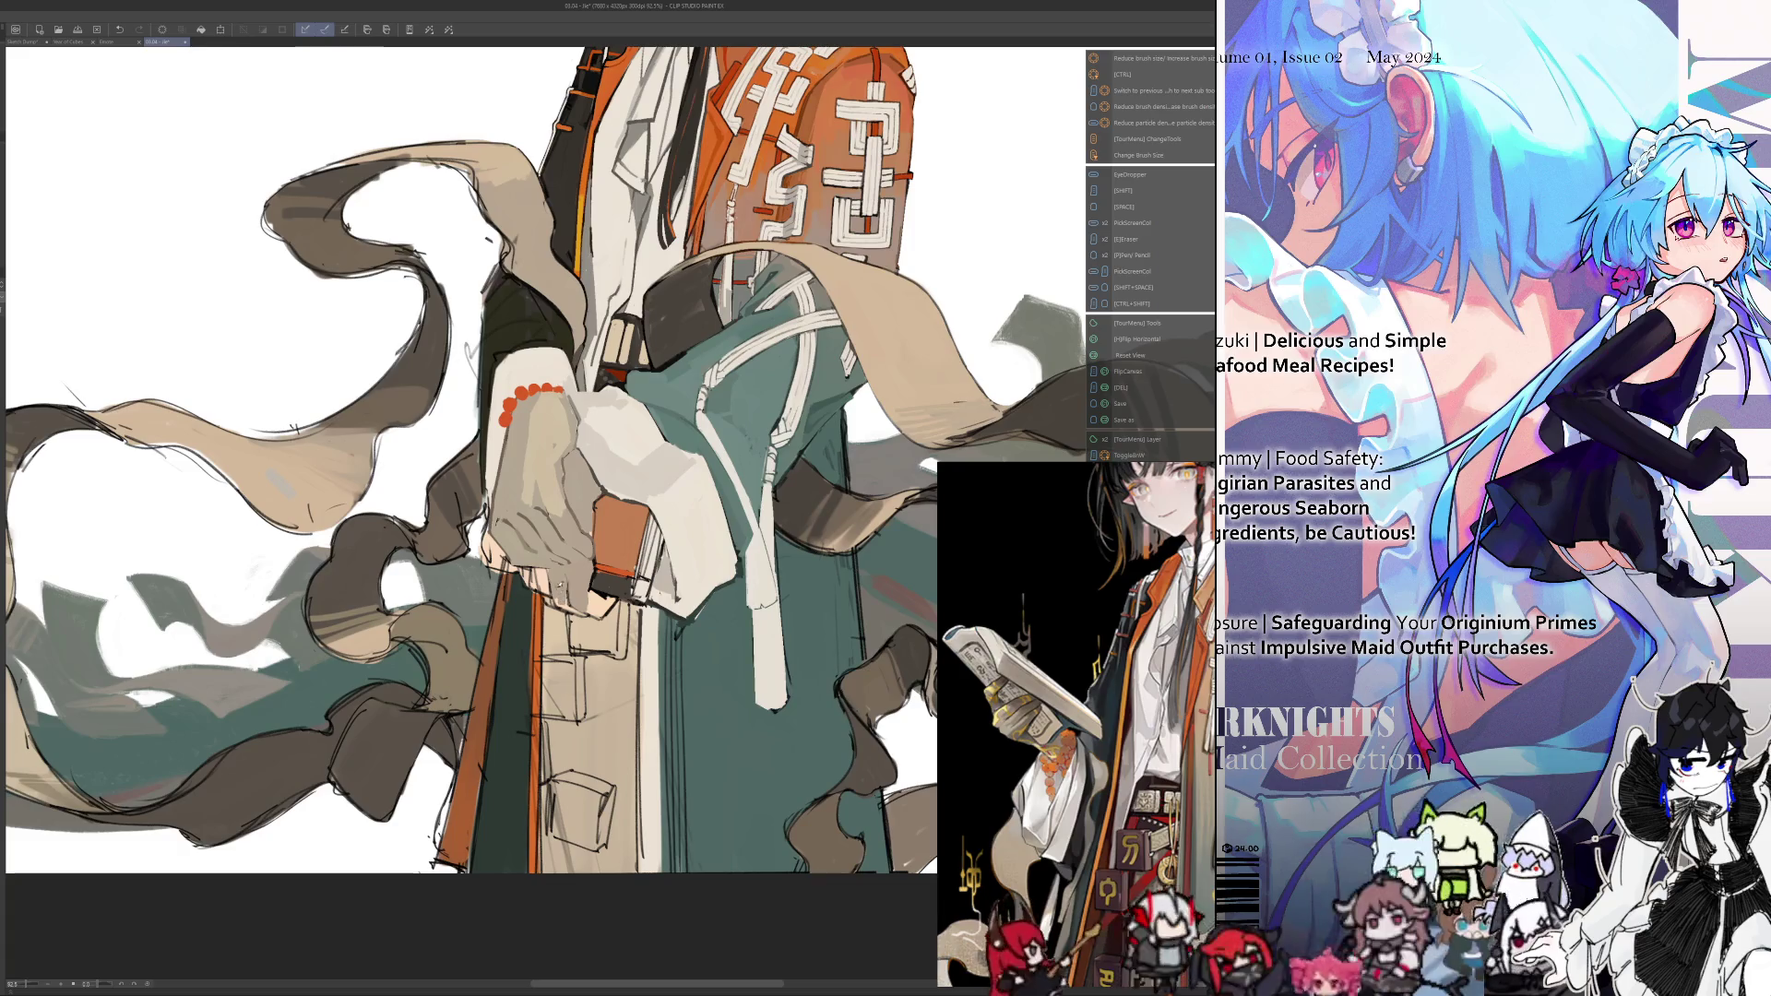
pyautogui.press('h')
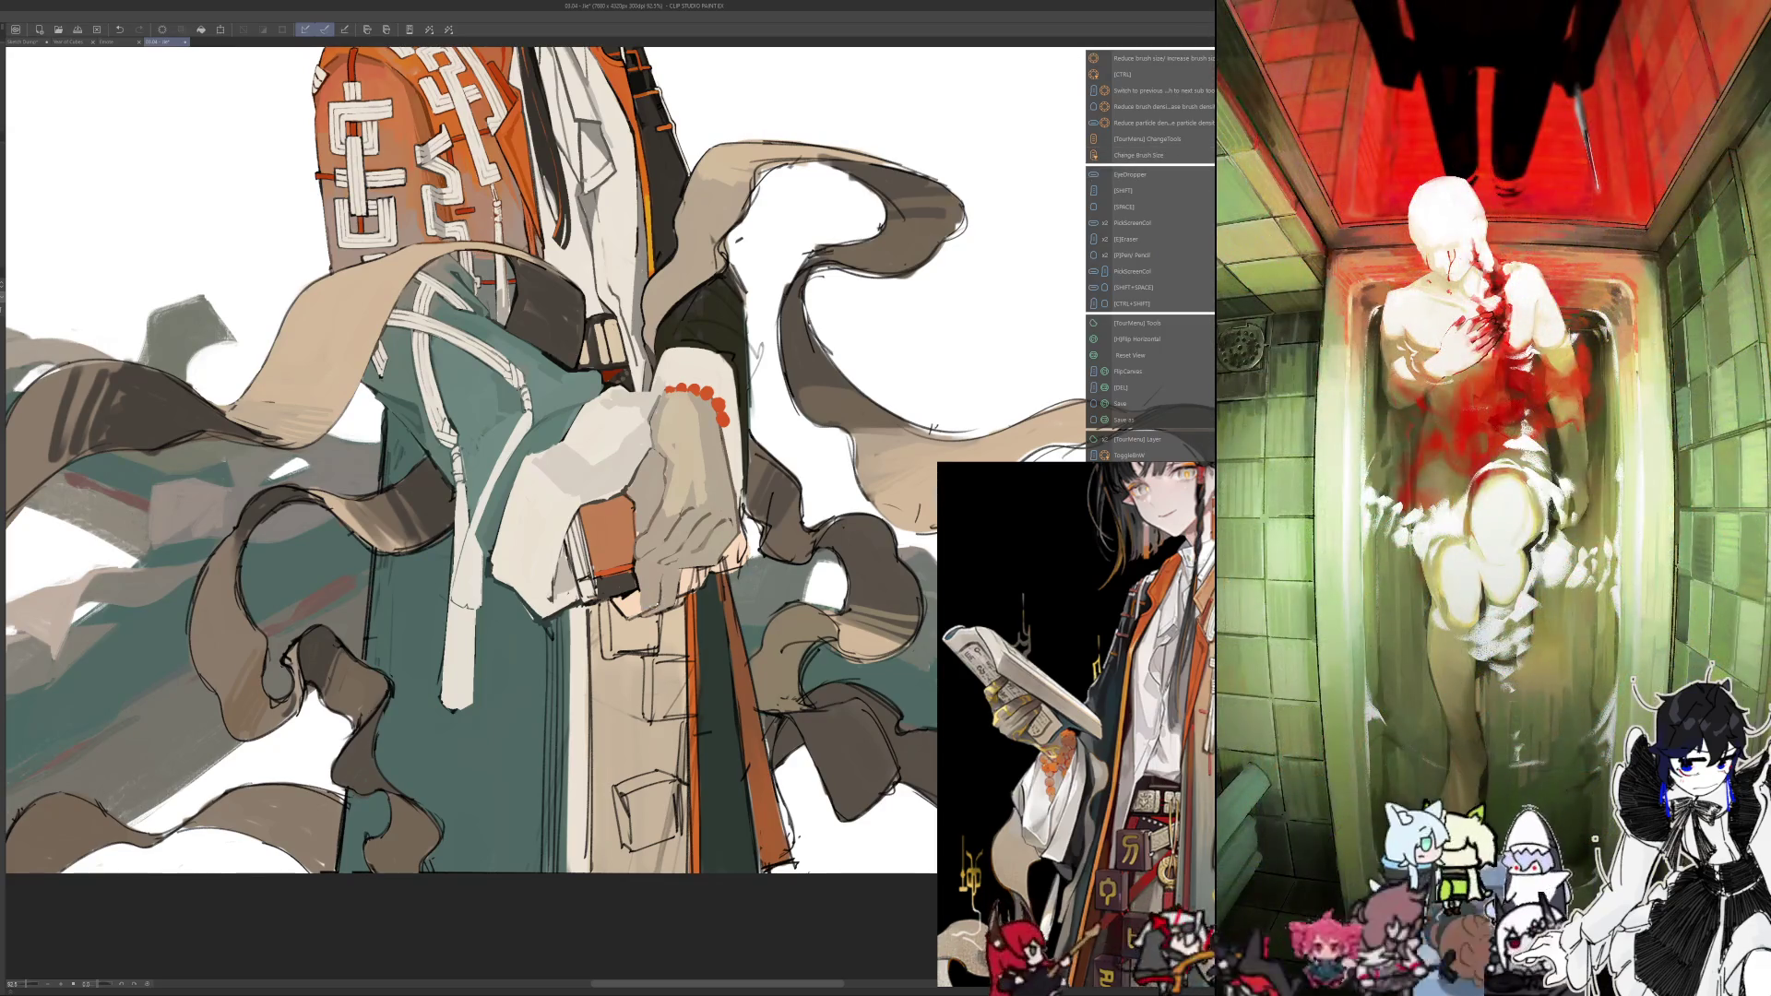
pyautogui.press('h')
pyautogui.press('h')
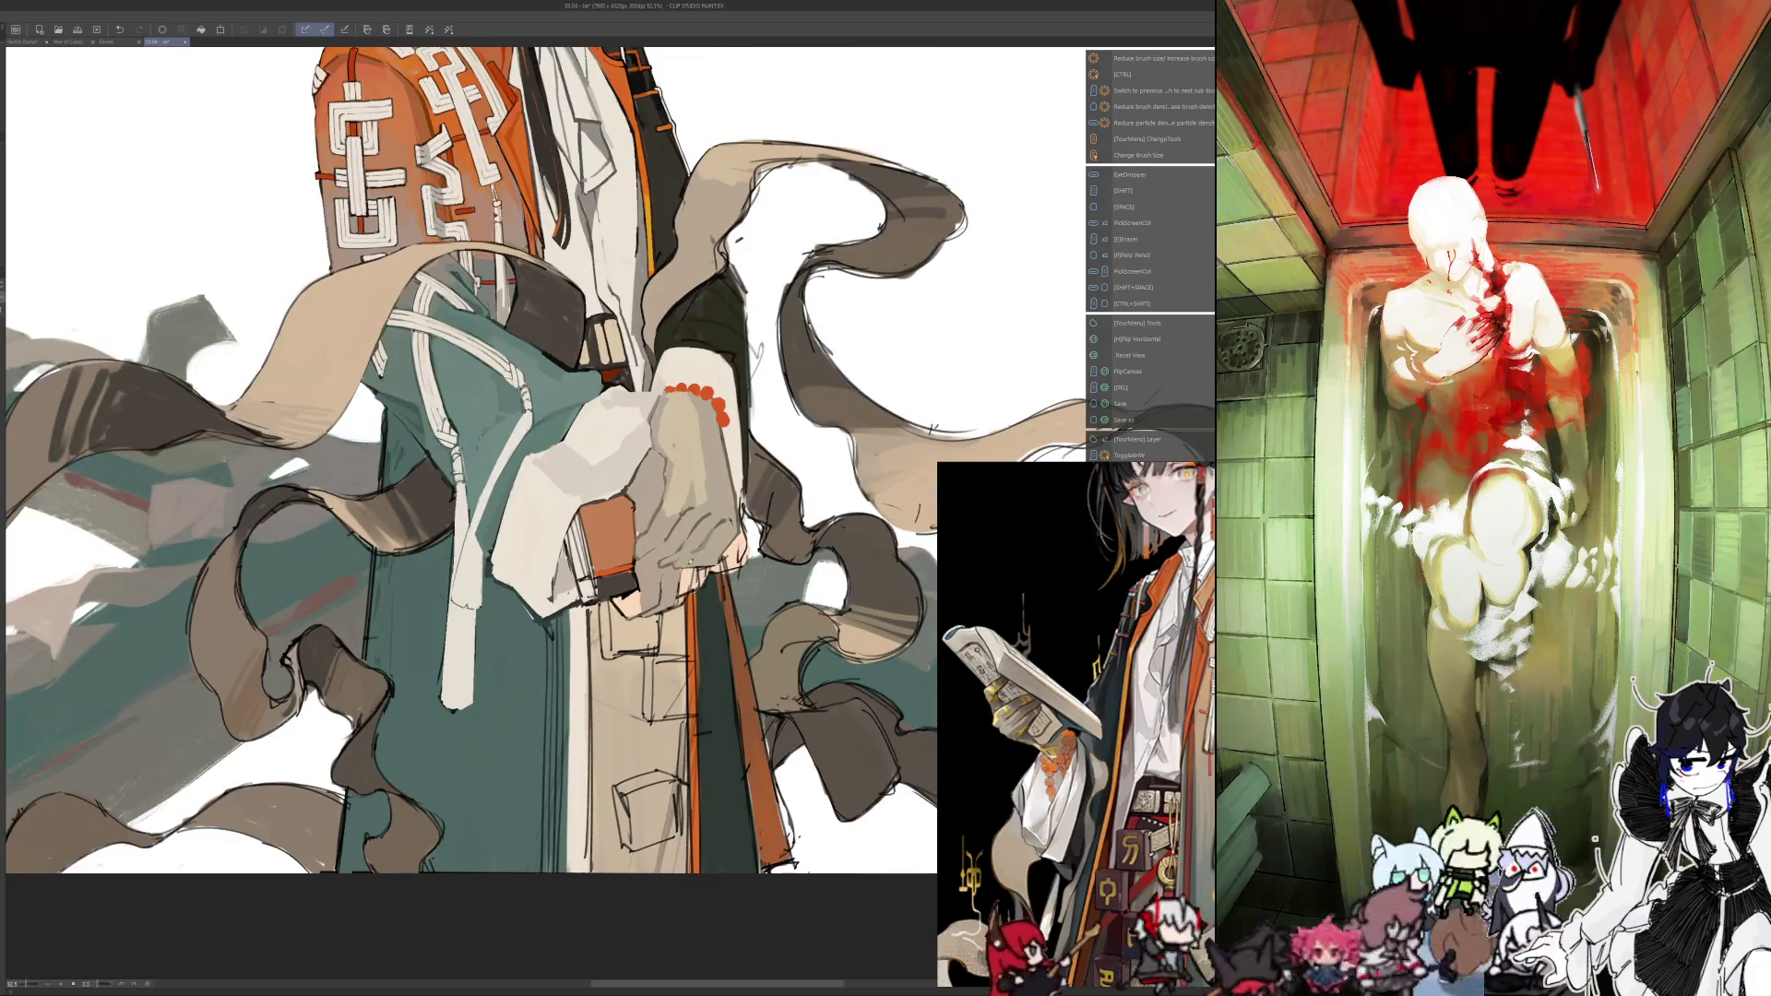
pyautogui.press('h')
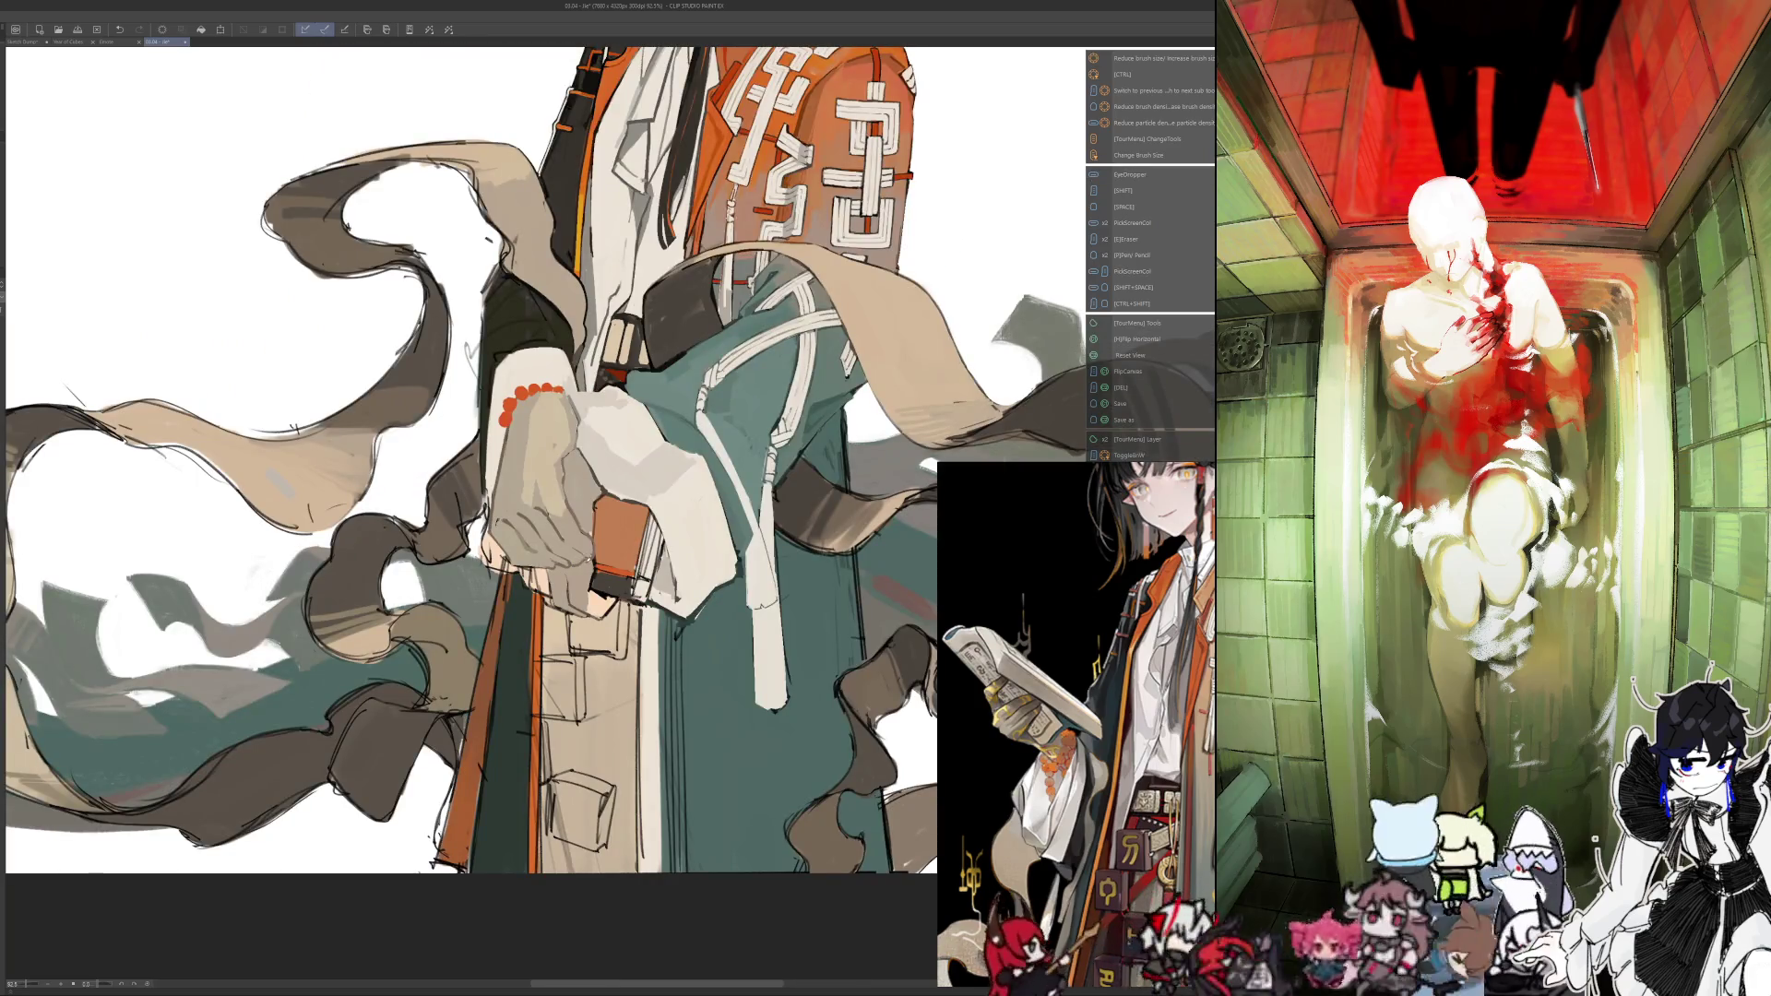
pyautogui.press('h')
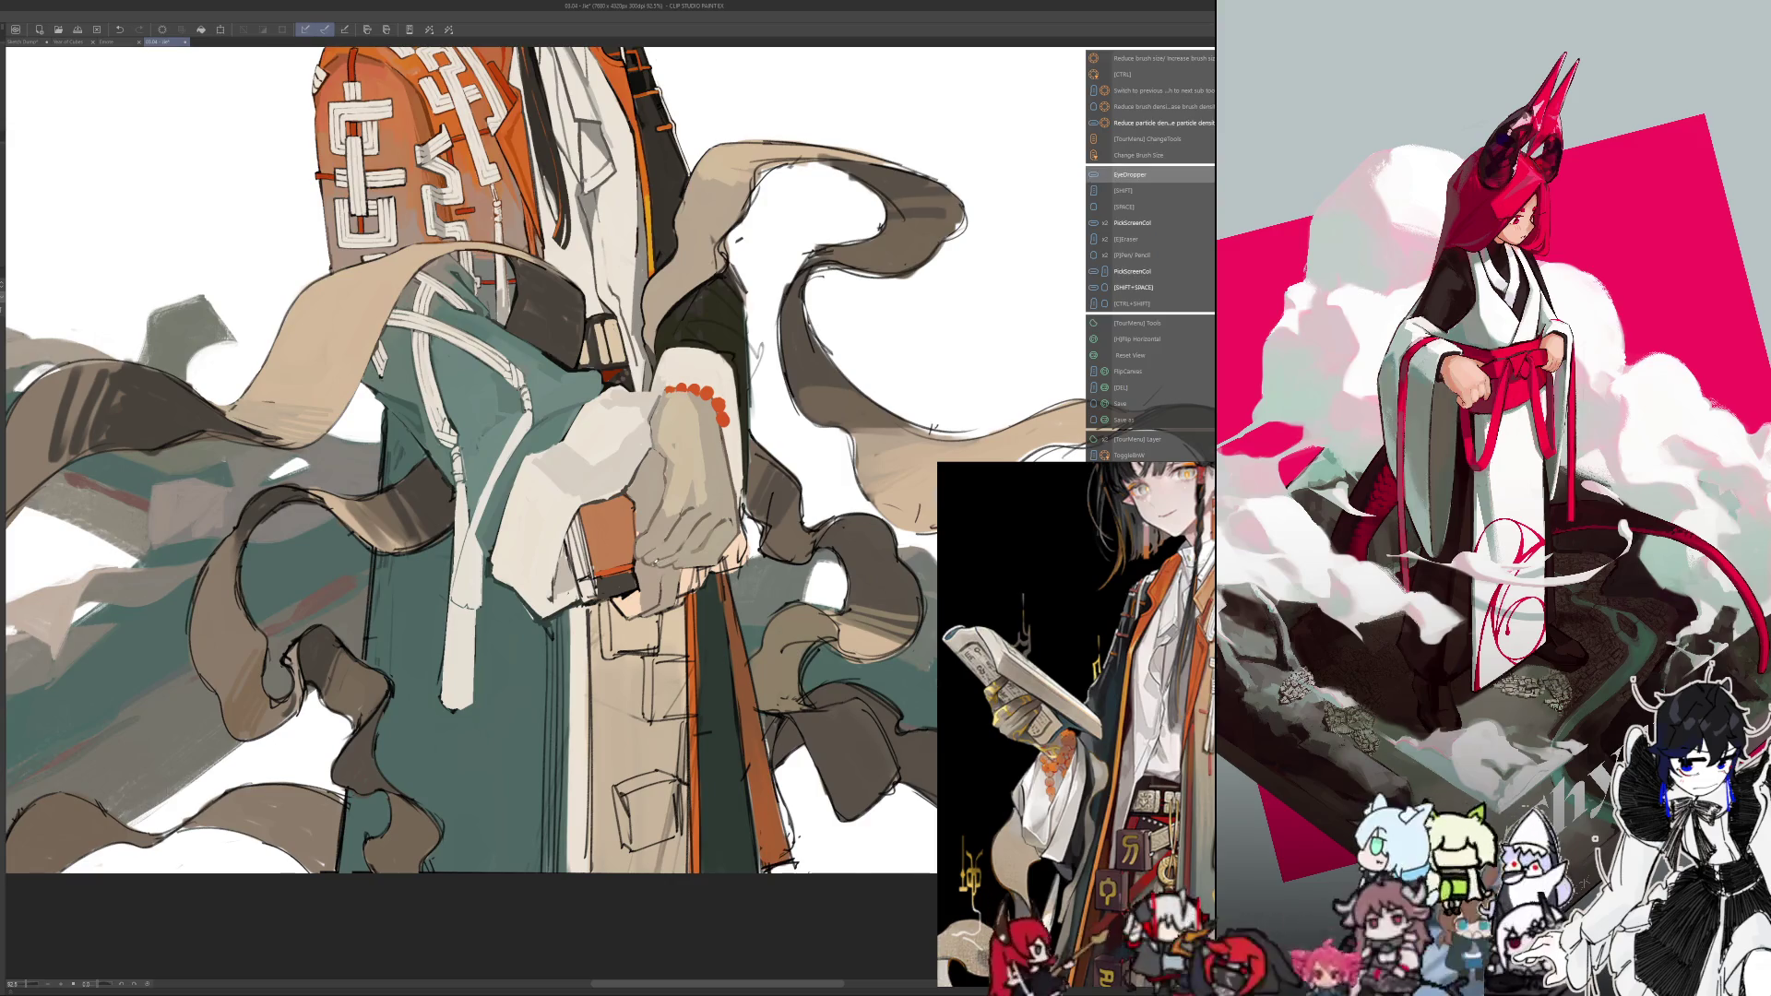
# Mirror the view and fit the whole illustration to the window with Ctrl+0
pyautogui.press('h')
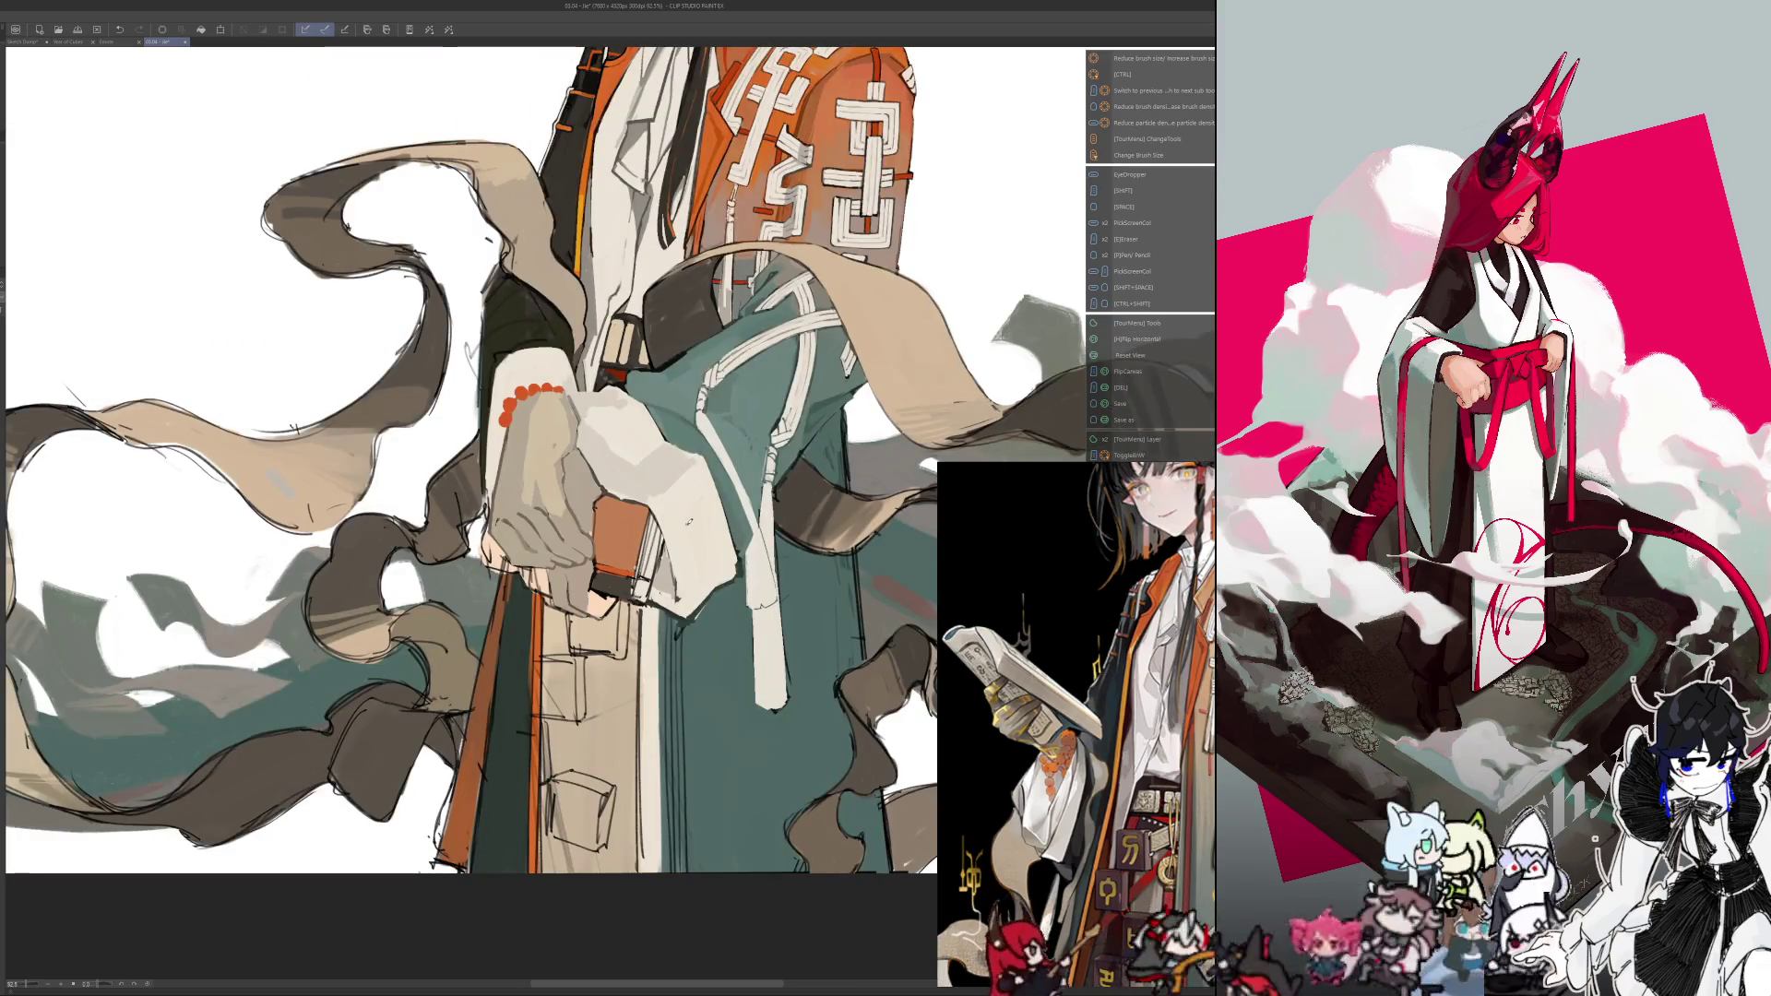
pyautogui.hotkey('ctrl', '0')
pyautogui.scroll(3, 351, 447)
pyautogui.scroll(2, 351, 448)
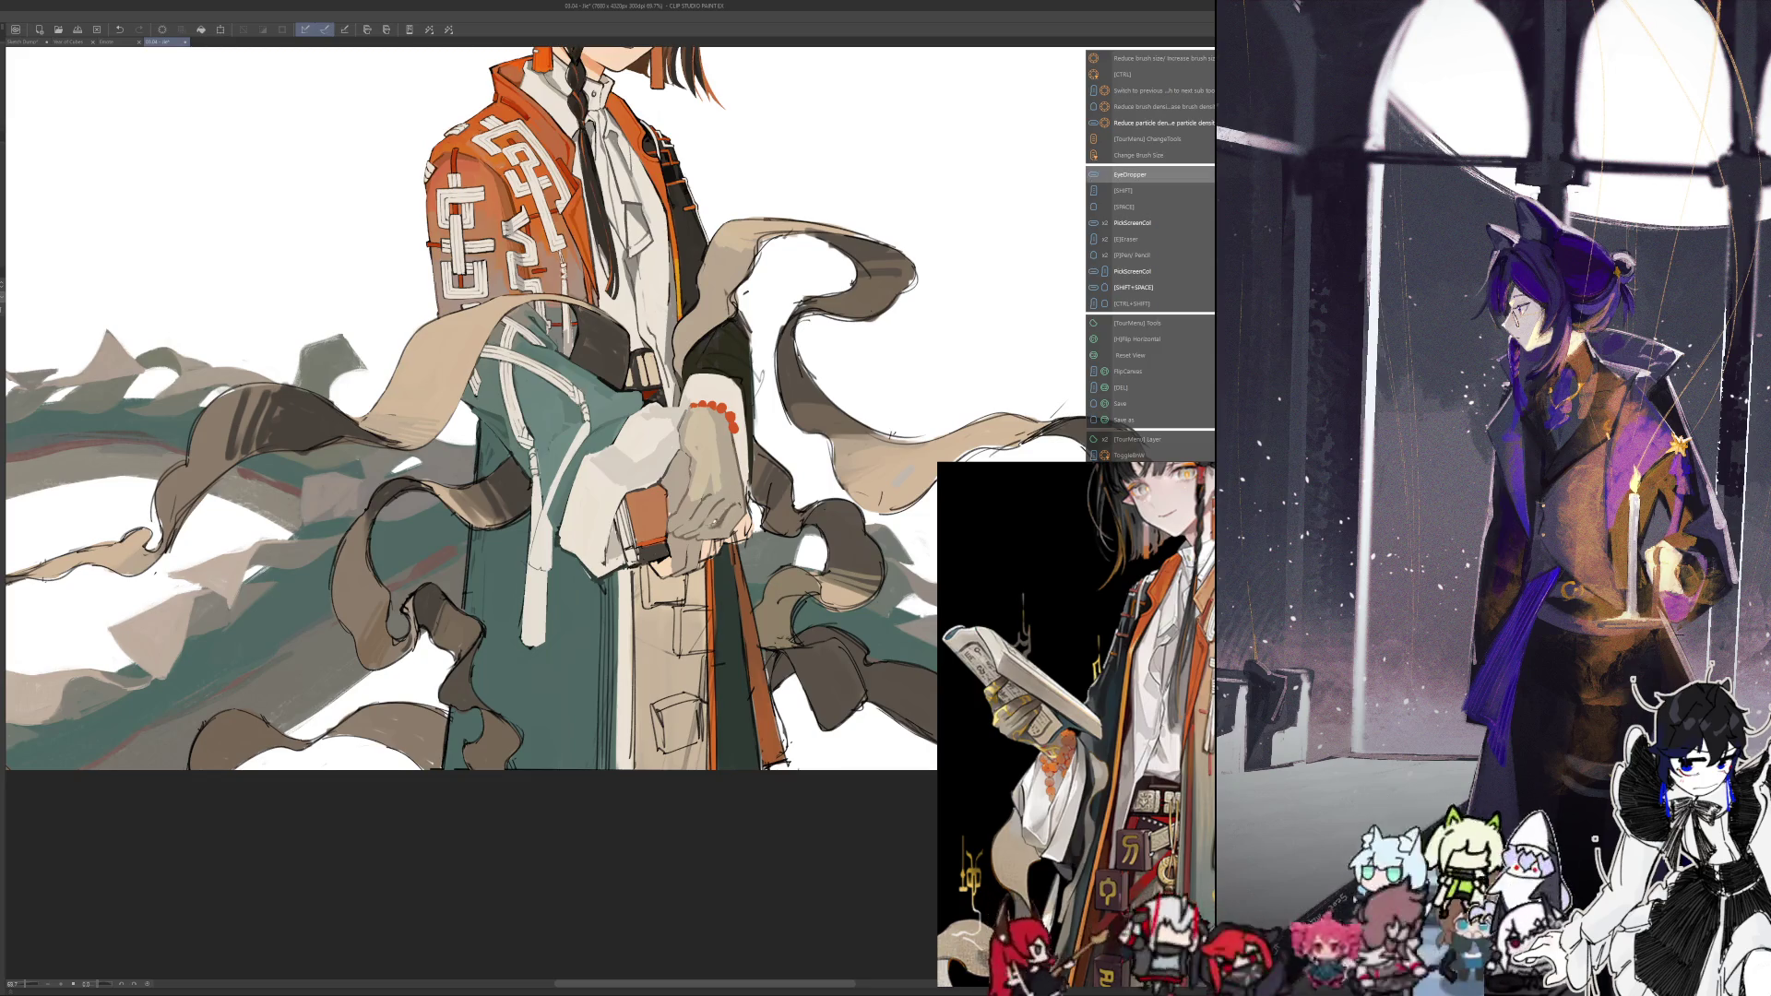
pyautogui.press('h')
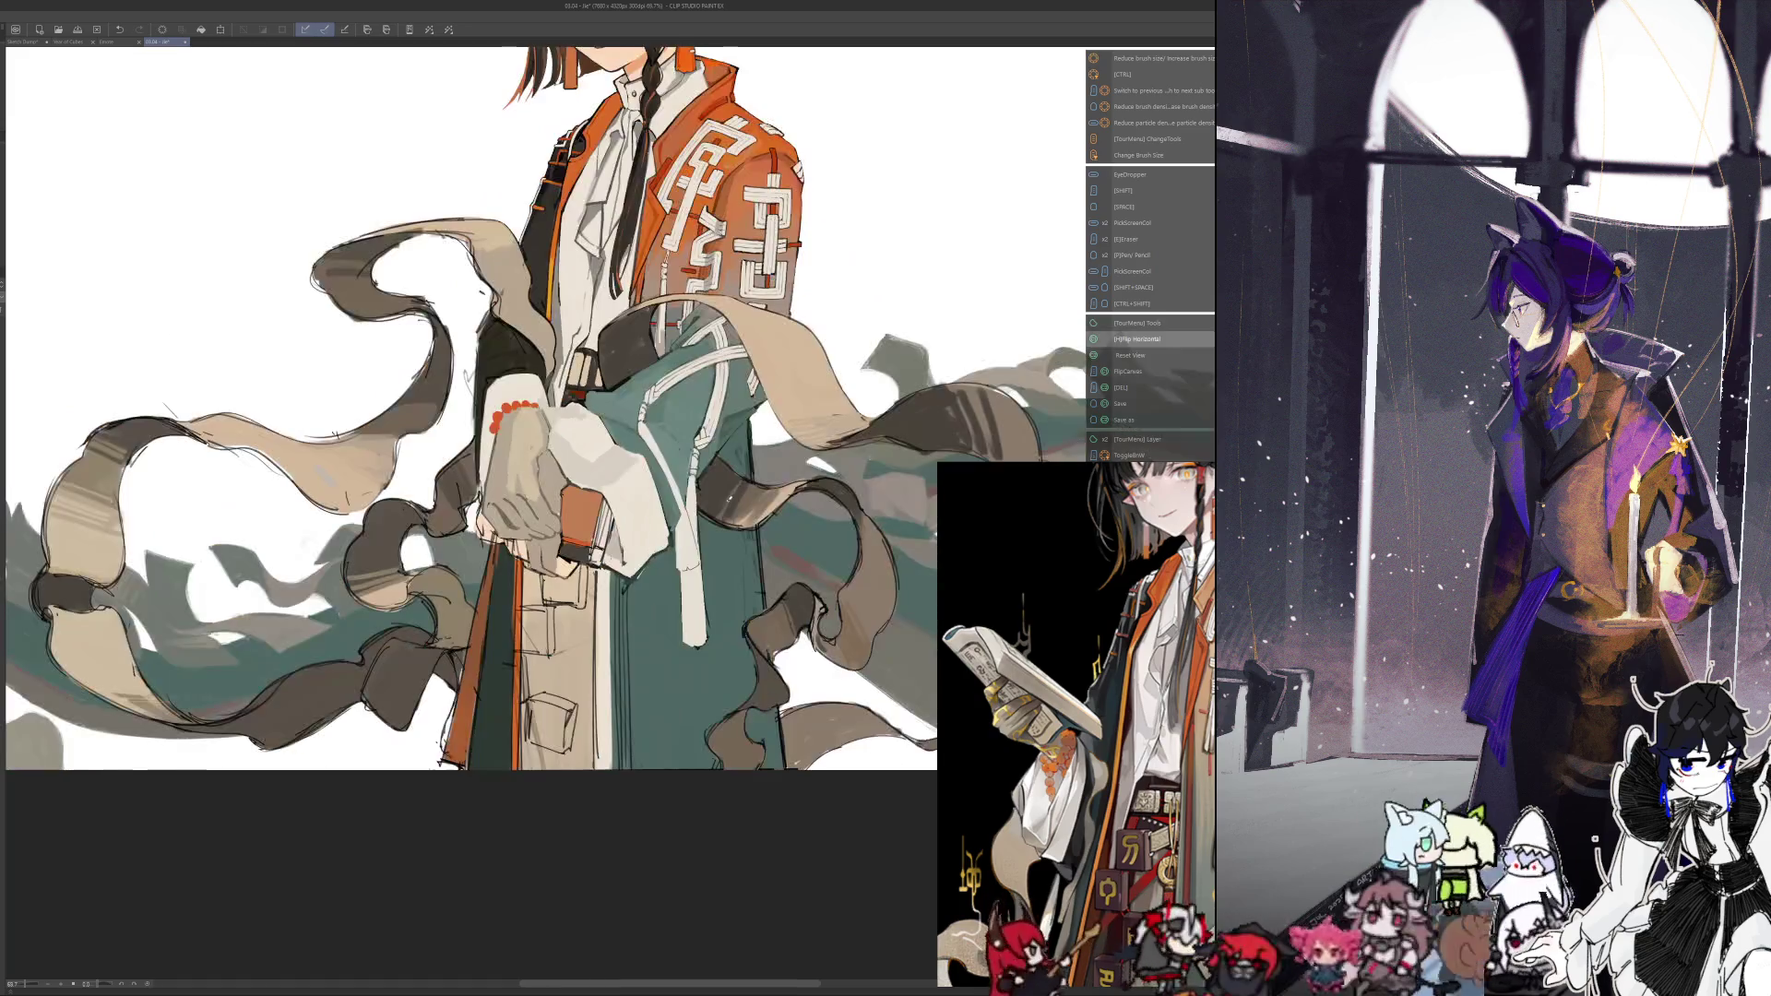
pyautogui.press('h')
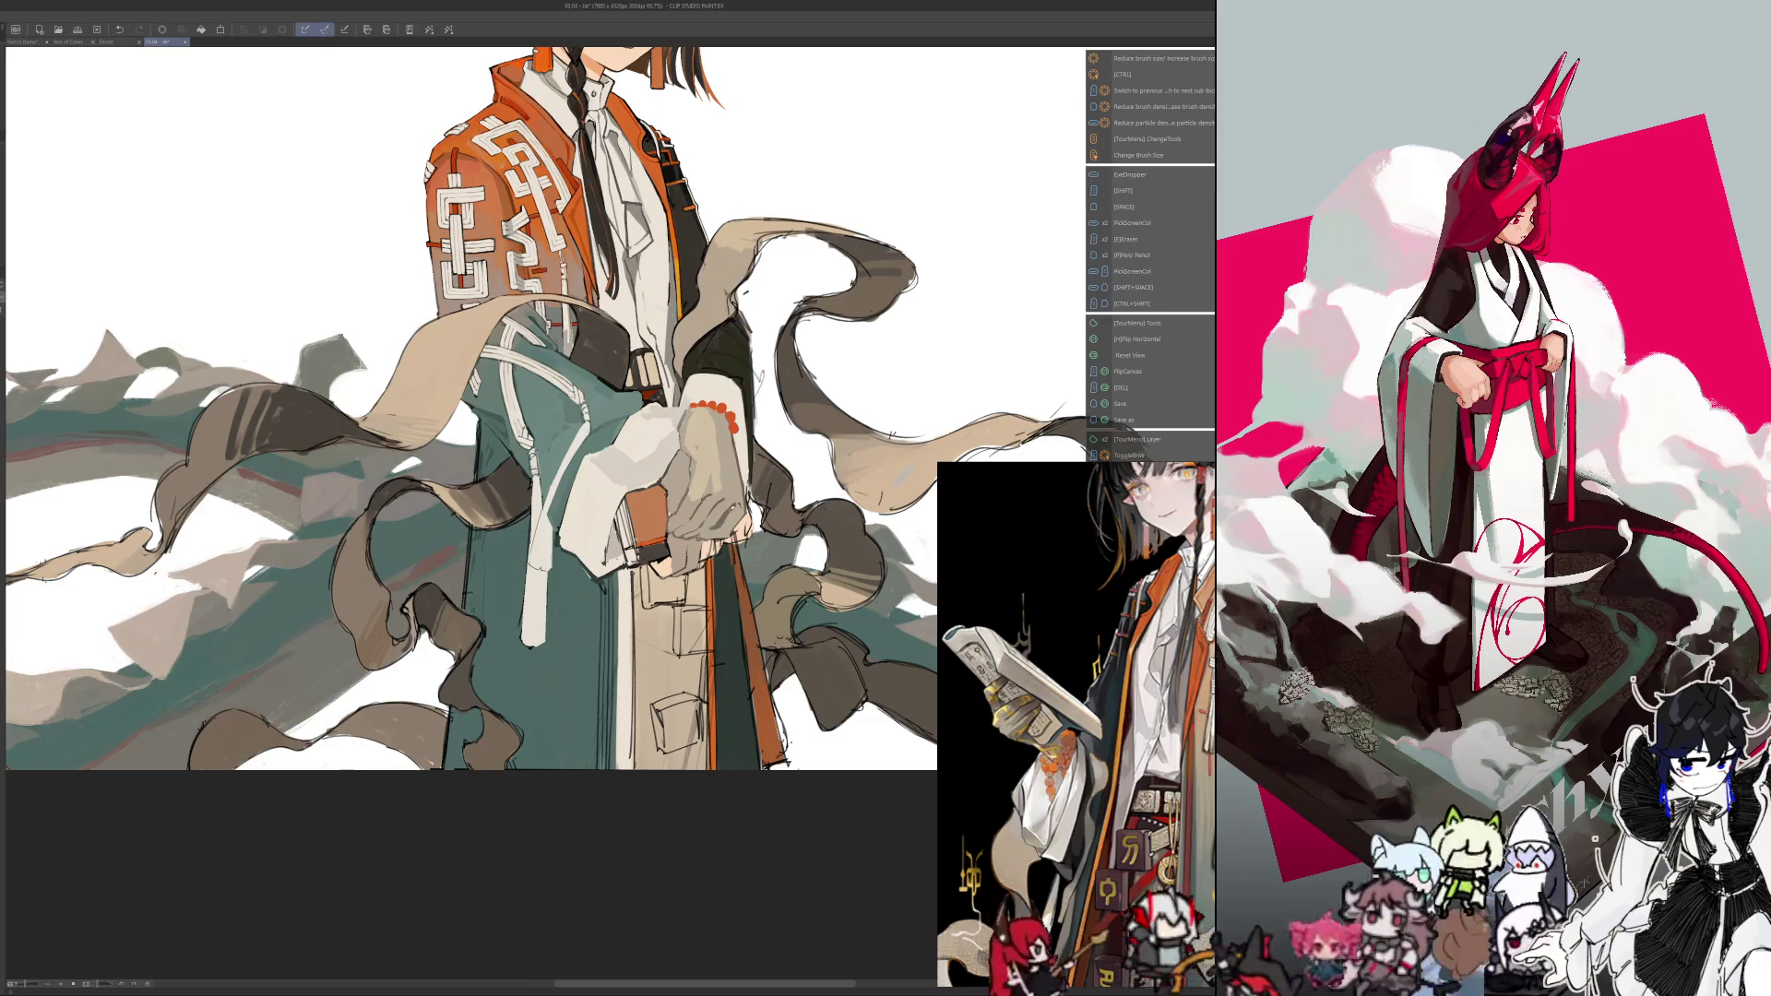
pyautogui.press('alt')
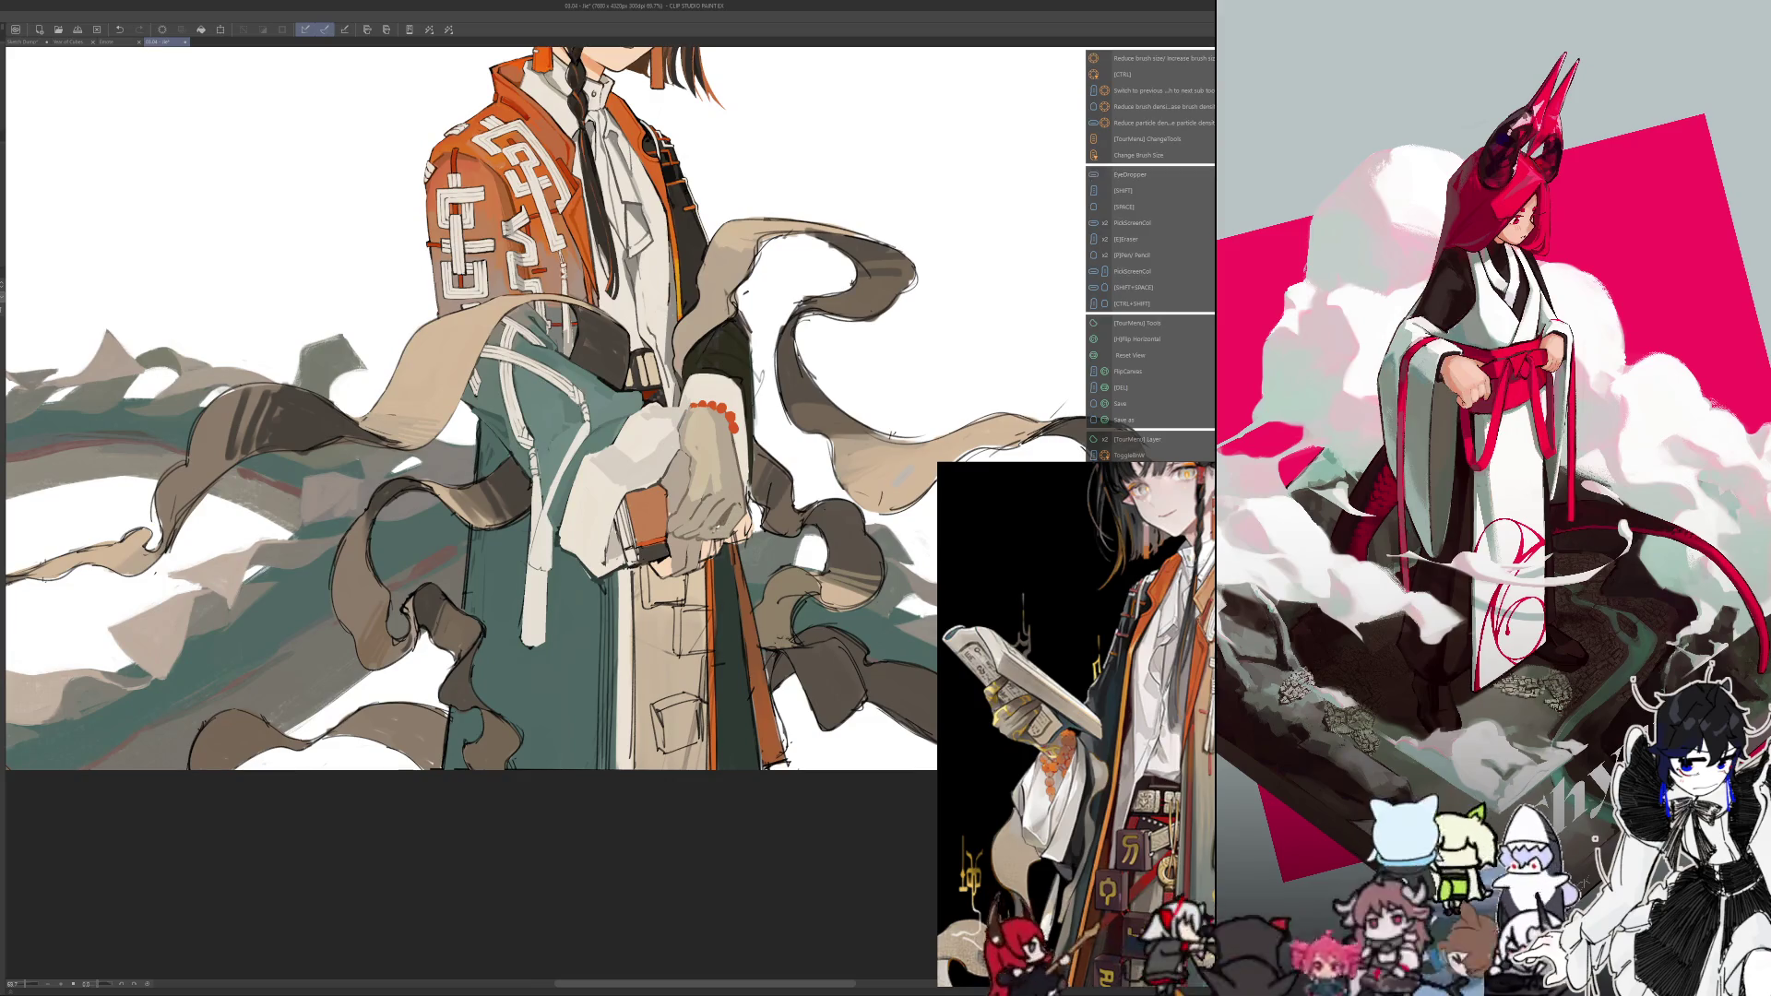
pyautogui.press('alt')
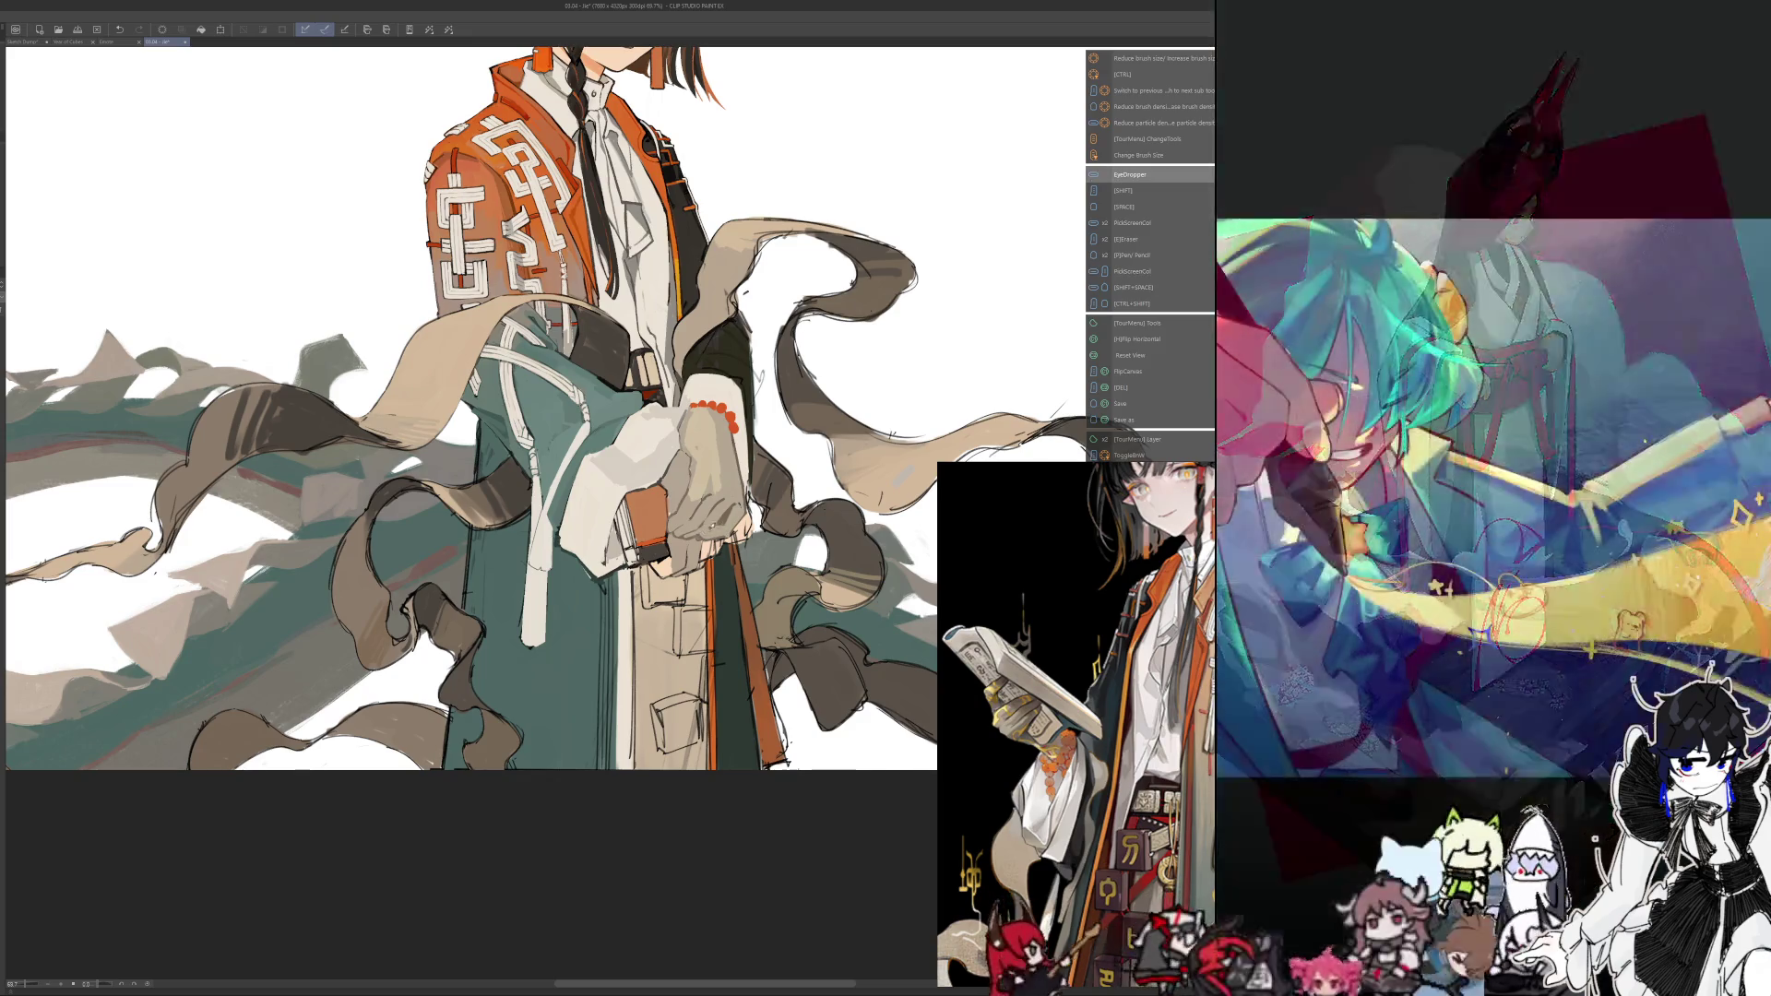
pyautogui.press('h')
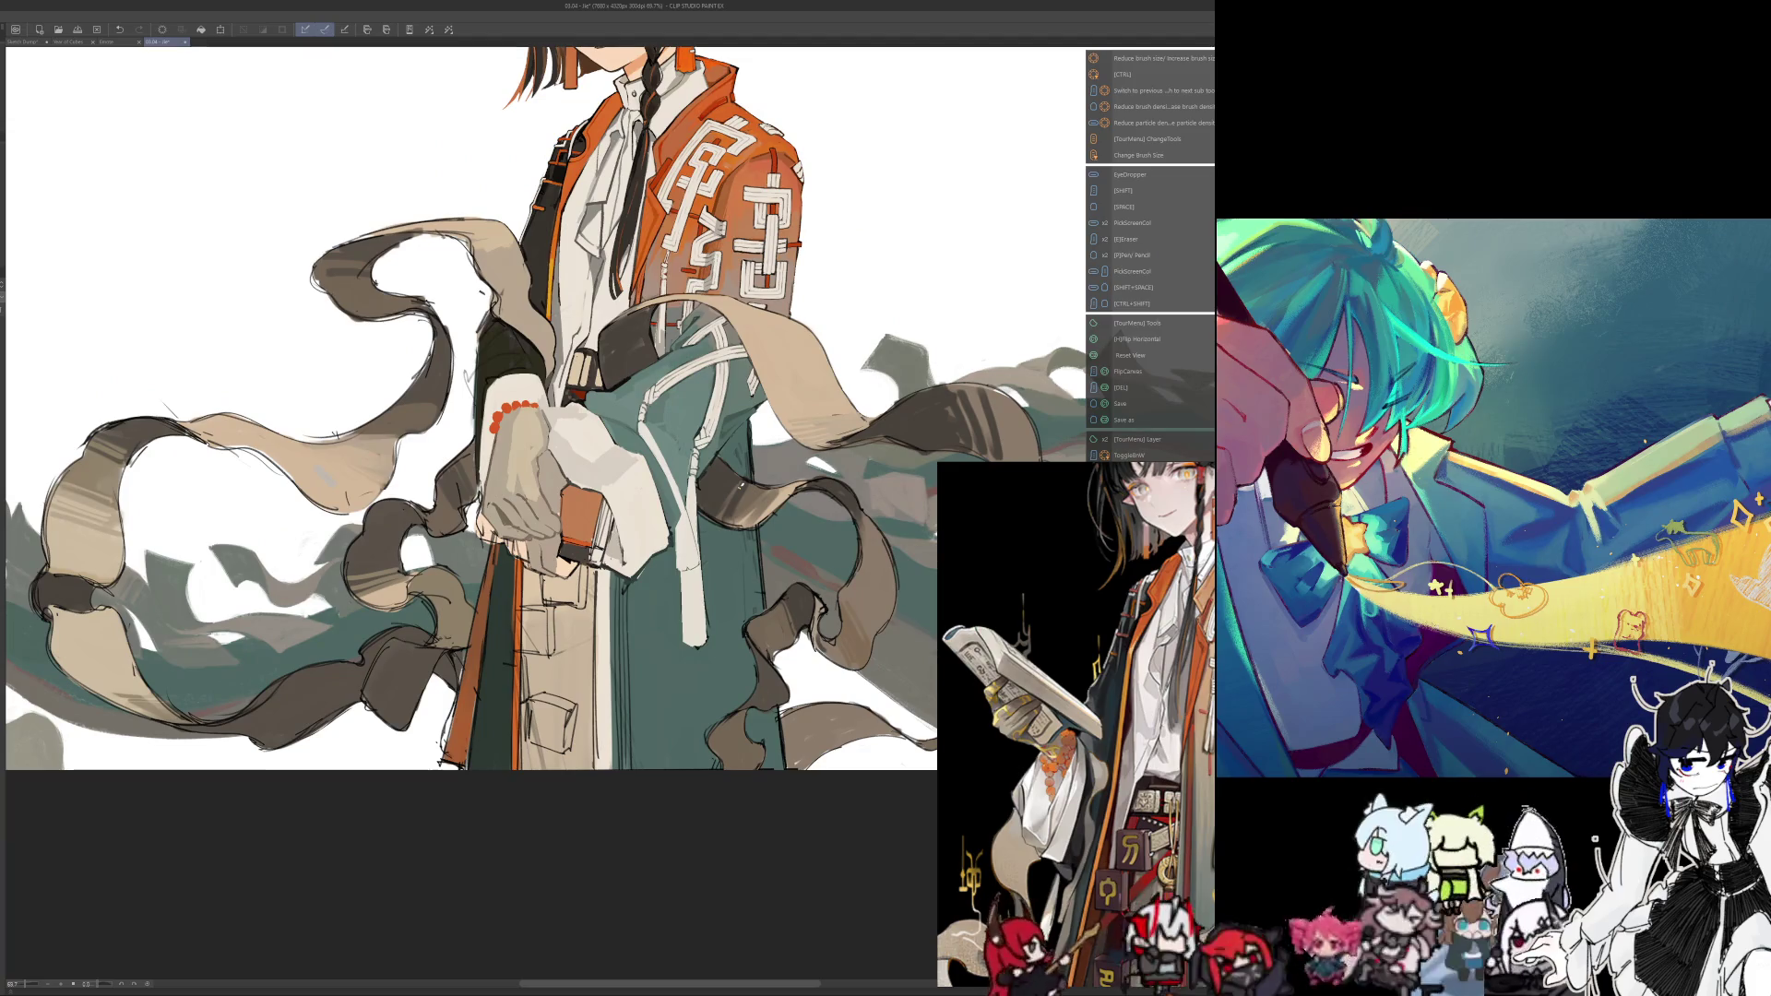
pyautogui.press('h')
pyautogui.press('alt')
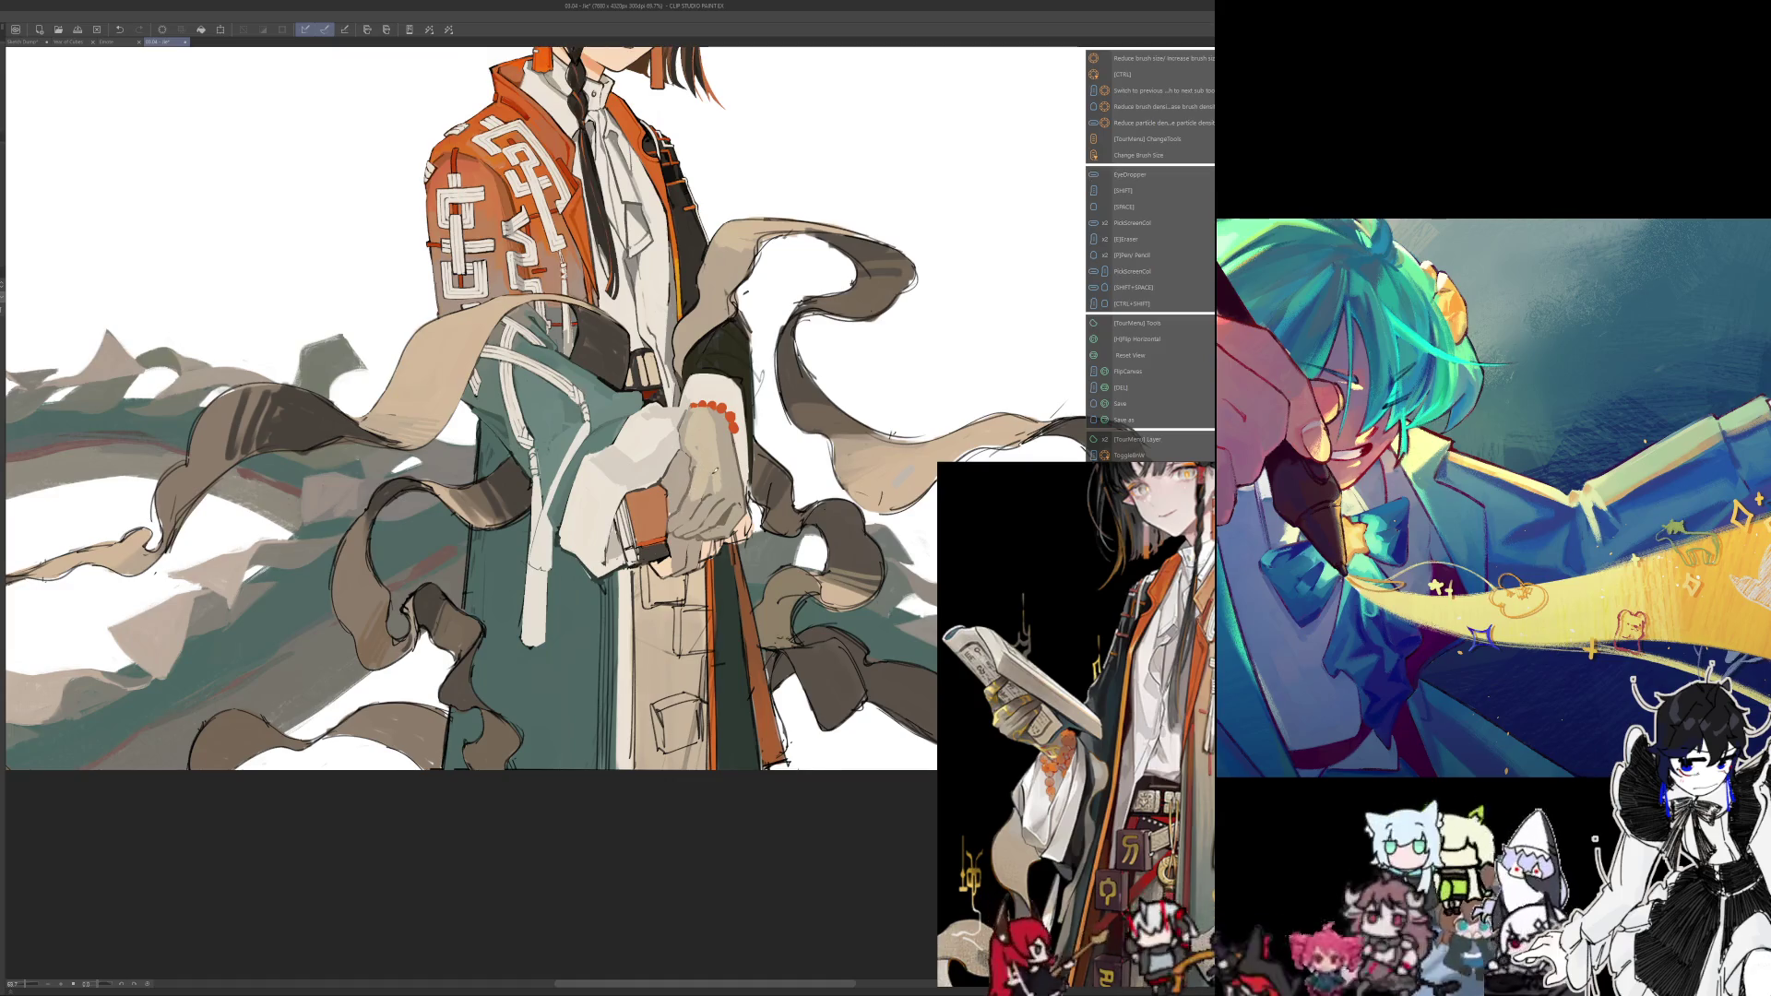
pyautogui.press('h')
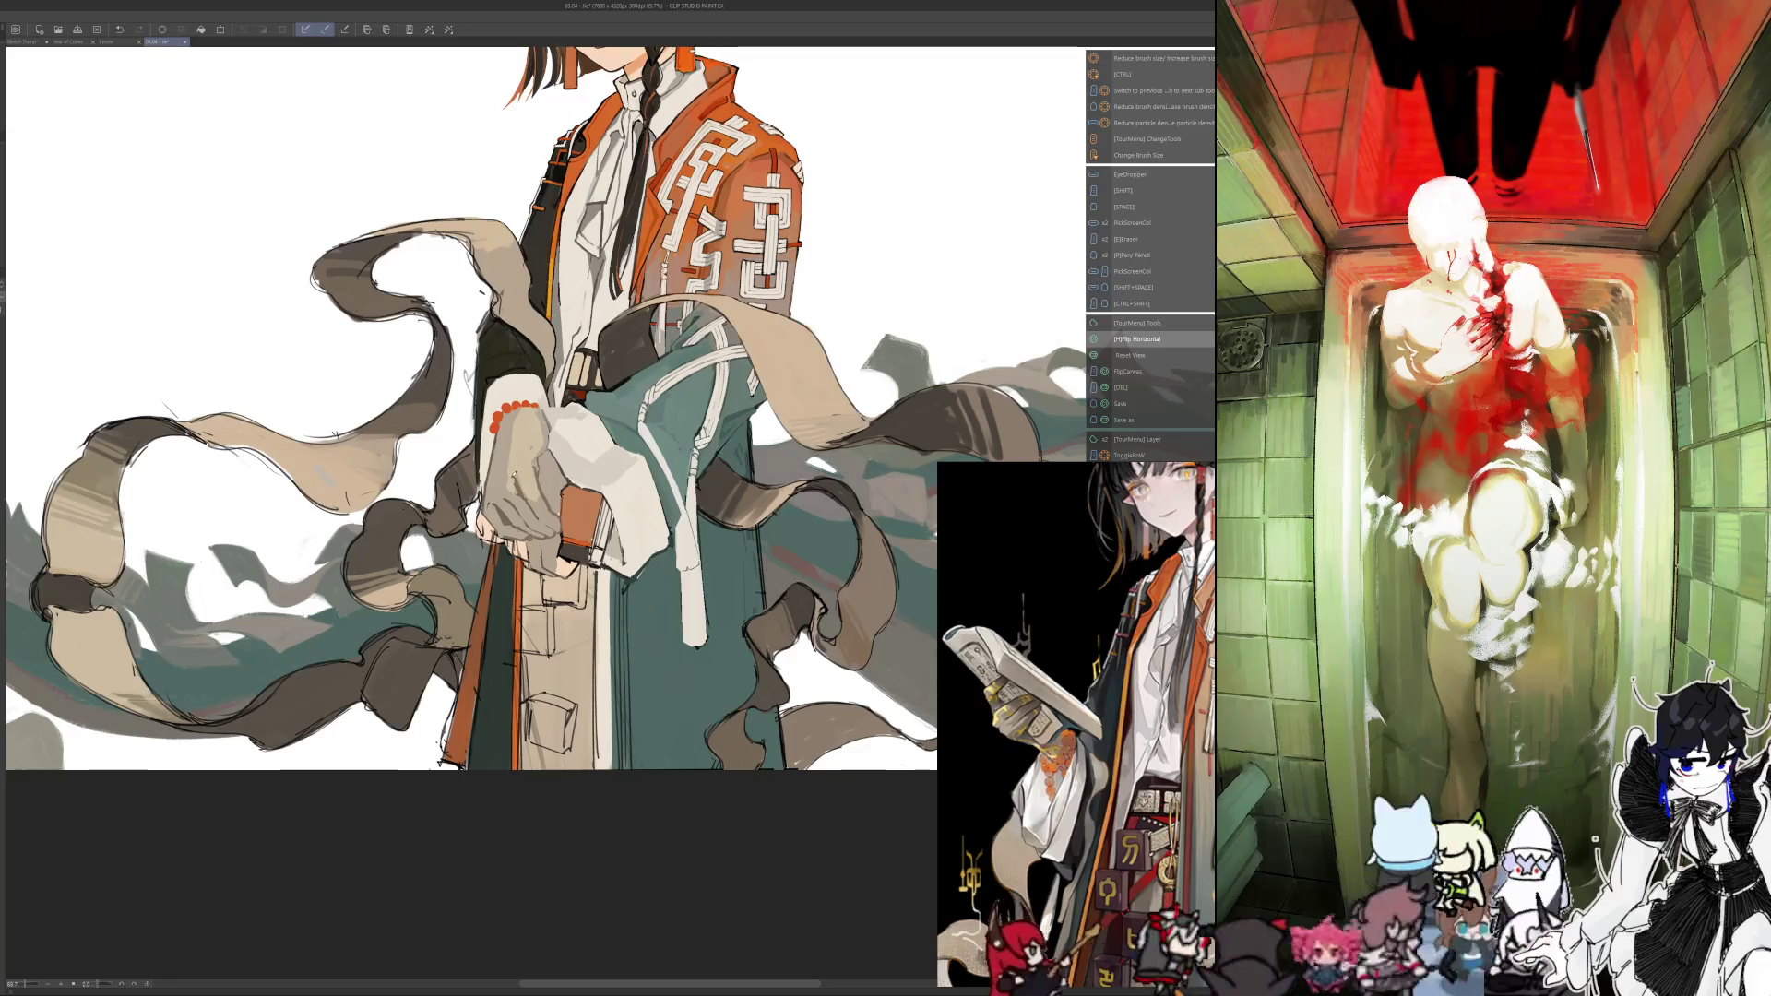
pyautogui.press('alt')
pyautogui.press('alt')
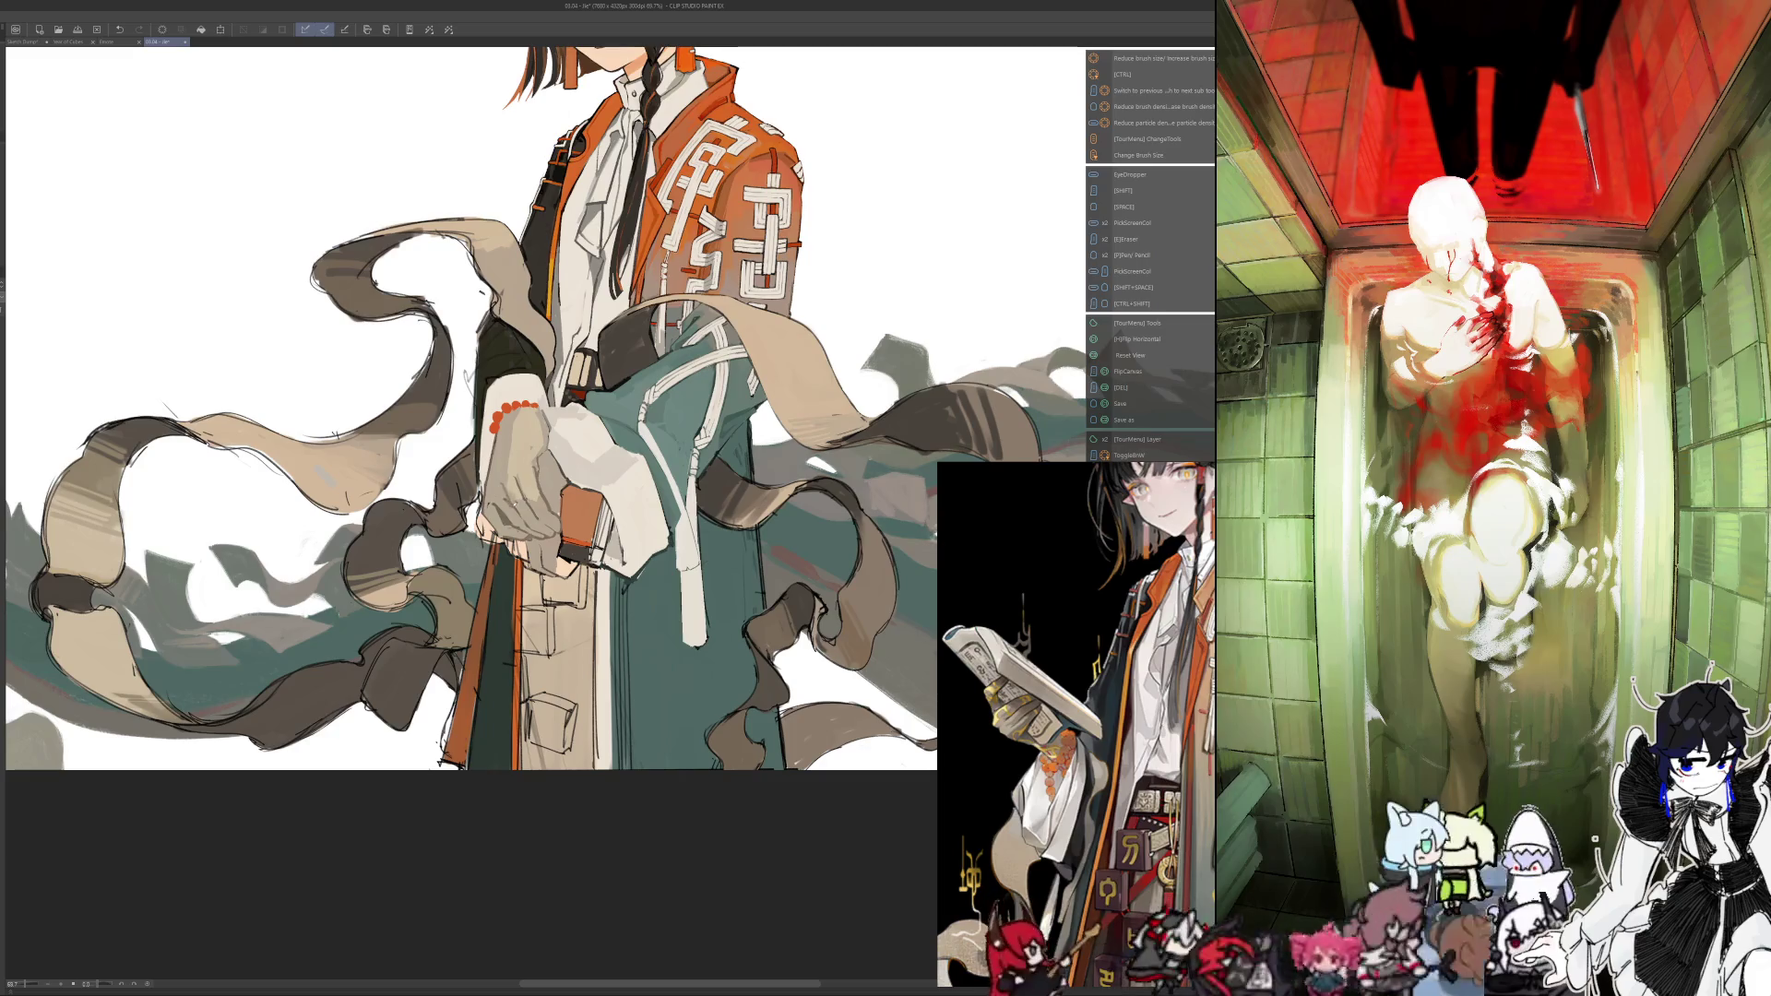
pyautogui.hotkey('ctrl', 'alt')
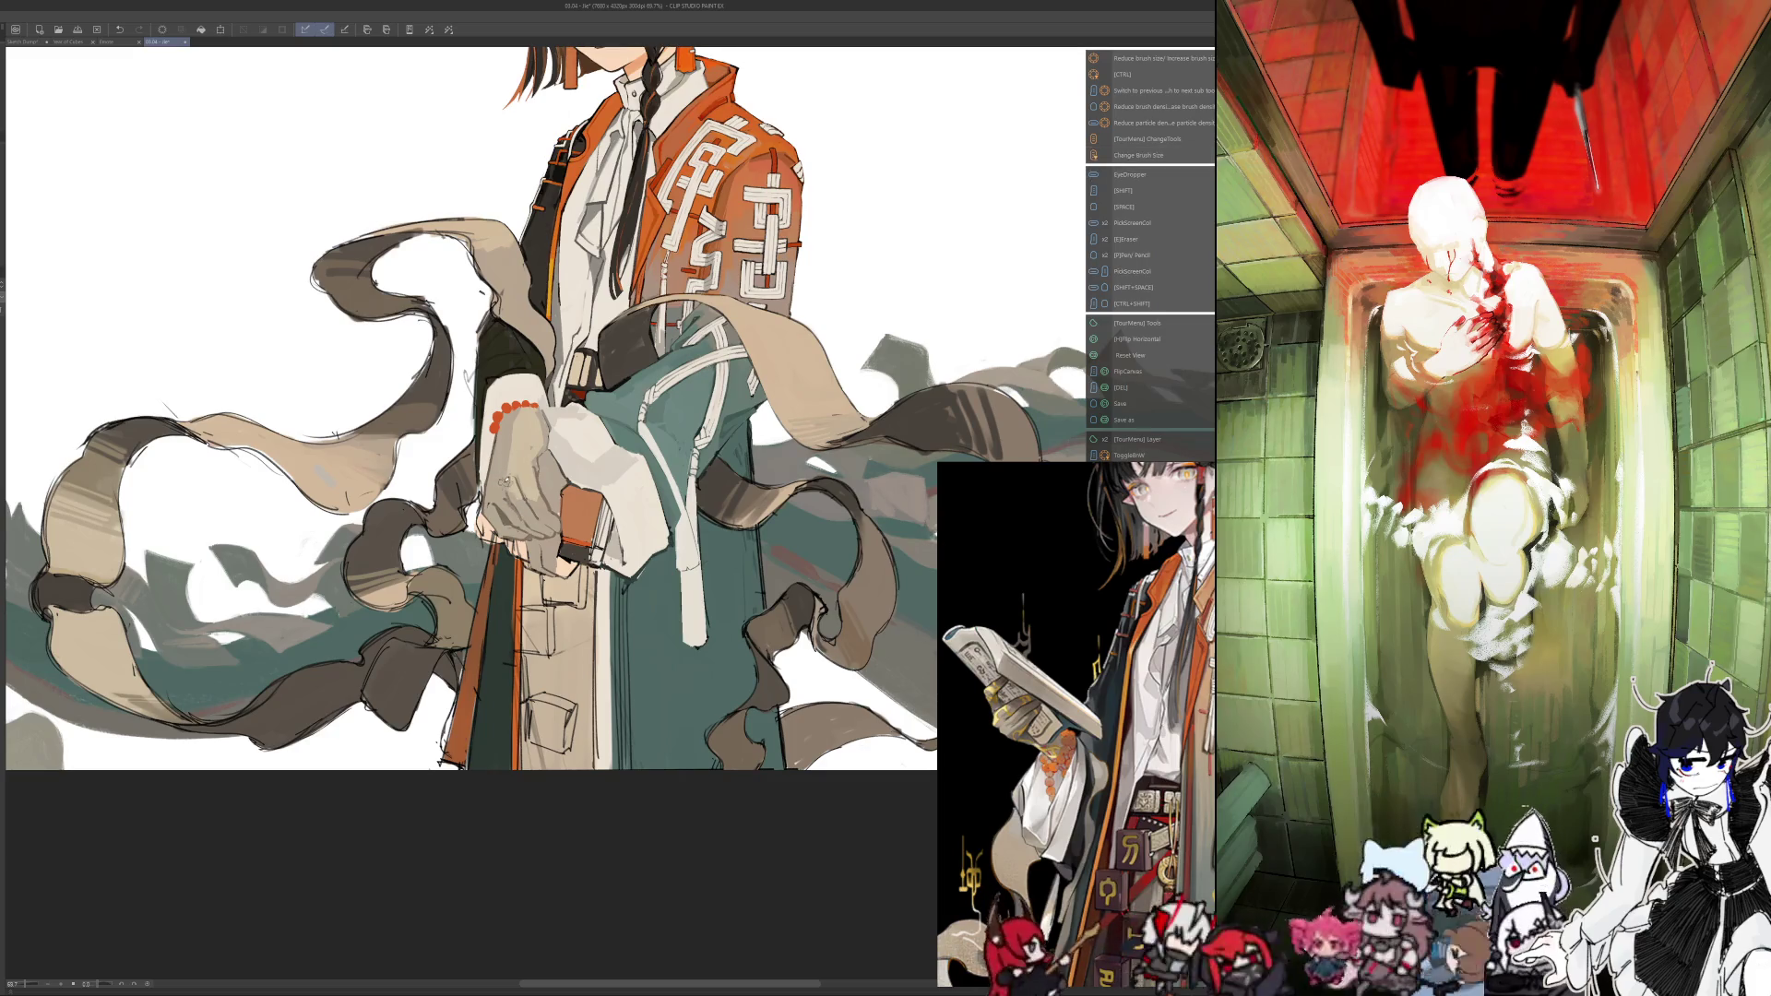
pyautogui.press('alt')
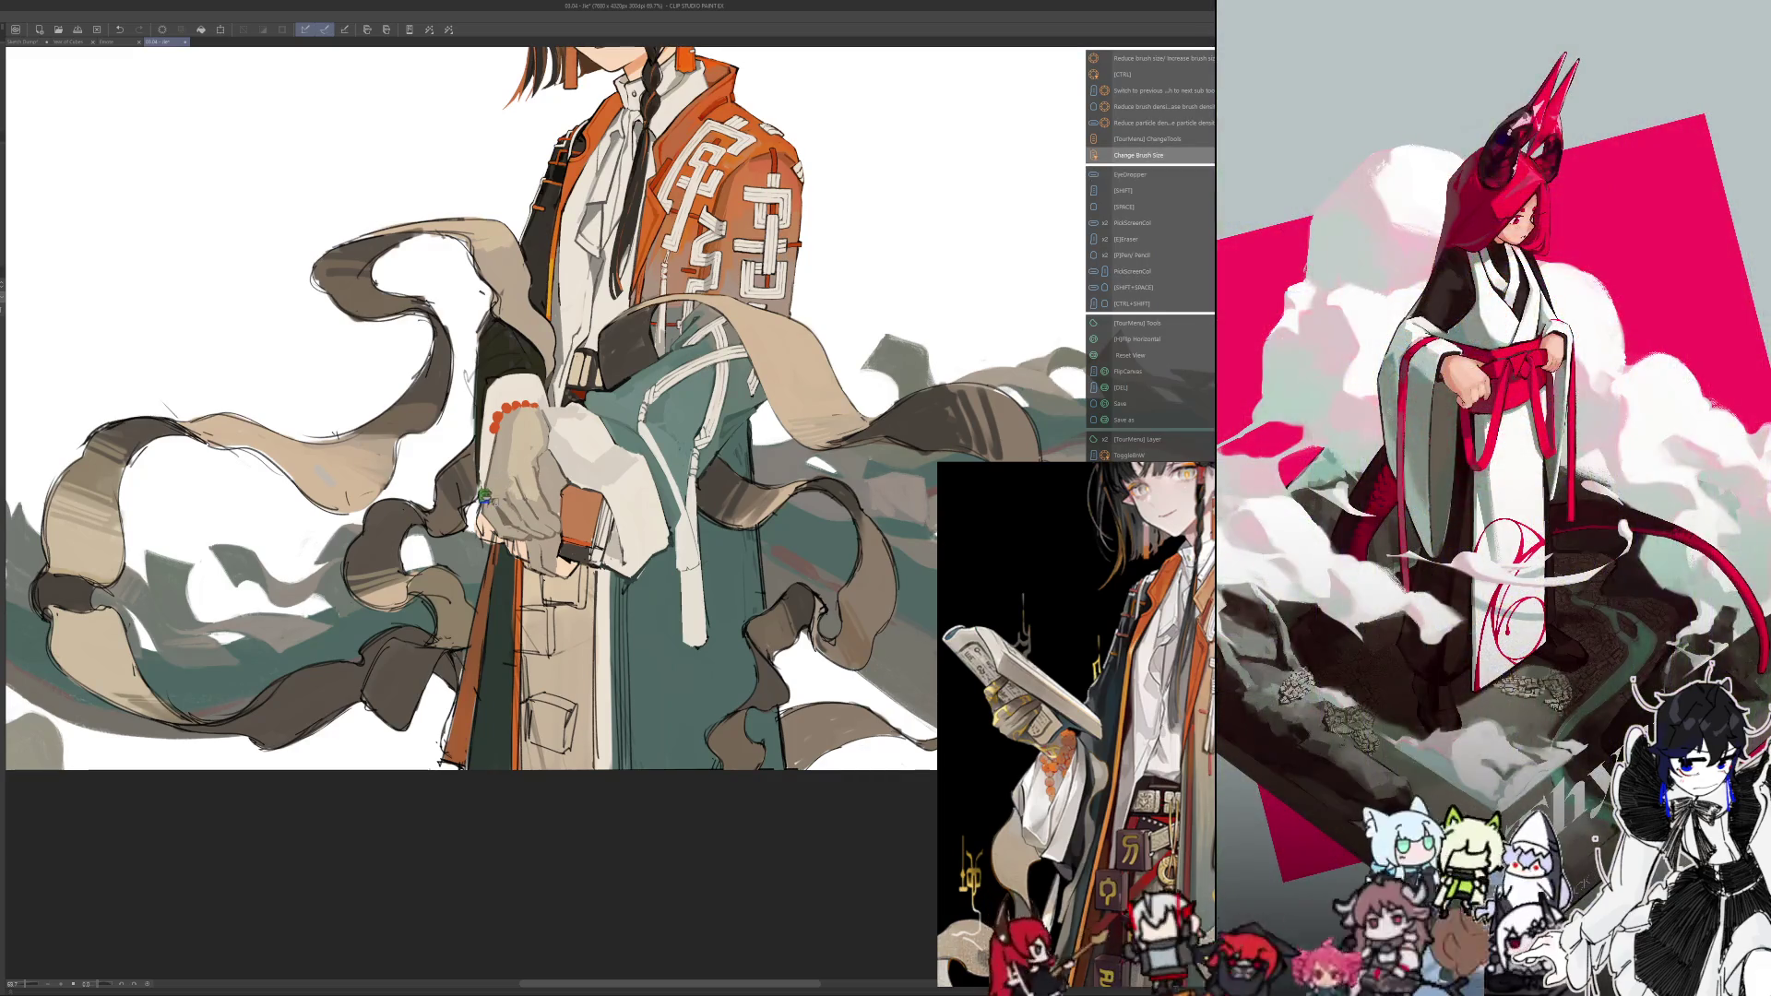
pyautogui.press('h')
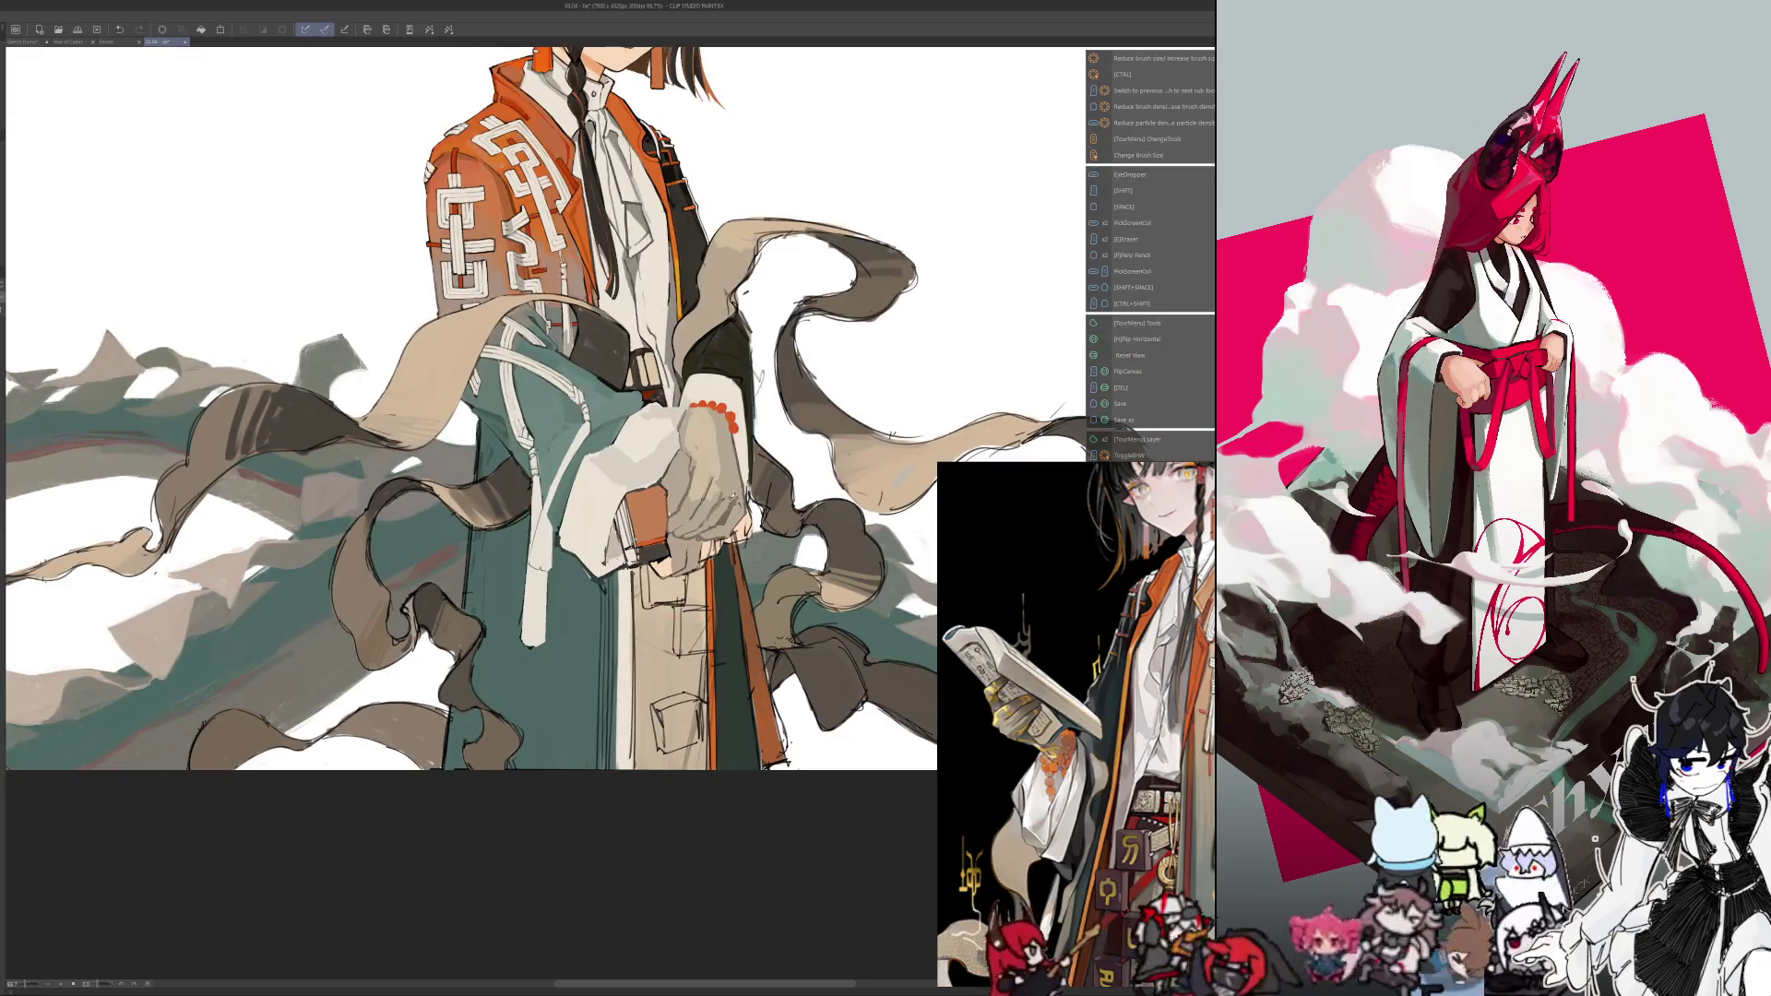
pyautogui.hotkey('ctrl', 'alt')
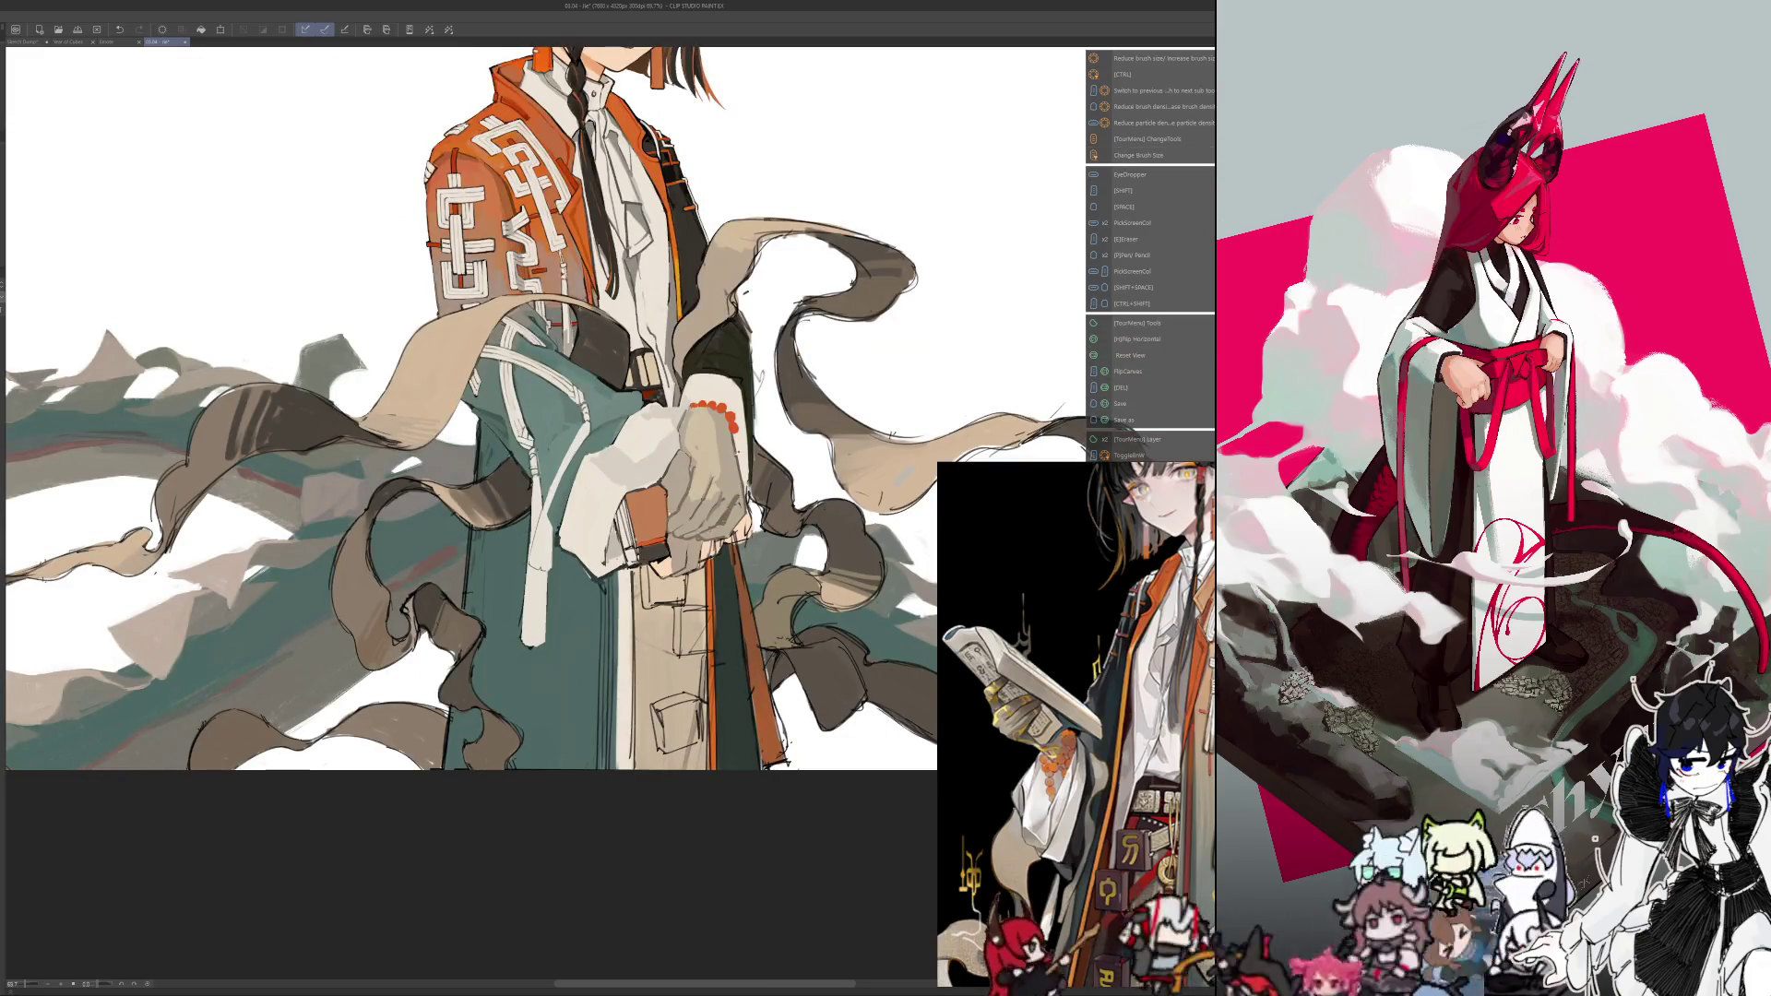
pyautogui.press('alt')
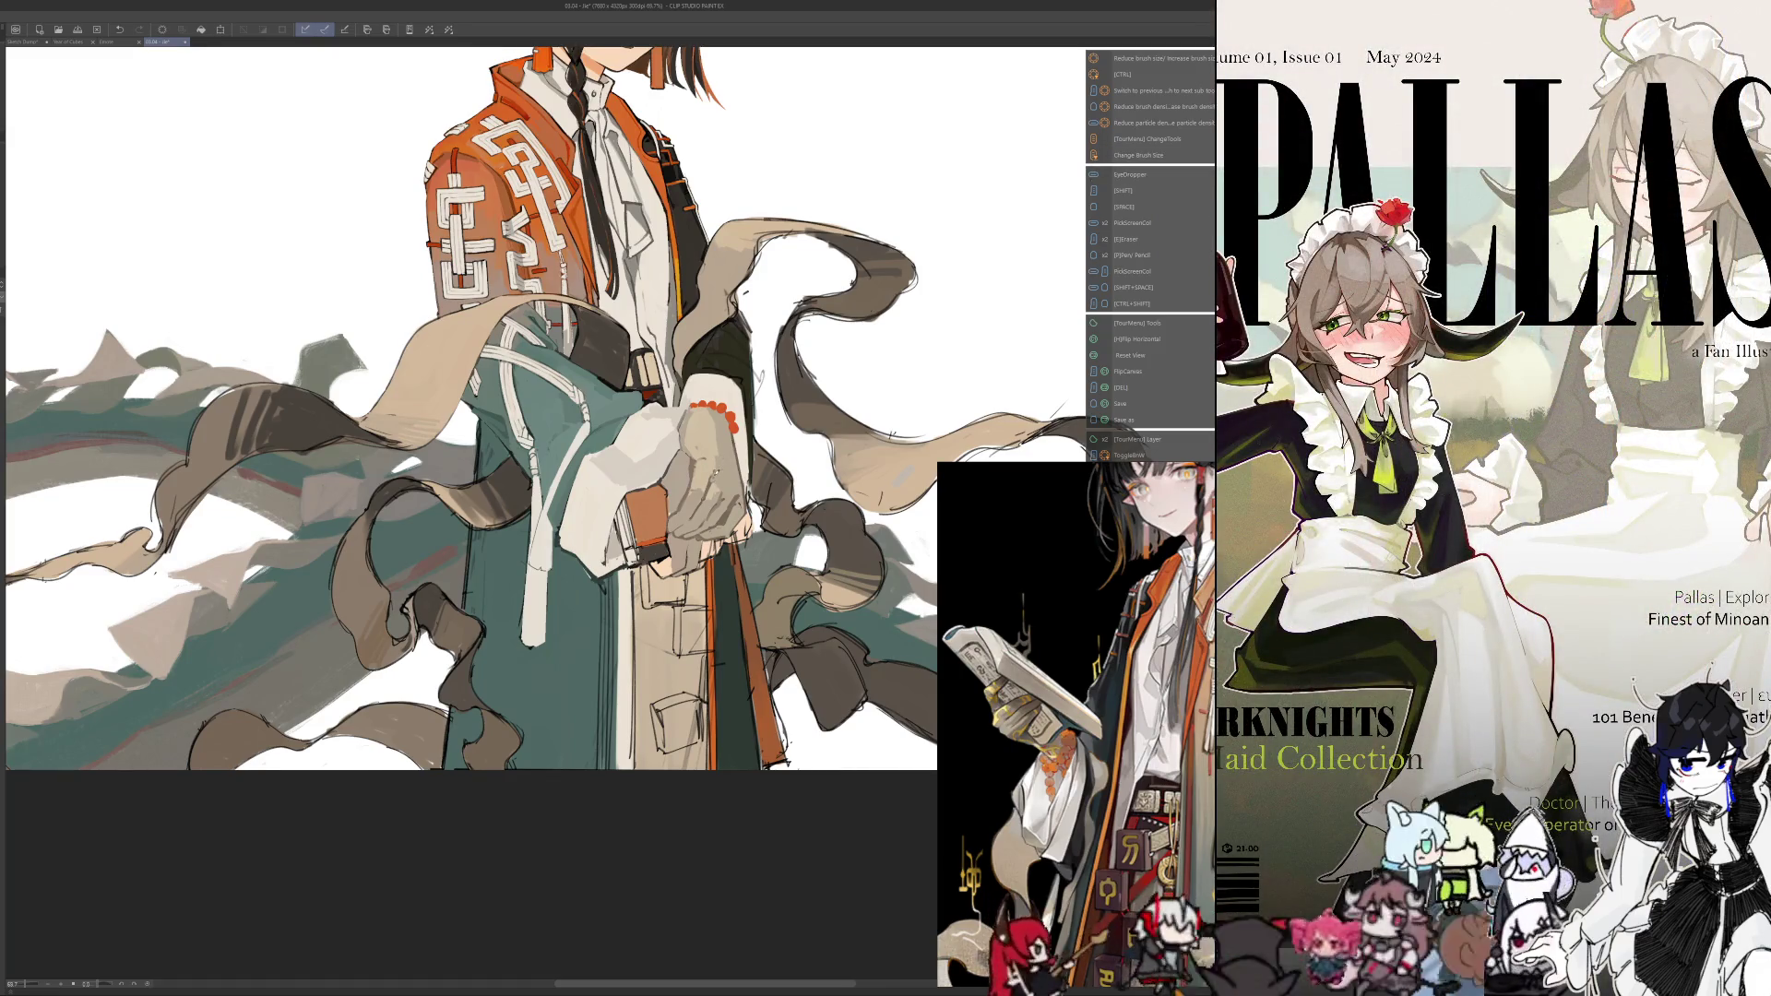
pyautogui.press('alt')
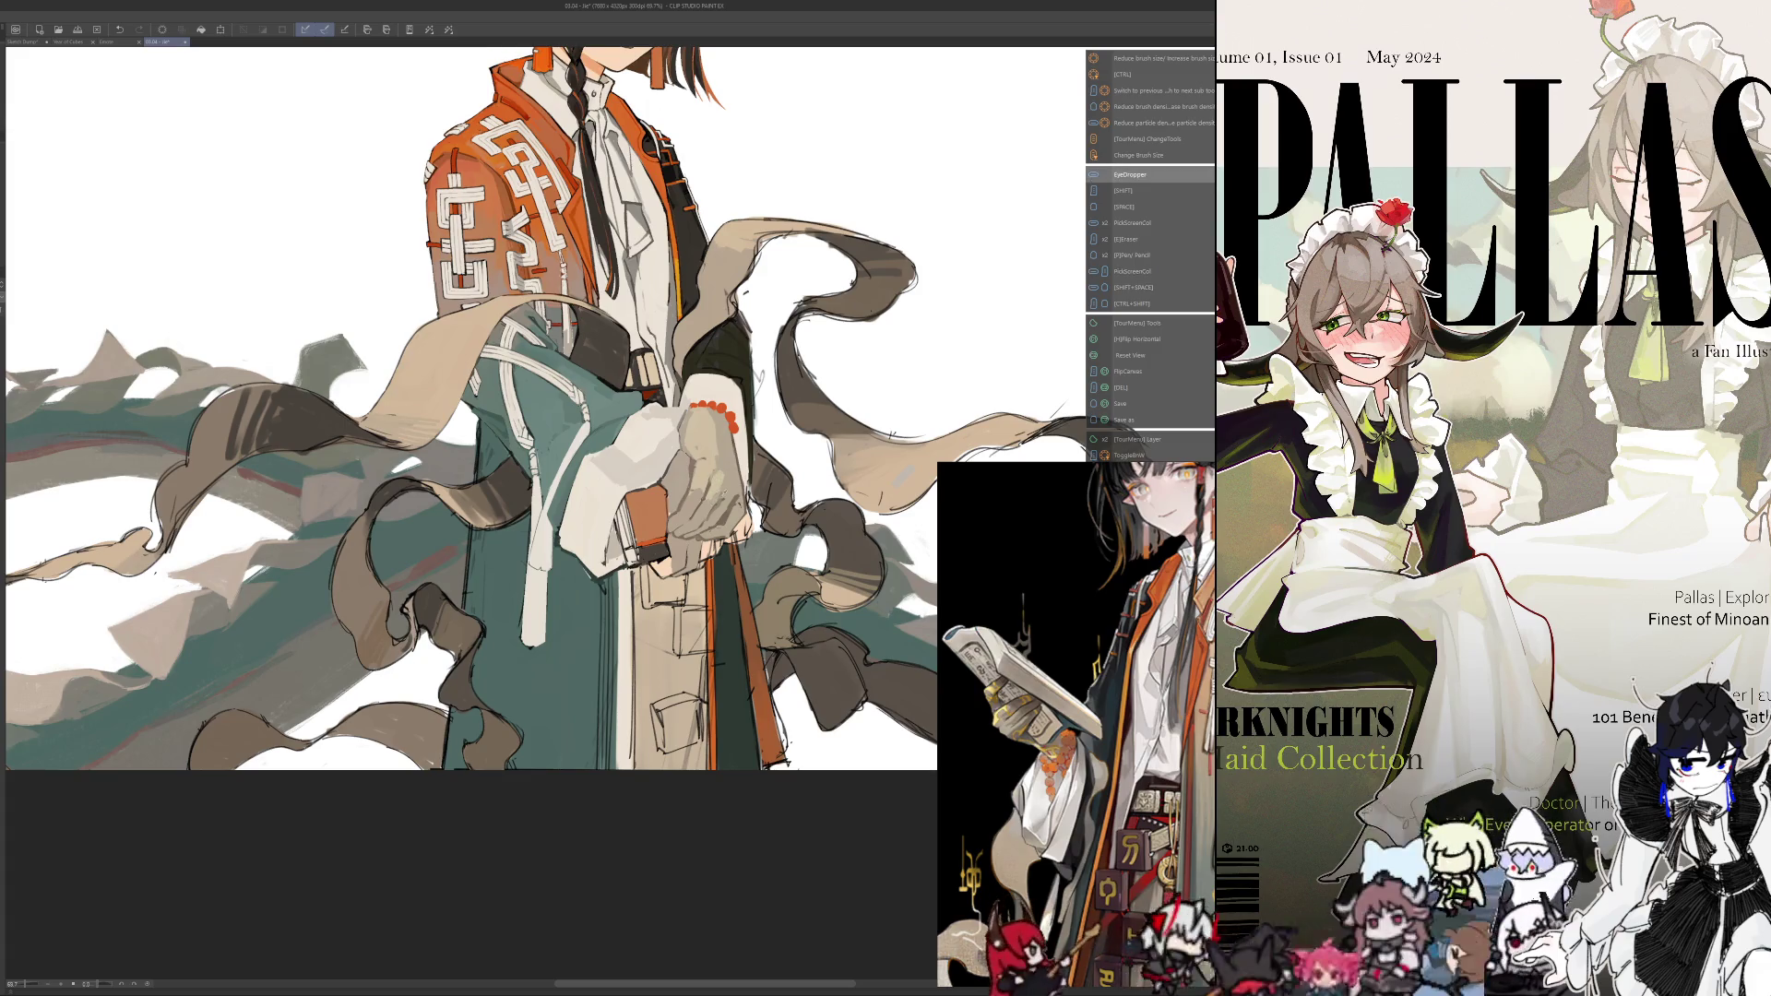
pyautogui.press('h')
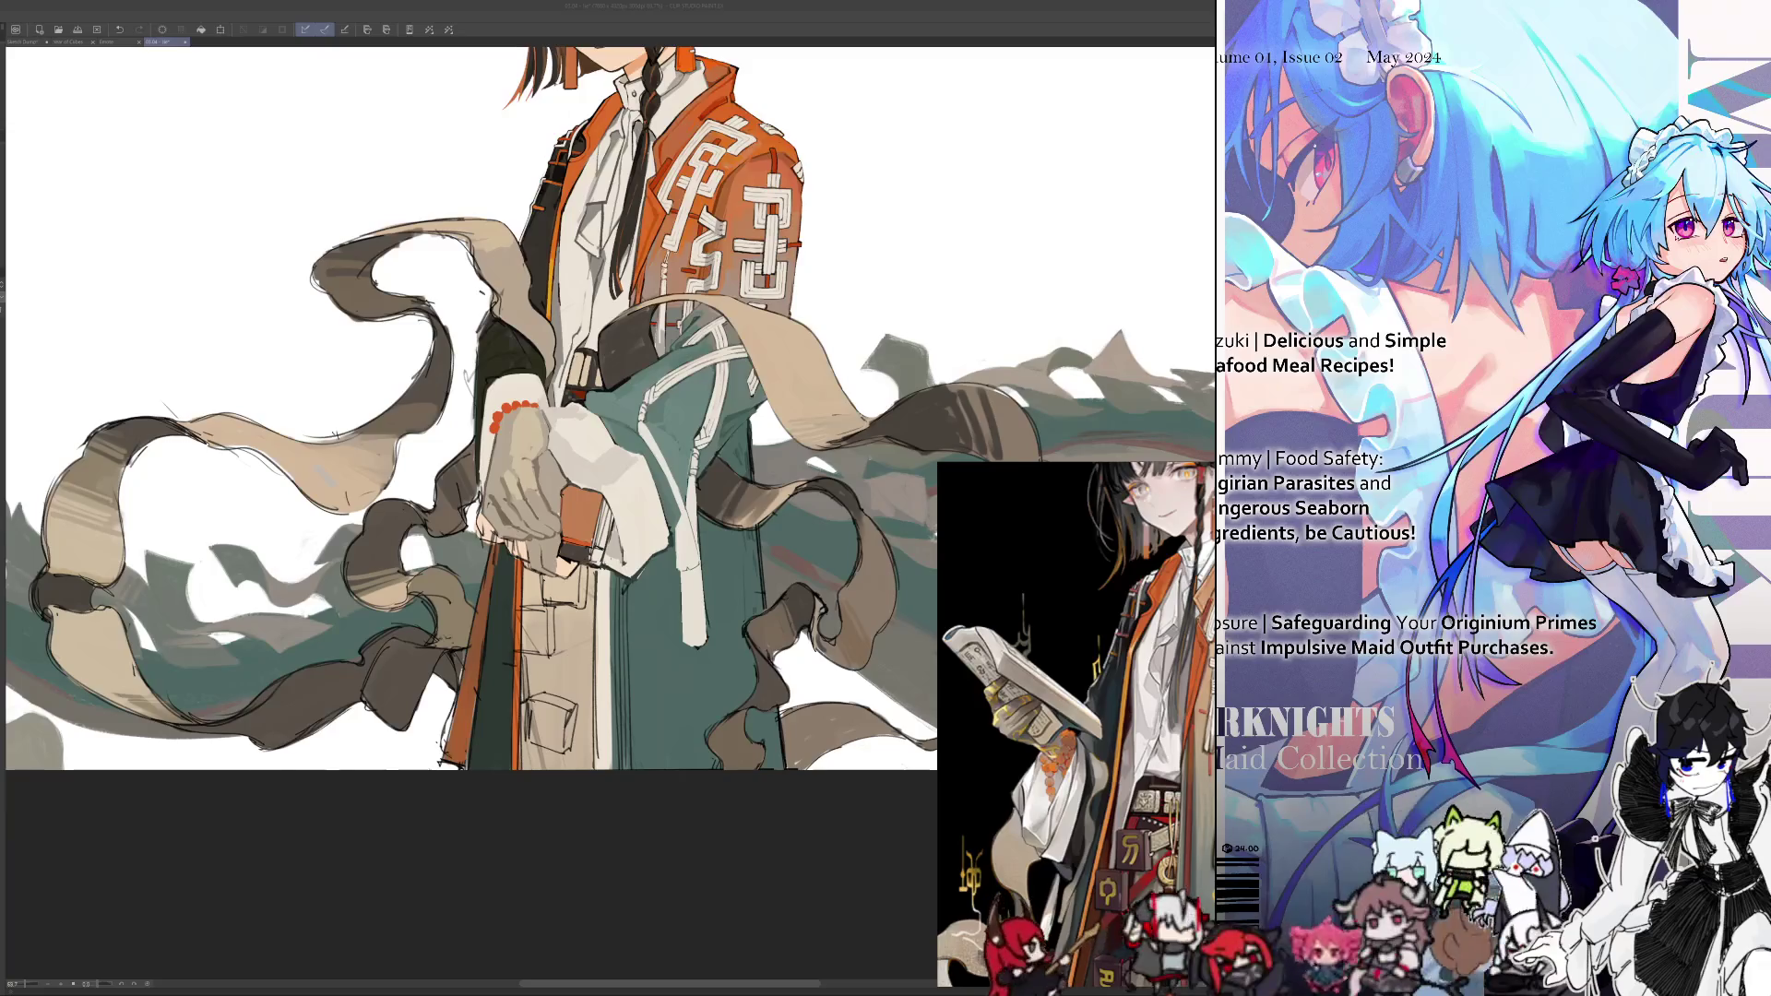
# Zoom out with Ctrl+minus until the whole elf, from horns to ribbons, is visible
pyautogui.hotkey('ctrl', '-')
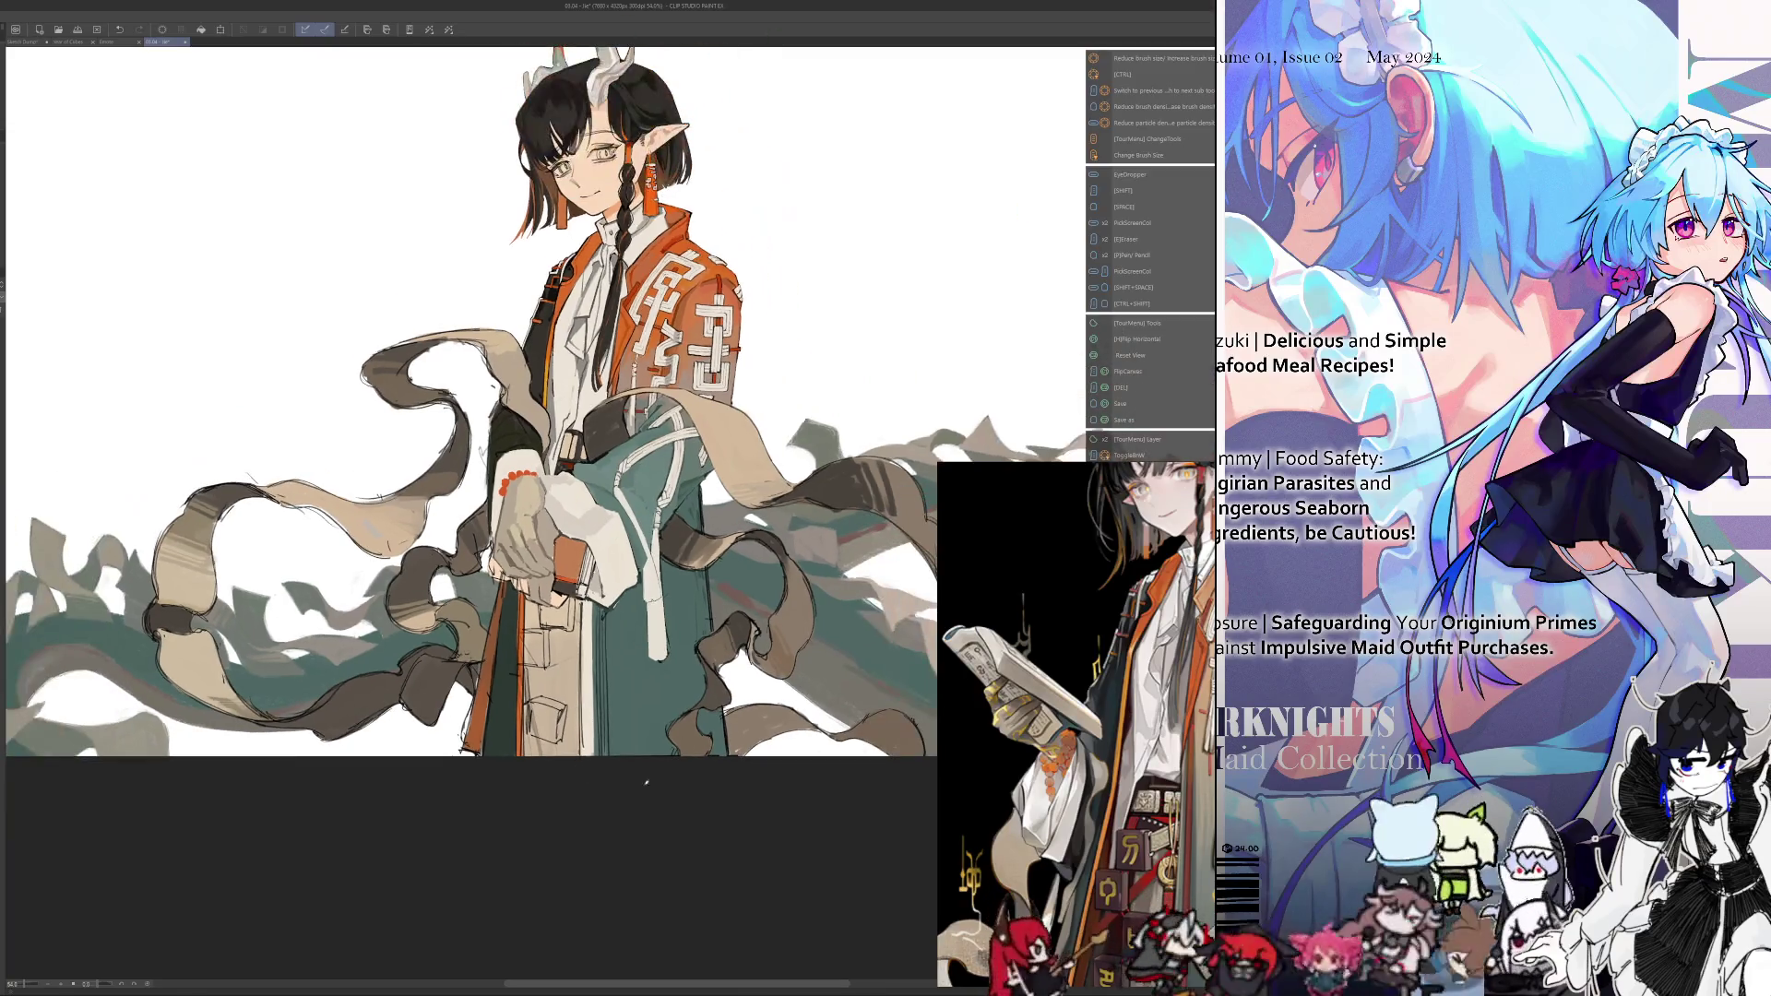
pyautogui.hotkey('ctrl', '+')
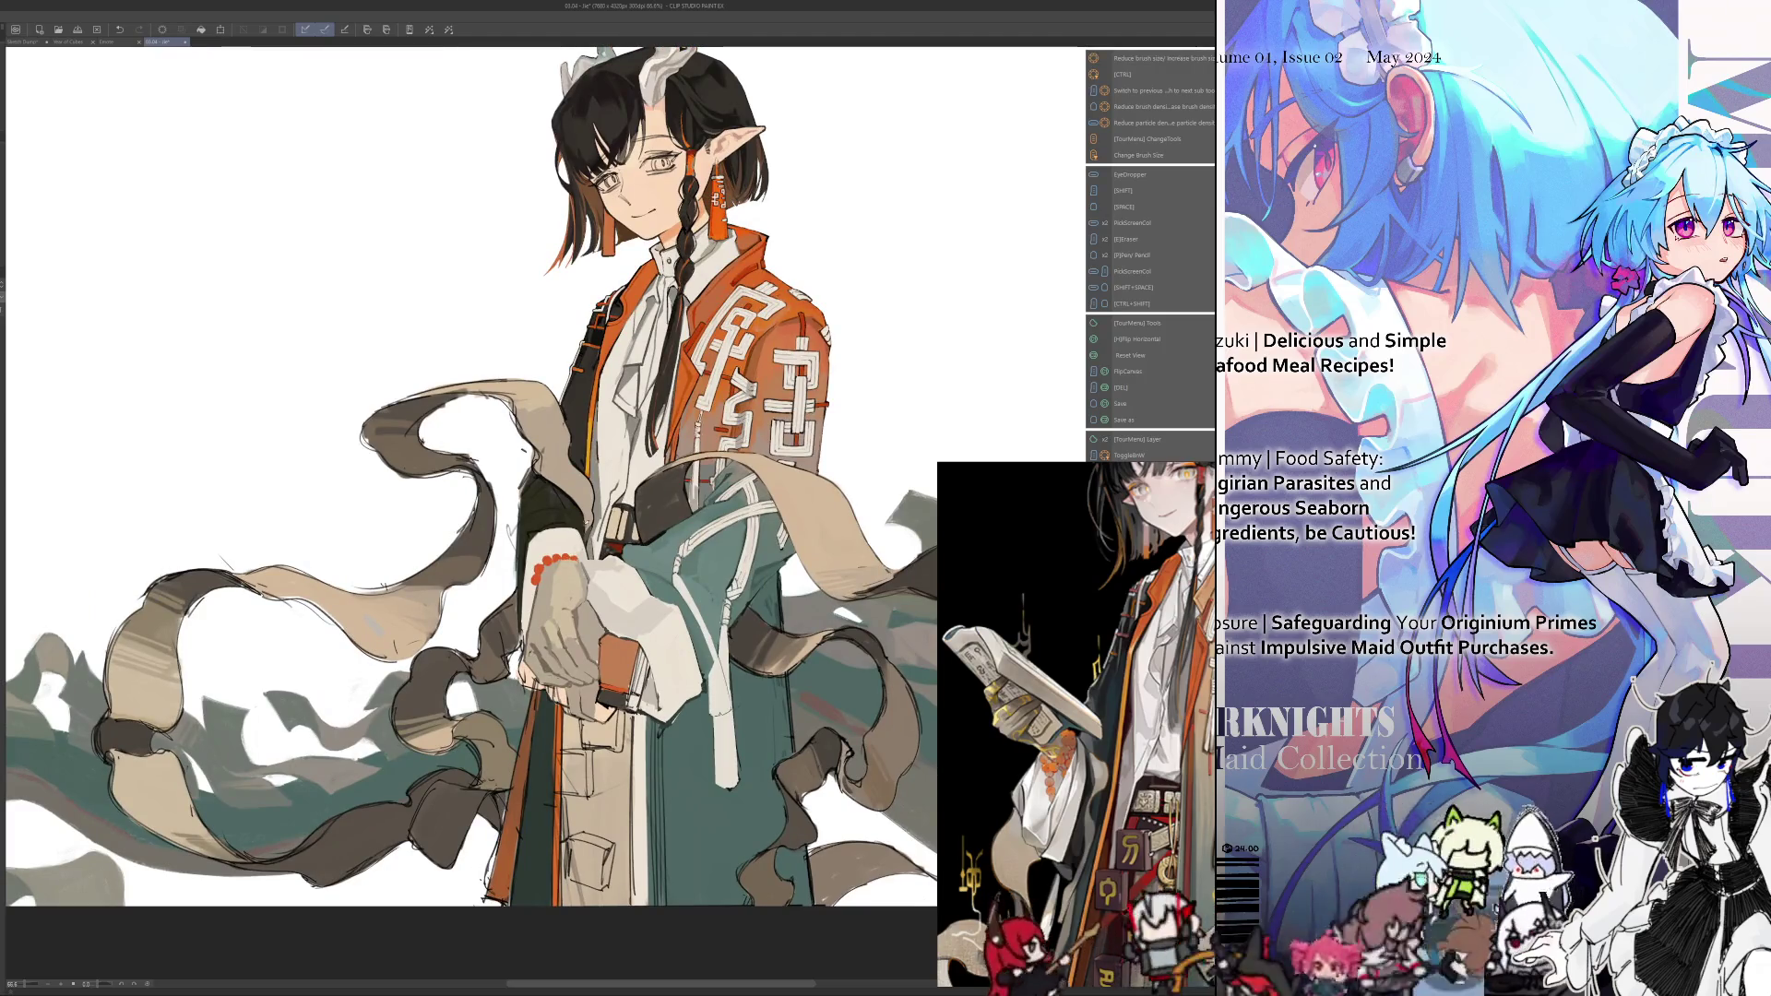
pyautogui.hotkey('ctrl', '+')
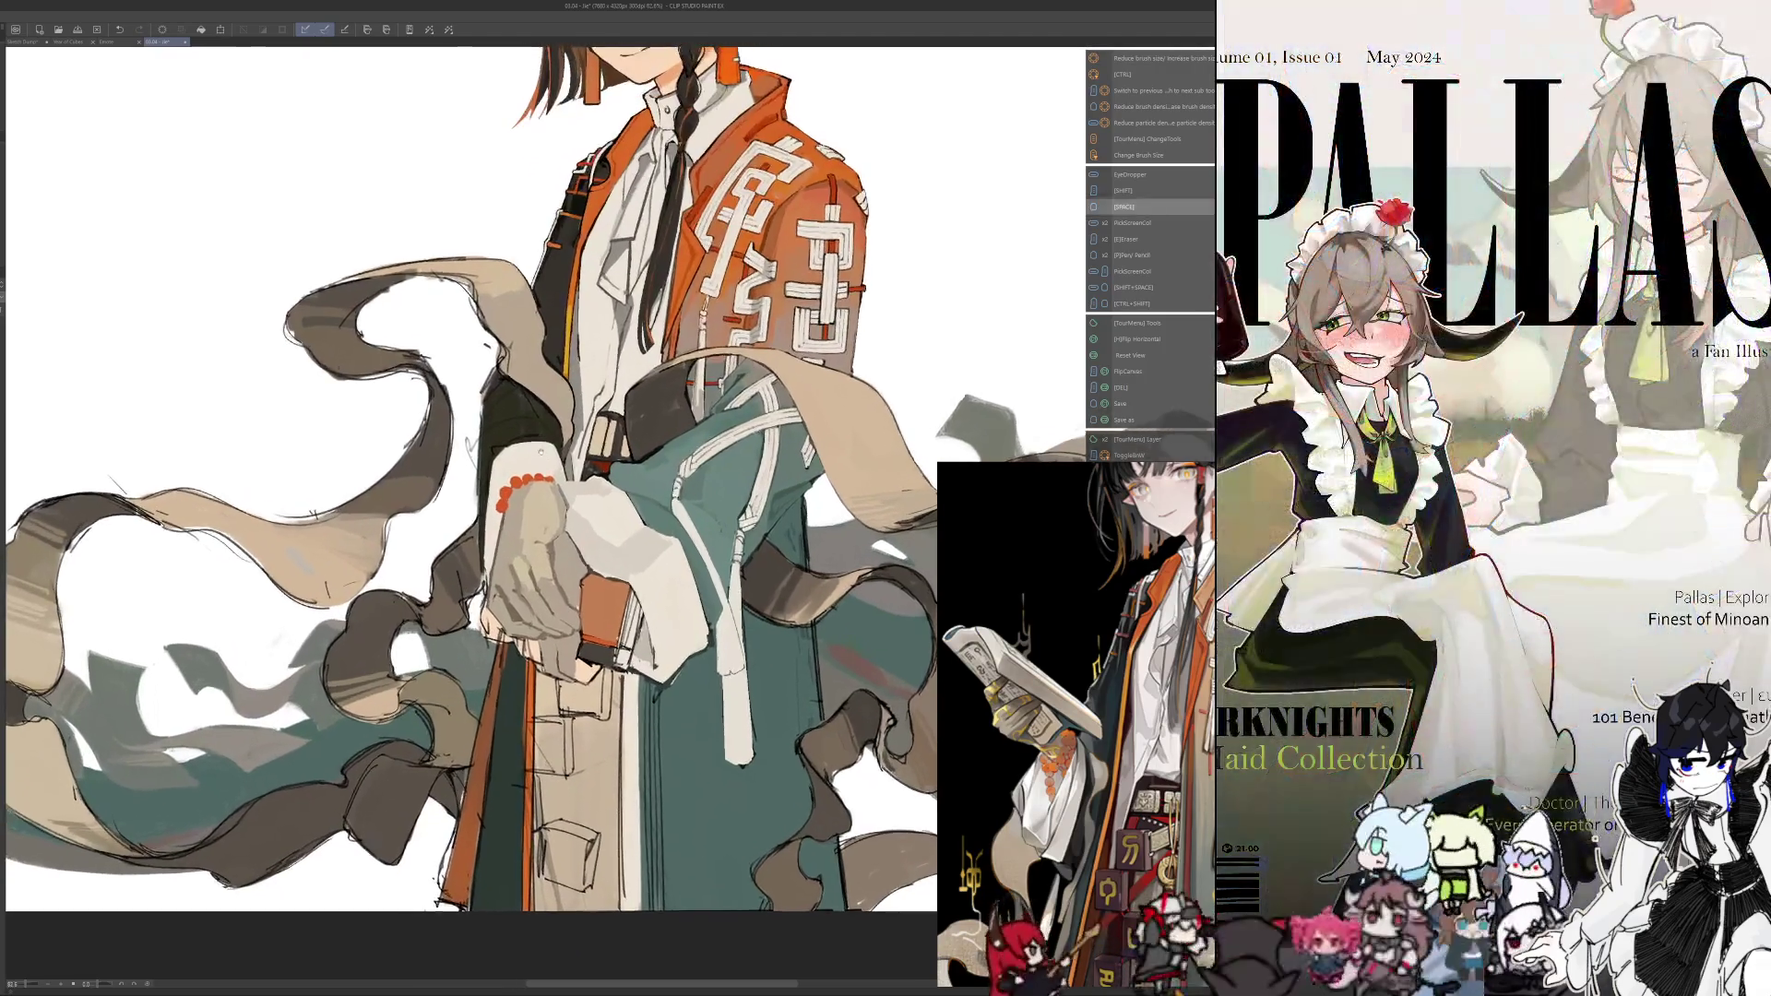
pyautogui.hotkey('ctrl', '+')
pyautogui.hotkey('ctrl', '+')
pyautogui.hotkey('ctrl', '+')
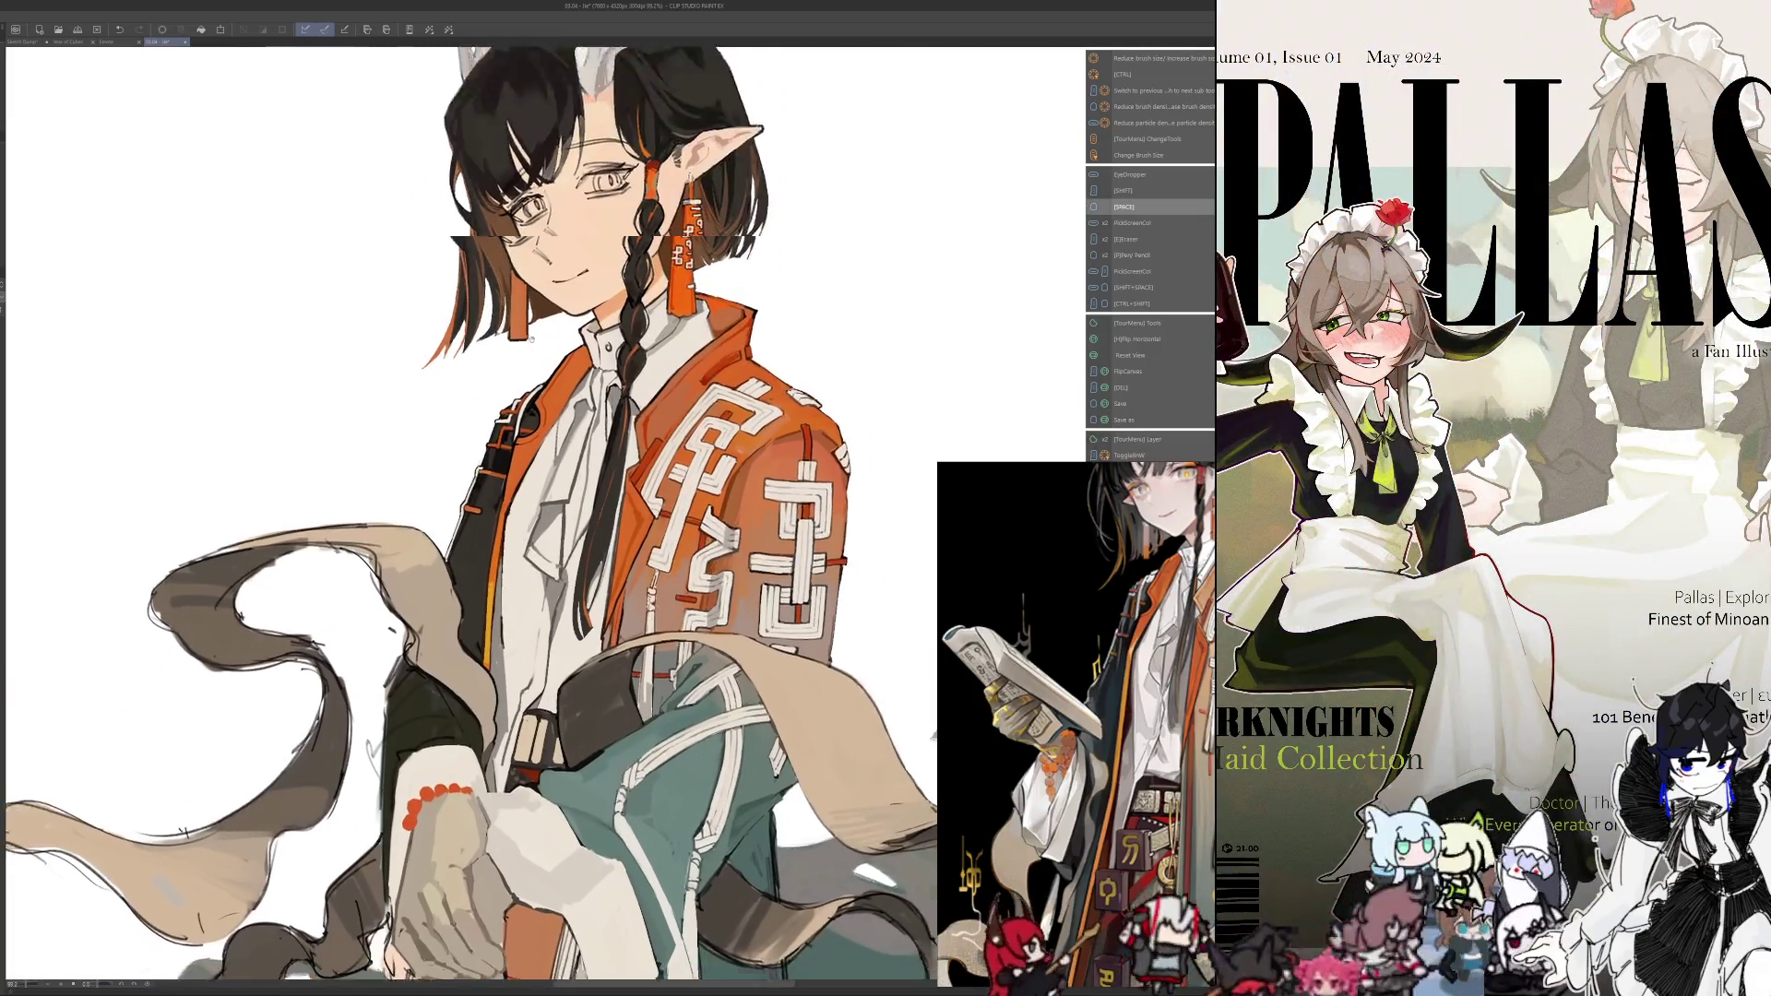
pyautogui.hotkey('ctrl', '+')
pyautogui.hotkey('ctrl', '-')
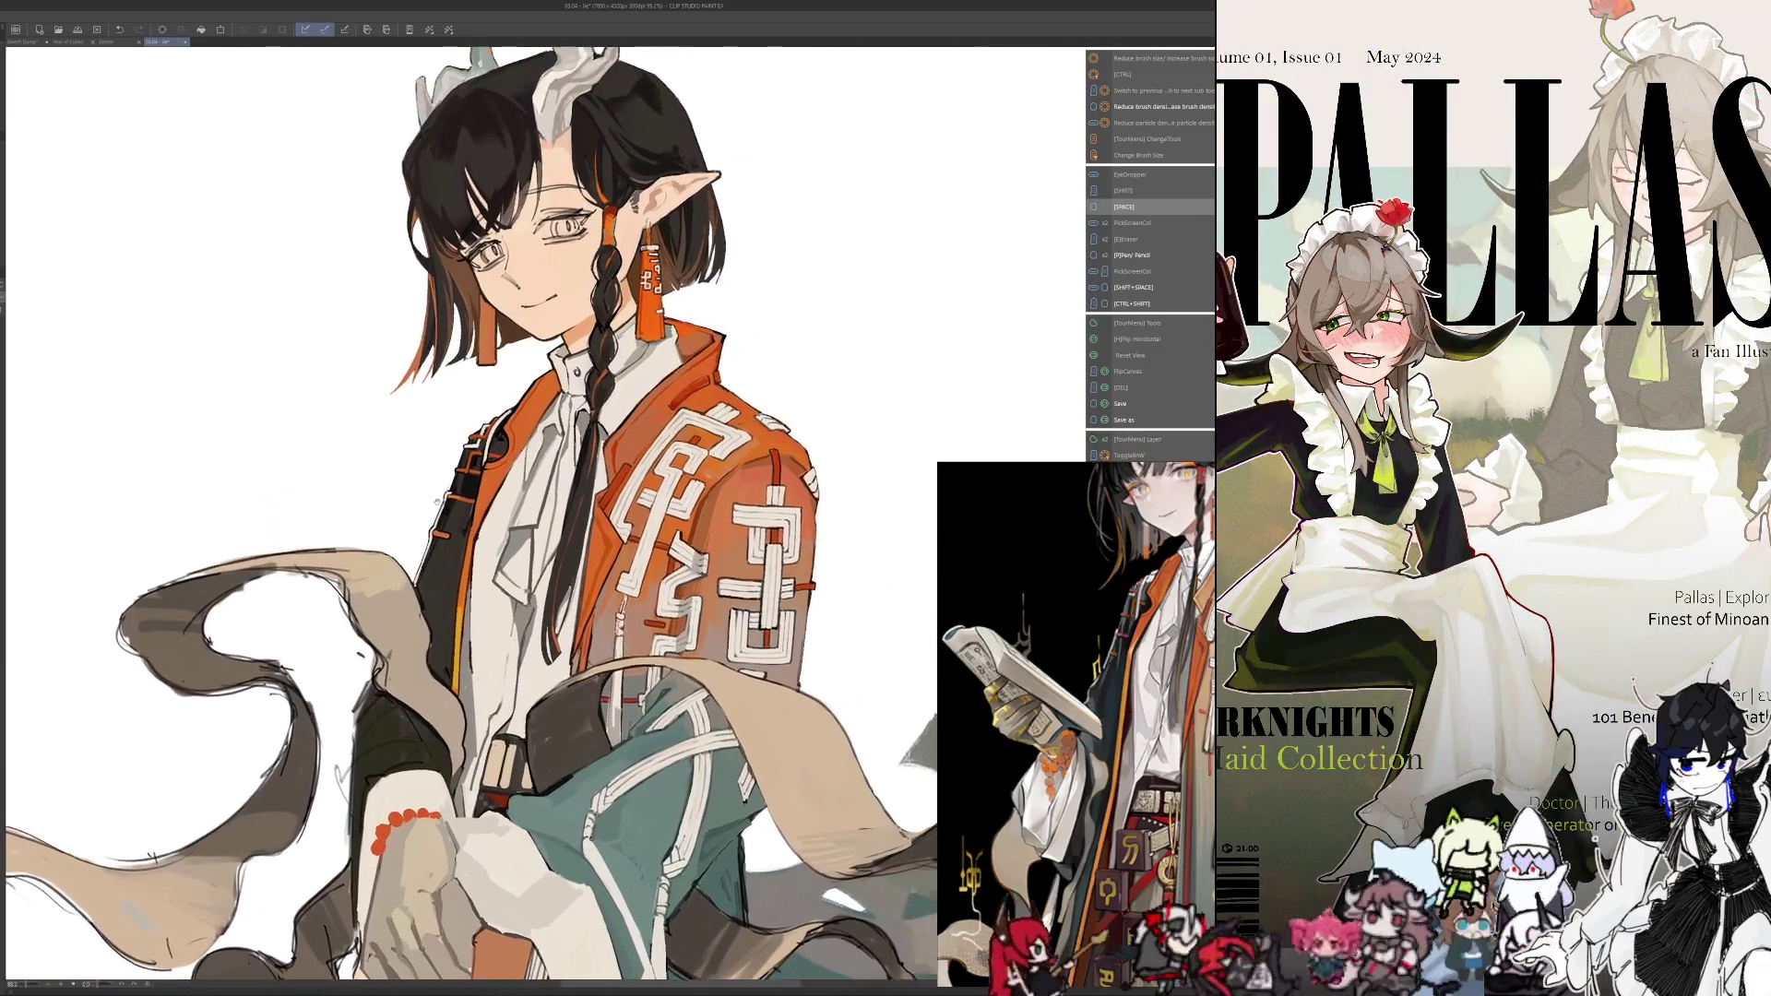
pyautogui.scroll(1, 472, 514)
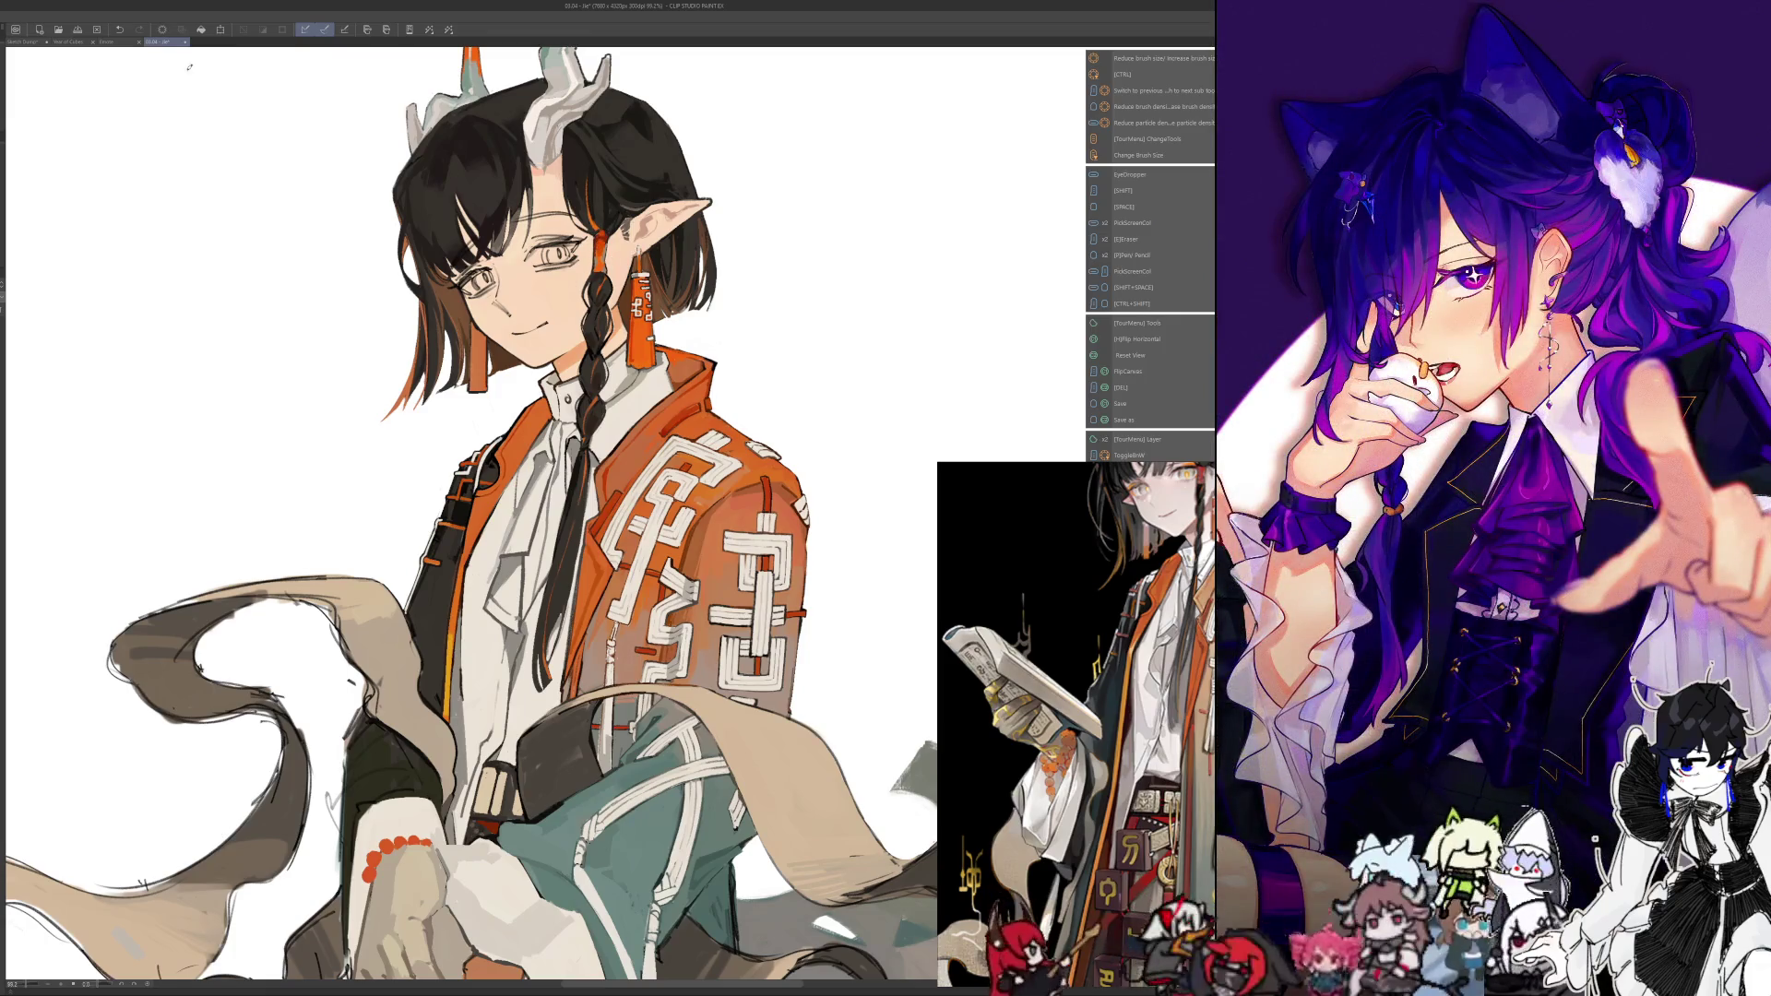
pyautogui.scroll(-3, 392, 319)
pyautogui.scroll(-3, 392, 319)
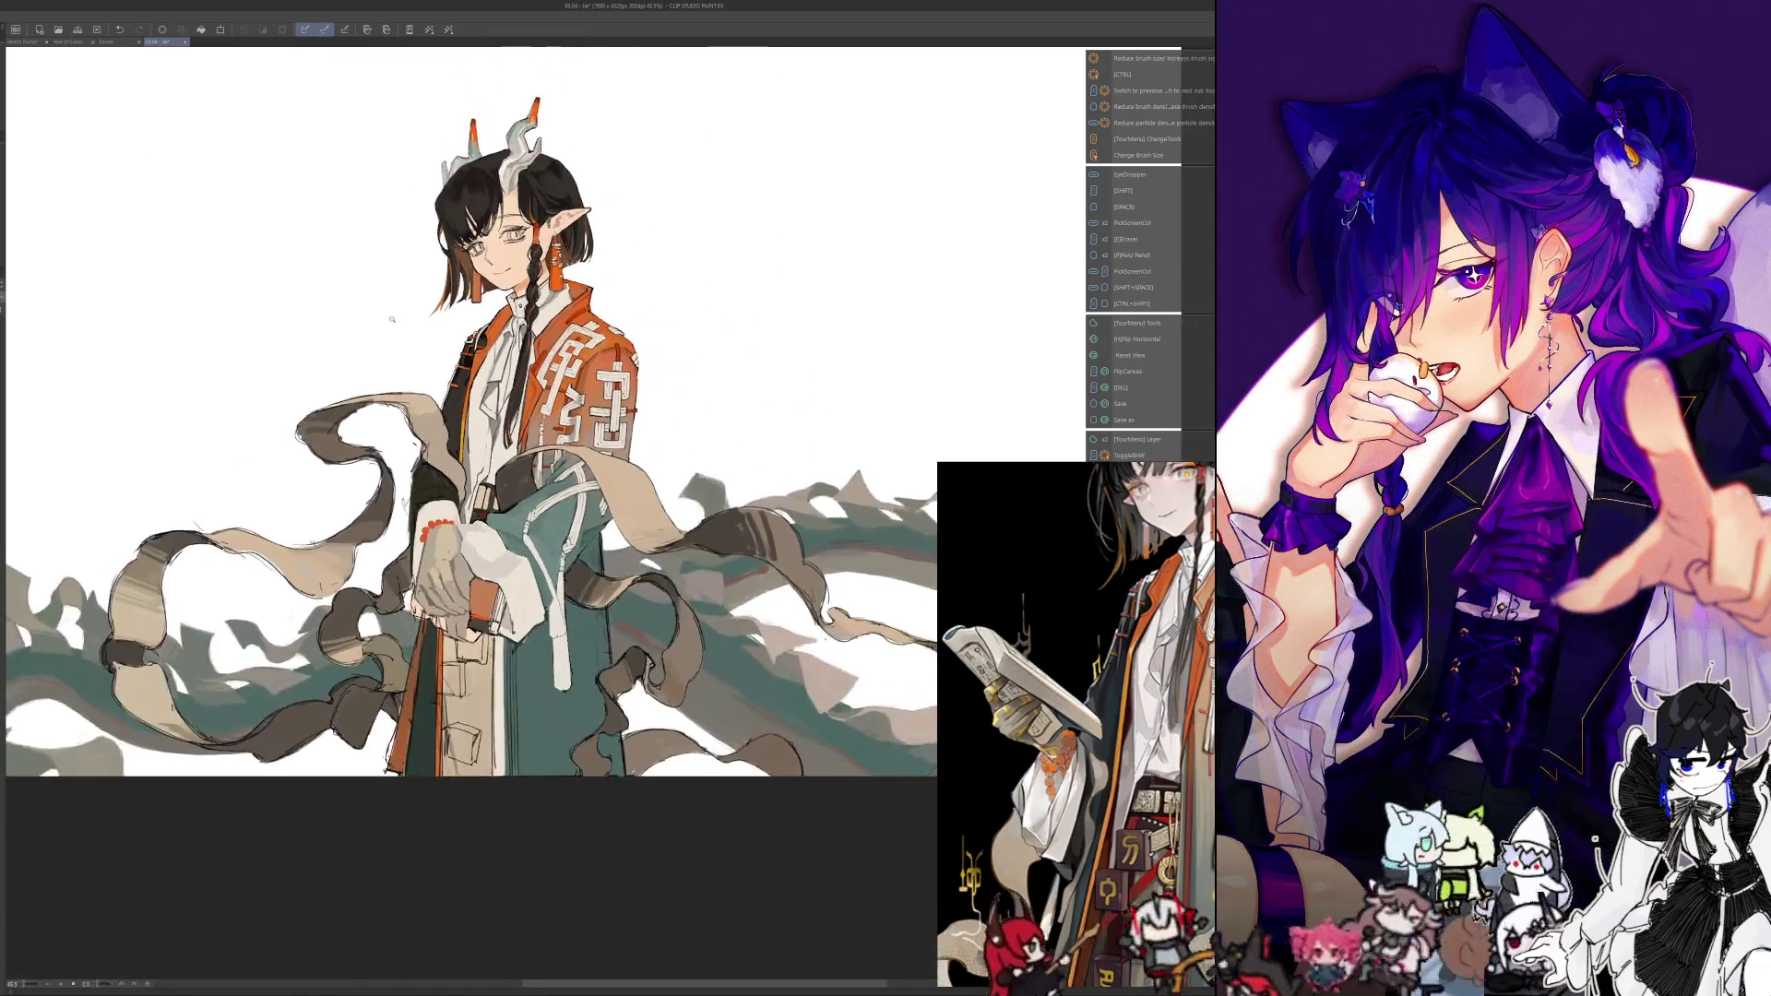
pyautogui.scroll(2, 392, 319)
pyautogui.scroll(2, 392, 319)
pyautogui.scroll(1, 392, 320)
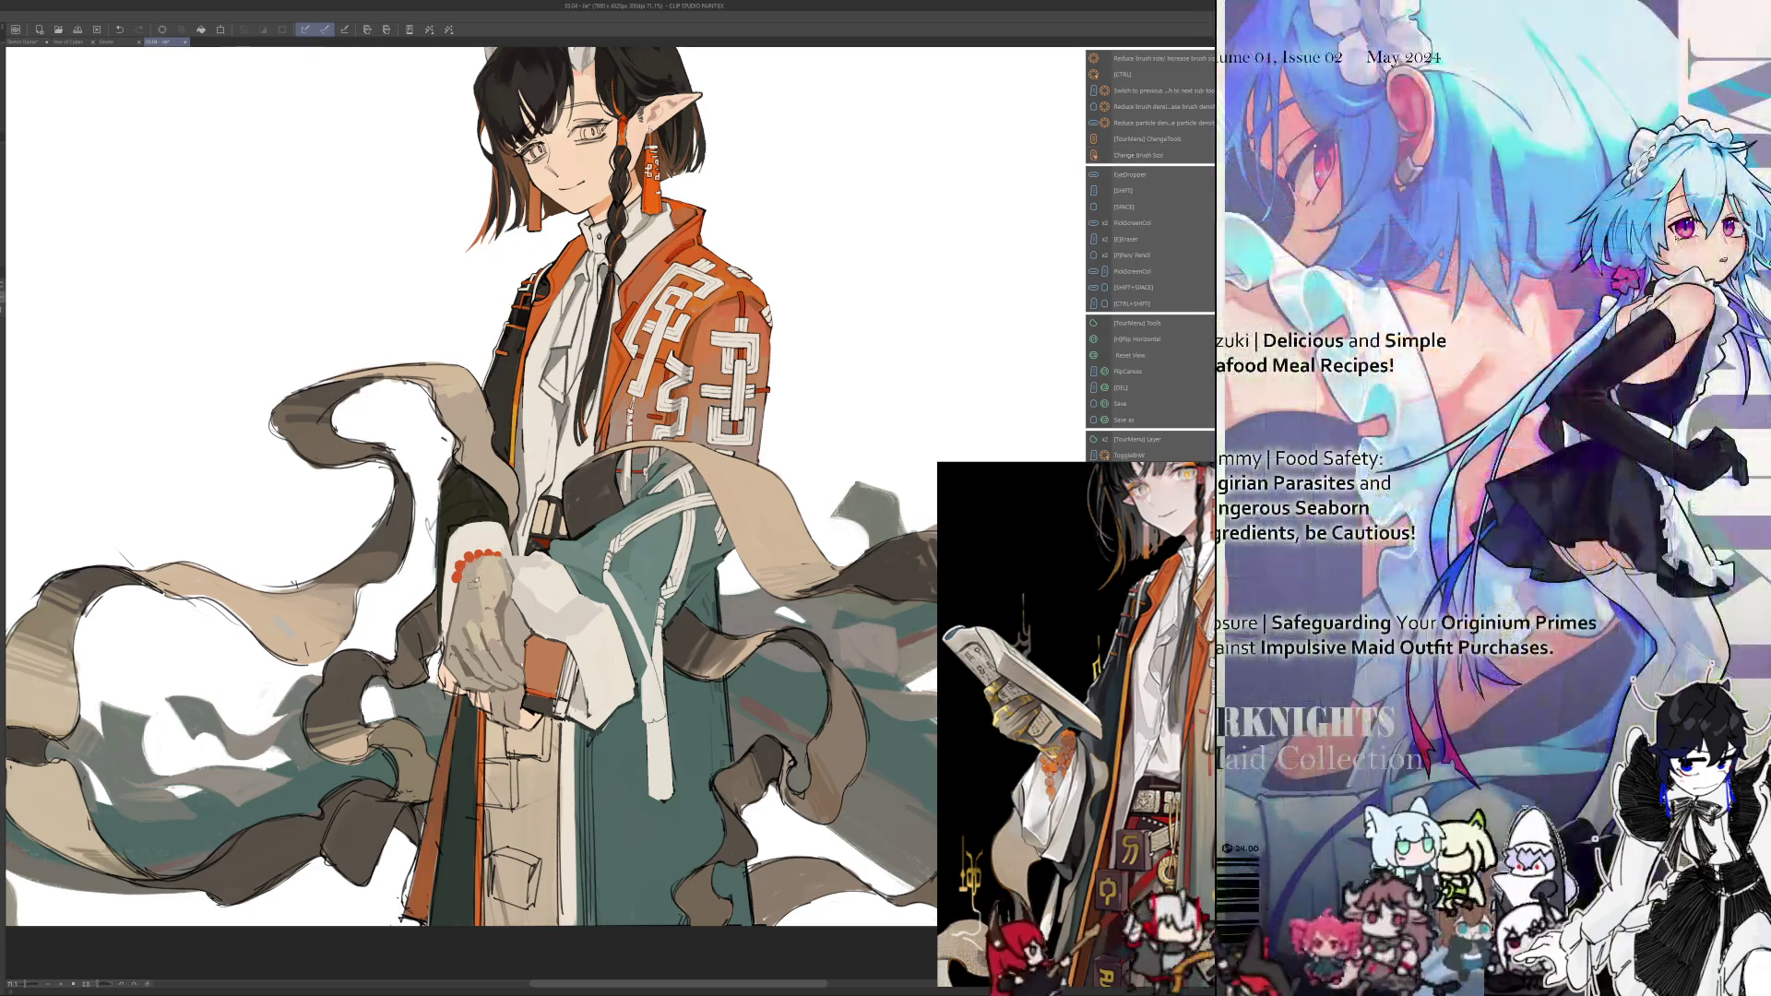
# Flip the elf painting to check it, then sample several colours and adjust the brush size
pyautogui.press('h')
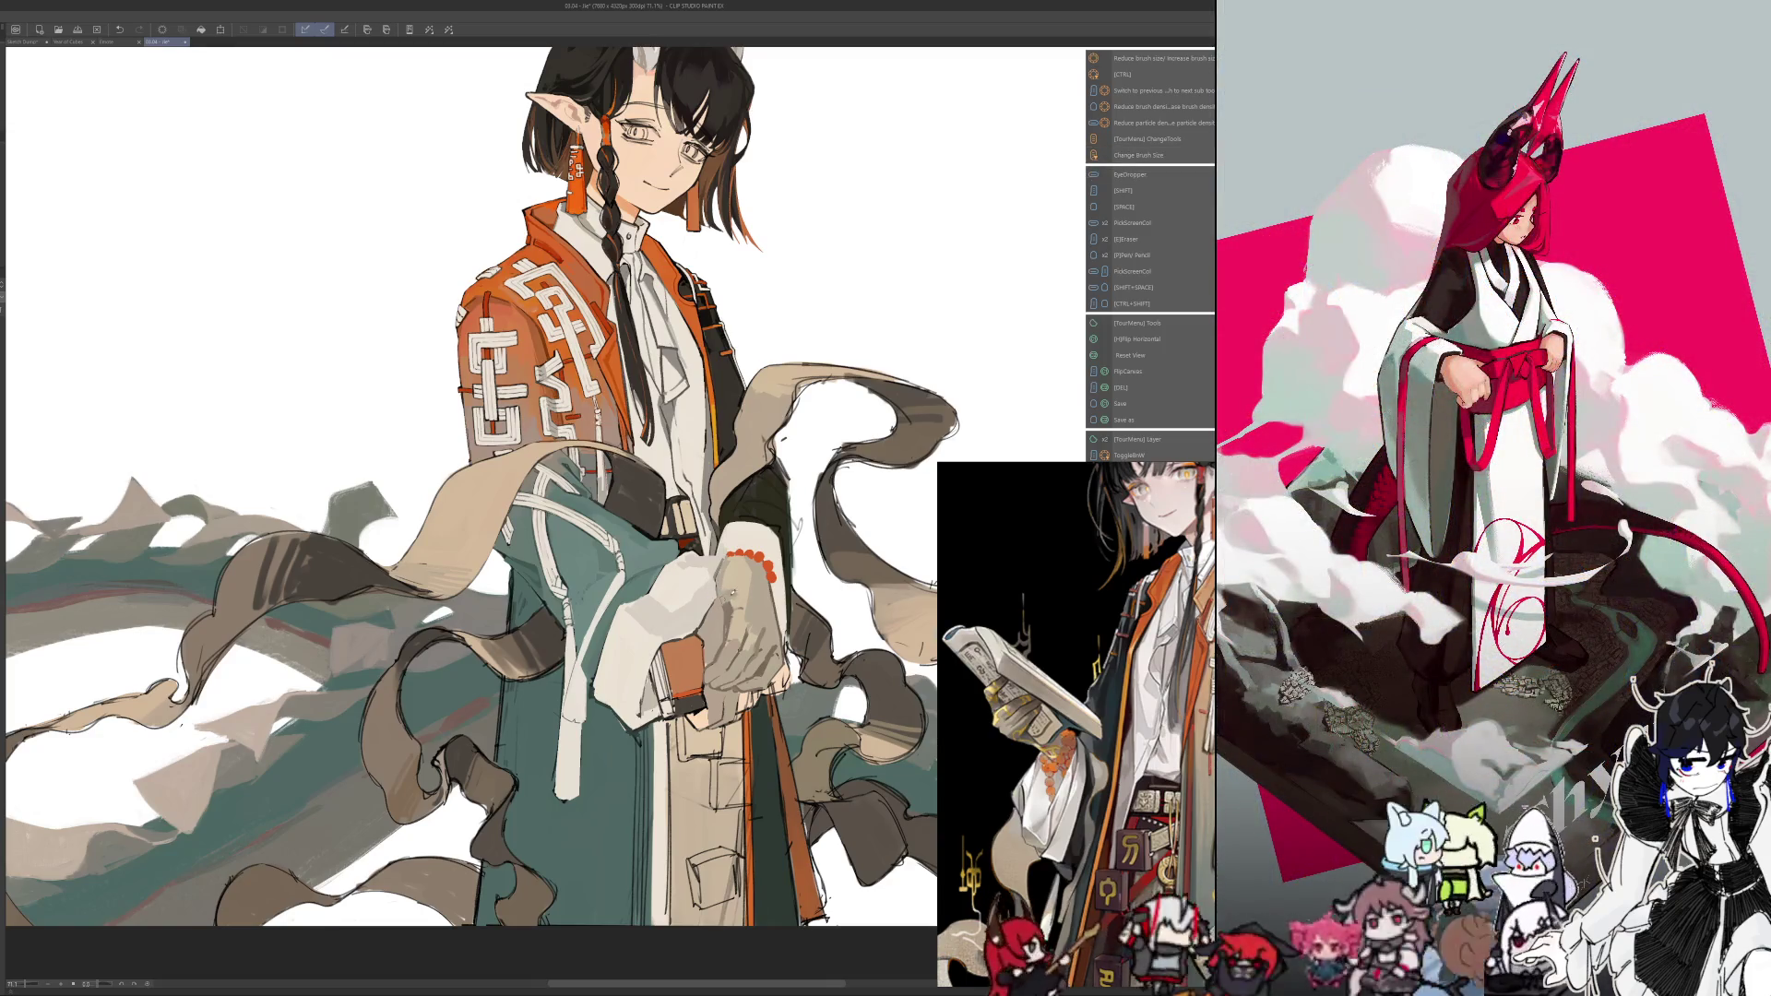
pyautogui.press('h')
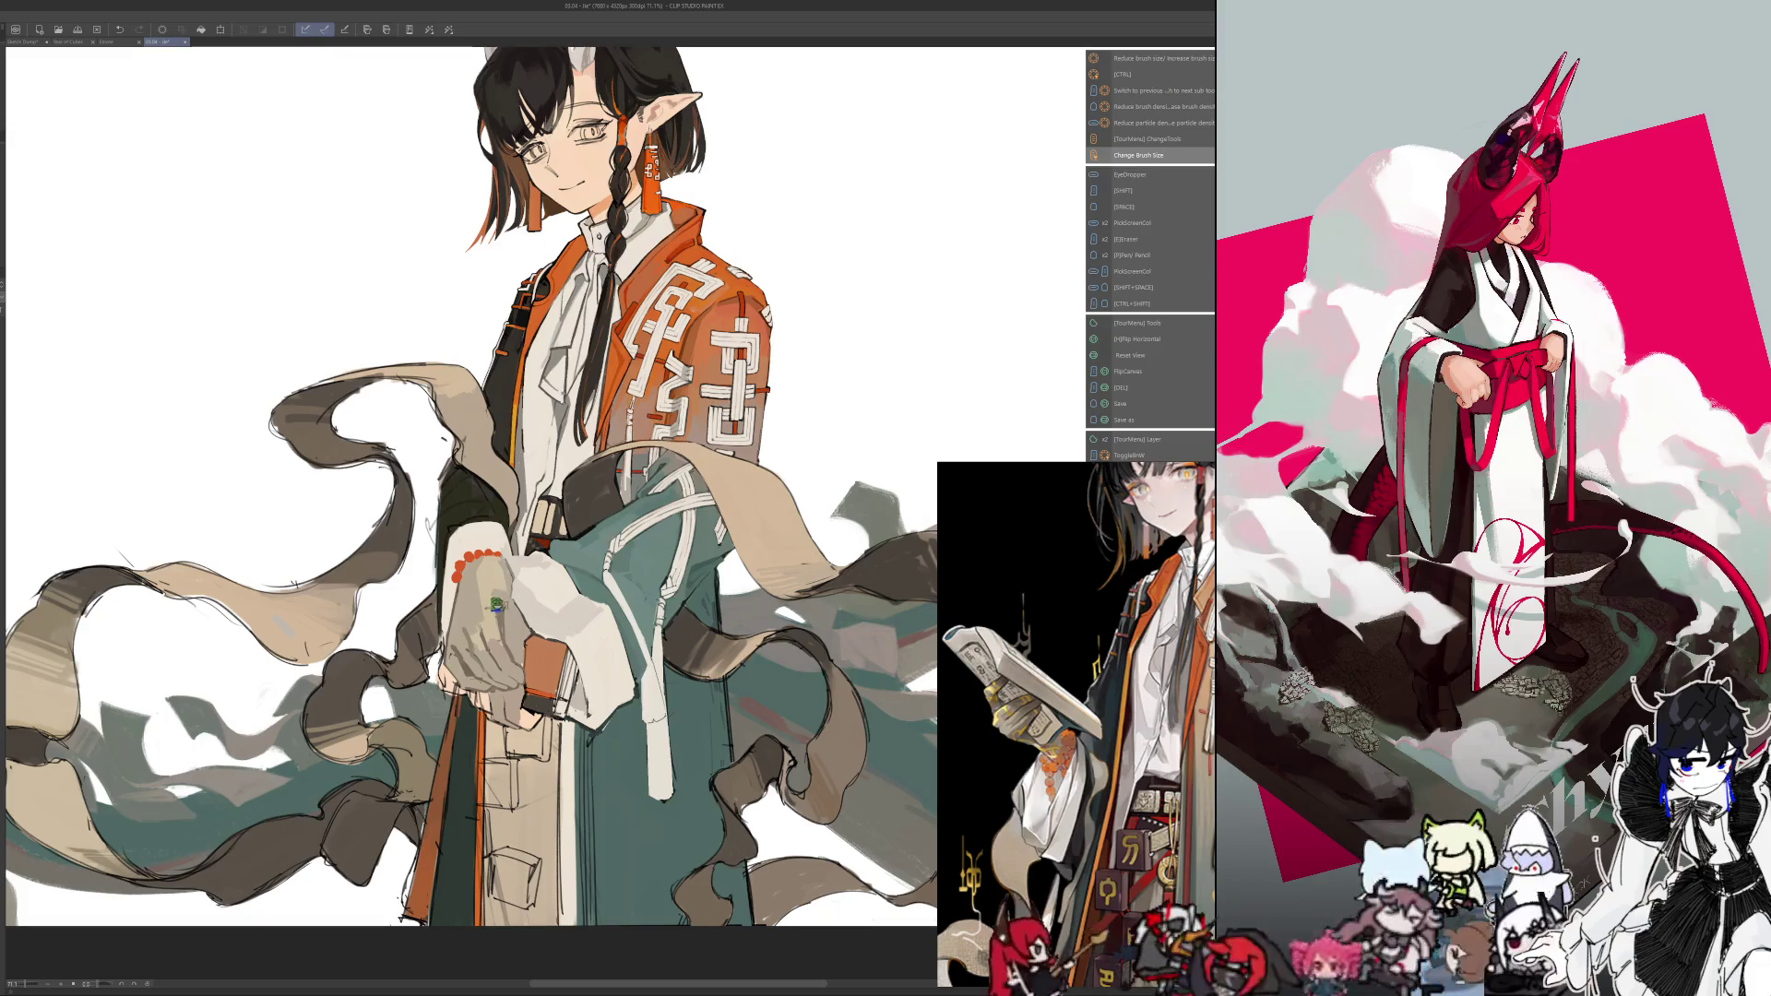
pyautogui.press('alt')
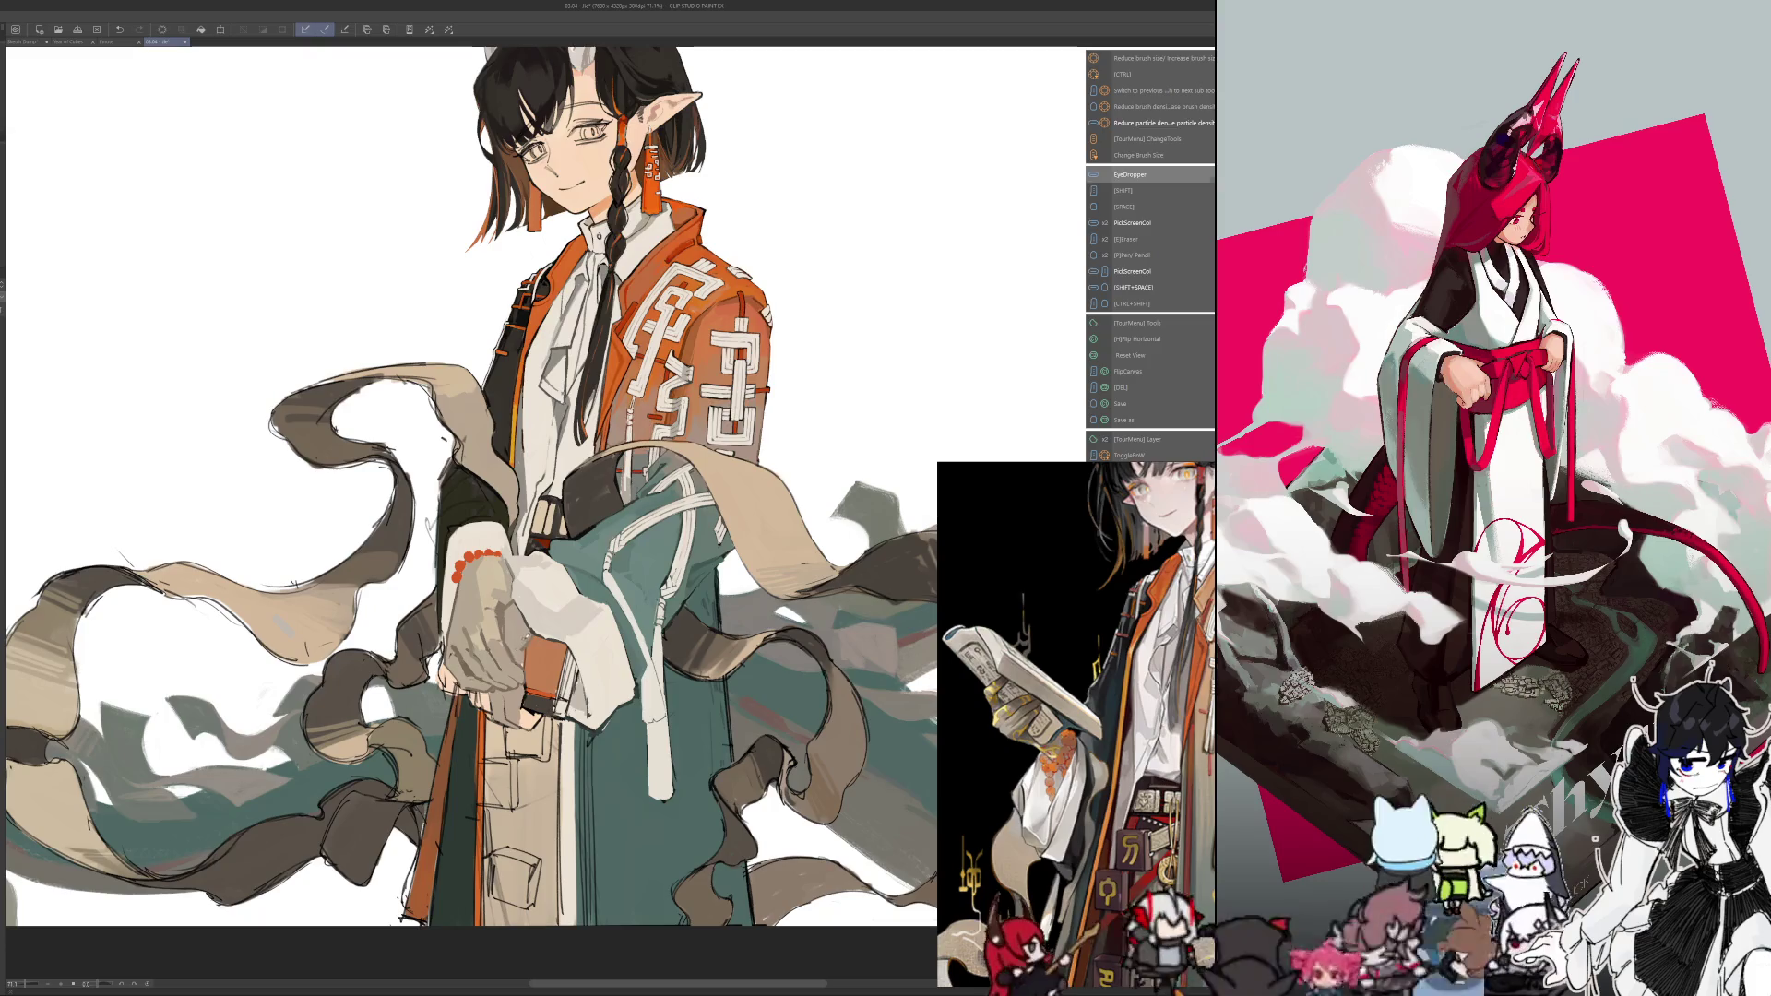
pyautogui.press('alt')
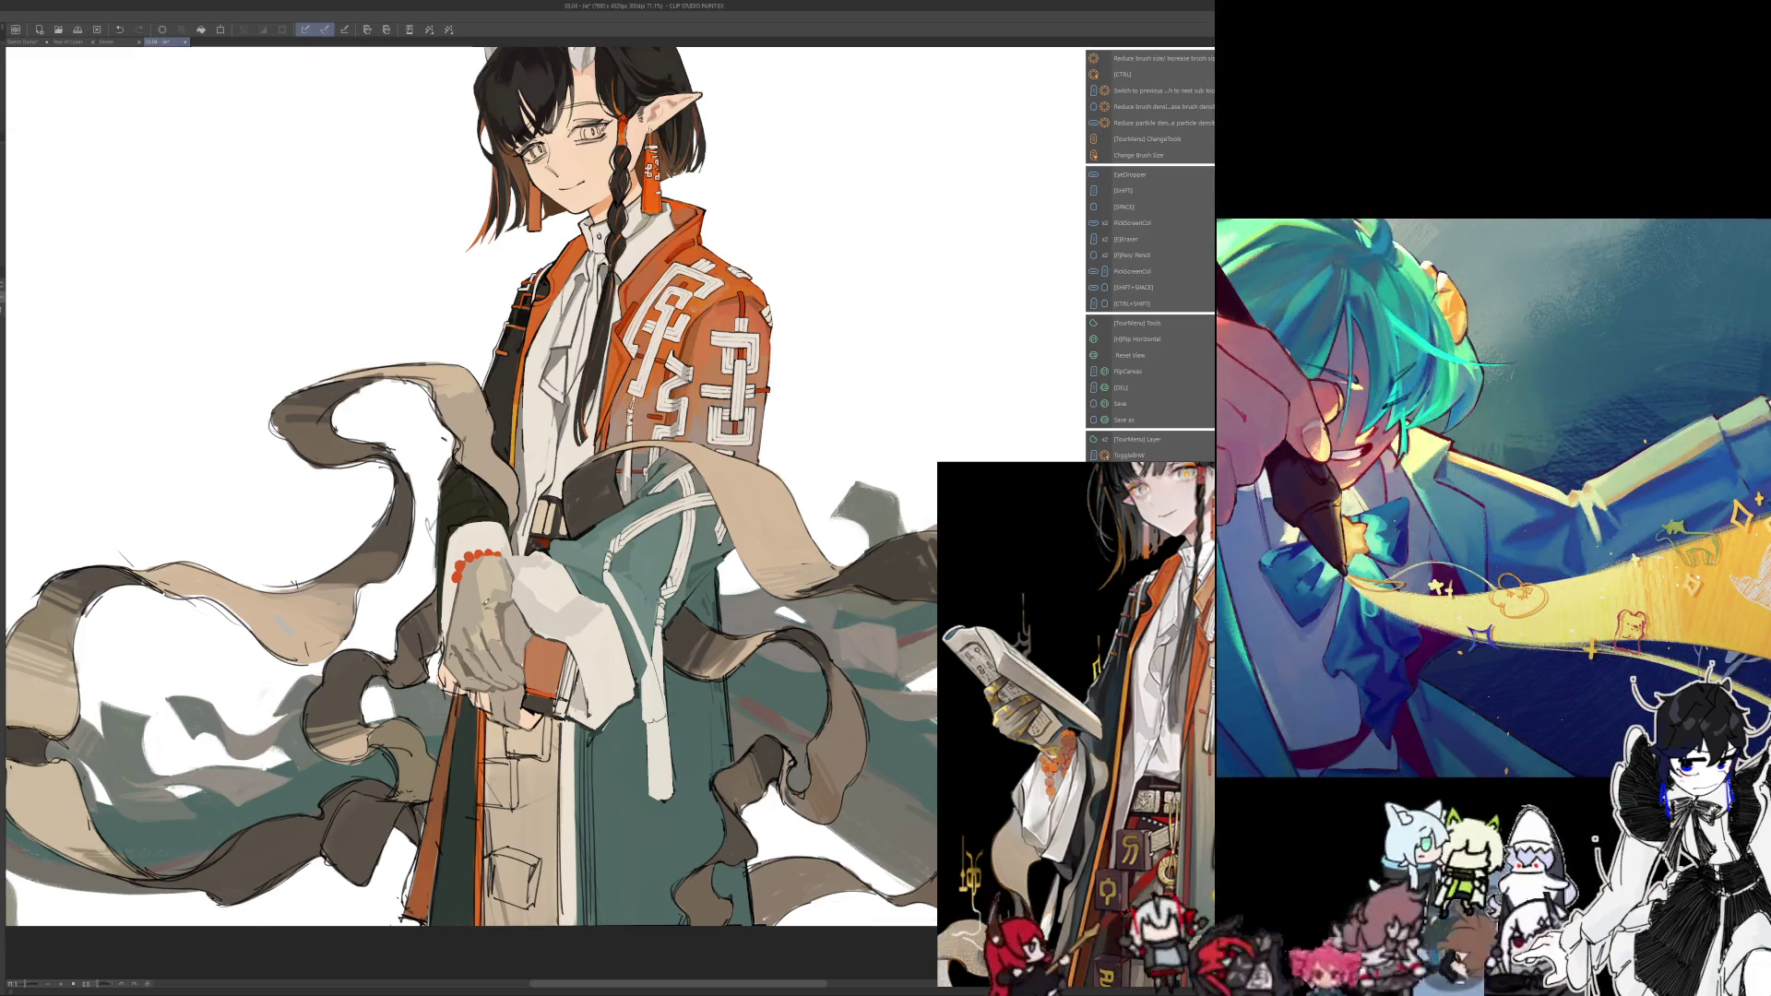
pyautogui.hotkey('ctrl', 'alt')
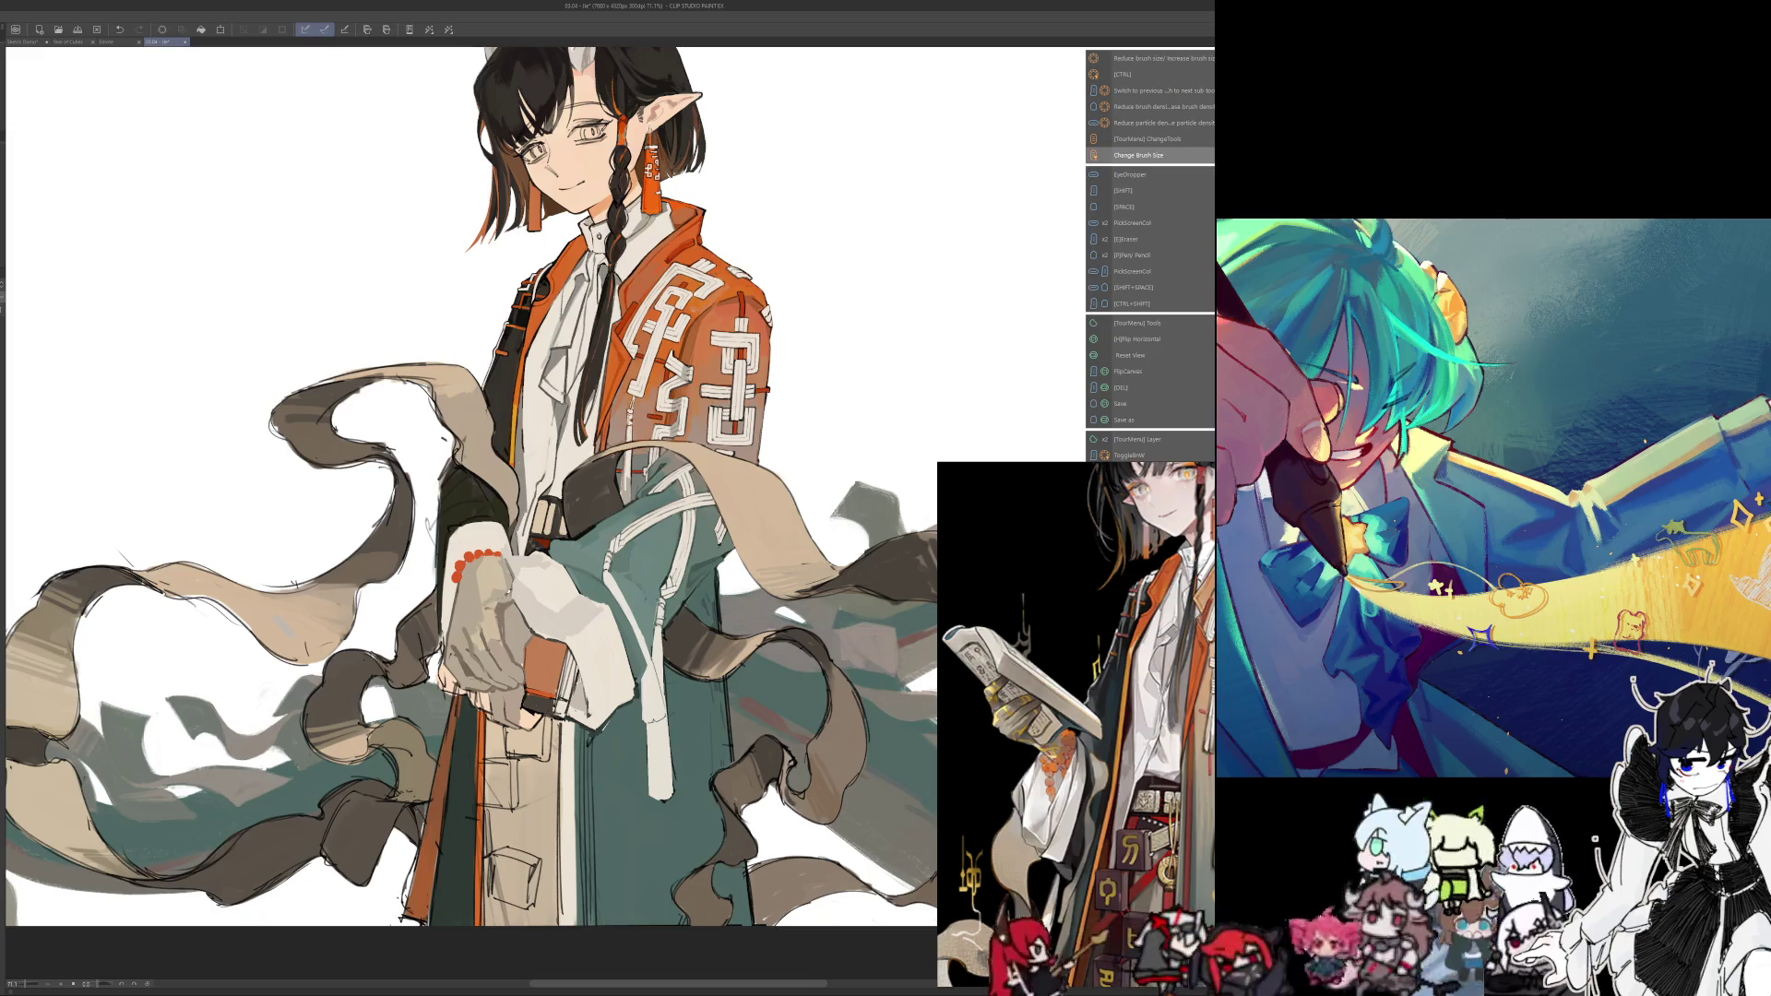
pyautogui.press('alt')
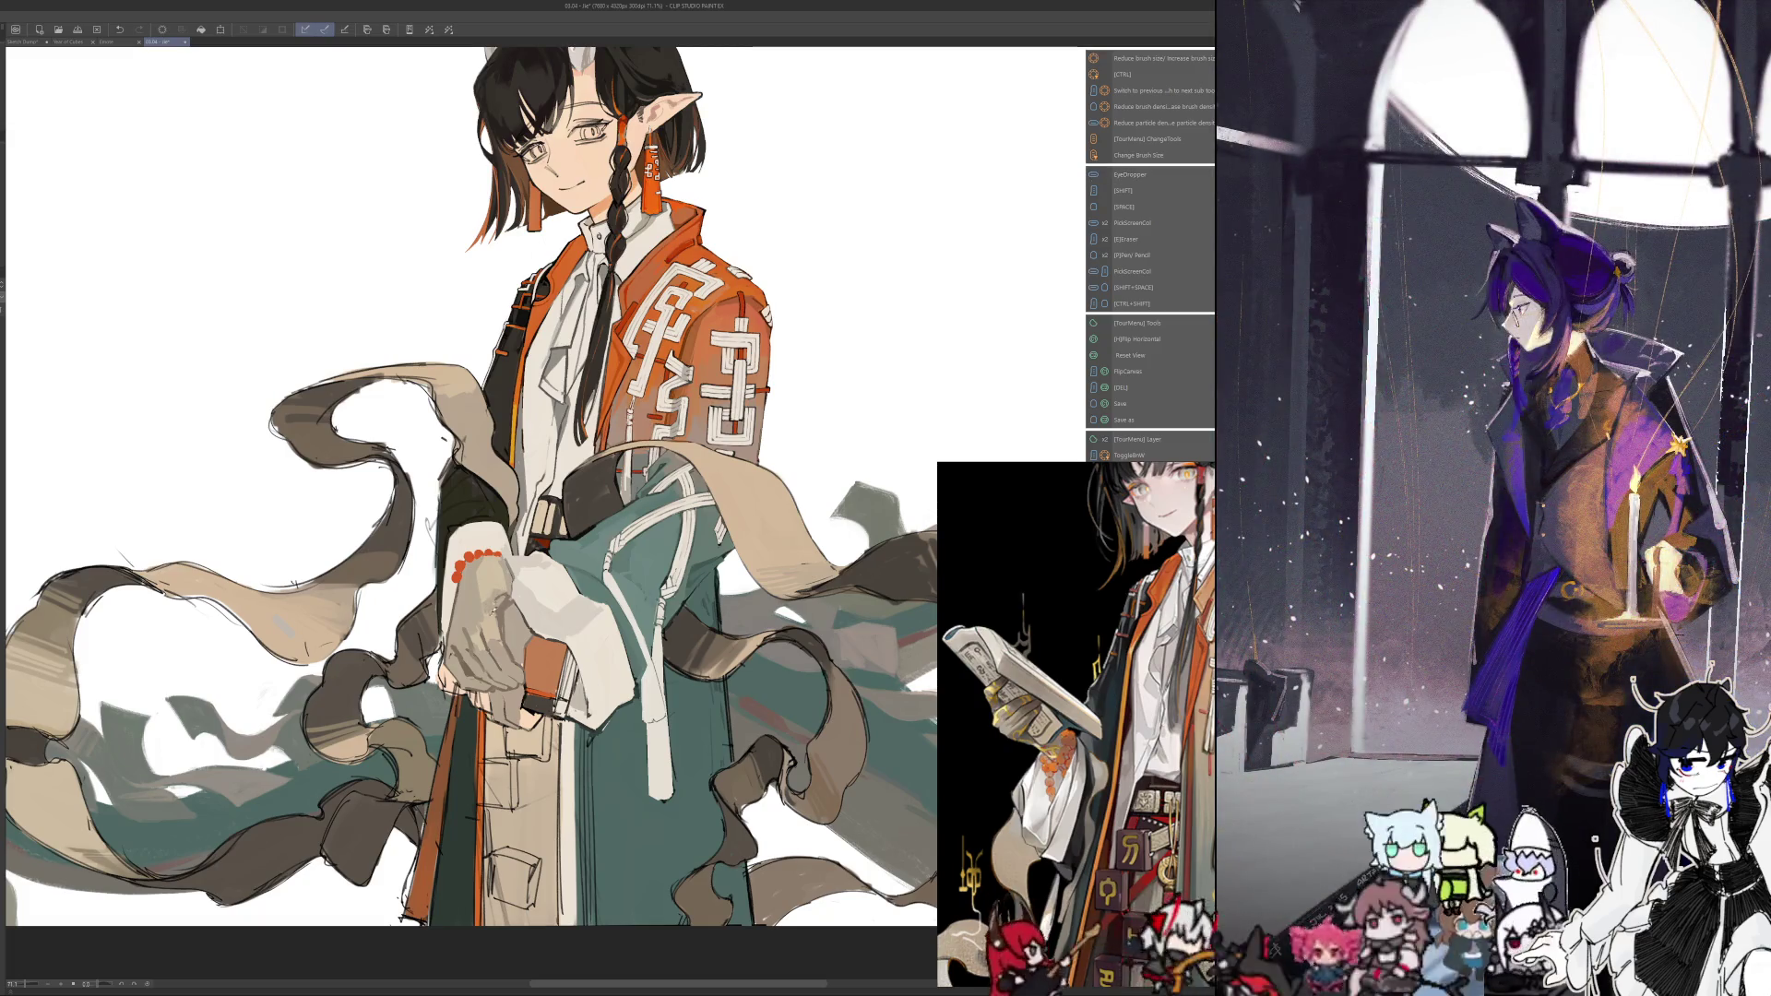
pyautogui.press('alt')
pyautogui.press('alt')
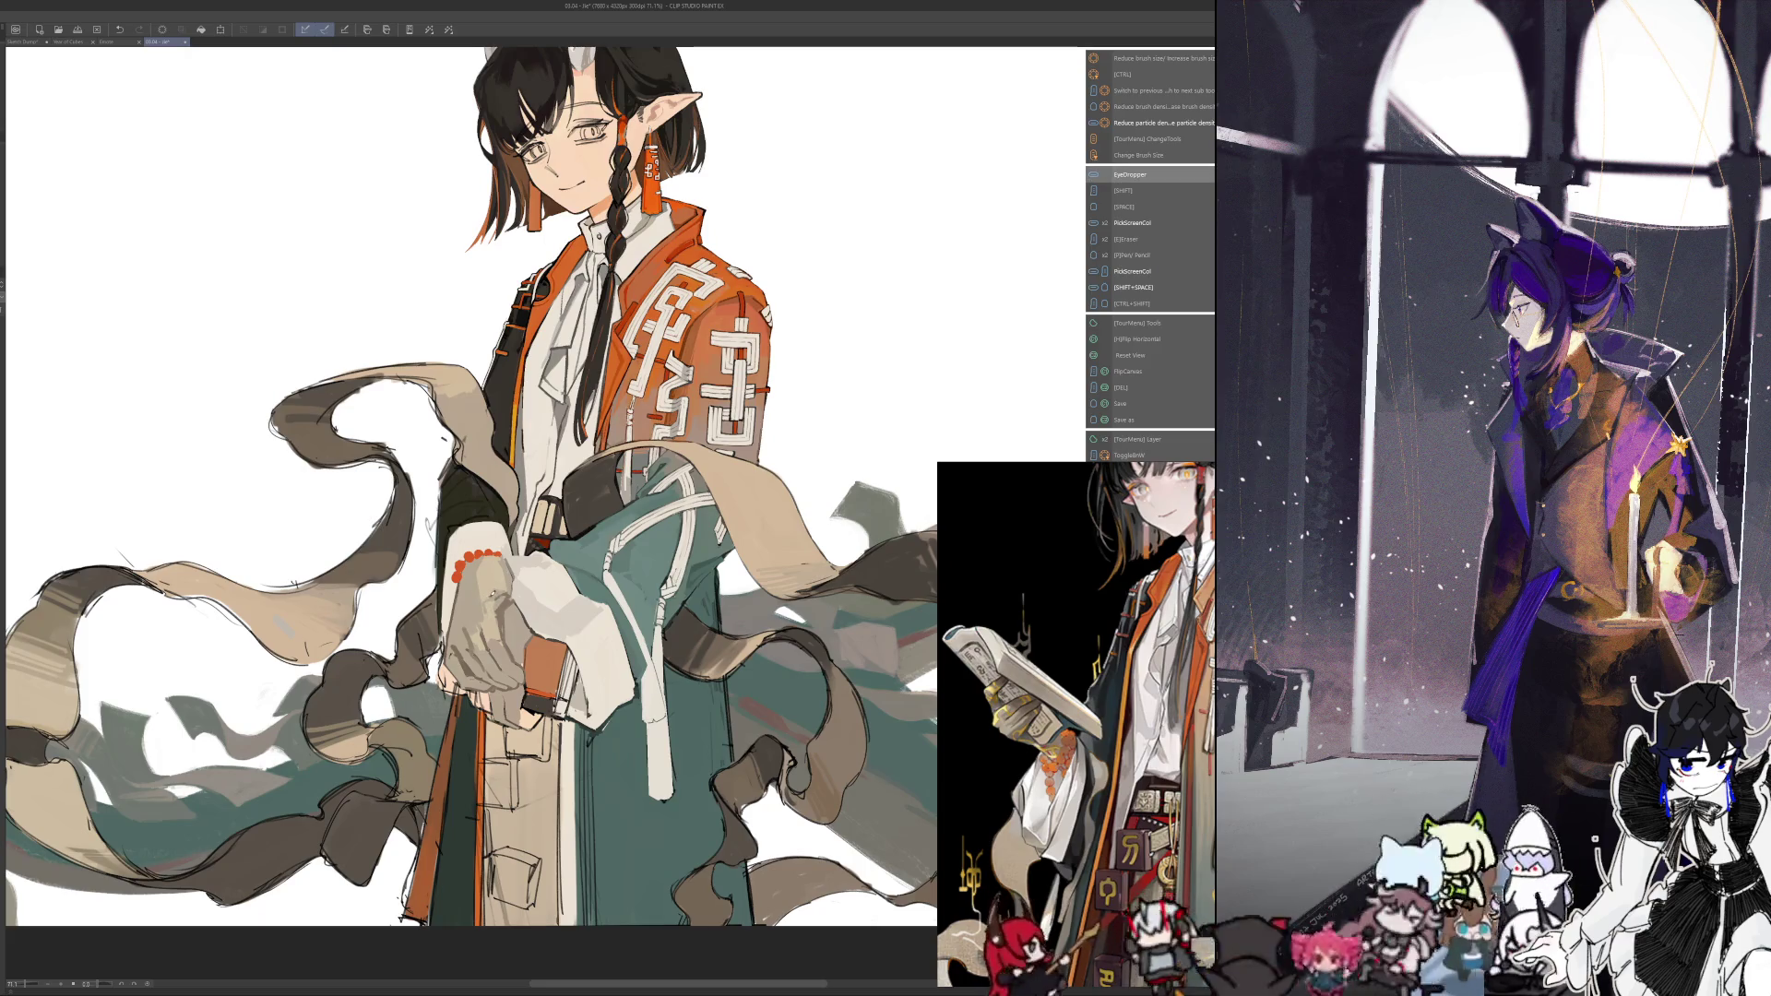
pyautogui.press('h')
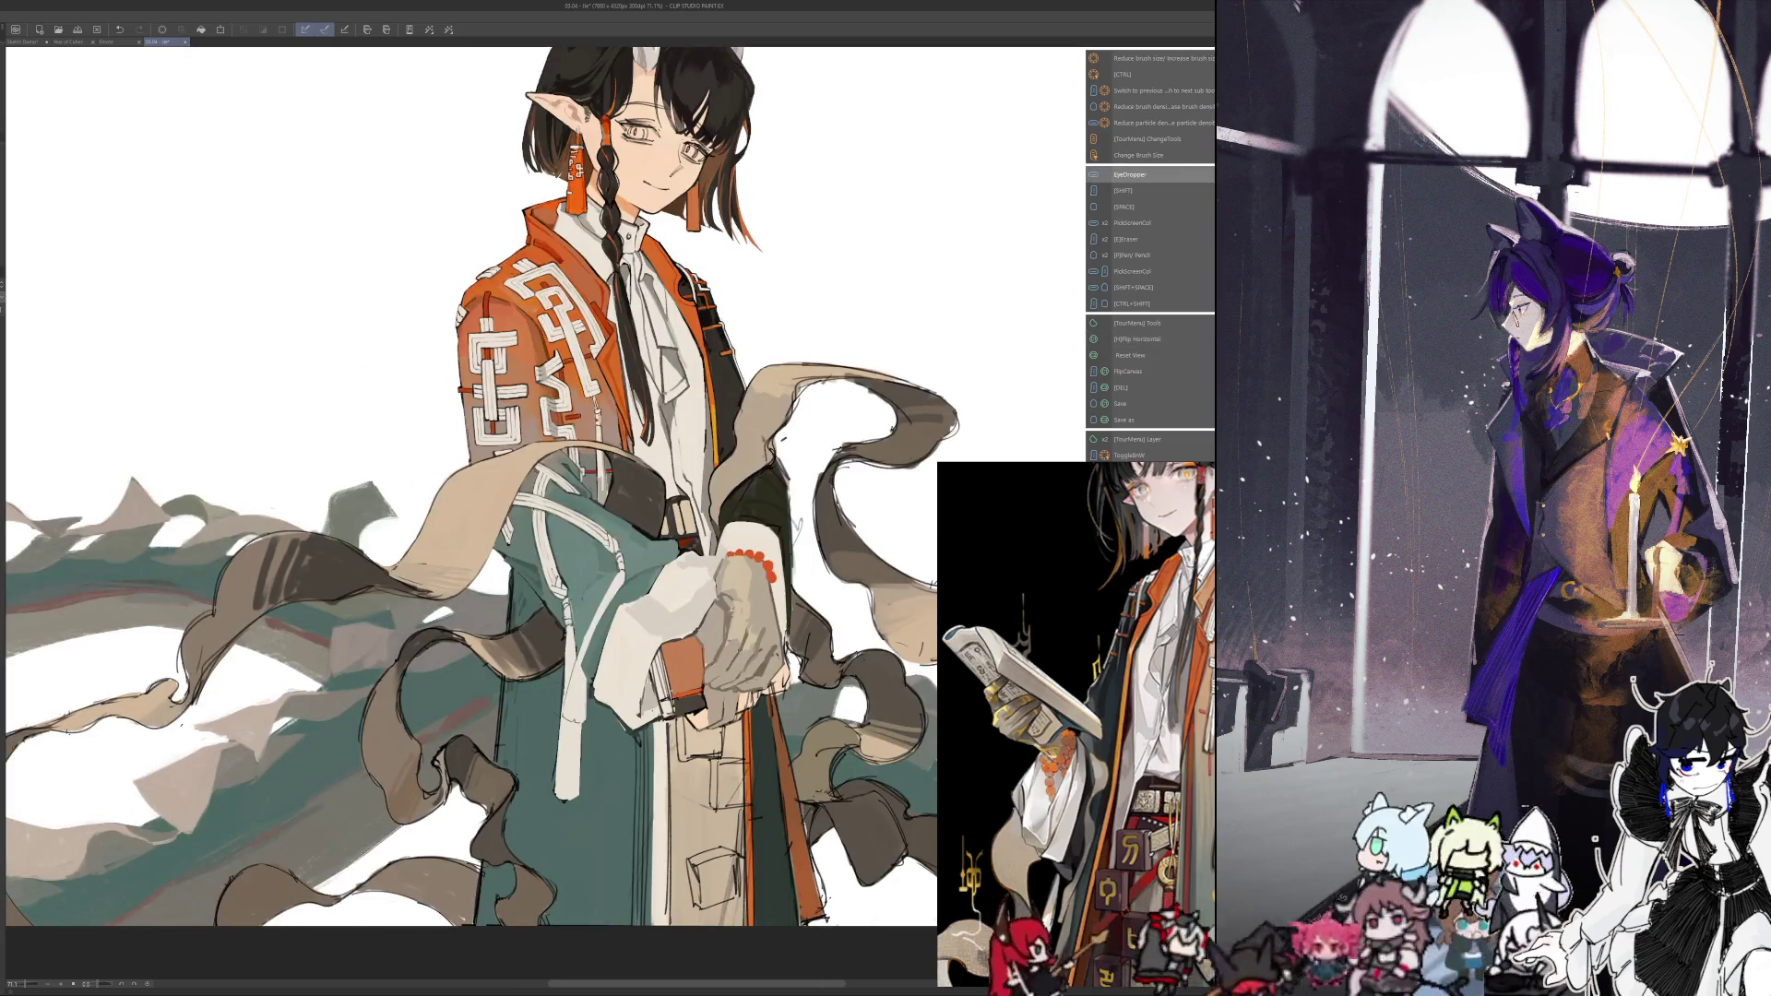
pyautogui.press('alt')
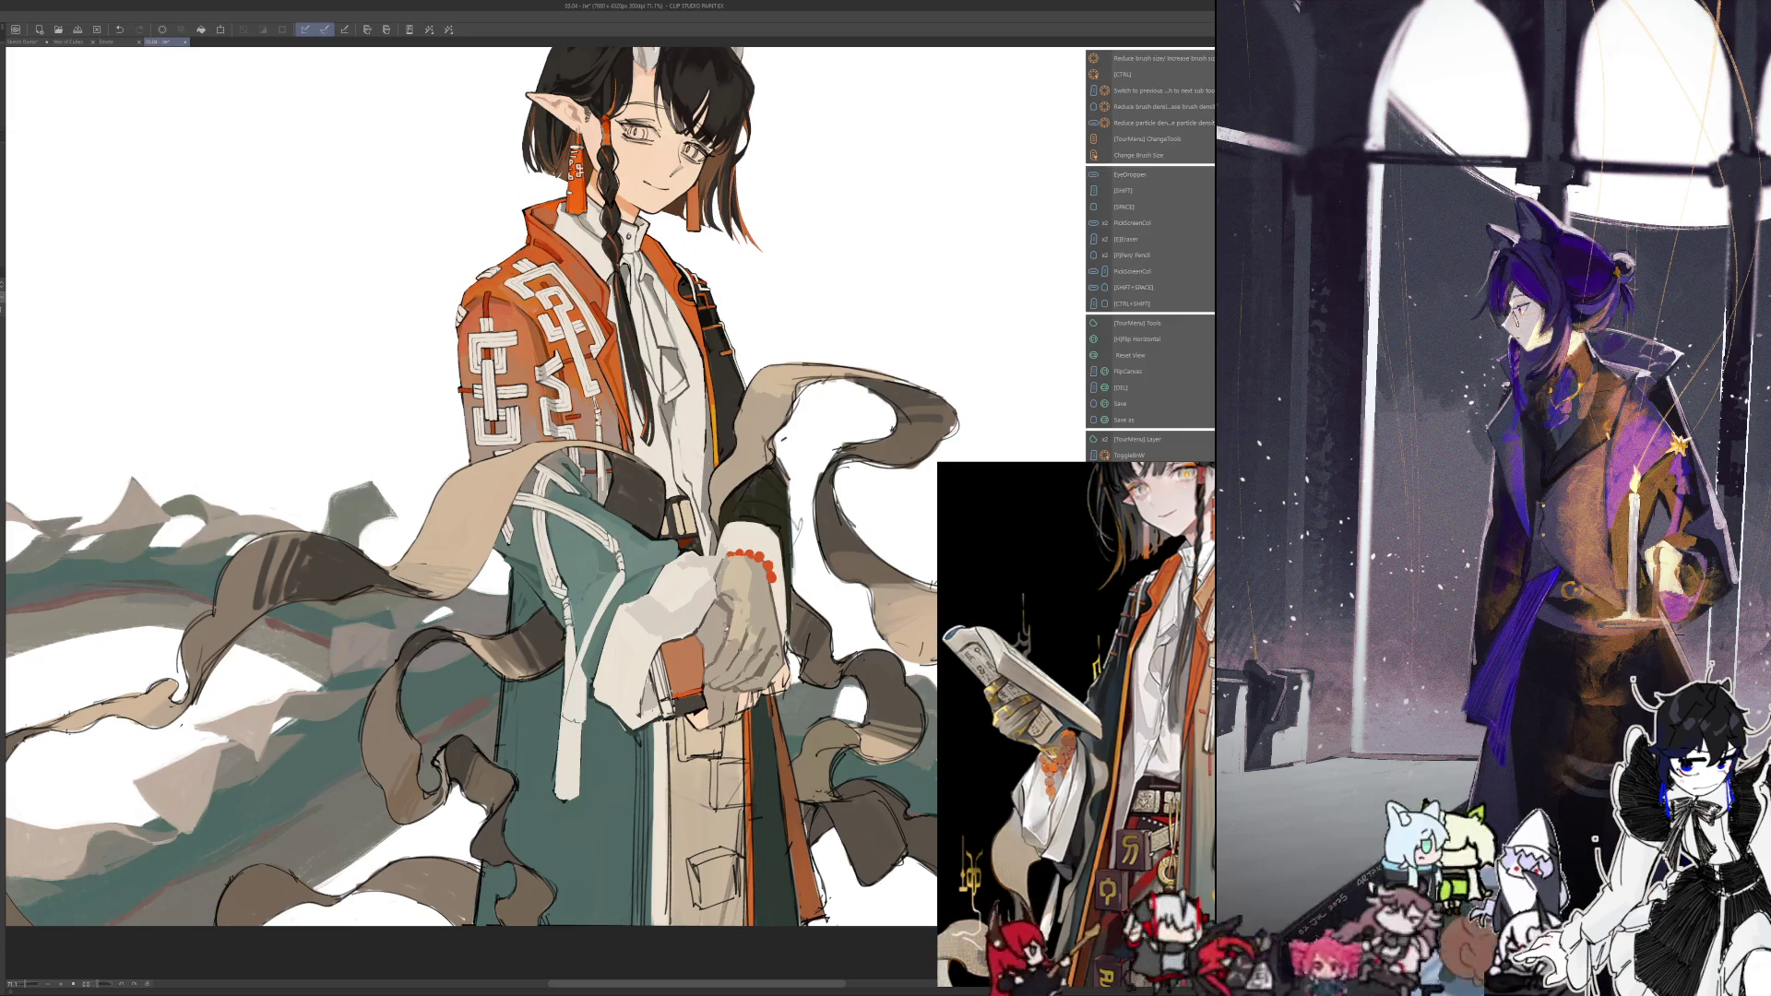
pyautogui.press('alt')
pyautogui.press('alt')
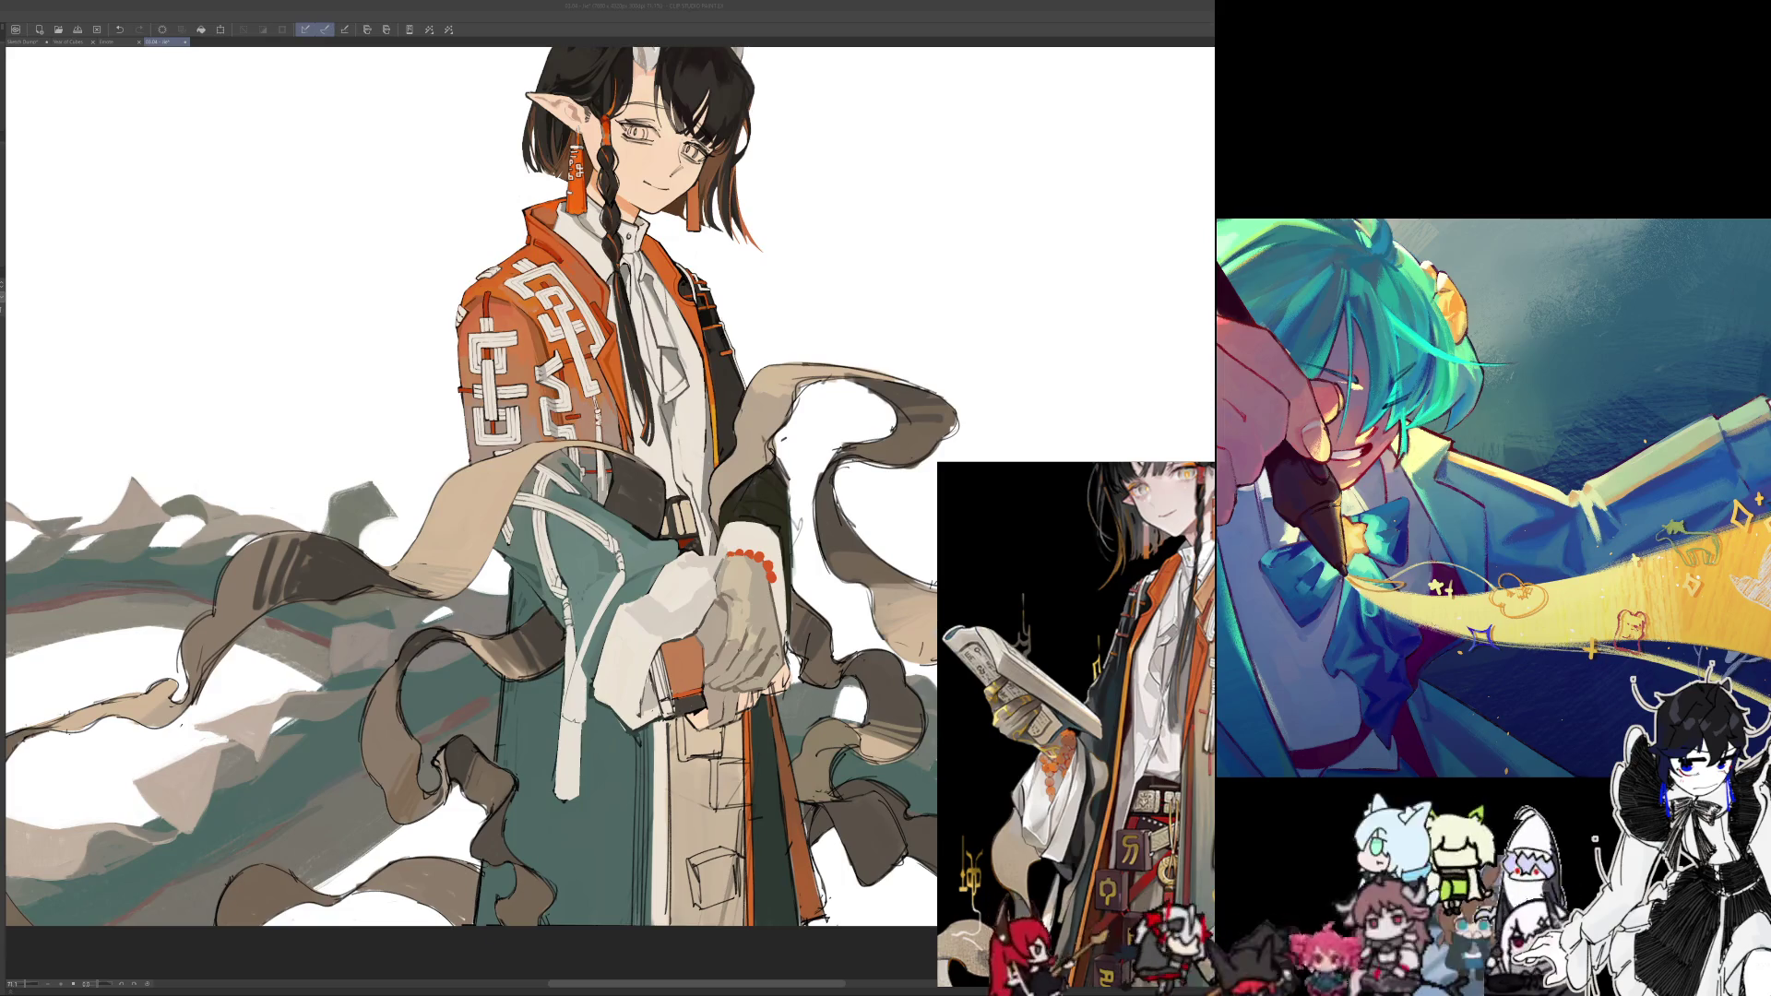
pyautogui.scroll(2, 470, 484)
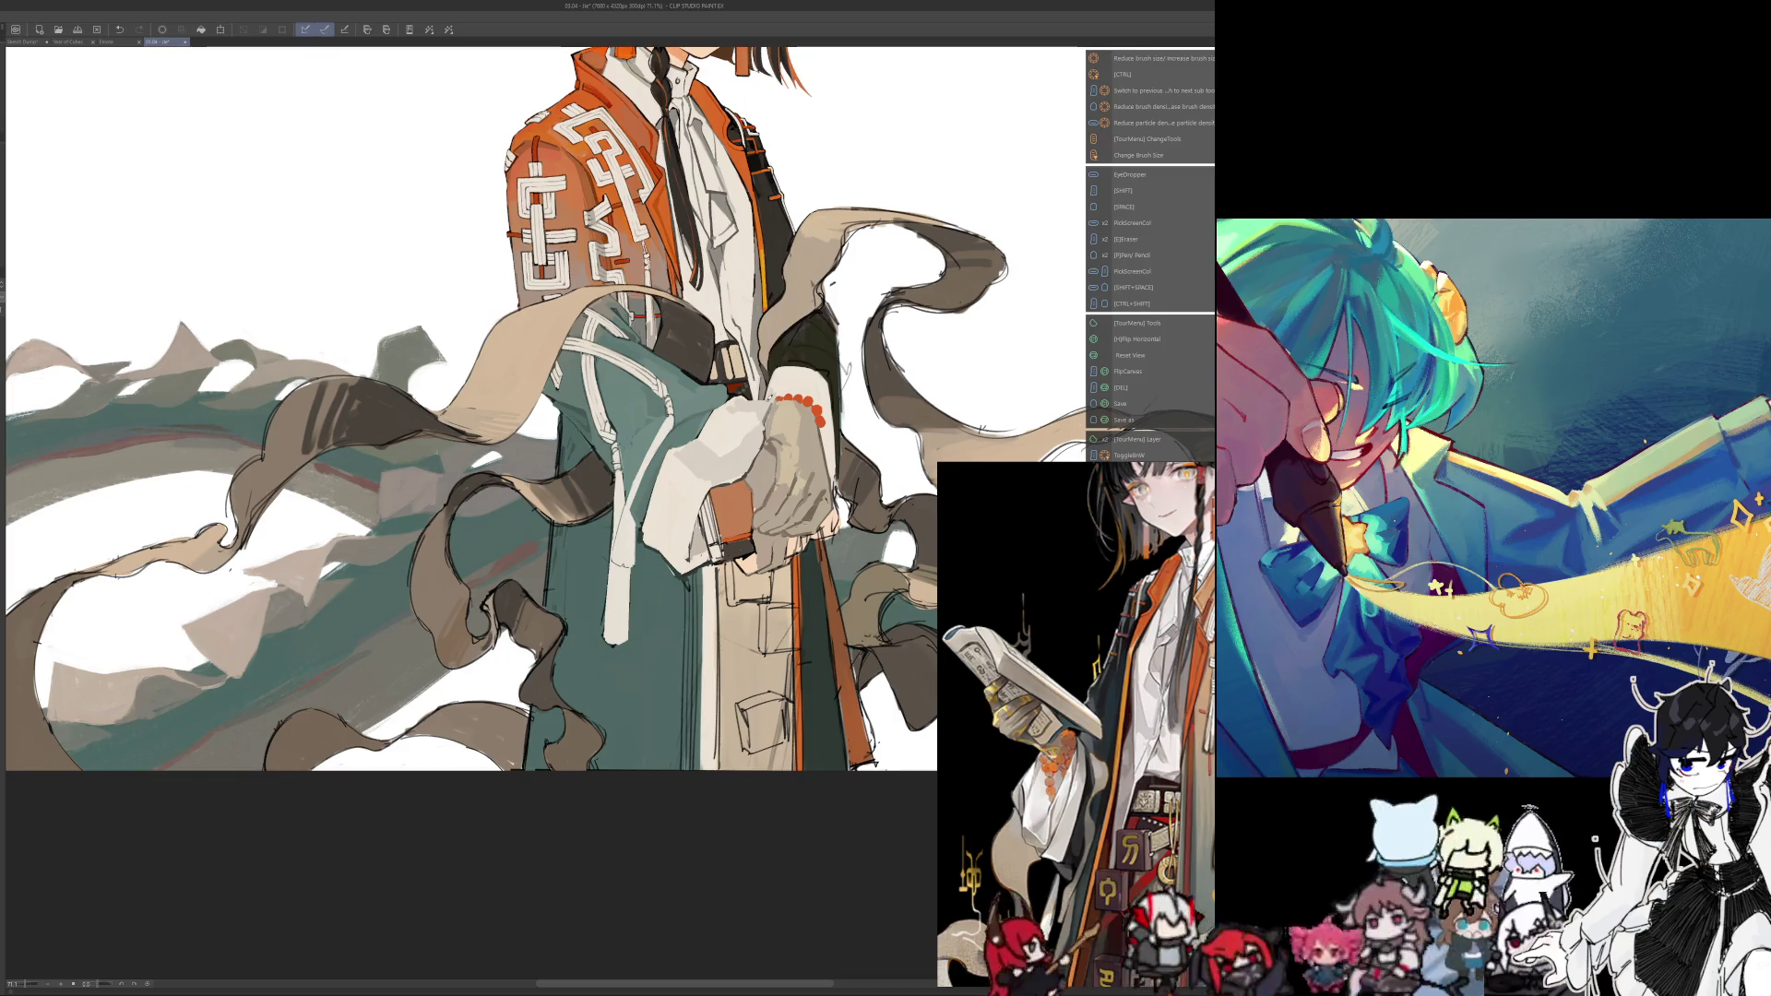
# Toggle the view mirrored and back twice, then zoom in on the torso and hands
pyautogui.press('h')
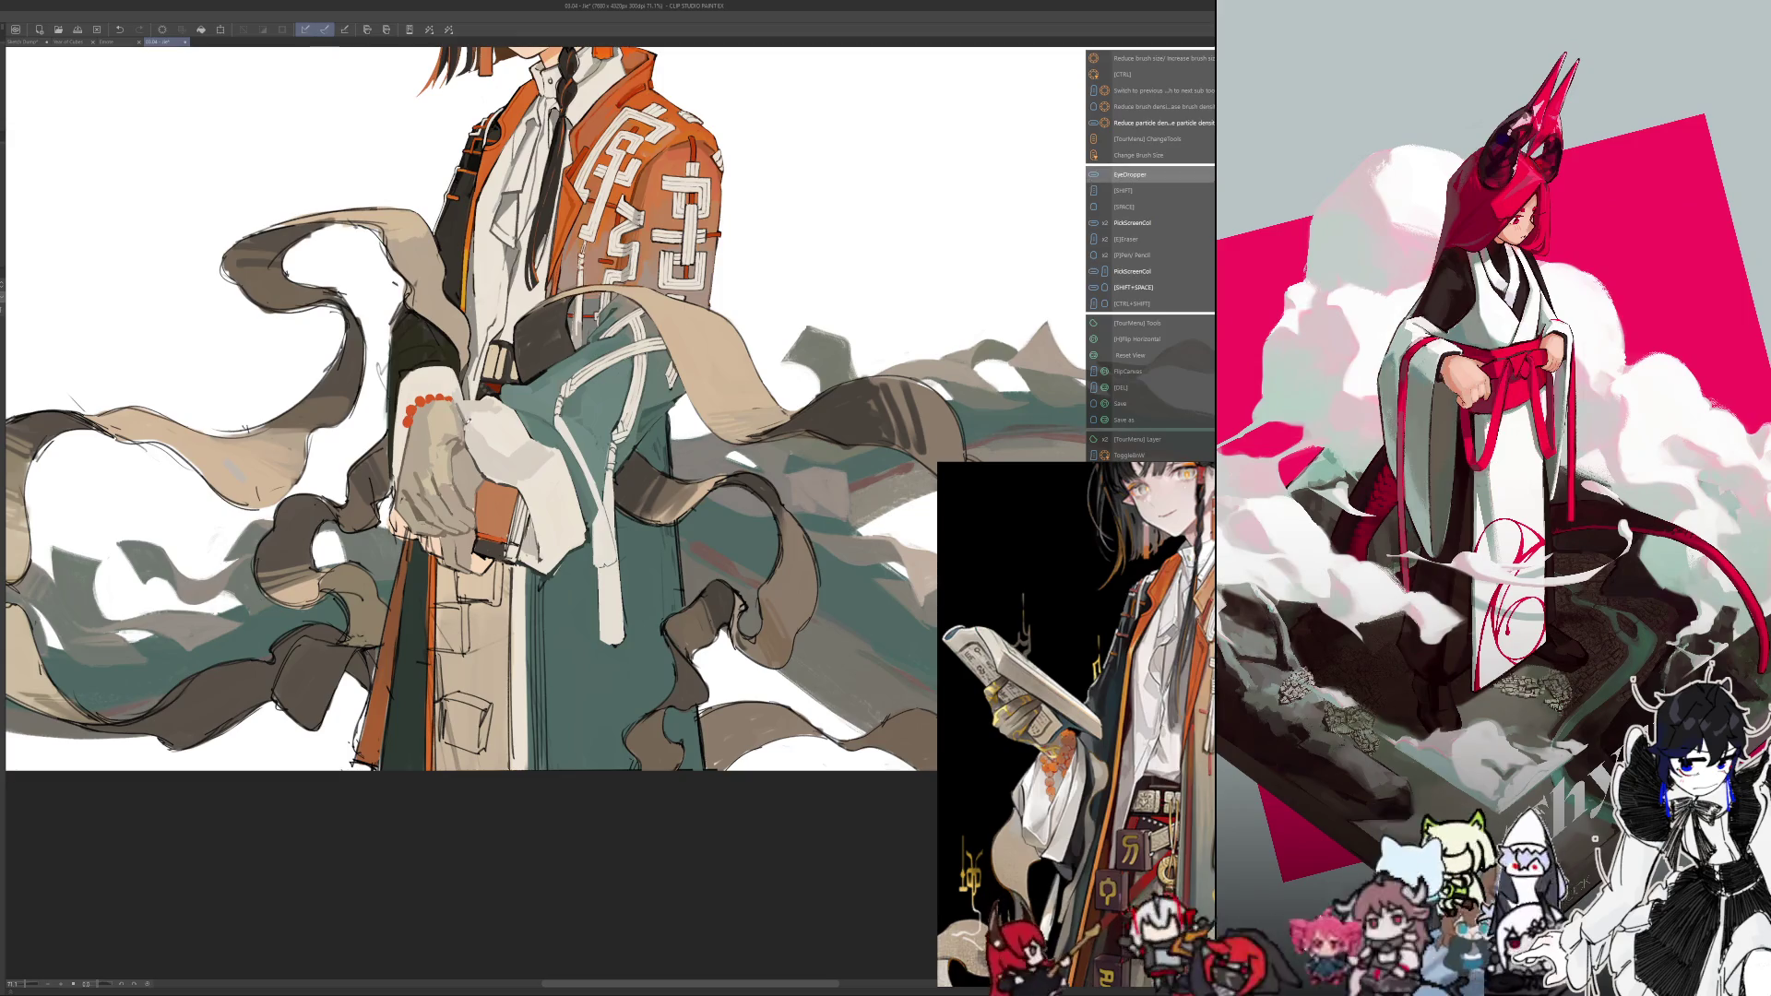
pyautogui.press('h')
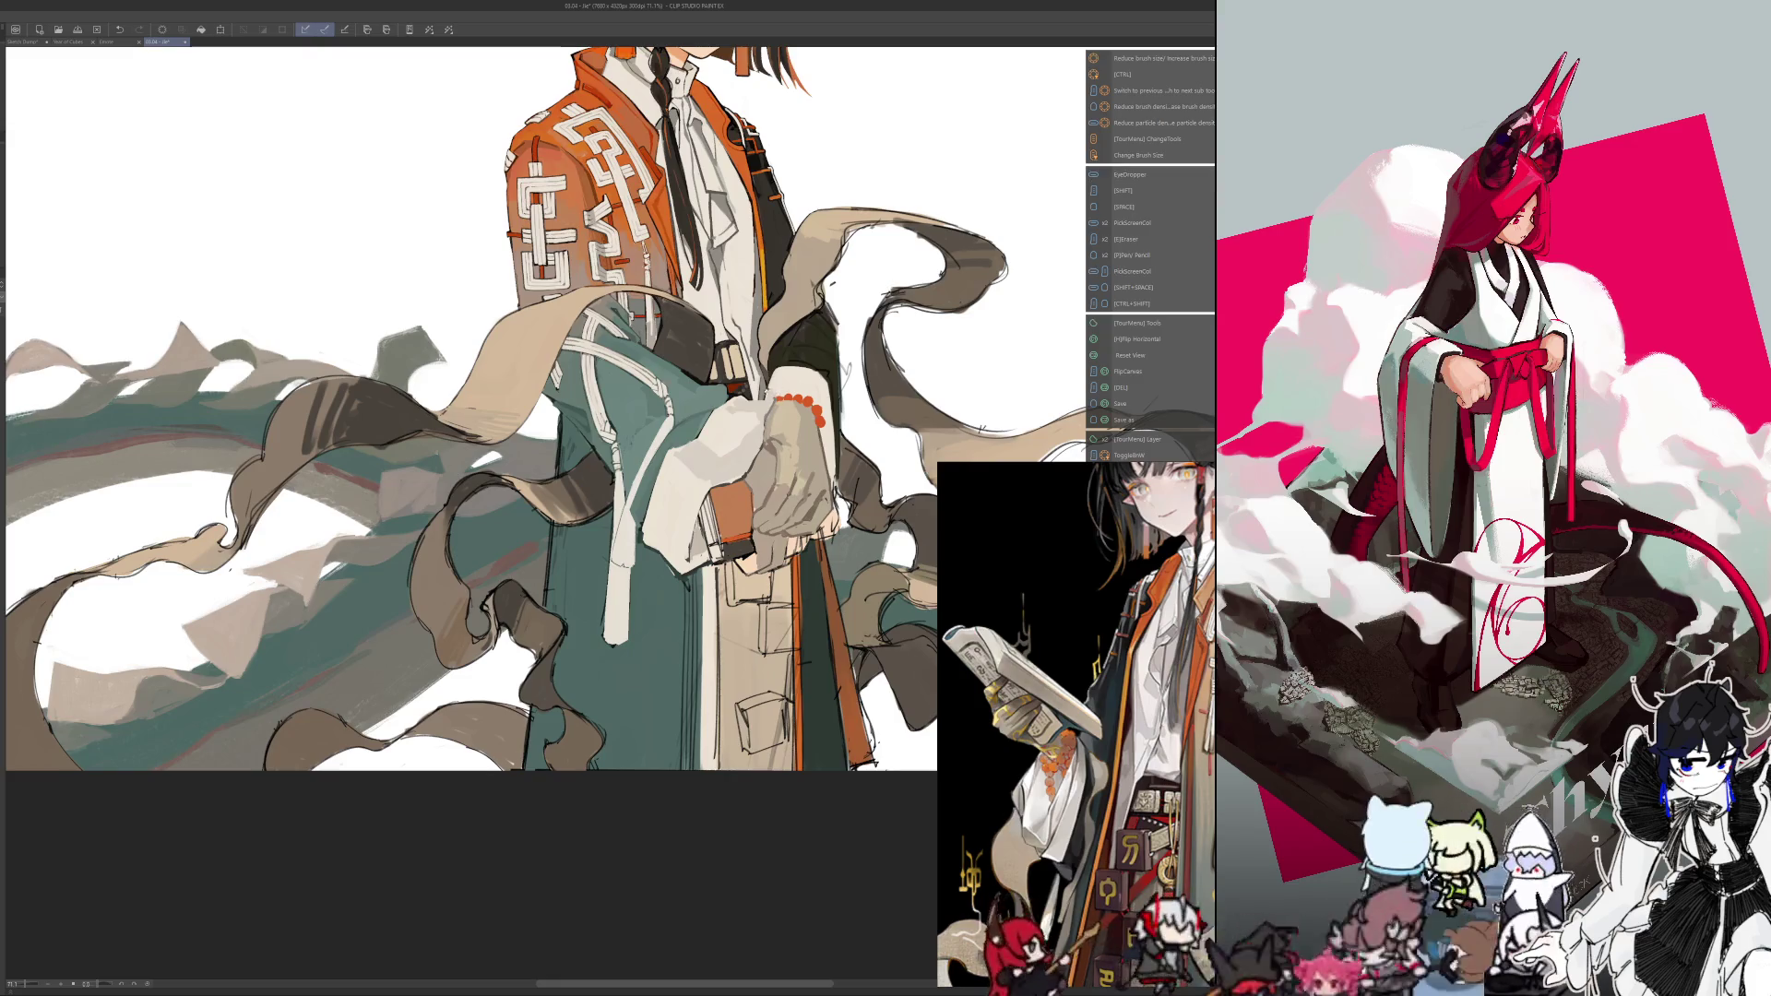
pyautogui.press('h')
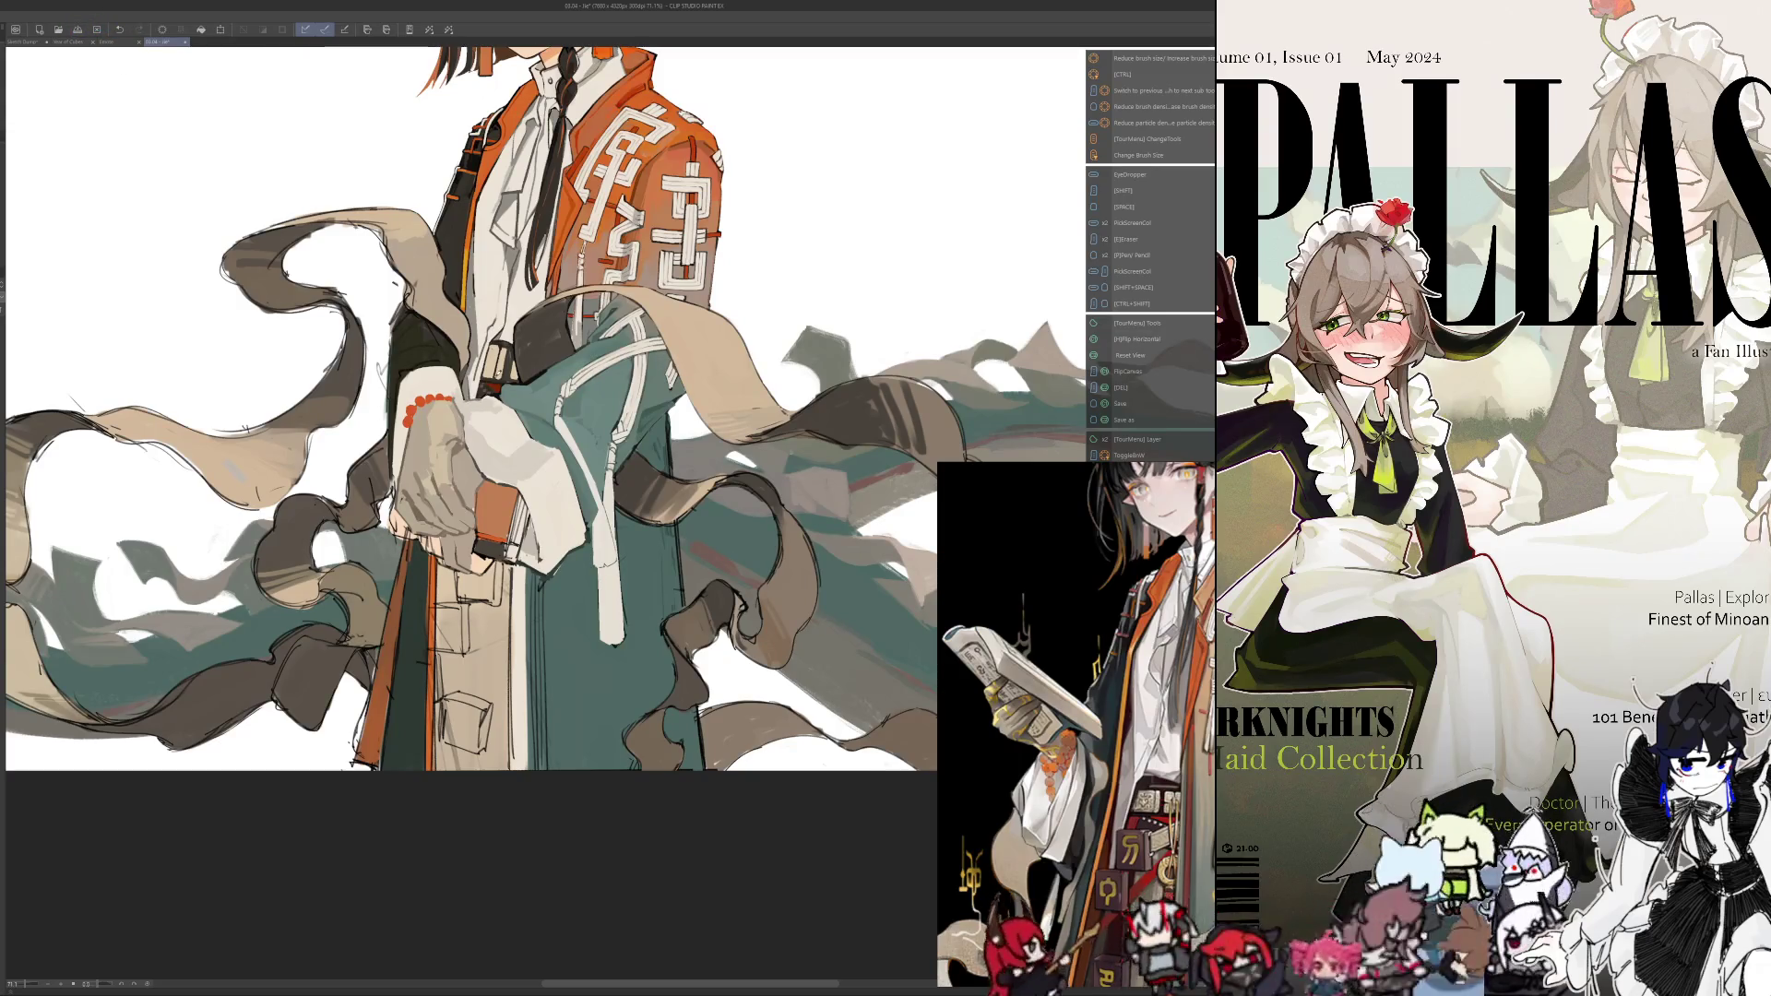
pyautogui.press('h')
pyautogui.scroll(1, 668, 830)
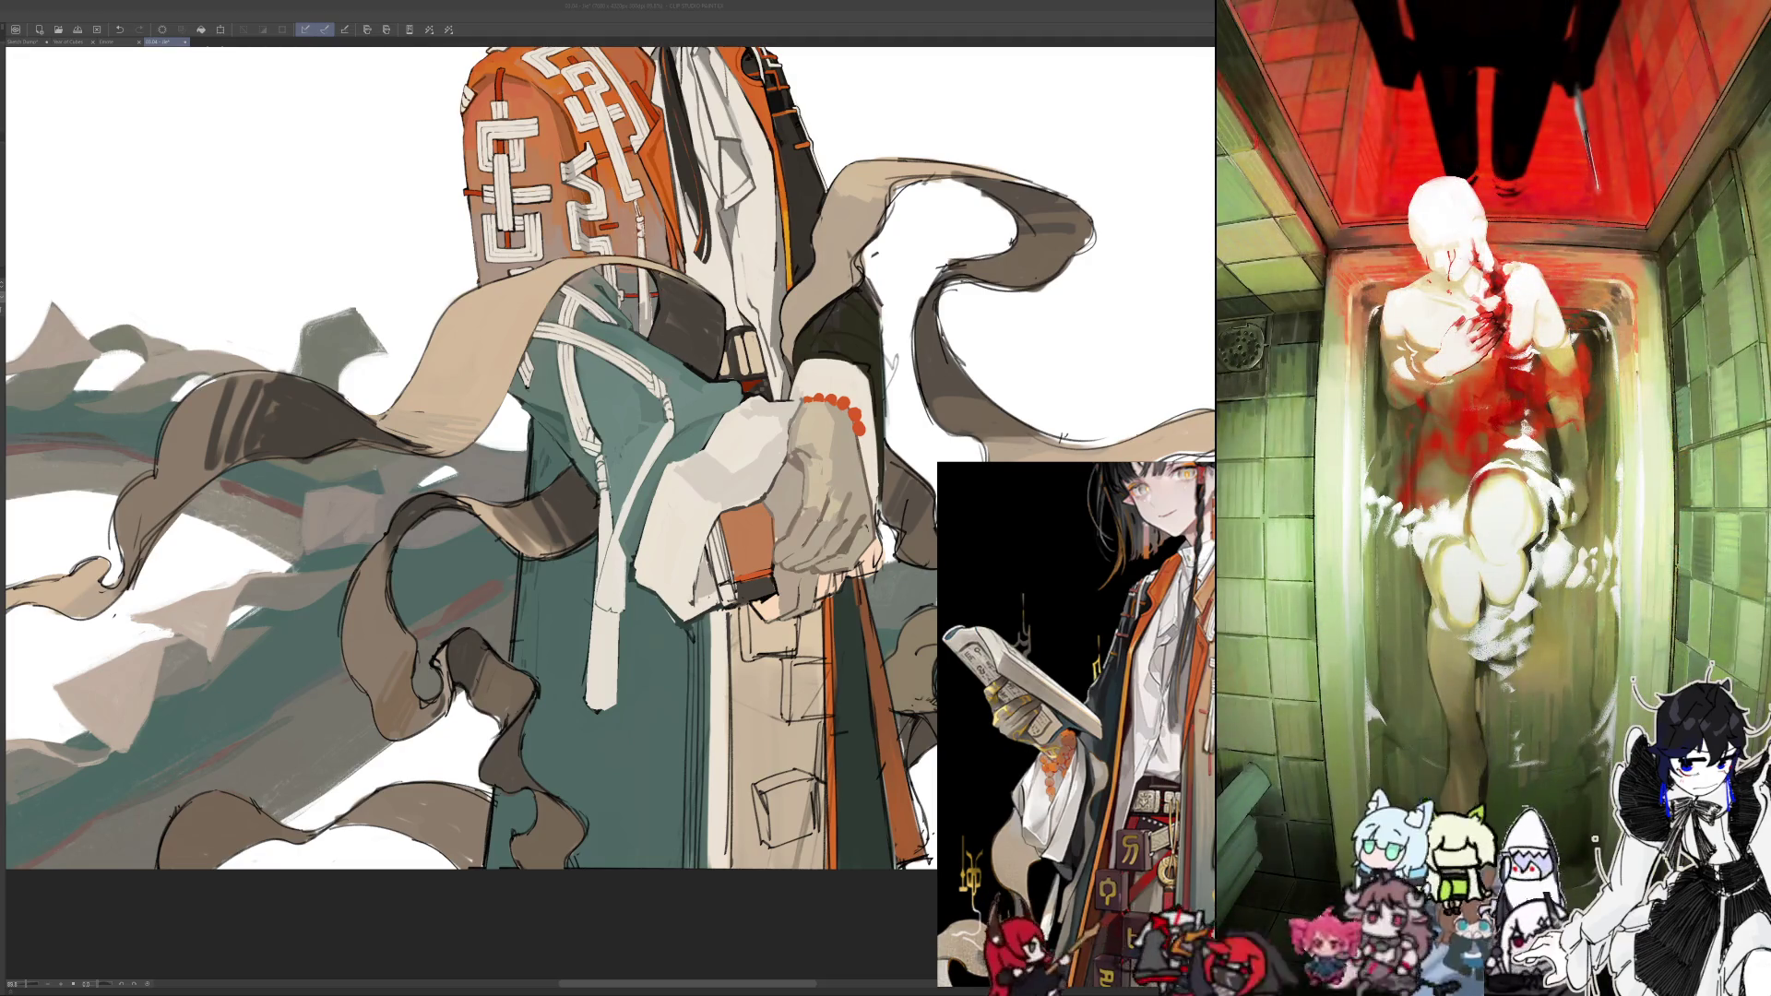
pyautogui.click(605, 891)
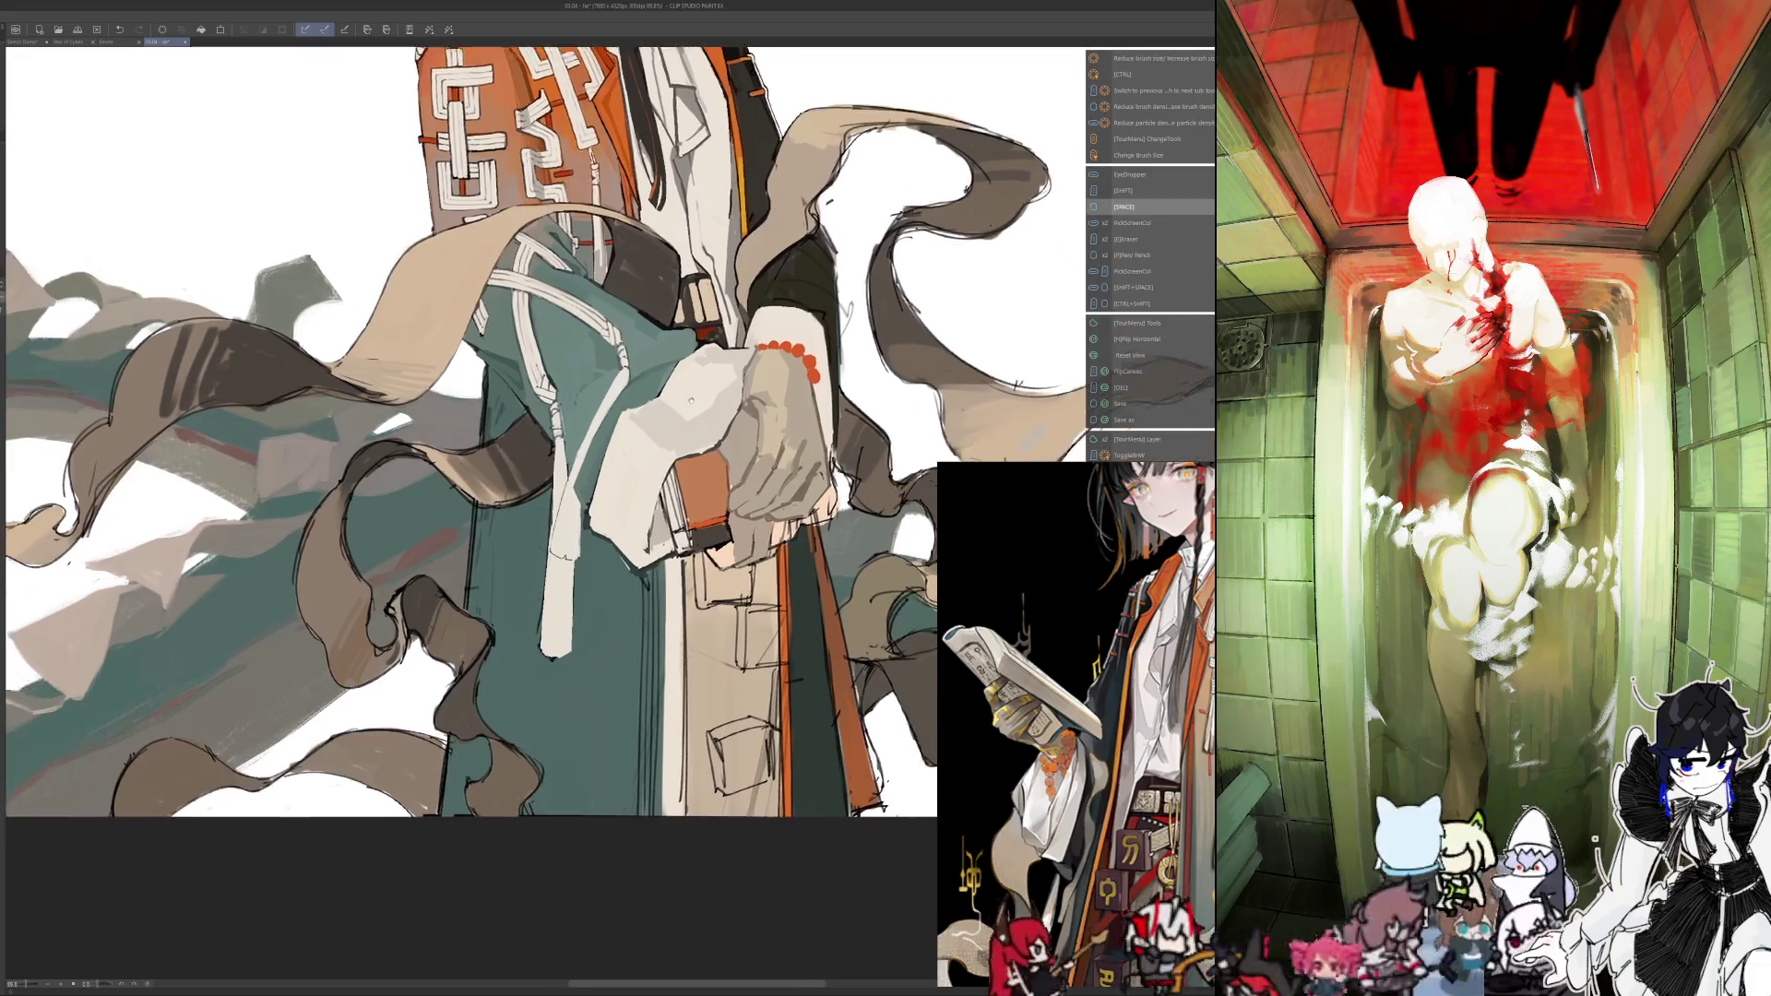
pyautogui.moveTo(605, 890); pyautogui.dragTo(538, 818)
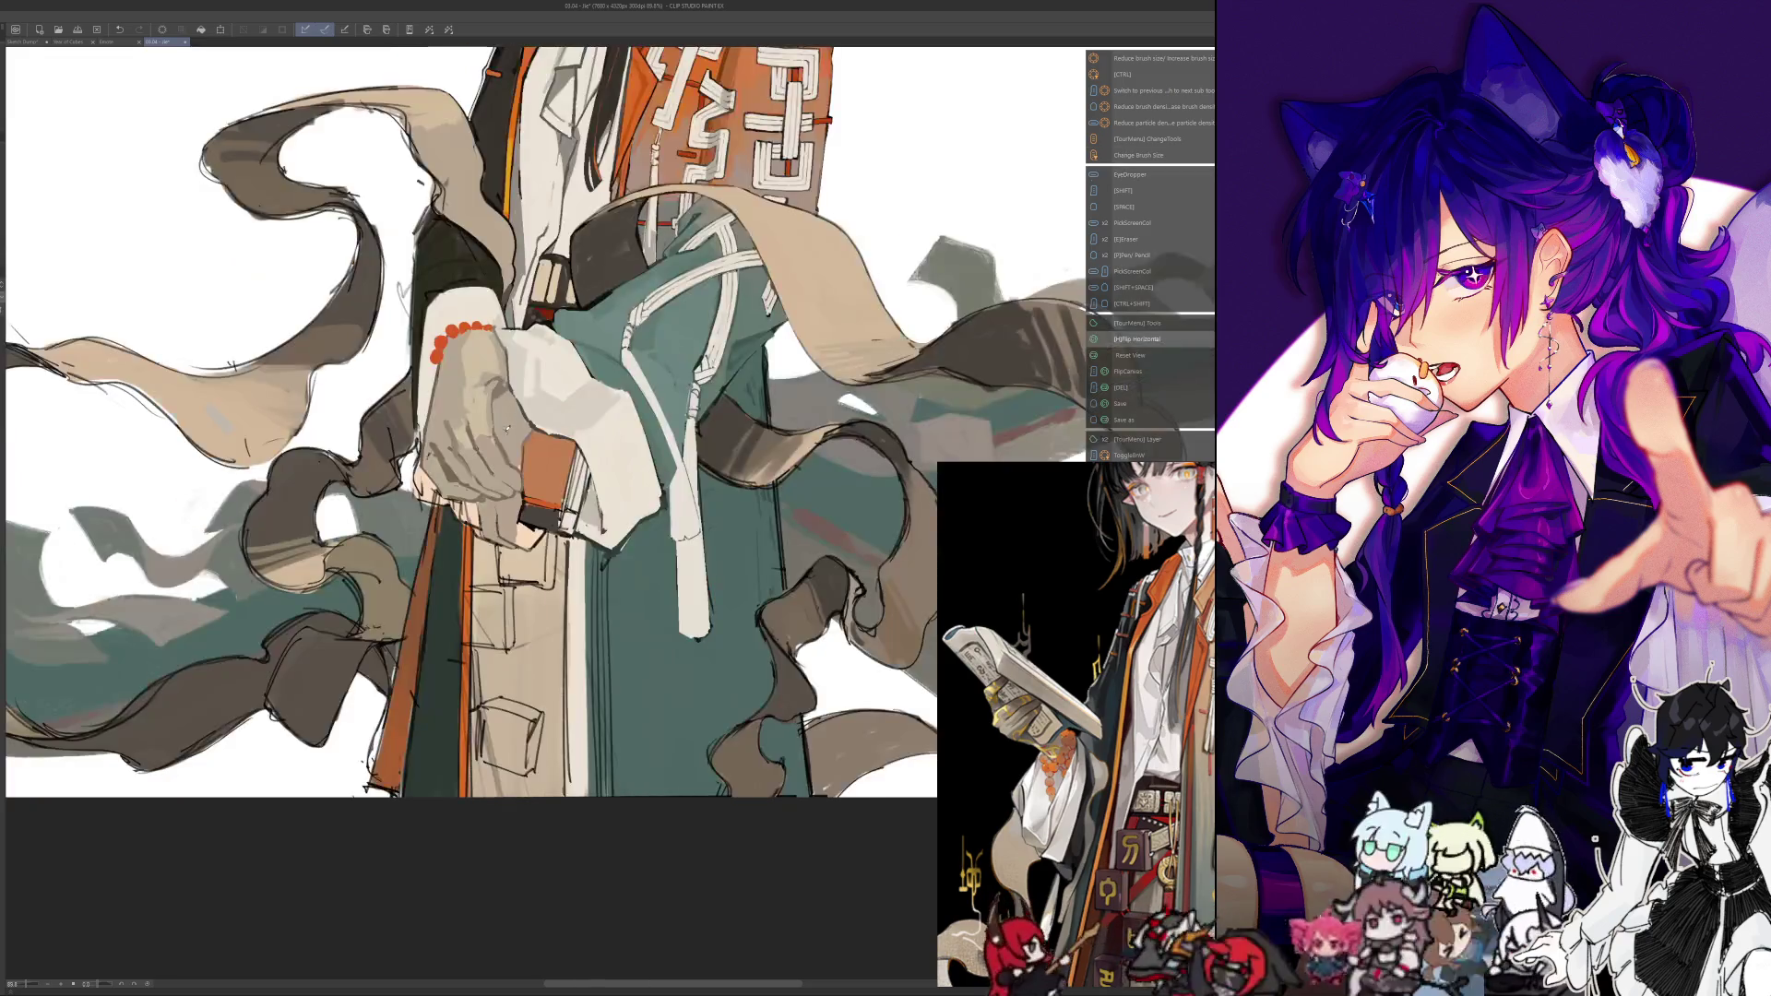
pyautogui.scroll(-5, 690, 373)
pyautogui.scroll(2, 450, 403)
pyautogui.scroll(3, 475, 442)
pyautogui.scroll(2, 475, 443)
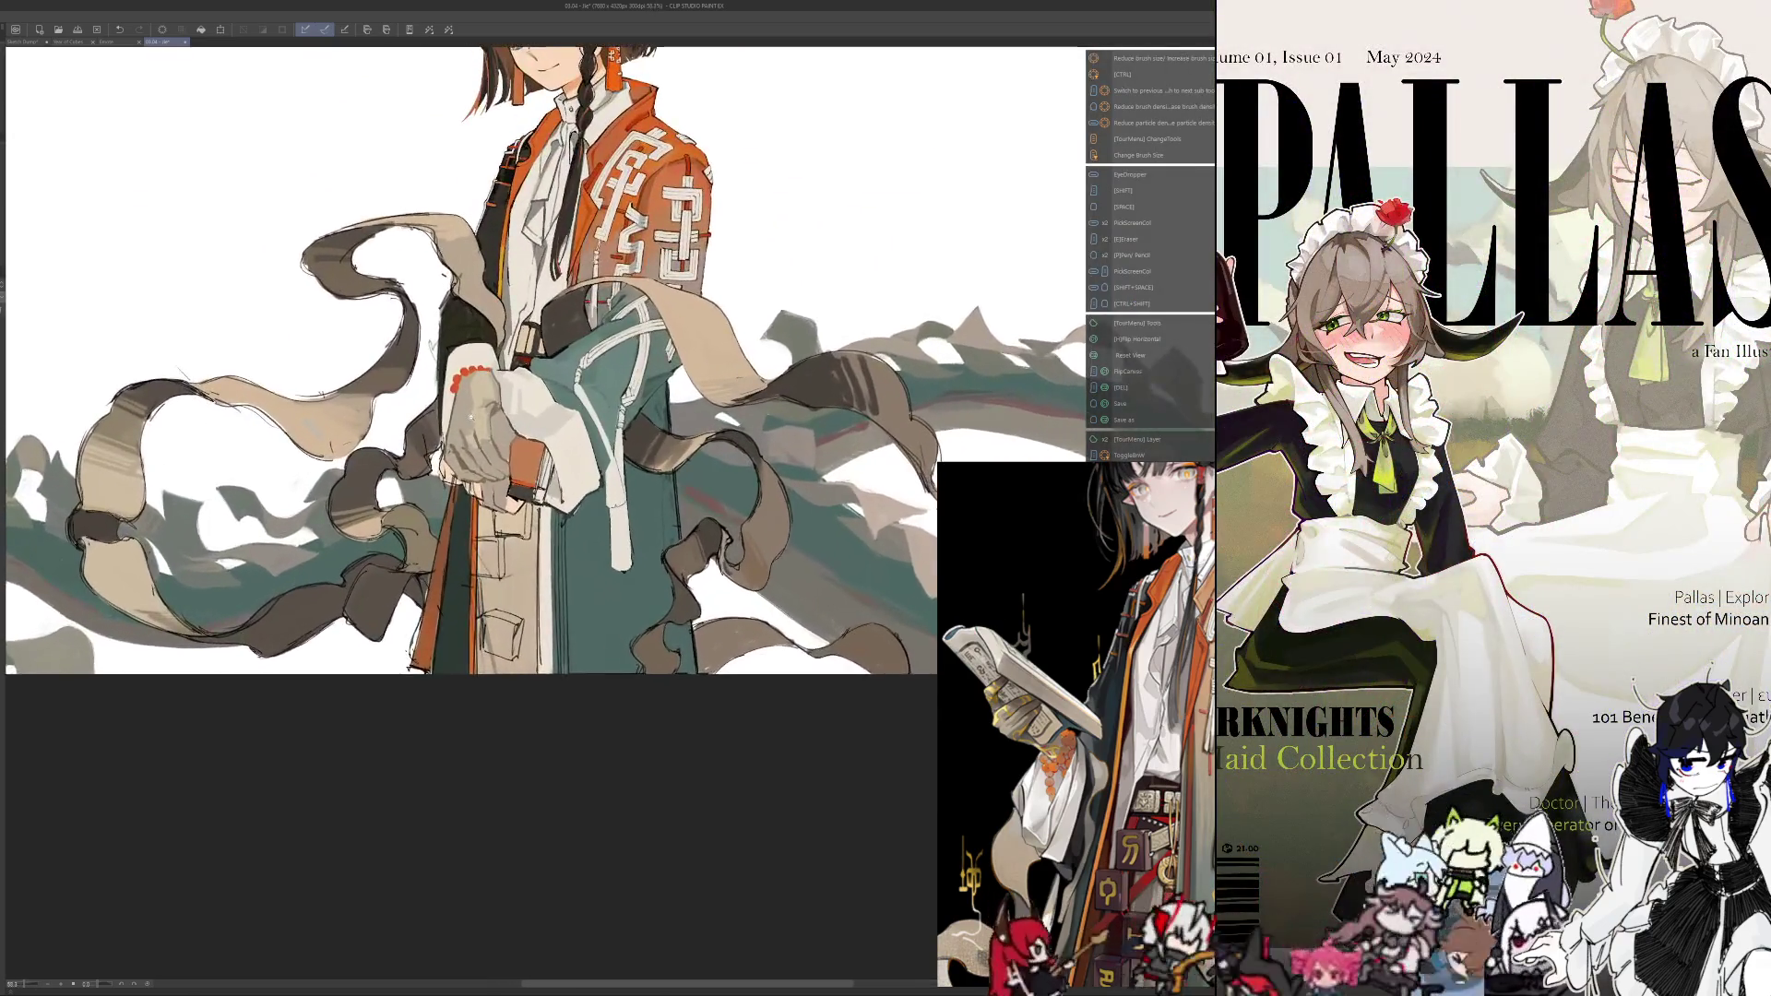
pyautogui.scroll(1, 475, 443)
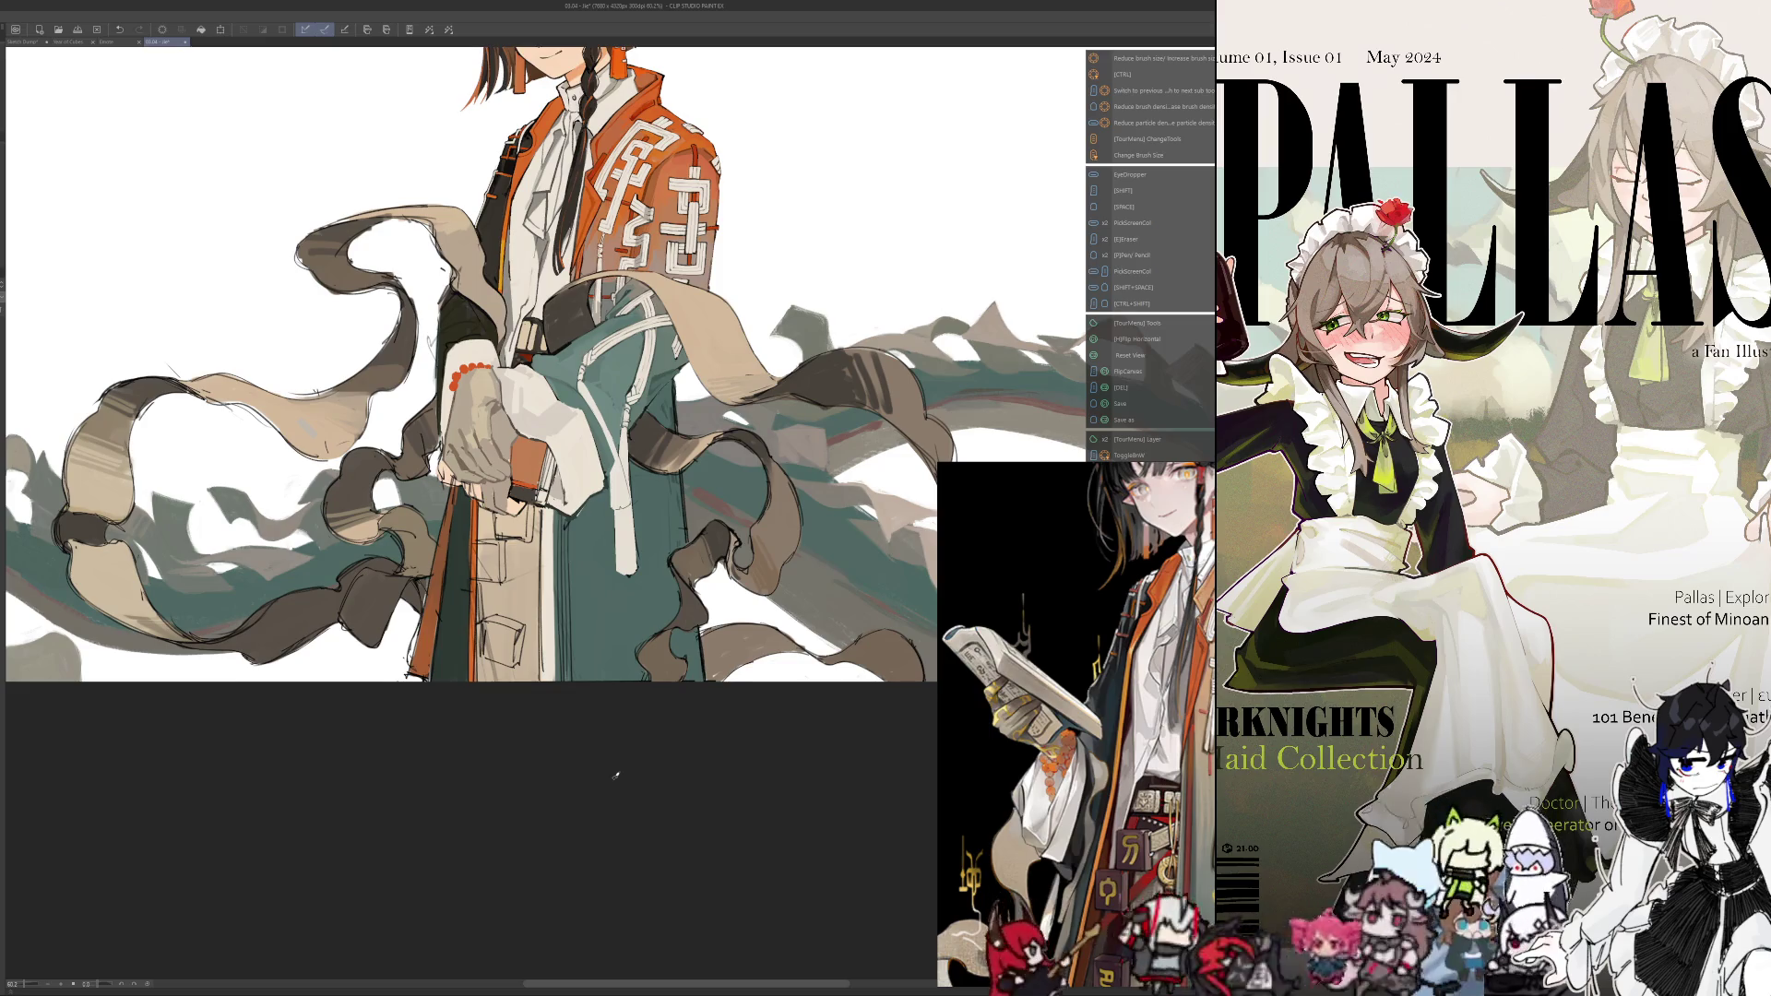
pyautogui.press('h')
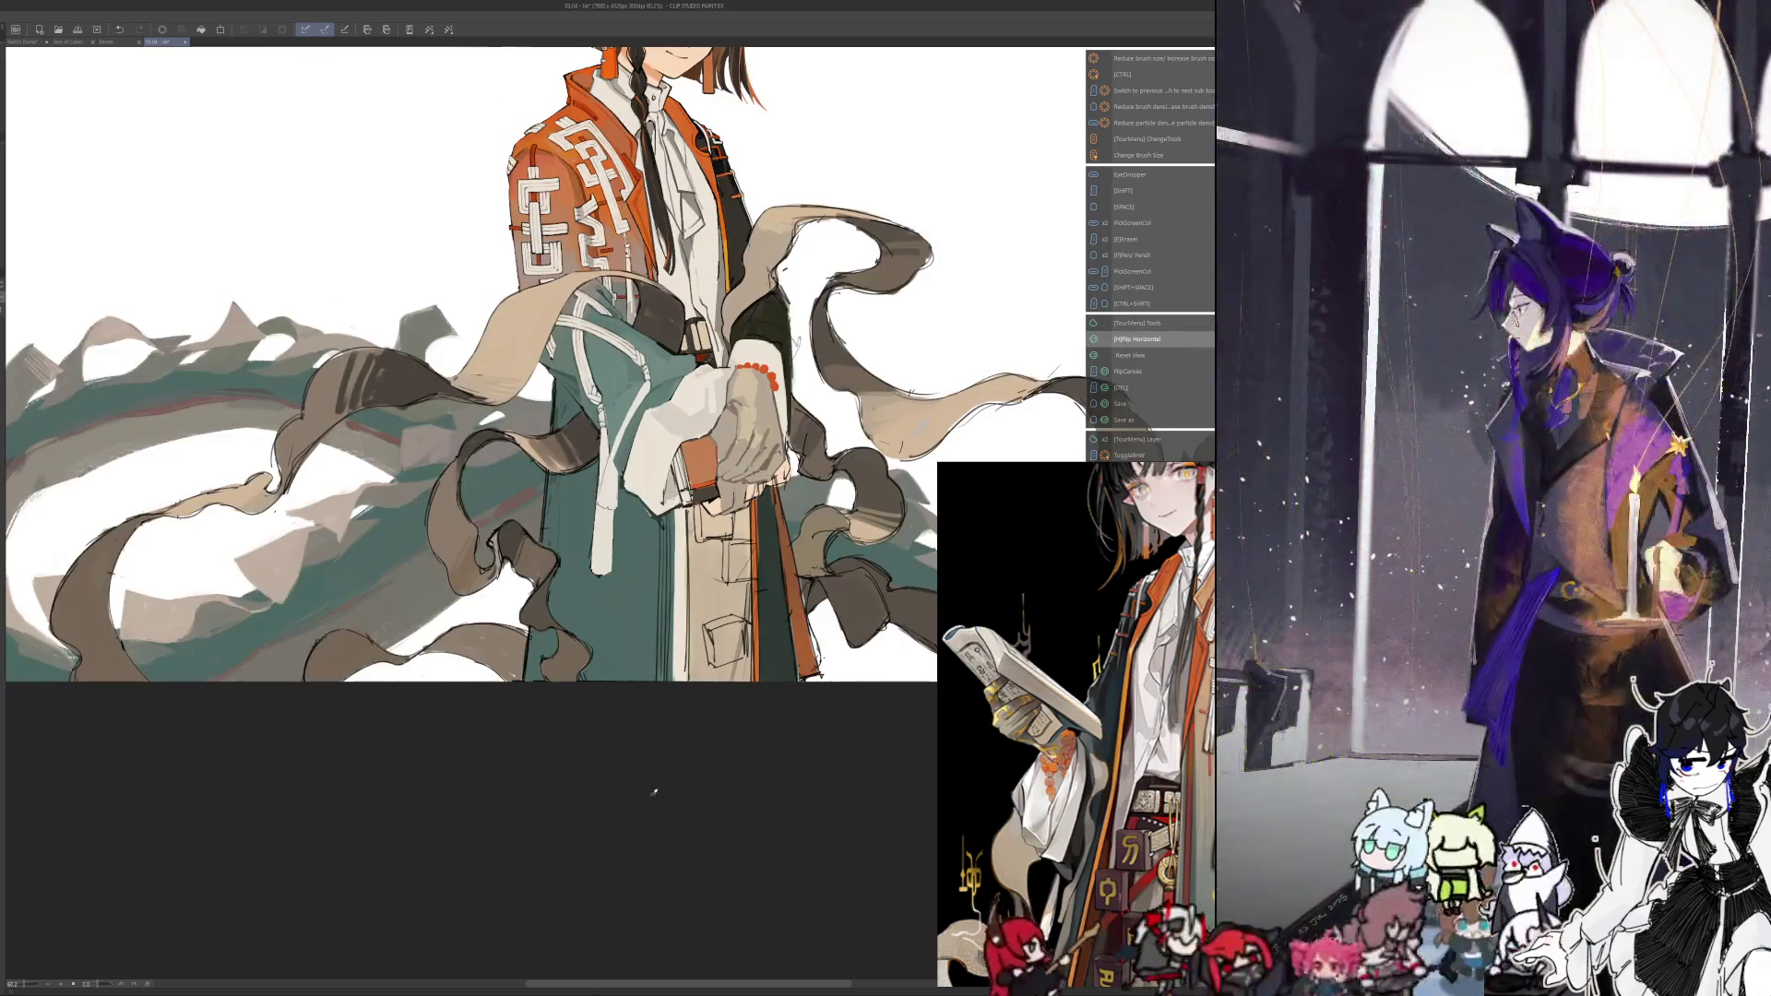
pyautogui.scroll(2, 692, 332)
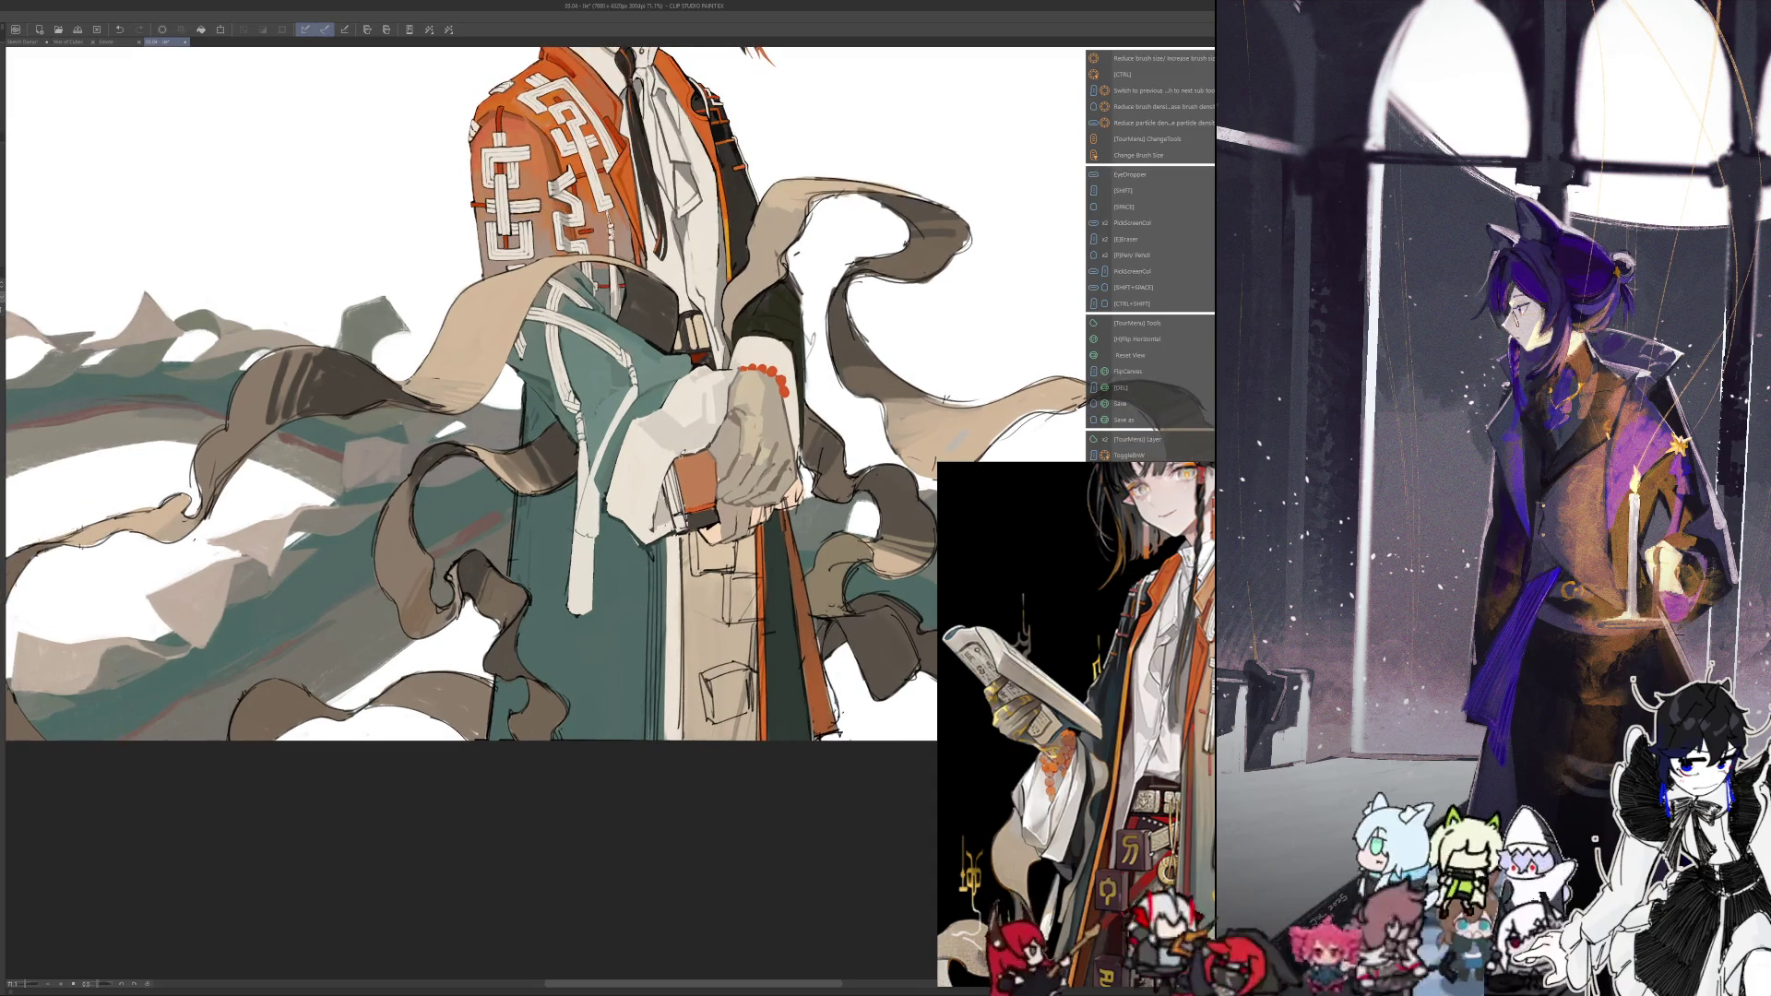
pyautogui.press(']')
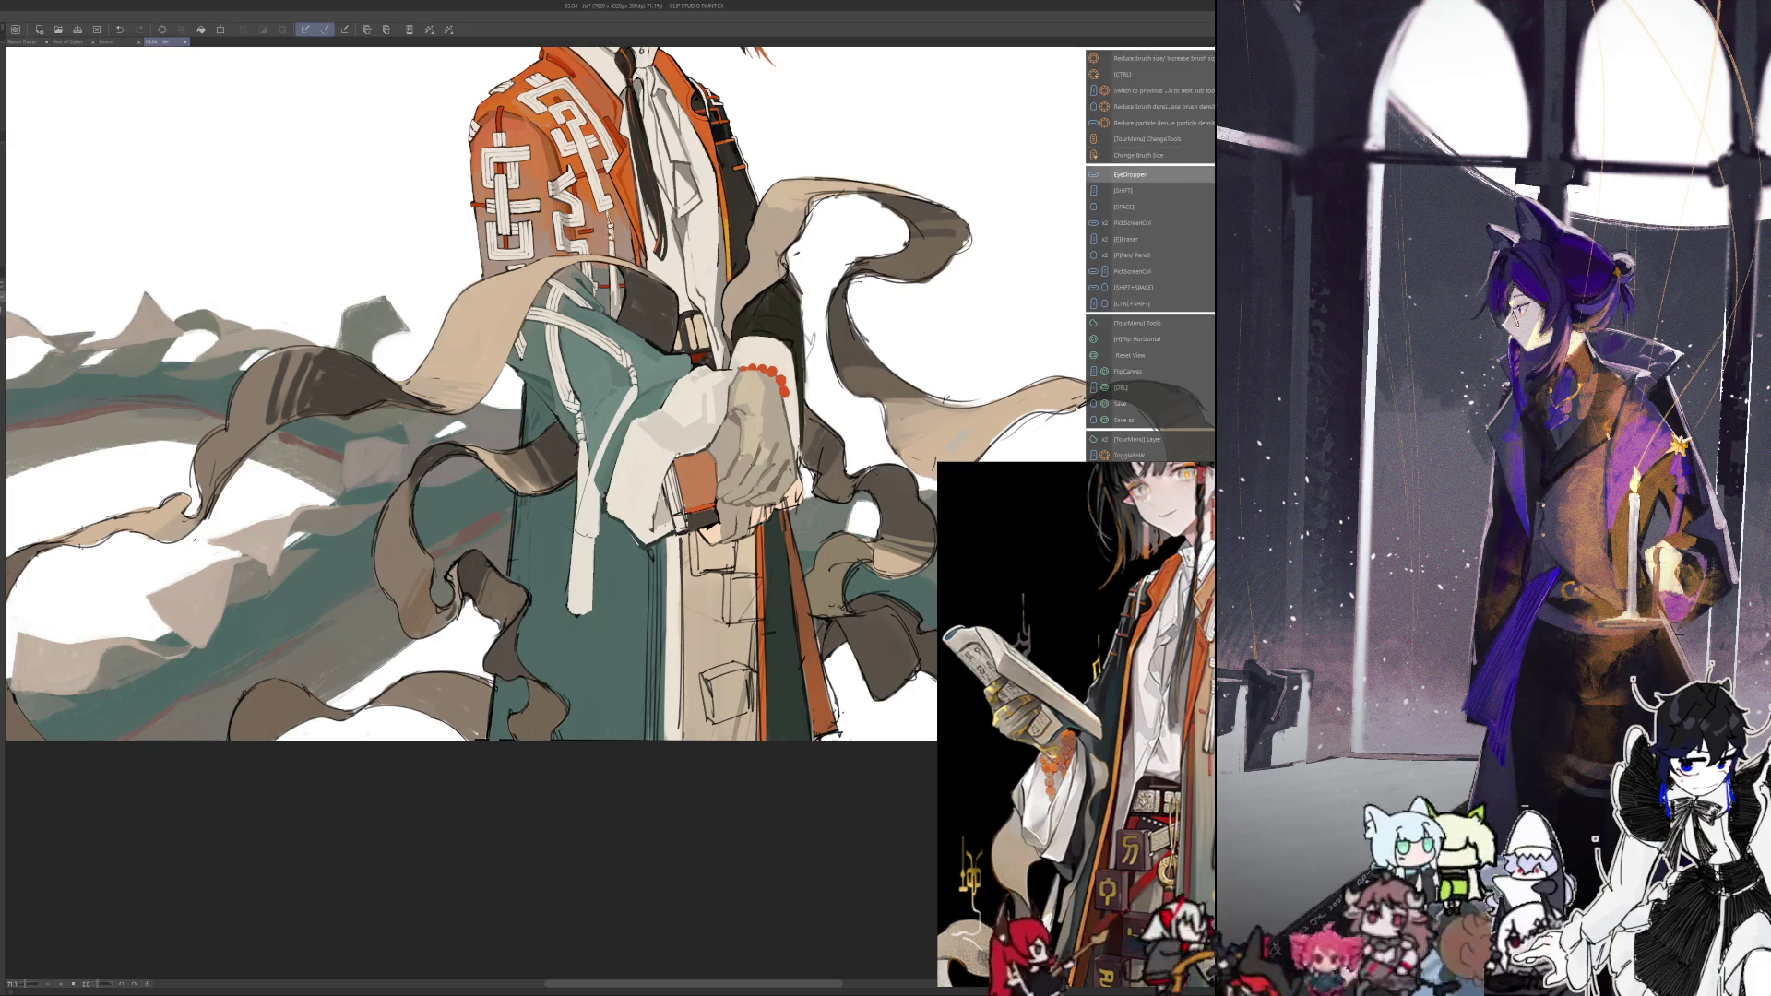
# Sample colours from the hand and flip the view to check the painting
pyautogui.keyDown('alt'); pyautogui.click(717, 429); pyautogui.keyUp('alt')
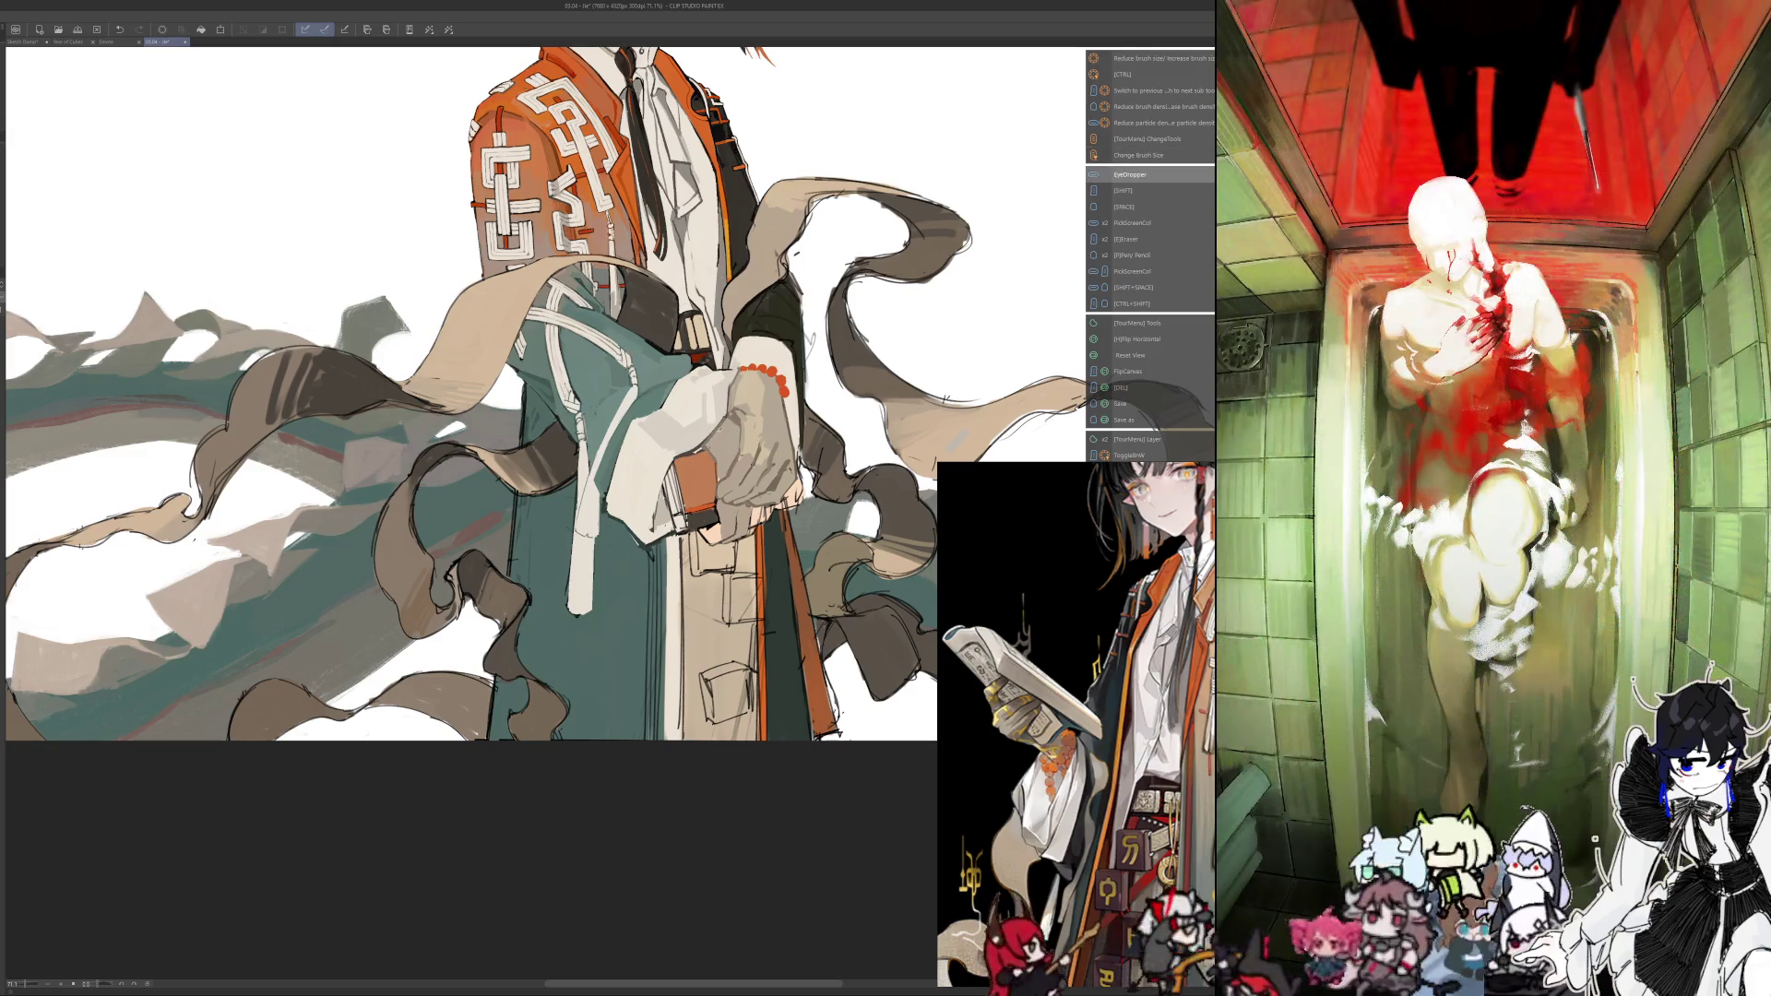
pyautogui.press('[')
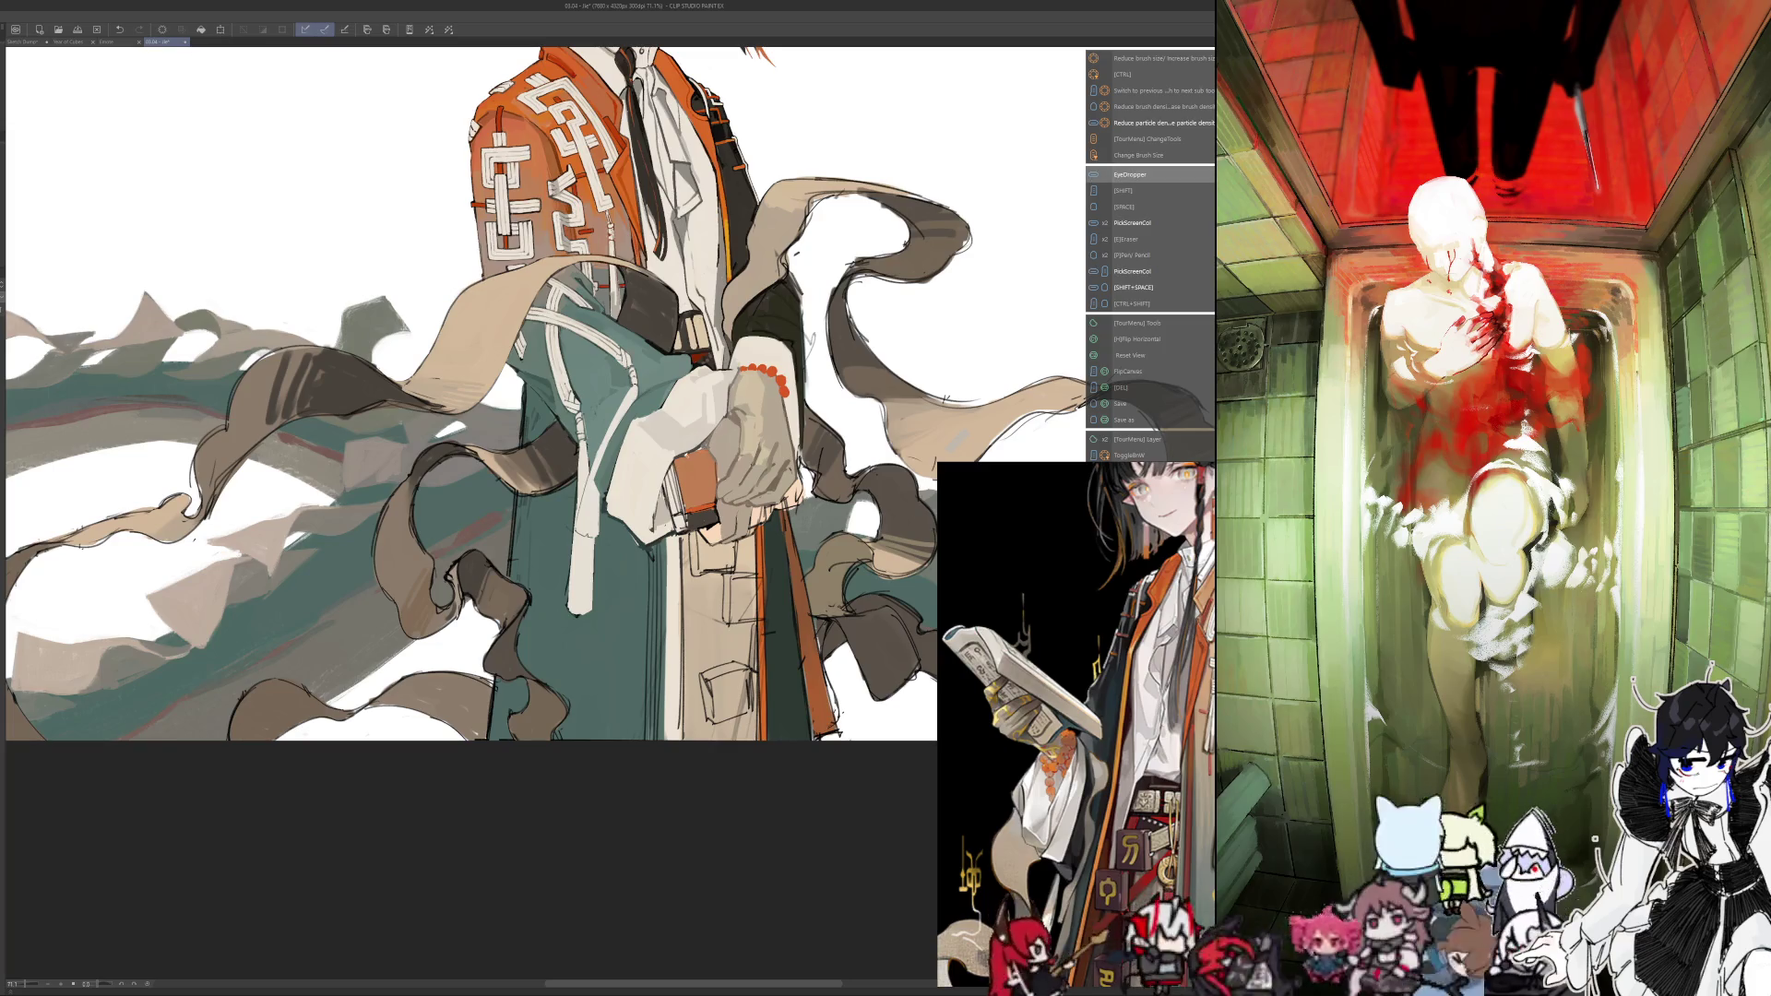
pyautogui.press('alt')
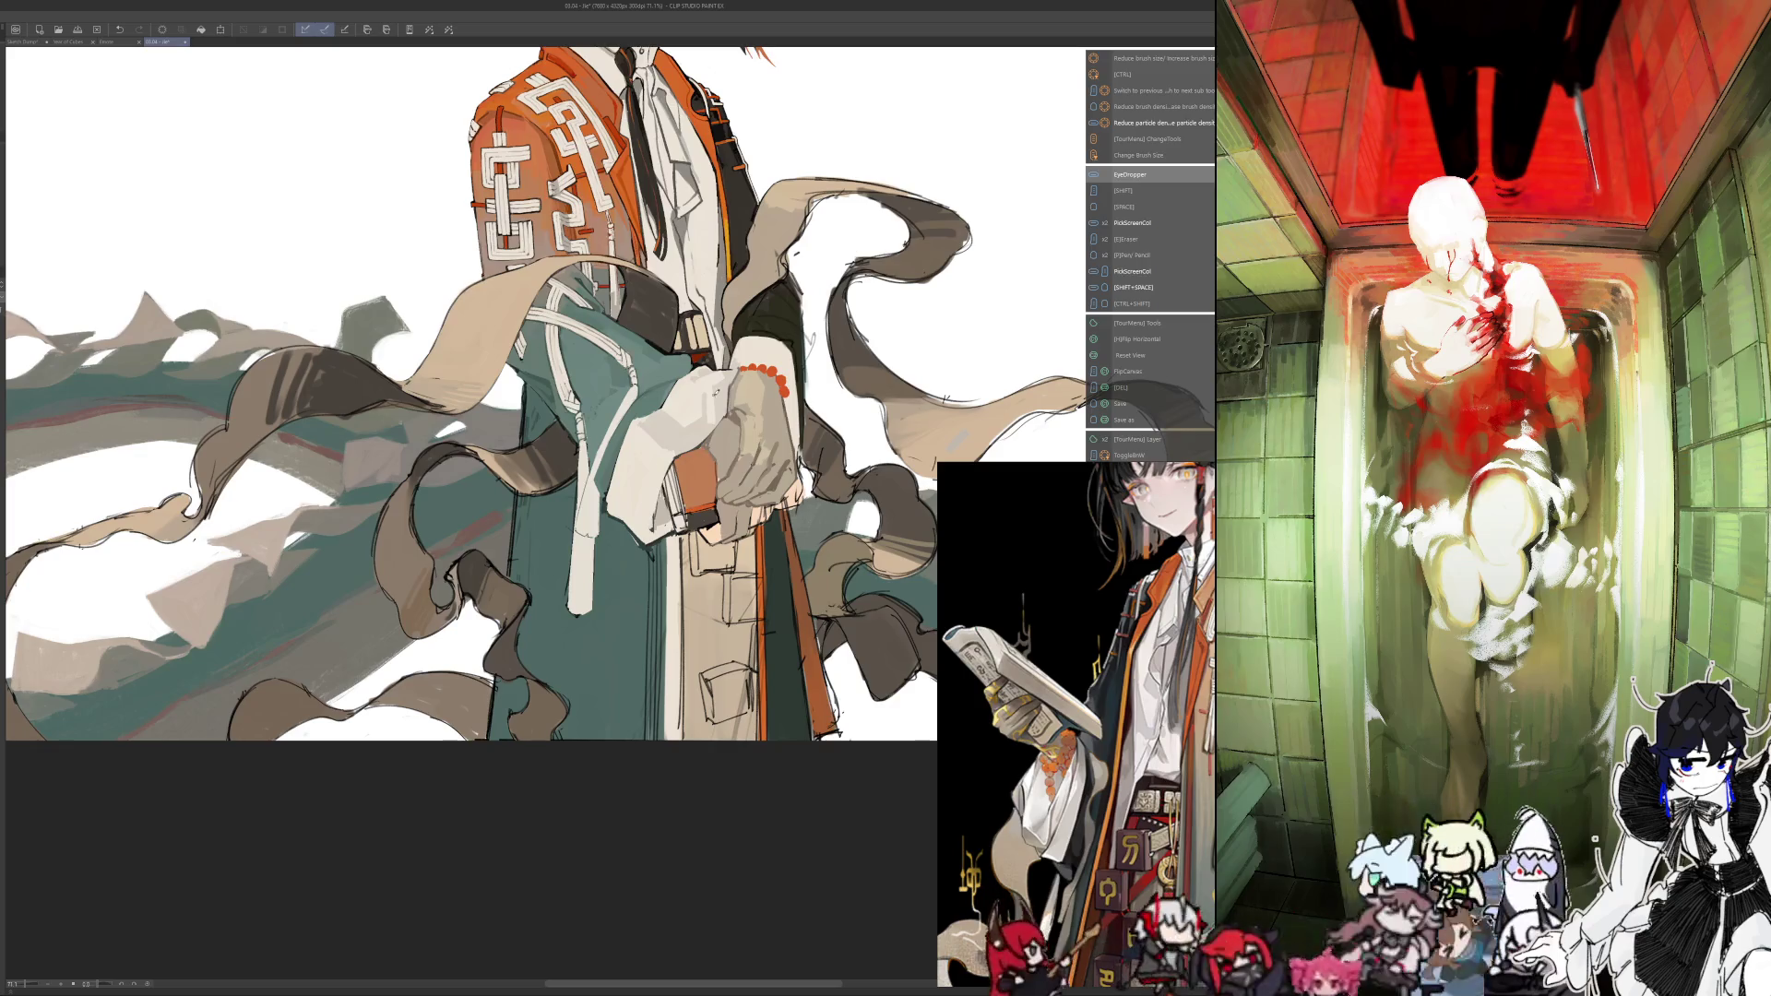
pyautogui.press('alt')
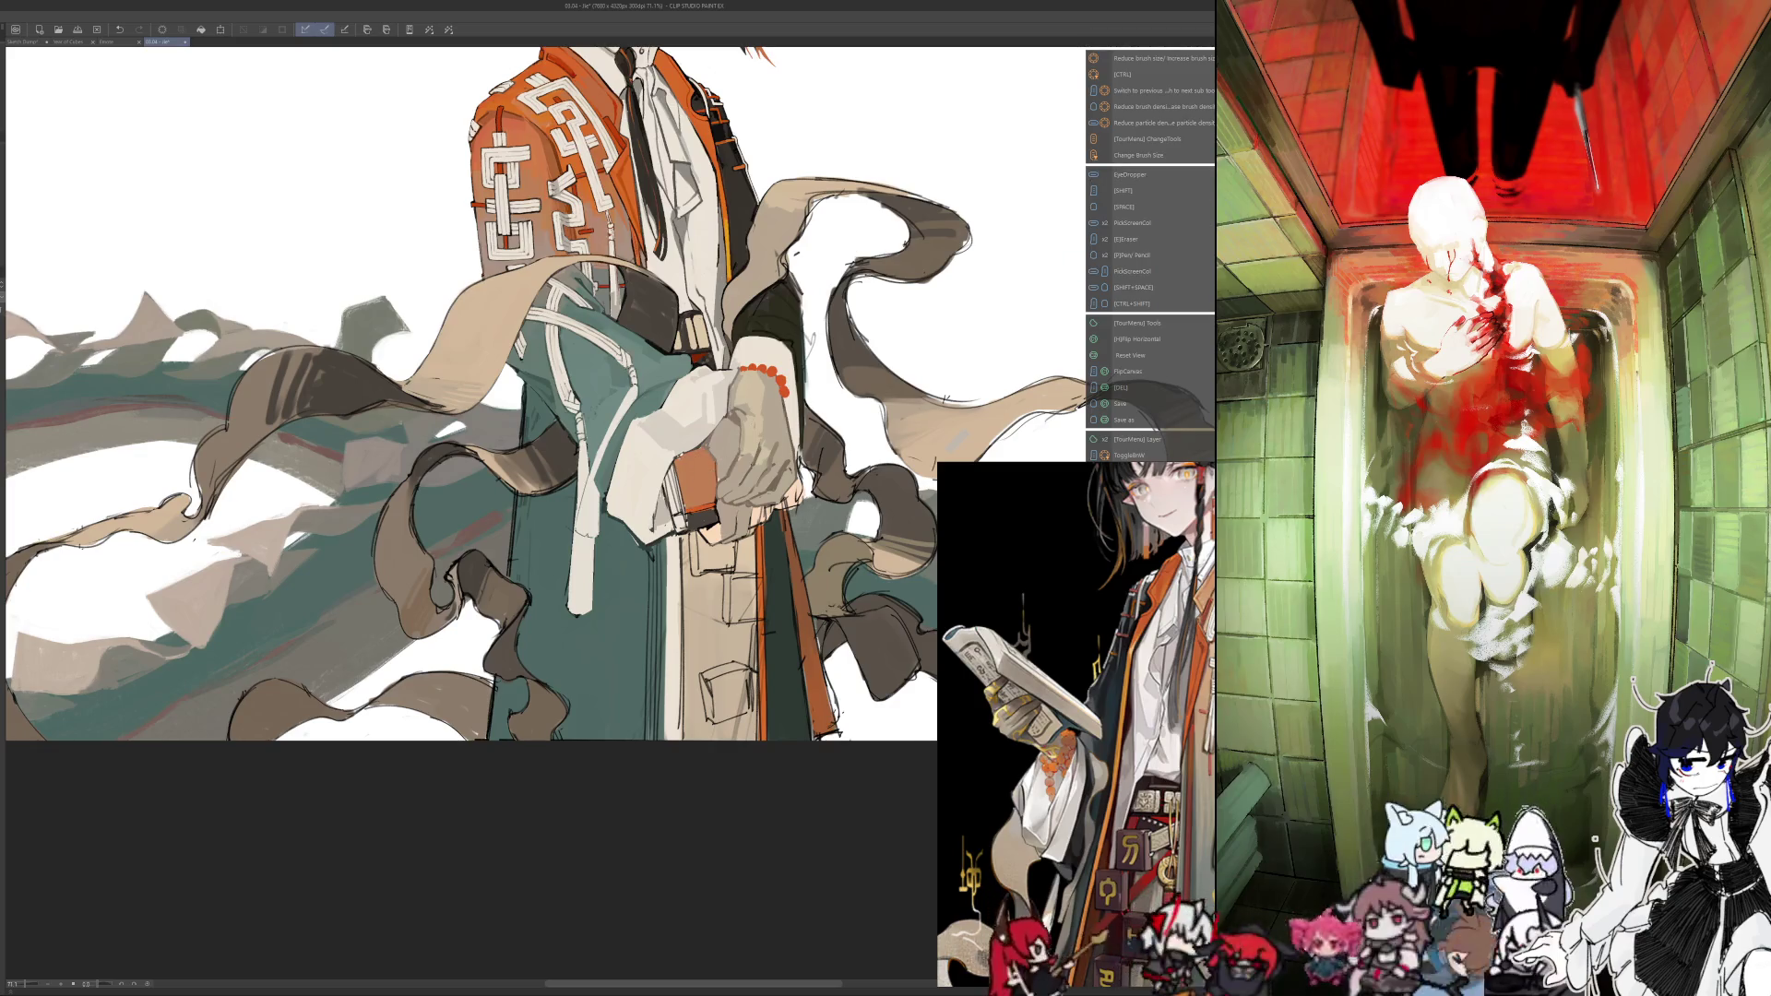
pyautogui.press('h')
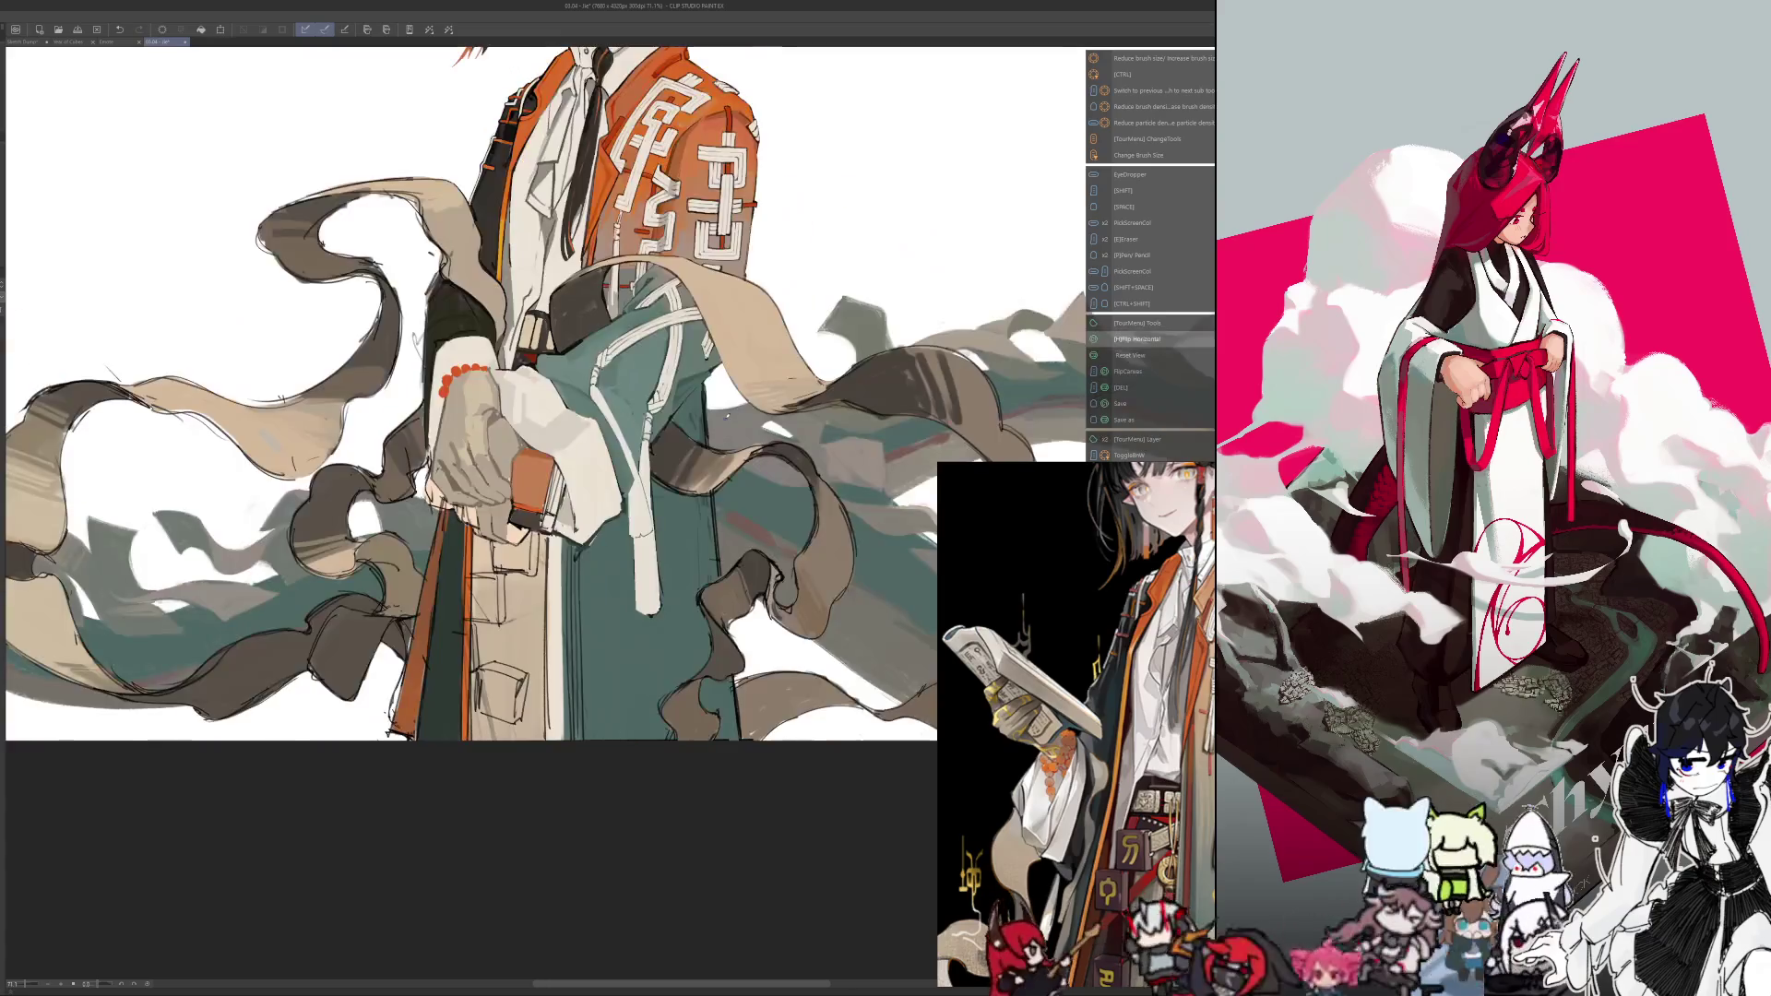
pyautogui.press('h')
pyautogui.press('alt')
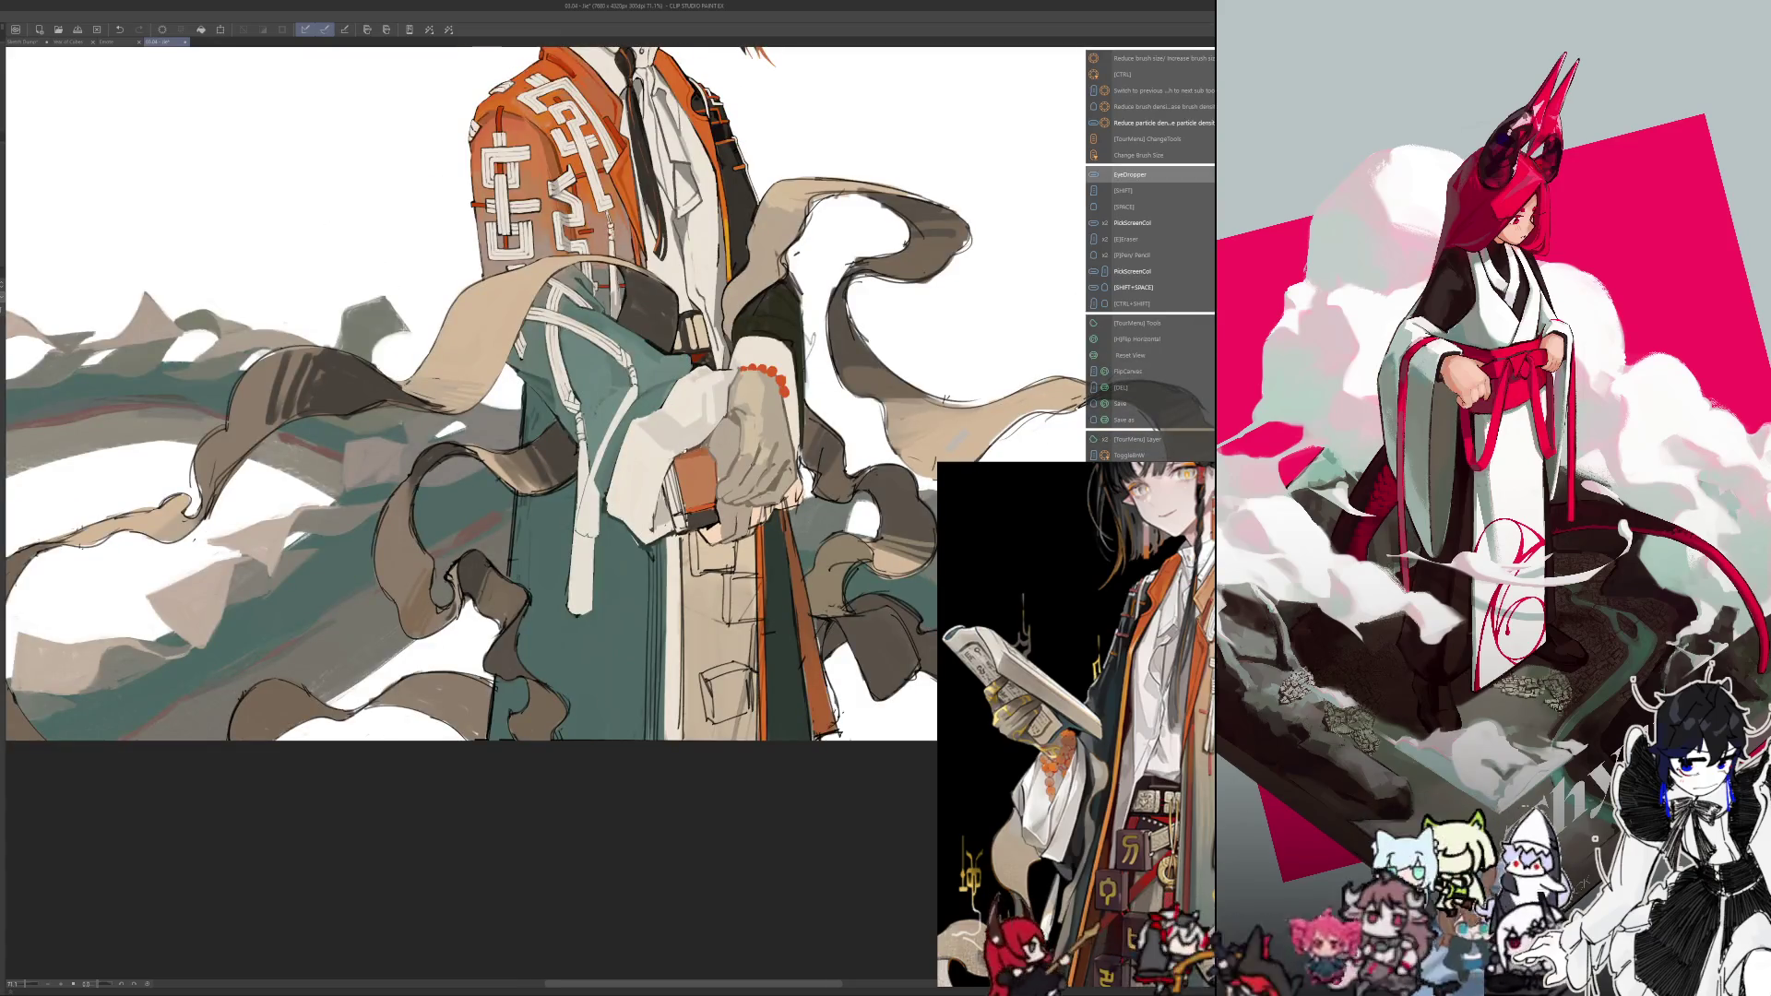
# Check the hands mirrored up close, sample more colours, then zoom out to the full illustration
pyautogui.press('h')
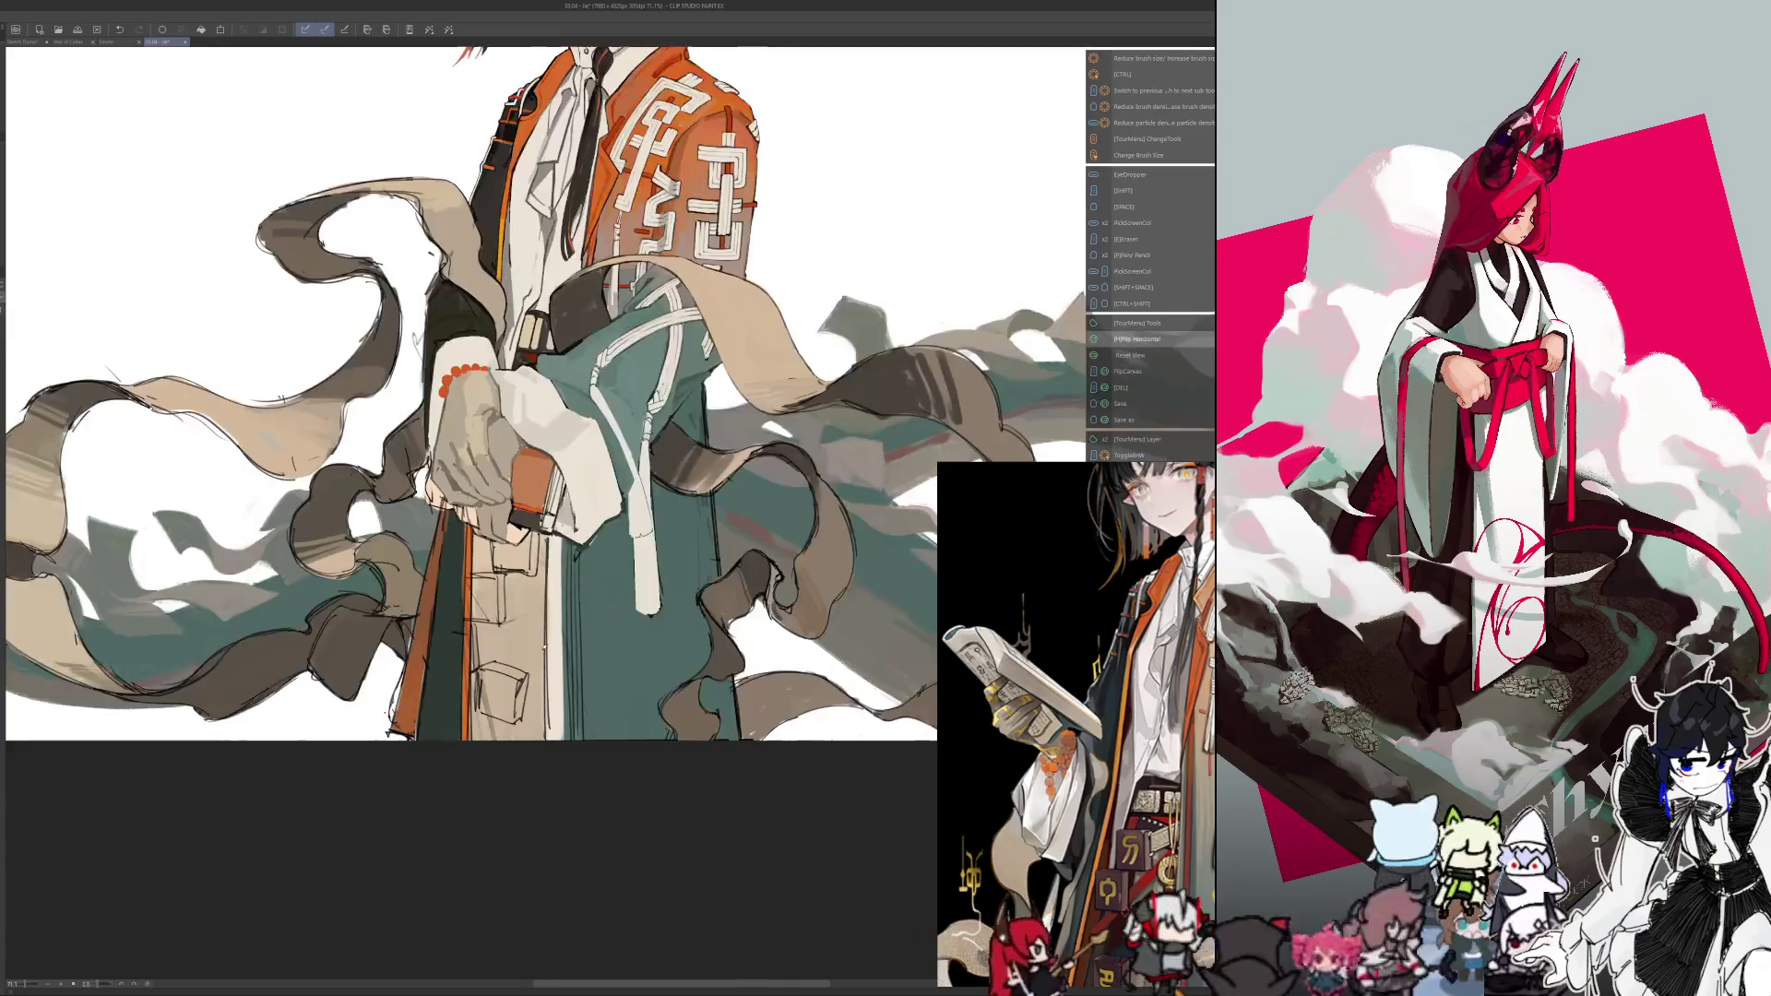
pyautogui.scroll(2, 470, 433)
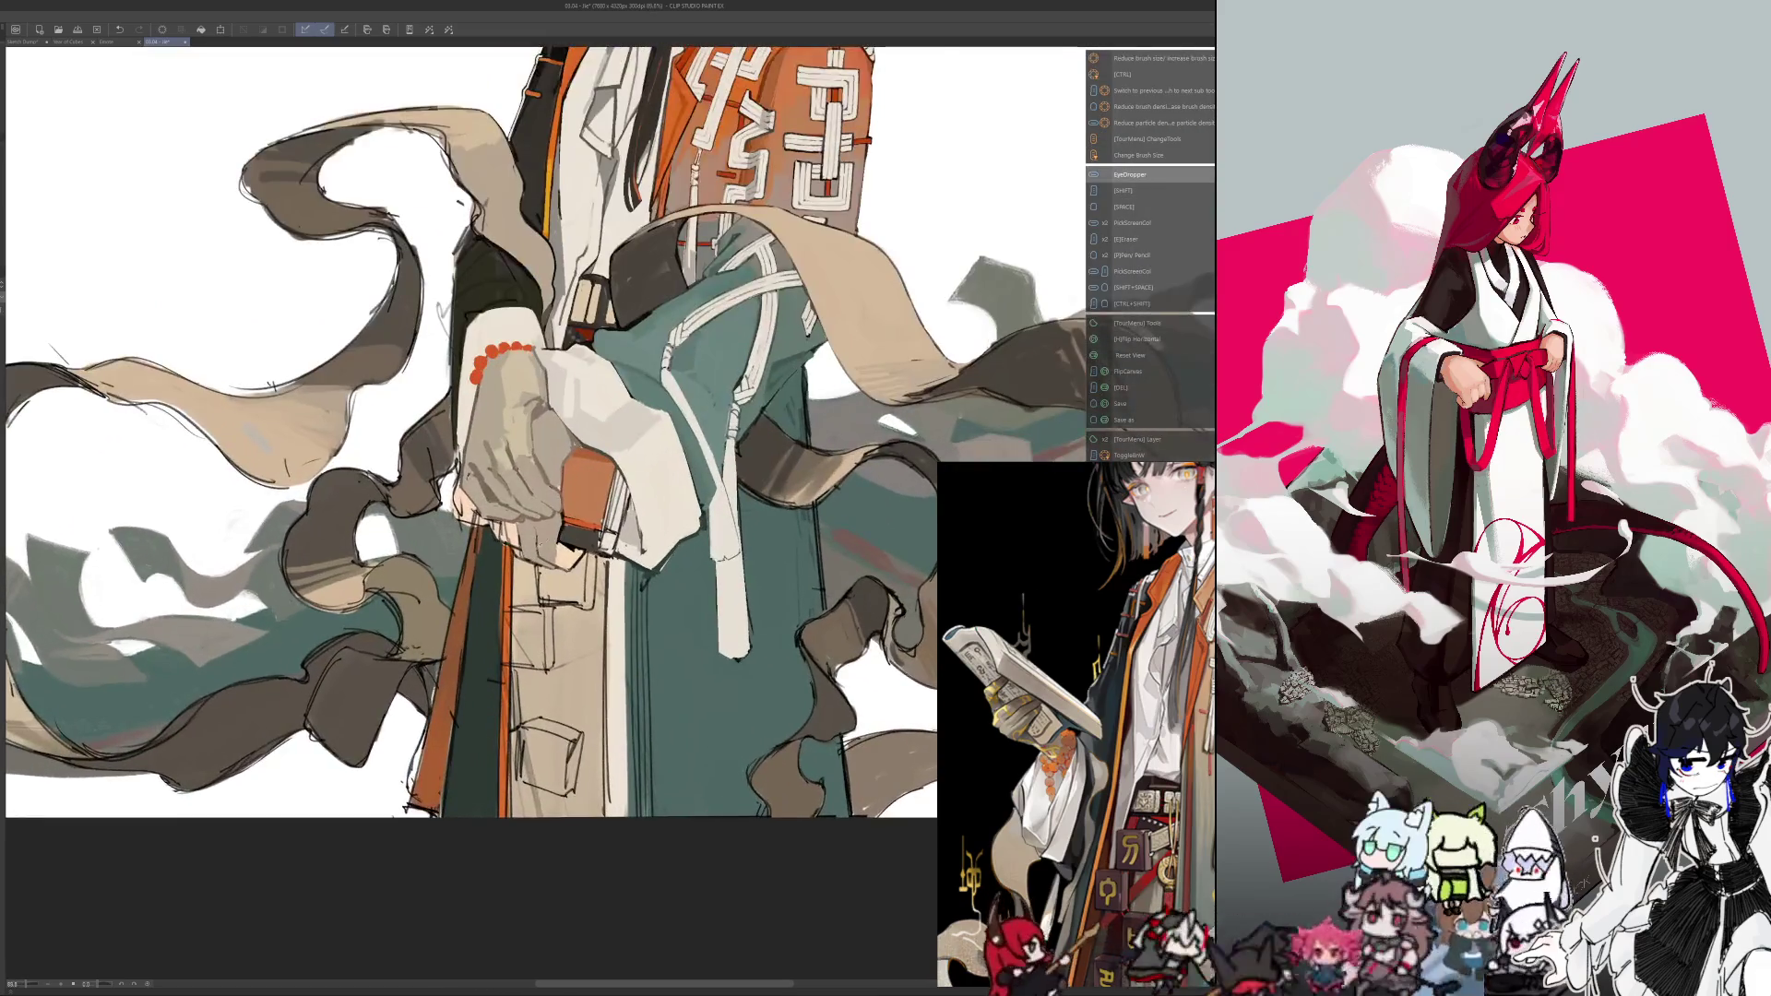
pyautogui.press('h')
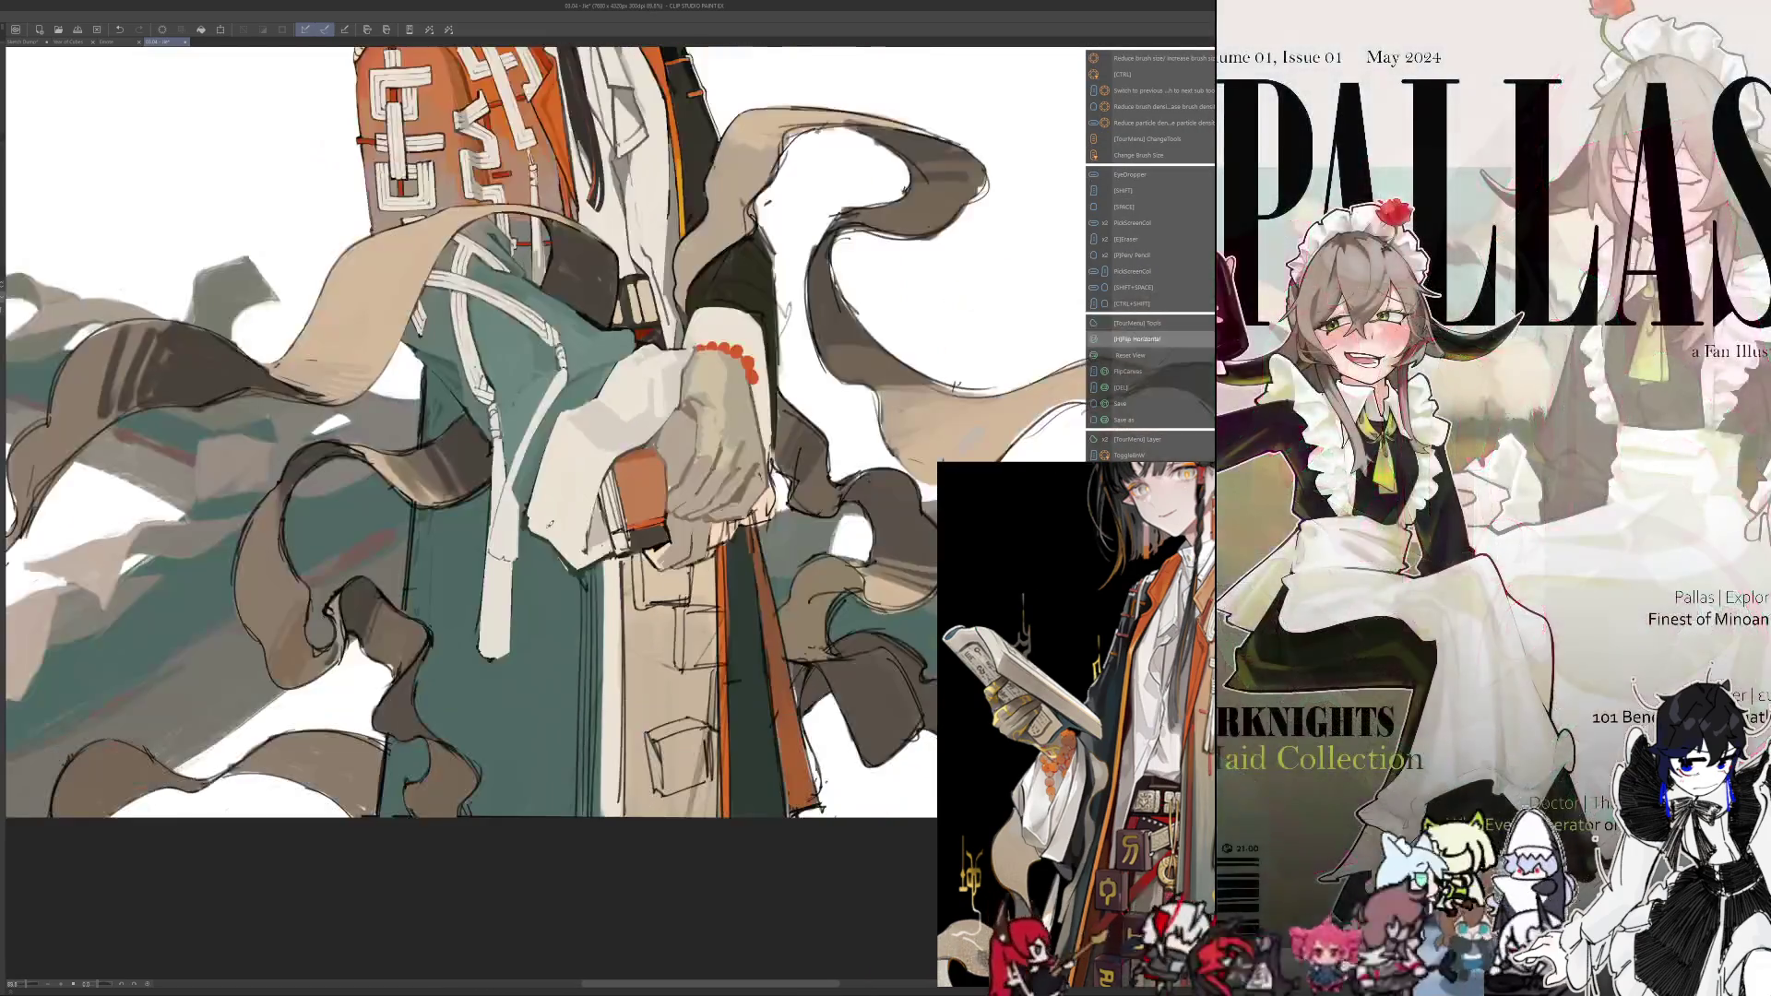
pyautogui.press('alt')
pyautogui.press('alt')
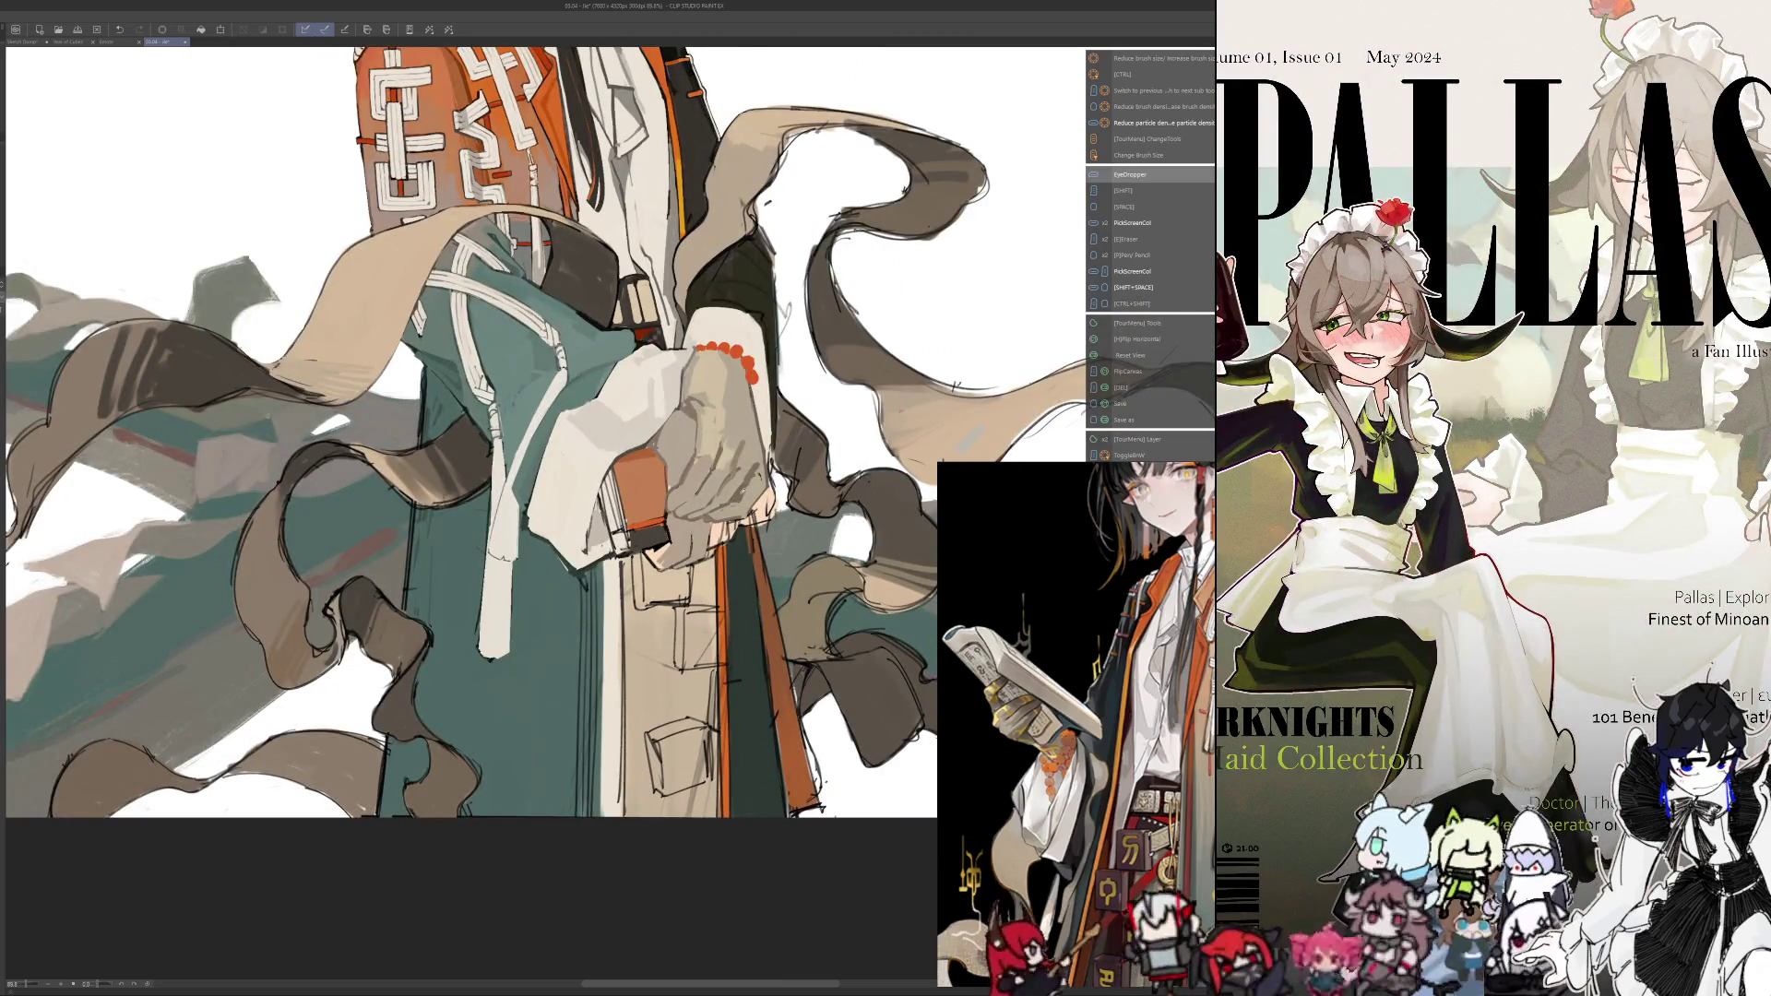
pyautogui.press('alt')
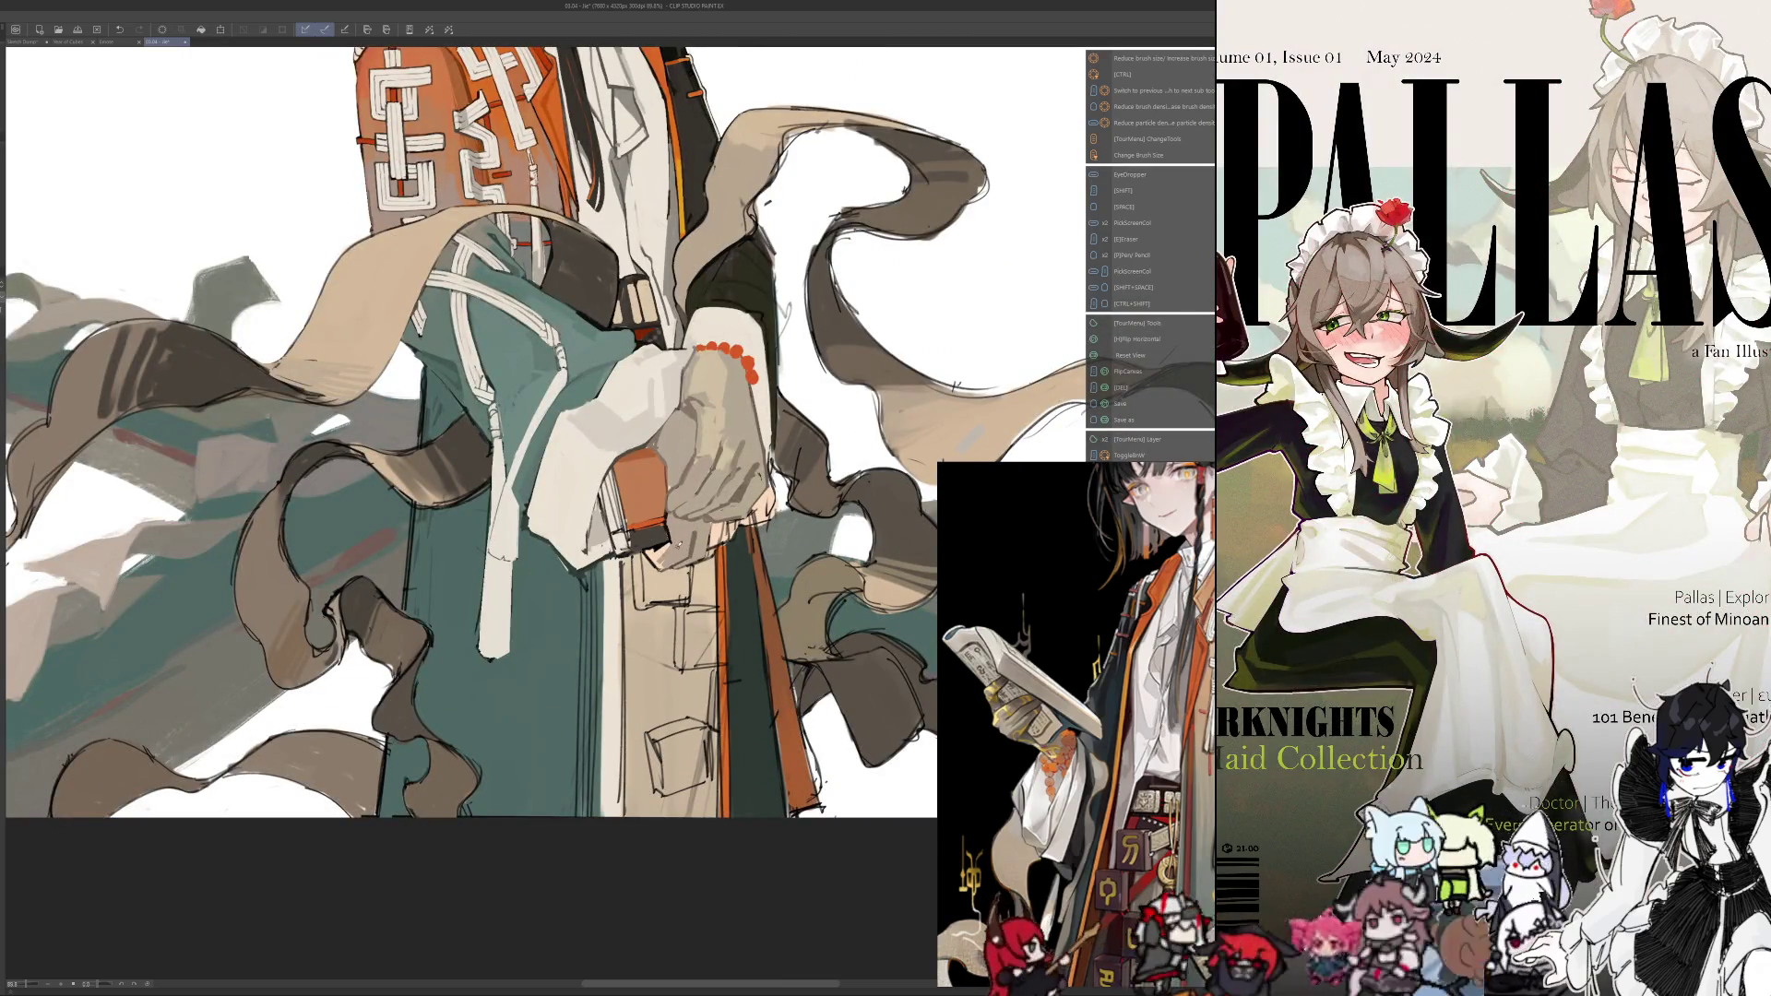
pyautogui.press('h')
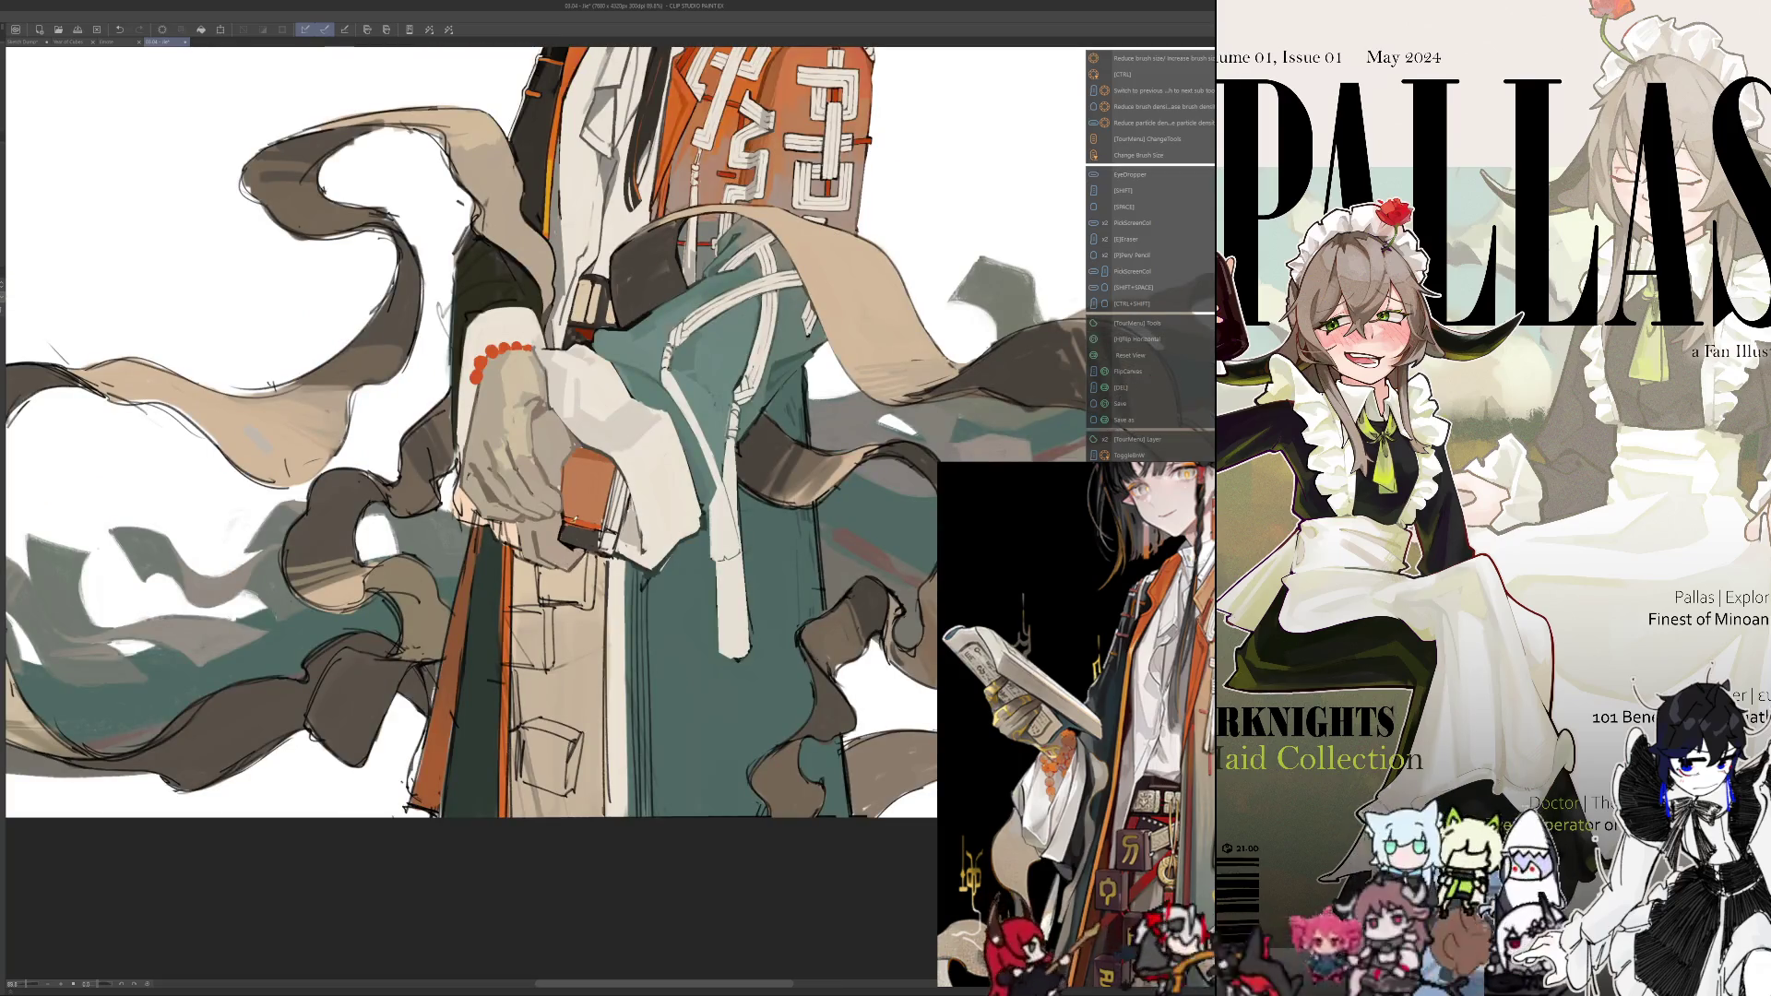
pyautogui.scroll(-5, 526, 479)
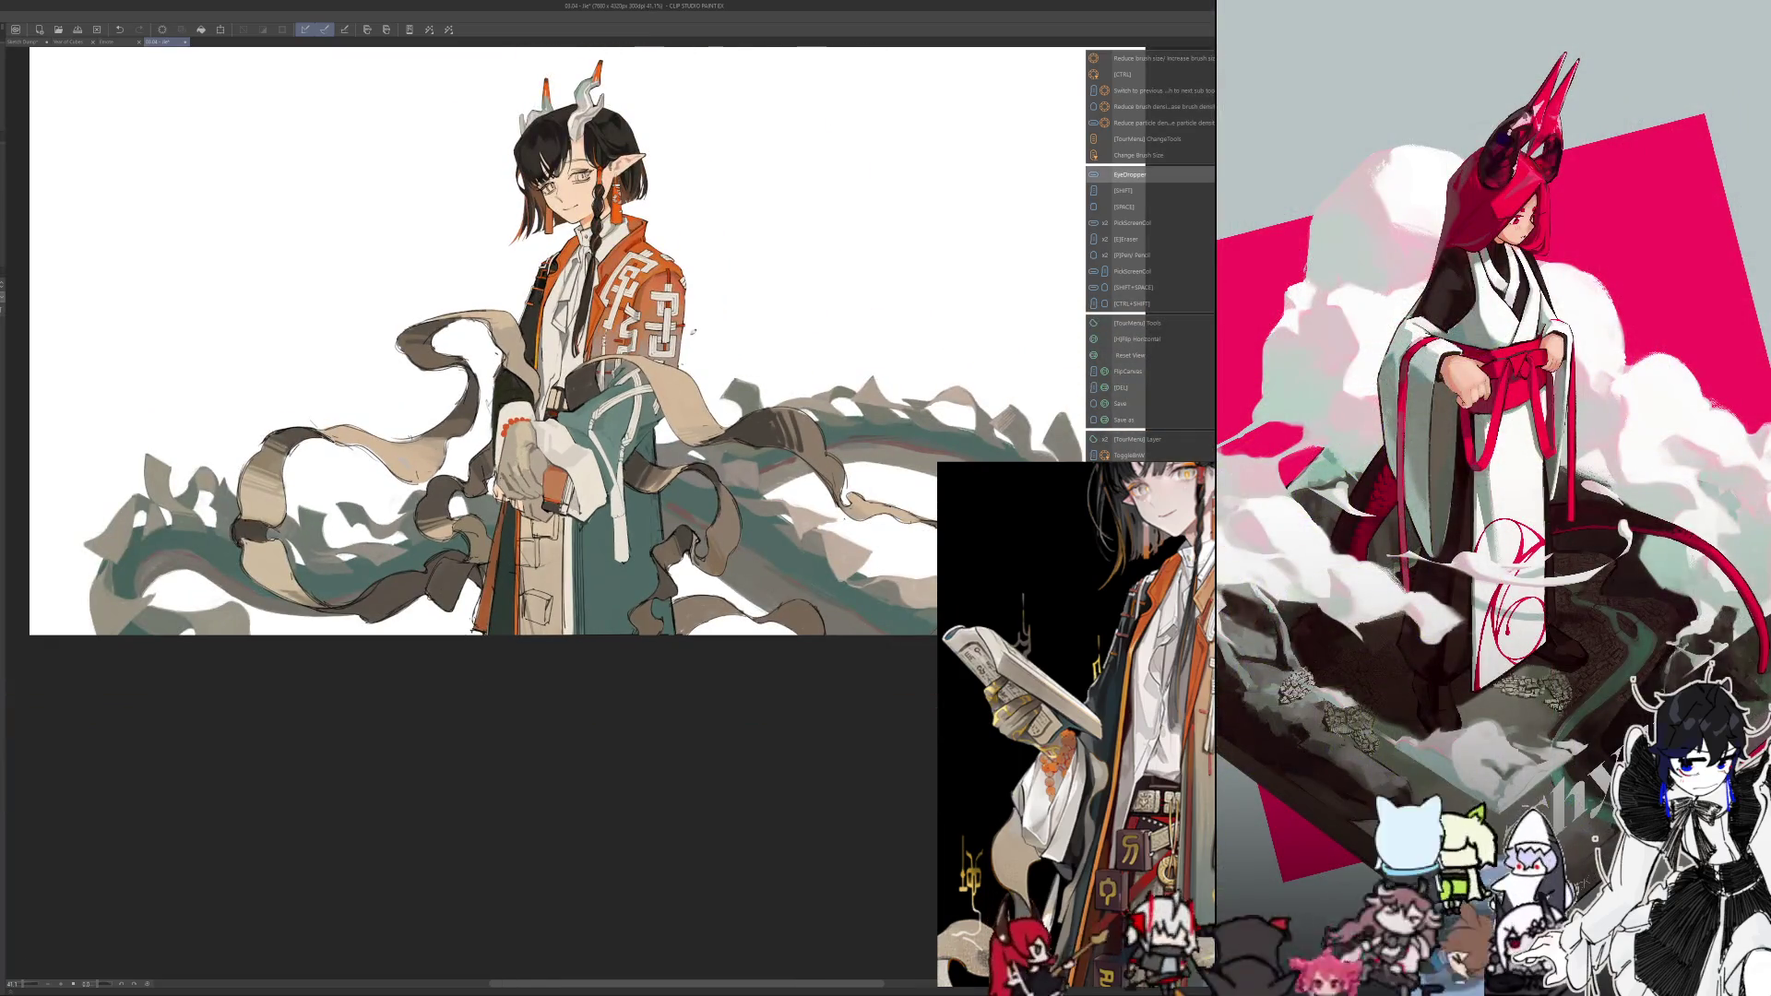
# Zoom and pan to bring the elf's face into view
pyautogui.scroll(-1, 646, 236)
pyautogui.scroll(2, 607, 410)
pyautogui.scroll(2, 607, 410)
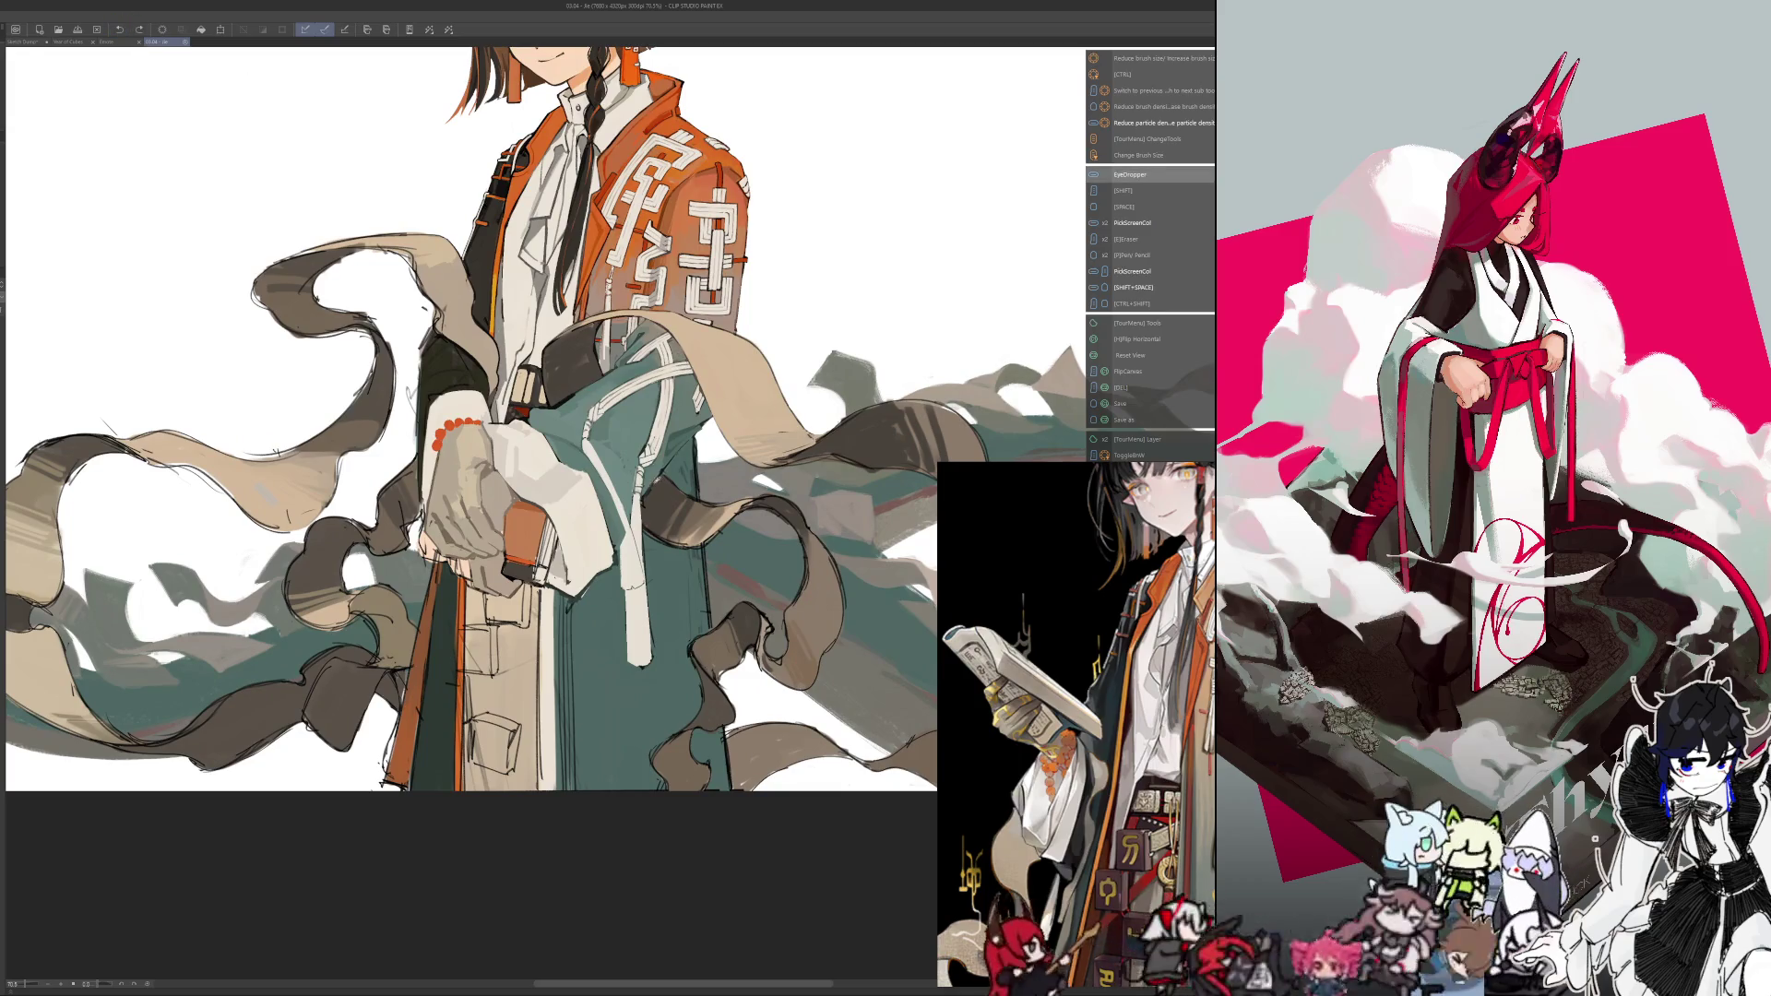
pyautogui.moveTo(553, 415)
pyautogui.mouseDown()
pyautogui.moveTo(369, 415)
pyautogui.moveTo(471, 379)
pyautogui.moveTo(655, 553)
pyautogui.moveTo(641, 627)
pyautogui.mouseUp()
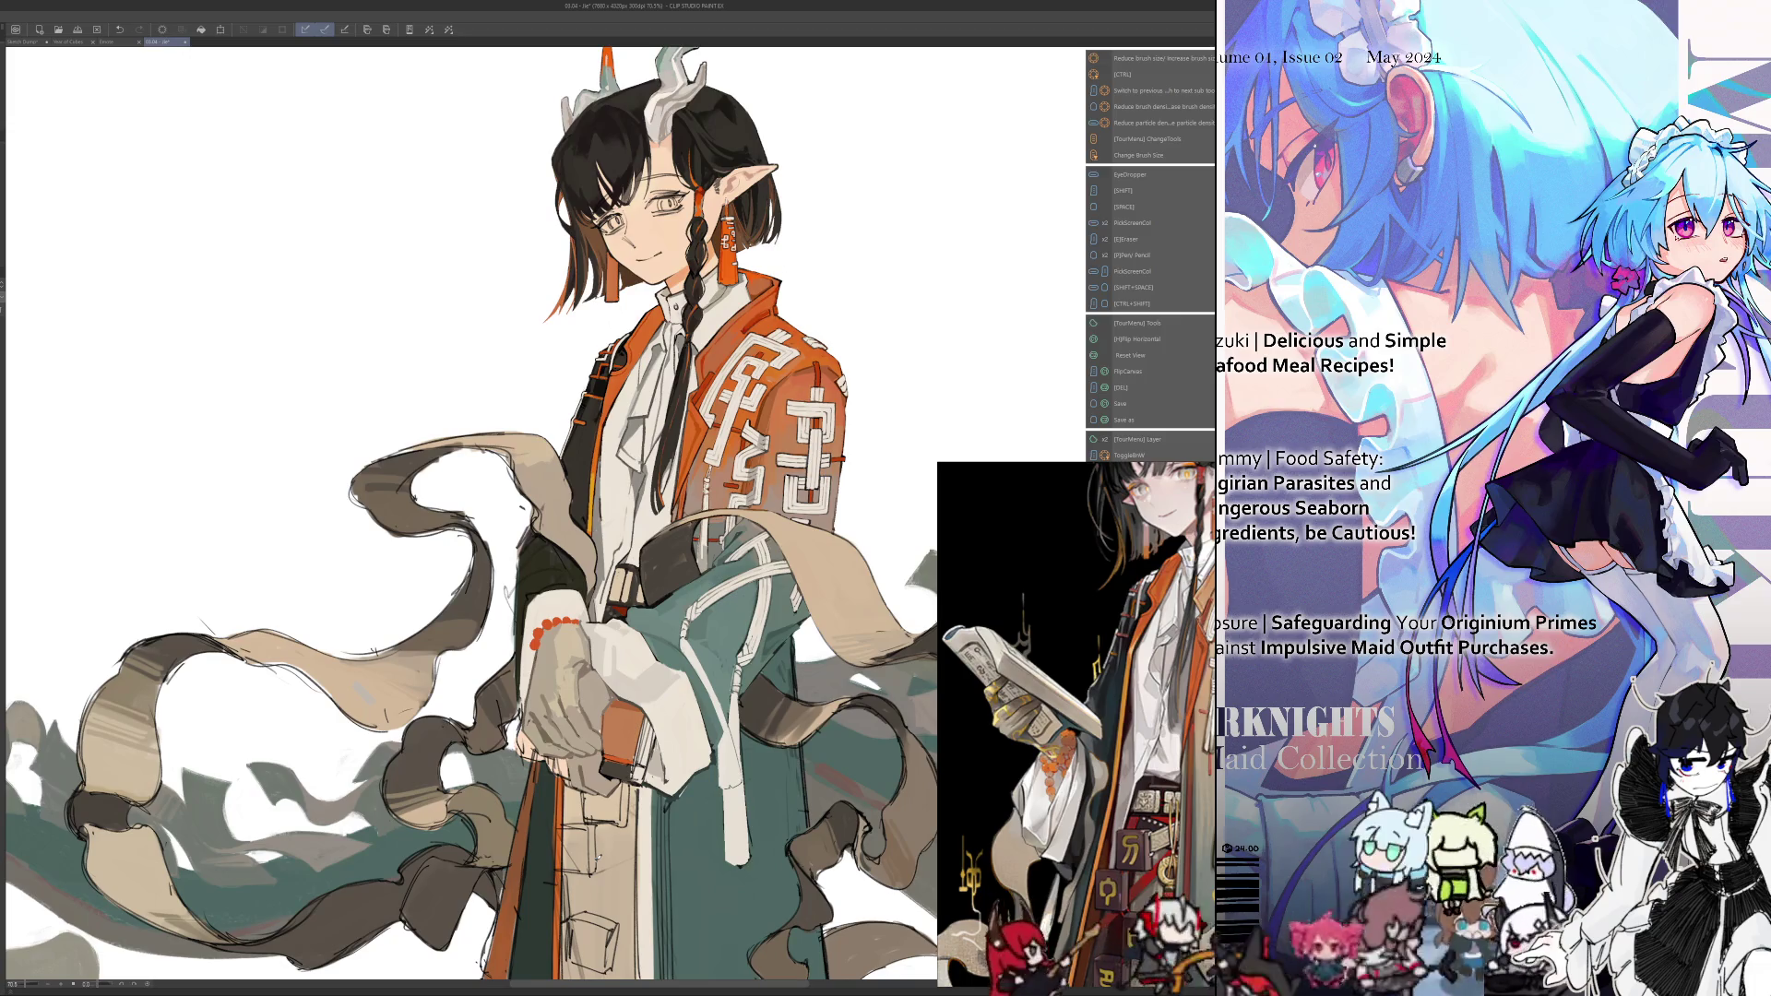
pyautogui.press('space')
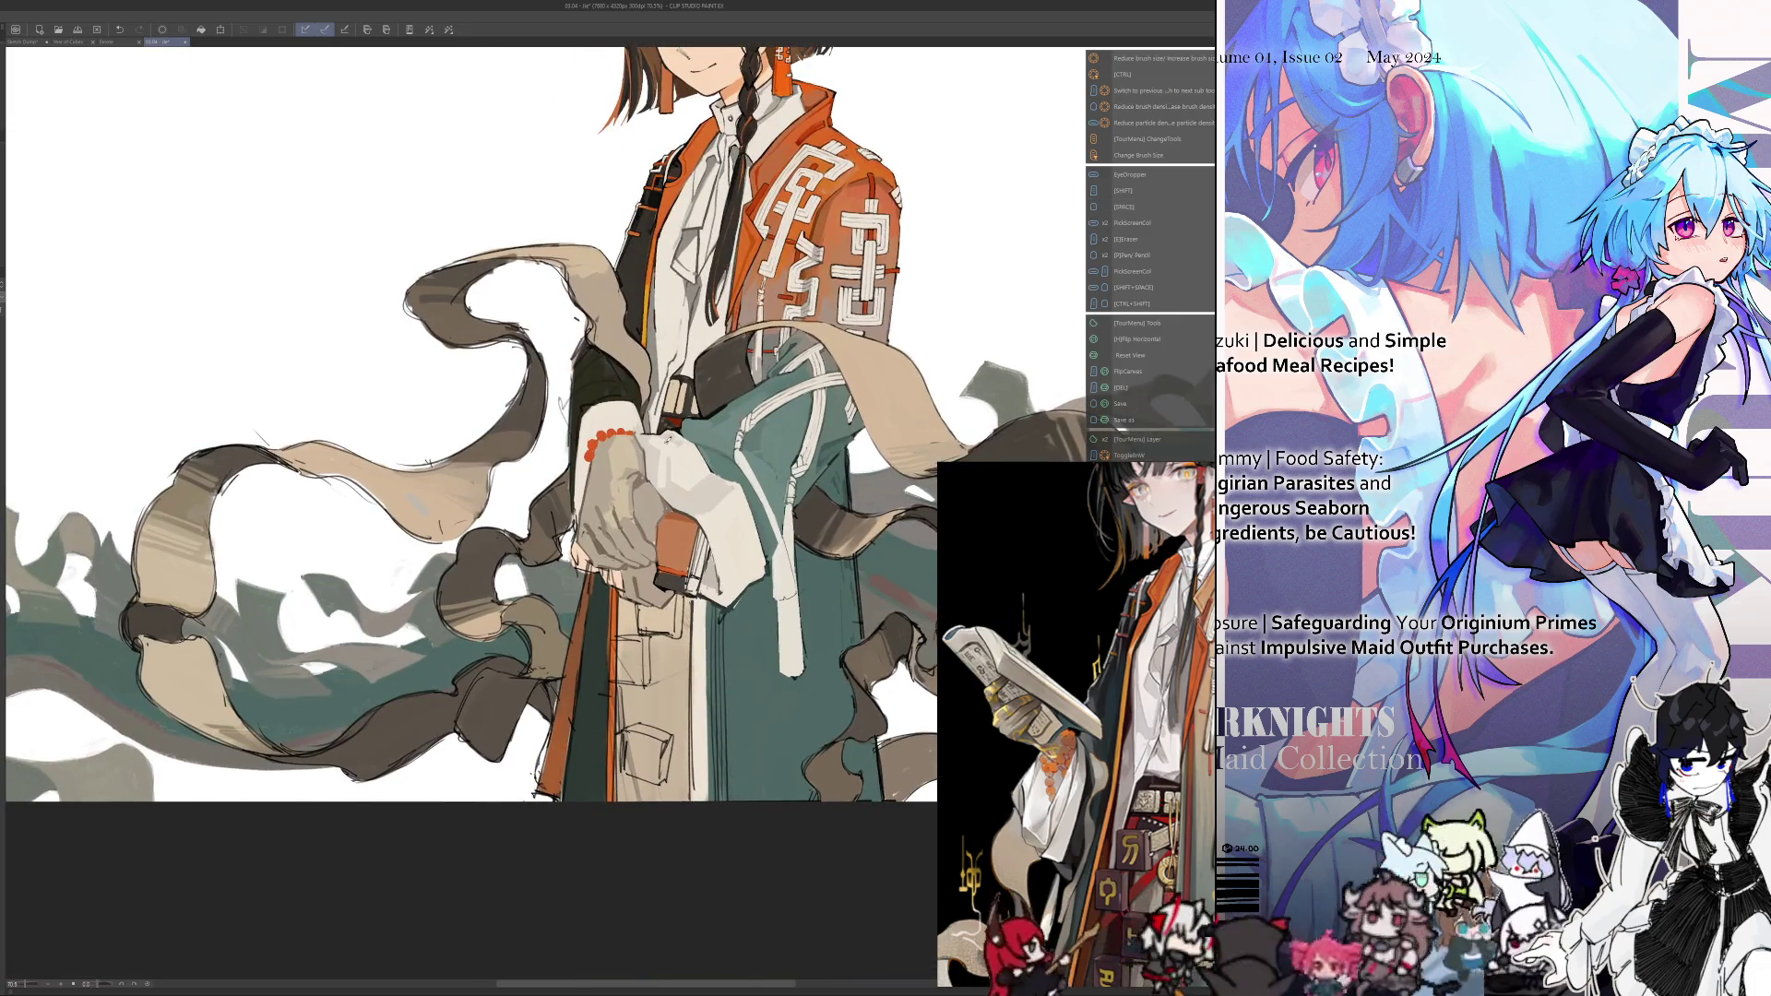
# Mirror the canvas and pan down onto the lower robe and ribbons
pyautogui.press('h')
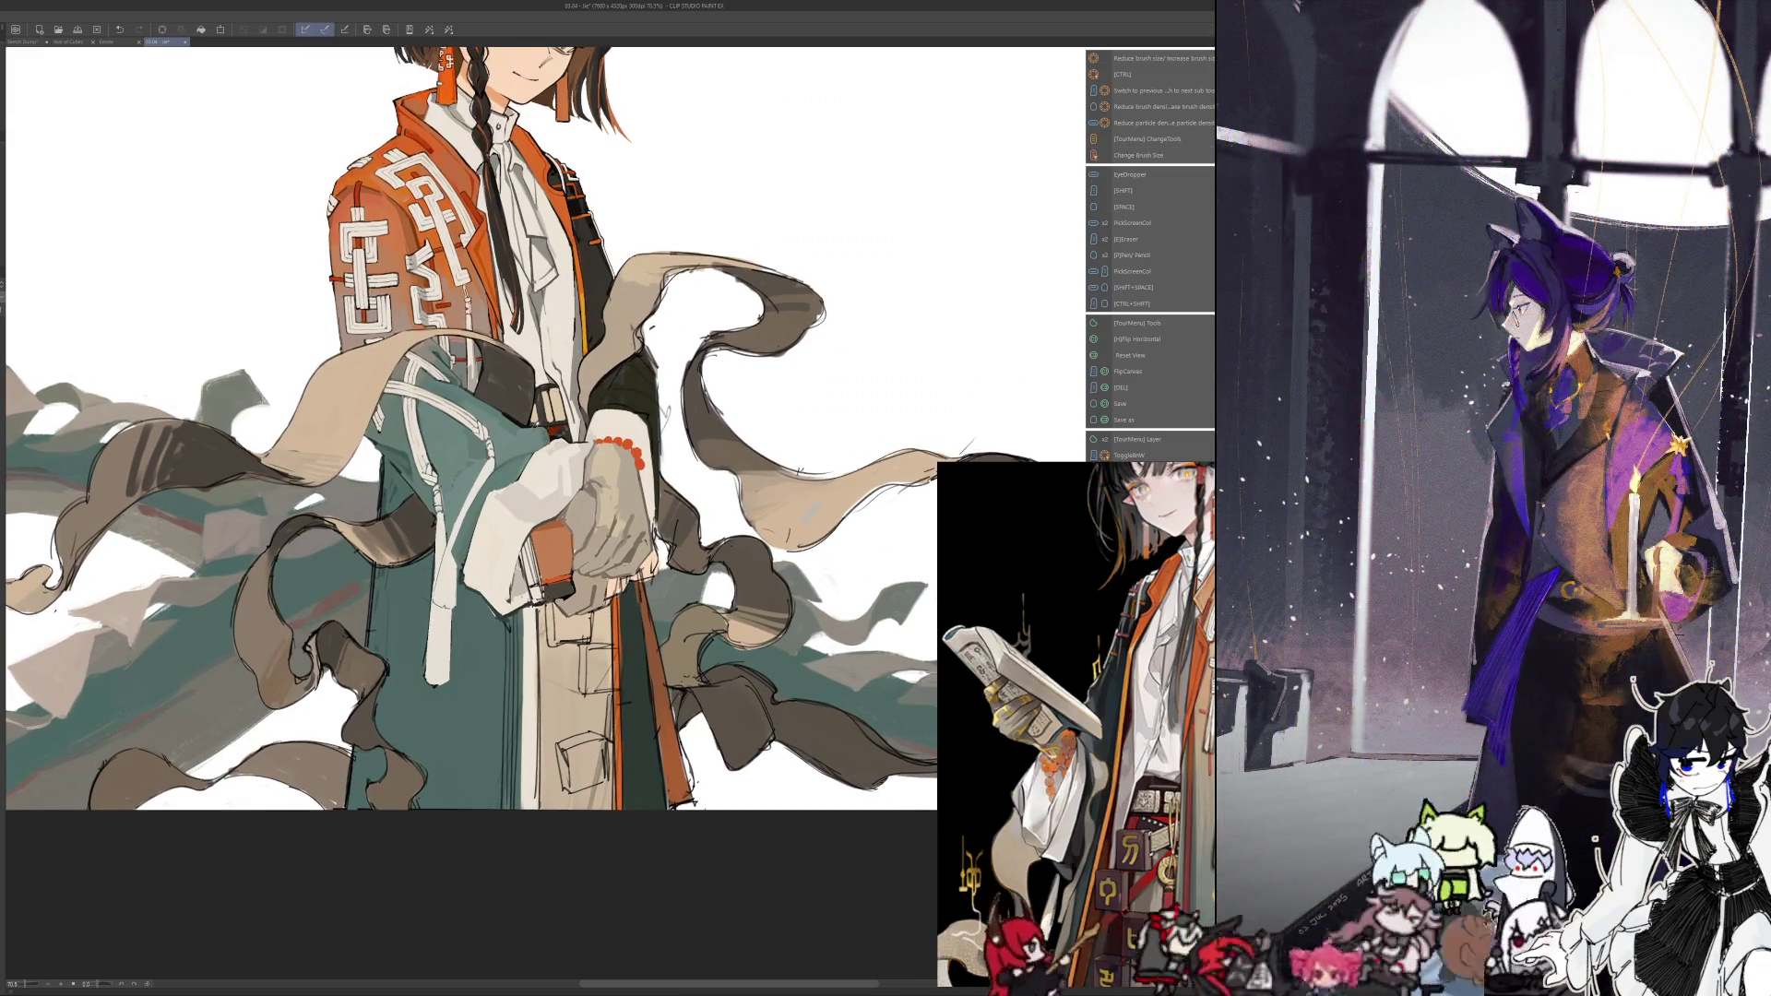
pyautogui.moveTo(531, 490); pyautogui.dragTo(644, 357)
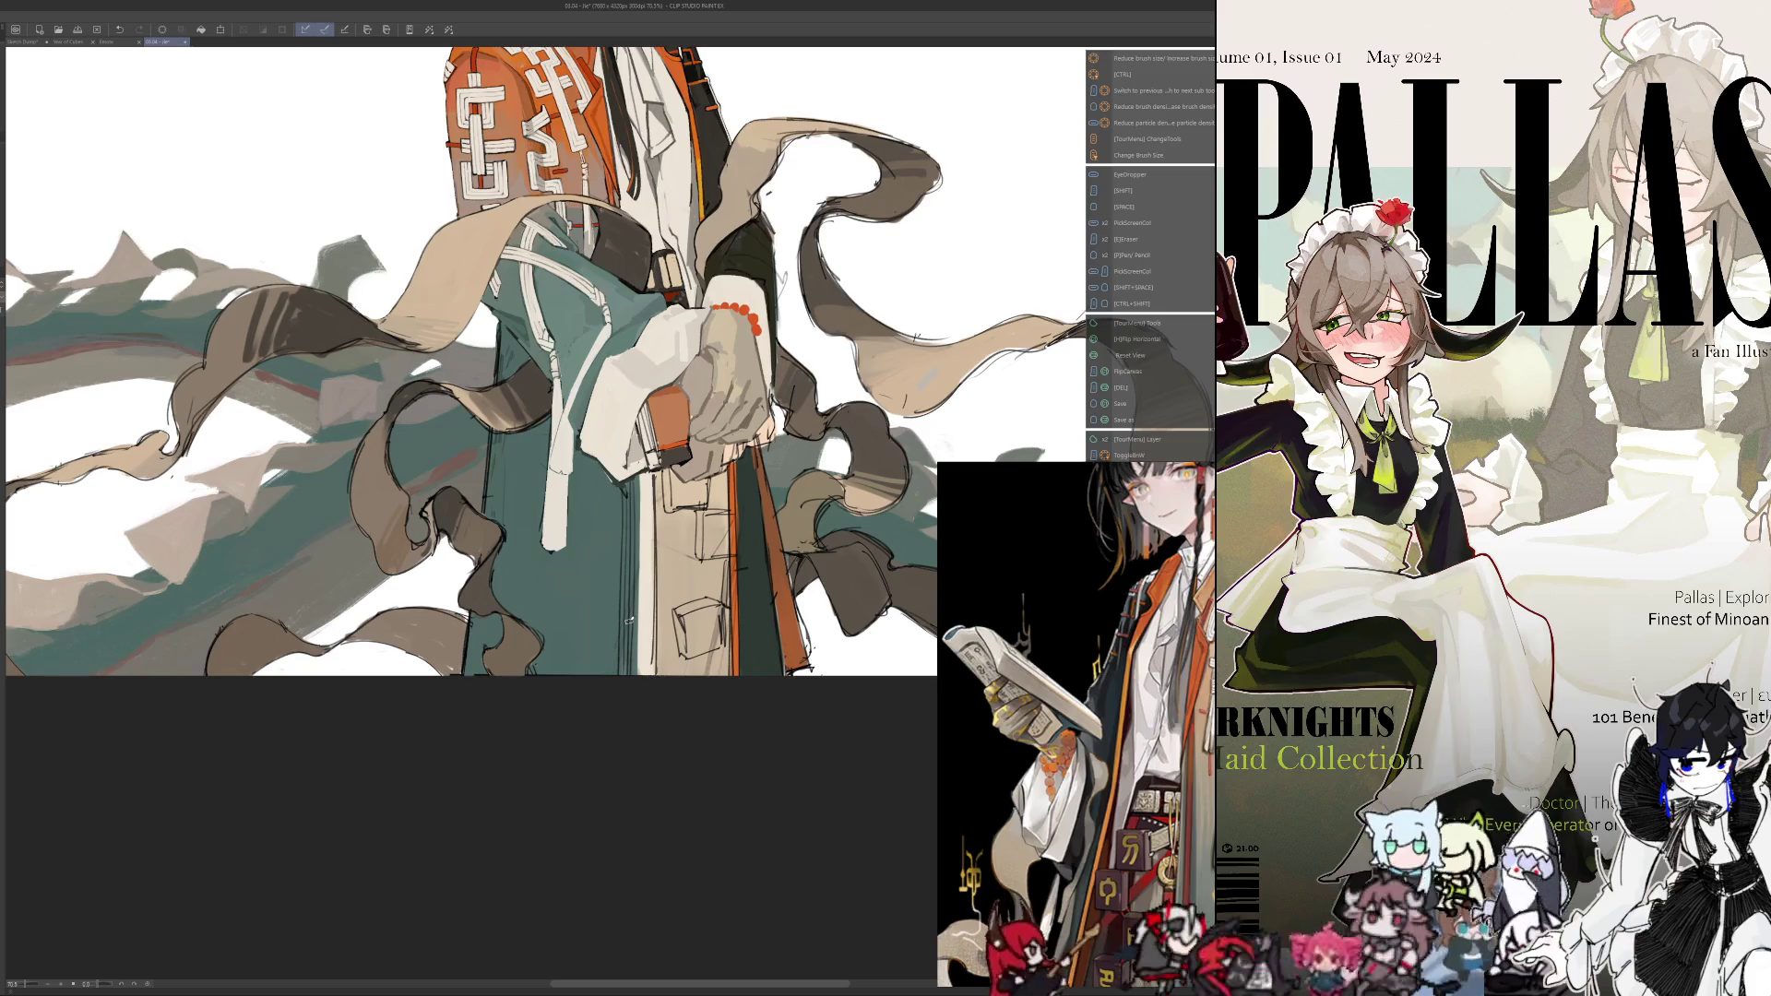
pyautogui.scroll(-1, 630, 621)
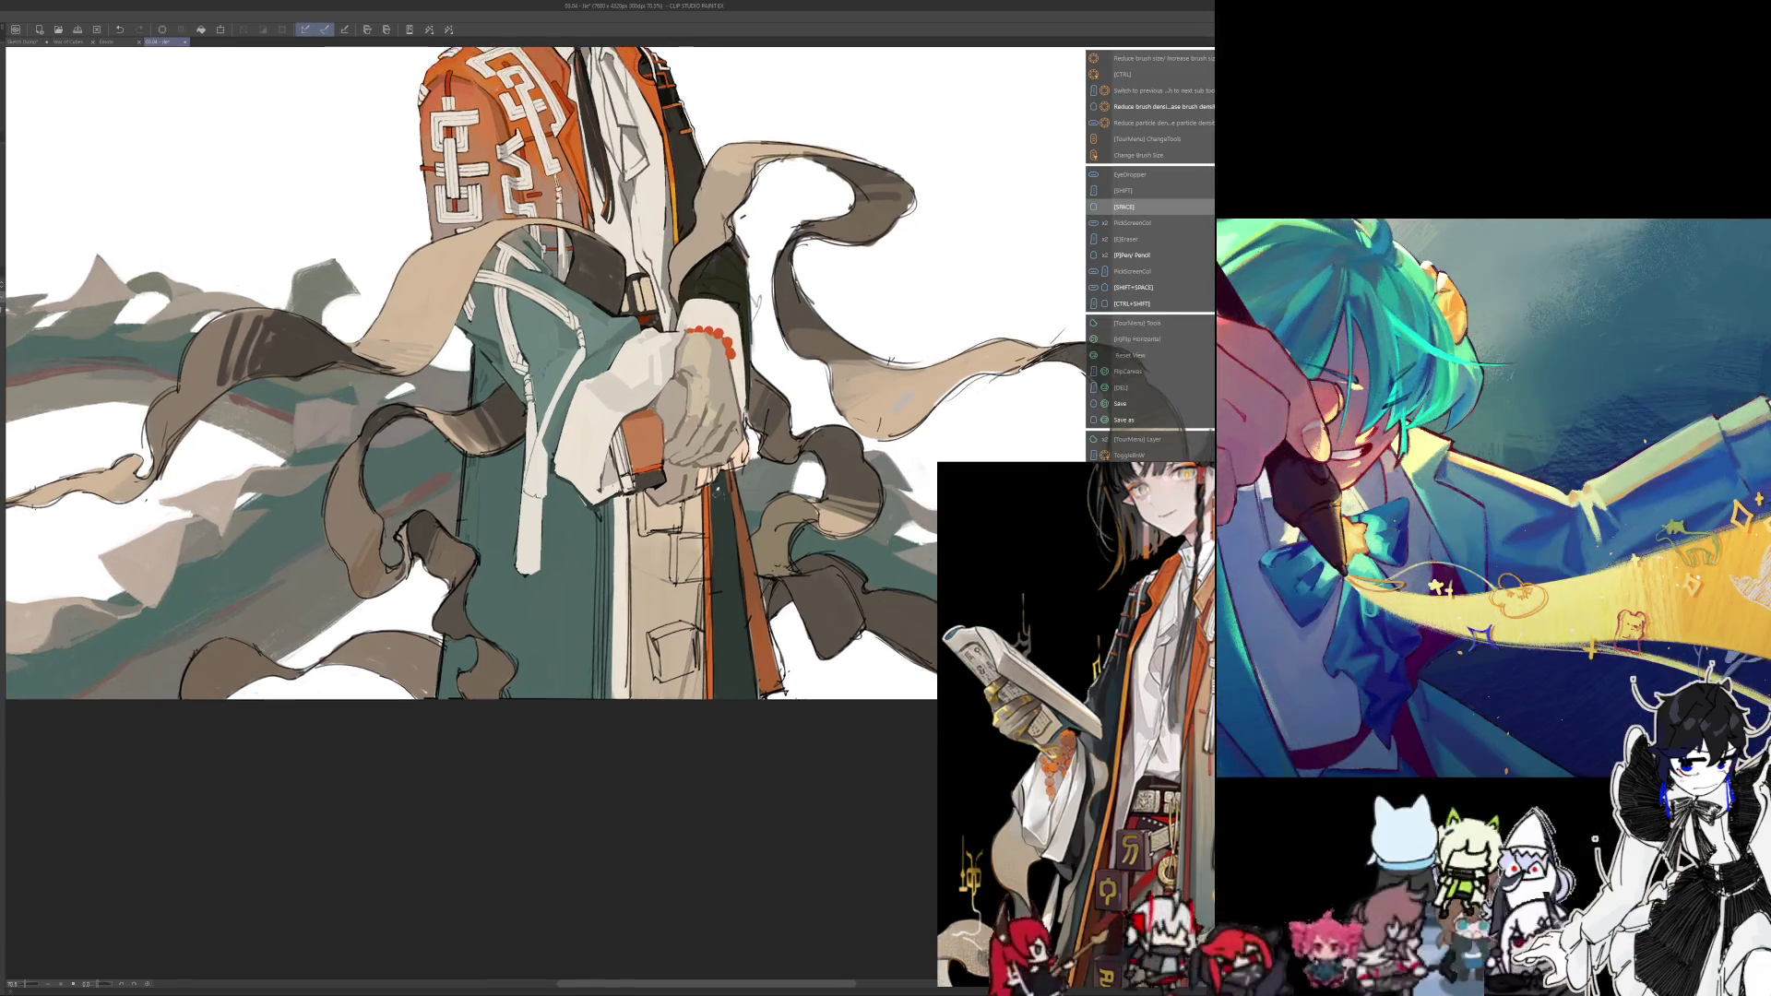
# Enlarge the brush, return the view to unmirrored, and sample a colour from the robe
pyautogui.press(']')
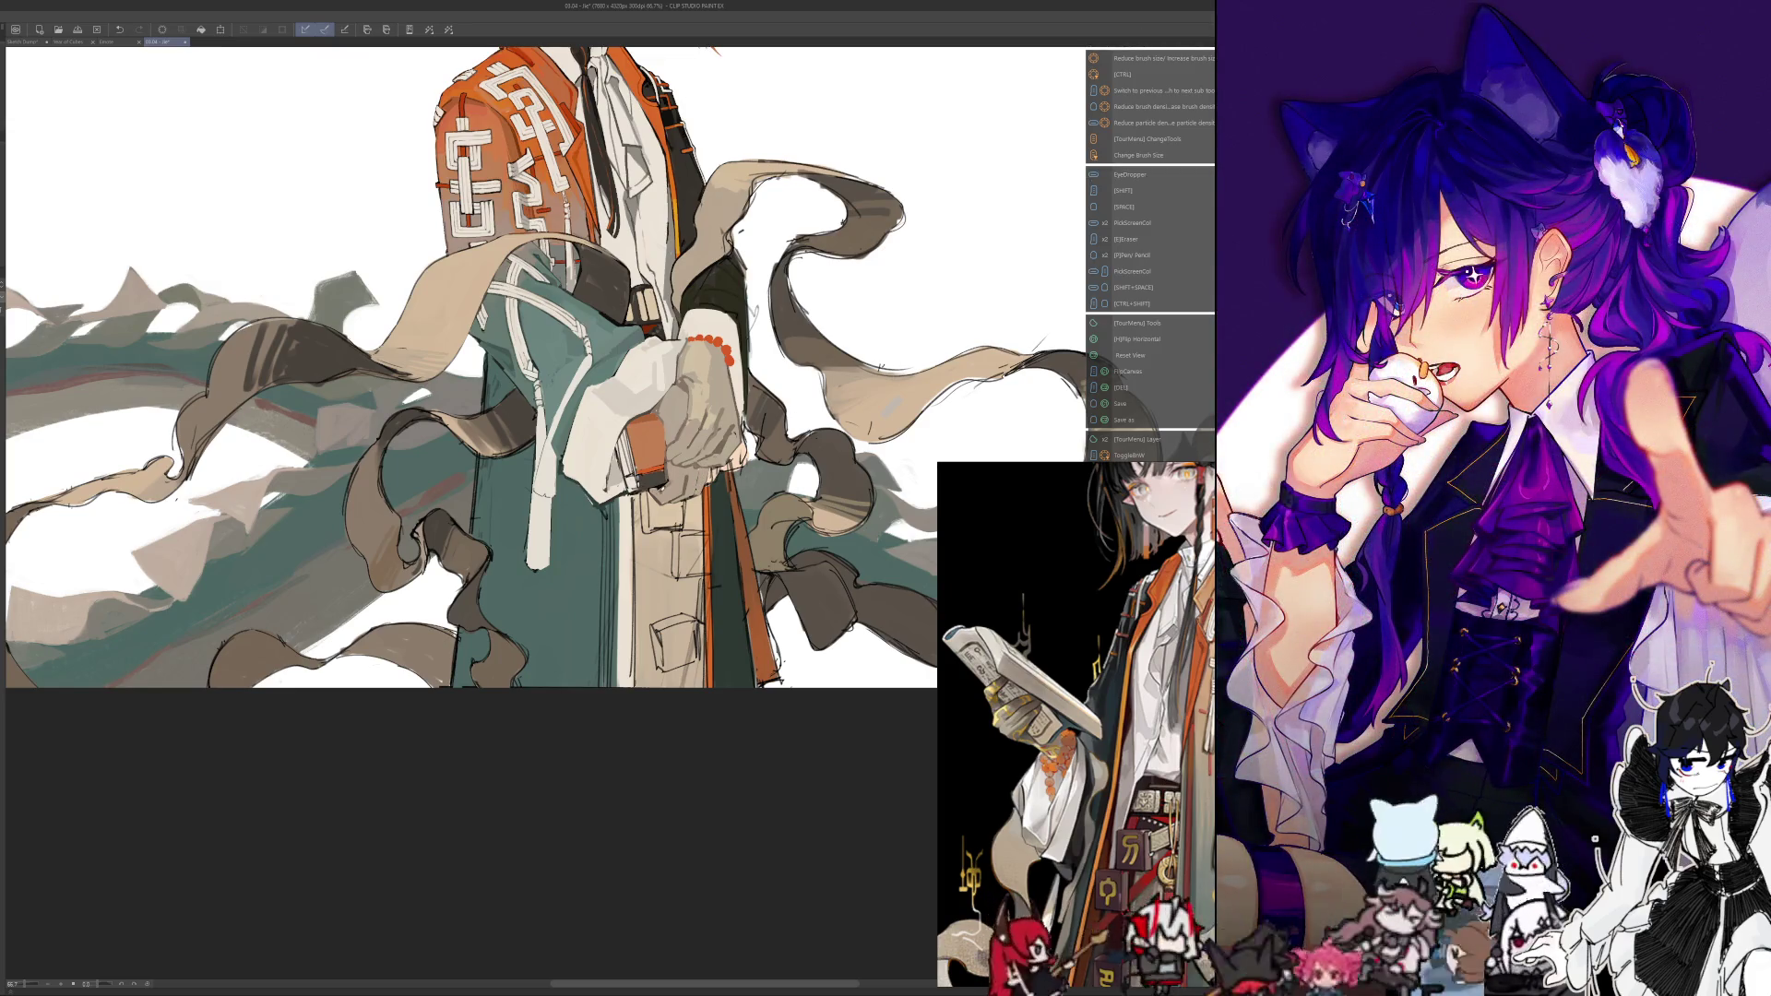
pyautogui.press(']')
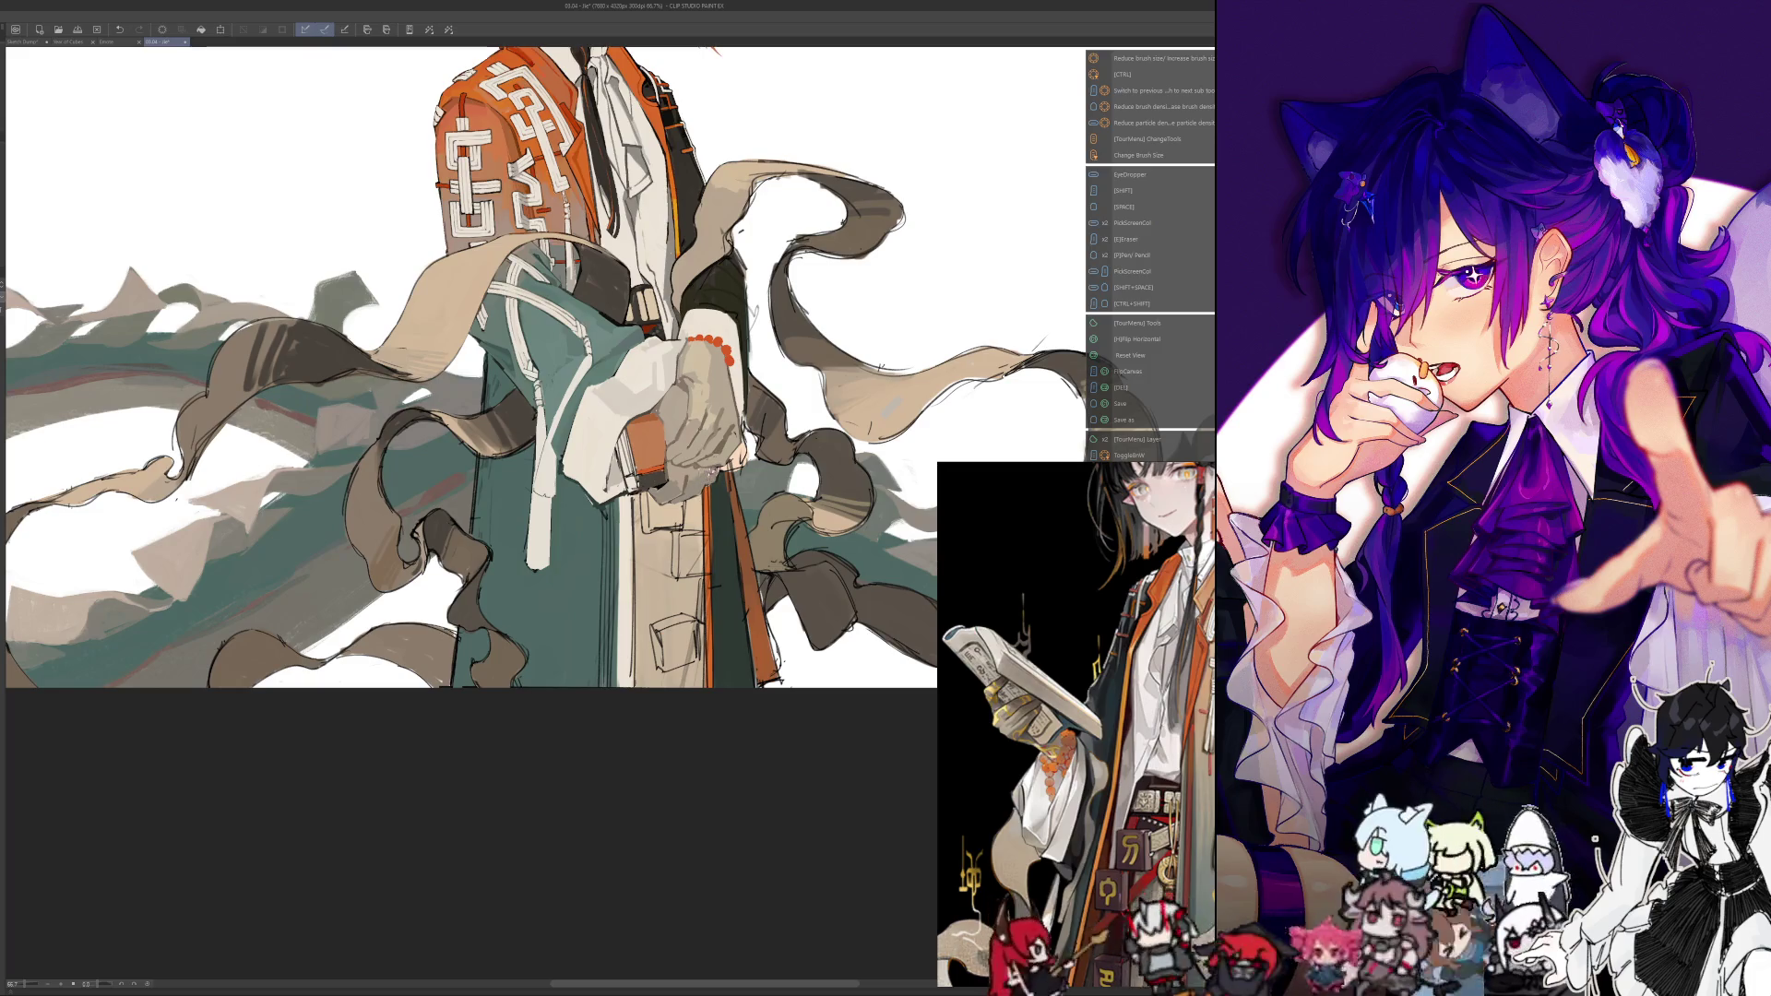
pyautogui.press('h')
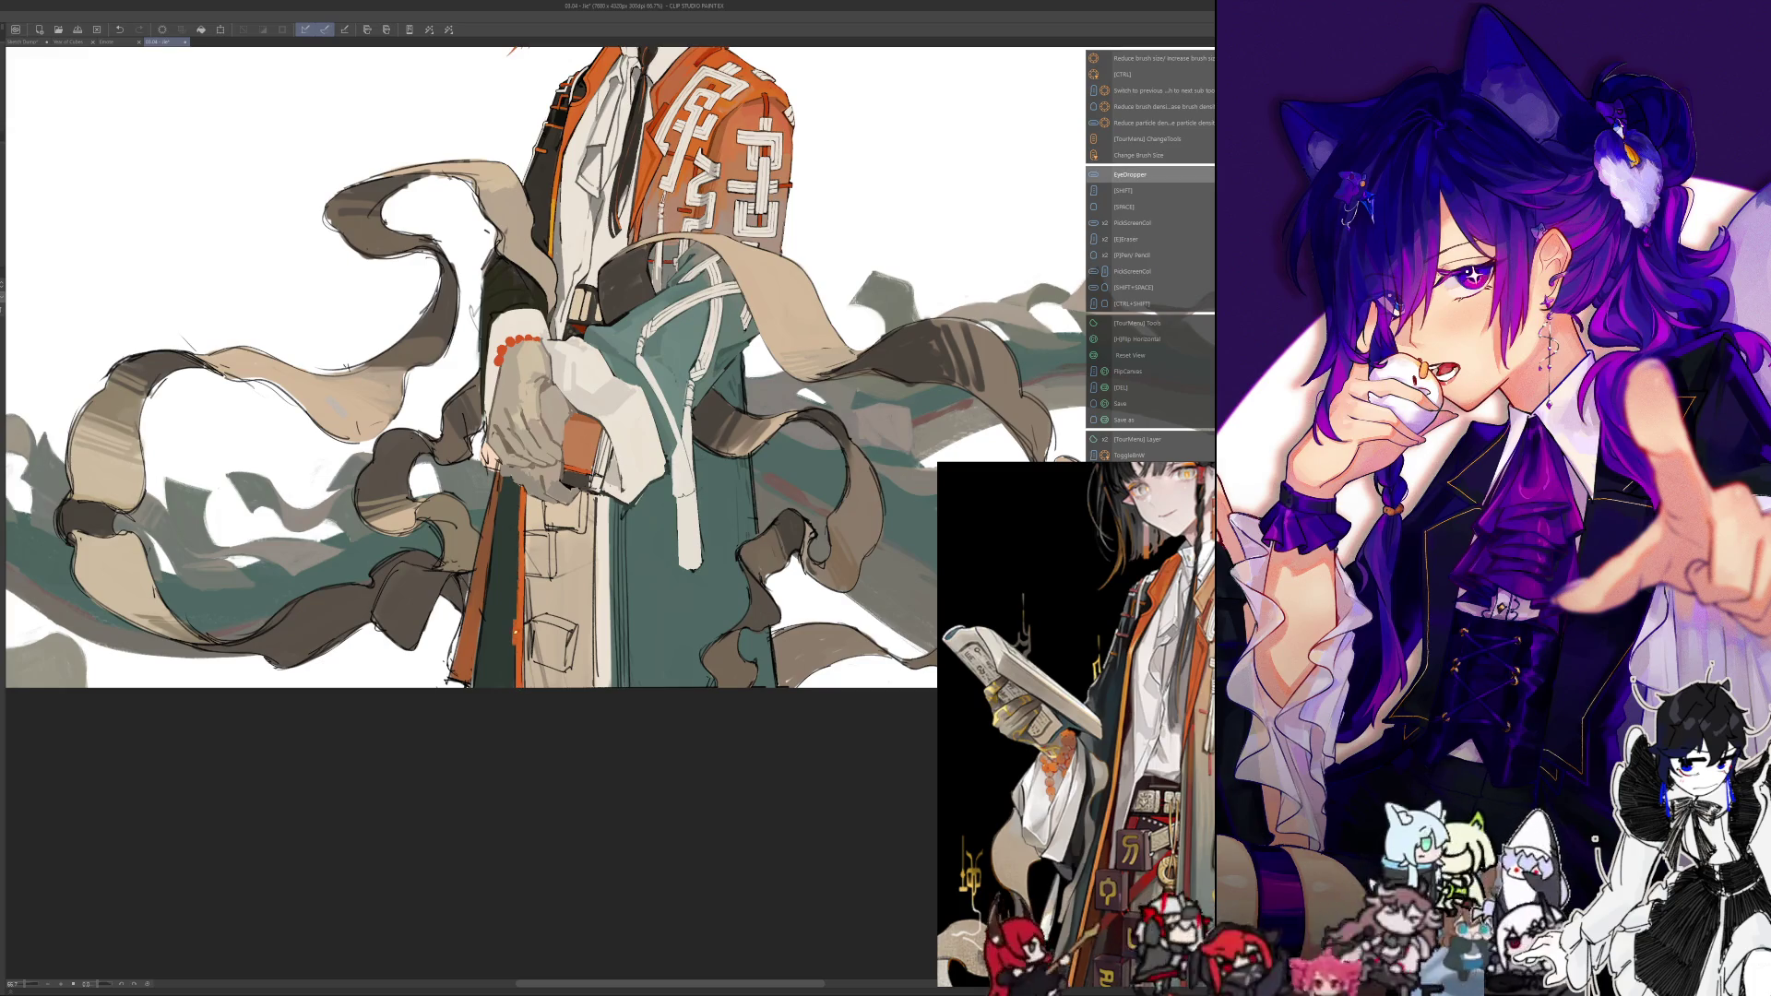
pyautogui.press('alt')
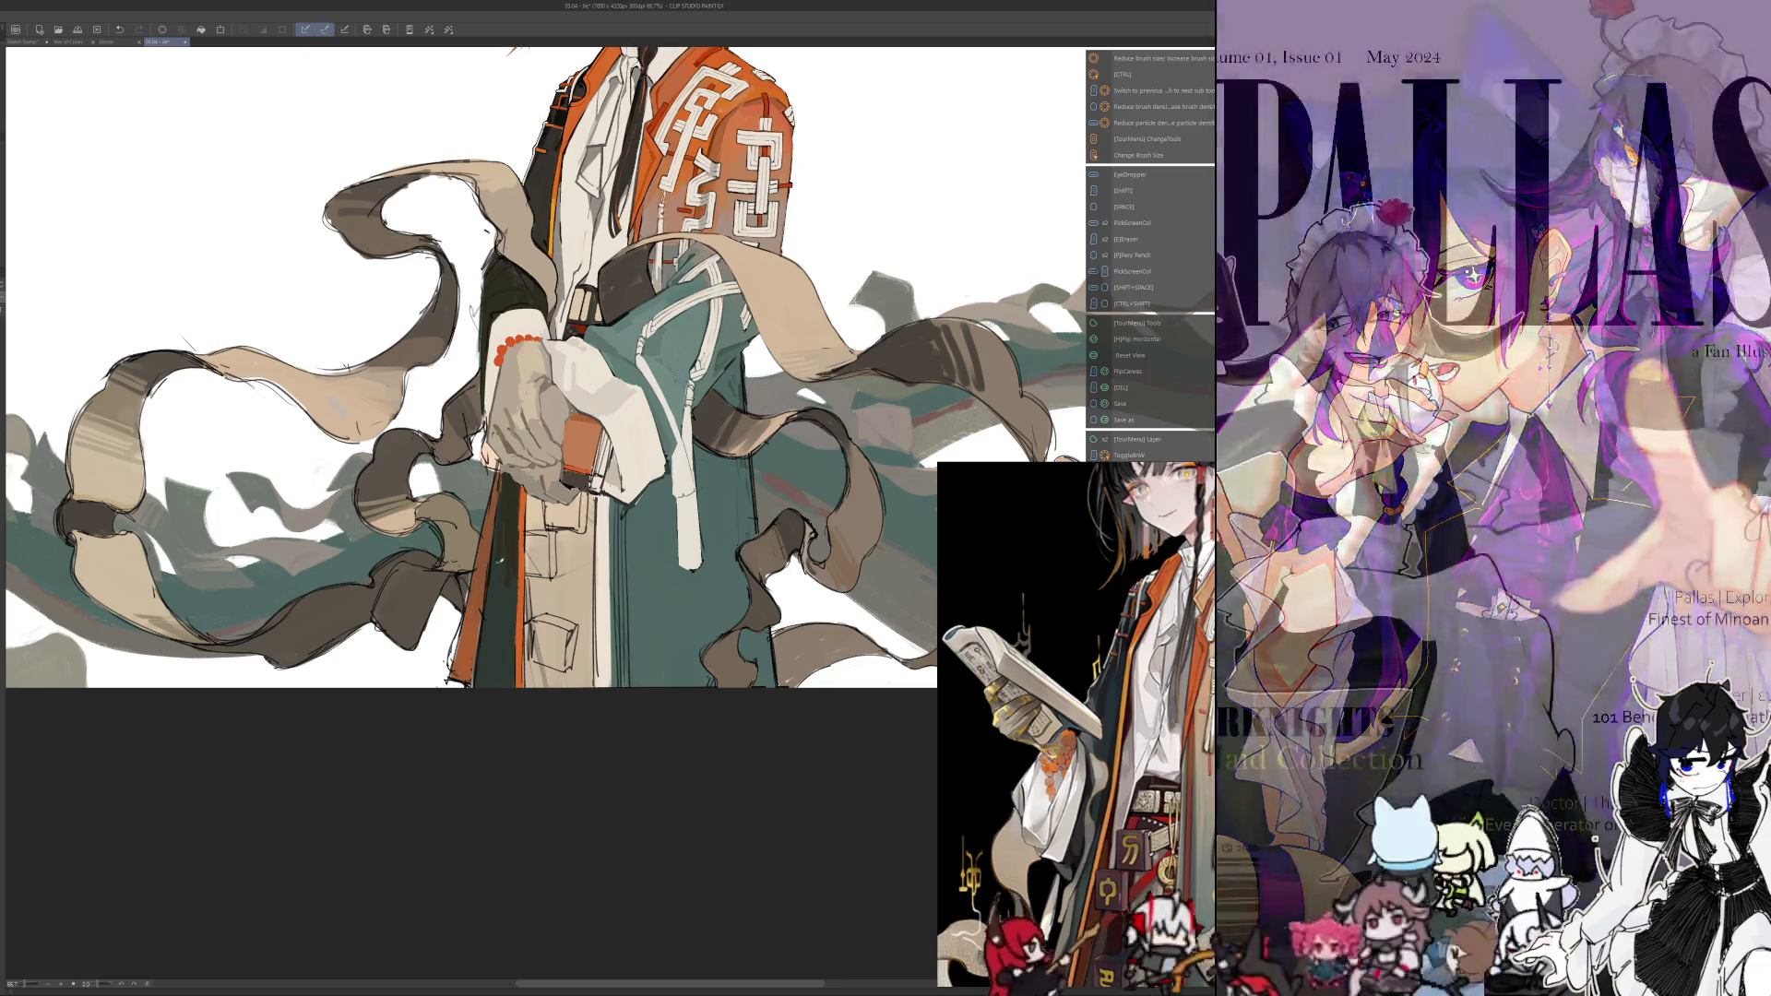
pyautogui.press('alt')
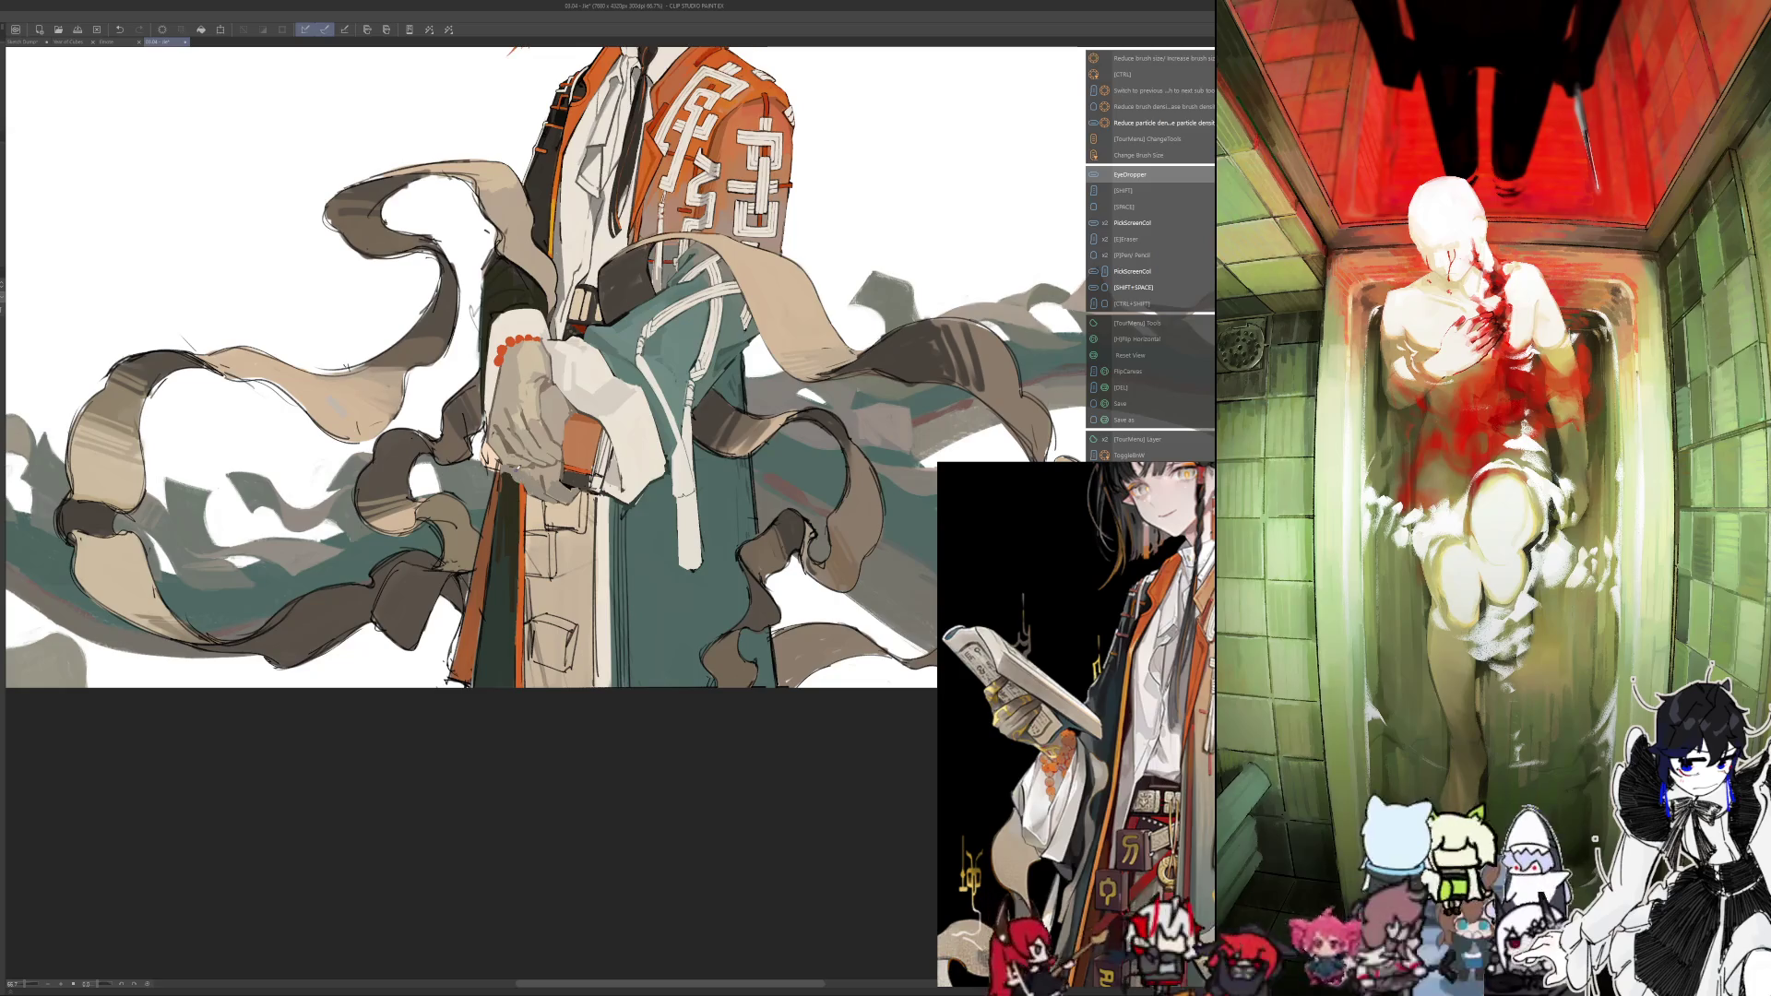
# Compare mirrored and normal views, sample colours, and zoom in unmirrored on the hands
pyautogui.press('h')
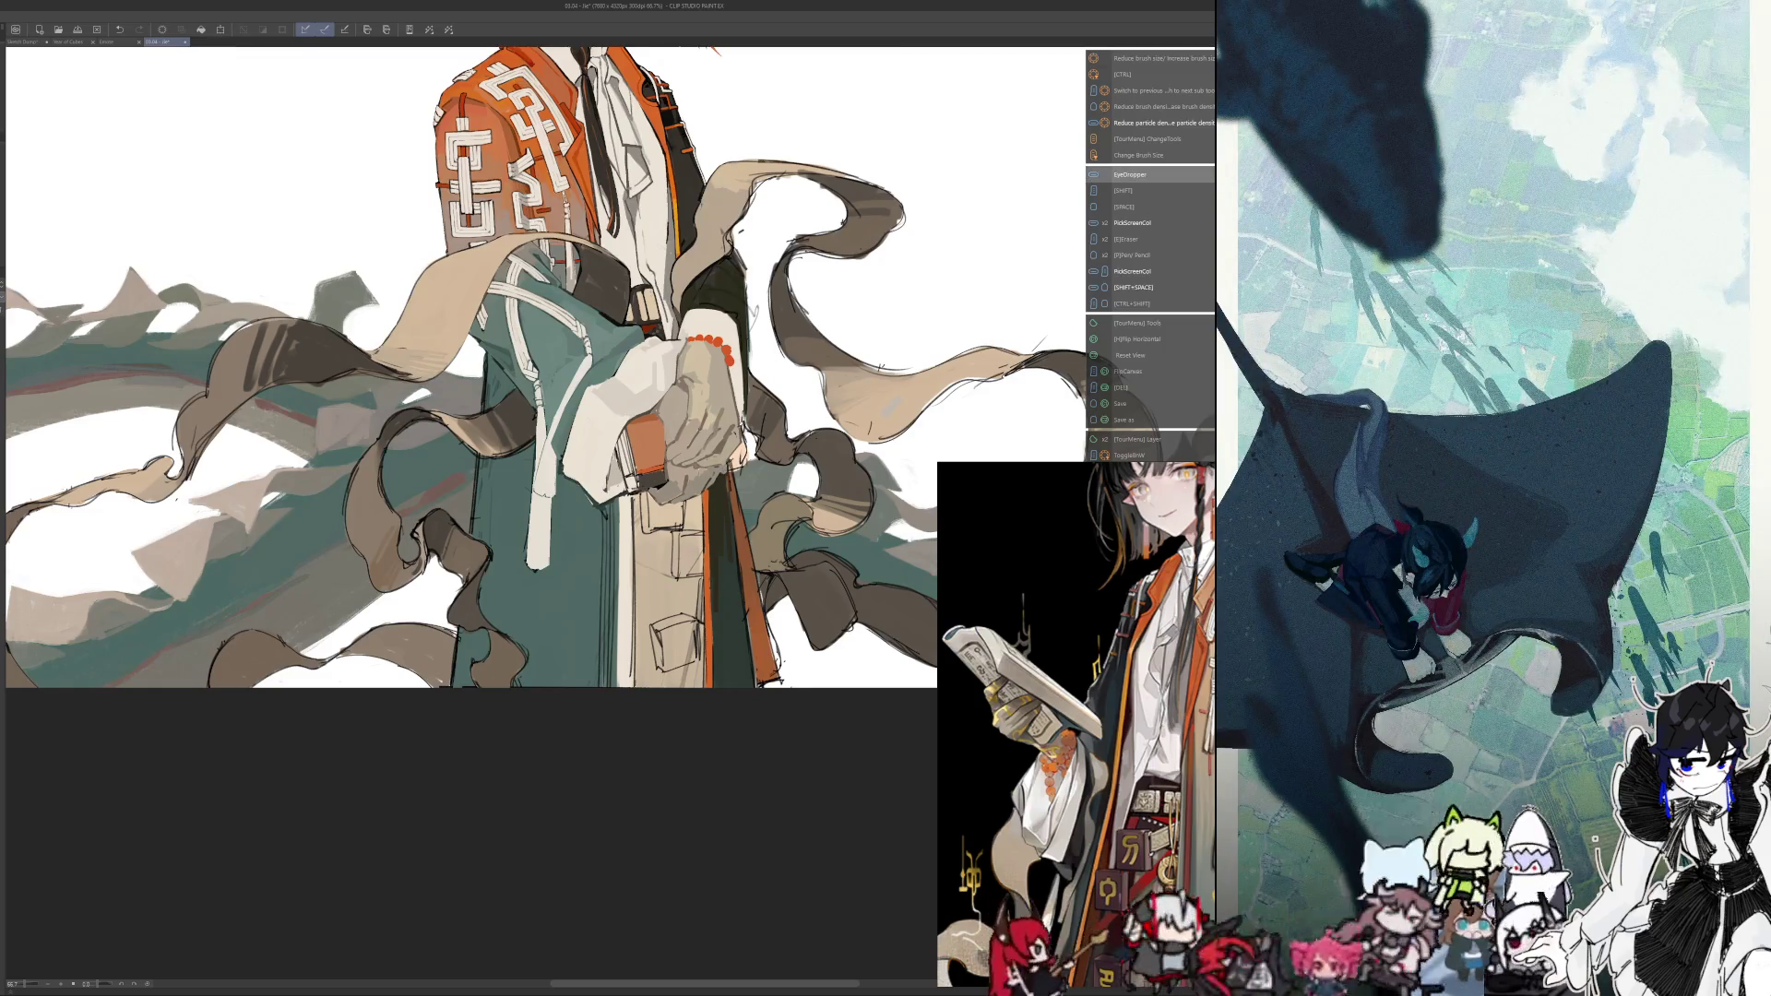
pyautogui.press('h')
pyautogui.hotkey('shift', 'space')
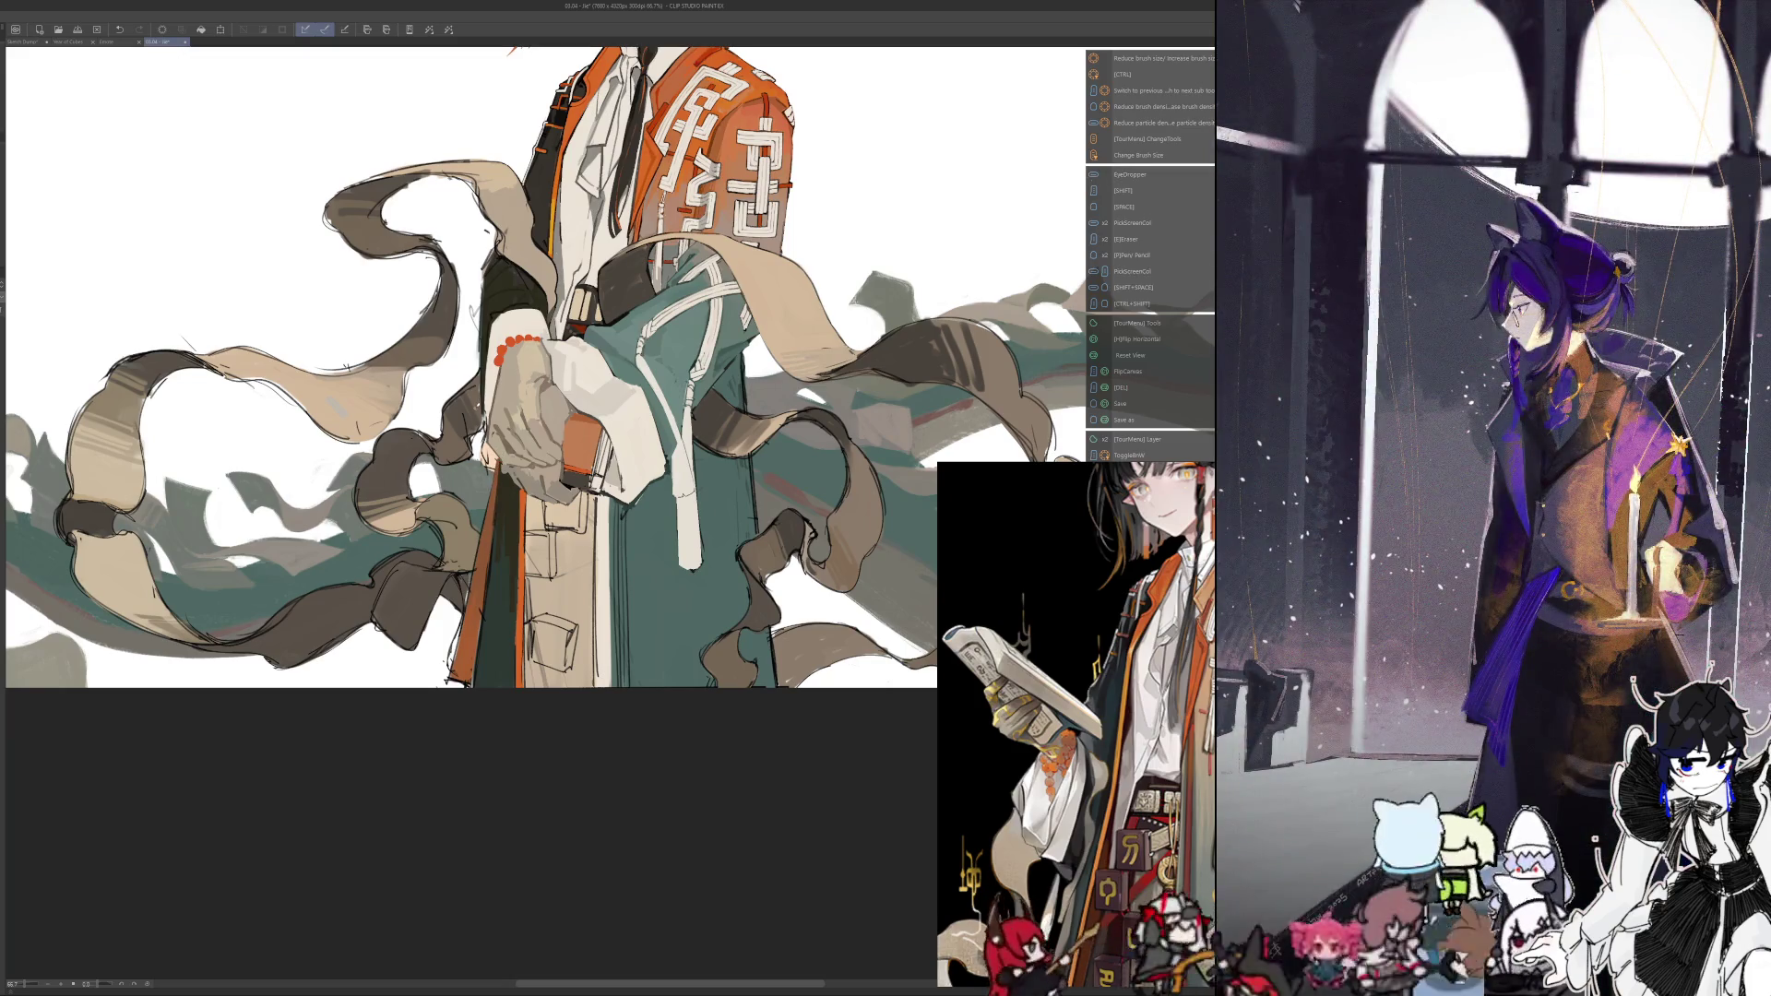
pyautogui.press('h')
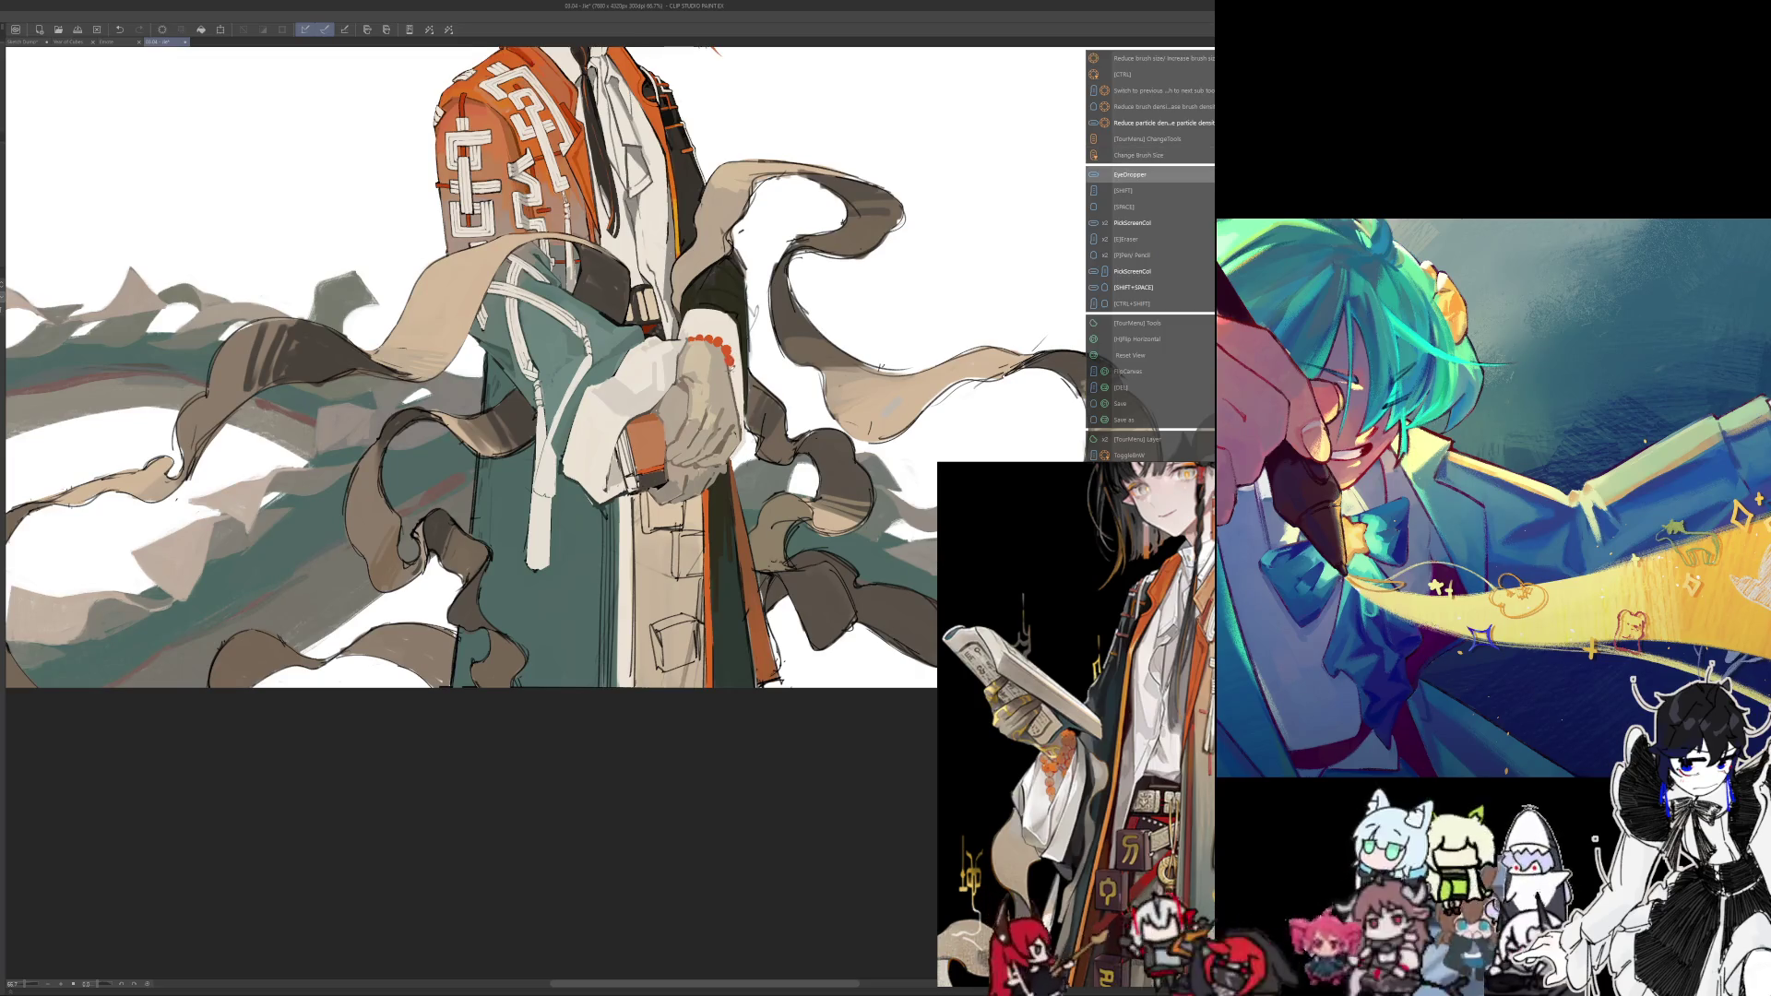
pyautogui.press('alt')
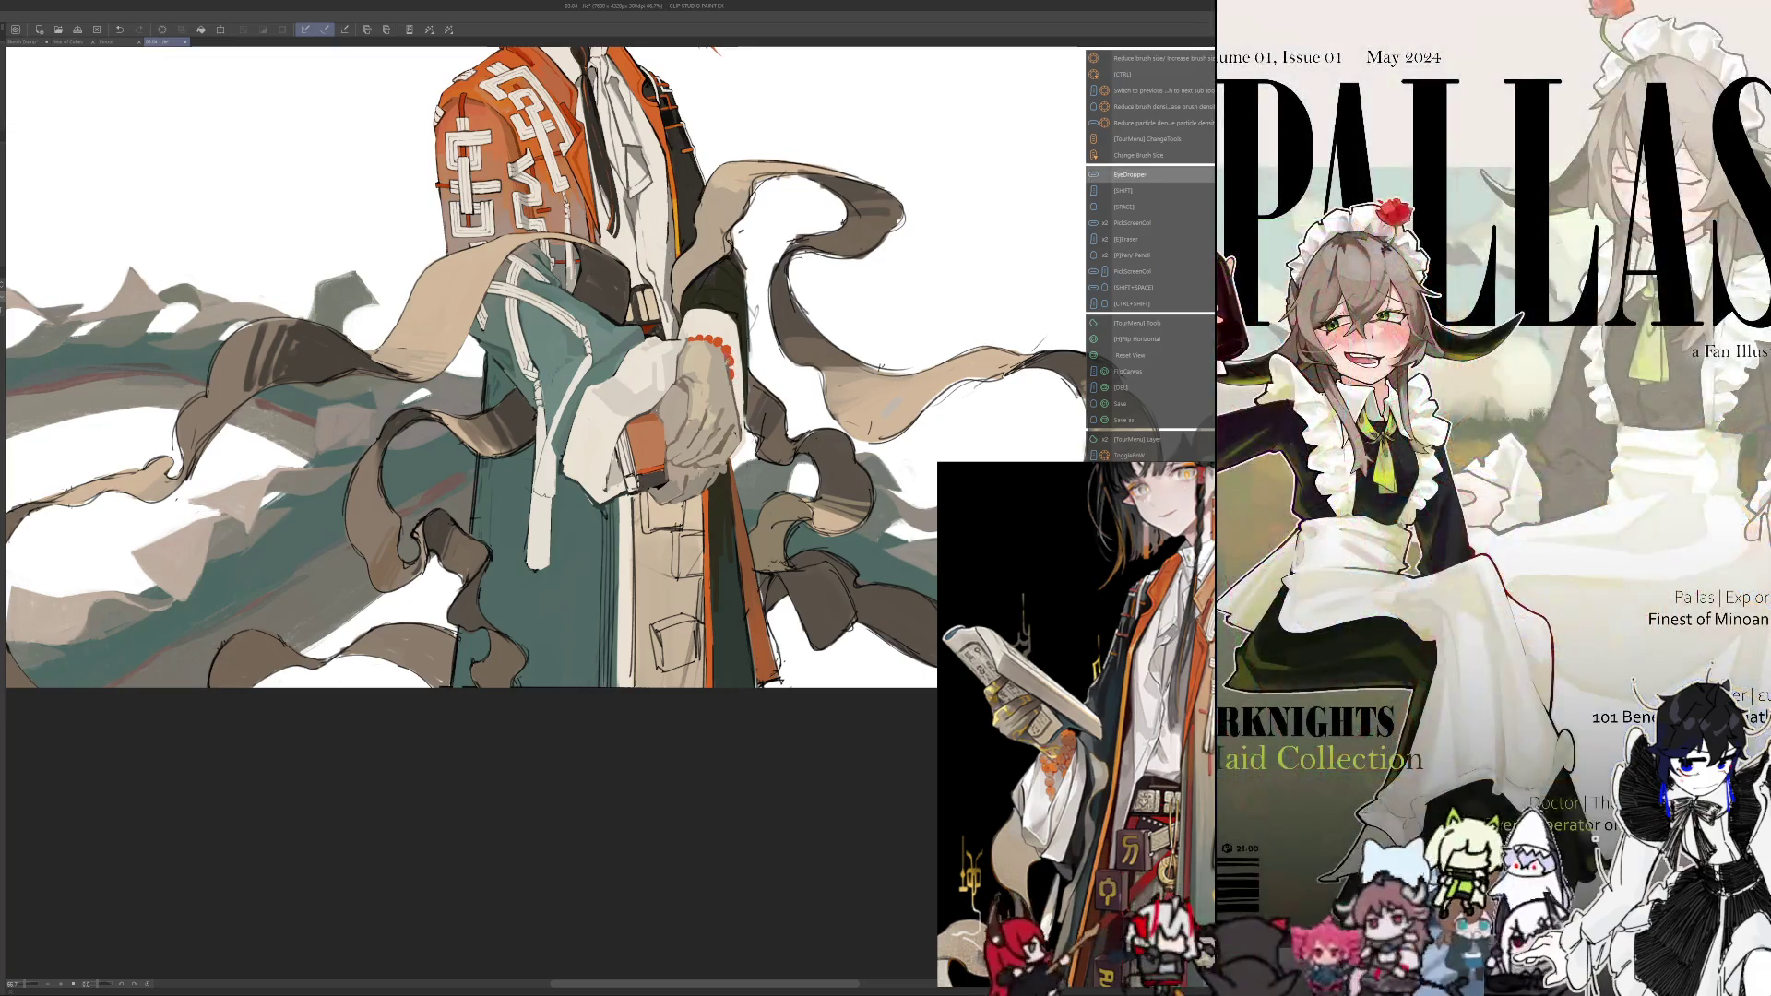
pyautogui.press('alt')
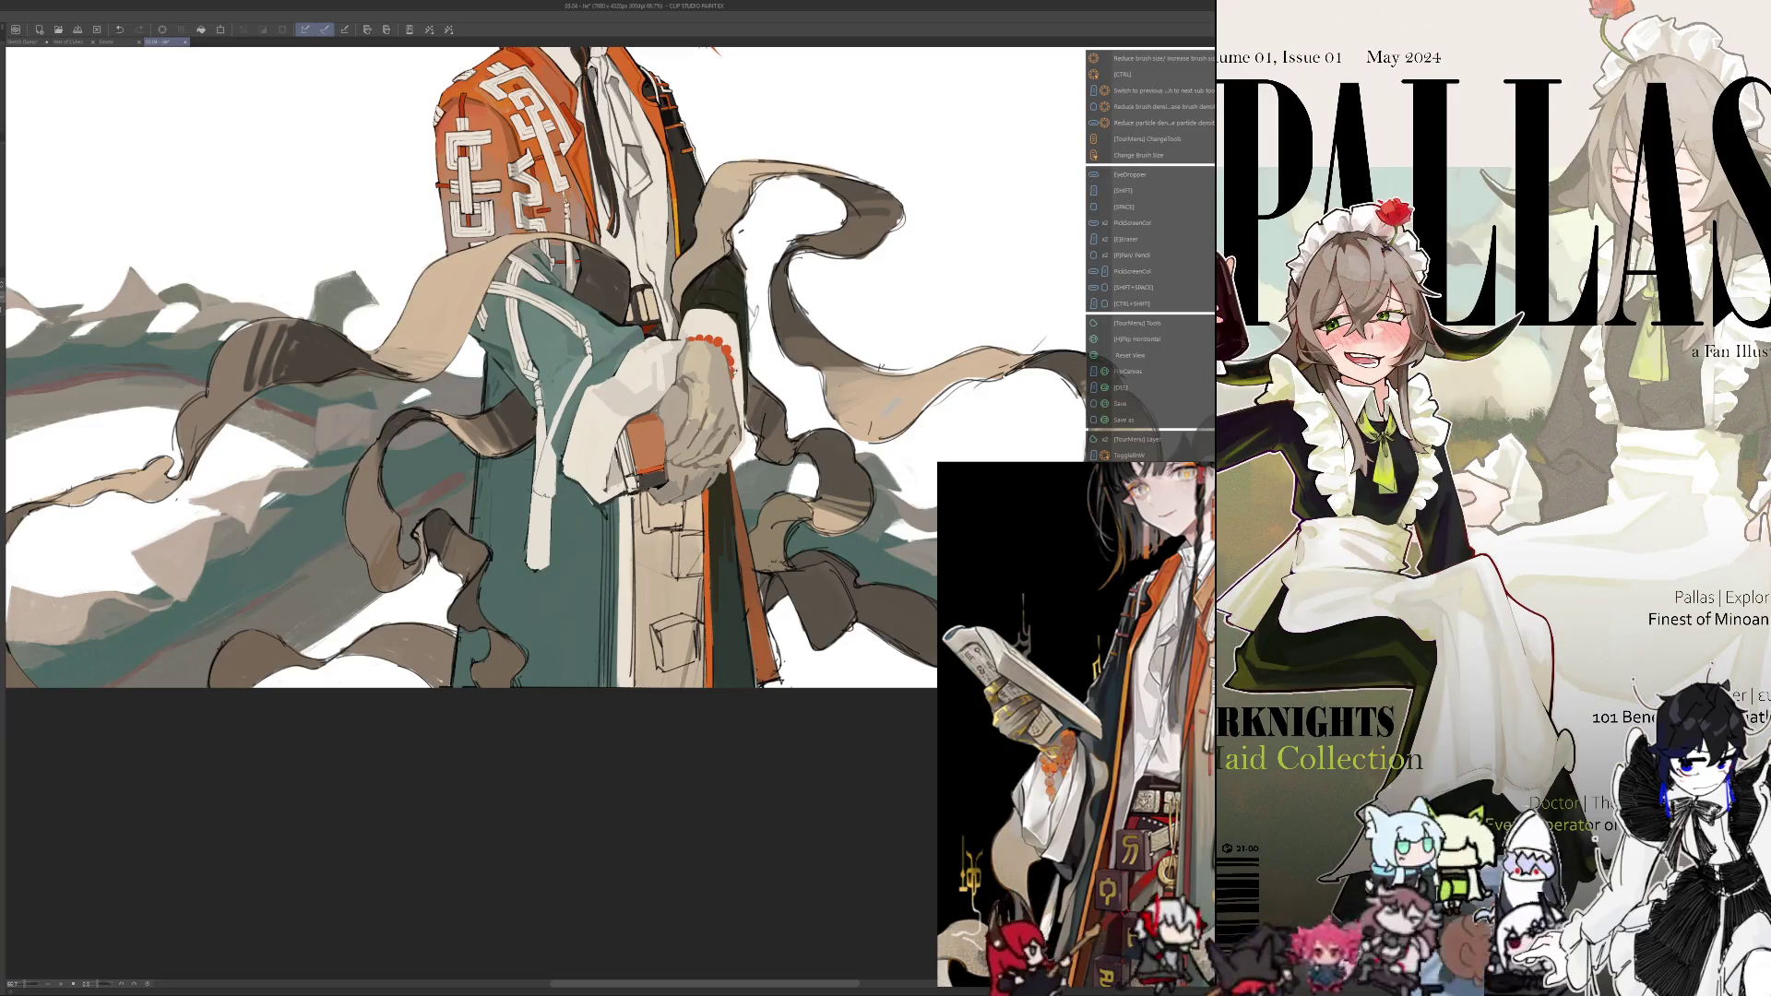
pyautogui.press('h')
pyautogui.scroll(2, 609, 424)
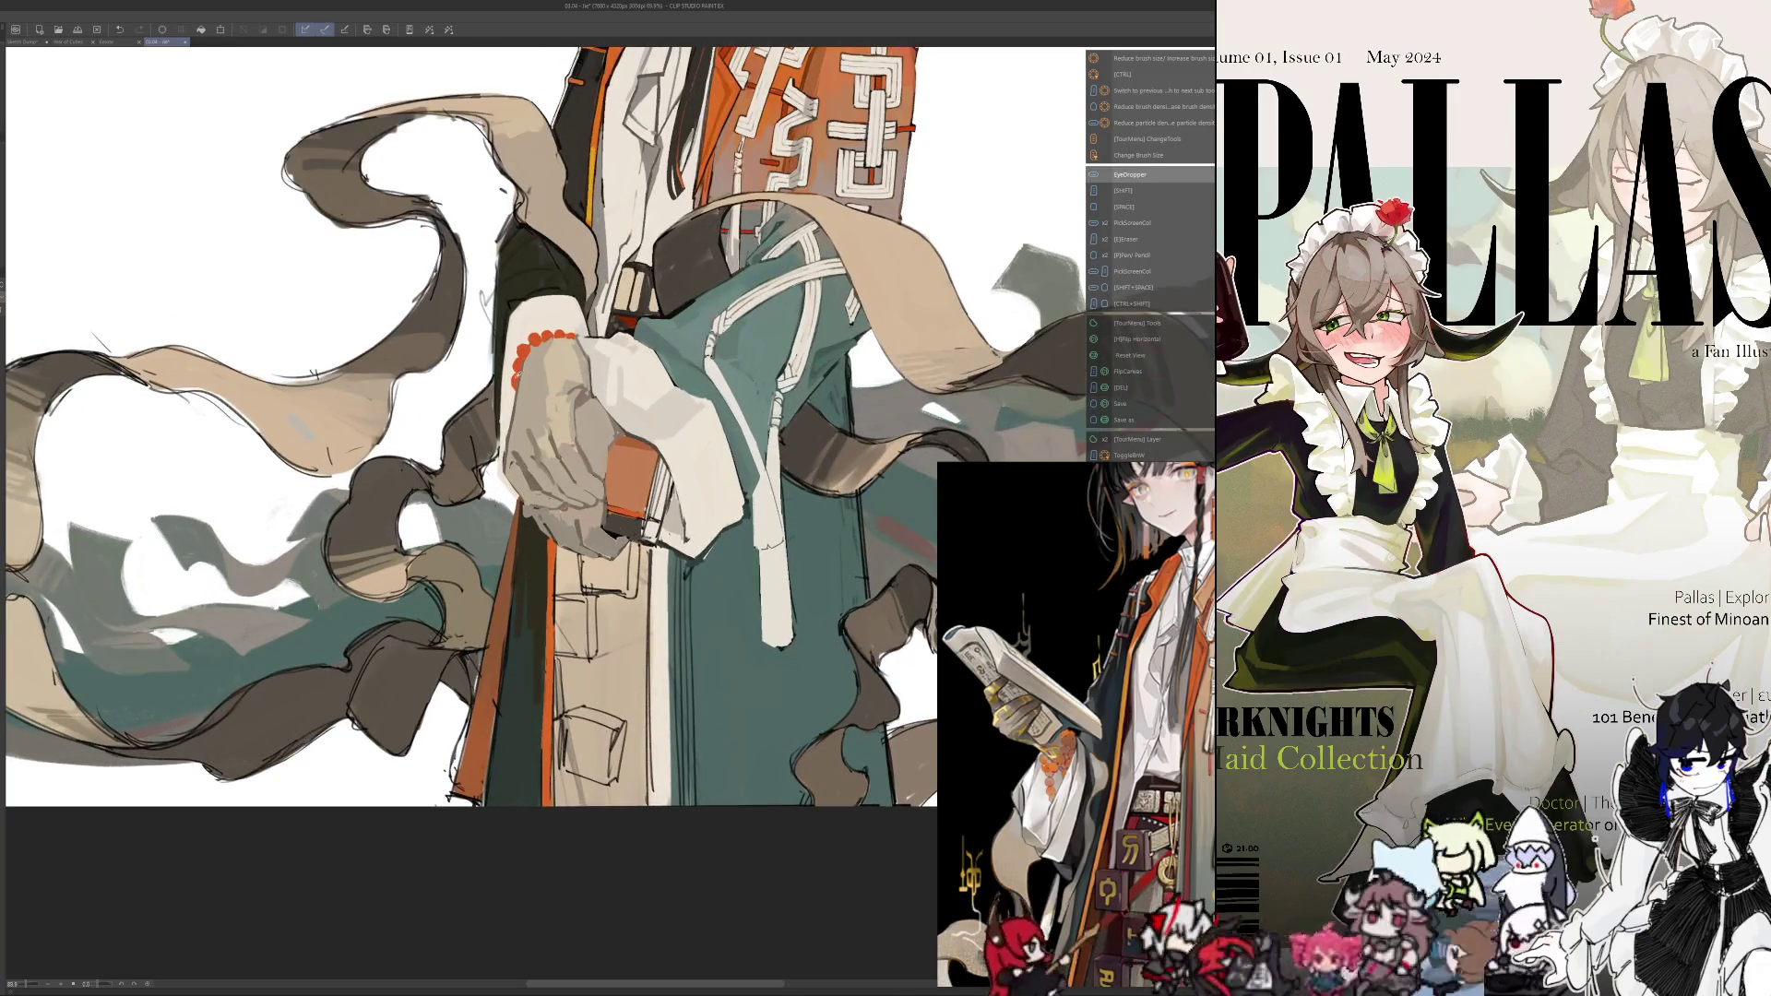
pyautogui.scroll(-2, 609, 425)
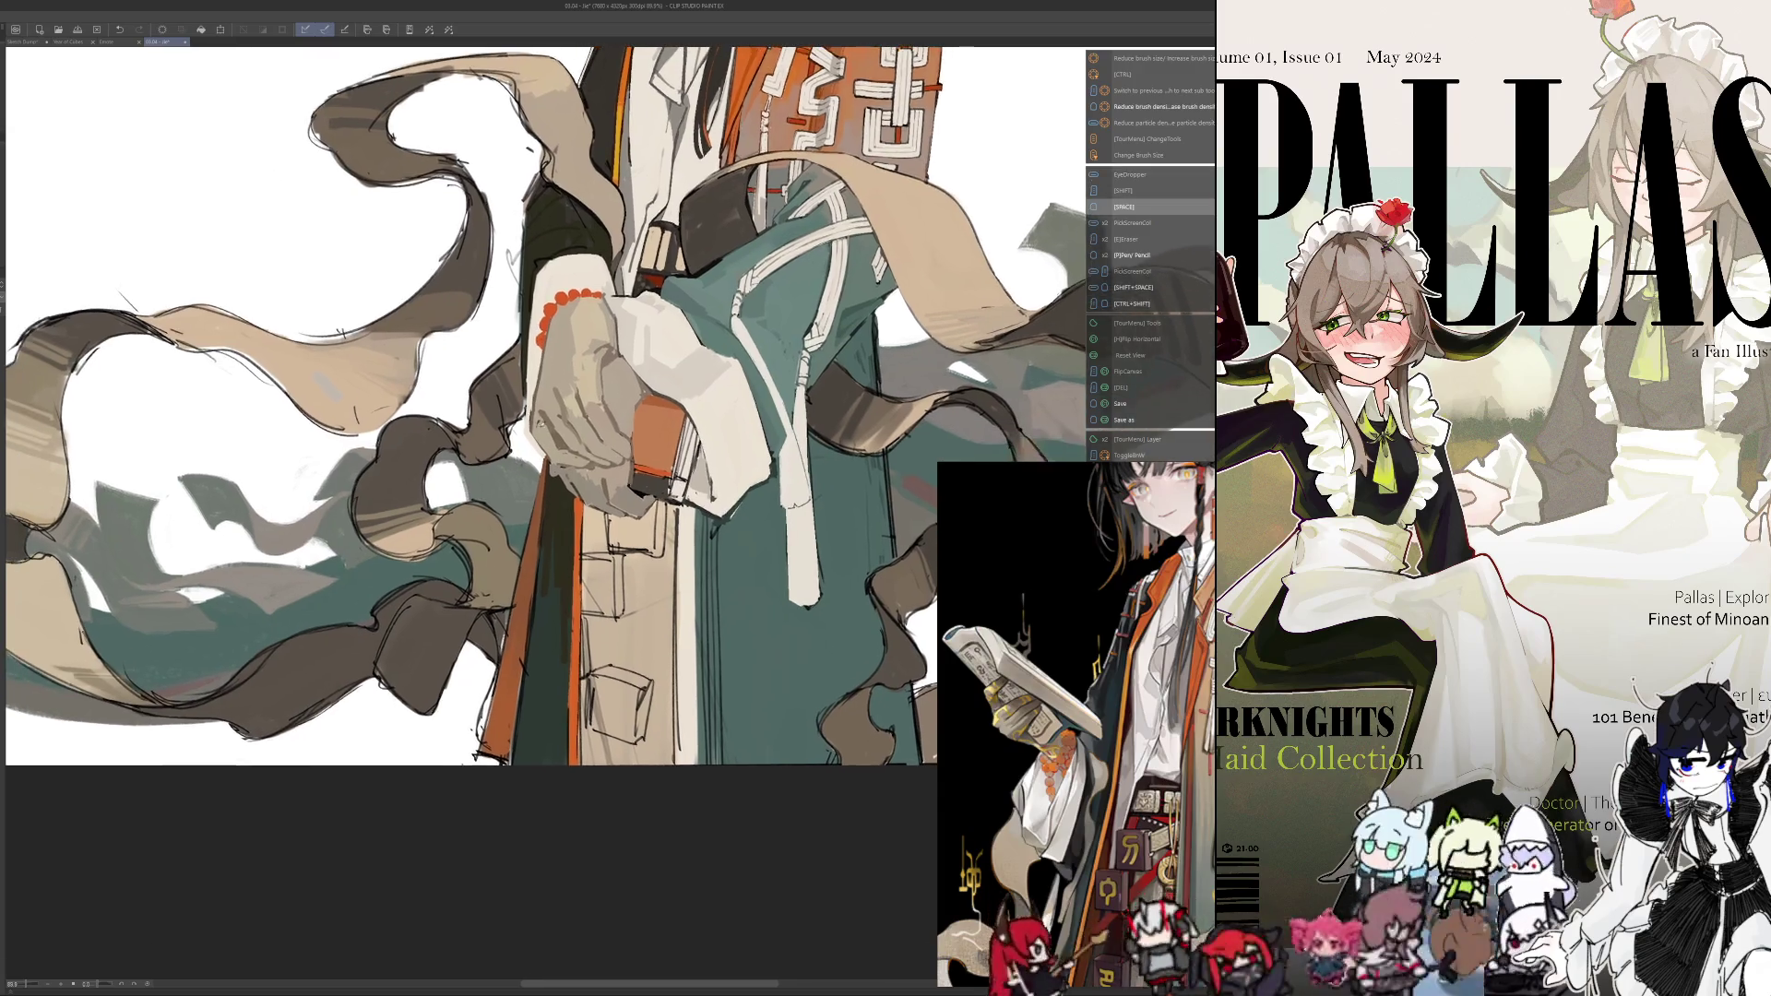
pyautogui.scroll(-3, 609, 425)
pyautogui.scroll(1, 609, 425)
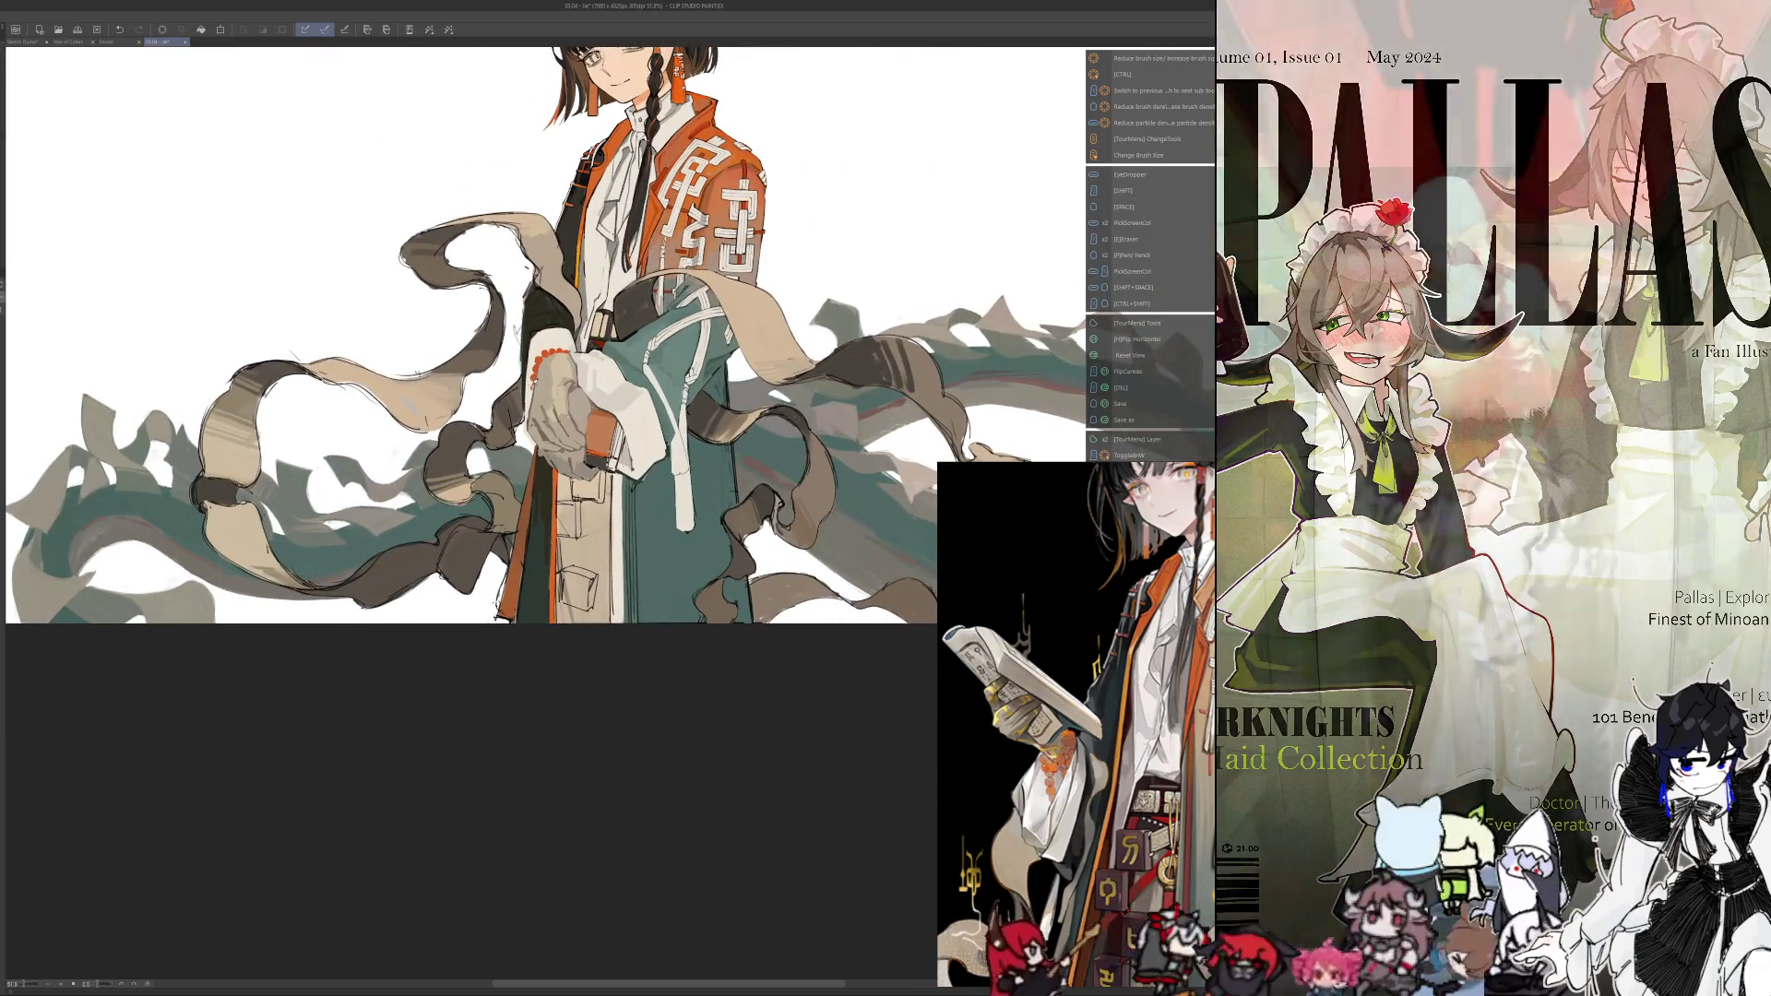
pyautogui.scroll(1, 609, 424)
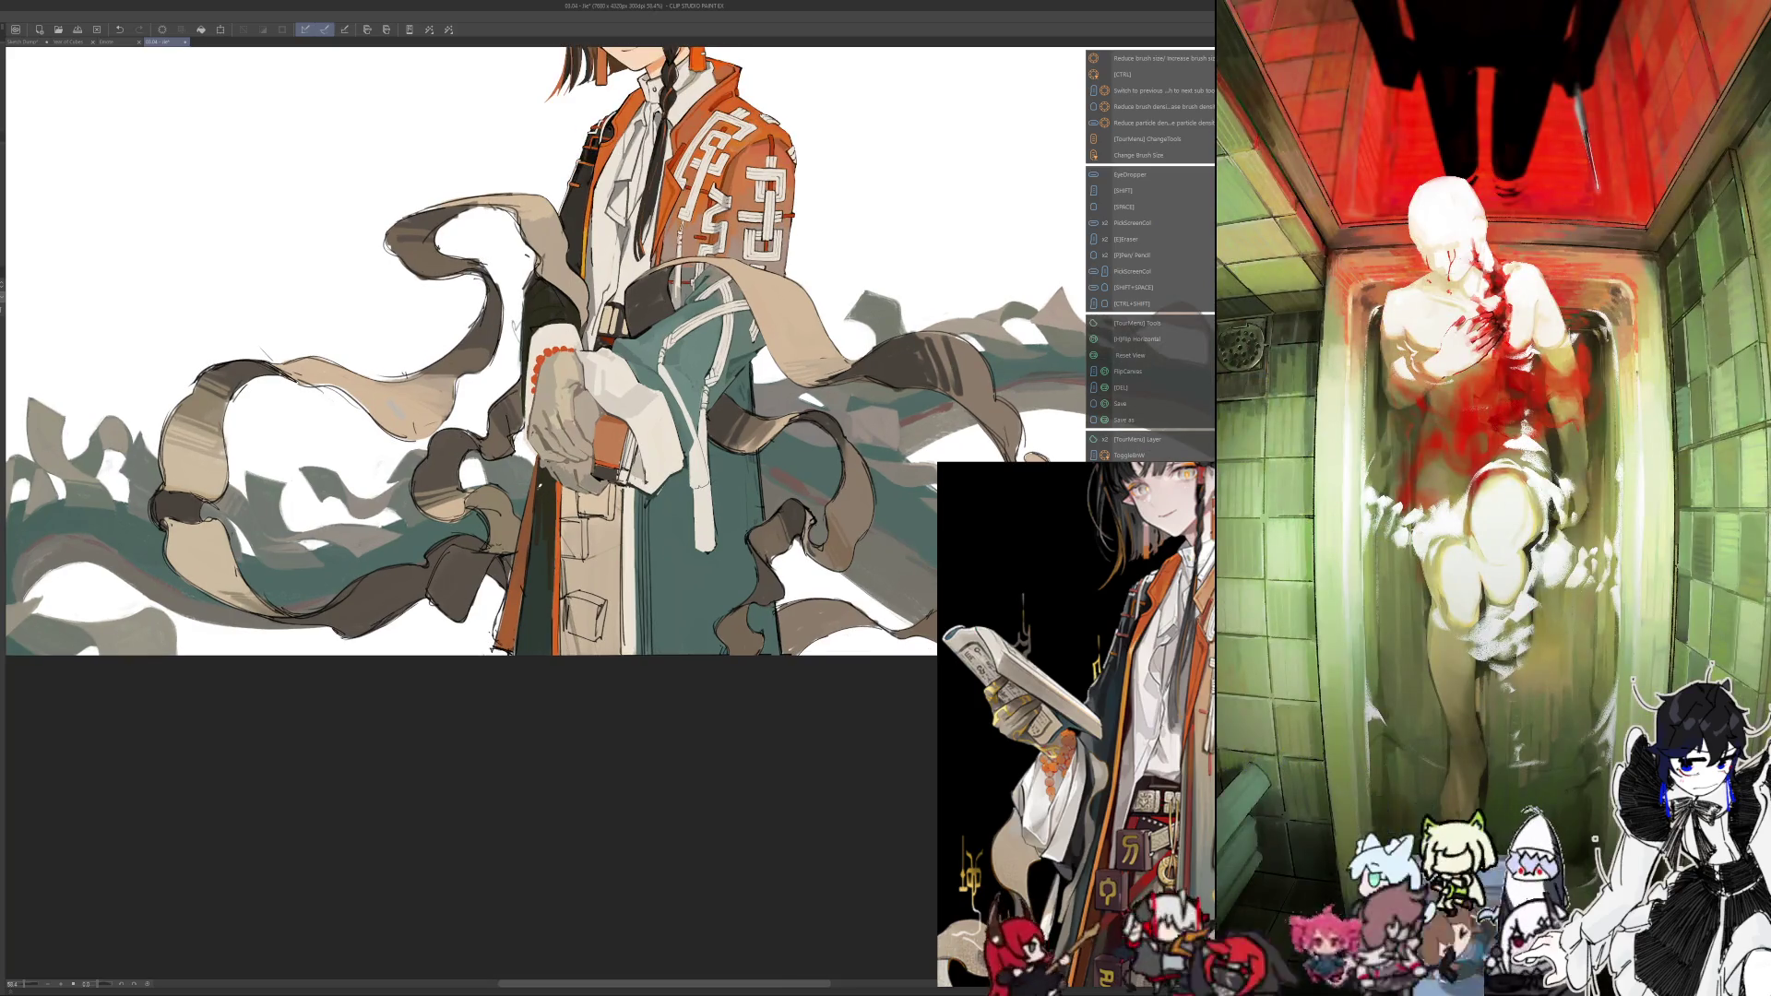
pyautogui.moveTo(554, 369); pyautogui.dragTo(607, 363)
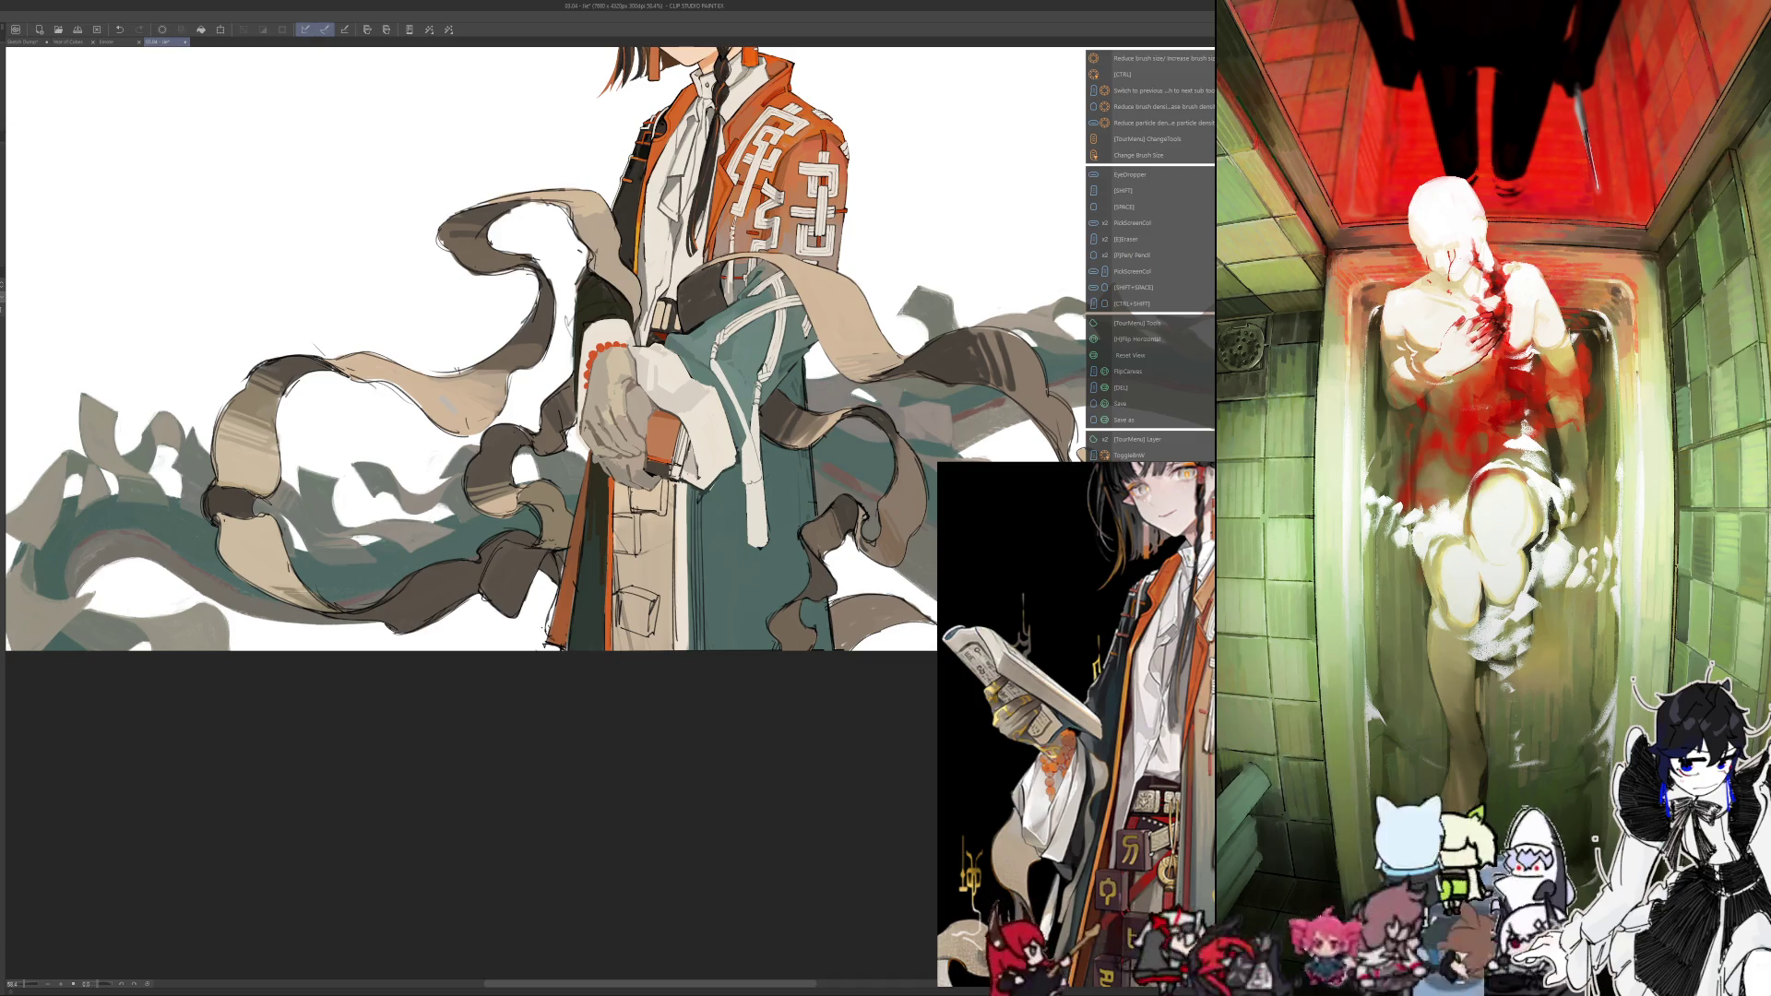
pyautogui.scroll(1, 405, 489)
pyautogui.scroll(1, 406, 489)
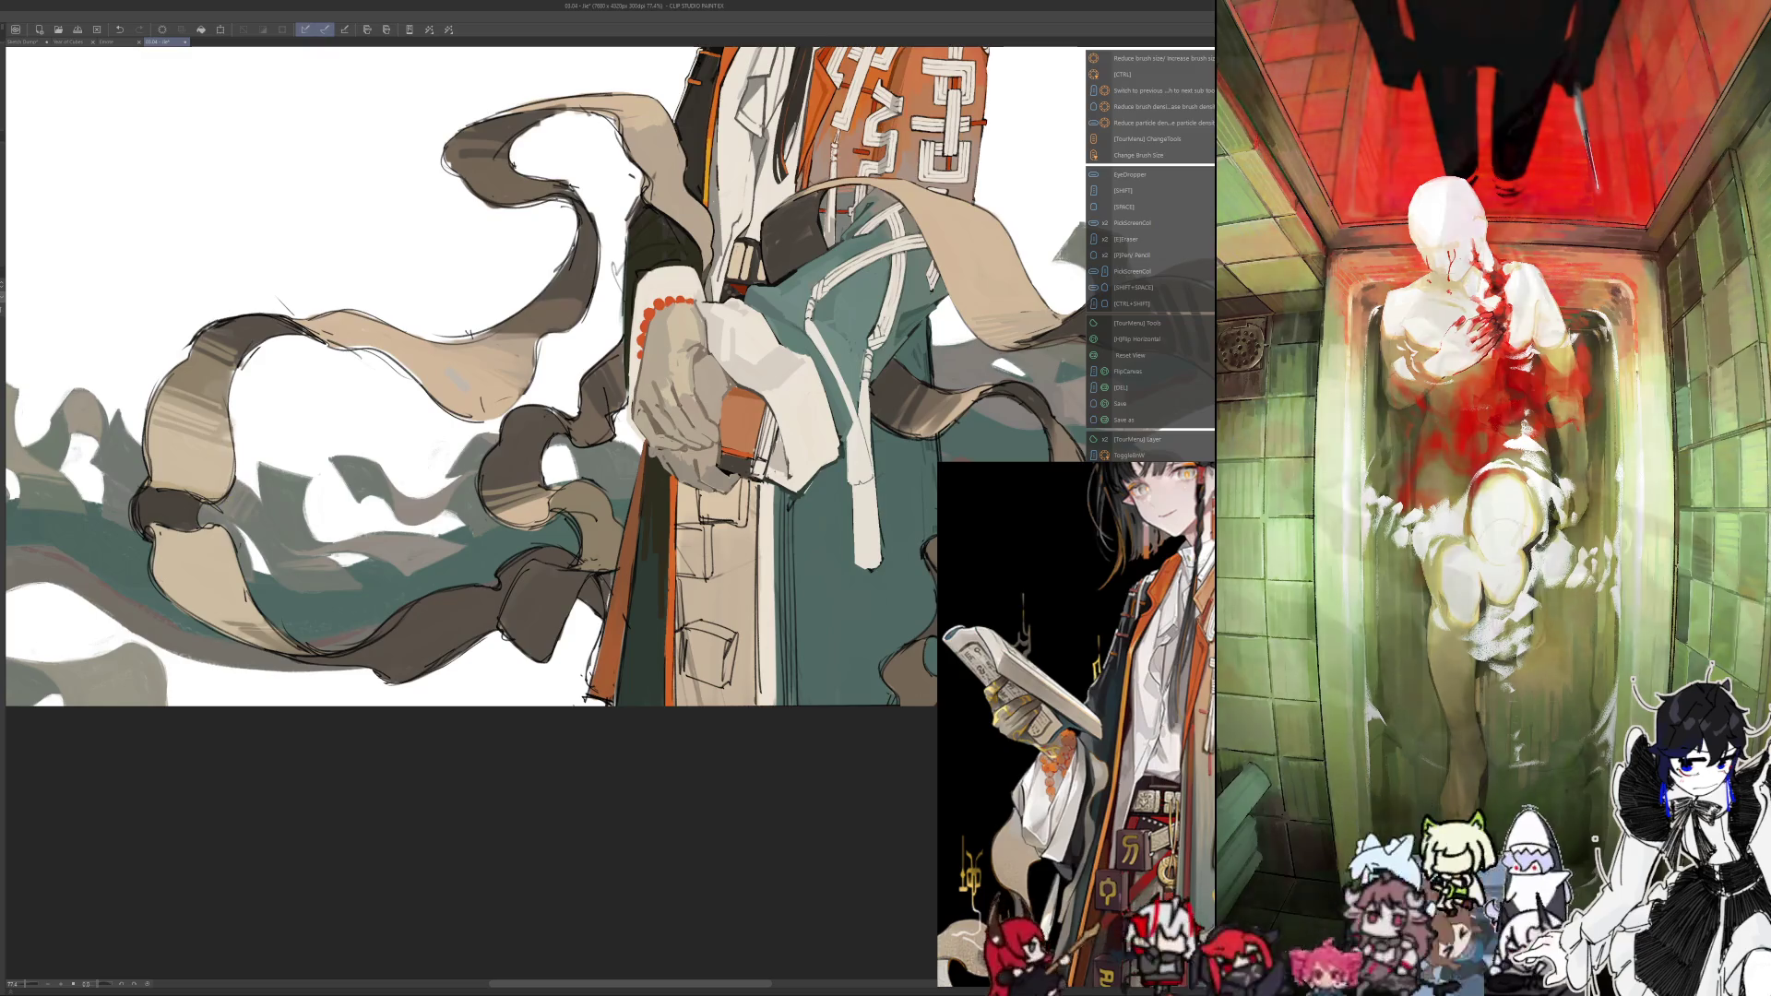
pyautogui.moveTo(553, 397); pyautogui.dragTo(589, 427)
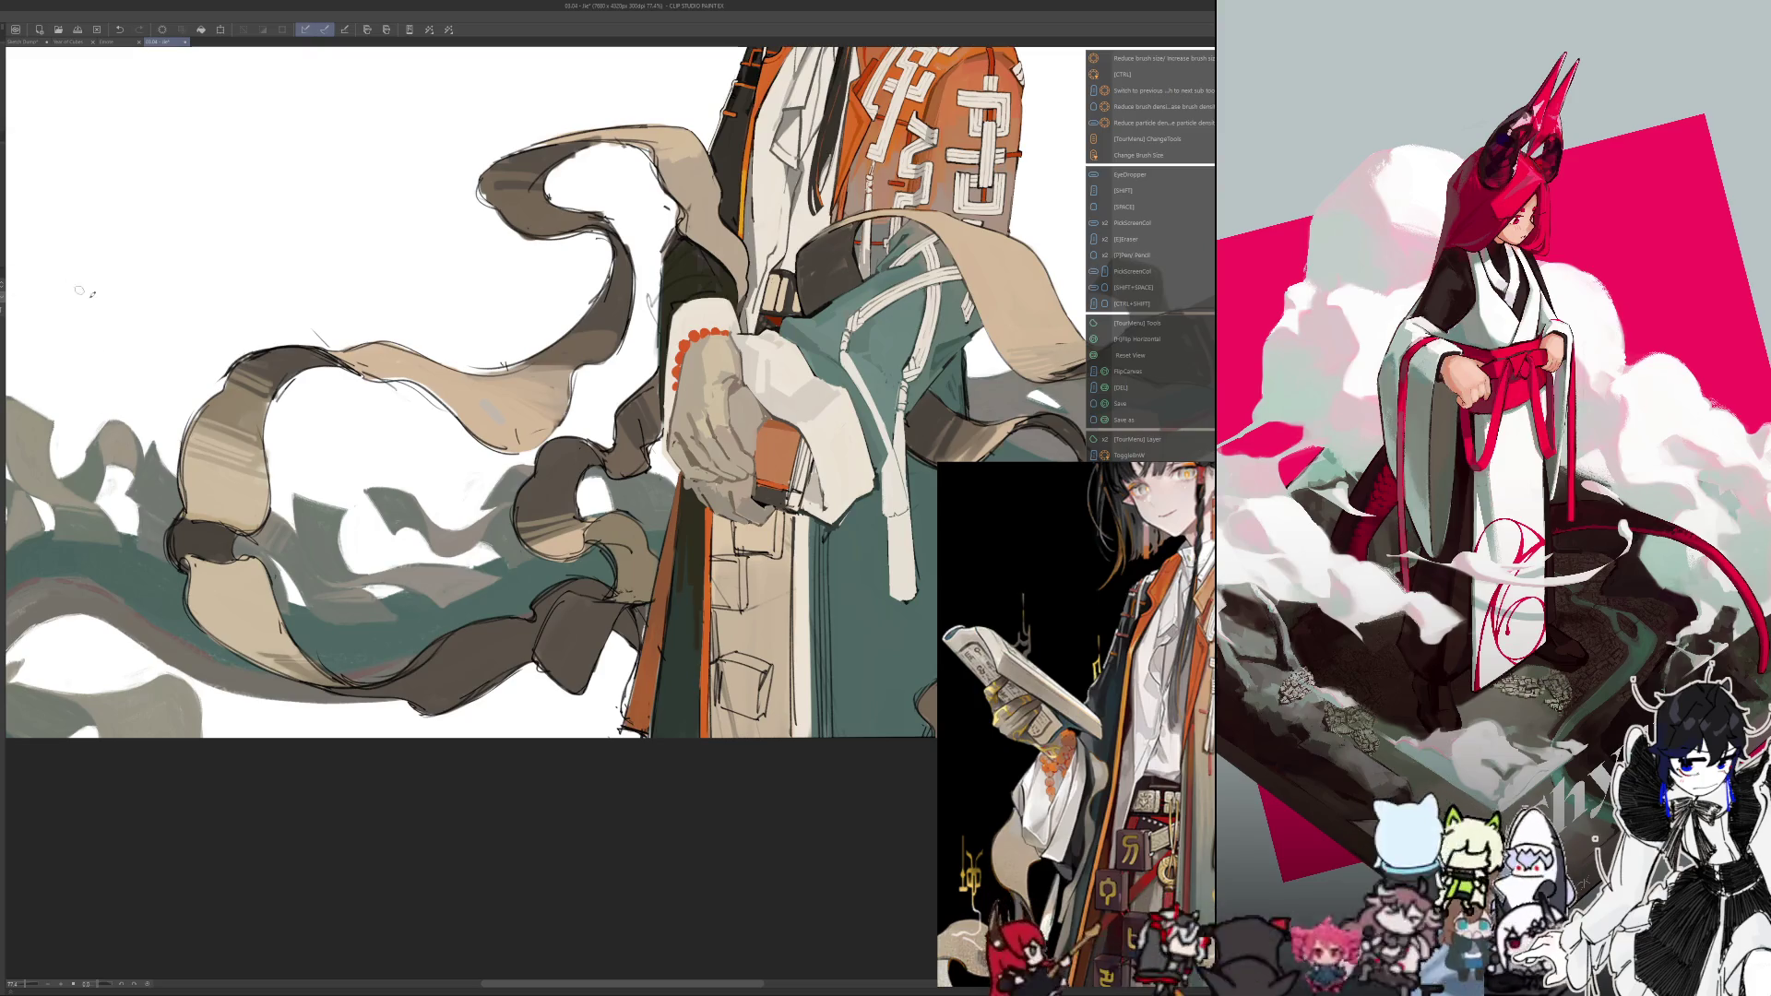
pyautogui.moveTo(363, 471); pyautogui.dragTo(300, 374)
pyautogui.hotkey('ctrl', 'z')
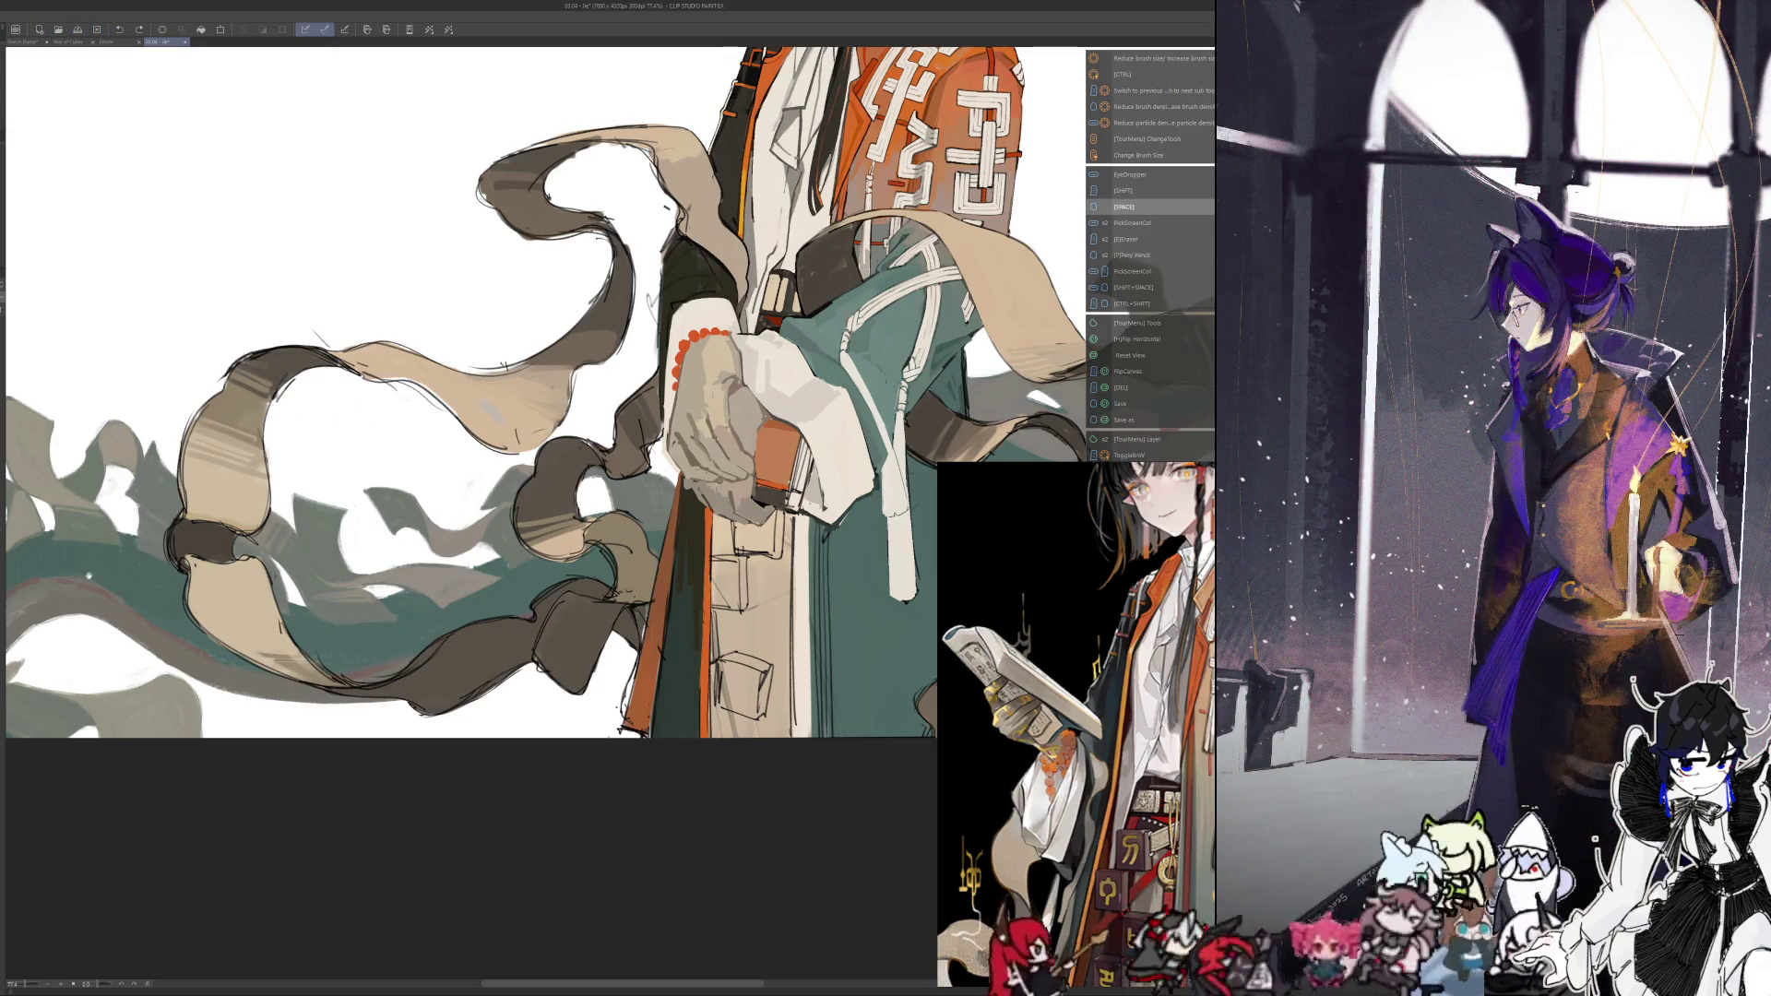
pyautogui.scroll(1, 101, 590)
pyautogui.scroll(1, 102, 591)
pyautogui.scroll(1, 101, 591)
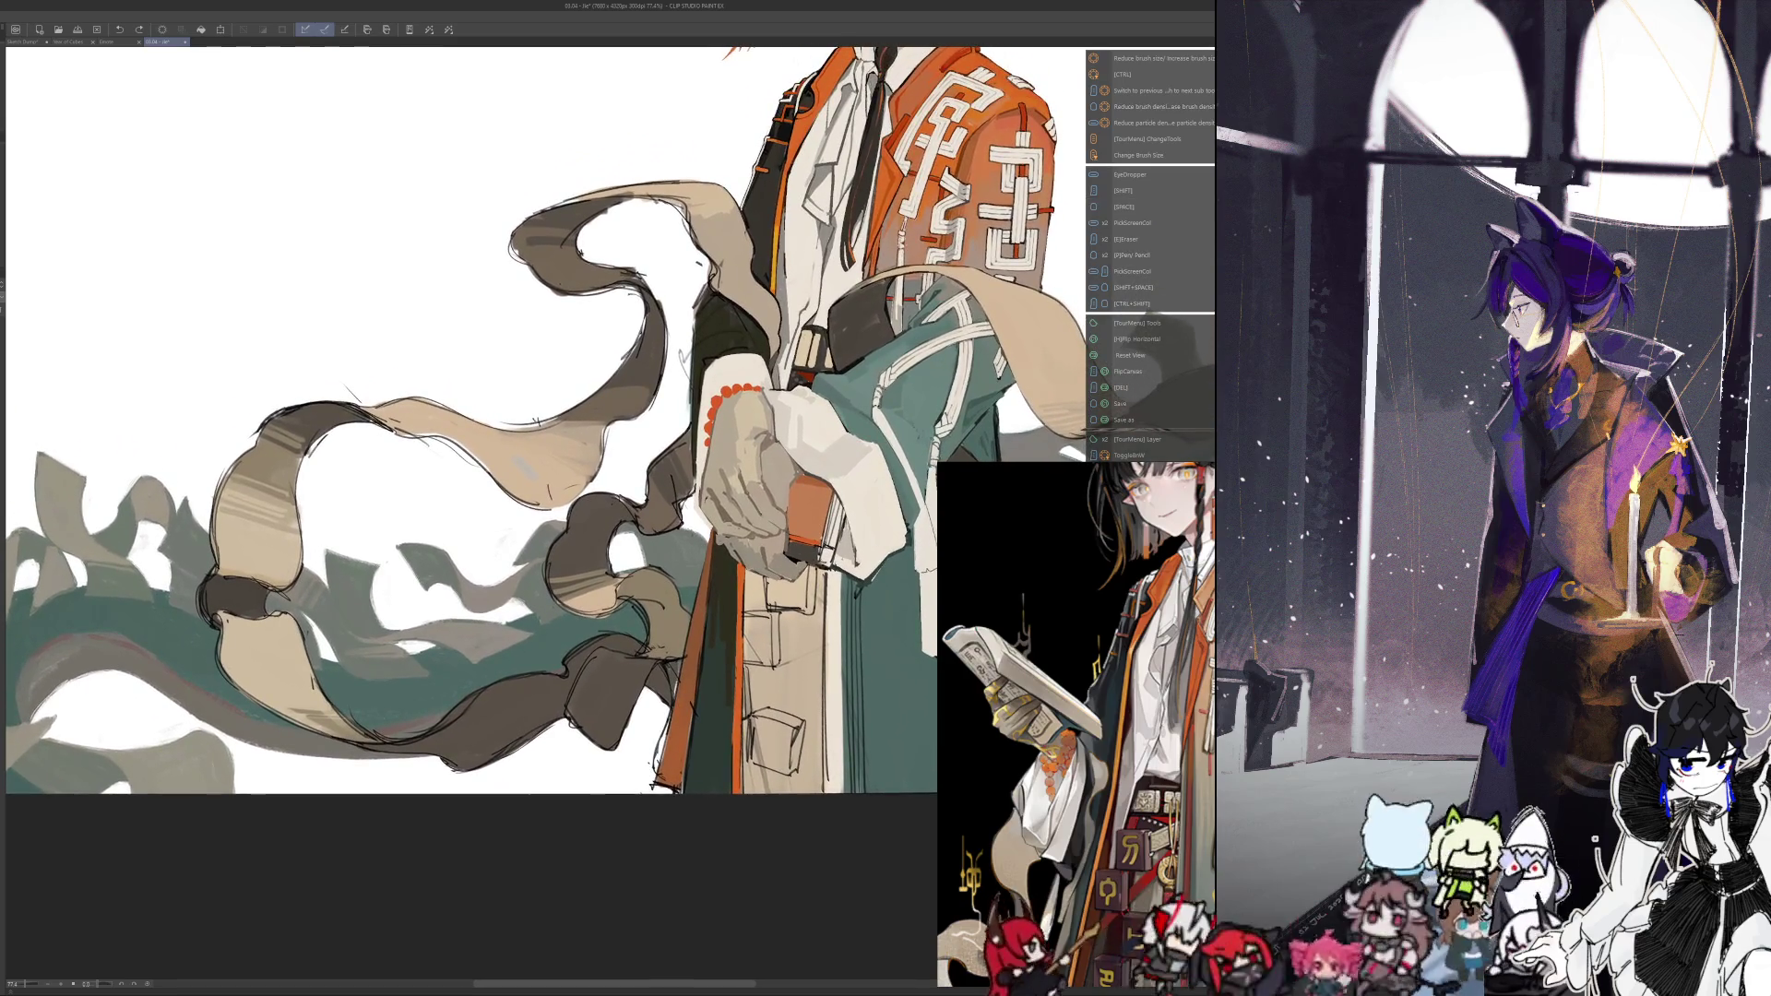
pyautogui.moveTo(137, 324)
pyautogui.mouseDown()
pyautogui.moveTo(299, 475)
pyautogui.moveTo(205, 489)
pyautogui.mouseUp()
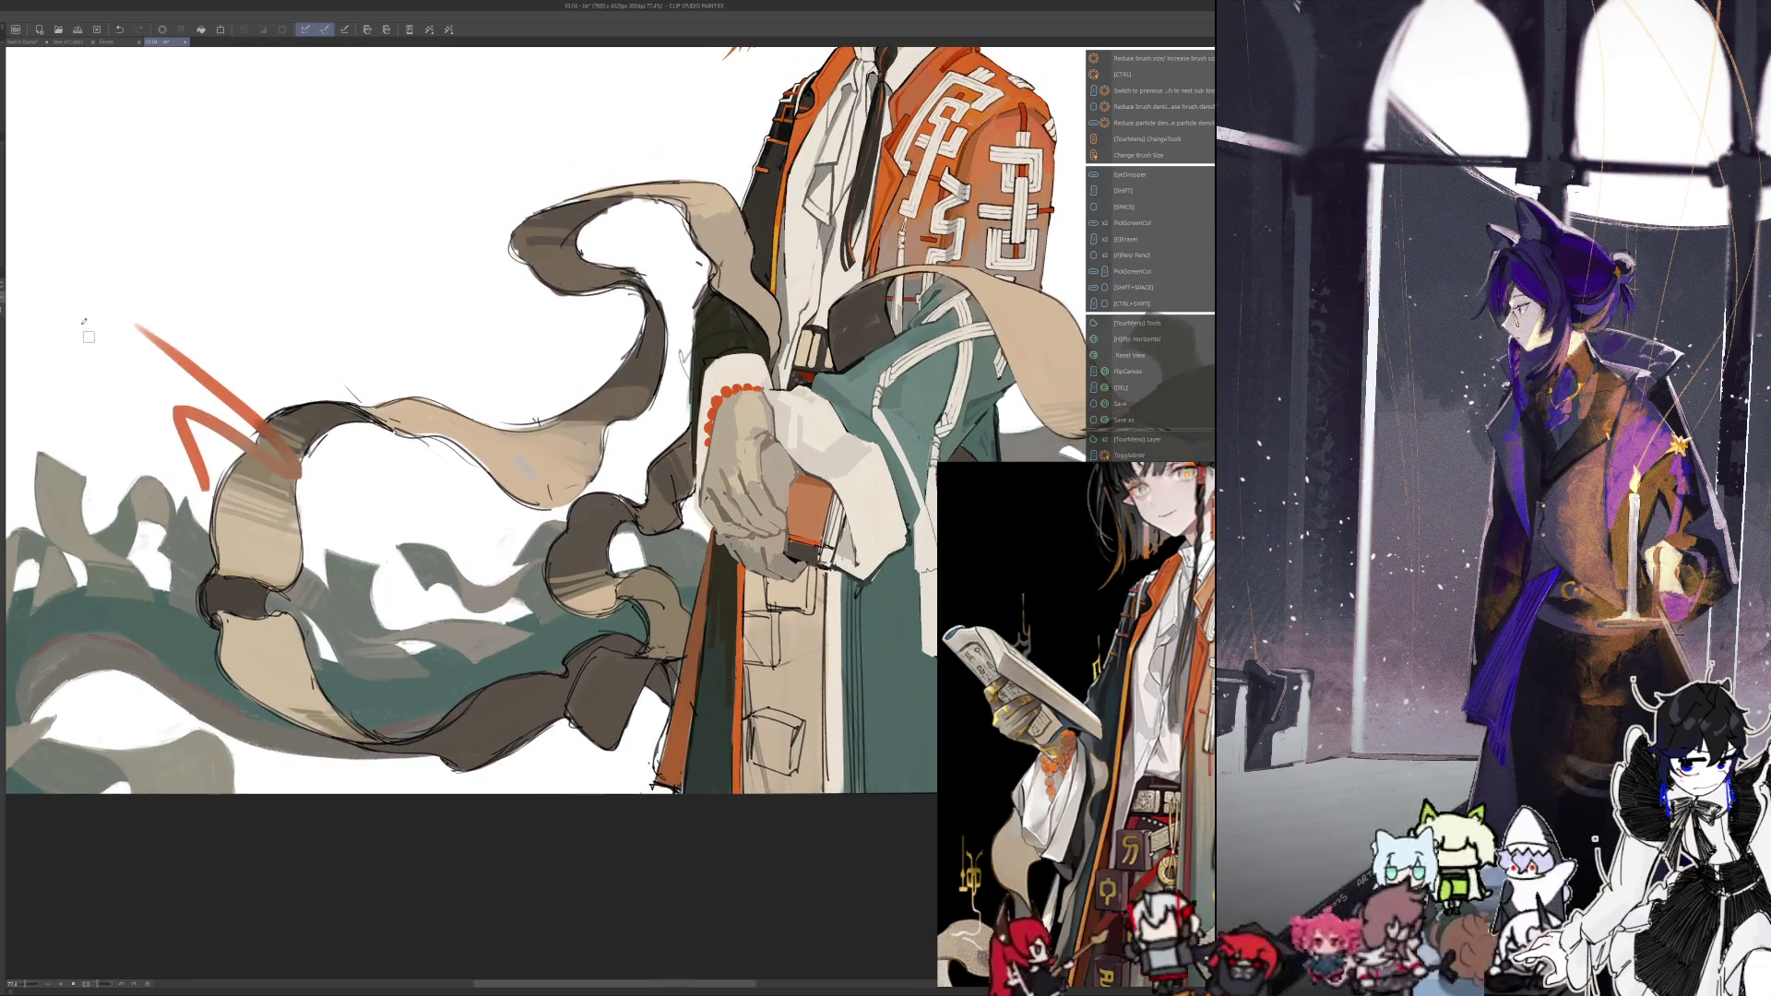
pyautogui.click(119, 28)
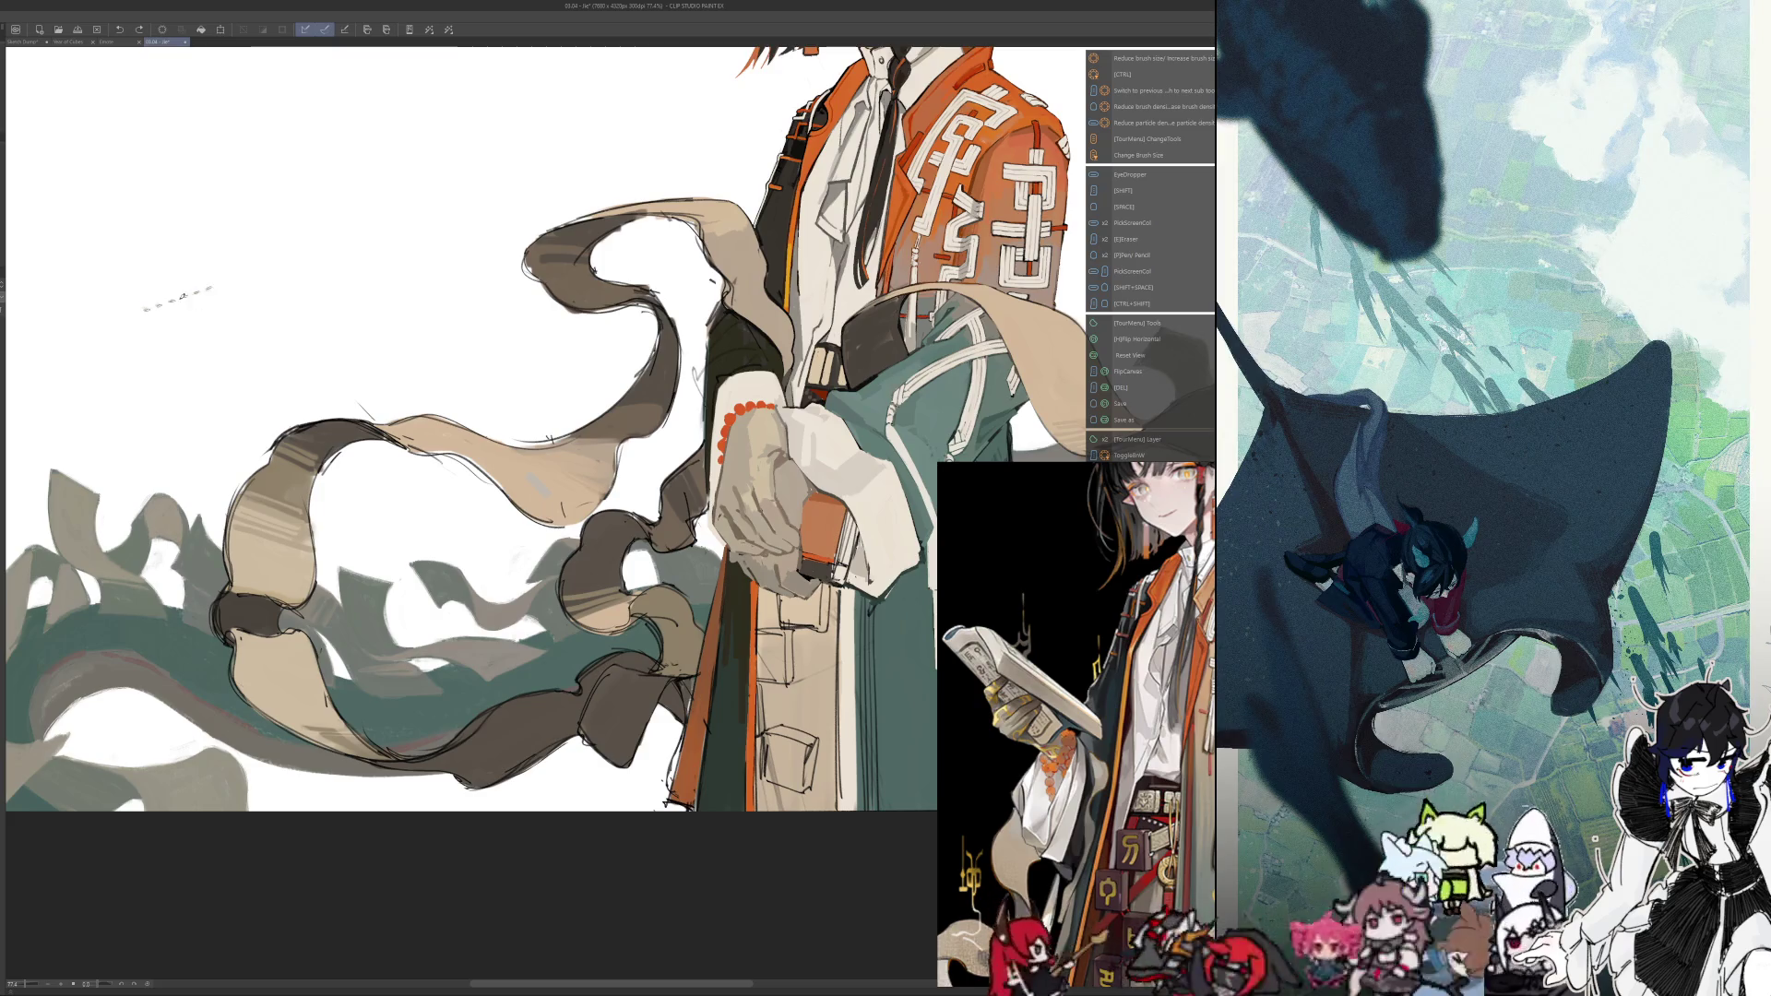
pyautogui.moveTo(147, 309); pyautogui.dragTo(85, 392)
pyautogui.click(119, 30)
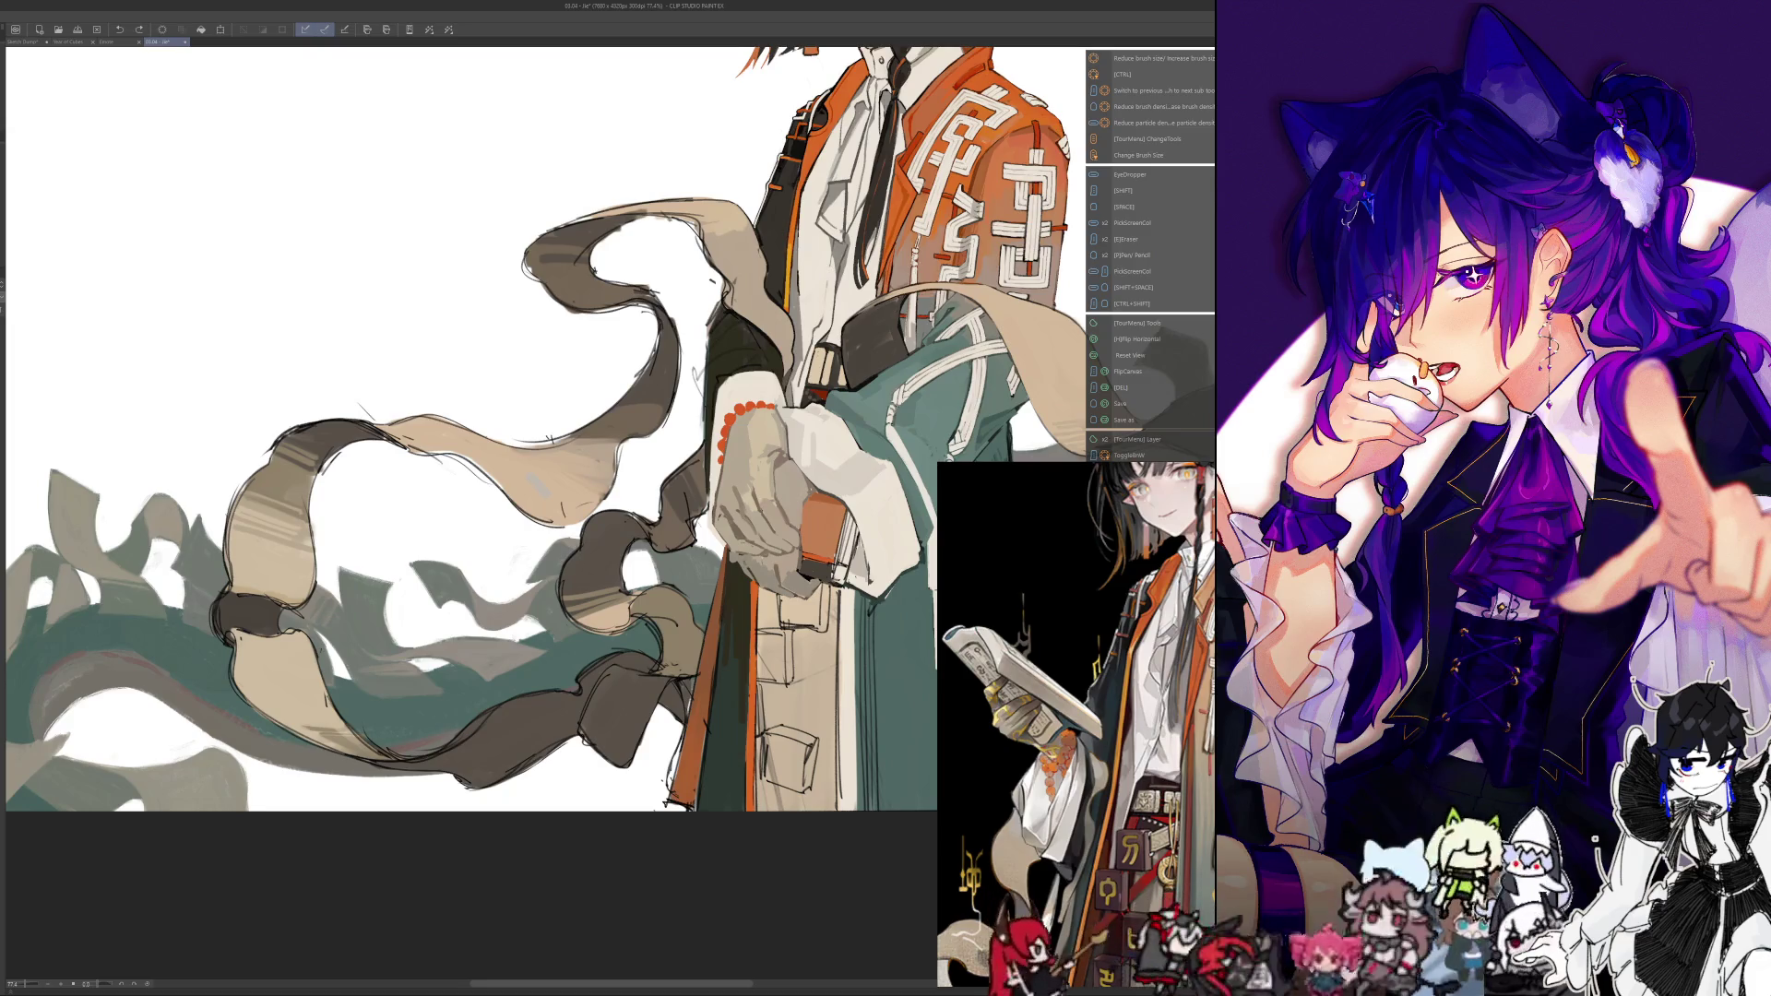
pyautogui.moveTo(744, 478); pyautogui.dragTo(712, 472)
pyautogui.scroll(2, 651, 466)
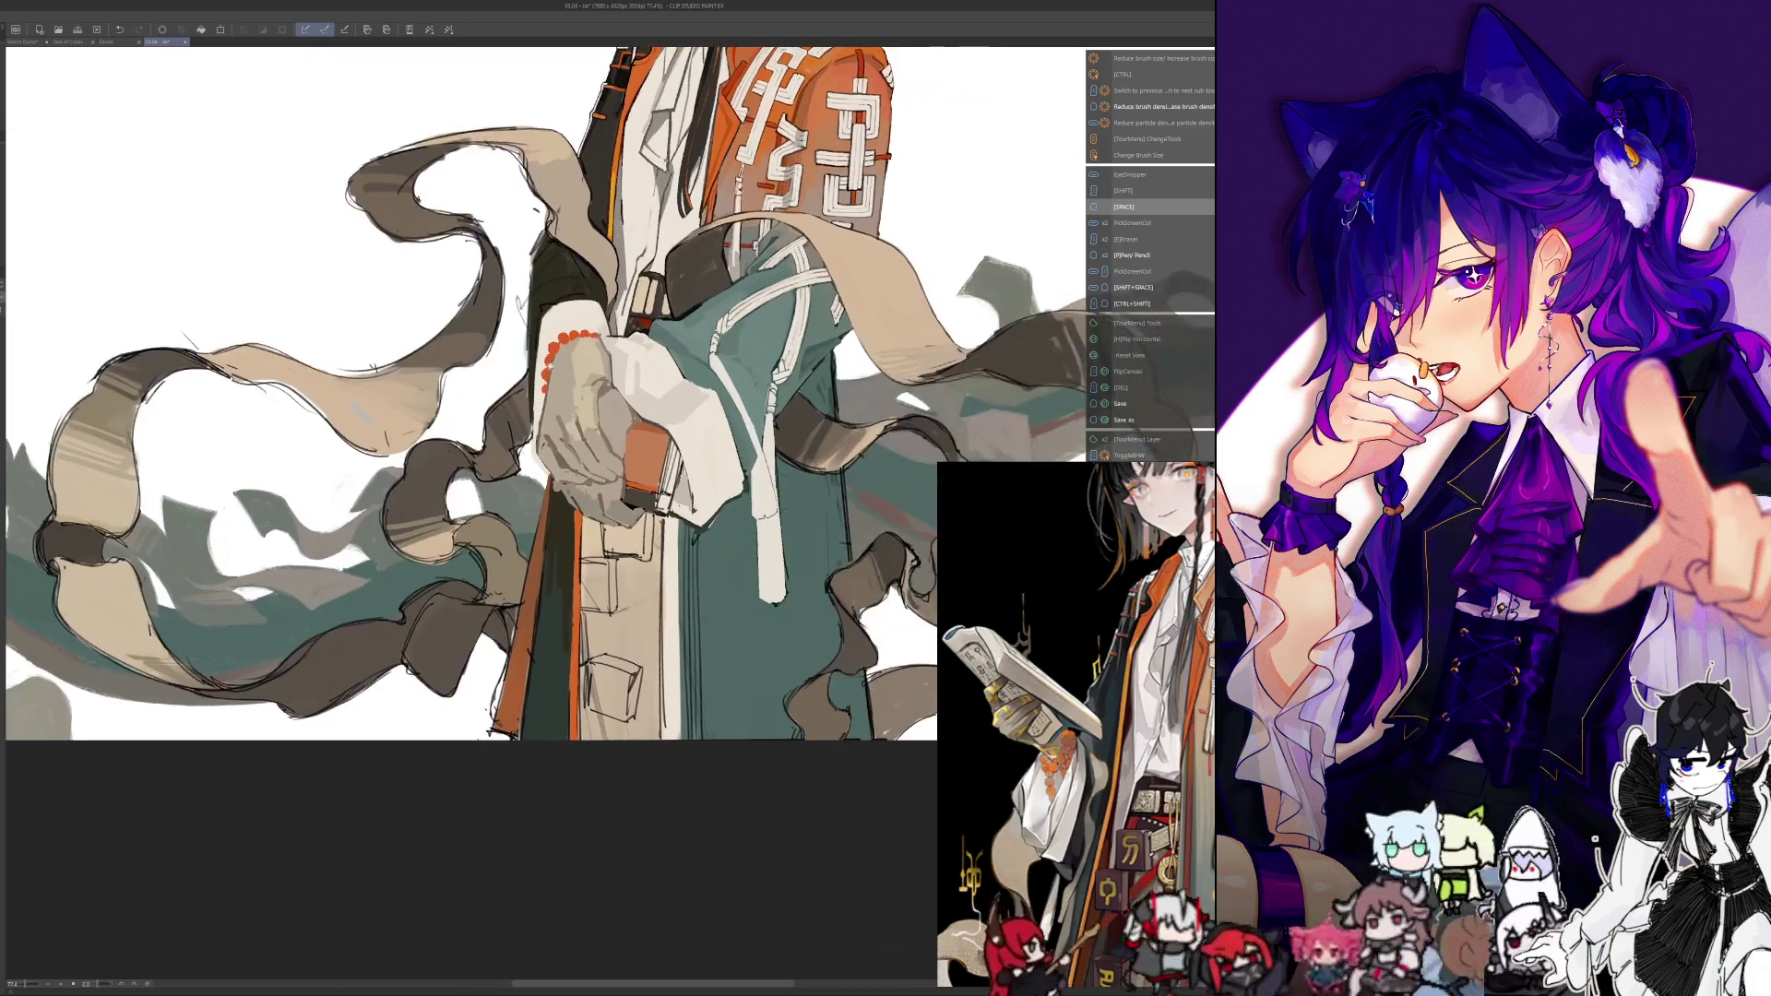
pyautogui.scroll(2, 599, 516)
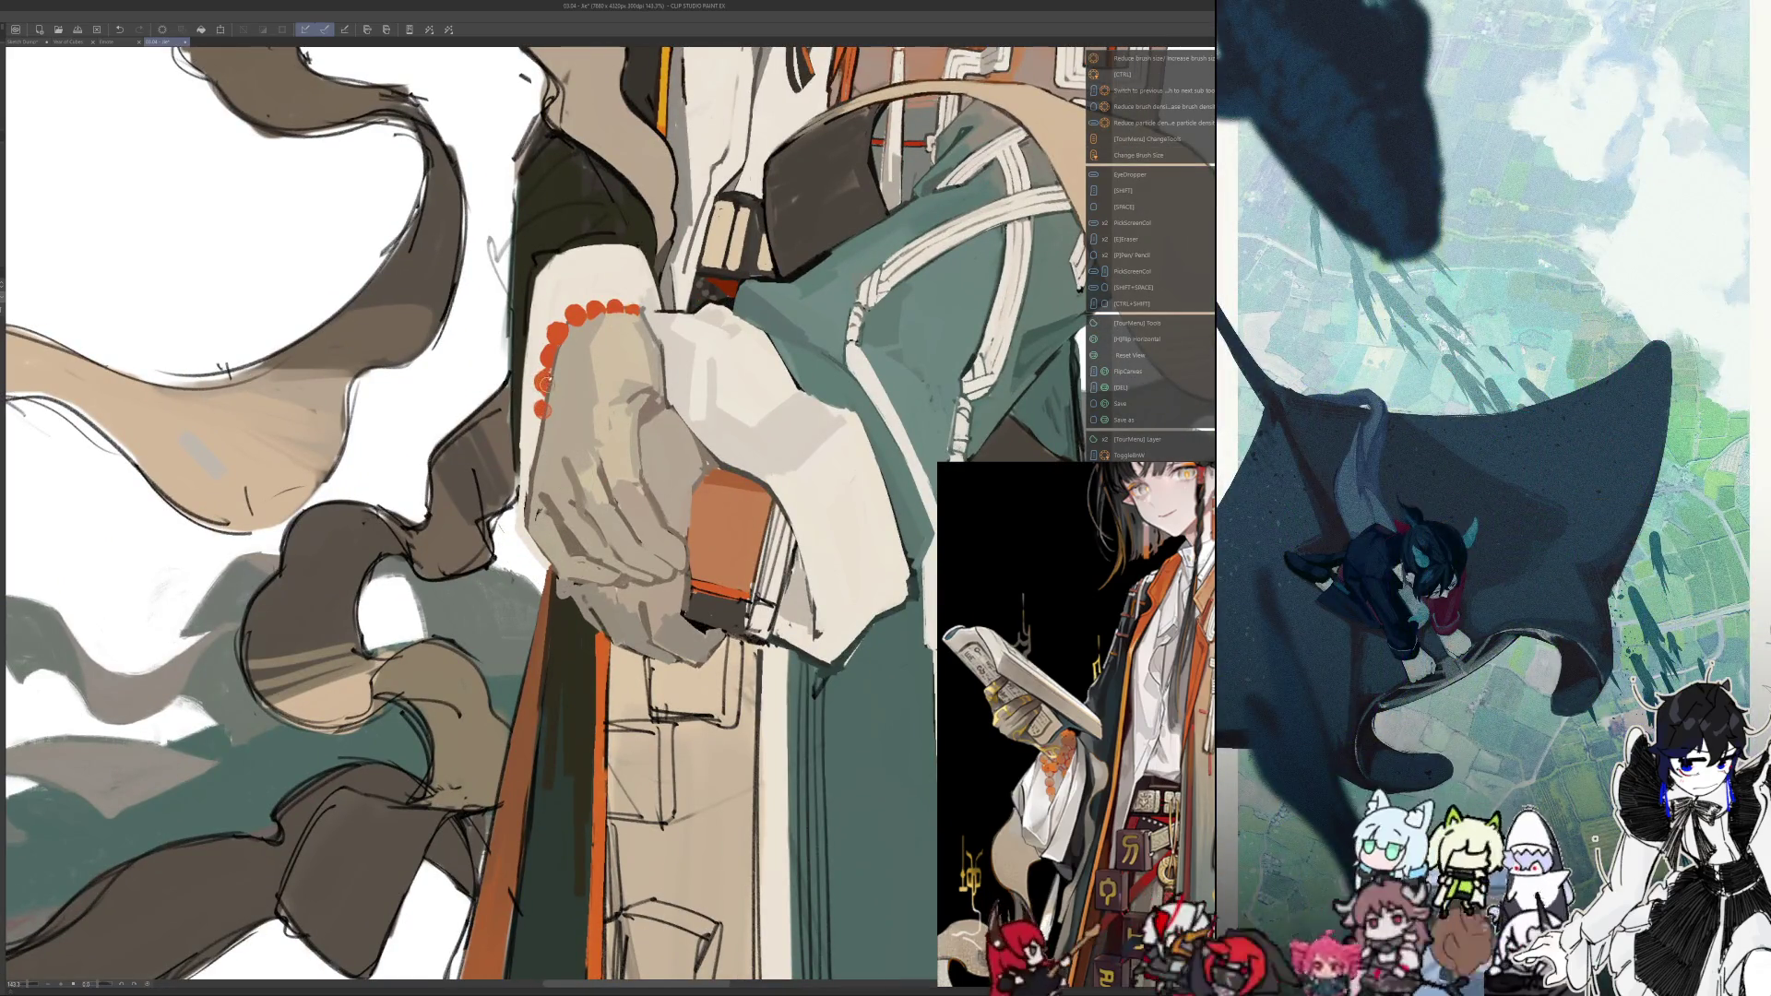
pyautogui.scroll(-4, 549, 355)
pyautogui.scroll(-1, 553, 333)
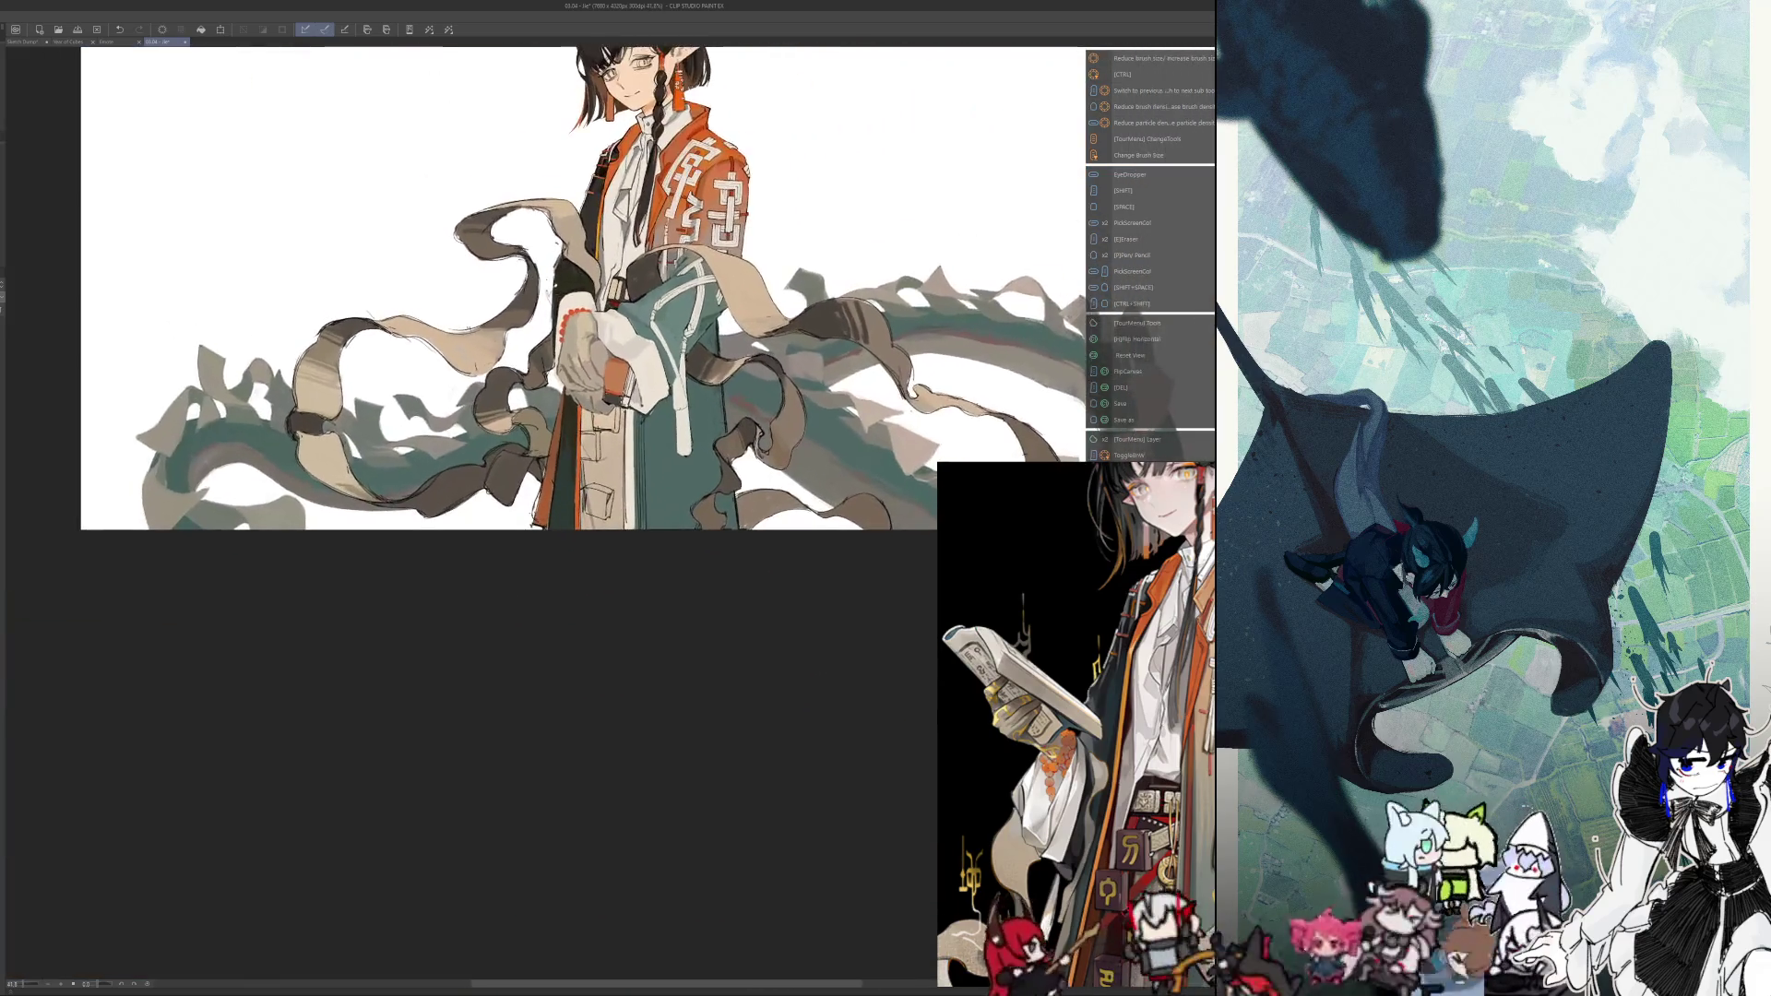
pyautogui.scroll(3, 582, 325)
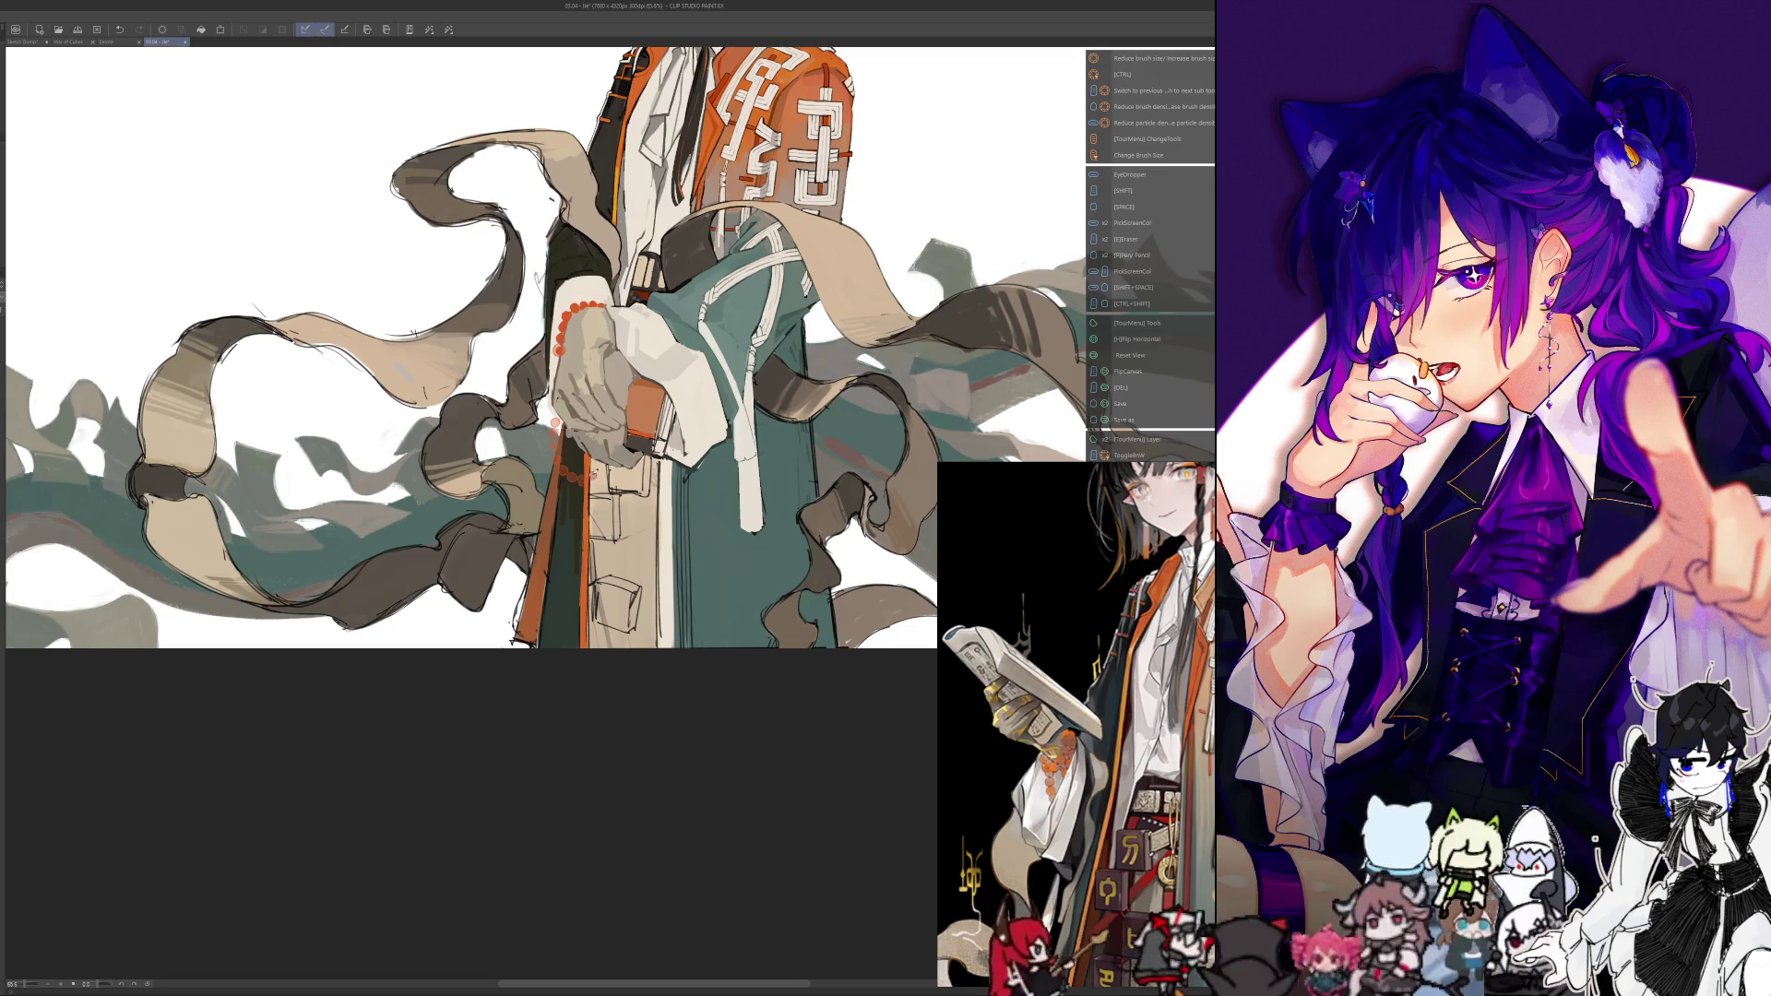
# Zoom in on the bead-ringed hand and ribbons, refit and re-zoom, then mirror the artwork
pyautogui.scroll(2, 554, 423)
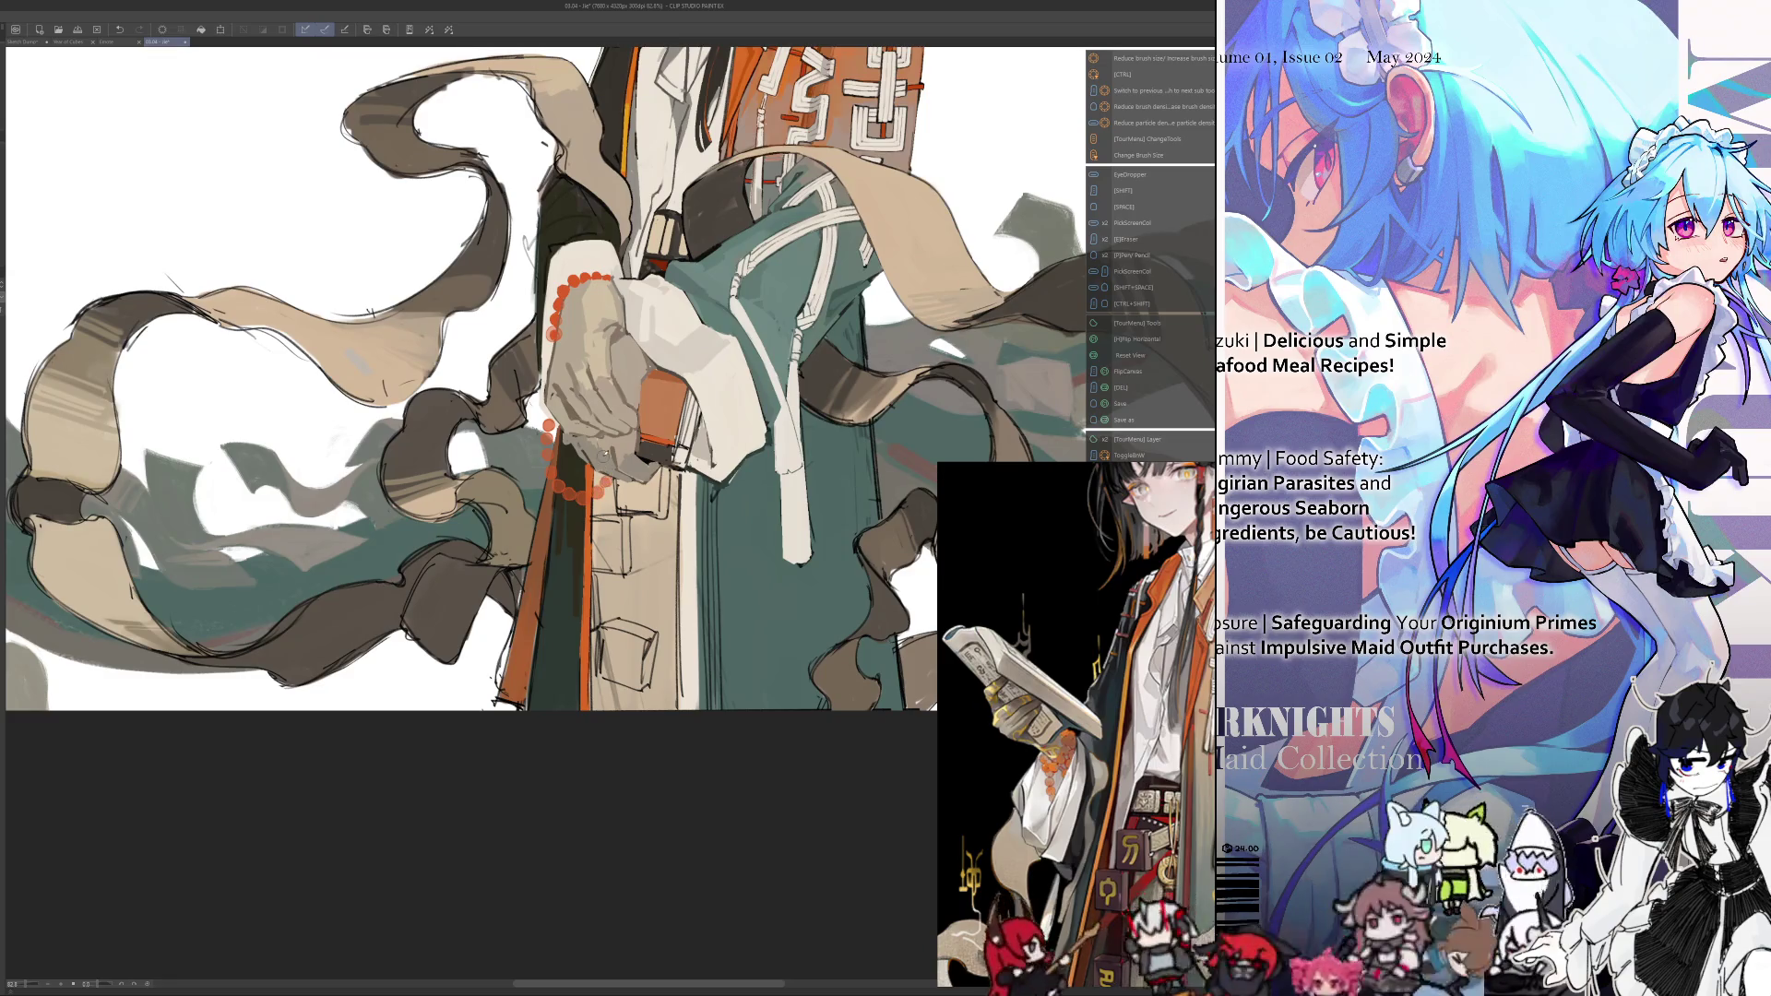
pyautogui.hotkey('ctrl', '0')
pyautogui.scroll(5, 565, 353)
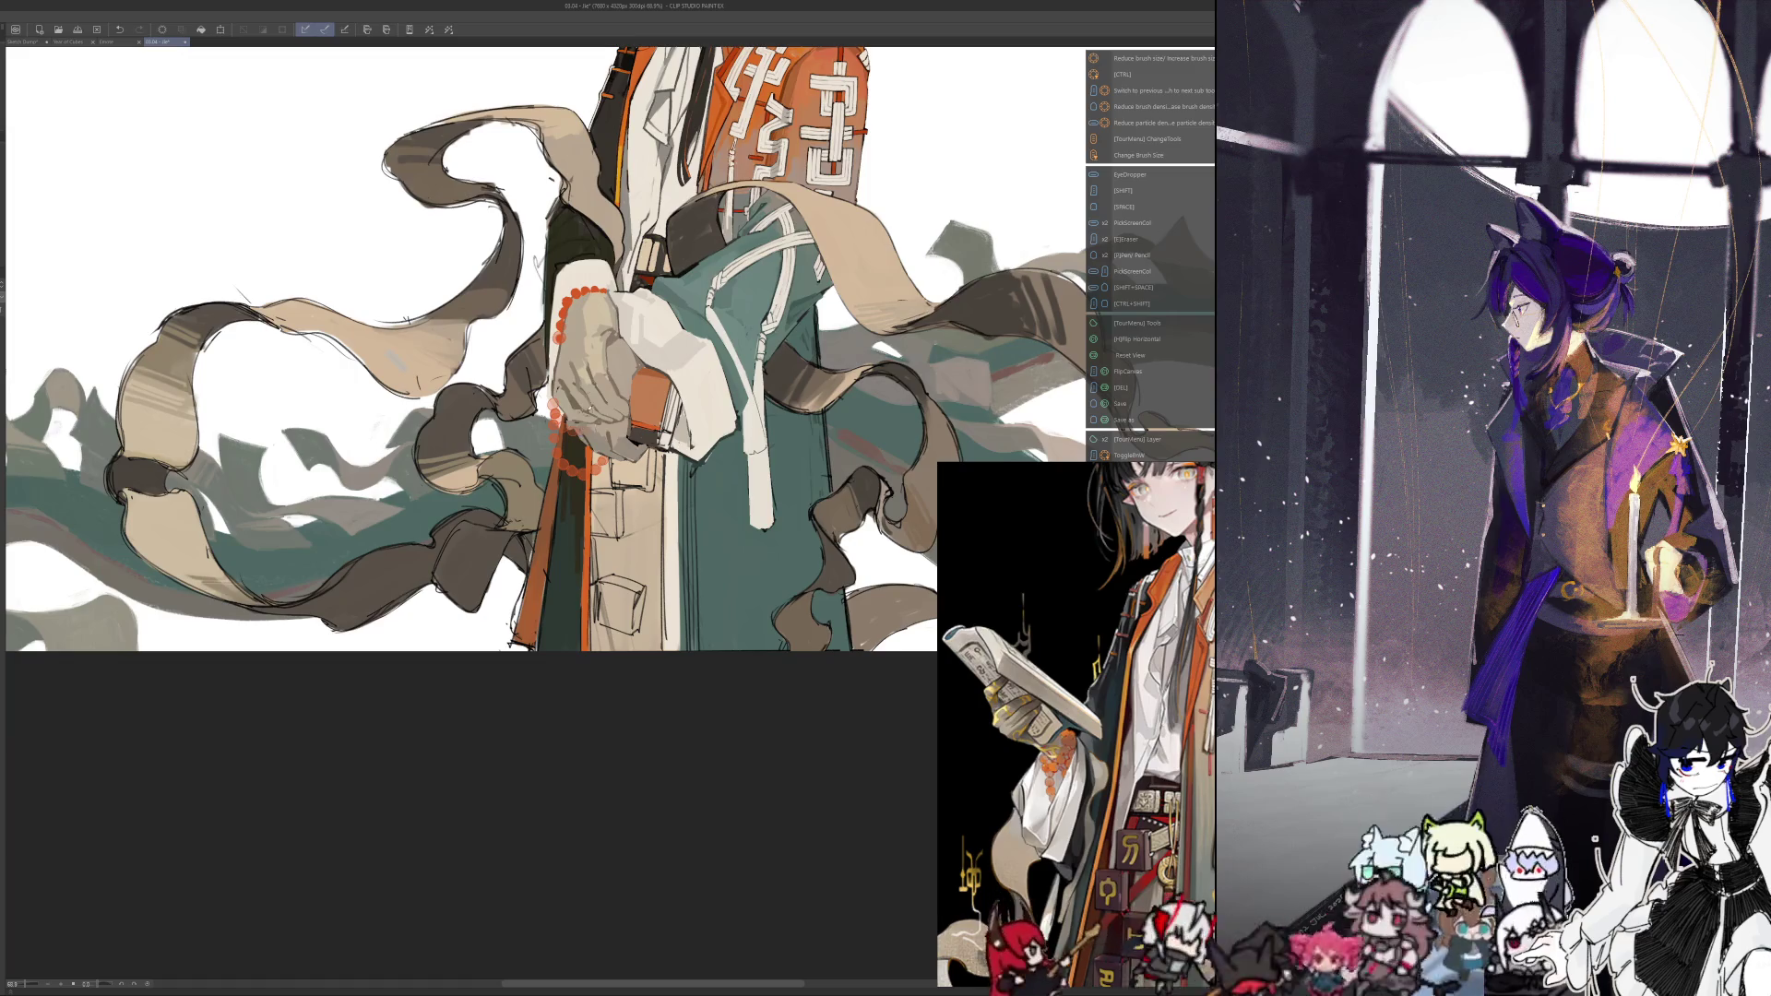
pyautogui.scroll(-2, 531, 434)
pyautogui.scroll(4, 530, 434)
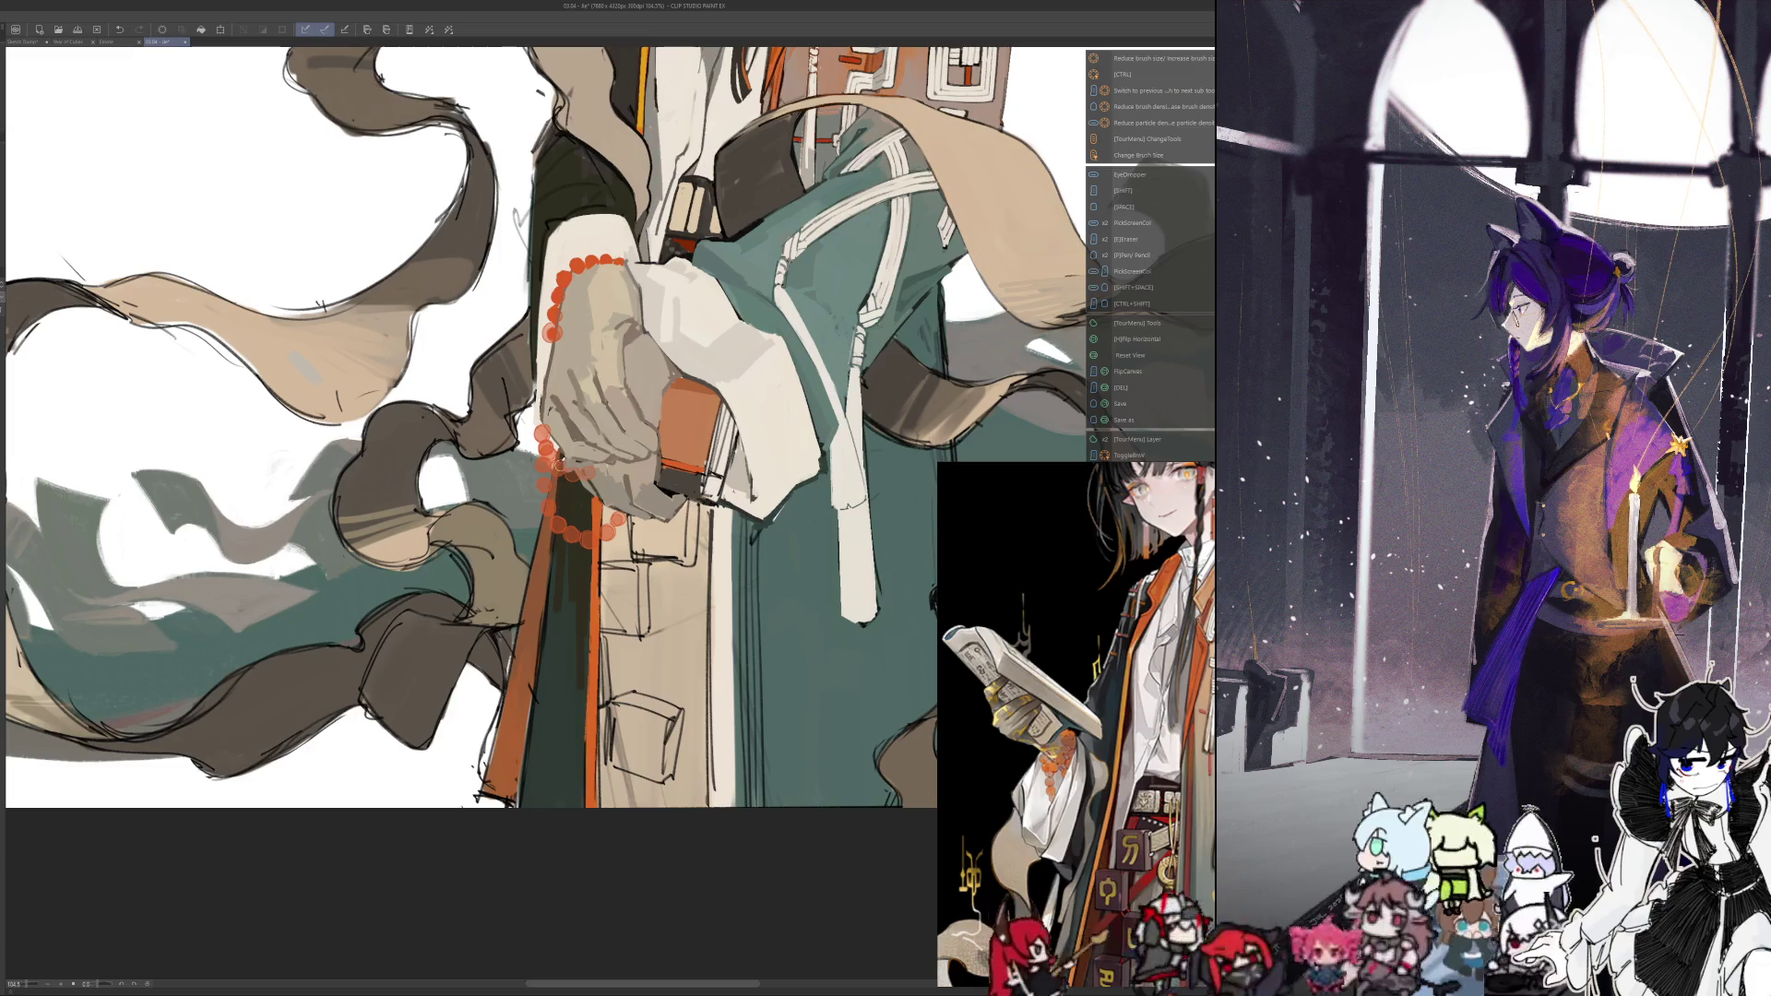
pyautogui.press('h')
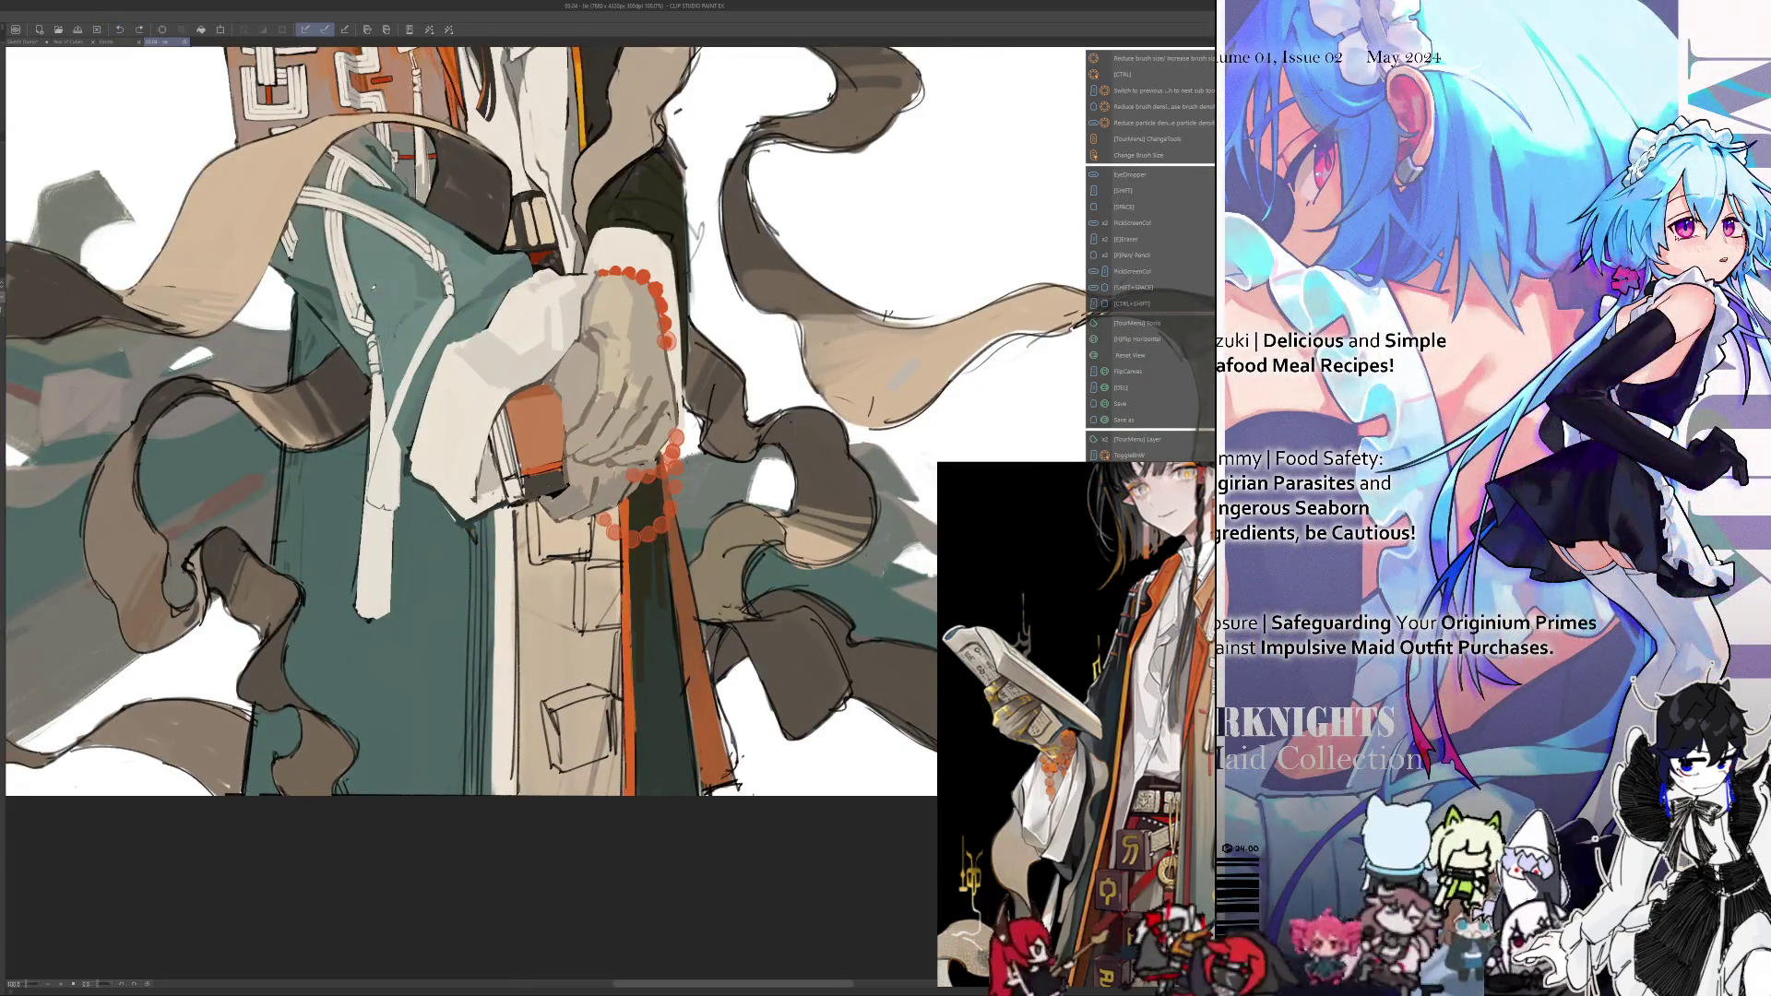
# Sample several colours from the painting, briefly checking the artwork mirrored
pyautogui.press('alt')
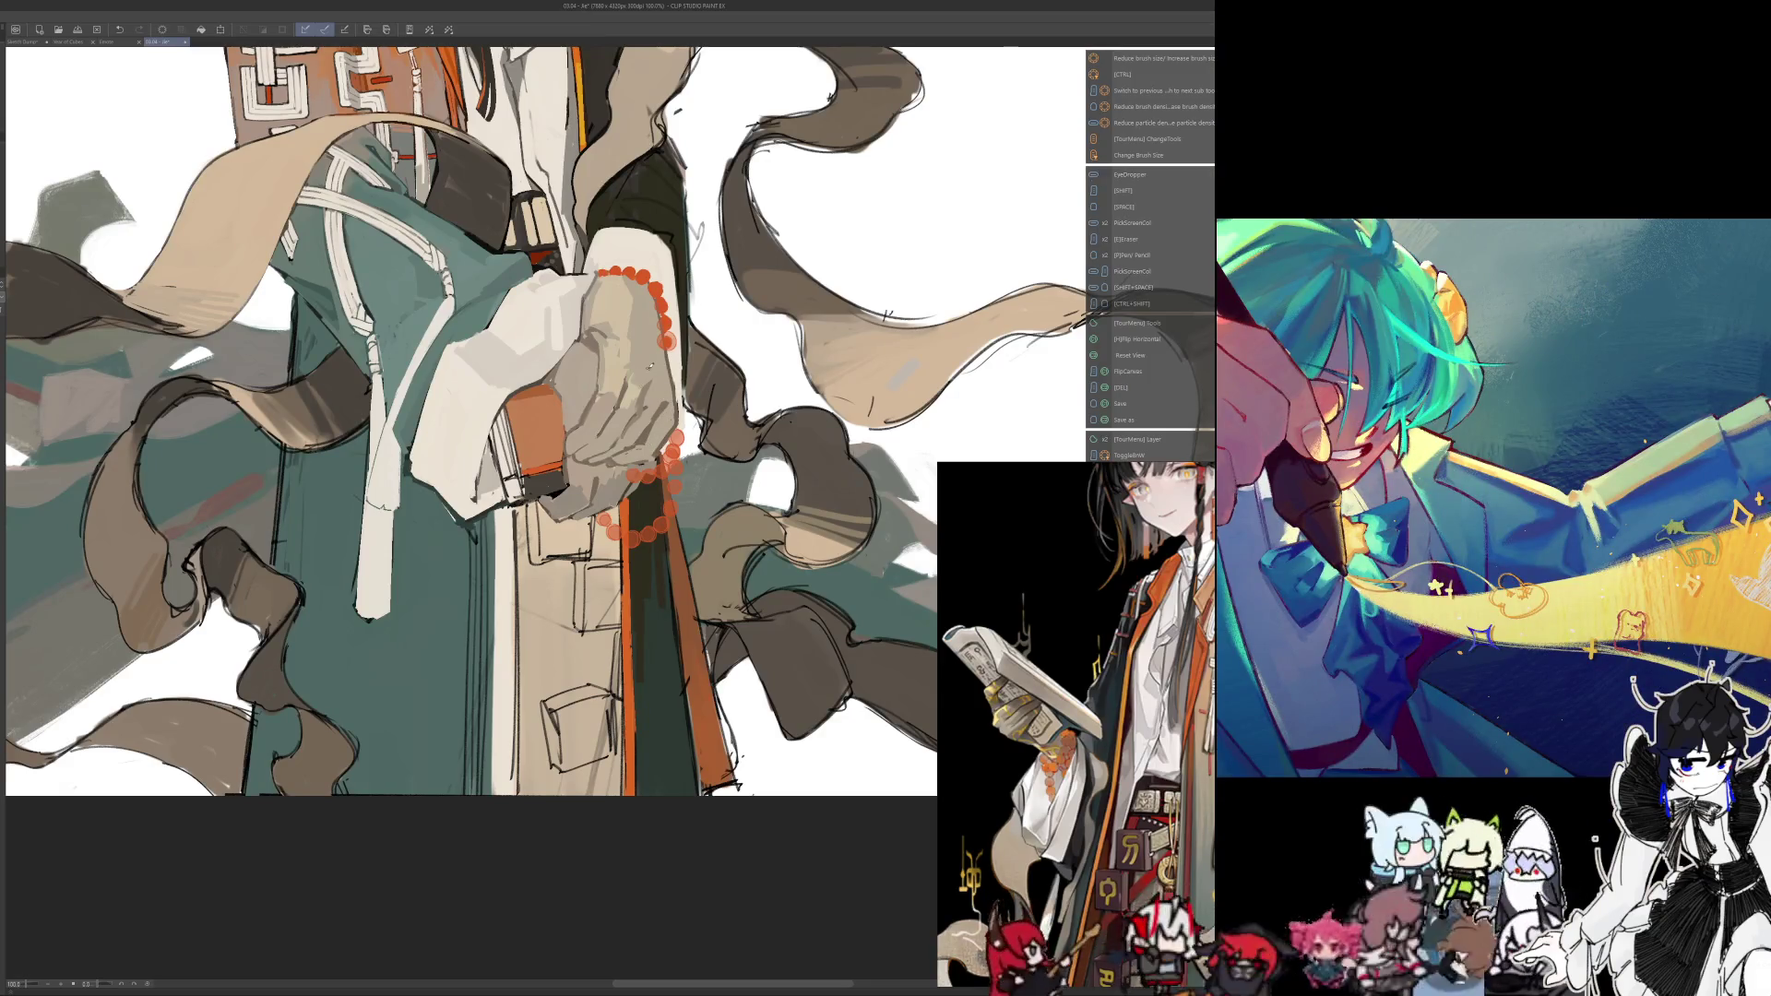
pyautogui.press('h')
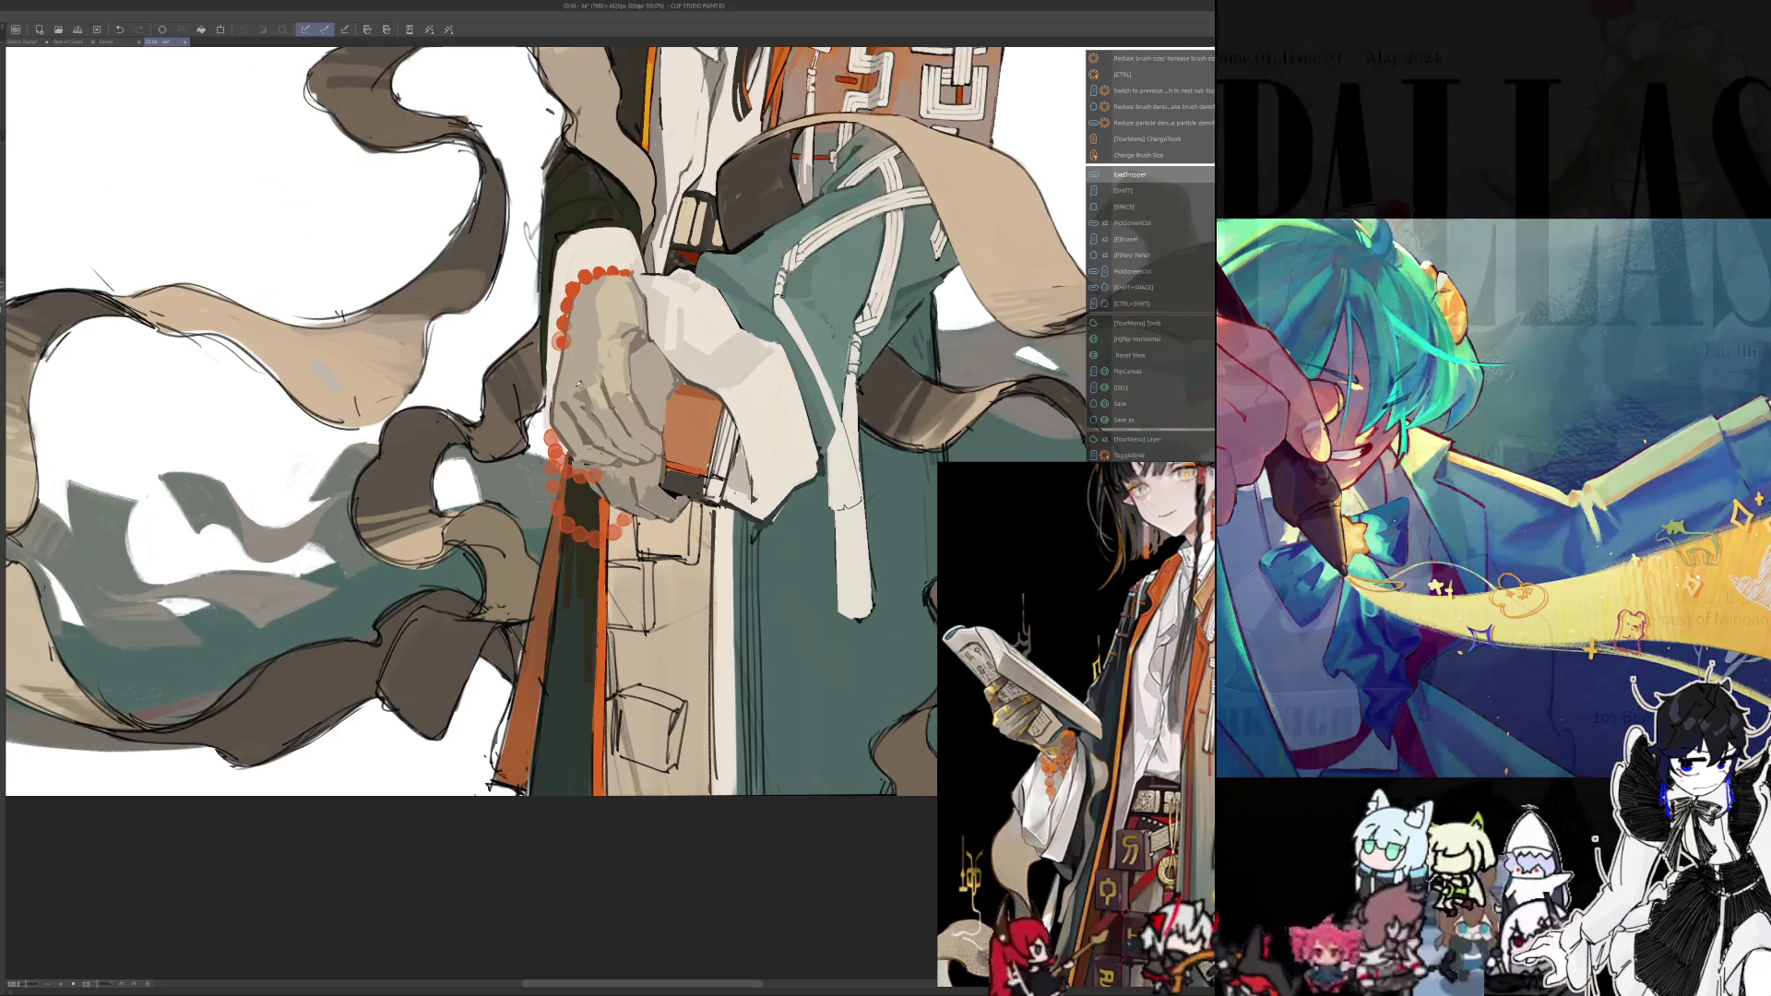
pyautogui.press('h')
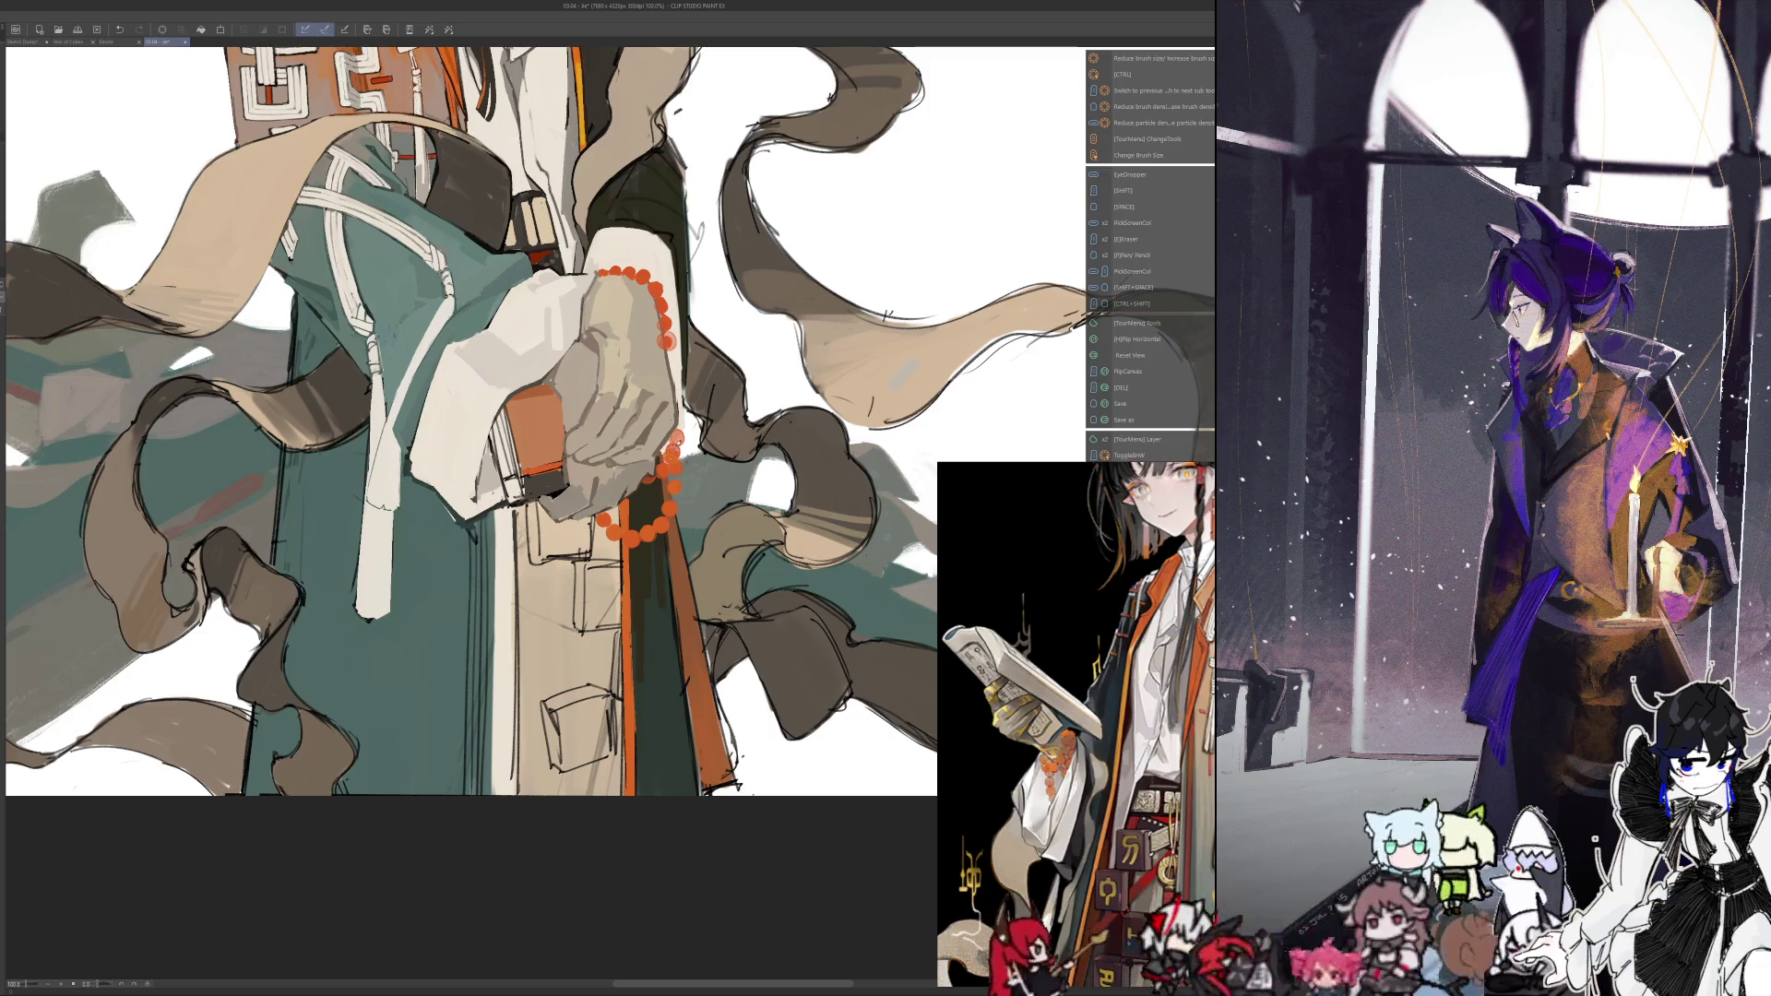
pyautogui.press('i')
pyautogui.press('shift')
pyautogui.press('shift')
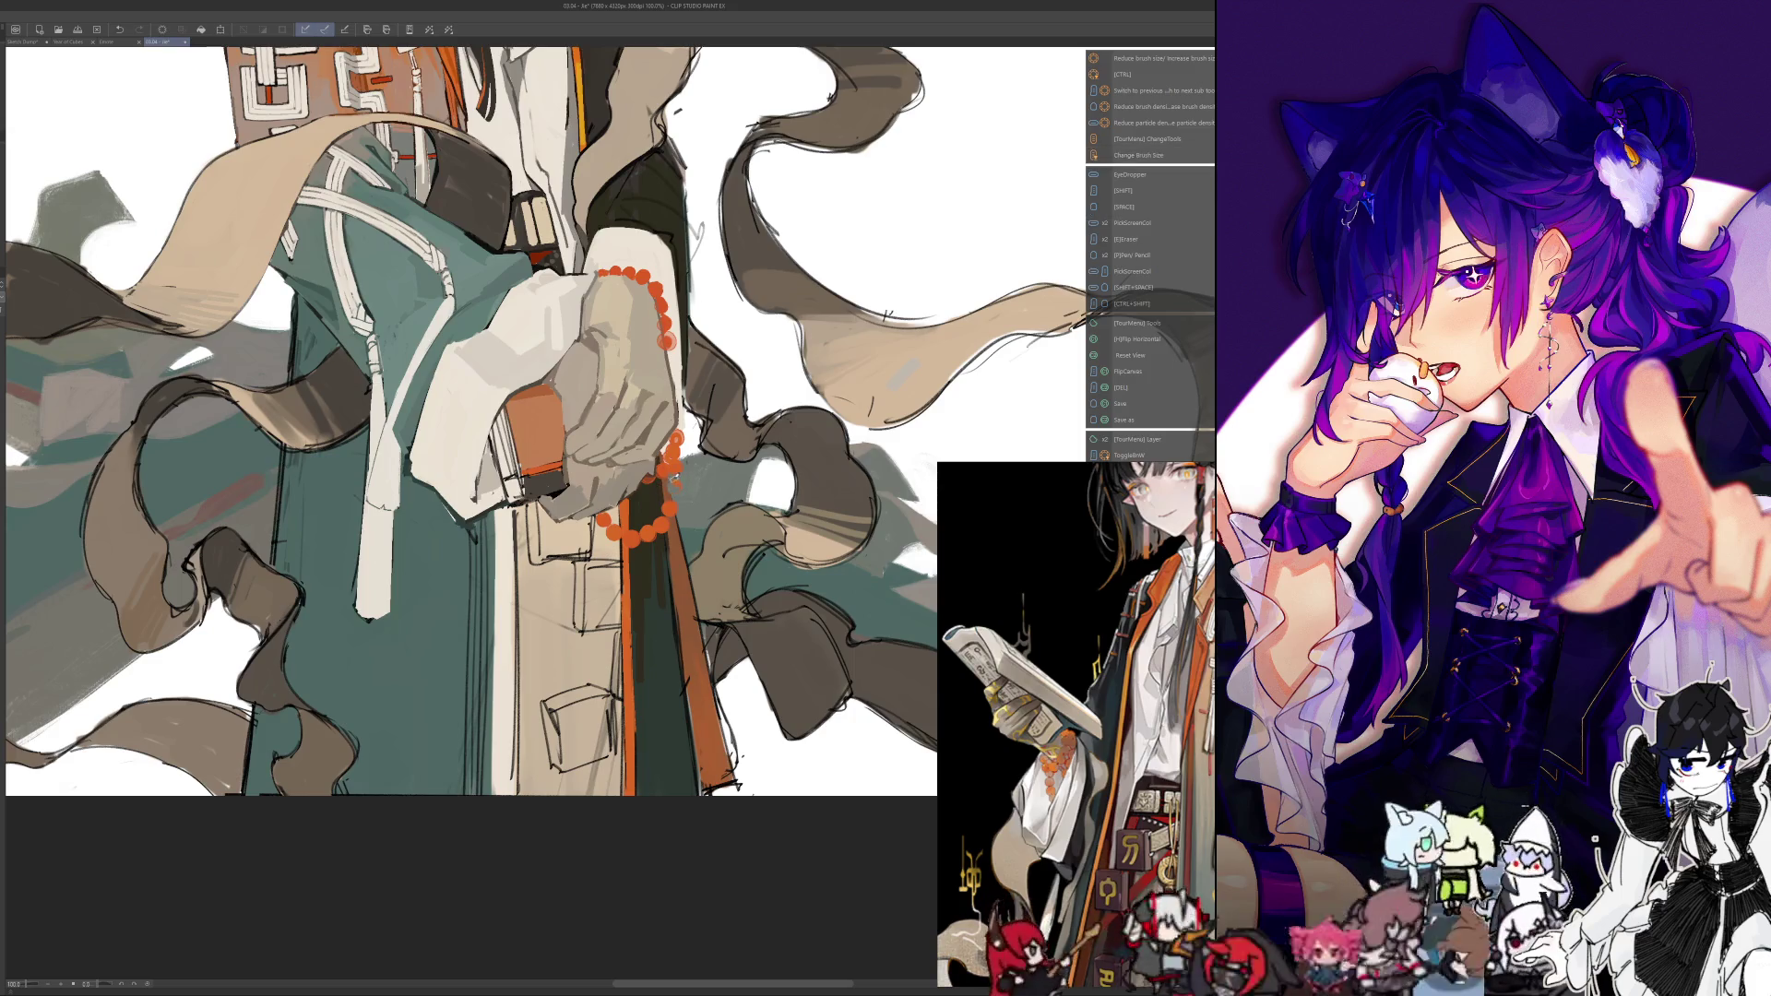
pyautogui.press('shift')
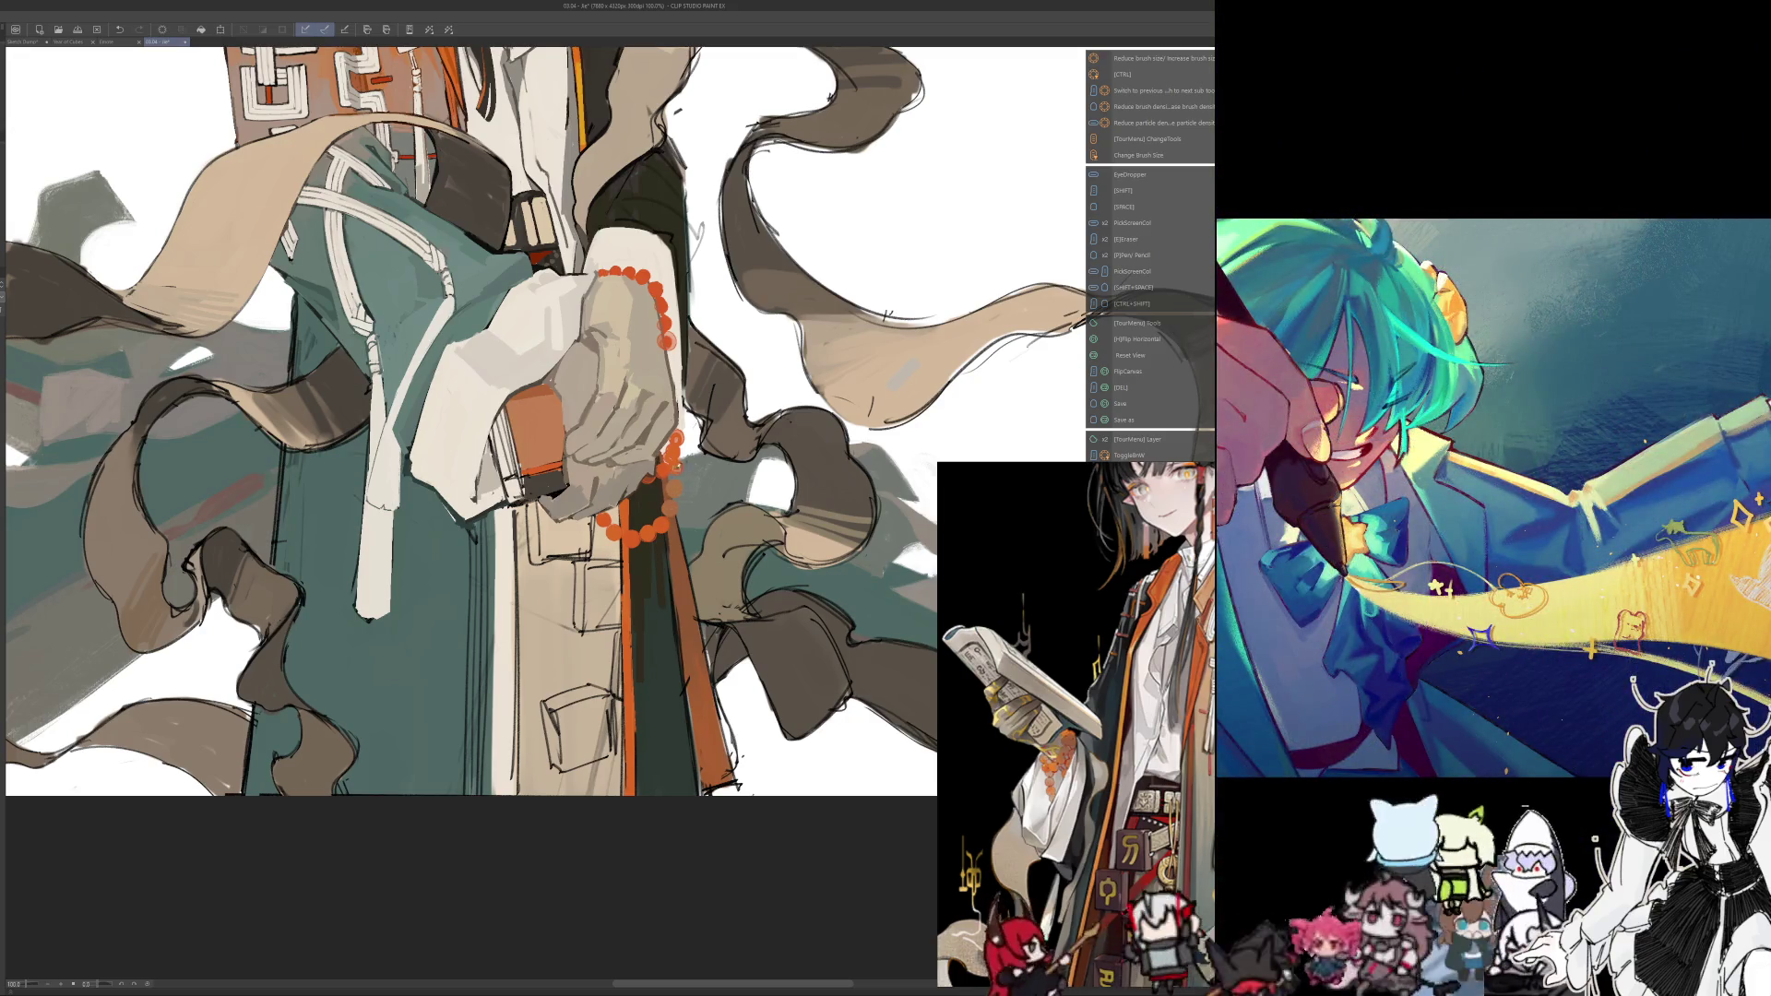
pyautogui.press('shift')
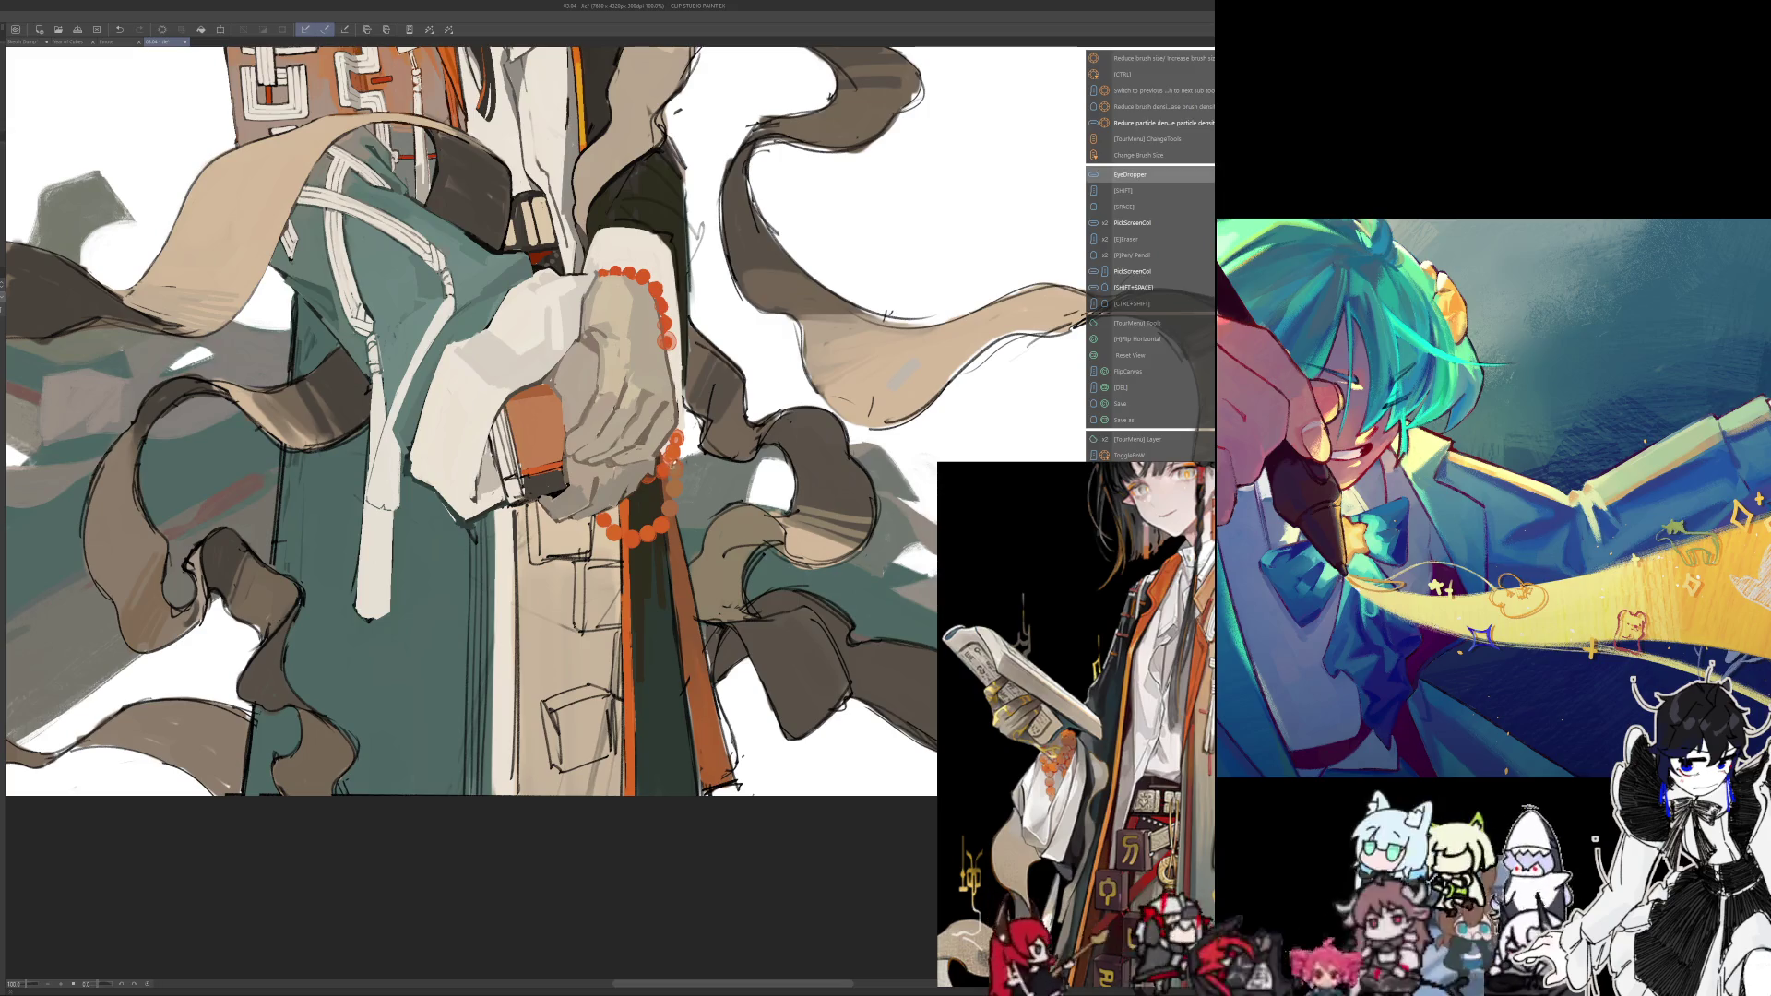
# Undo the small stray stroke near the beads, pick a colour, and fit the whole figure
pyautogui.hotkey('ctrl', 'z')
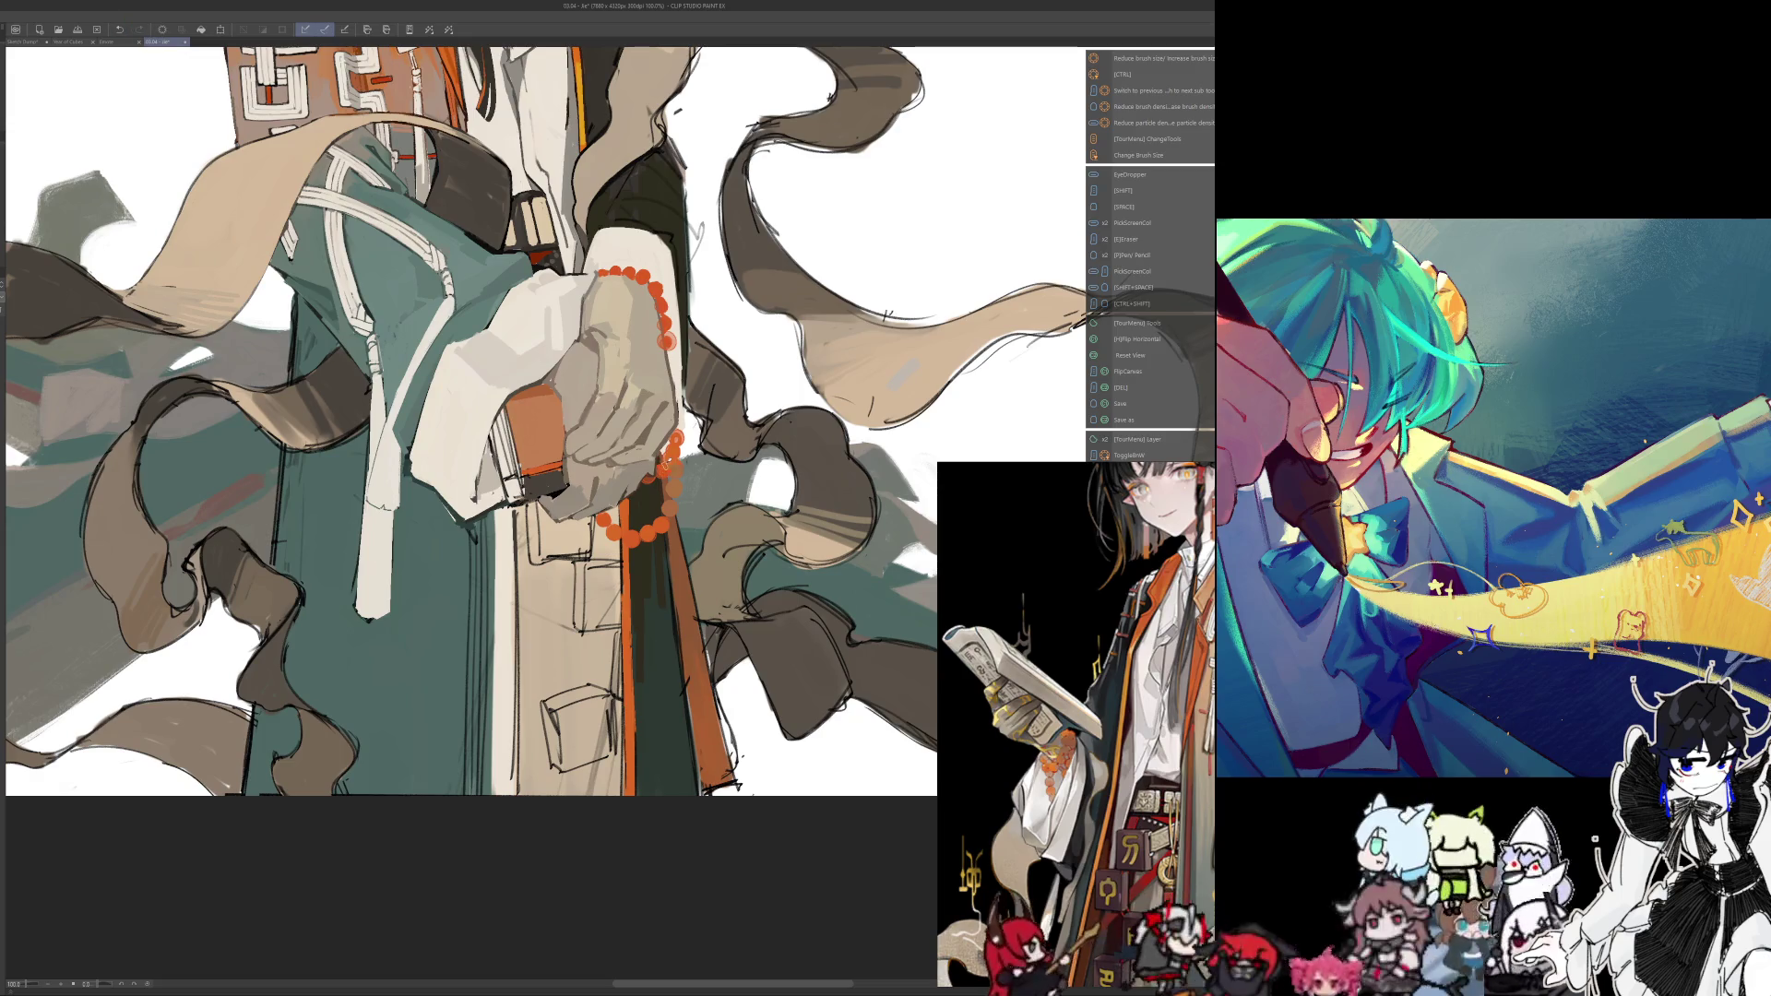
pyautogui.press('alt')
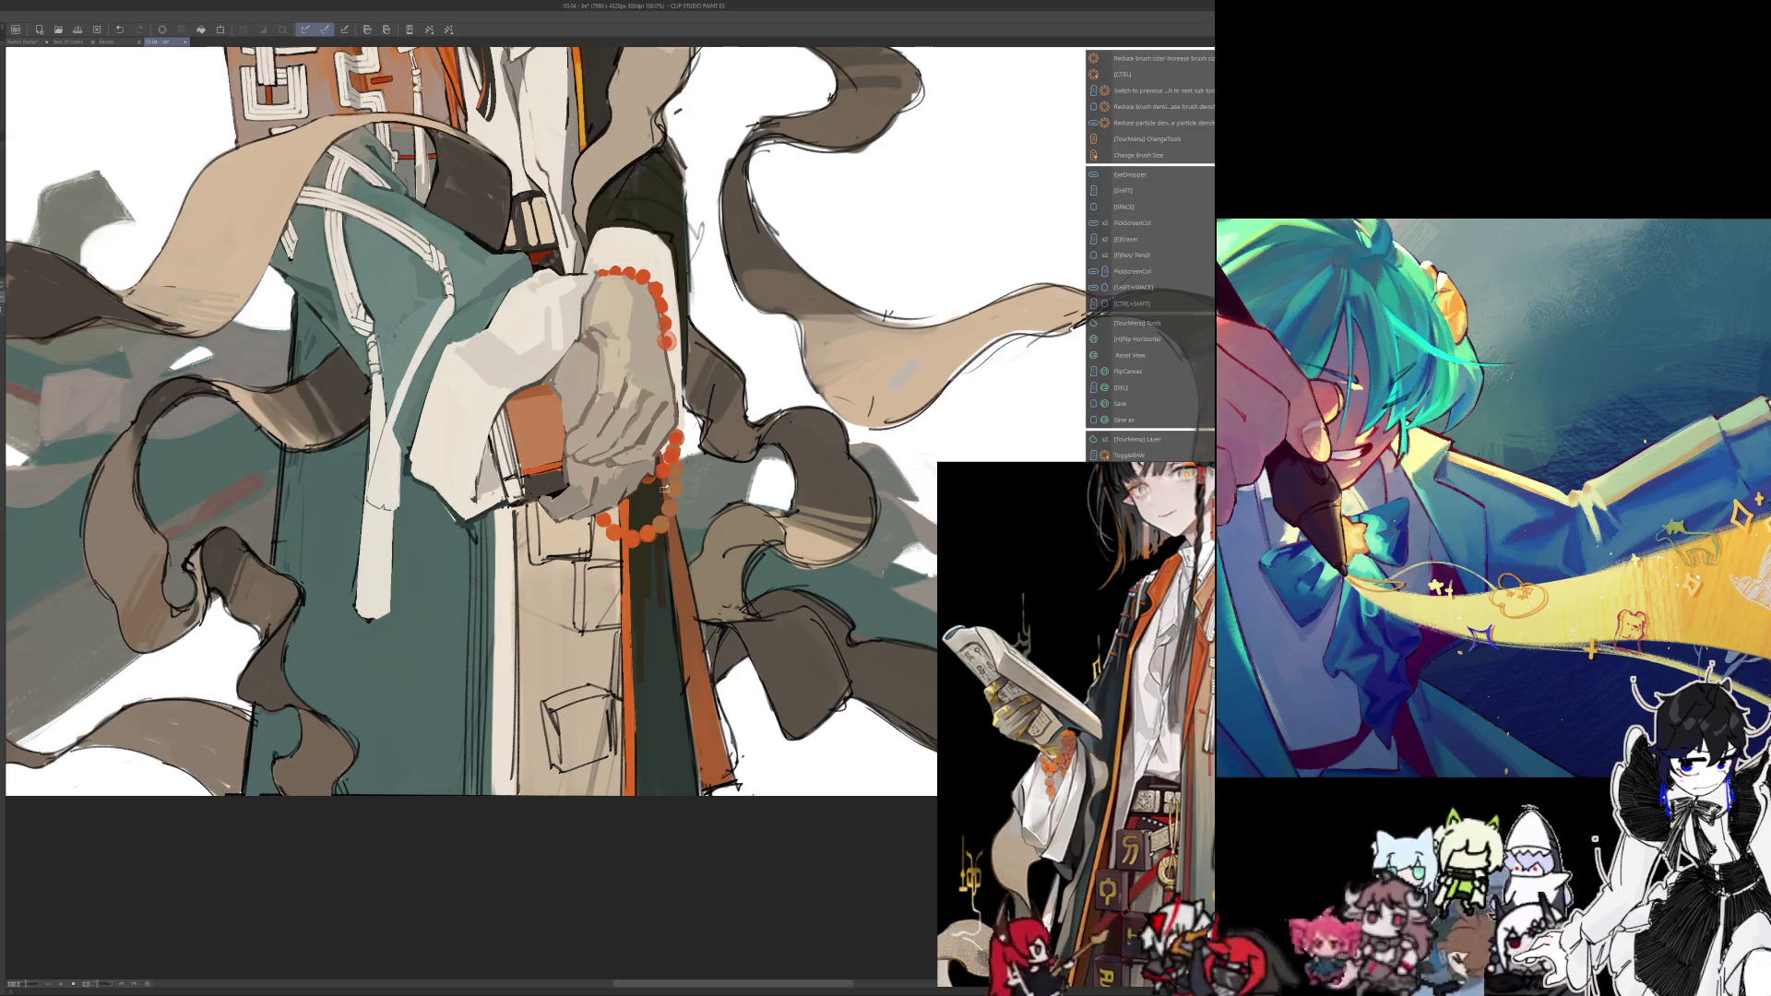
pyautogui.scroll(-5, 660, 508)
pyautogui.scroll(5, 659, 508)
pyautogui.scroll(2, 660, 508)
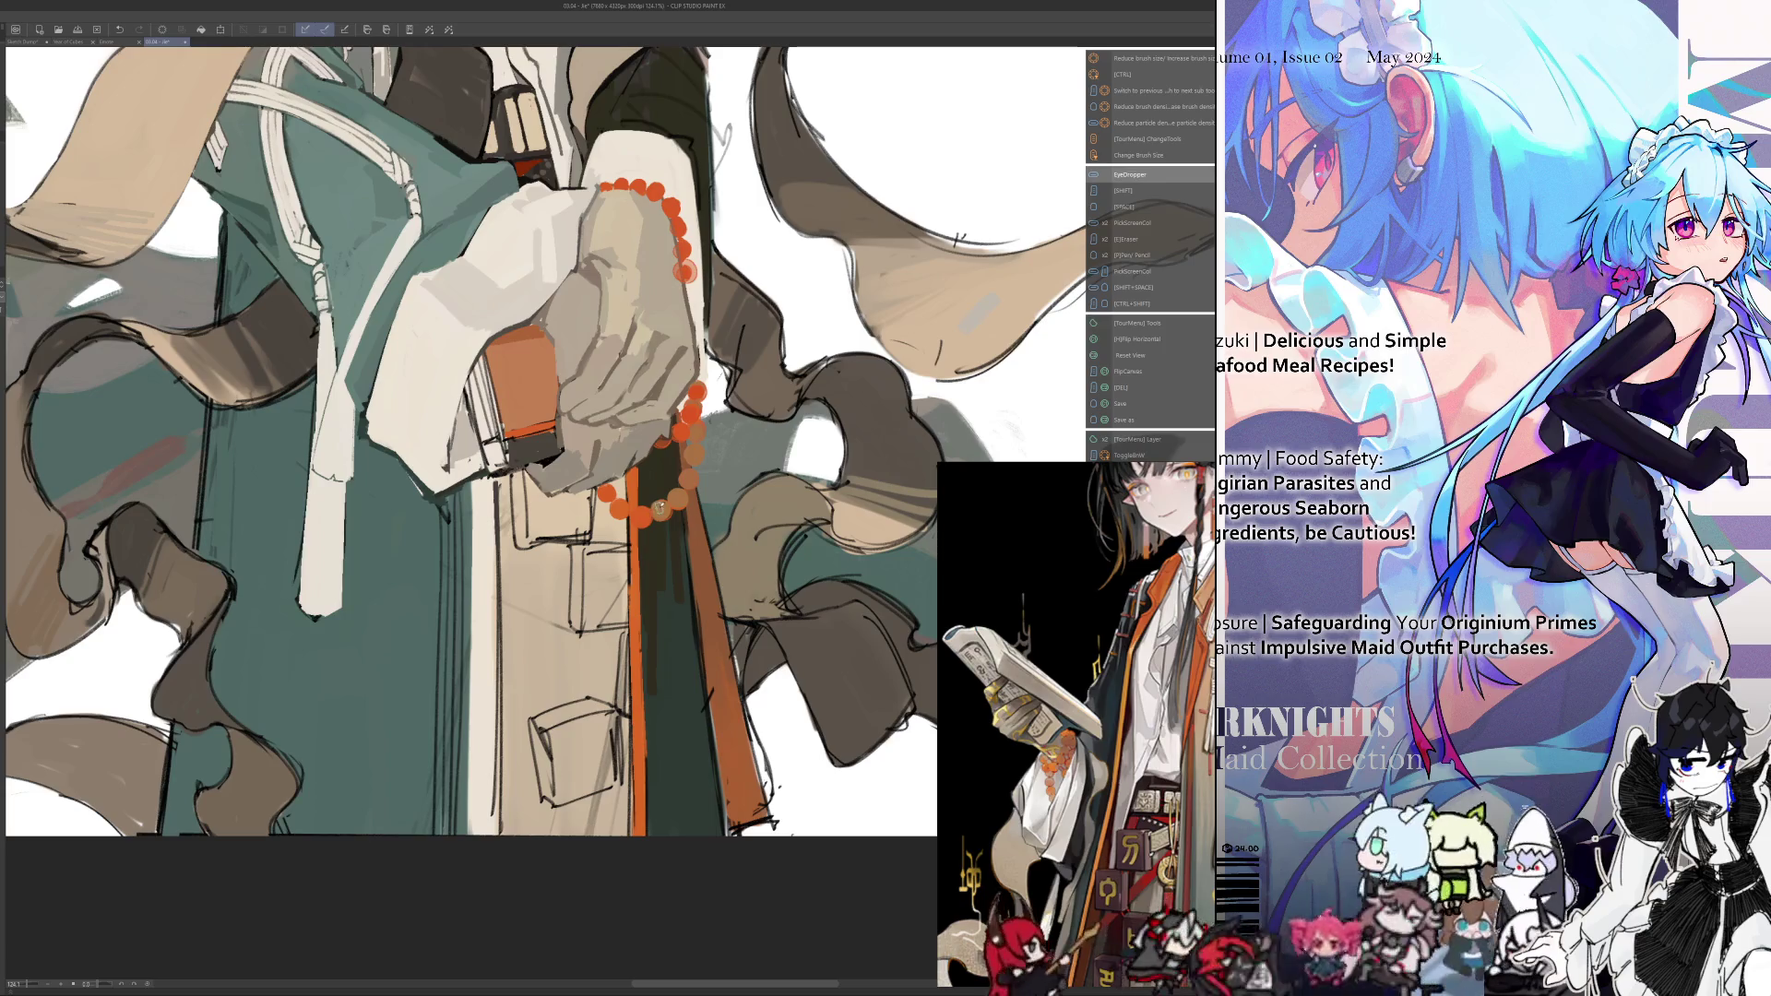
pyautogui.hotkey('ctrl', '0')
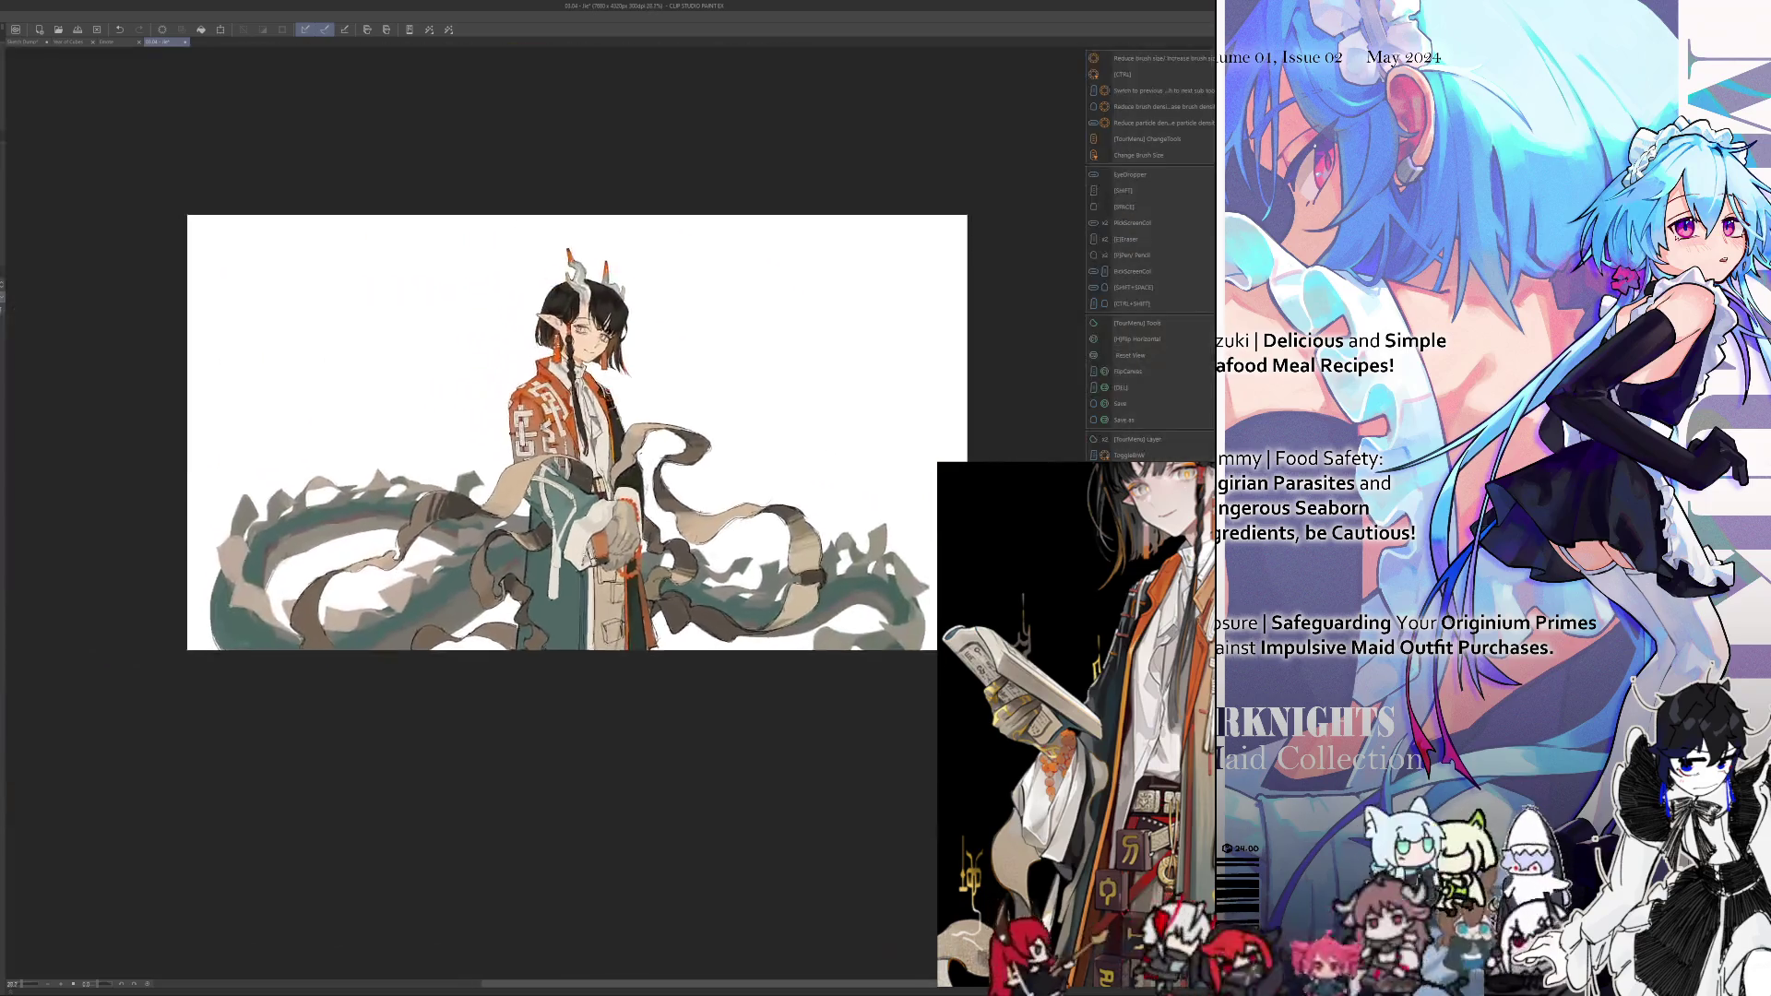
# Zoom in and pick colours around the hand and beads, mirroring the artwork midway
pyautogui.scroll(5, 646, 461)
pyautogui.scroll(2, 688, 378)
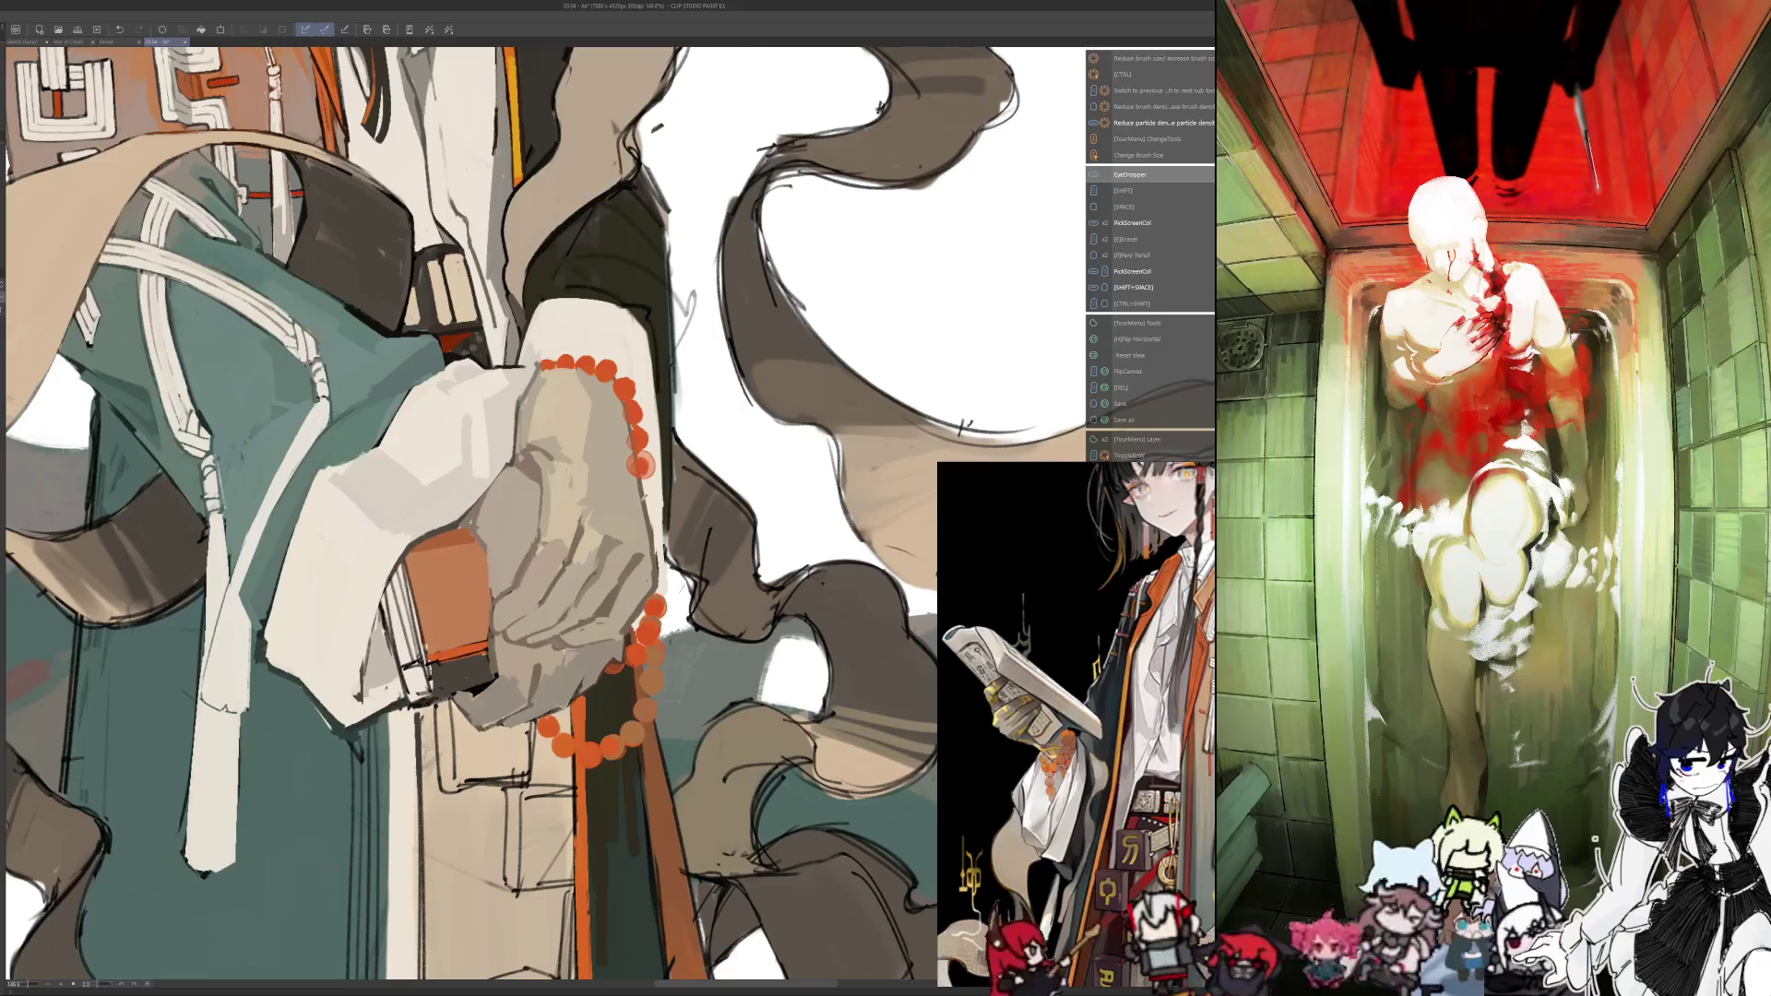
pyautogui.keyDown('alt'); pyautogui.click(639, 465); pyautogui.keyUp('alt')
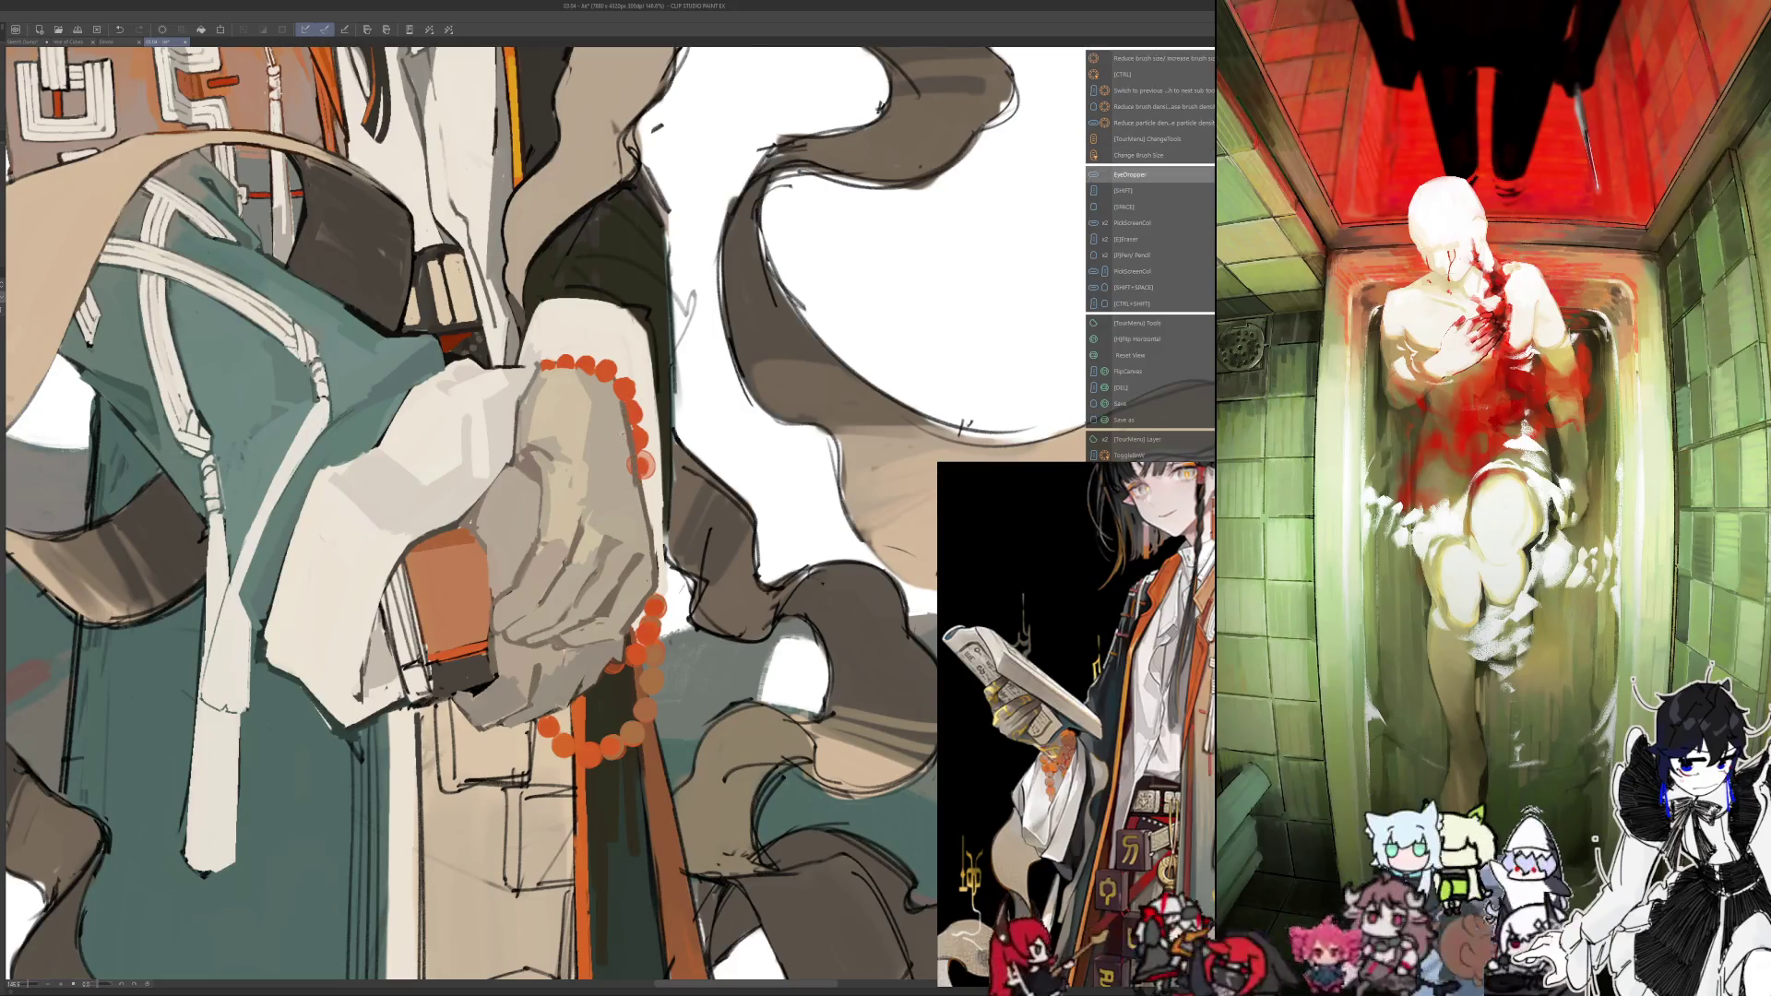
pyautogui.keyDown('alt'); pyautogui.click(643, 466); pyautogui.keyUp('alt')
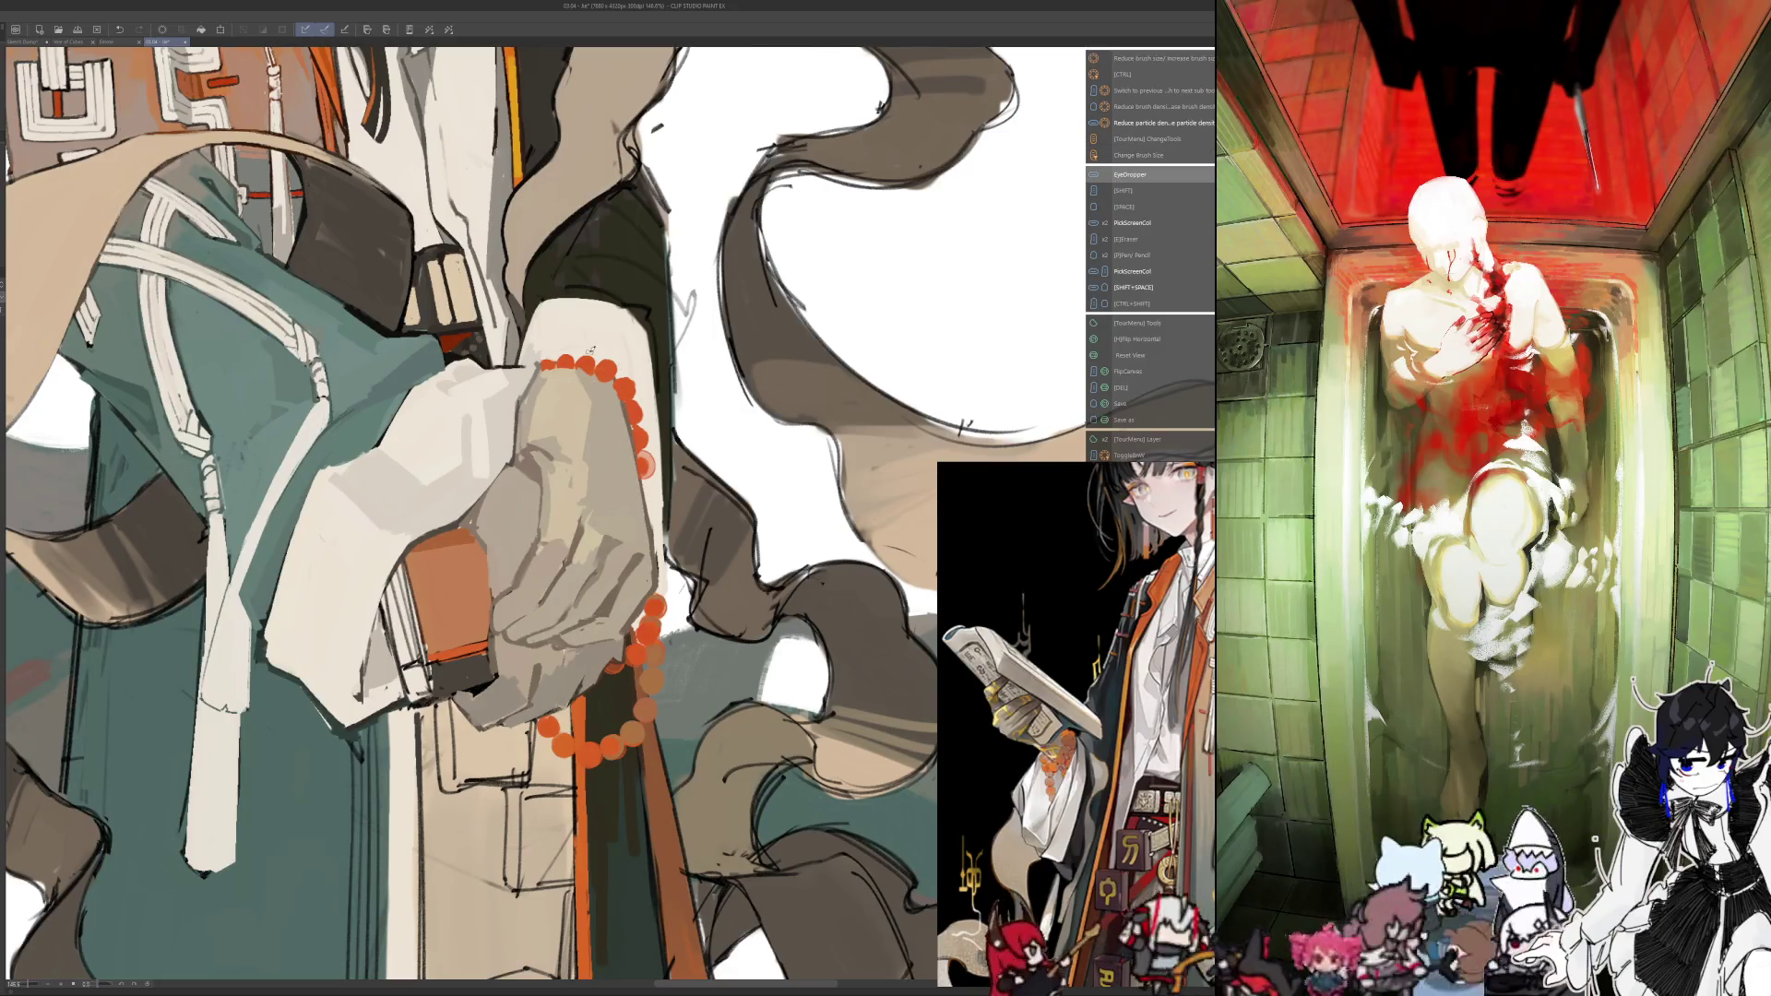
pyautogui.press('h')
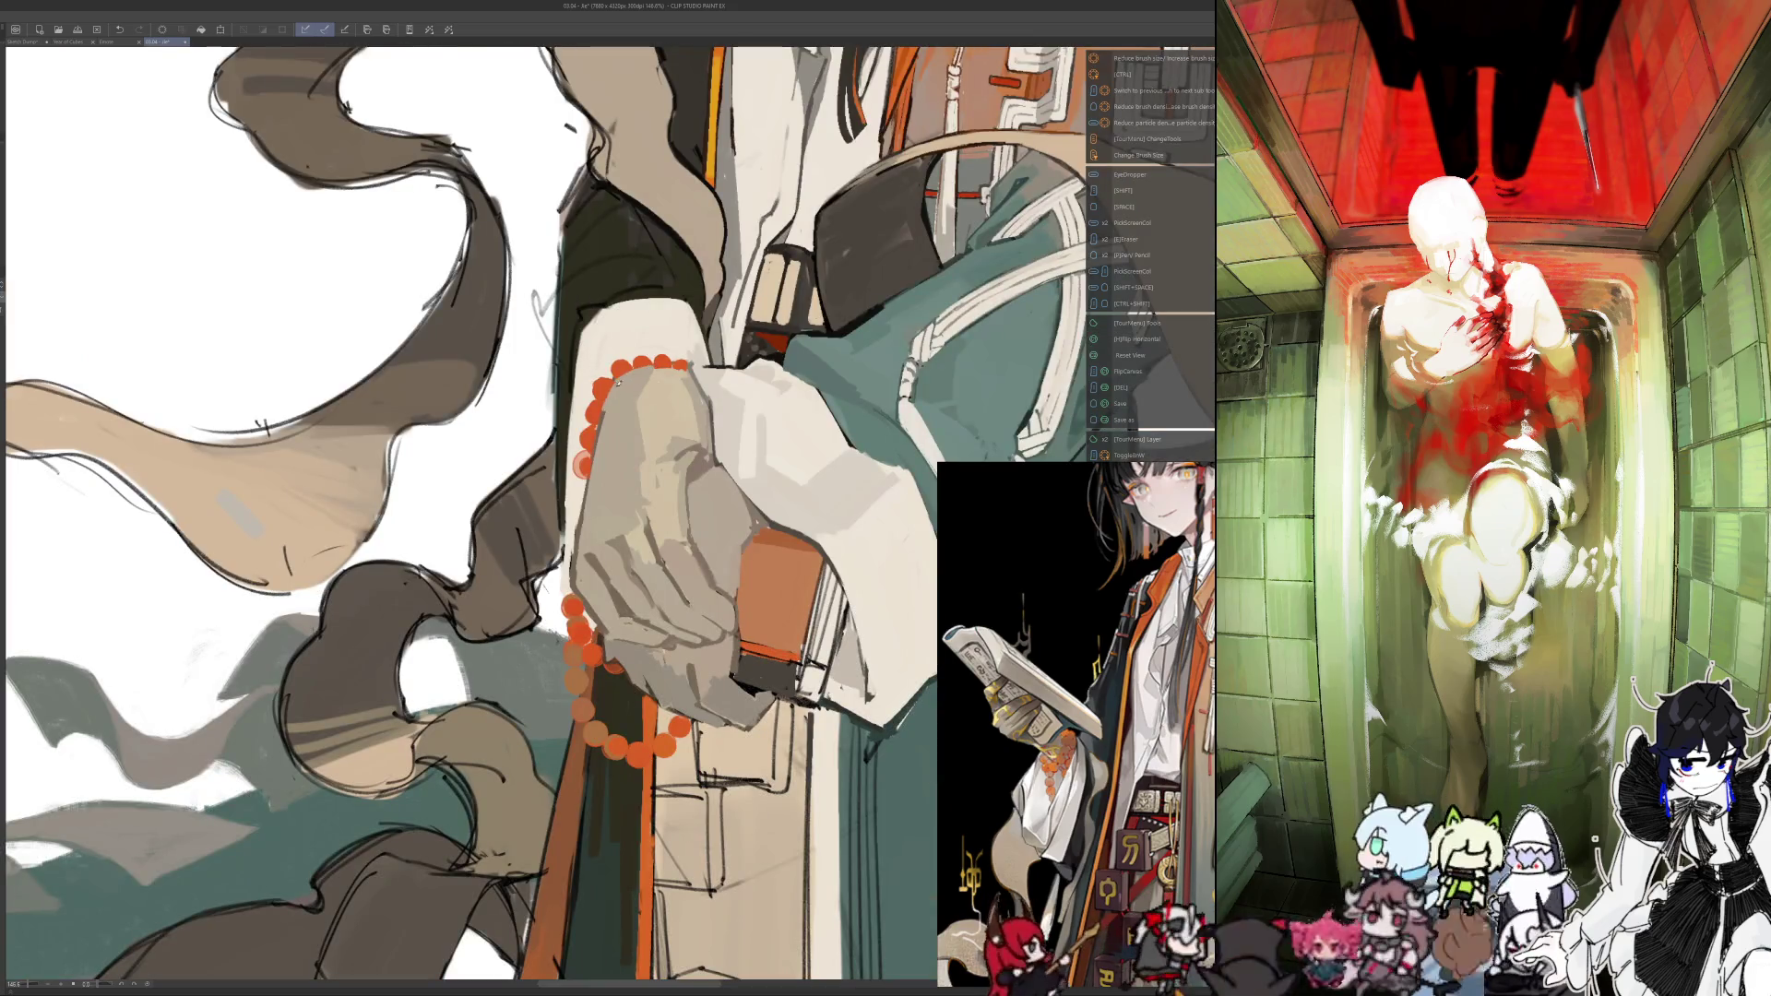
pyautogui.keyDown('alt'); pyautogui.click(611, 395); pyautogui.keyUp('alt')
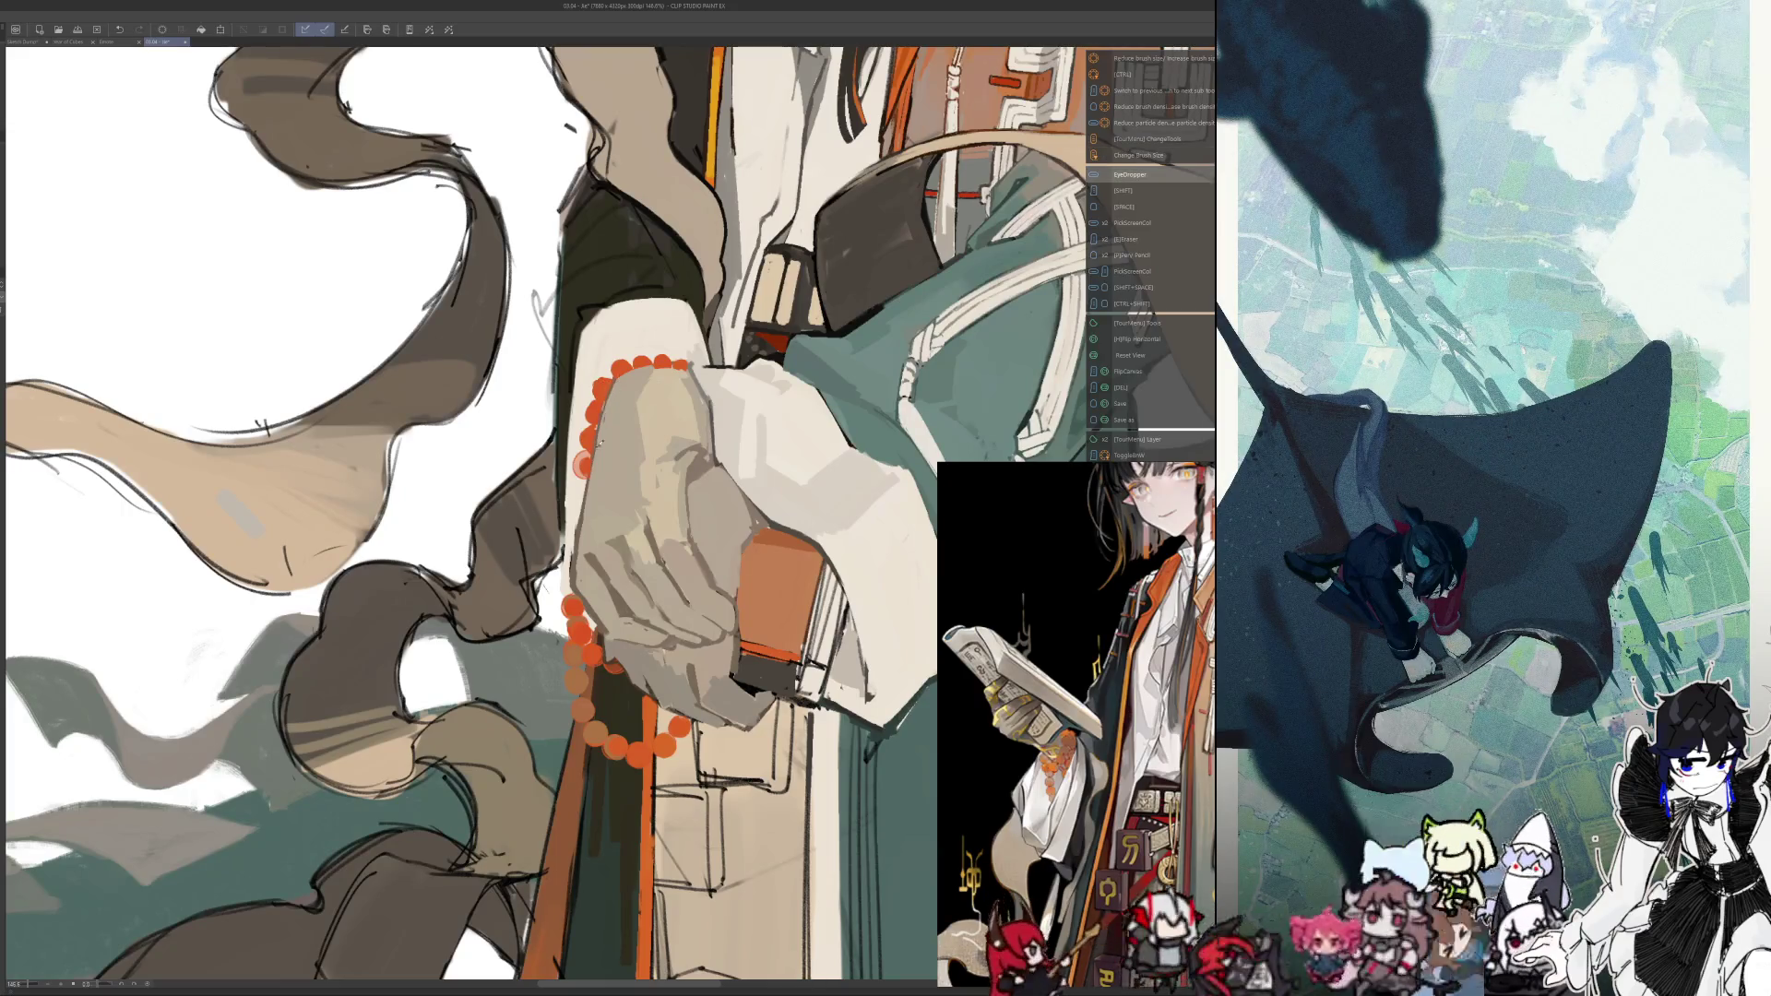
pyautogui.keyDown('alt'); pyautogui.click(598, 376); pyautogui.keyUp('alt')
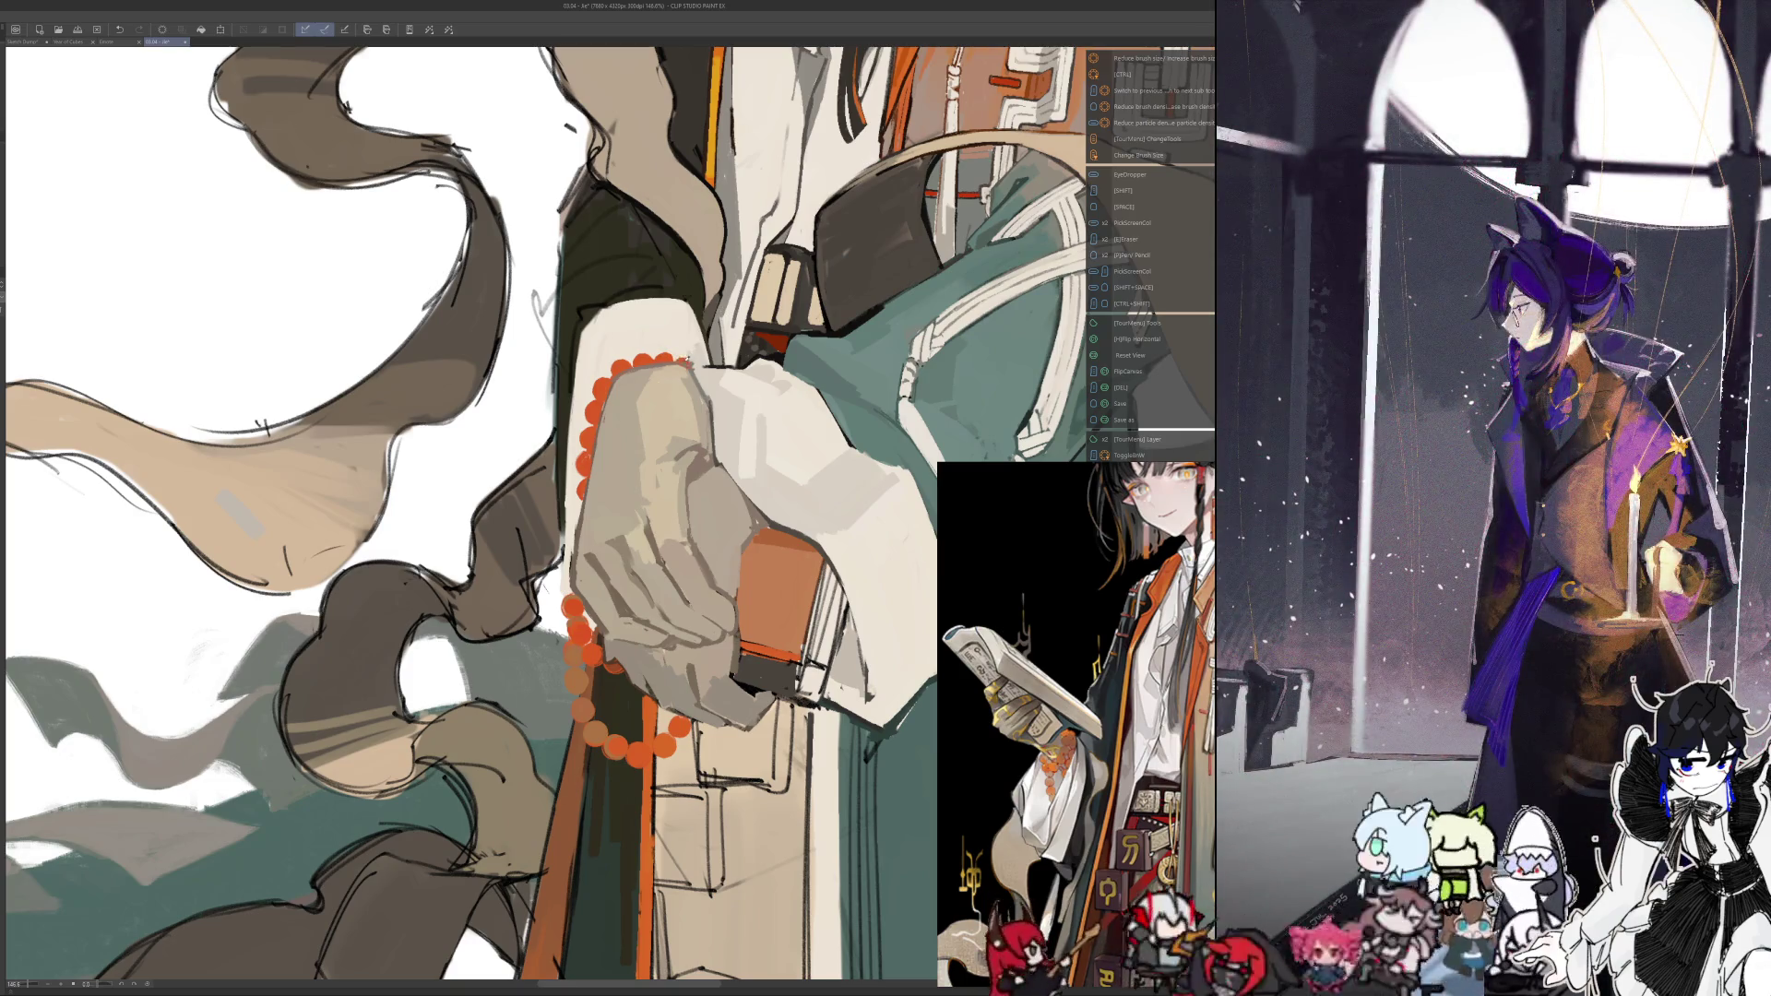
# Unmirror to sample colours with the Eyedropper, then mirror the artwork again
pyautogui.press('h')
pyautogui.press('i')
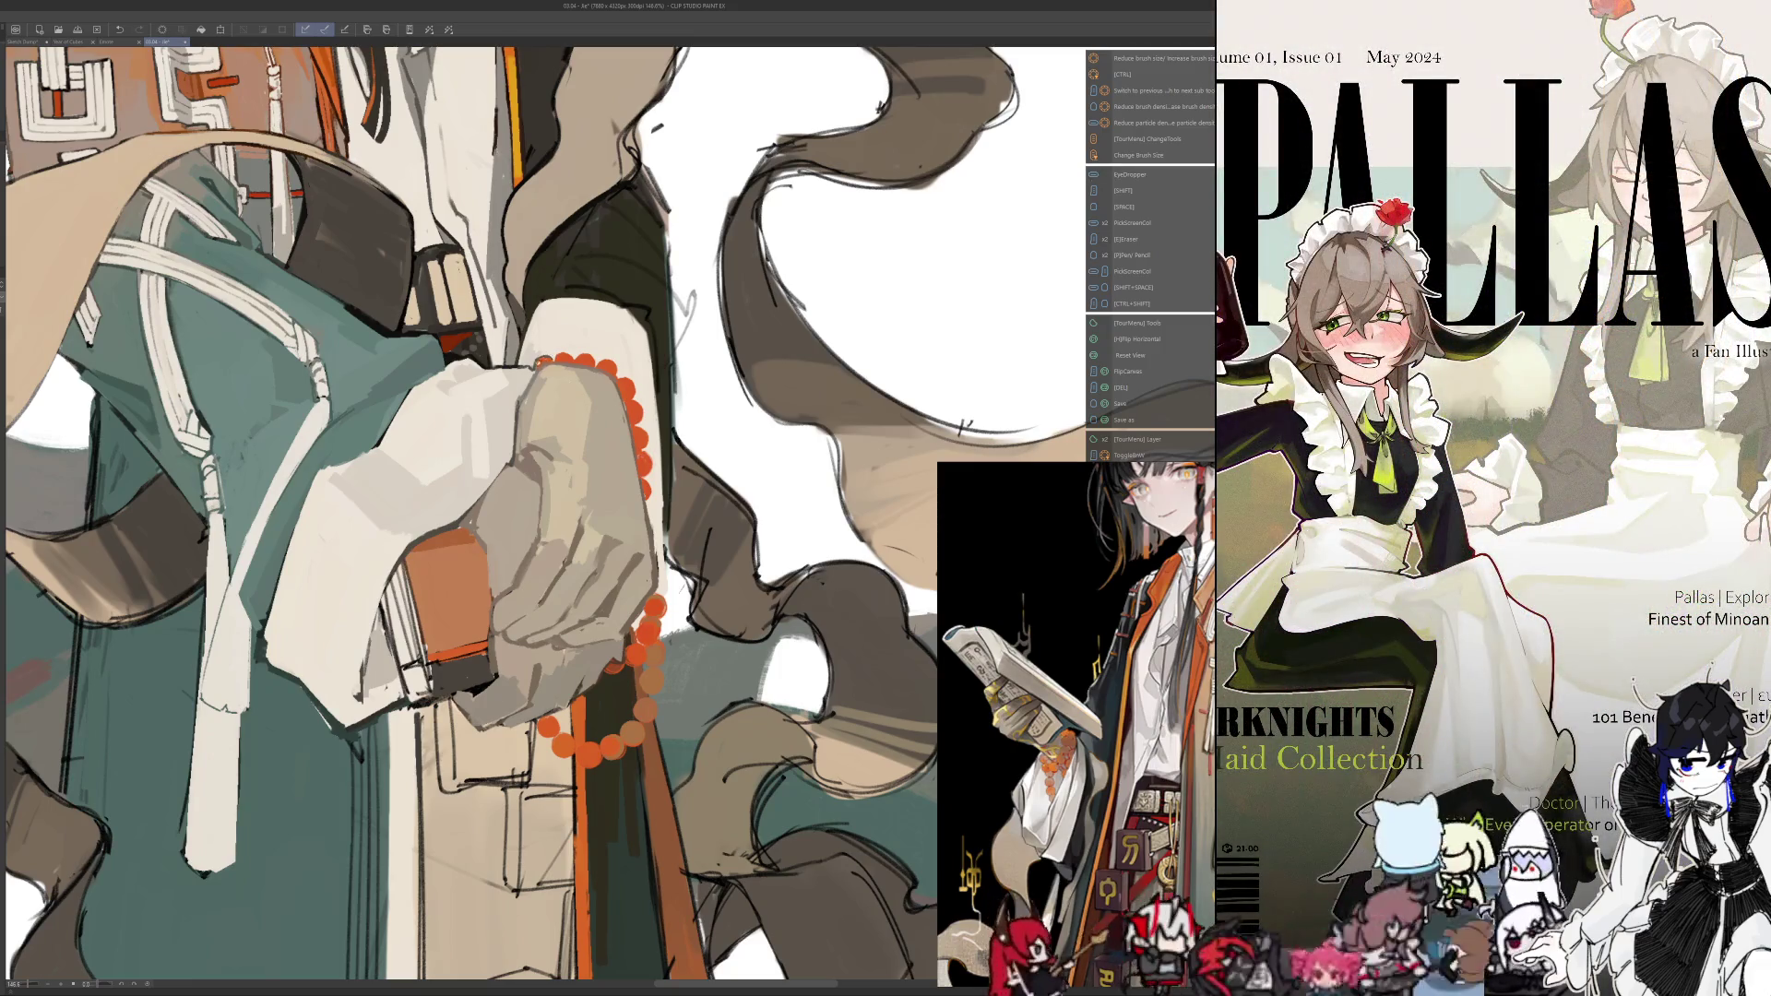
pyautogui.press('alt')
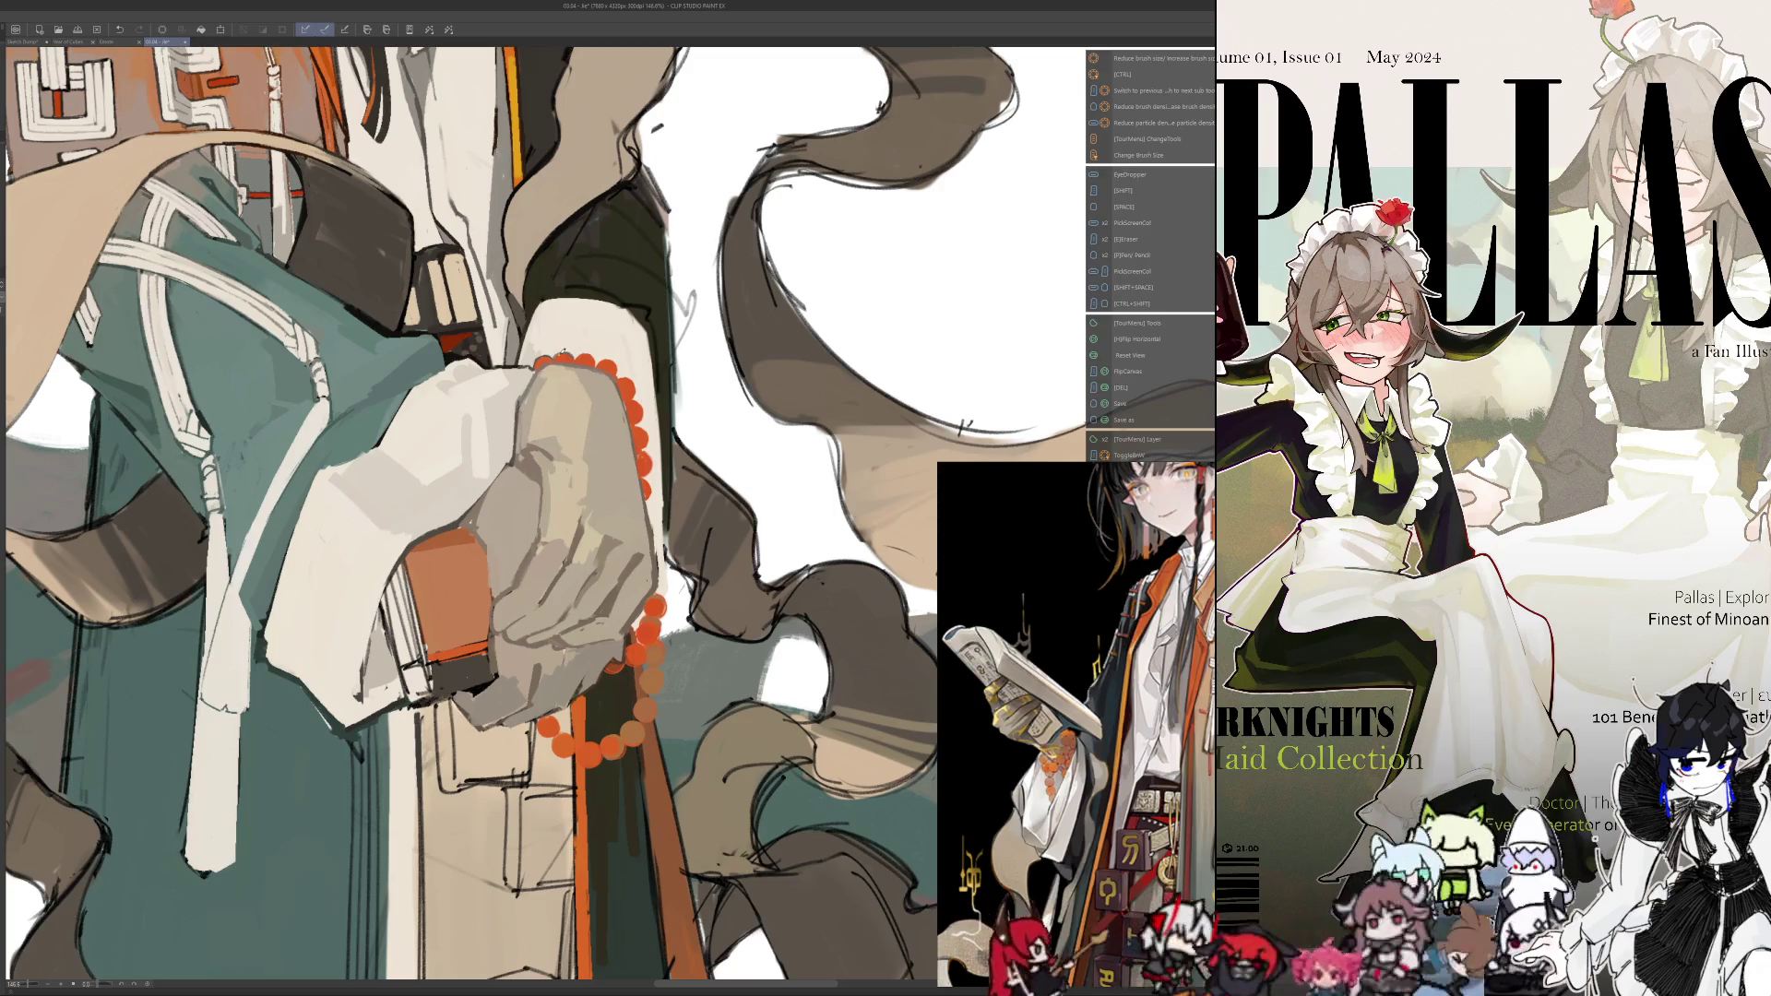
pyautogui.press('h')
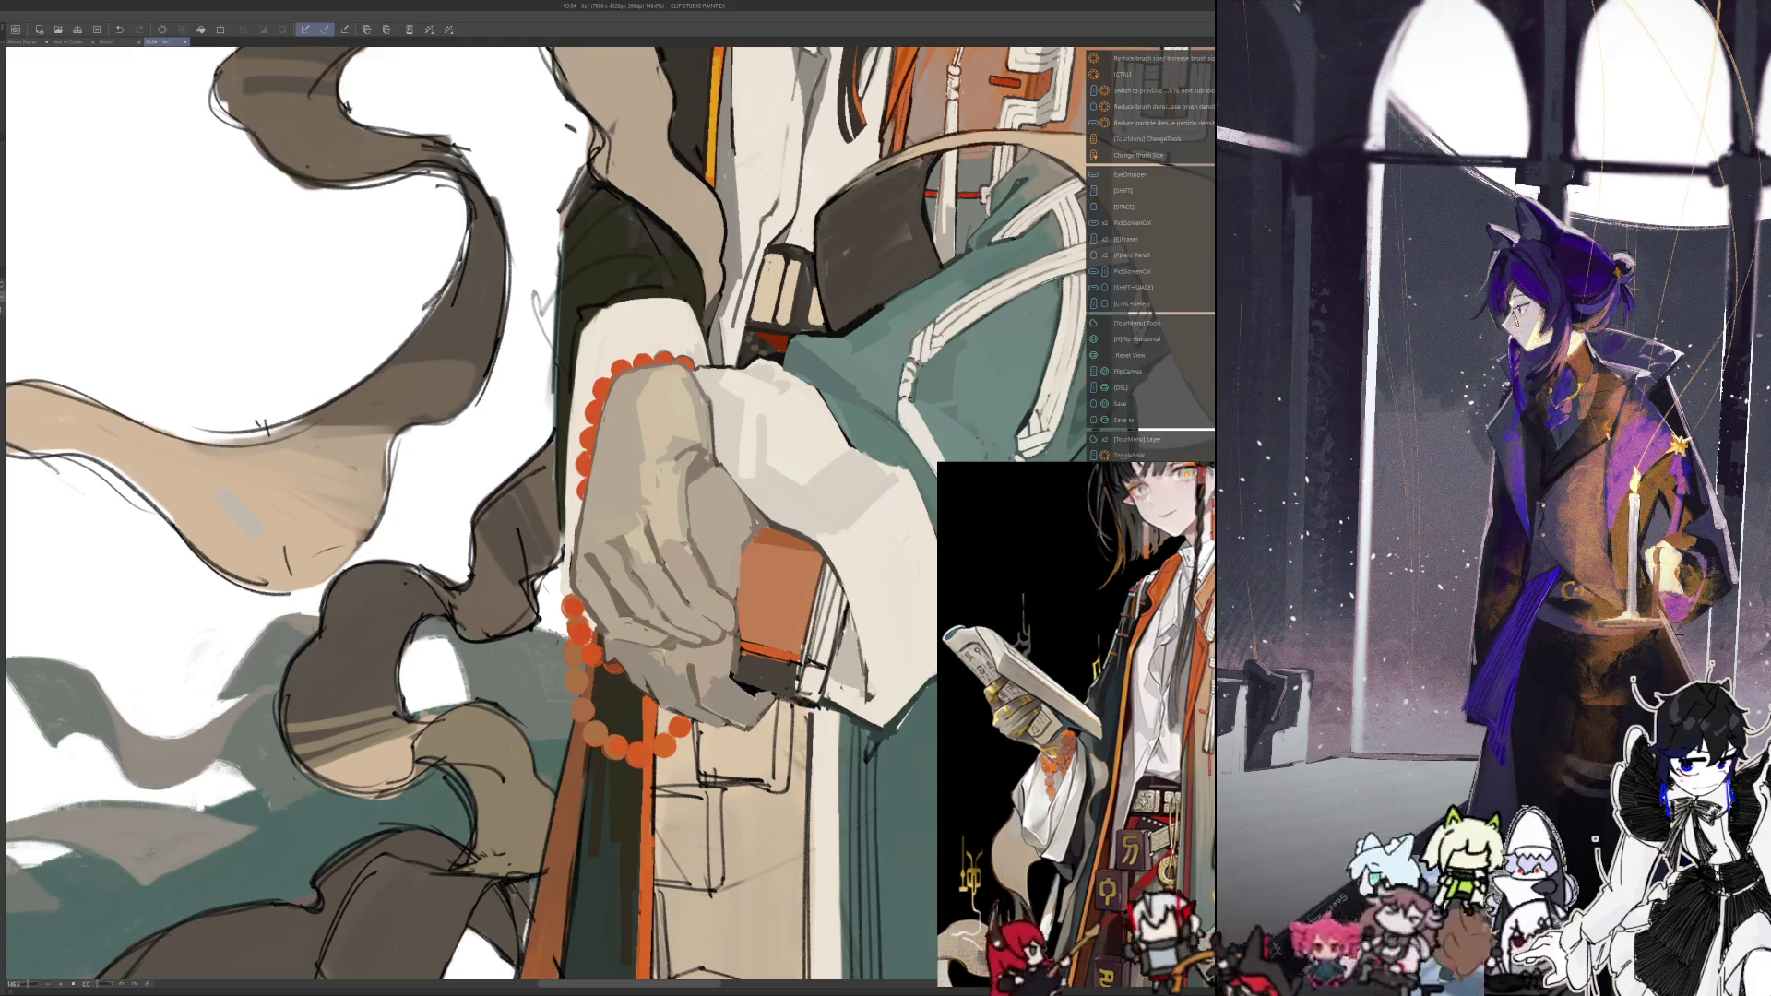
# Pan to the ribbons beside the hand, enlarge the brush, and compare mirrored and normal views
pyautogui.moveTo(285, 540); pyautogui.dragTo(327, 551)
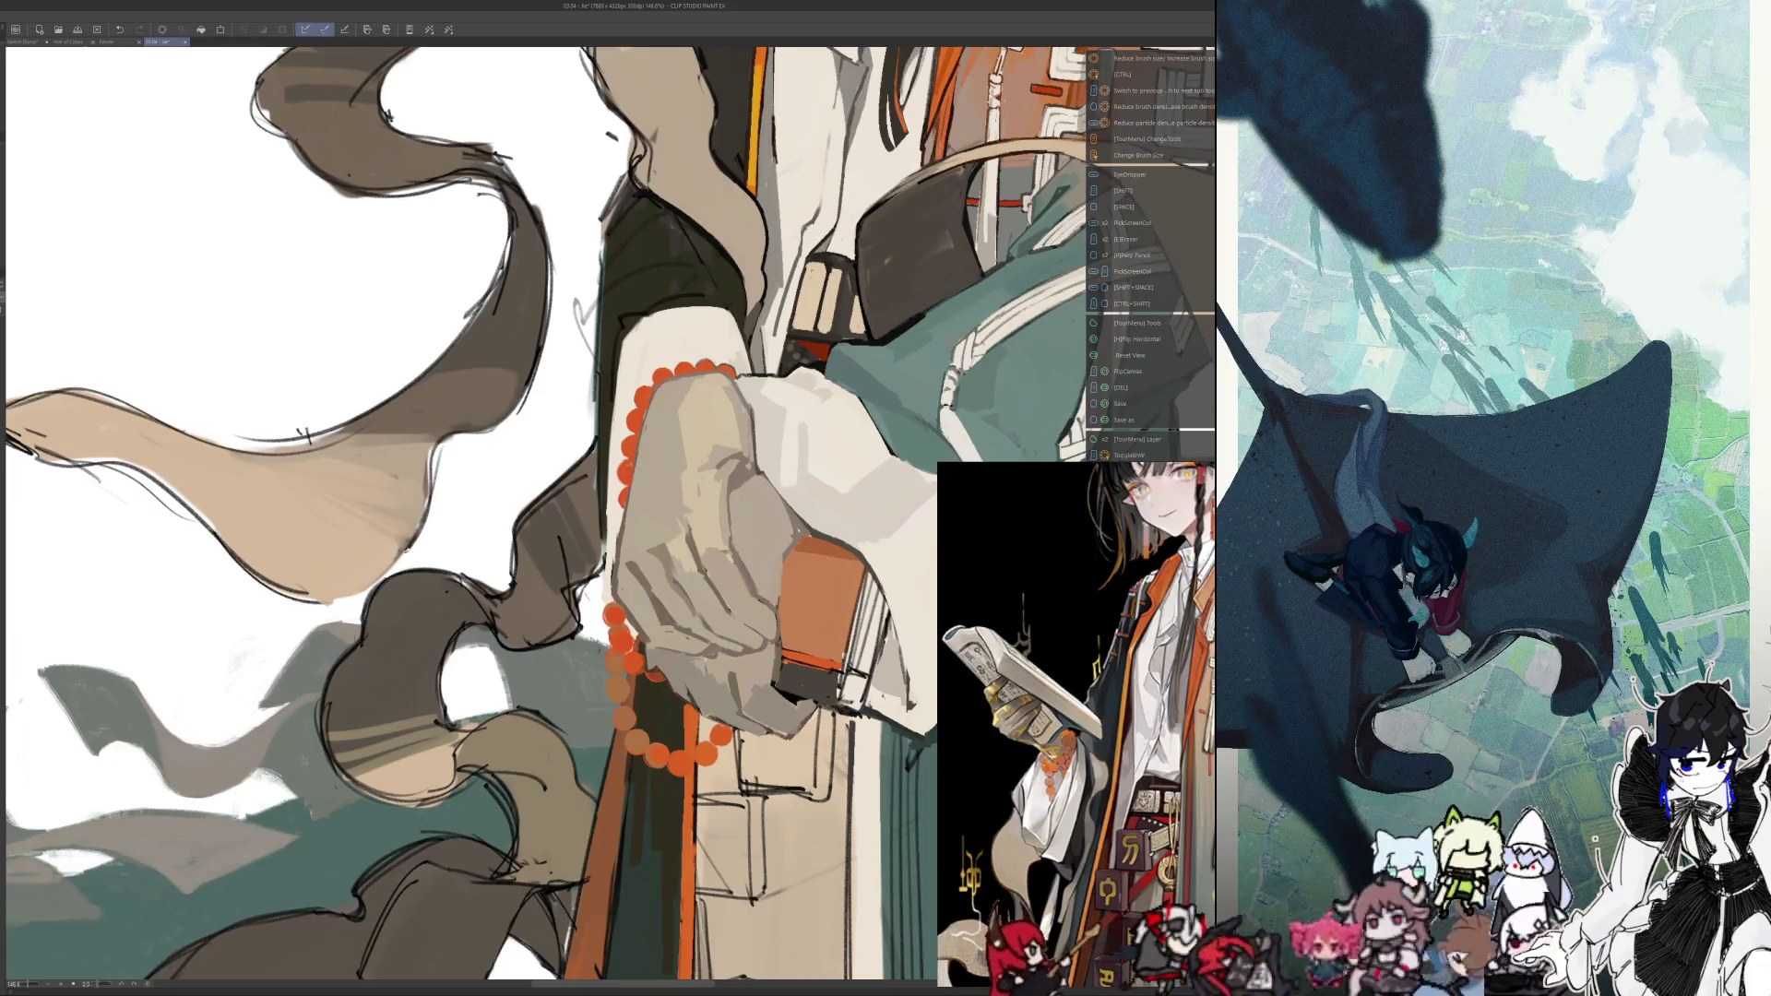
pyautogui.press('h')
pyautogui.moveTo(844, 585); pyautogui.dragTo(678, 585)
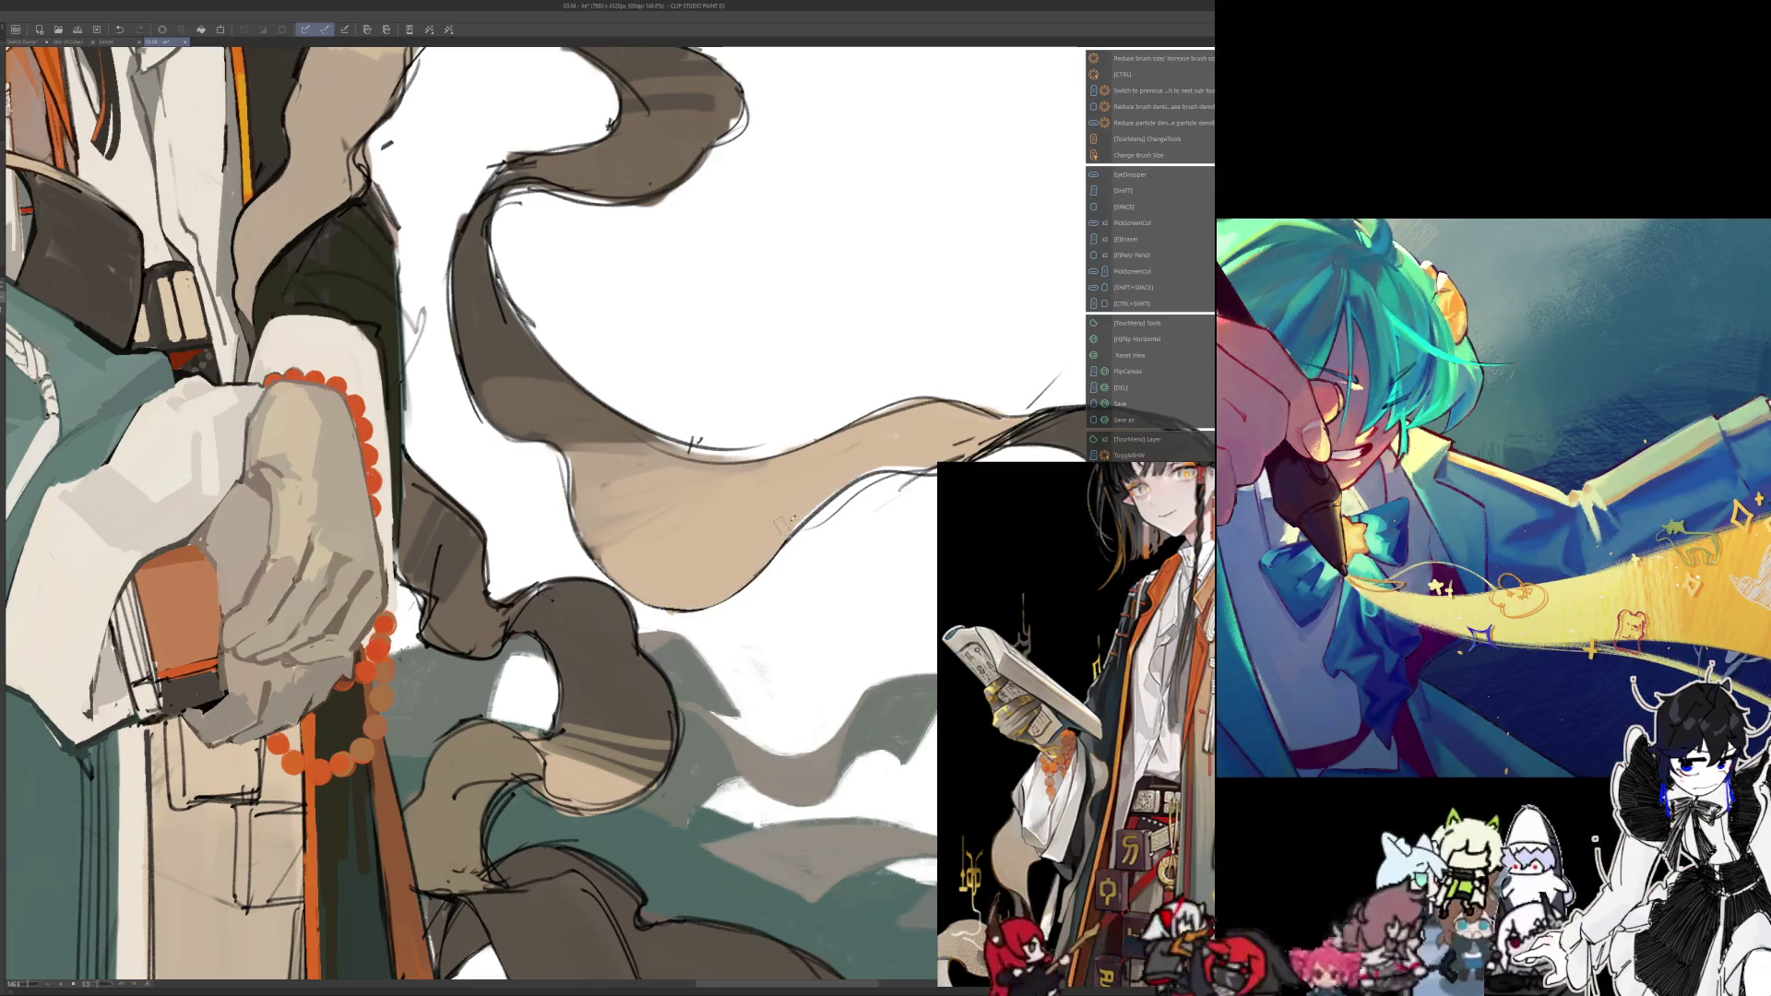
pyautogui.moveTo(828, 481); pyautogui.dragTo(699, 510)
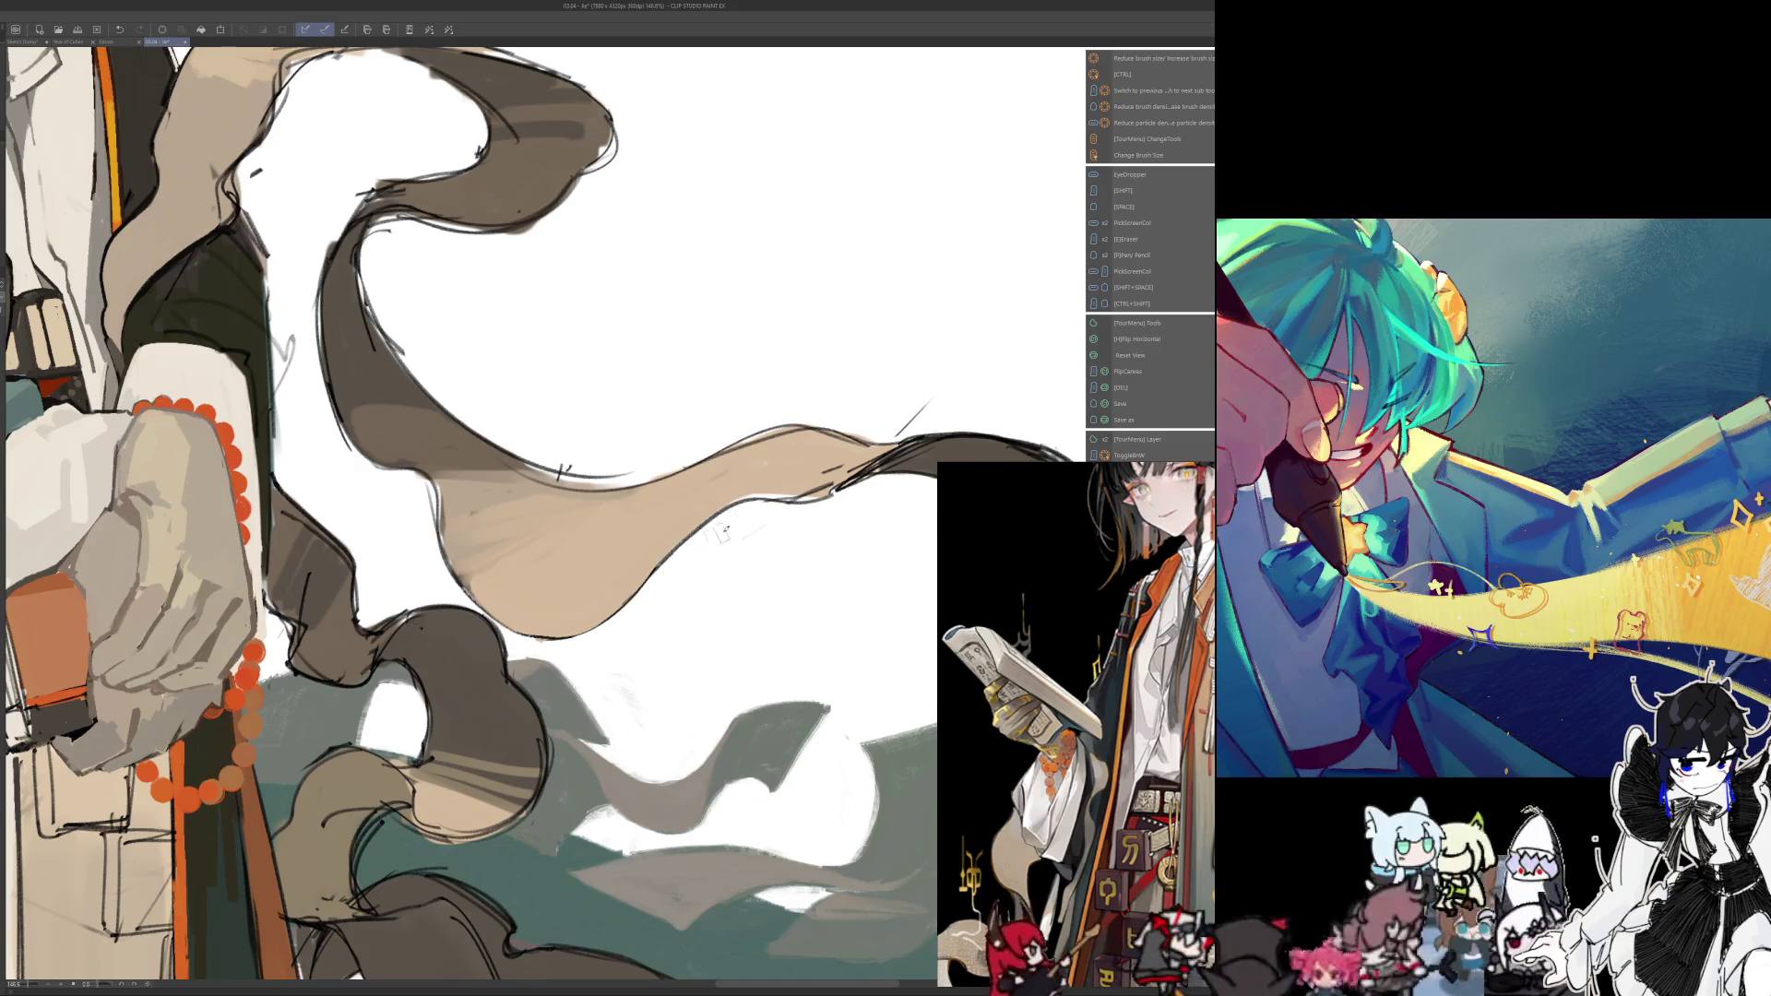
pyautogui.press('h')
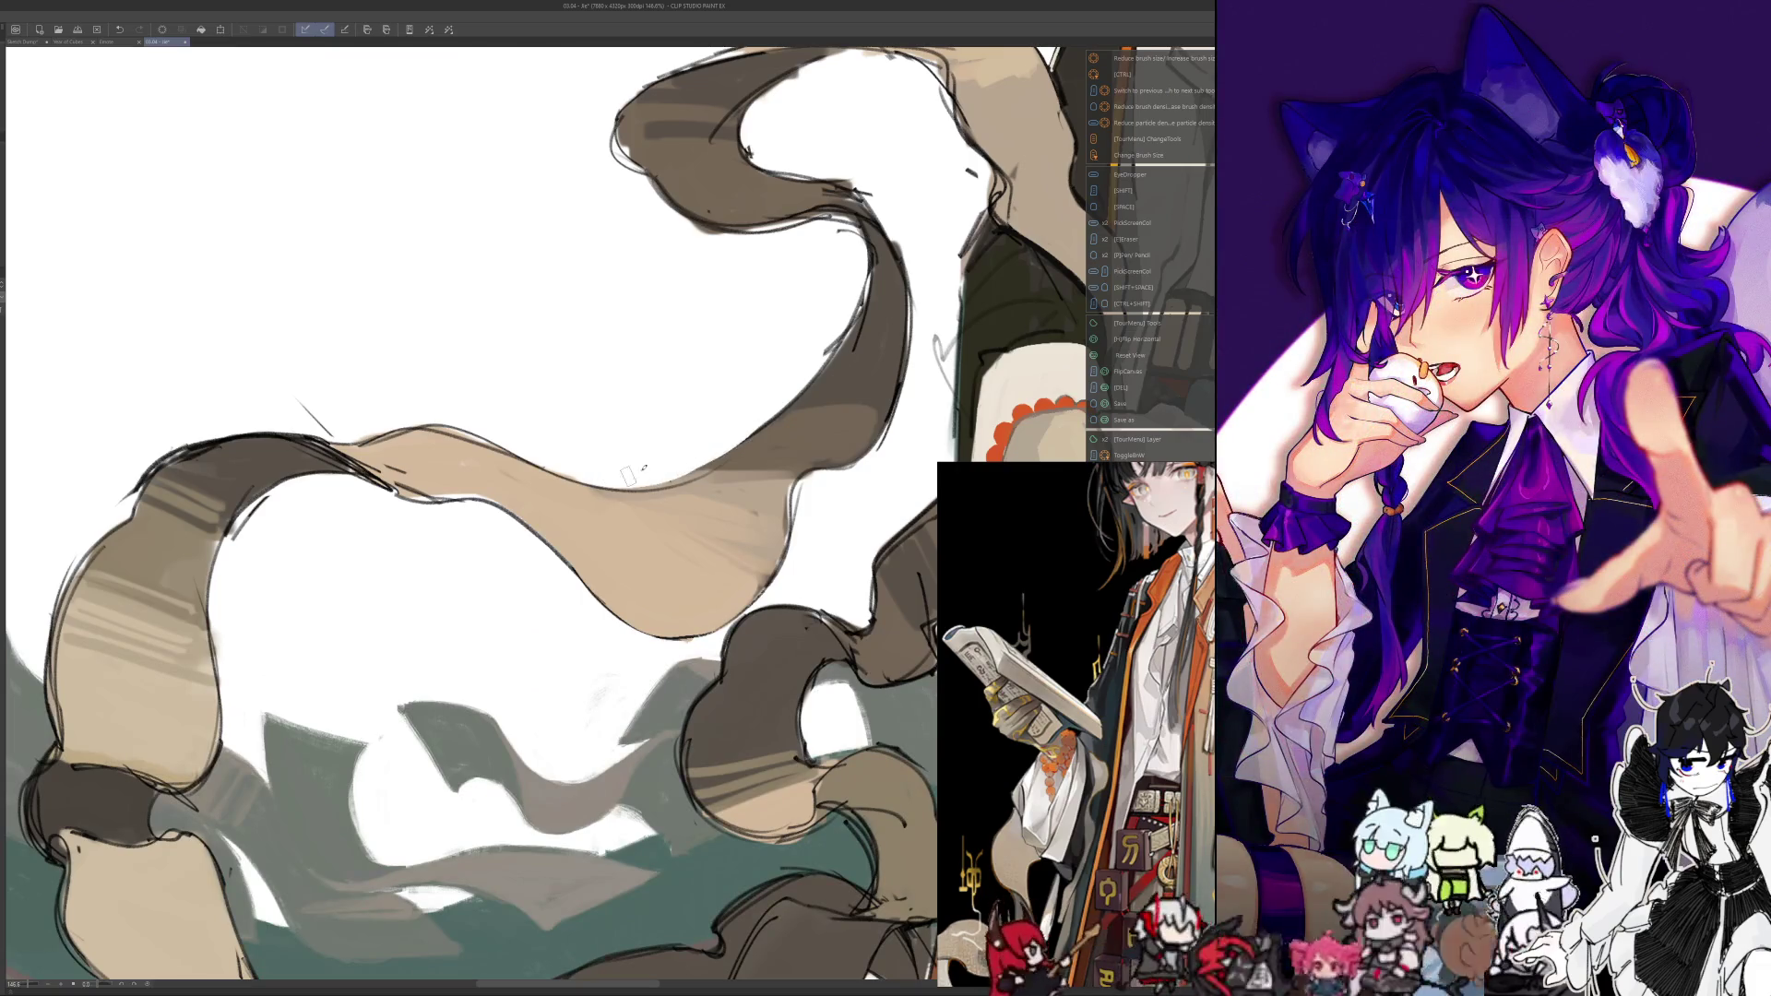
pyautogui.press(']')
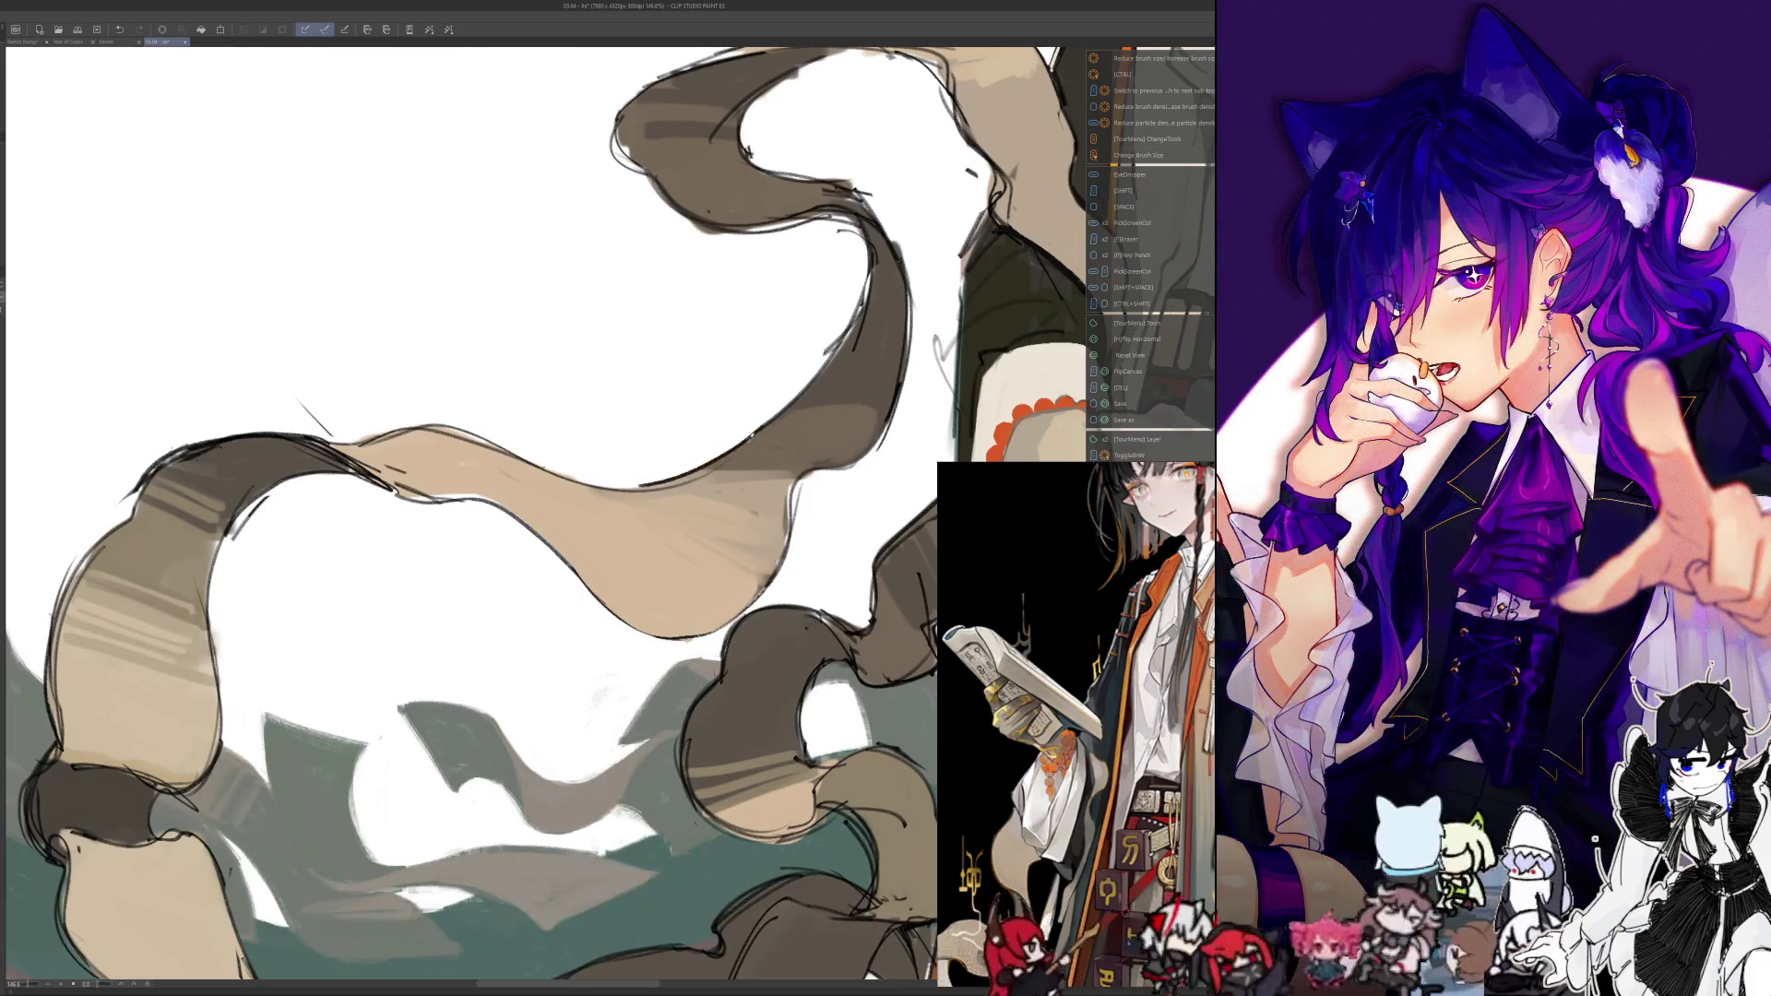
pyautogui.press('h')
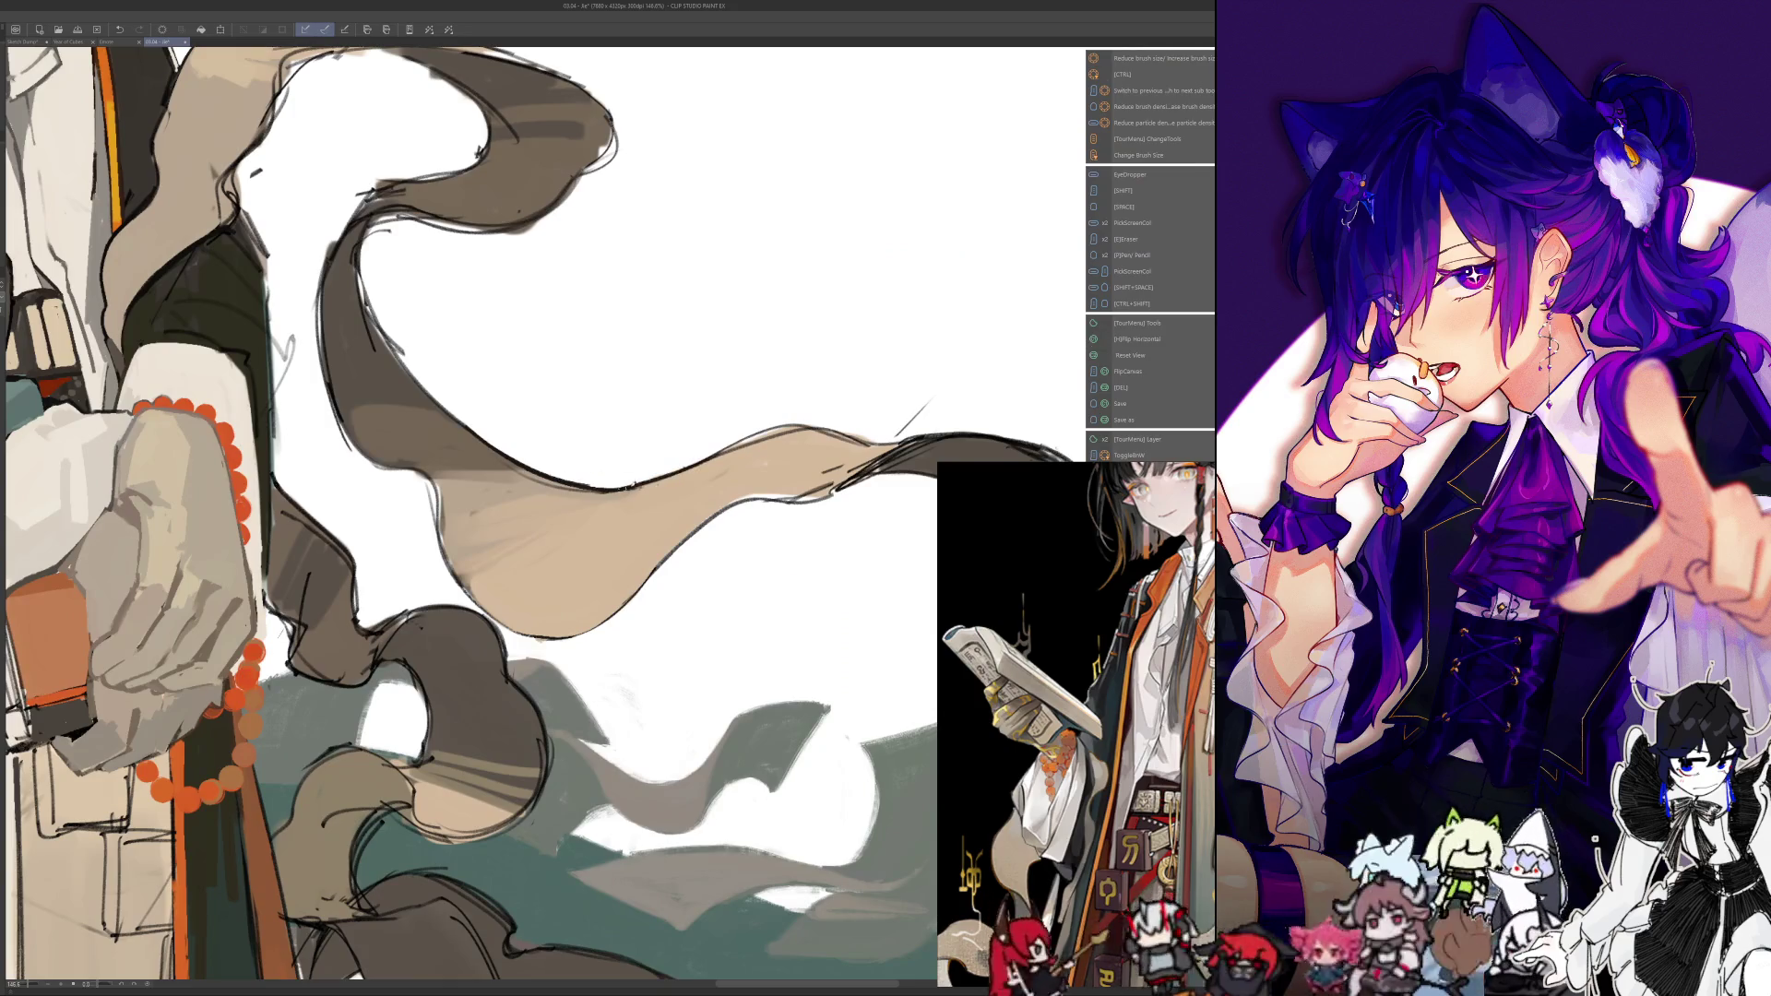
pyautogui.press('h')
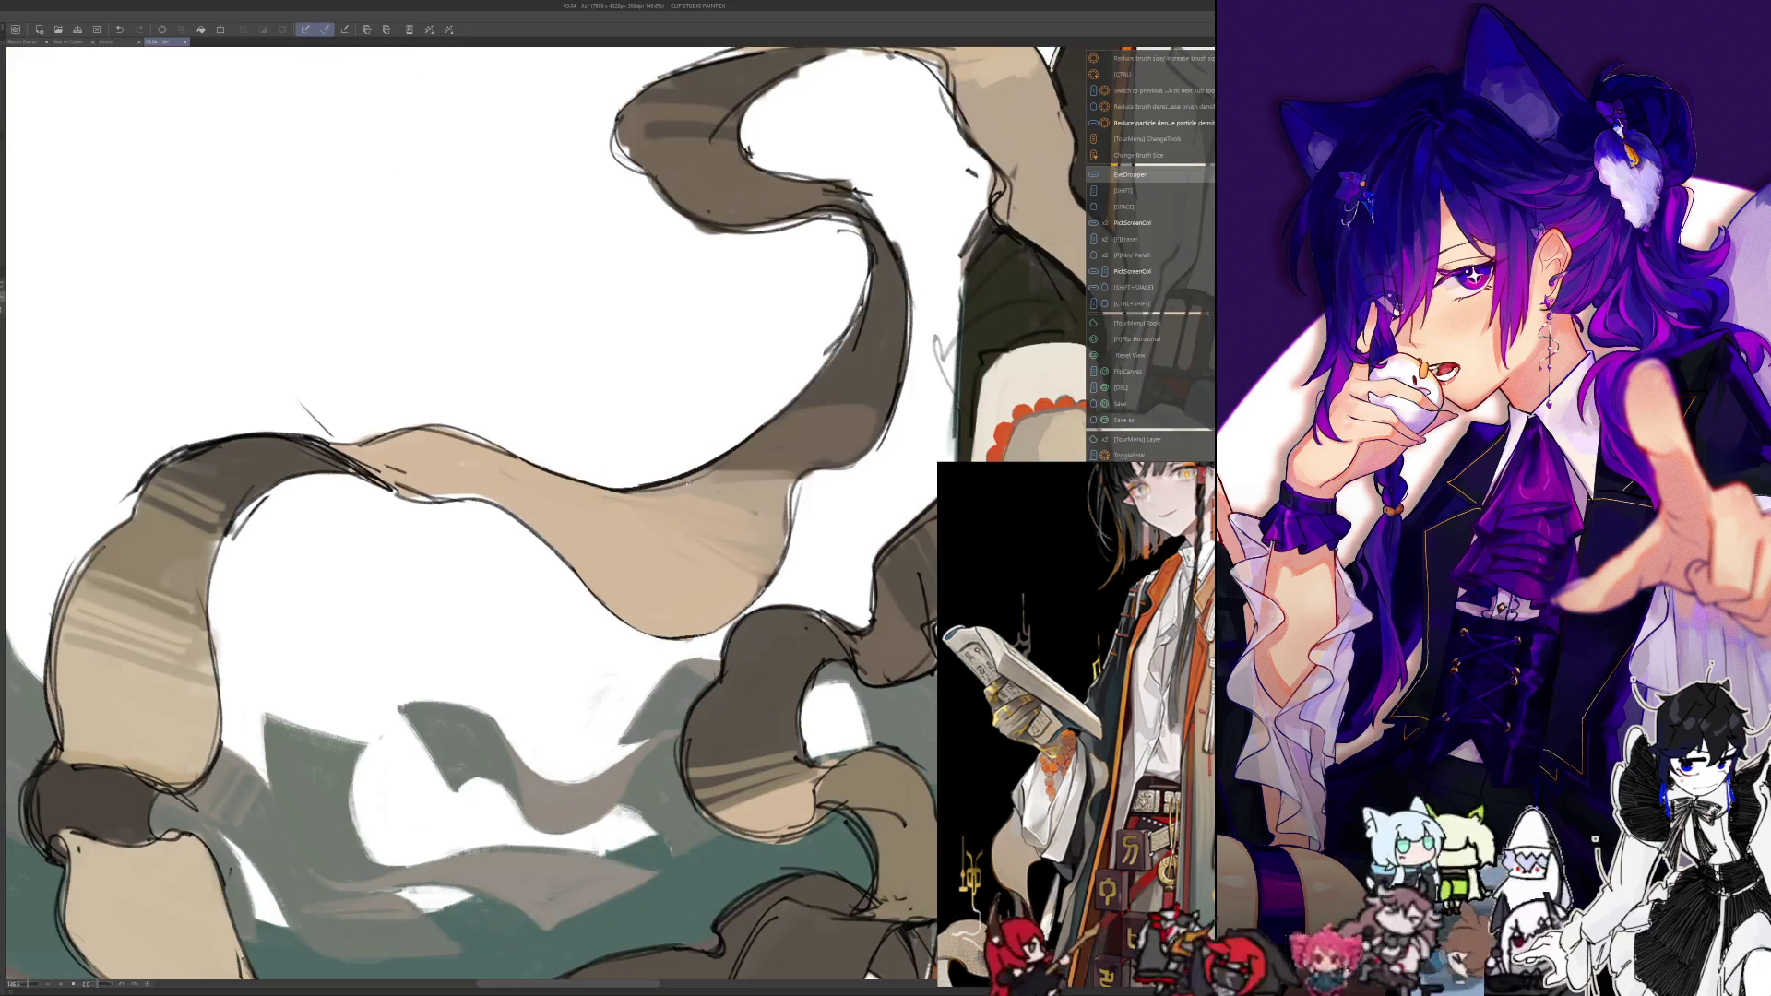
pyautogui.press('h')
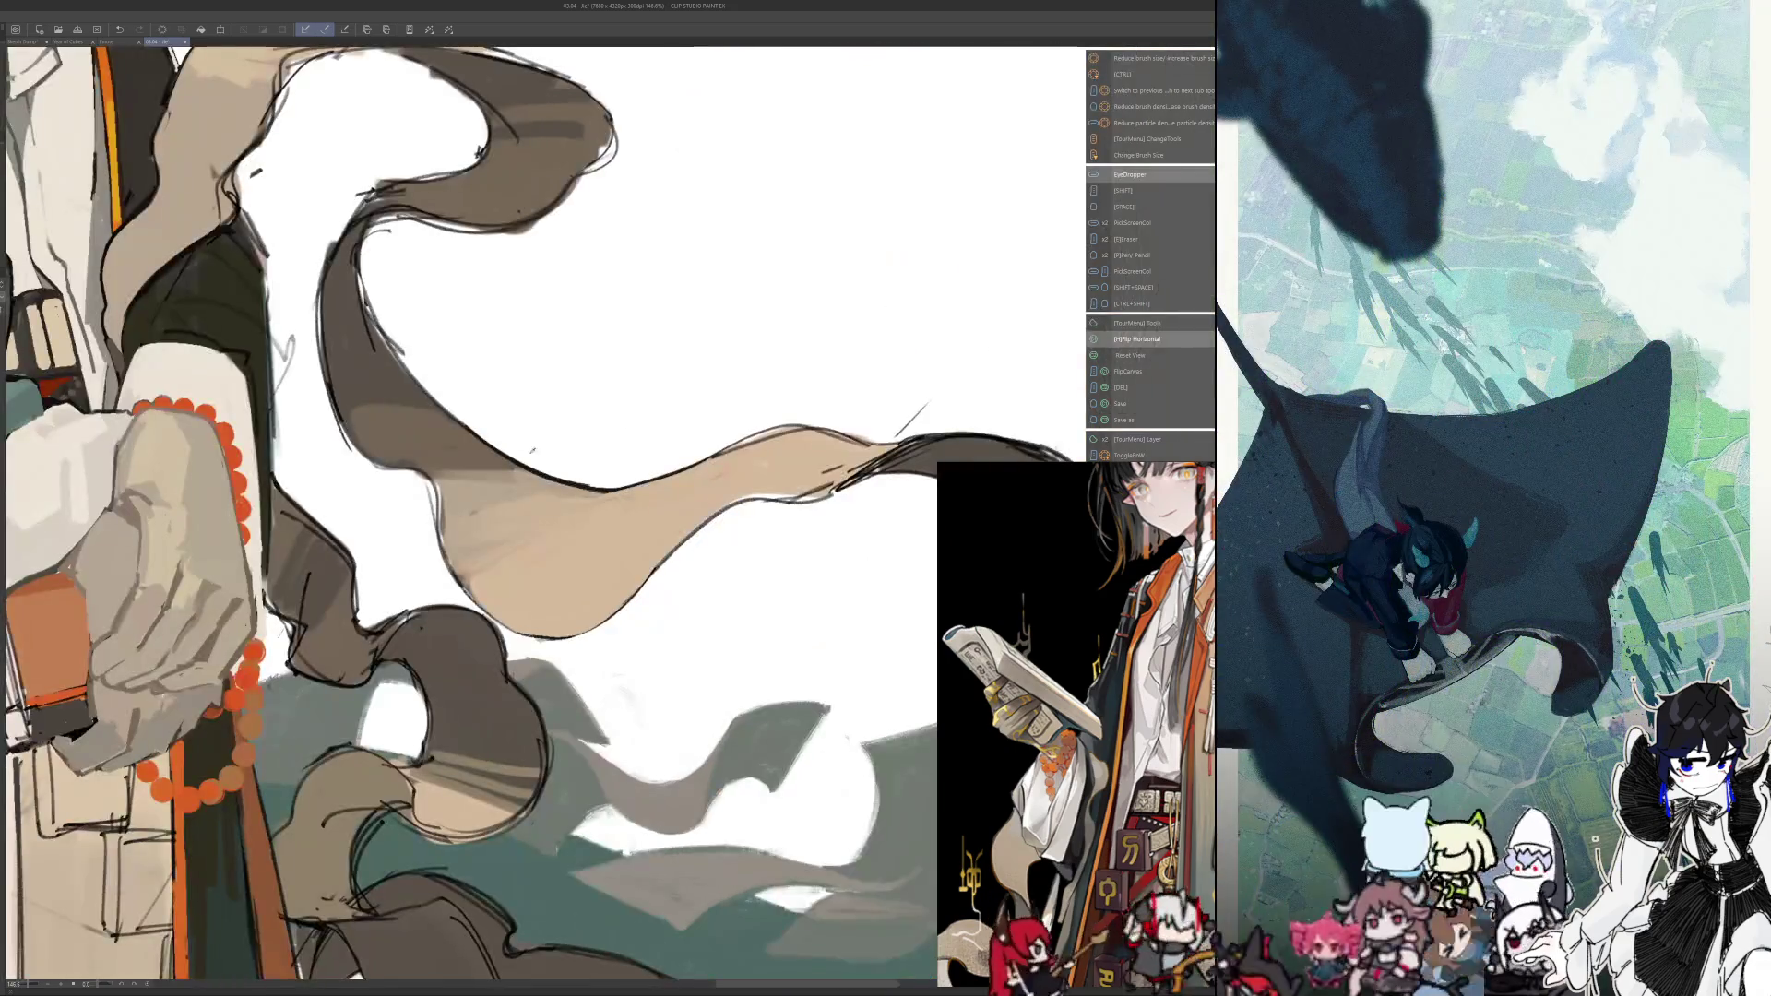
# Sample the tan and paint it over the beige ribbon's top dark outline, checking mirrored
pyautogui.press('h')
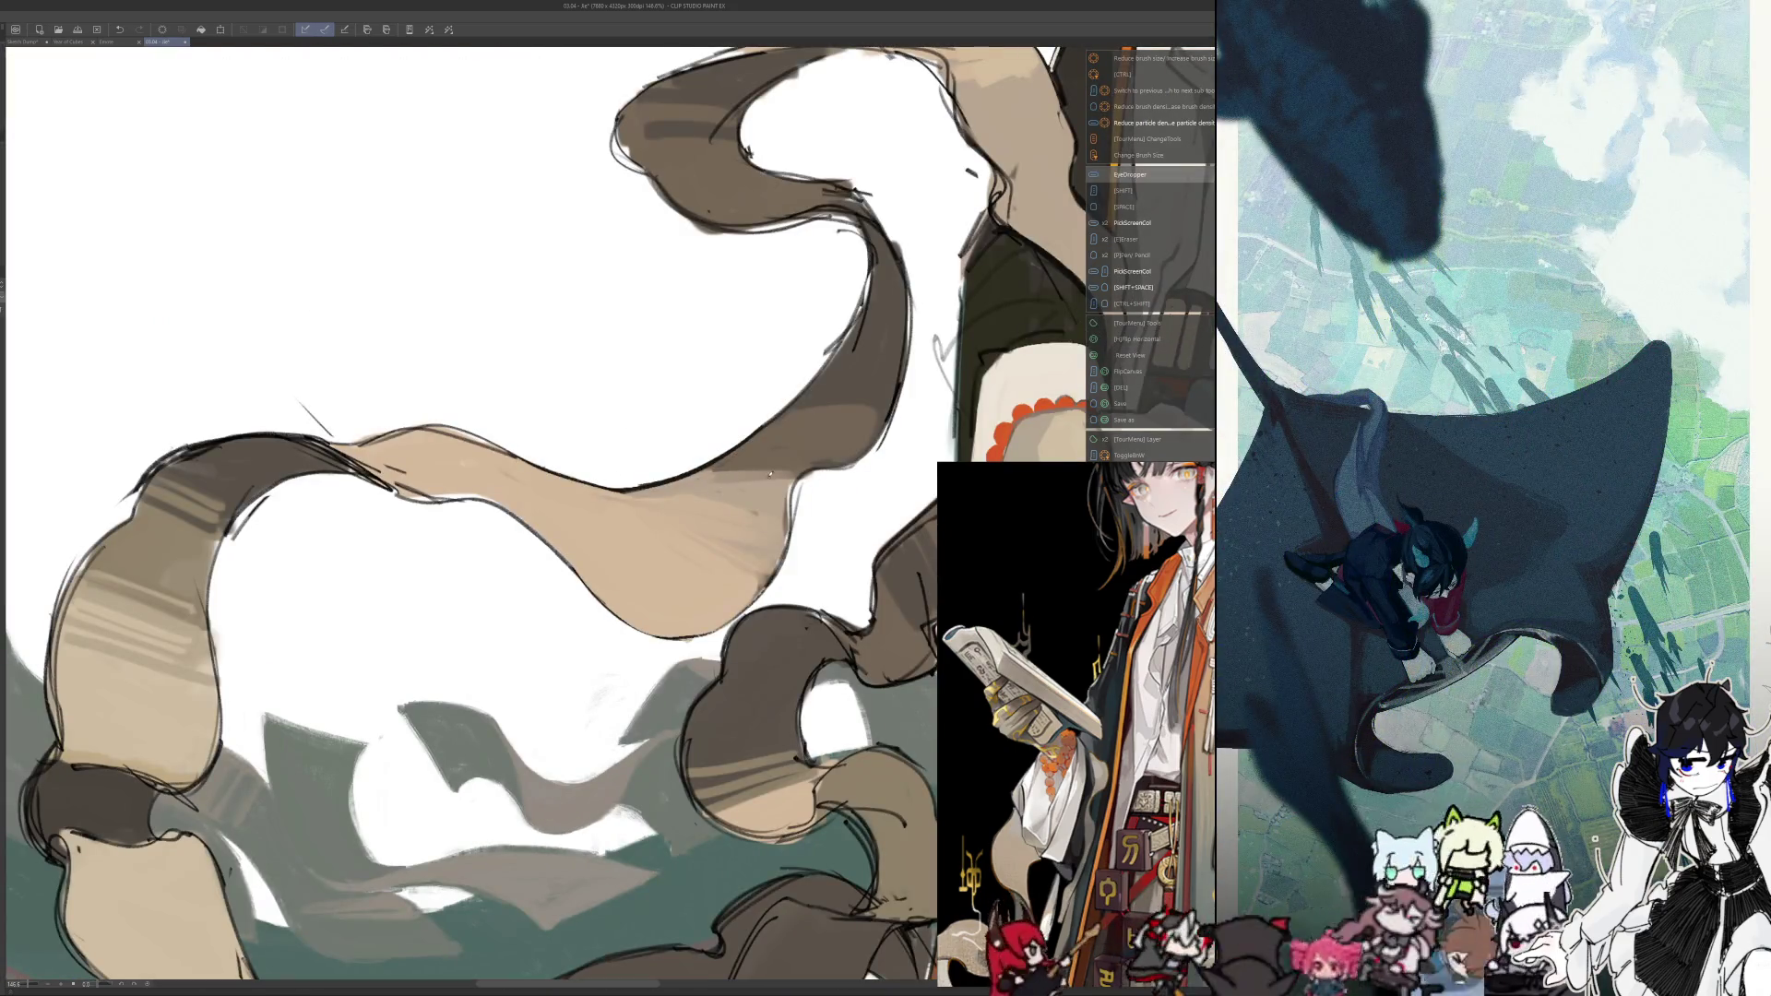
pyautogui.moveTo(729, 471); pyautogui.dragTo(782, 477)
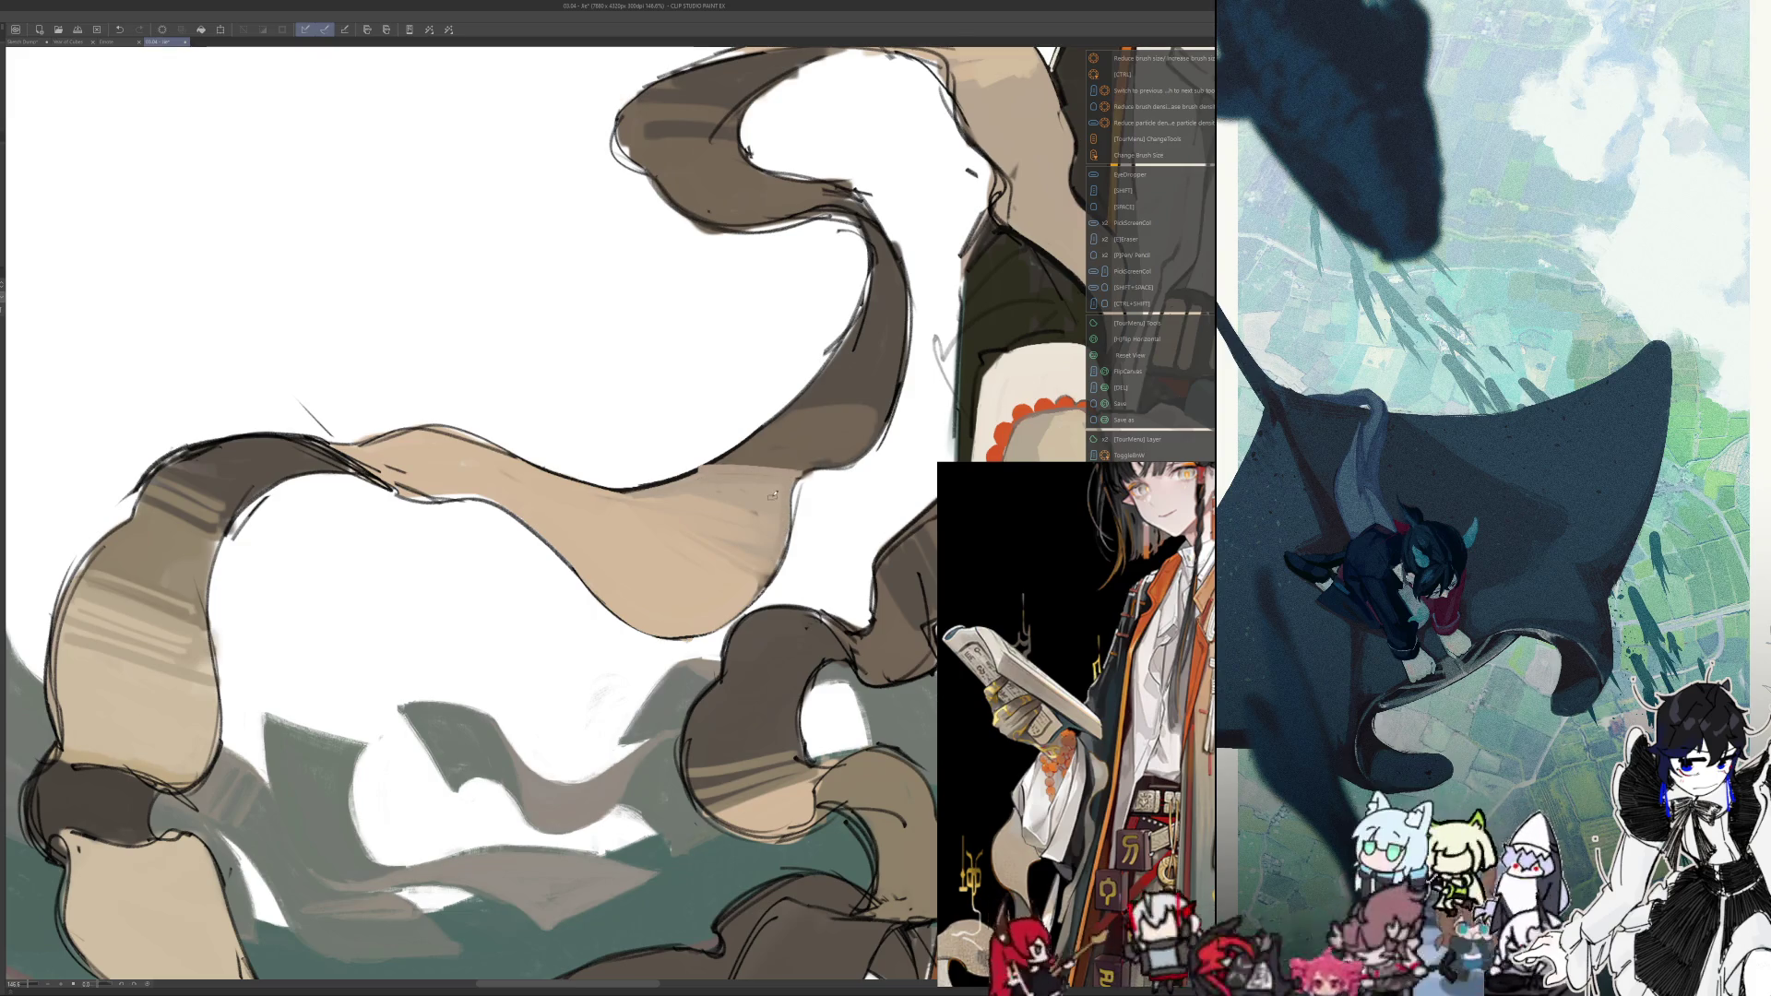
pyautogui.press('h')
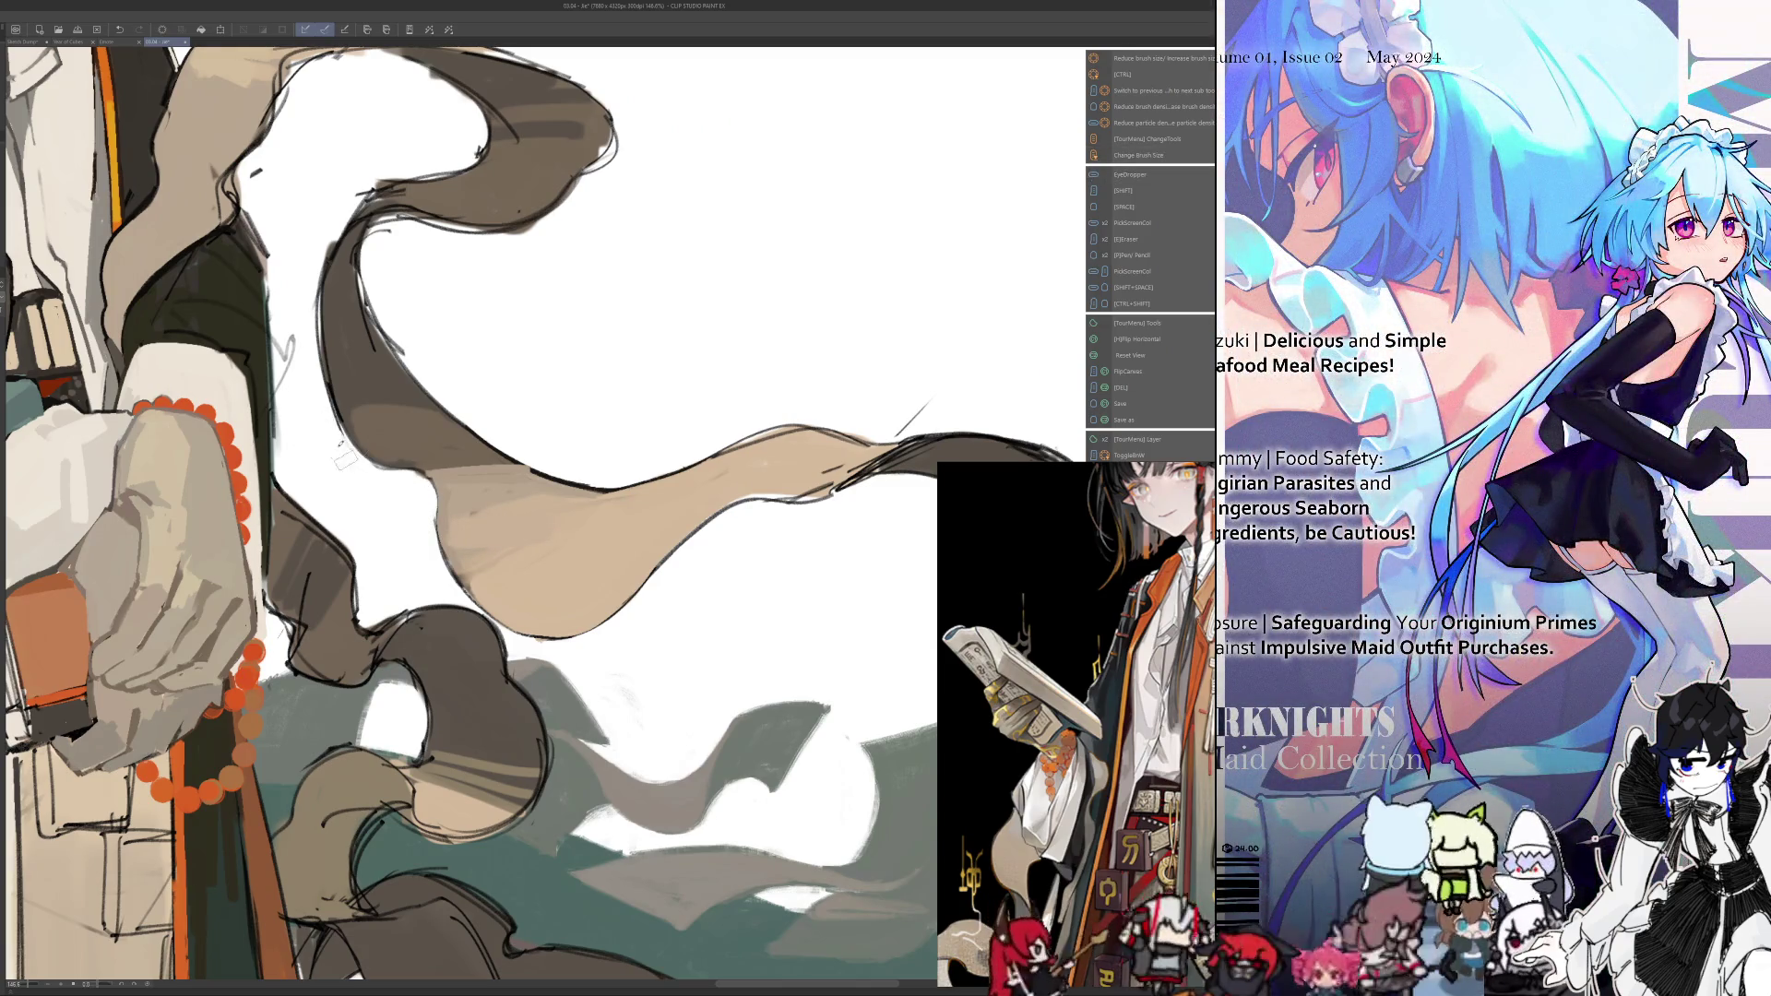
pyautogui.press('h')
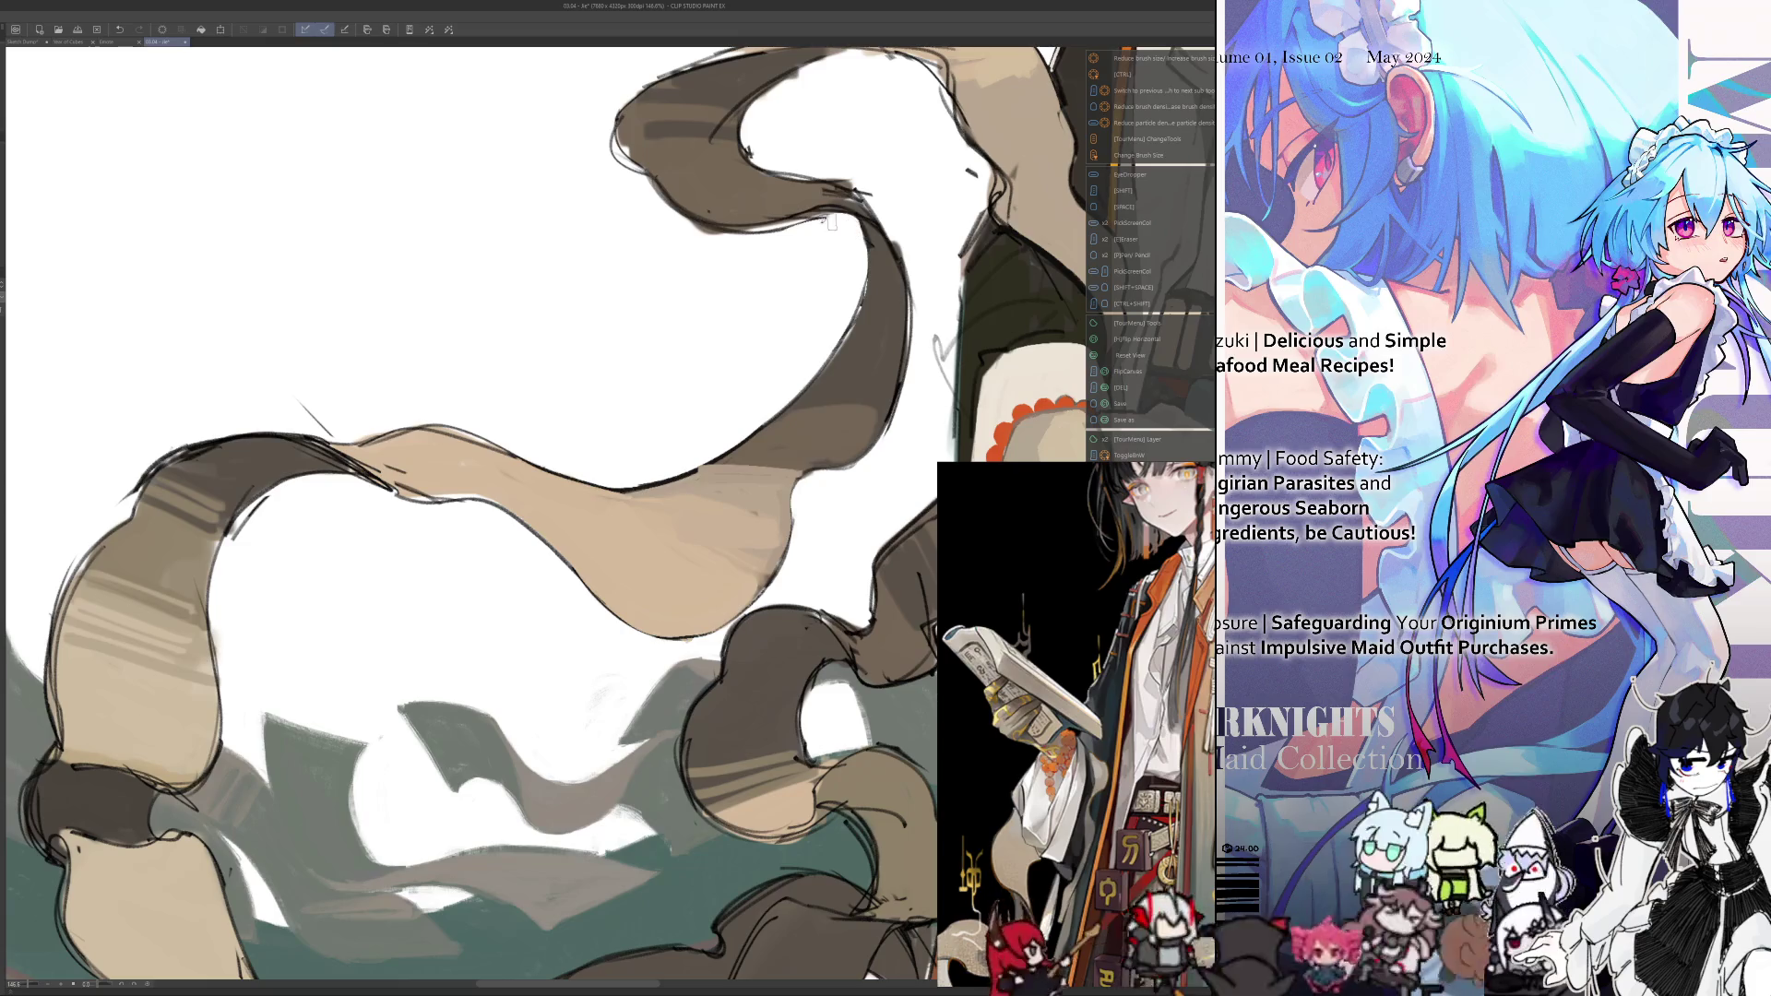
pyautogui.press('h')
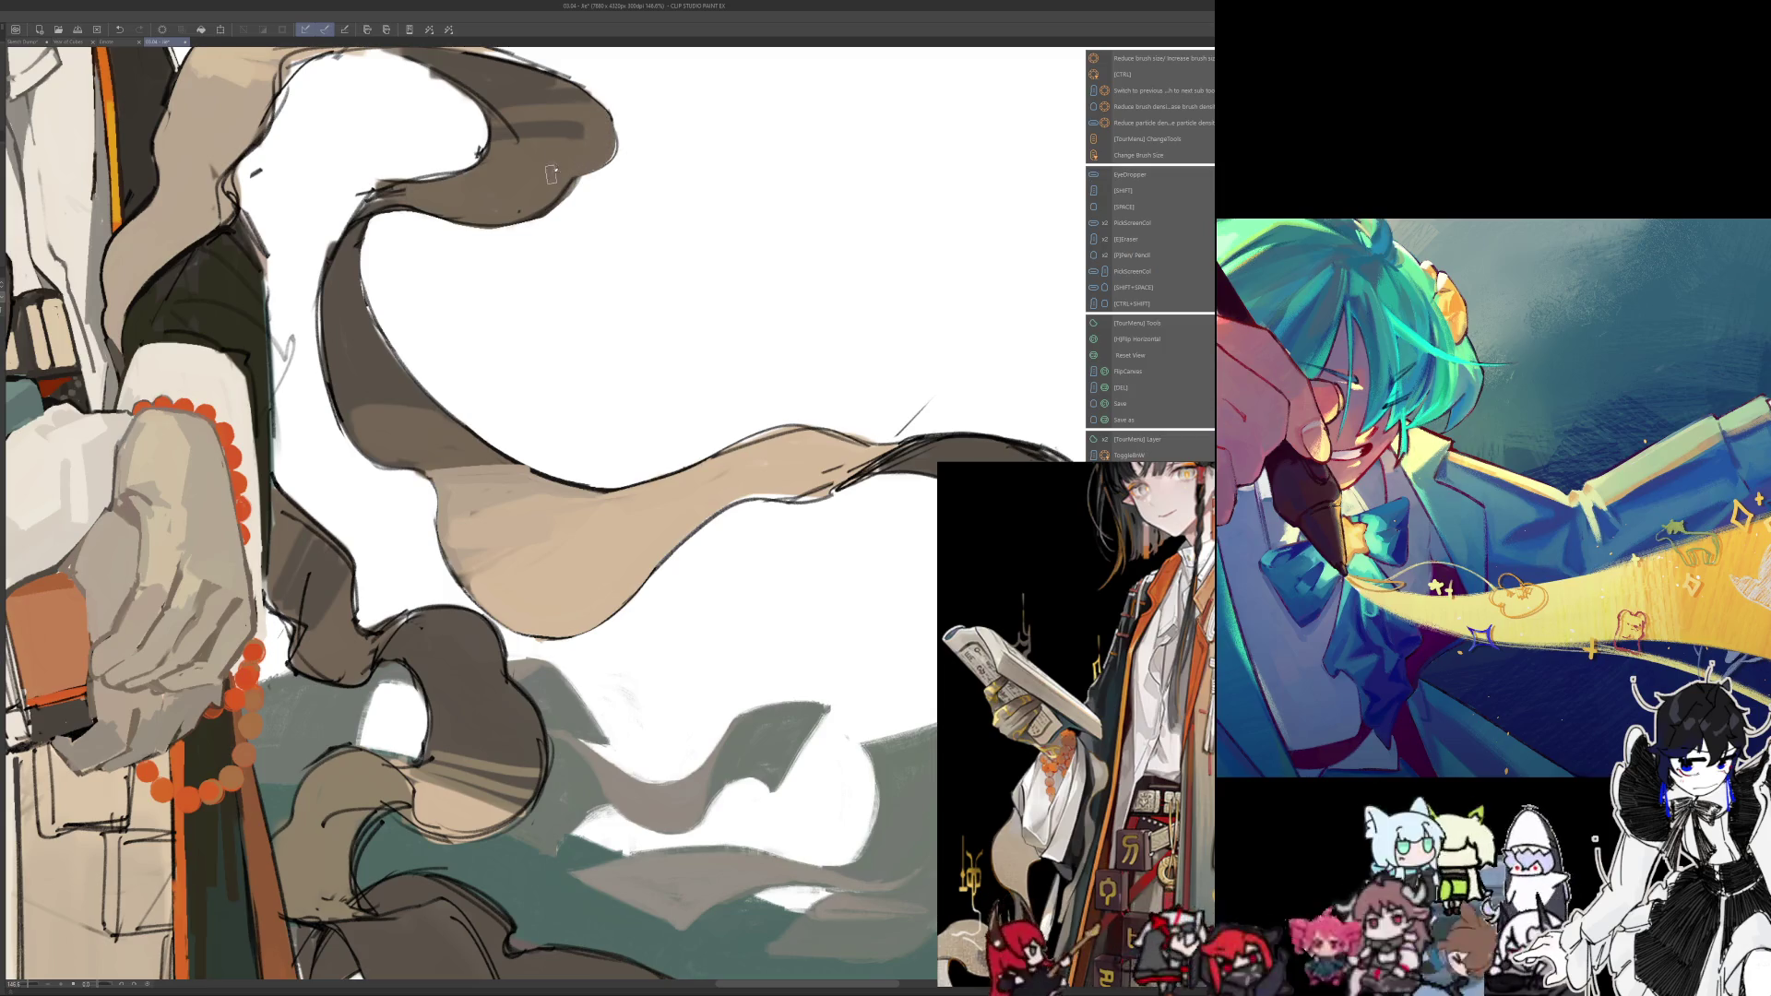
pyautogui.moveTo(516, 116); pyautogui.dragTo(523, 378)
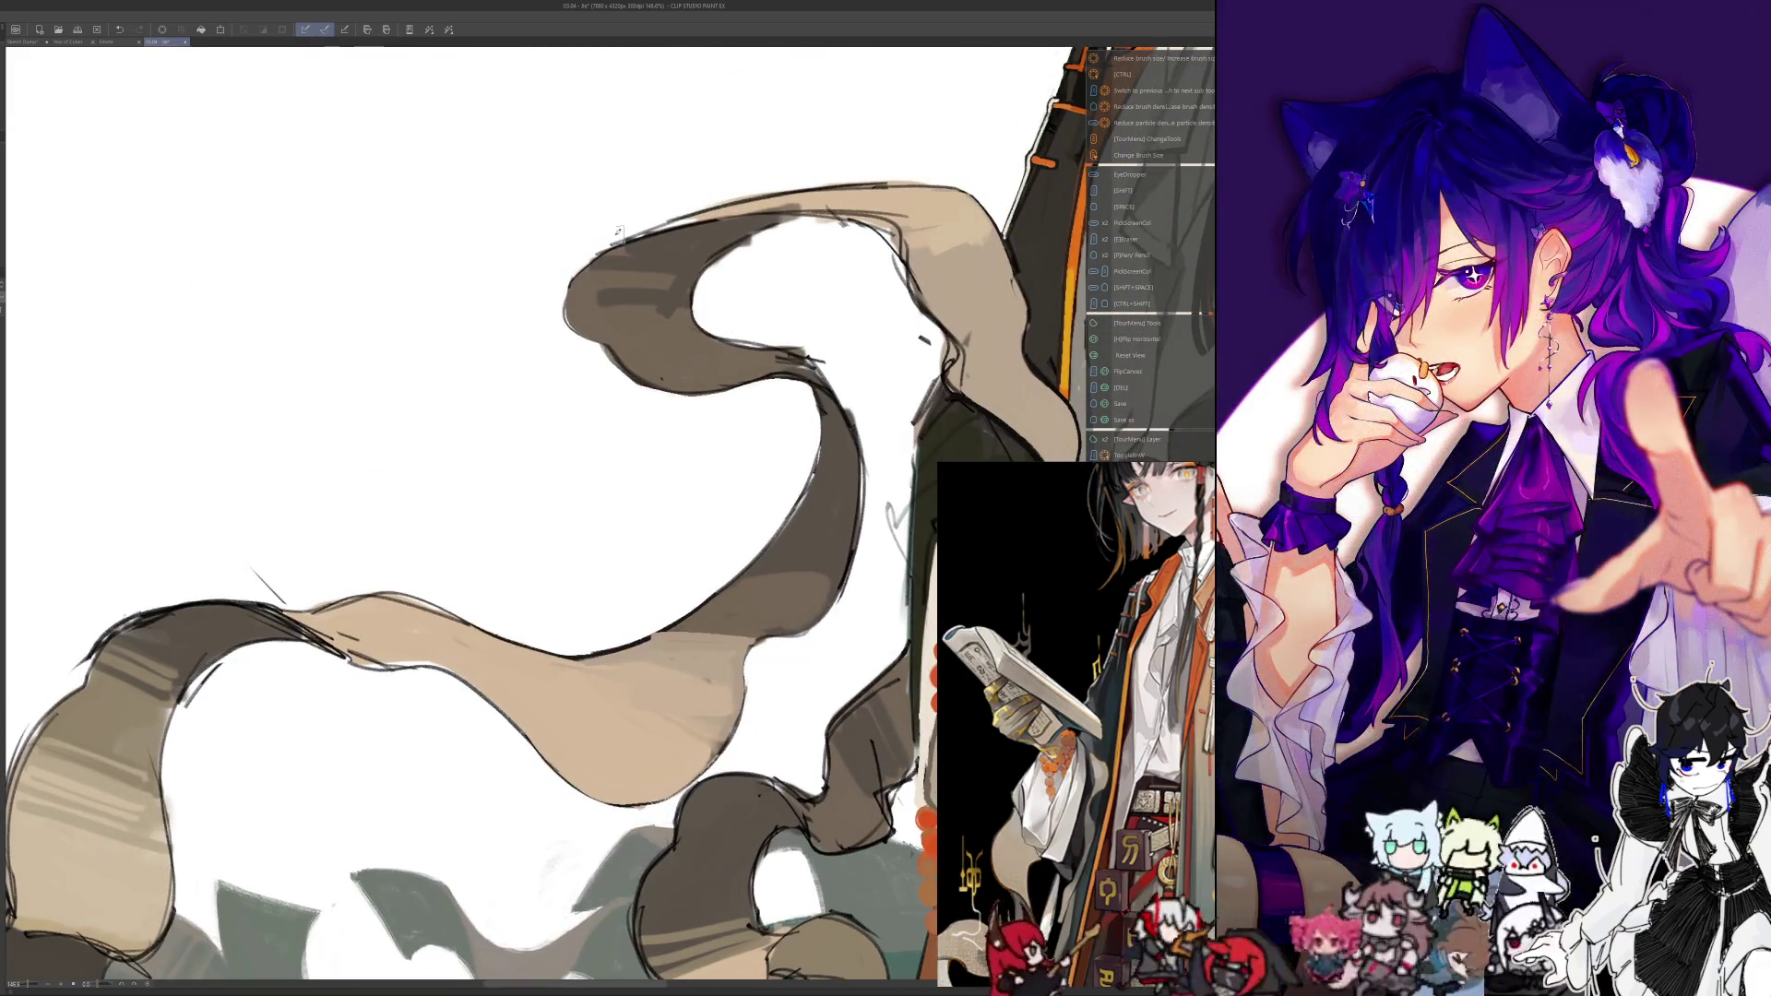
# Paint a dark stroke along the flowing ribbon and undo the extra edge stroke
pyautogui.press('h')
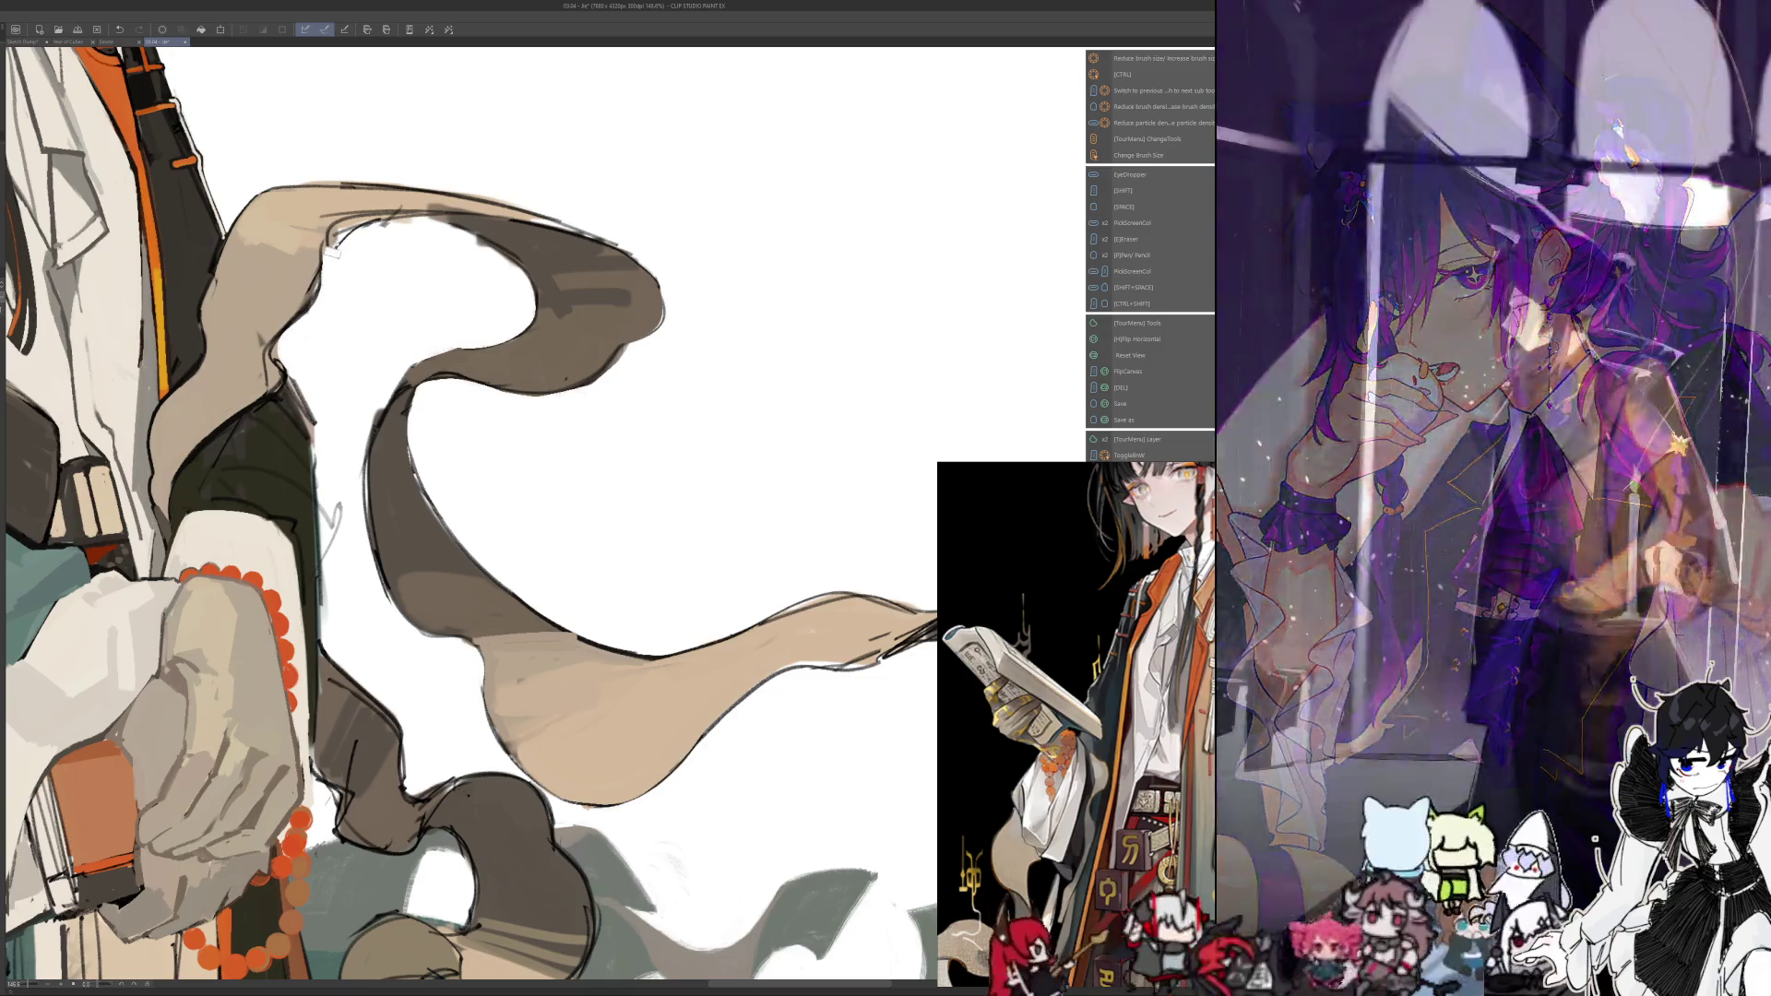
pyautogui.press('h')
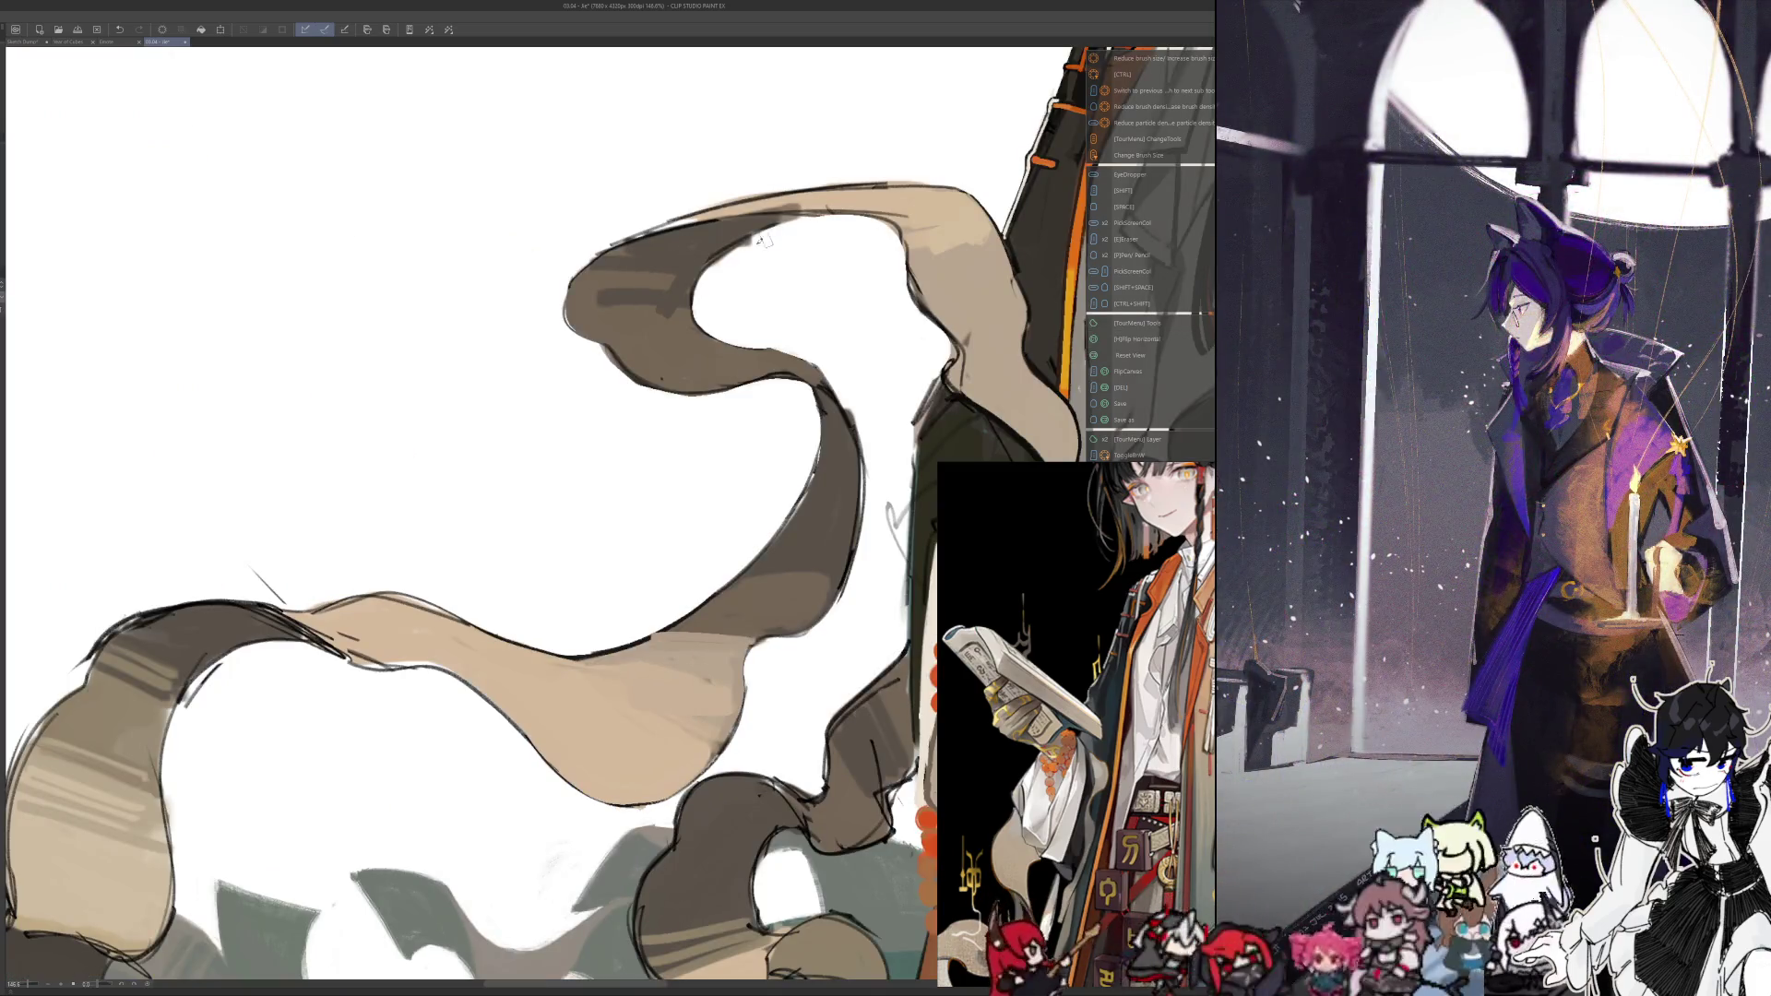
pyautogui.press('h')
pyautogui.press('h')
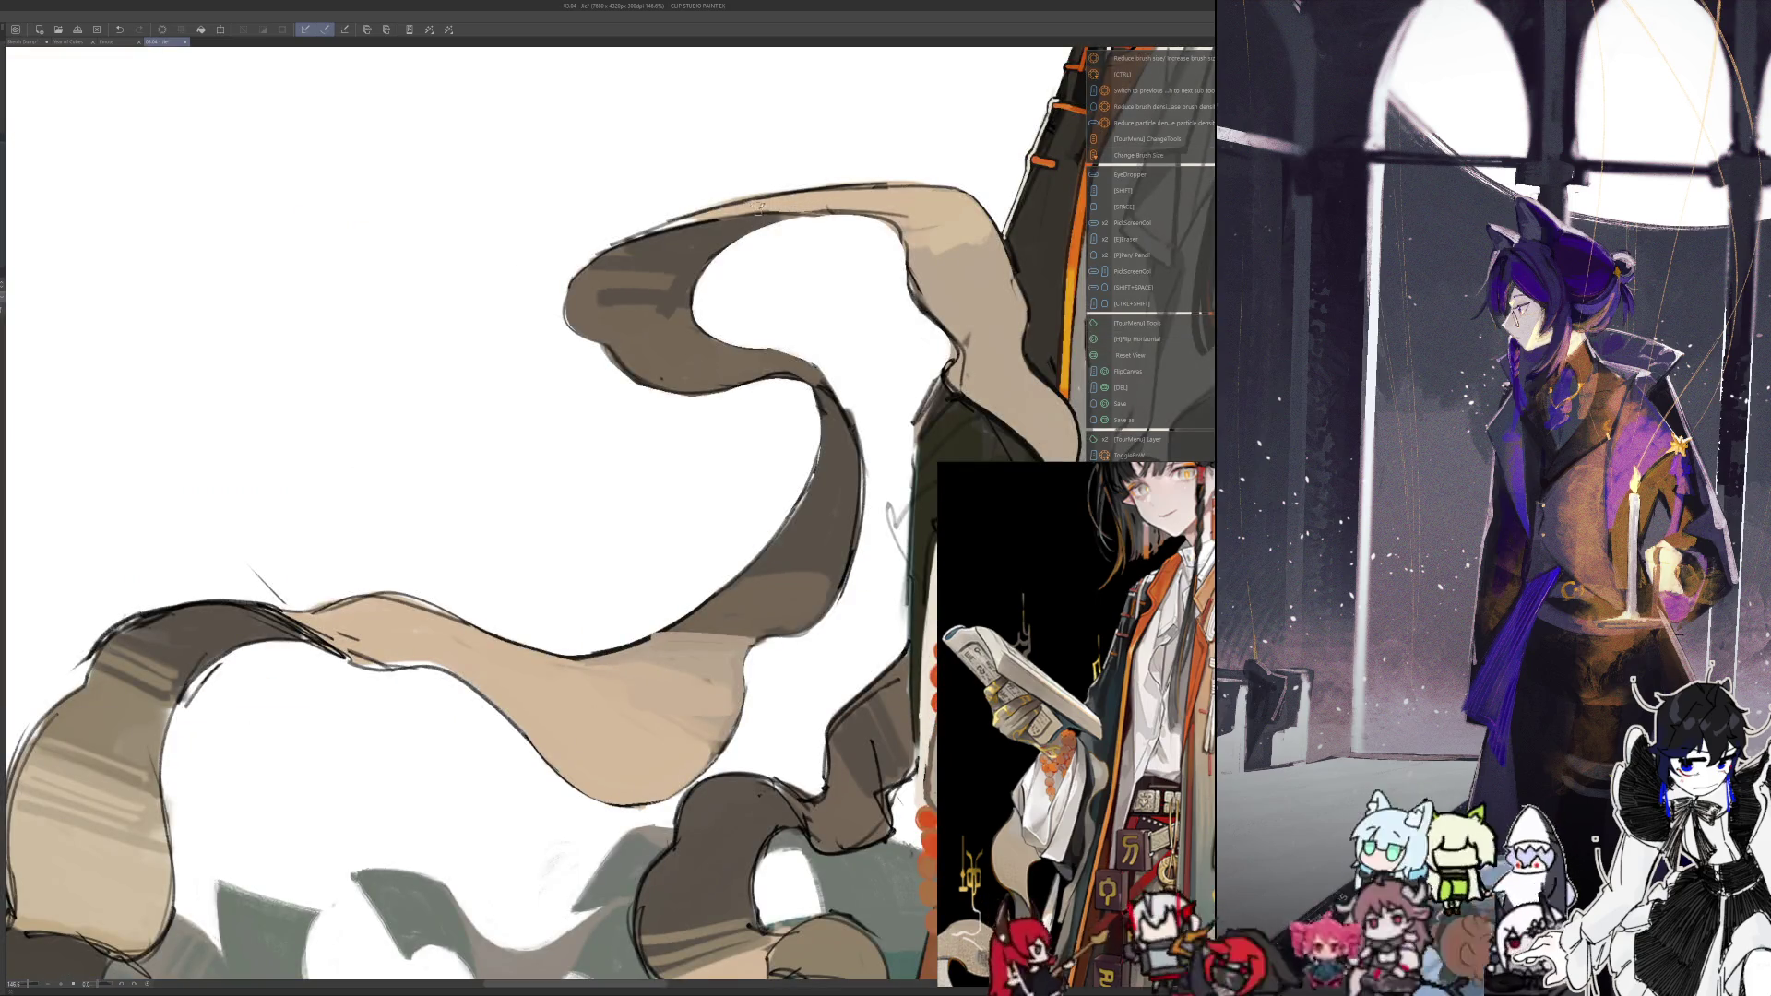
pyautogui.moveTo(720, 211); pyautogui.dragTo(685, 215)
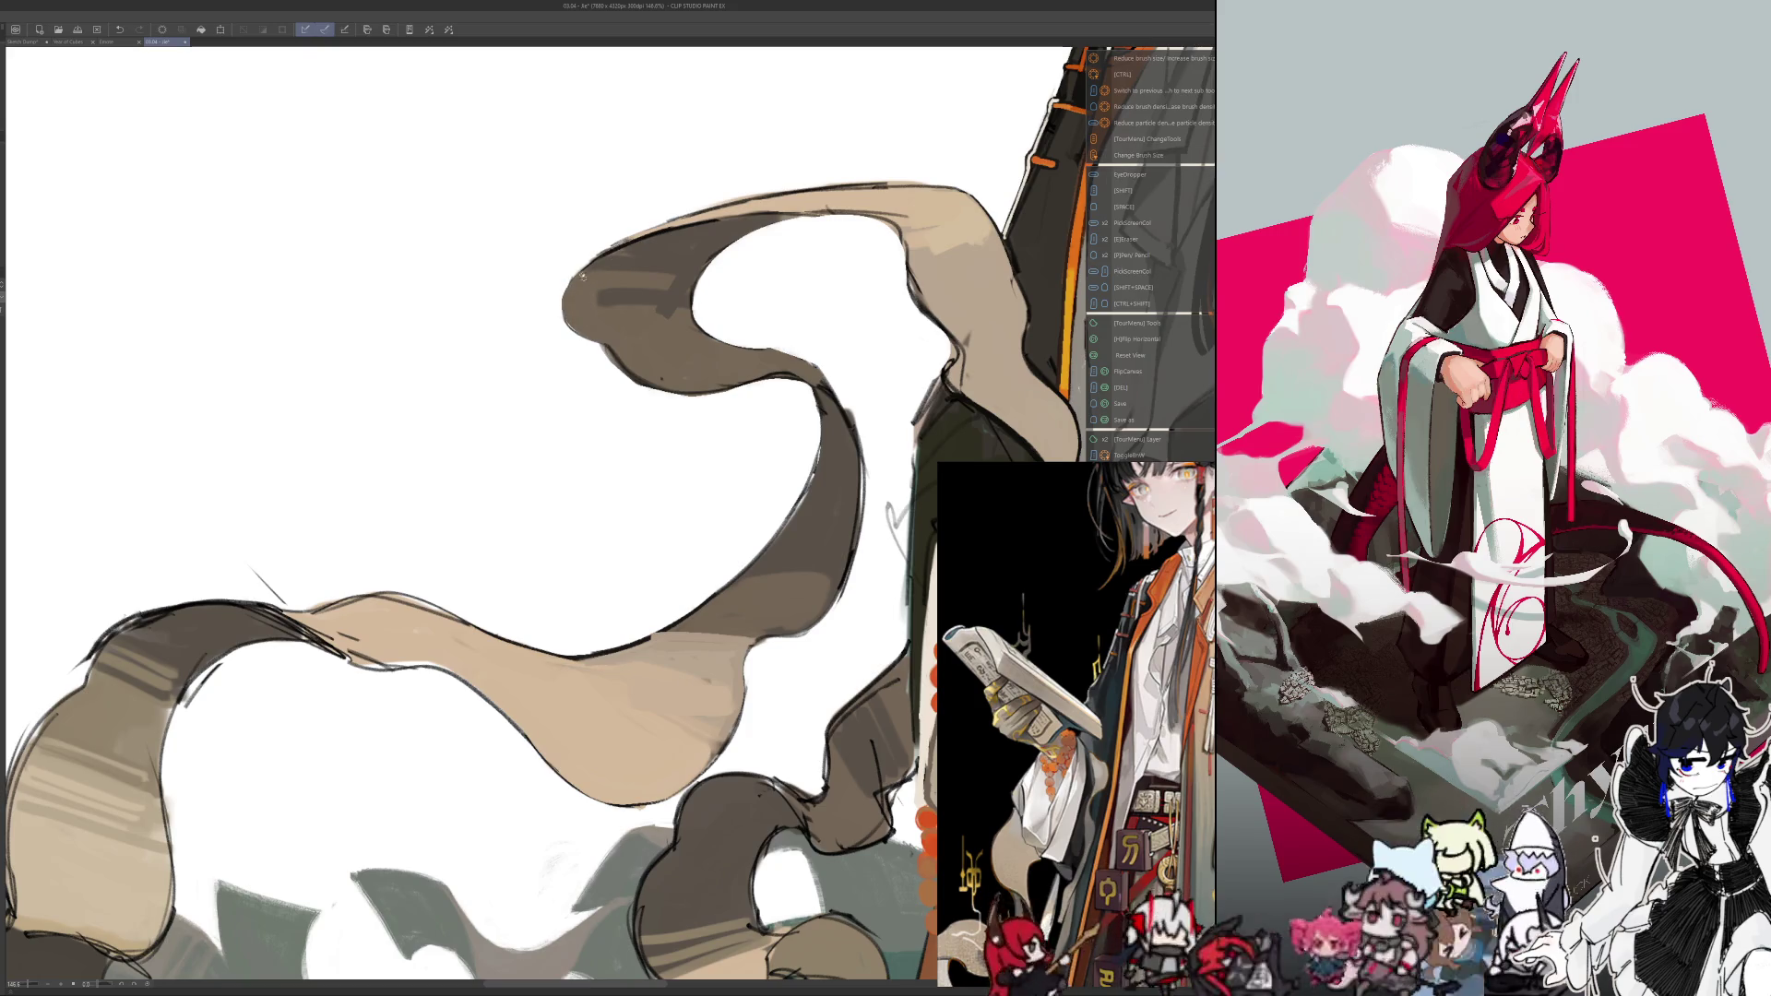
pyautogui.moveTo(598, 478)
pyautogui.mouseDown()
pyautogui.moveTo(524, 517)
pyautogui.moveTo(448, 434)
pyautogui.mouseUp()
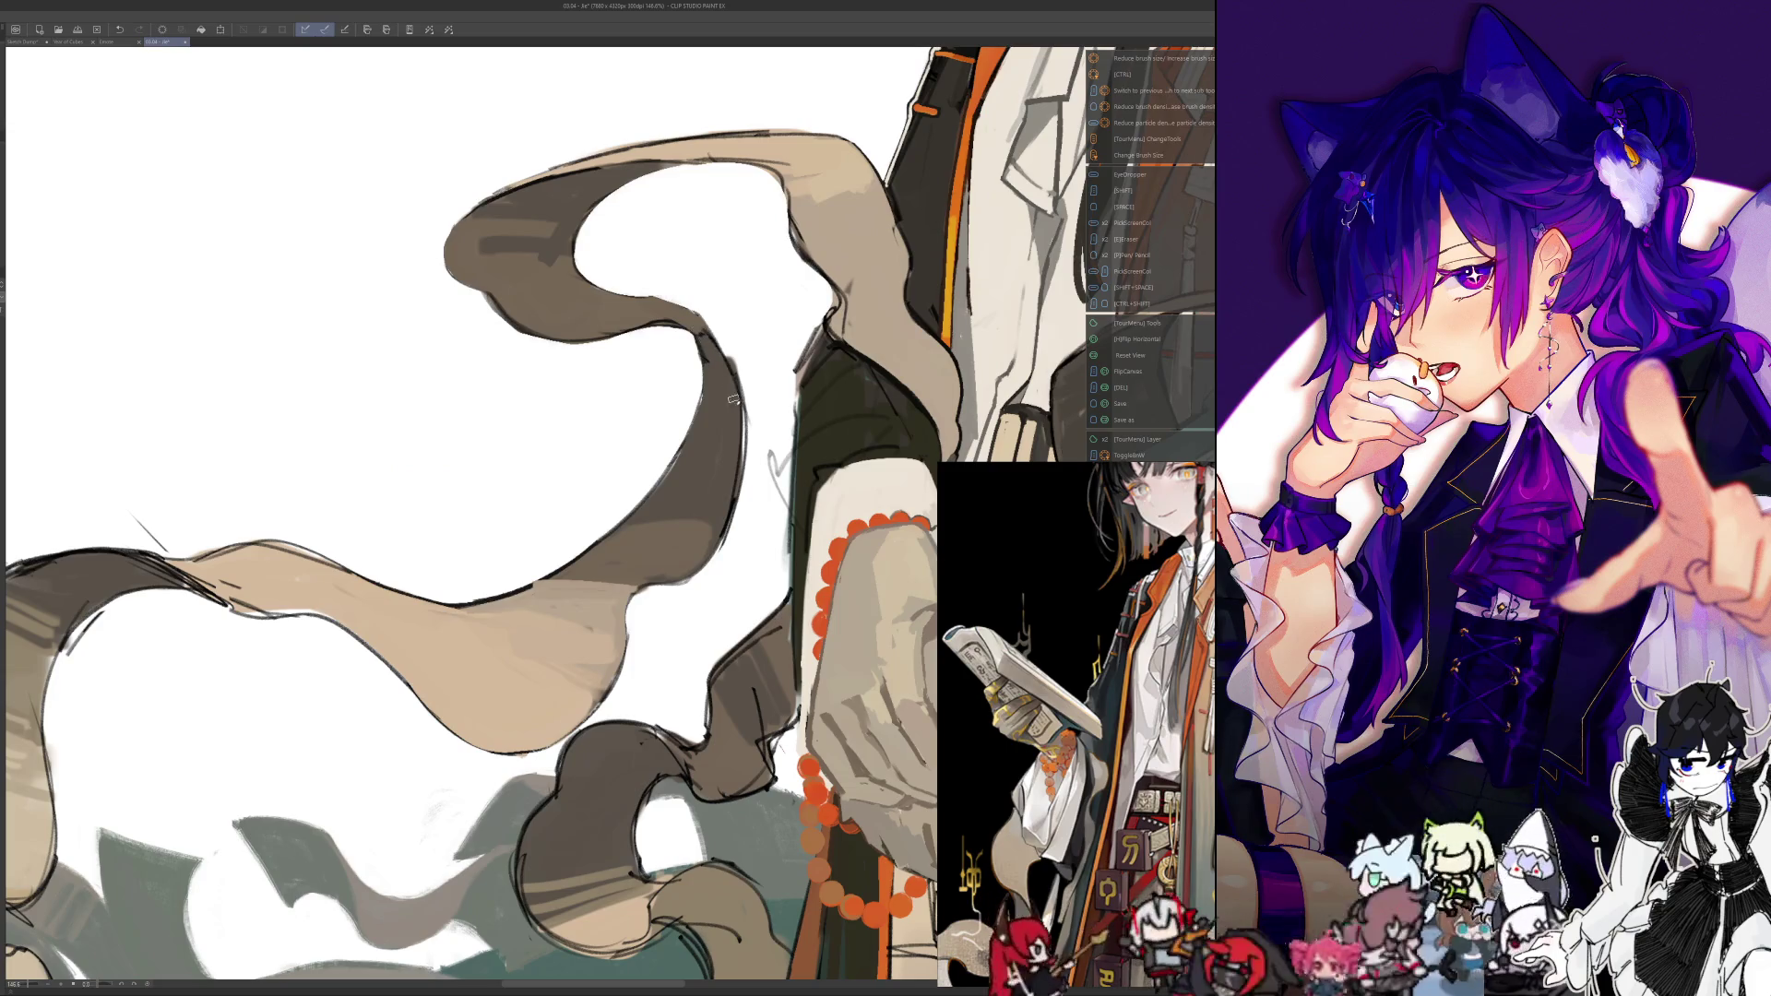
pyautogui.moveTo(742, 410); pyautogui.dragTo(710, 554)
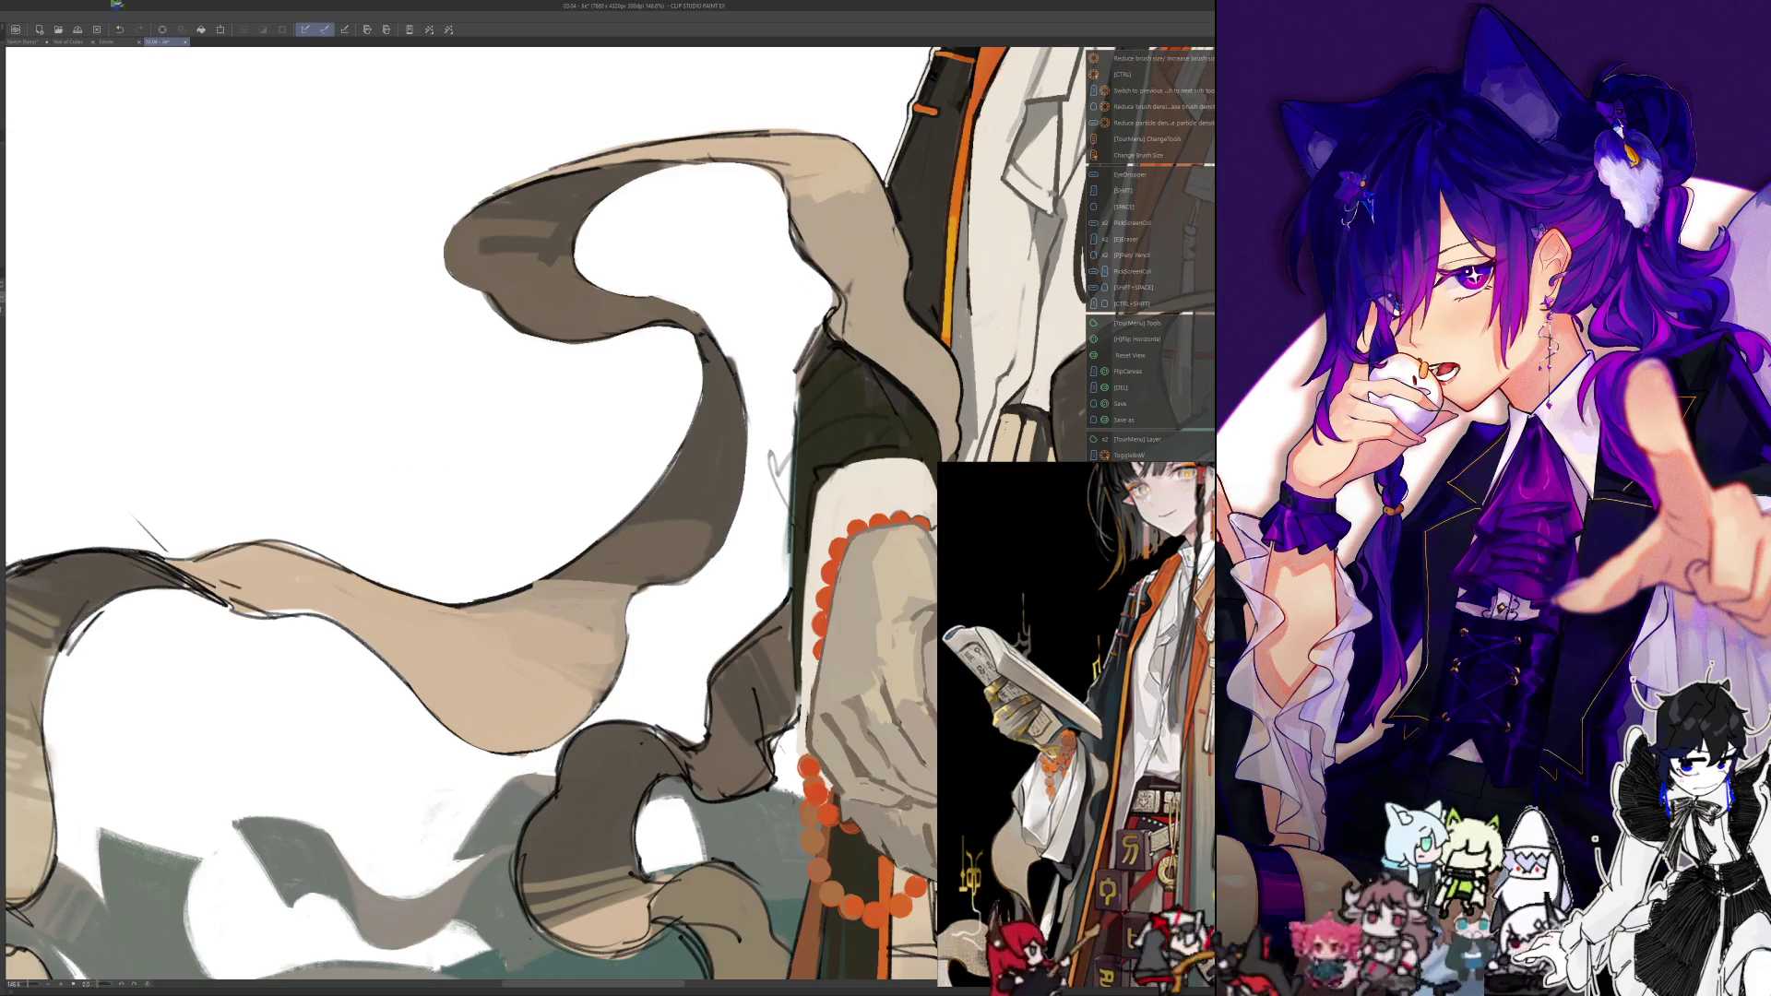
pyautogui.click(120, 29)
# Sample a colour near the sleeve, resize the brush, and save the painting
pyautogui.scroll(-5, 753, 403)
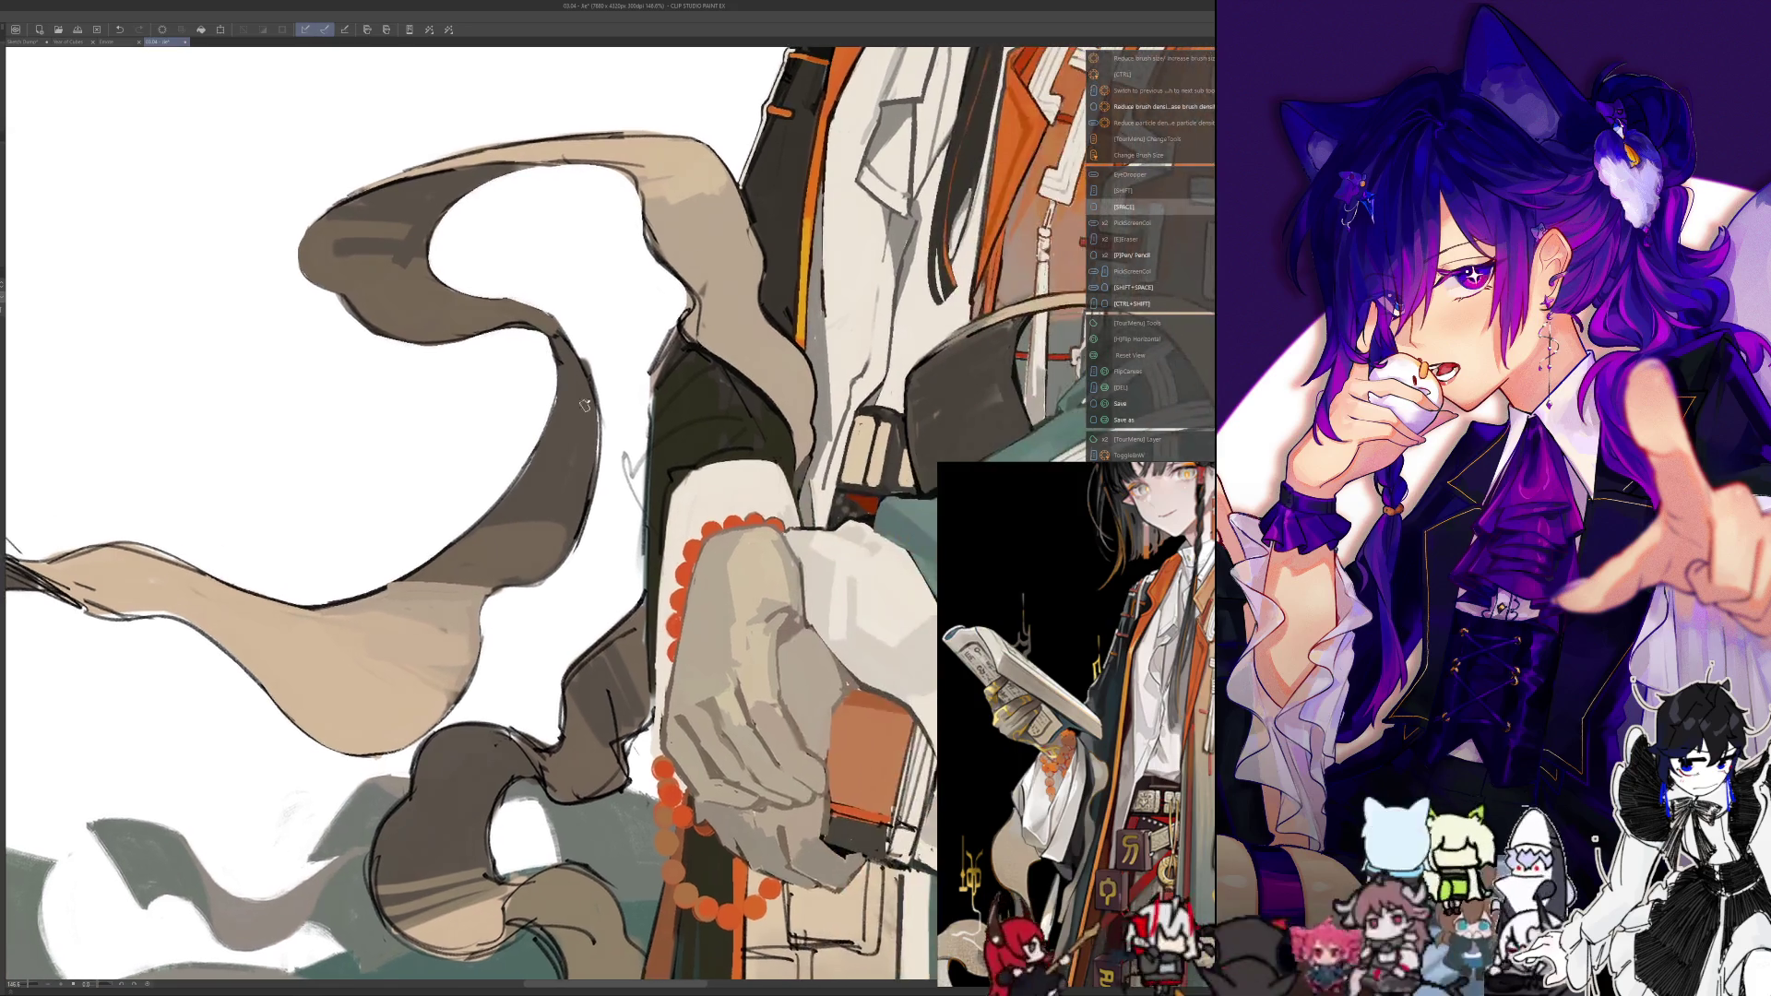
pyautogui.scroll(4, 521, 452)
pyautogui.moveTo(543, 447)
pyautogui.mouseDown()
pyautogui.moveTo(519, 433)
pyautogui.moveTo(533, 505)
pyautogui.mouseUp()
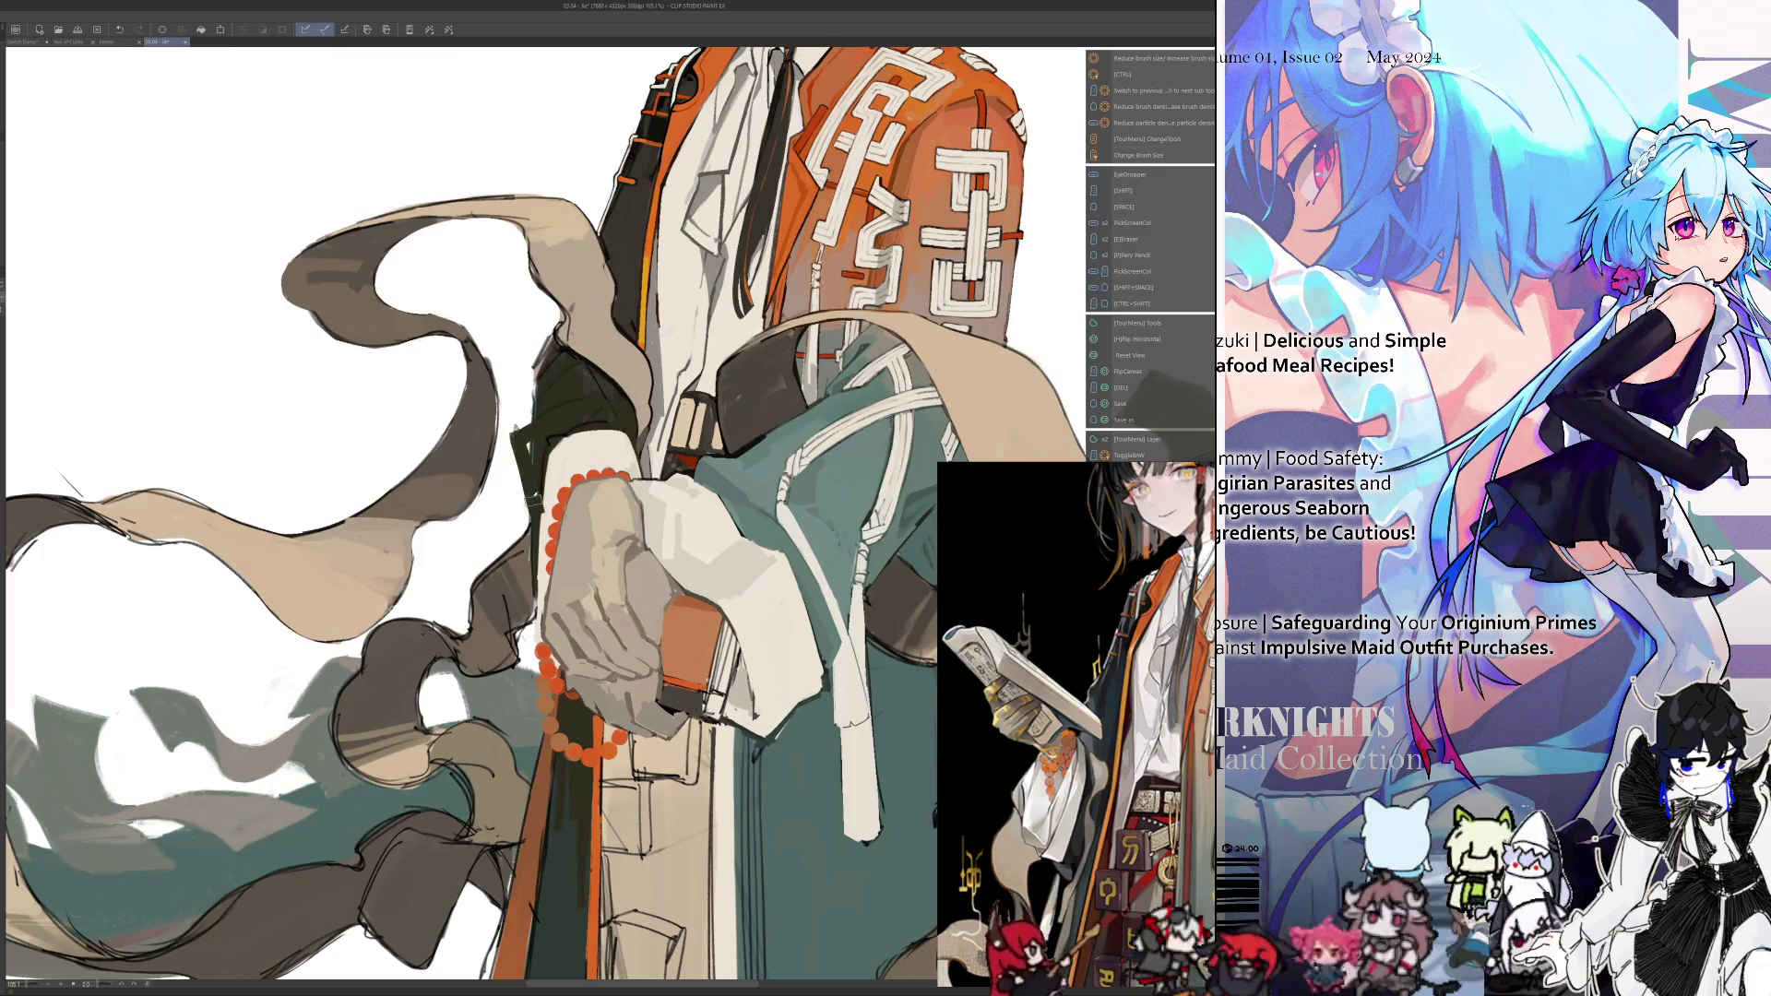
pyautogui.keyDown('alt'); pyautogui.click(541, 498); pyautogui.keyUp('alt')
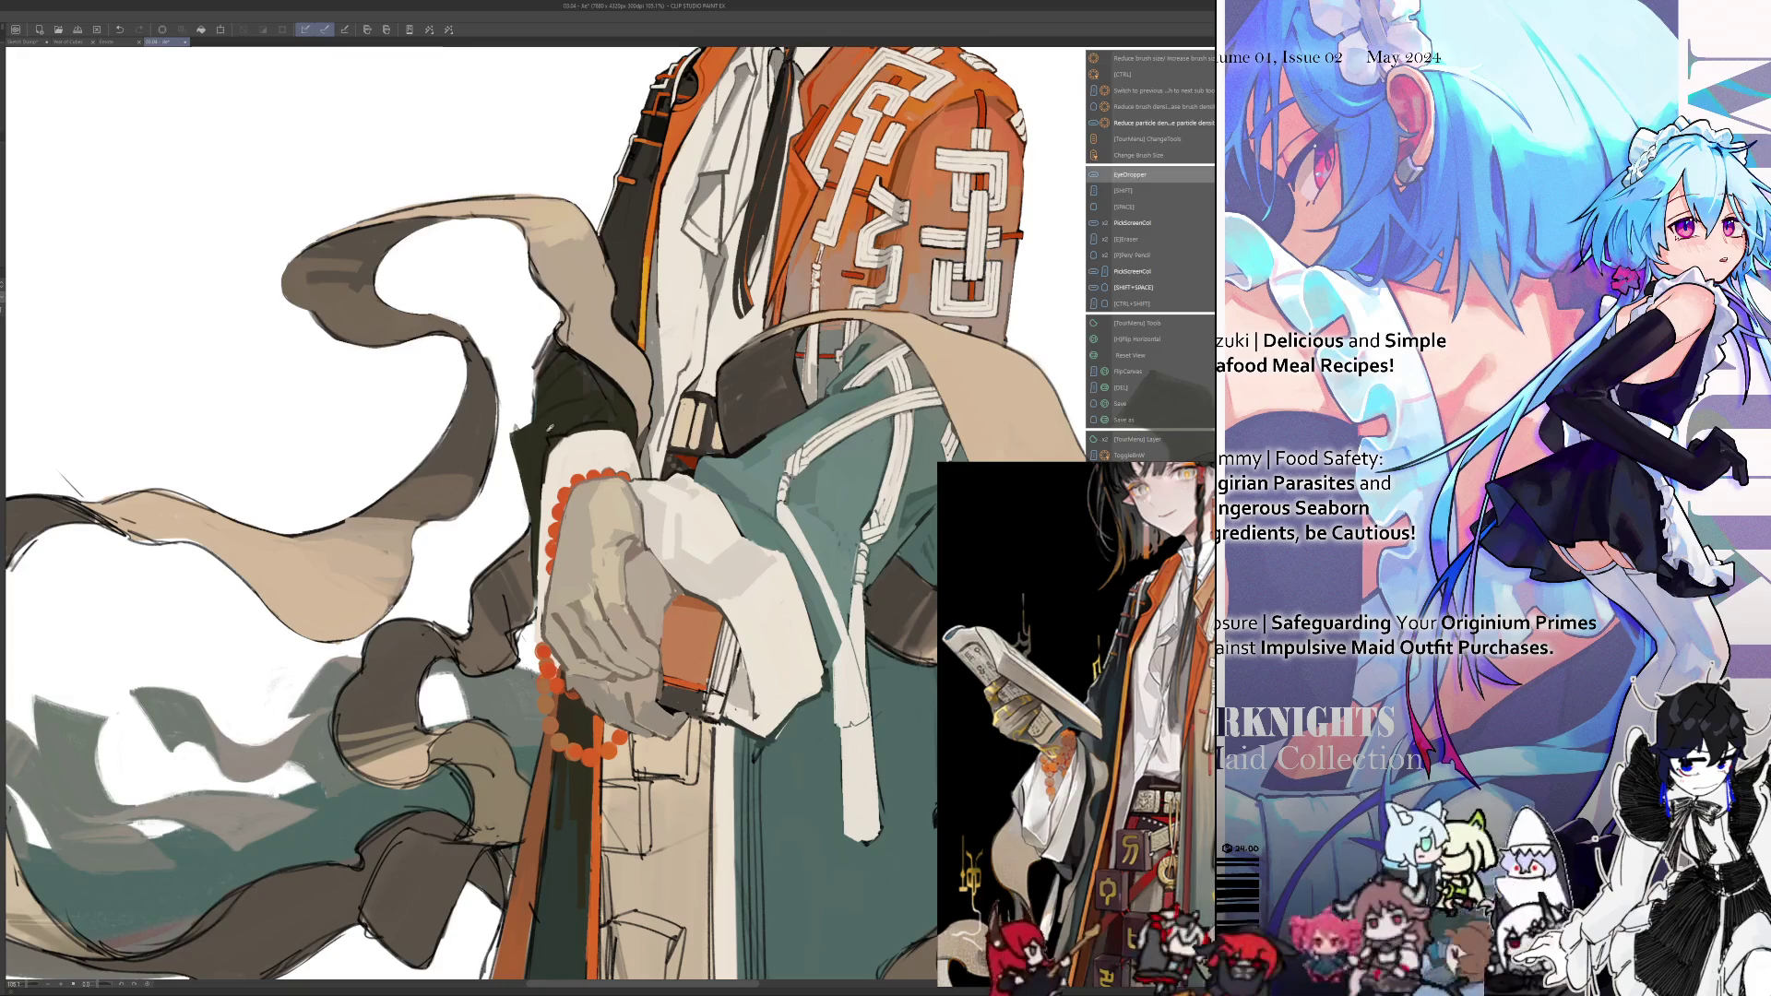
pyautogui.moveTo(531, 449); pyautogui.dragTo(507, 432)
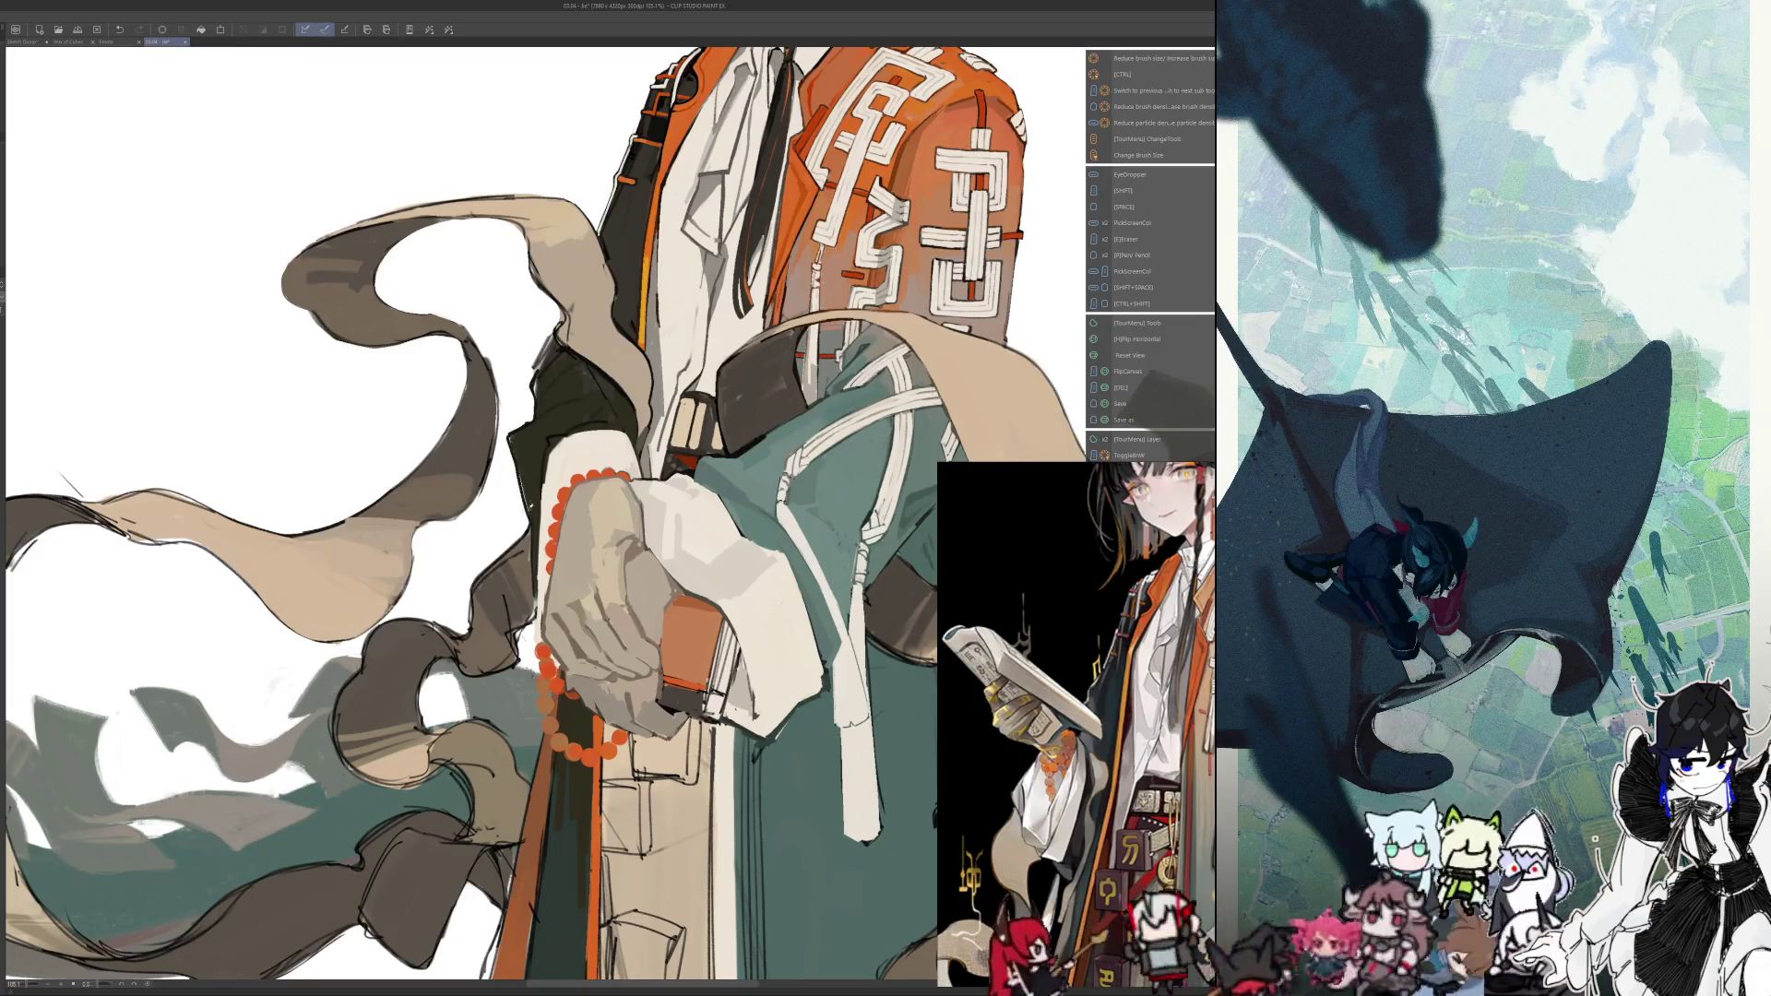
pyautogui.hotkey('ctrl', 's')
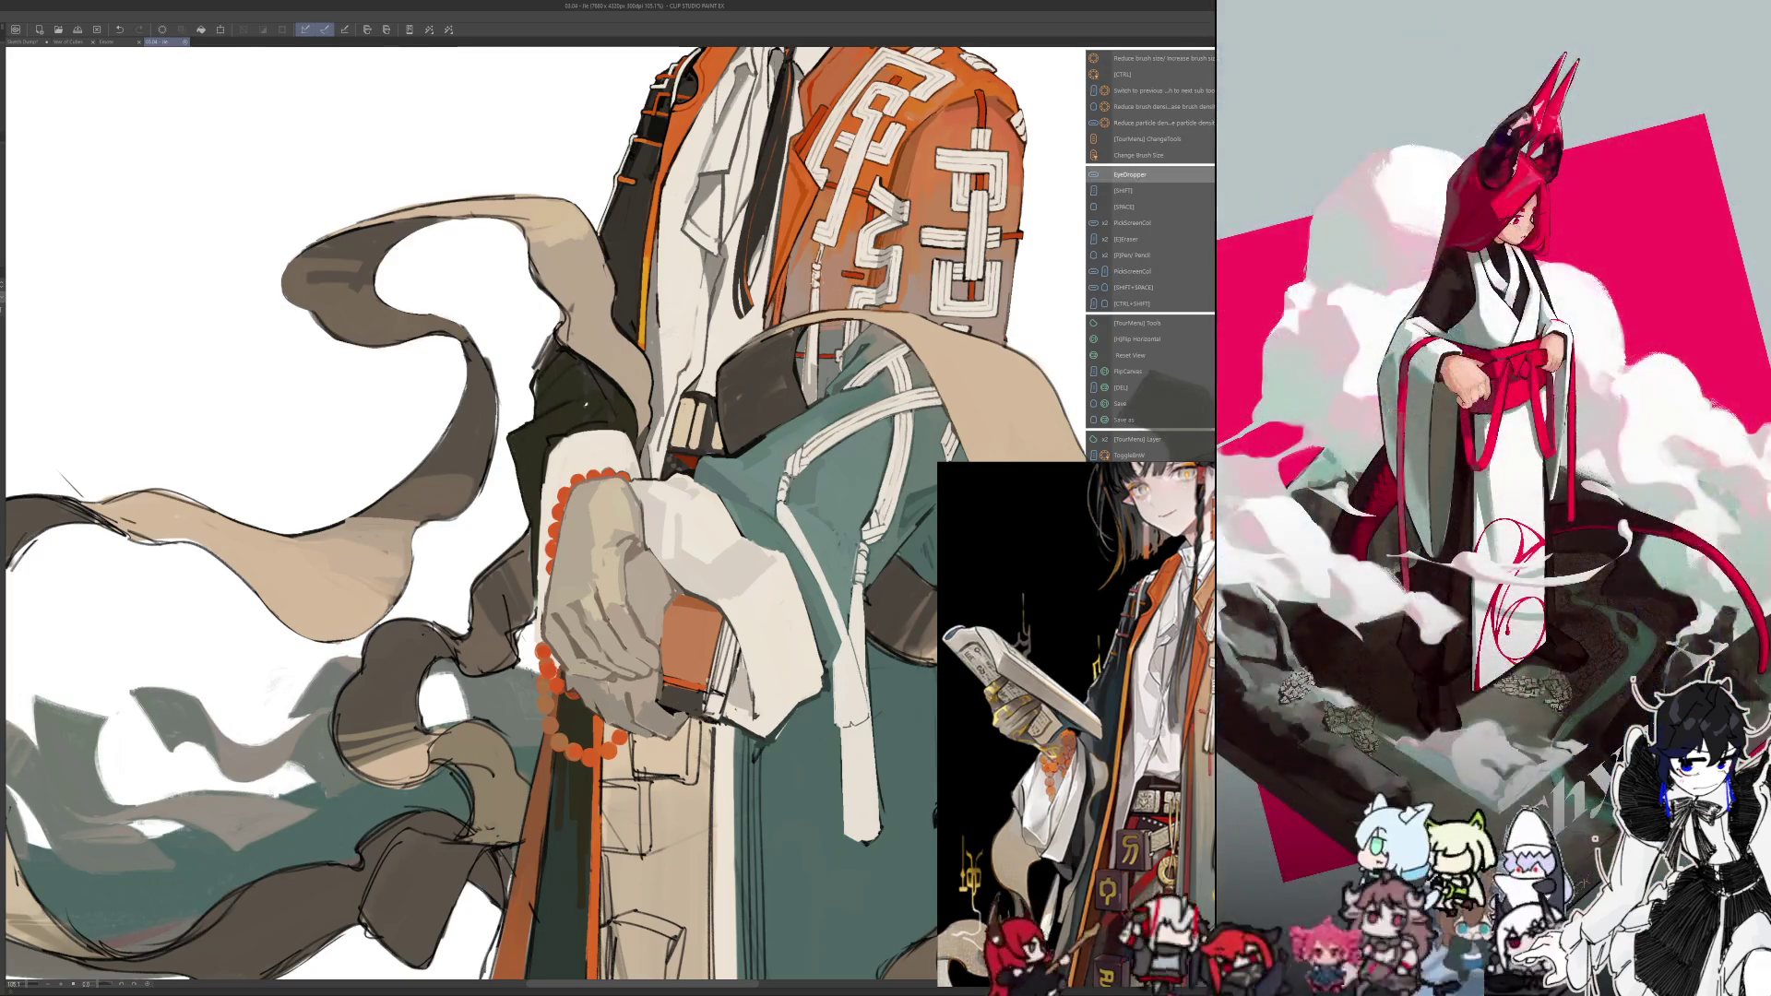
# Check the figure mirrored, pick a new colour and brush size, and zoom out
pyautogui.press('h')
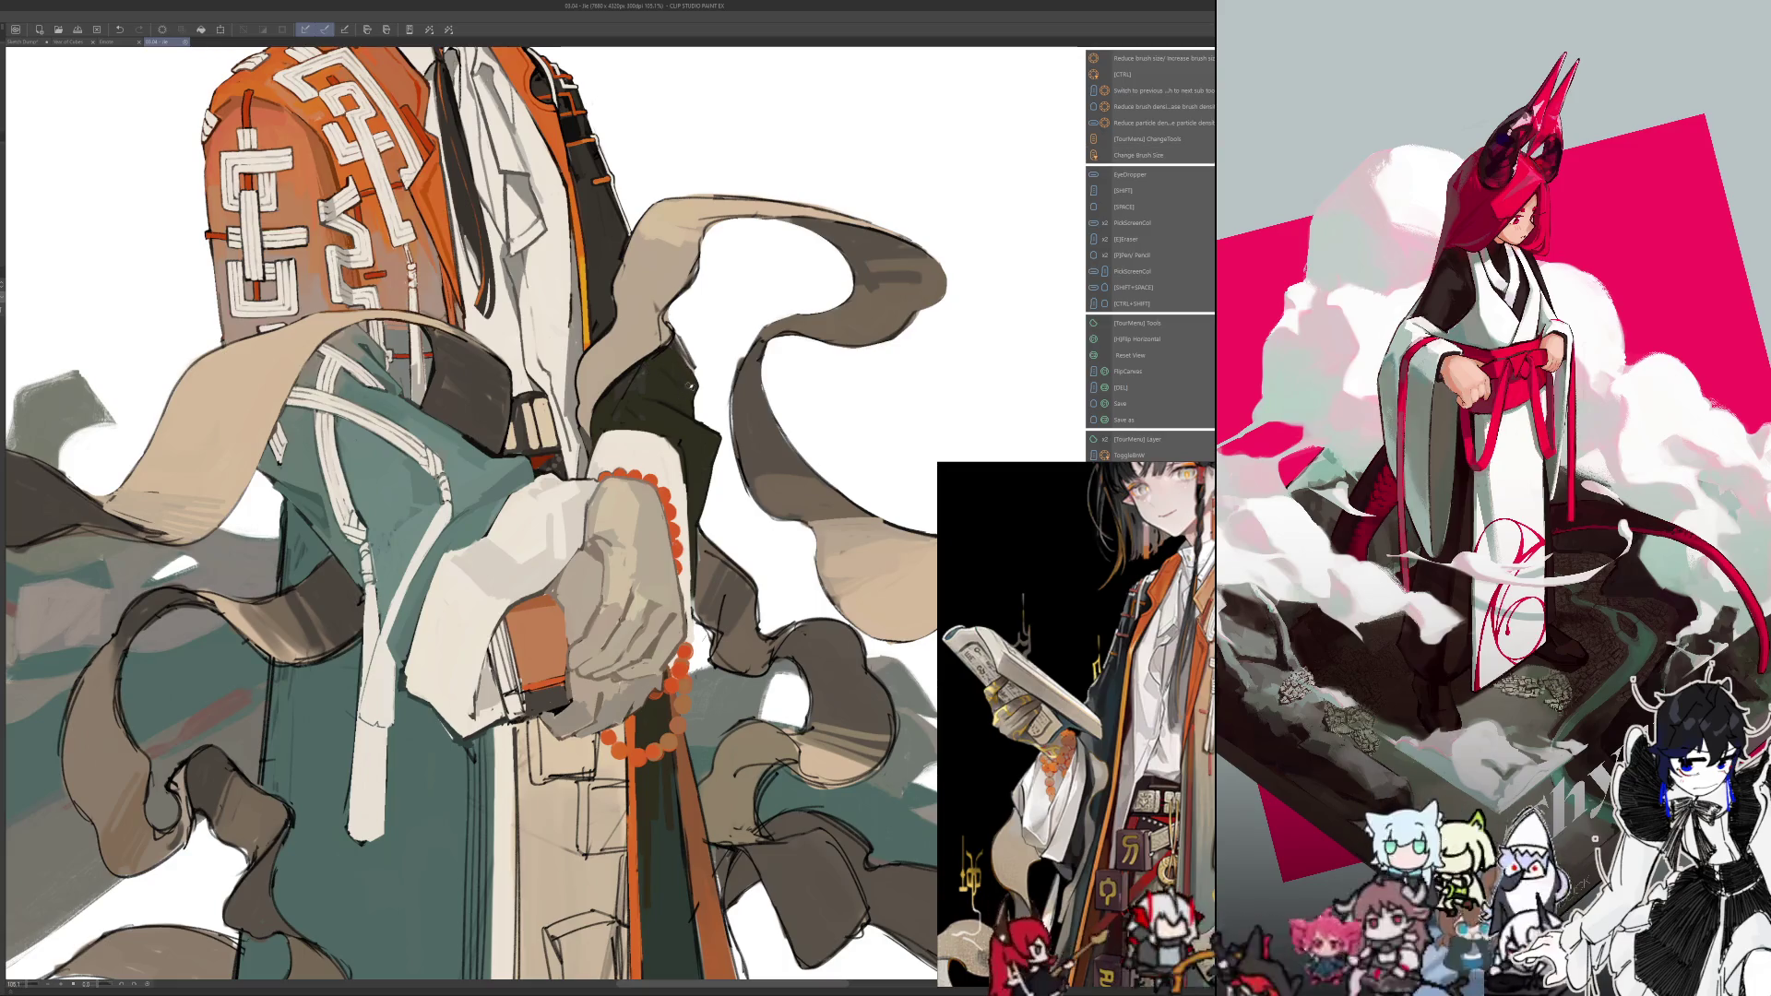
pyautogui.press('h')
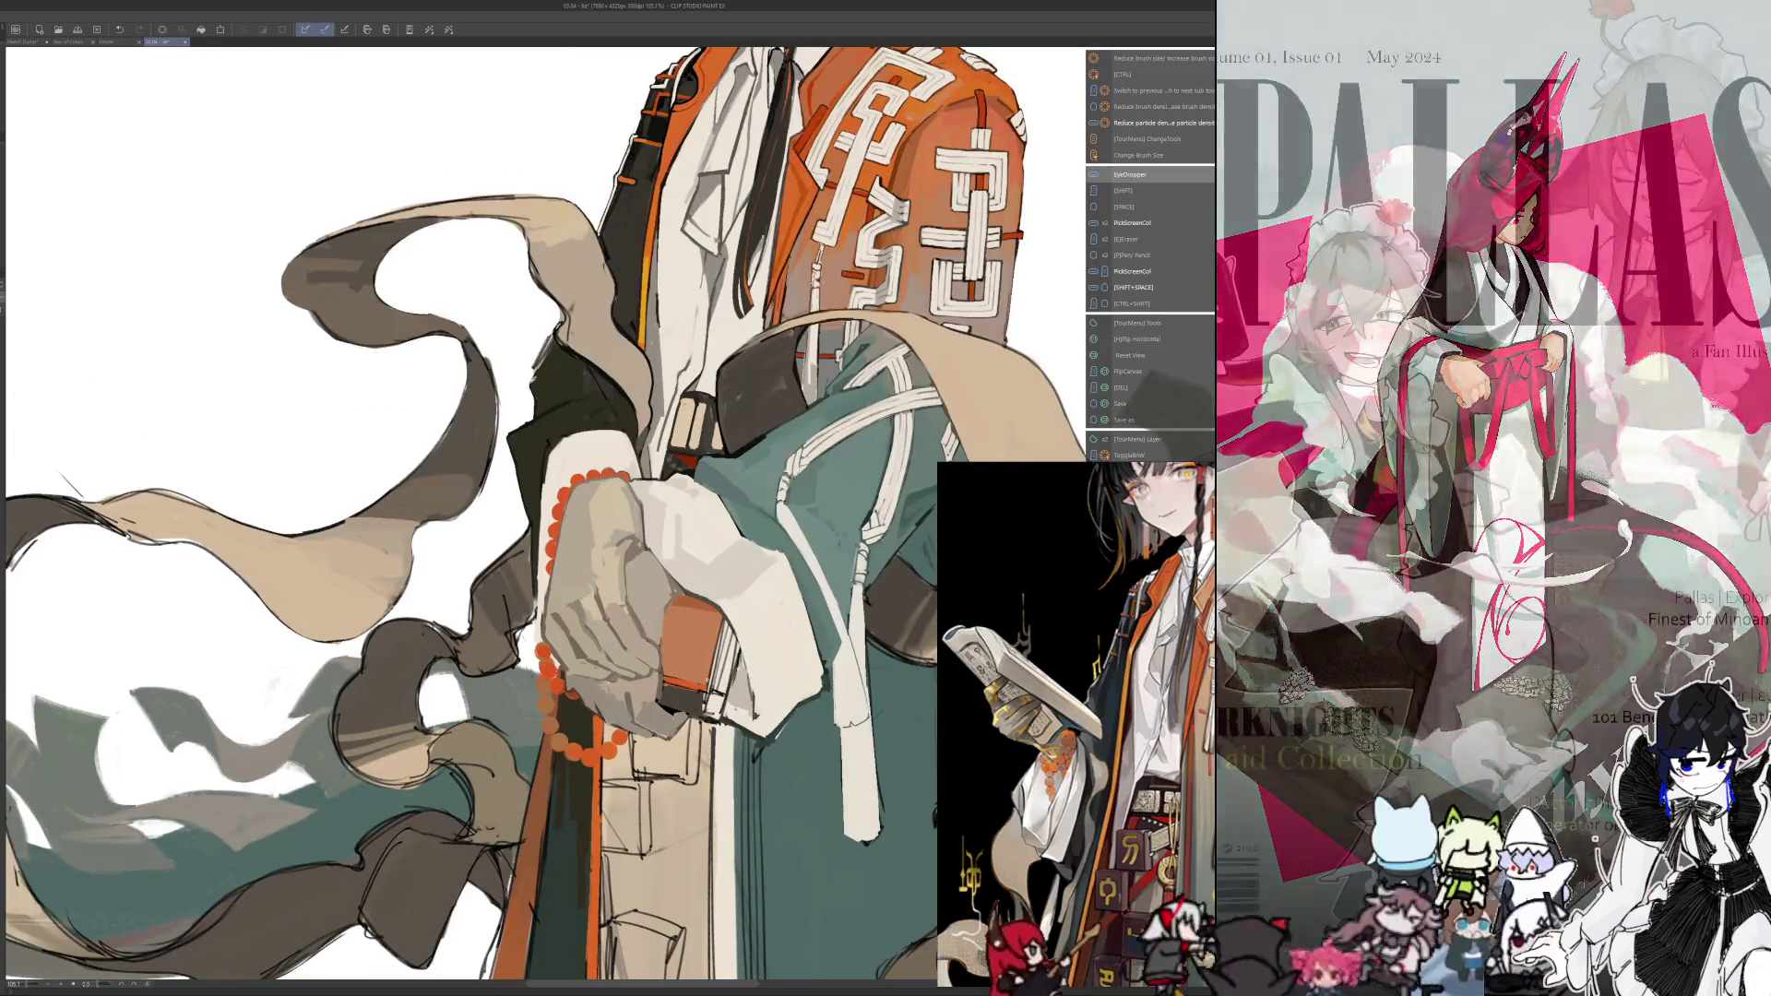
pyautogui.moveTo(540, 355); pyautogui.dragTo(529, 359)
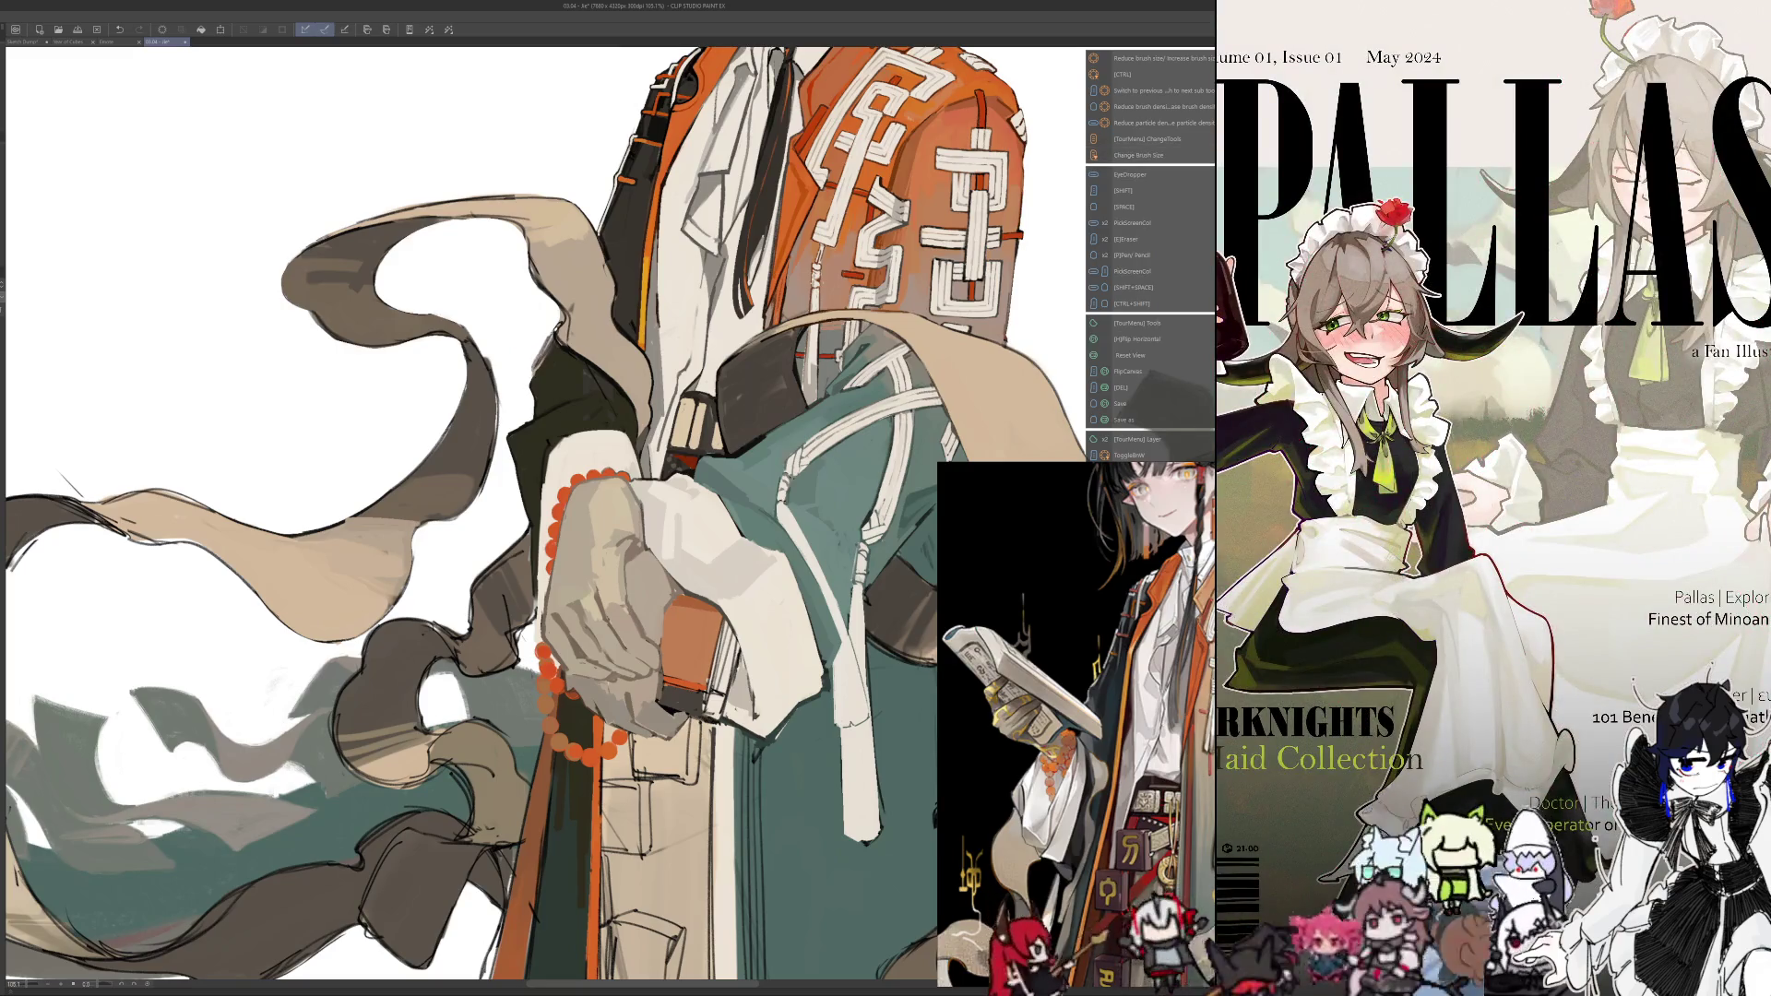
pyautogui.press('alt')
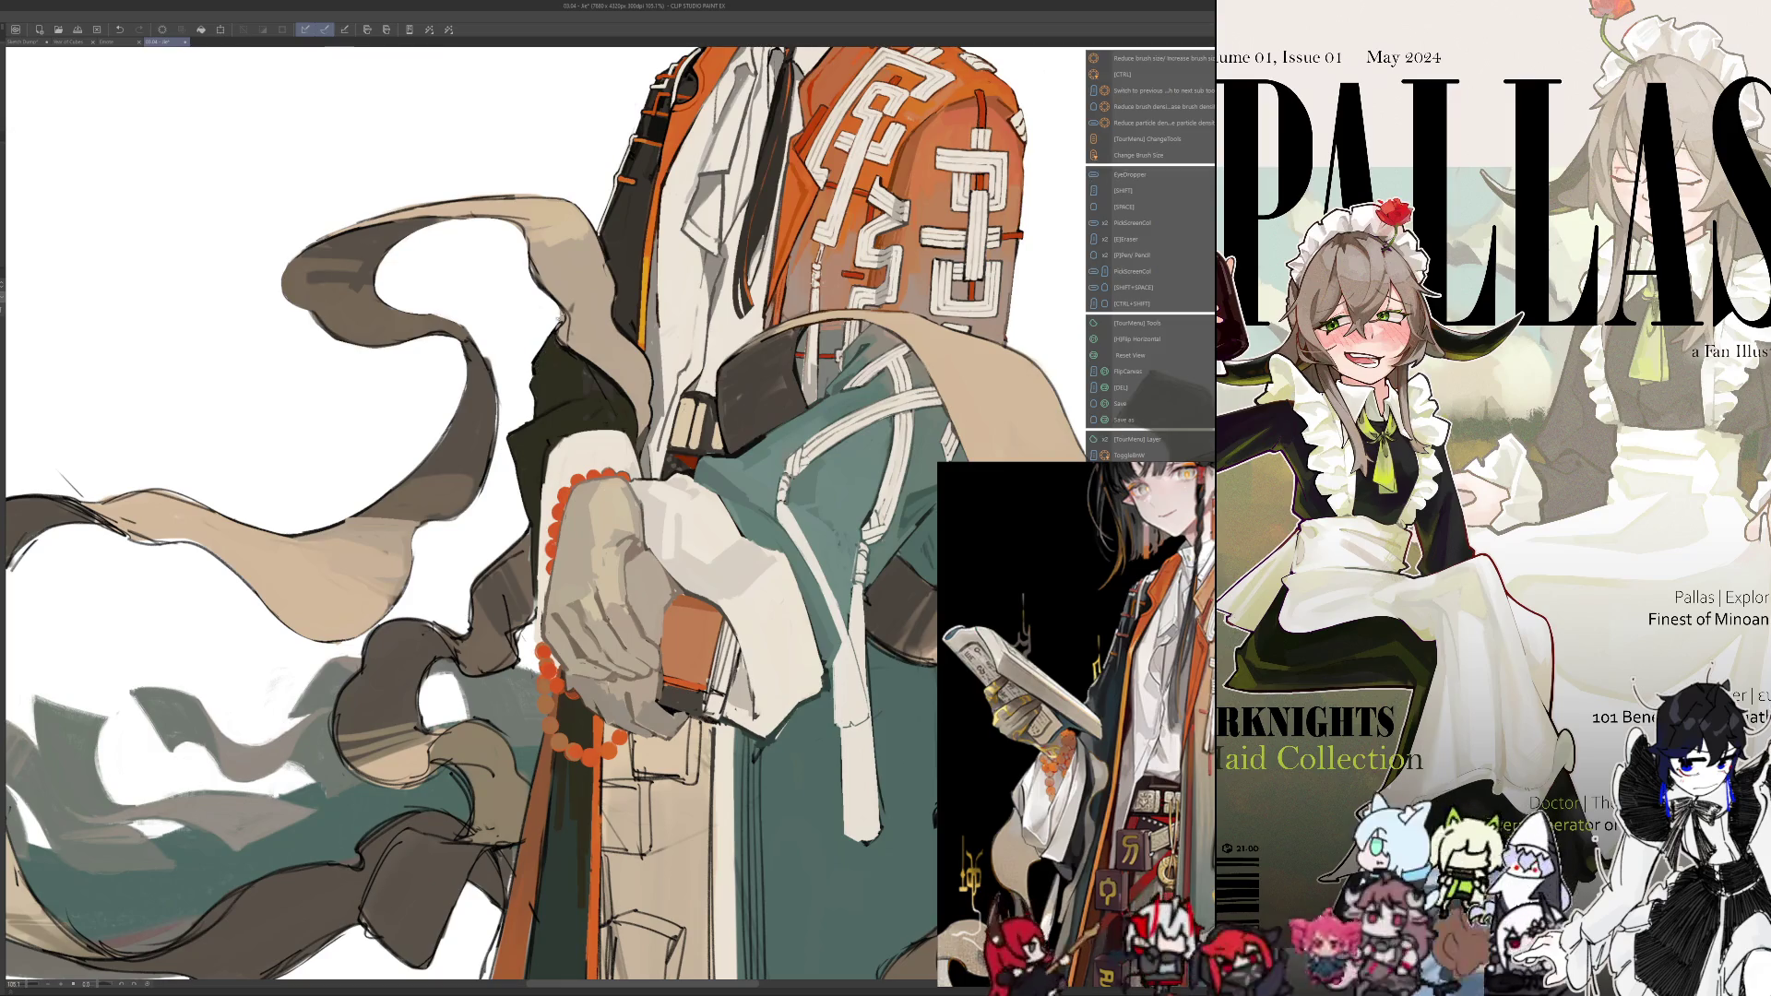
pyautogui.press('h')
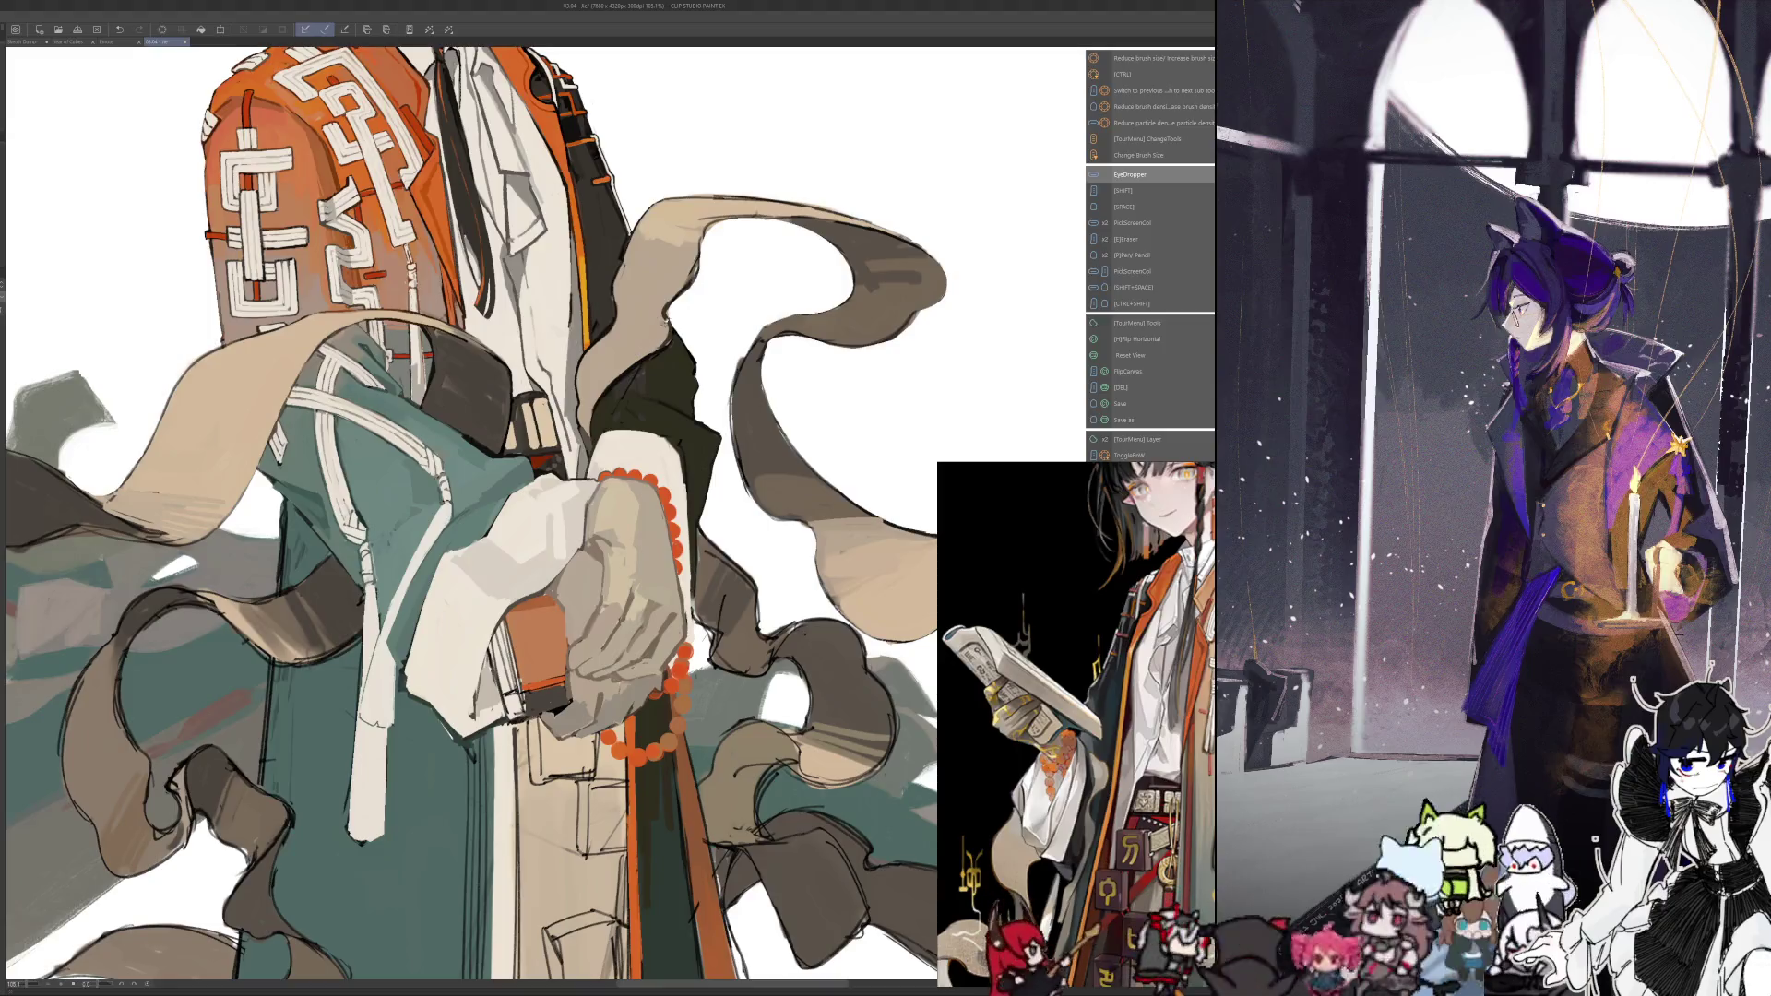
pyautogui.hotkey('ctrl', '-')
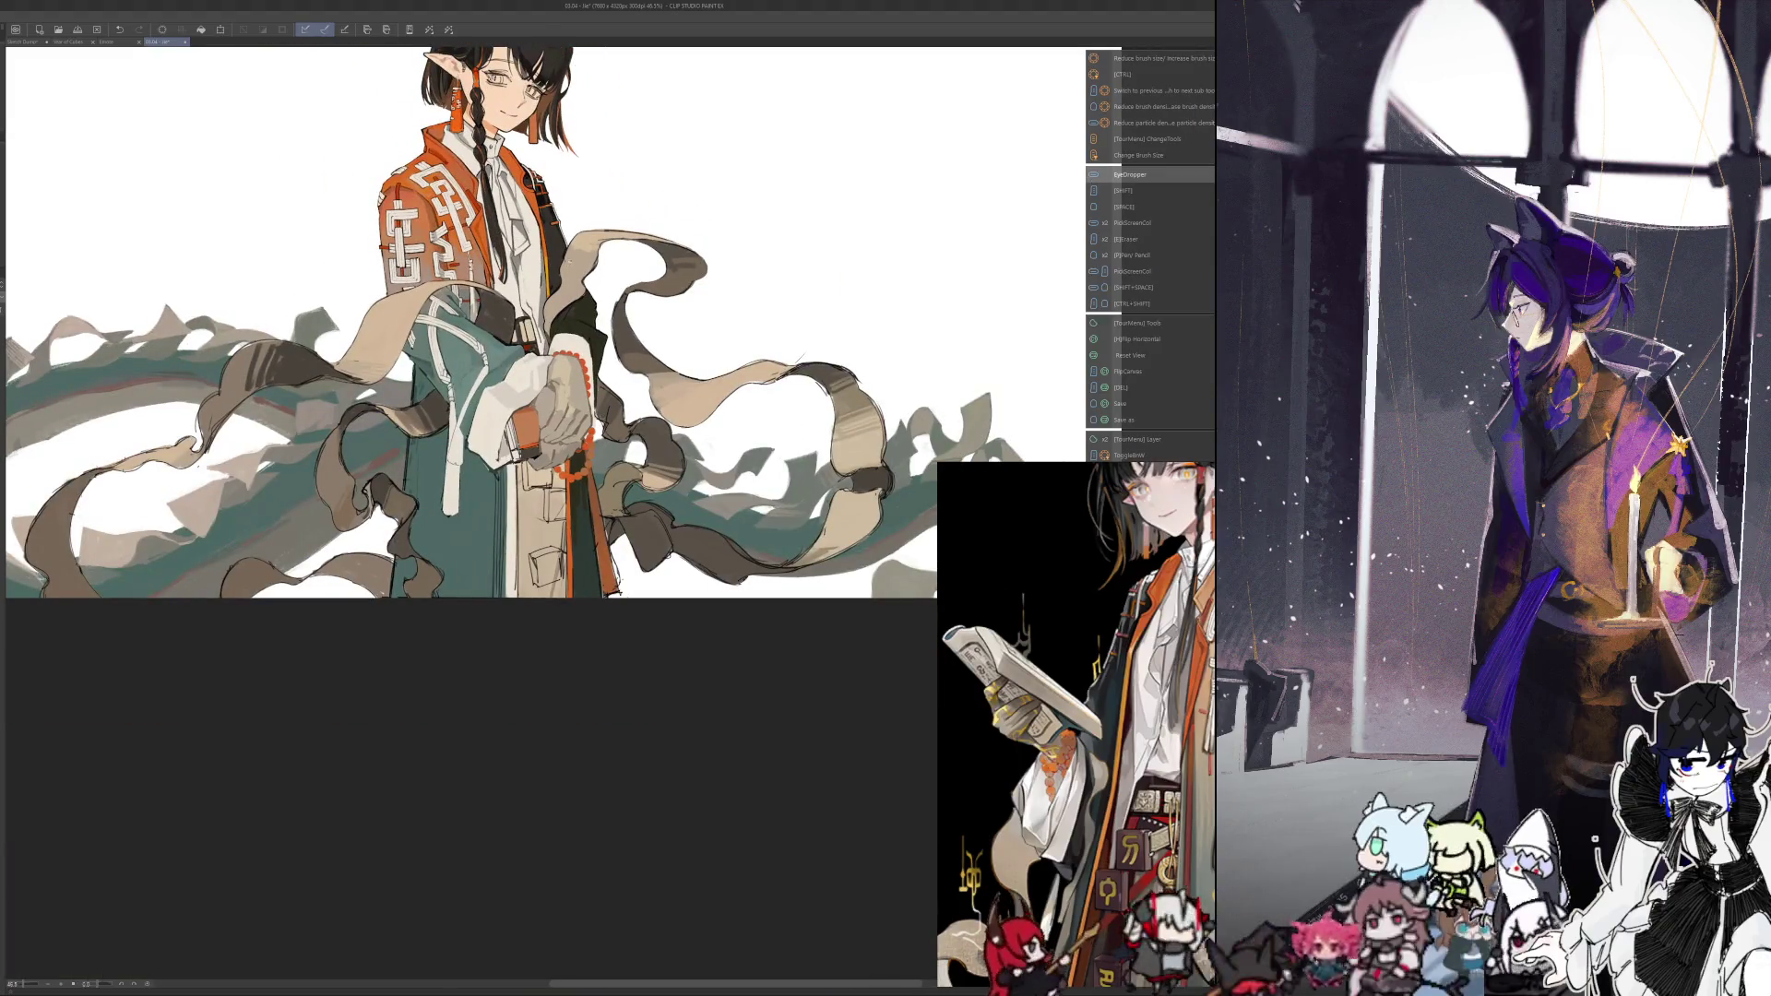
# Bring the head and horns into view, pick a colour, and compare mirrored views
pyautogui.moveTo(462, 323); pyautogui.dragTo(431, 440)
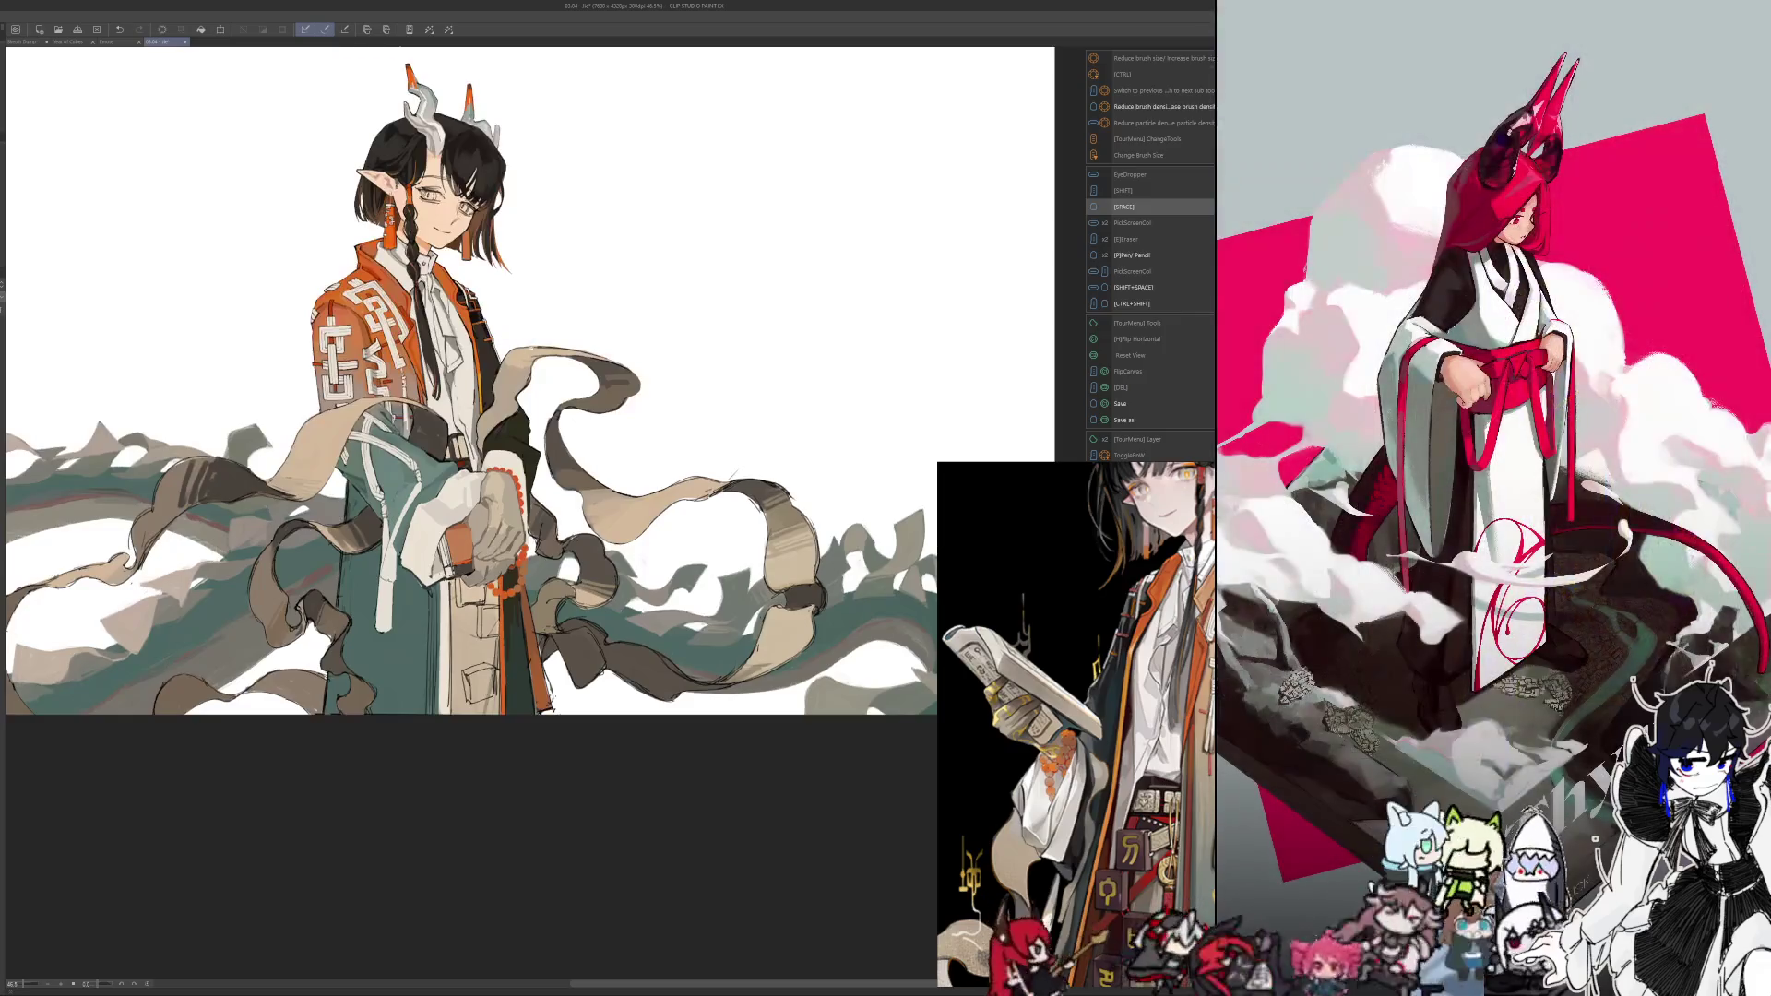
pyautogui.scroll(3, 531, 341)
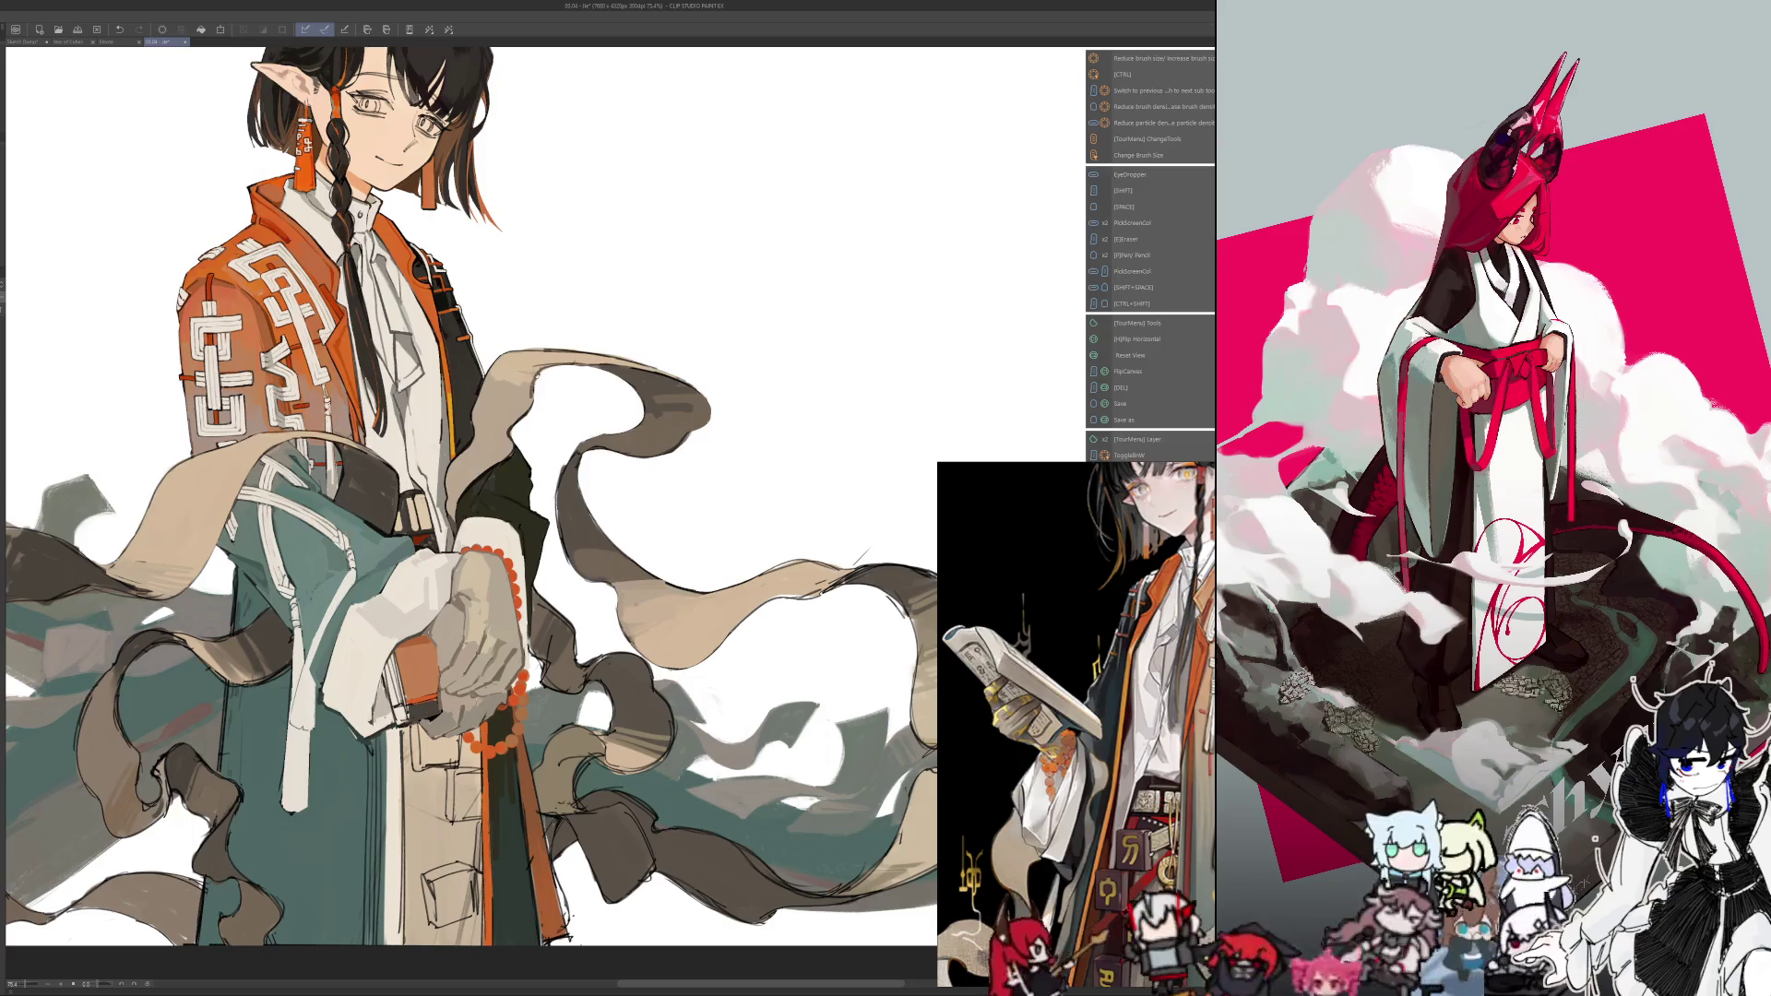
pyautogui.press('alt')
pyautogui.press('h')
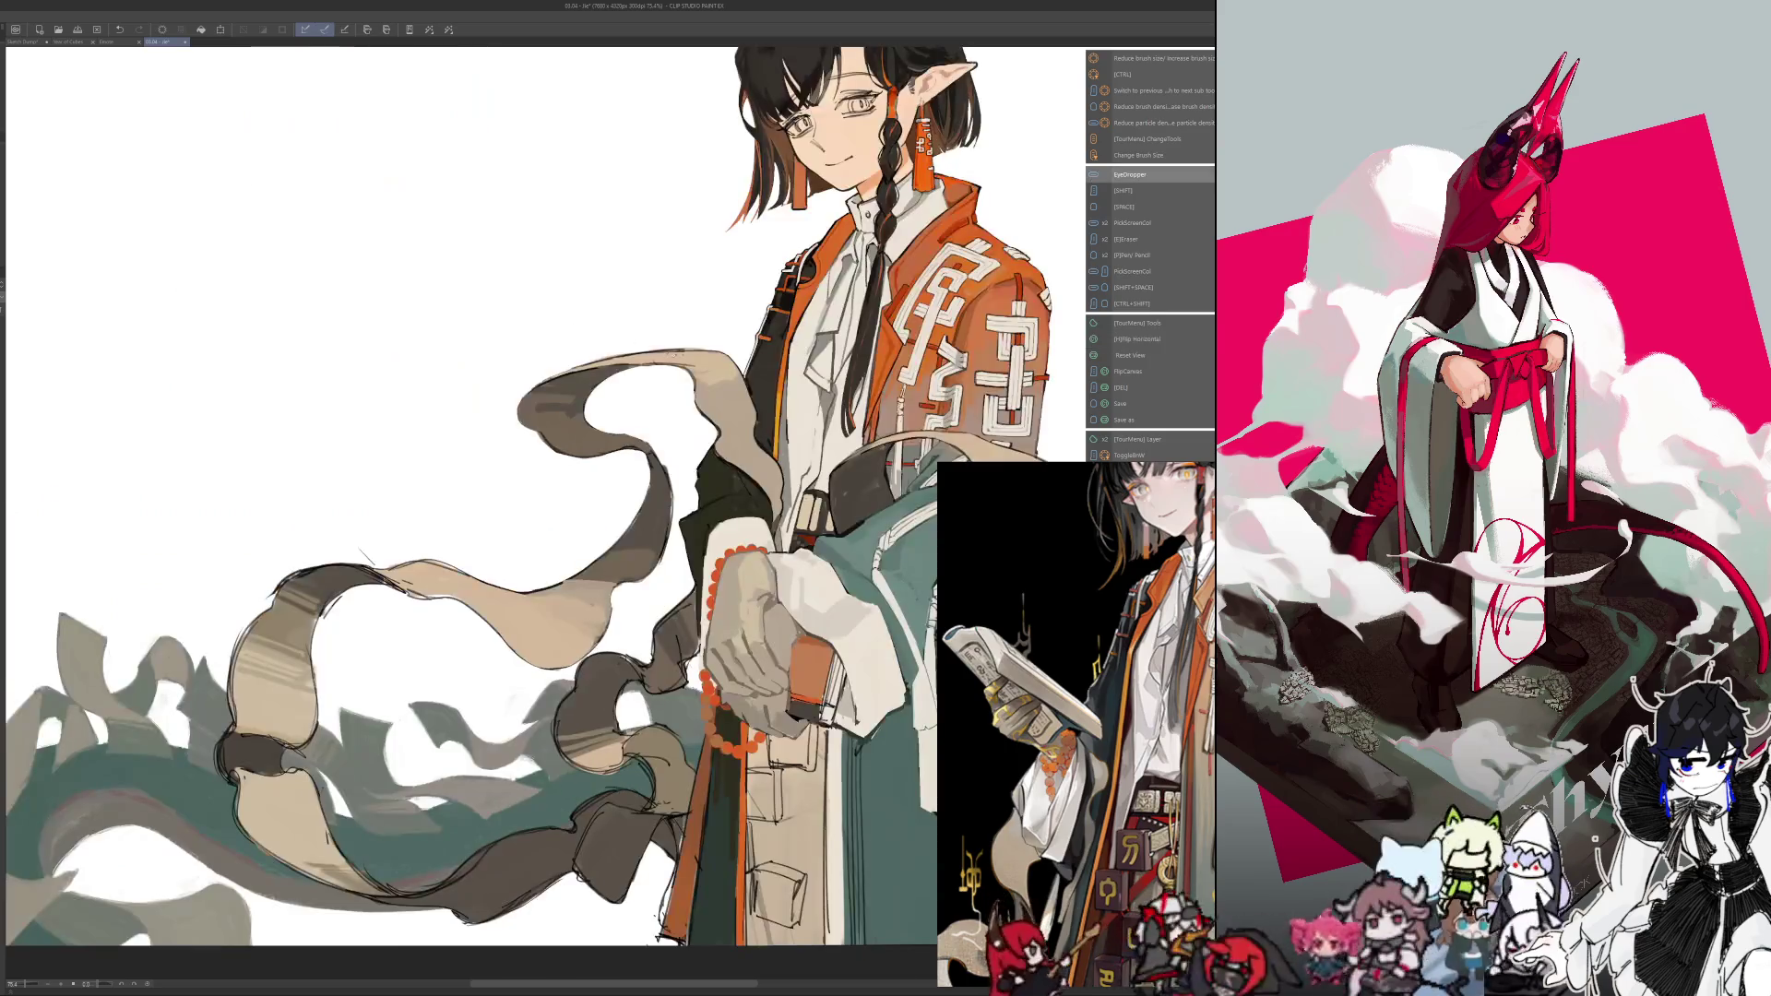
pyautogui.press('h')
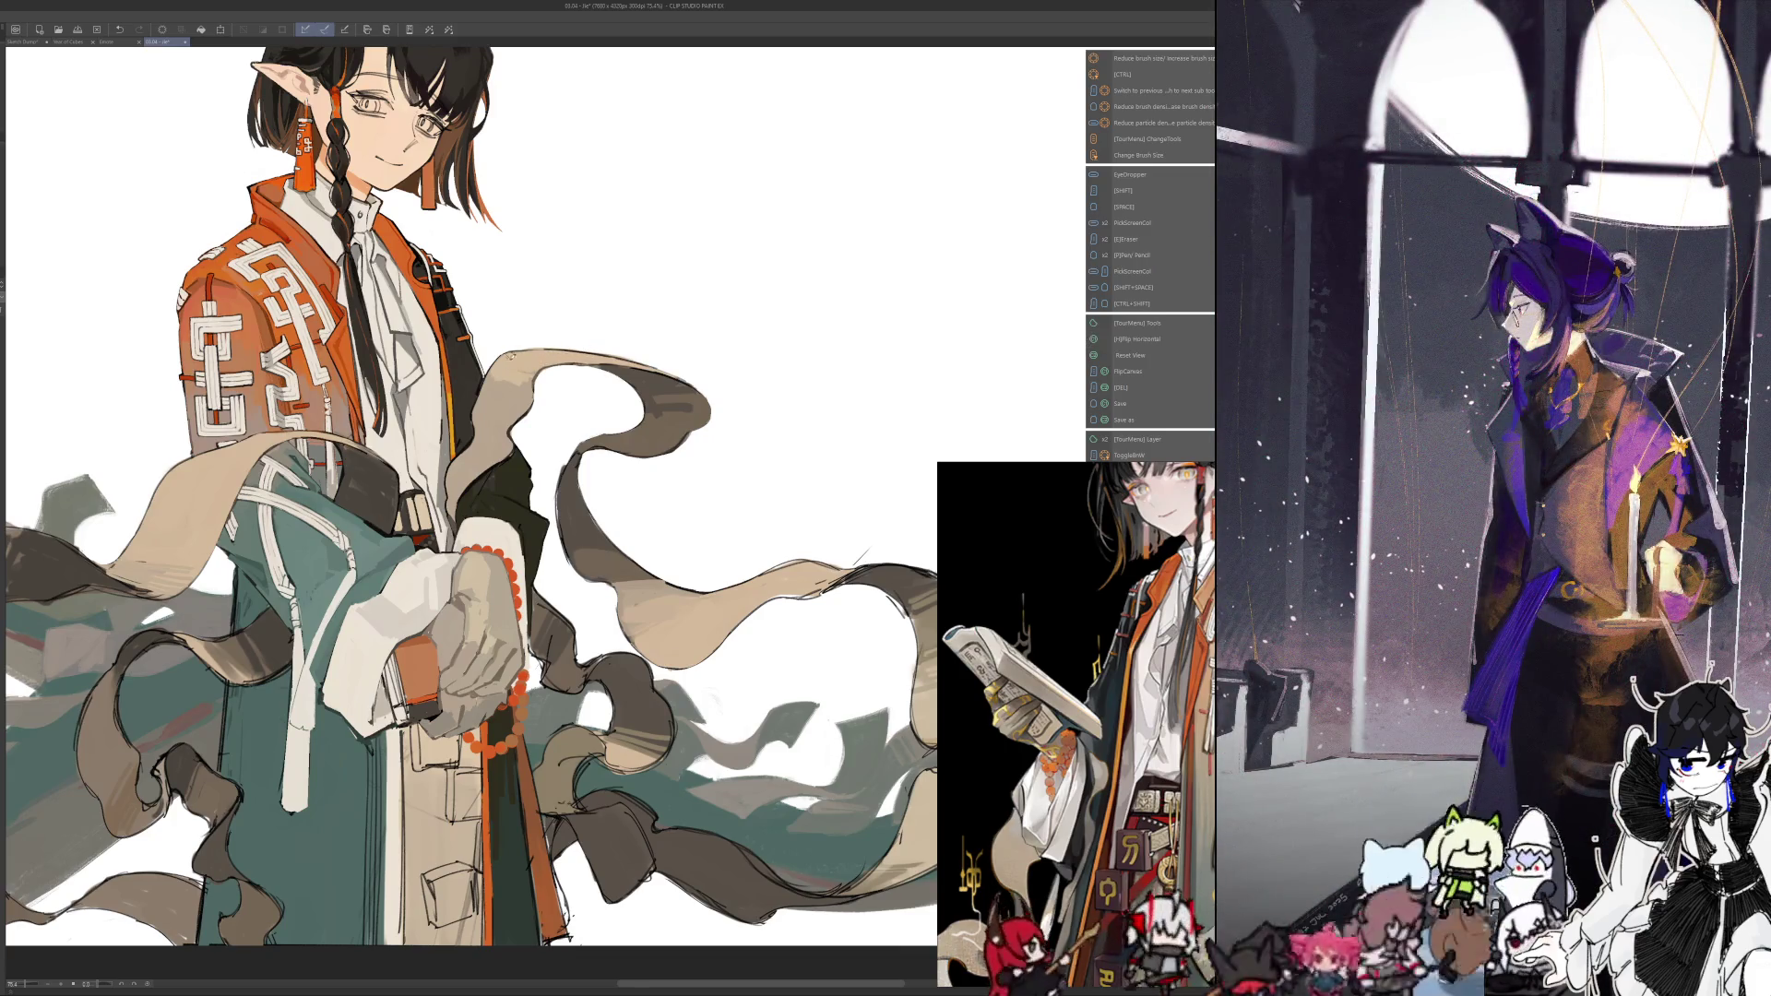
pyautogui.scroll(-5, 571, 487)
pyautogui.scroll(6, 571, 486)
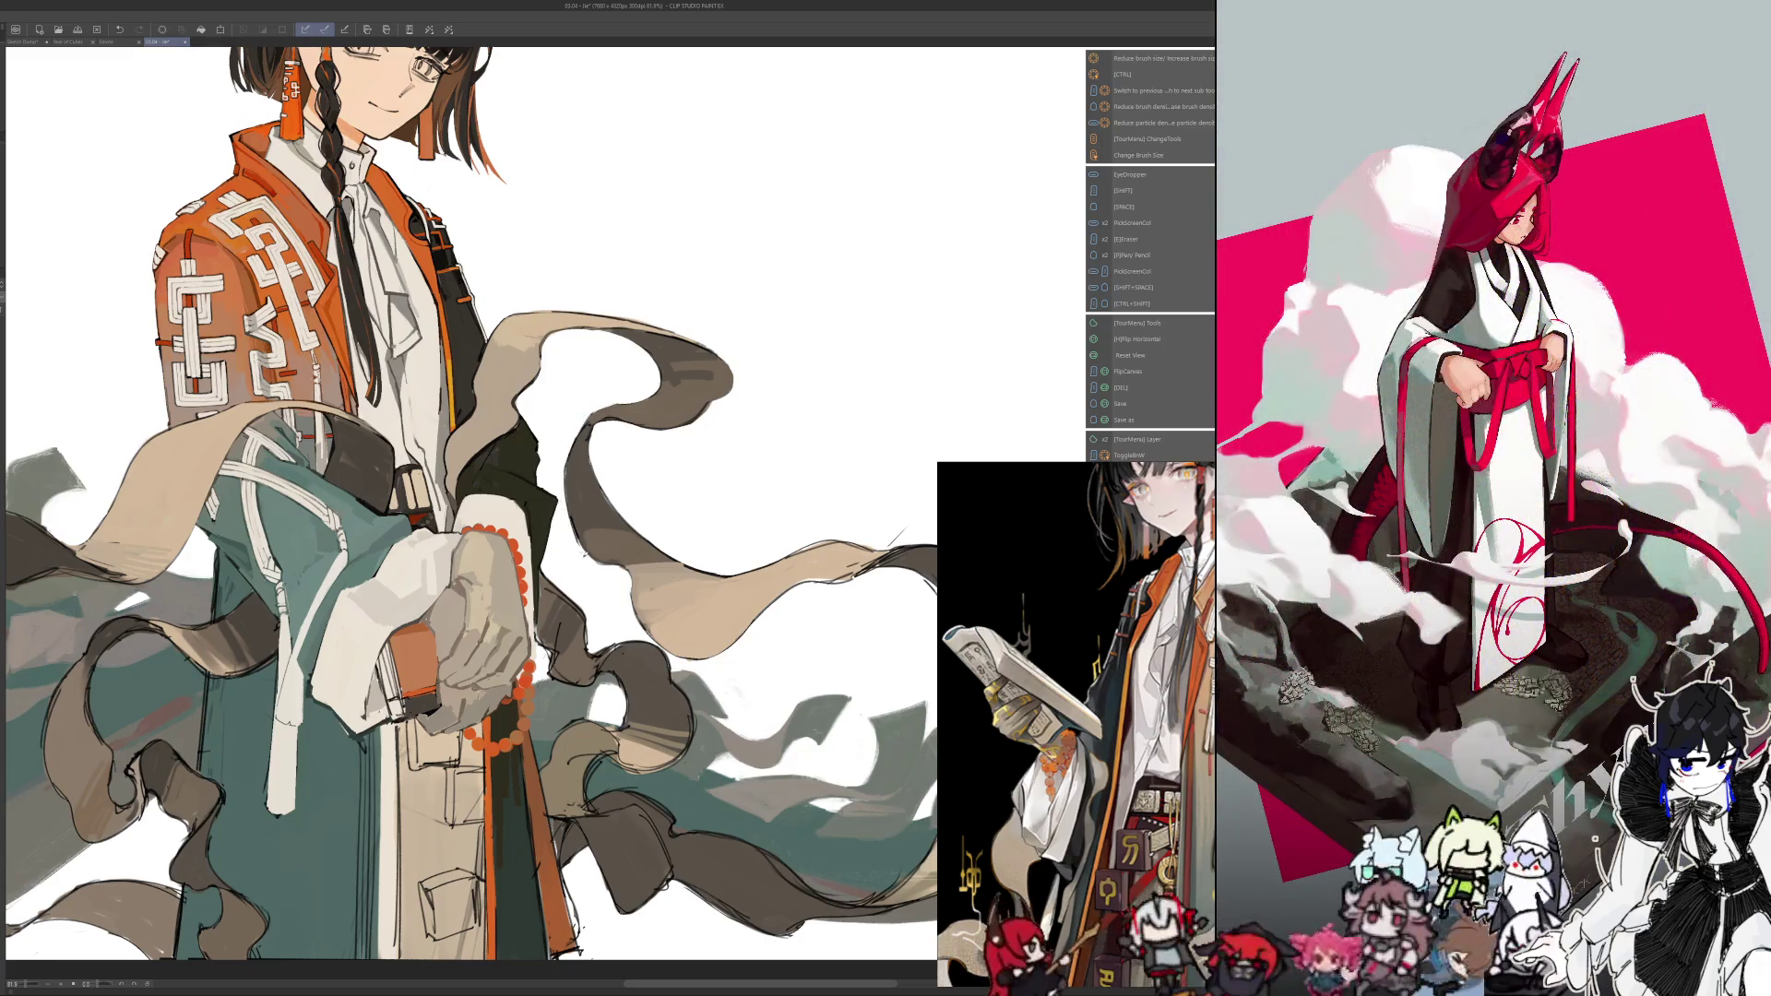
pyautogui.press('h')
pyautogui.press('h')
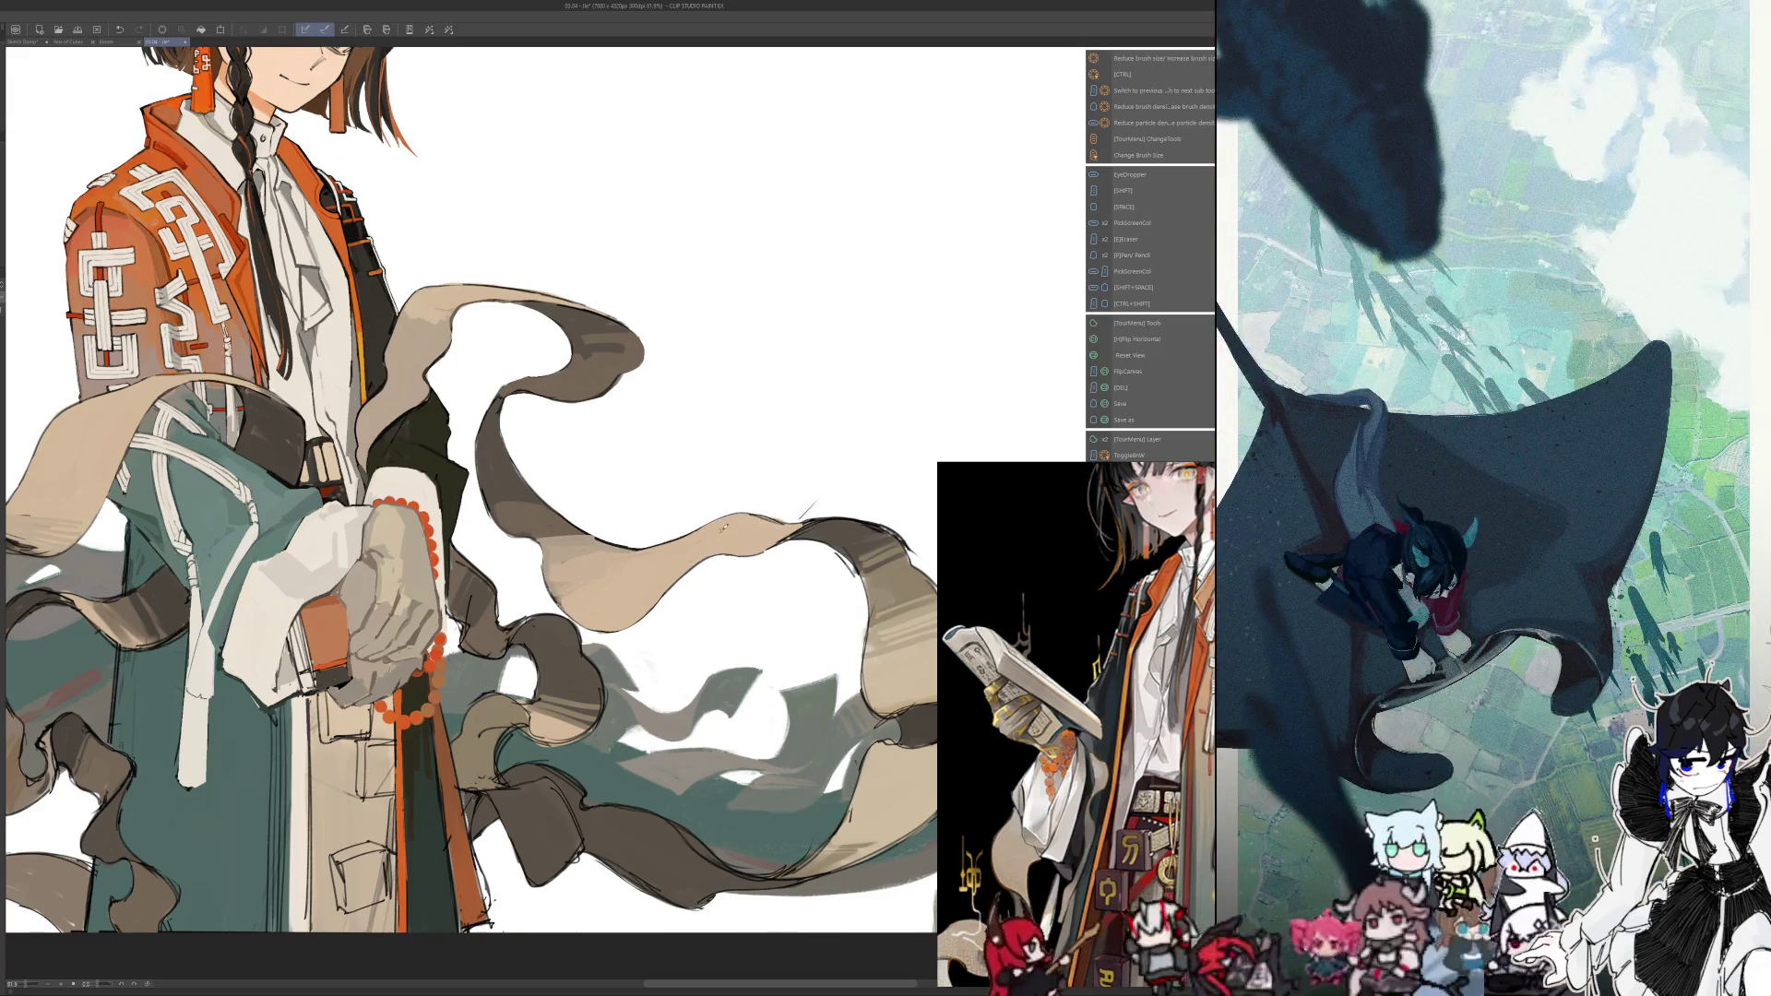
pyautogui.press('h')
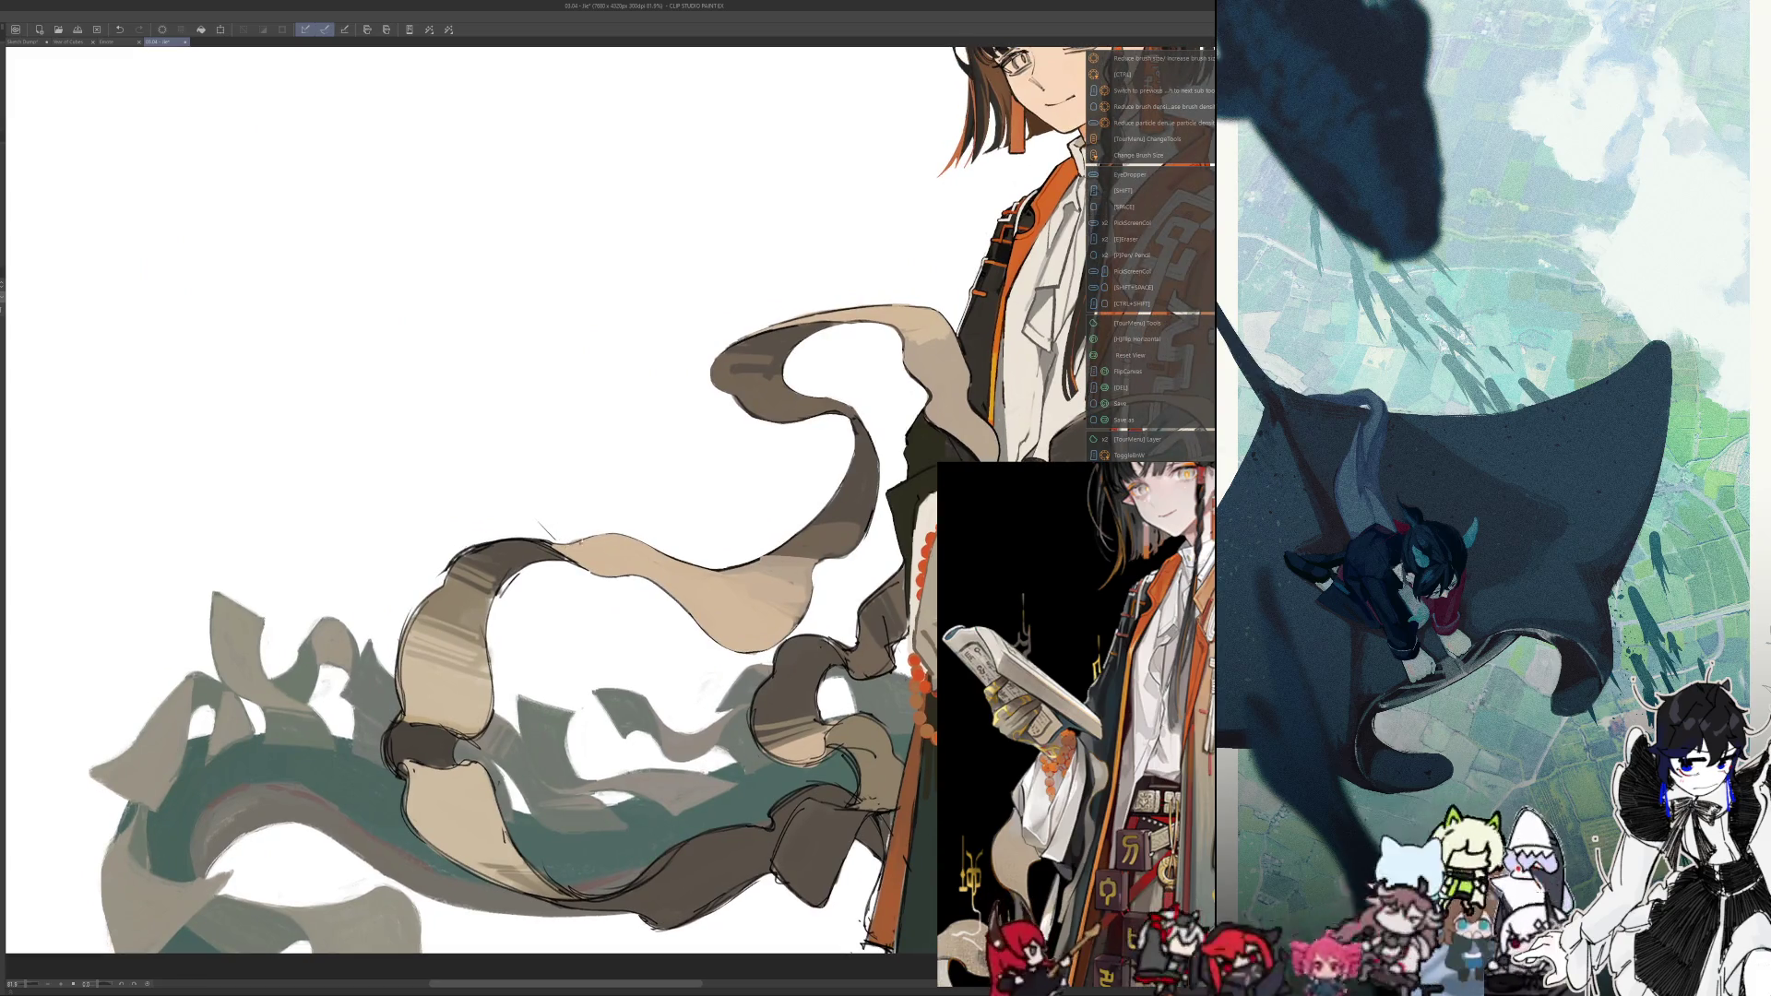
pyautogui.press('h')
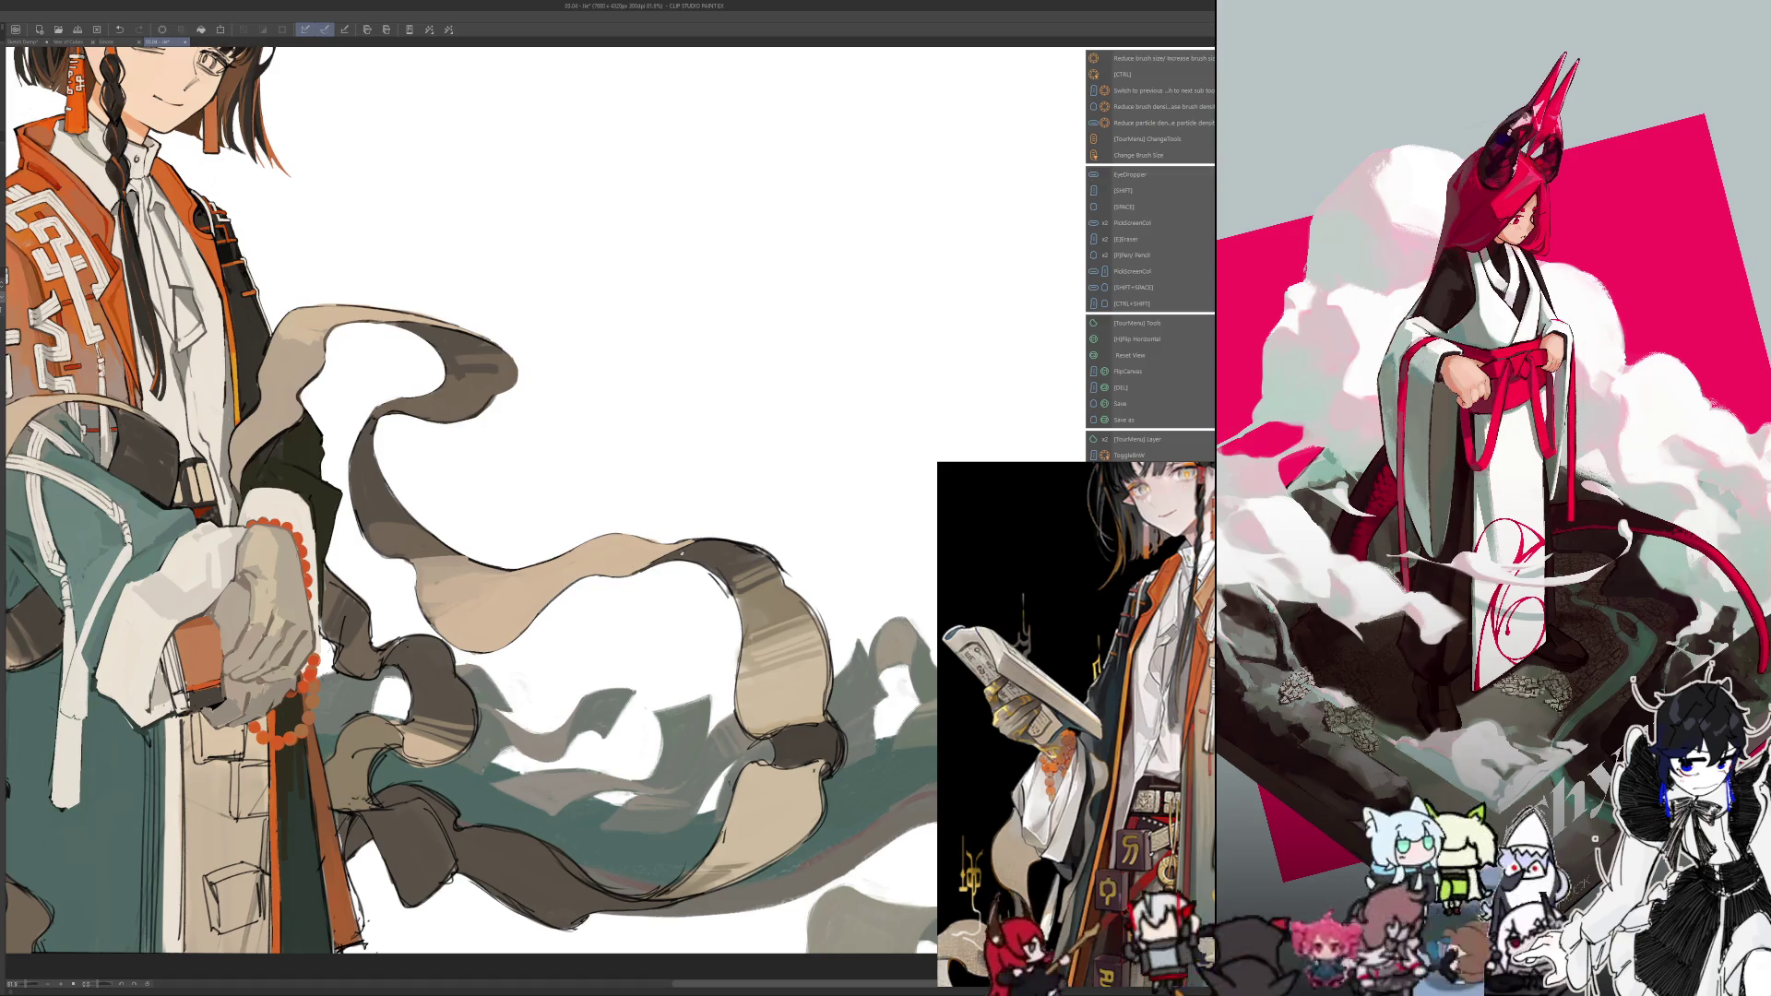
# In mirrored view, add short dark strokes to the ribbon, then sample a colour and resize the brush
pyautogui.hscroll(-5, 609, 498)
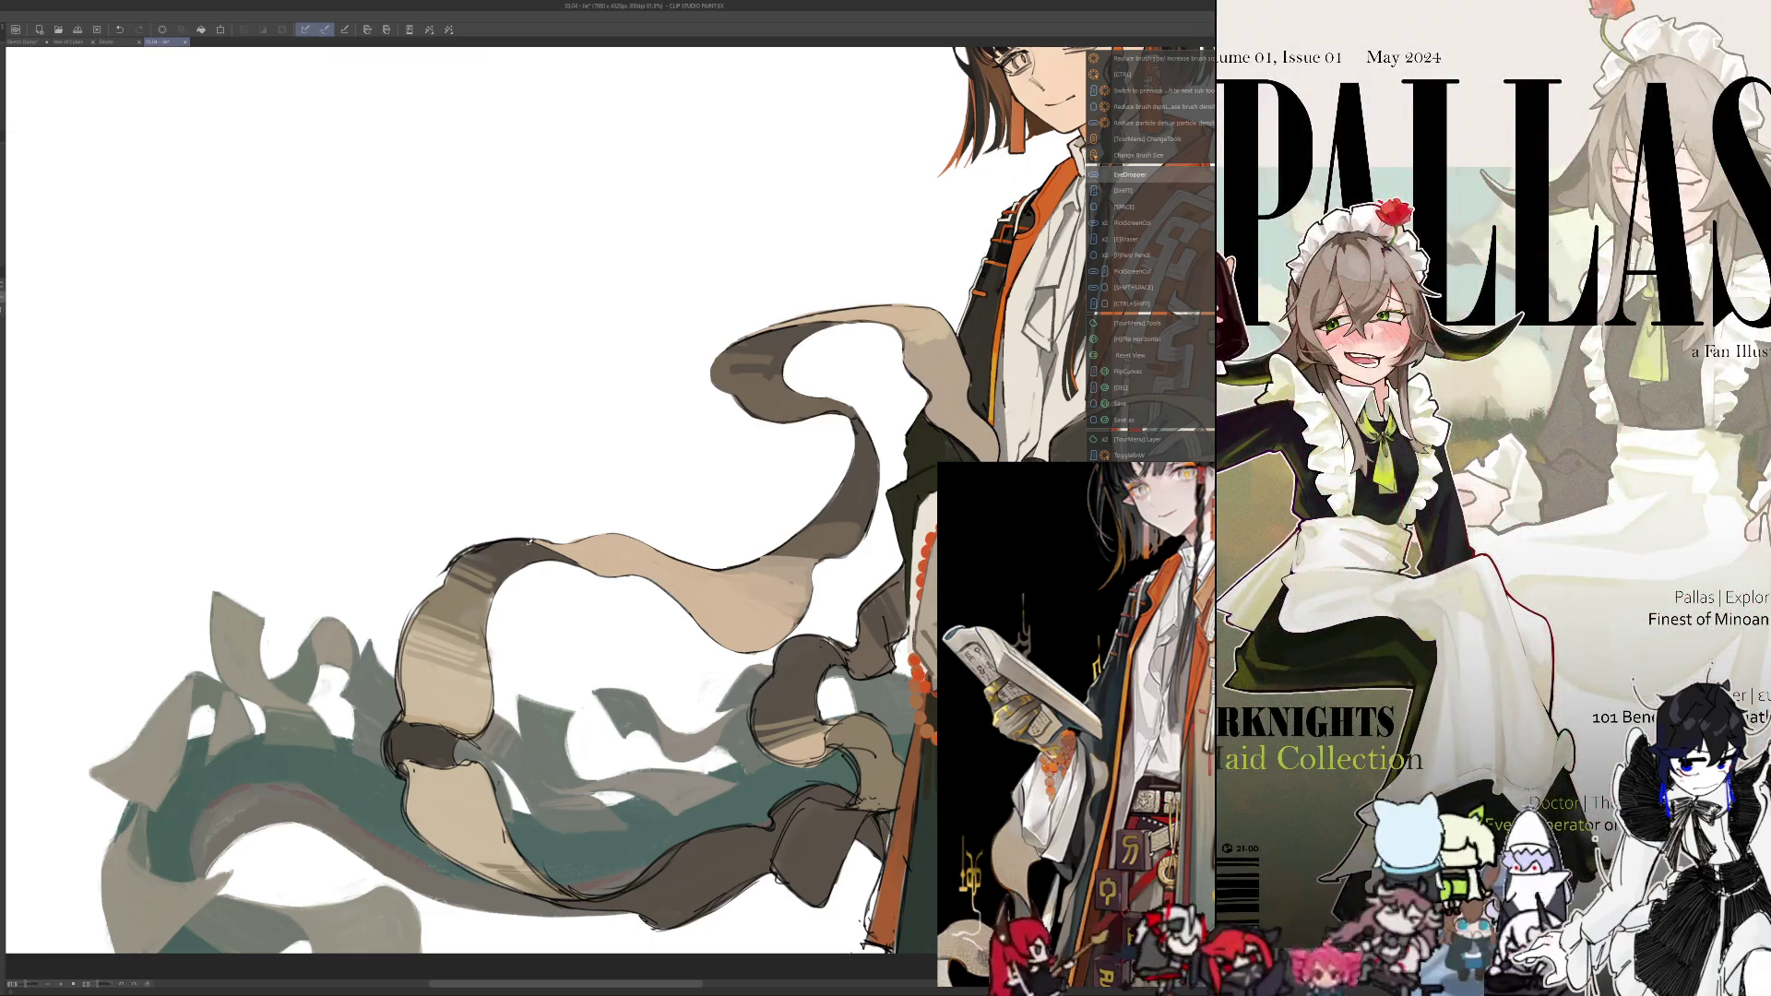
pyautogui.hscroll(6, 530, 542)
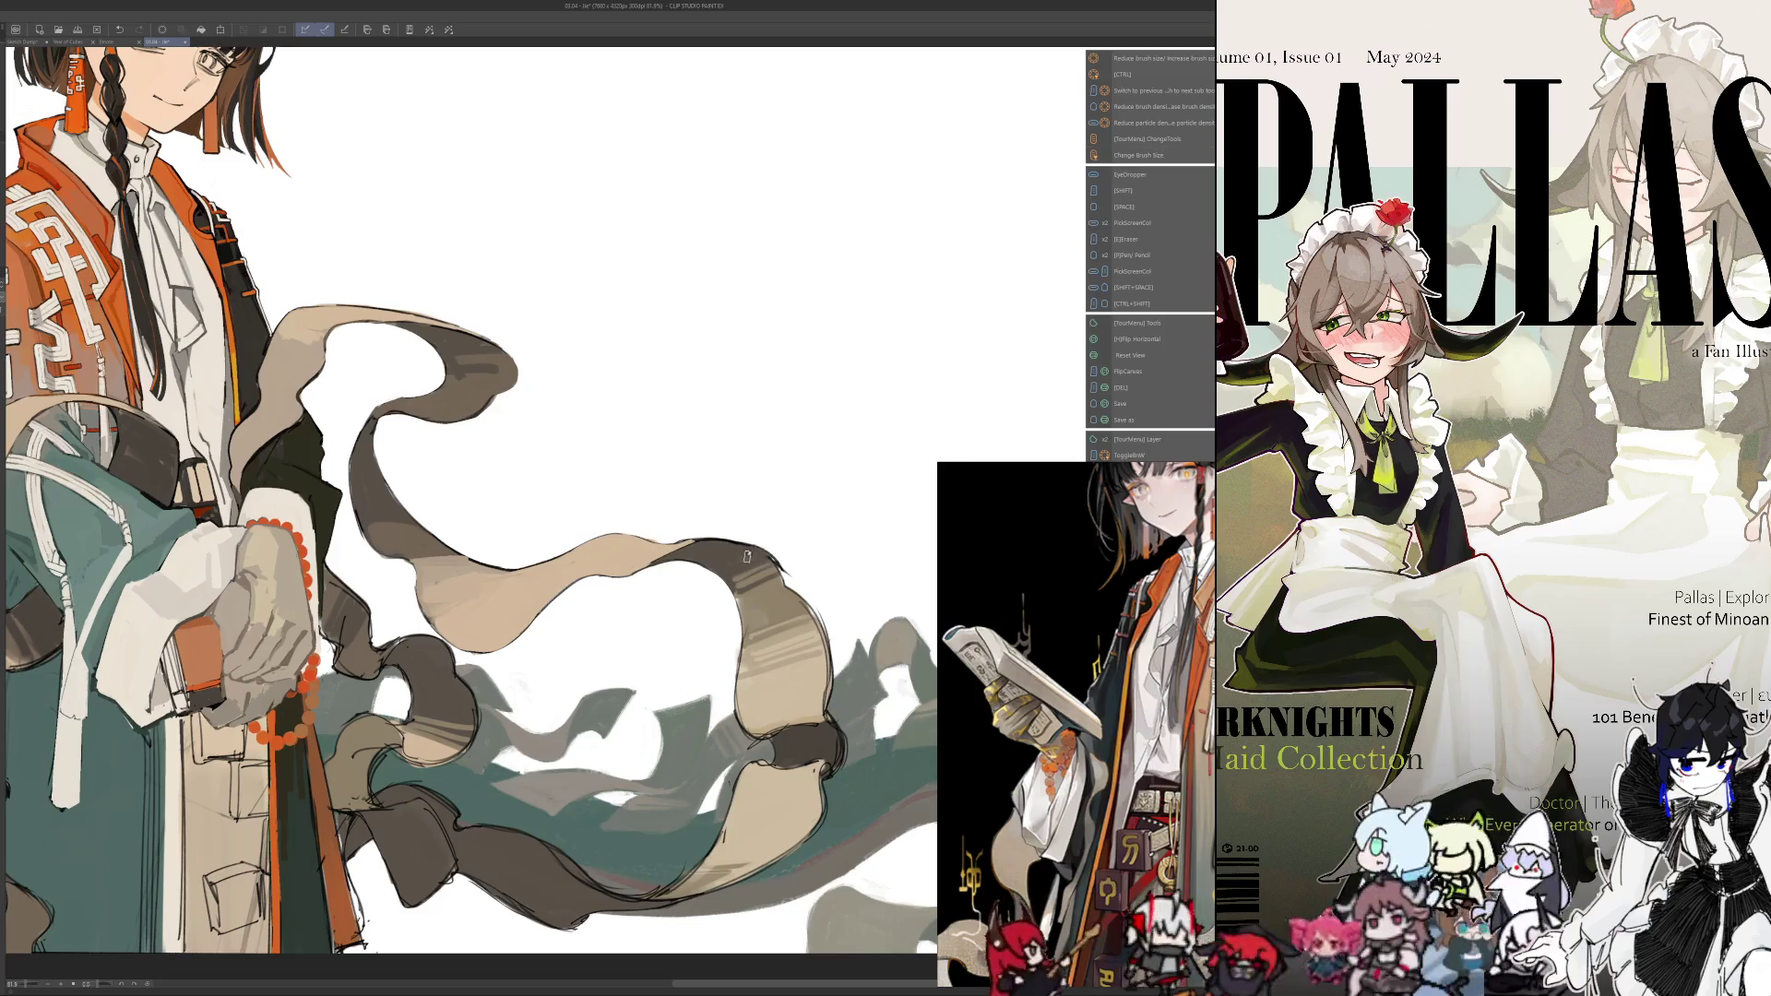
pyautogui.press('h')
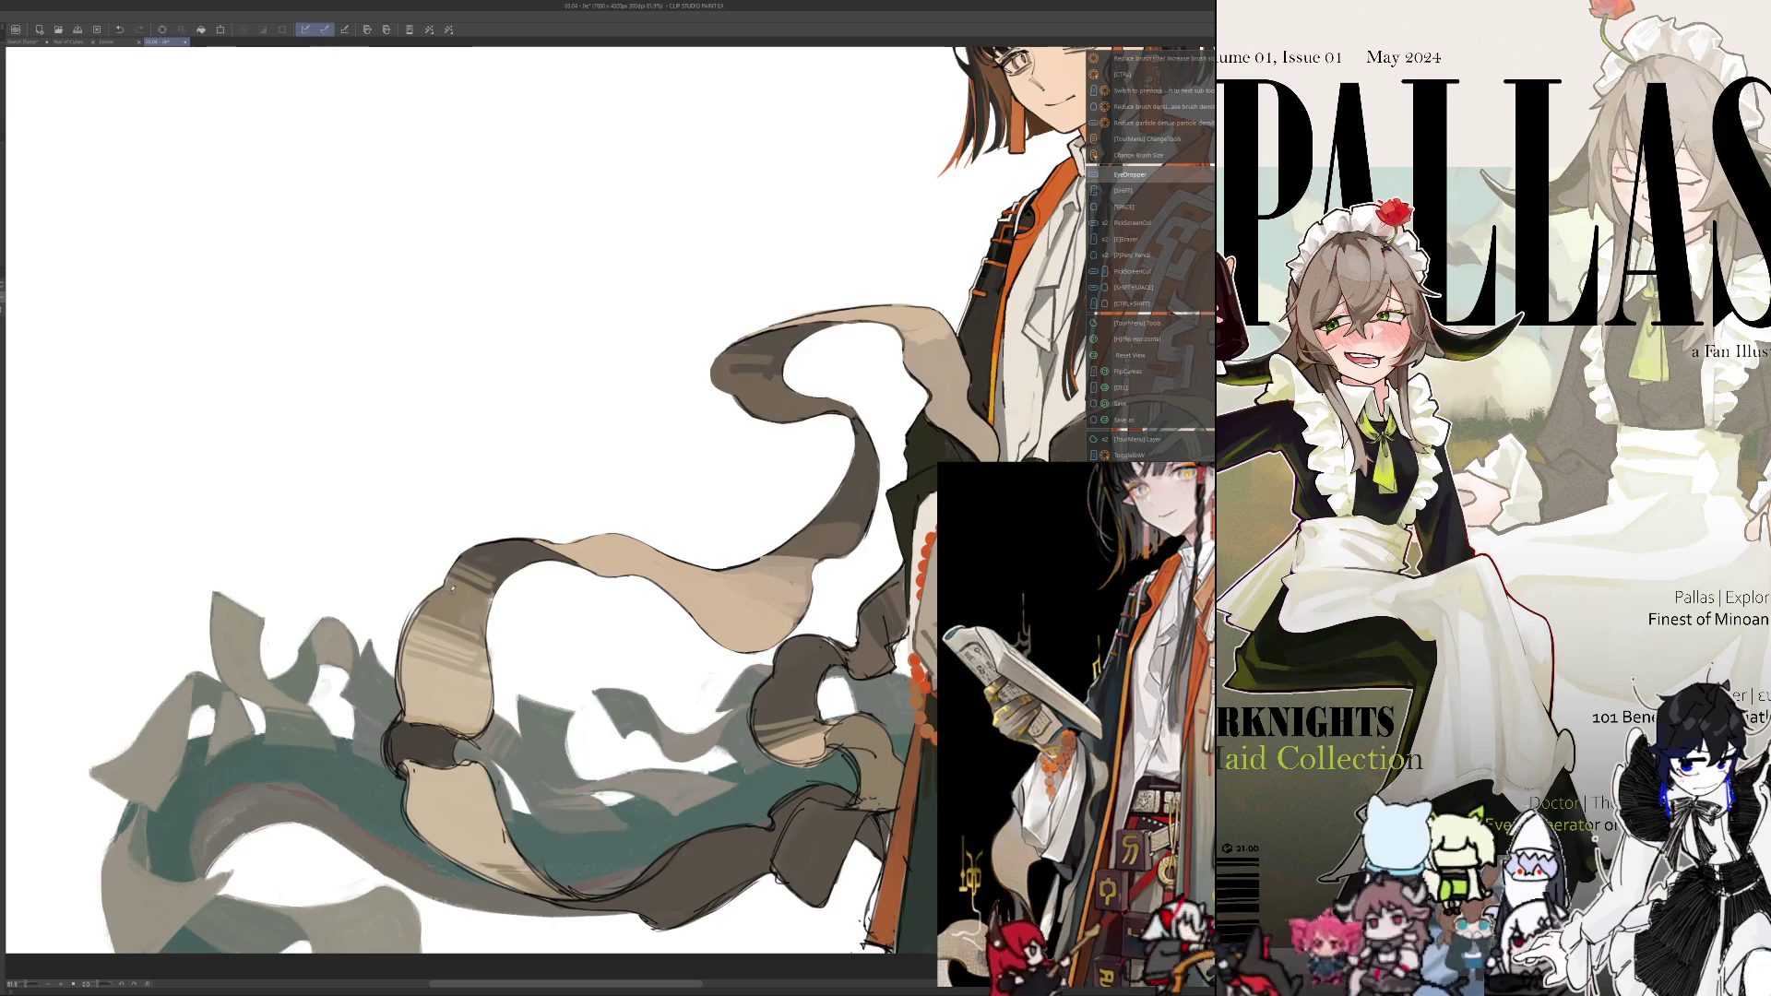
pyautogui.moveTo(429, 604); pyautogui.dragTo(406, 645)
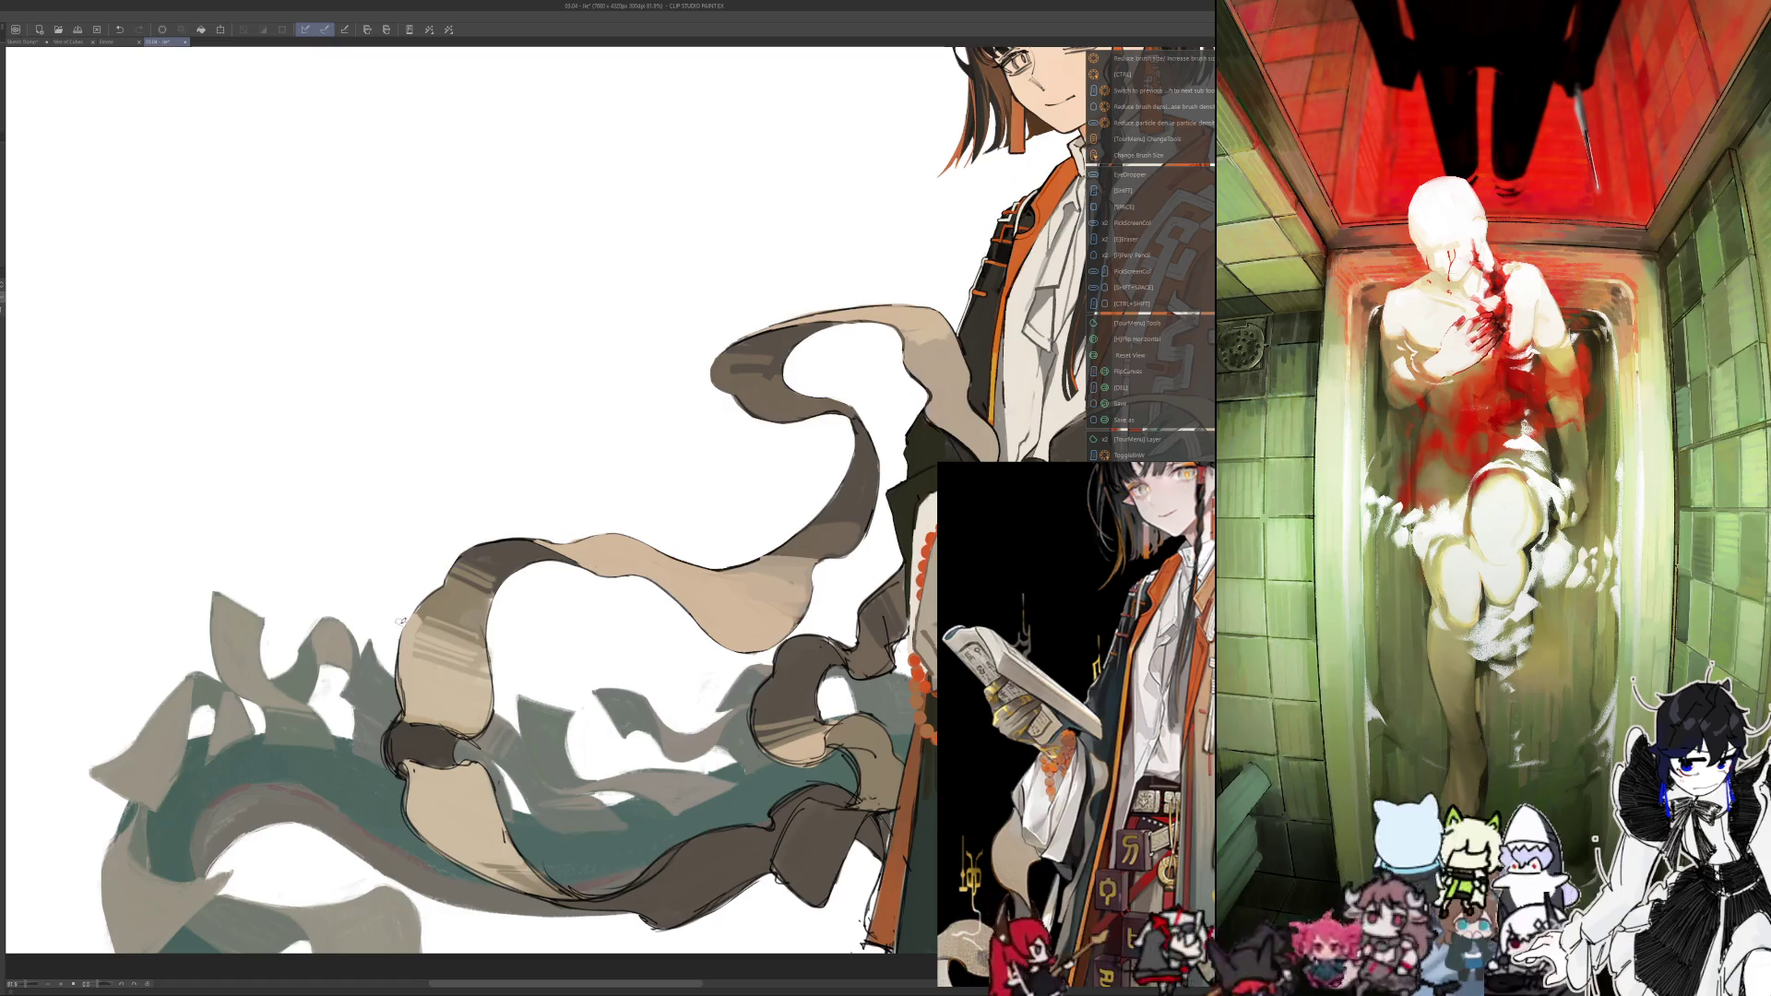
pyautogui.keyDown('alt'); pyautogui.click(480, 645); pyautogui.keyUp('alt')
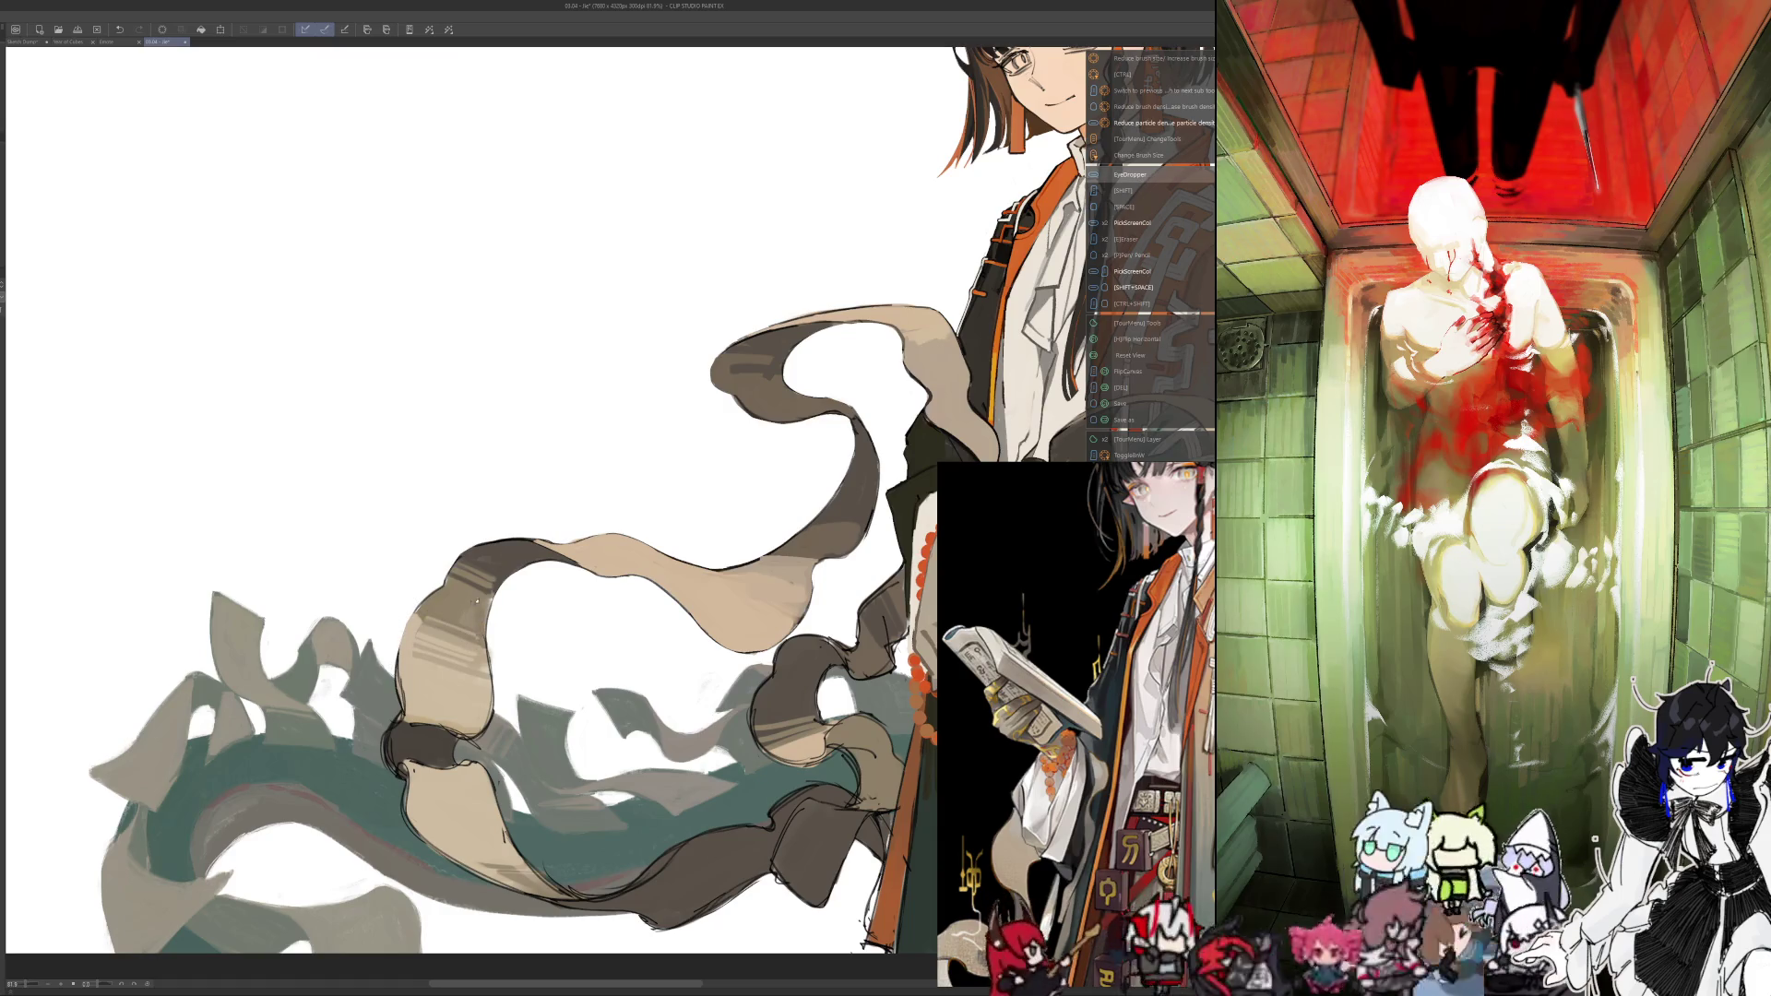
pyautogui.moveTo(467, 604); pyautogui.dragTo(489, 600)
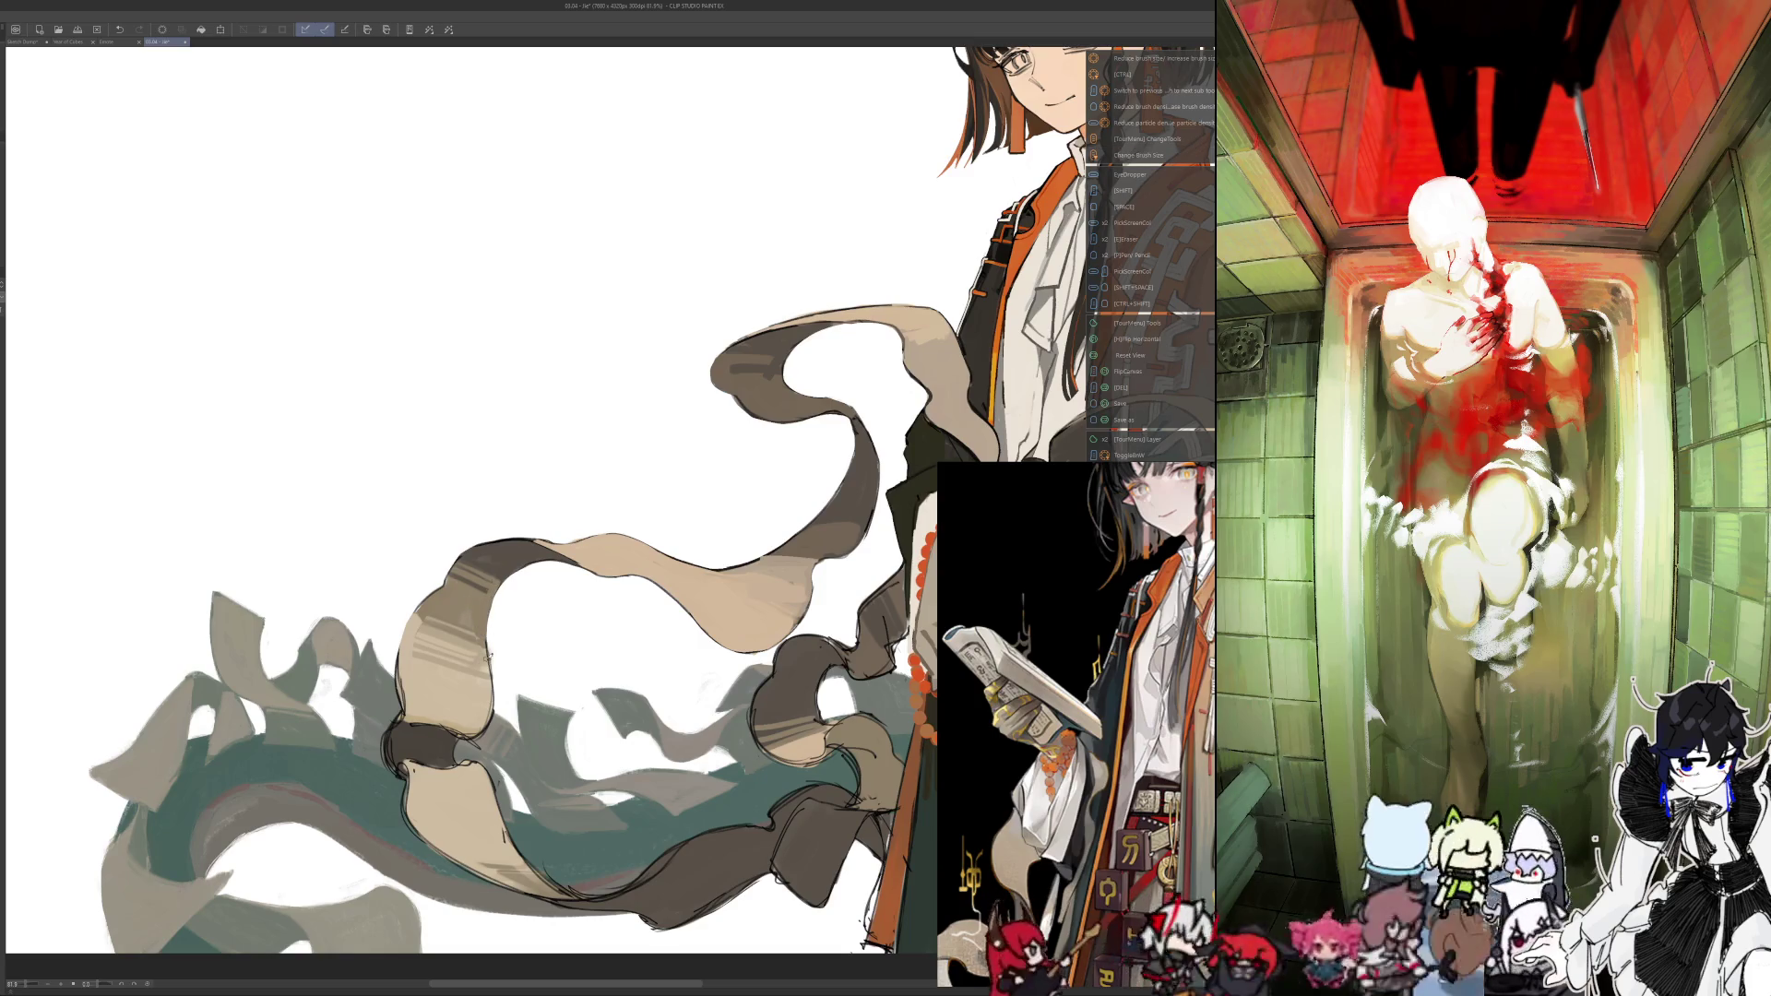
# Toggle mirrored and normal views to check proportions, ending unmirrored
pyautogui.press('h')
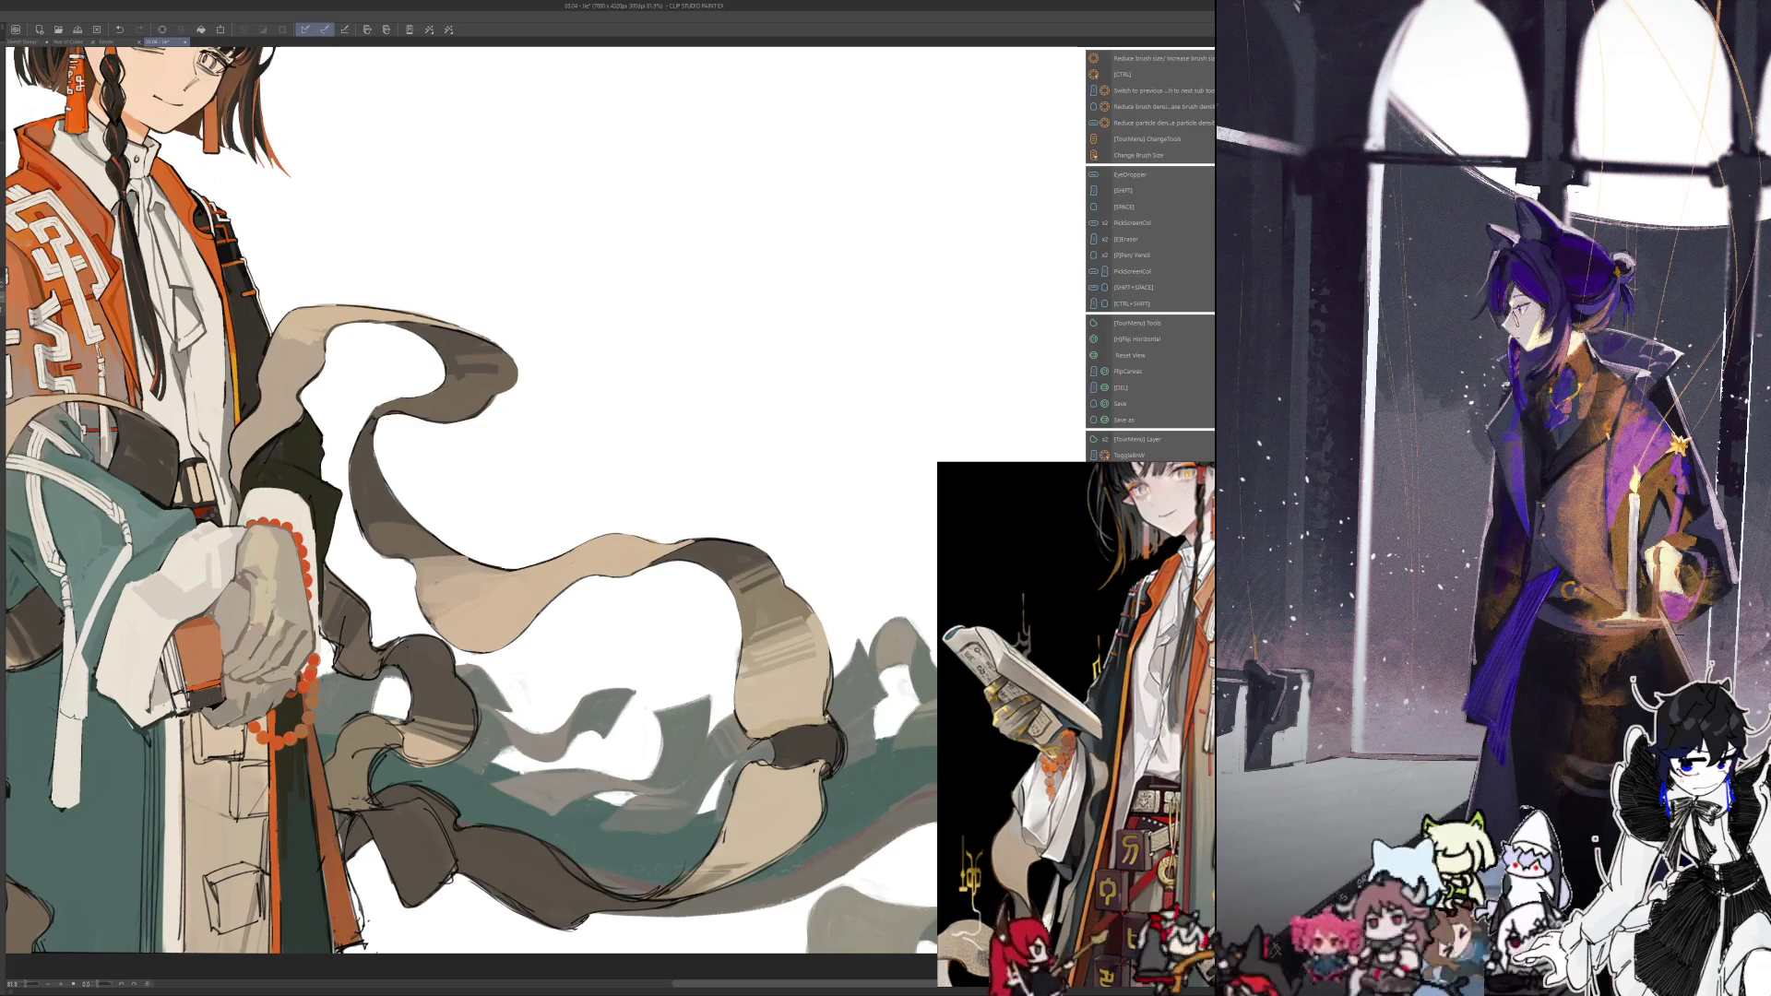
pyautogui.press('h')
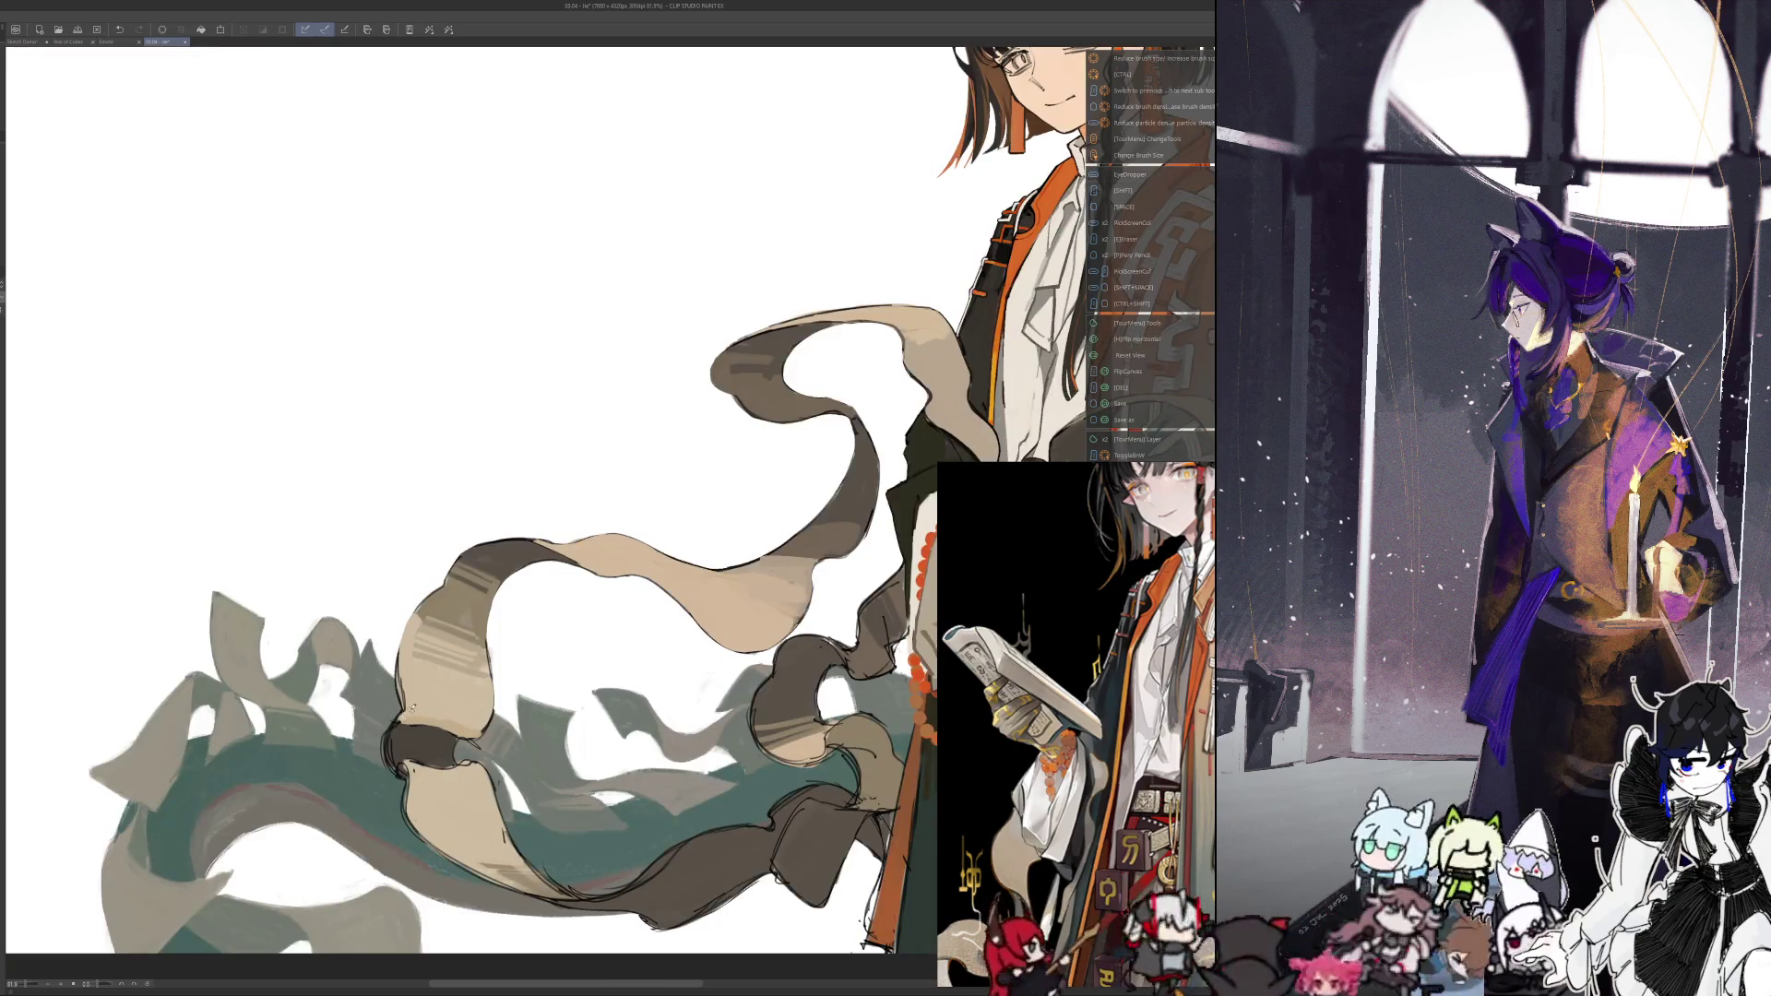
pyautogui.press('h')
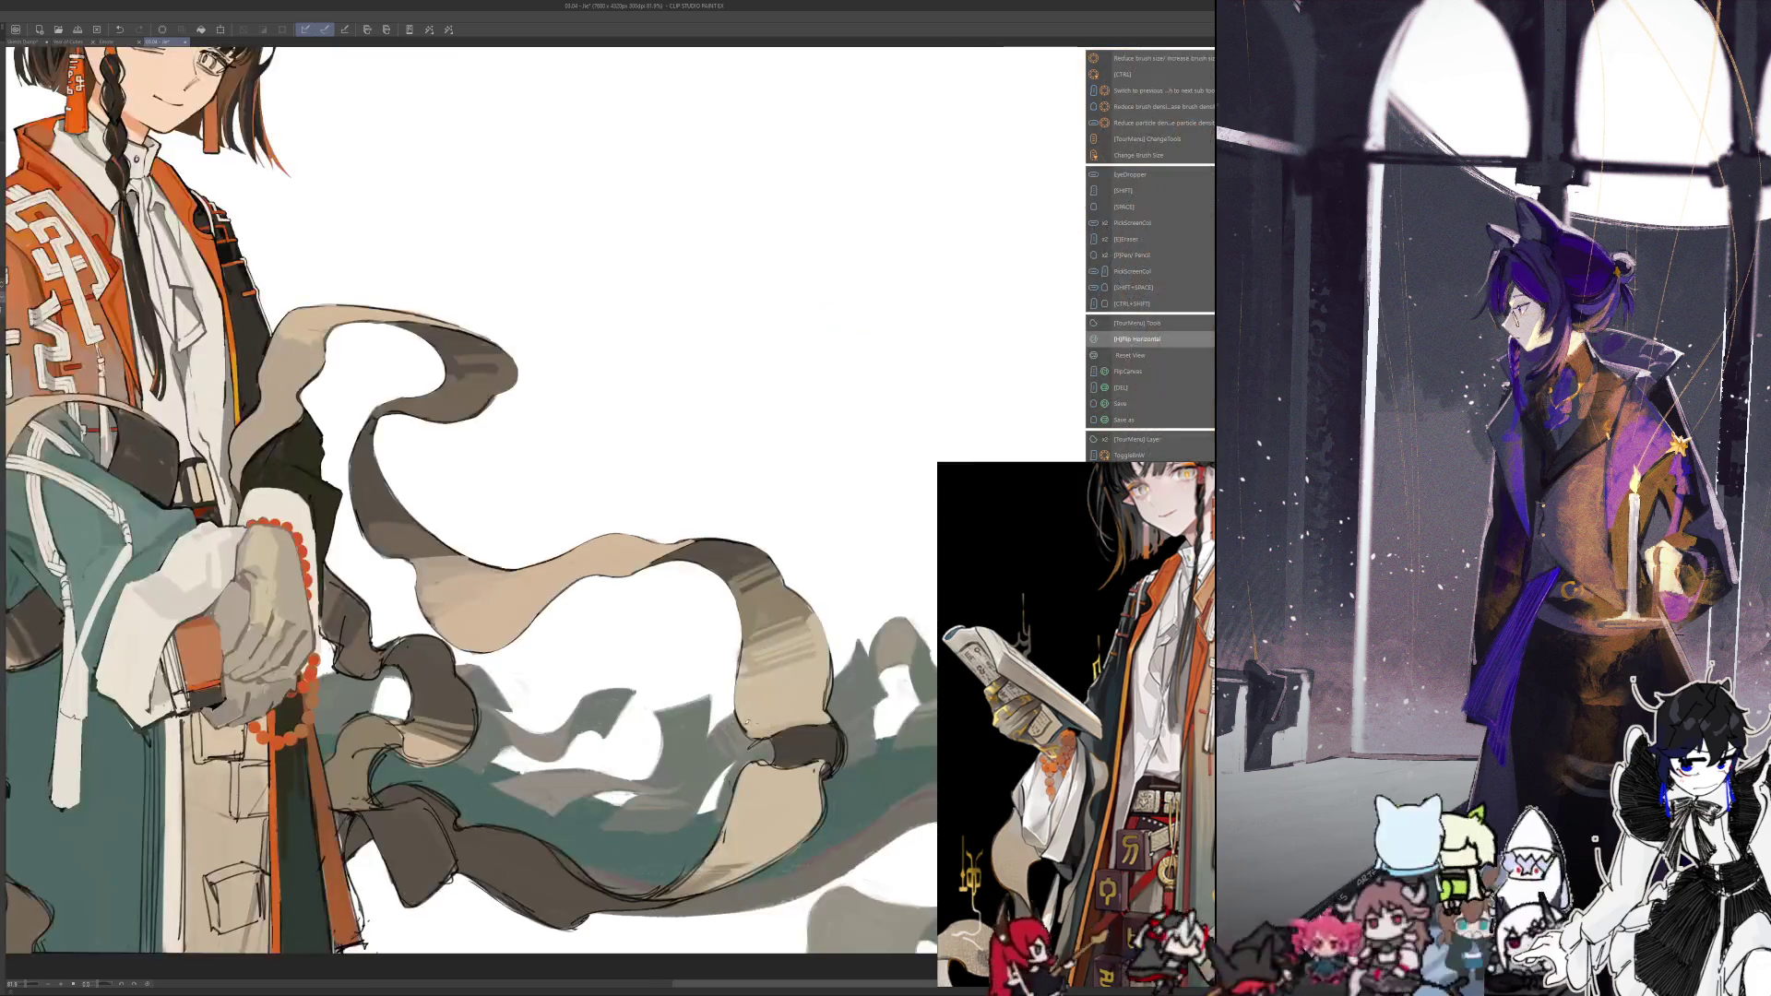
pyautogui.press('h')
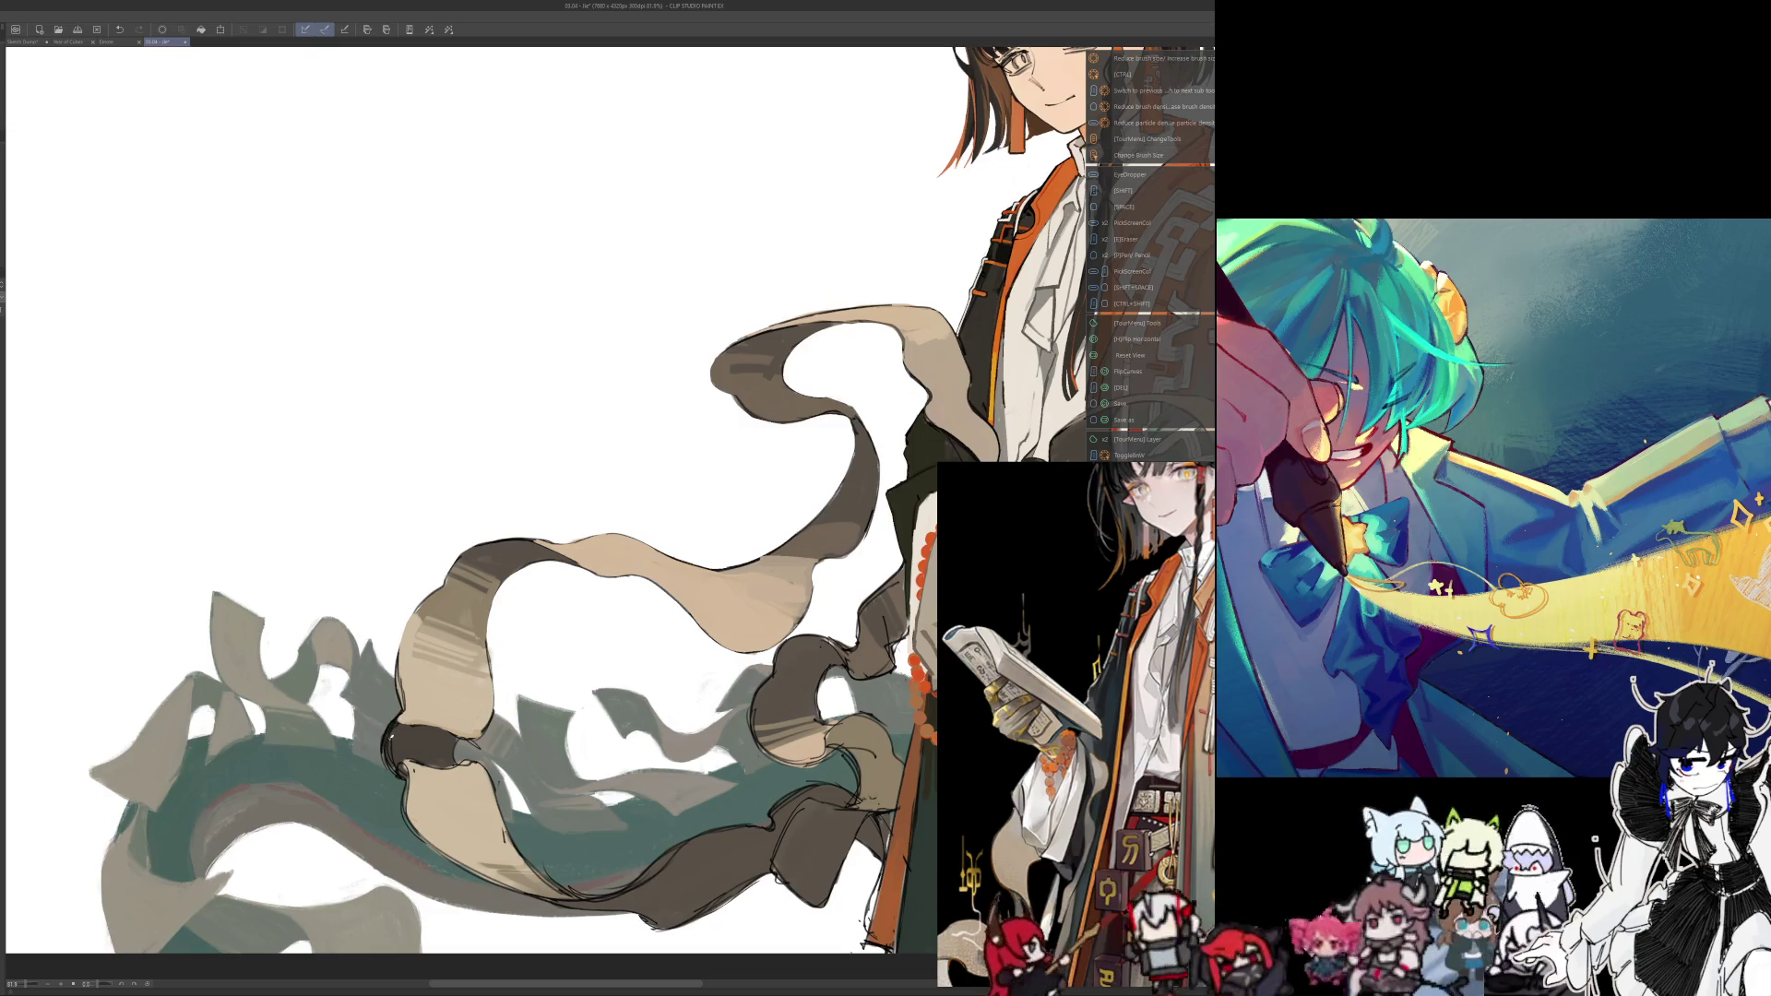
pyautogui.scroll(-5, 504, 538)
pyautogui.scroll(3, 504, 538)
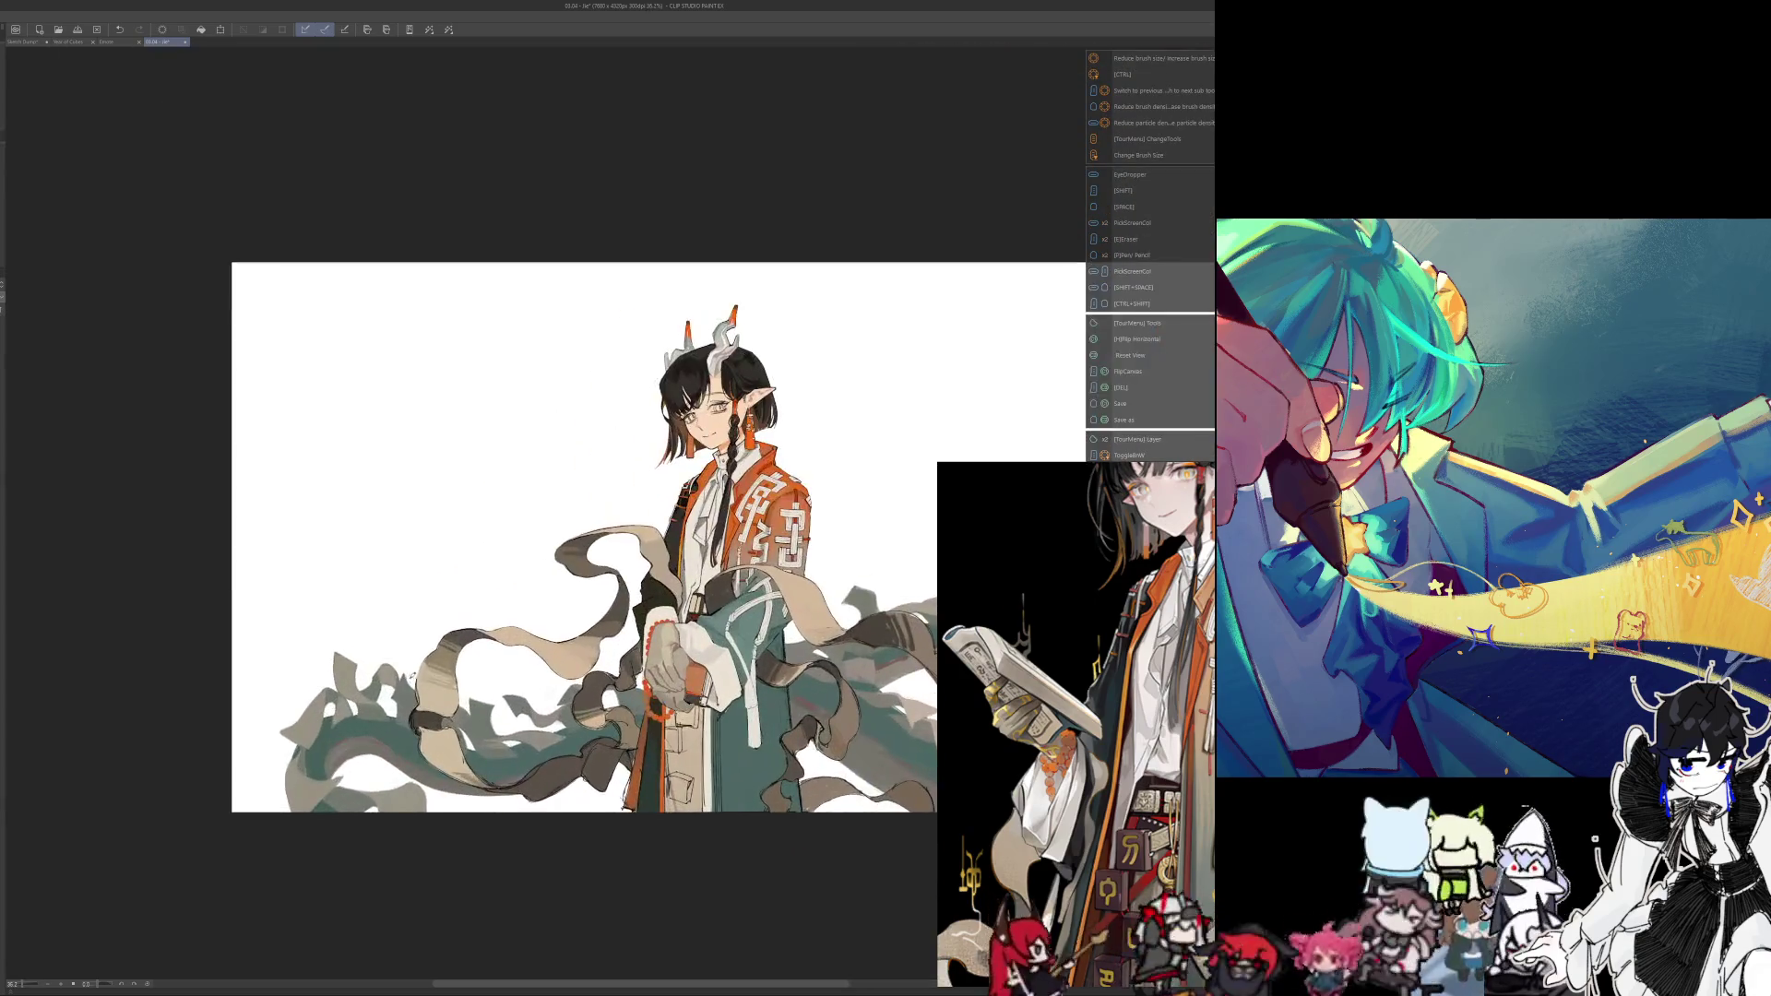
# Undo and redo the last stroke, then paint a thin red curve down the mirrored teal robe
pyautogui.moveTo(503, 538); pyautogui.dragTo(495, 515)
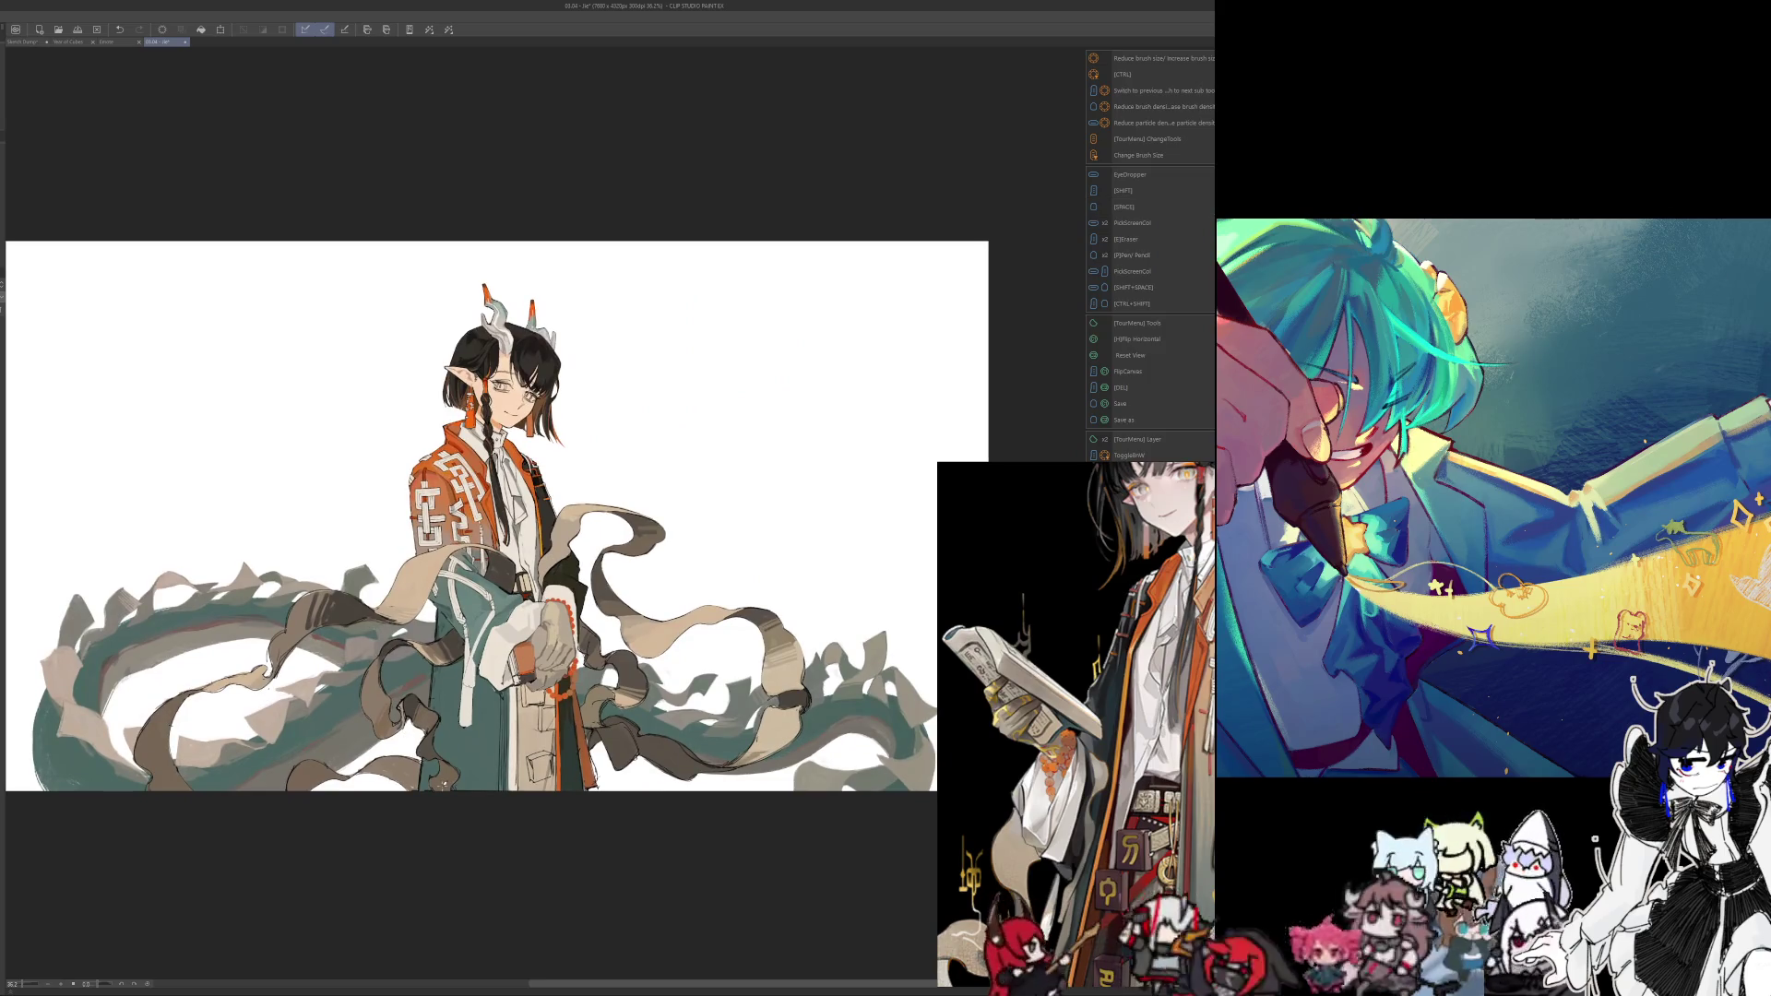
pyautogui.scroll(2, 471, 849)
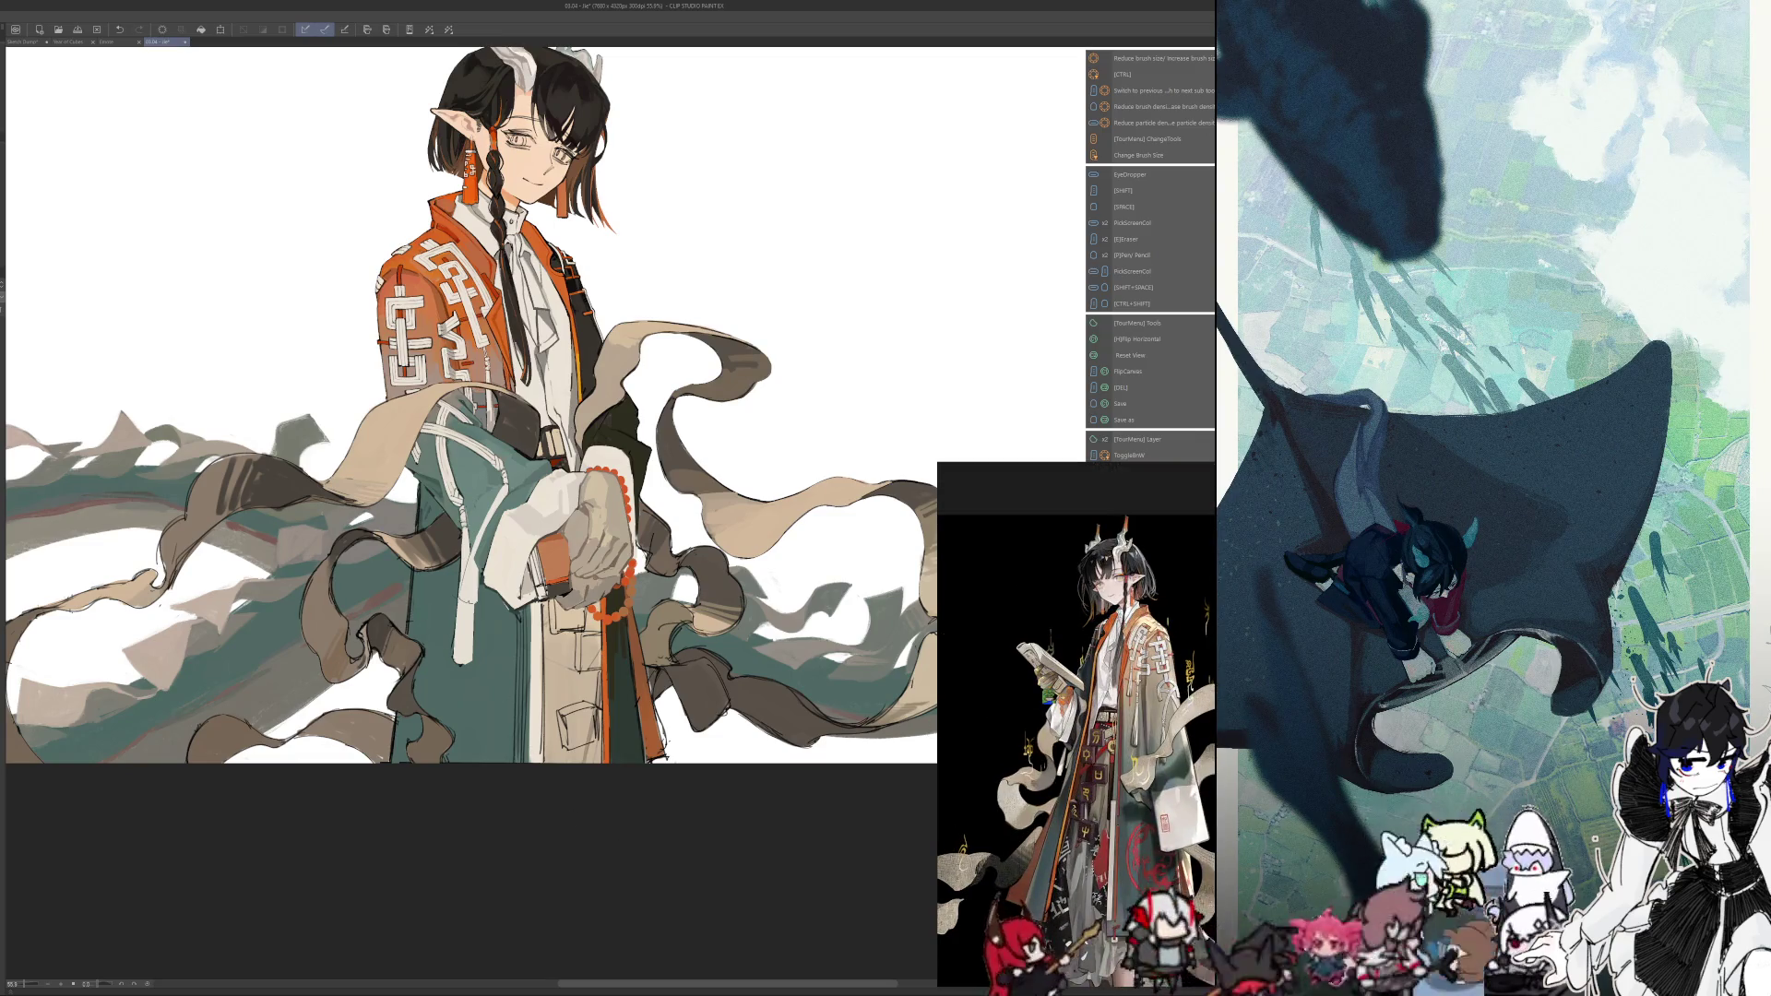
pyautogui.press('h')
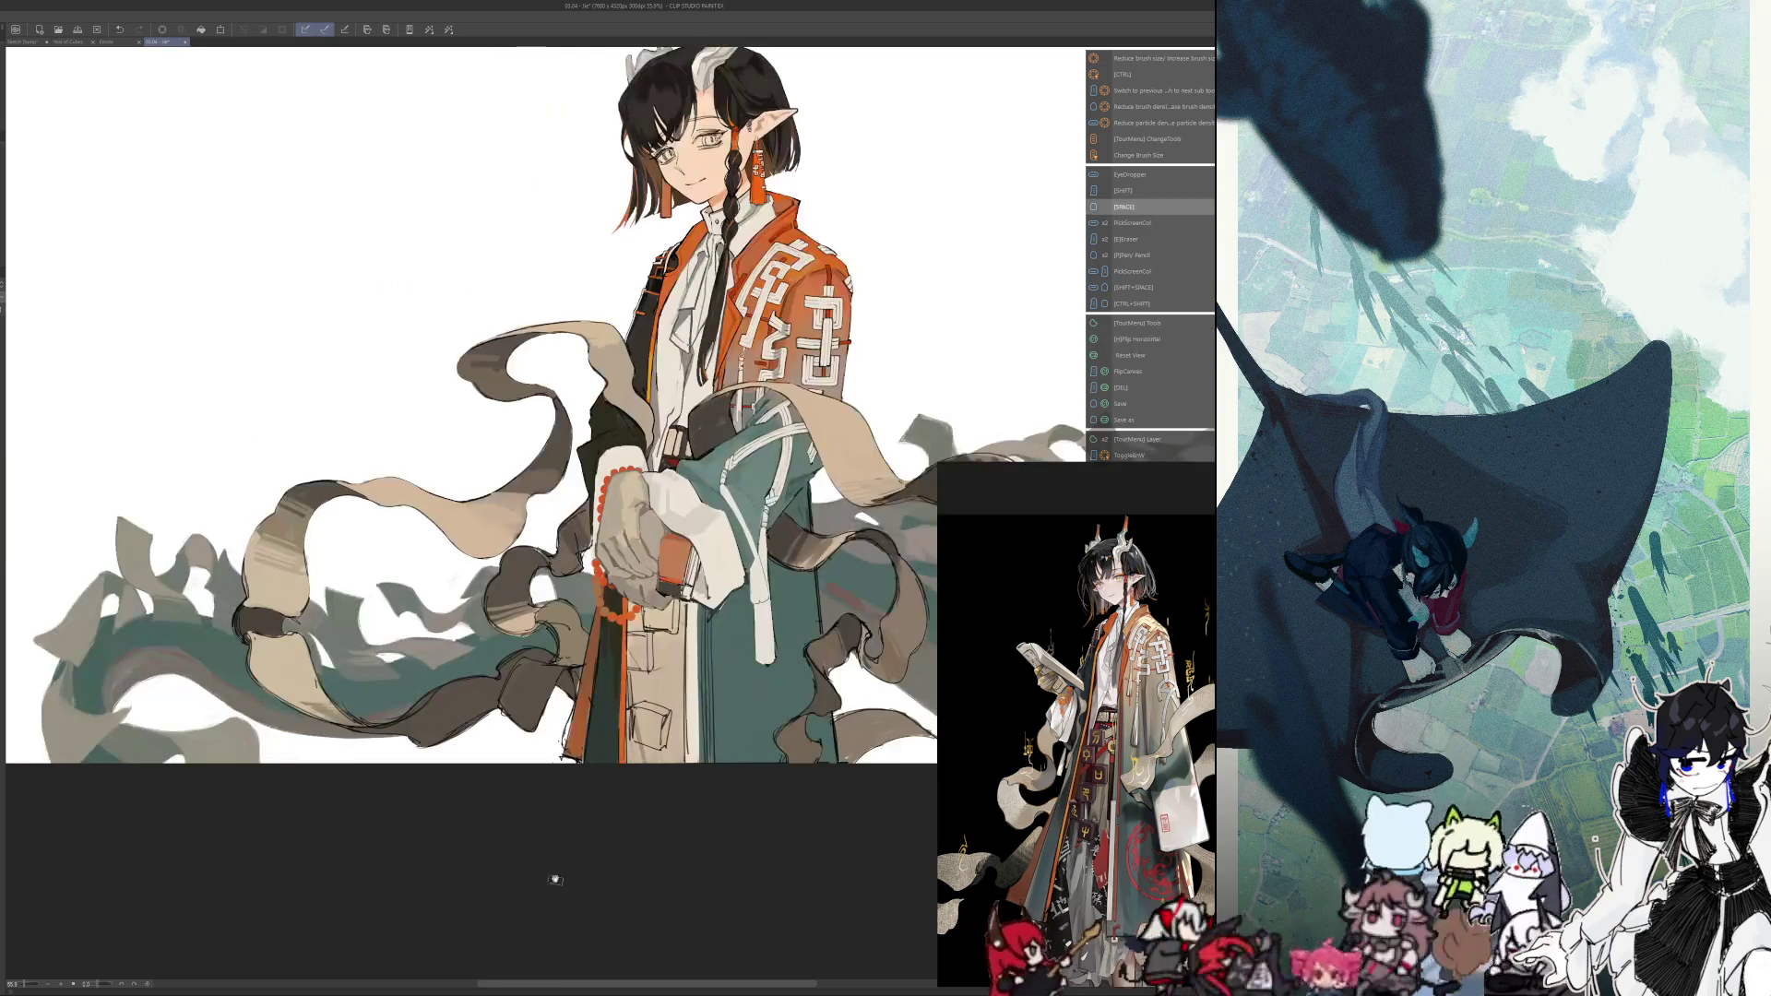
pyautogui.moveTo(540, 907); pyautogui.dragTo(402, 911)
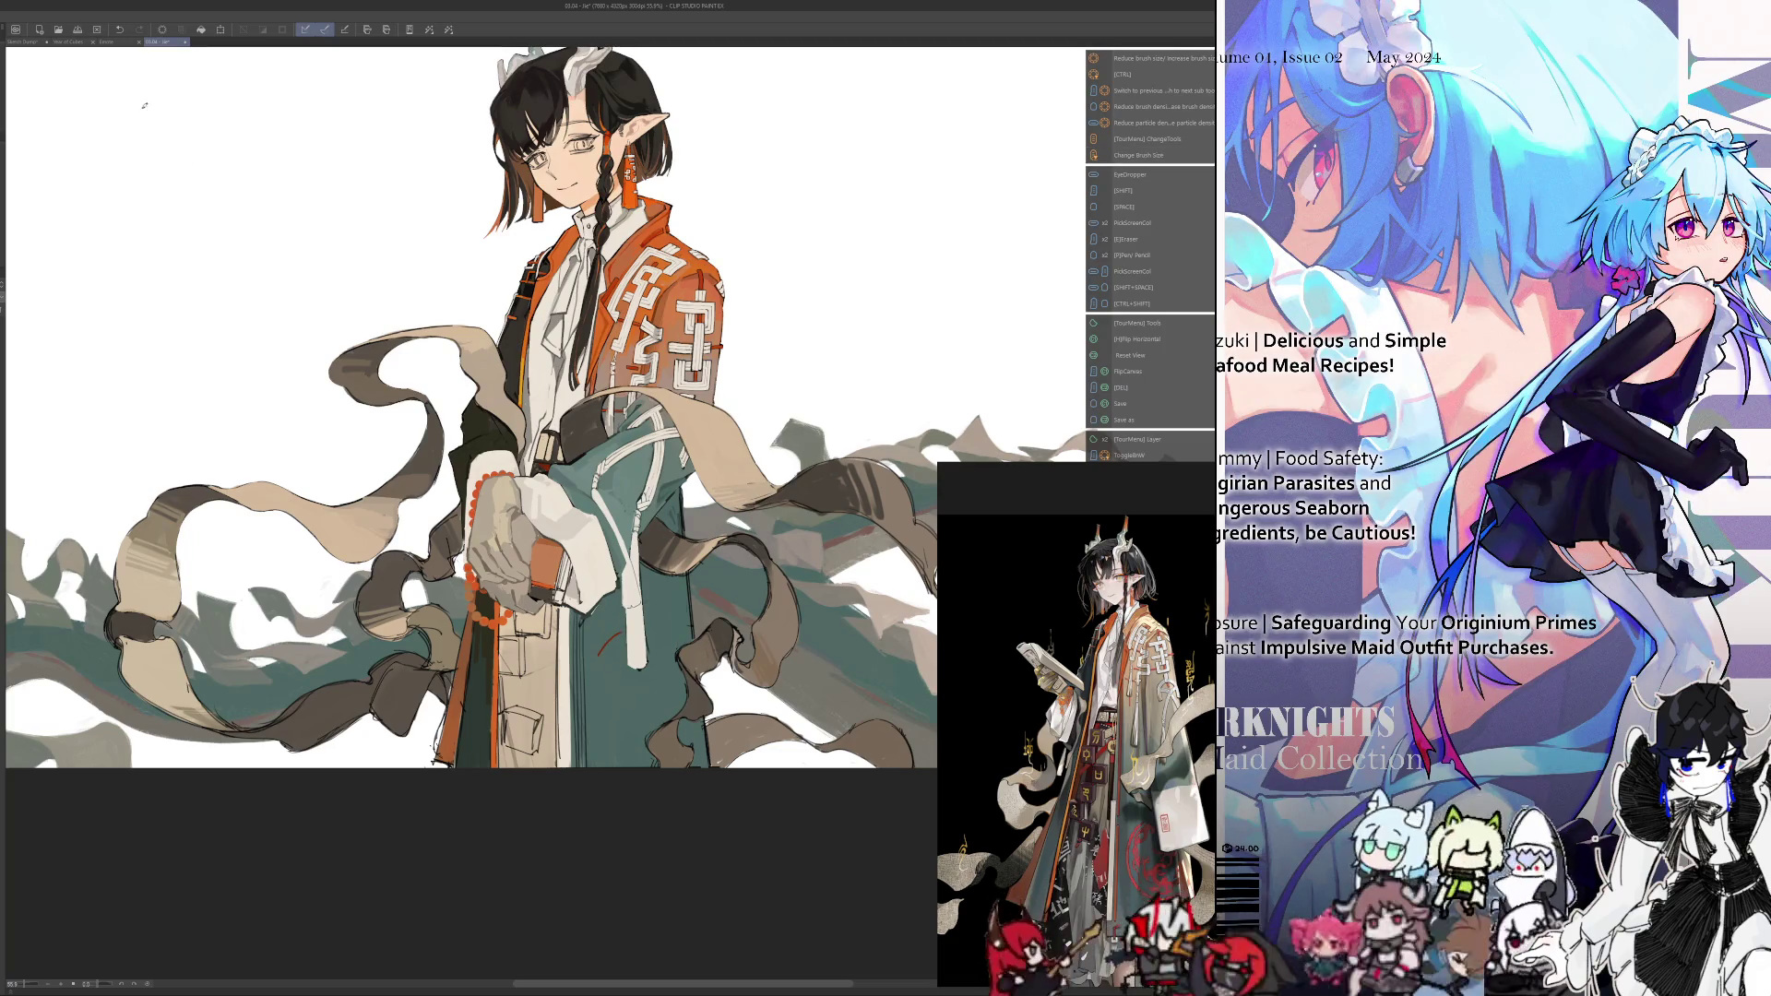
pyautogui.click(119, 29)
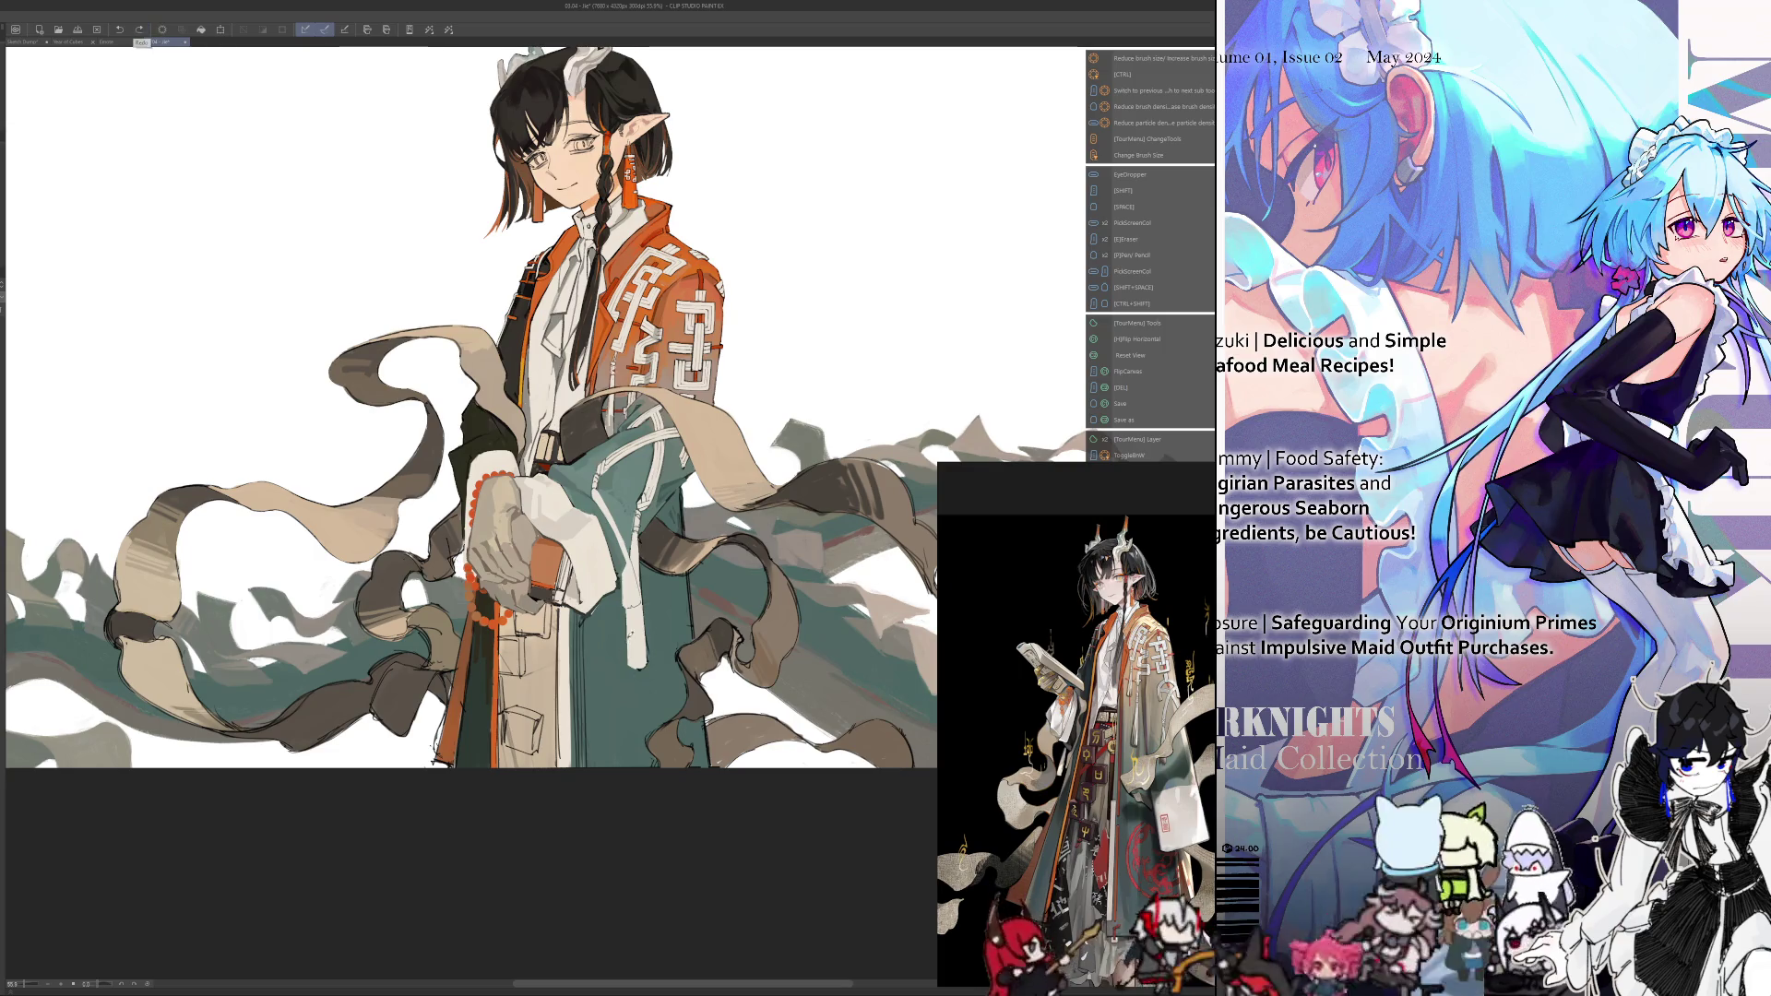
pyautogui.click(139, 30)
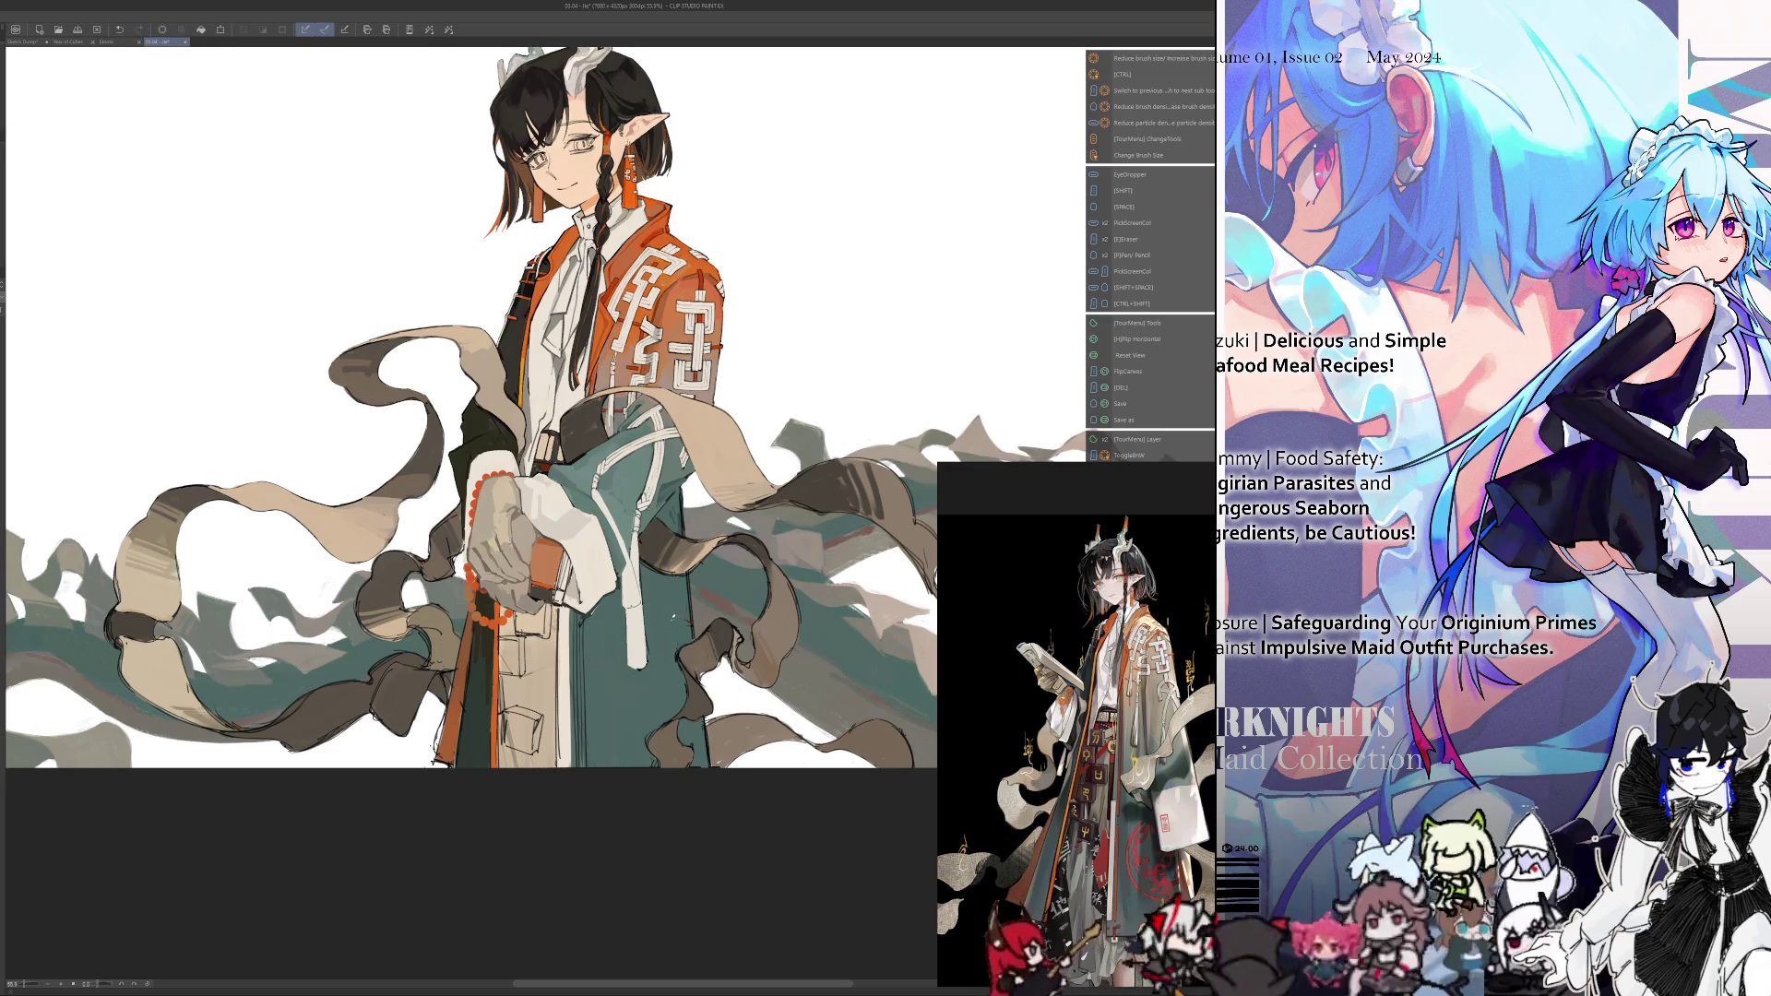
pyautogui.moveTo(673, 616); pyautogui.dragTo(595, 707)
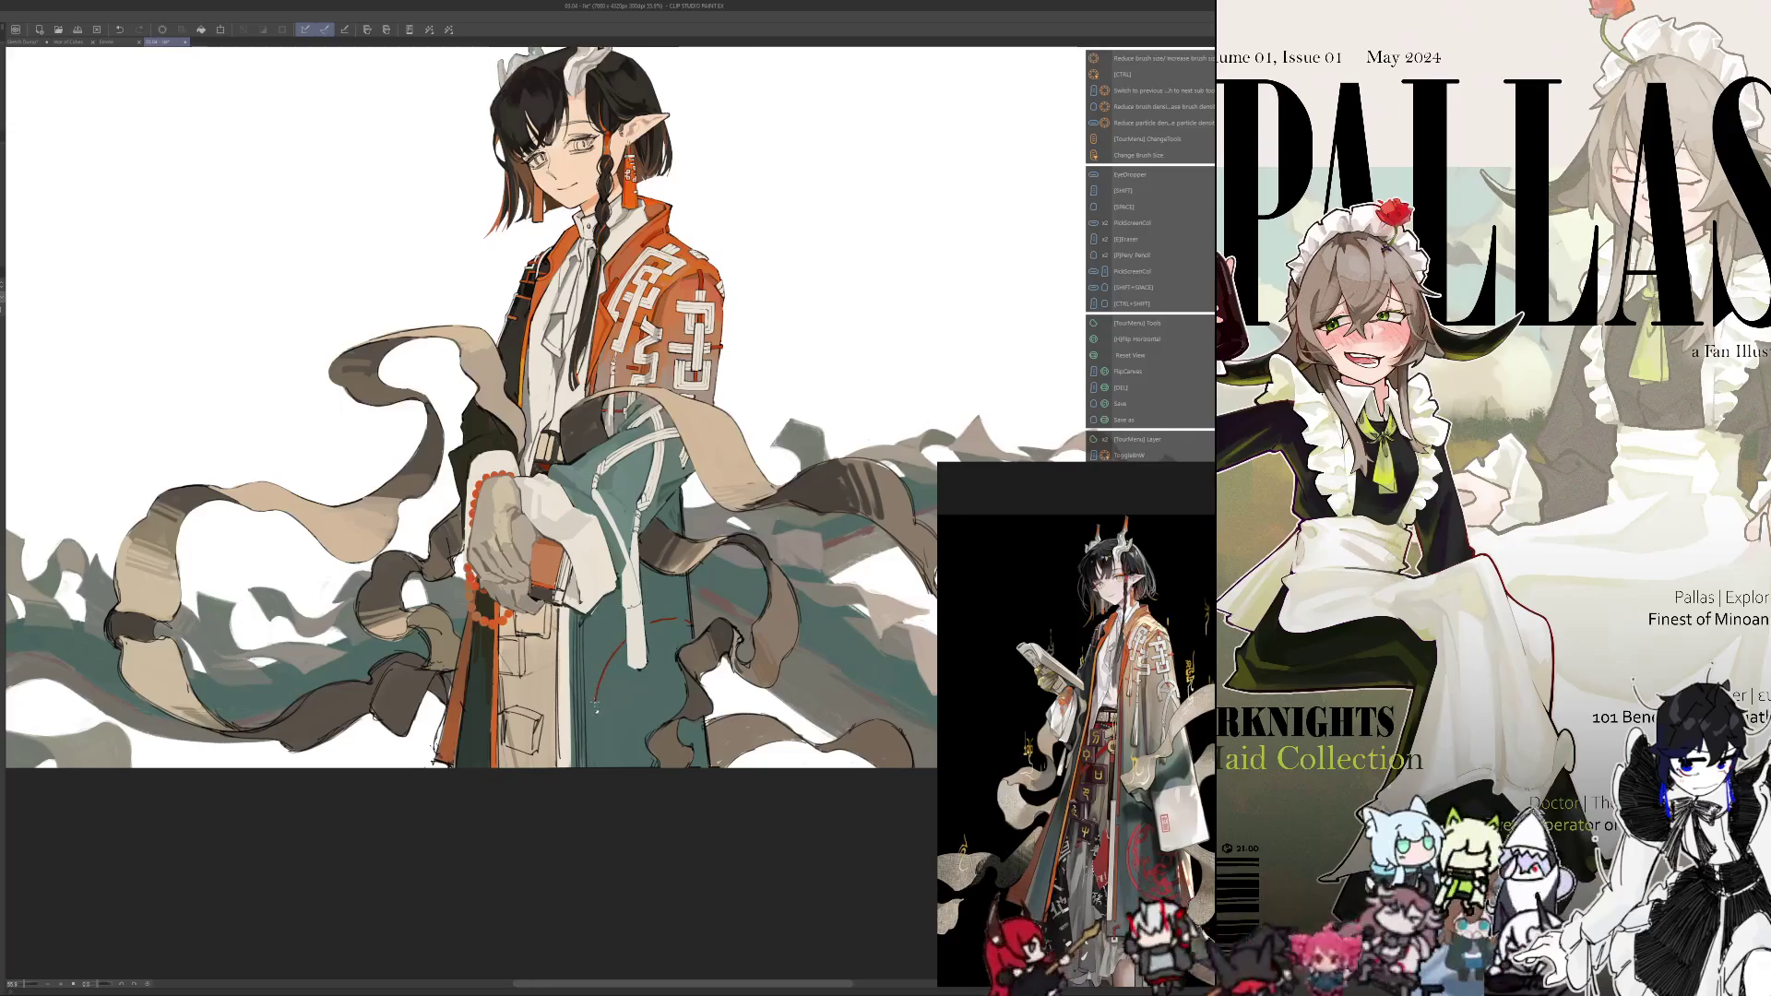
pyautogui.press('h')
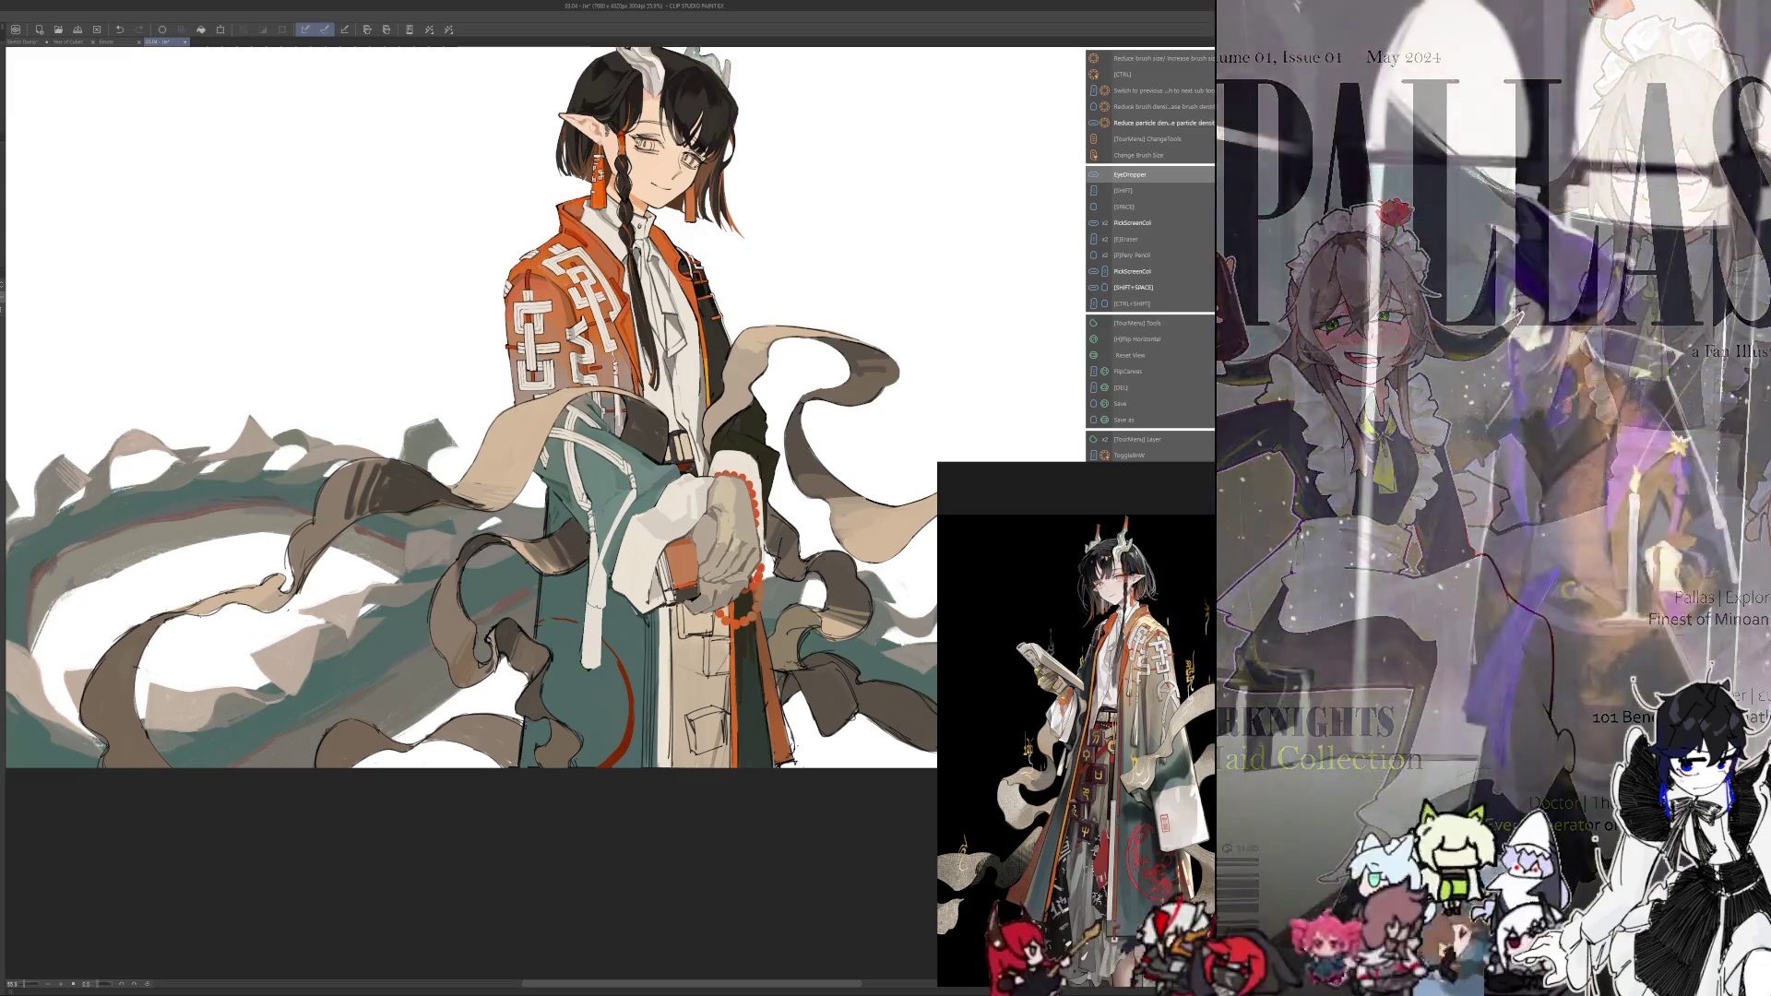
# Sample a robe colour, resize the brush, and zoom in mirrored on the hands and red accent
pyautogui.press('h')
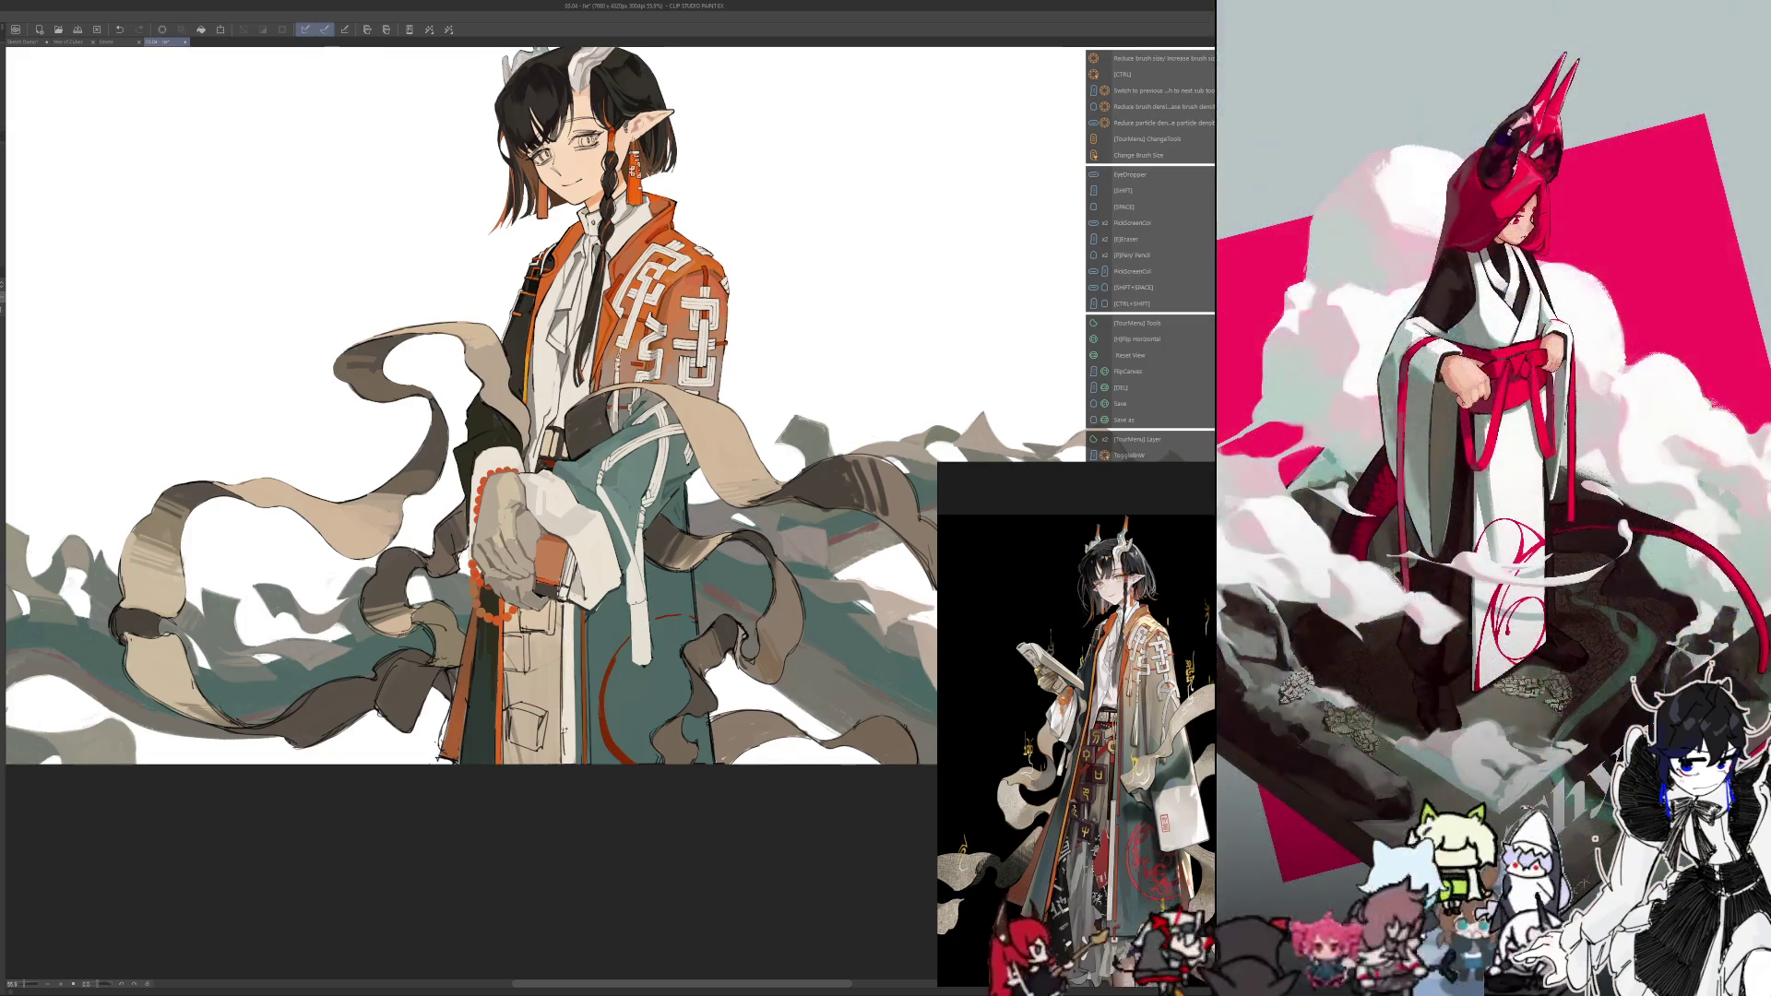
pyautogui.press('alt')
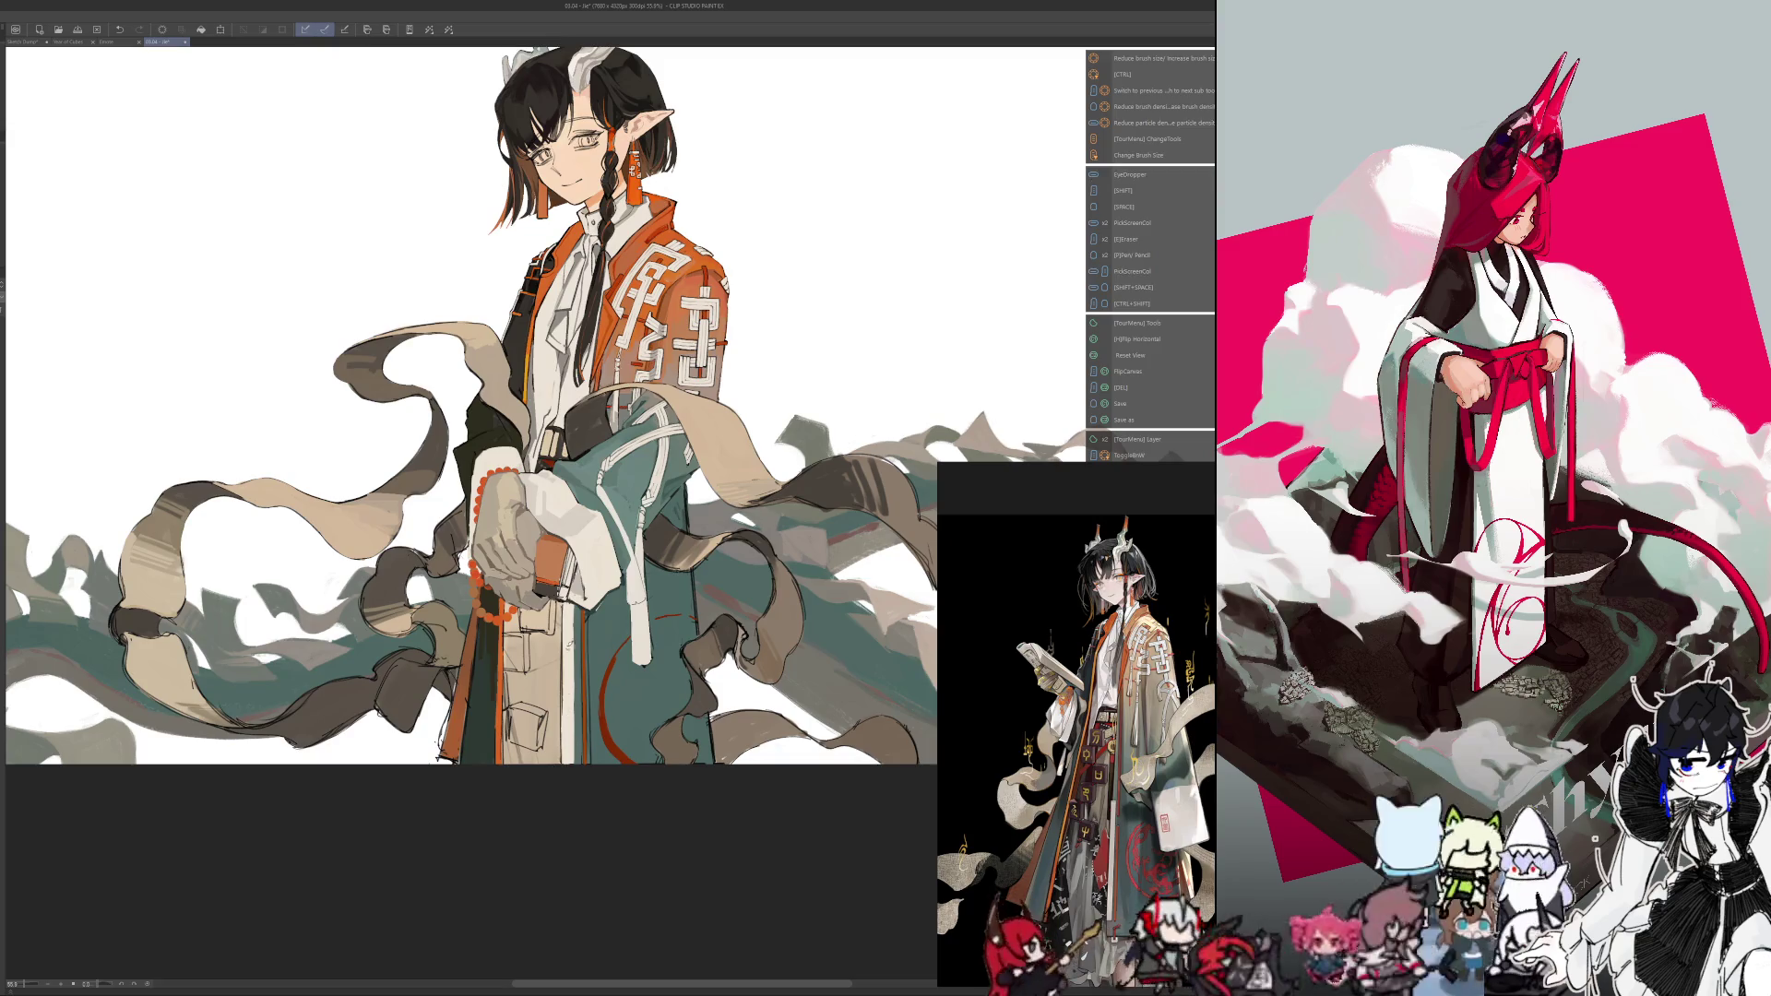
pyautogui.press('alt')
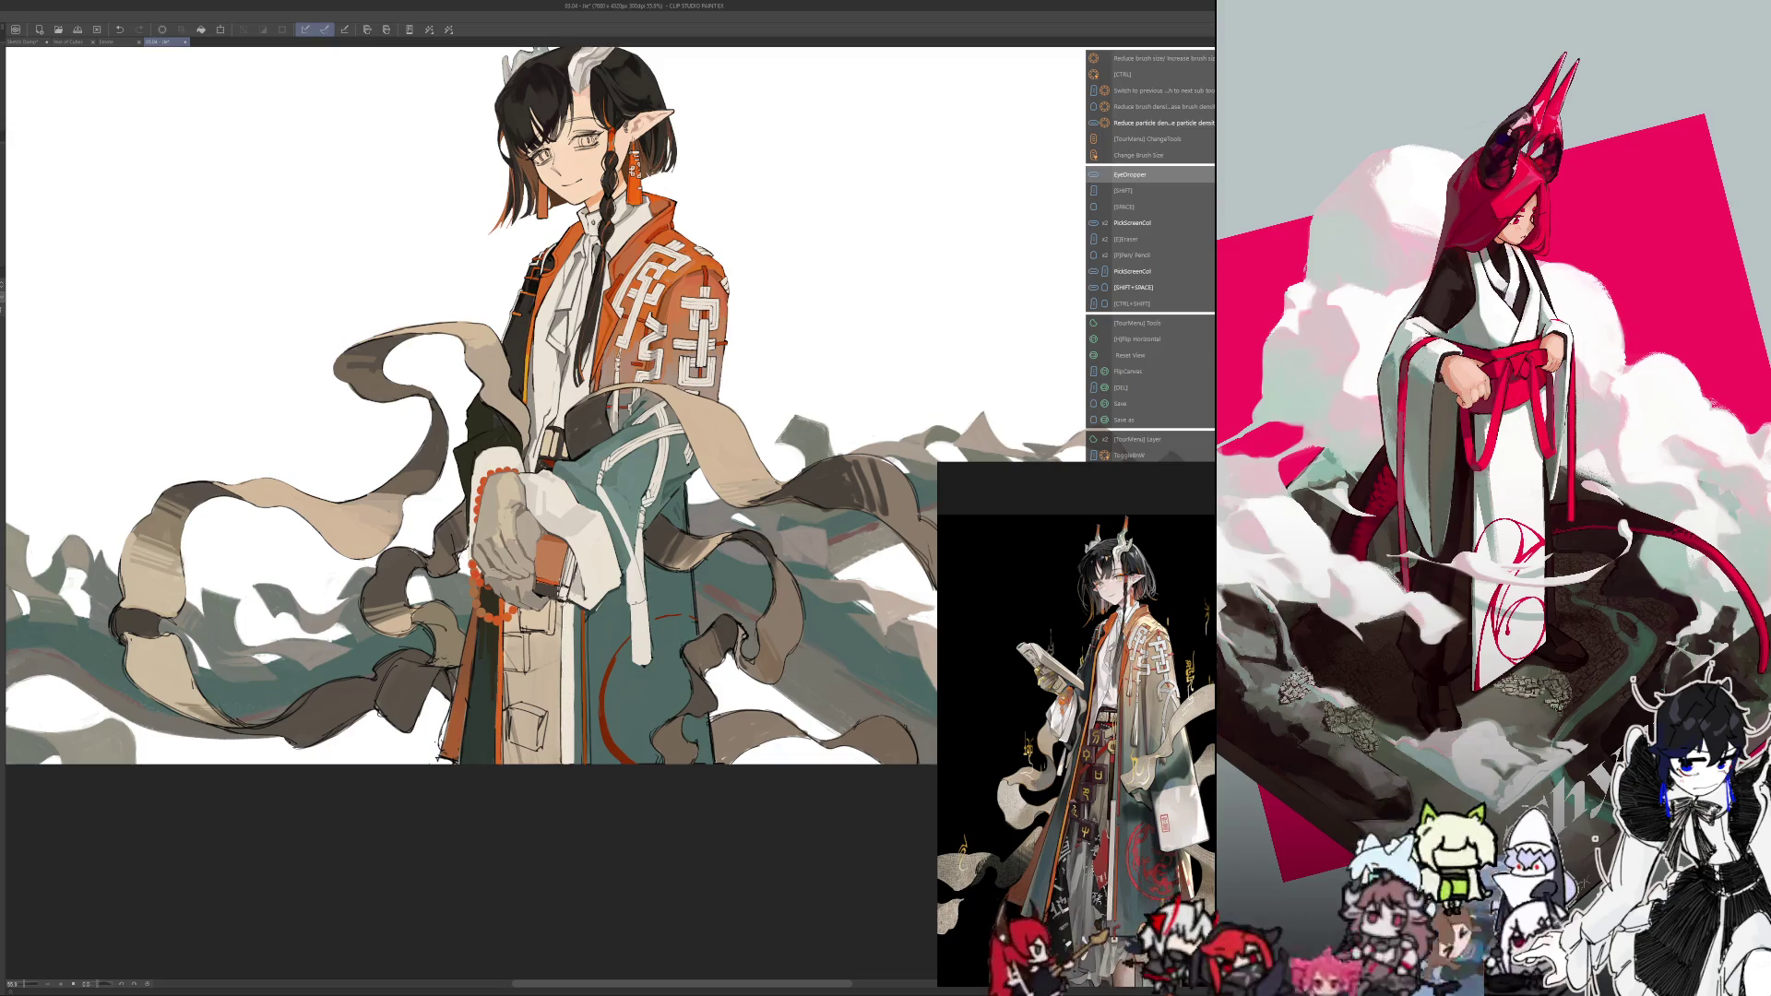
pyautogui.hotkey('ctrl', 'alt')
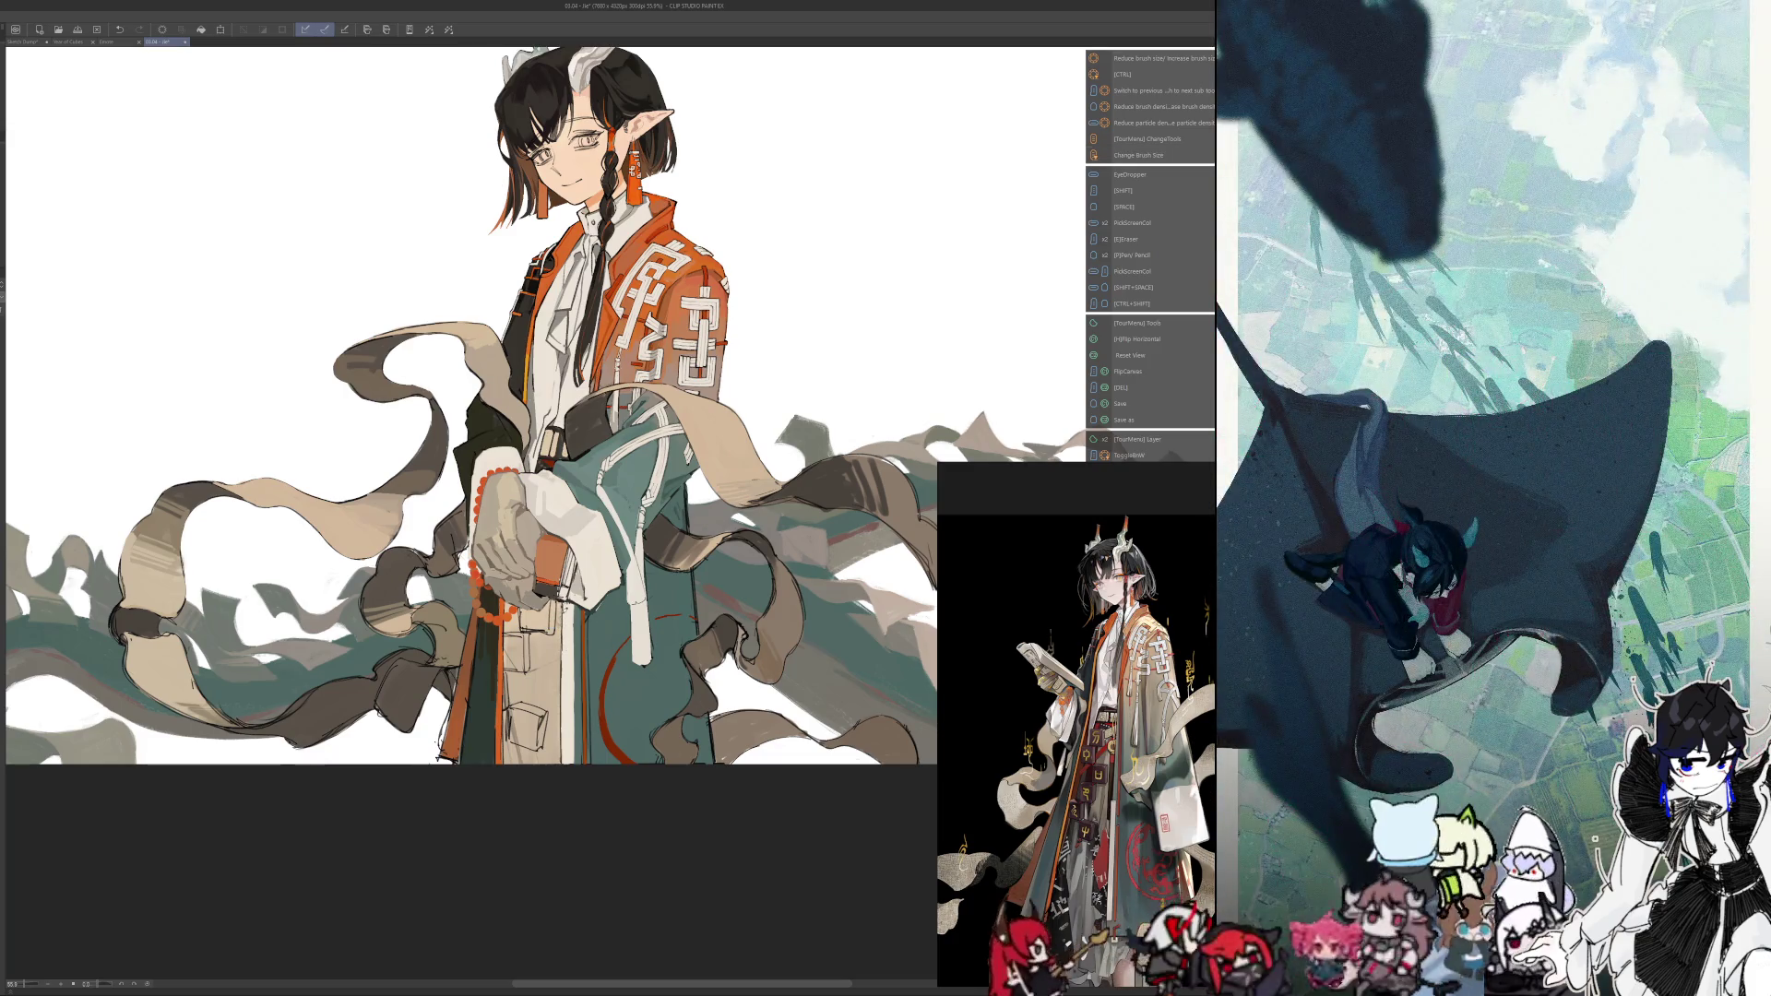
pyautogui.press('shift')
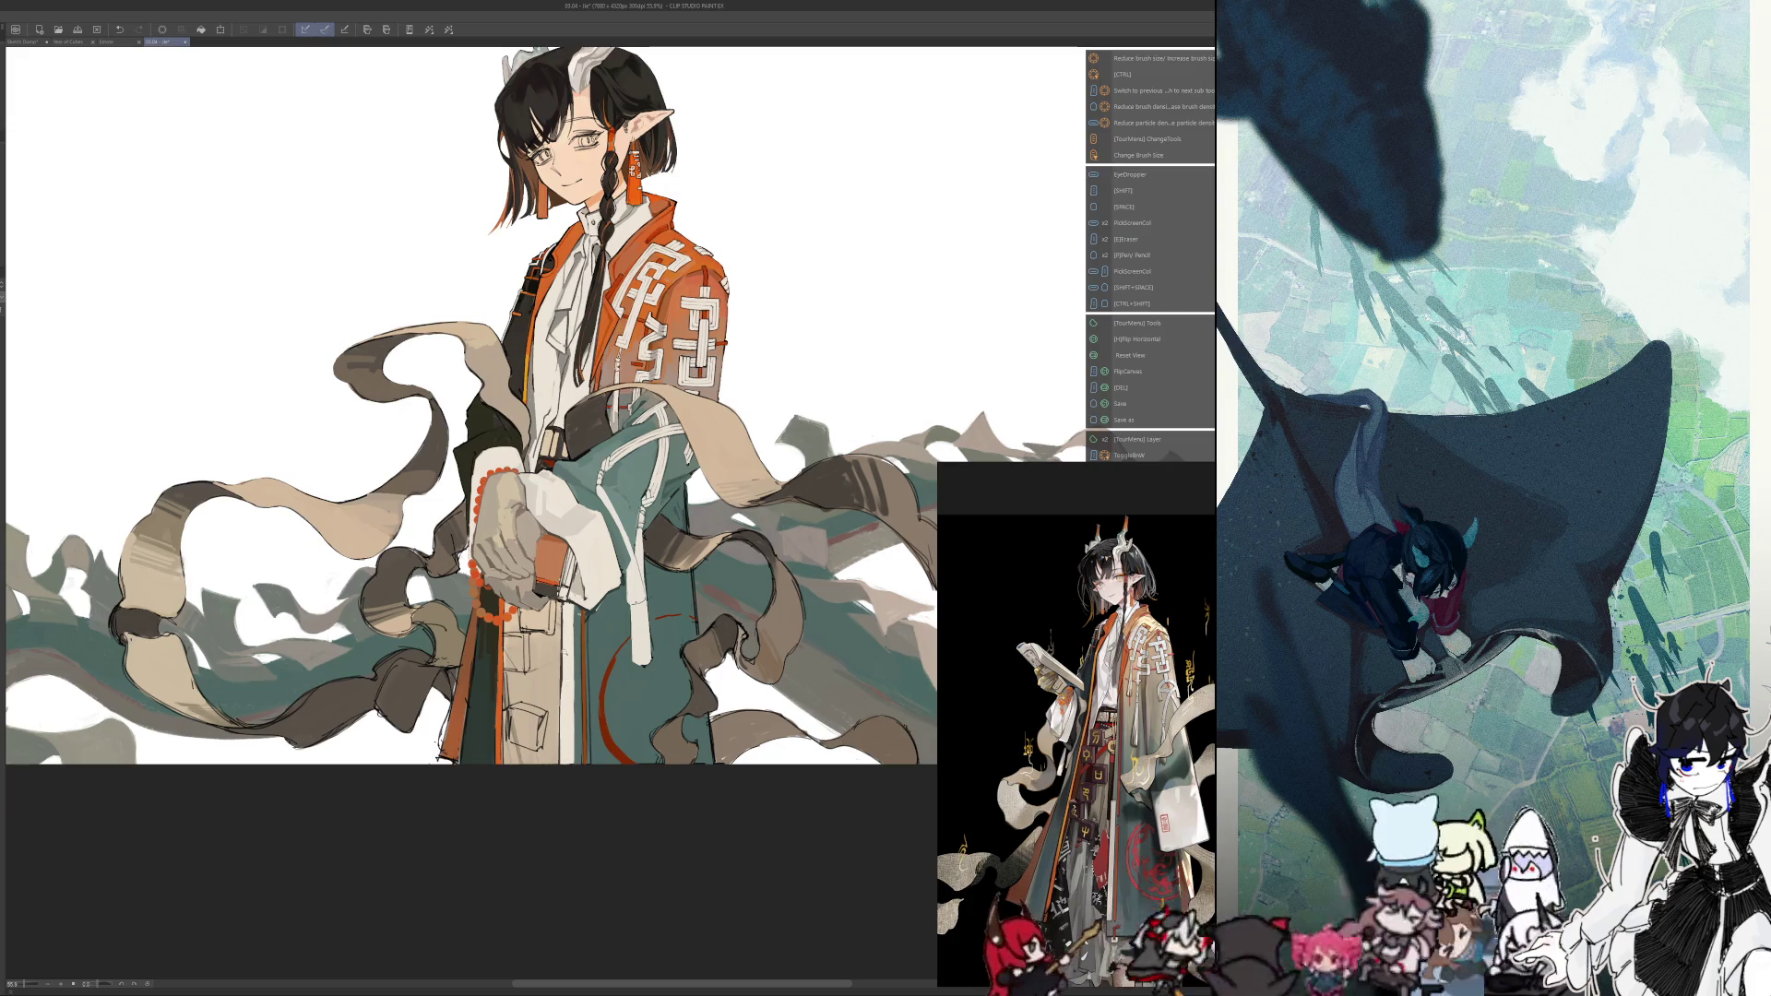
pyautogui.scroll(3, 558, 679)
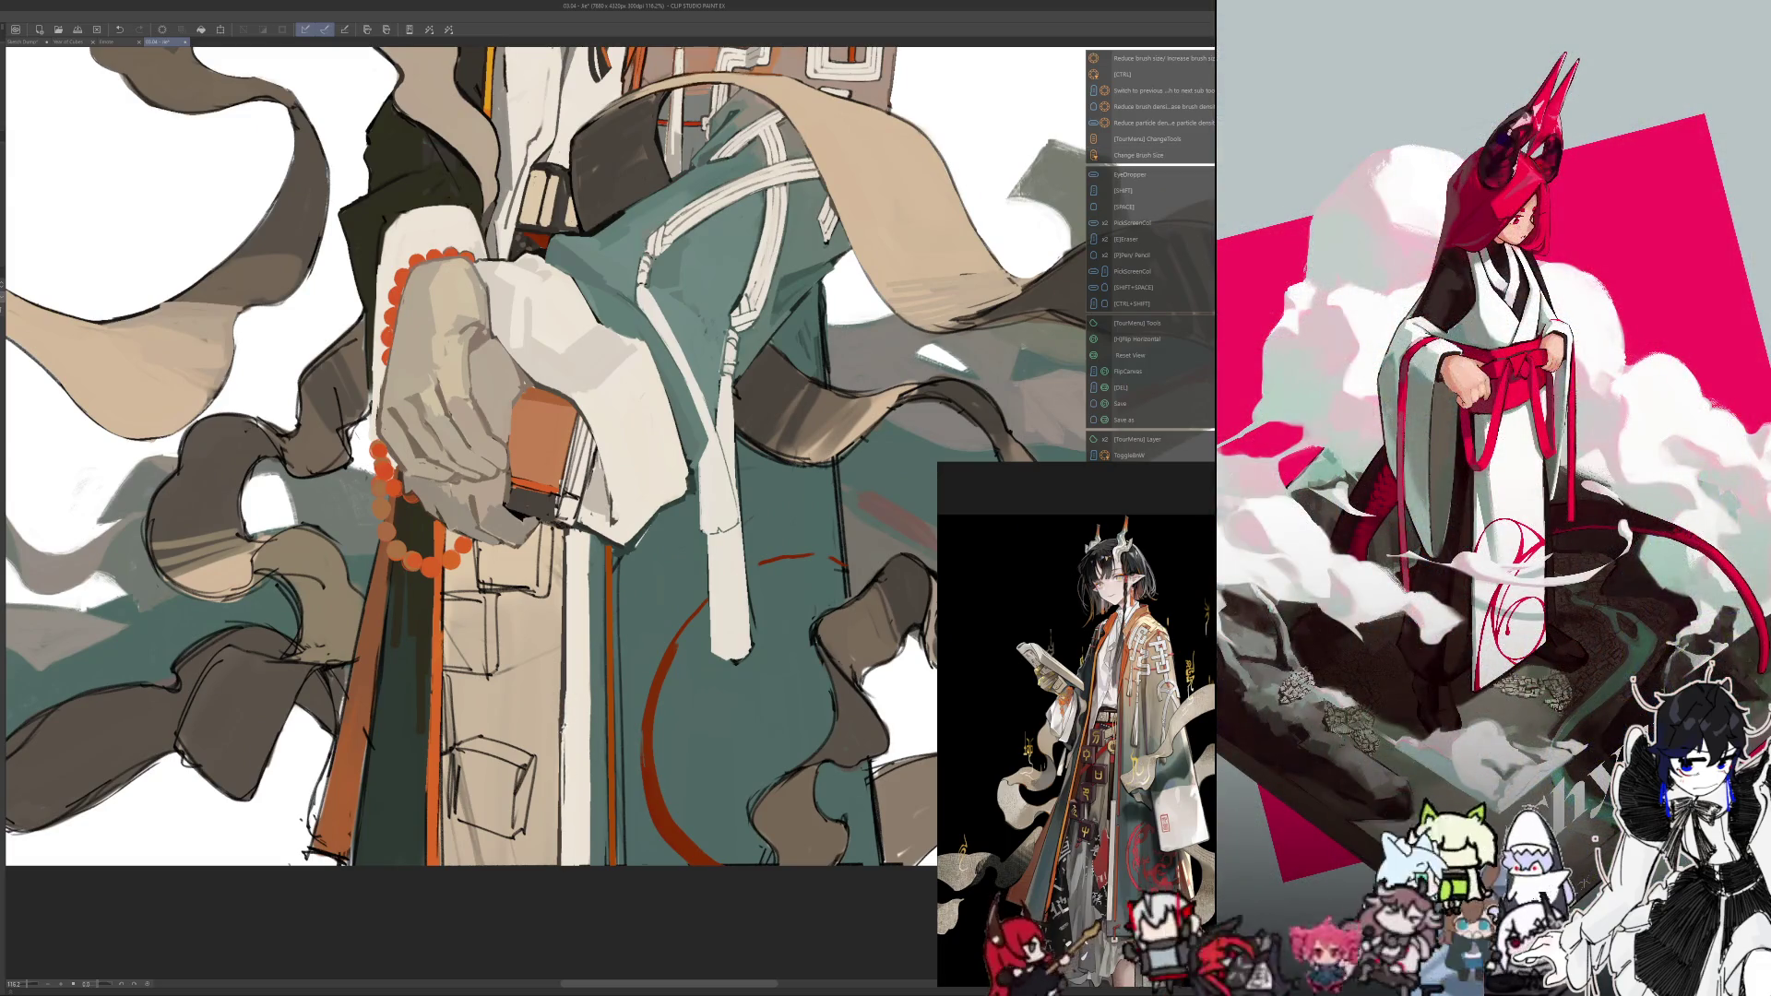
pyautogui.press('h')
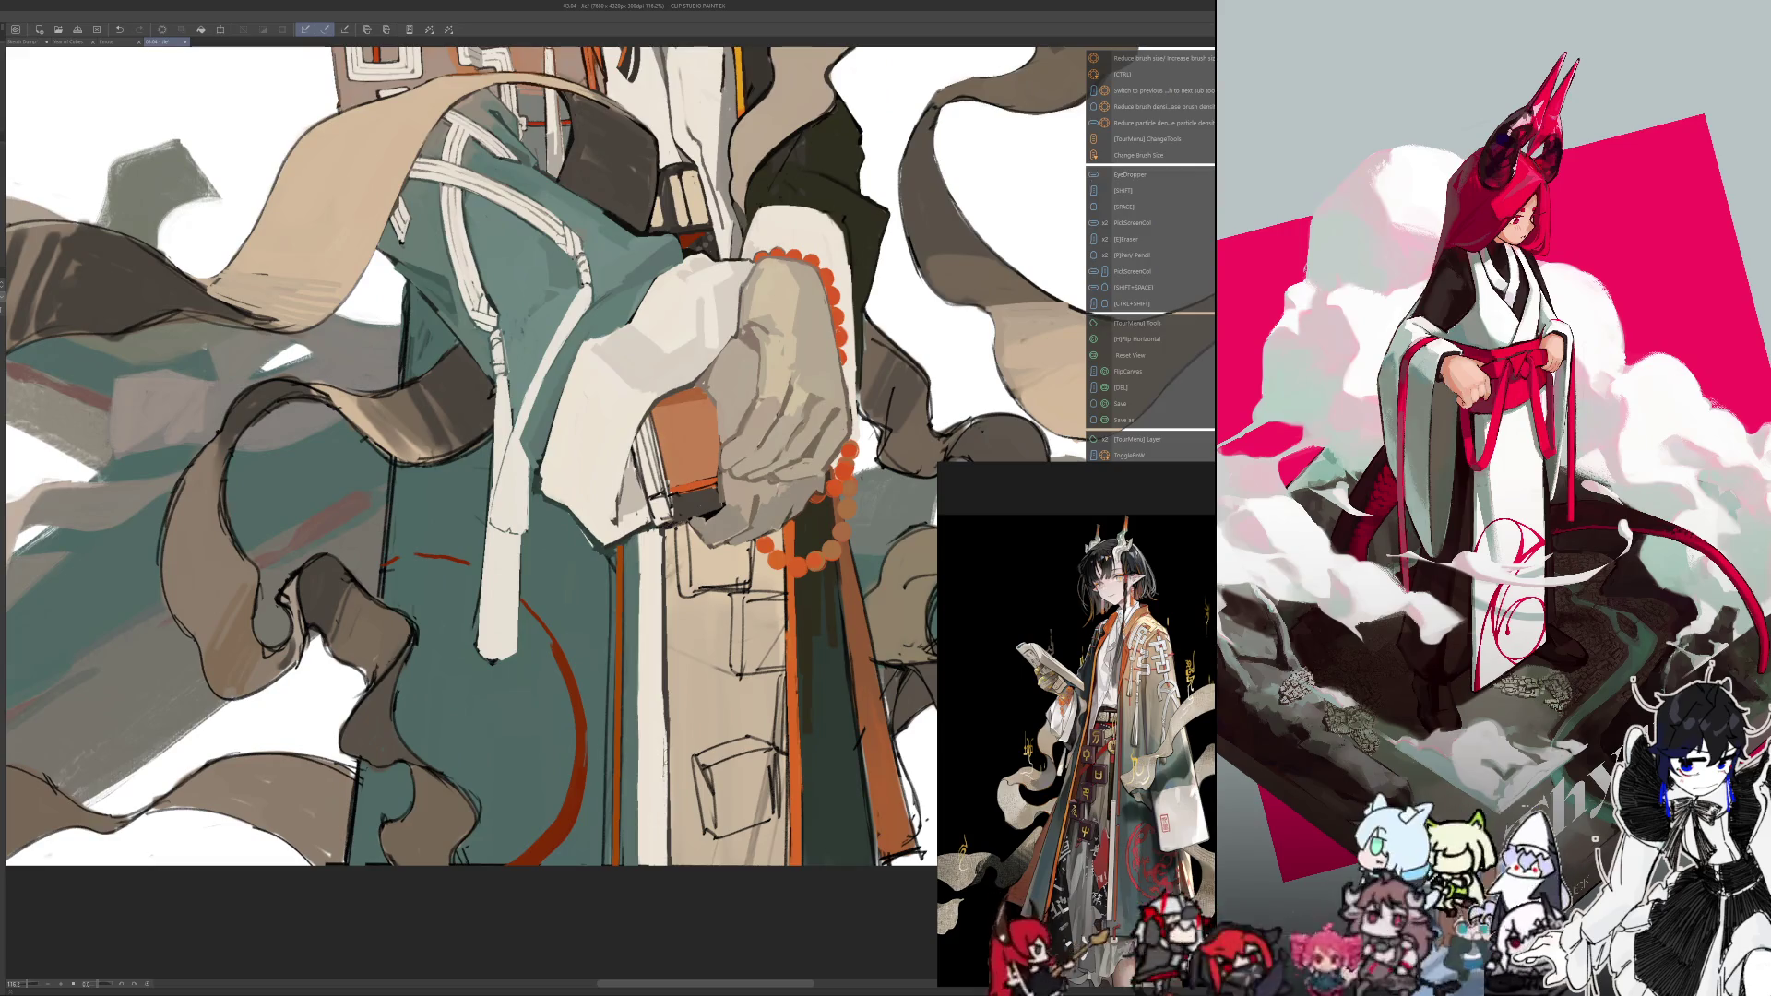
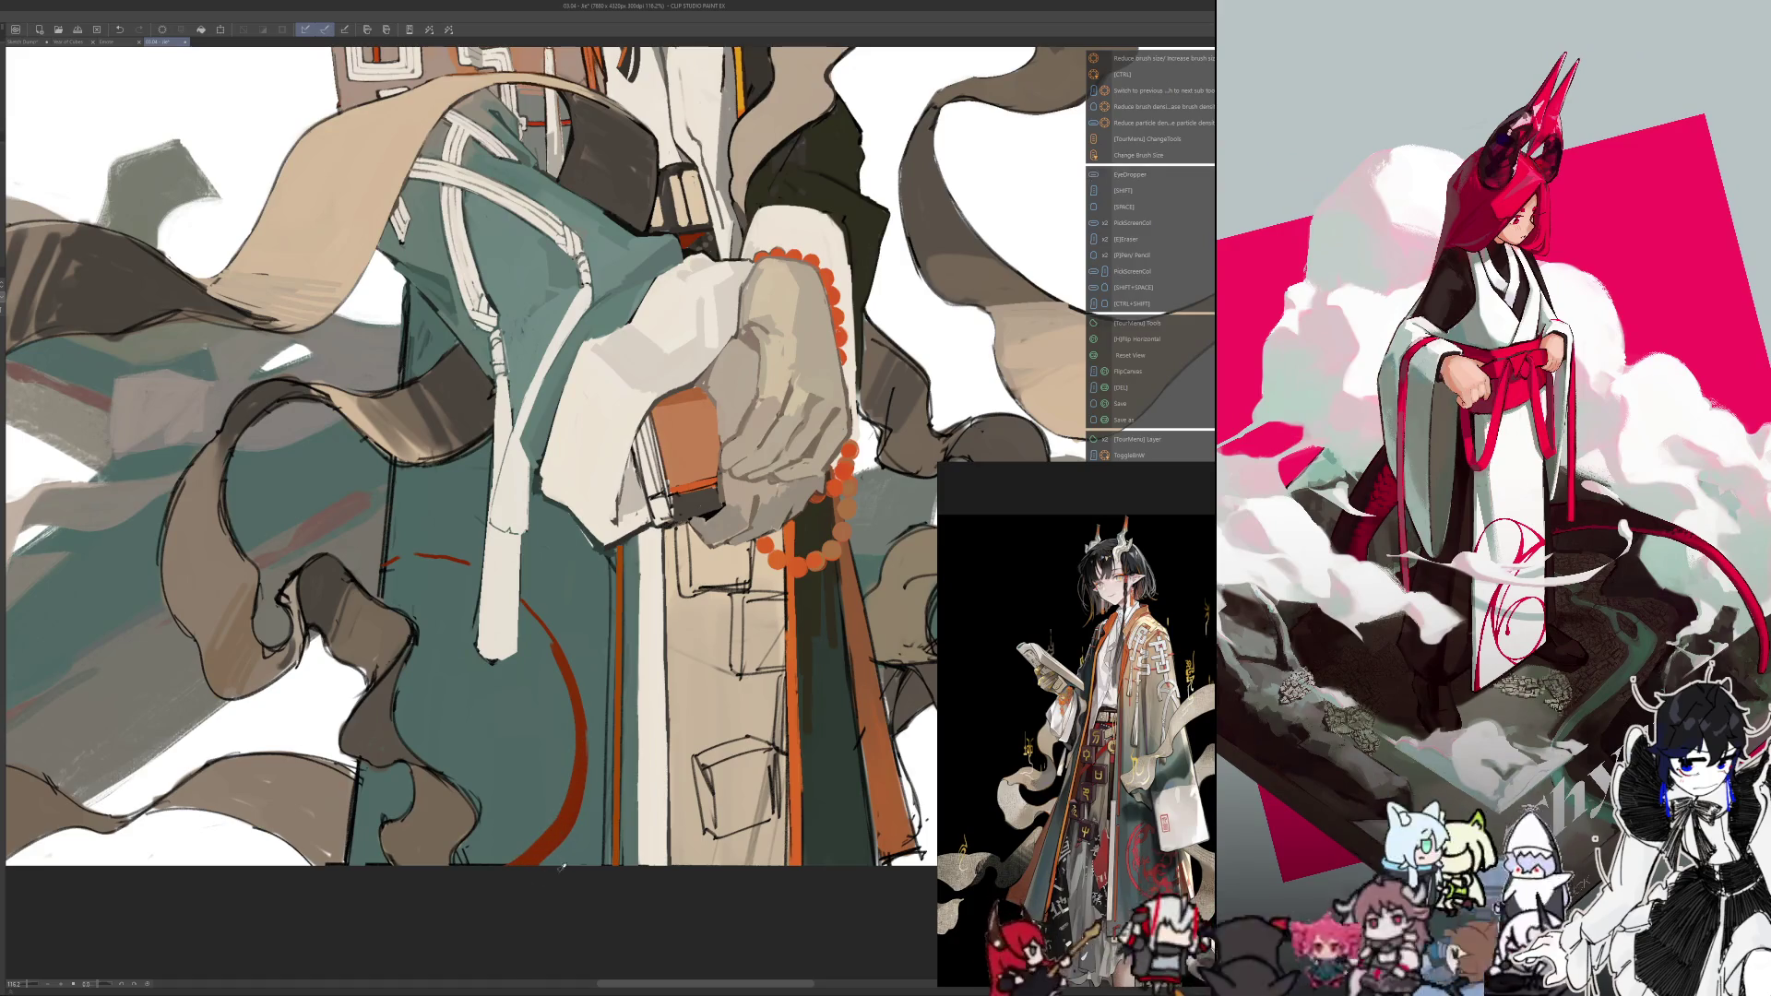
# Sample the teal and paint a dark teal shading stroke down the robe below the hands
pyautogui.moveTo(516, 869); pyautogui.dragTo(557, 801)
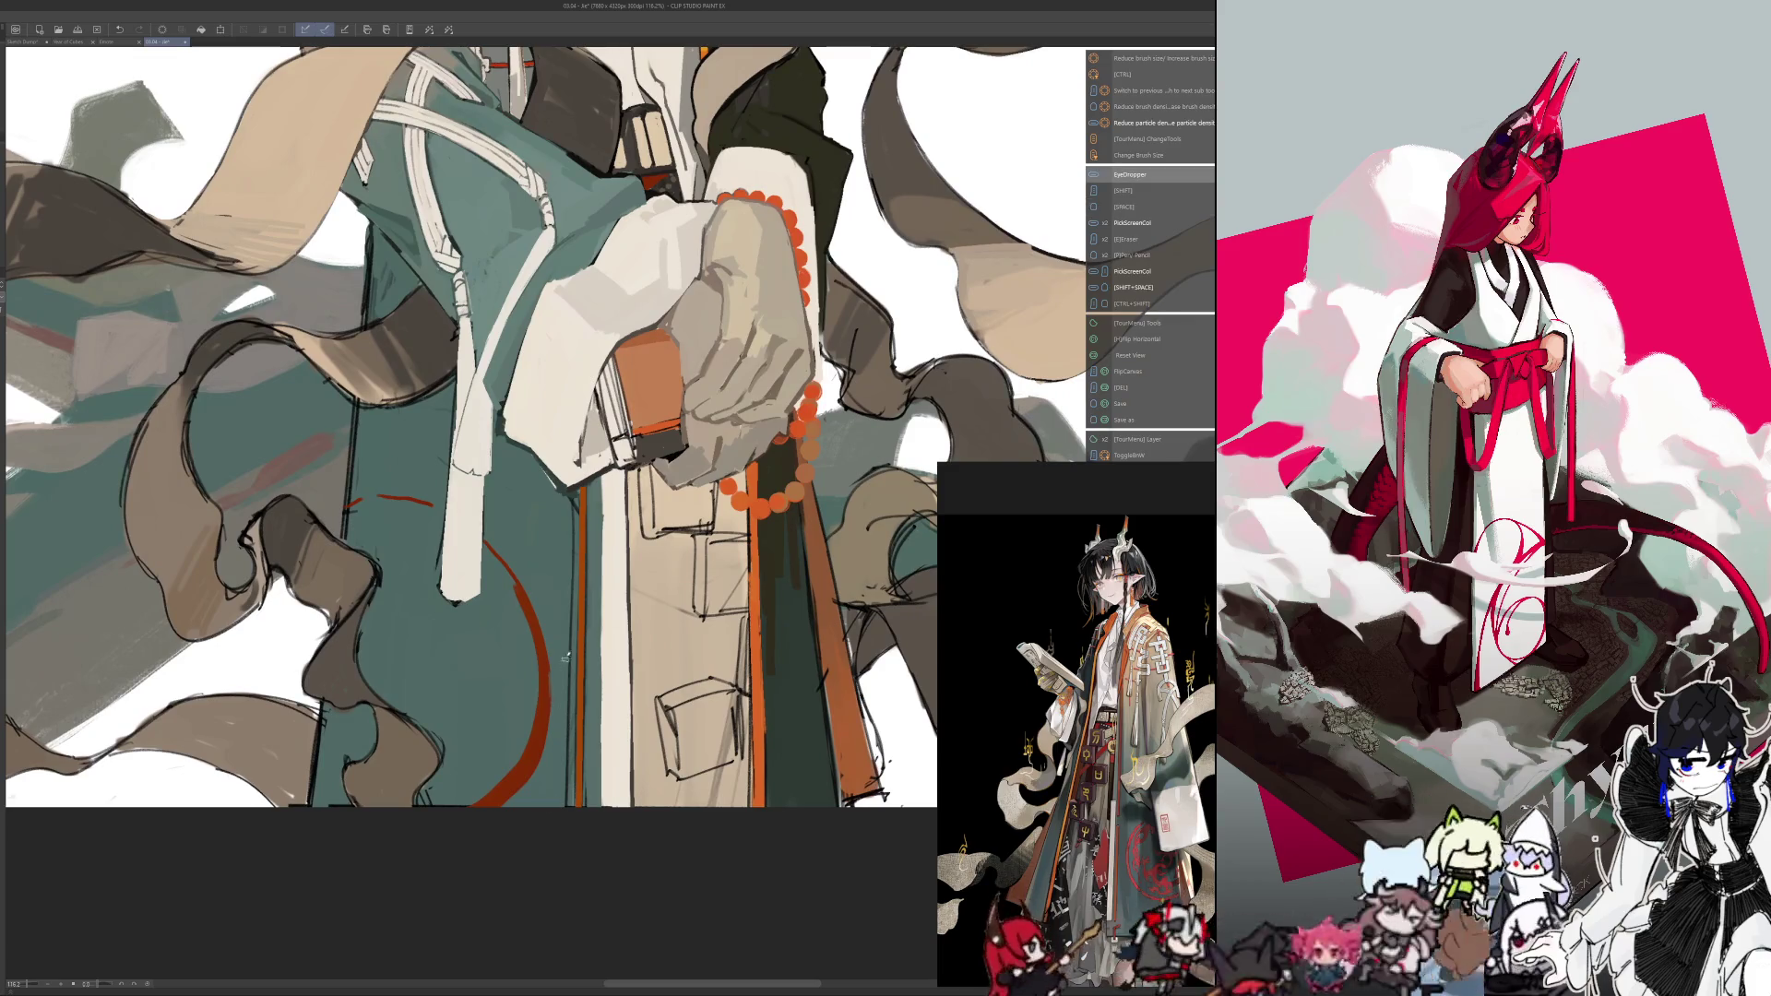
pyautogui.press('alt')
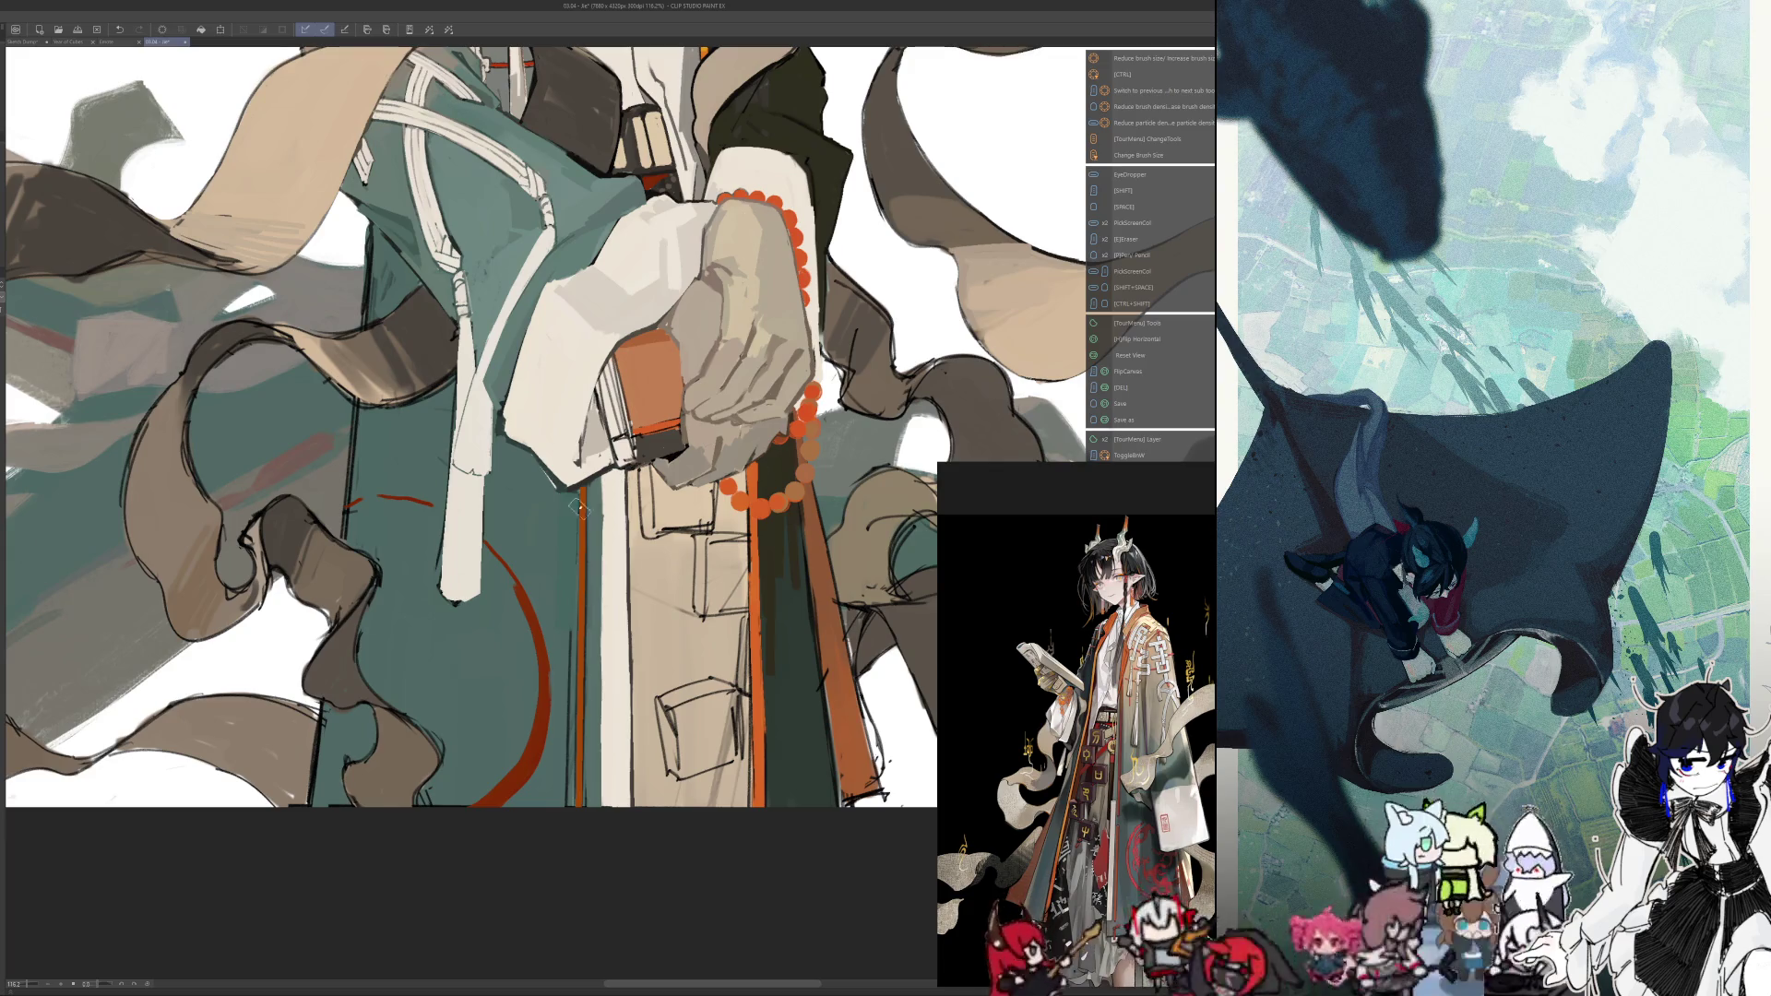
pyautogui.moveTo(566, 502); pyautogui.dragTo(569, 491)
pyautogui.moveTo(566, 595); pyautogui.dragTo(560, 782)
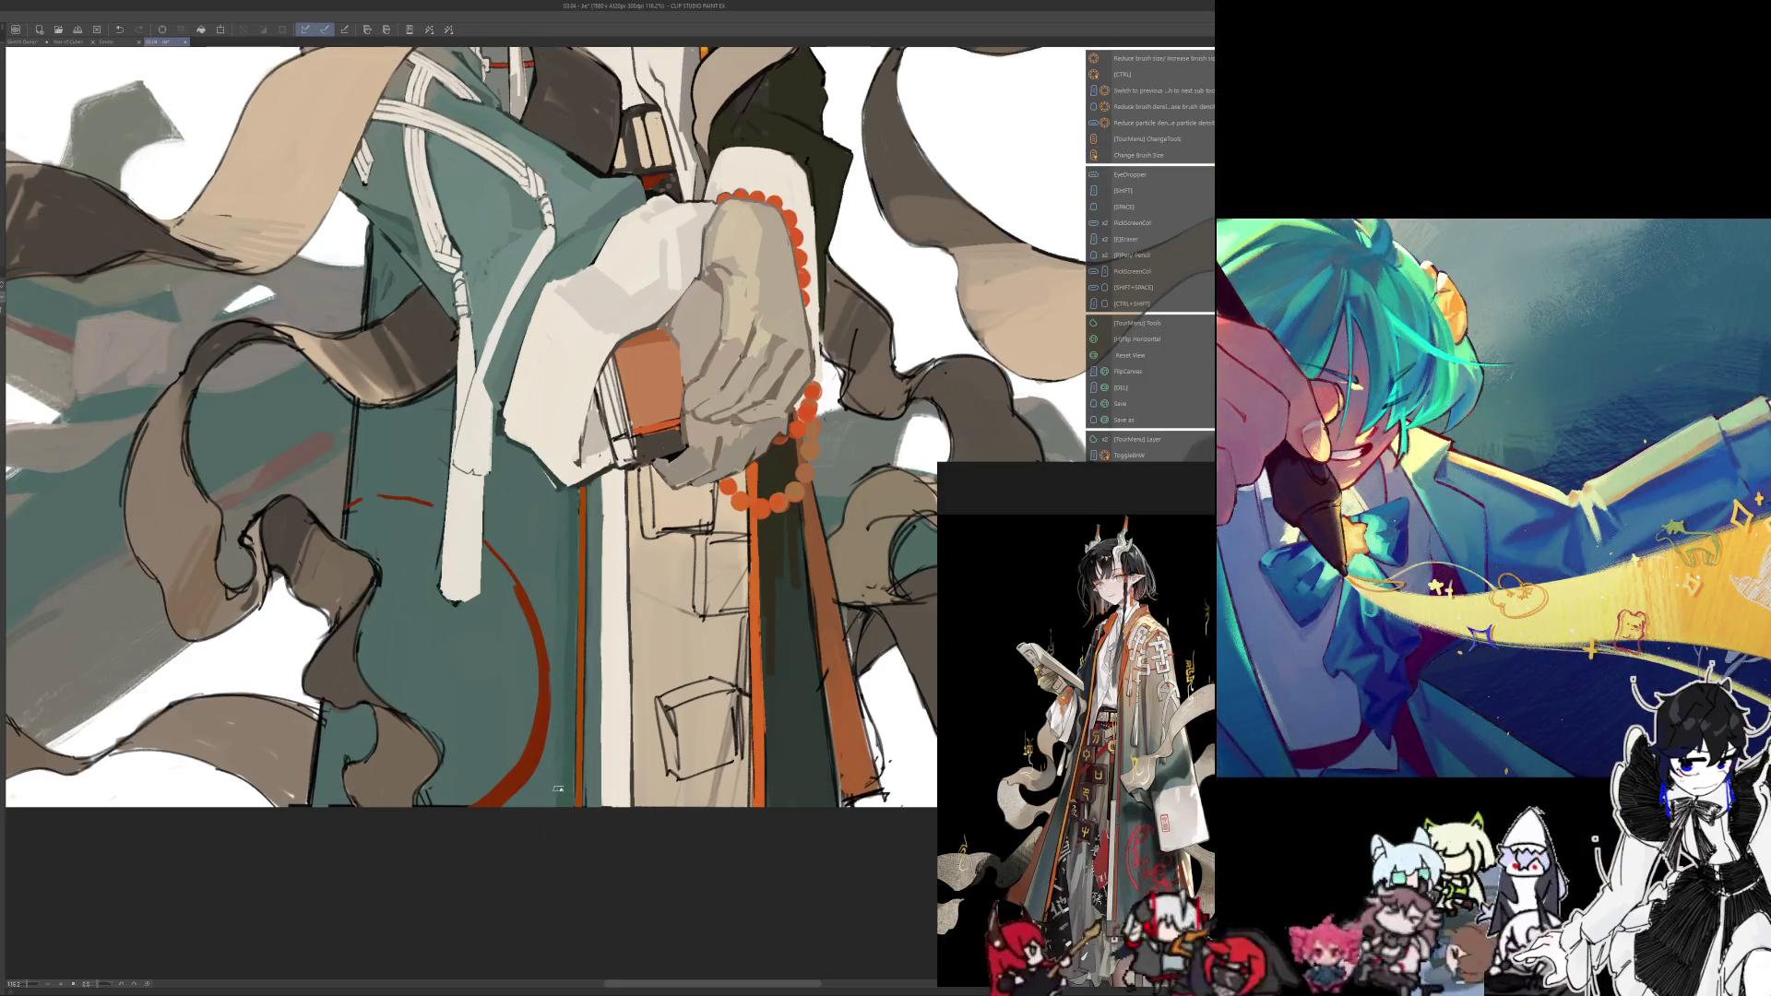
# Check the stroke in mirrored view, adjusting brush size and resampling colours, then fit the whole character
pyautogui.press('h')
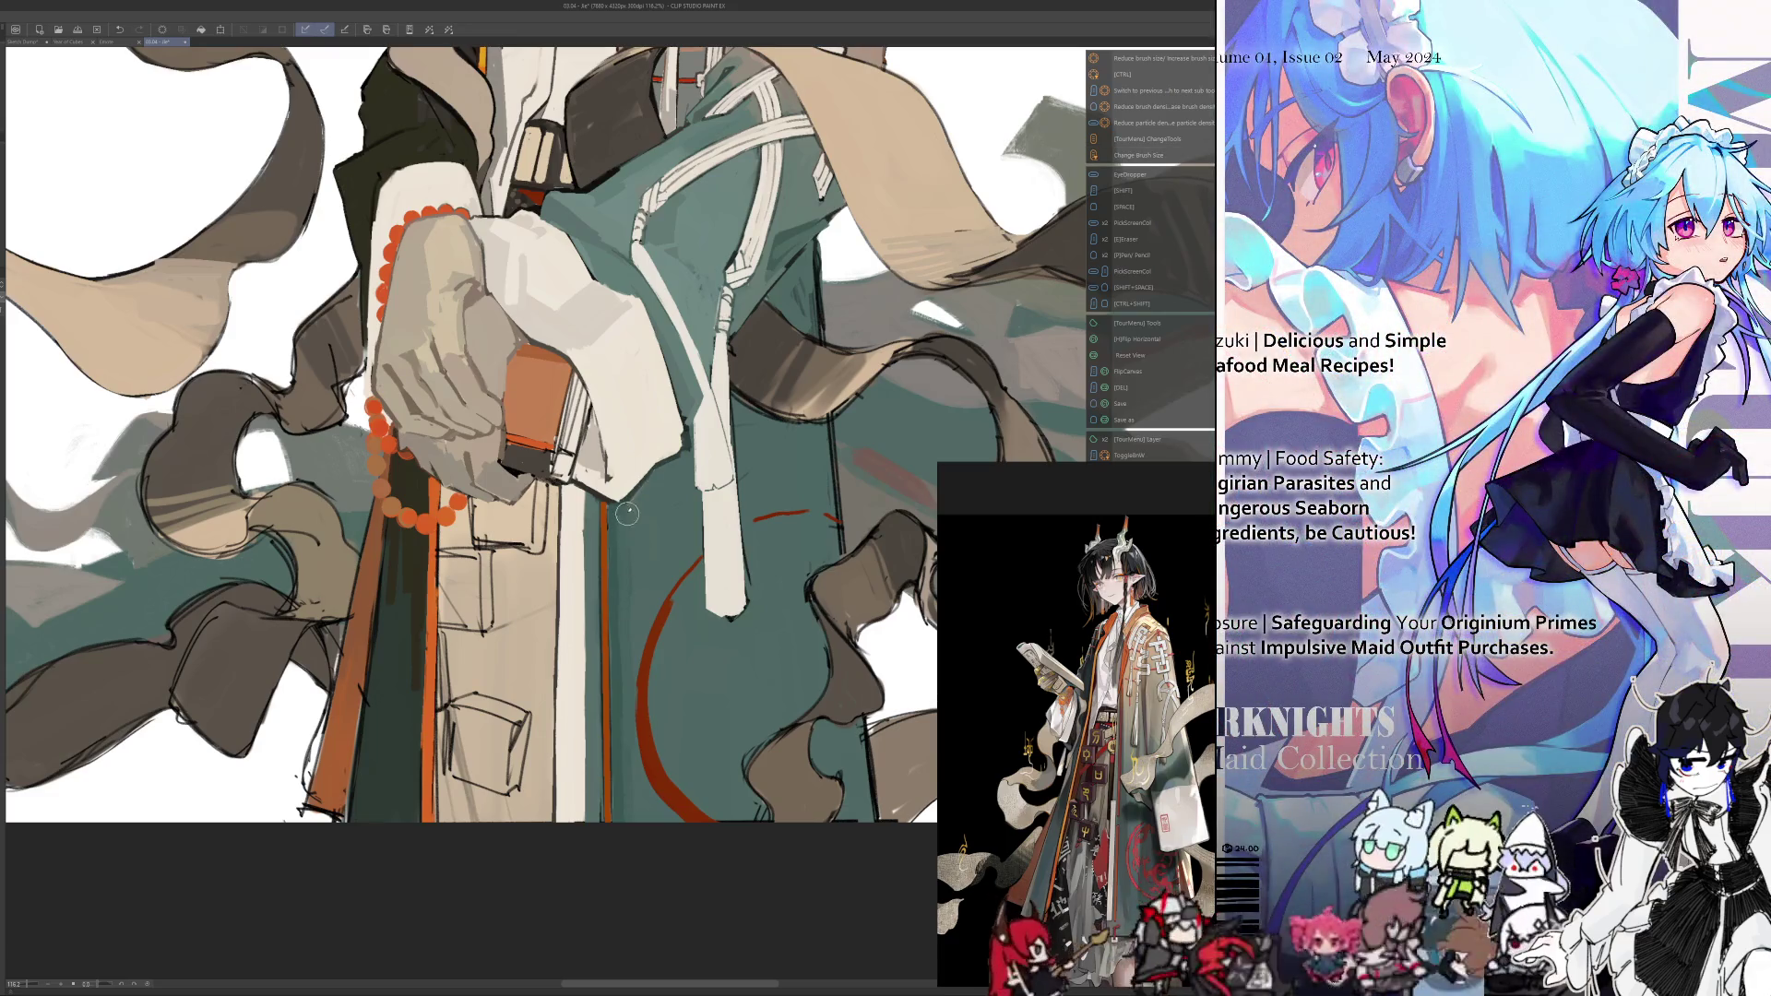
pyautogui.hotkey('ctrl', 'alt')
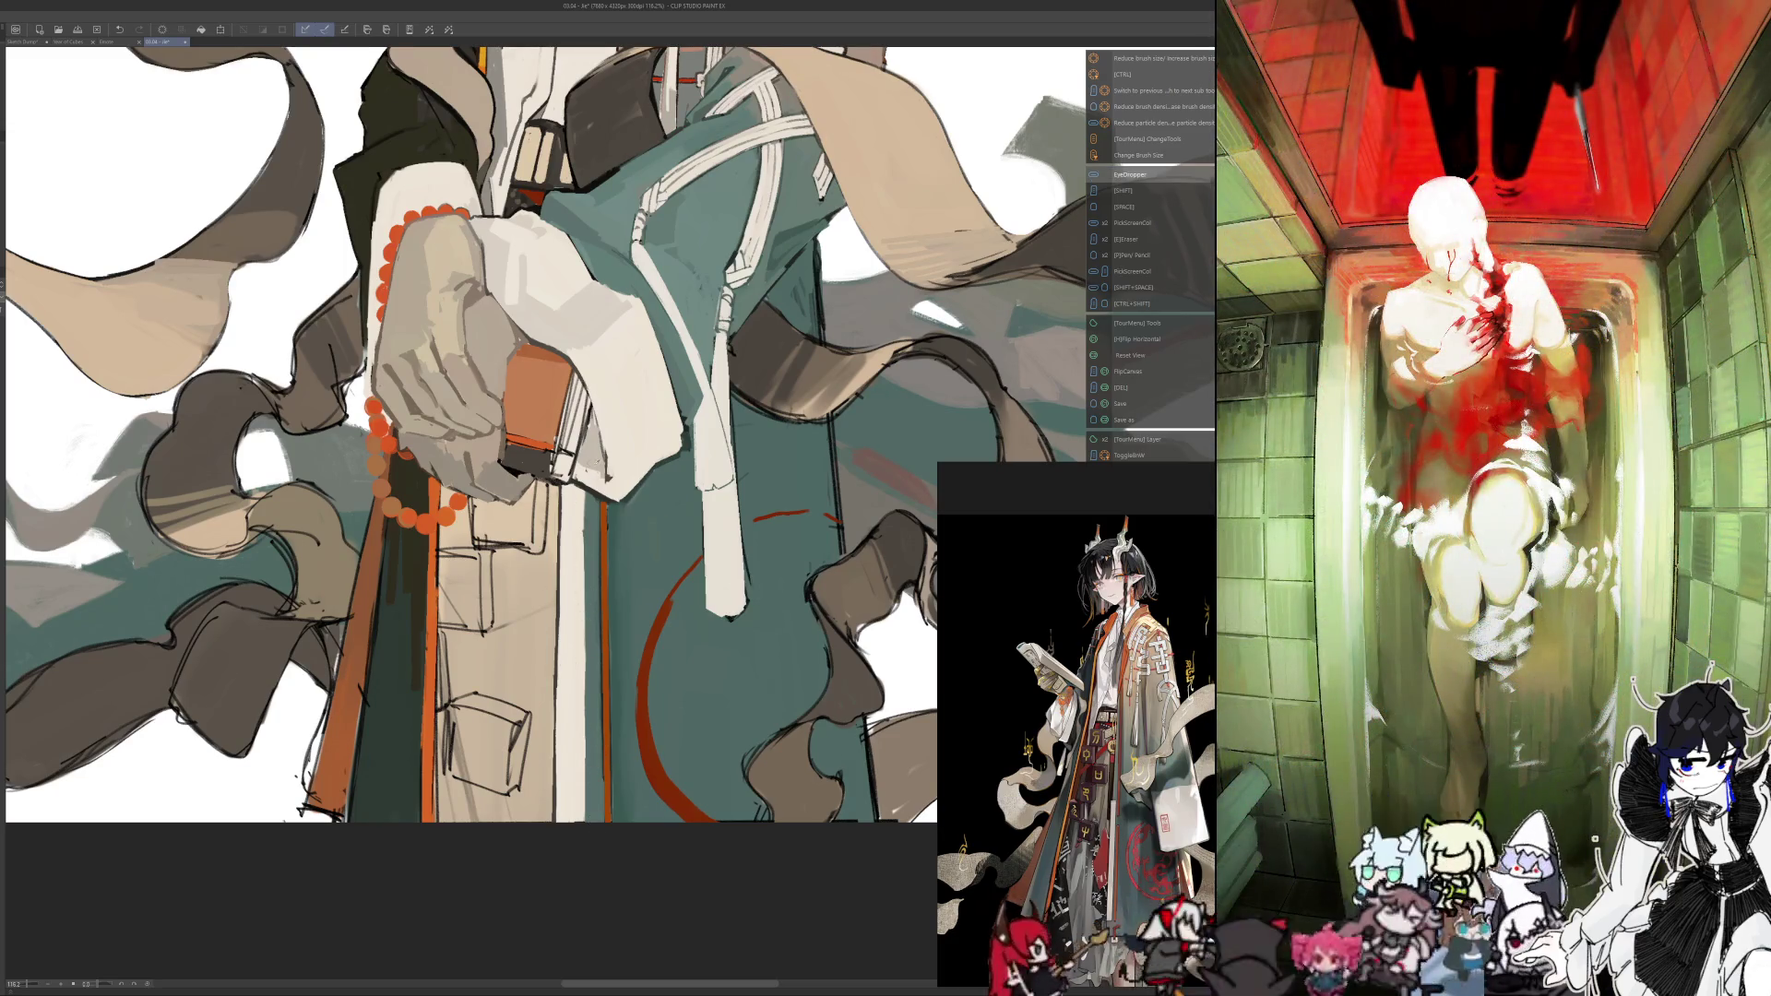
pyautogui.press(']')
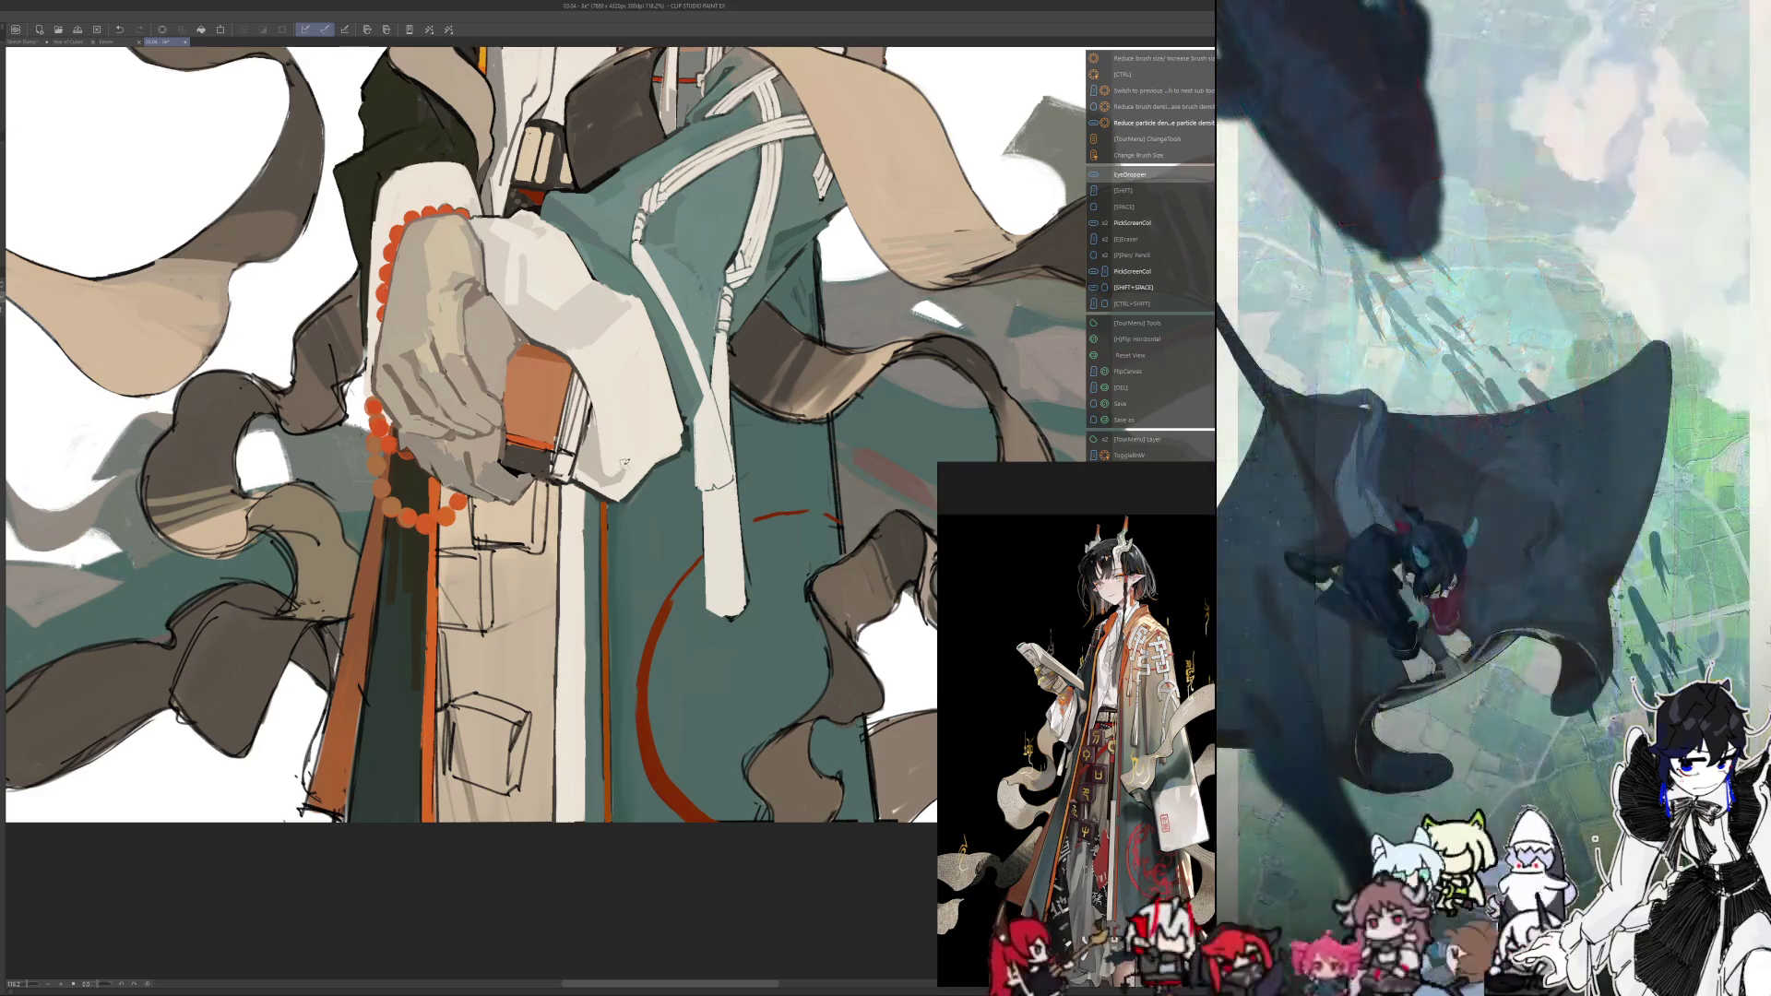
pyautogui.press('h')
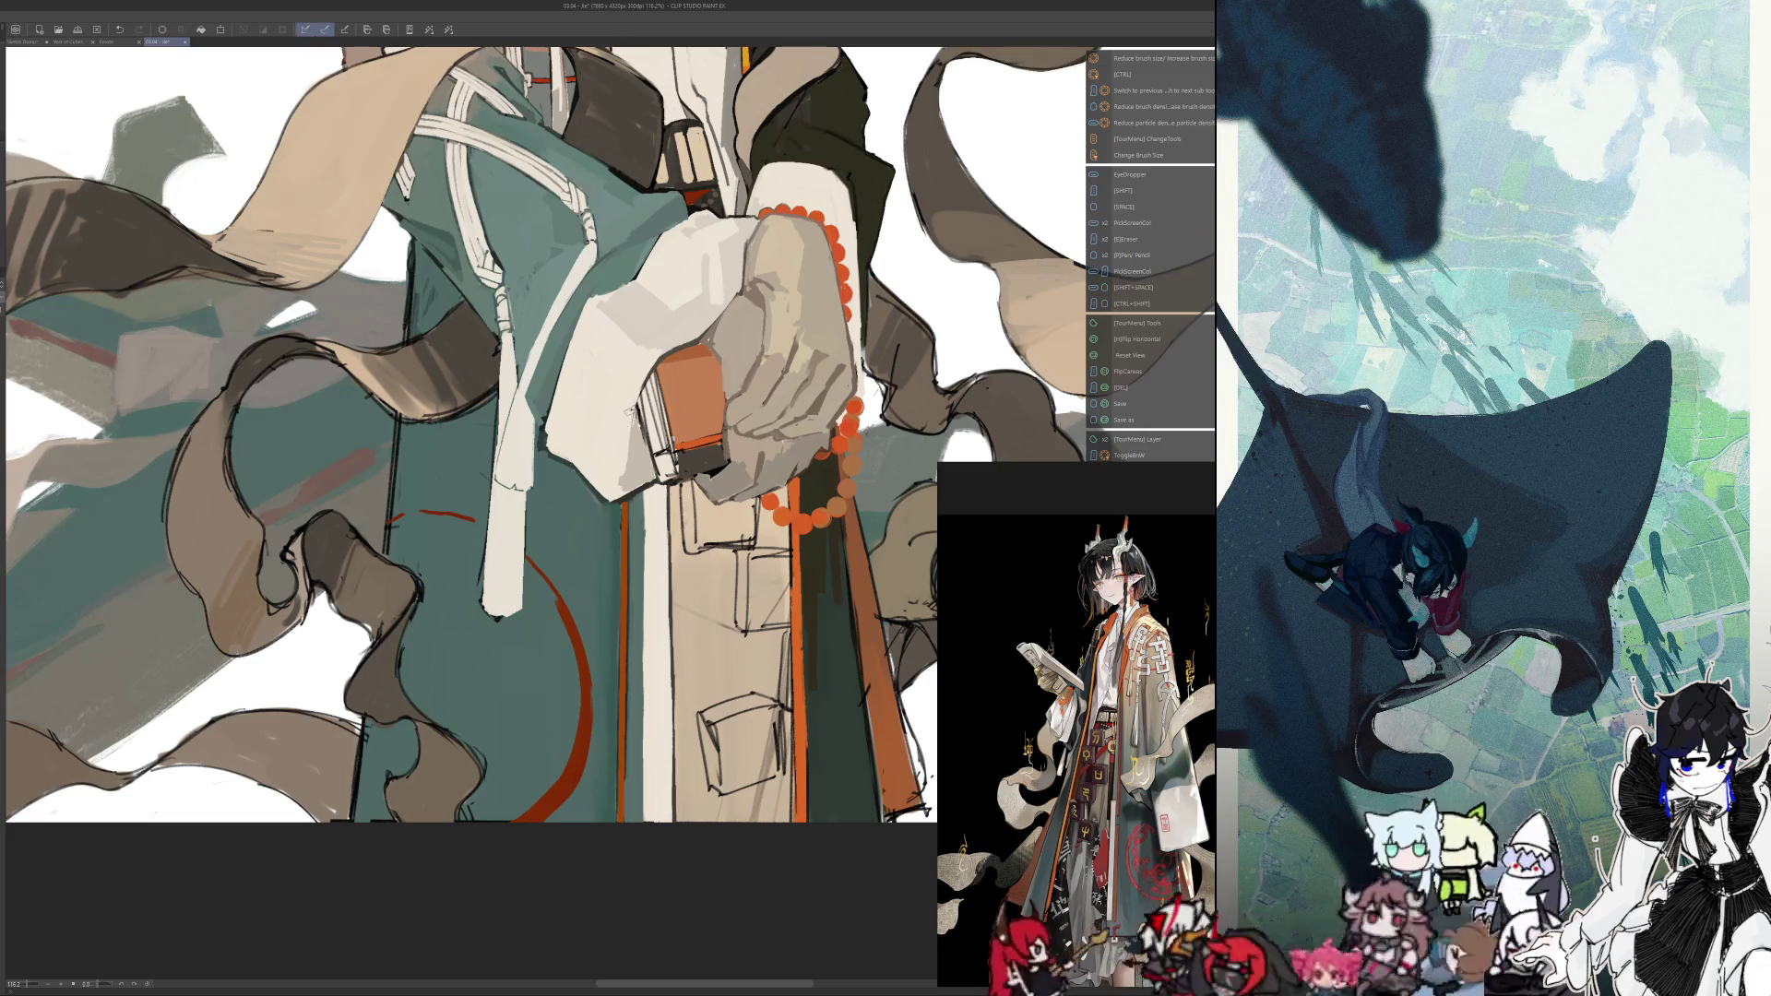
pyautogui.press('h')
pyautogui.moveTo(506, 450); pyautogui.dragTo(536, 461)
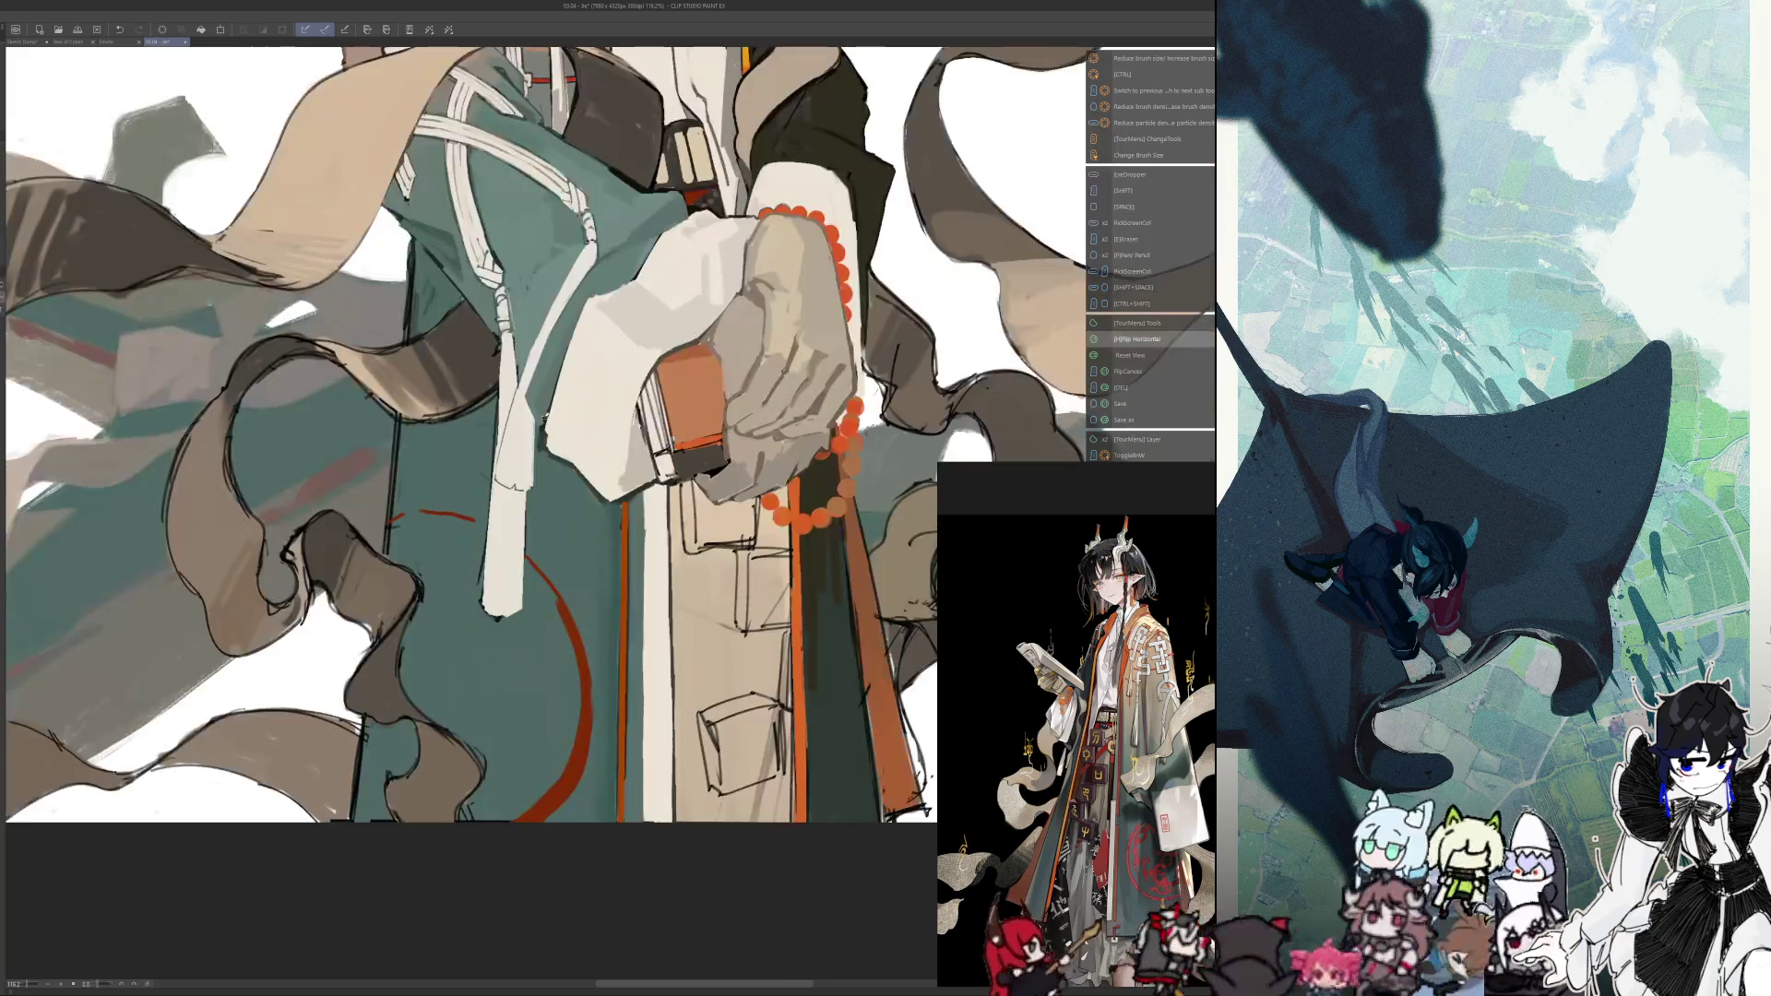
pyautogui.press('h')
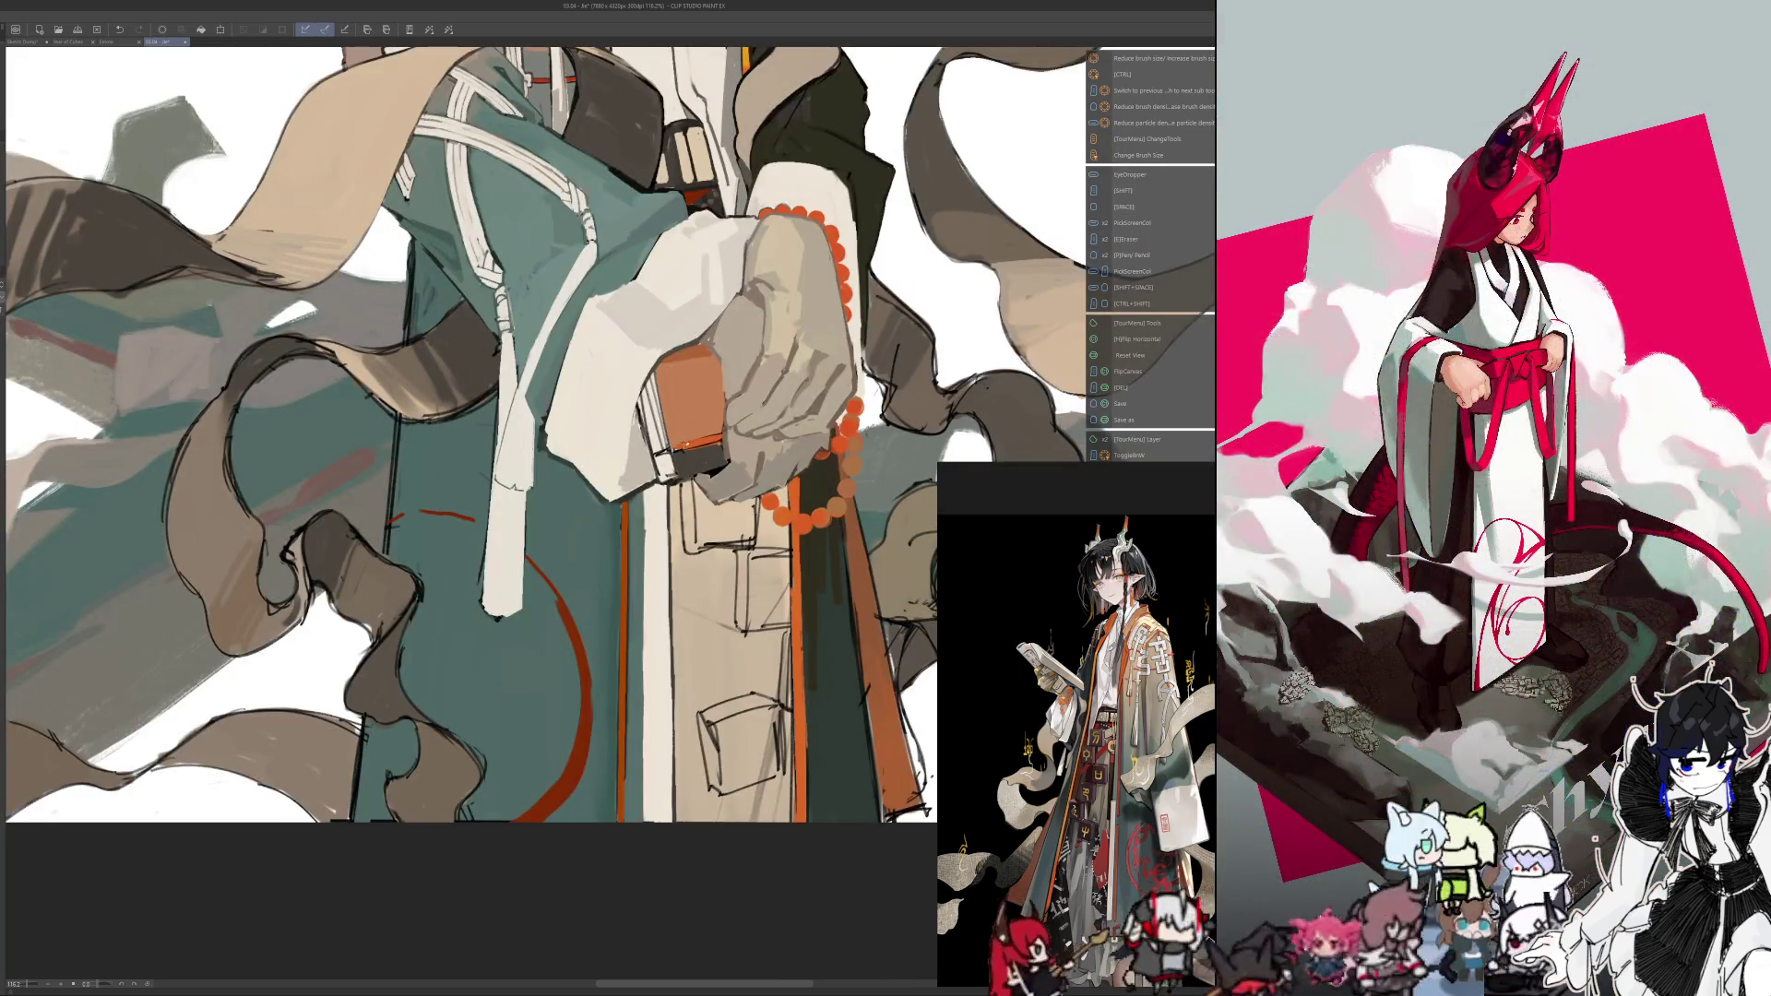
pyautogui.press('alt')
pyautogui.press('alt')
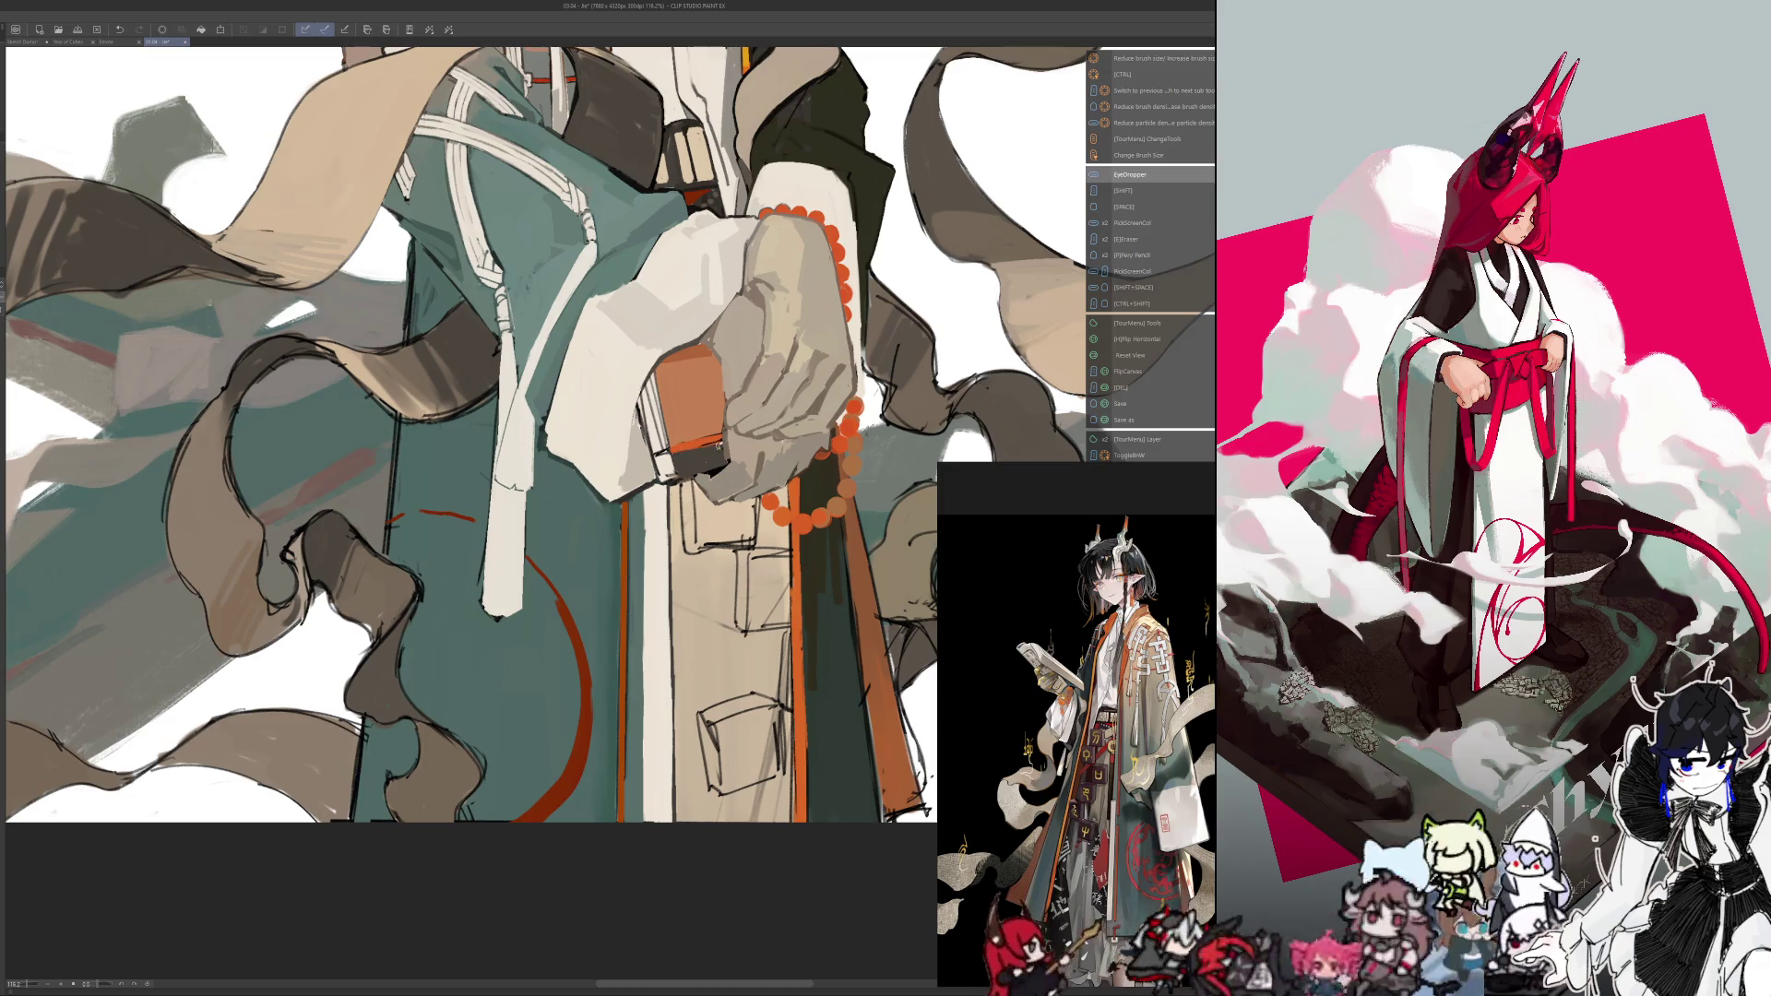
pyautogui.press('alt')
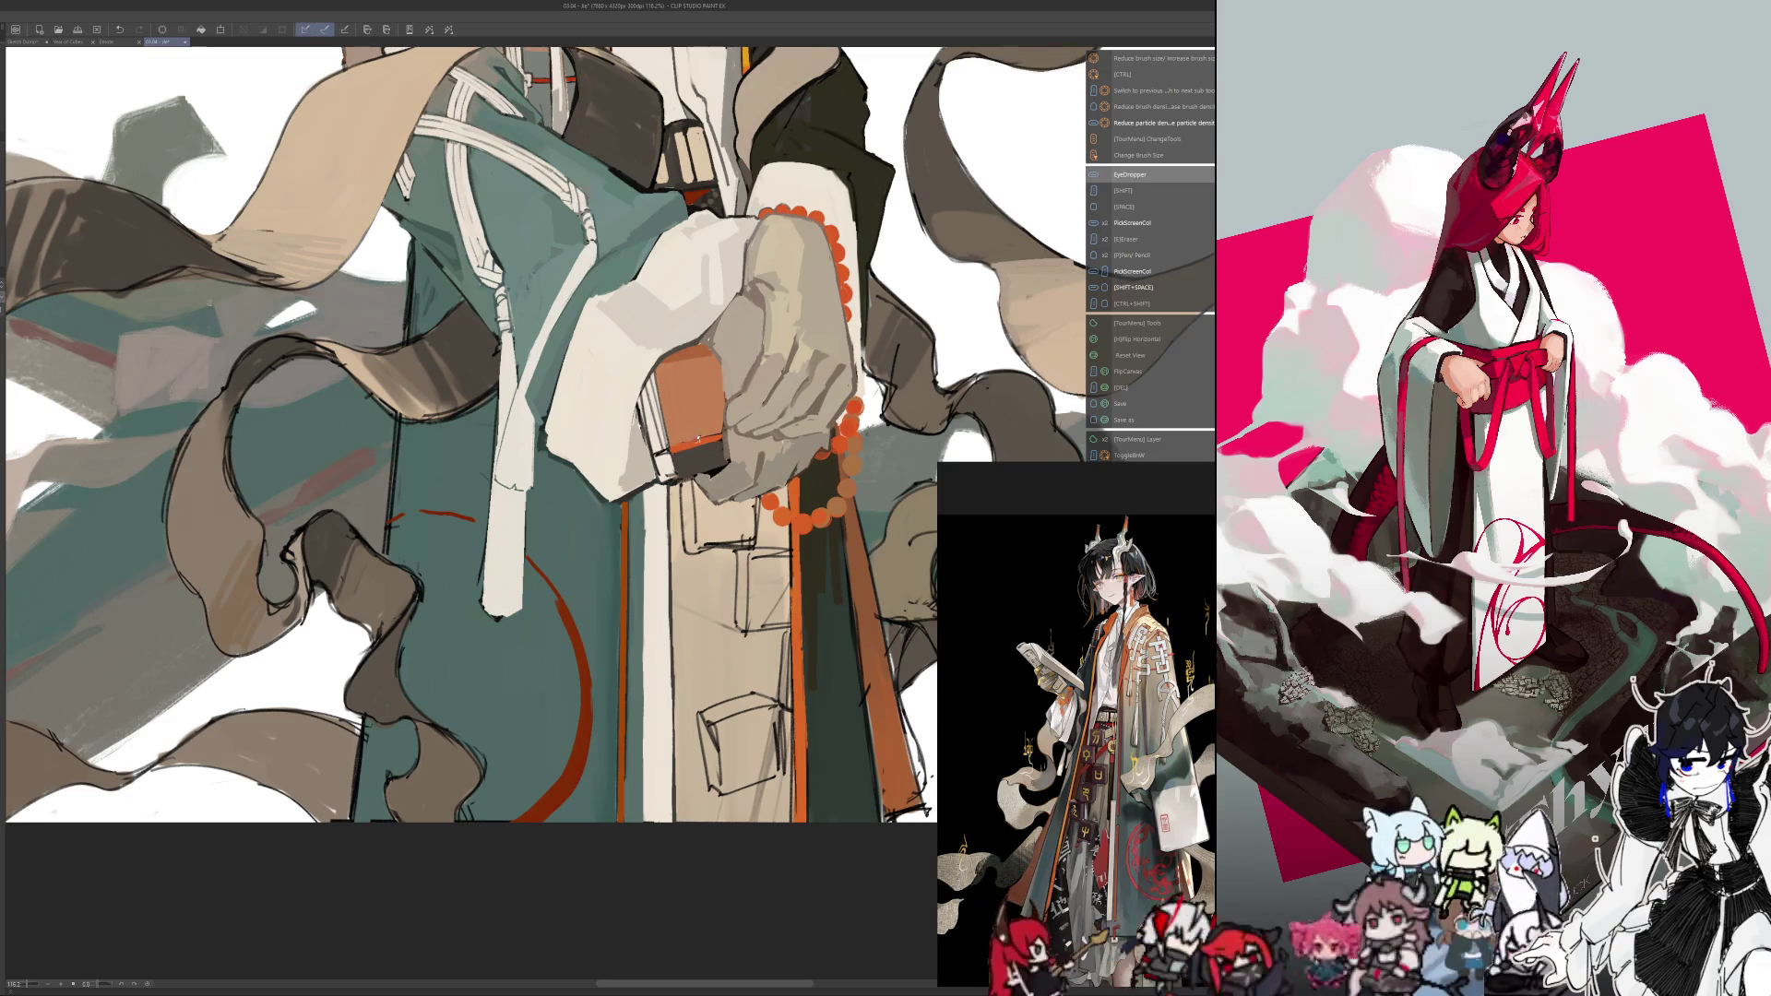
pyautogui.hotkey('ctrl', 'alt')
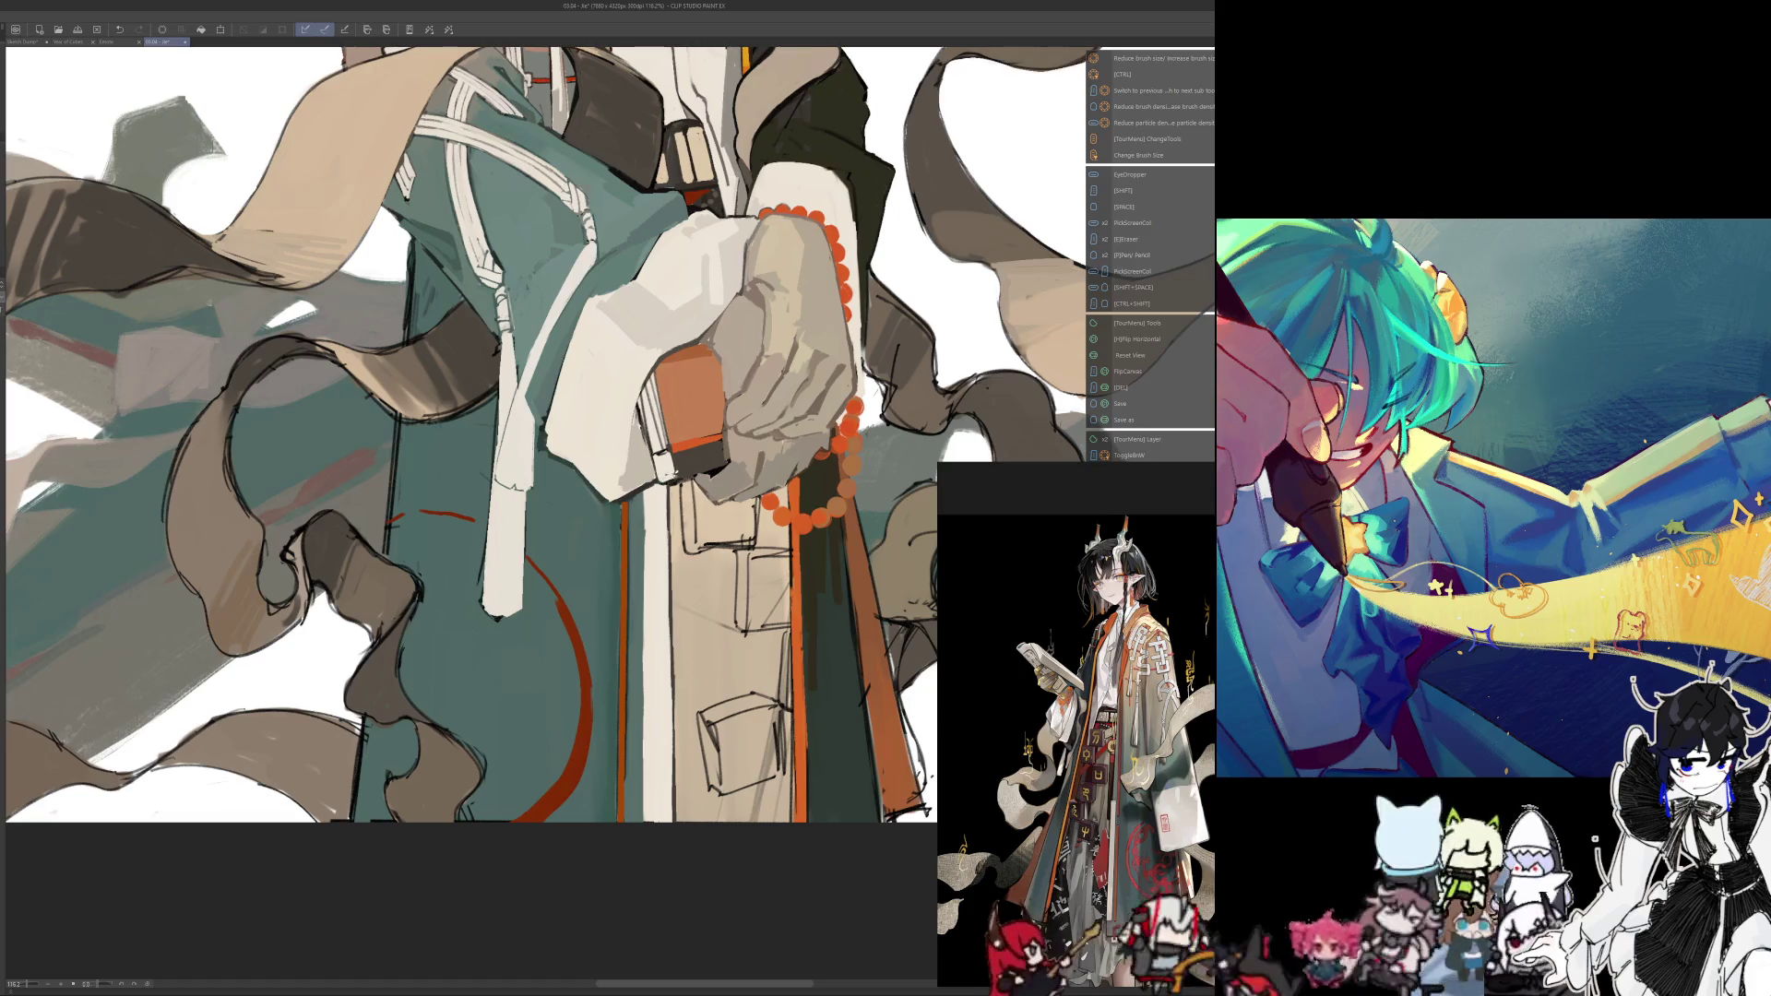
pyautogui.press('alt')
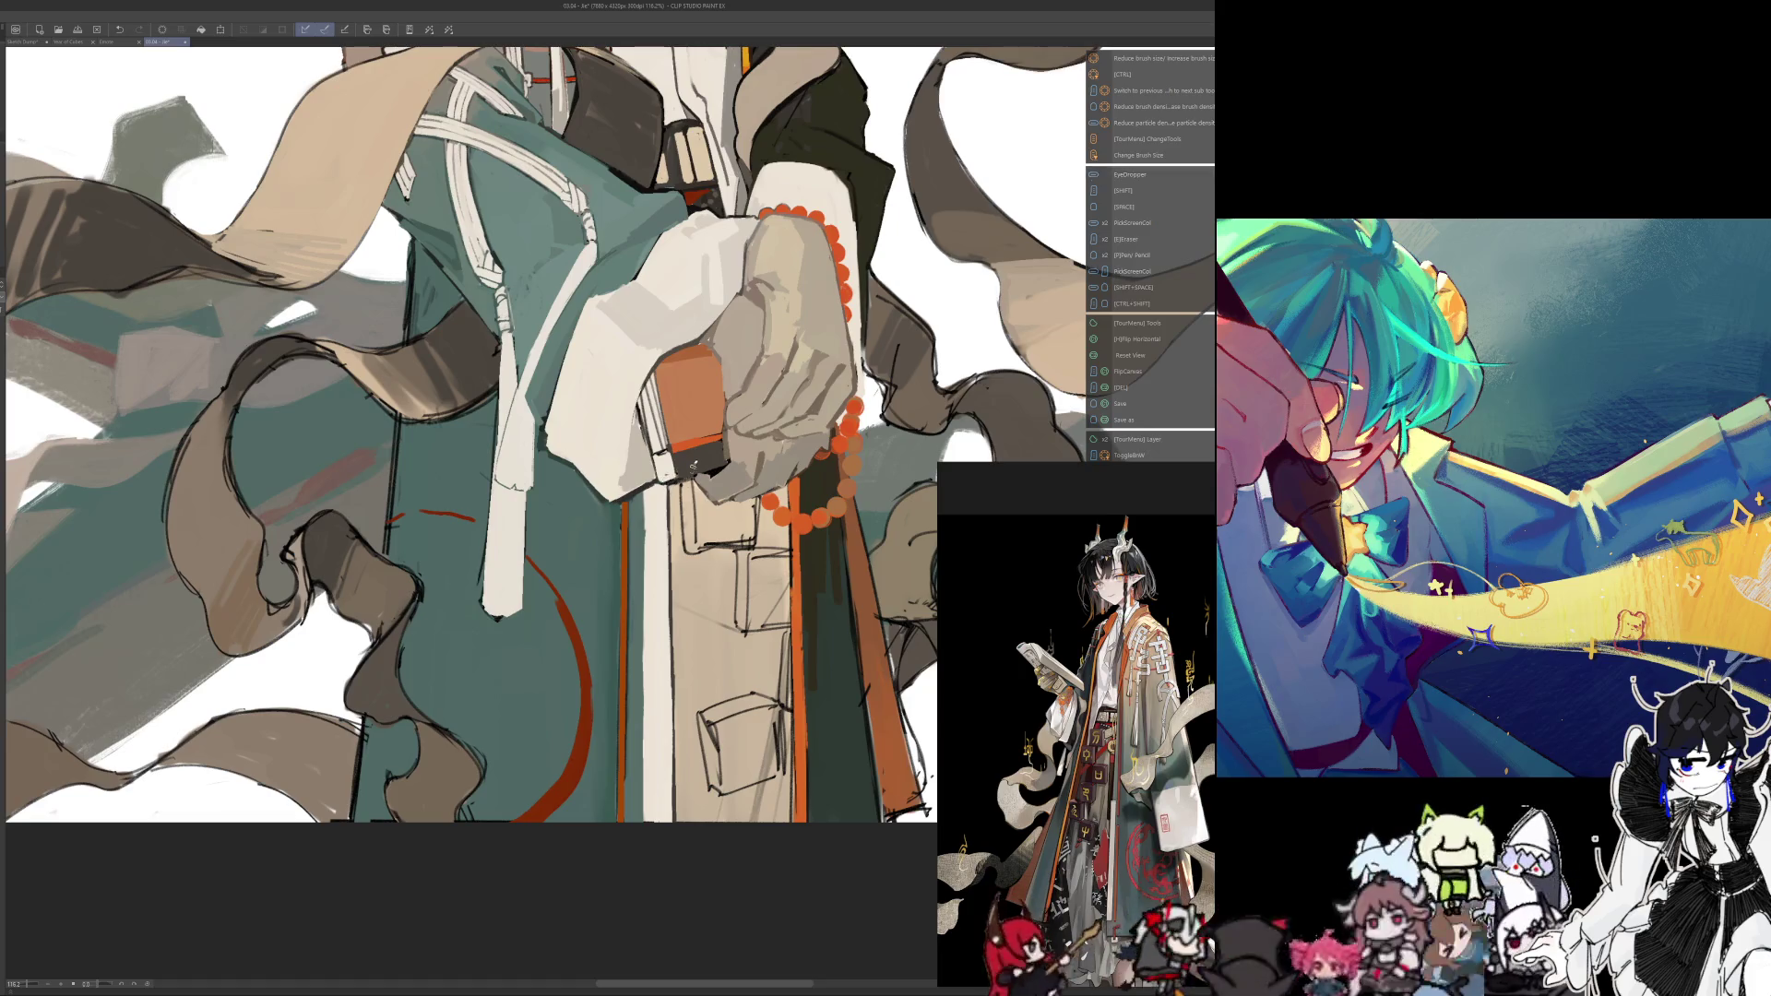
pyautogui.press('h')
pyautogui.hotkey('ctrl', '0')
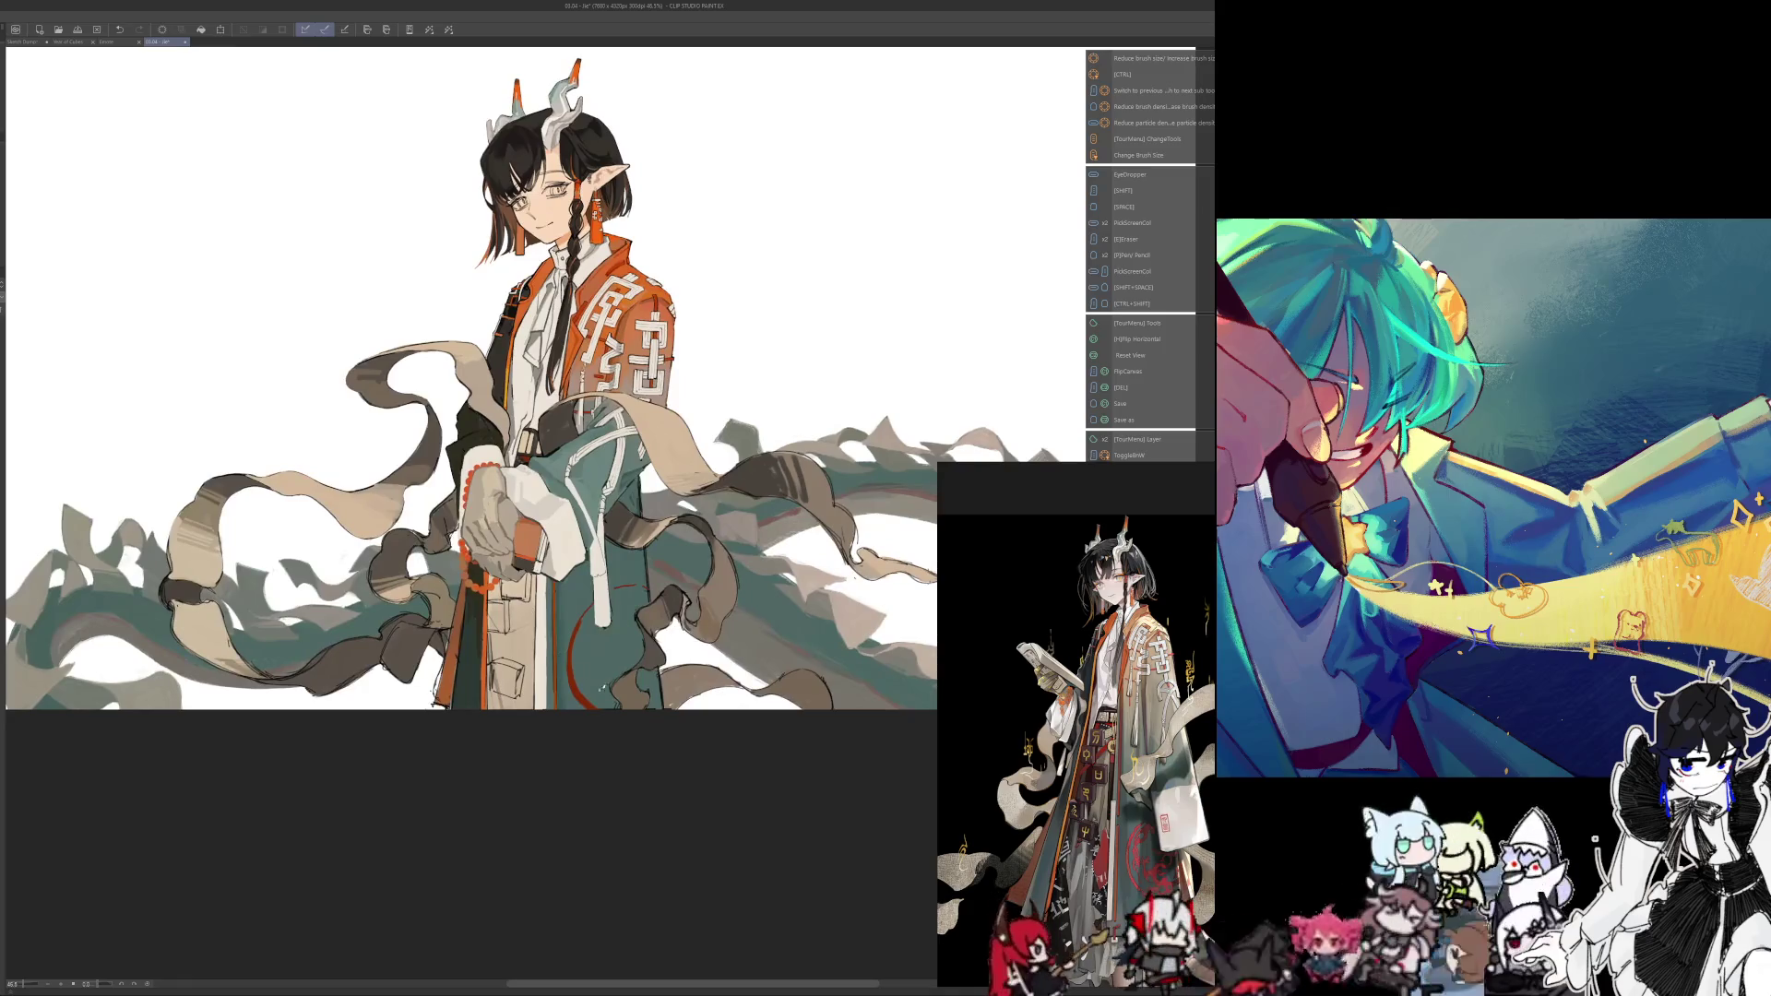
# Sample the red and thicken the upper end of the red curve on the robe
pyautogui.scroll(1, 623, 677)
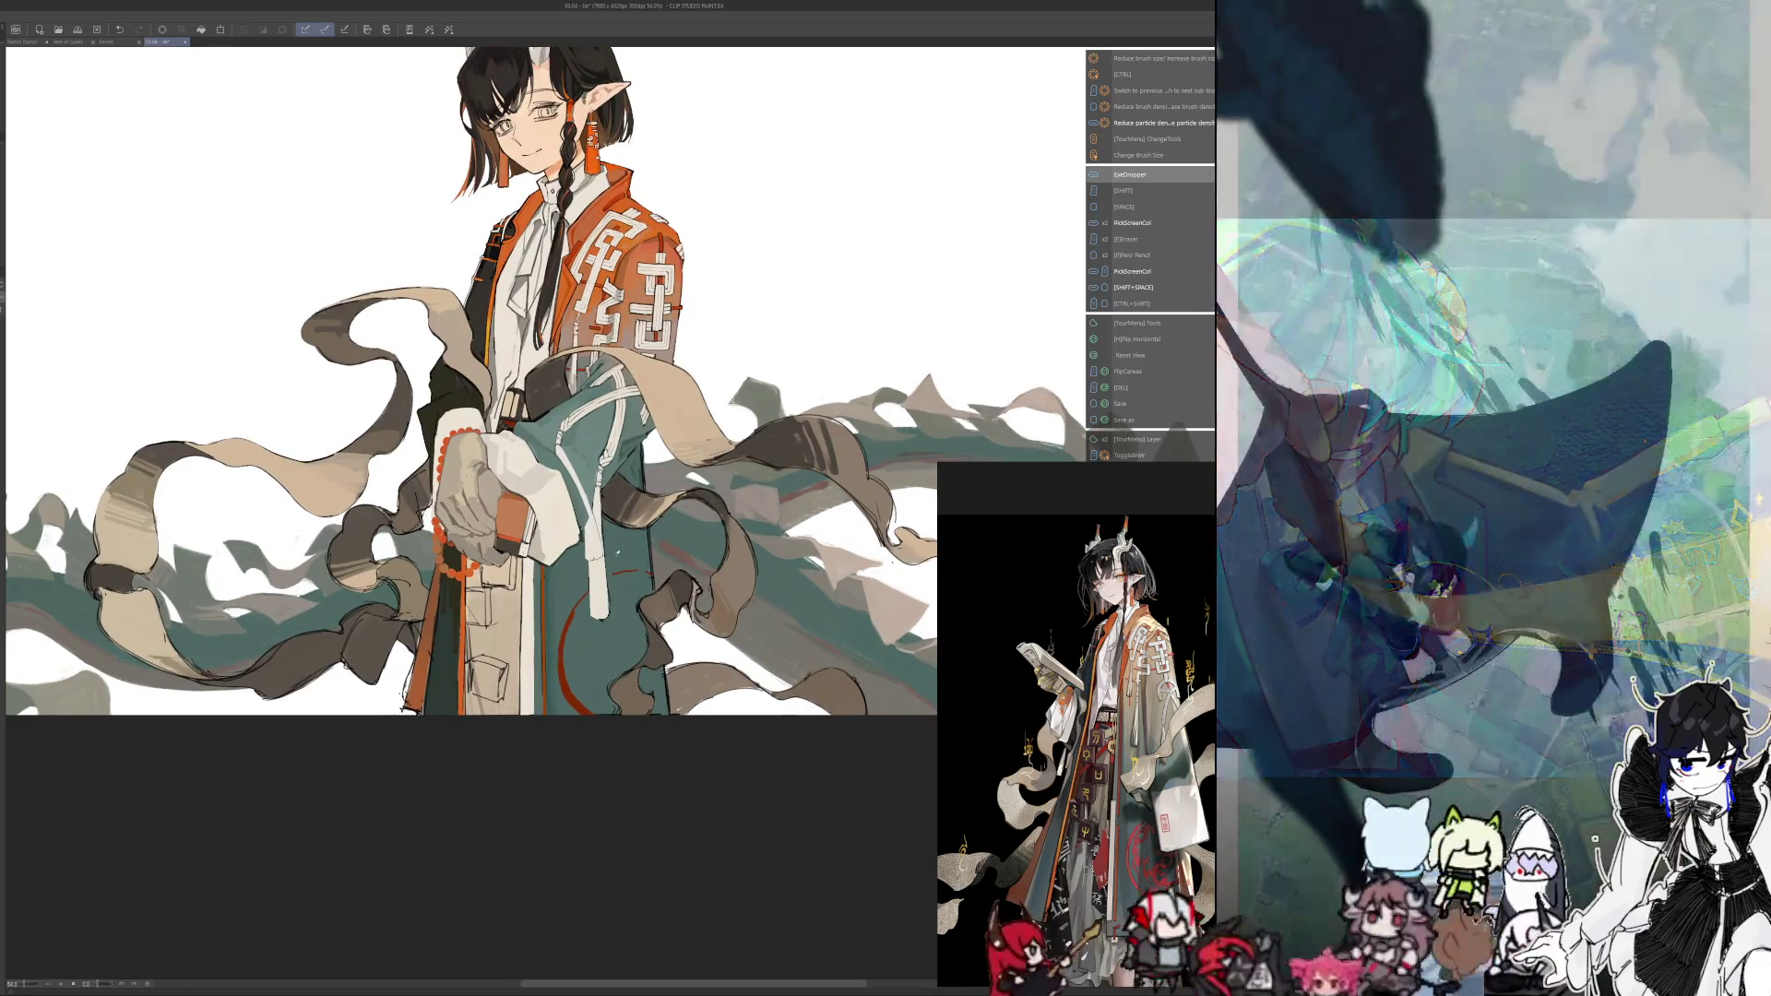
pyautogui.scroll(1, 601, 604)
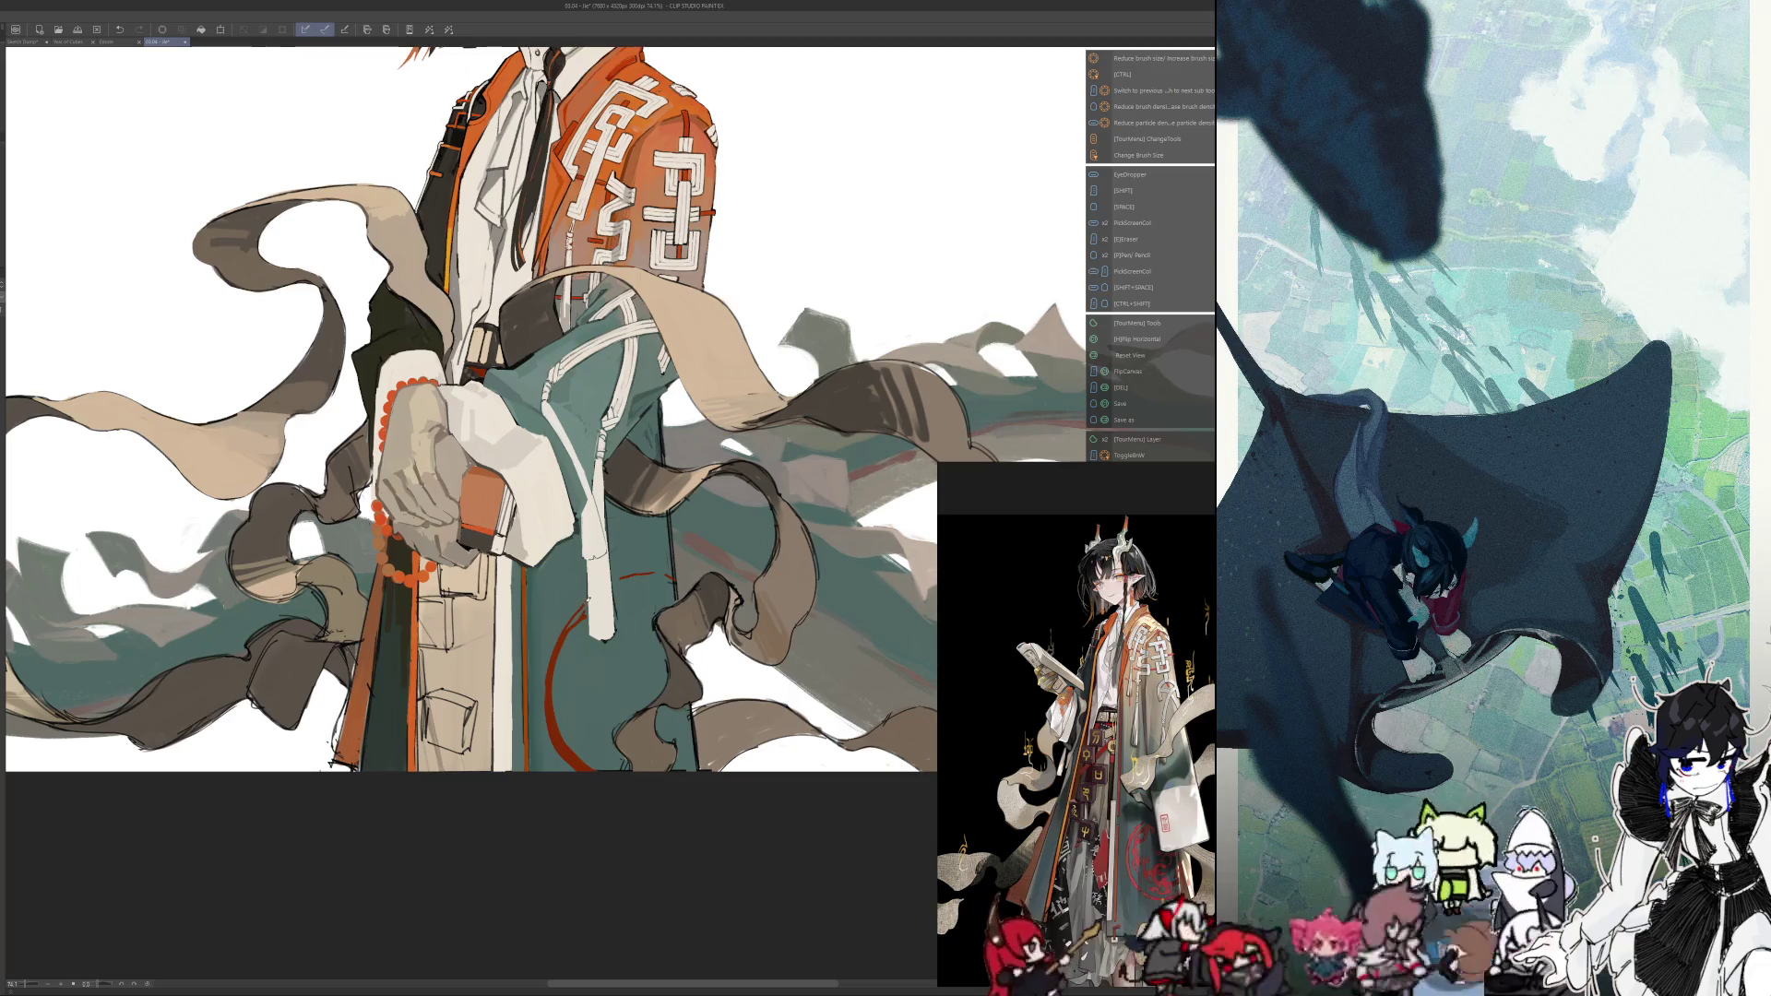
pyautogui.press('alt')
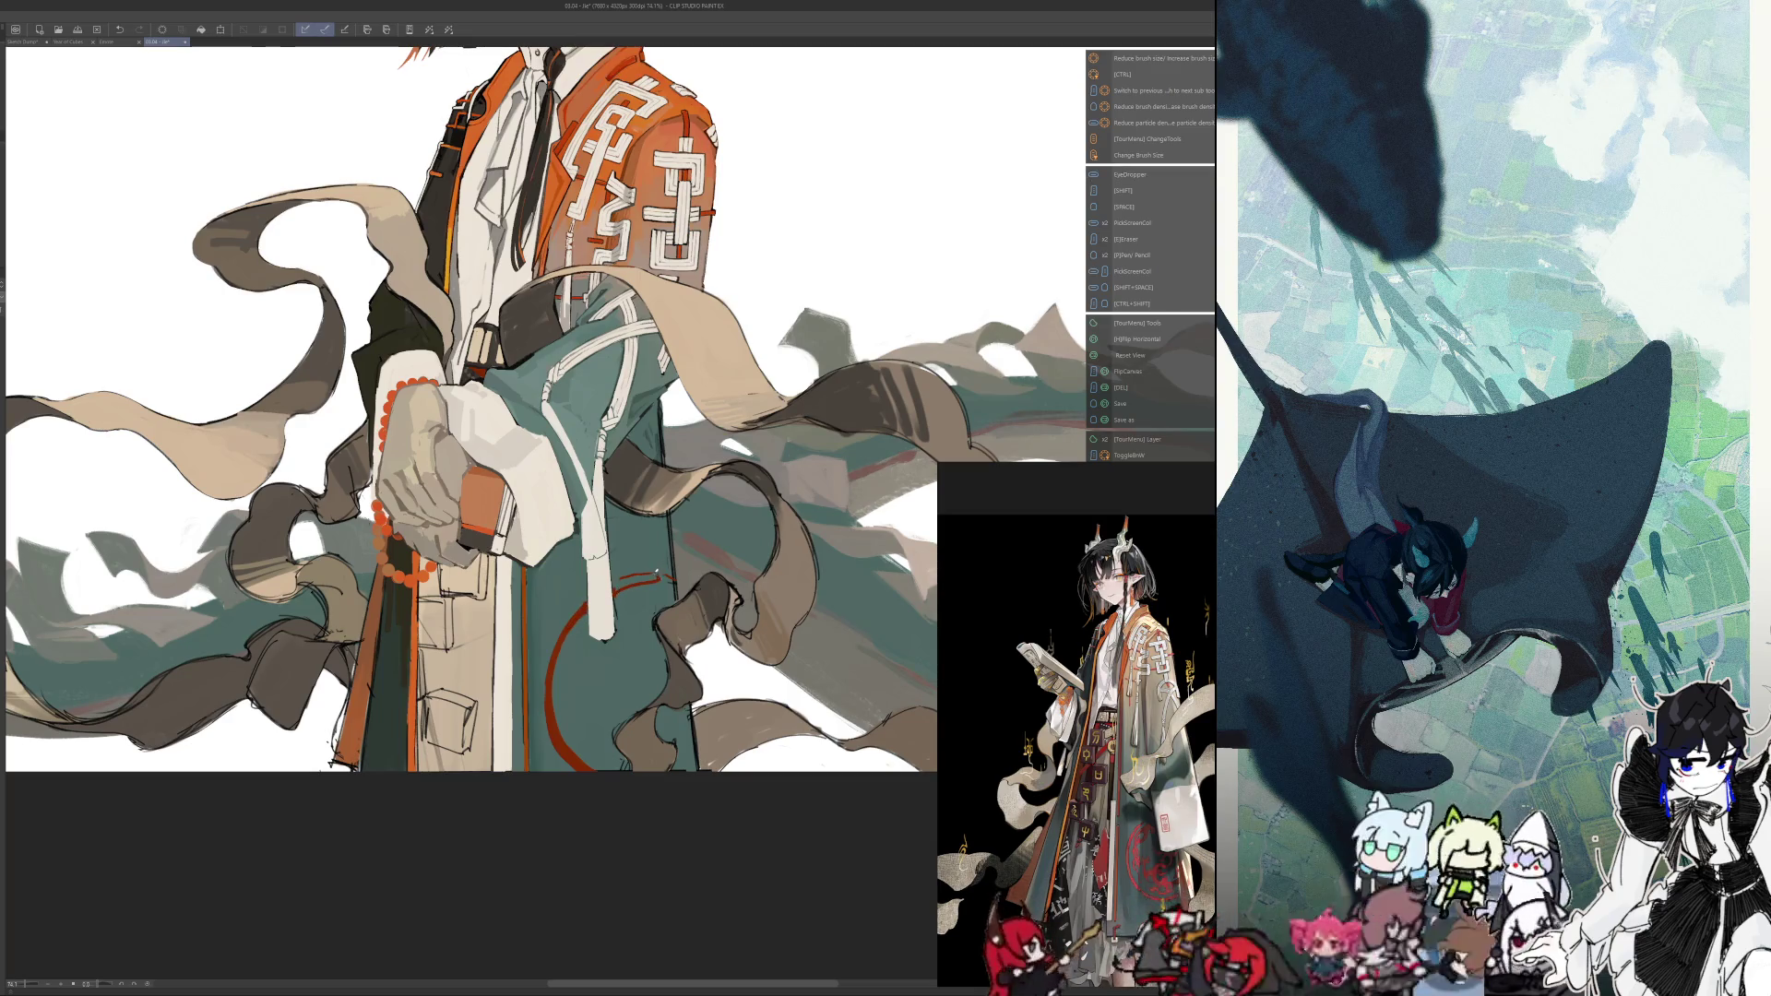
pyautogui.moveTo(620, 584); pyautogui.dragTo(660, 574)
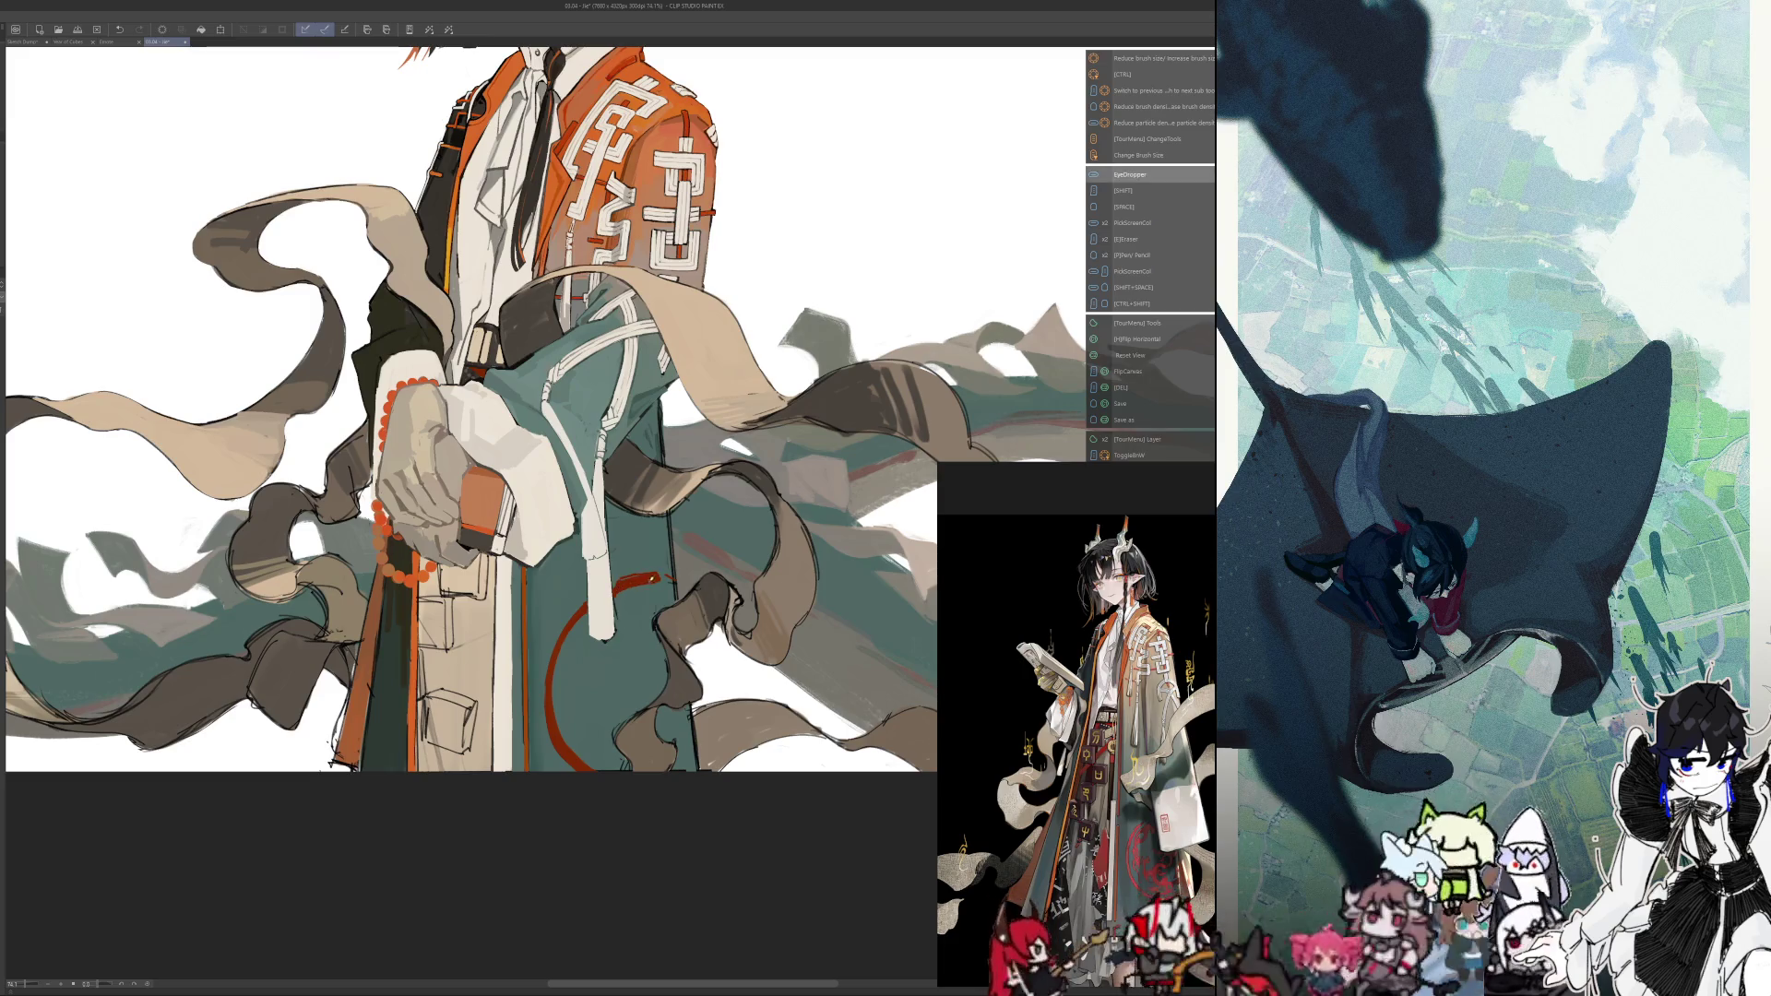
# Check the thickened red stroke in mirrored view, then return the view to normal
pyautogui.press('h')
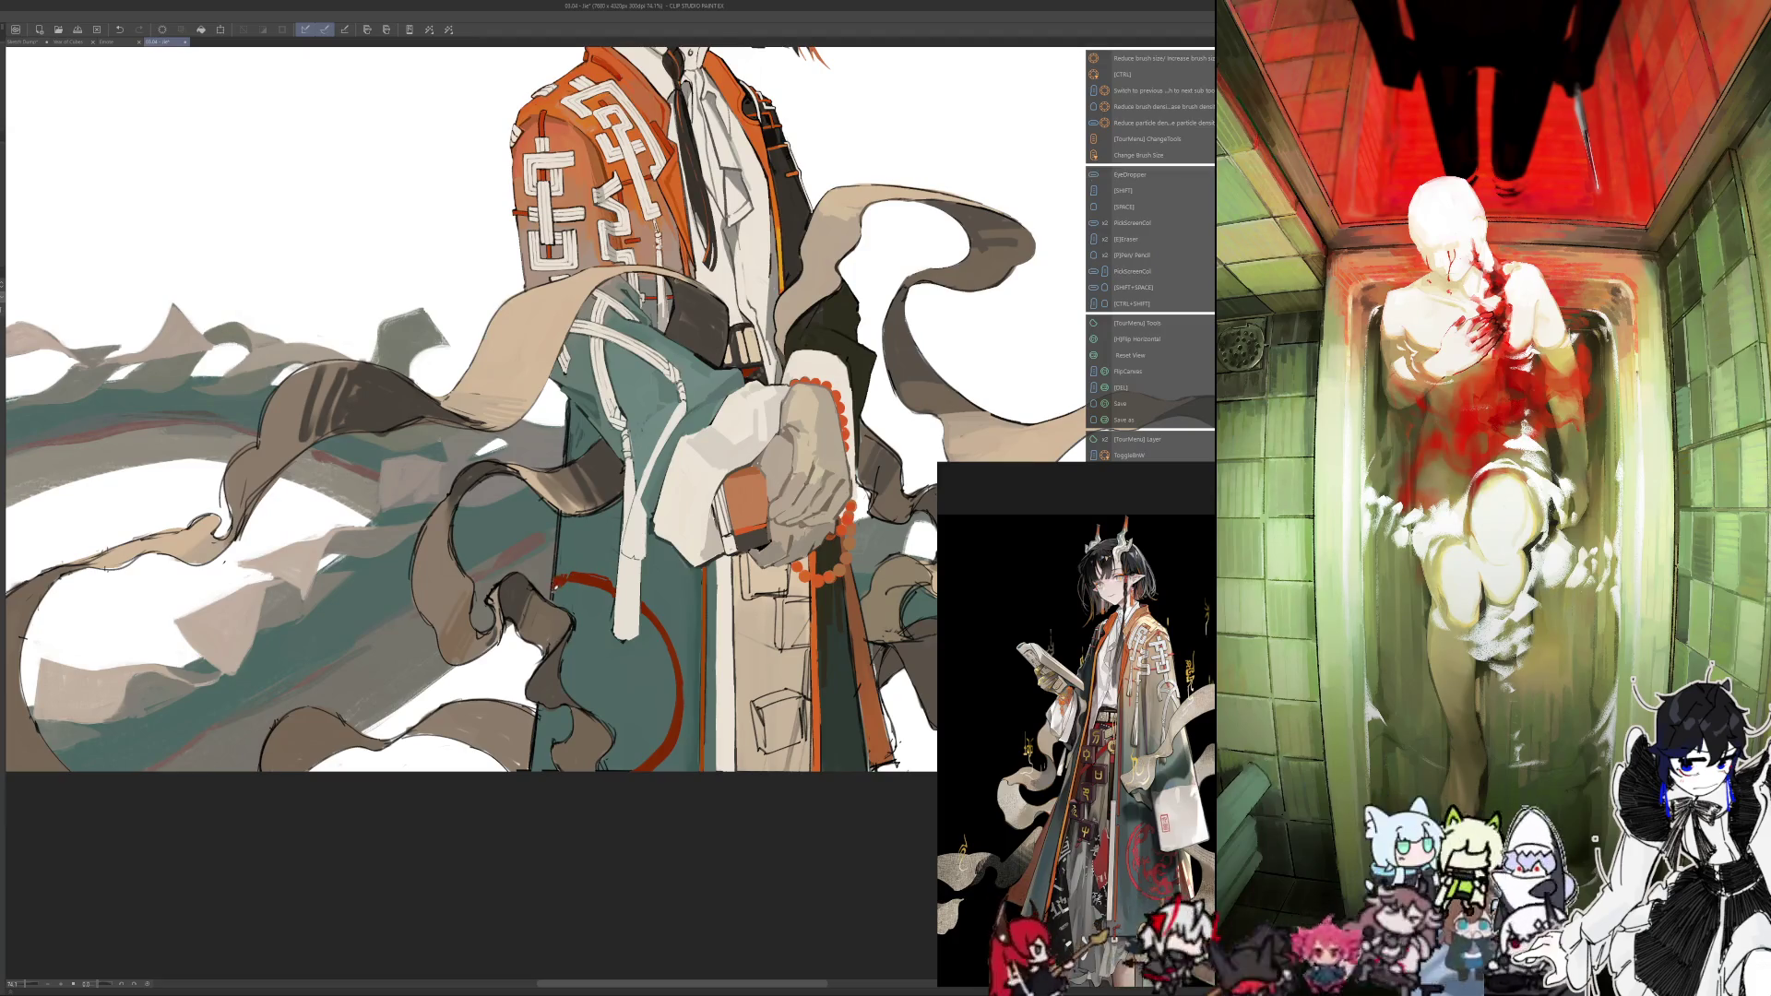
pyautogui.press('alt')
pyautogui.press('h')
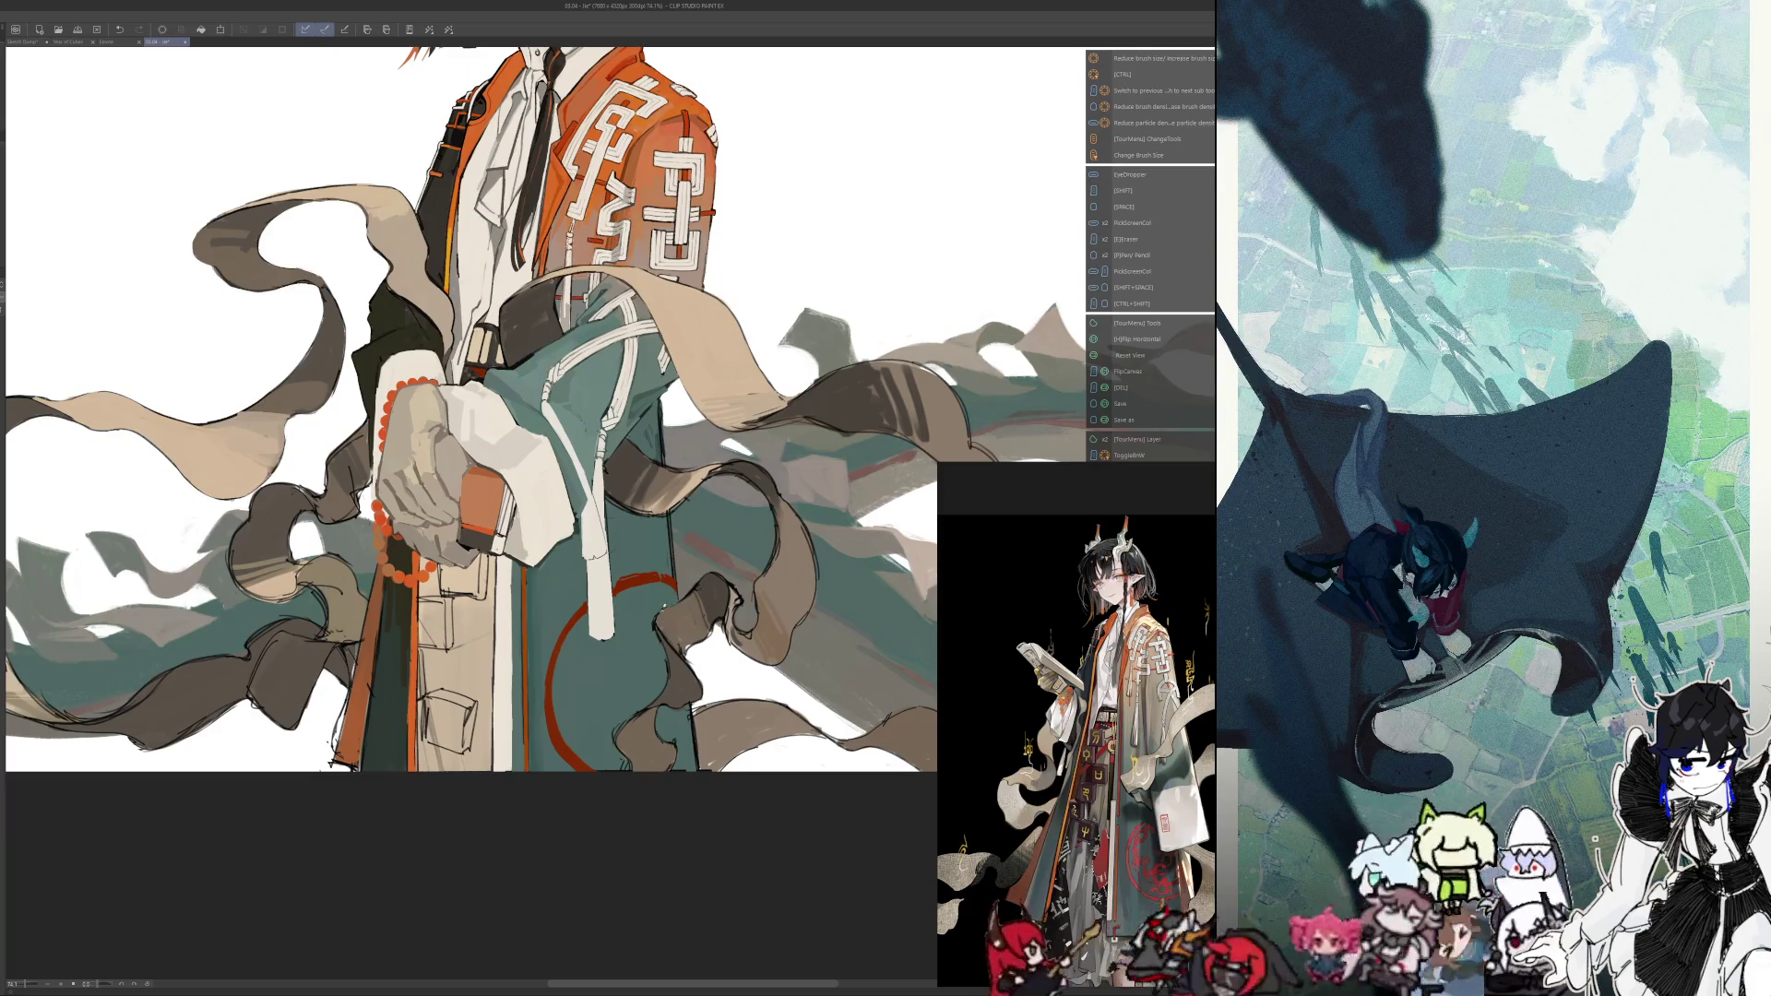
pyautogui.press('h')
pyautogui.press('i')
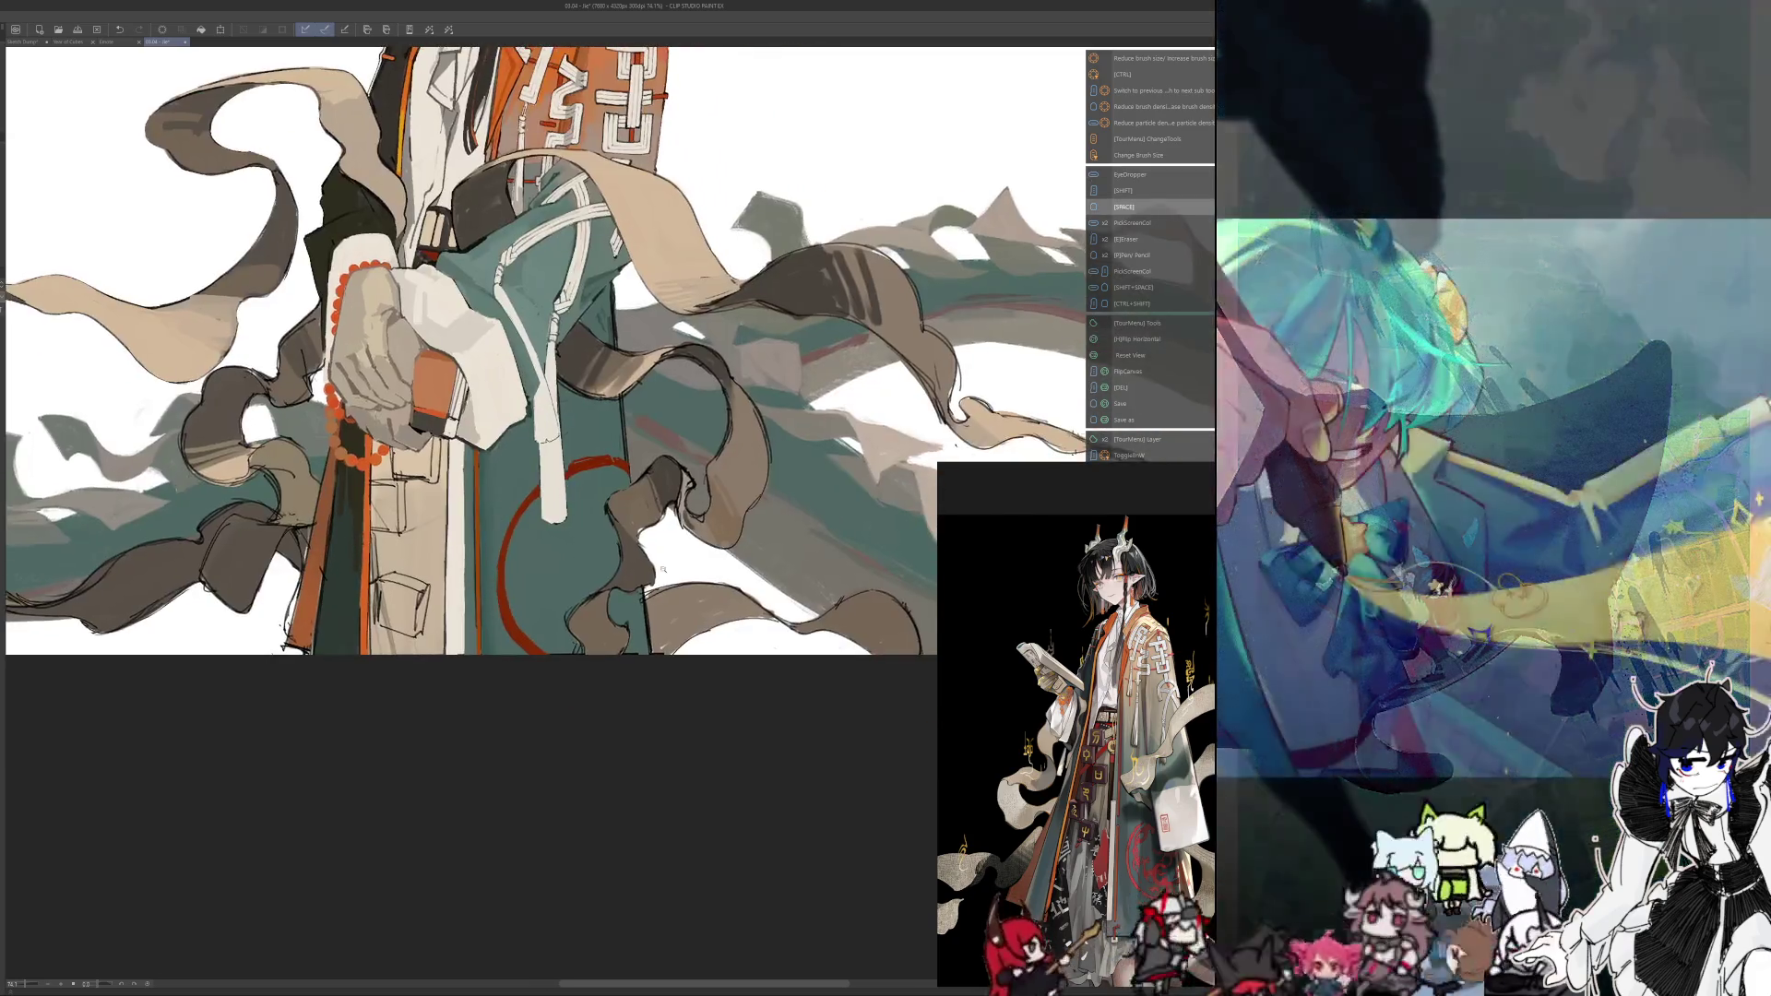
pyautogui.scroll(2, 471, 406)
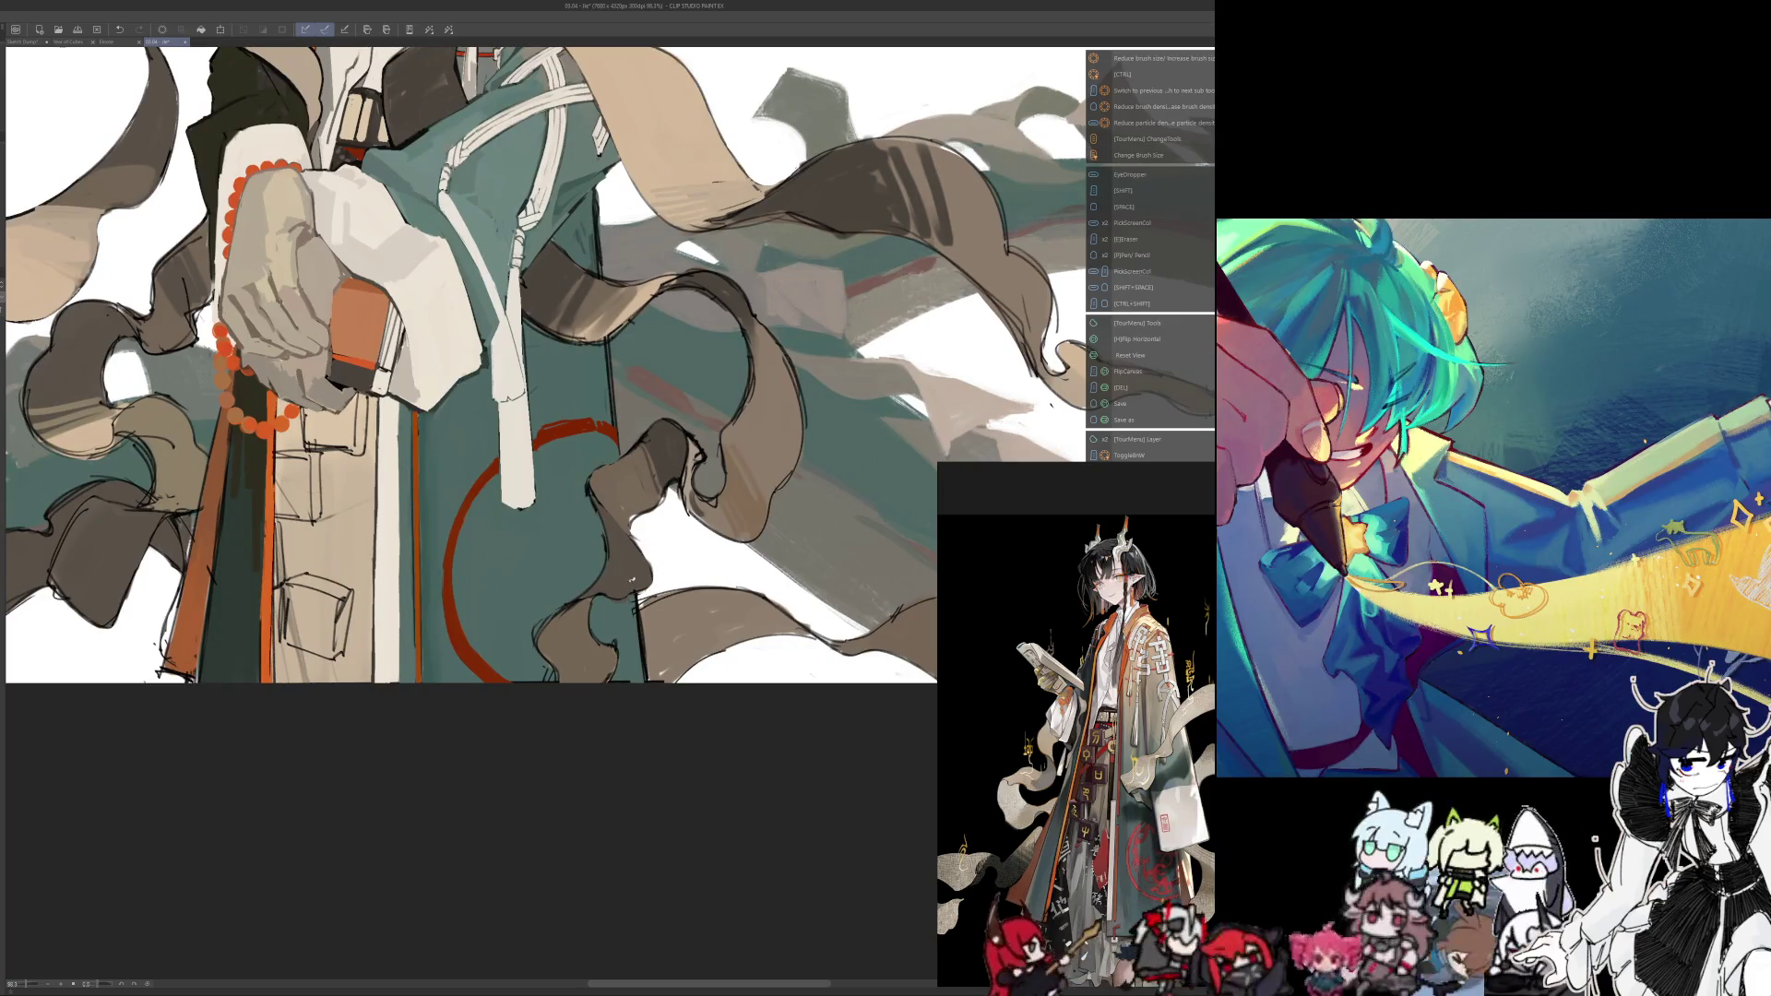
pyautogui.press('alt')
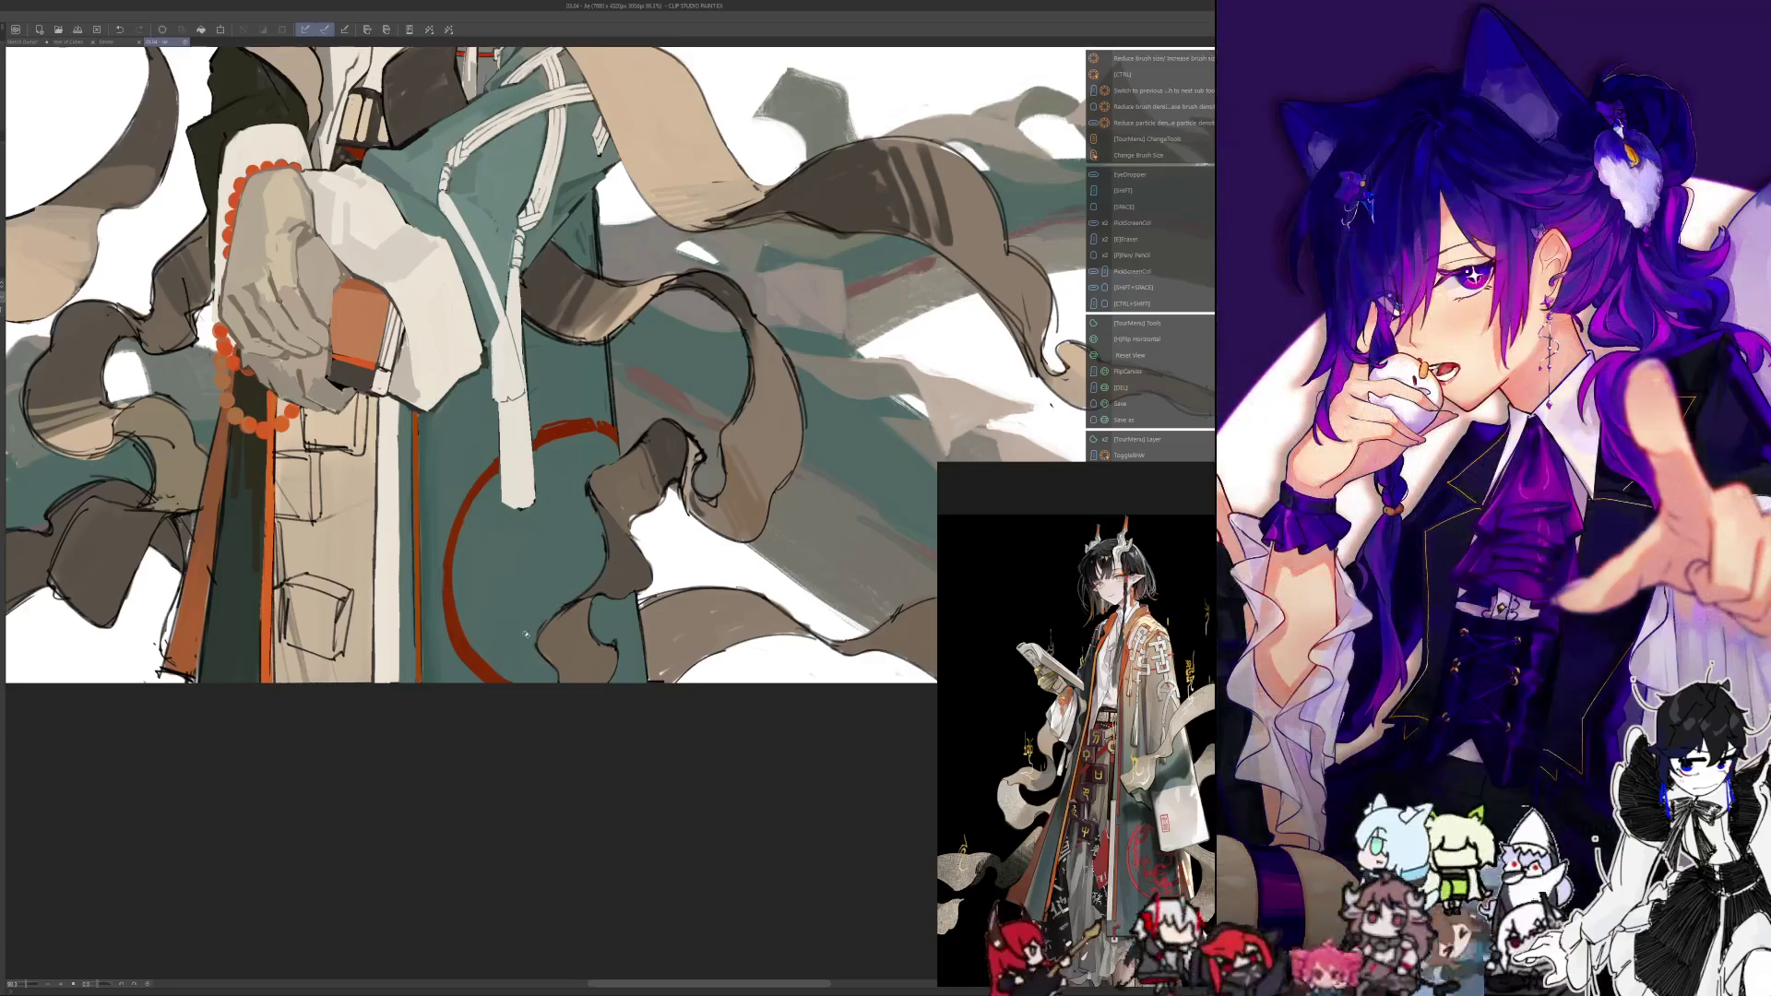
pyautogui.press('alt')
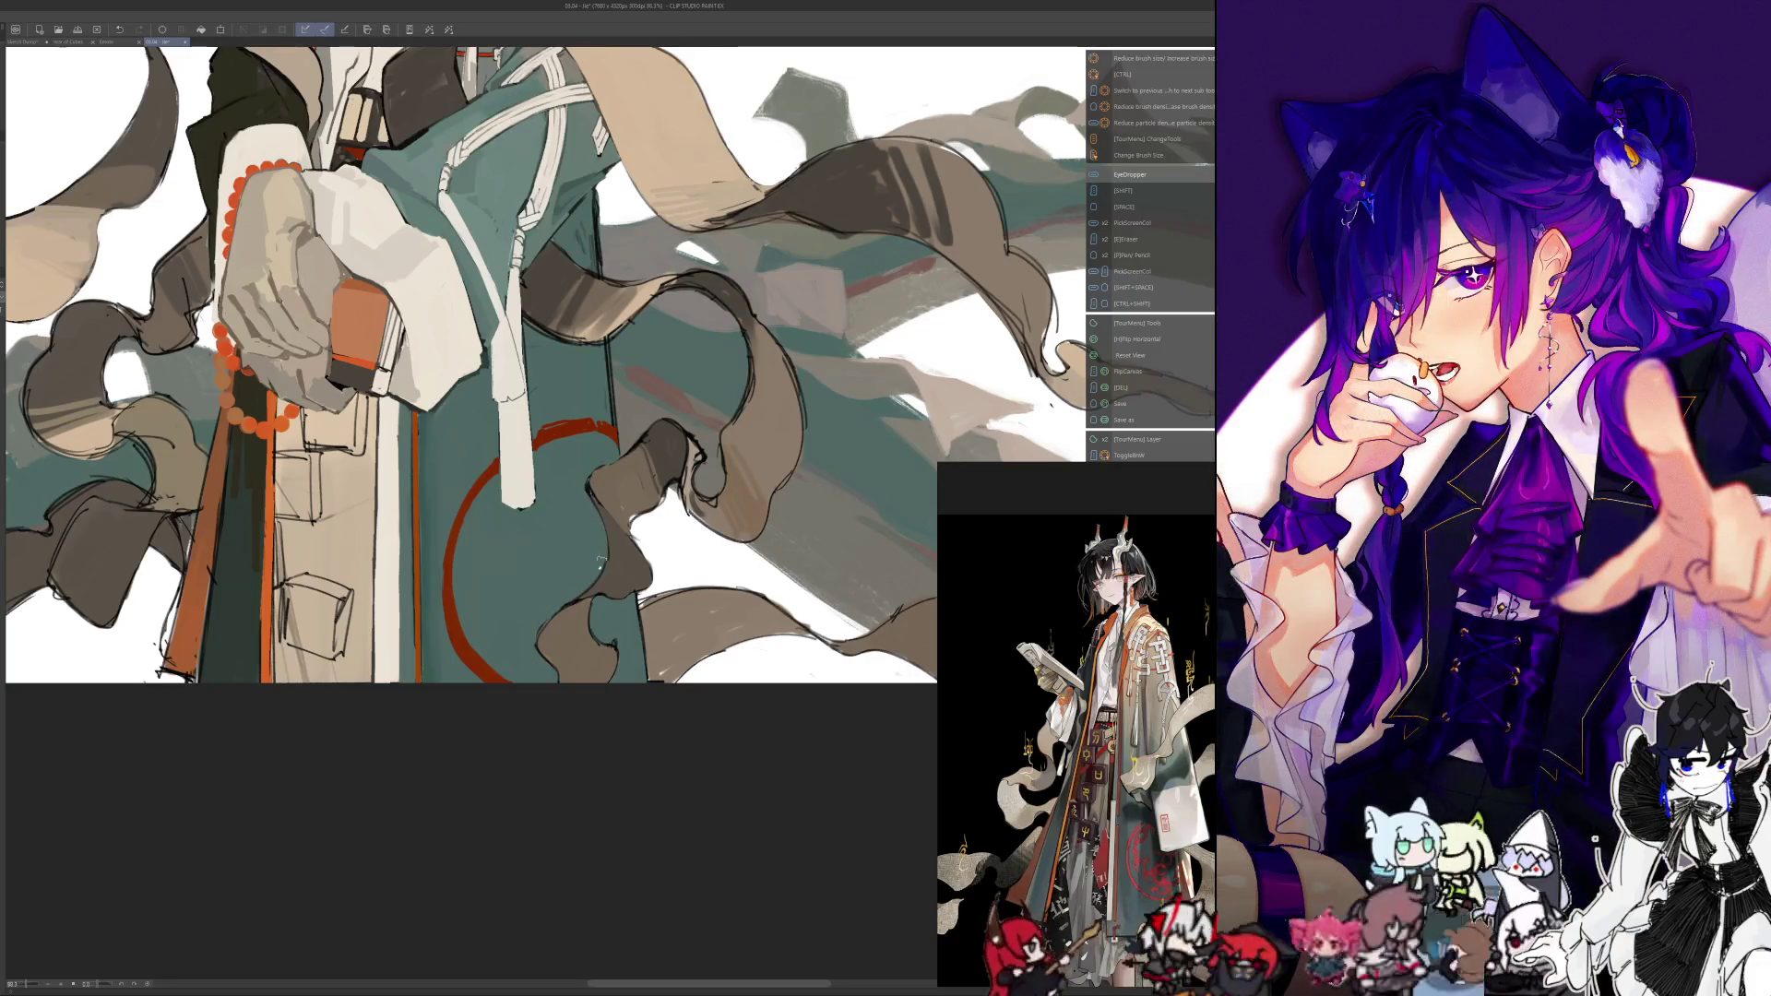
pyautogui.press('h')
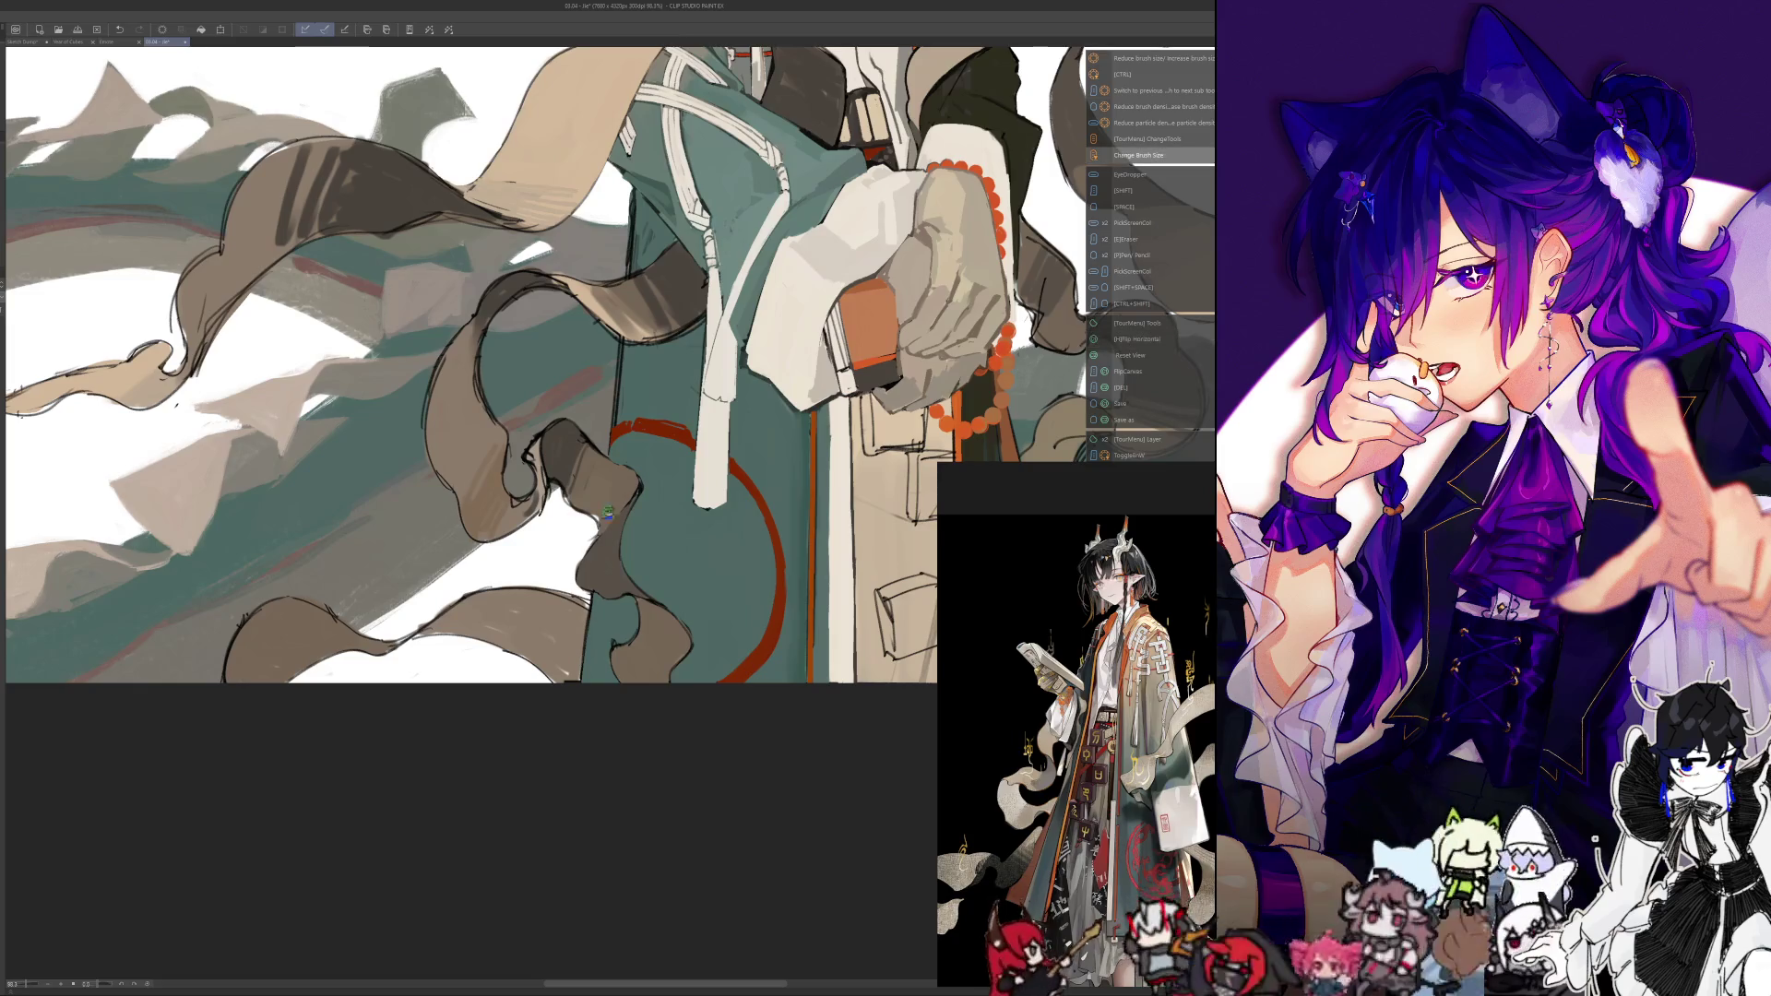
pyautogui.press('alt')
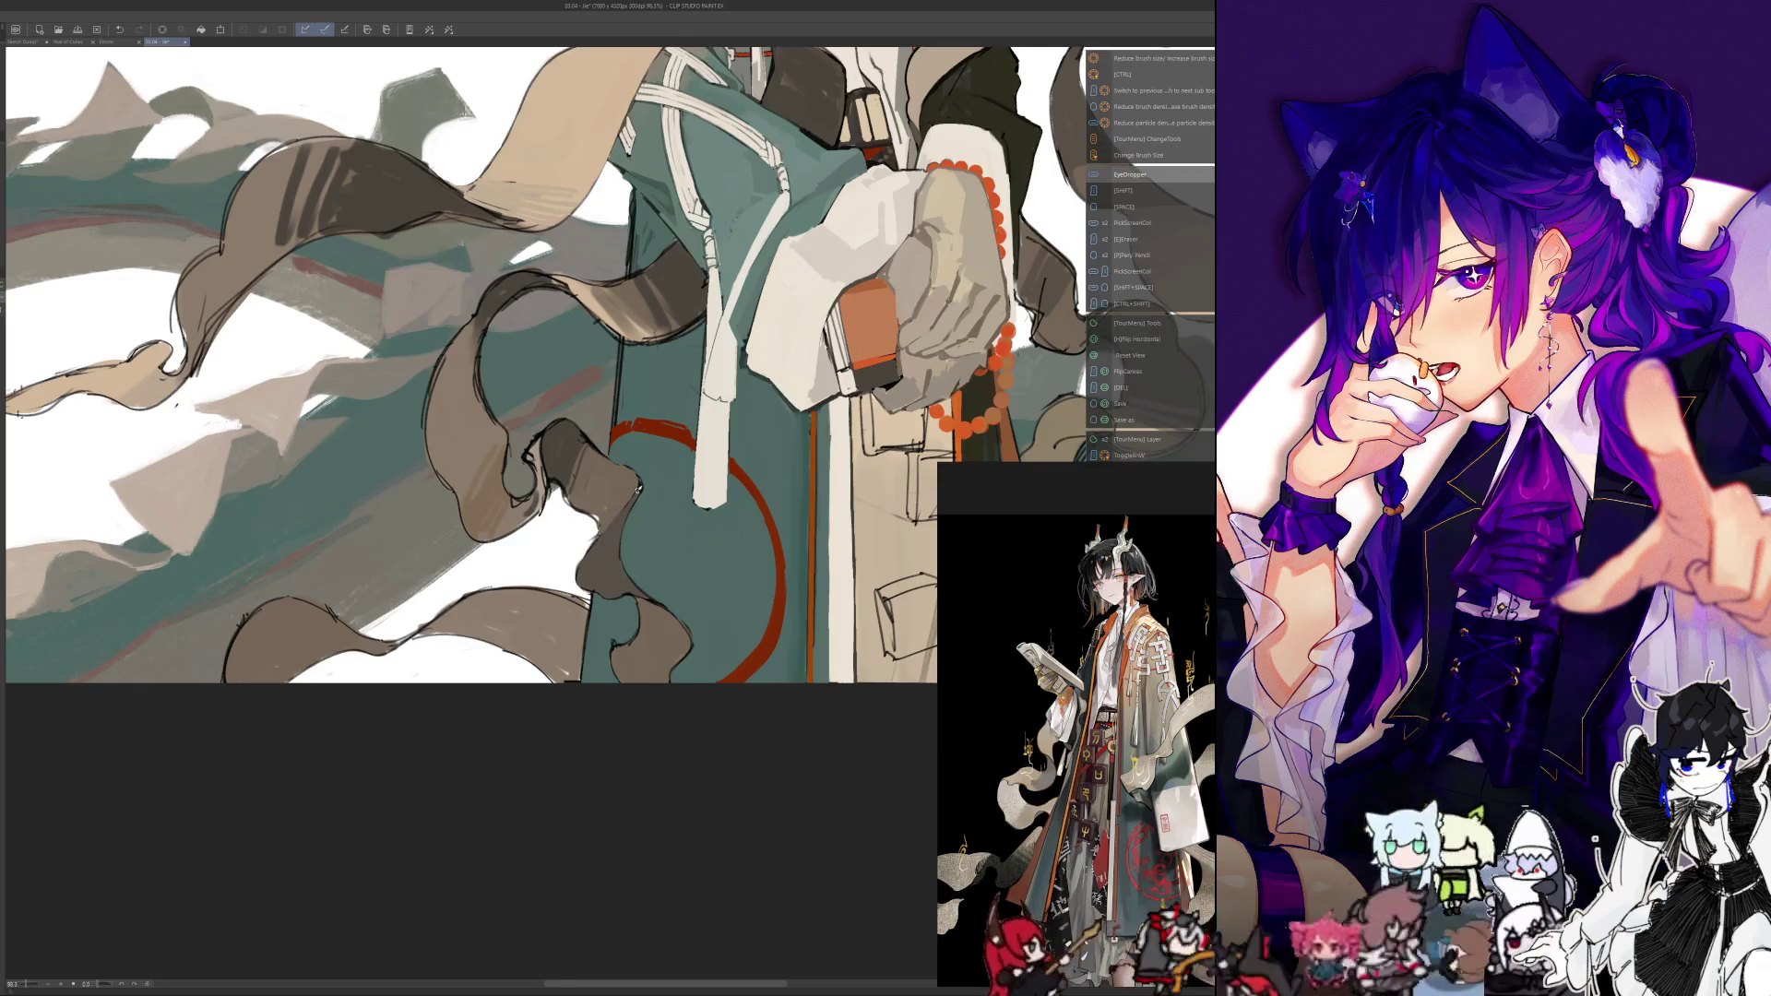
pyautogui.hotkey('ctrl', 'alt')
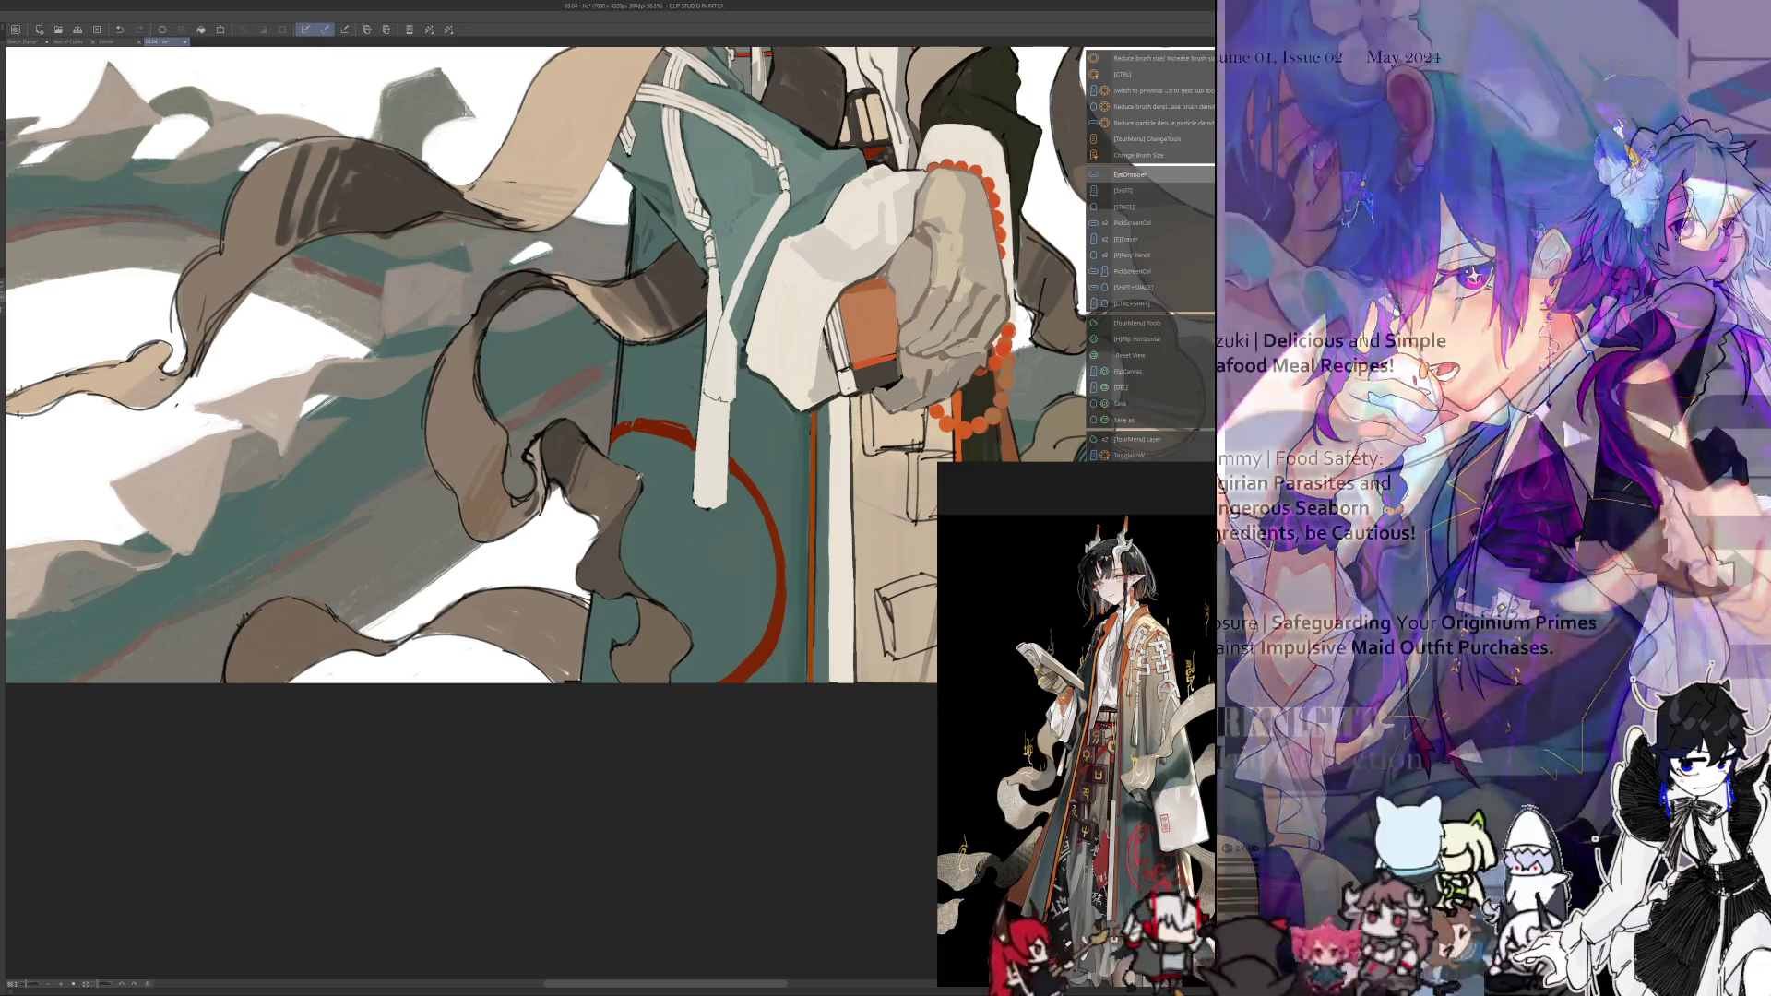
pyautogui.press('h')
pyautogui.press('alt')
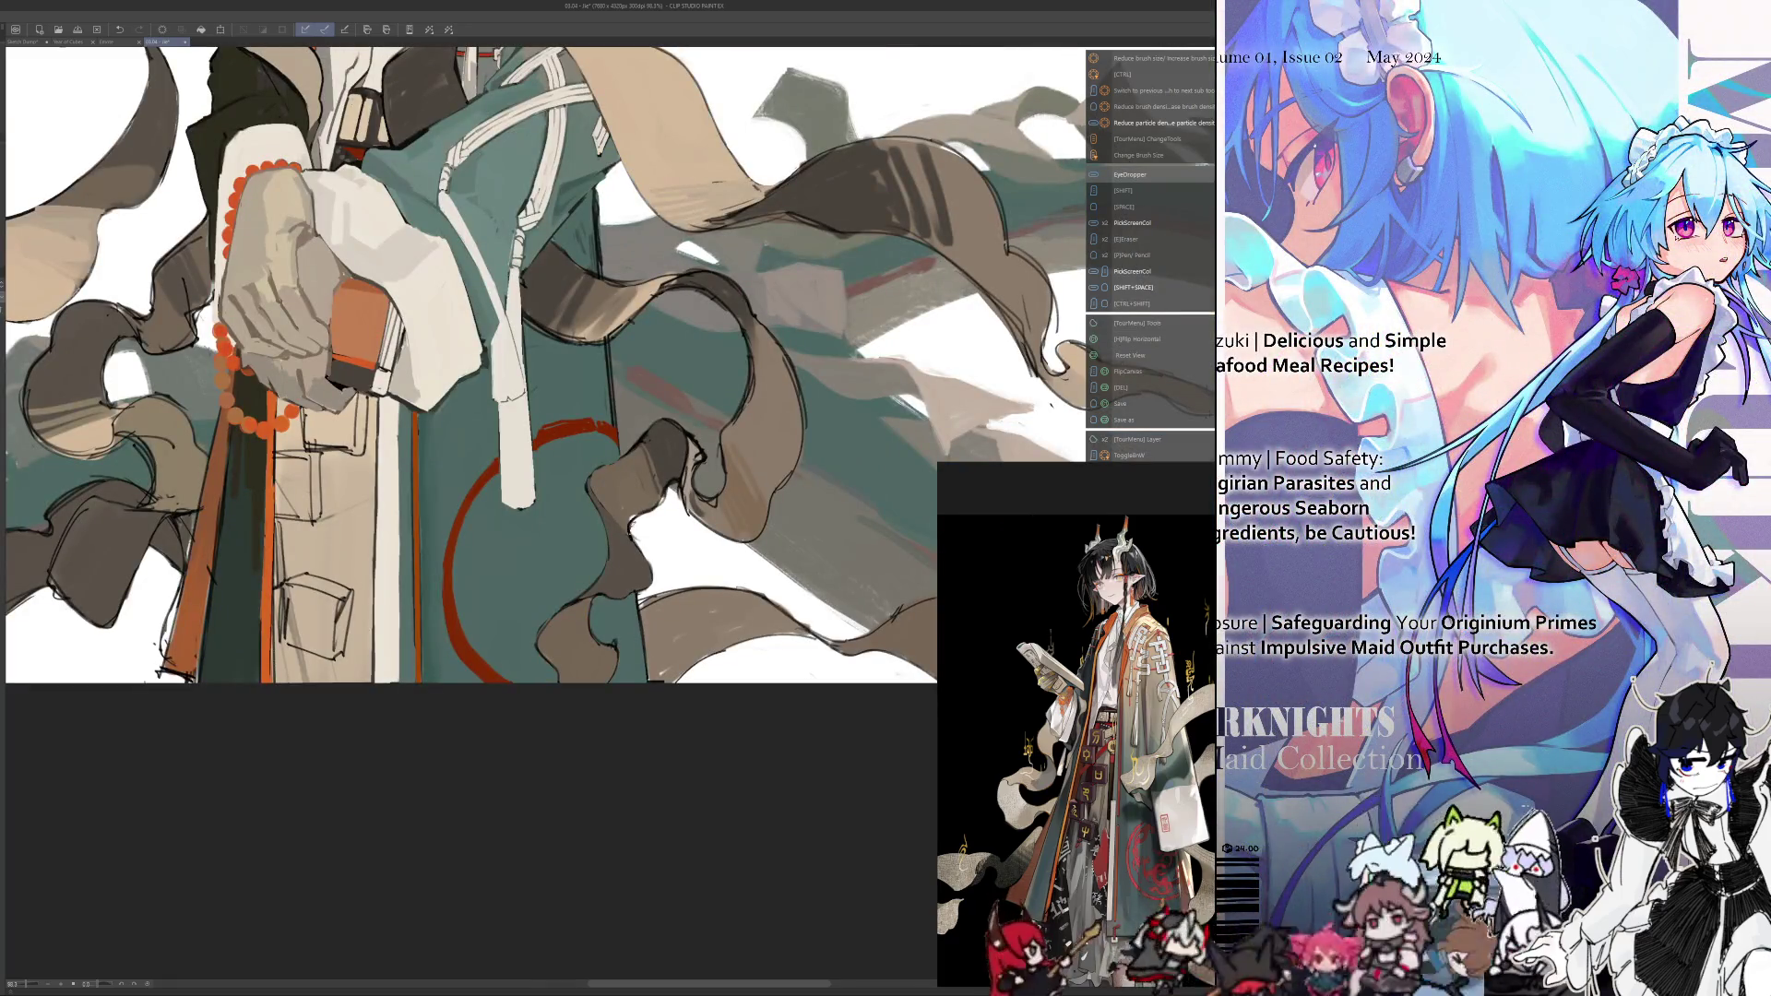
pyautogui.hotkey('ctrl', 'alt')
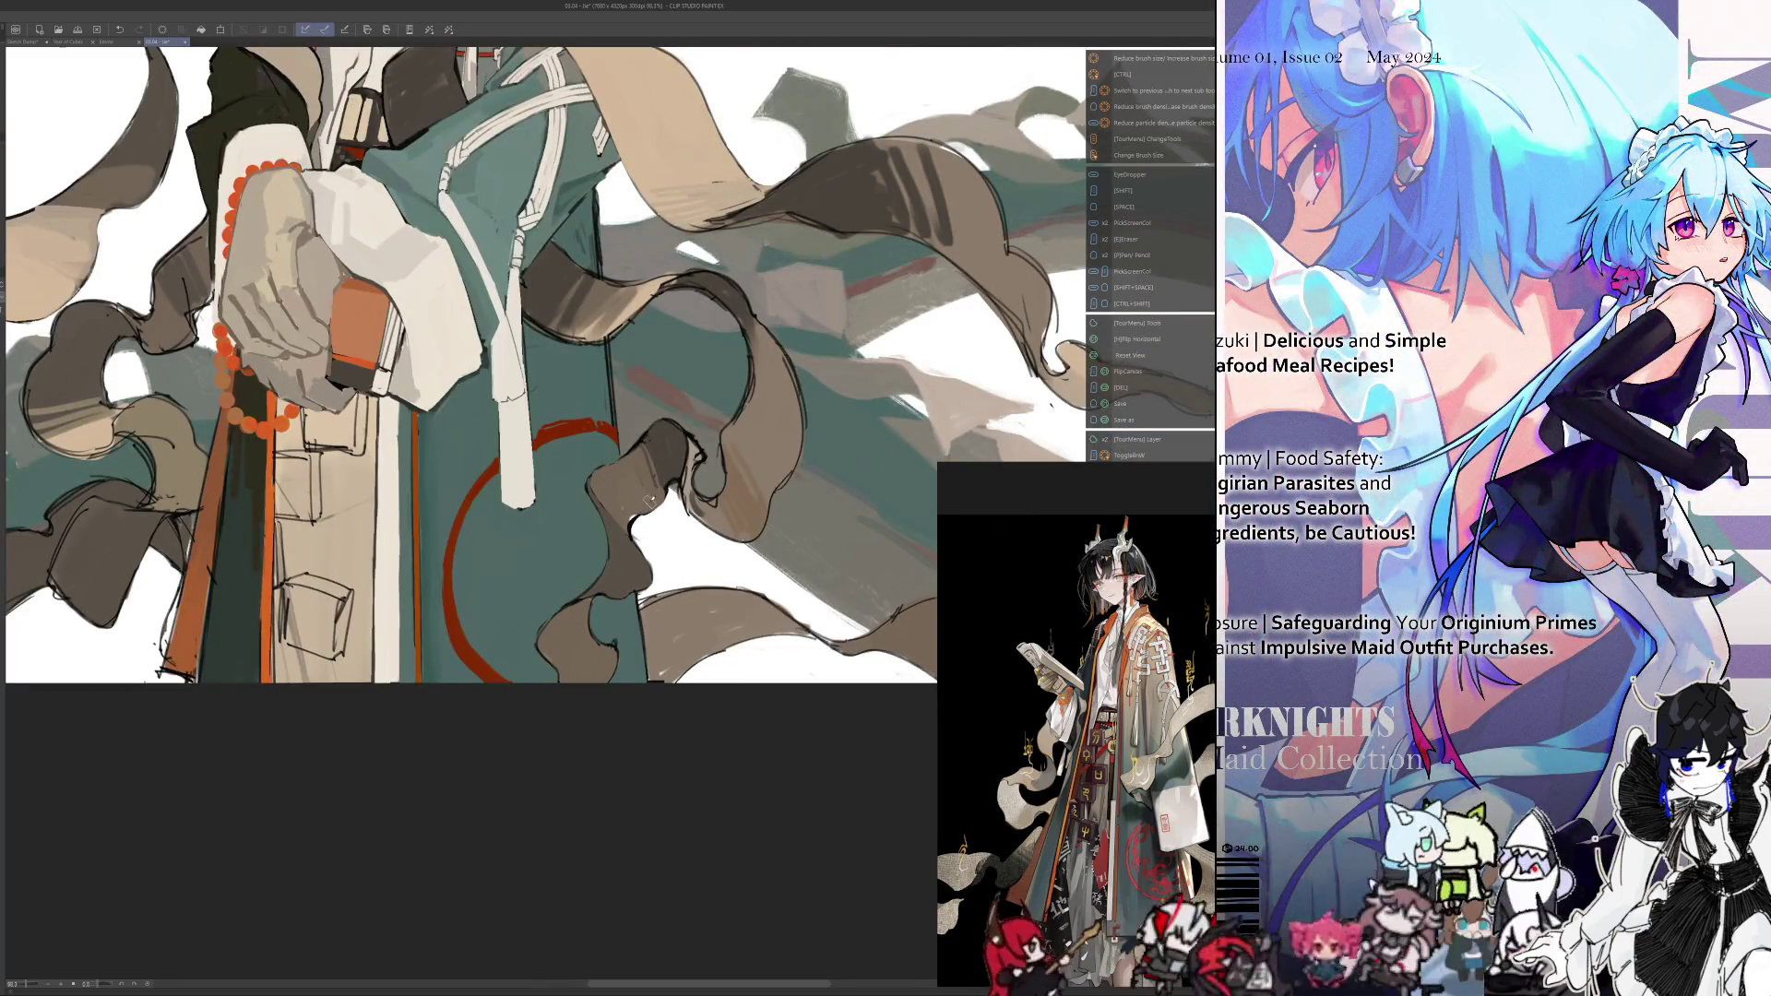
pyautogui.press('alt')
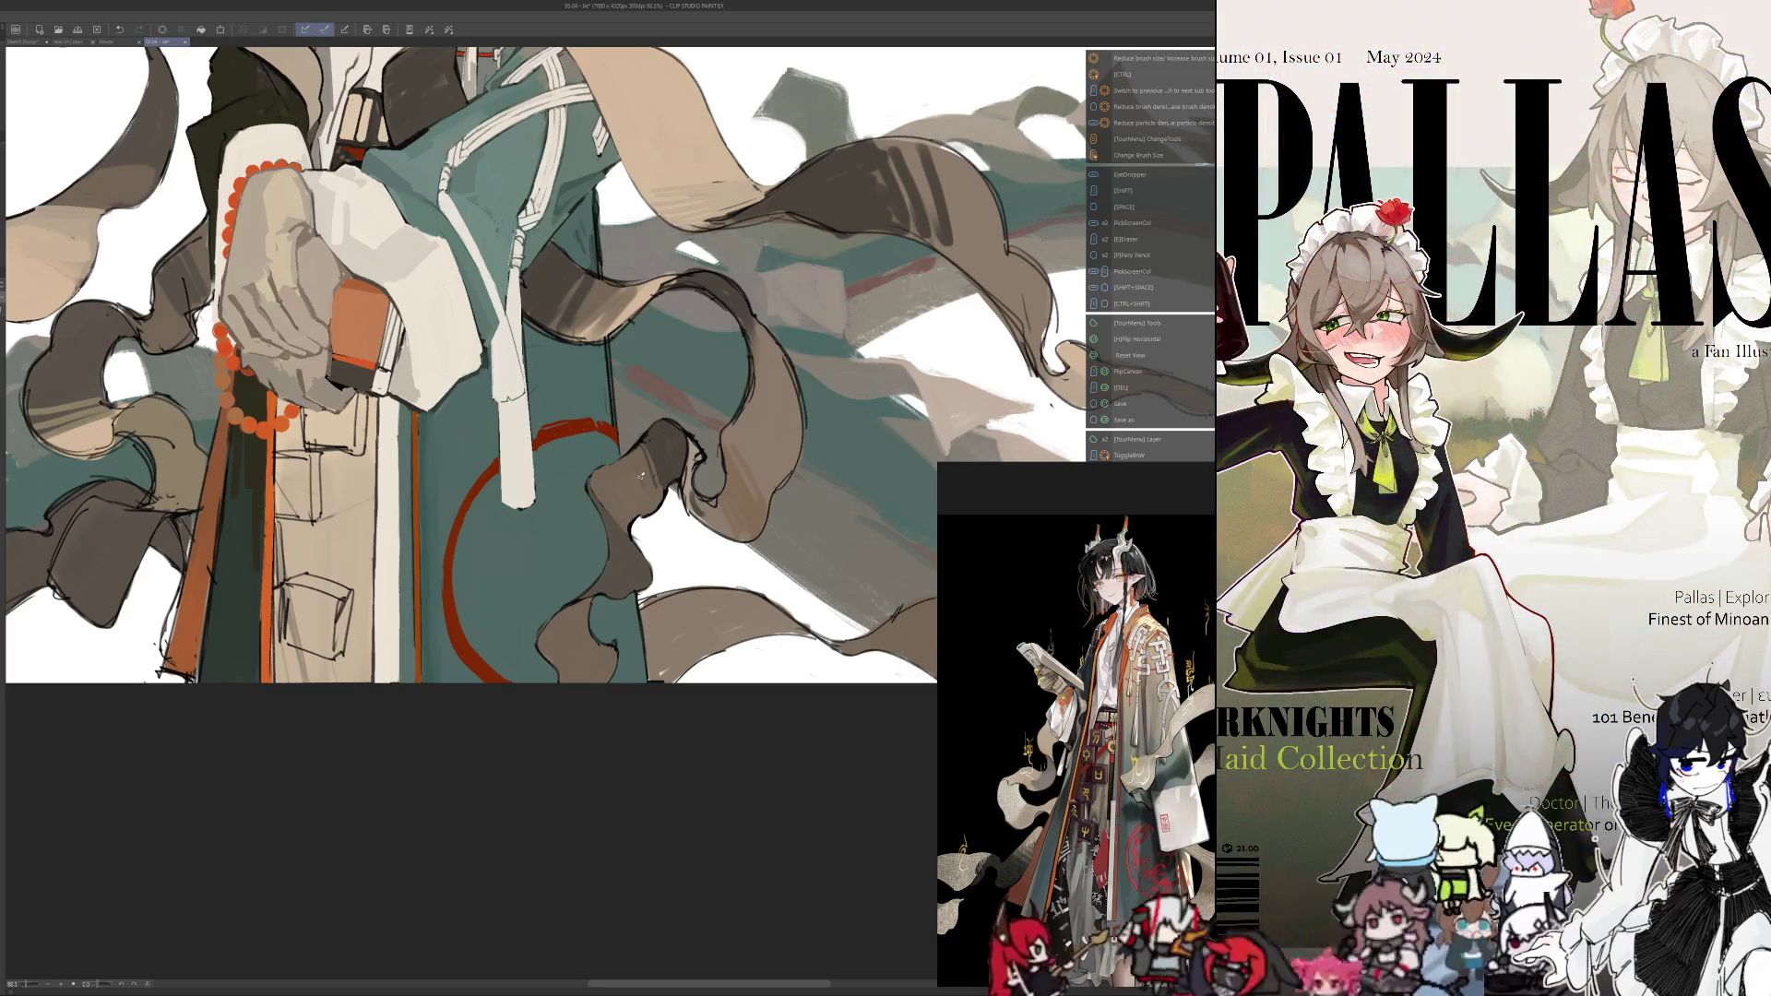
pyautogui.scroll(-5, 604, 302)
pyautogui.scroll(5, 657, 411)
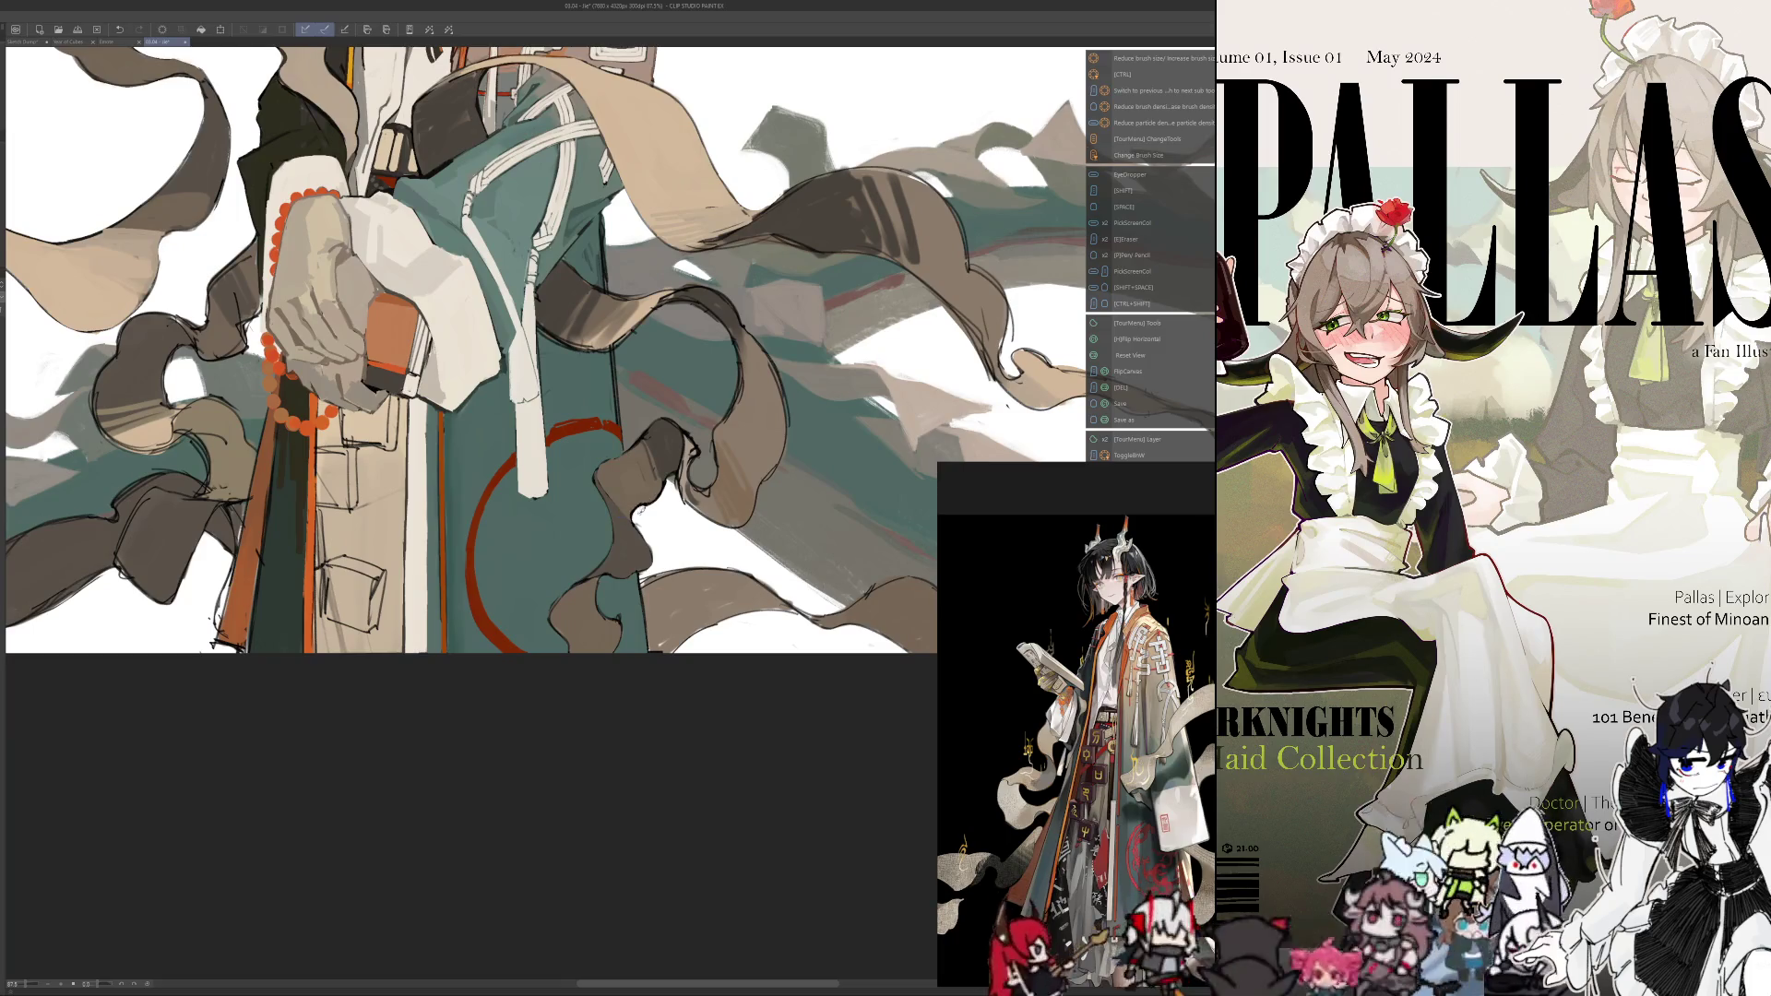
pyautogui.keyDown('alt'); pyautogui.click(662, 498); pyautogui.keyUp('alt')
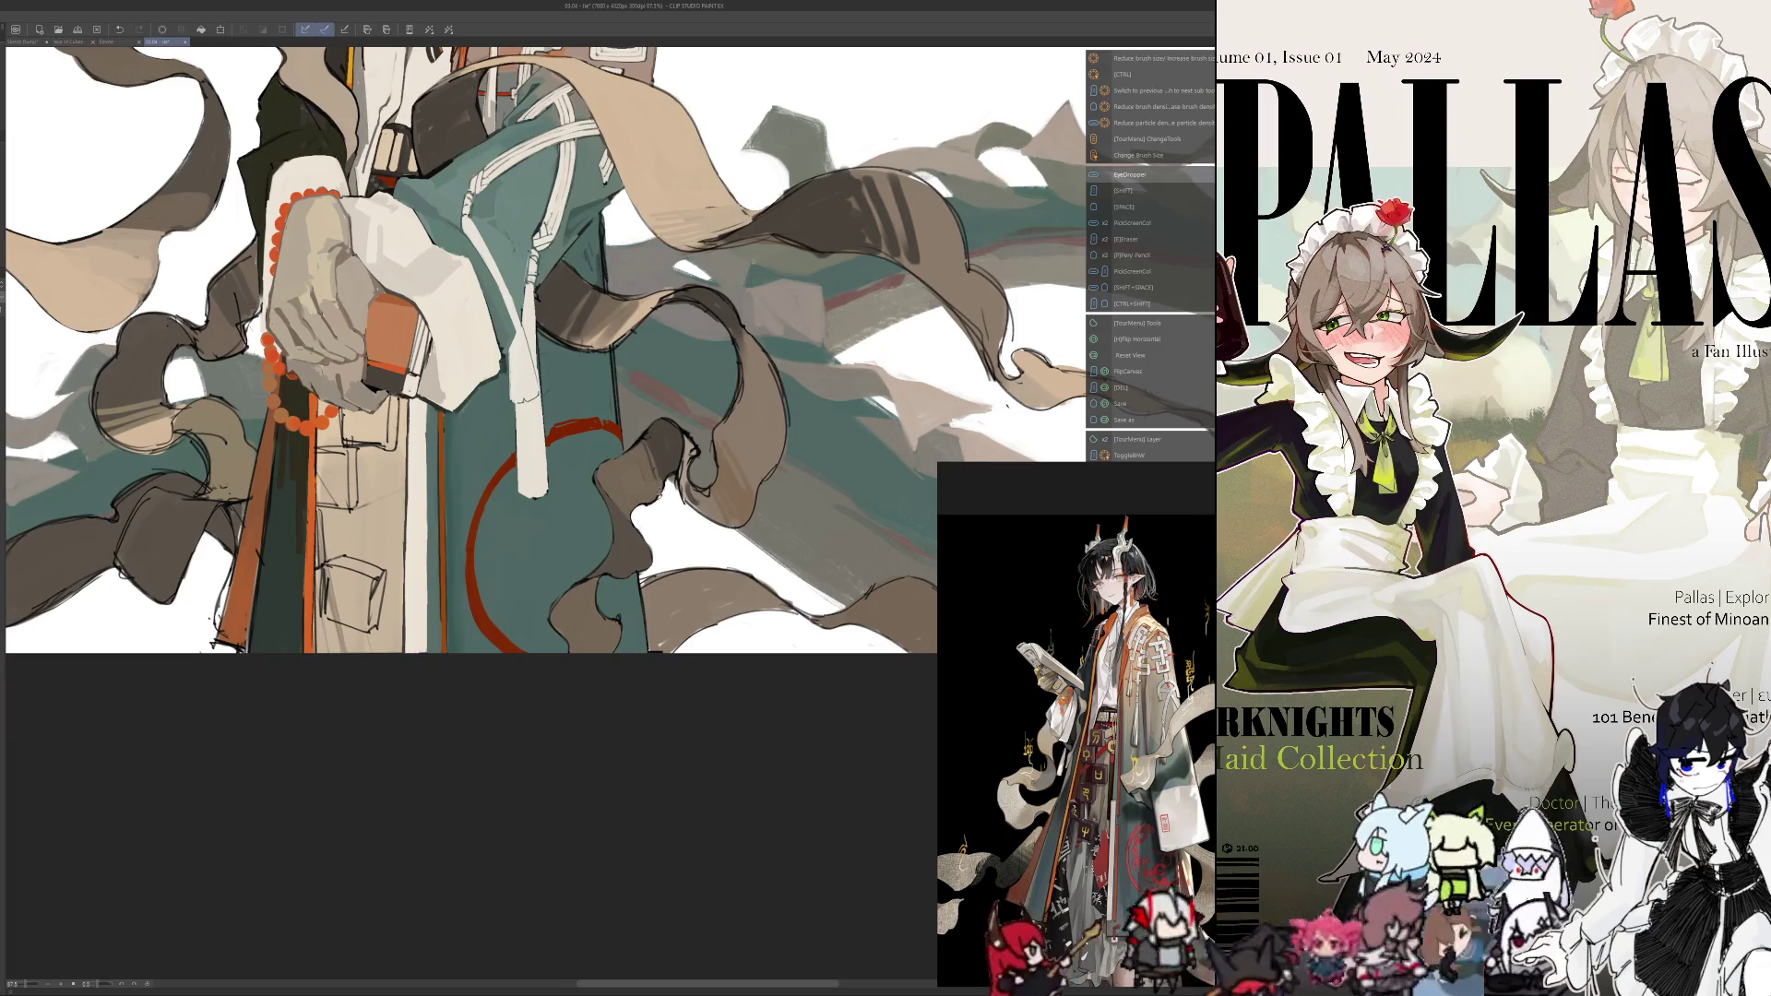
pyautogui.keyDown('alt'); pyautogui.click(663, 498); pyautogui.keyUp('alt')
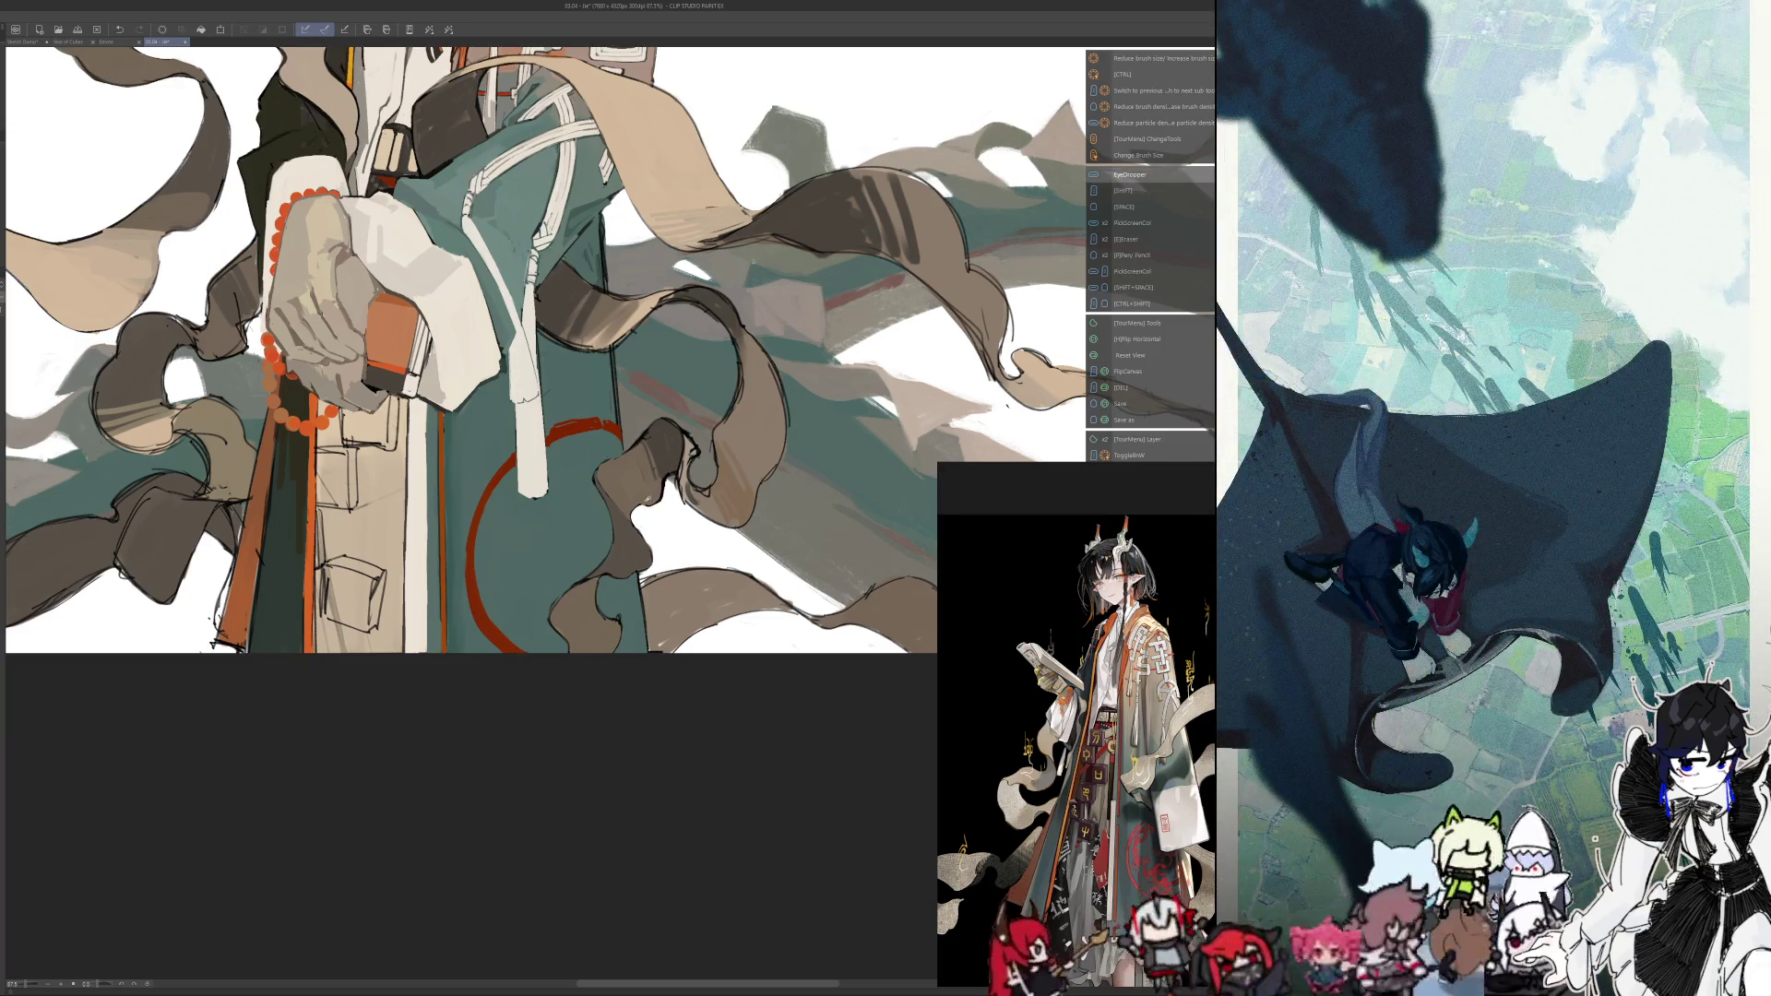
pyautogui.press('h')
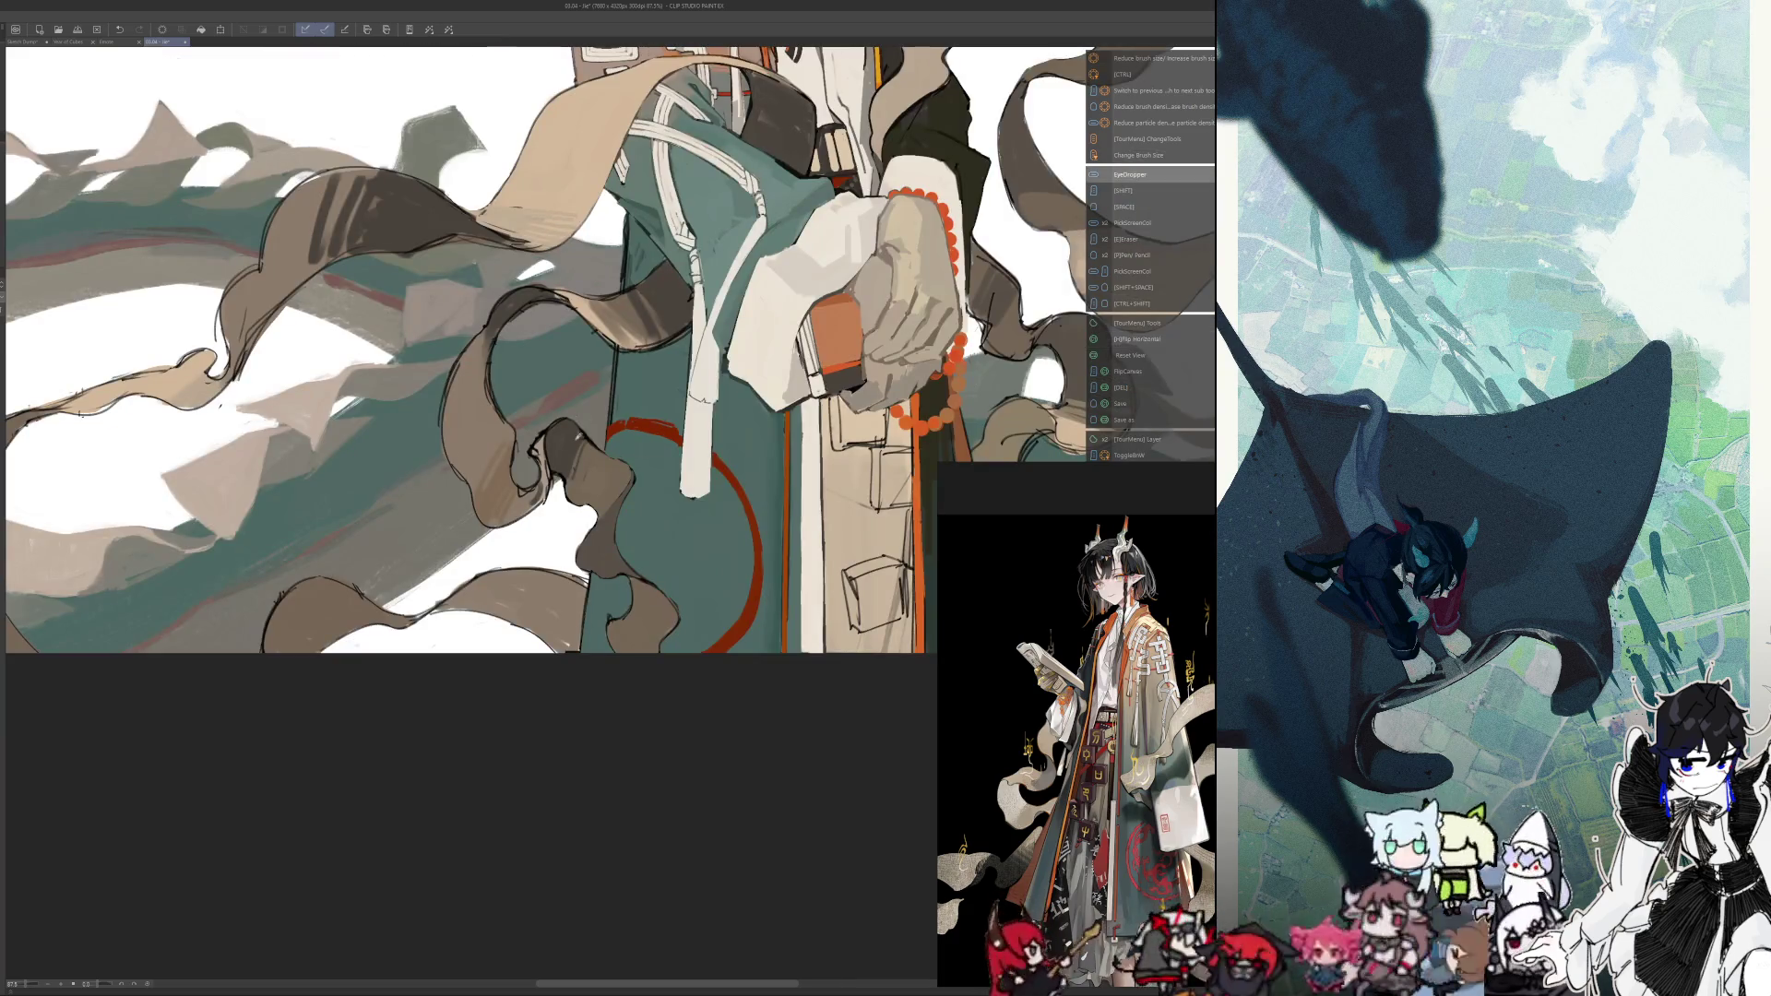
pyautogui.press('h')
pyautogui.scroll(2, 640, 417)
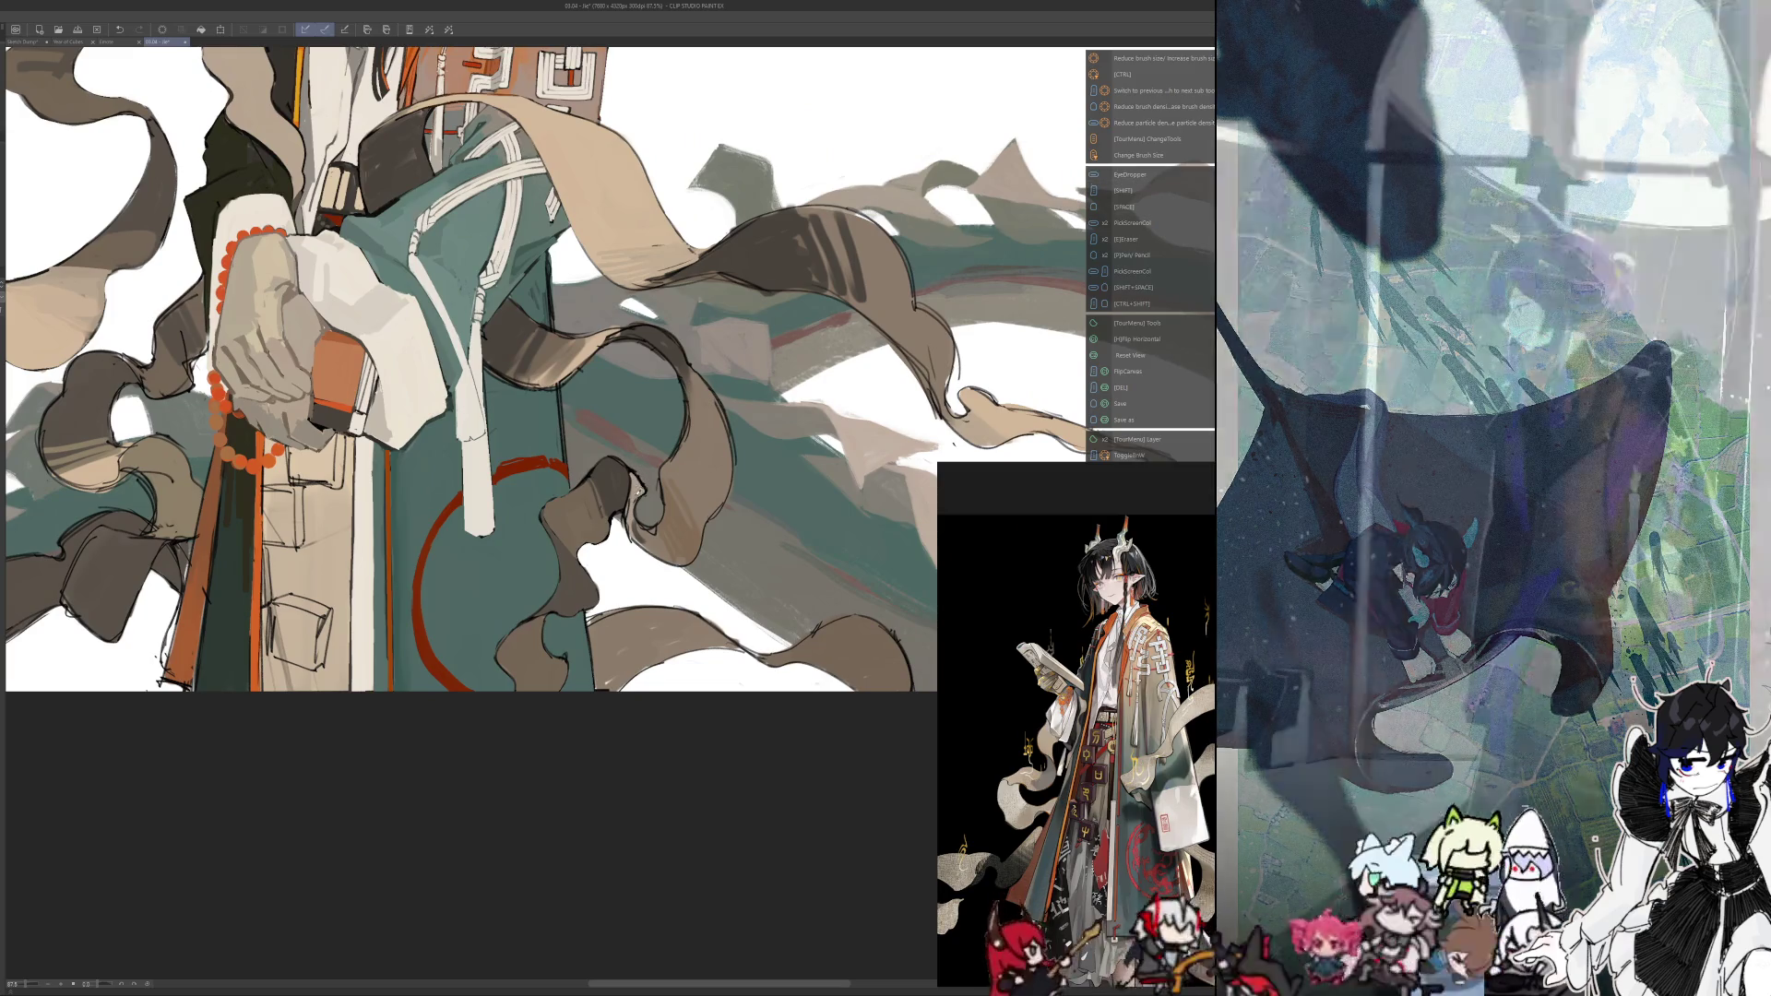
pyautogui.press('h')
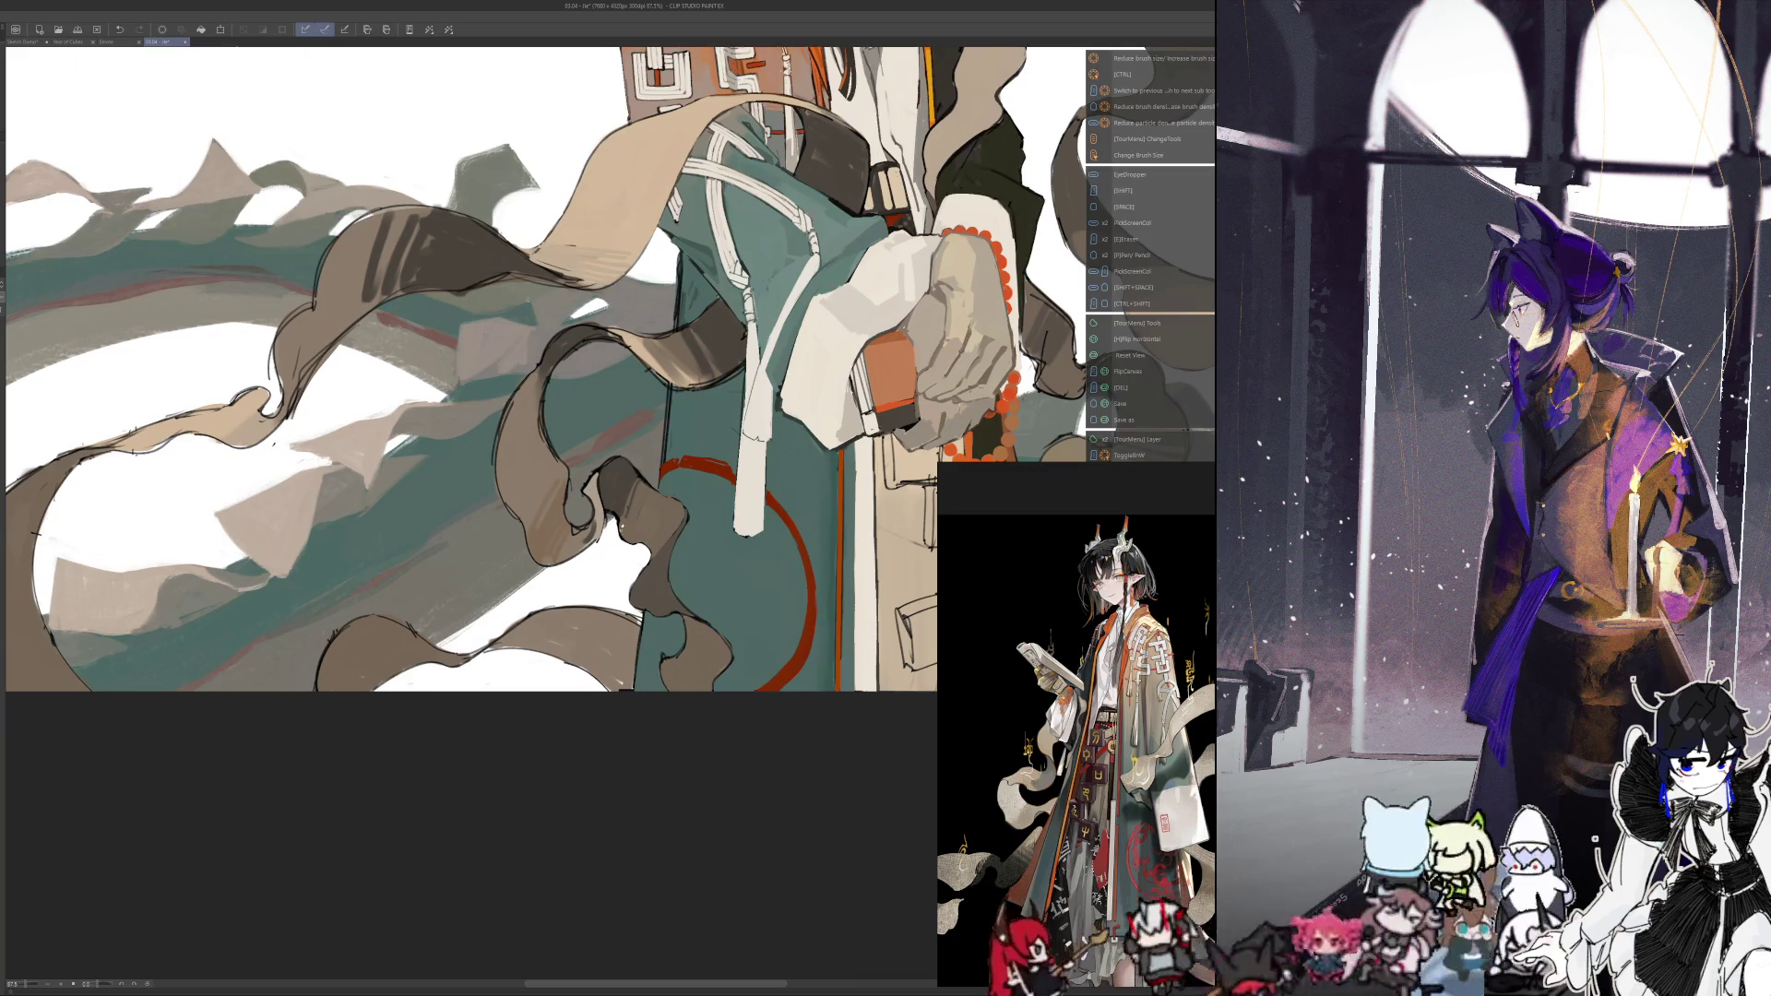
pyautogui.press('alt')
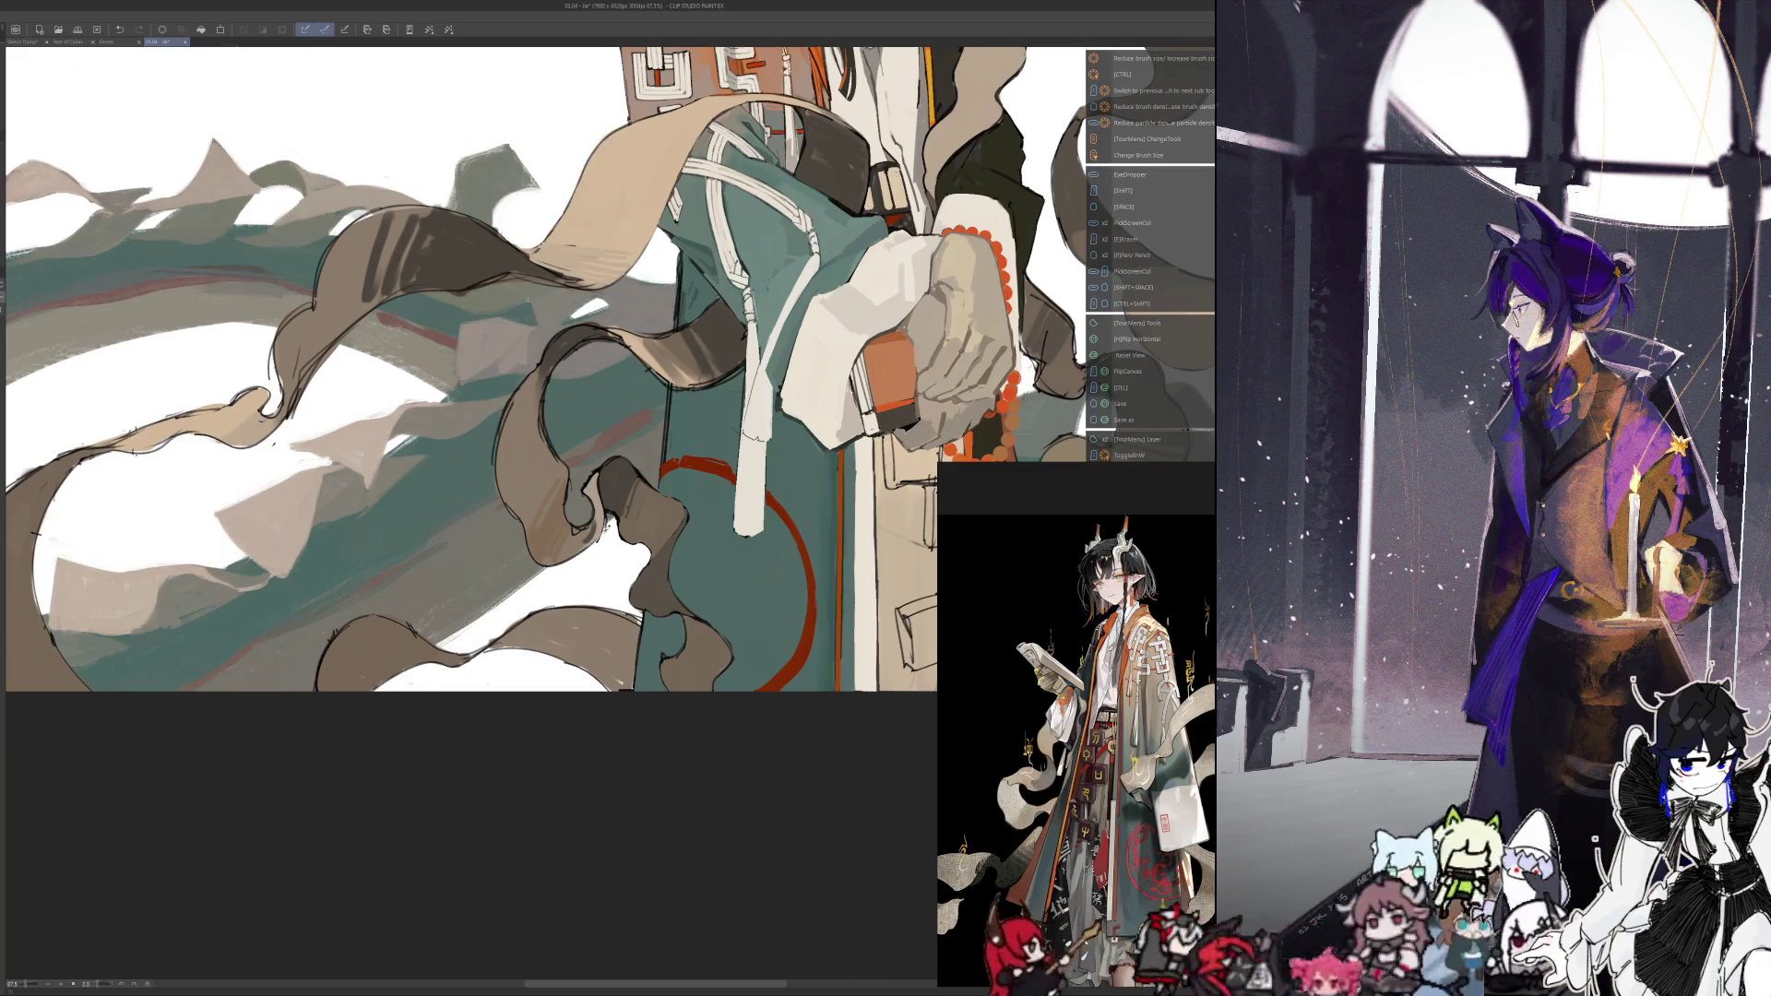
pyautogui.press('alt')
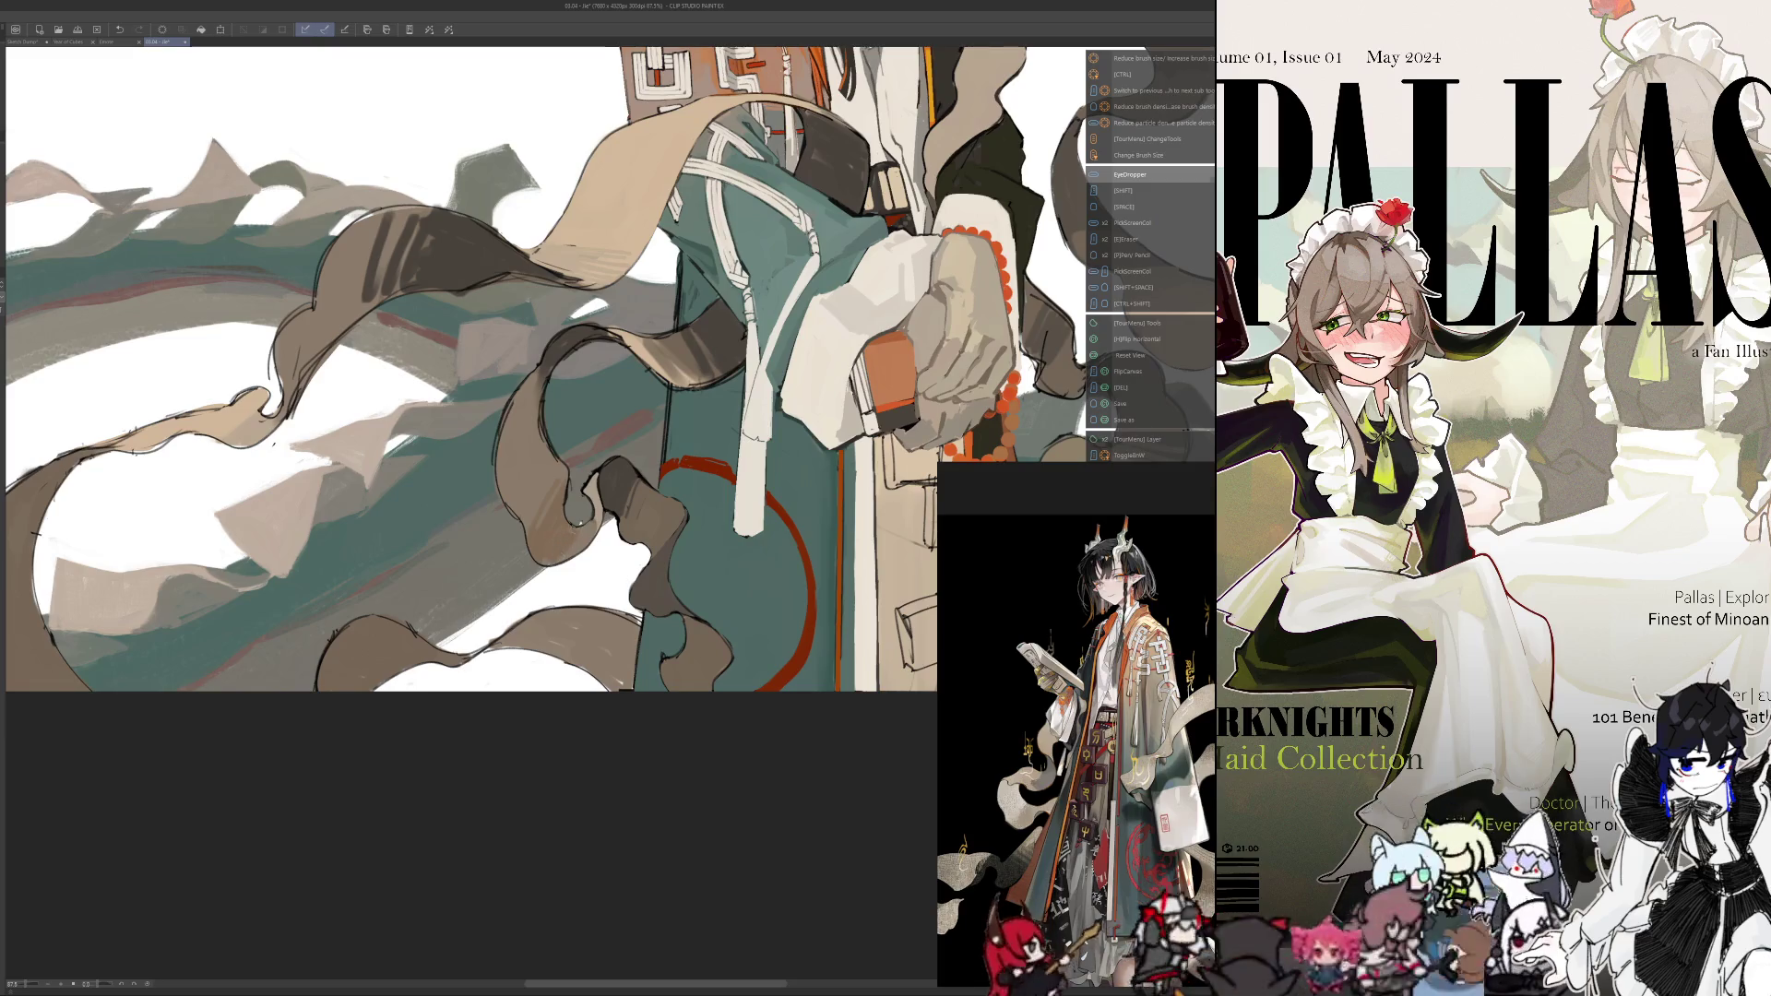
pyautogui.press('h')
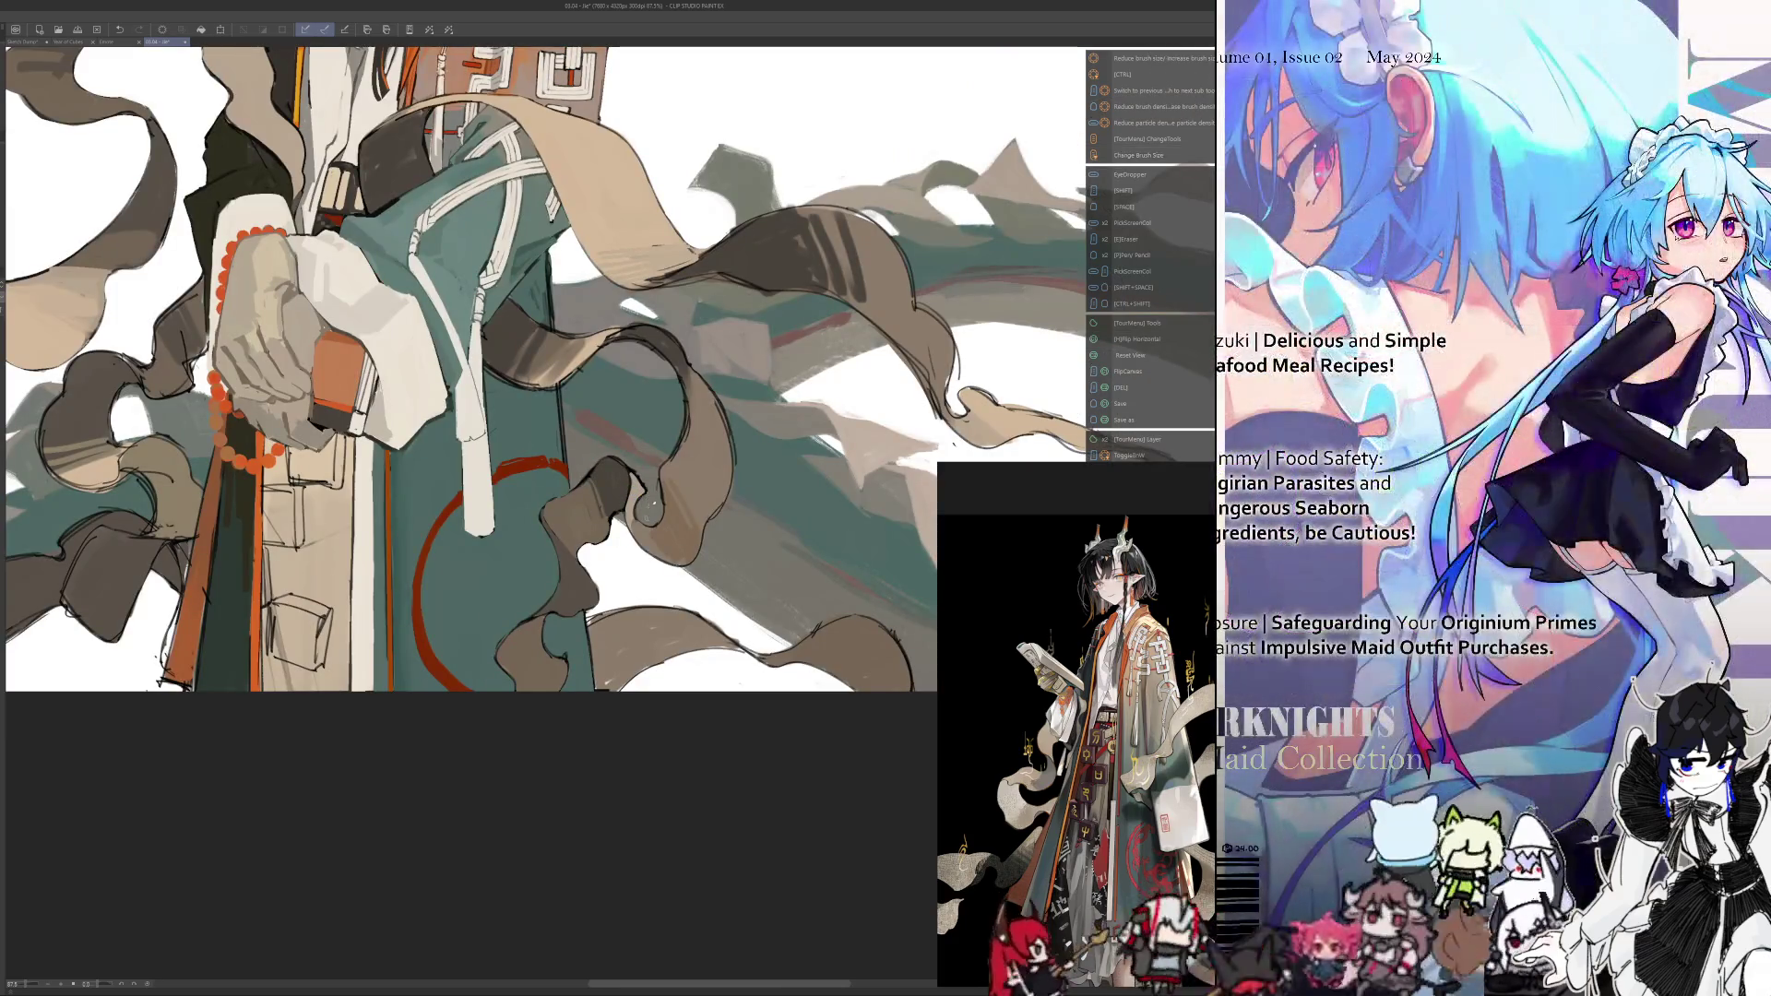
pyautogui.keyDown('alt'); pyautogui.click(688, 453); pyautogui.keyUp('alt')
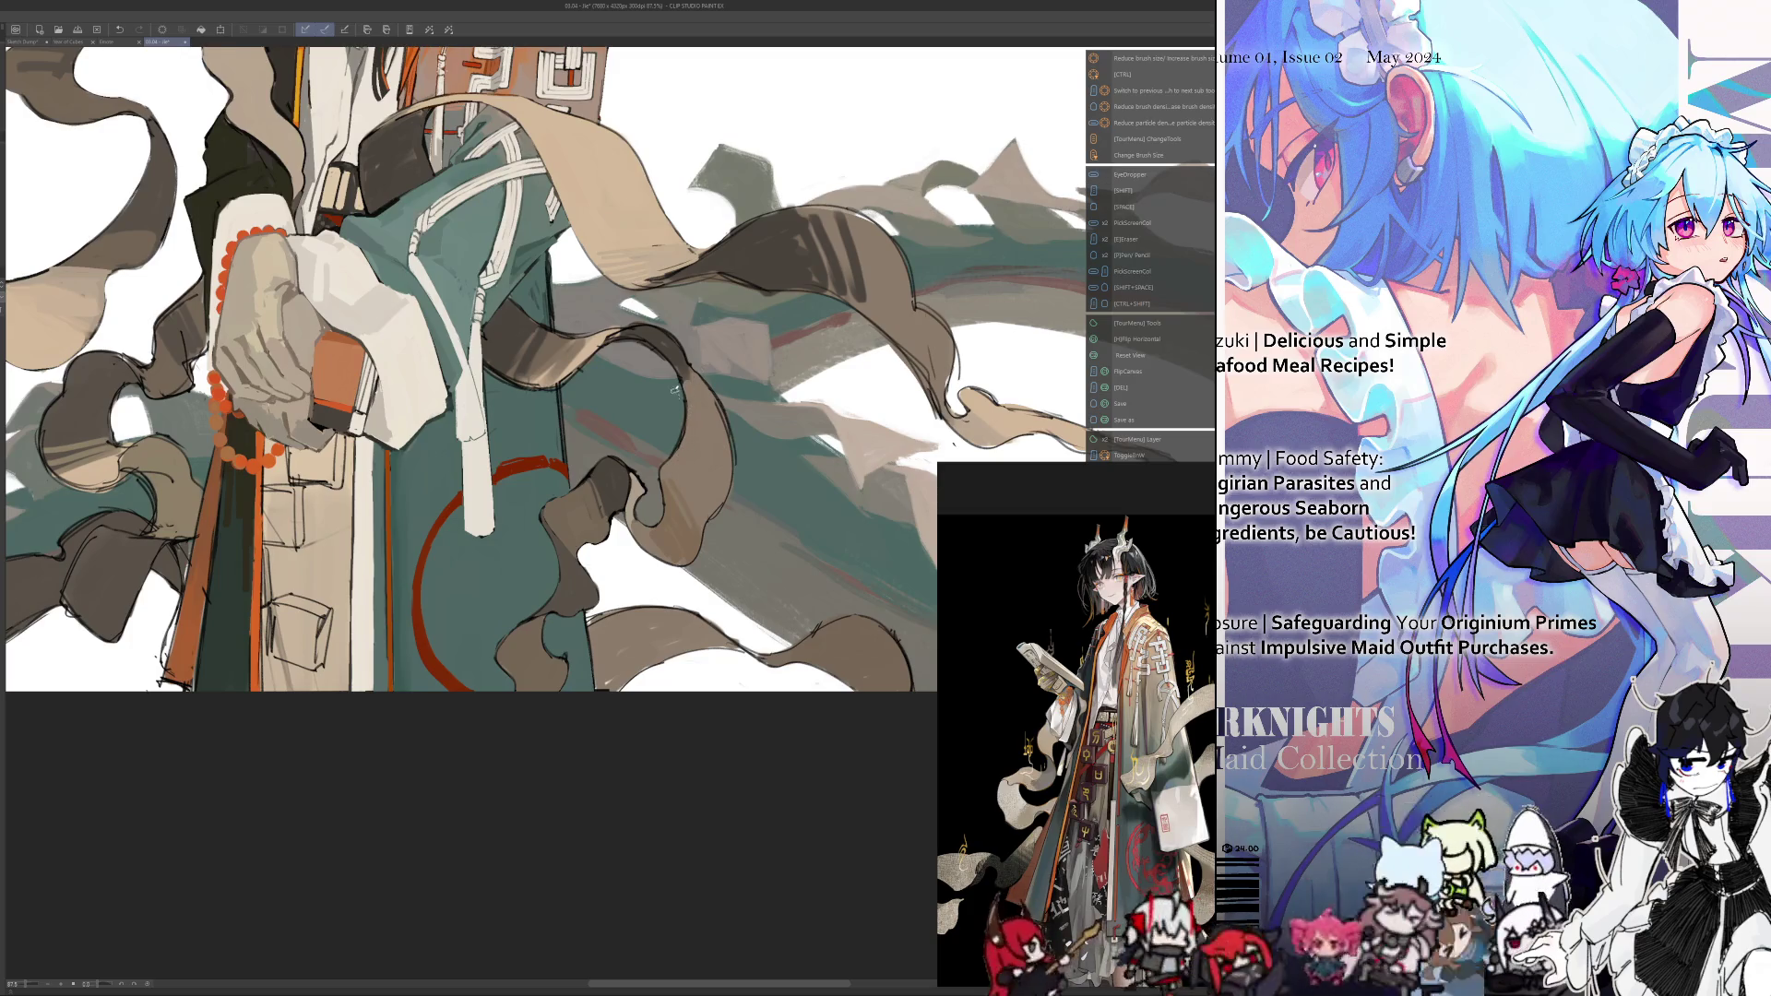
pyautogui.keyDown('alt'); pyautogui.click(674, 443); pyautogui.keyUp('alt')
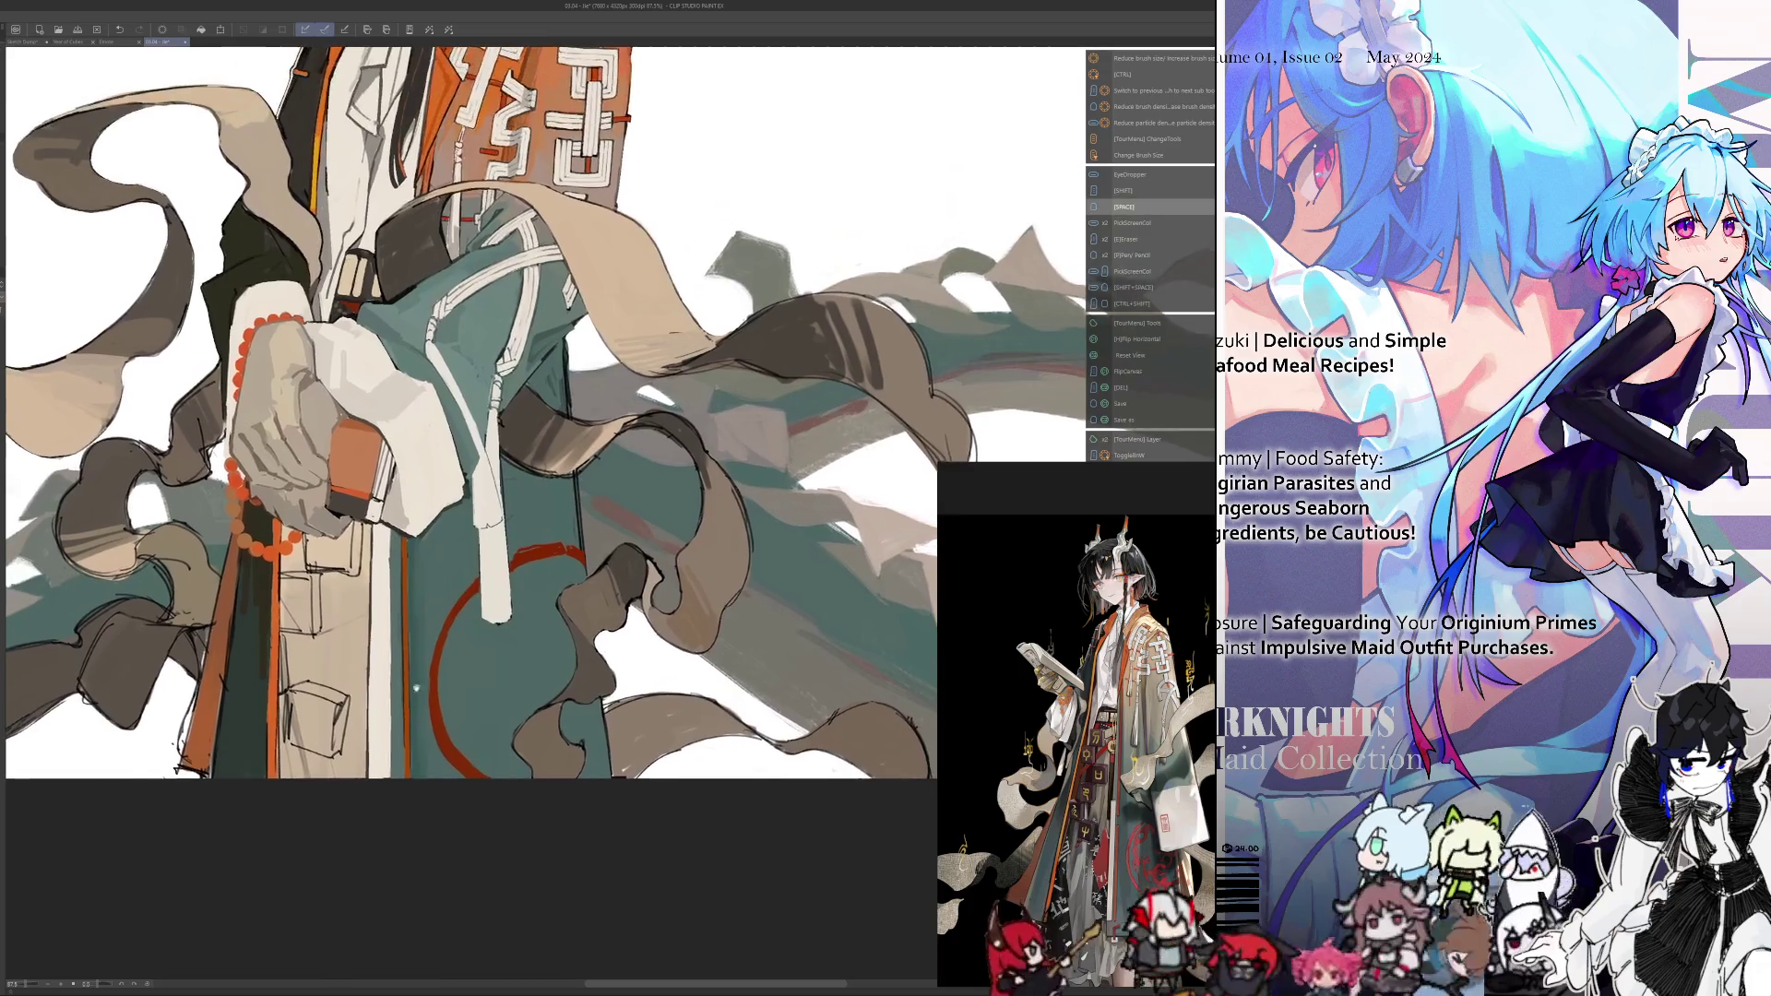
pyautogui.scroll(-5, 420, 719)
pyautogui.scroll(1, 420, 720)
pyautogui.scroll(2, 419, 720)
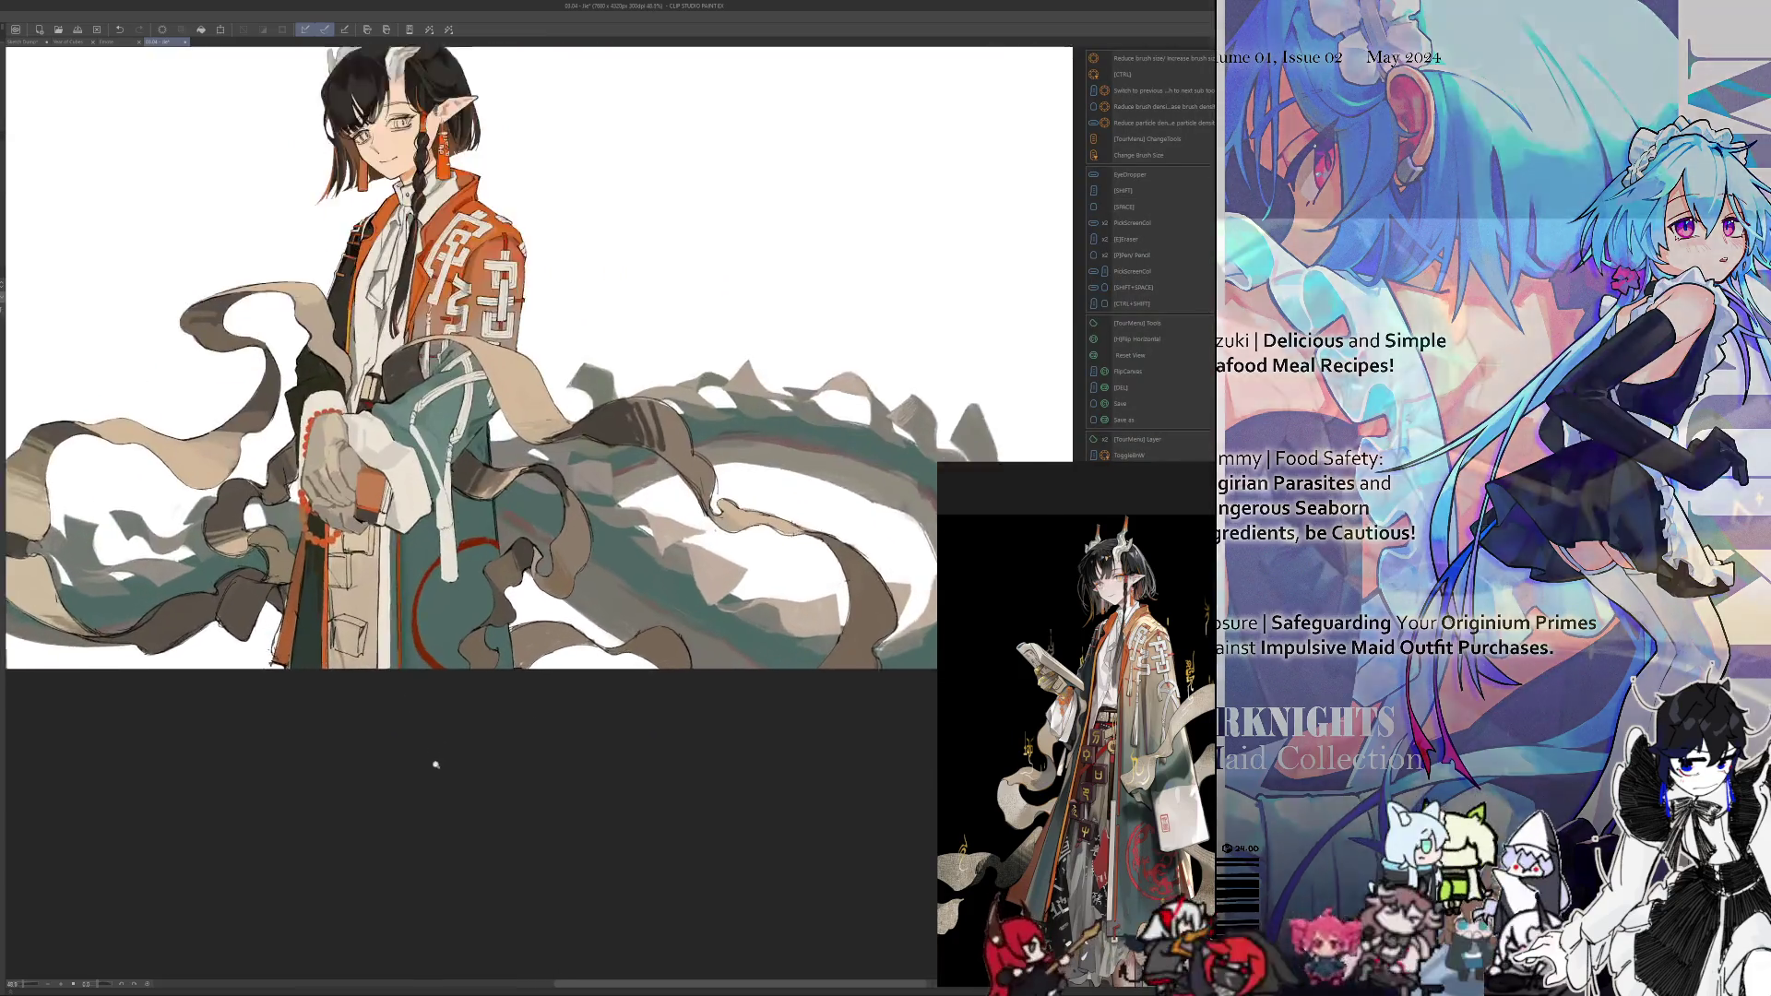
# Zoom in and toggle the mirrored view to check the ribbon composition
pyautogui.scroll(1, 435, 763)
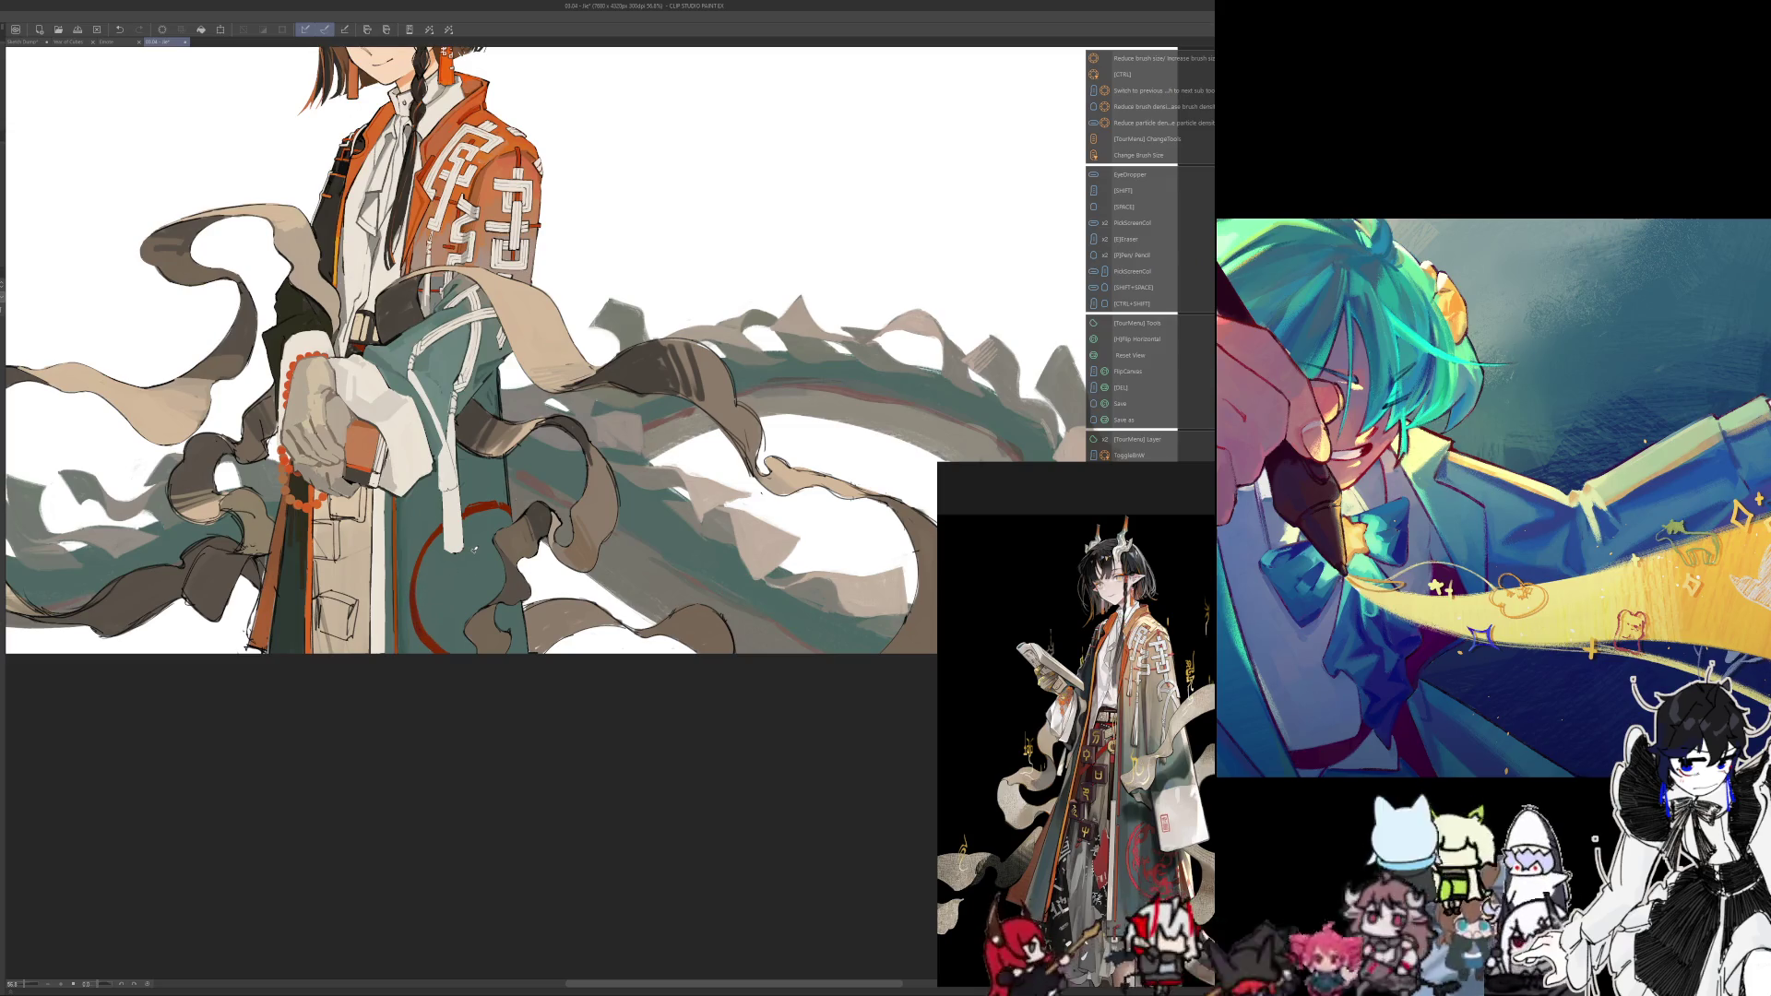
pyautogui.press('h')
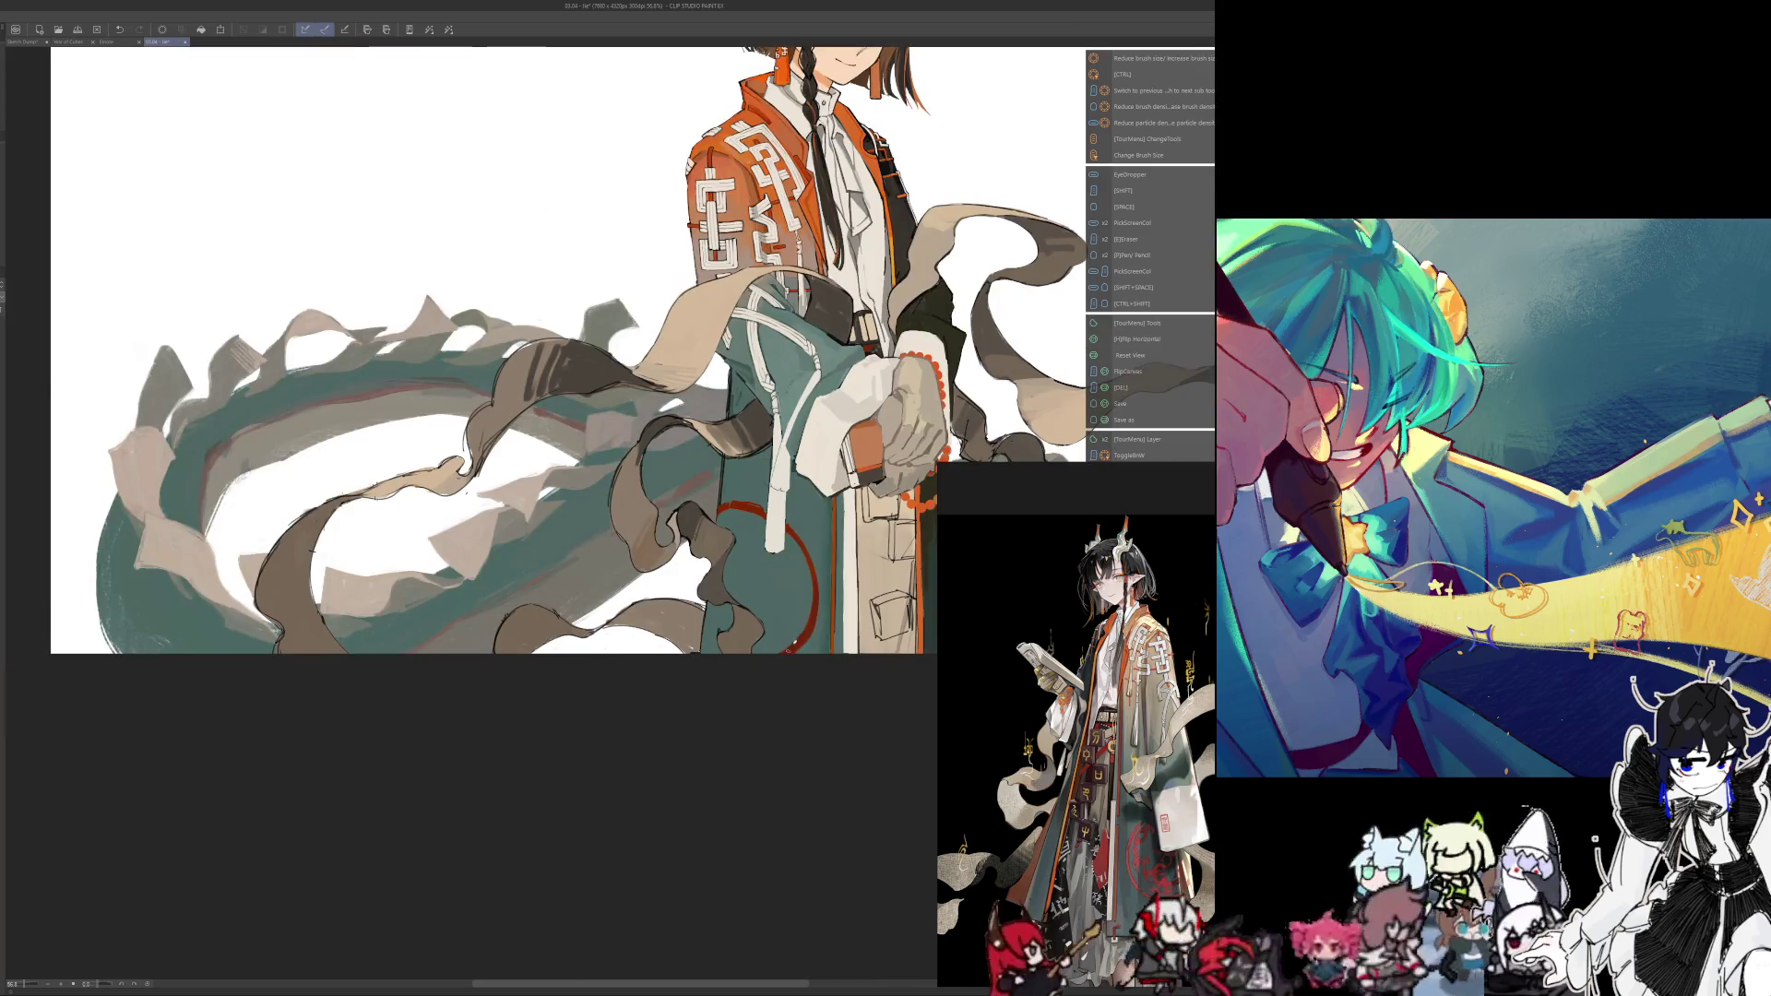
pyautogui.press('h')
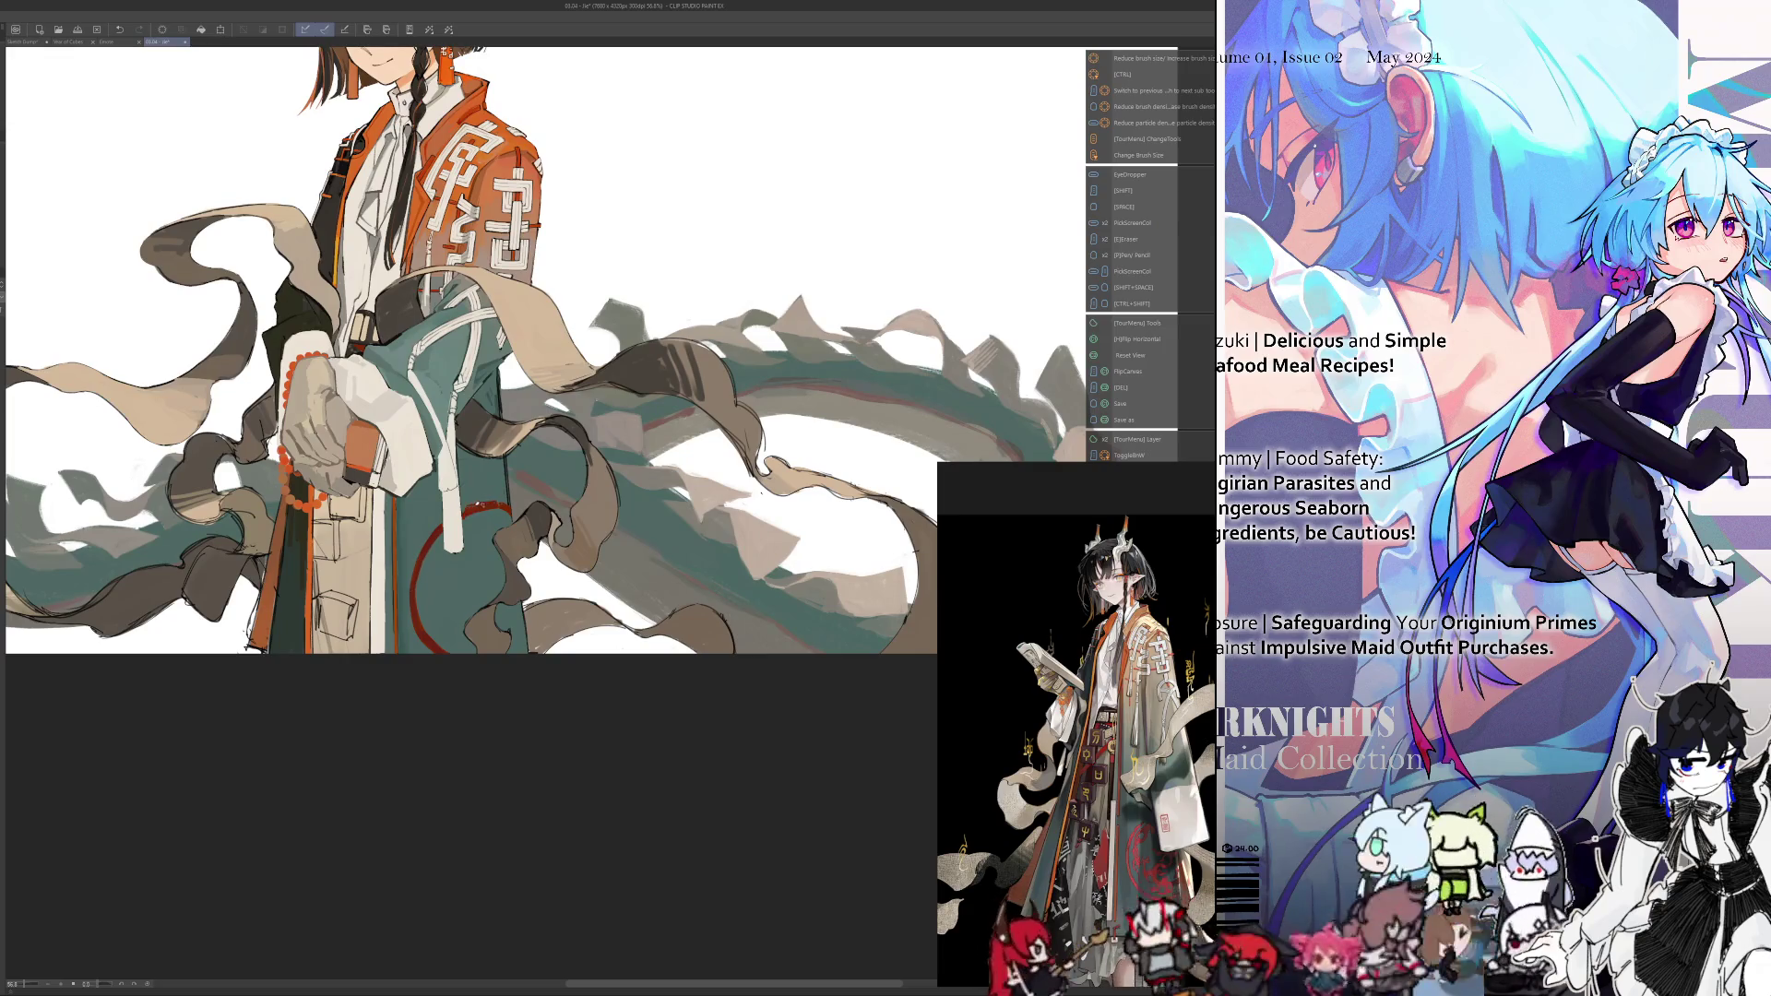
pyautogui.press('h')
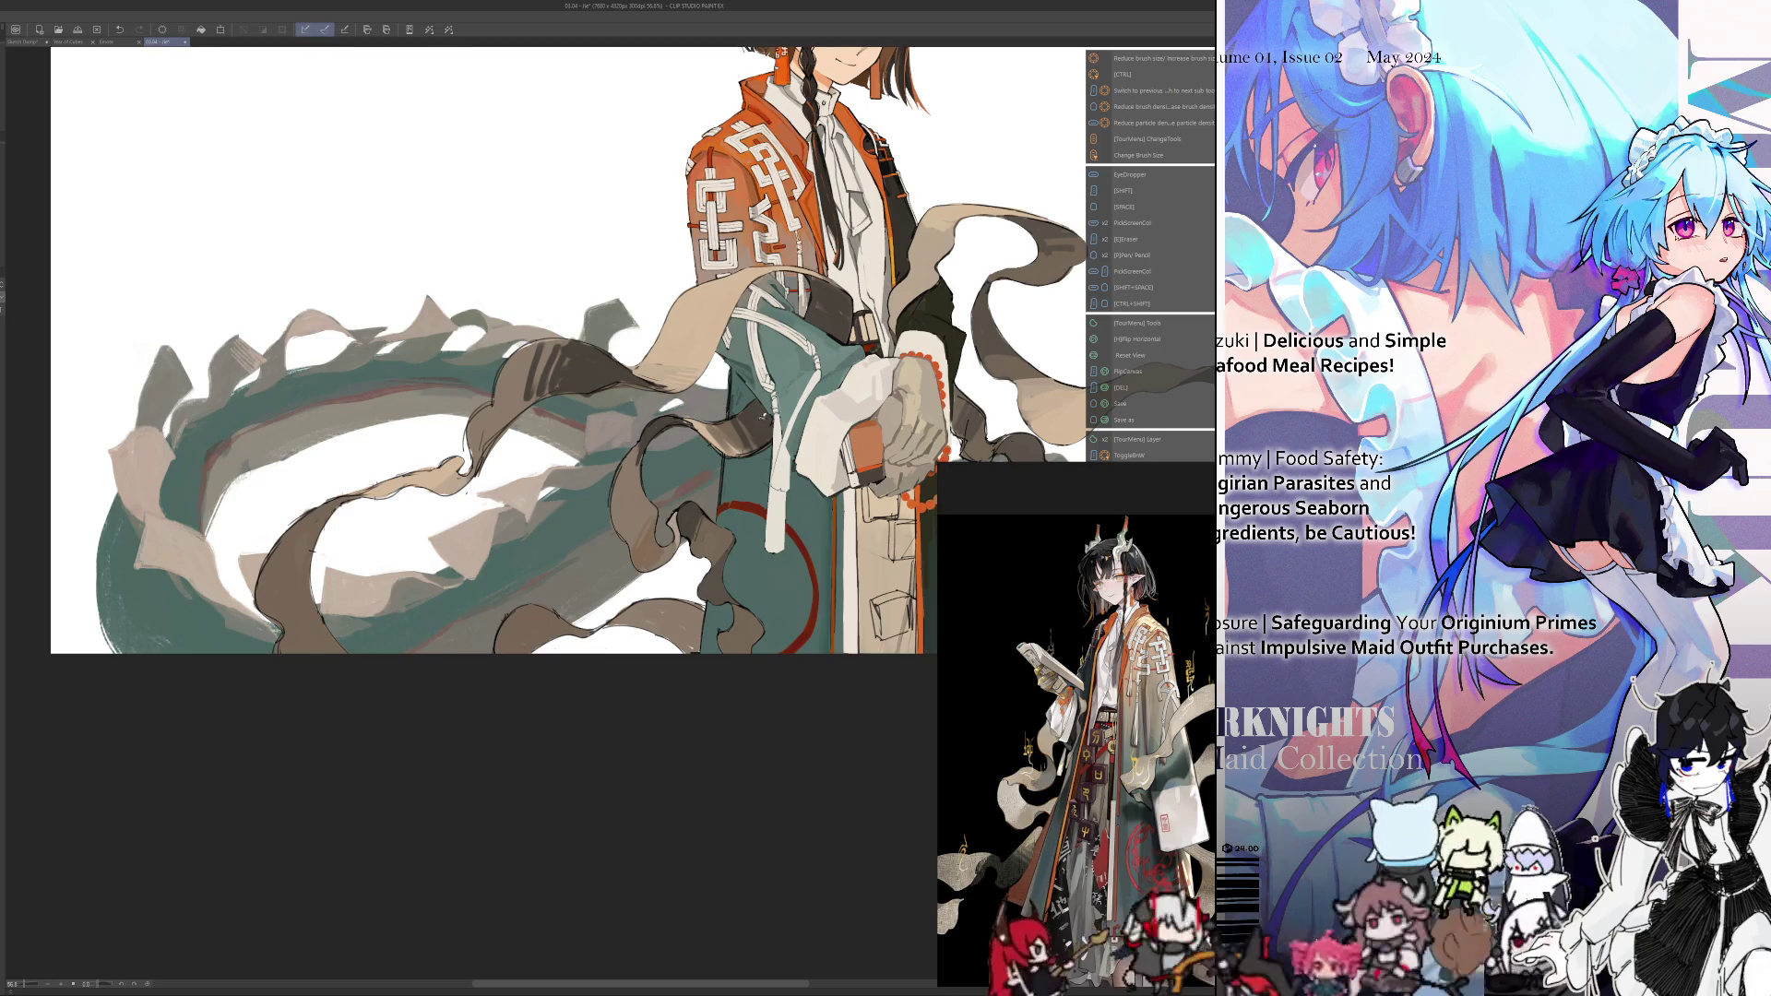
pyautogui.scroll(1, 735, 506)
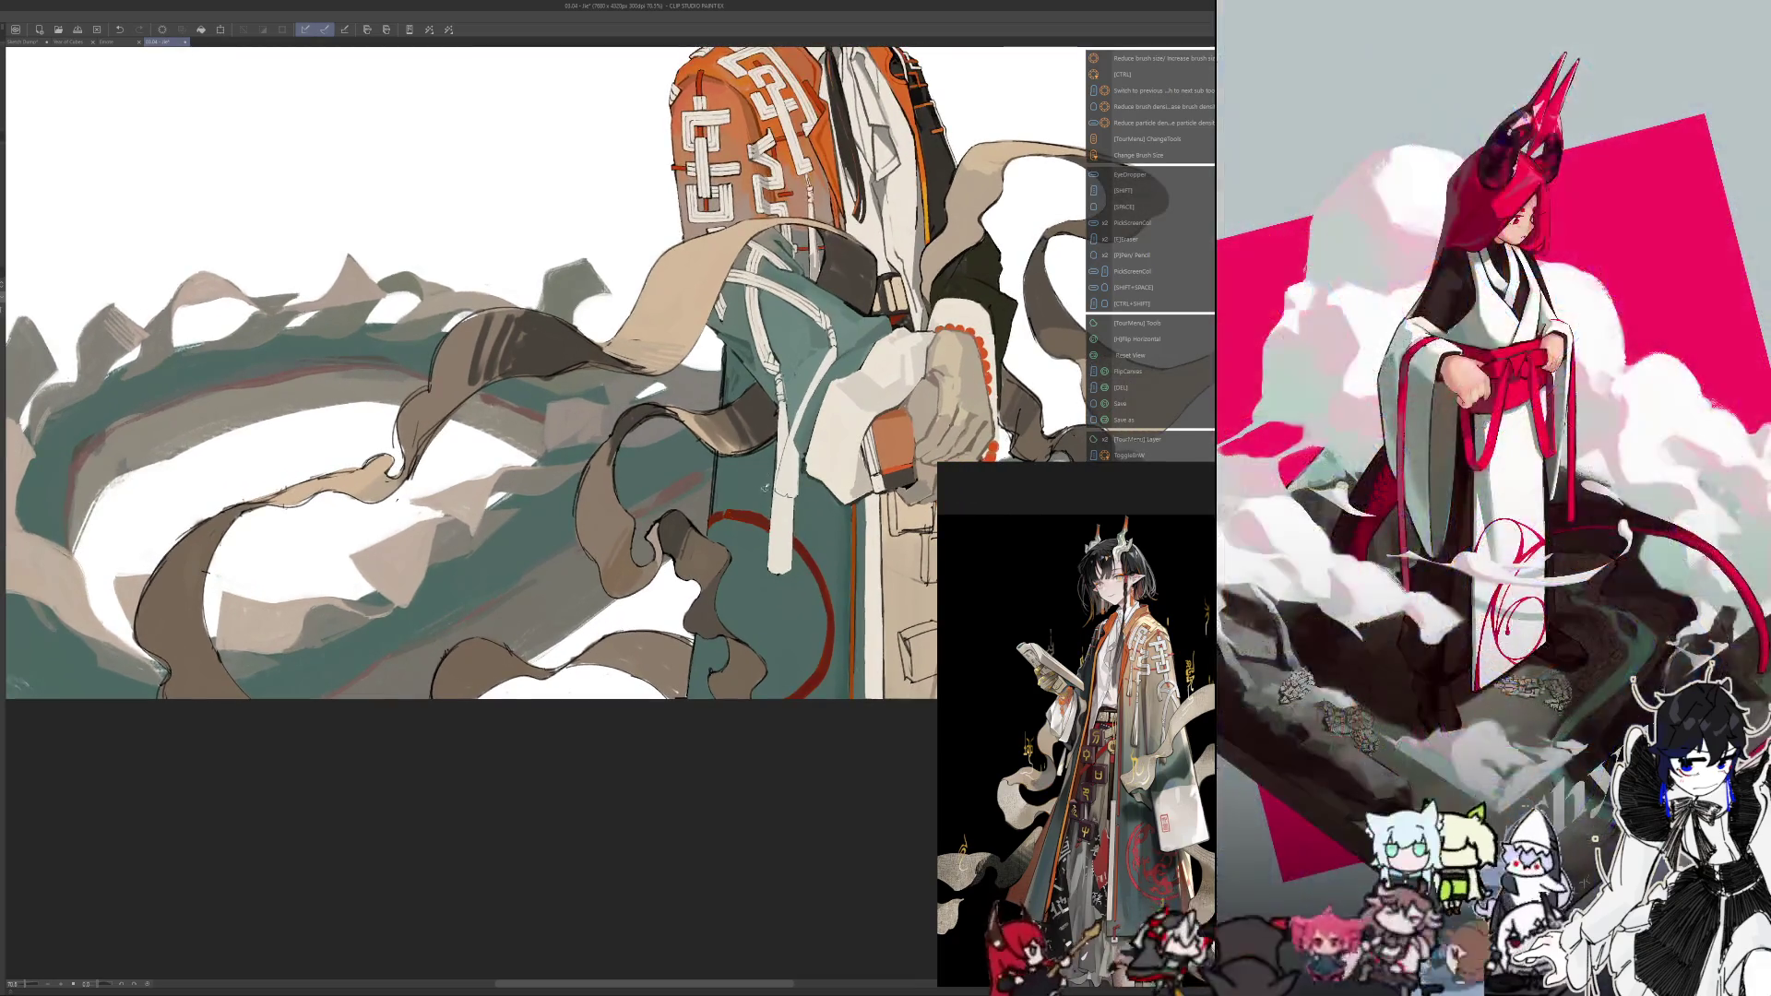
pyautogui.press('h')
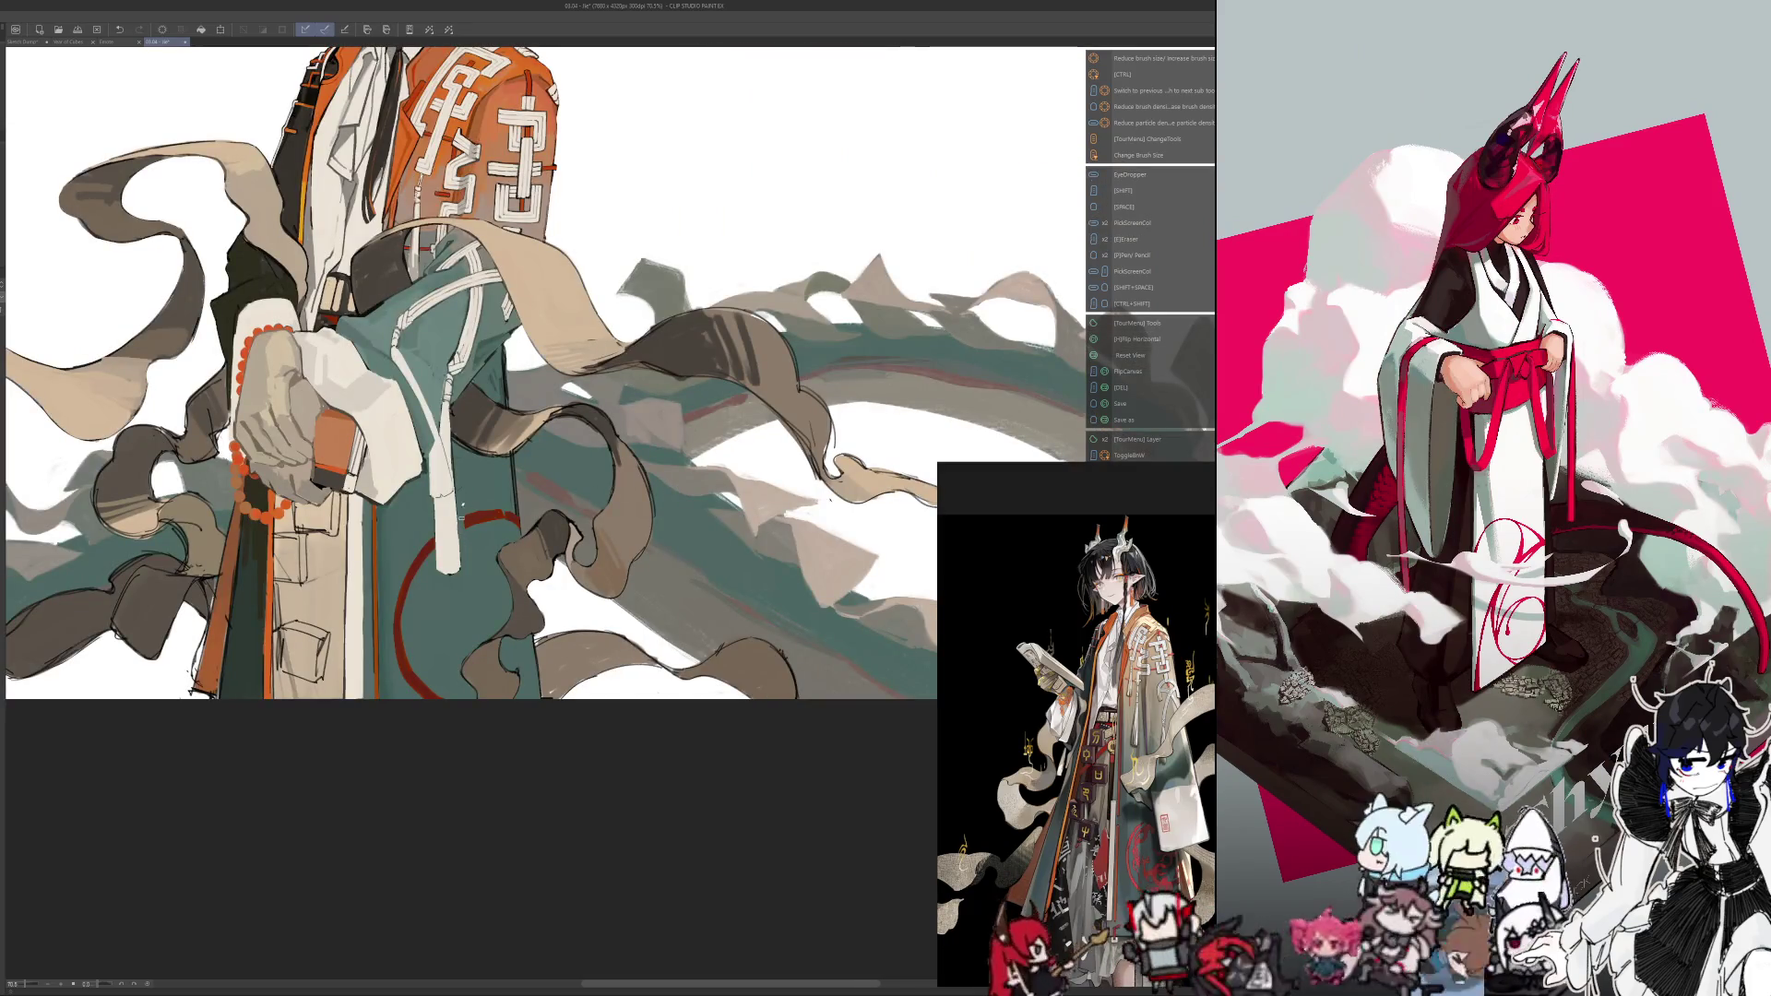
# Sample a colour and paint over part of the red arc on the robe, checking it mirrored
pyautogui.keyDown('alt'); pyautogui.click(454, 523); pyautogui.keyUp('alt')
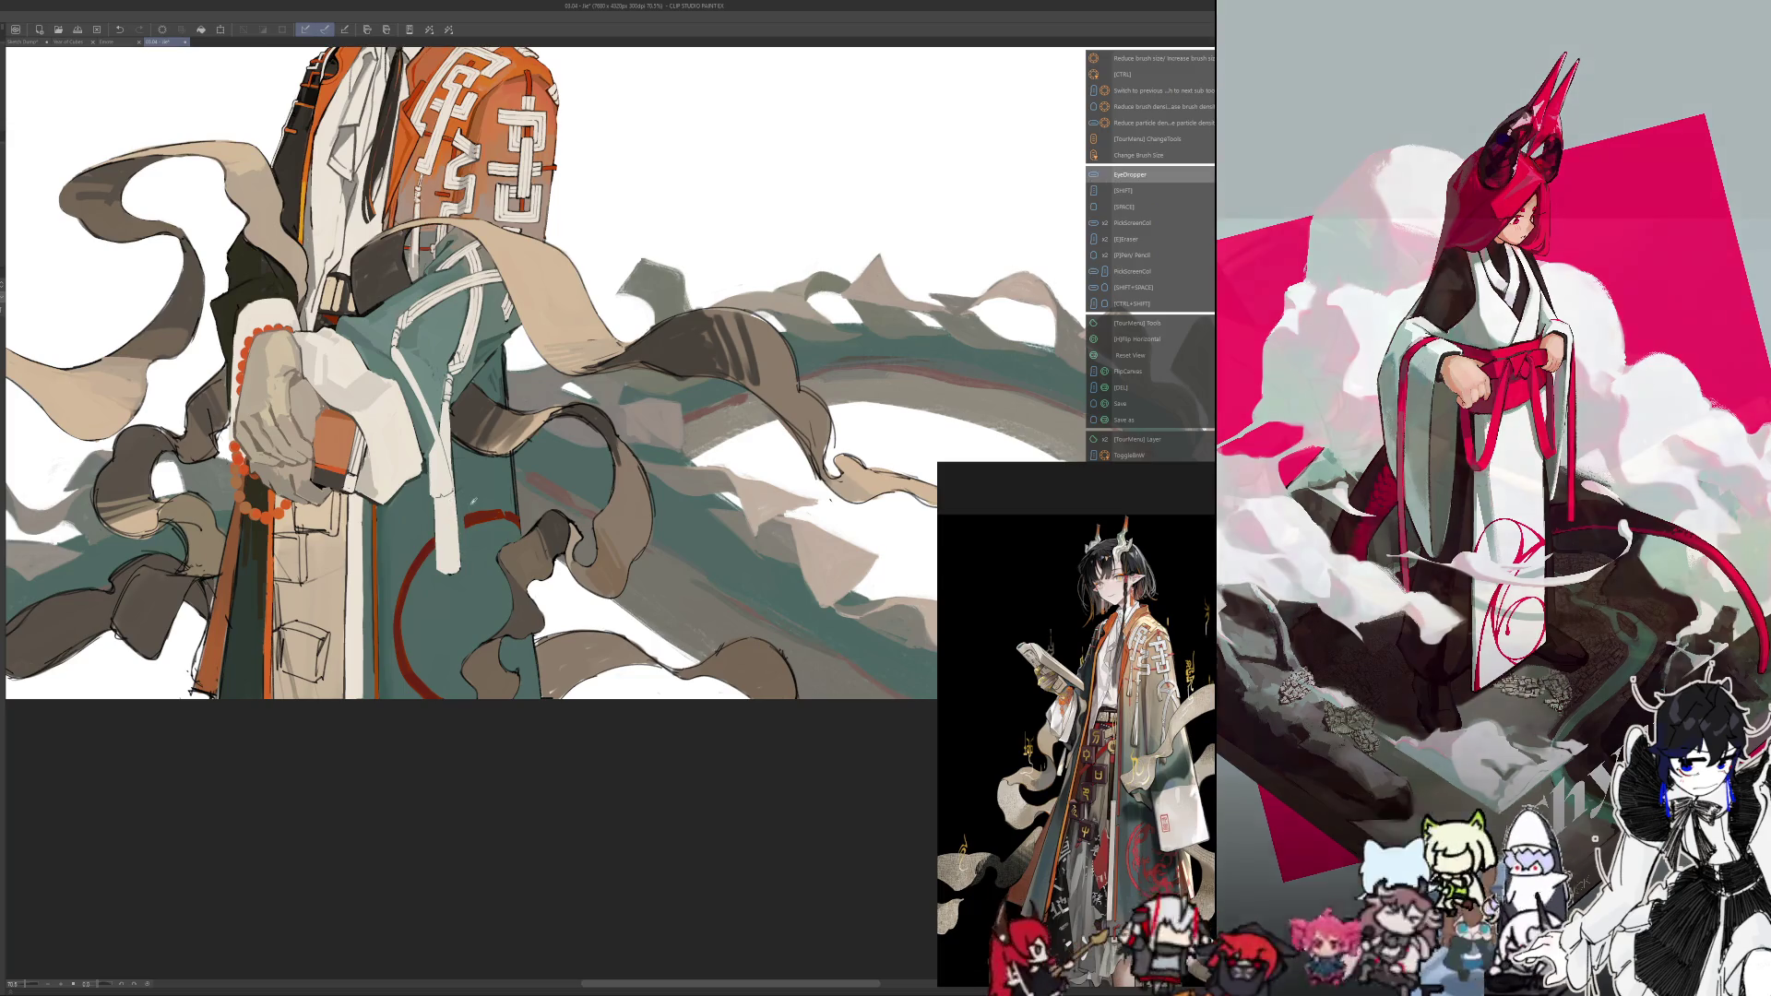
pyautogui.moveTo(454, 523); pyautogui.dragTo(502, 512)
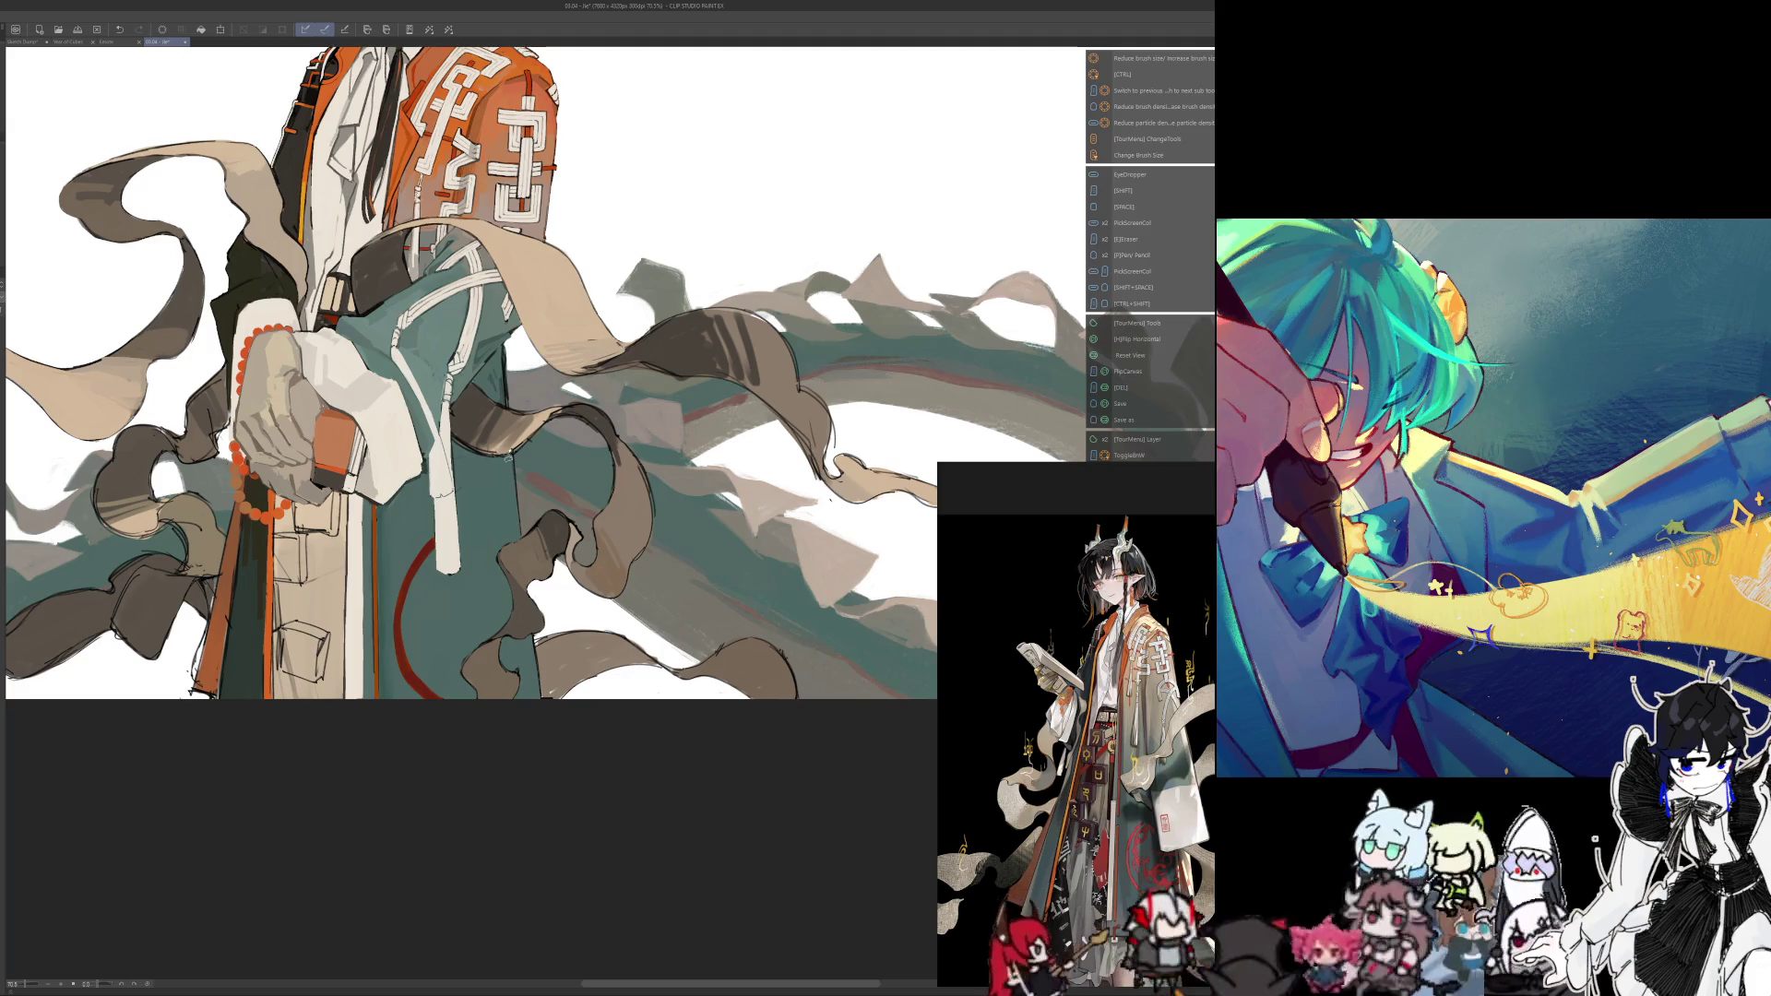
pyautogui.press('h')
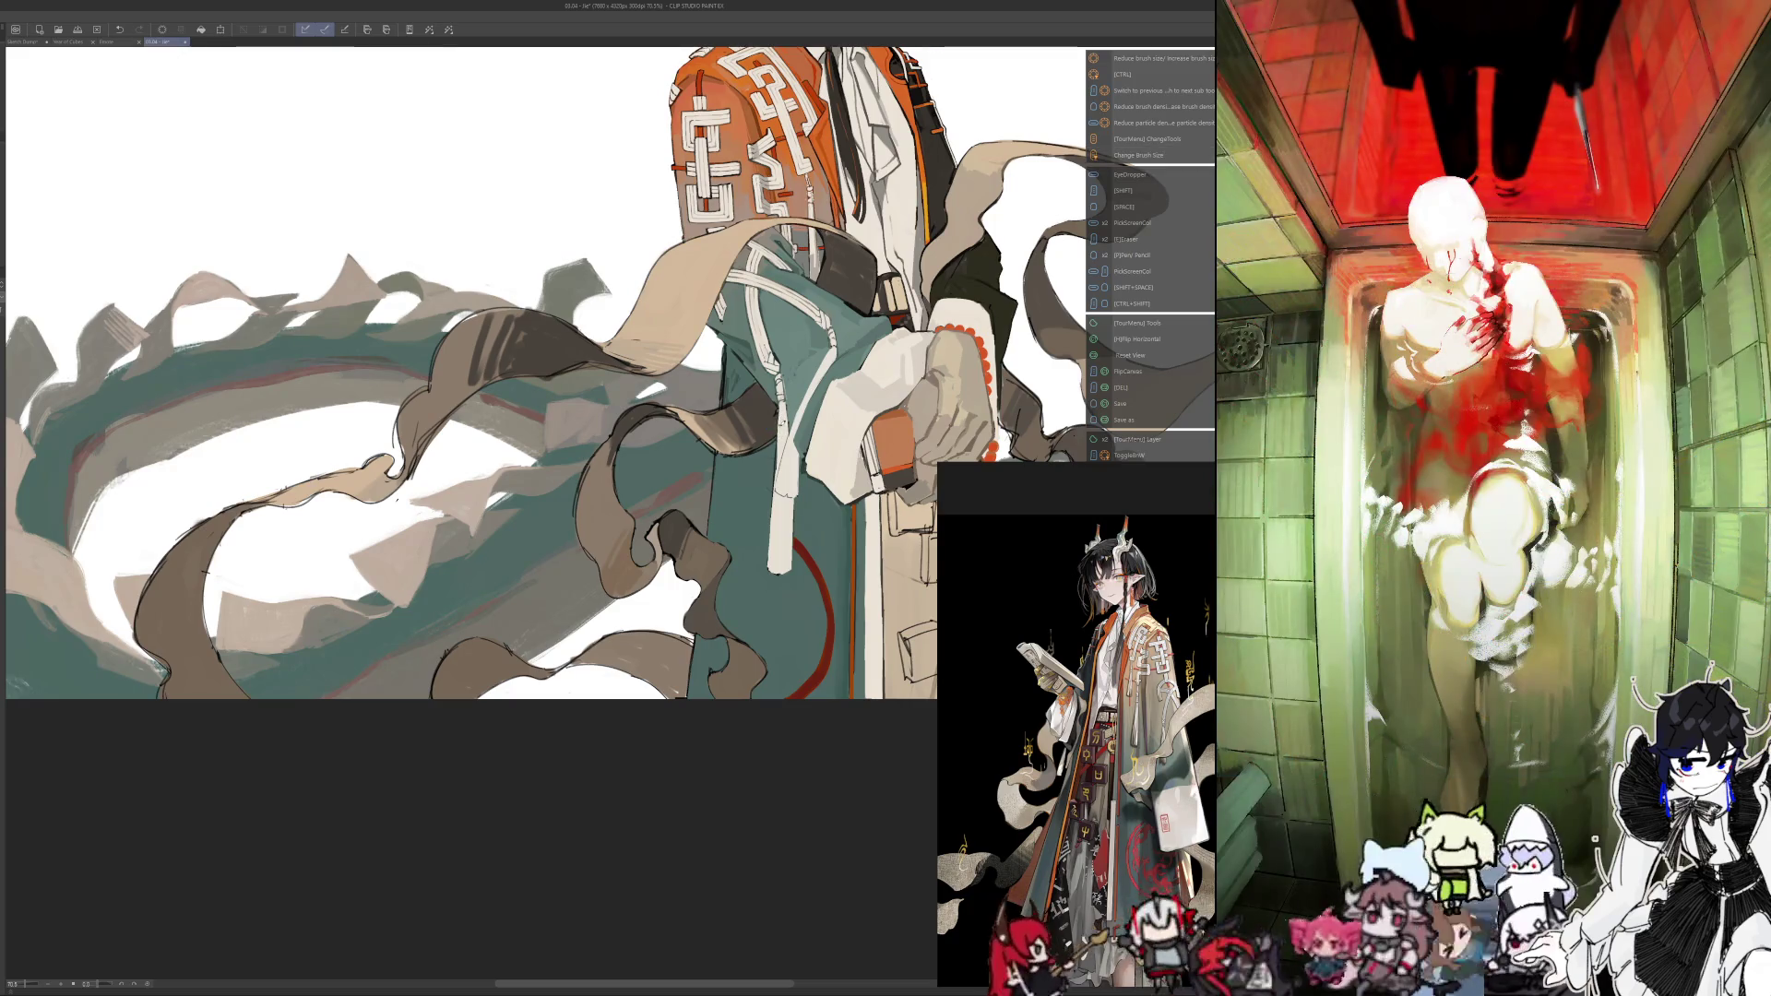
pyautogui.press('h')
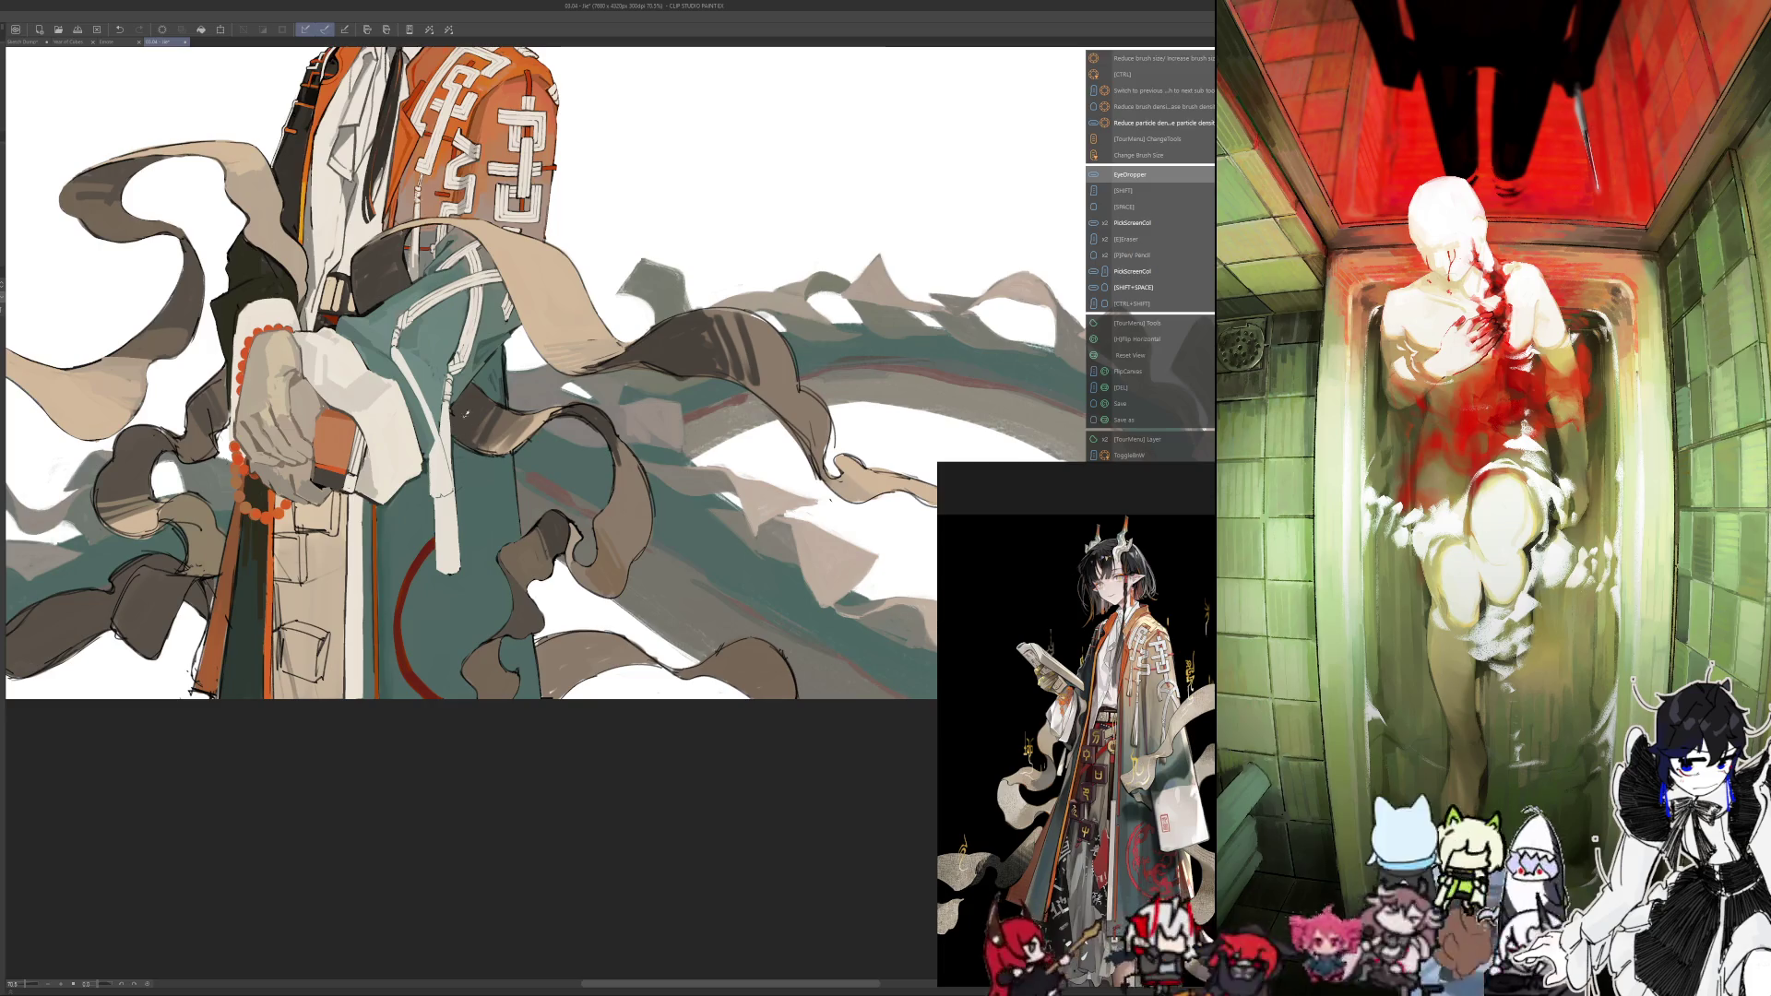
pyautogui.press('h')
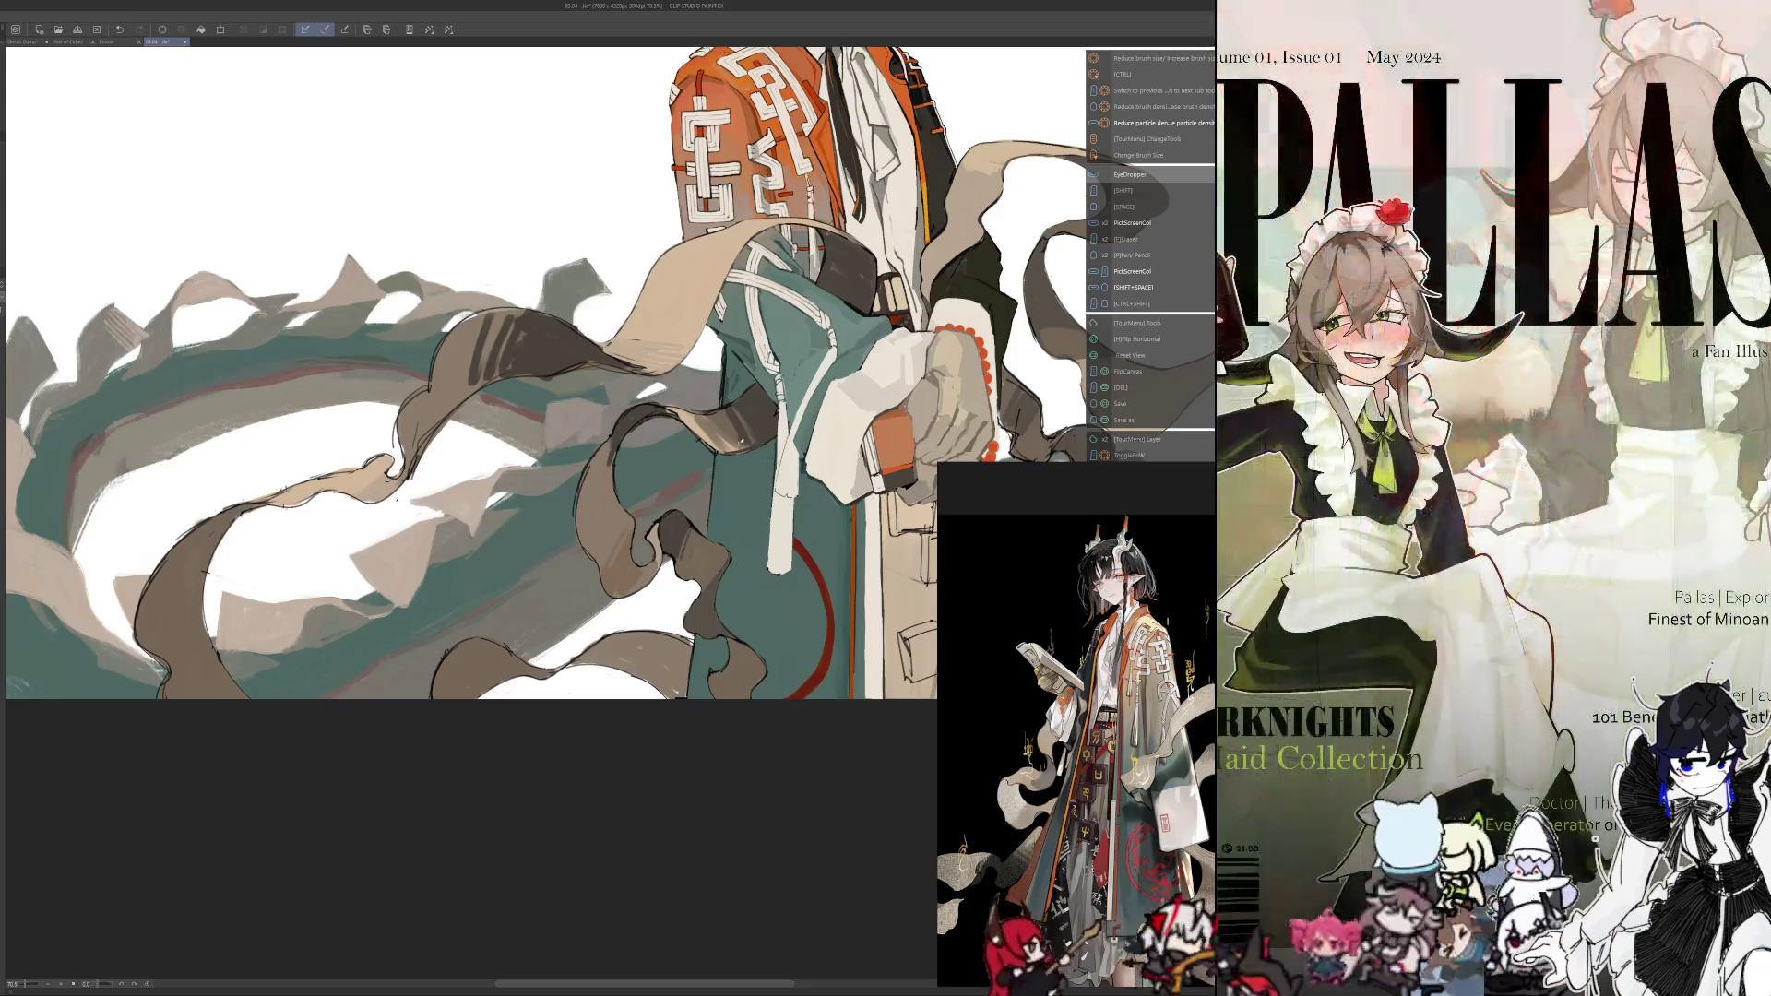
pyautogui.press('h')
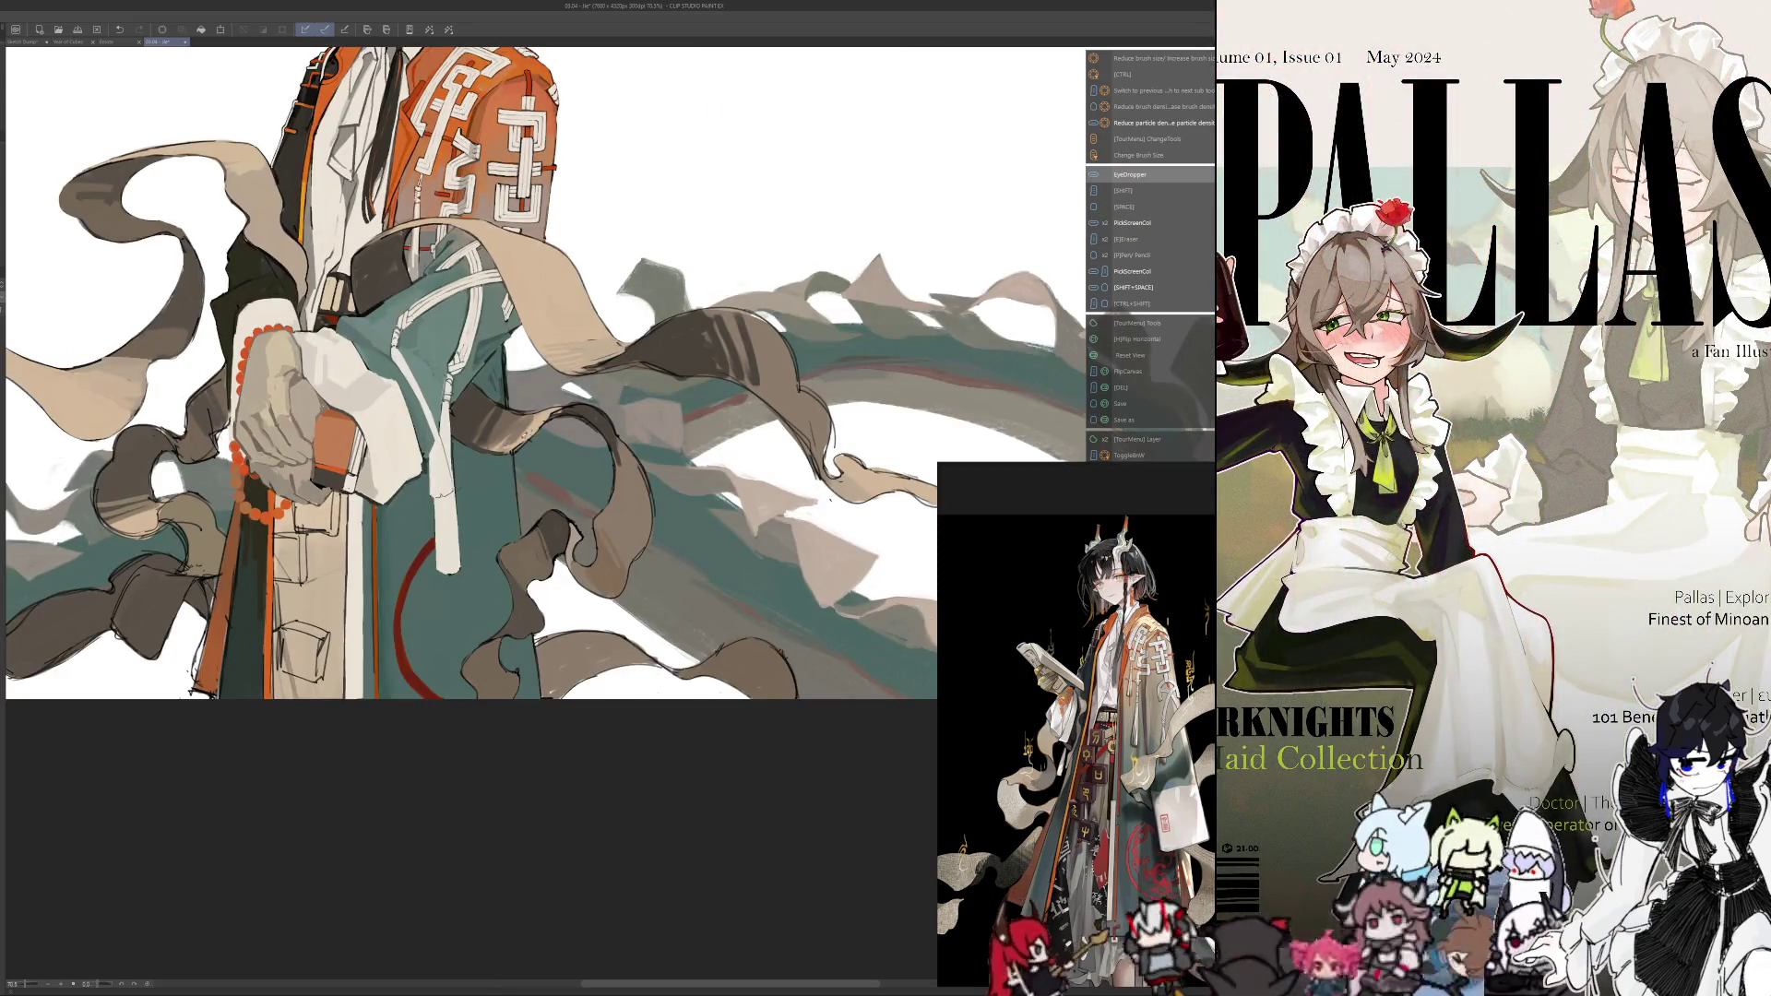
# Resample robe colours and resize the brush, recheck mirrored, then zoom out to about 42%
pyautogui.keyDown('alt'); pyautogui.click(521, 427); pyautogui.keyUp('alt')
pyautogui.moveTo(522, 427); pyautogui.dragTo(500, 446)
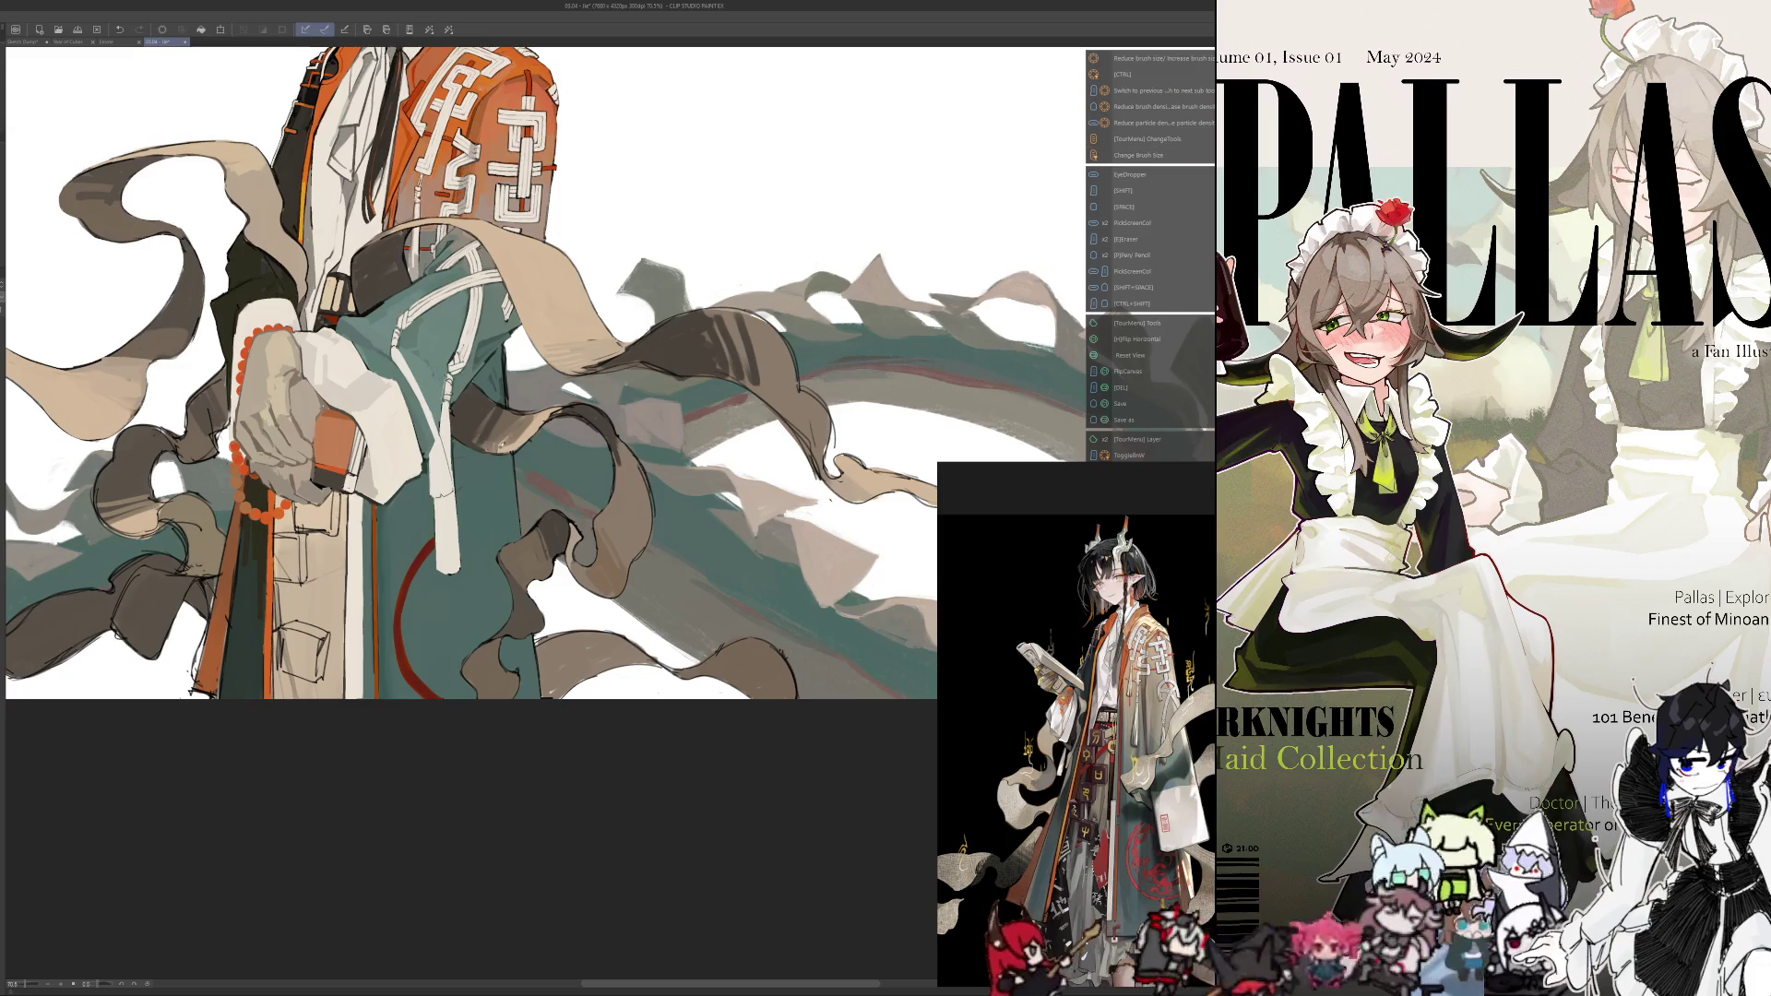
pyautogui.keyDown('alt'); pyautogui.click(512, 440); pyautogui.keyUp('alt')
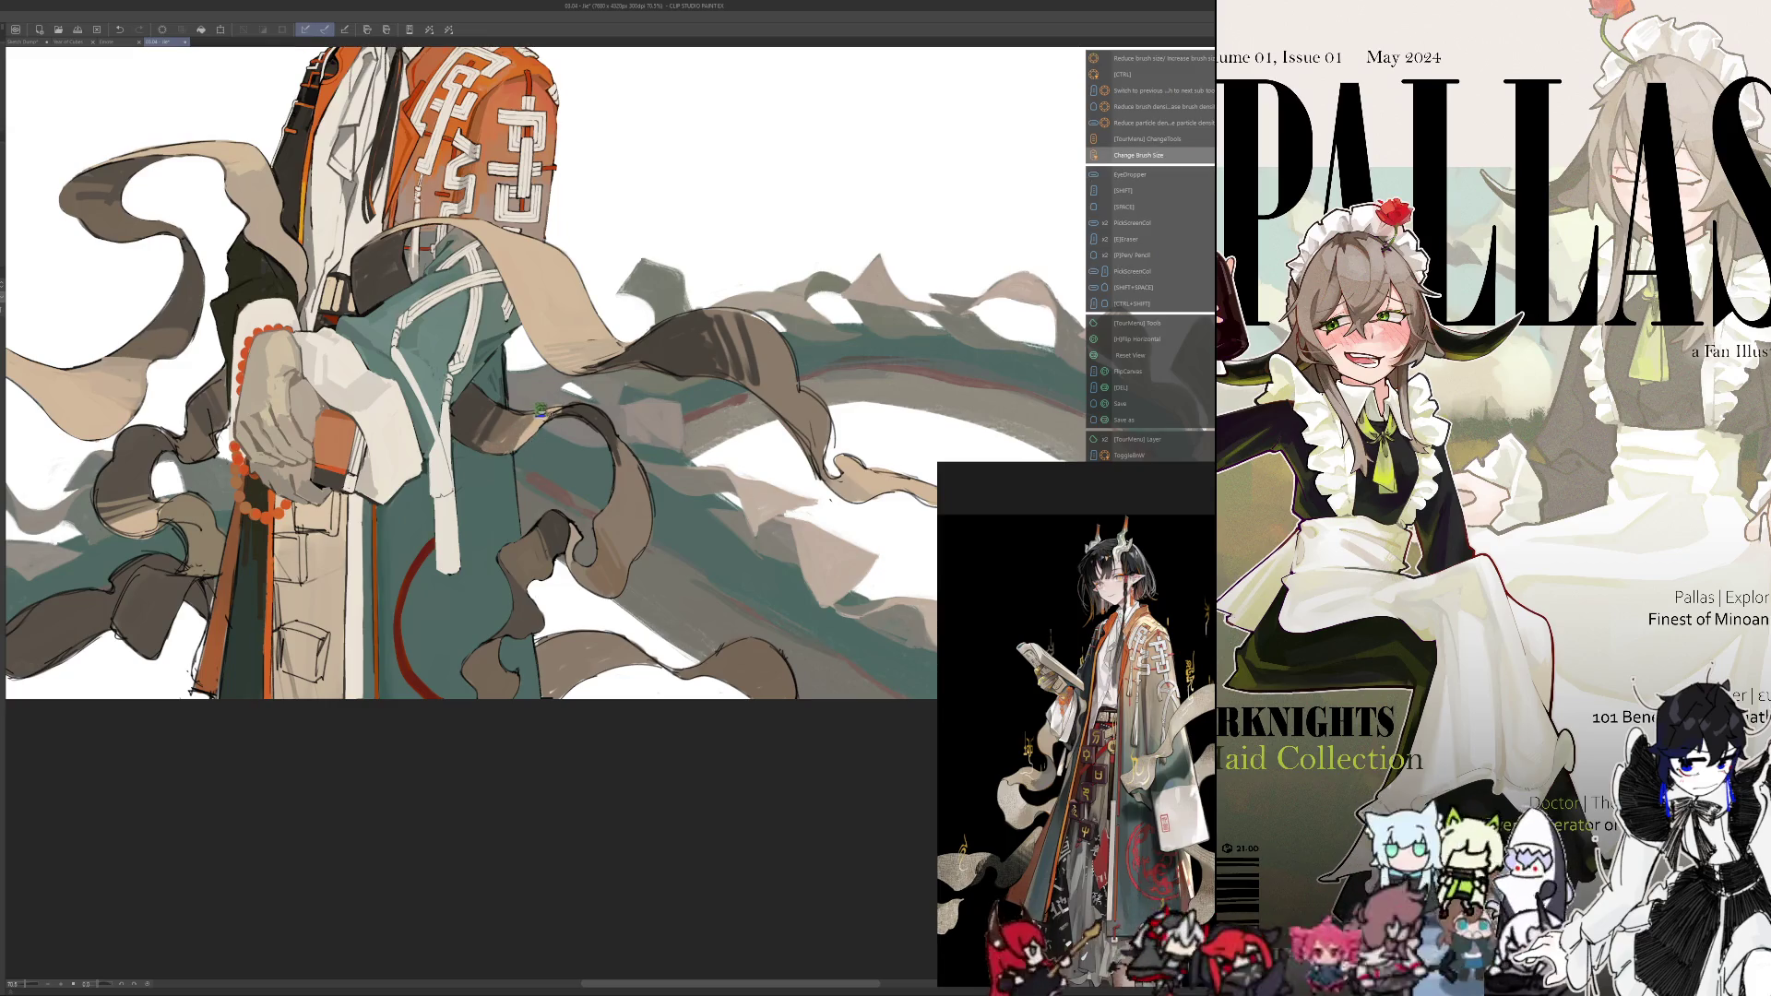
pyautogui.press('h')
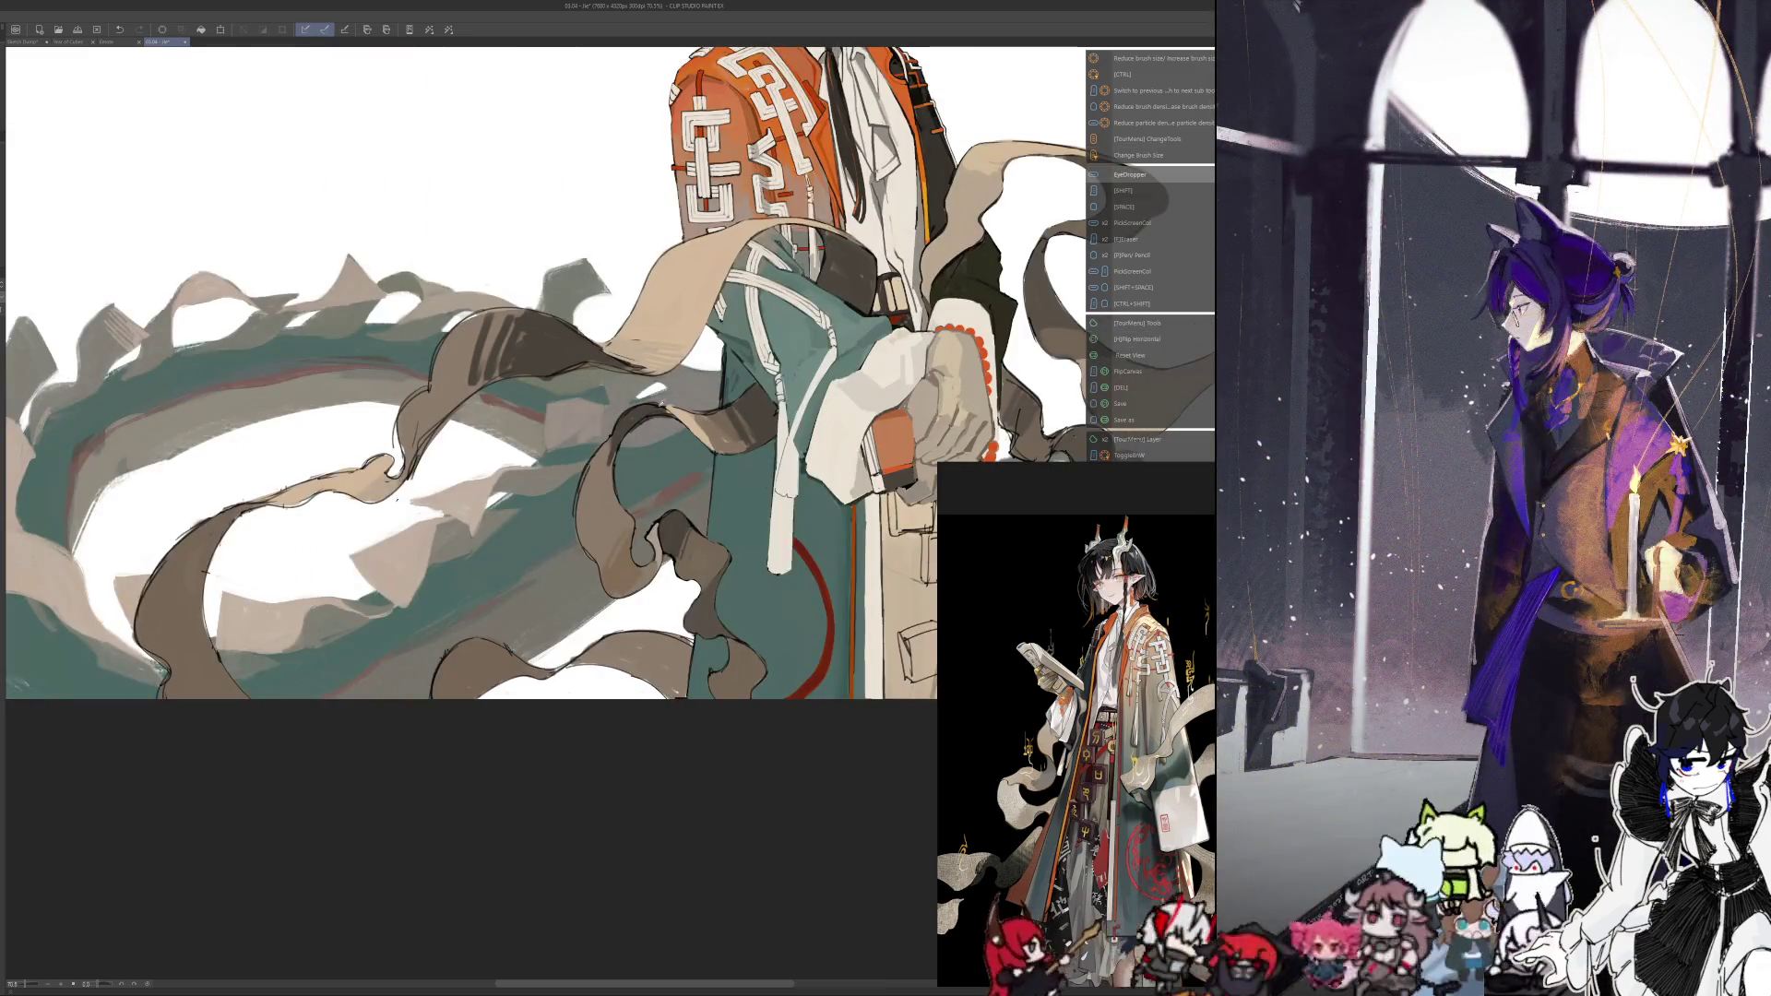
pyautogui.press('h')
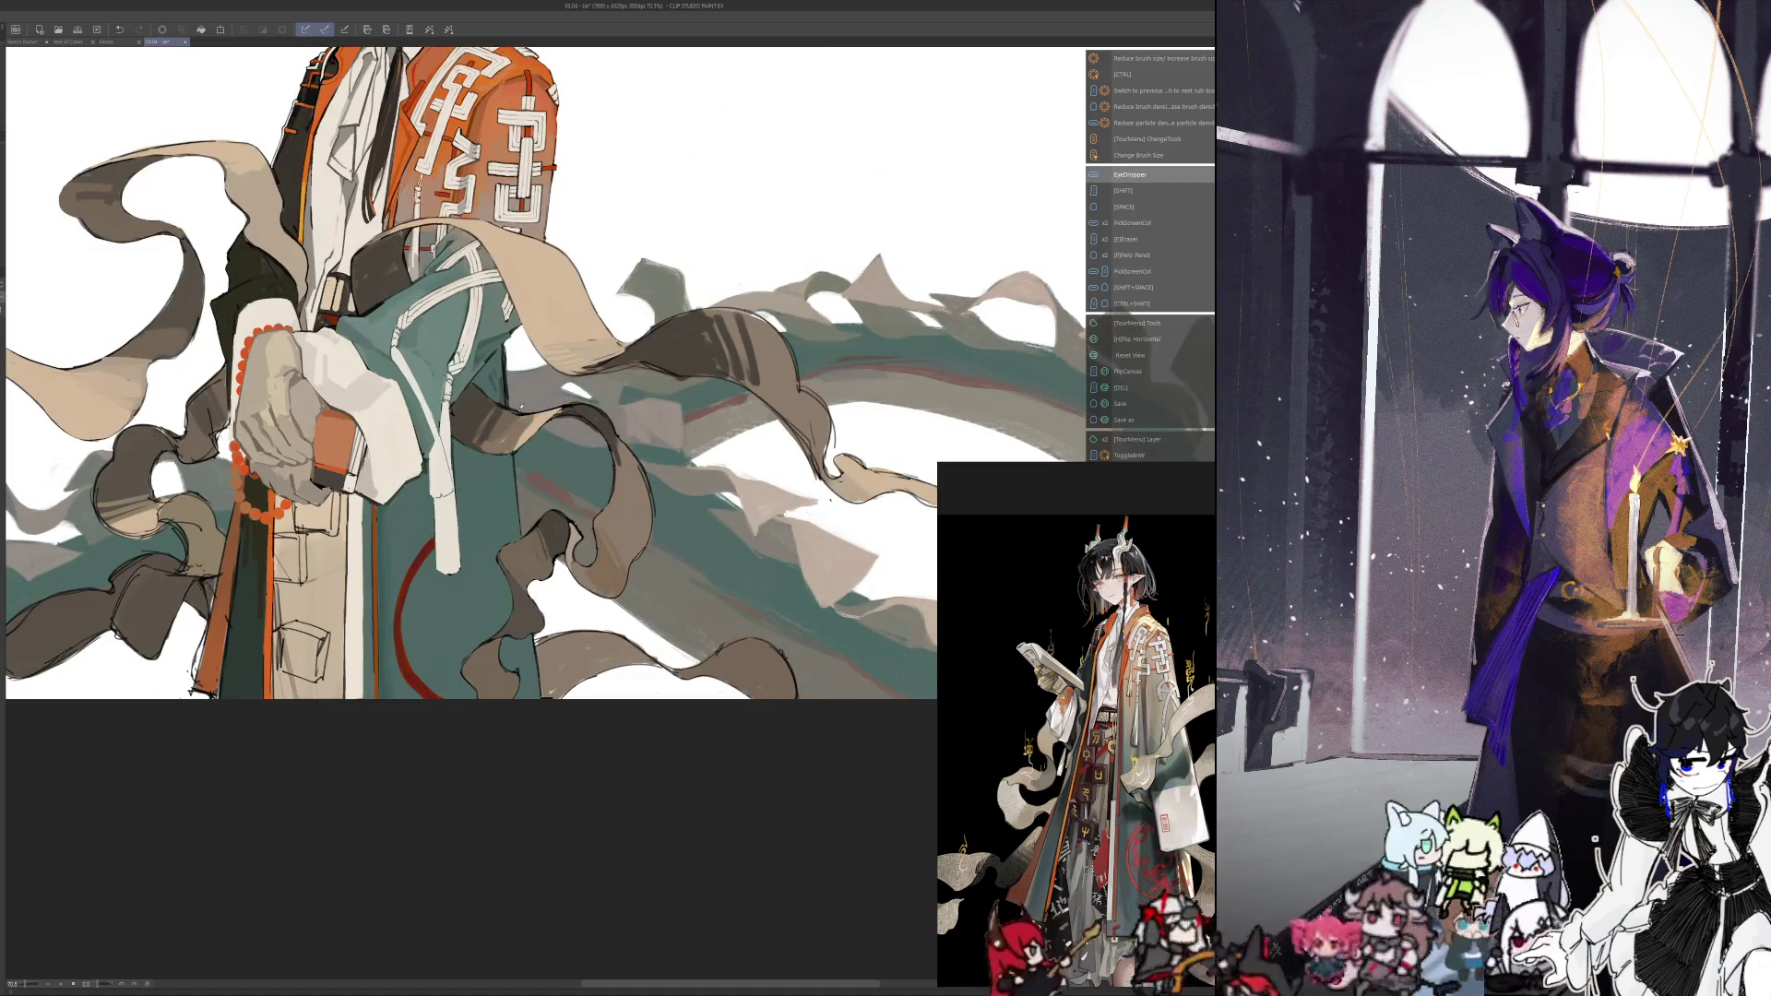
pyautogui.press('h')
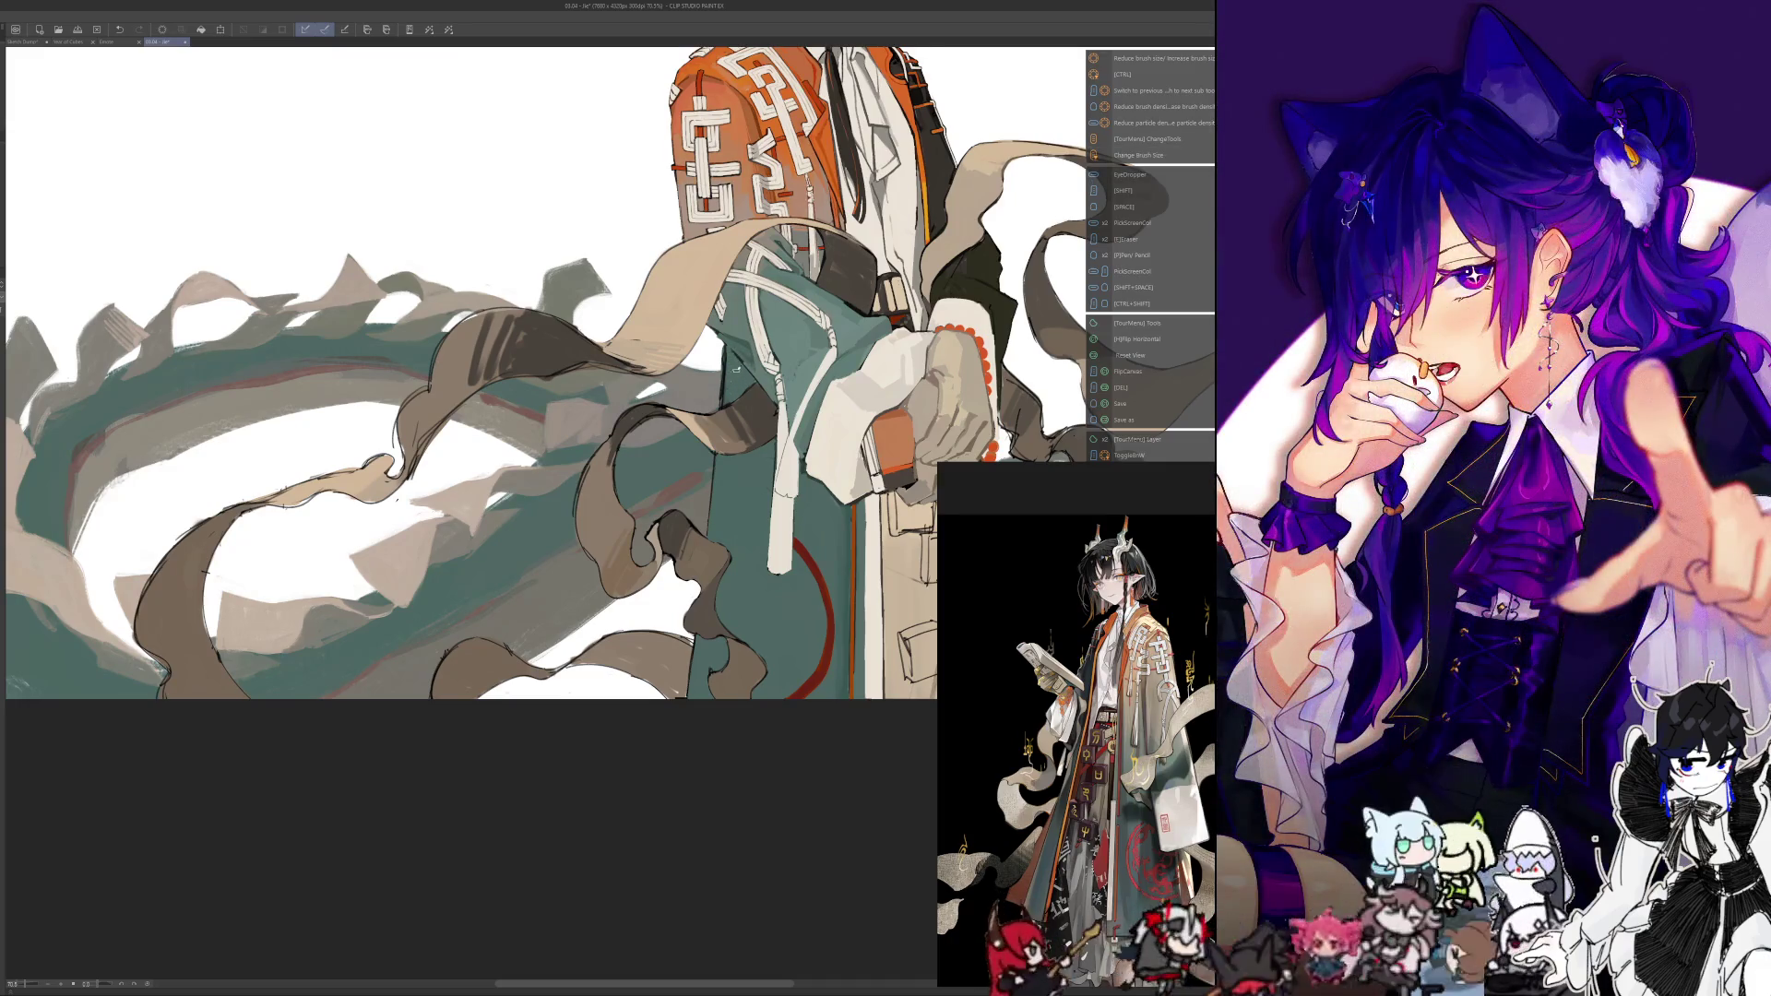
pyautogui.press('alt')
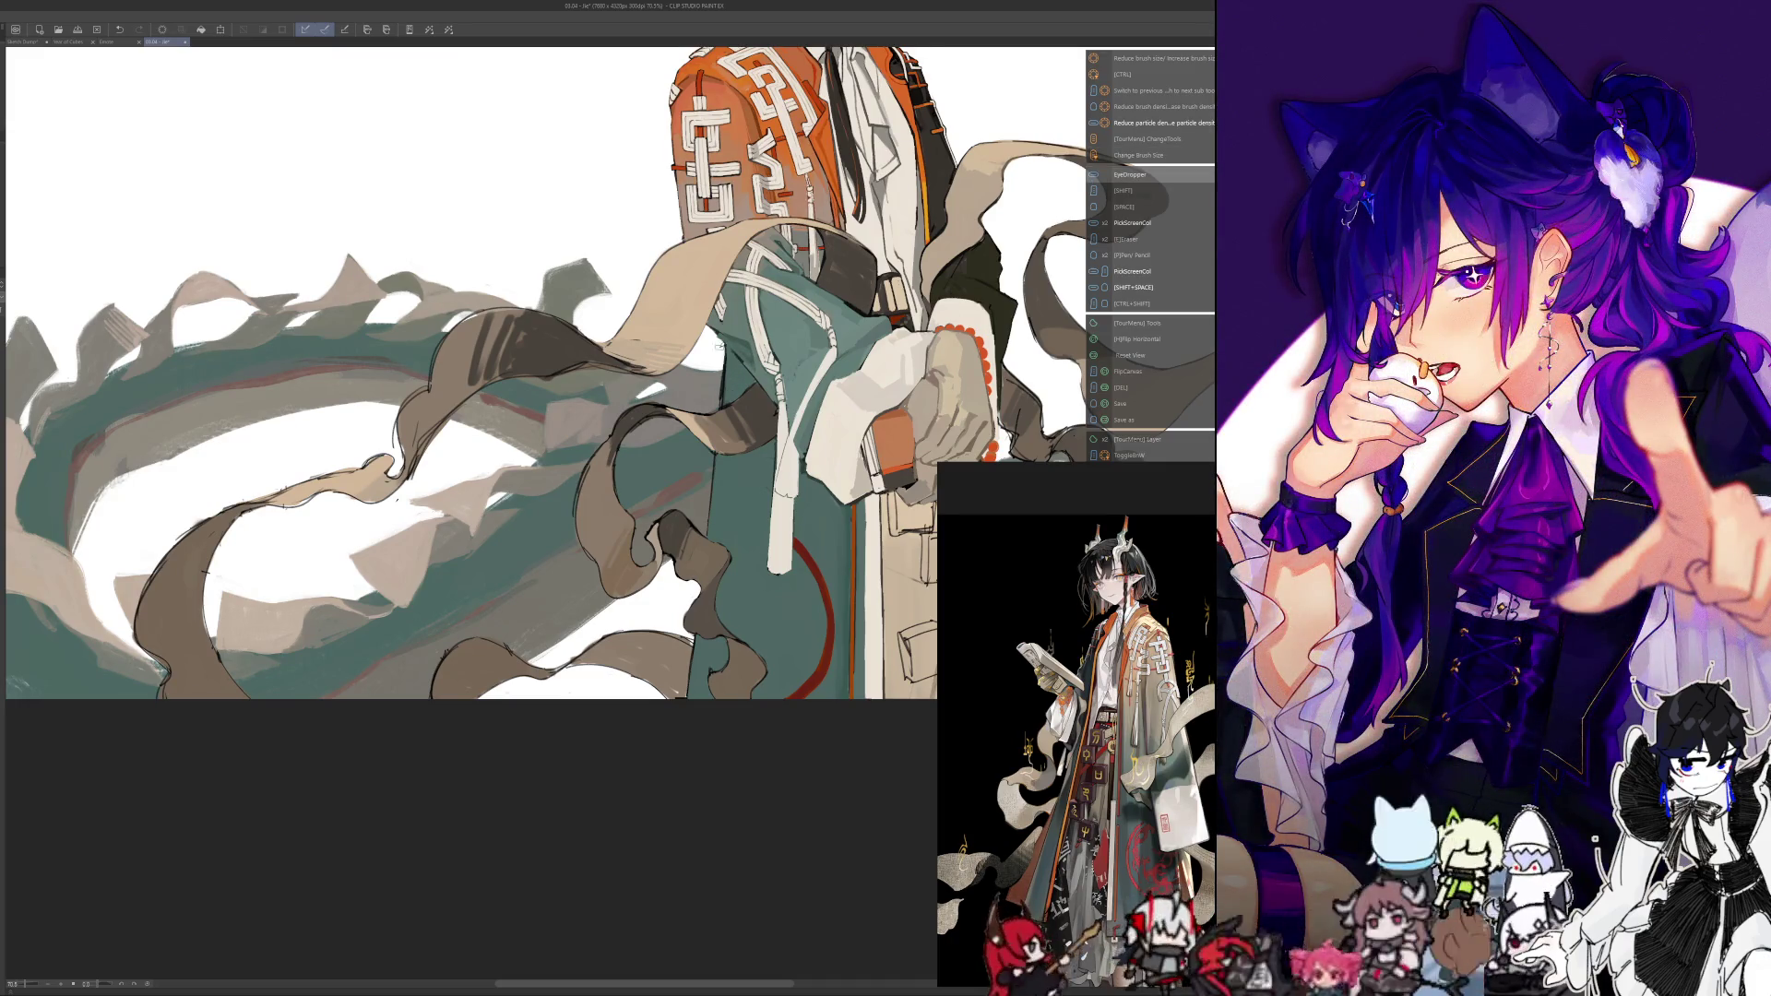
pyautogui.press('h')
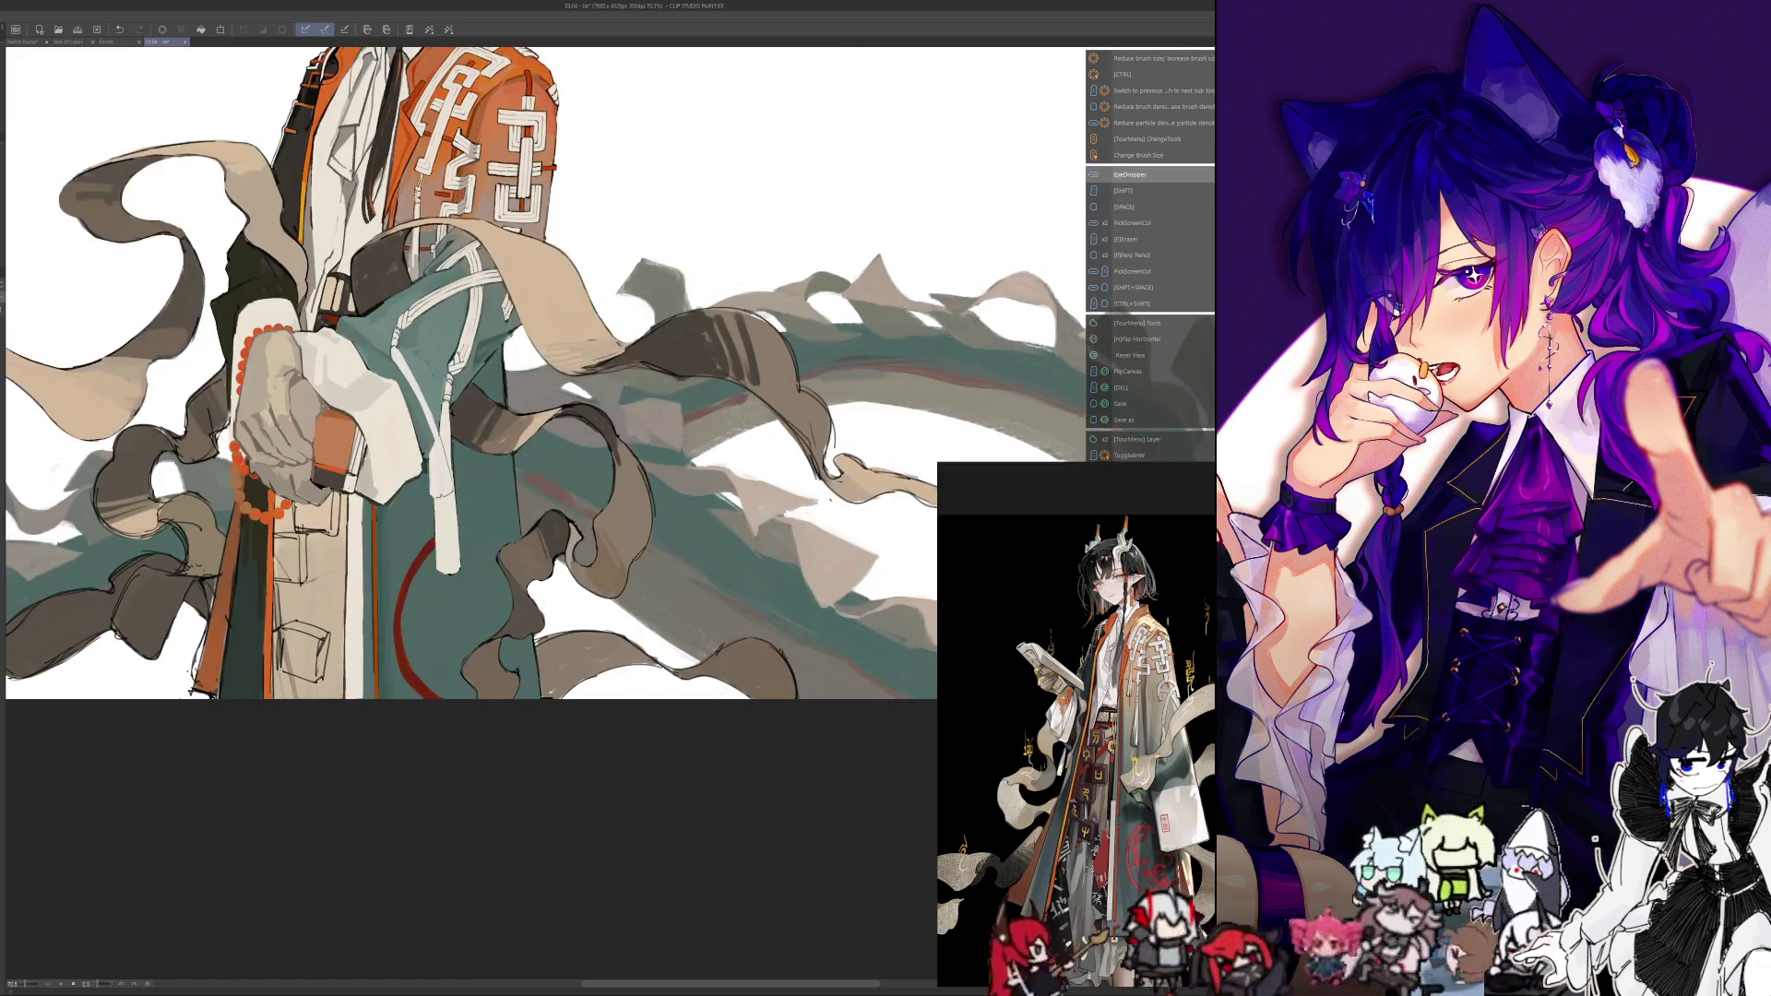
pyautogui.press('alt')
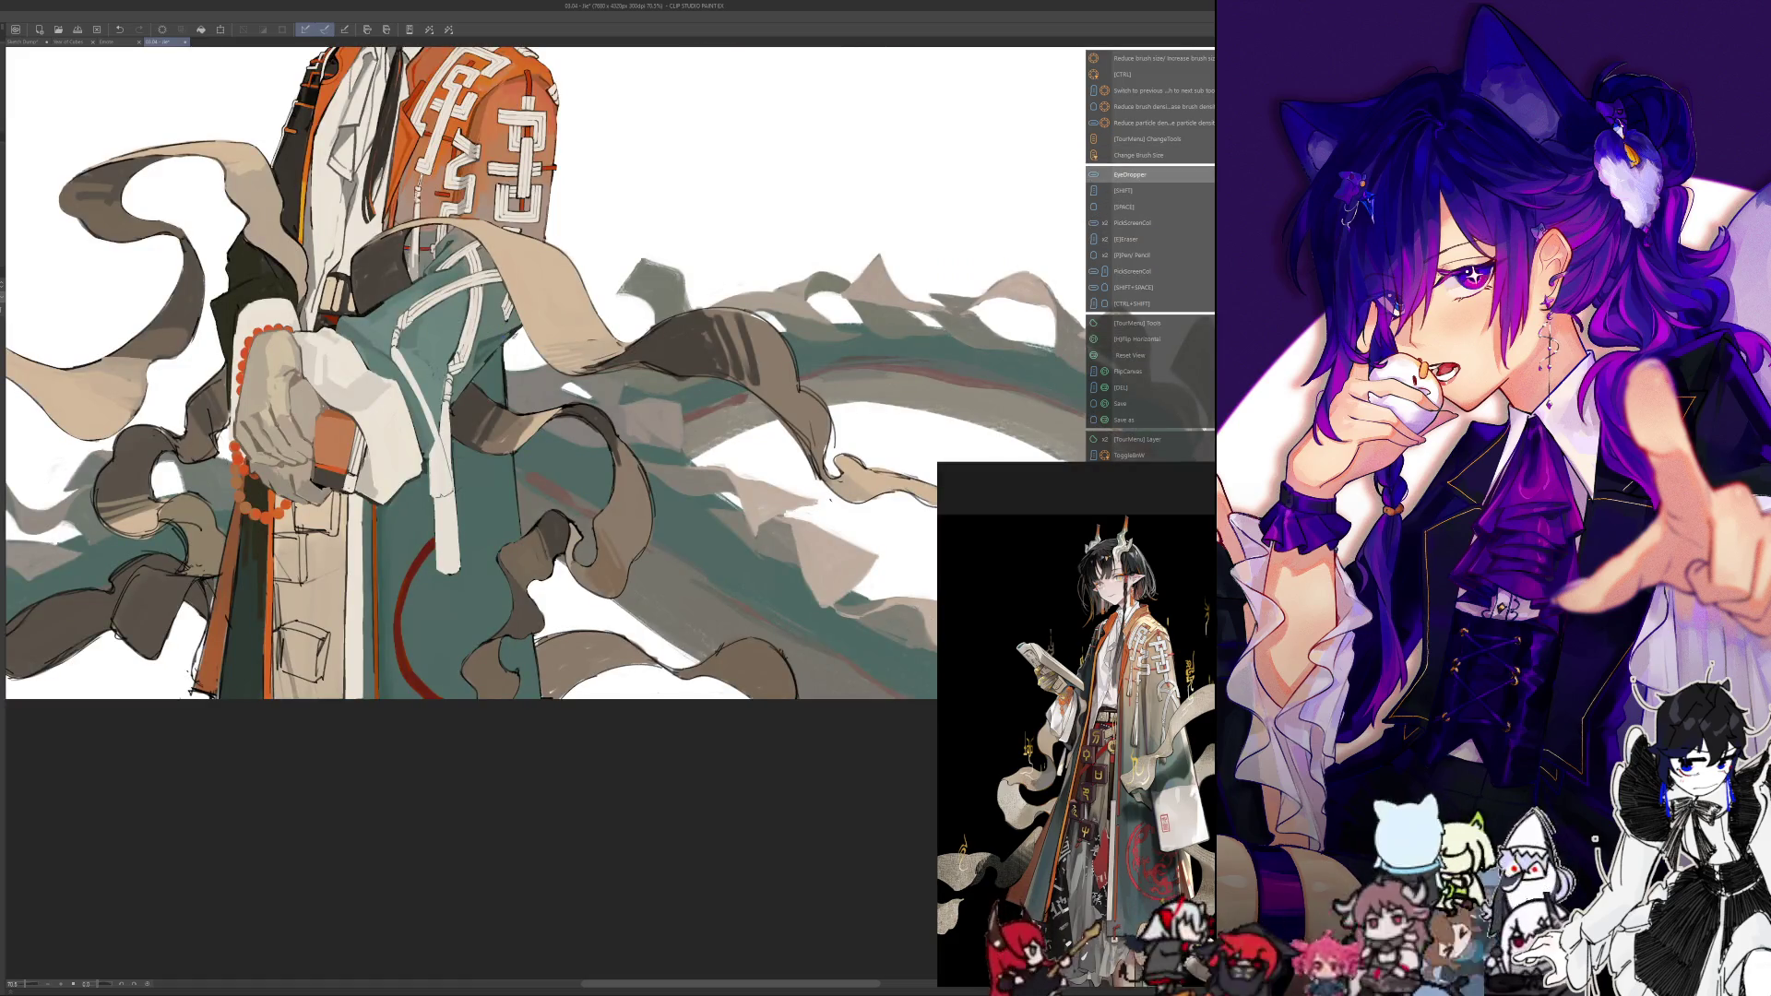
pyautogui.scroll(-5, 531, 287)
pyautogui.scroll(2, 495, 801)
pyautogui.scroll(2, 495, 800)
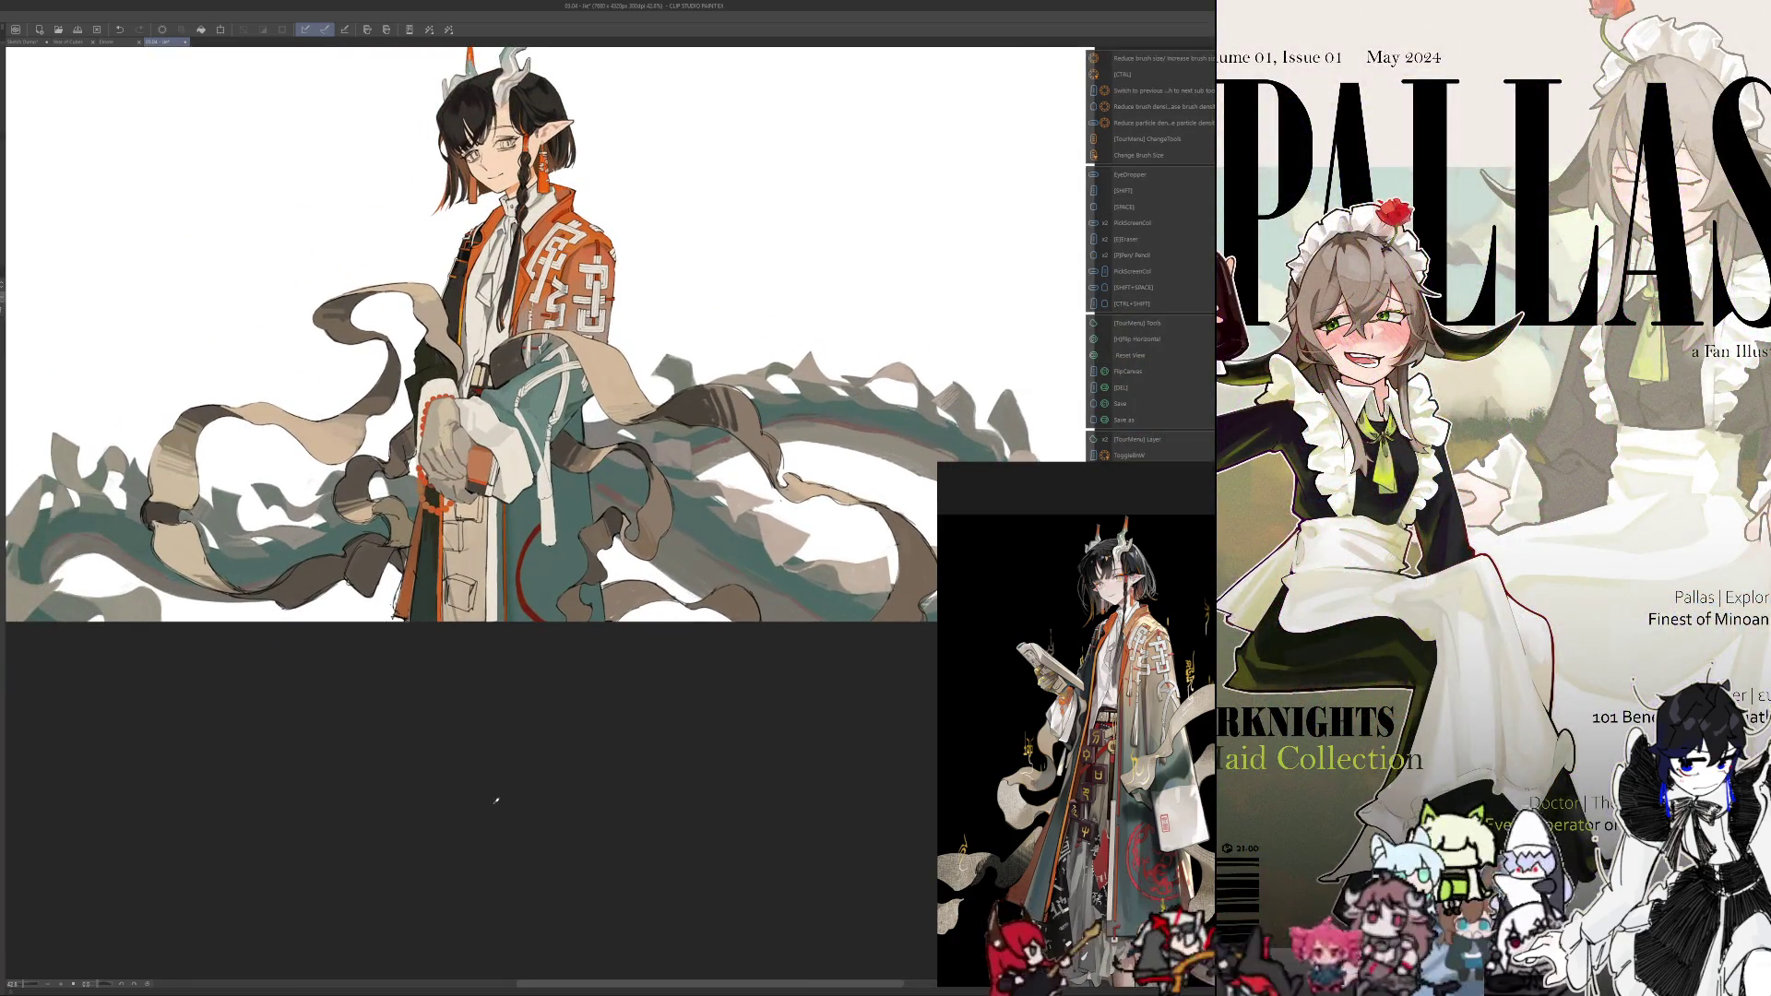
pyautogui.press('alt')
pyautogui.hotkey('ctrl', 'alt')
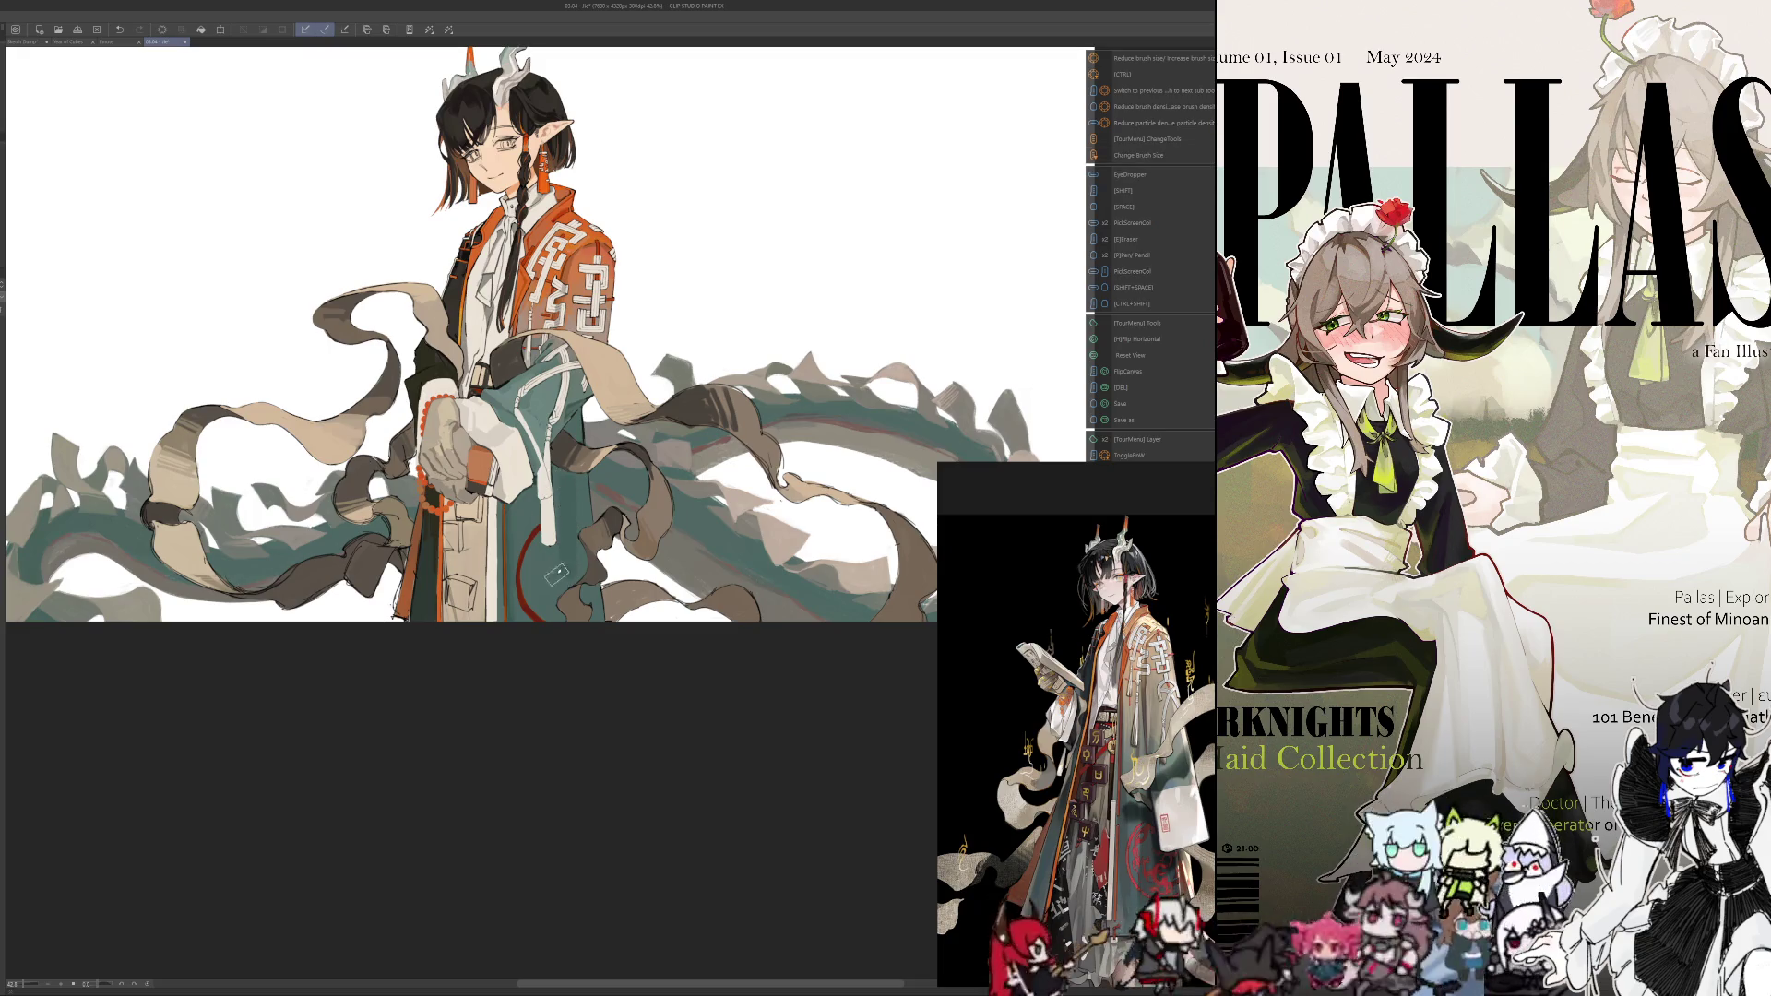
pyautogui.moveTo(554, 580); pyautogui.dragTo(558, 589)
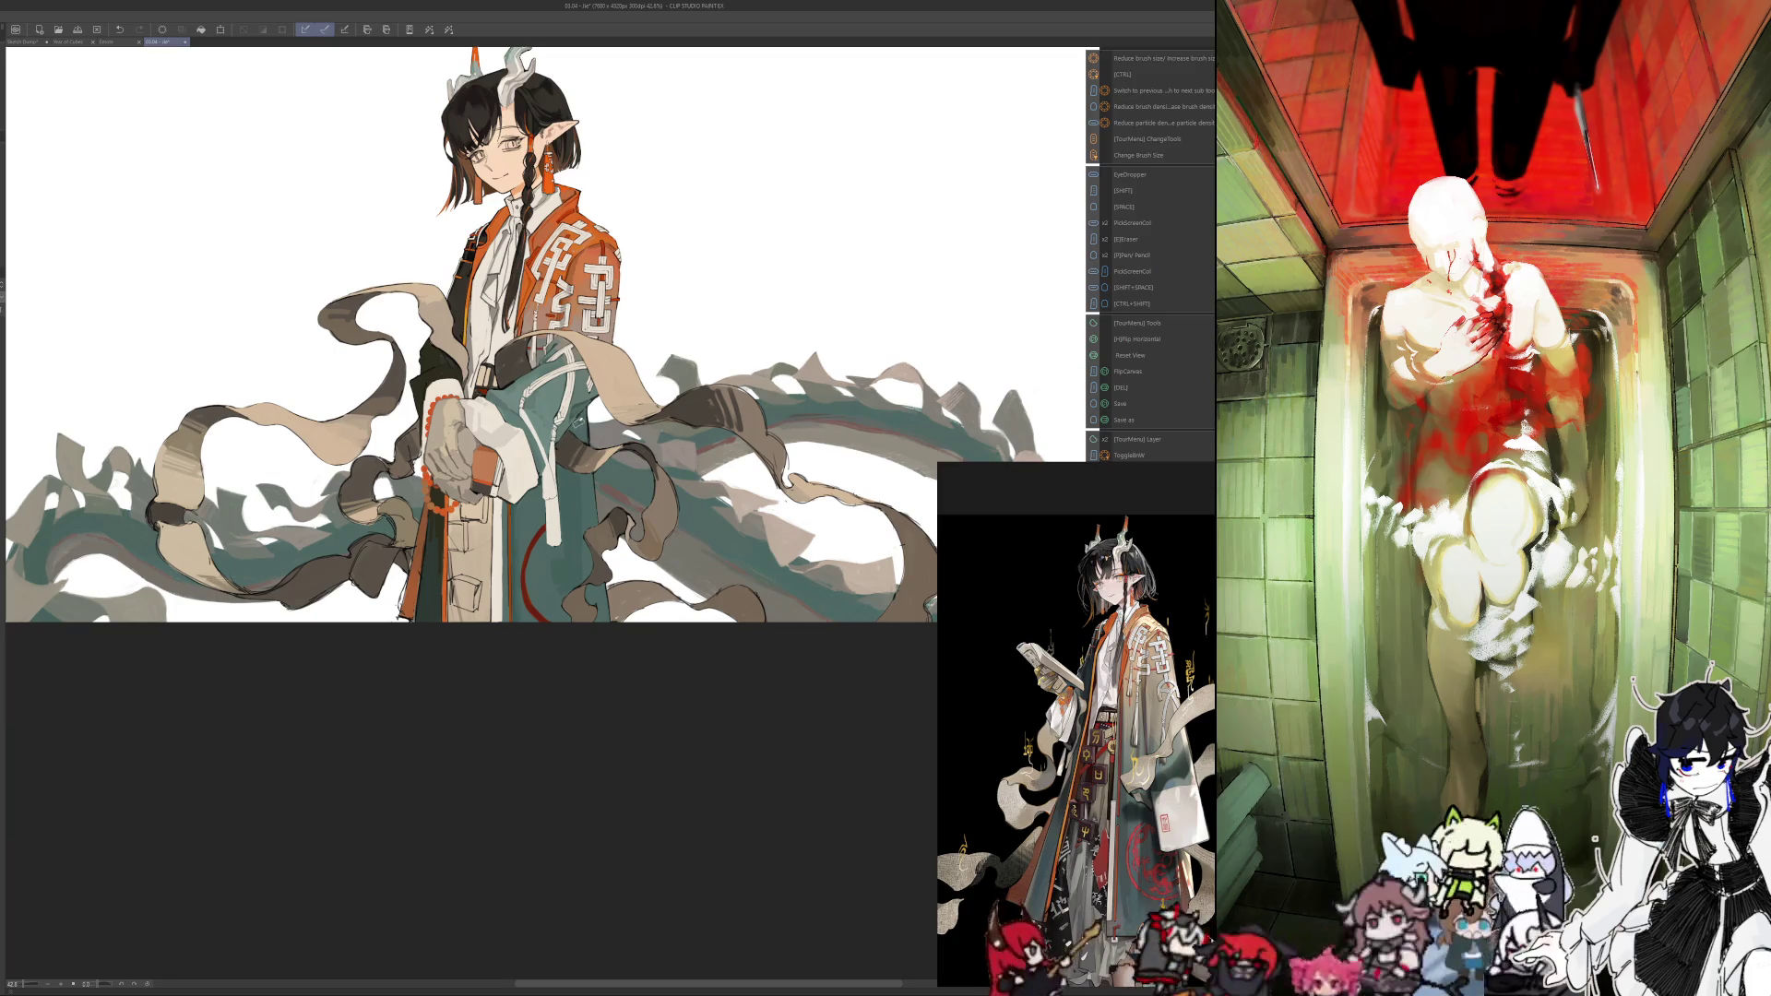
pyautogui.hotkey('ctrl', 'alt')
pyautogui.press('tab')
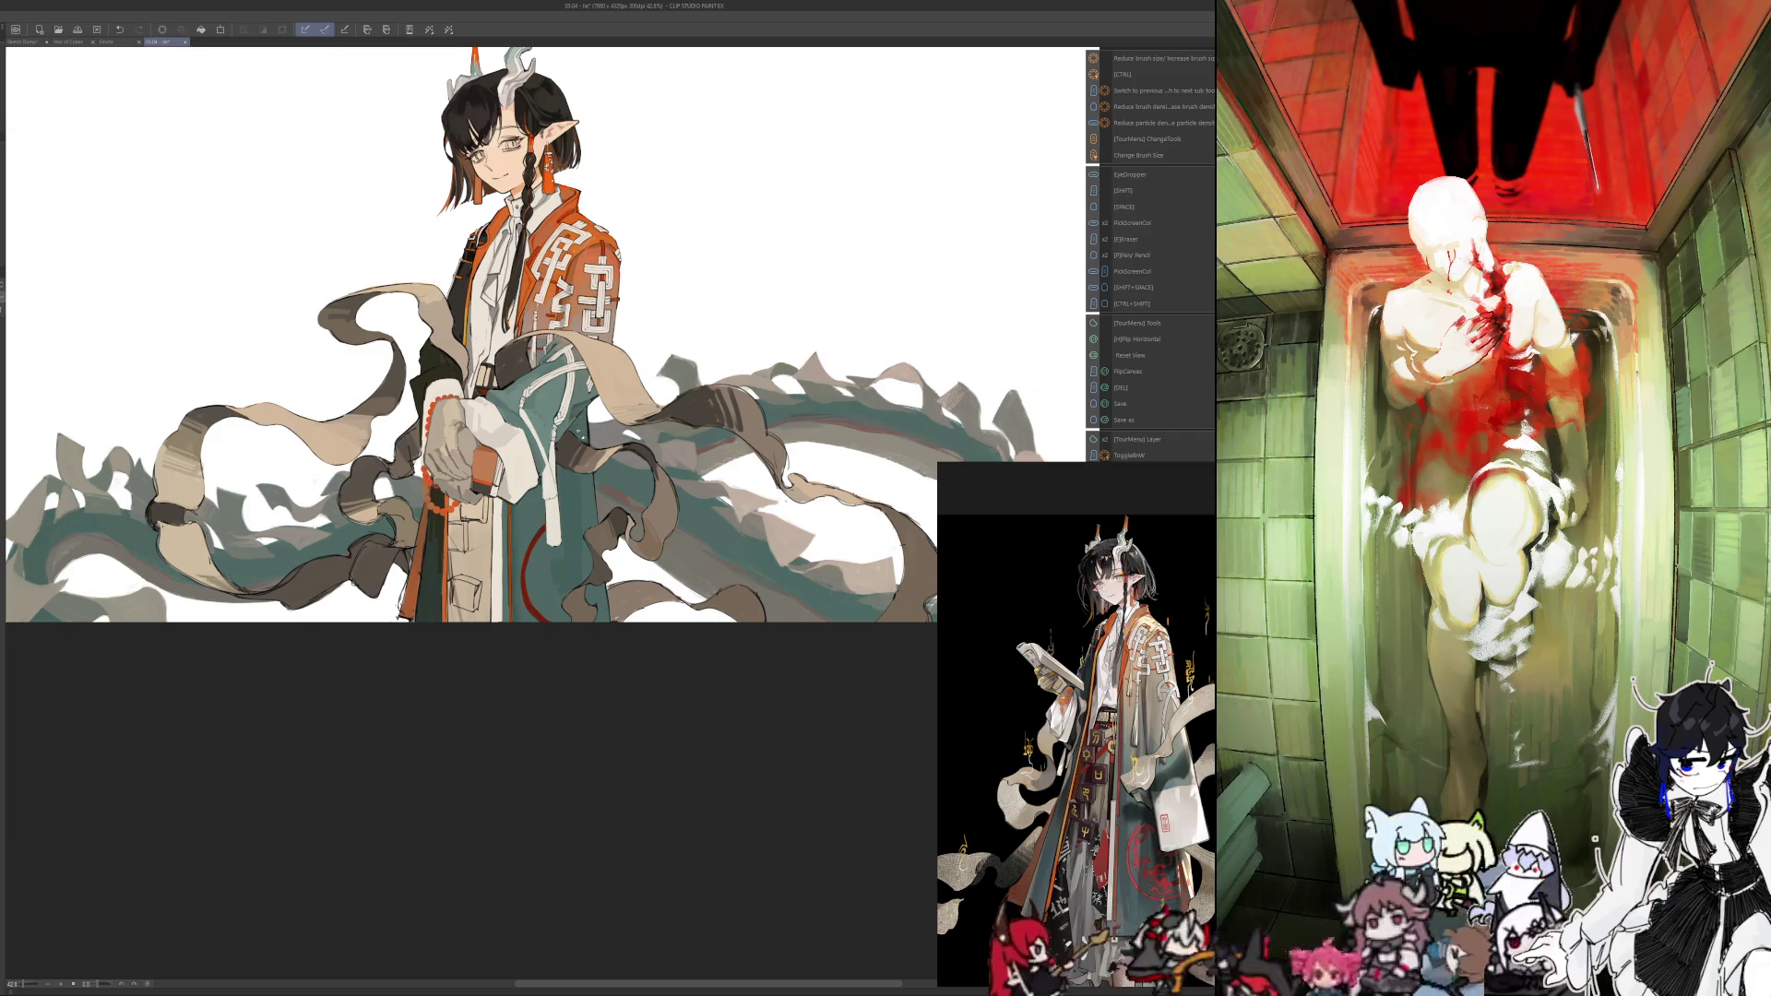
pyautogui.press('alt')
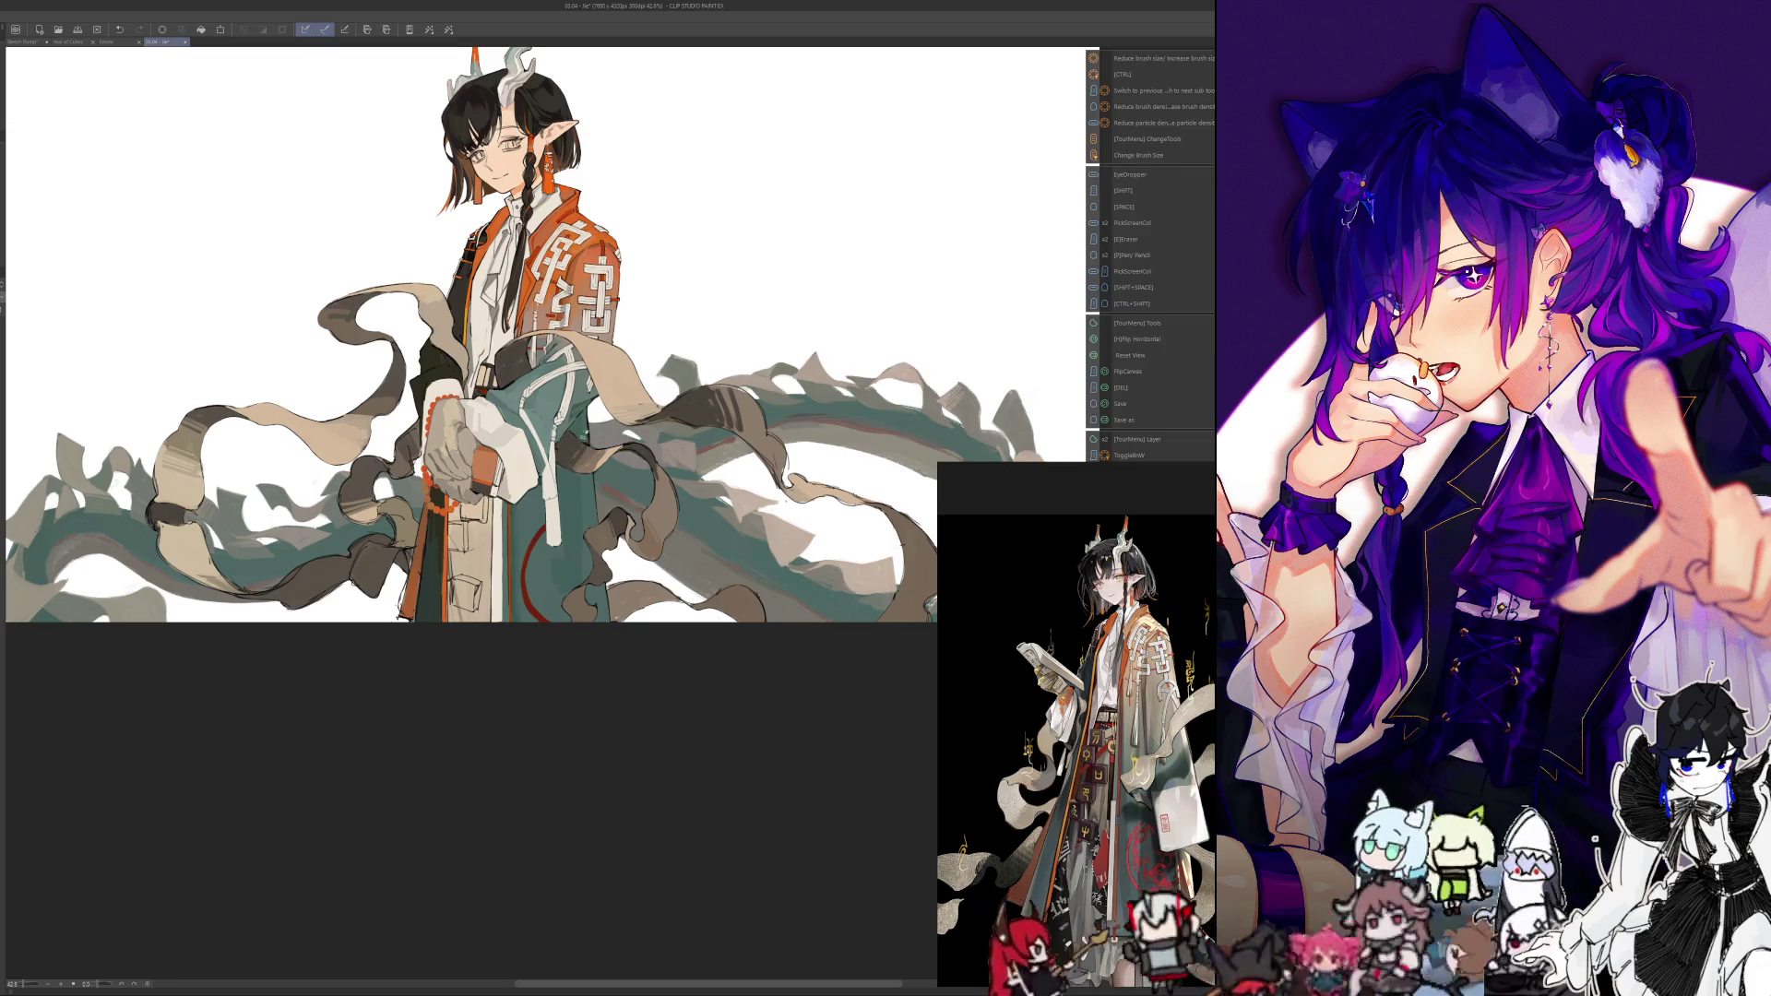
pyautogui.moveTo(347, 789); pyautogui.dragTo(394, 782)
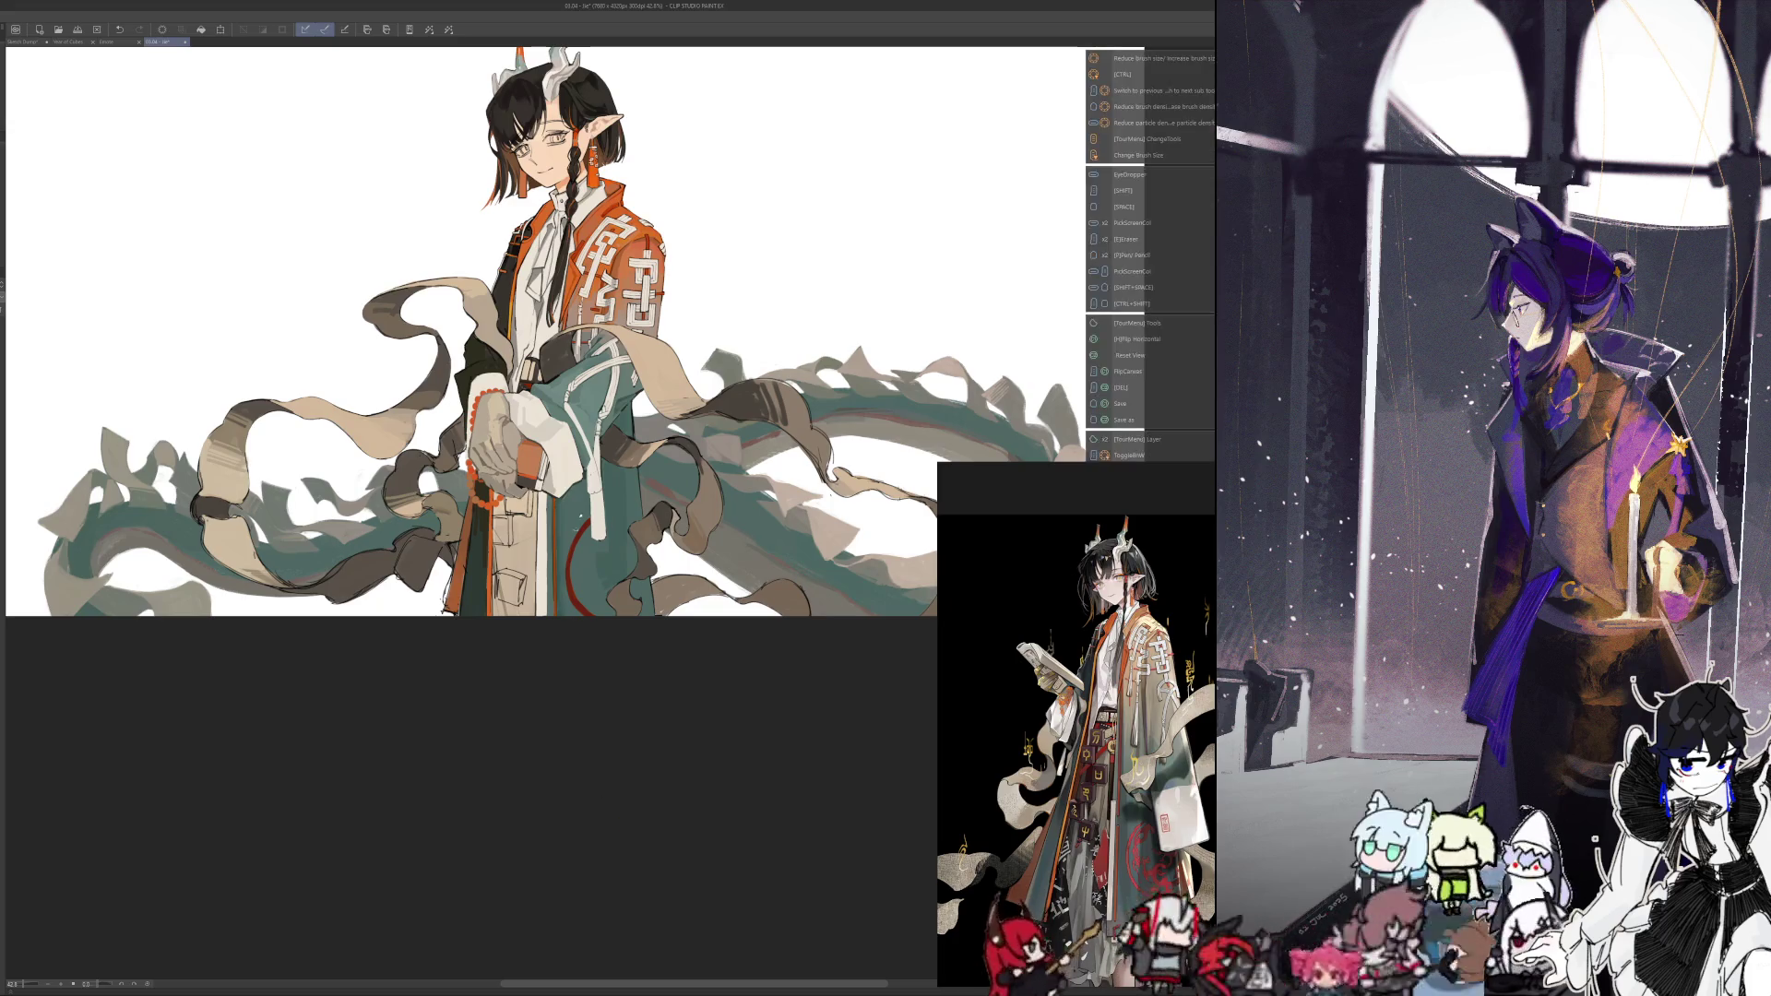
pyautogui.scroll(3, 609, 443)
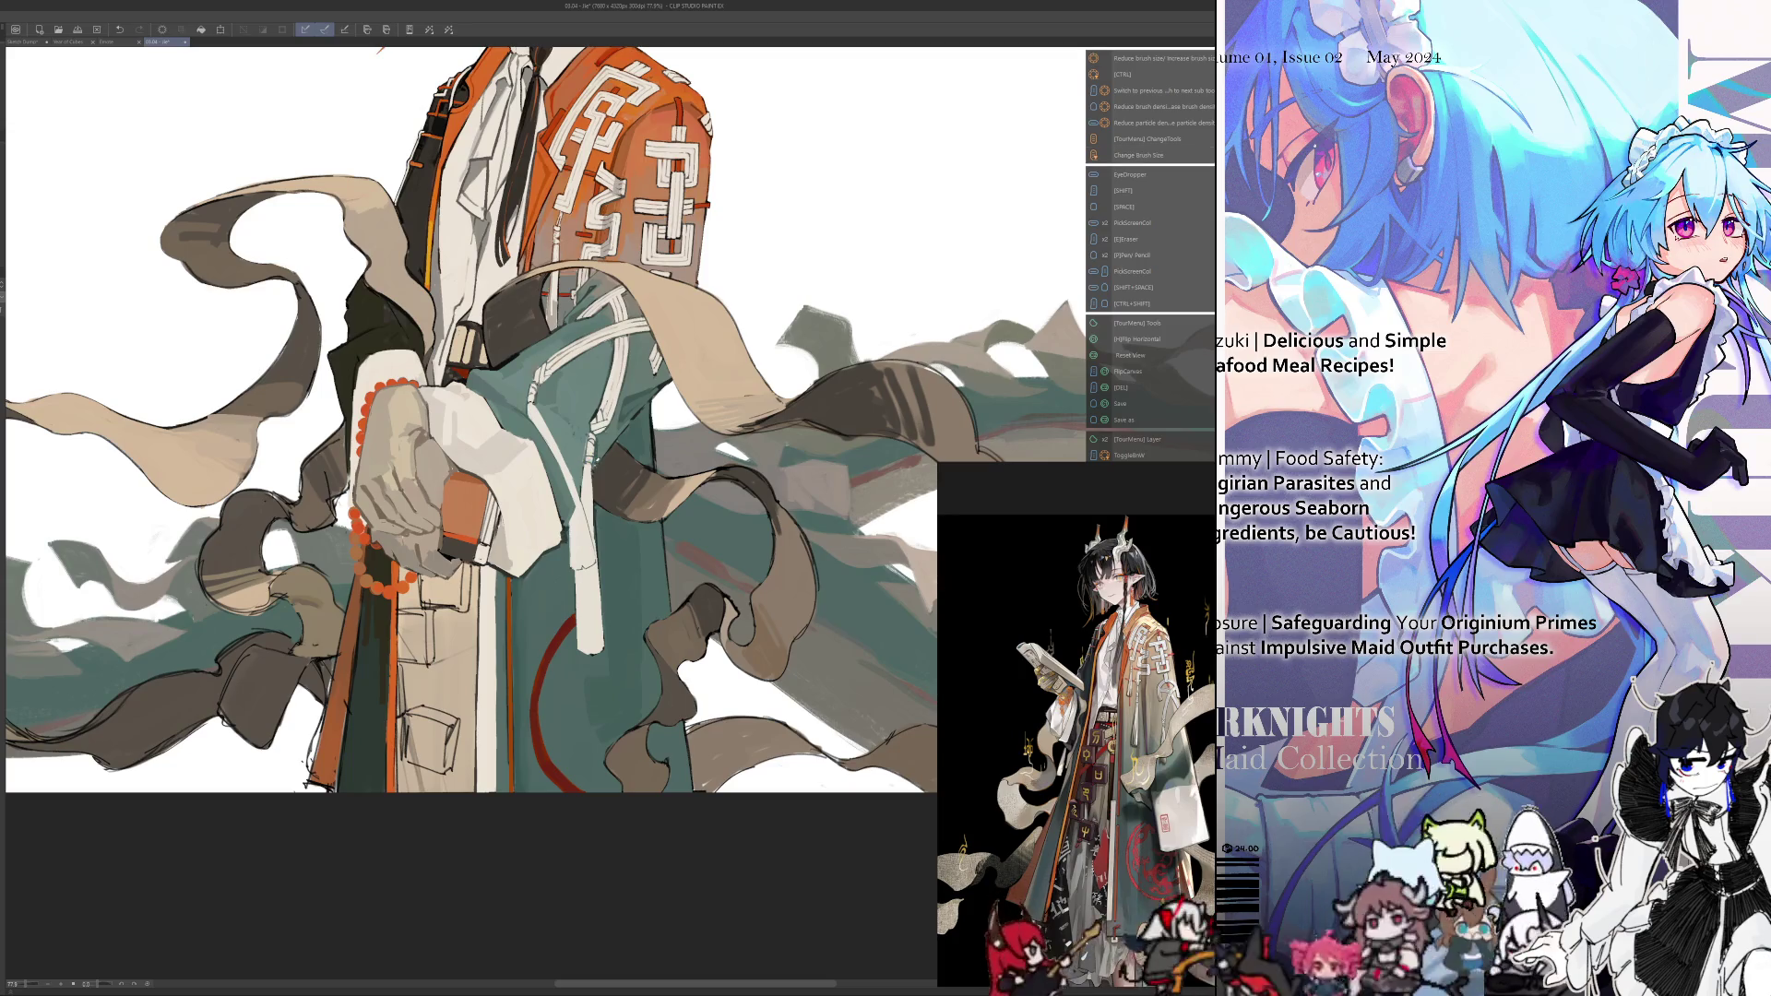
pyautogui.press('i')
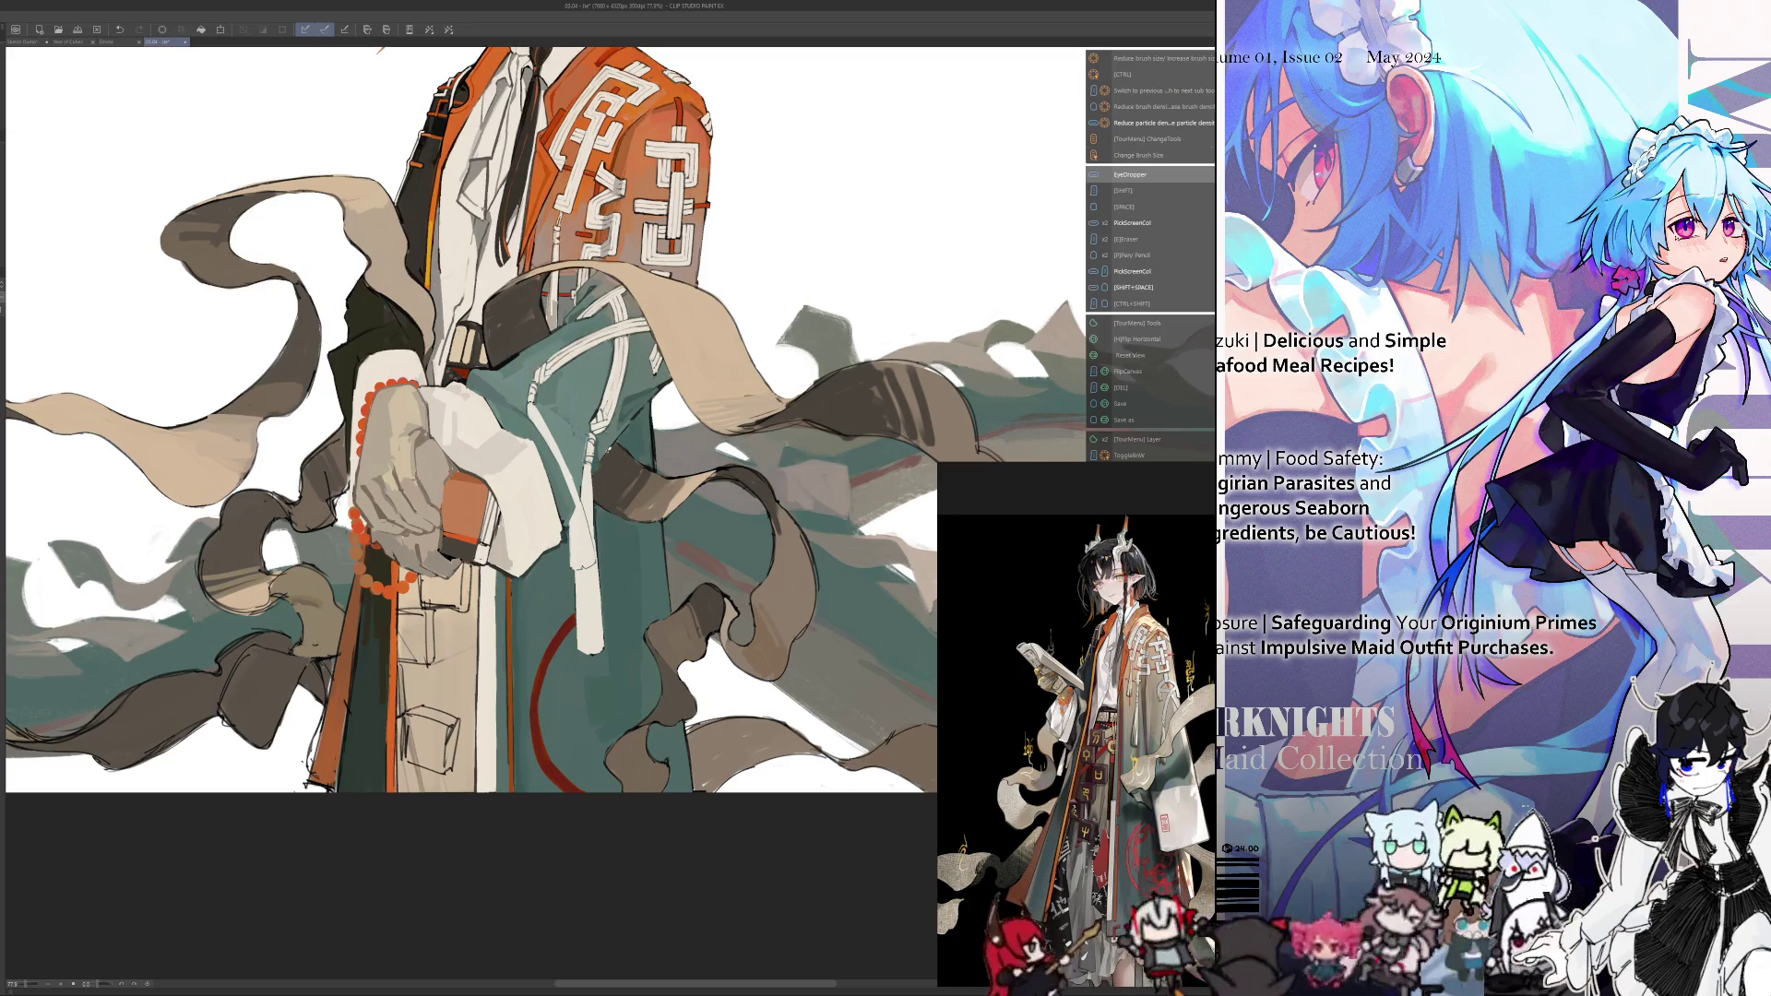
pyautogui.press('i')
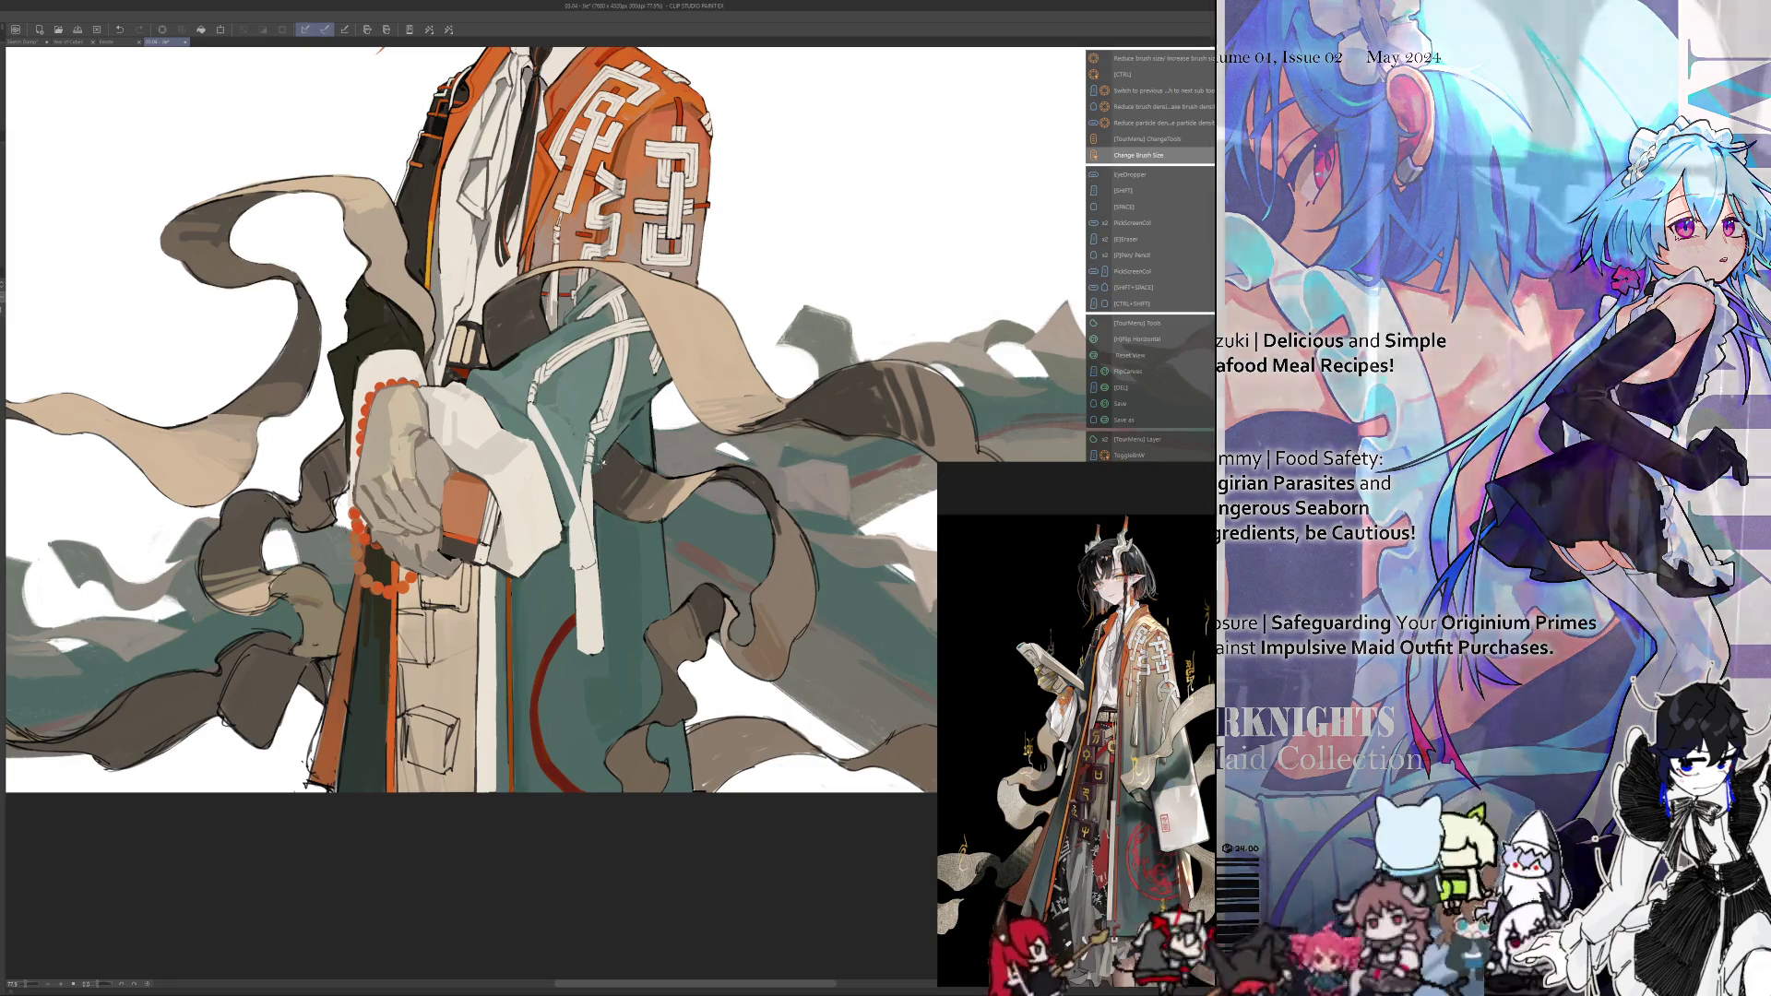
pyautogui.press('i')
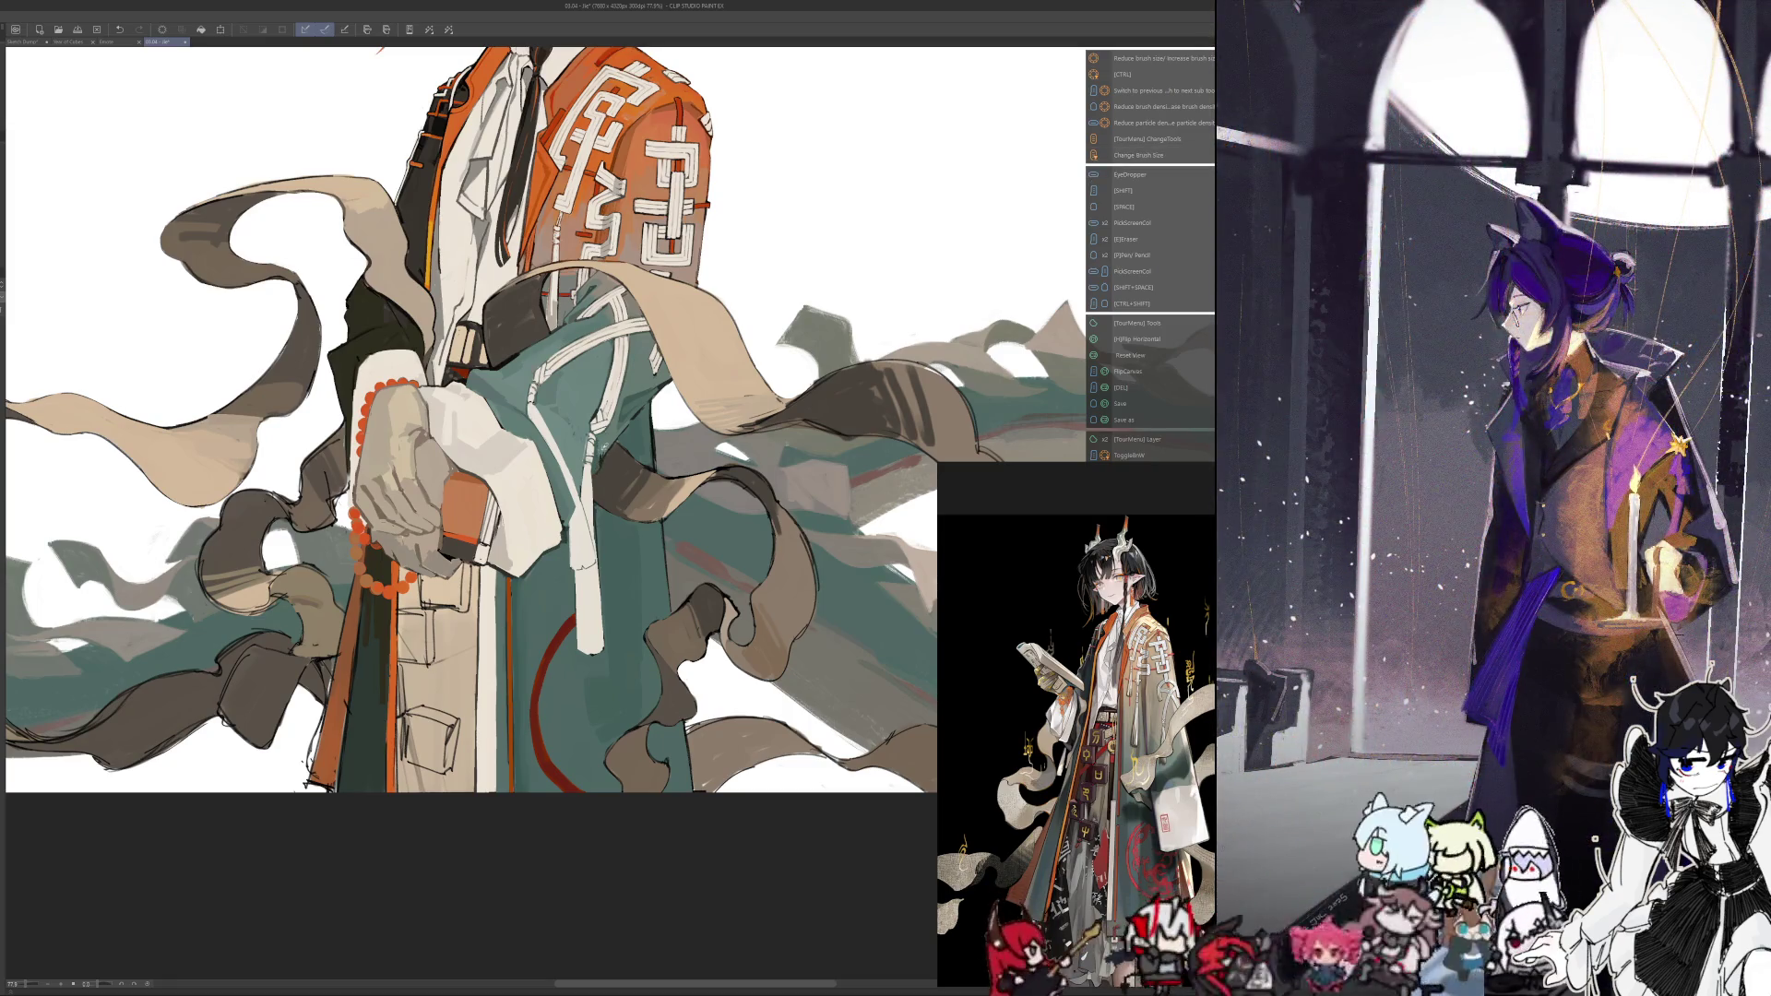
pyautogui.press('i')
pyautogui.press('i')
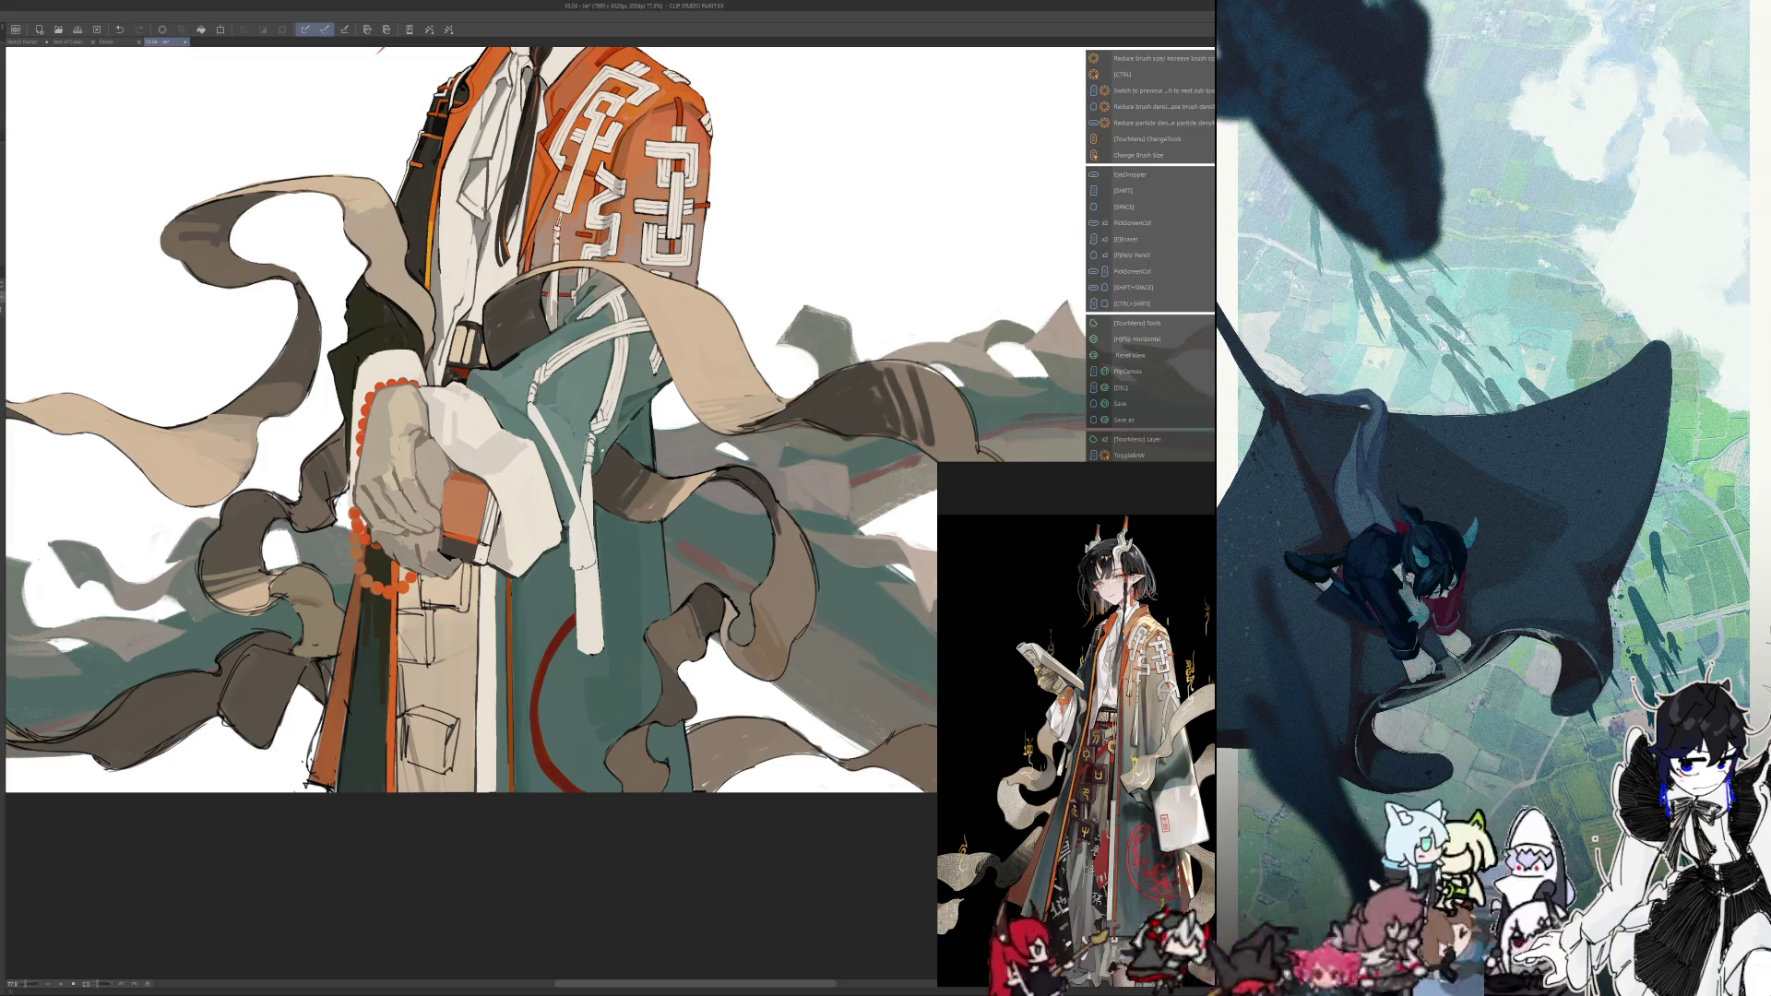
pyautogui.scroll(3, 586, 469)
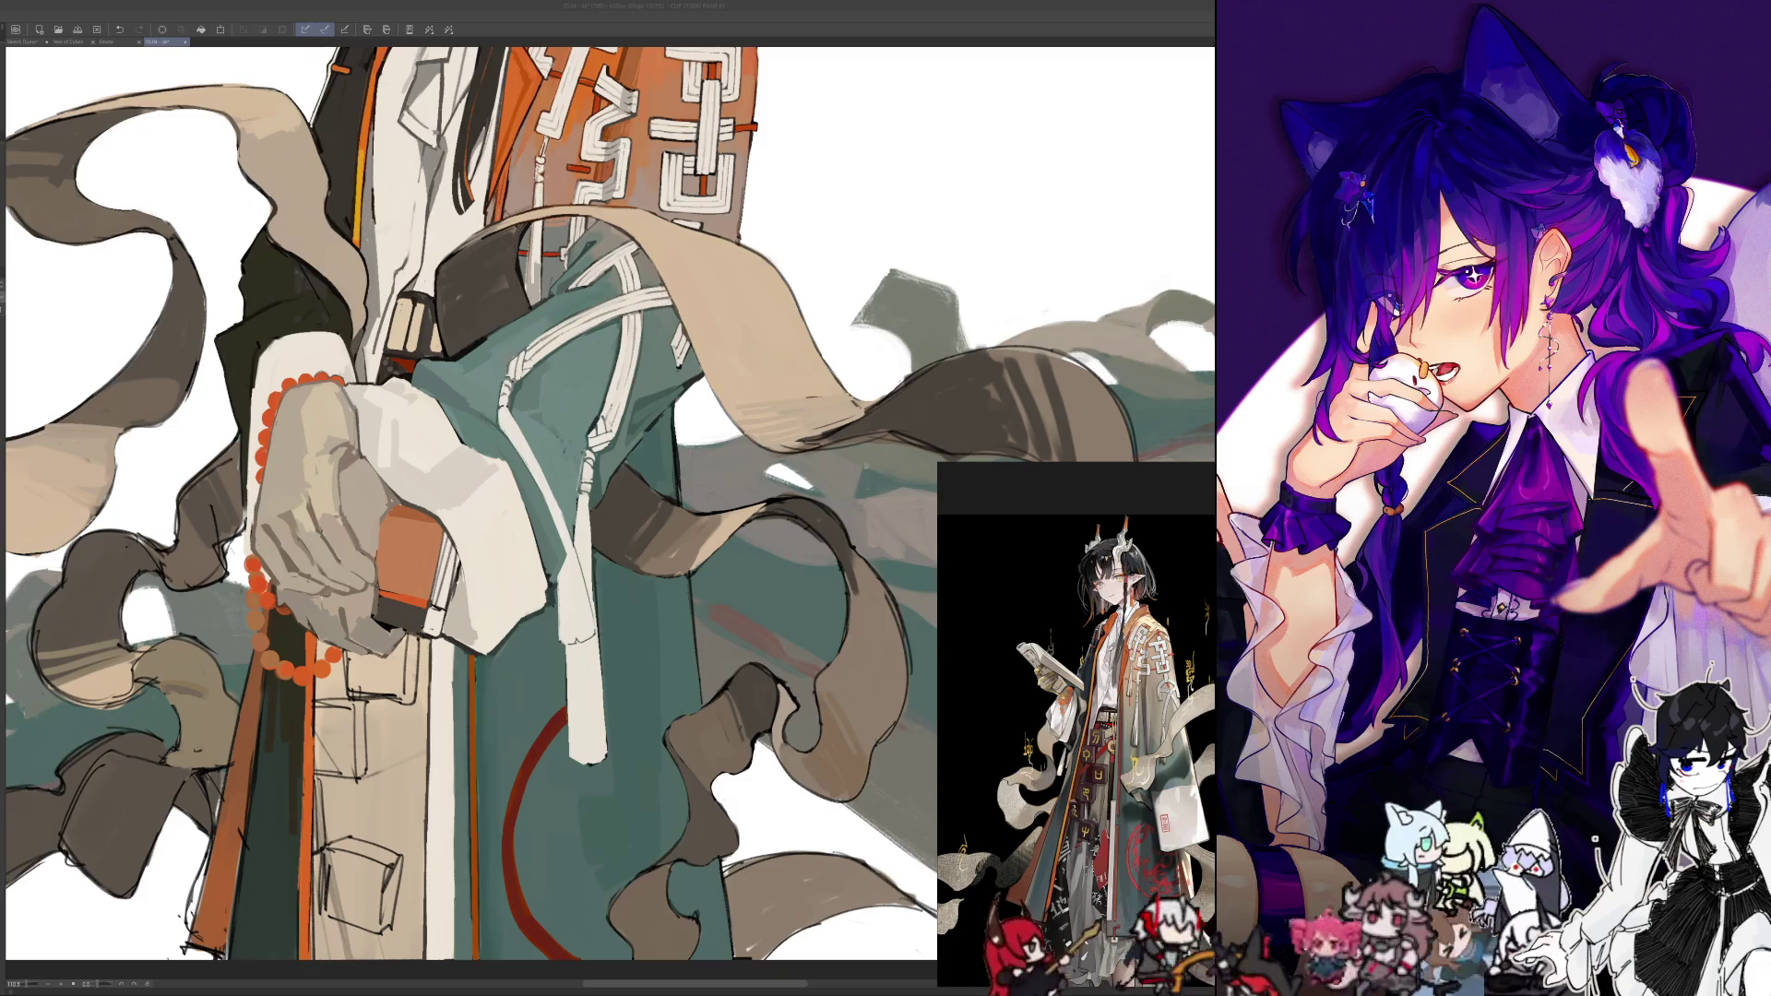
pyautogui.scroll(3, 609, 513)
pyautogui.scroll(-5, 470, 512)
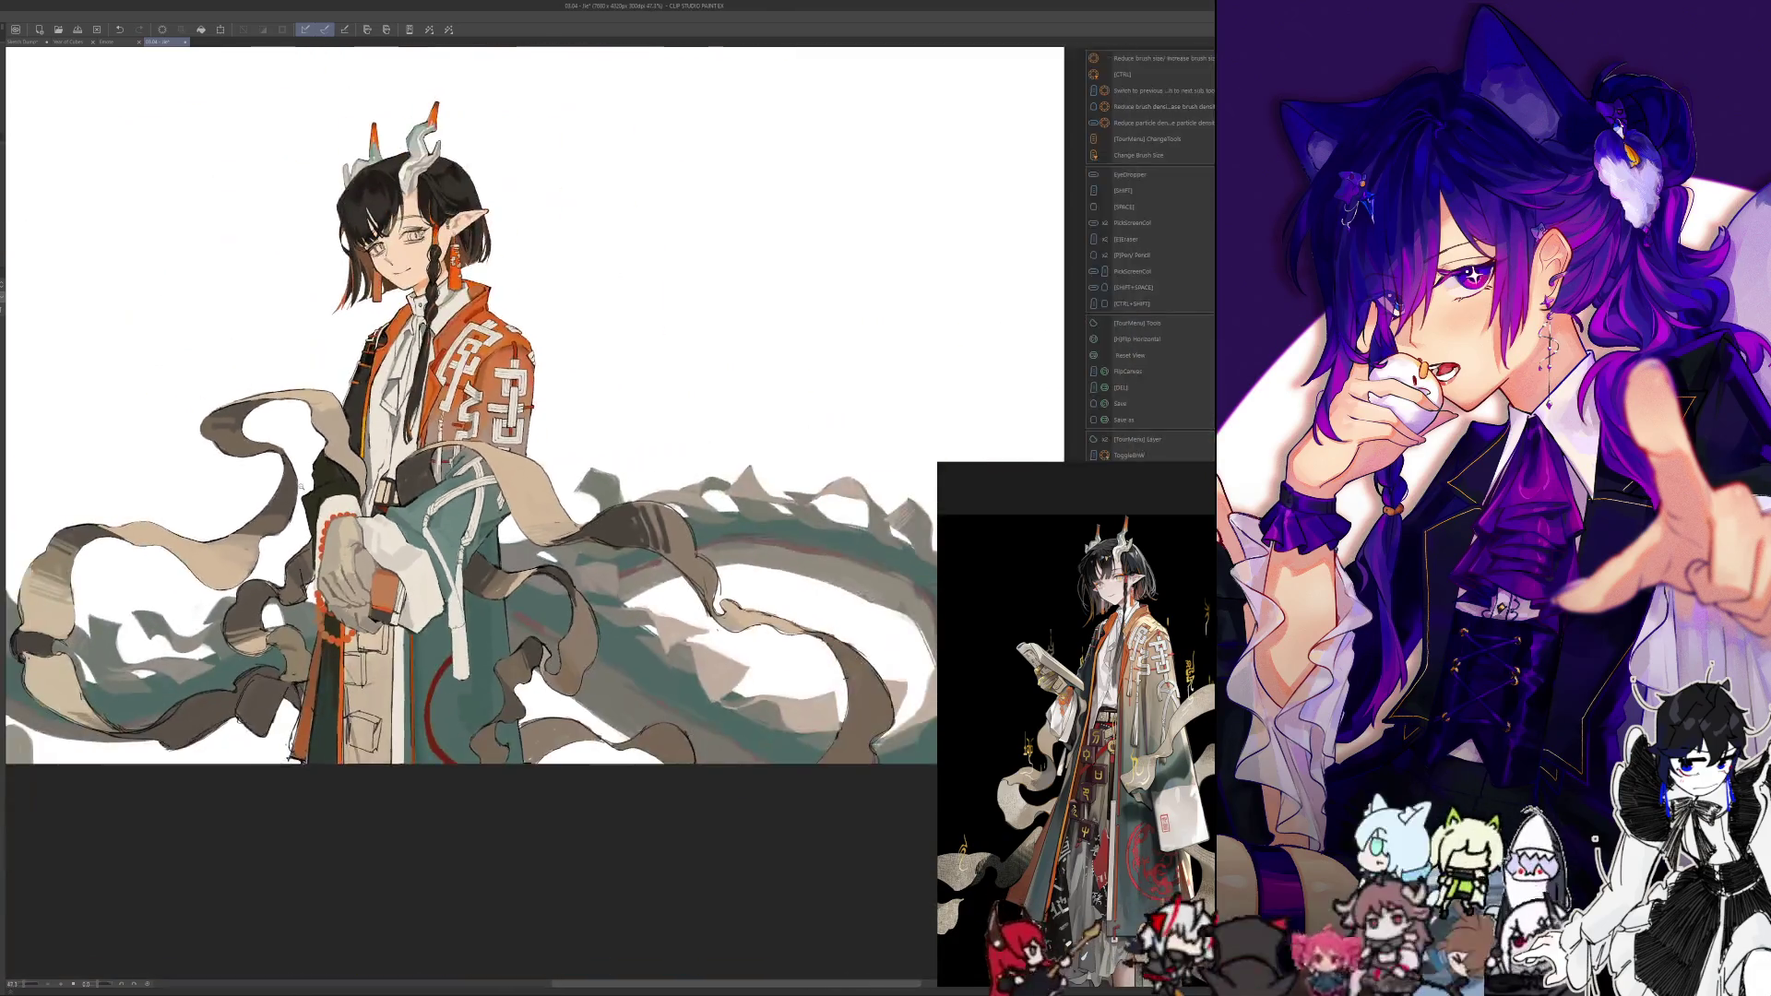
pyautogui.scroll(2, 470, 512)
pyautogui.press('h')
pyautogui.scroll(2, 470, 512)
pyautogui.scroll(2, 470, 369)
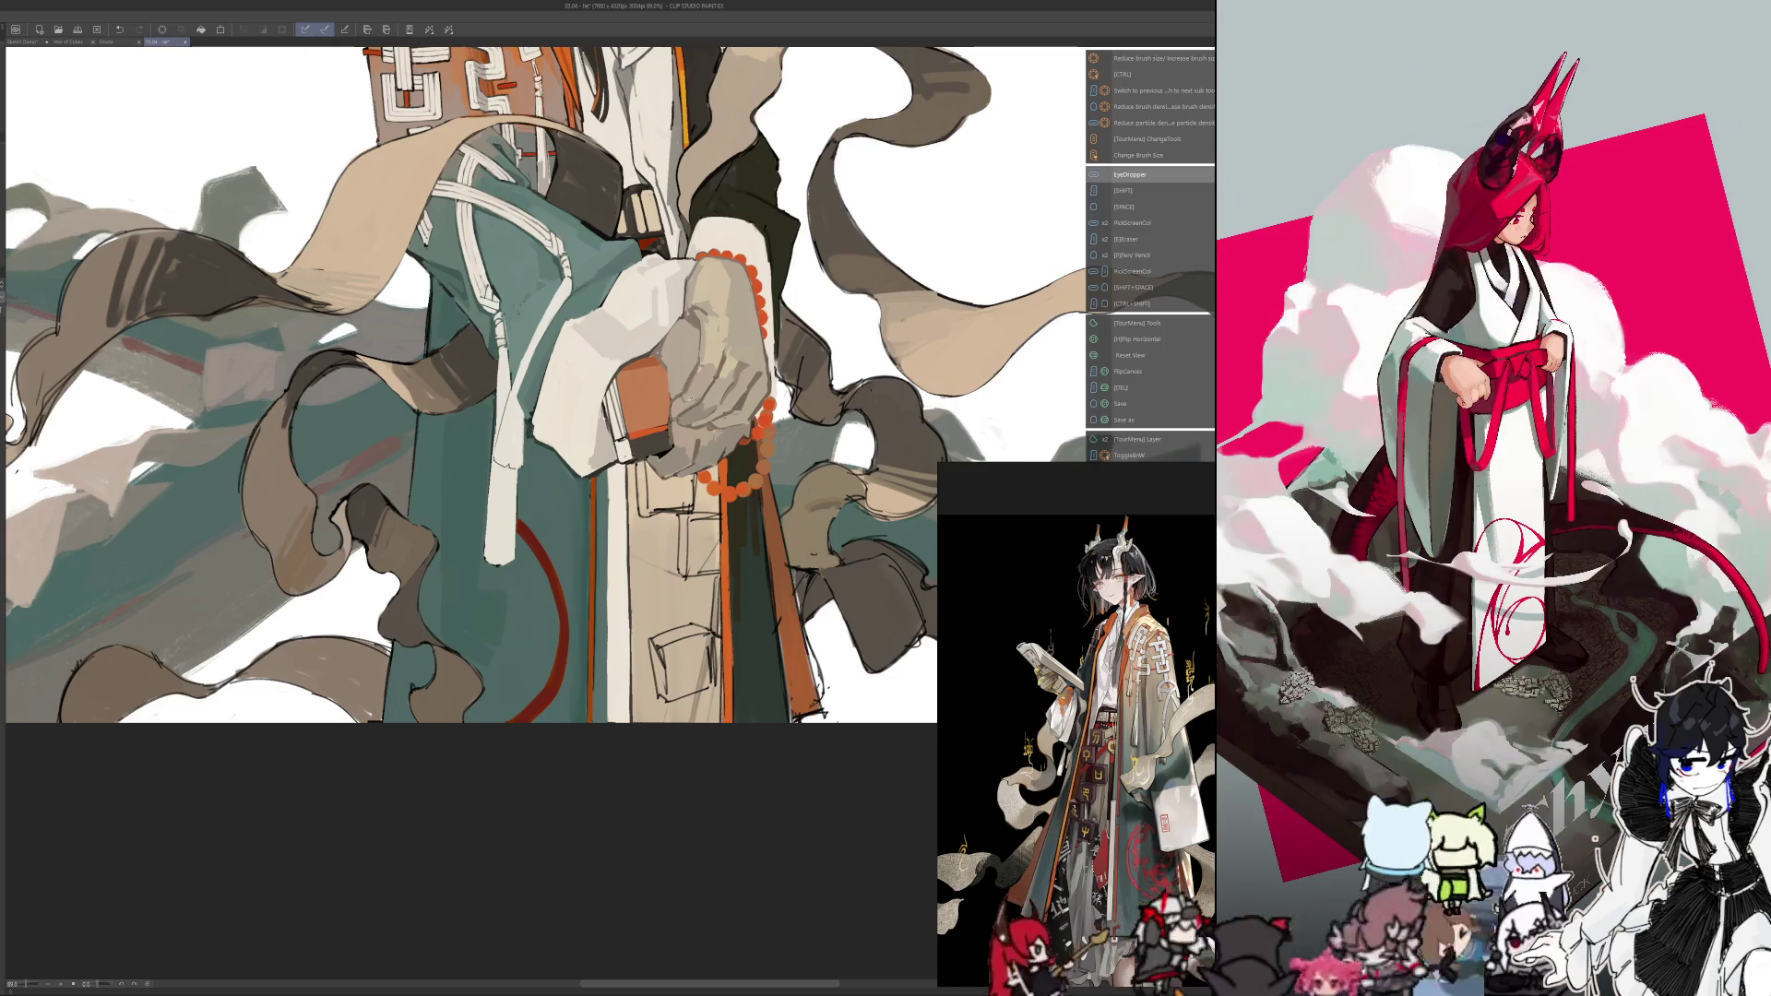
pyautogui.press('i')
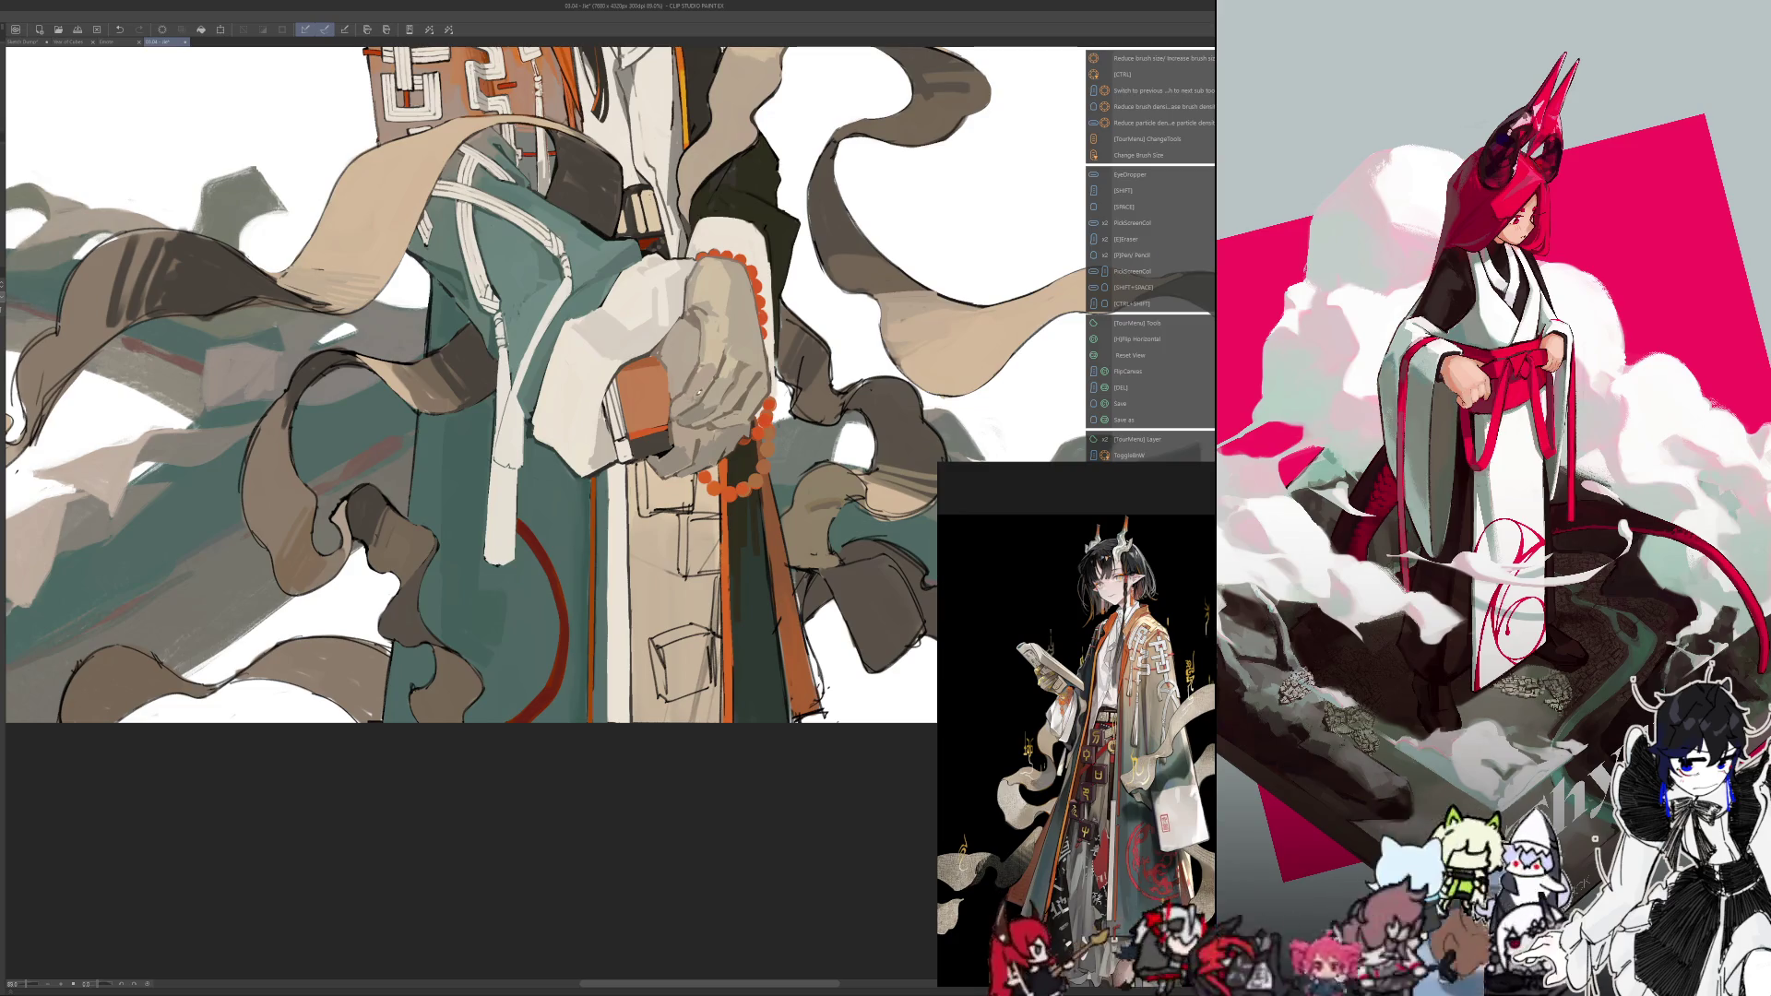
pyautogui.press('h')
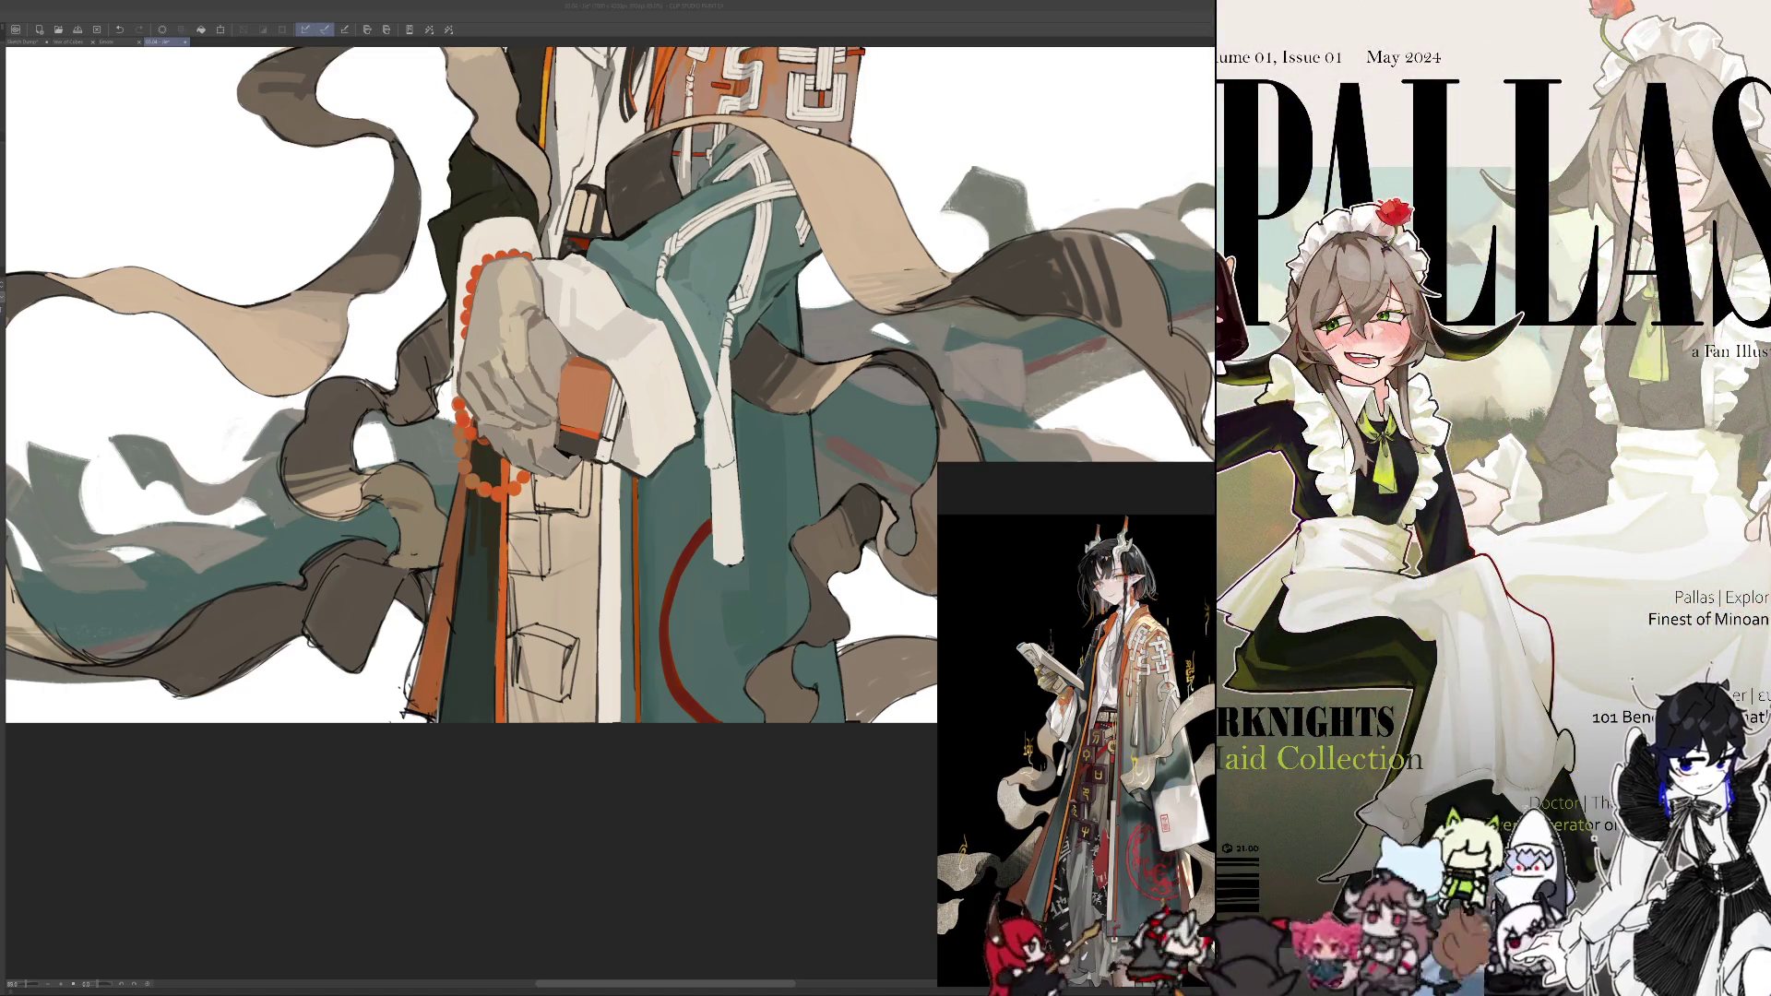
pyautogui.moveTo(730, 606)
pyautogui.mouseDown()
pyautogui.moveTo(714, 572)
pyautogui.moveTo(682, 579)
pyautogui.mouseUp()
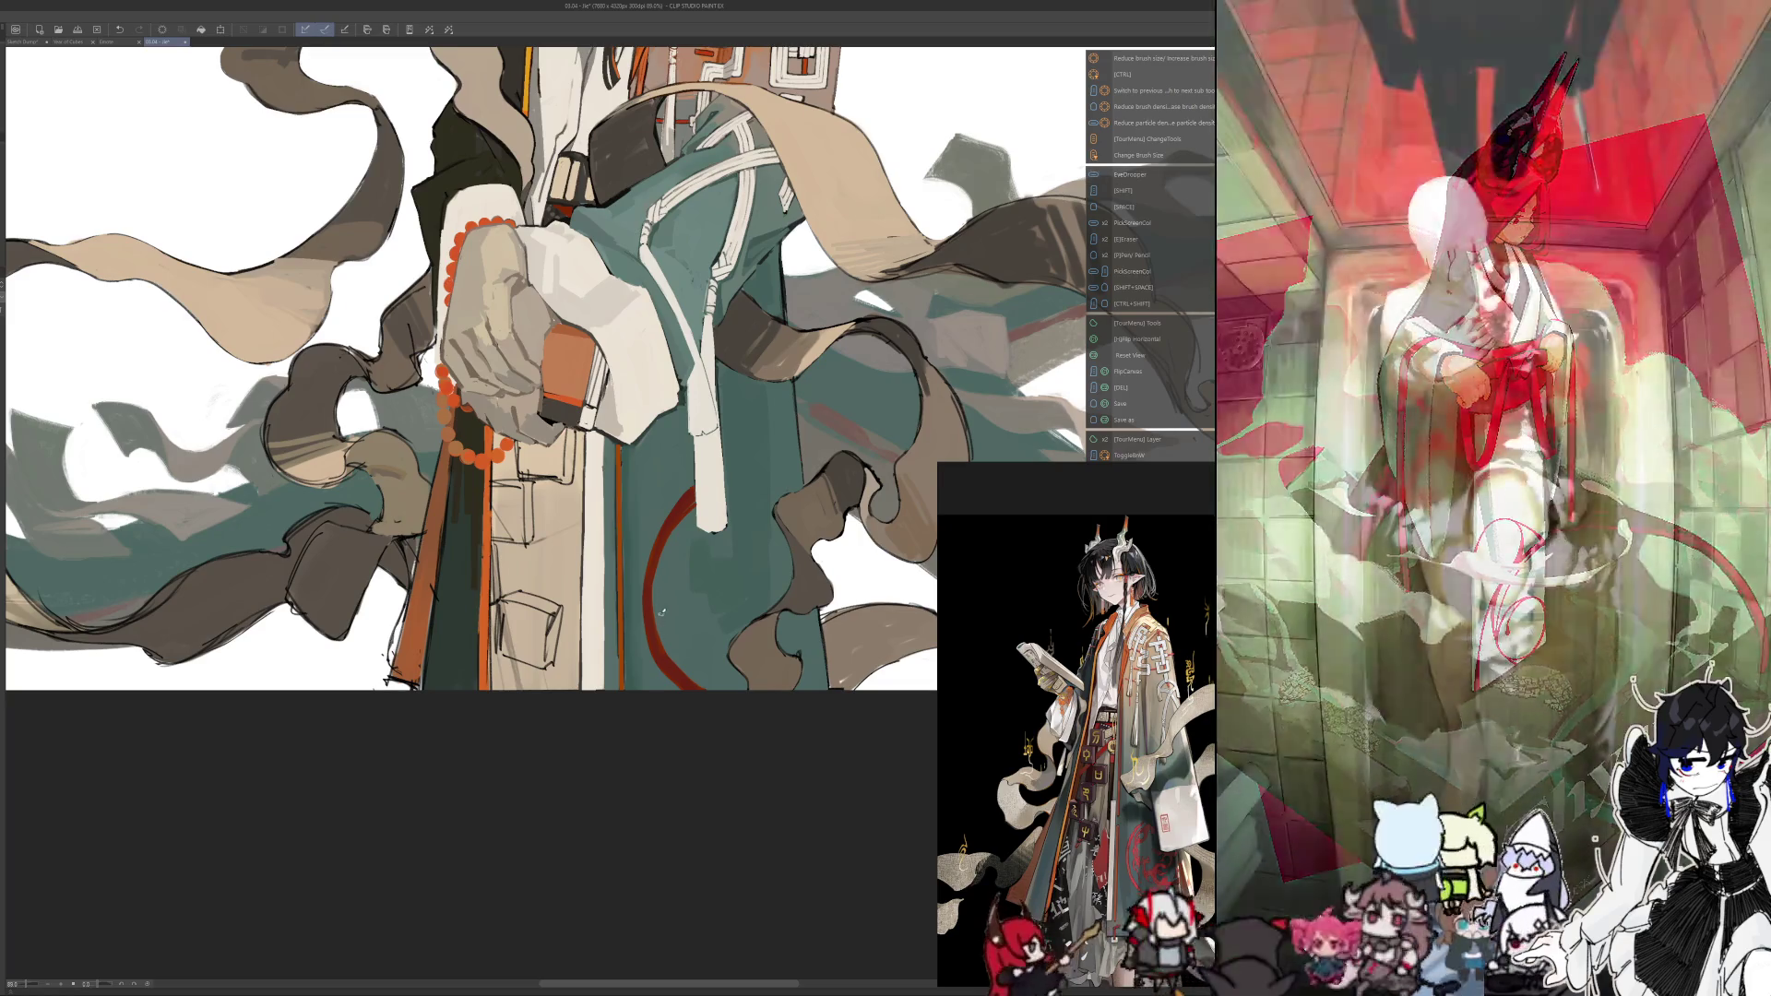
pyautogui.press('h')
pyautogui.moveTo(629, 631); pyautogui.dragTo(634, 586)
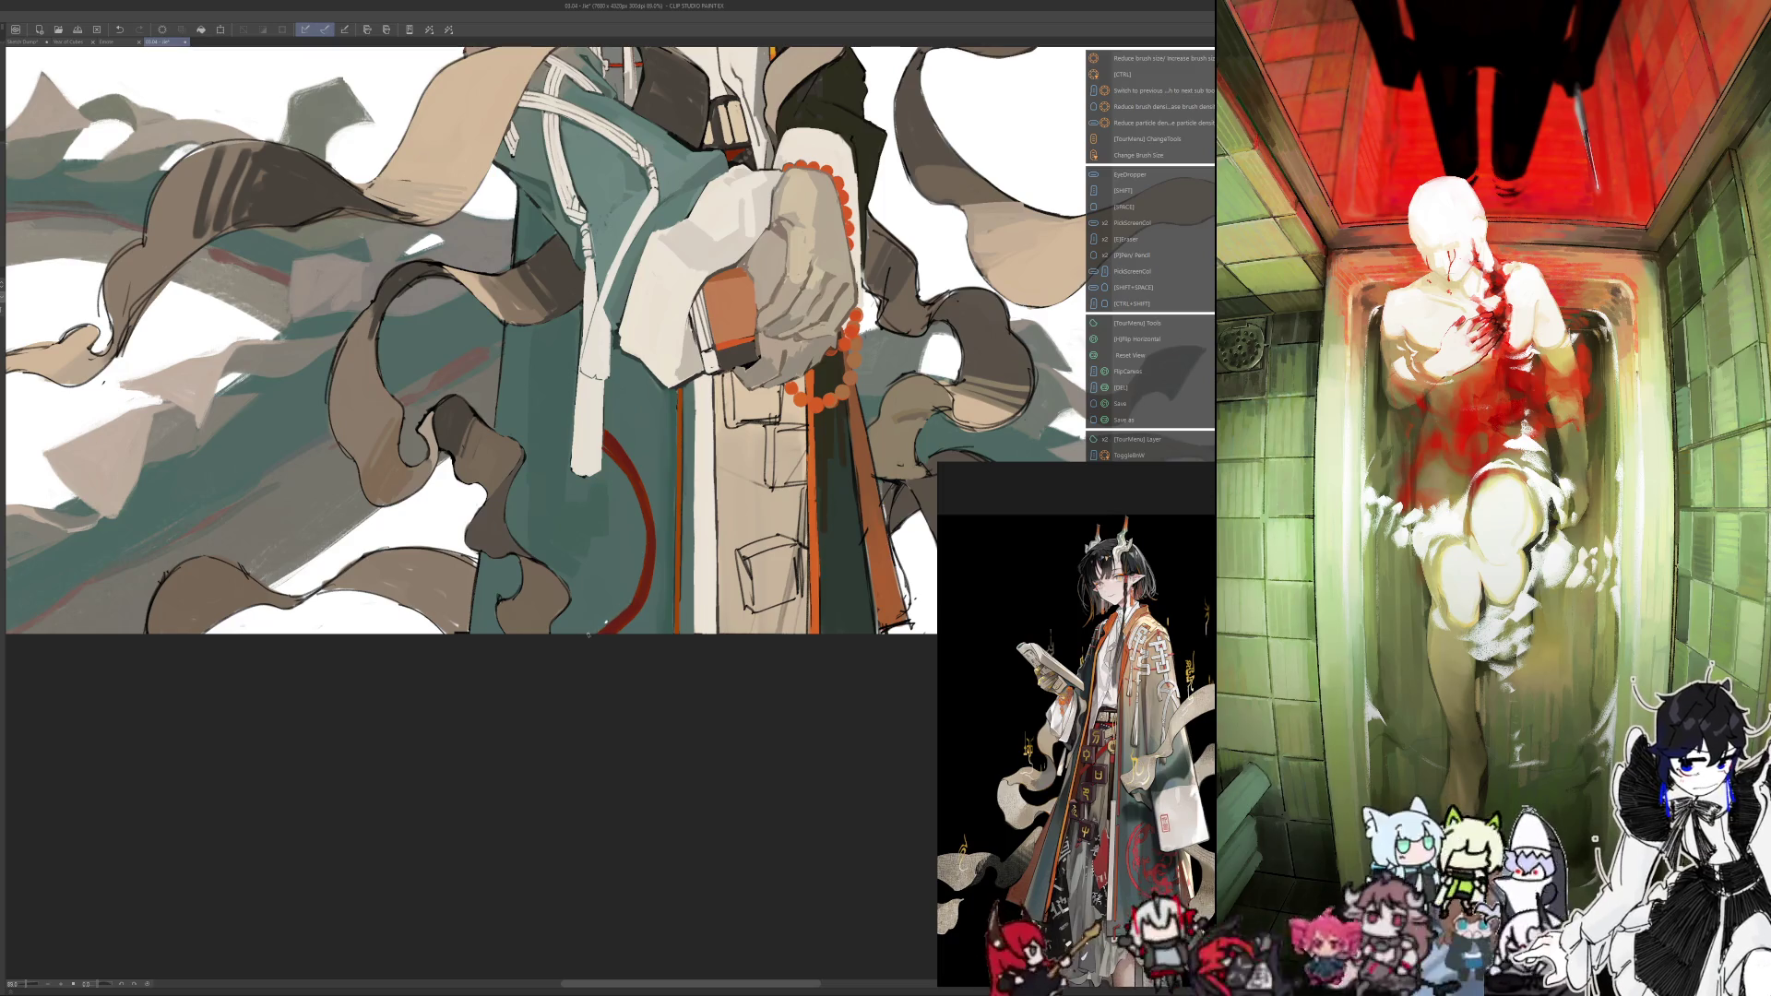
pyautogui.press('alt')
pyautogui.press('h')
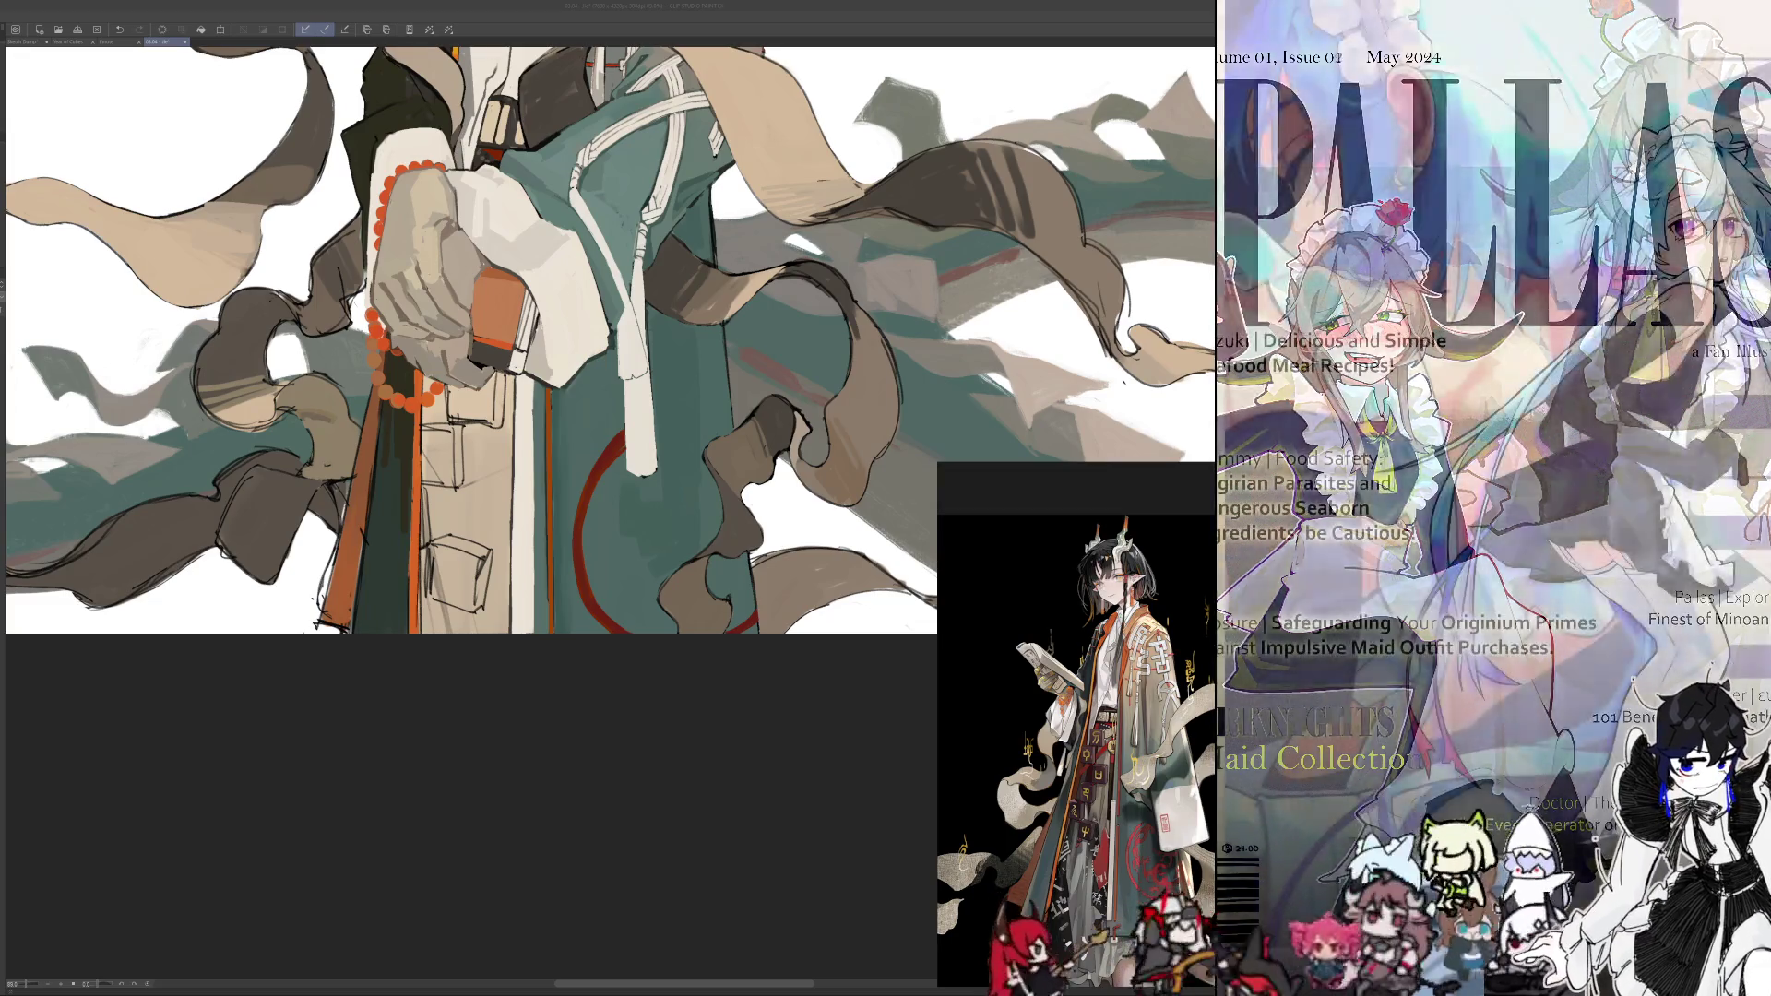
pyautogui.press('ctrl')
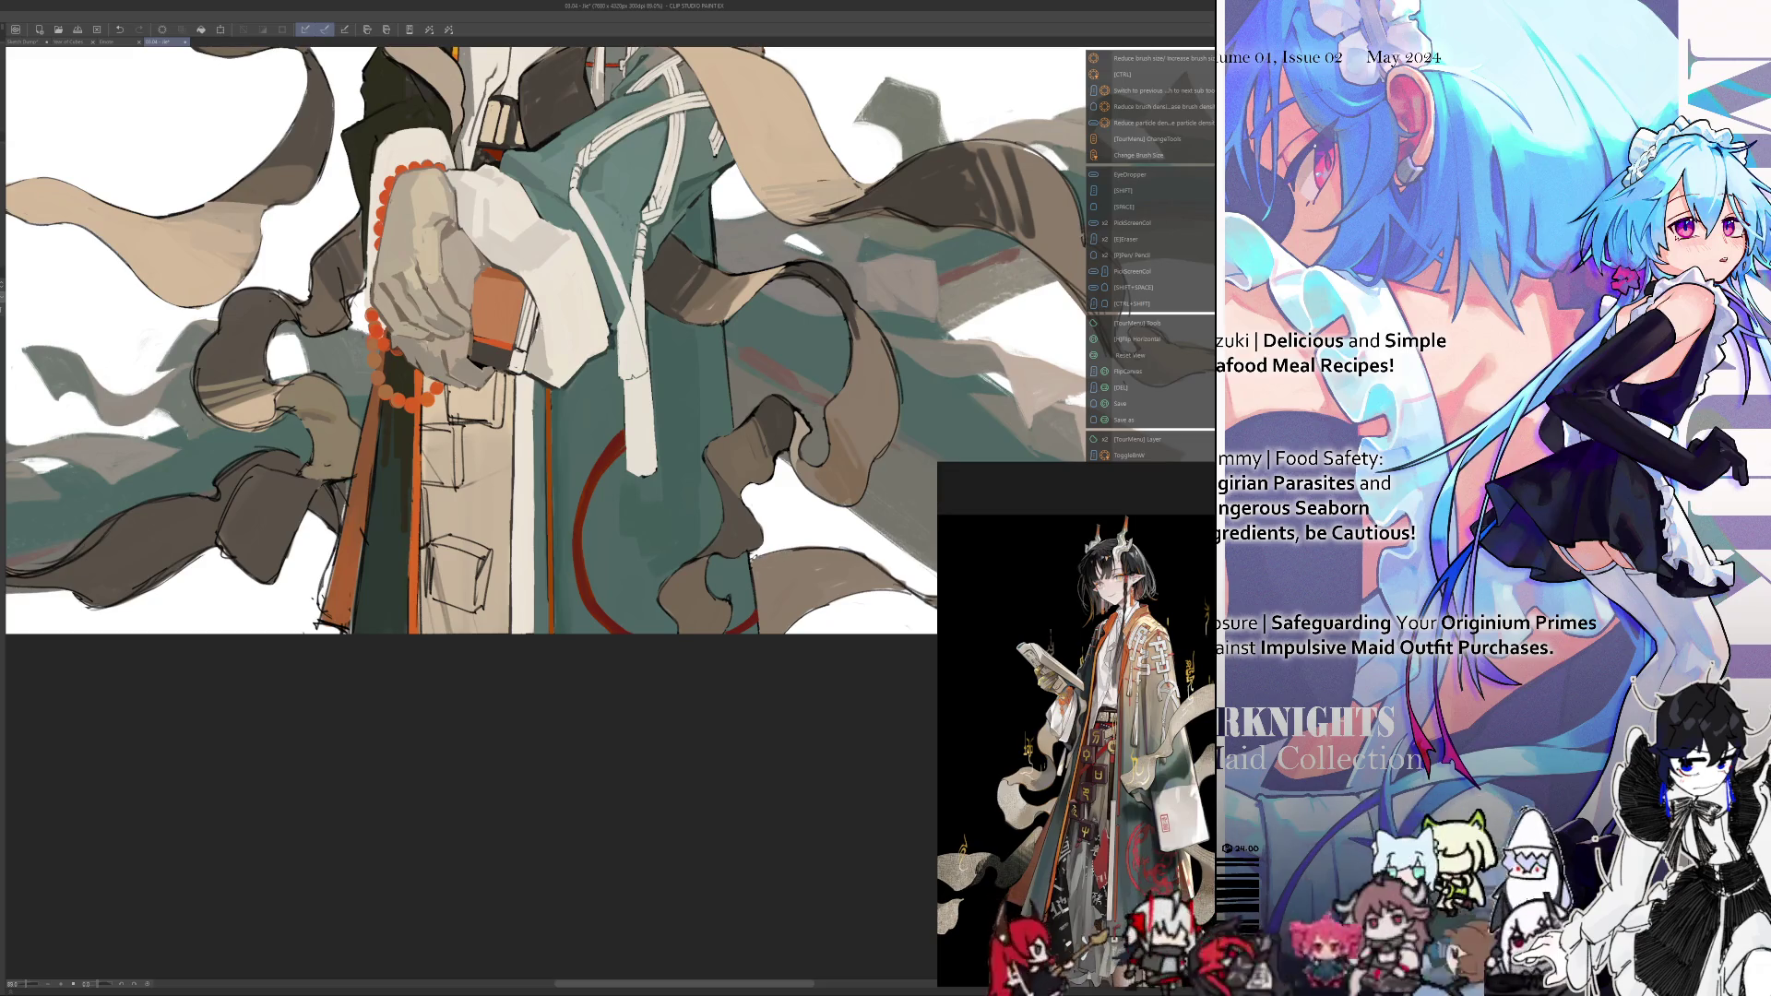
pyautogui.press('h')
pyautogui.hotkey('ctrl', '0')
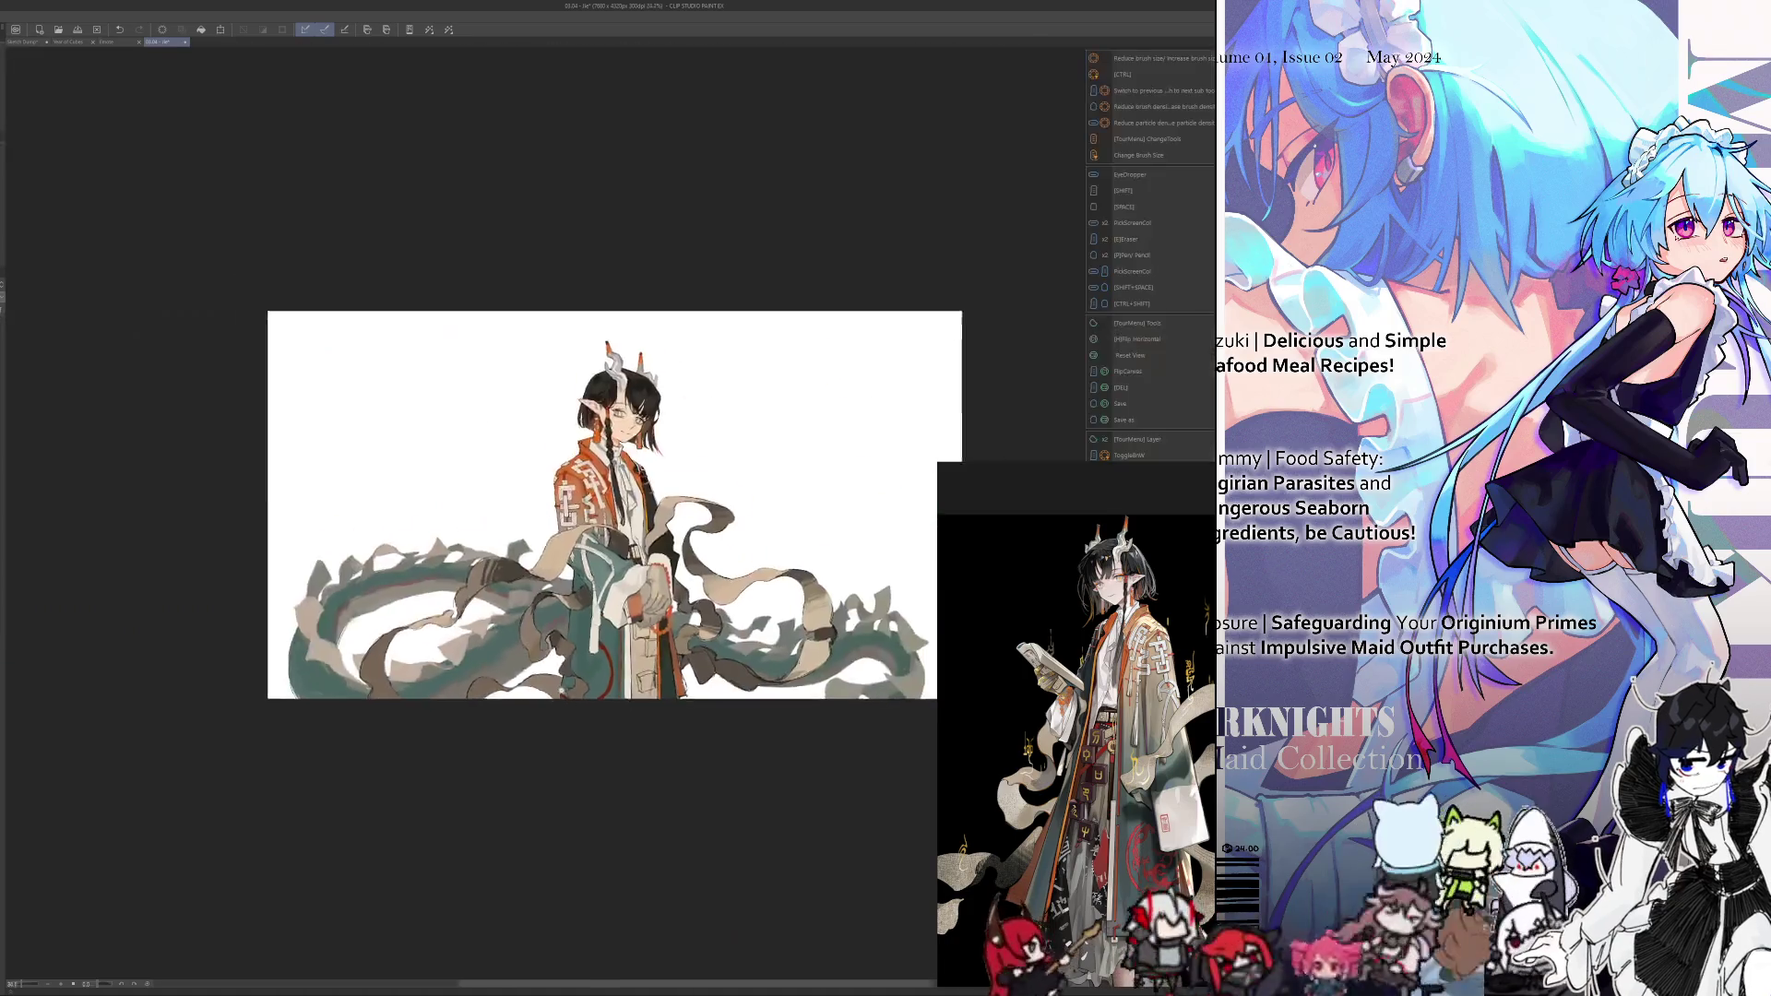
# Zoom in on the figure and paint a short dark stroke on the robe panel
pyautogui.scroll(4, 585, 706)
pyautogui.scroll(3, 585, 706)
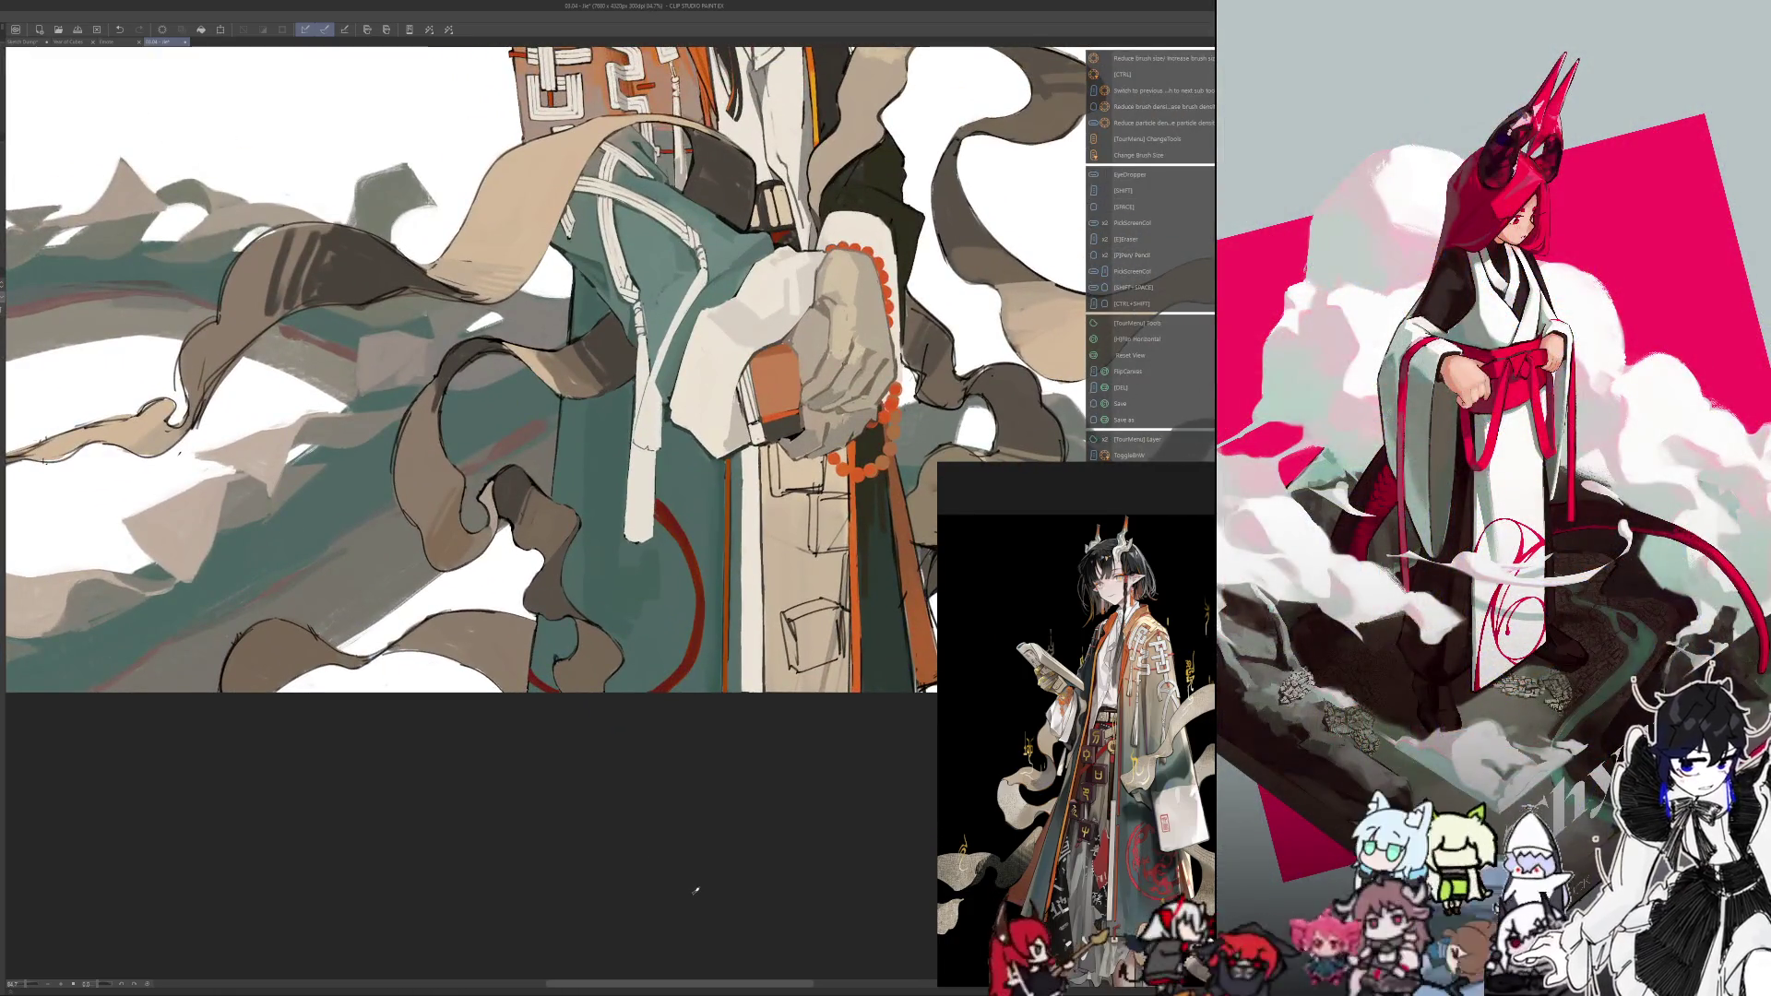
pyautogui.scroll(-5, 716, 833)
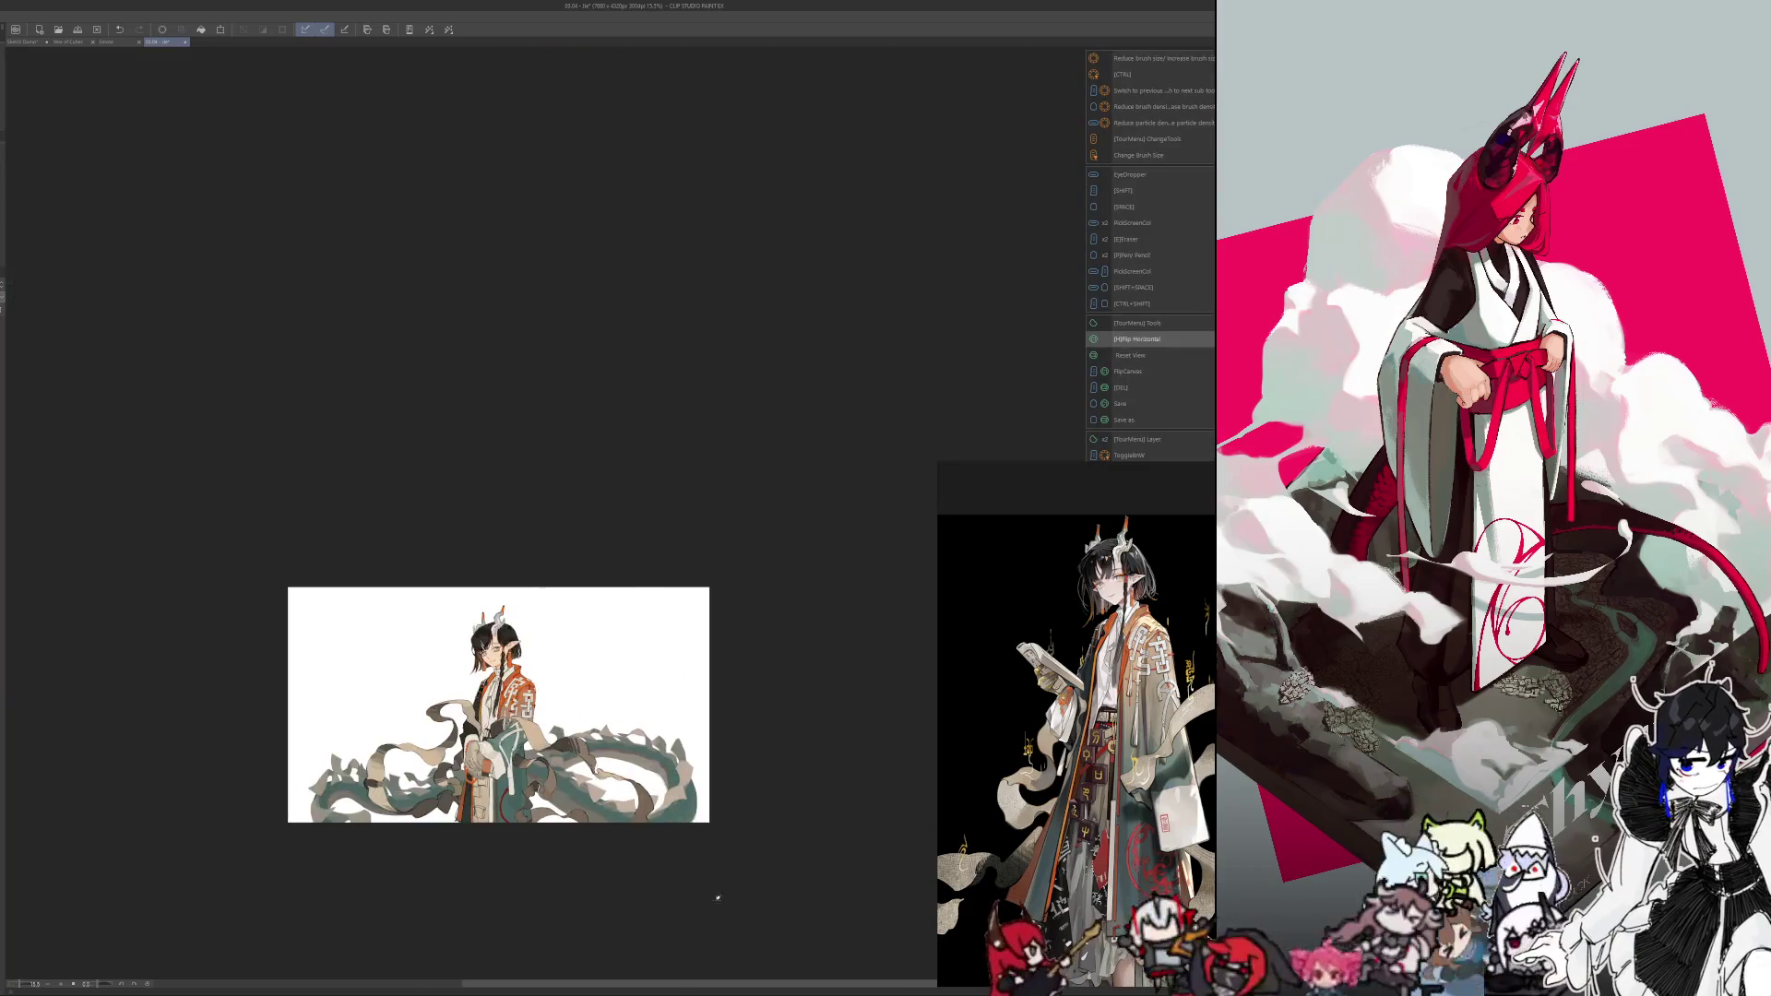
pyautogui.moveTo(716, 834); pyautogui.dragTo(795, 720)
pyautogui.scroll(-1, 621, 695)
pyautogui.scroll(3, 648, 672)
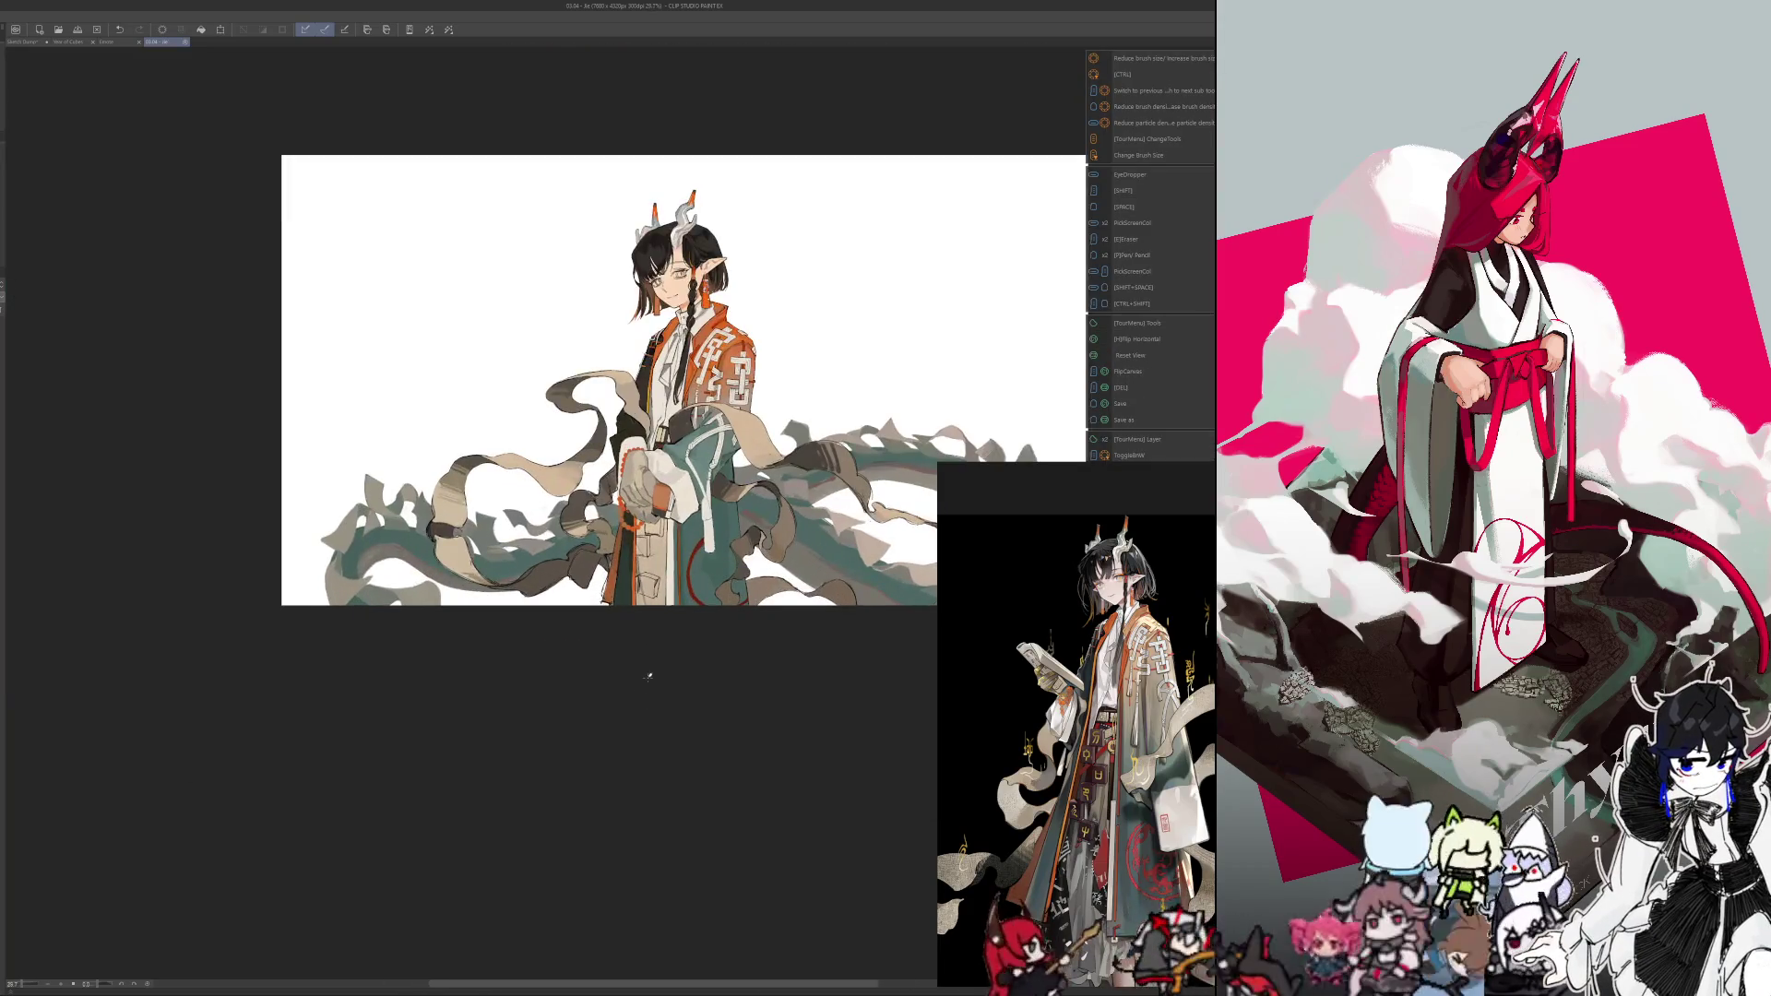
pyautogui.scroll(2, 668, 679)
pyautogui.moveTo(668, 679); pyautogui.dragTo(600, 728)
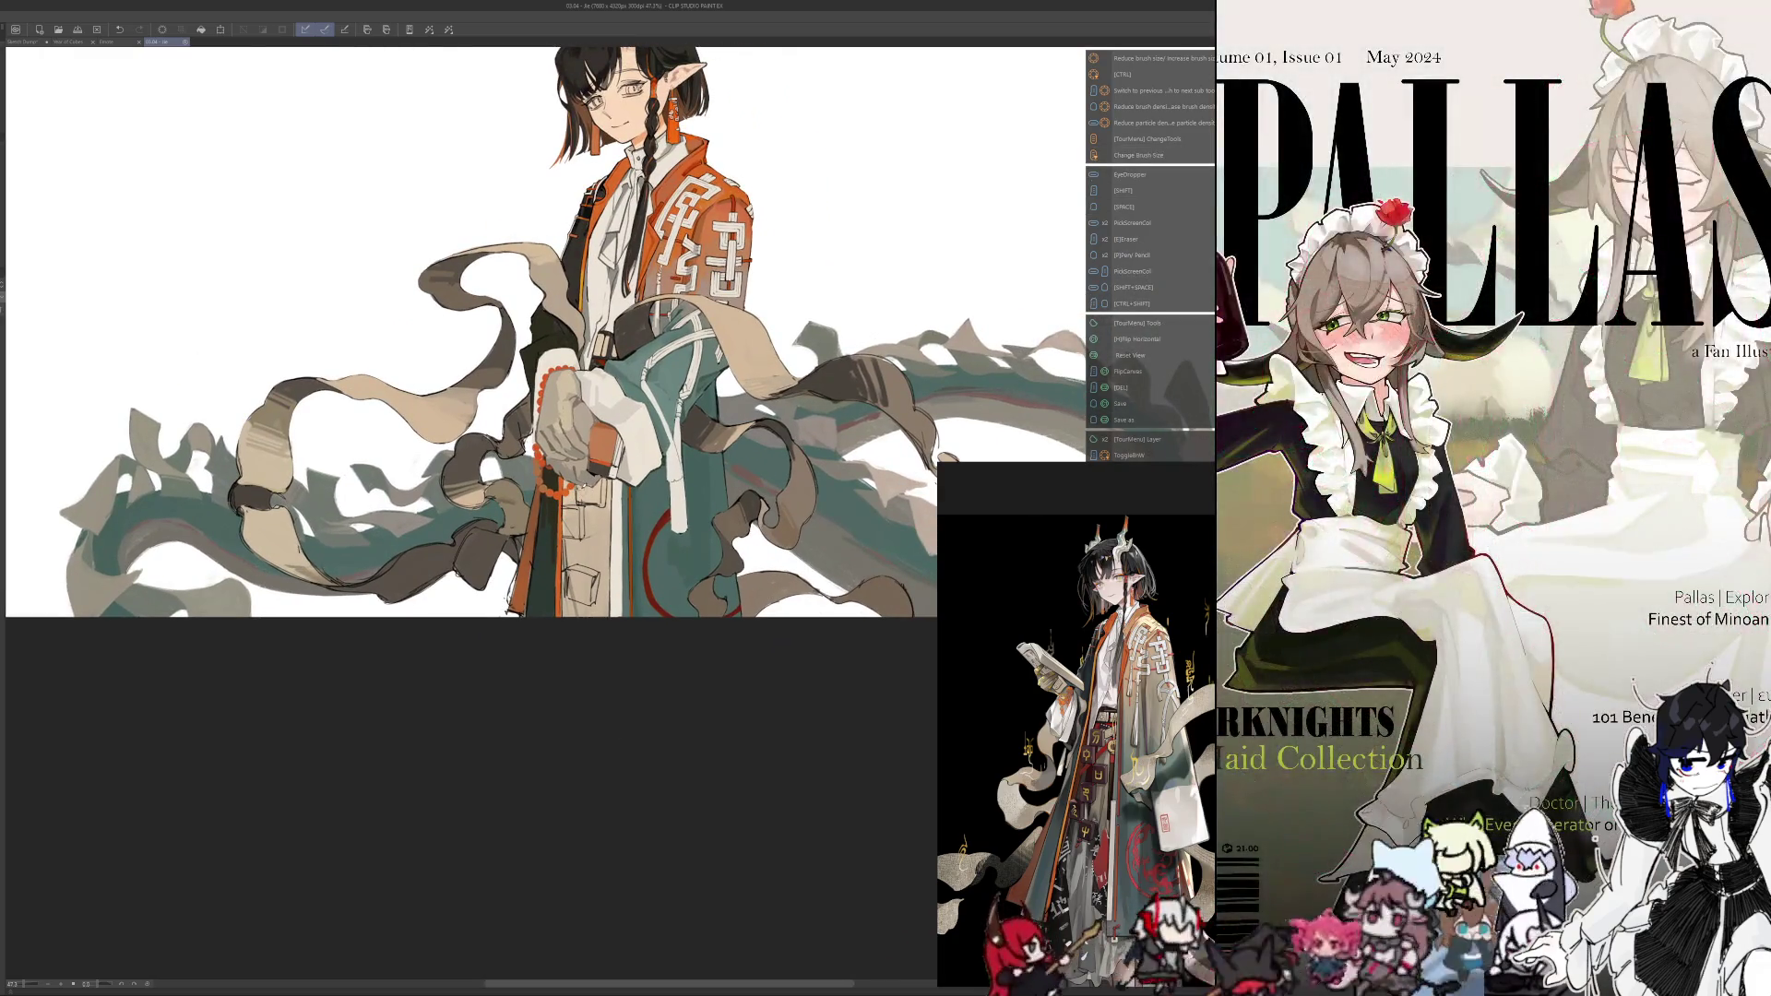
pyautogui.scroll(2, 562, 516)
pyautogui.scroll(1, 563, 517)
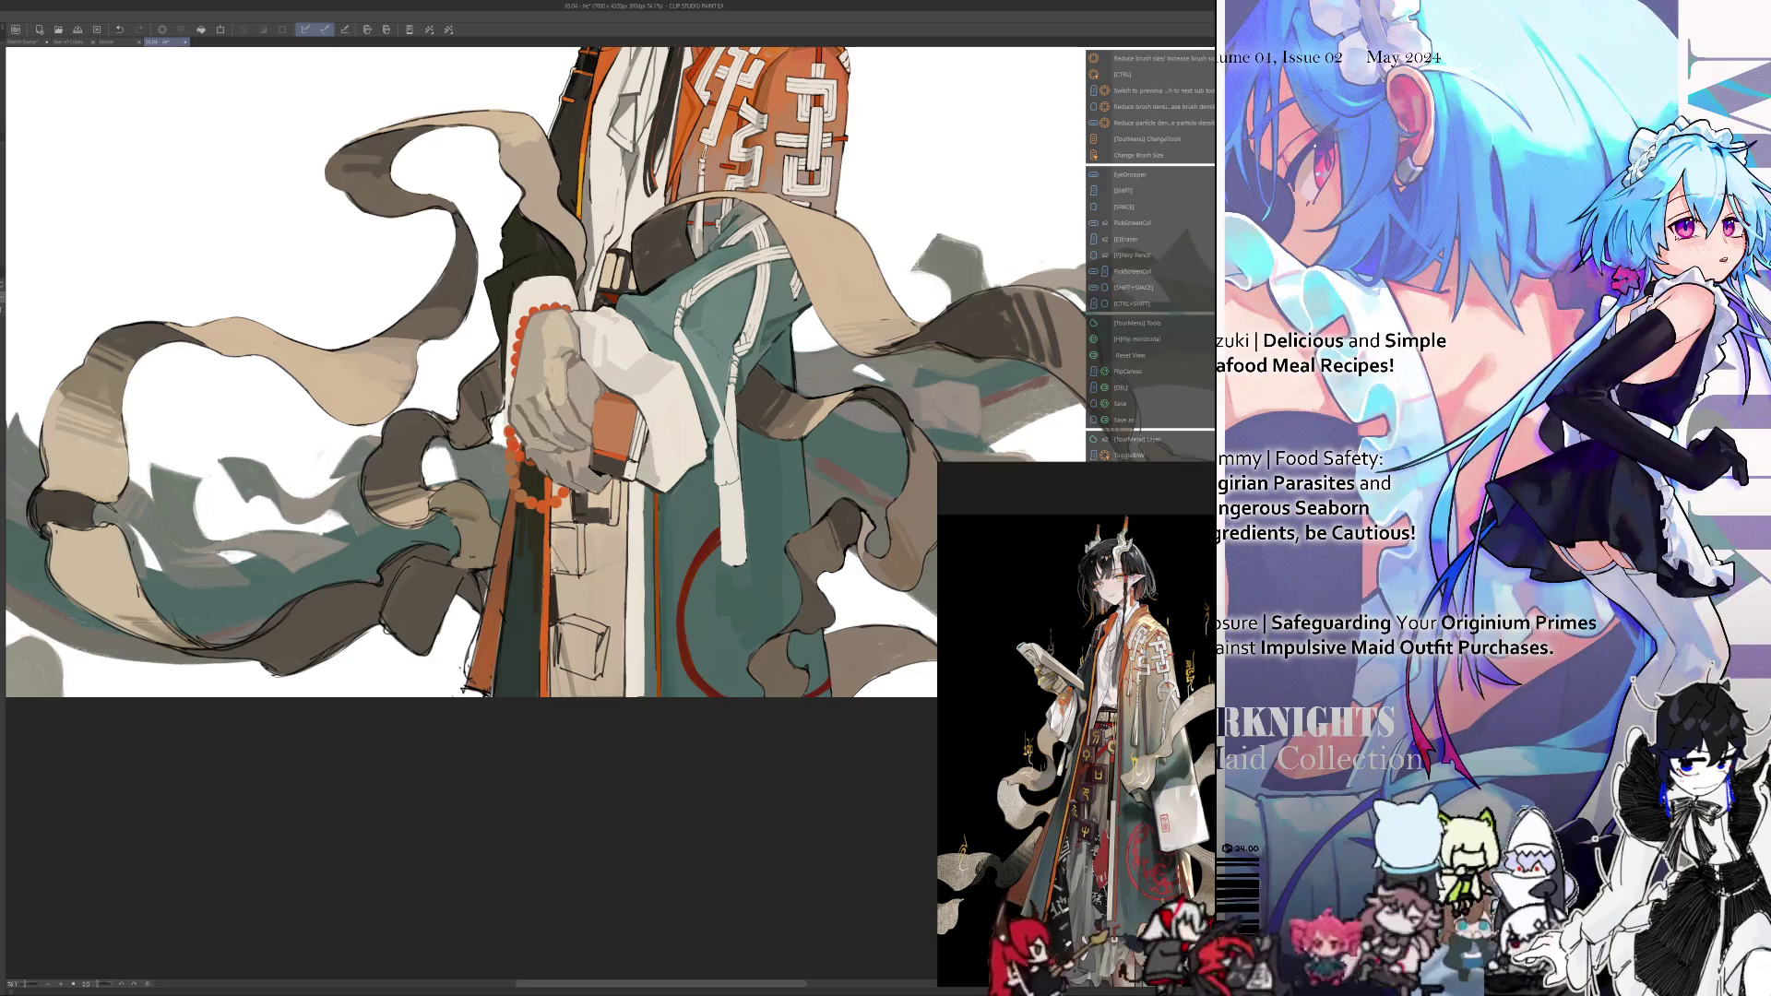
pyautogui.moveTo(560, 574)
pyautogui.mouseDown()
pyautogui.moveTo(578, 576)
pyautogui.moveTo(558, 570)
pyautogui.moveTo(615, 478)
pyautogui.moveTo(579, 509)
pyautogui.mouseUp()
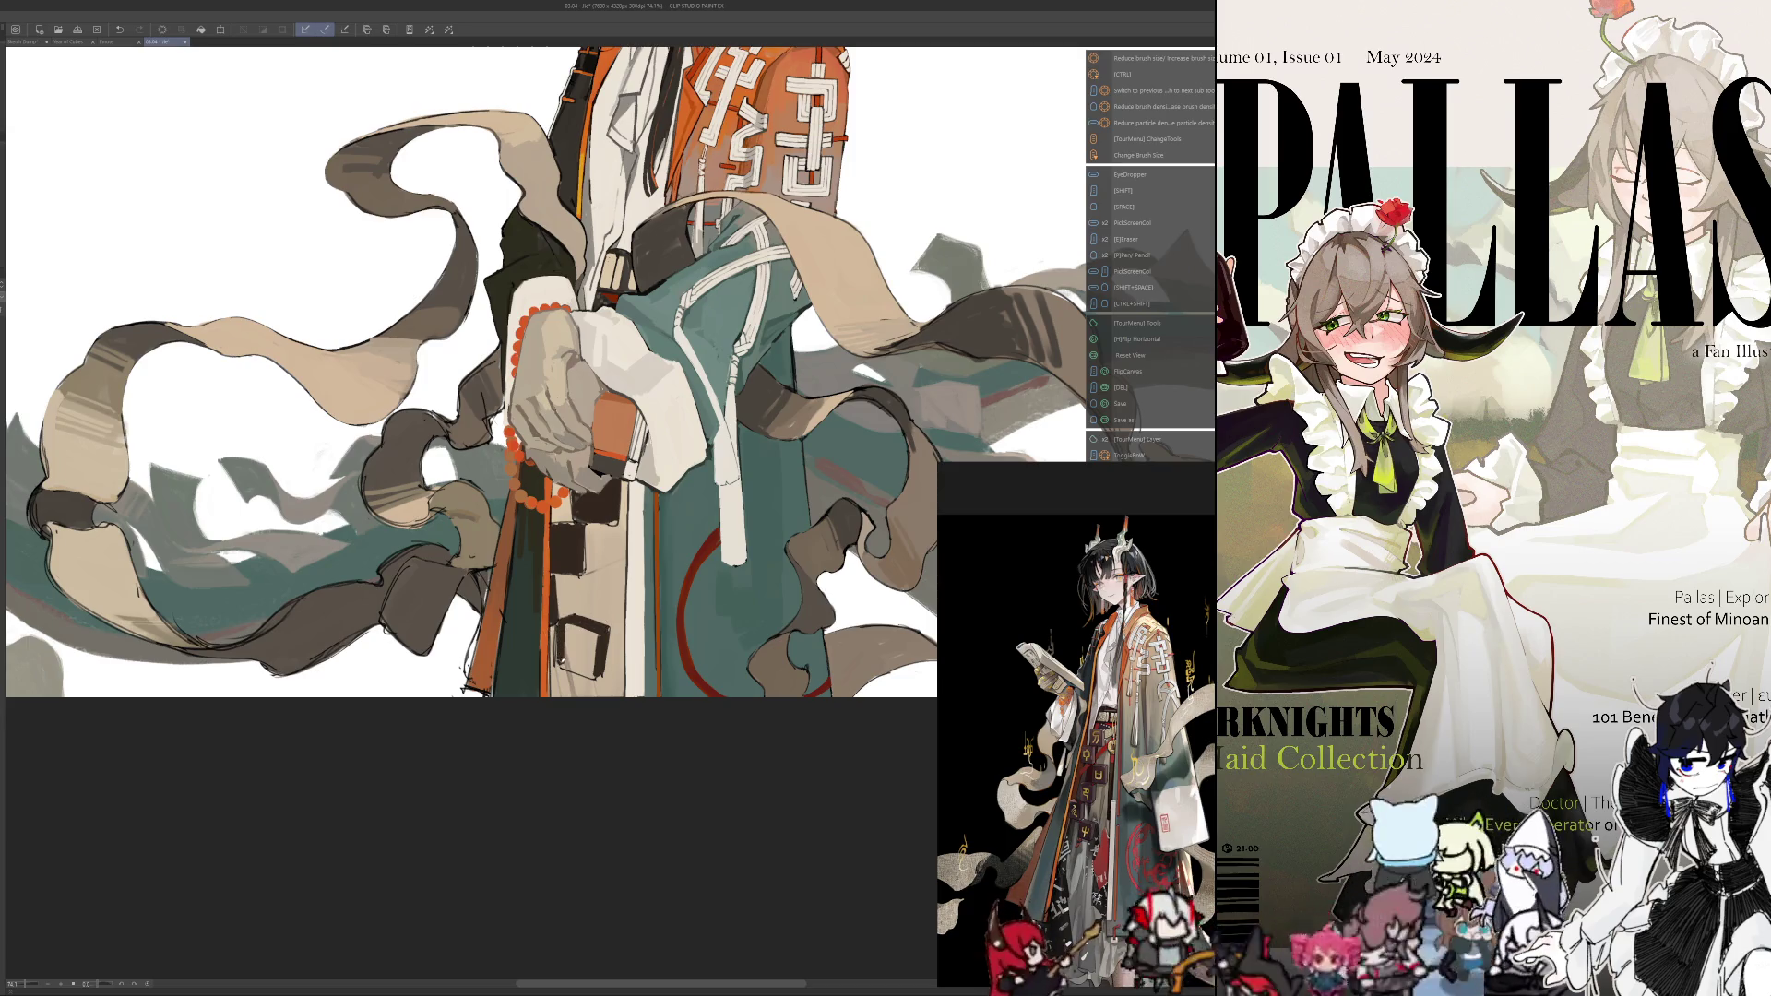
# Fill the empty square outline on the robe with dark paint, checking it mirrored, then zoom out
pyautogui.moveTo(595, 633); pyautogui.dragTo(566, 668)
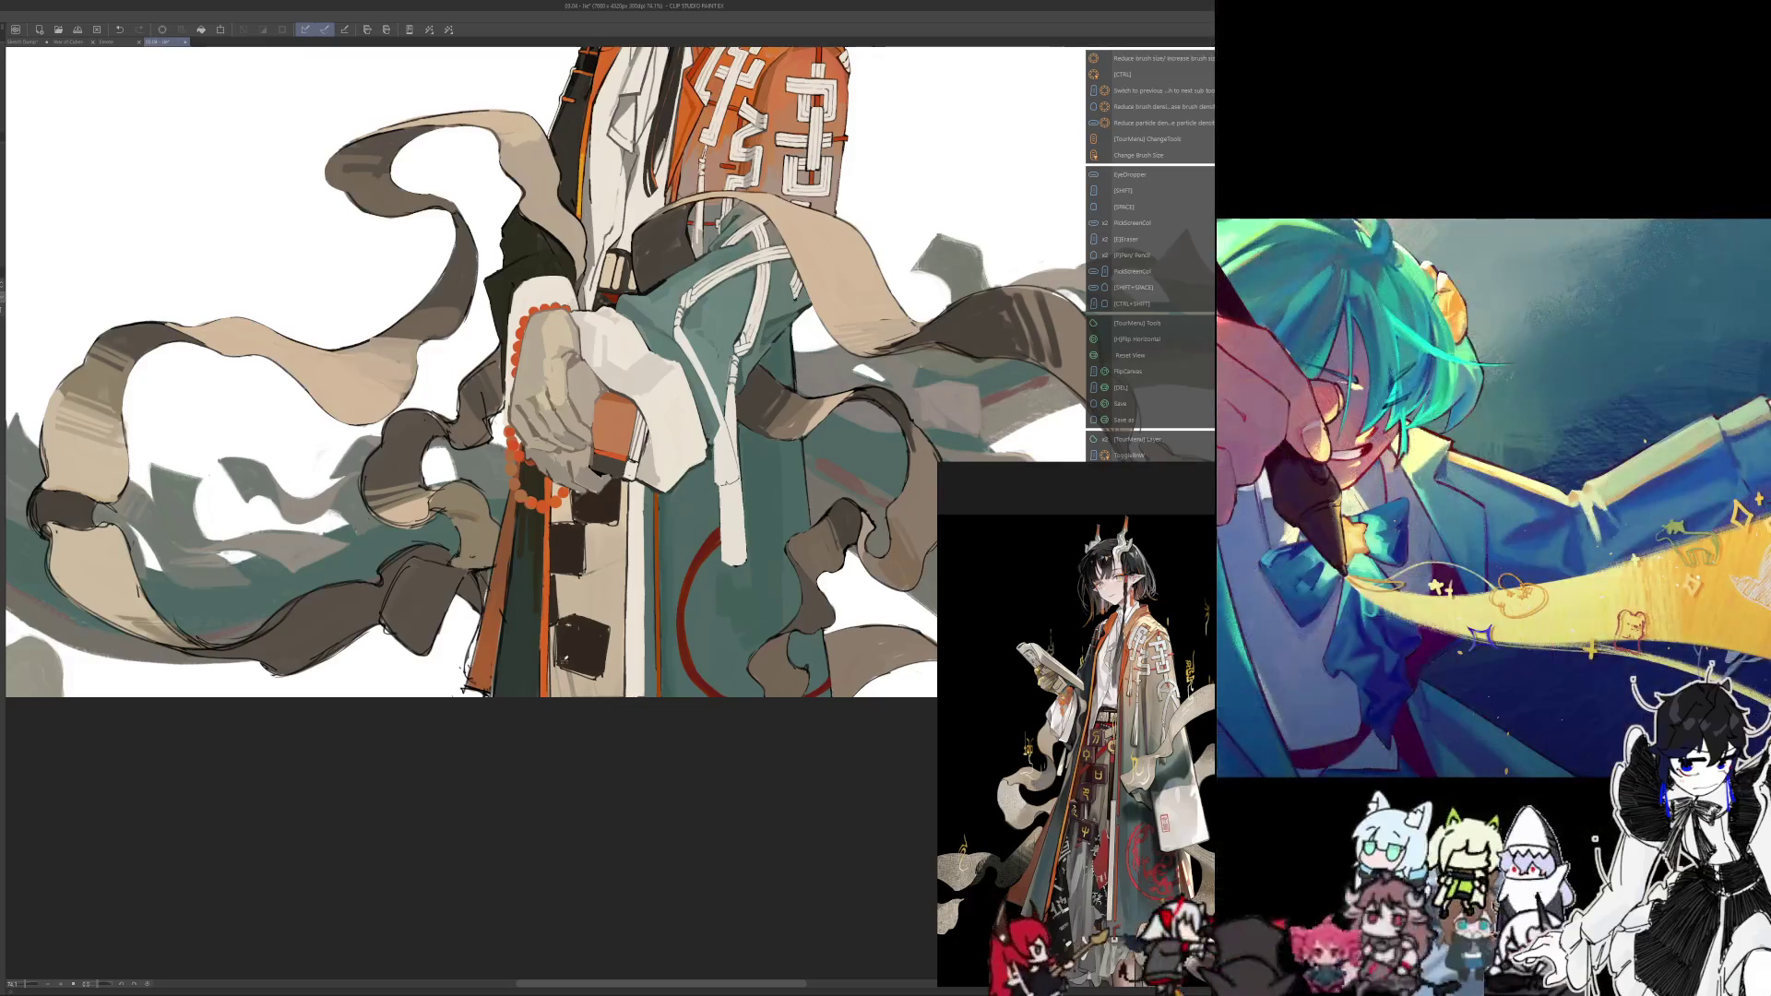
pyautogui.press('h')
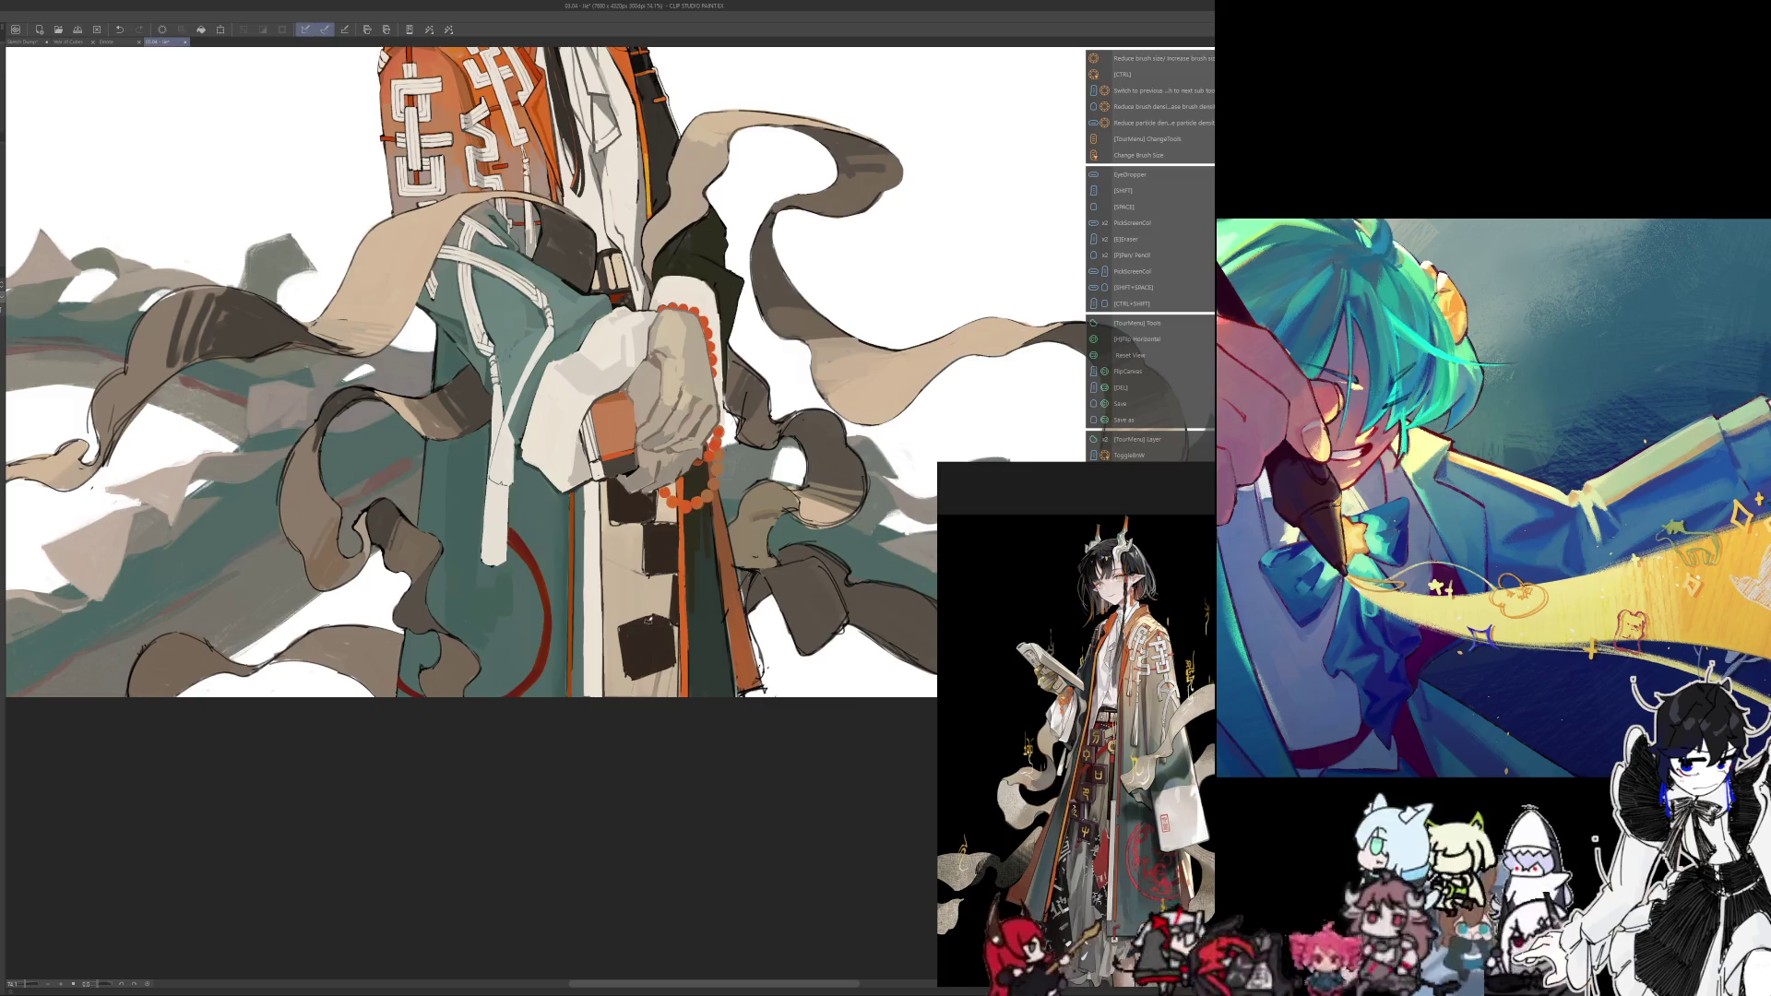
pyautogui.press('h')
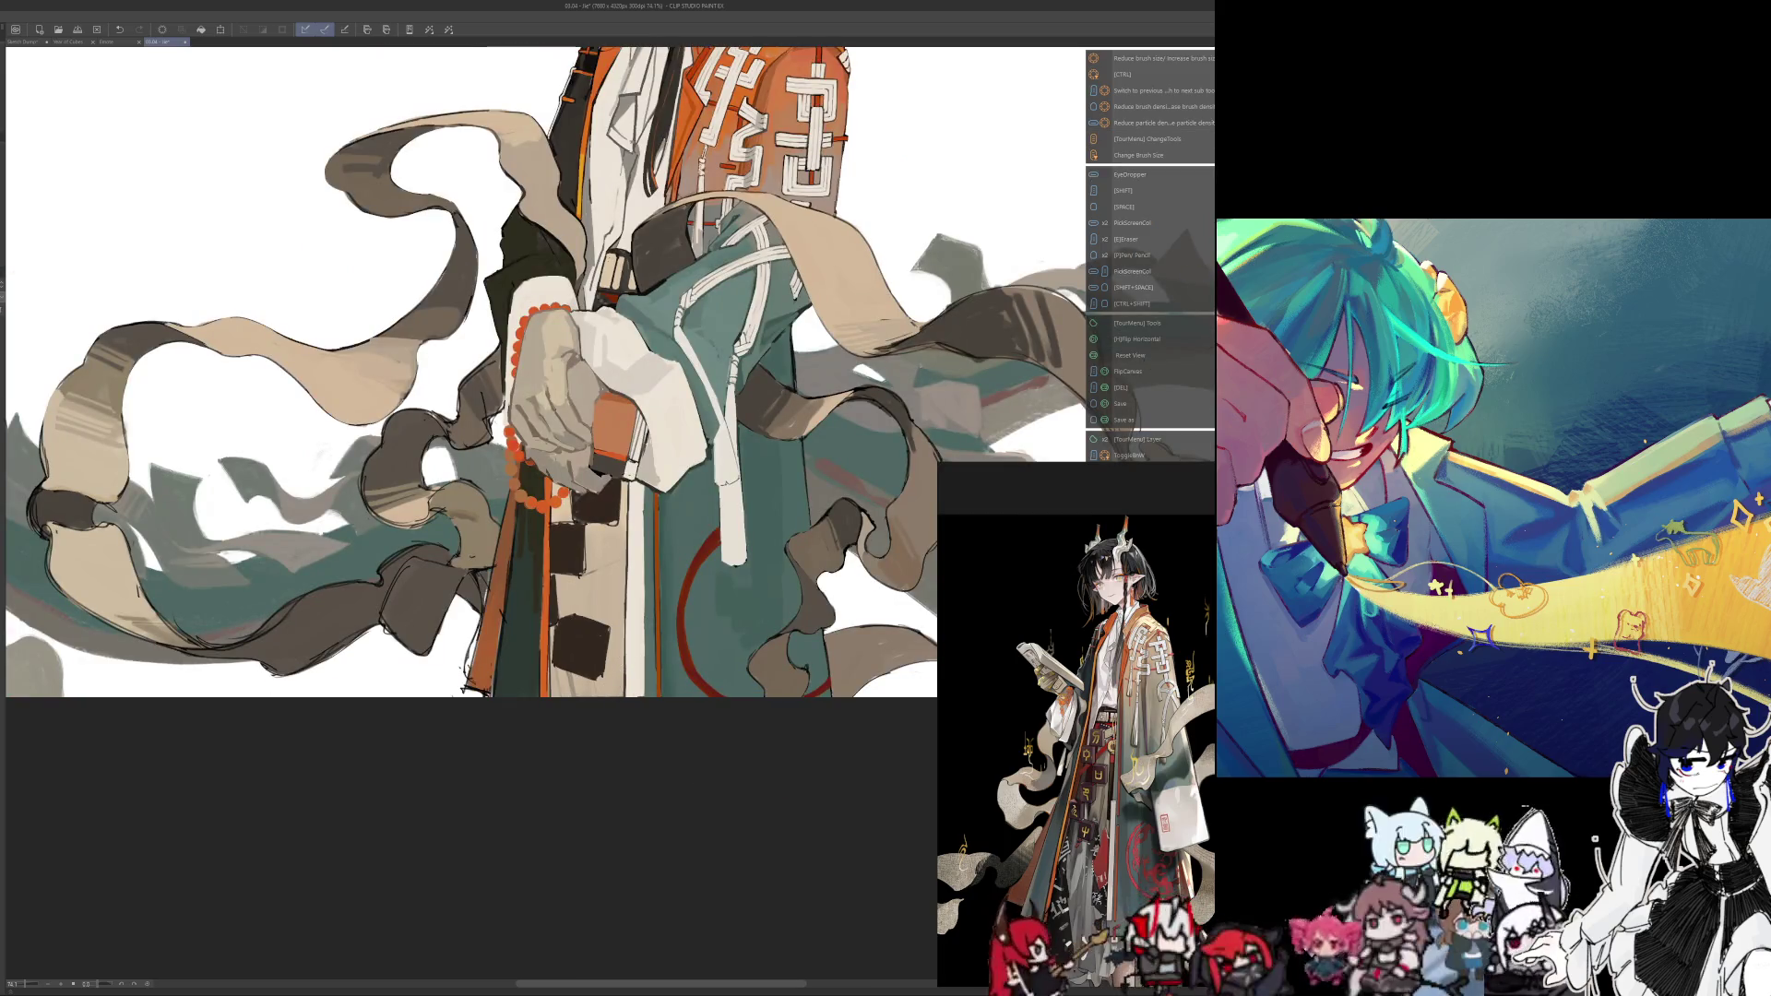
pyautogui.moveTo(612, 570); pyautogui.dragTo(601, 548)
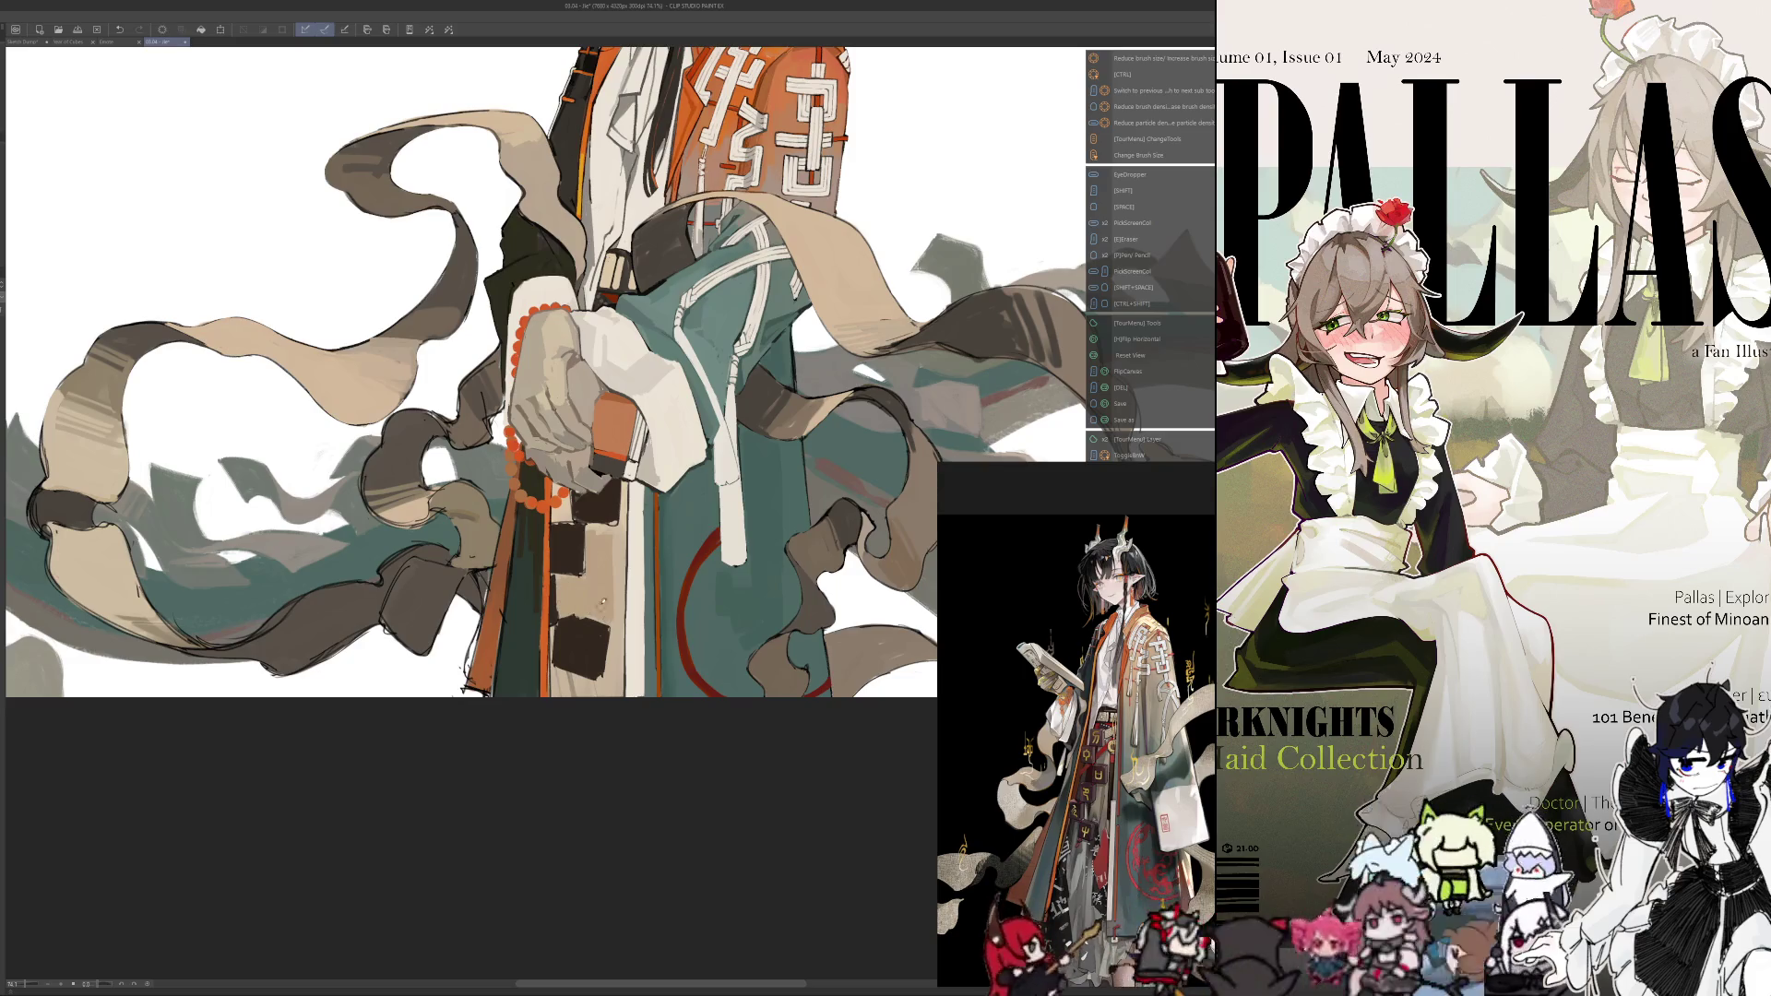
pyautogui.scroll(-5, 470, 369)
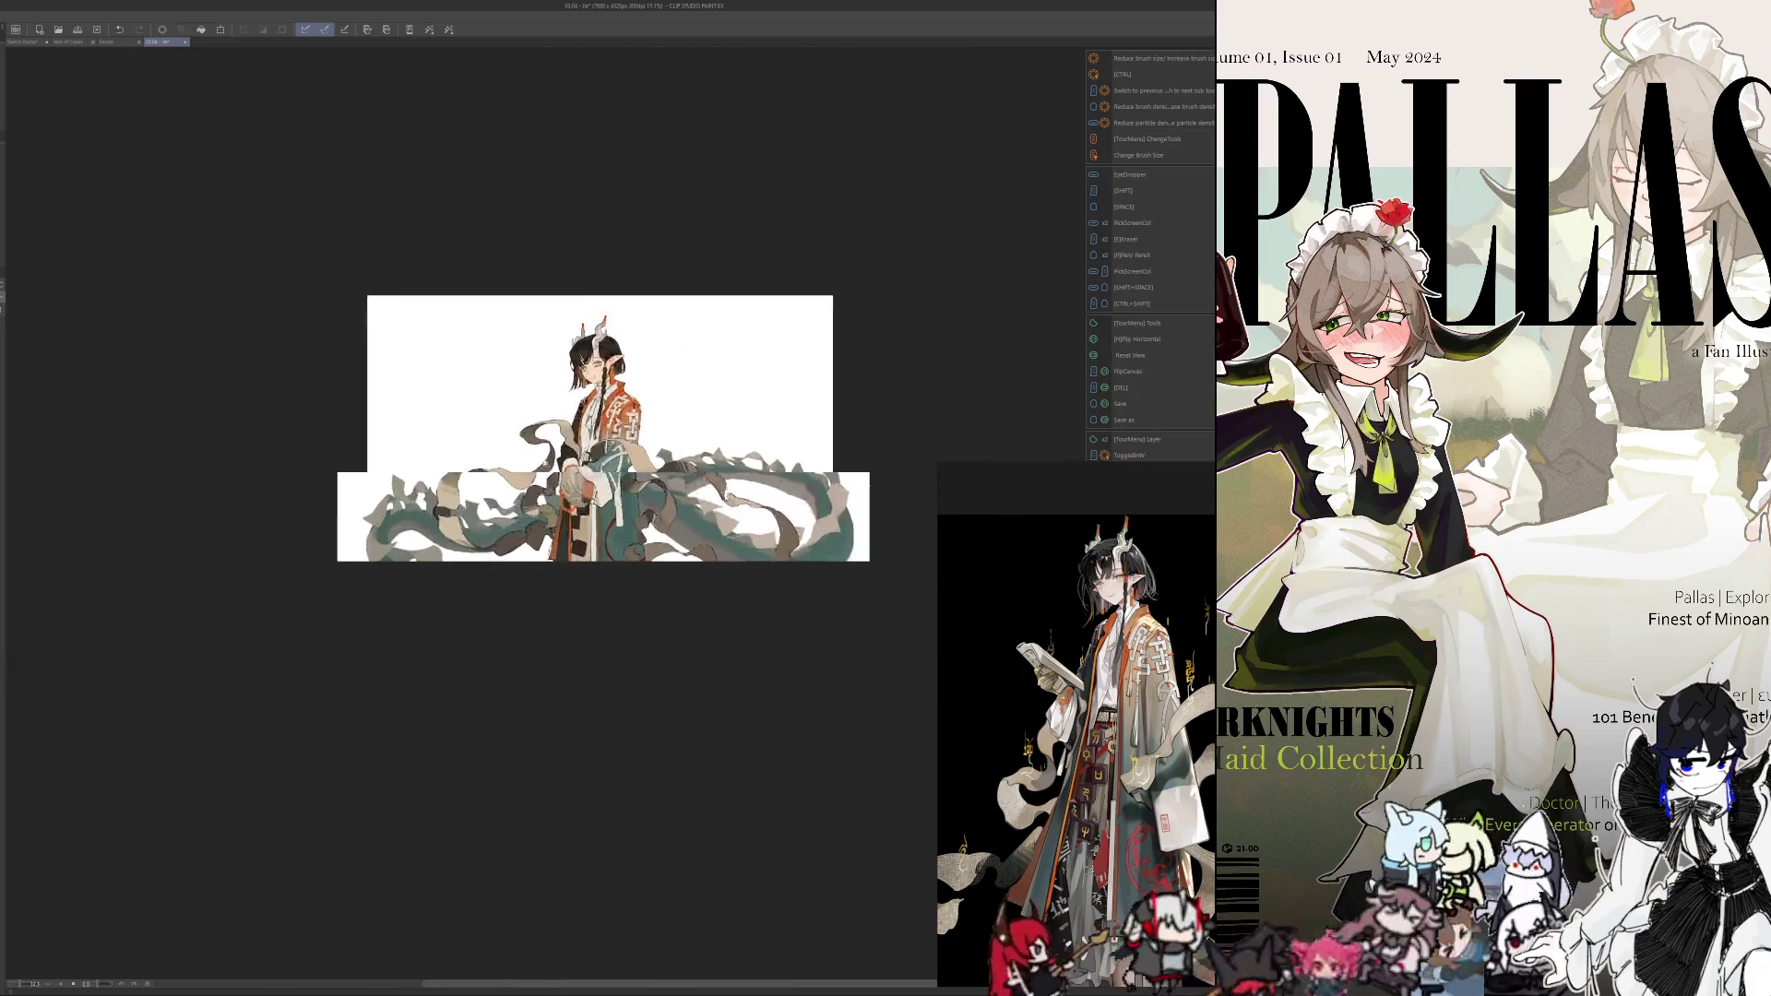
# Zoom and pan to bring the figure's head and face into view
pyautogui.scroll(4, 470, 369)
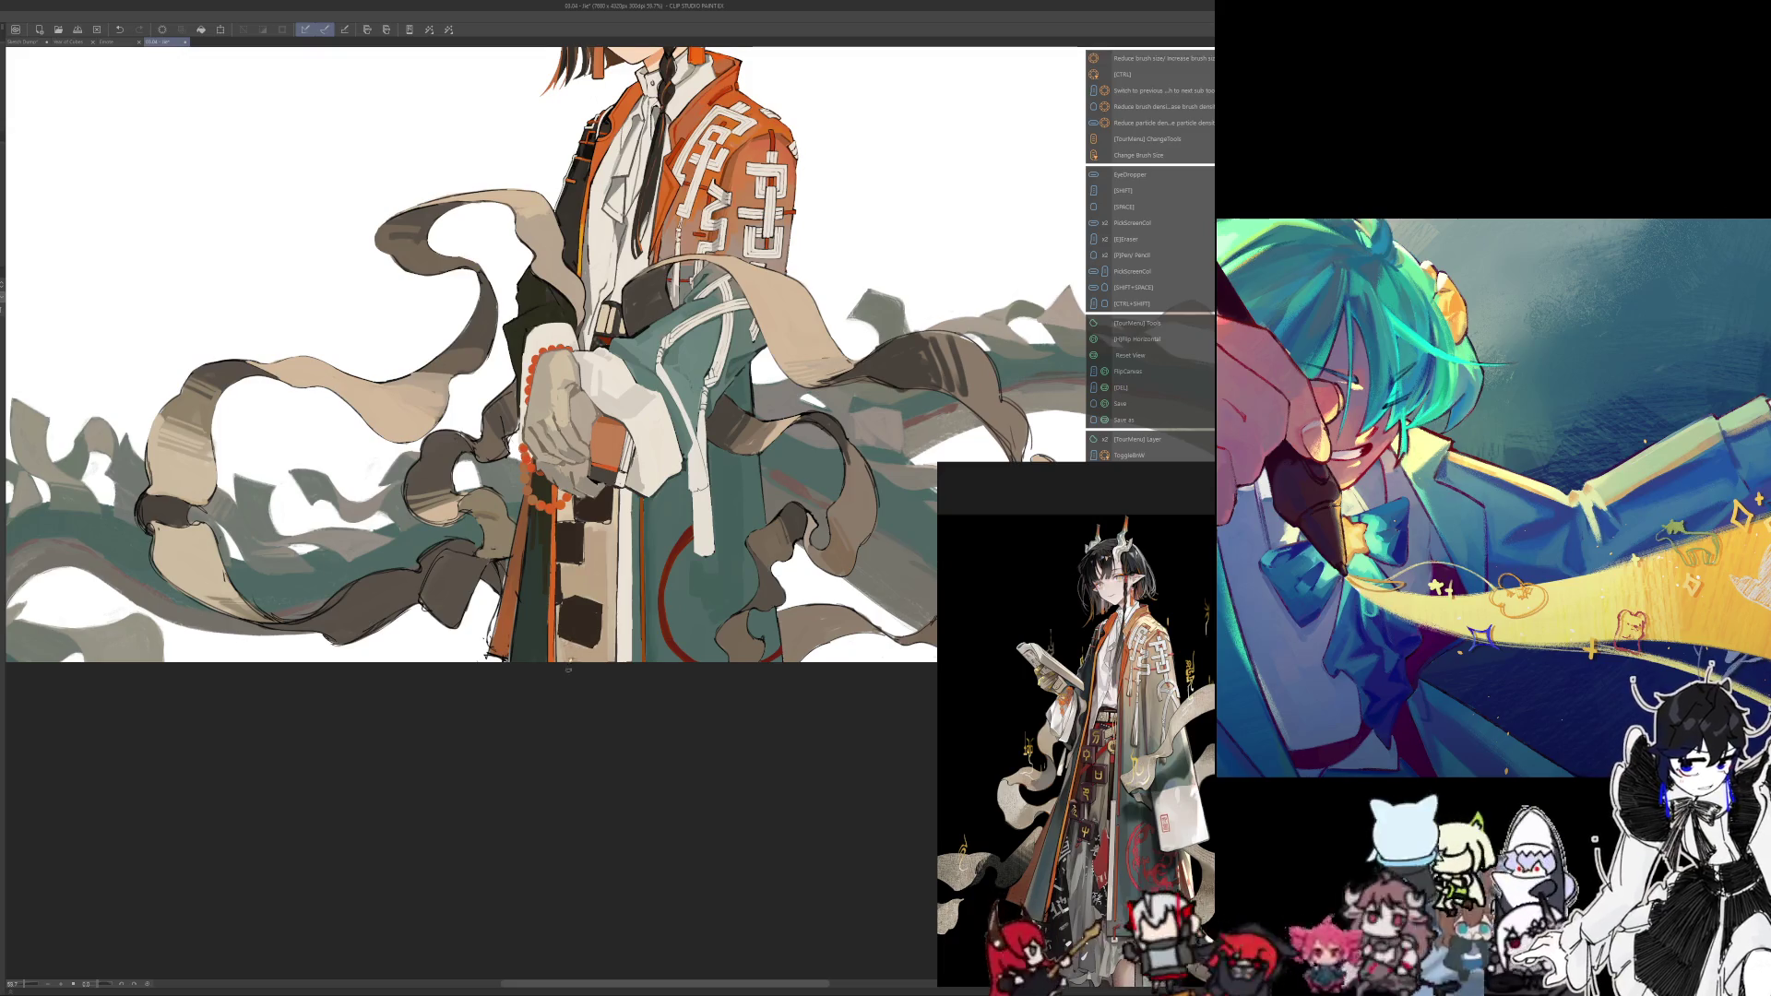
pyautogui.press('alt')
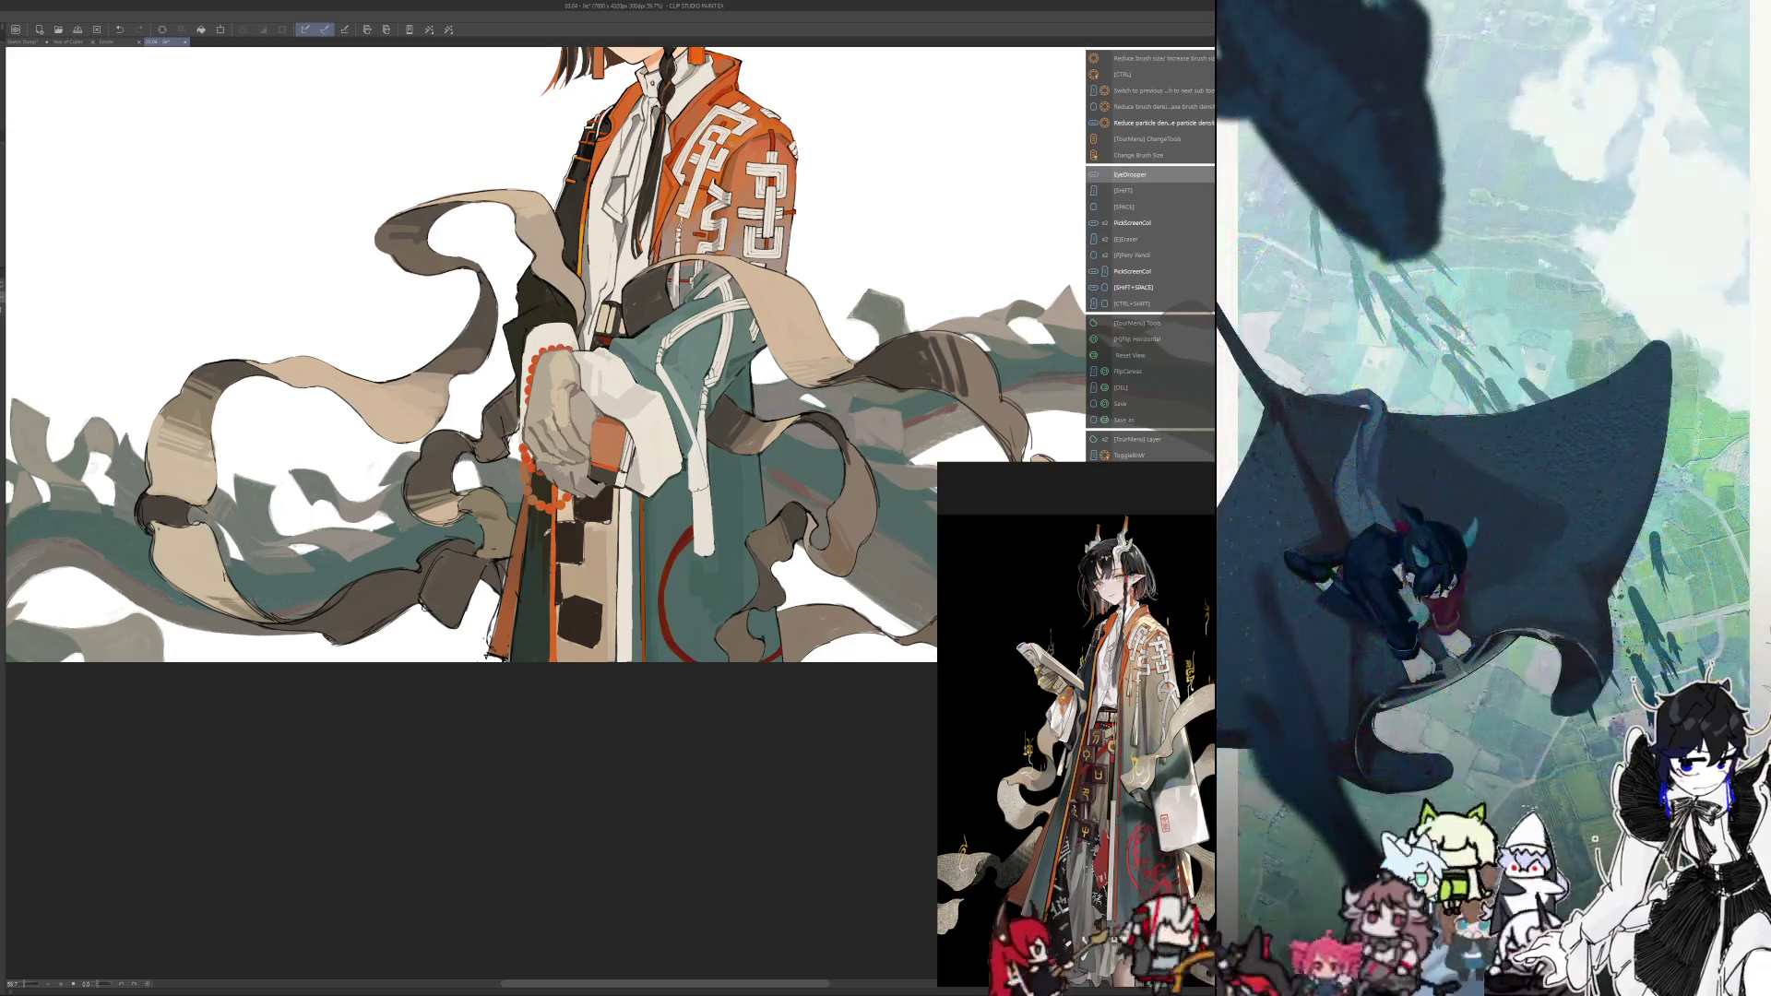
pyautogui.hotkey('ctrl', 'alt')
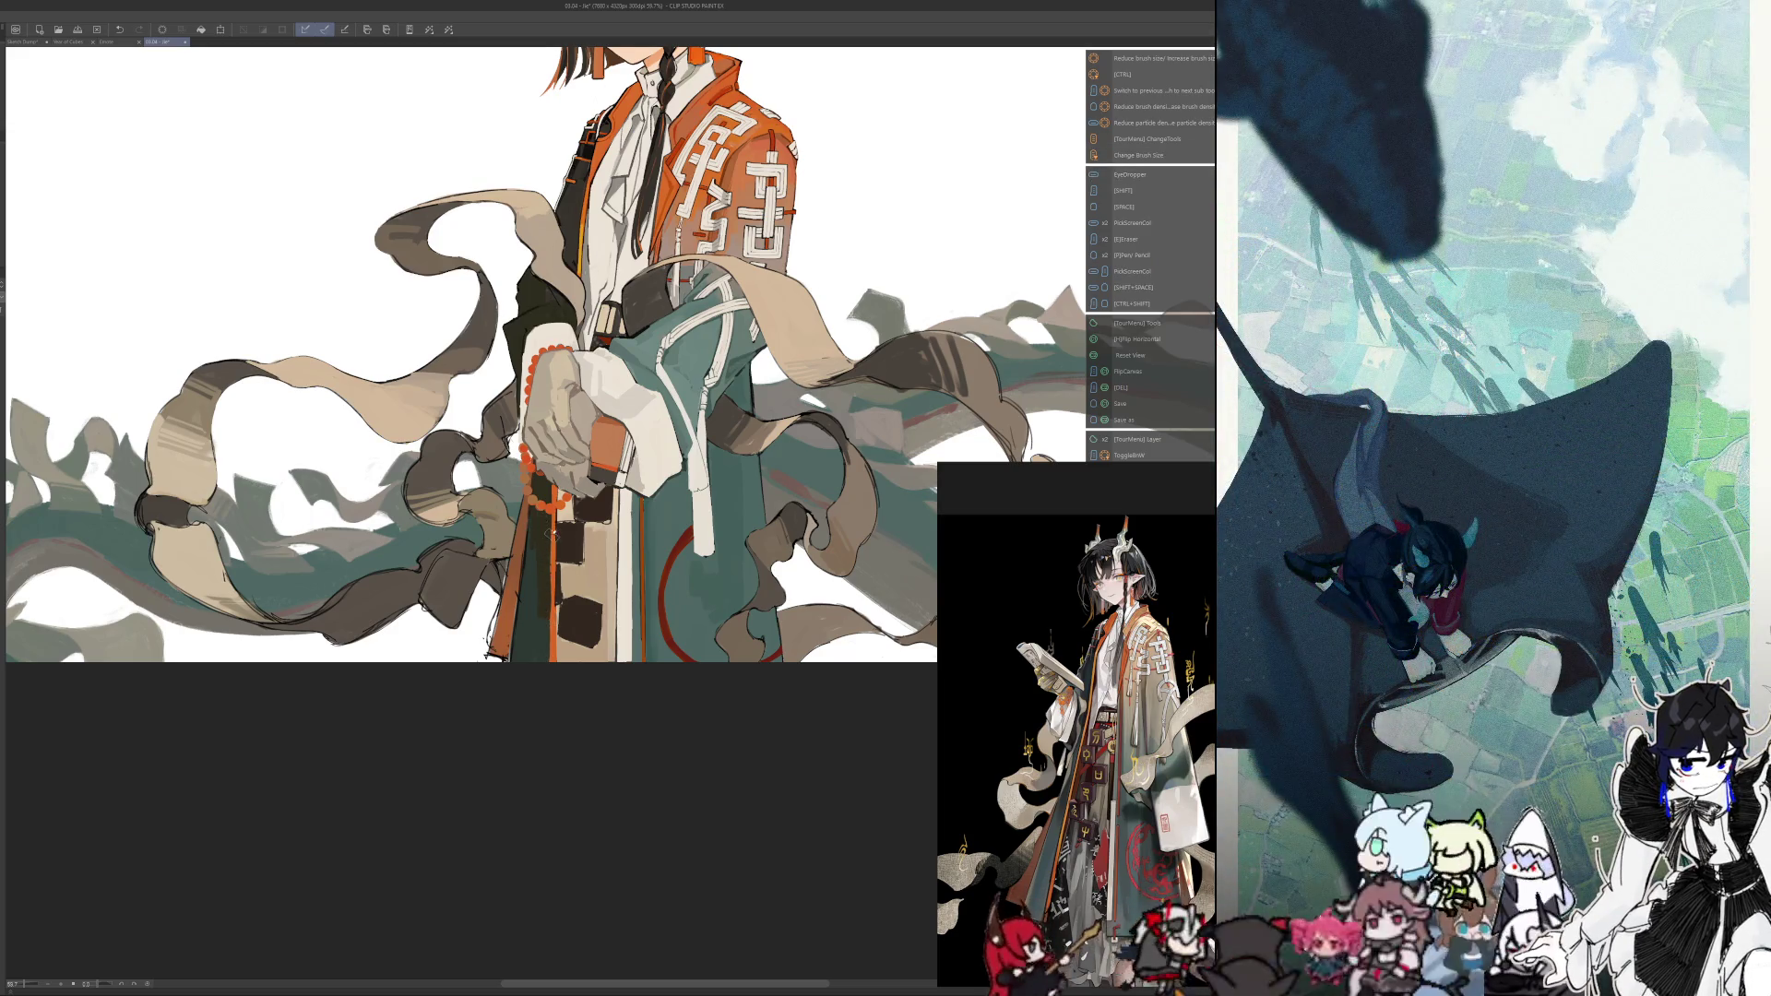
pyautogui.scroll(-5, 549, 534)
pyautogui.scroll(5, 544, 562)
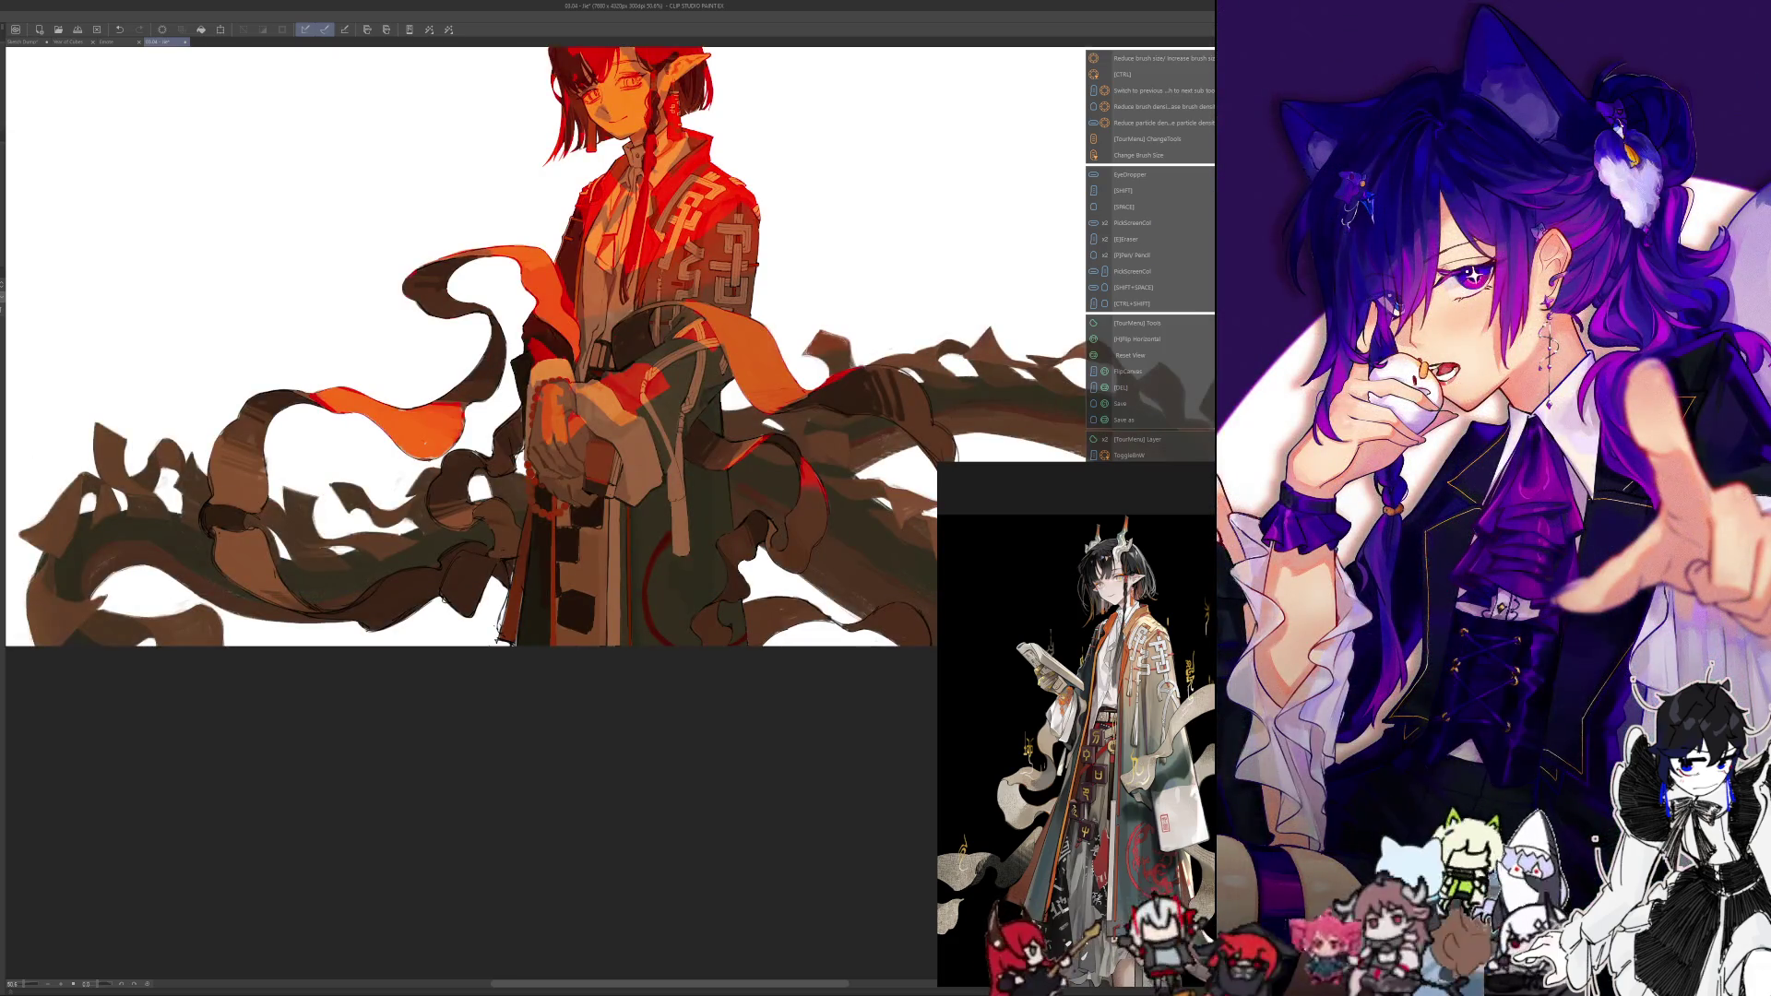
pyautogui.moveTo(480, 688); pyautogui.dragTo(443, 835)
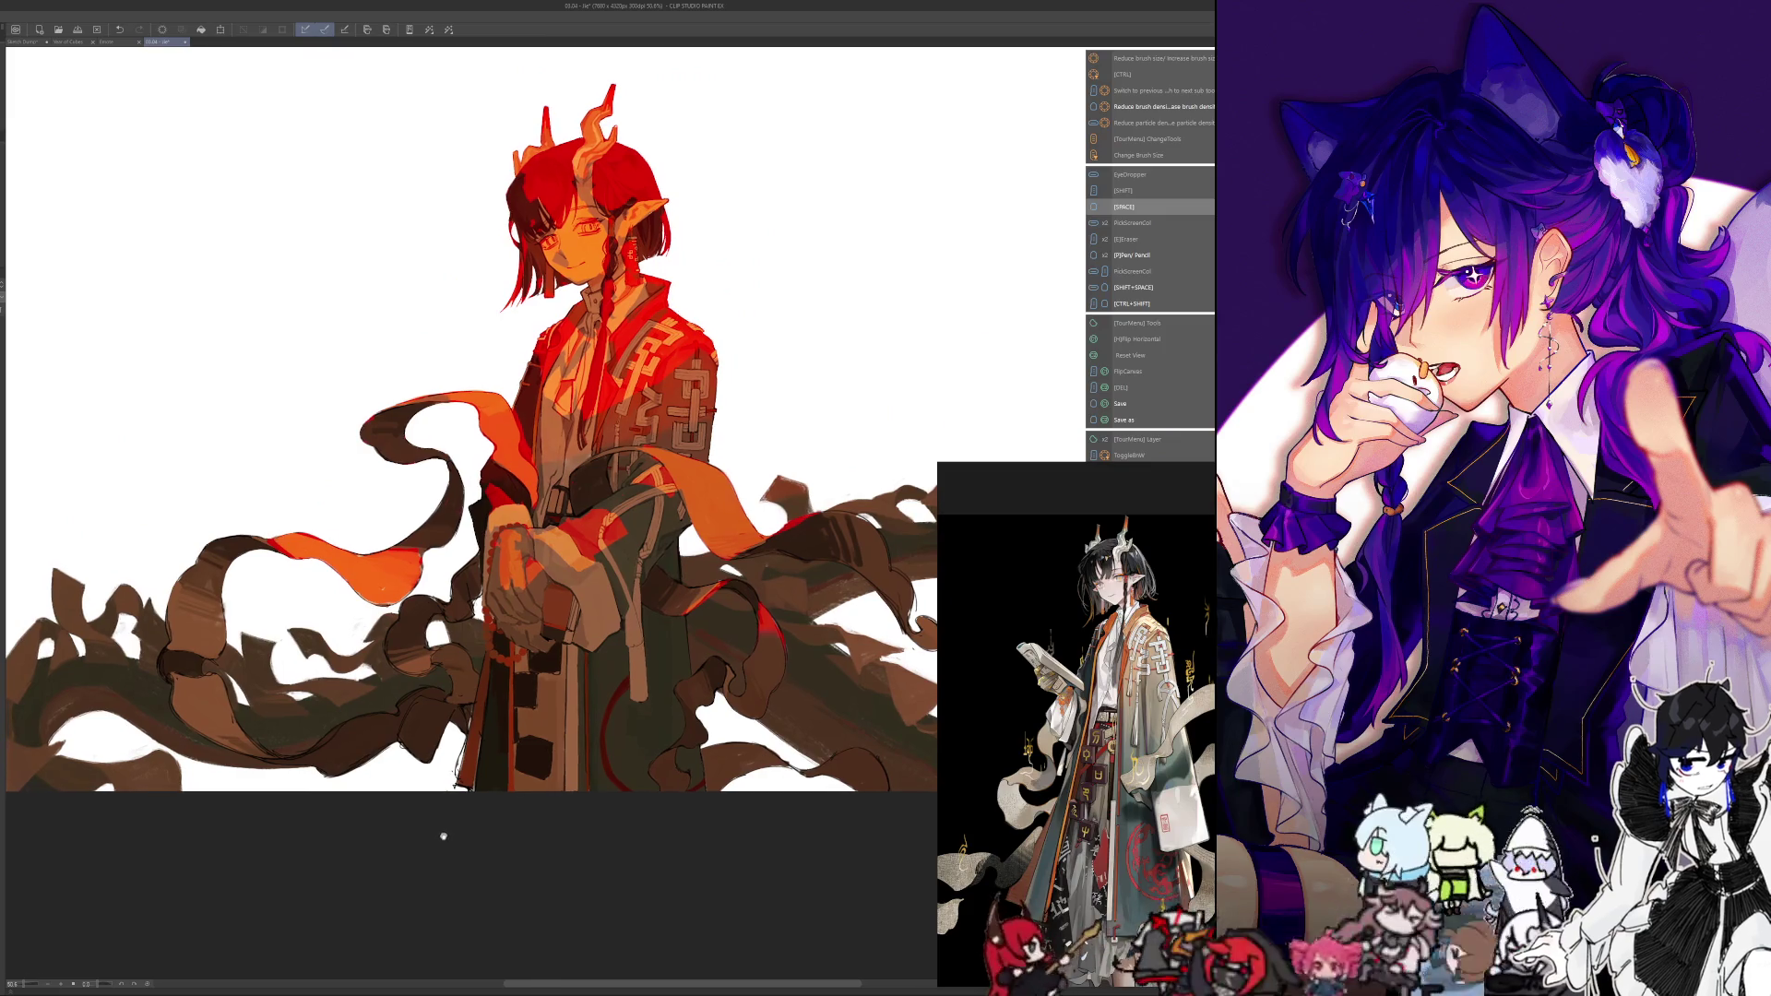
# Darken part of the lower robe in greyscale view, then restore full colour
pyautogui.hotkey('ctrl', 'shift', 'b')
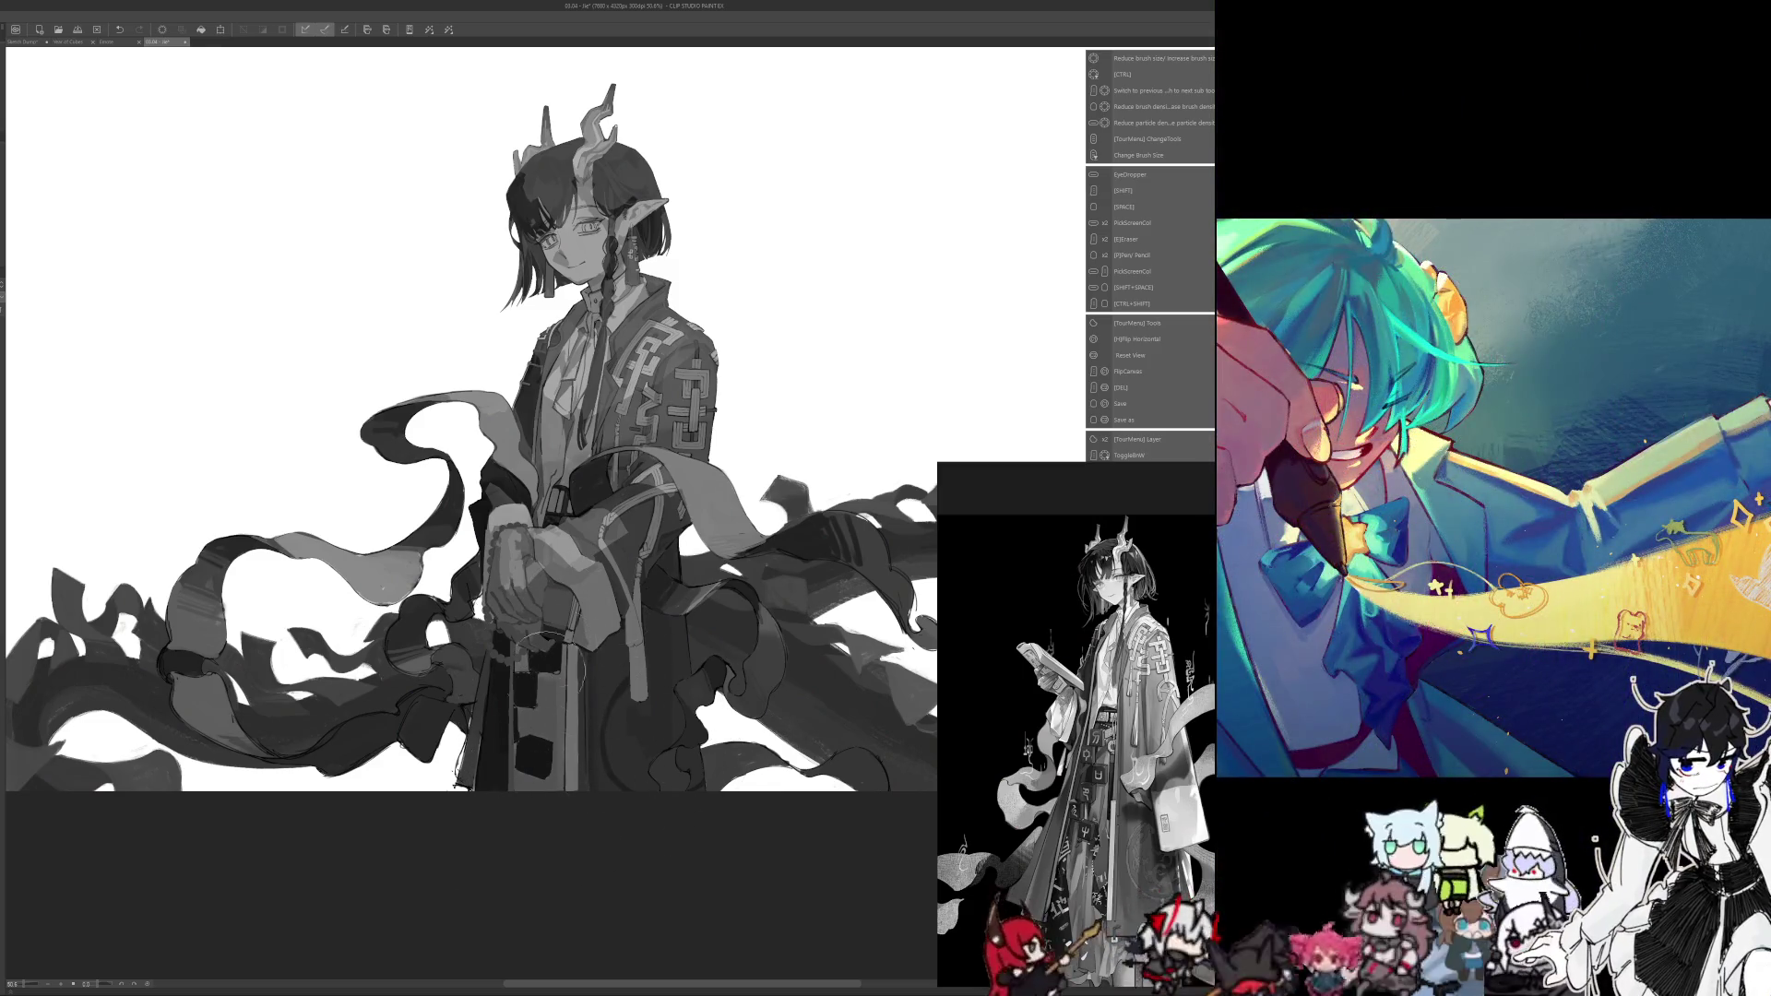
pyautogui.moveTo(724, 715); pyautogui.dragTo(678, 573)
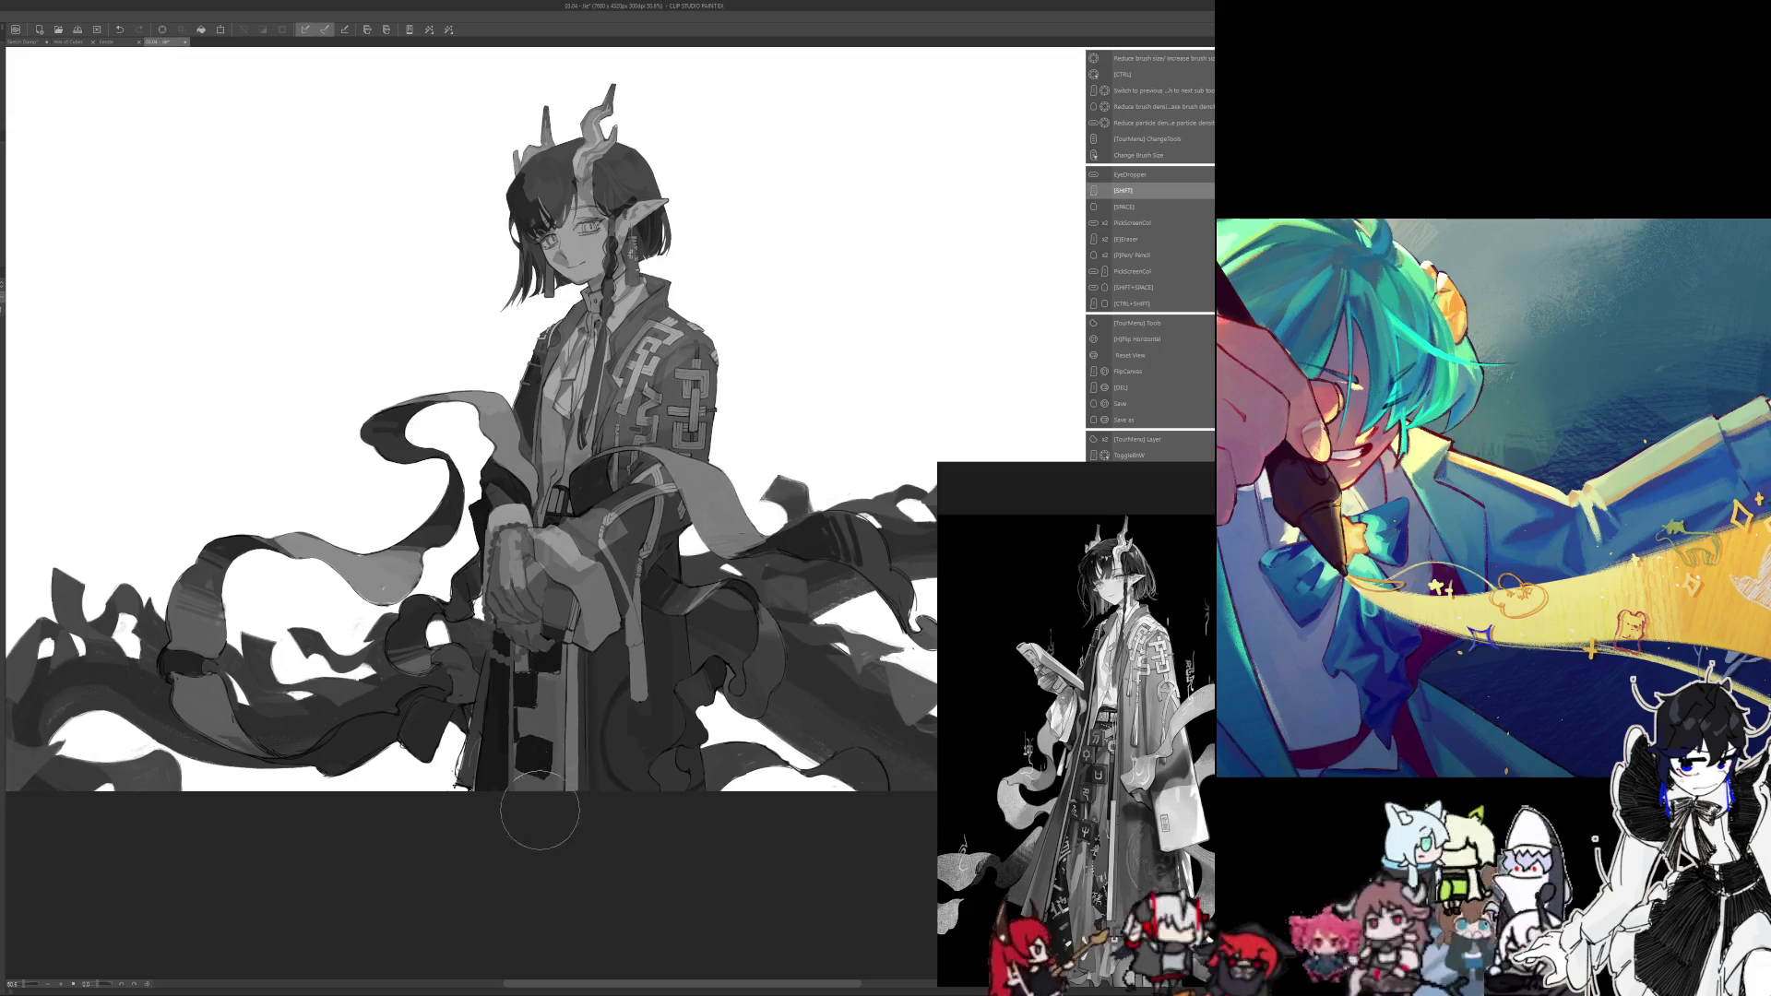
pyautogui.press('b')
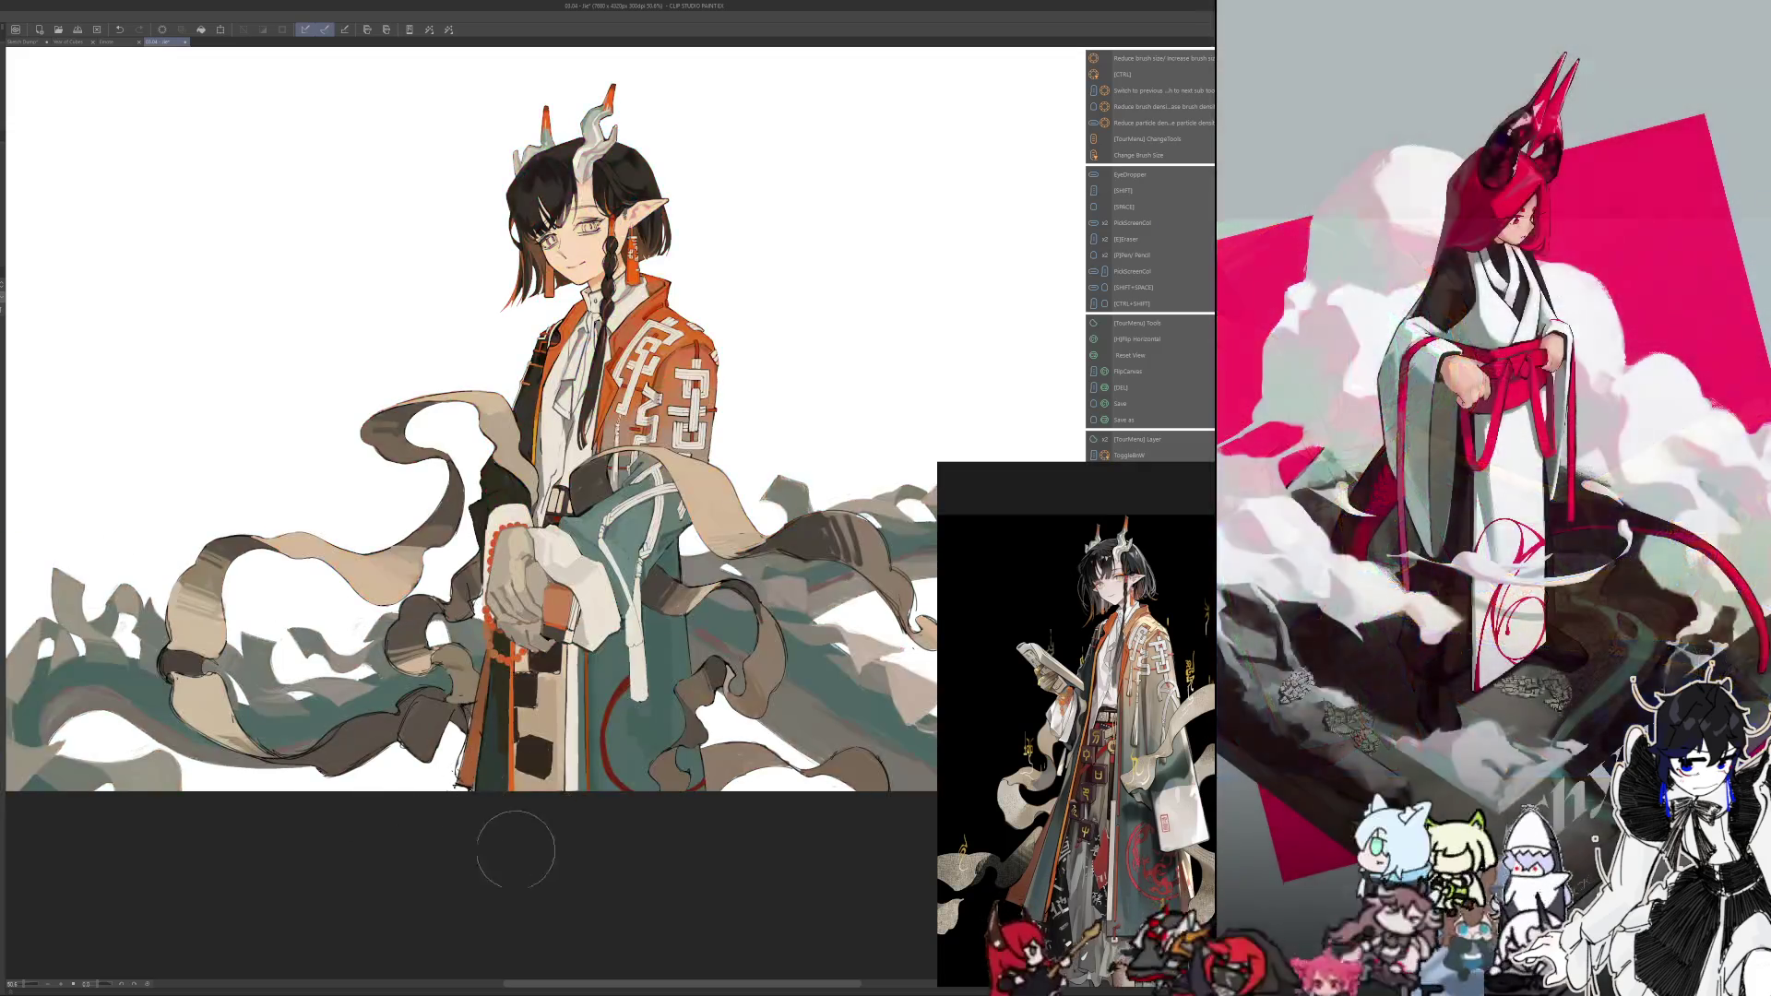
# Add a short dark stroke to the robe and check it in mirrored view
pyautogui.press('t')
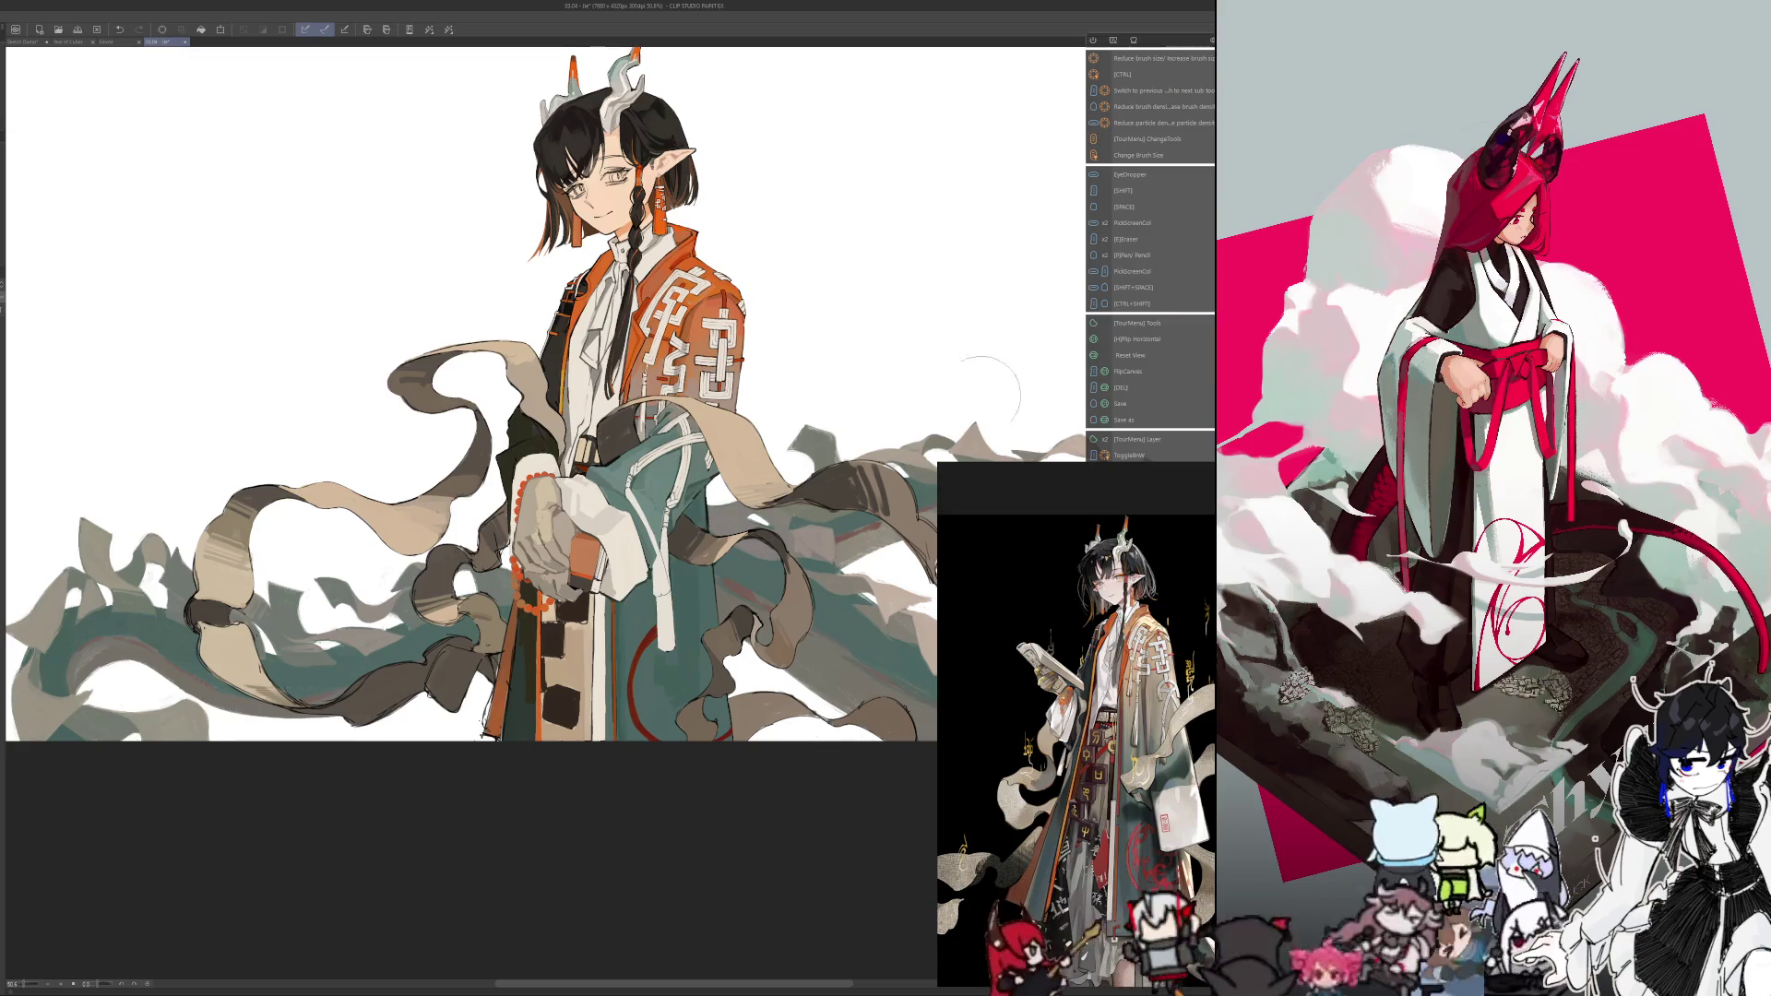
pyautogui.moveTo(989, 392); pyautogui.dragTo(989, 333)
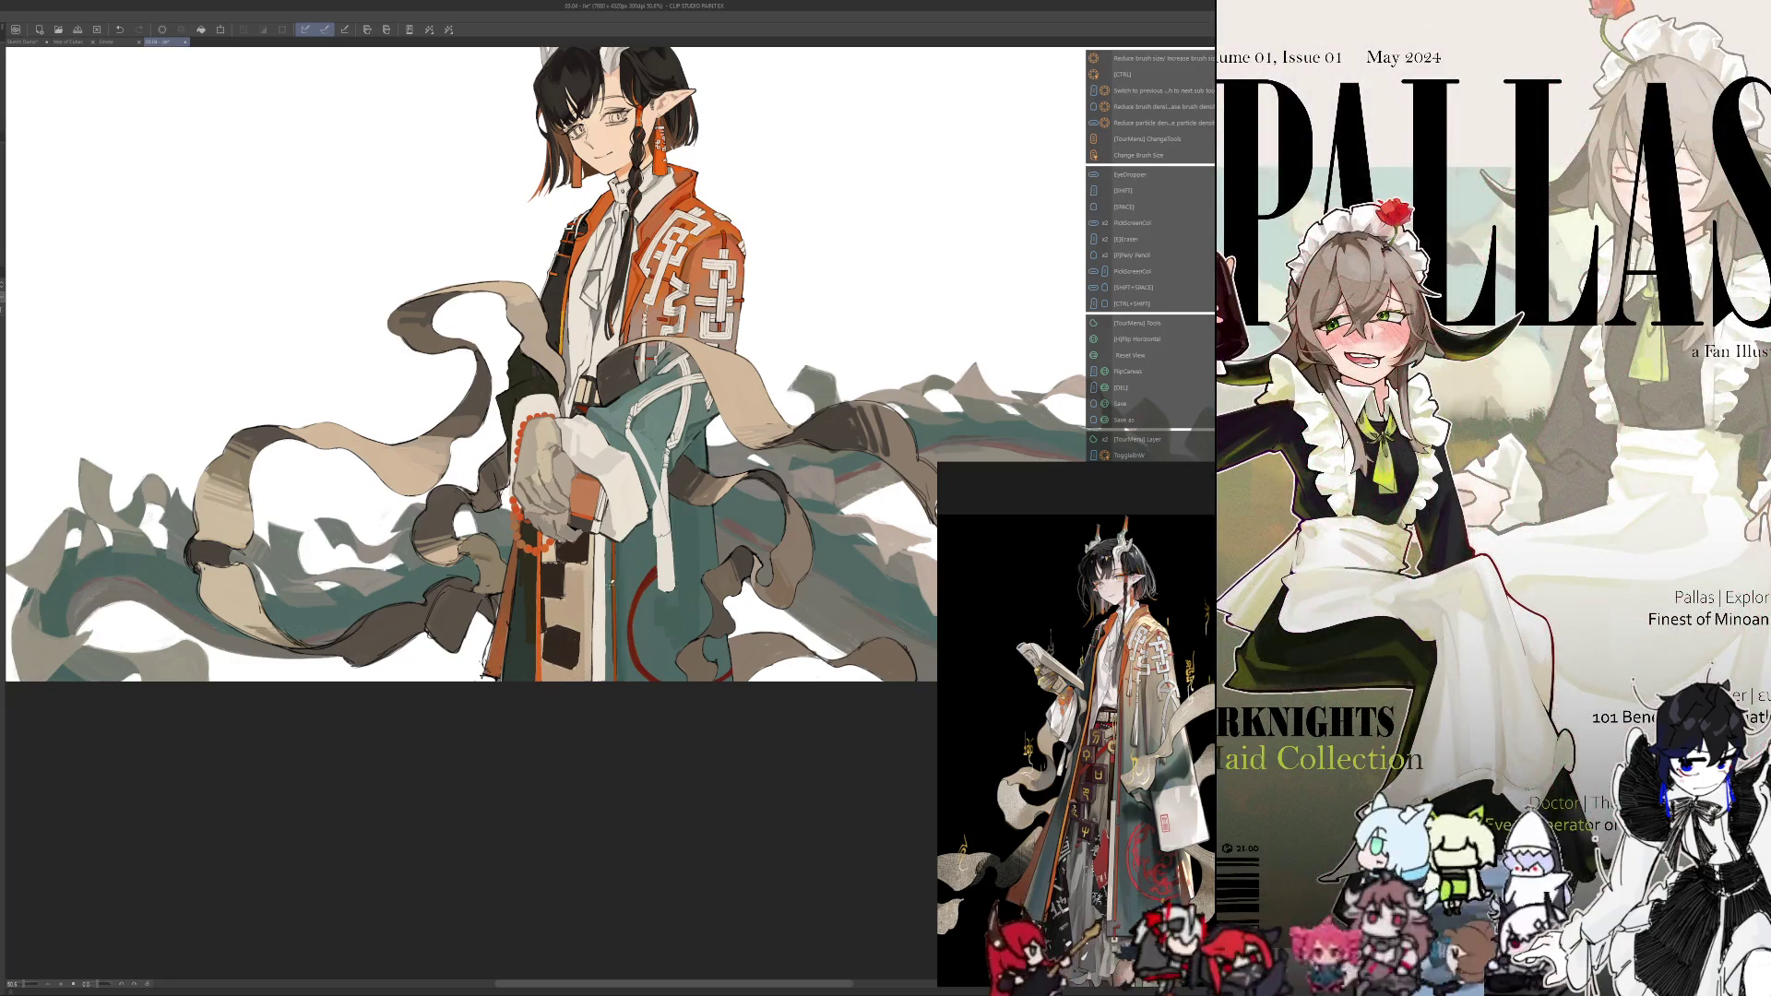
pyautogui.press(']')
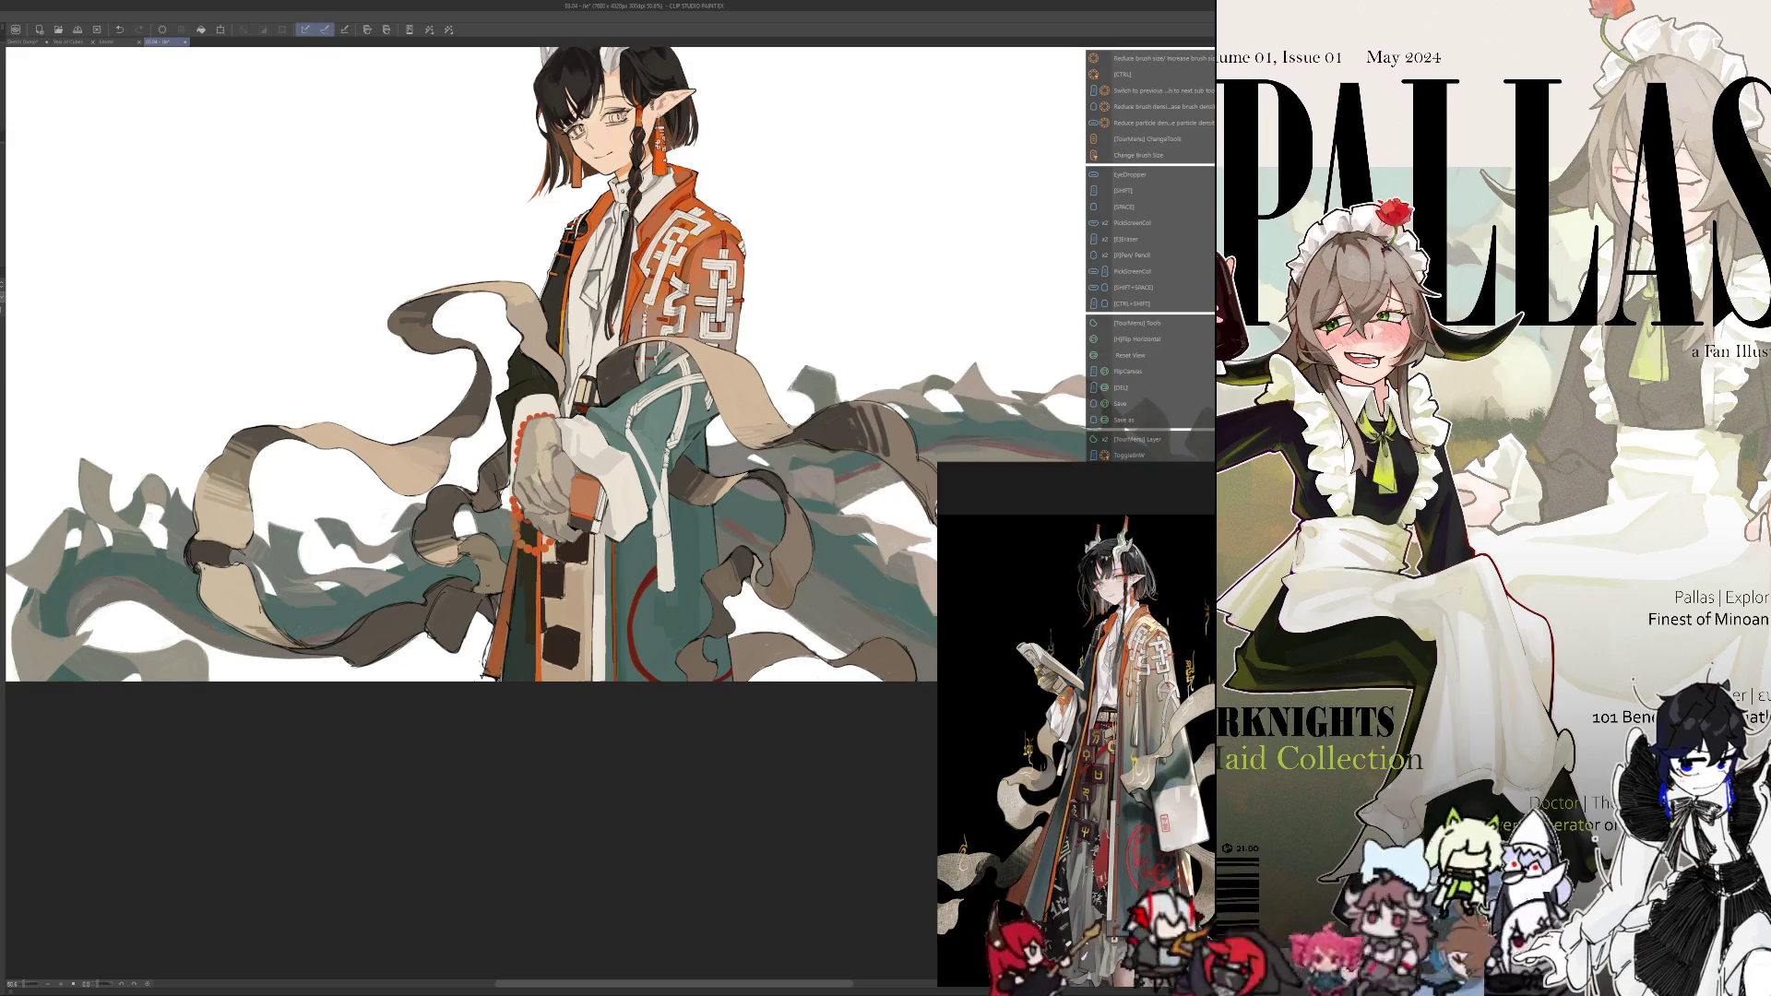
pyautogui.moveTo(600, 539); pyautogui.dragTo(600, 657)
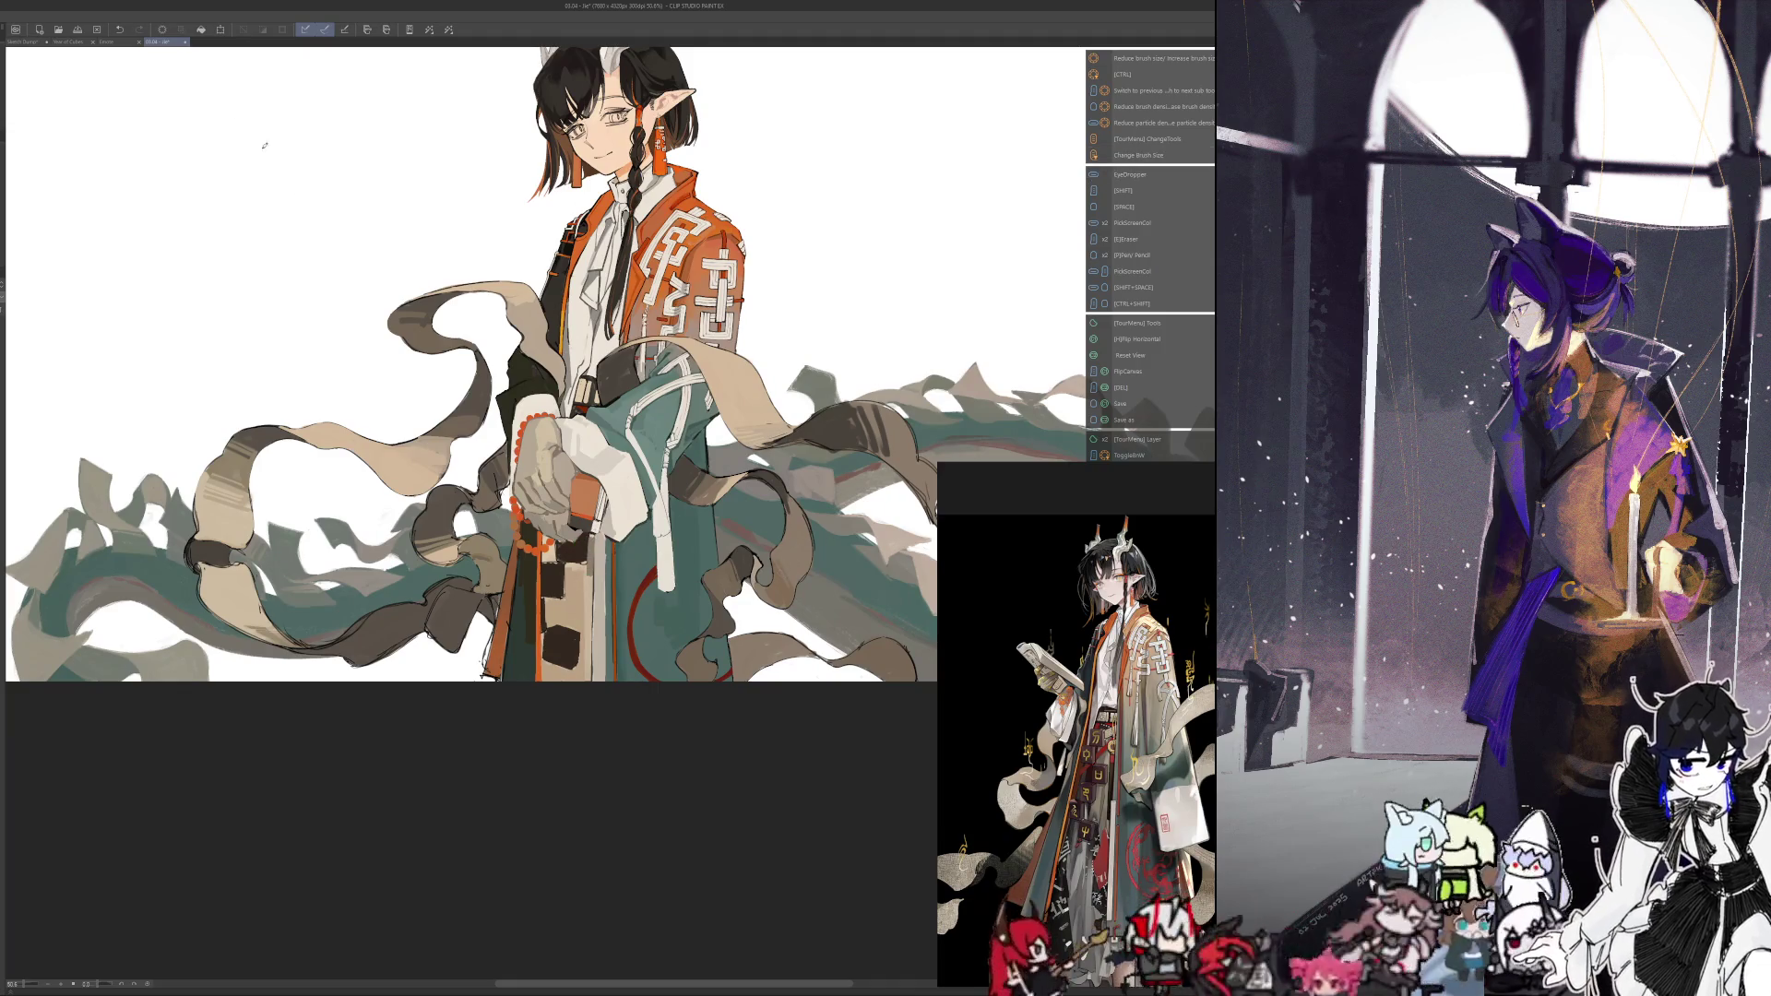
pyautogui.hotkey('ctrl', 'alt')
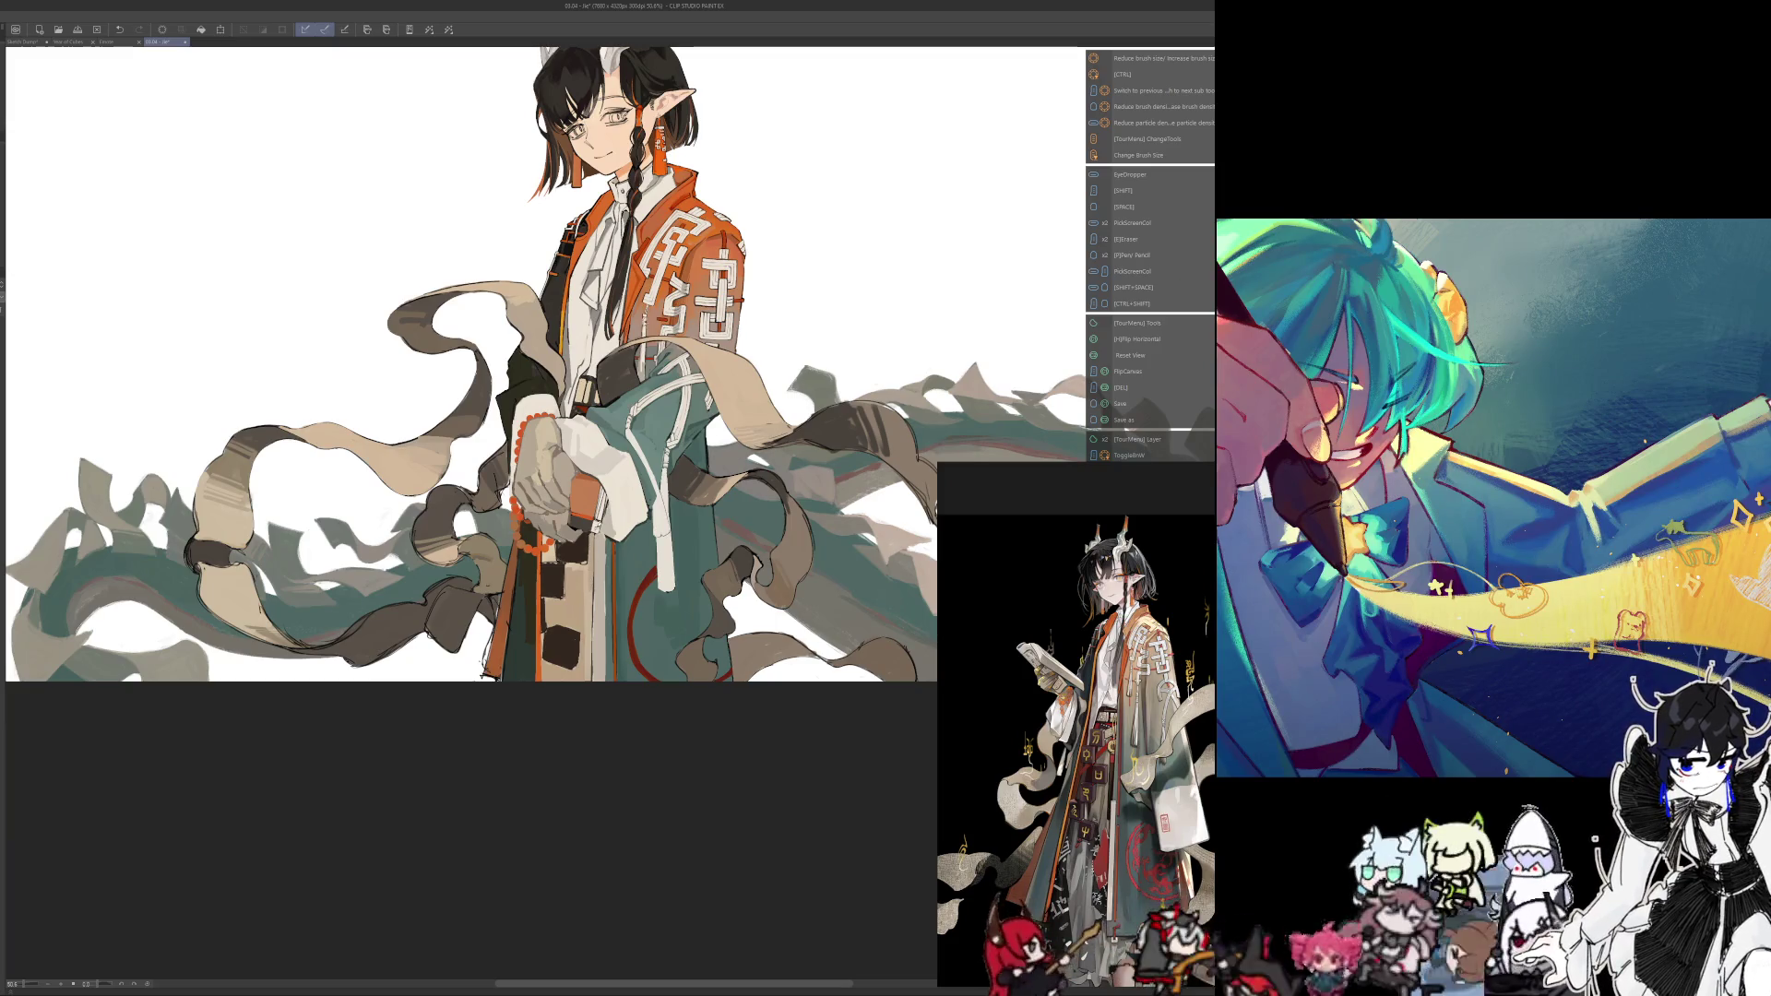
pyautogui.press('h')
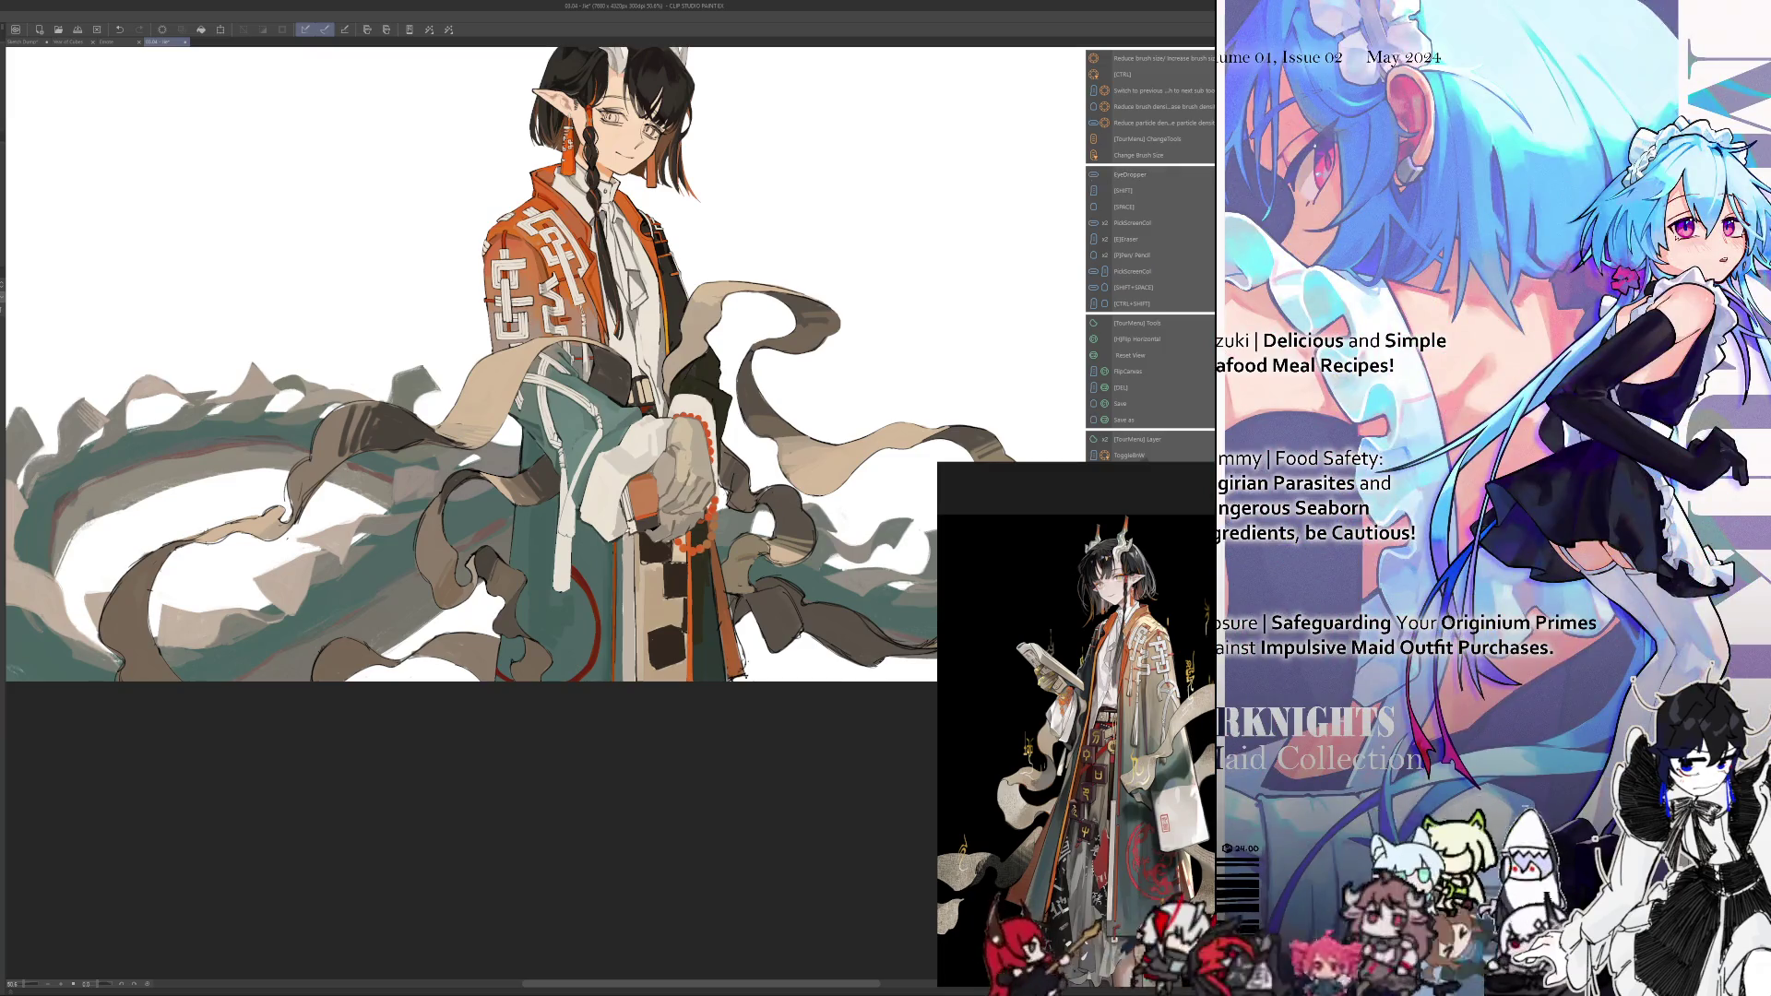
pyautogui.press('i')
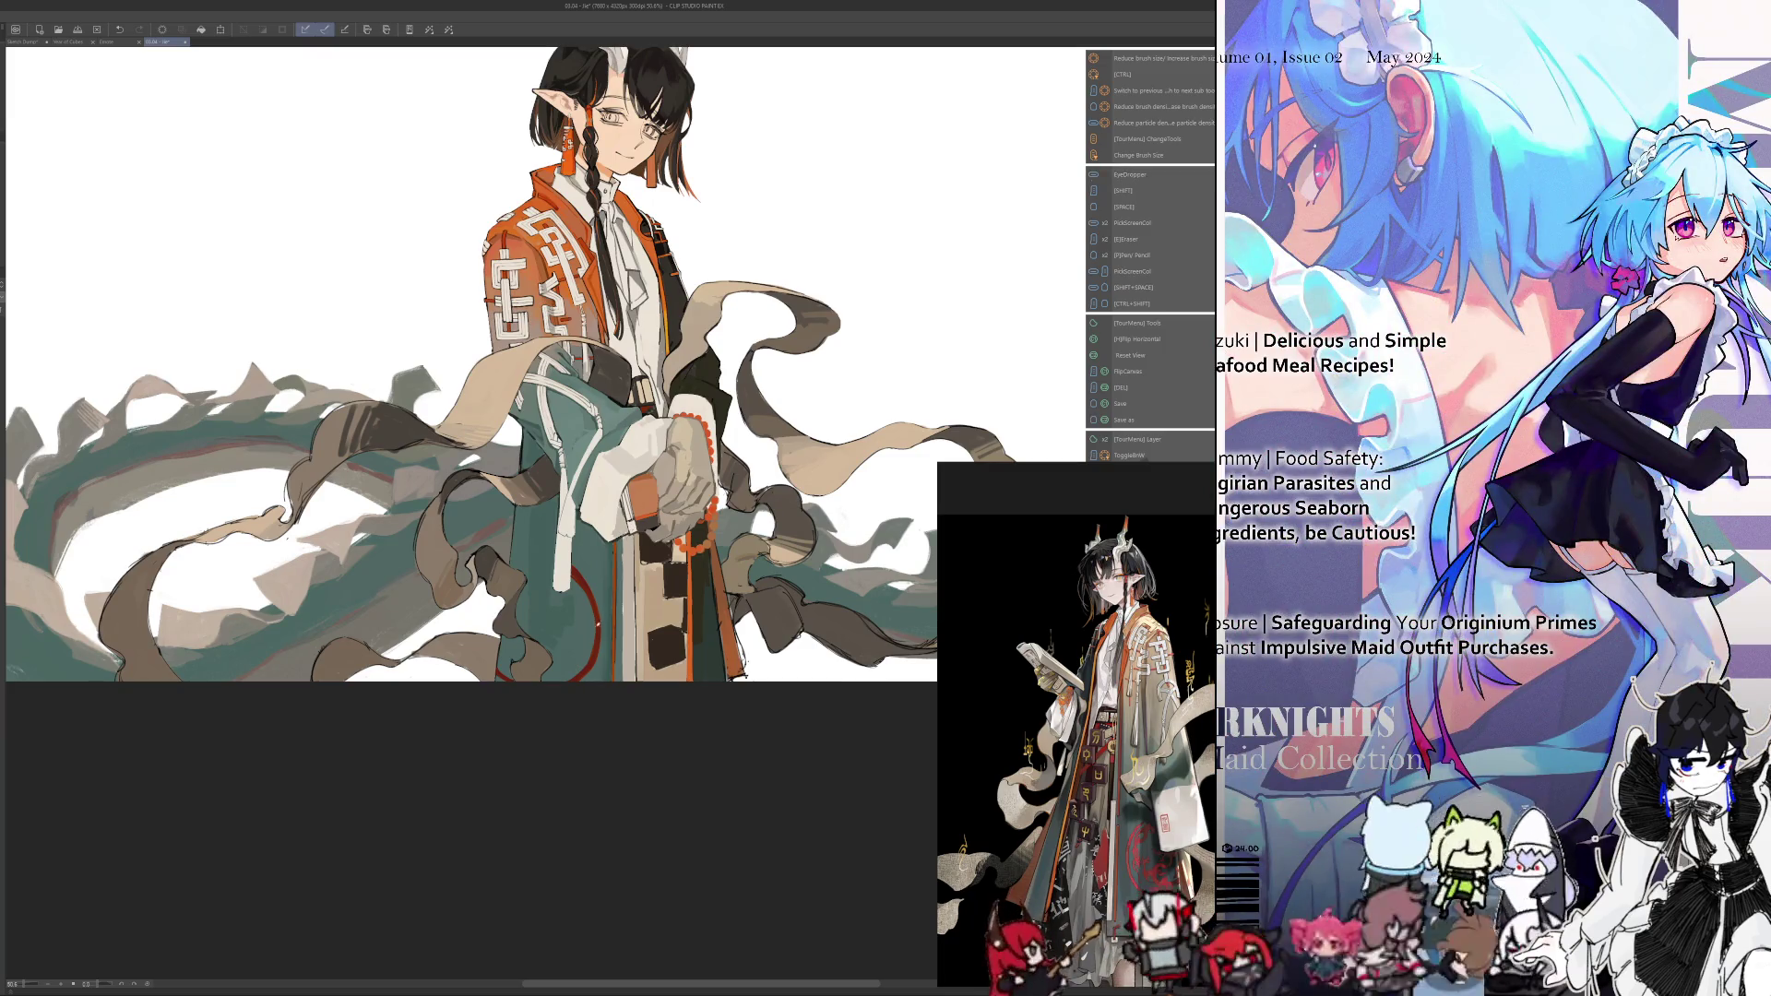
pyautogui.press('h')
pyautogui.scroll(3, 470, 360)
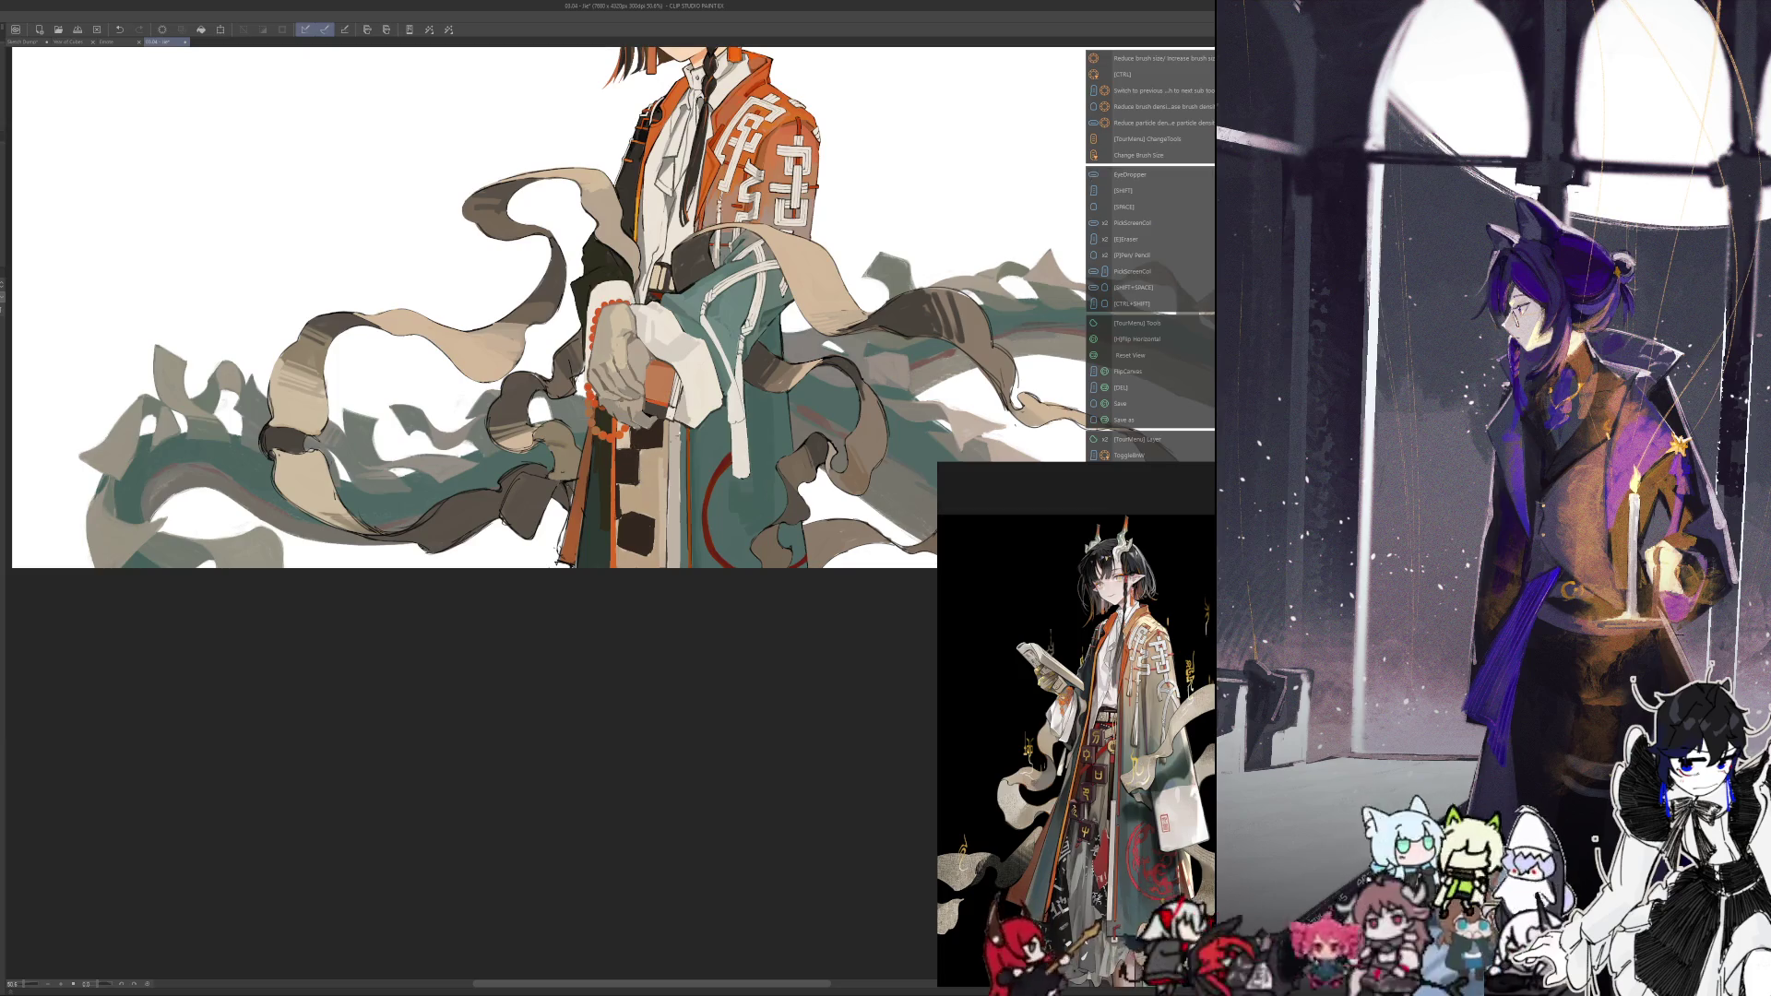
pyautogui.scroll(5, 641, 512)
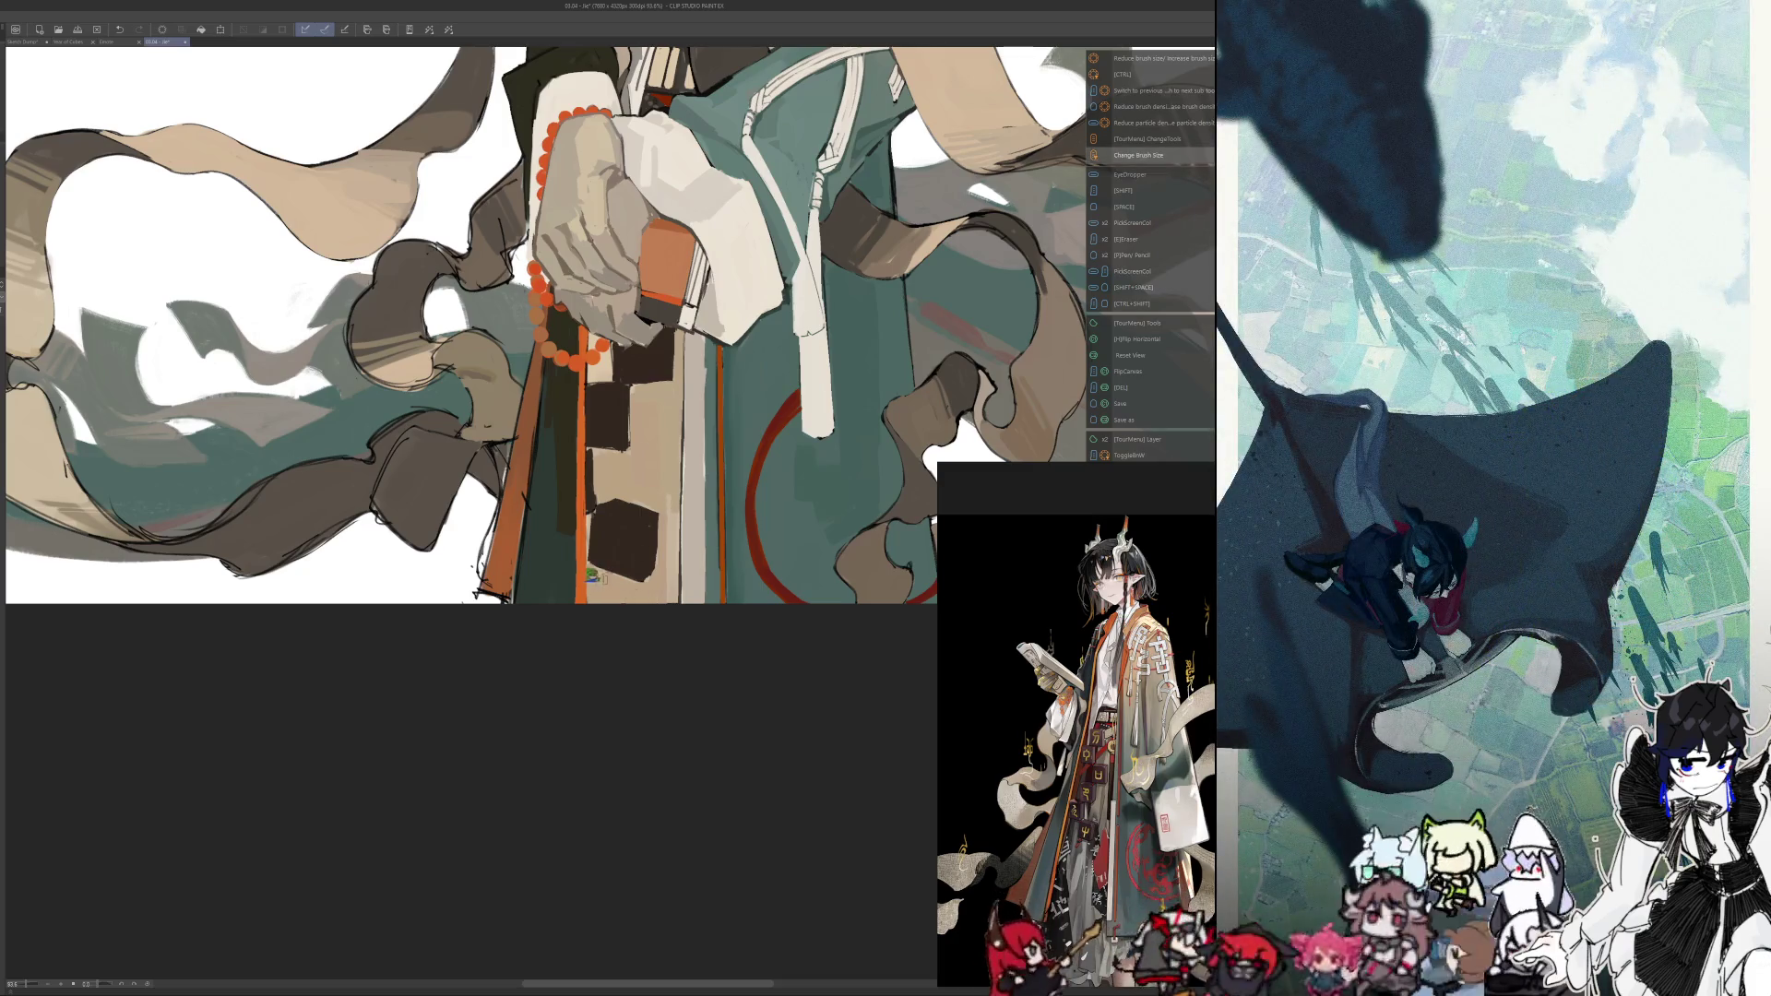
# Resample colours and resize the brush, recheck mirrored, then select all of the layer's content
pyautogui.press('alt')
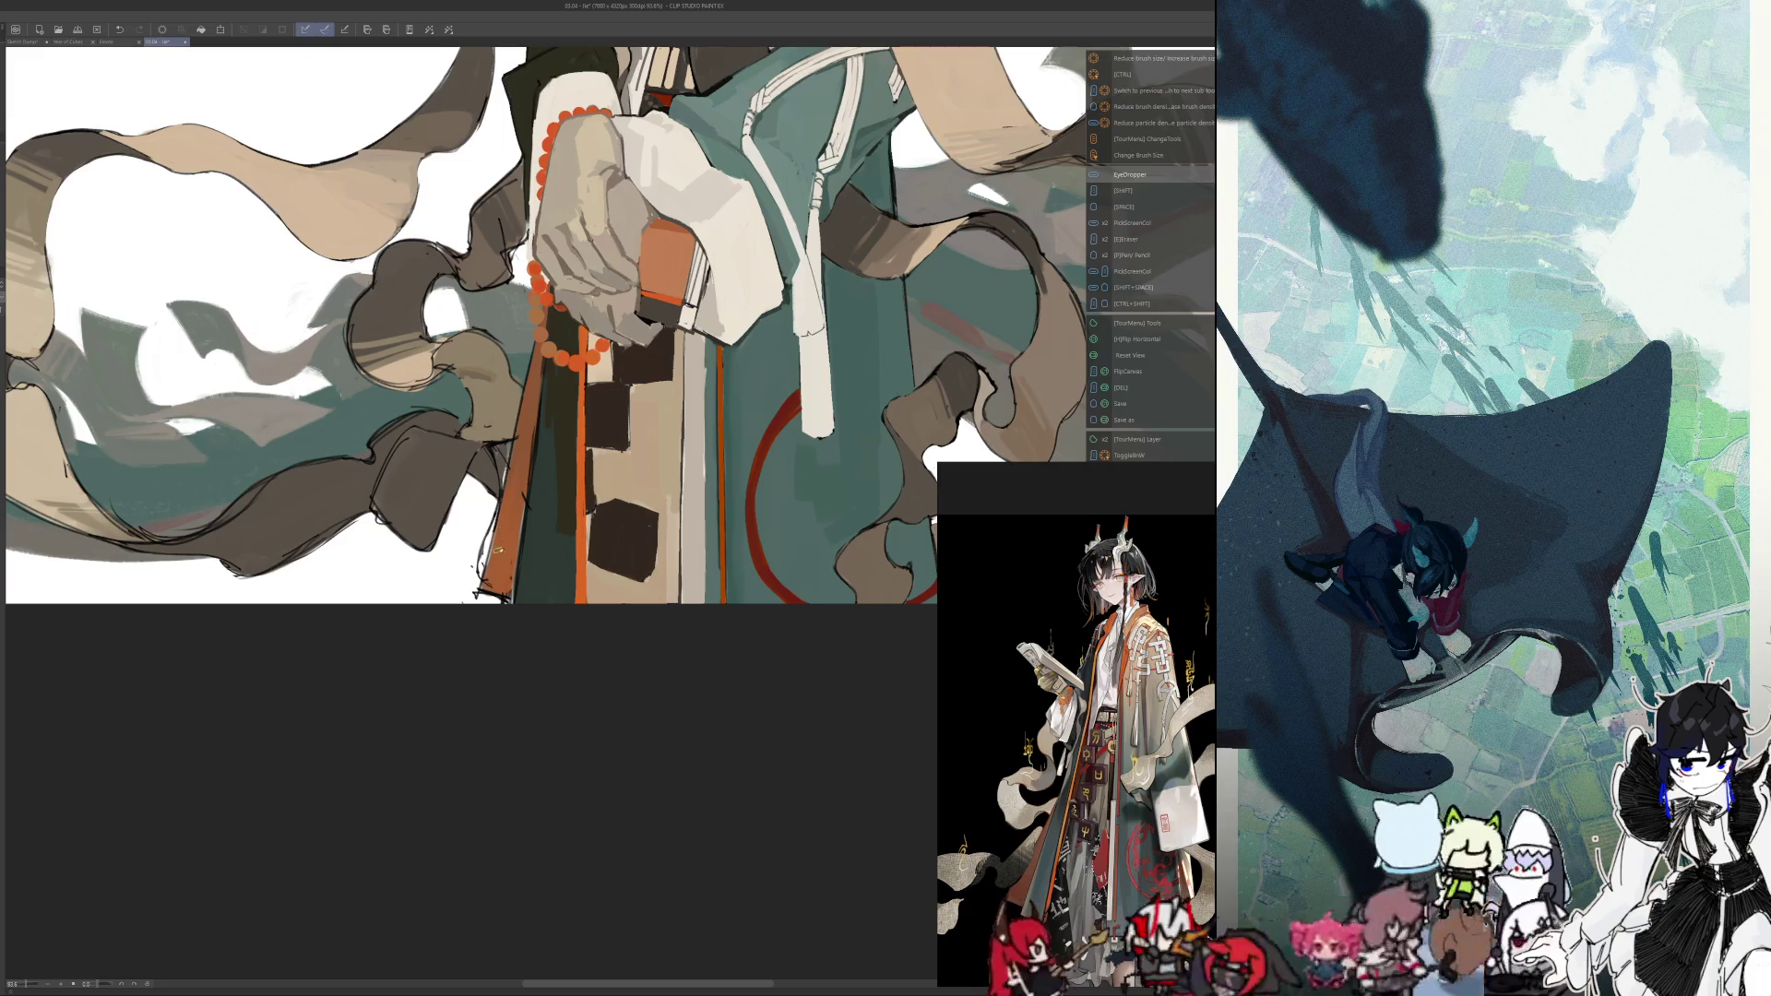
pyautogui.rightClick(497, 550)
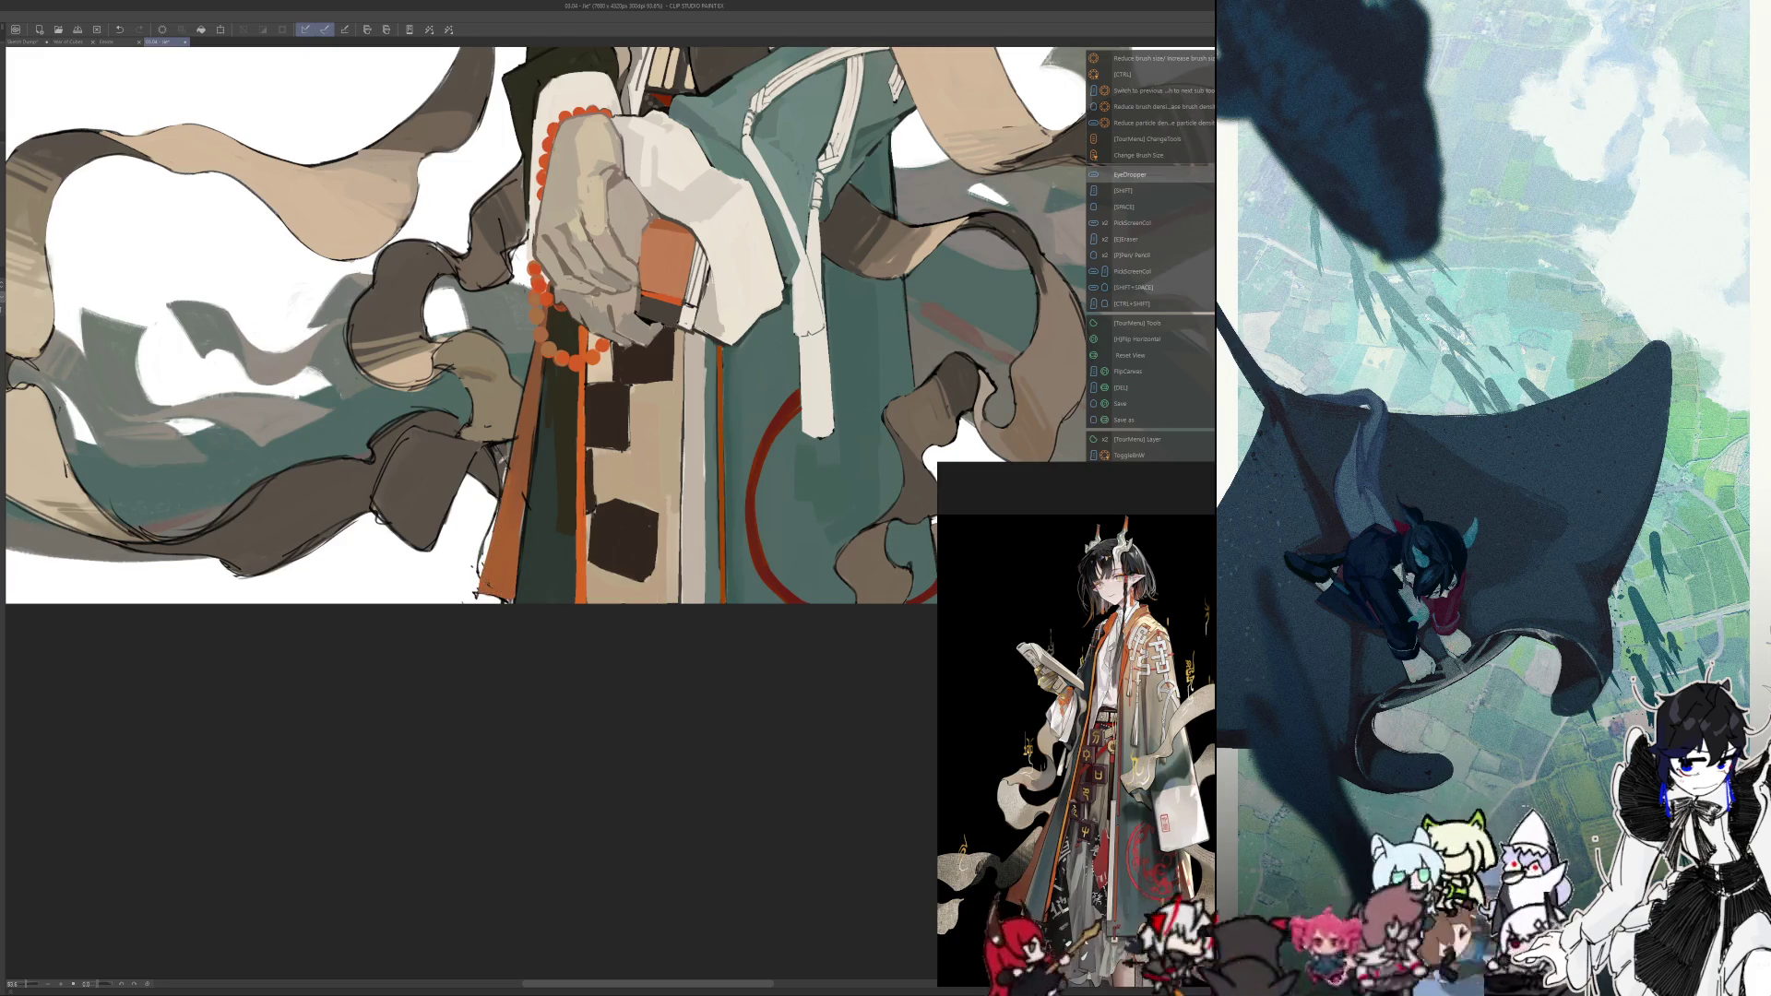
pyautogui.press('alt')
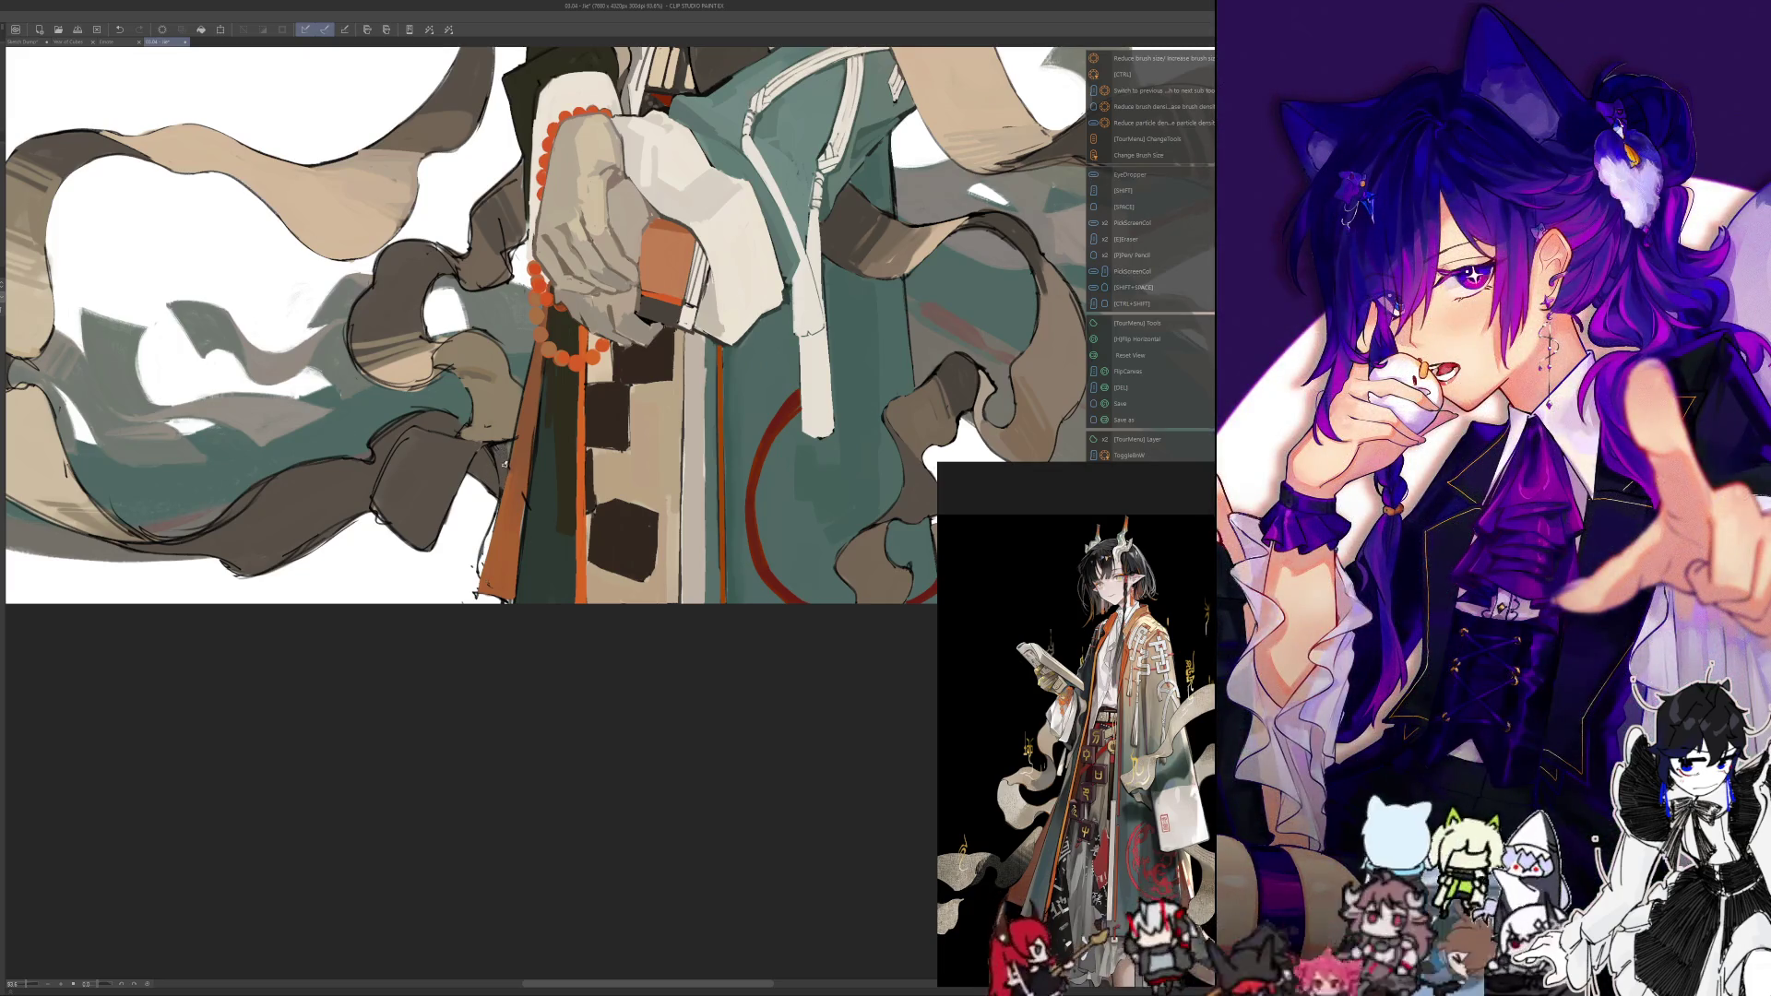
pyautogui.press('alt')
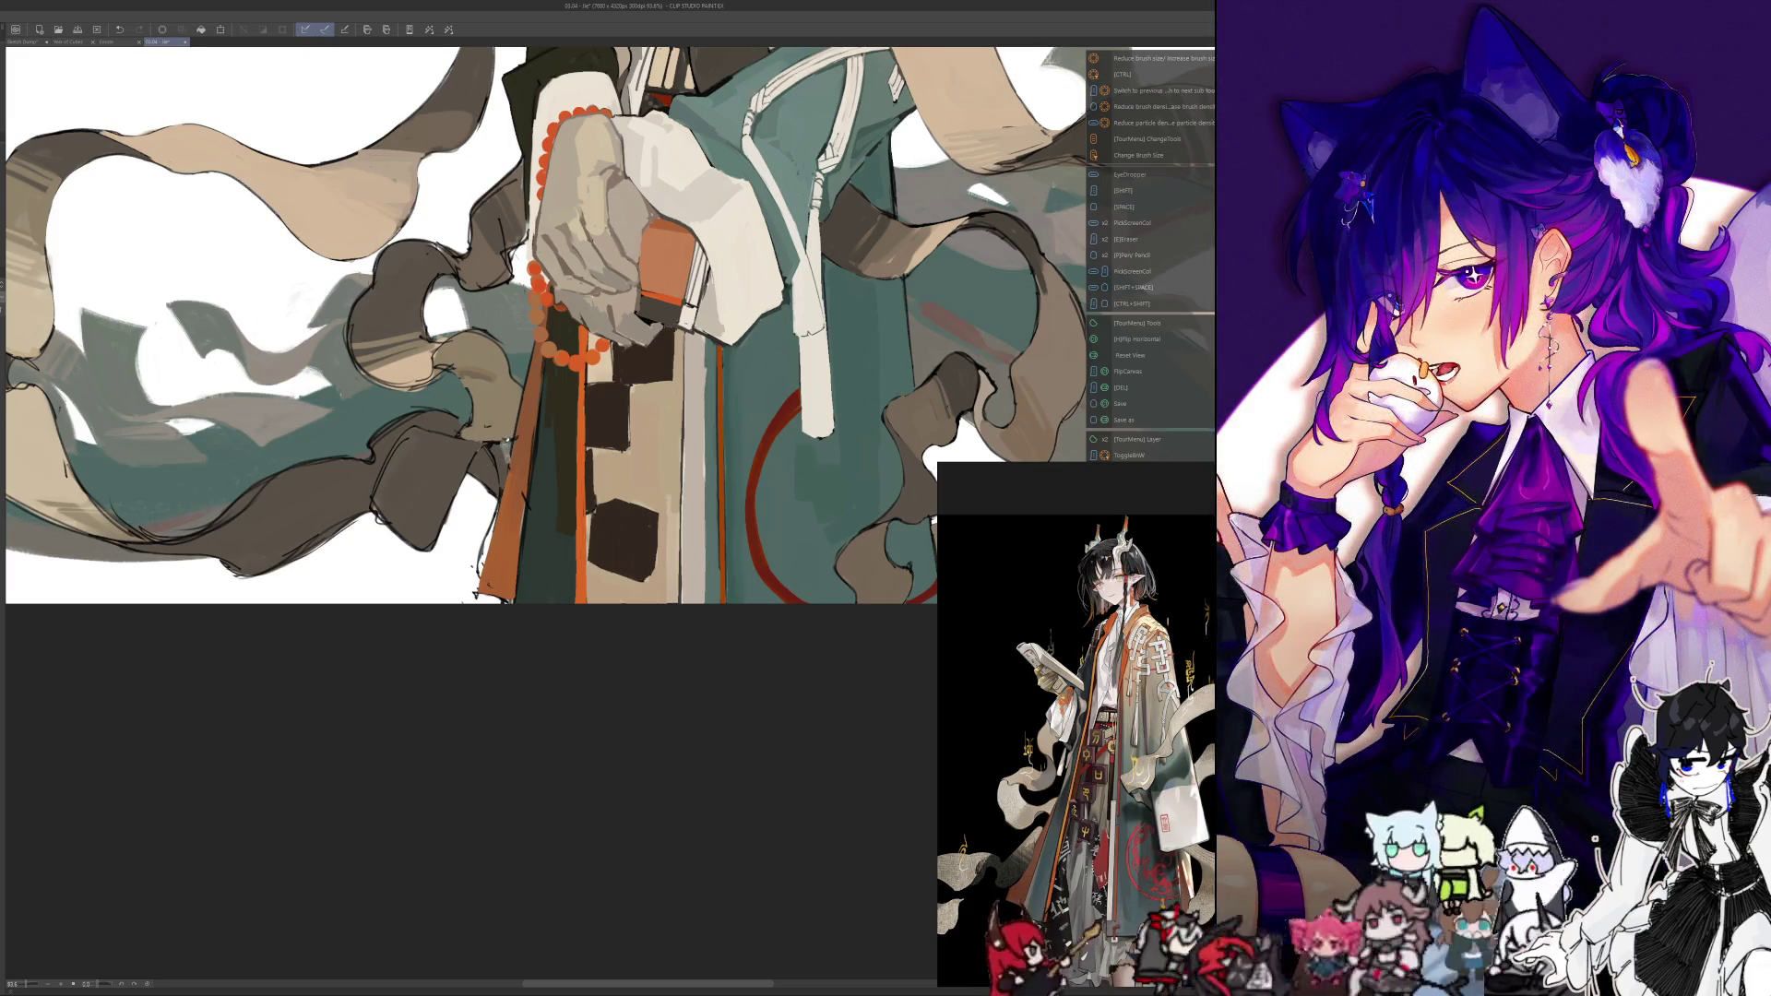
pyautogui.press('alt')
pyautogui.press('alt')
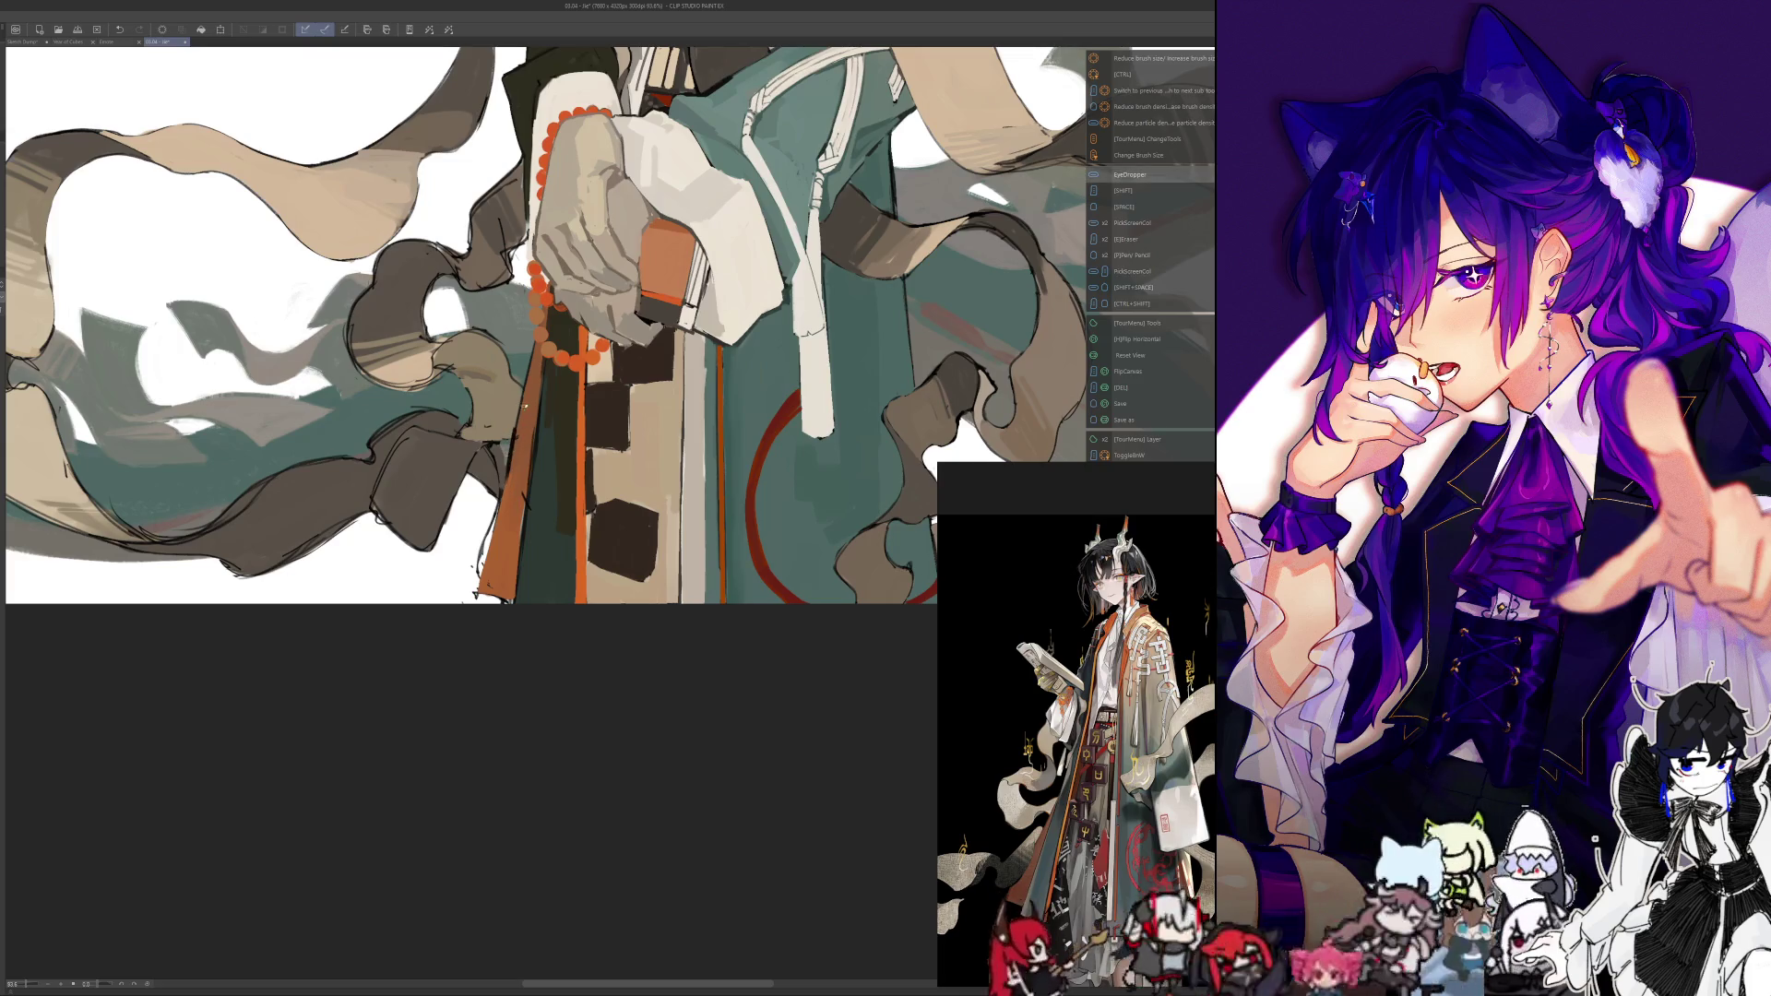
pyautogui.hotkey('ctrl', 'alt')
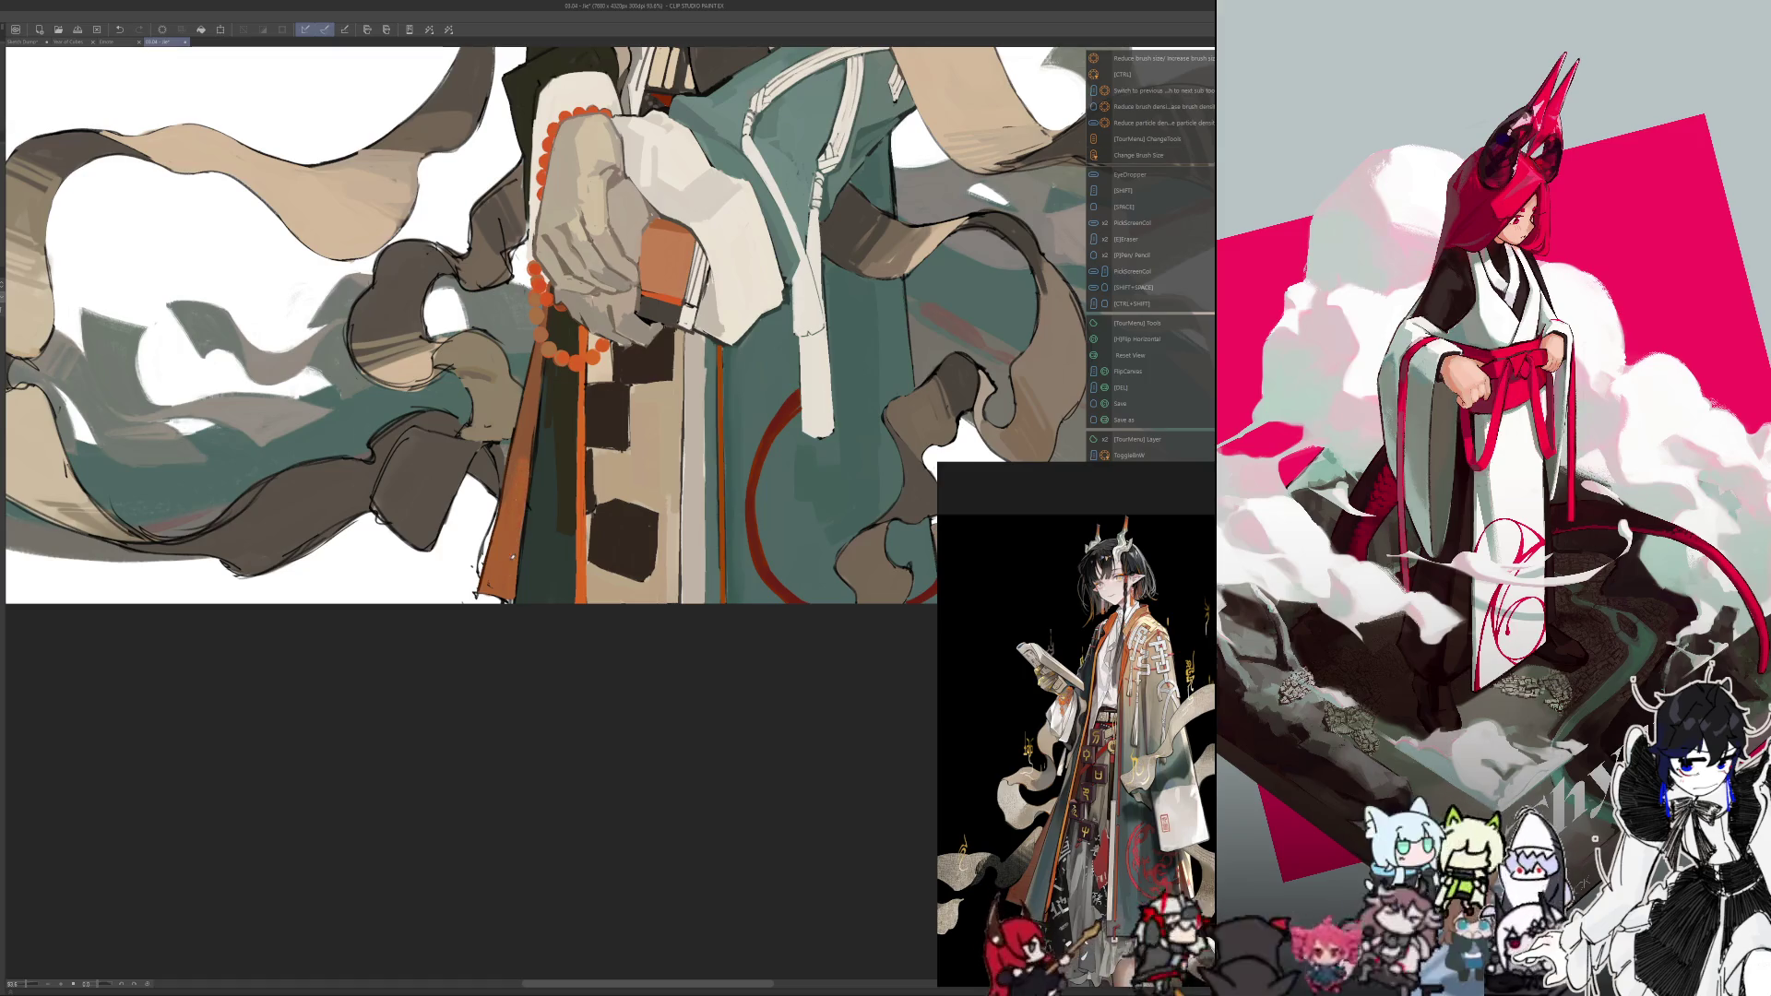
pyautogui.press('h')
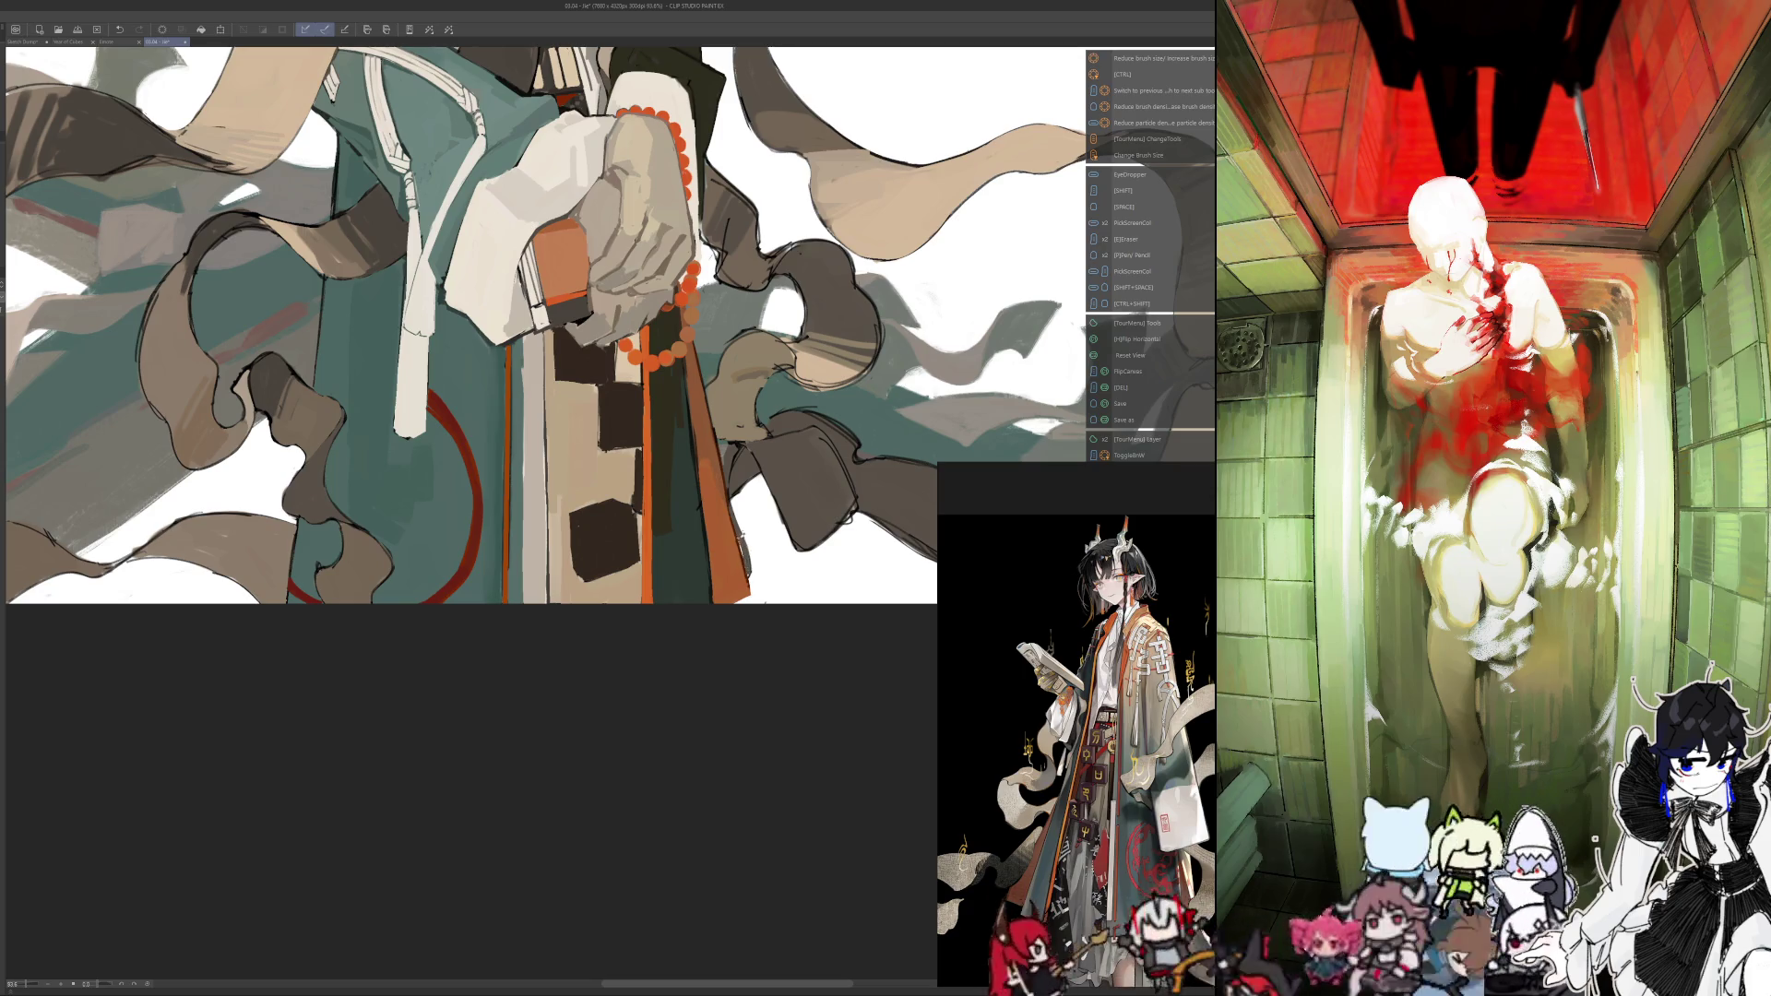
pyautogui.press('h')
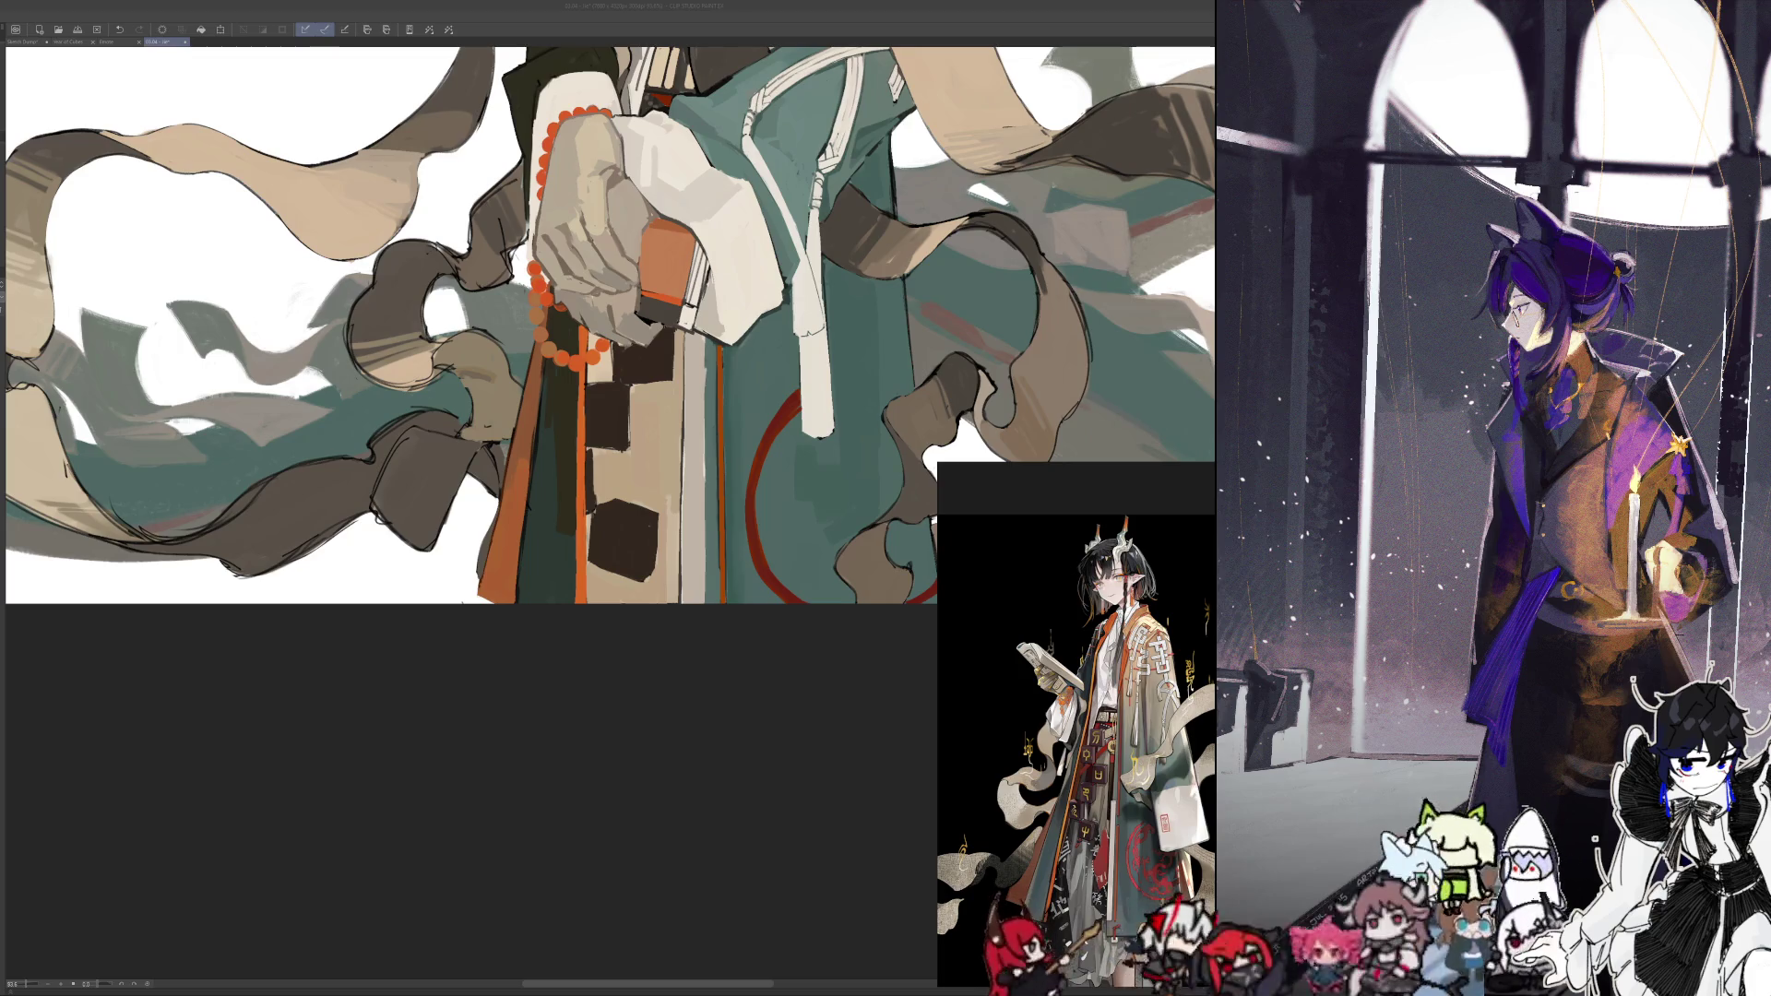
pyautogui.click(633, 765)
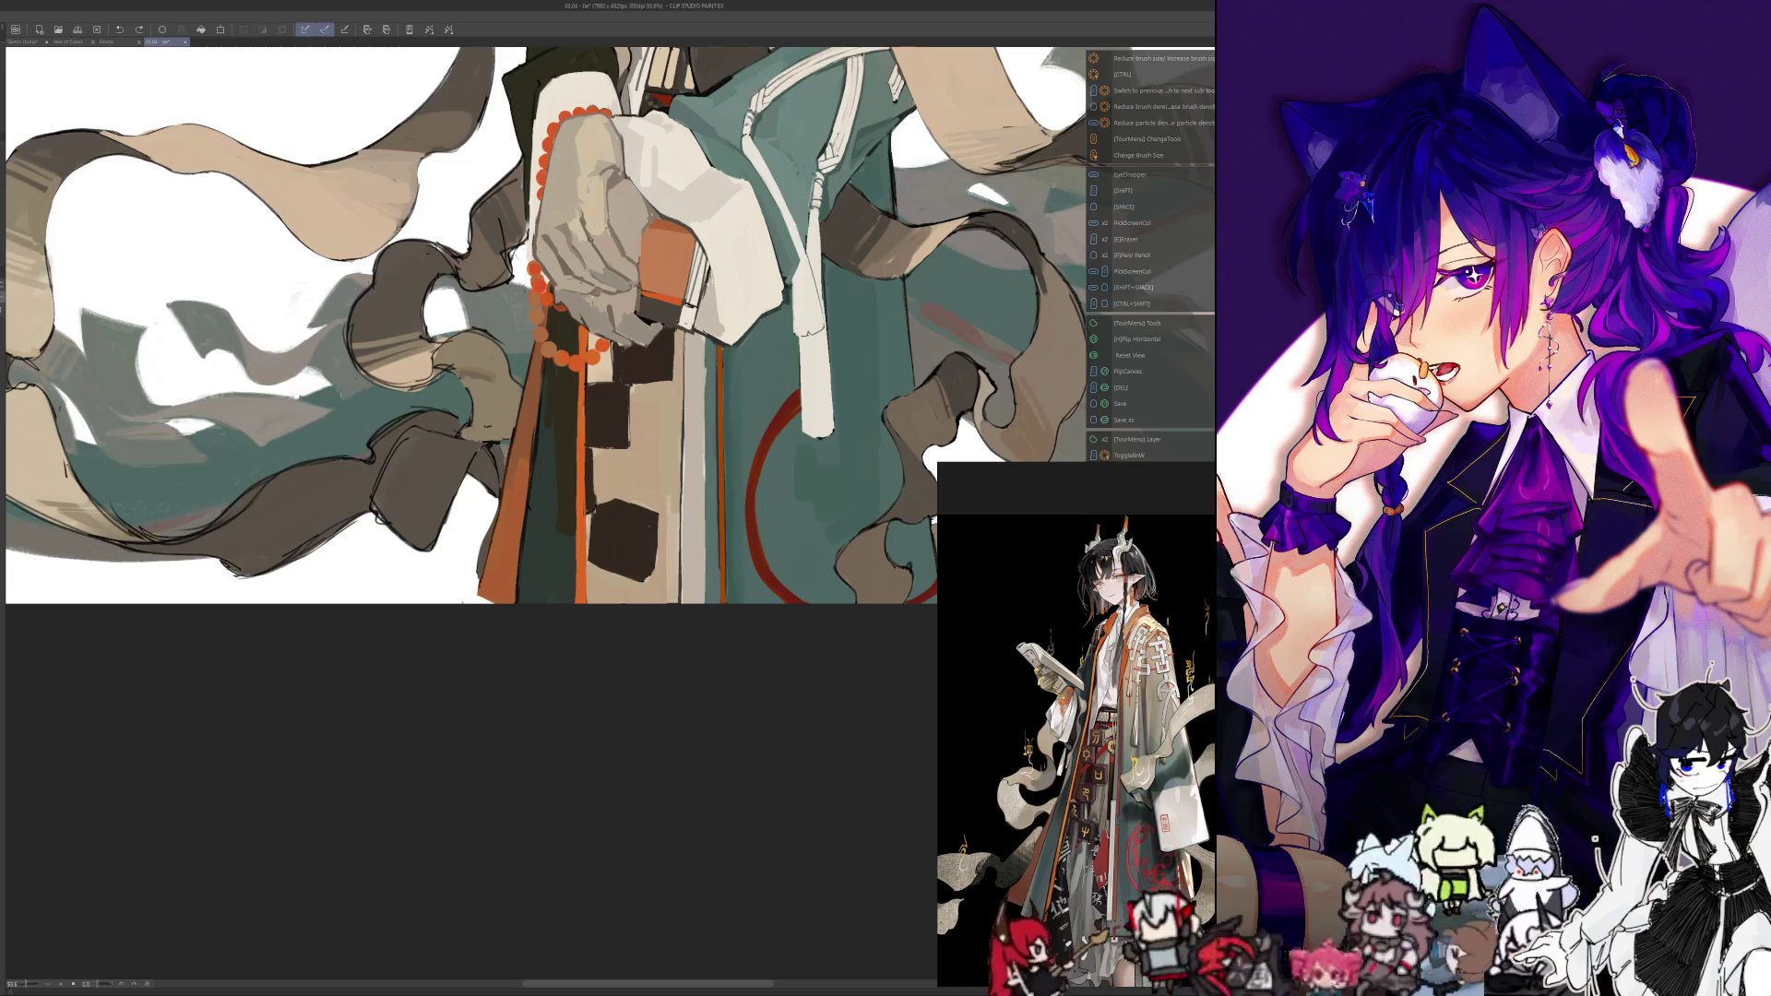
pyautogui.hotkey('ctrl', 'a')
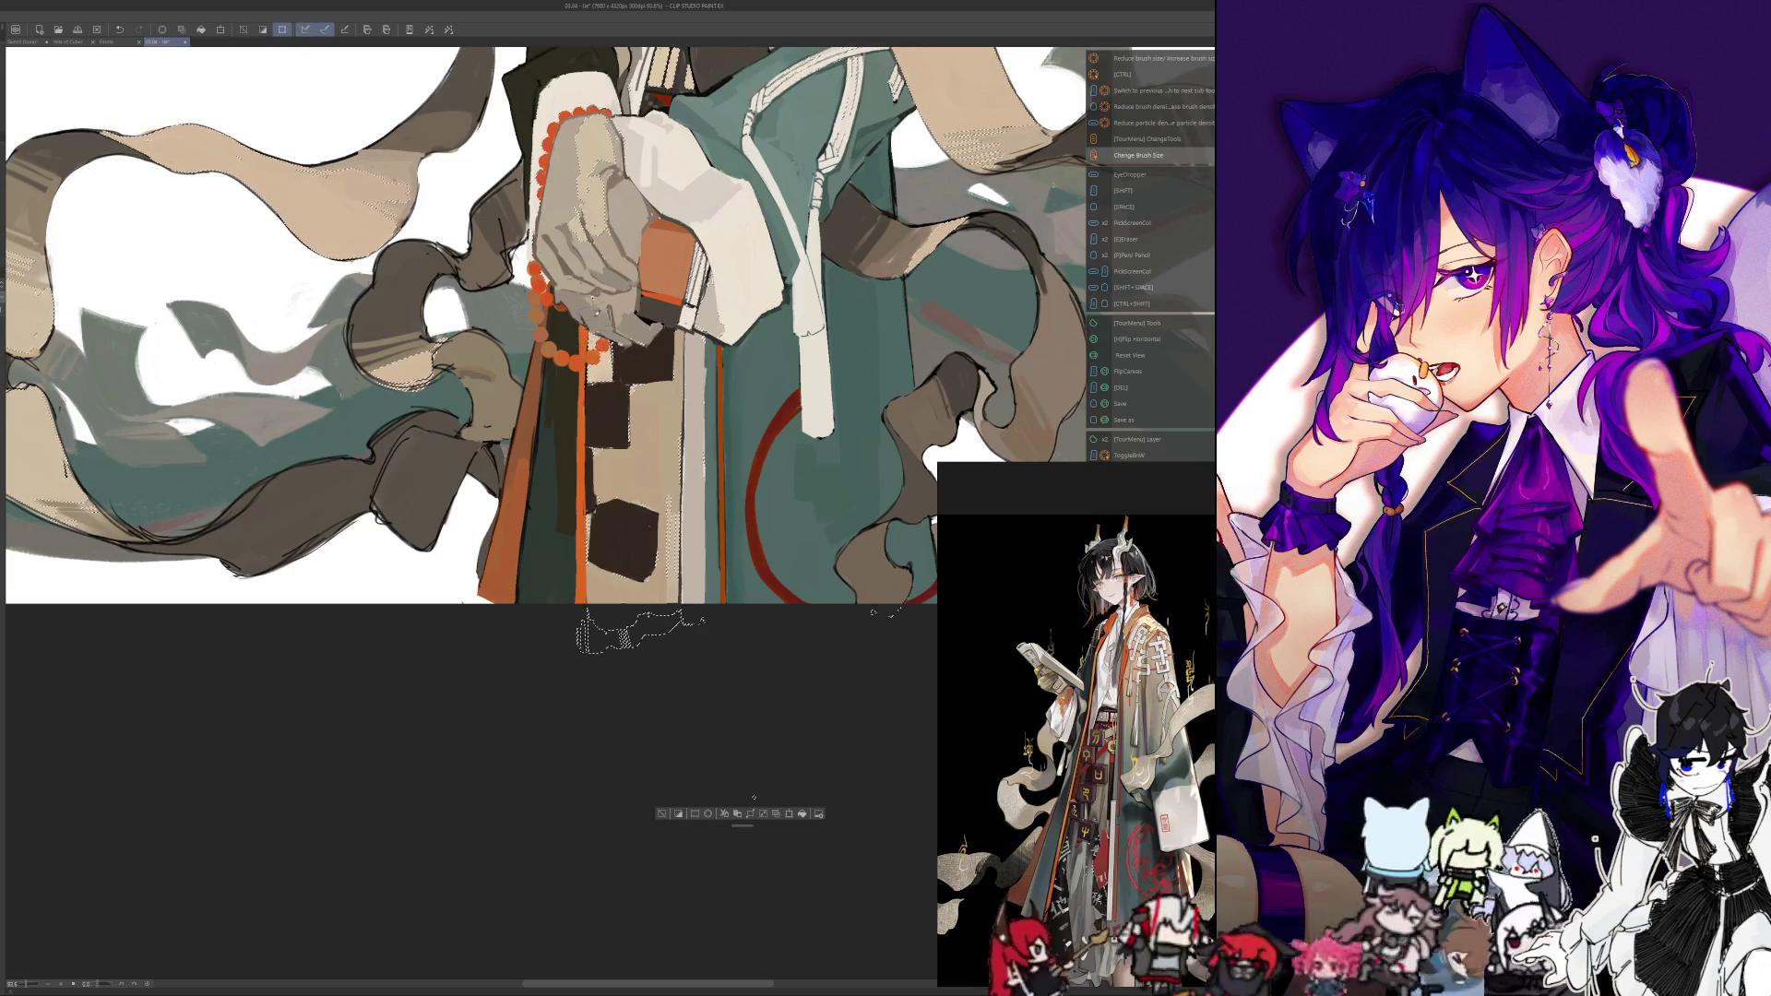
# Deselect, zoom in, and paint a dark red stroke on the robe
pyautogui.hotkey('ctrl', 'd')
pyautogui.scroll(-5, 629, 691)
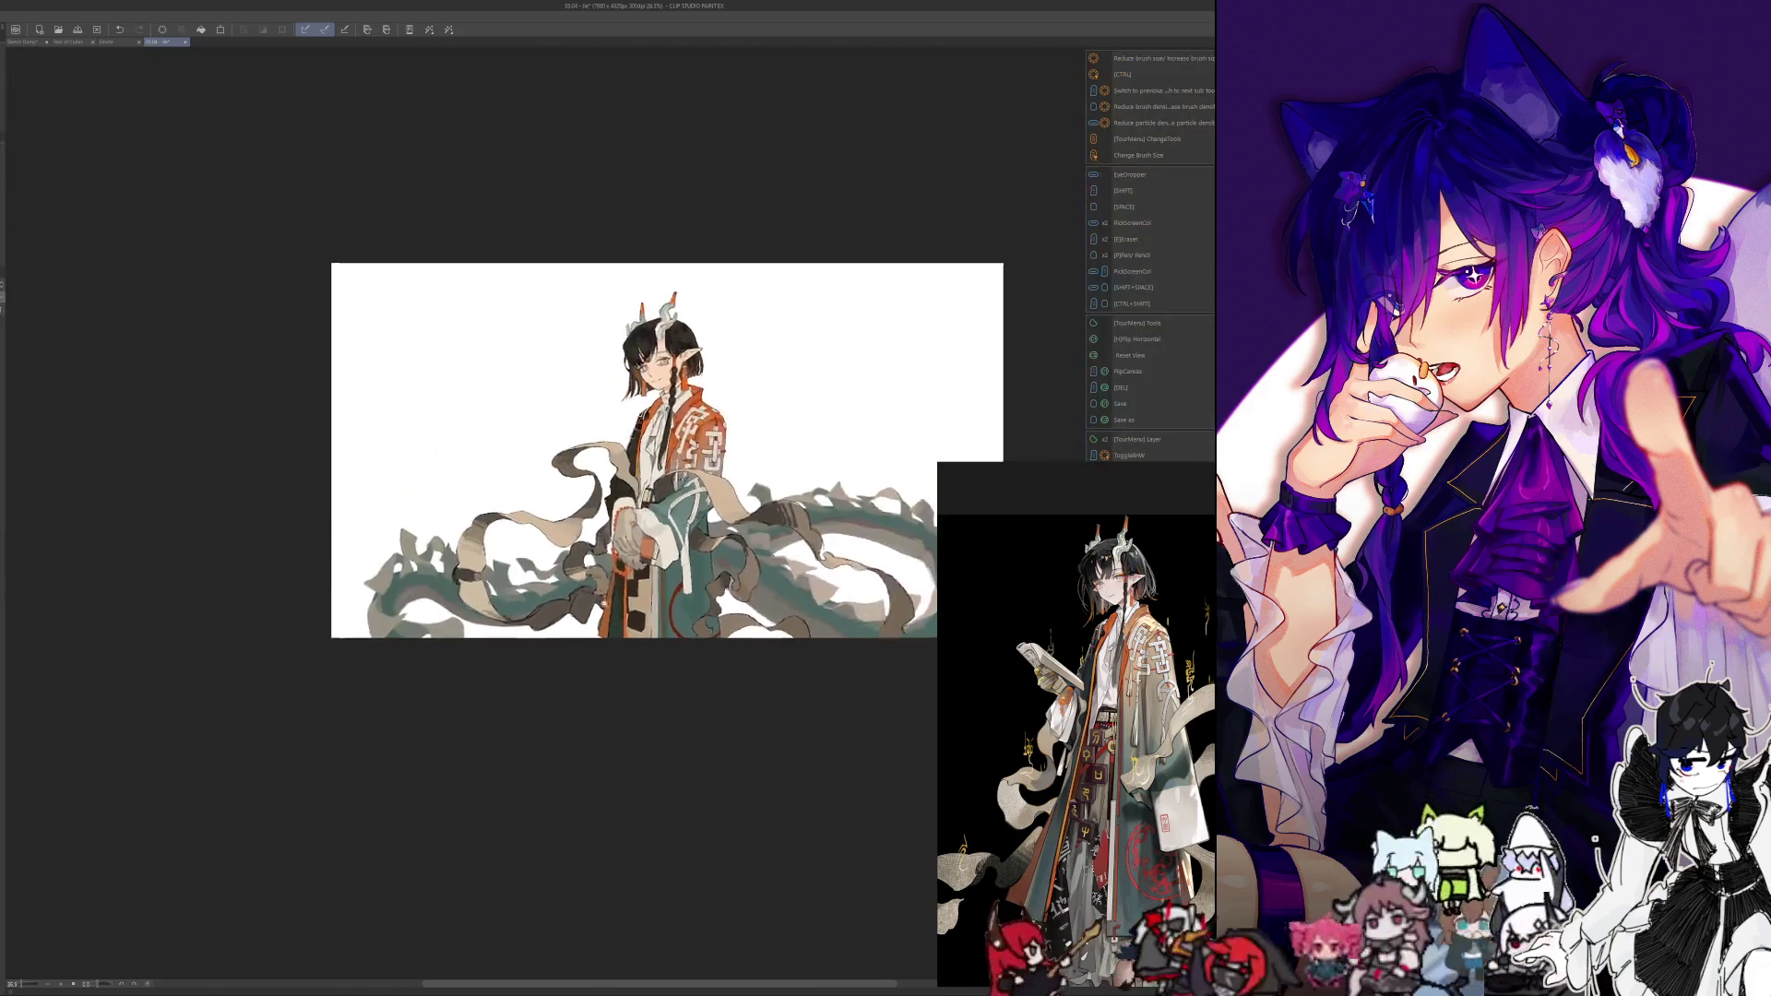
pyautogui.scroll(2, 630, 691)
pyautogui.scroll(2, 630, 691)
pyautogui.scroll(3, 646, 628)
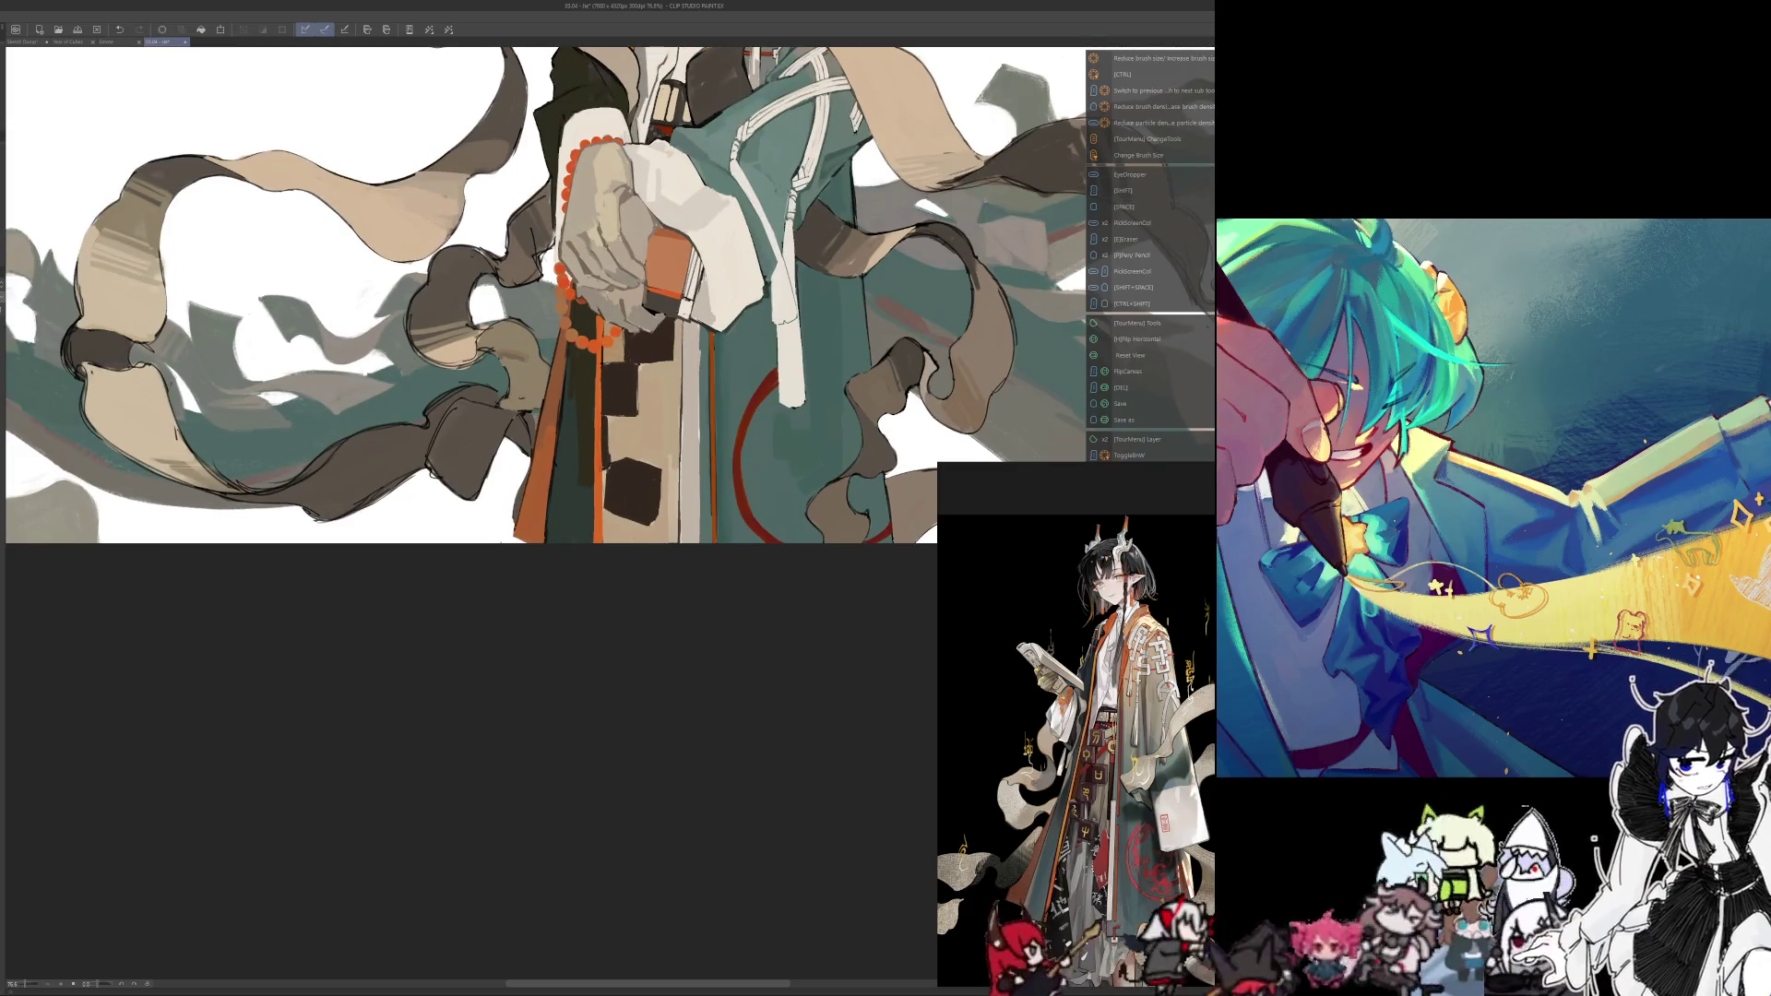
pyautogui.scroll(-1, 642, 326)
pyautogui.scroll(4, 642, 335)
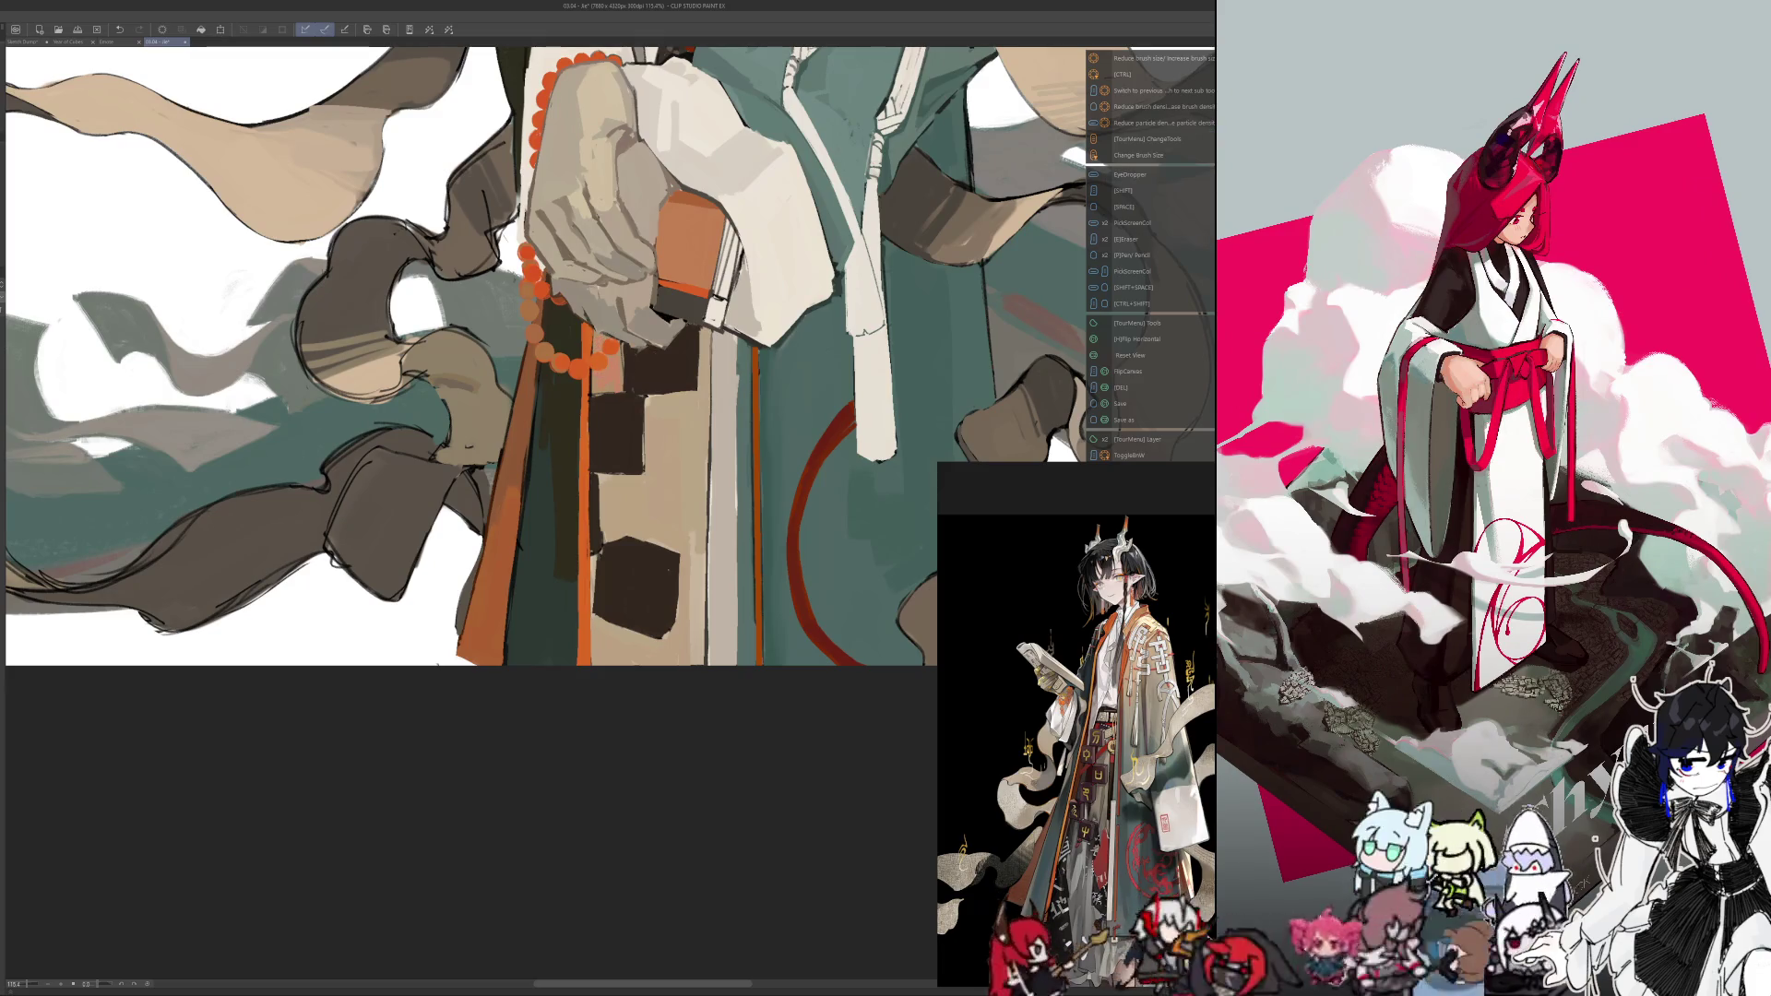
pyautogui.moveTo(634, 348); pyautogui.dragTo(634, 383)
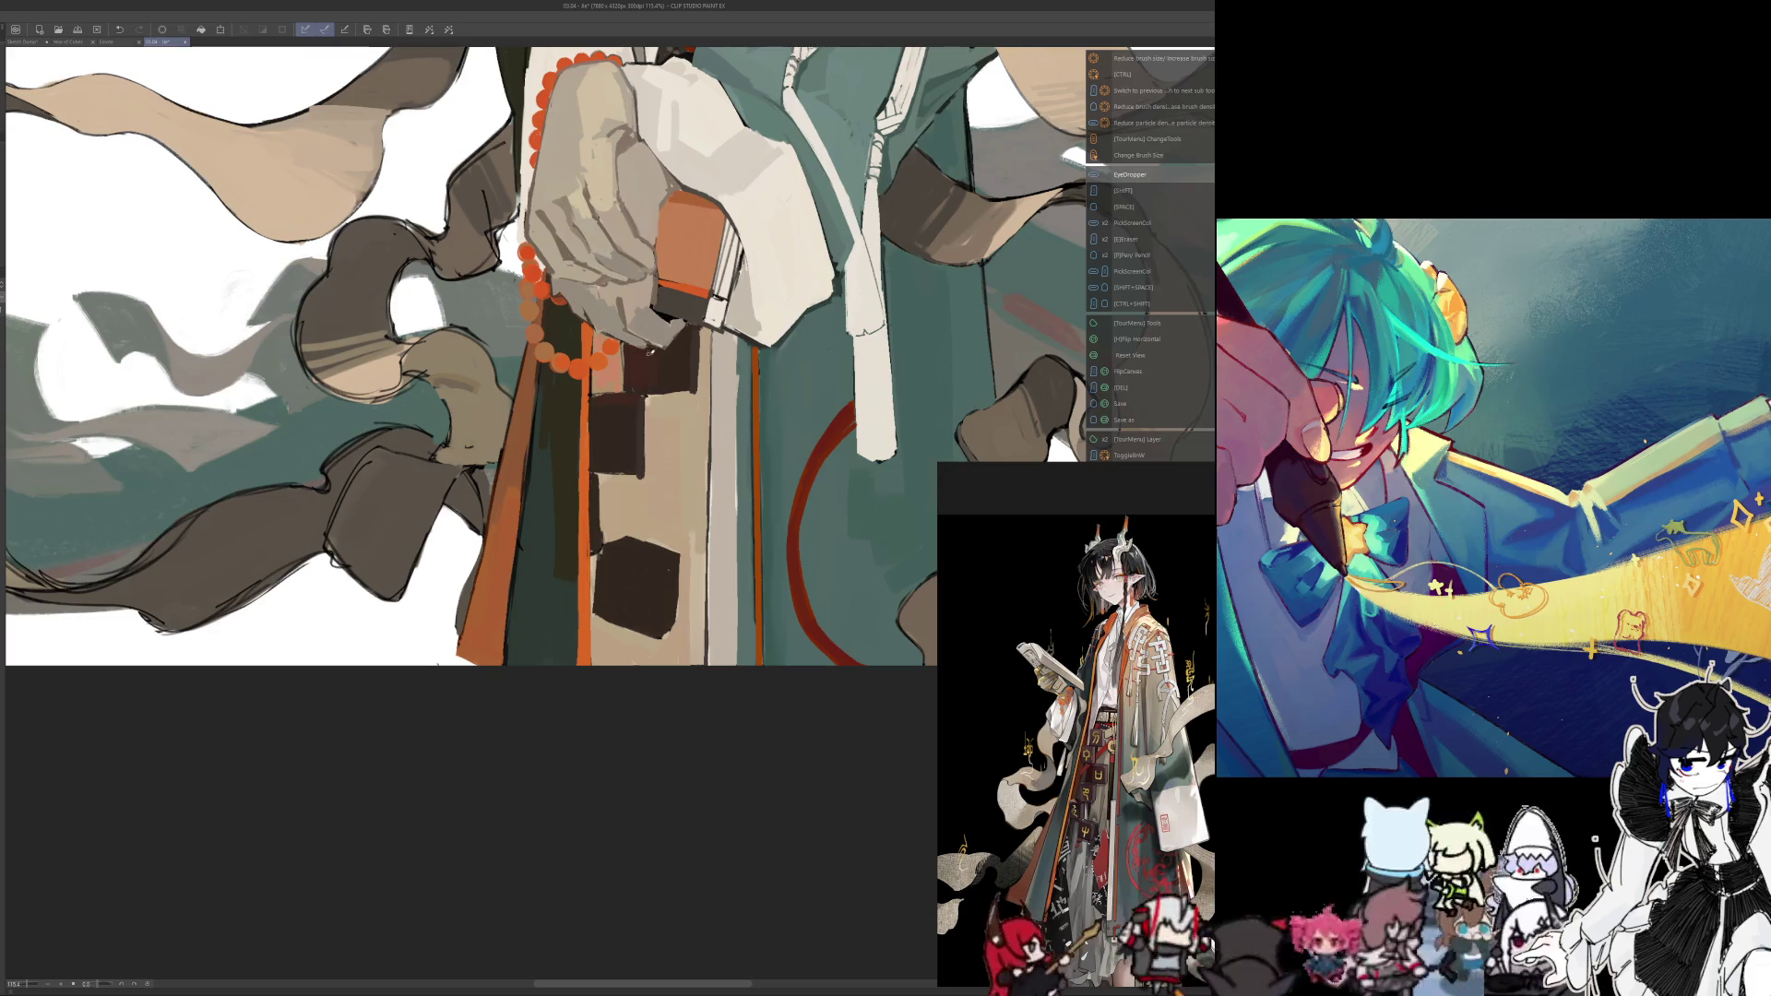
# Sample light beige and brighten the robe with beige highlight strokes
pyautogui.press('alt')
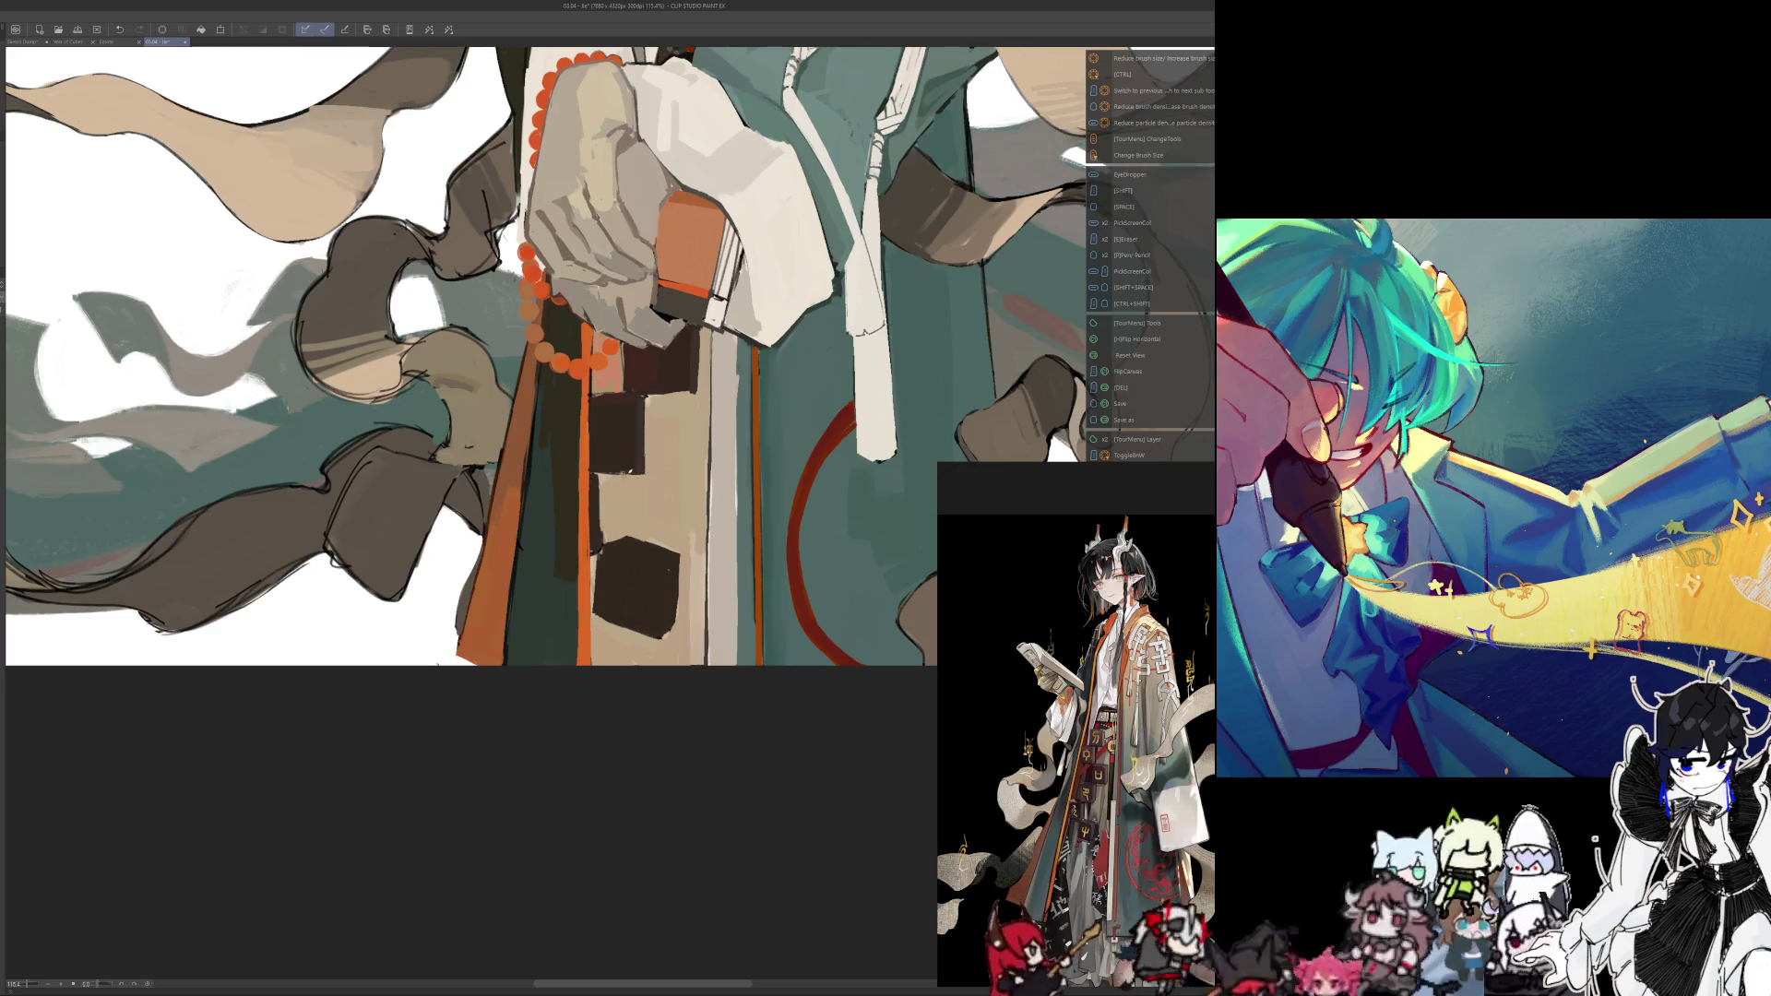
pyautogui.hotkey('ctrl', 'alt')
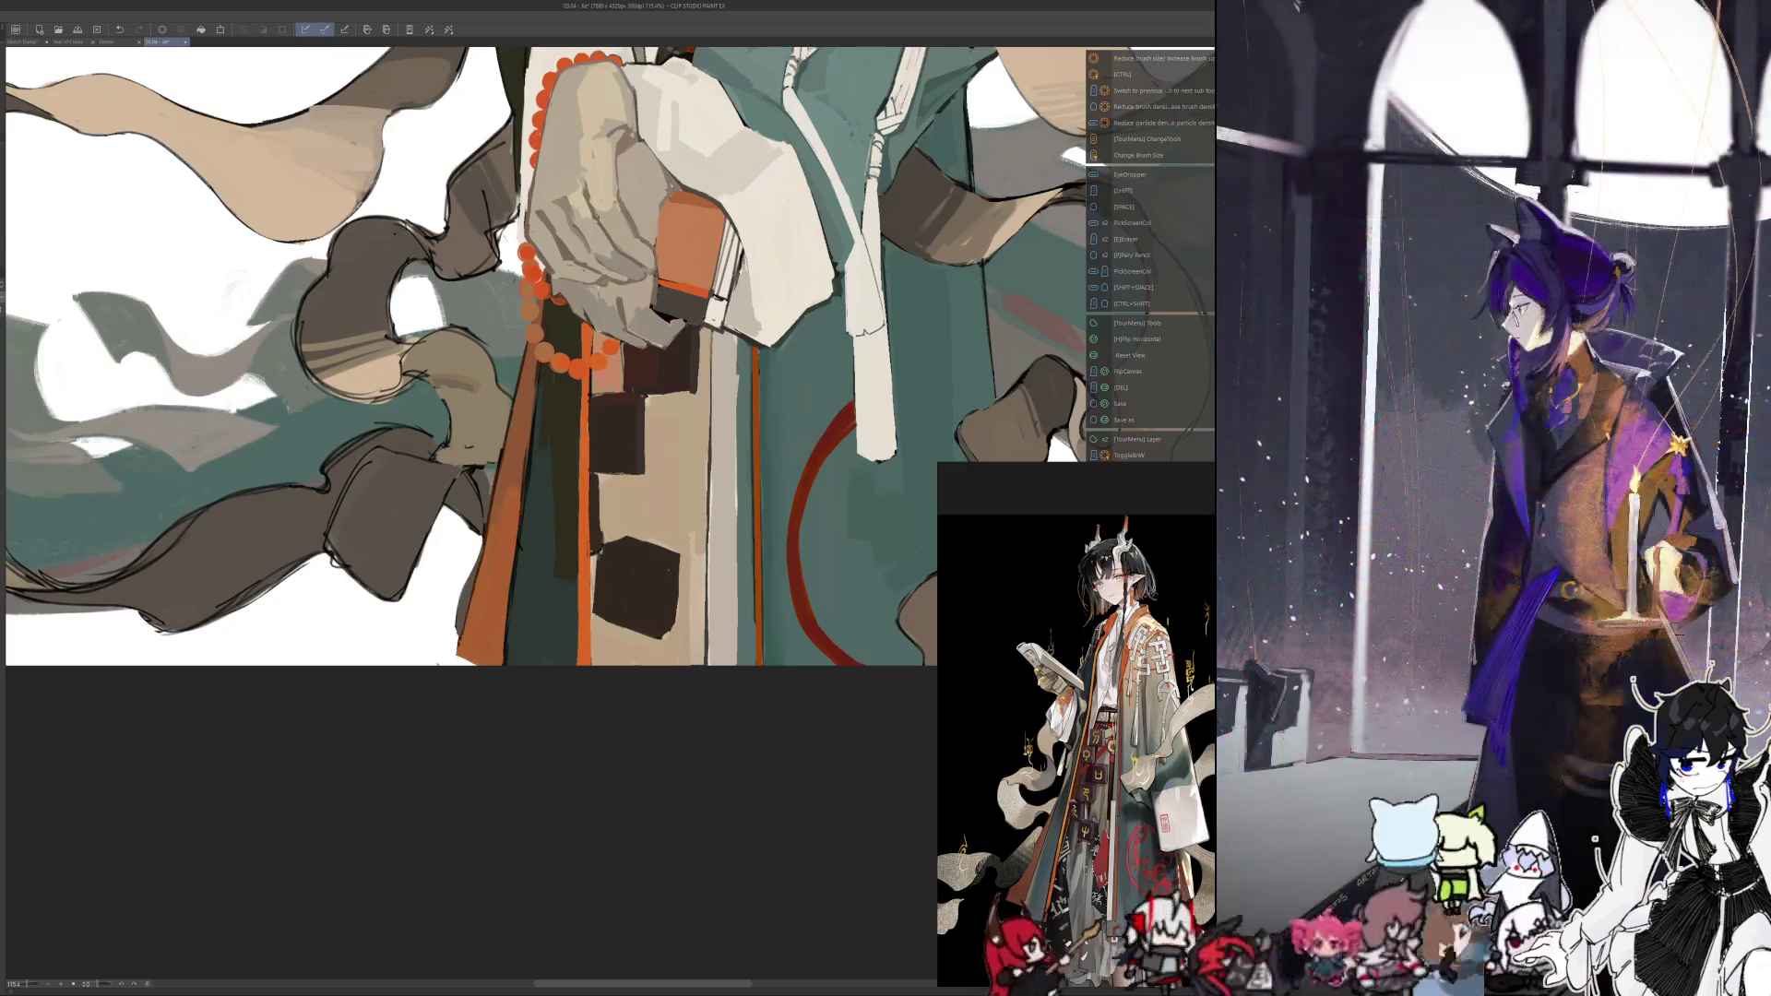
pyautogui.press('alt')
pyautogui.moveTo(670, 403); pyautogui.dragTo(678, 521)
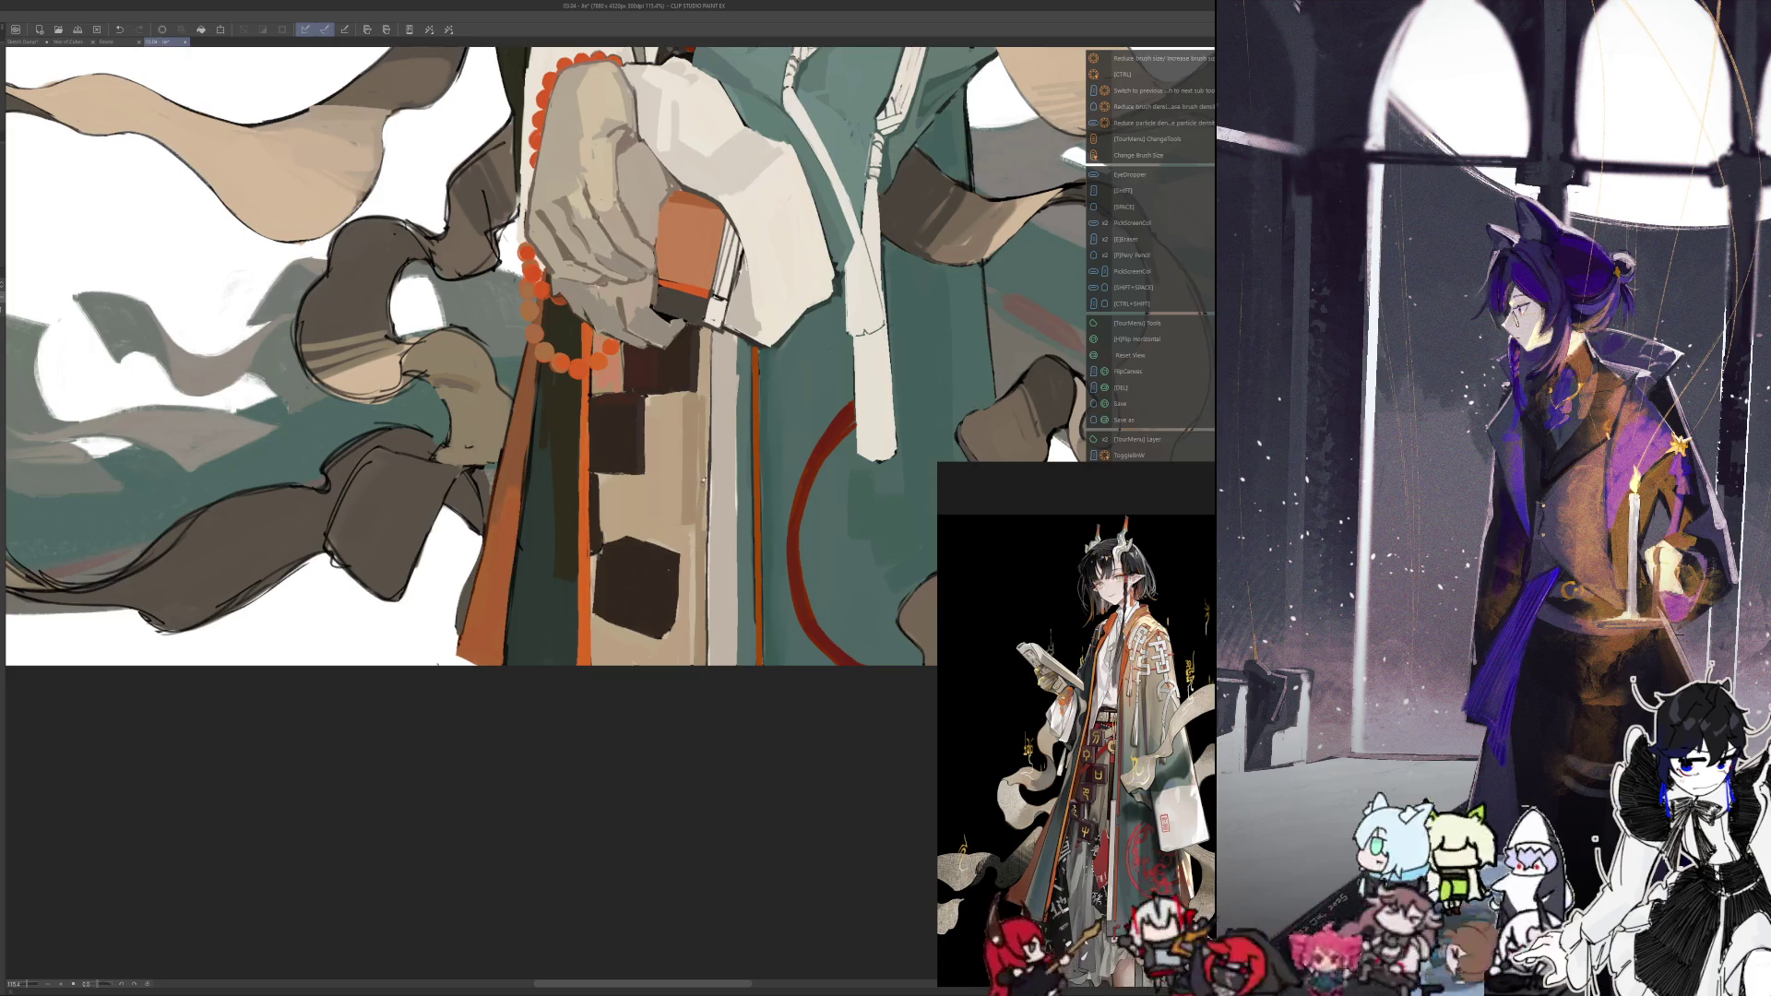
pyautogui.scroll(-10, 711, 388)
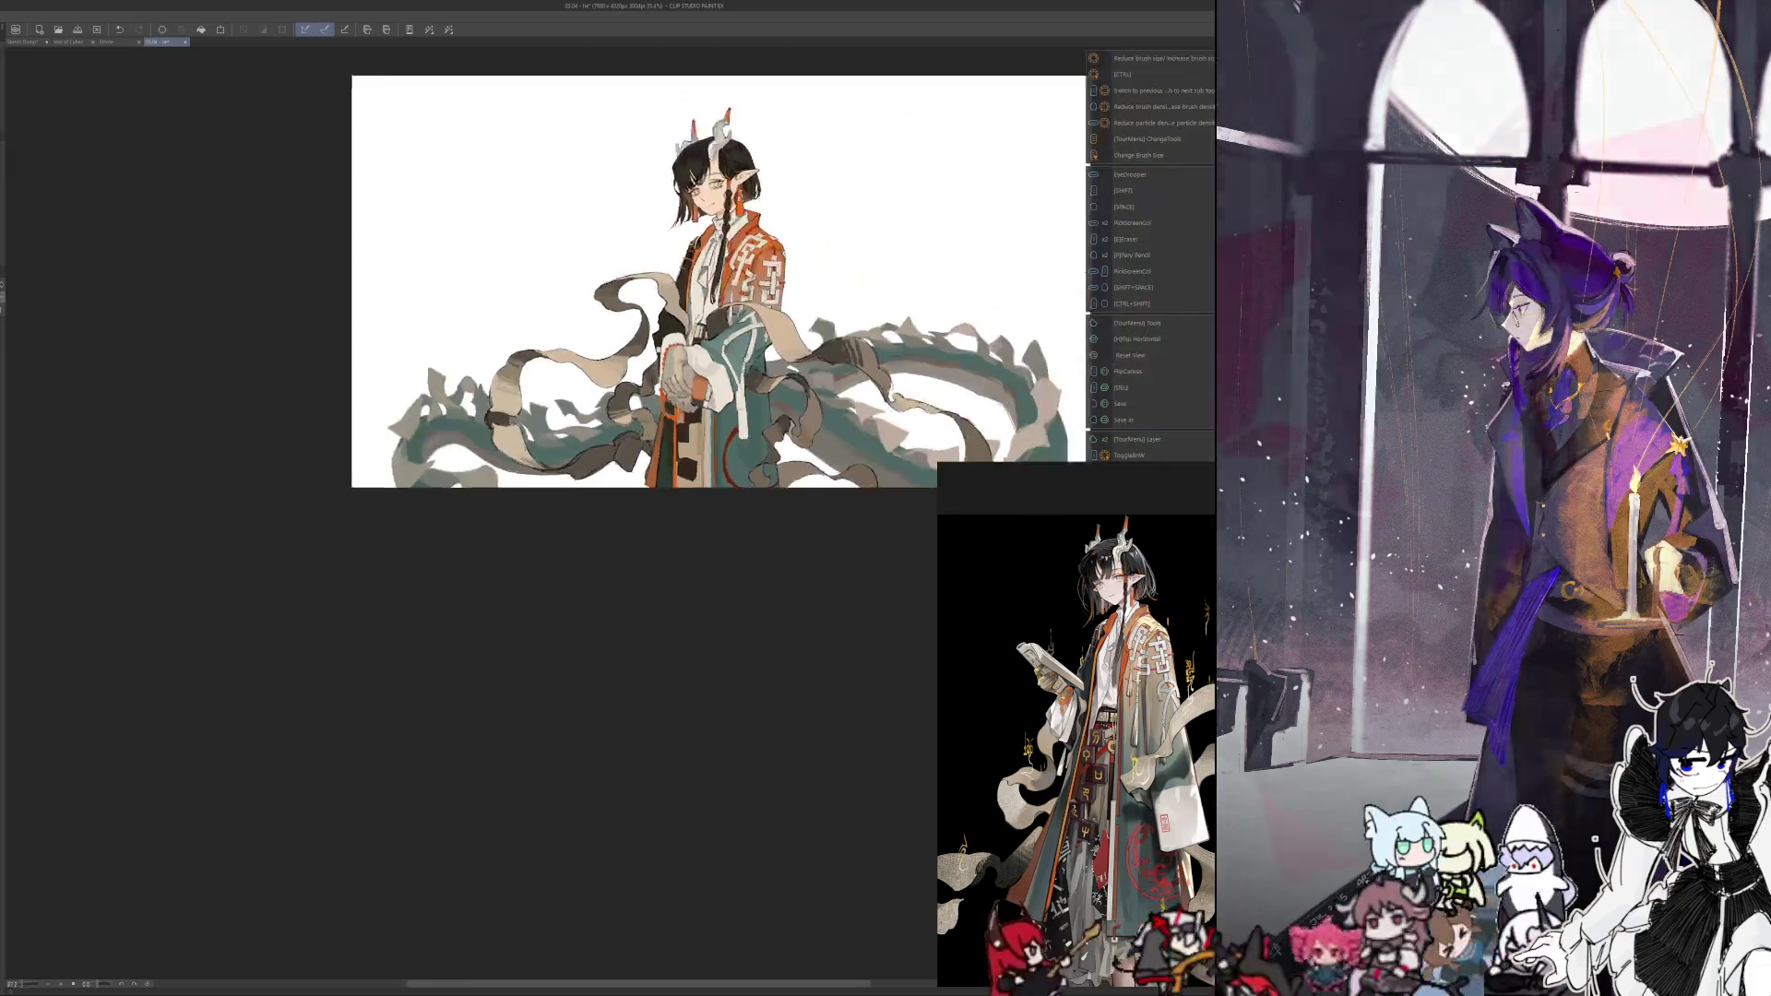
# Toggle Flip Horizontal several times between colour samples, ending on the mirrored robe and hands
pyautogui.scroll(8, 723, 385)
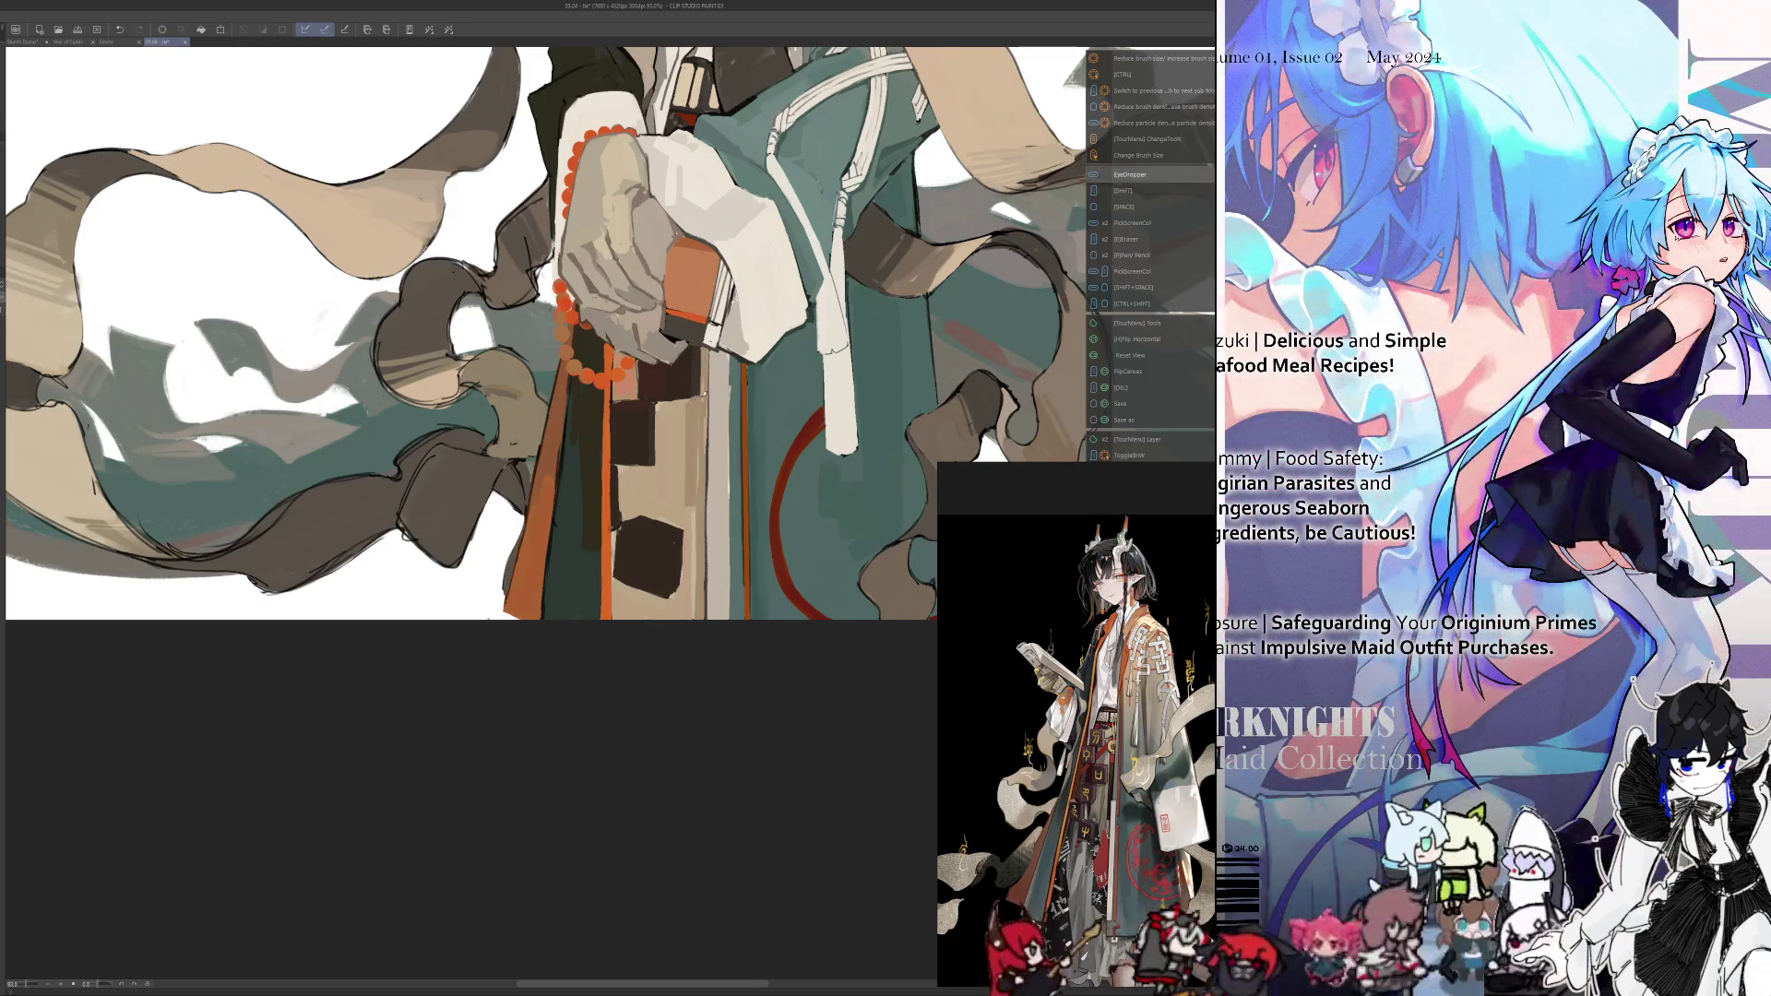
pyautogui.press('h')
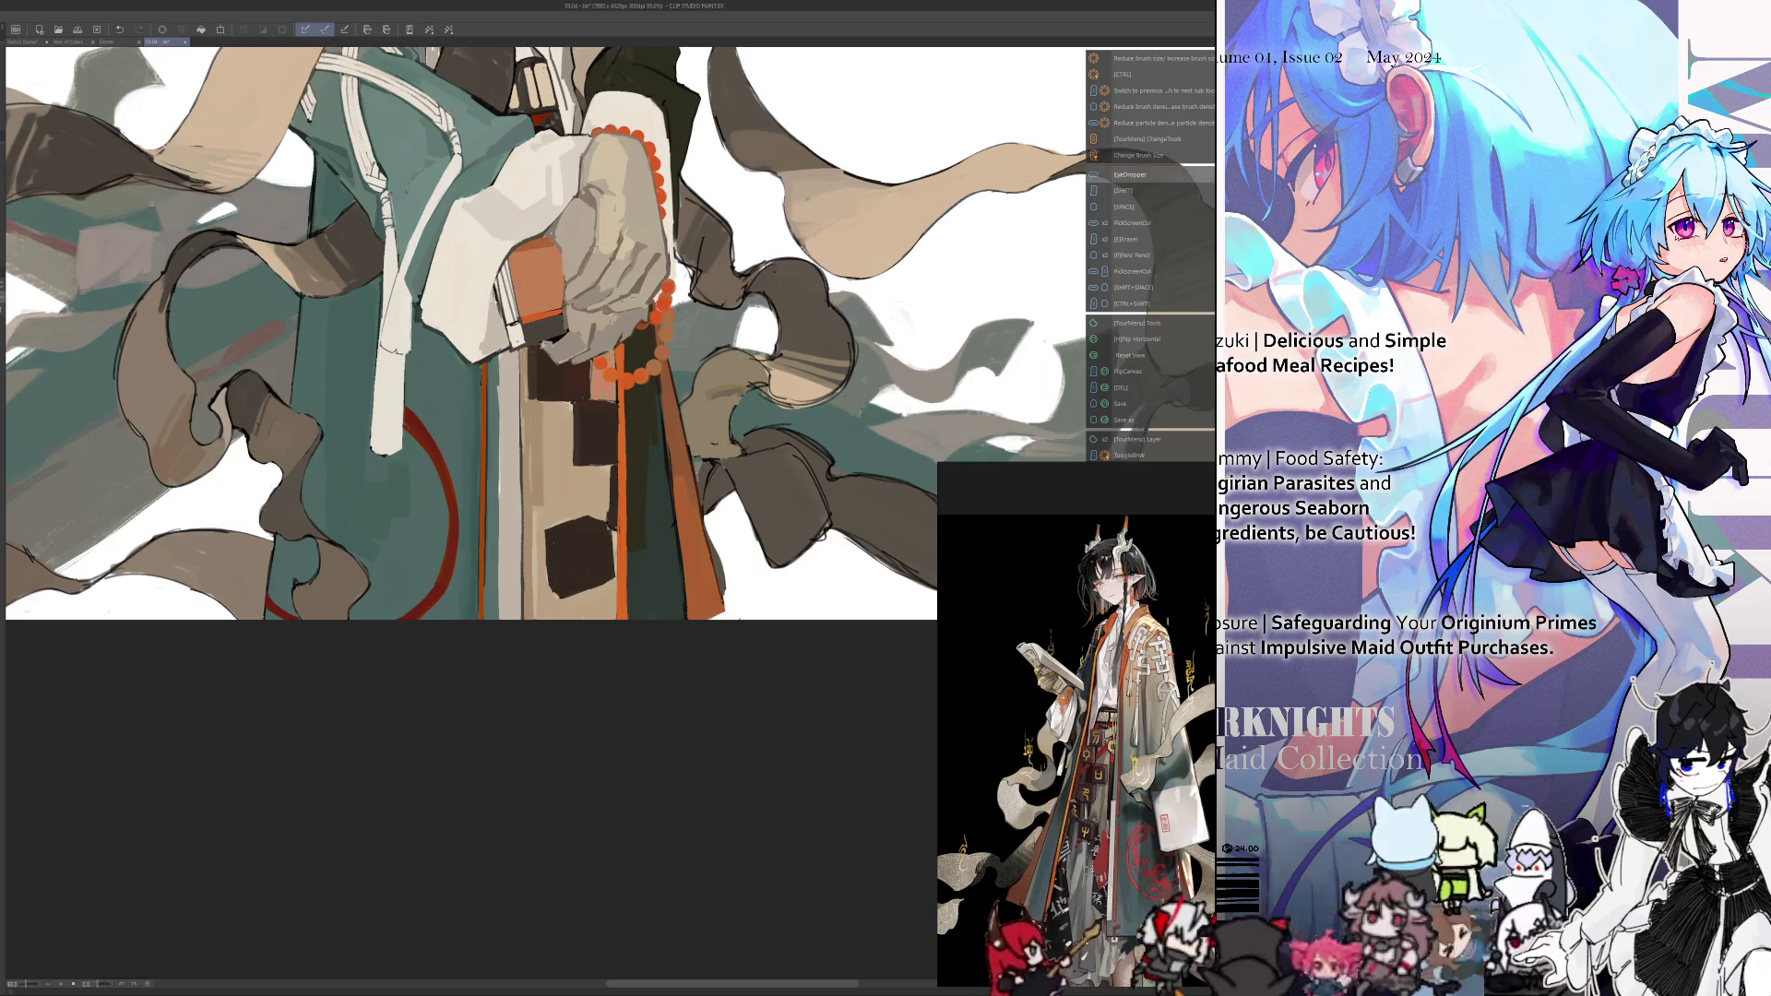
pyautogui.press('h')
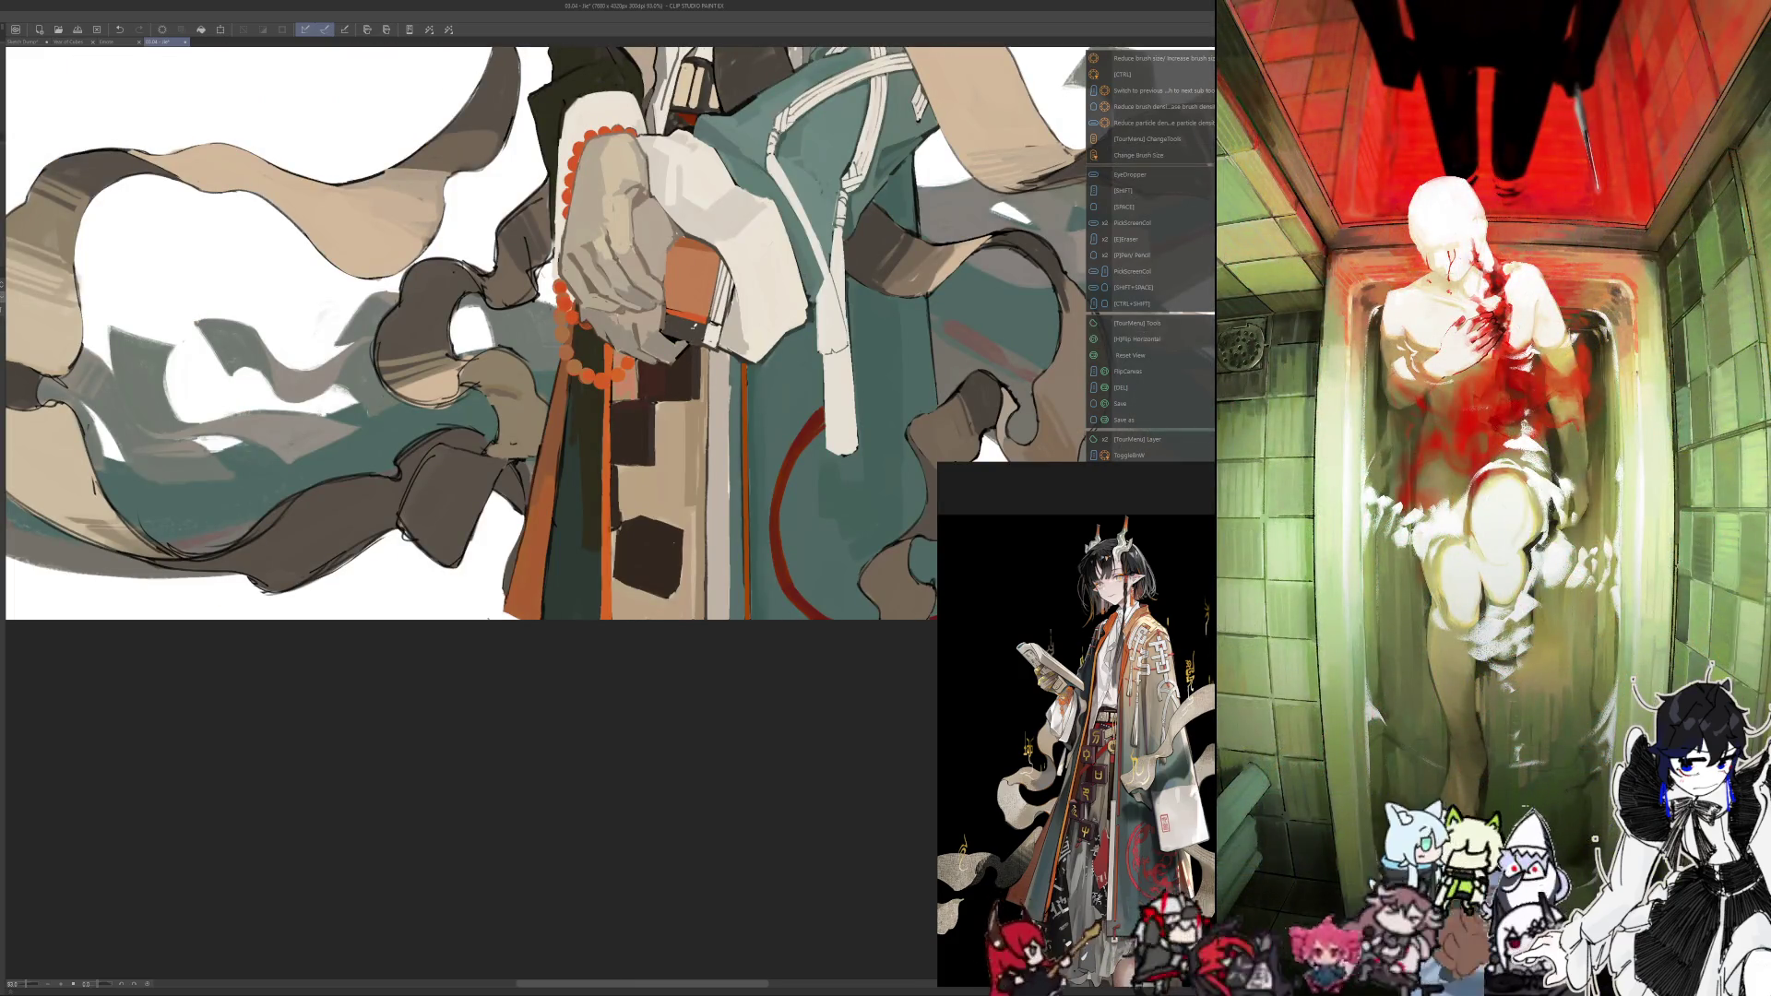
pyautogui.press('i')
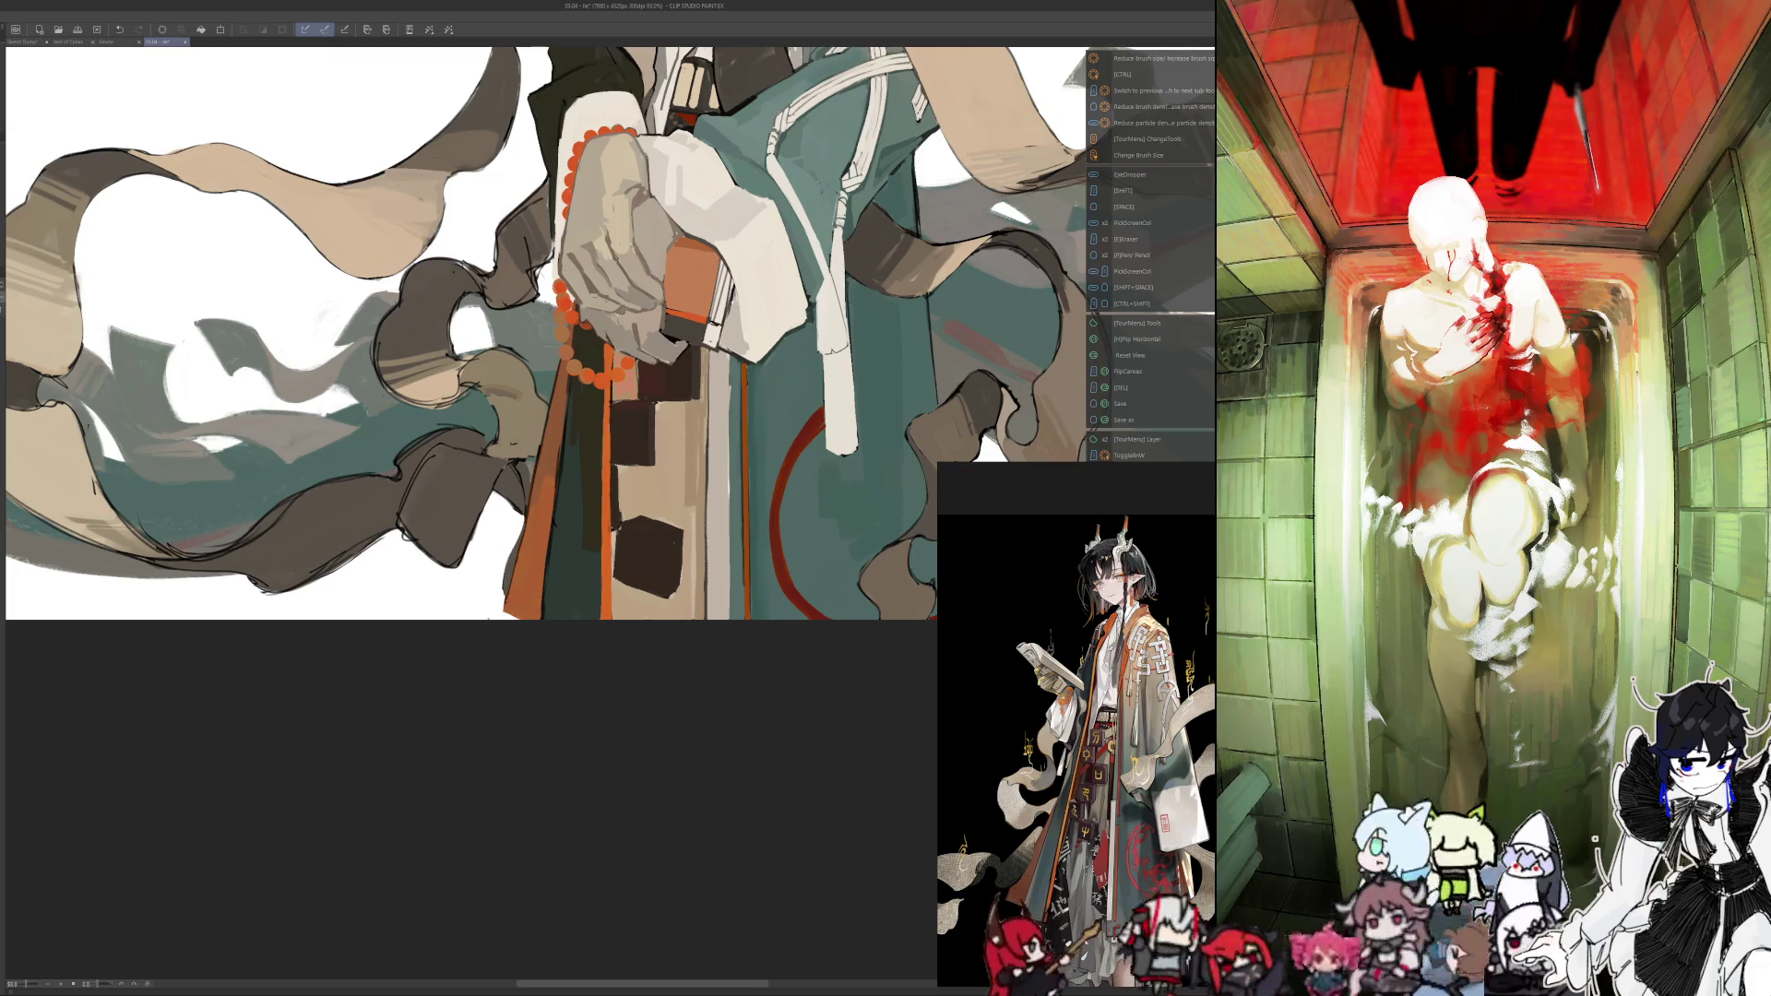
pyautogui.press('h')
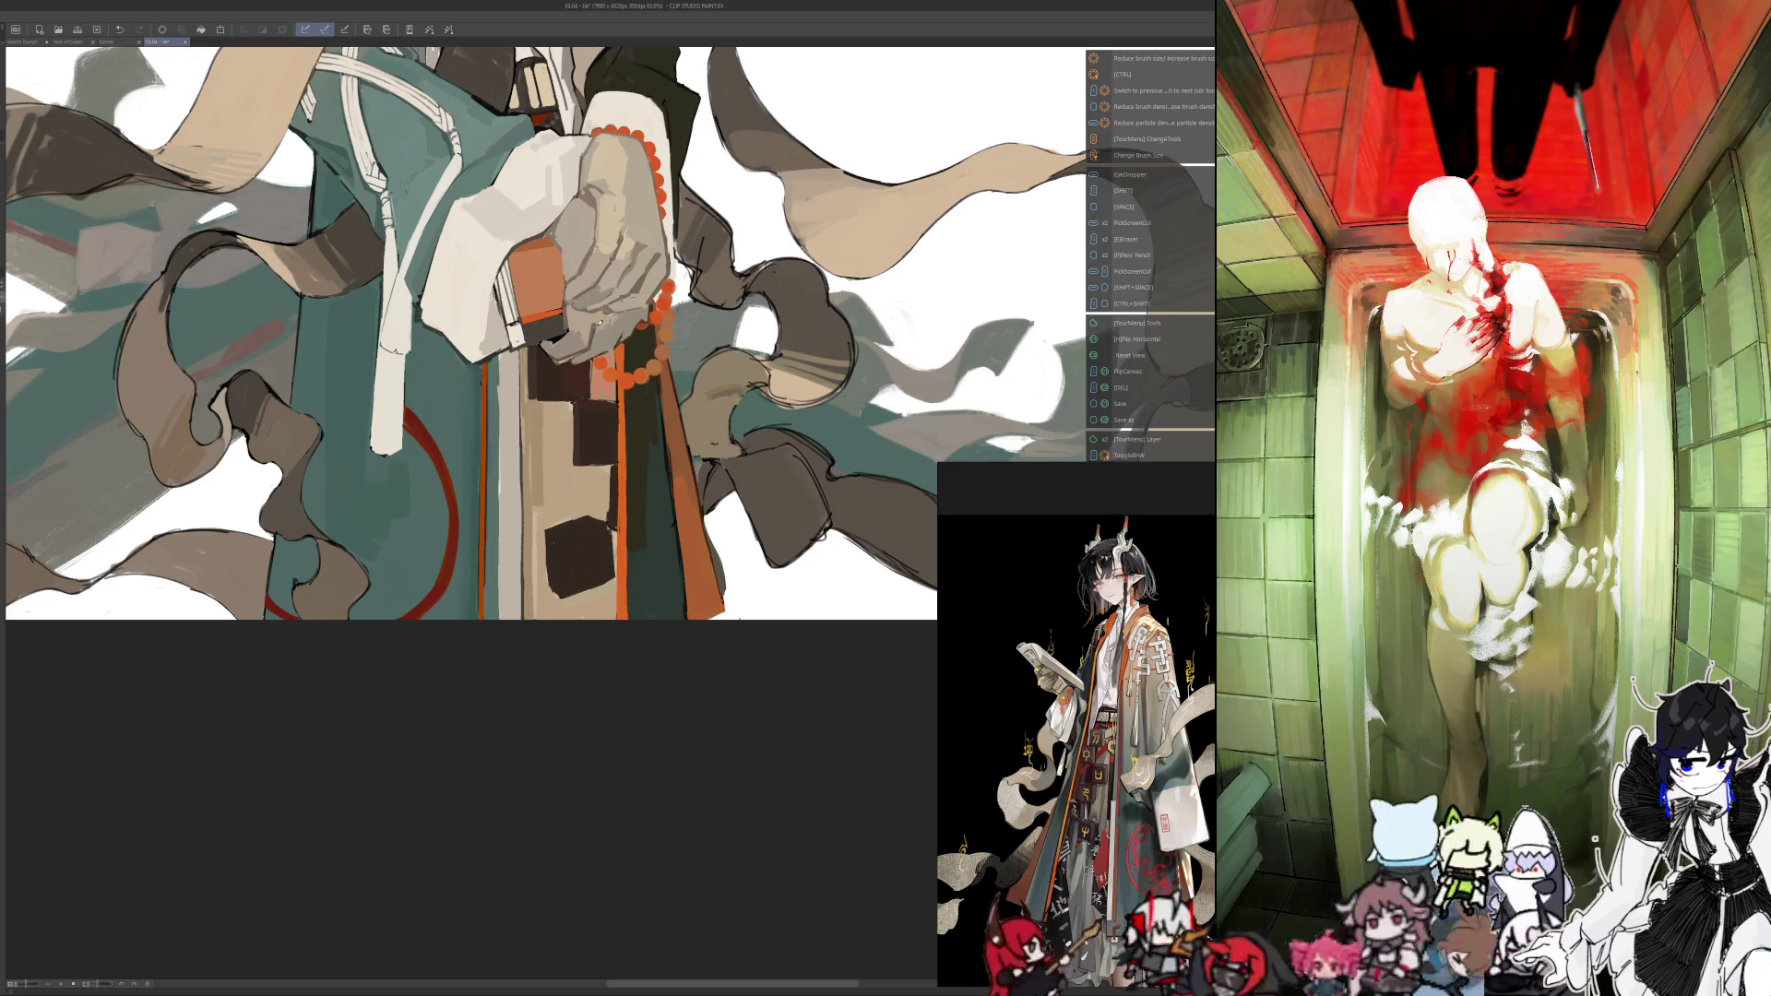
pyautogui.press('alt')
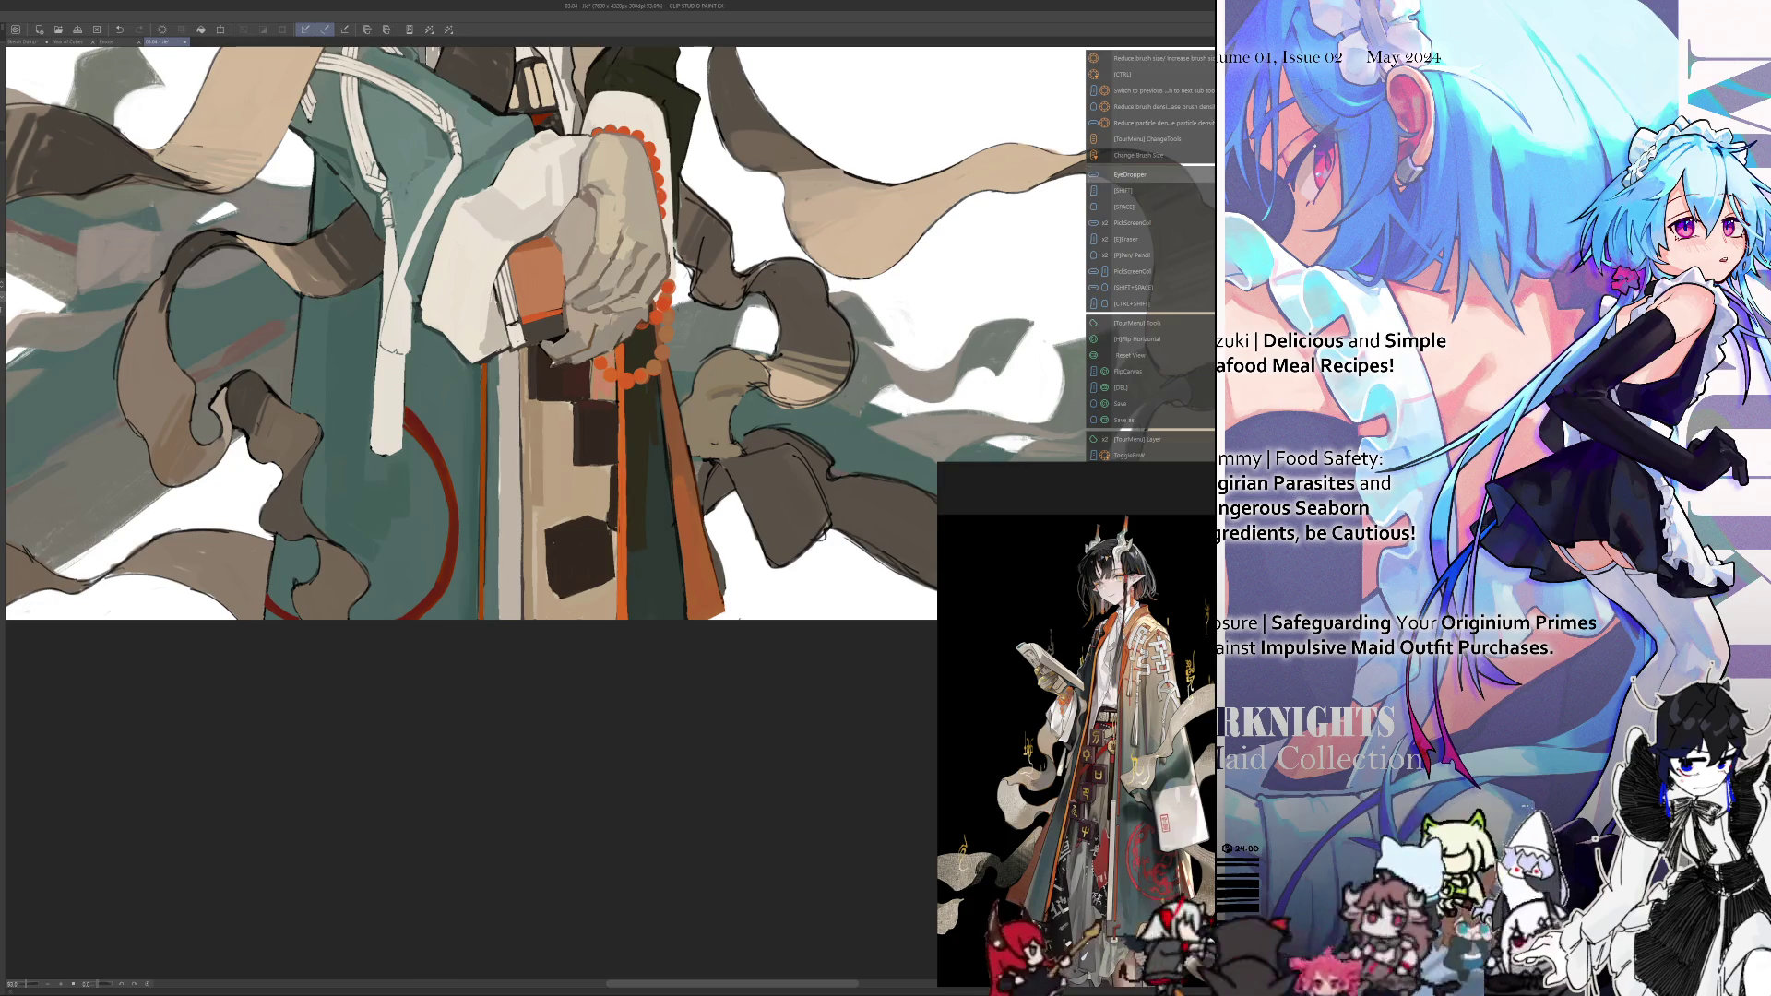
pyautogui.press('h')
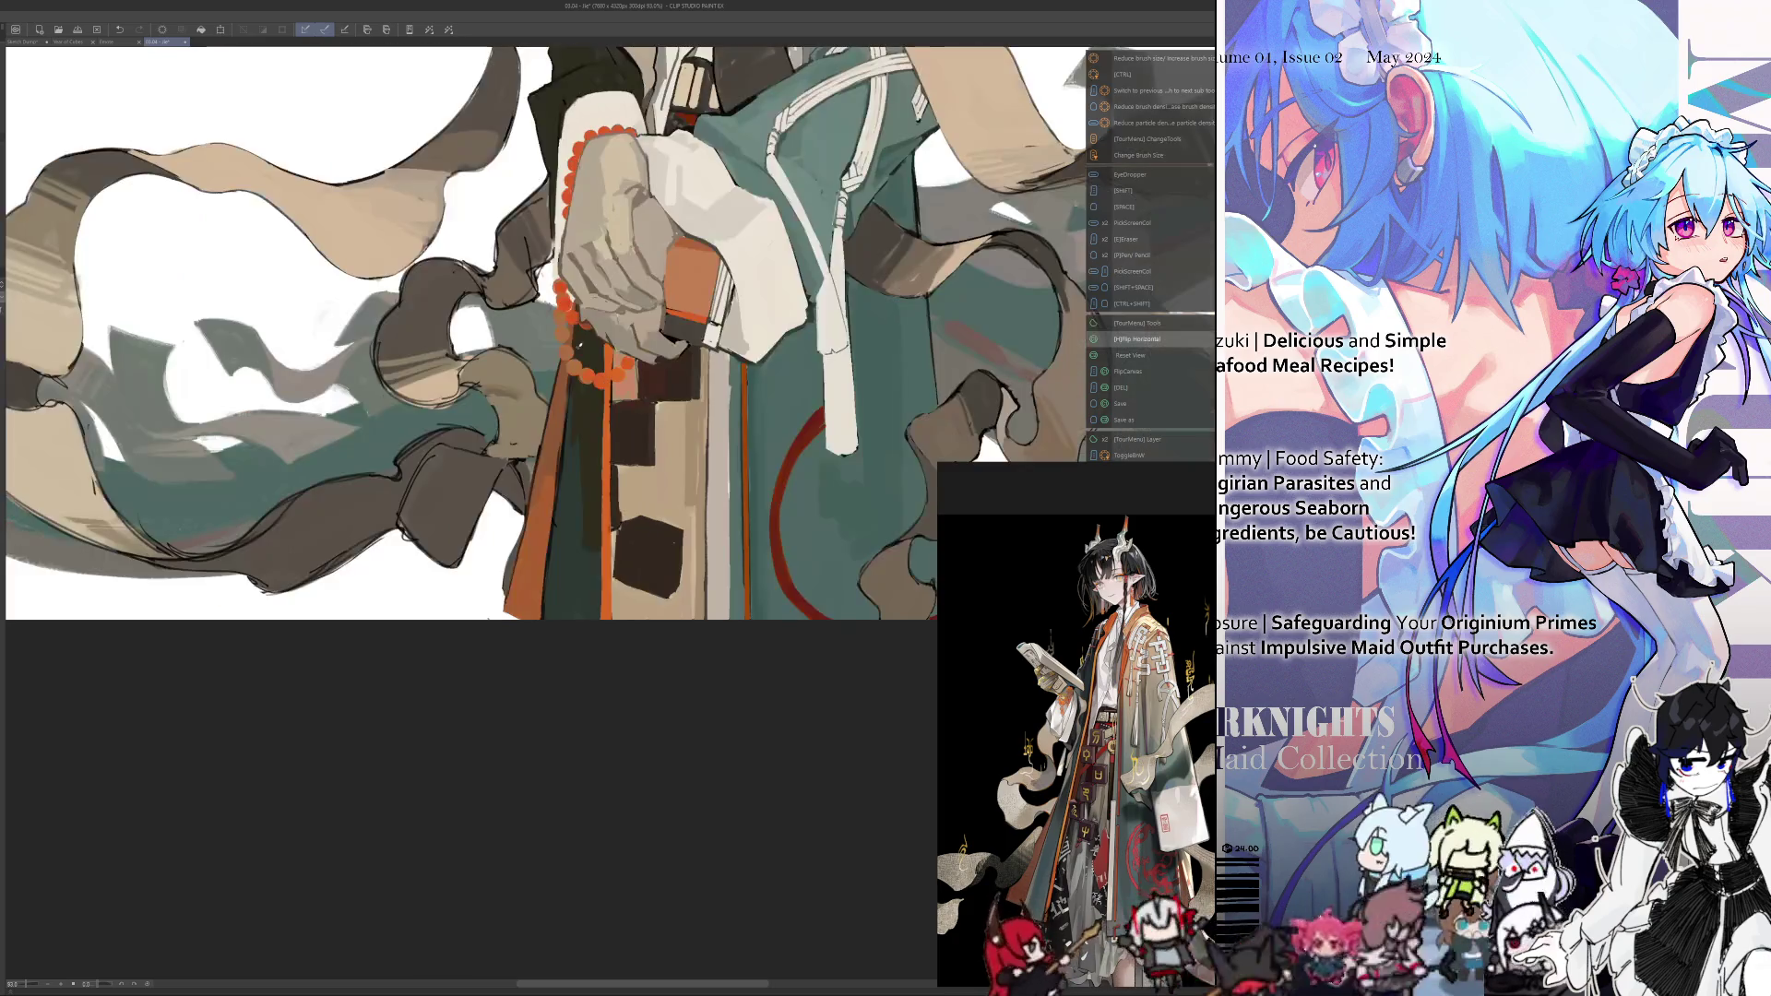
pyautogui.press('alt')
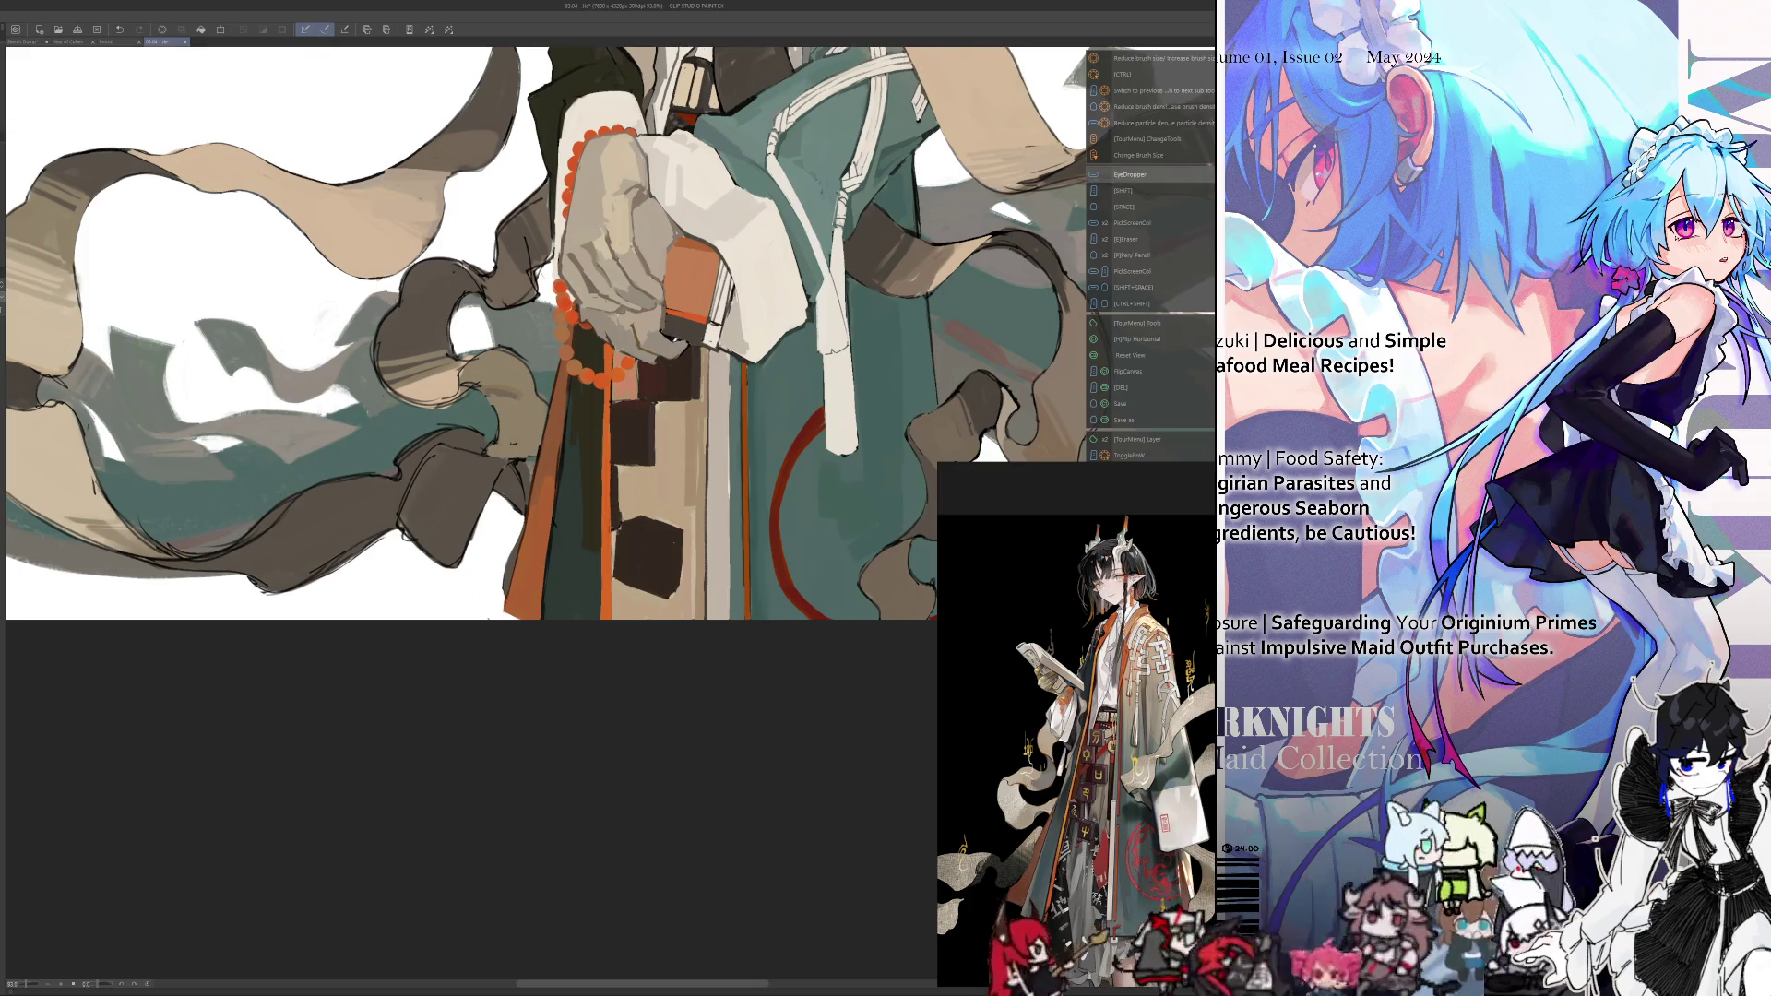
pyautogui.press('h')
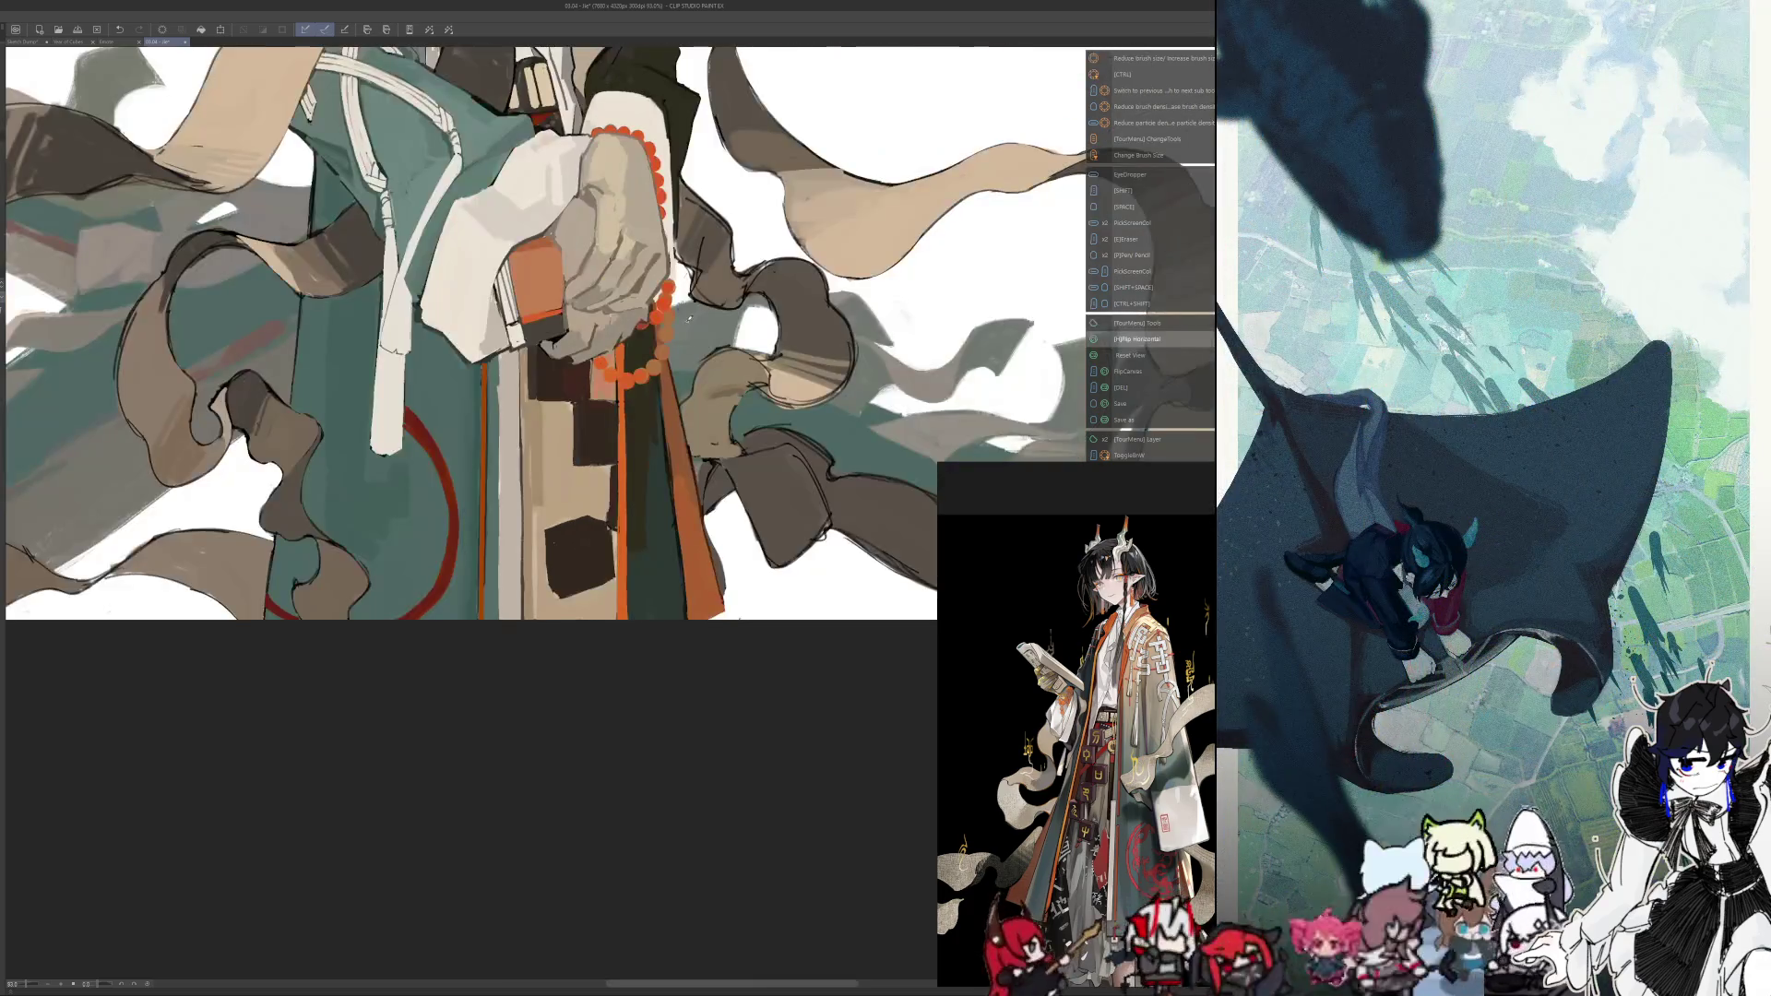
pyautogui.scroll(-5, 482, 259)
pyautogui.scroll(5, 481, 259)
# Frame the hands and robe, compare mirrored views, and leave the canvas unflipped showing the orange jacket
pyautogui.scroll(-2, 481, 260)
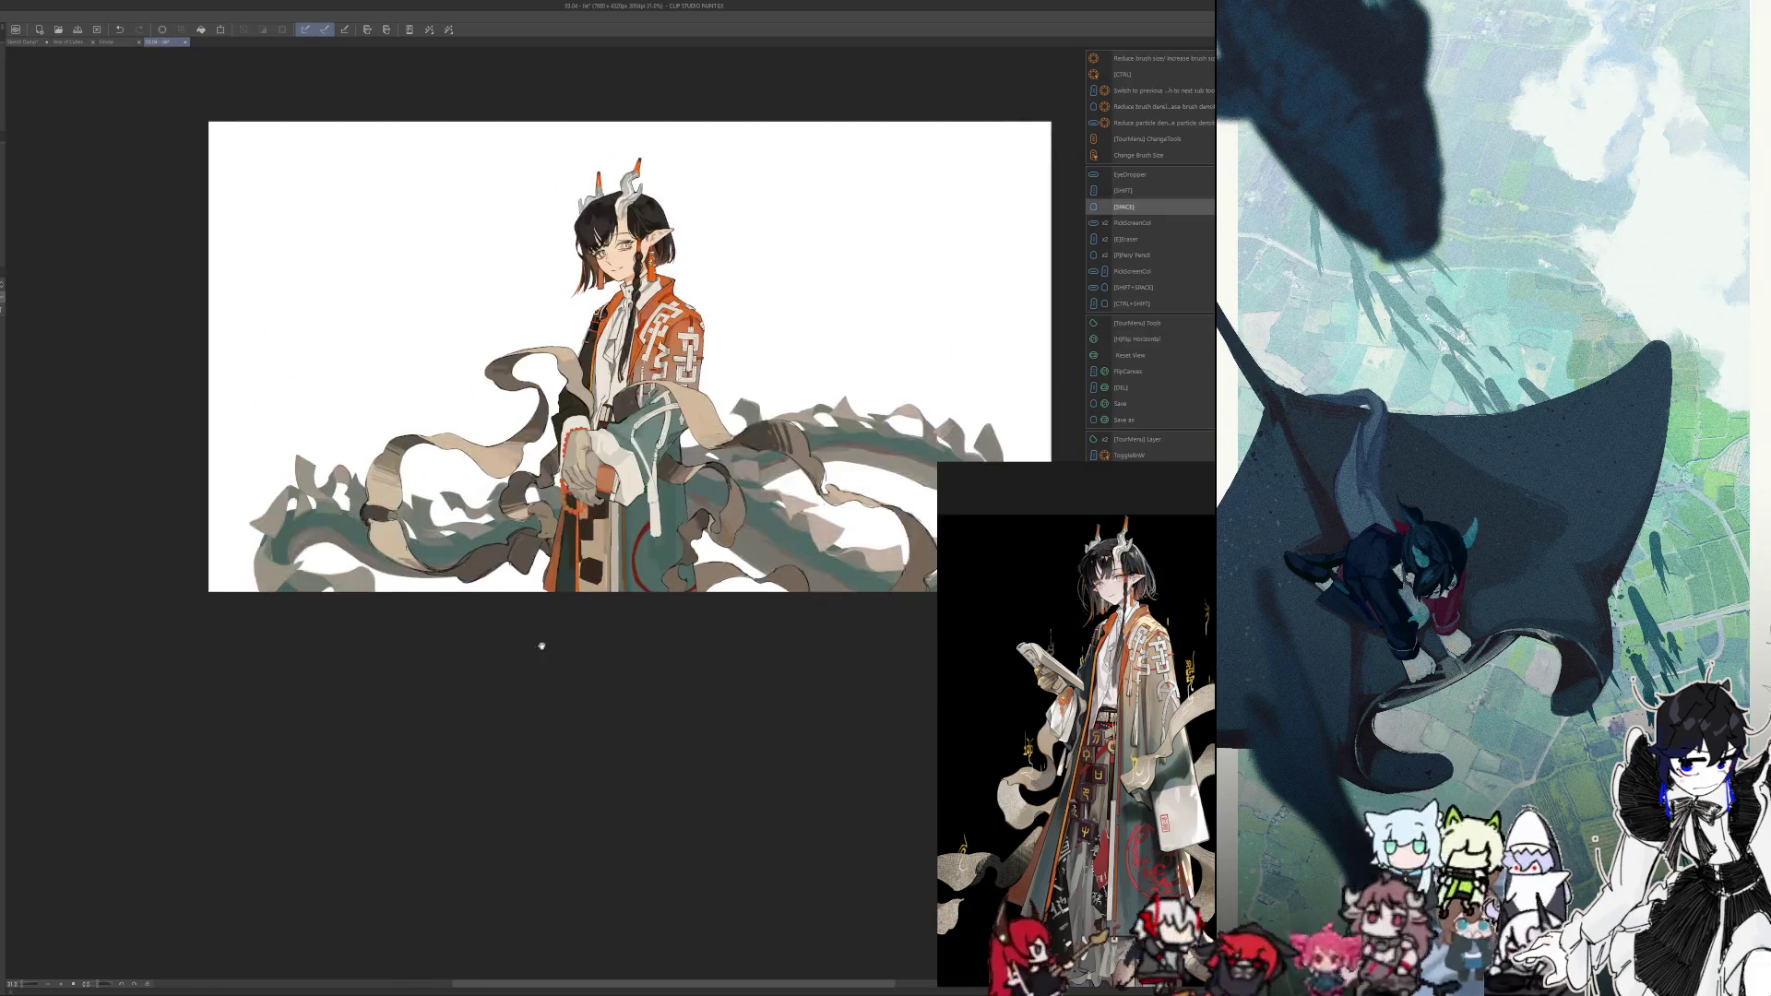
pyautogui.moveTo(542, 645); pyautogui.dragTo(571, 599)
pyautogui.scroll(4, 571, 599)
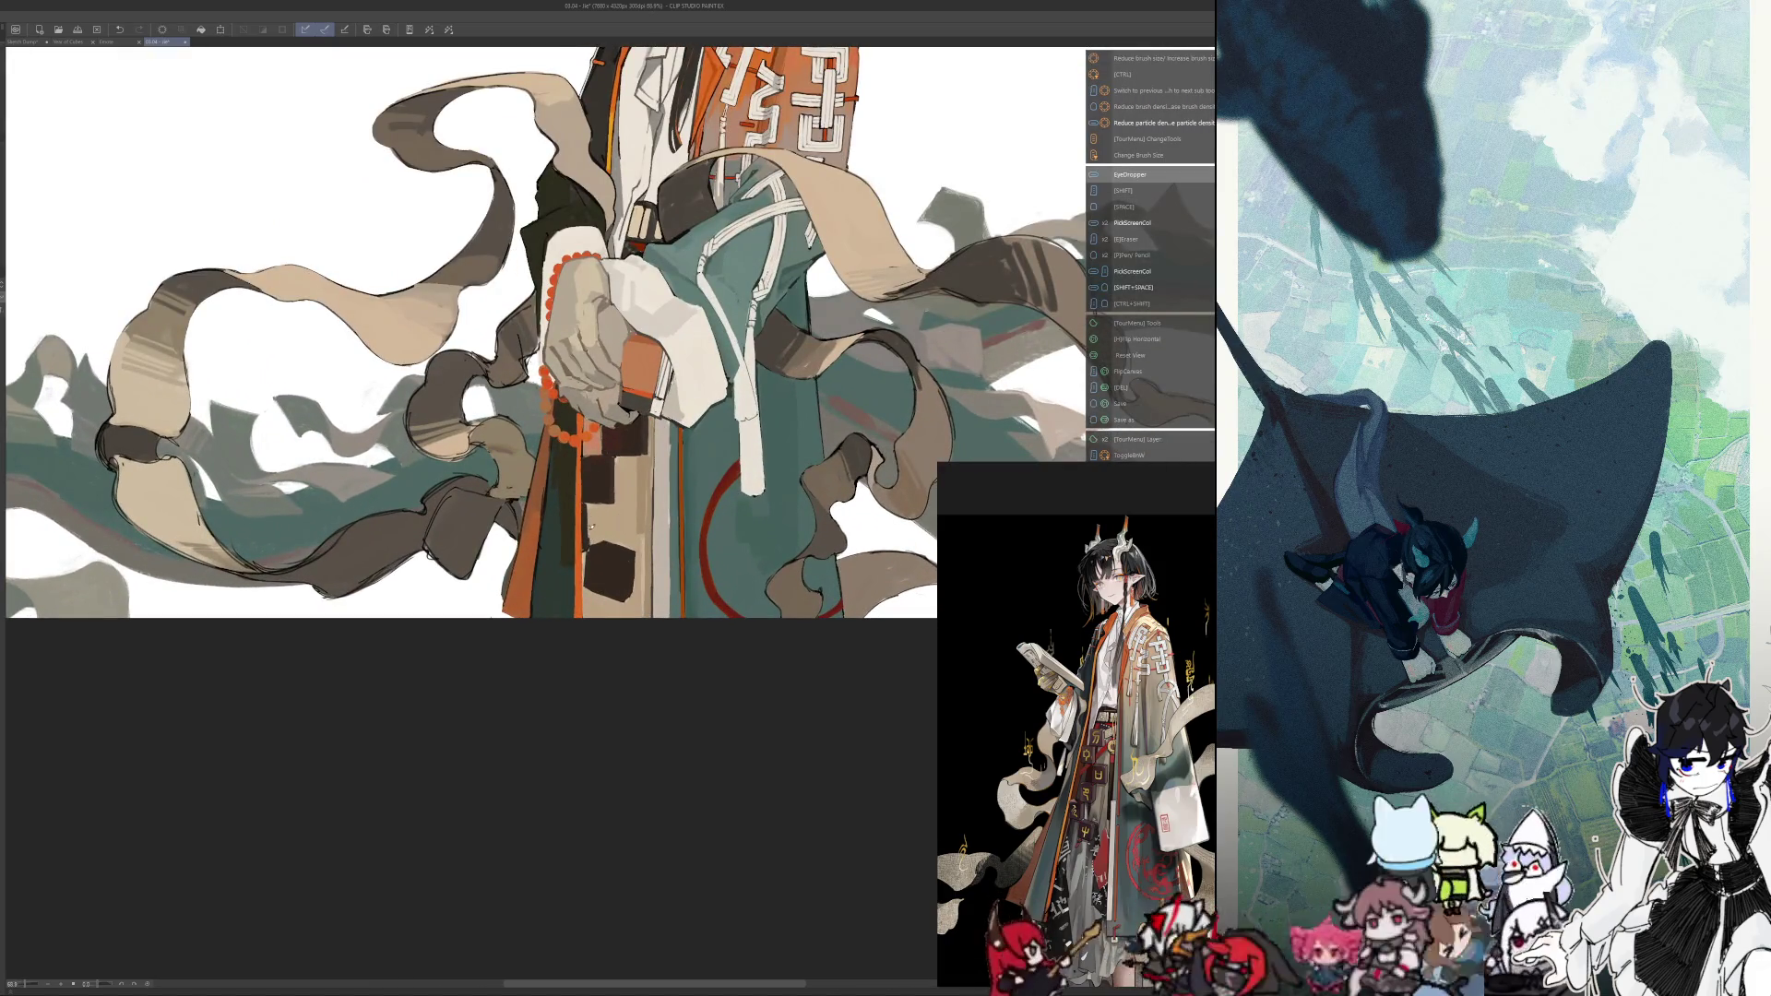
pyautogui.hotkey('ctrl', 'alt')
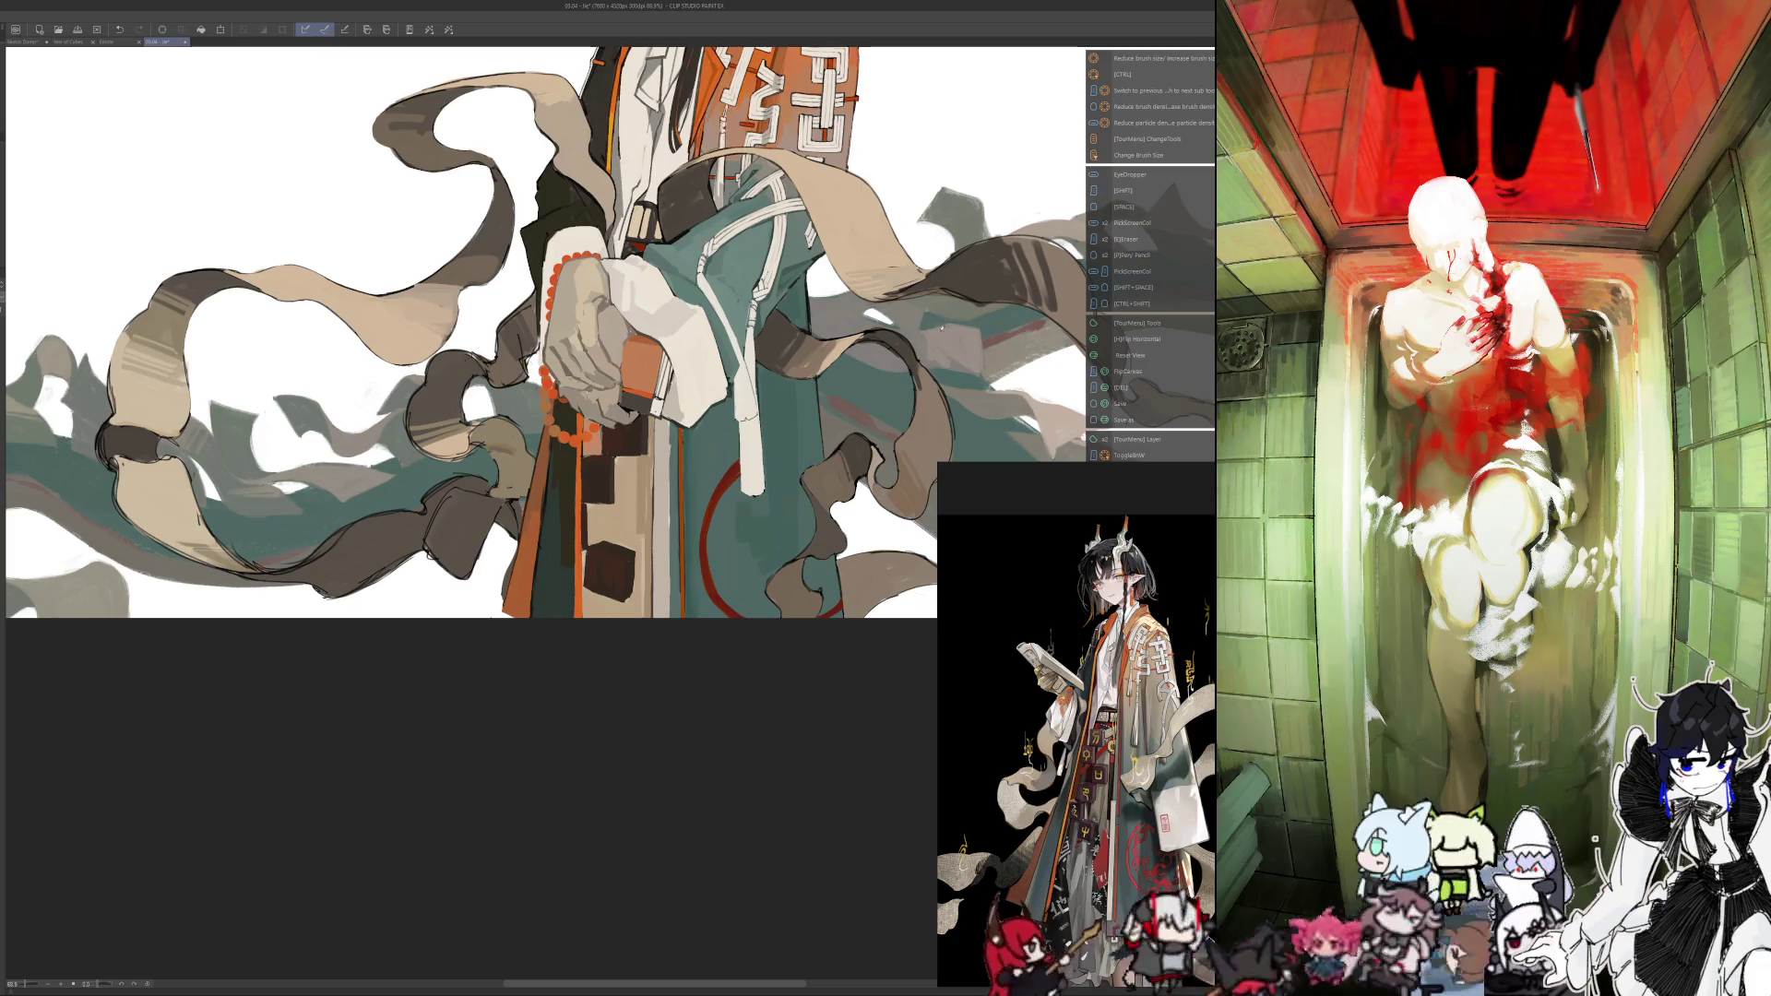
pyautogui.press('h')
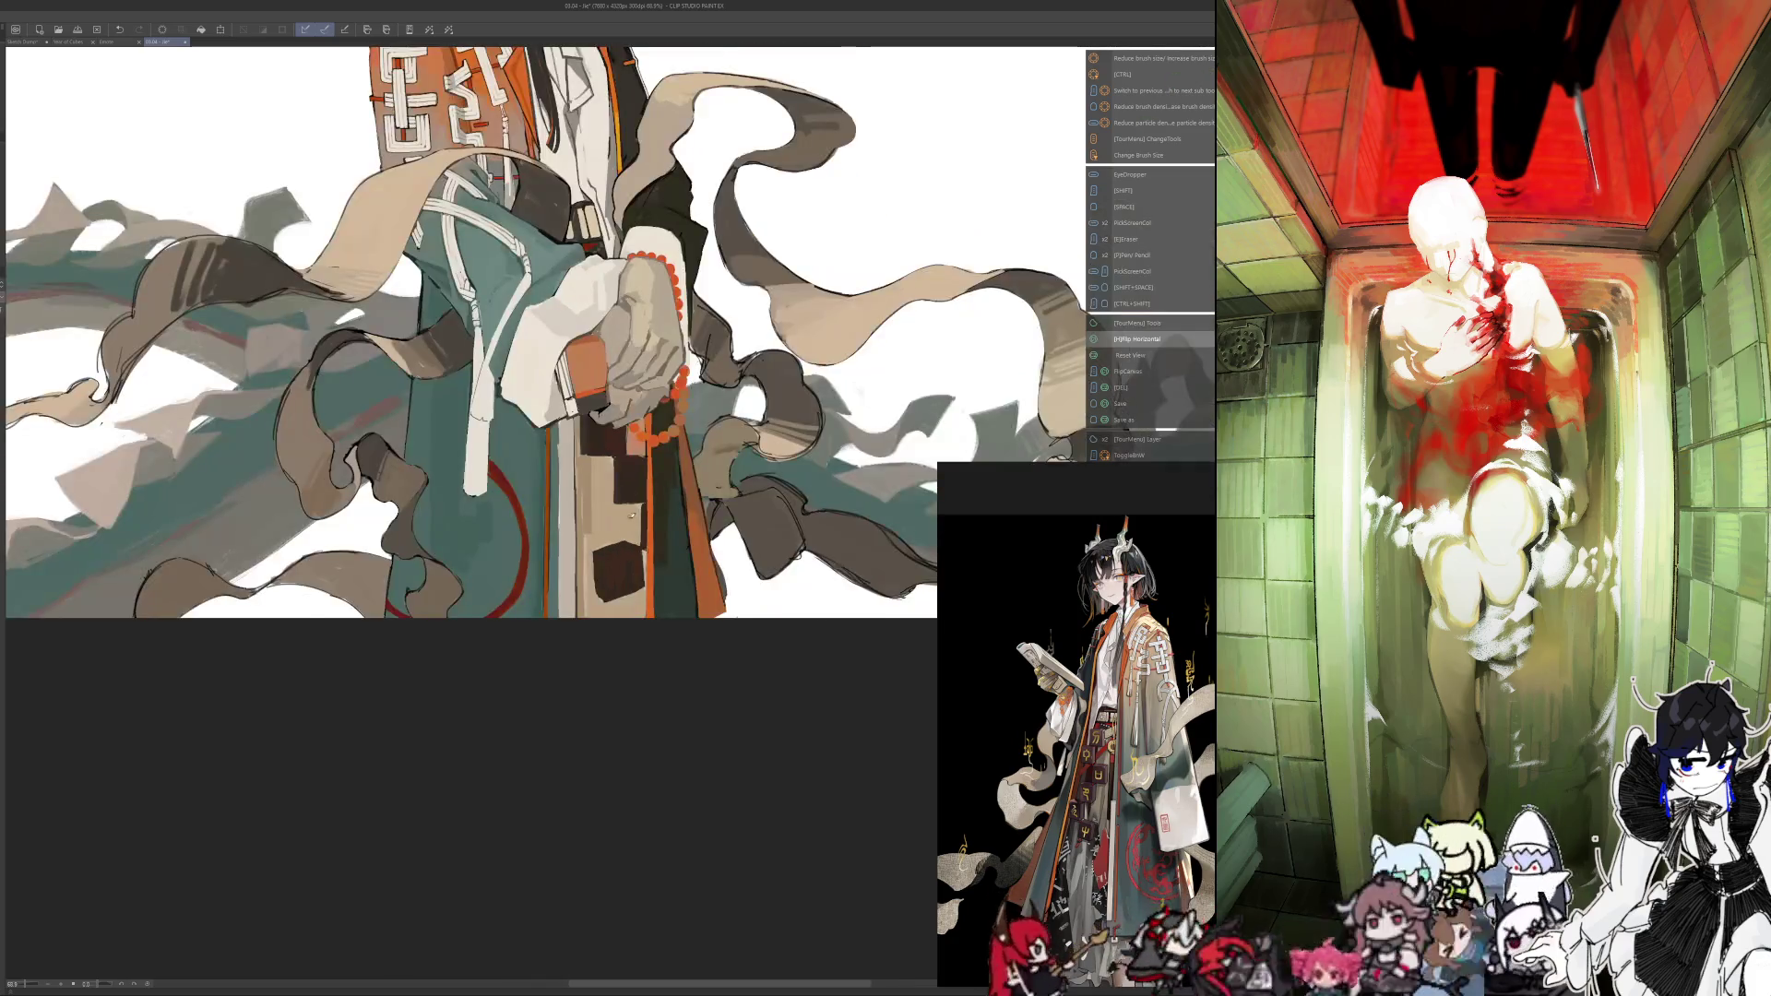
pyautogui.hotkey('ctrl', 'alt')
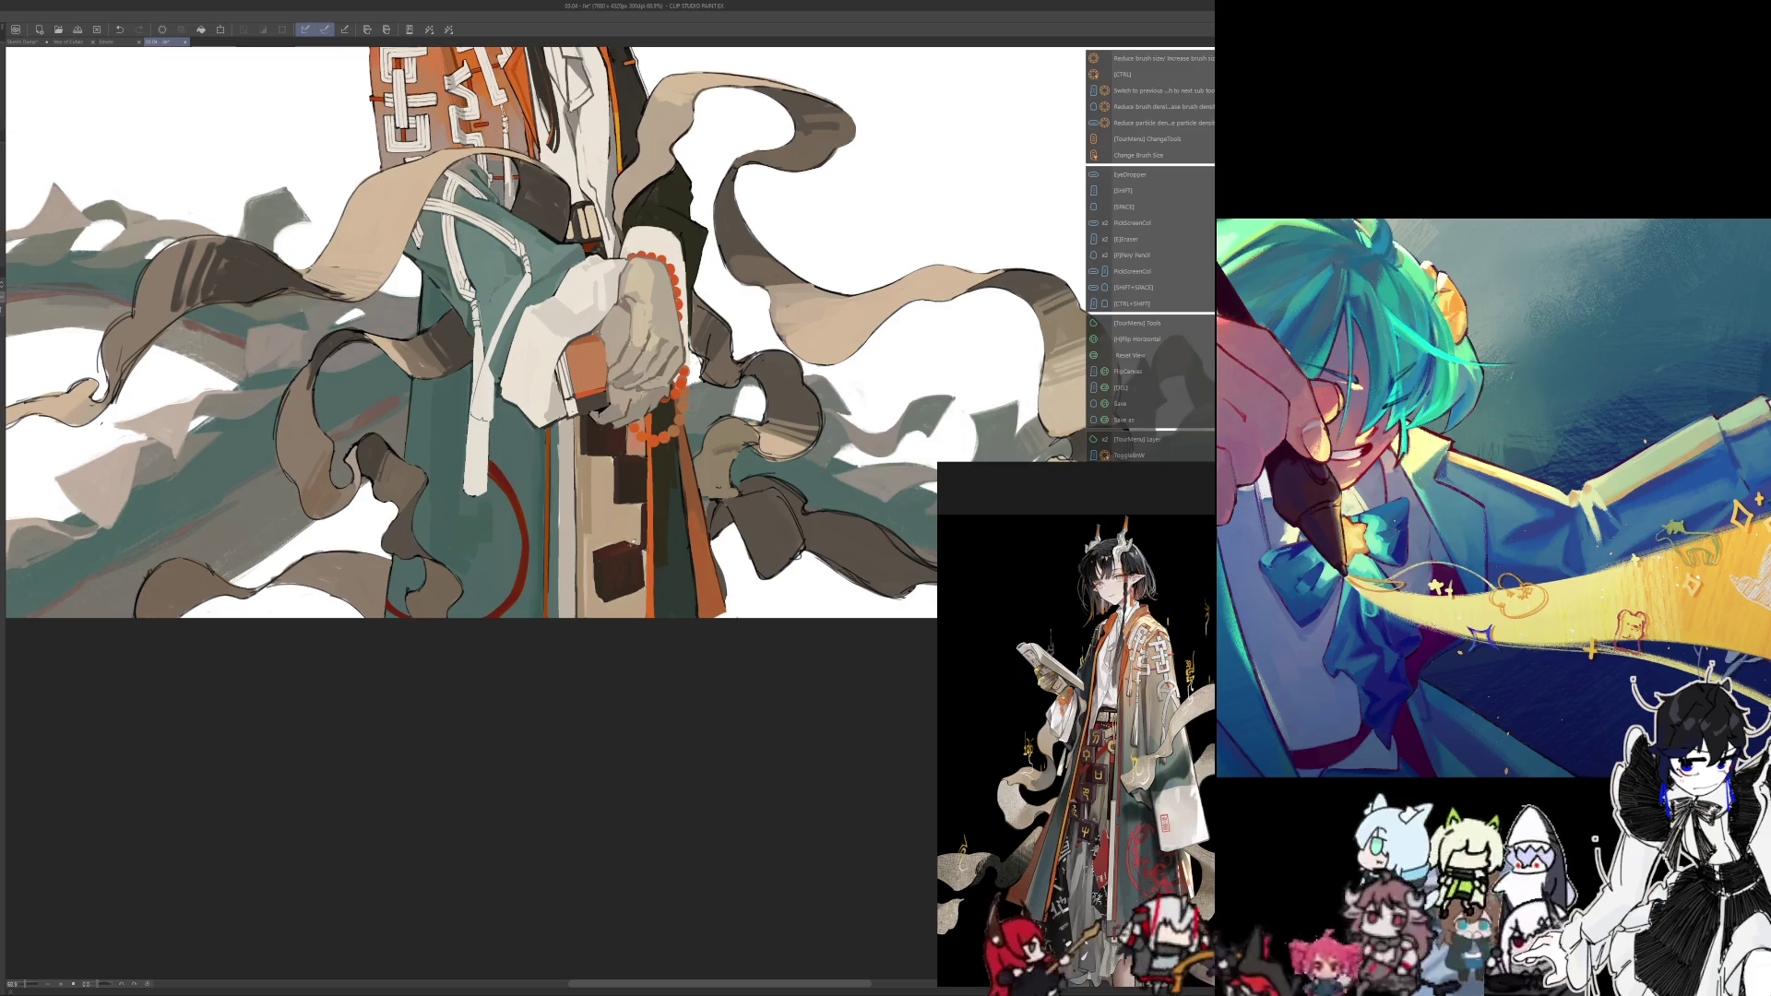
pyautogui.press('h')
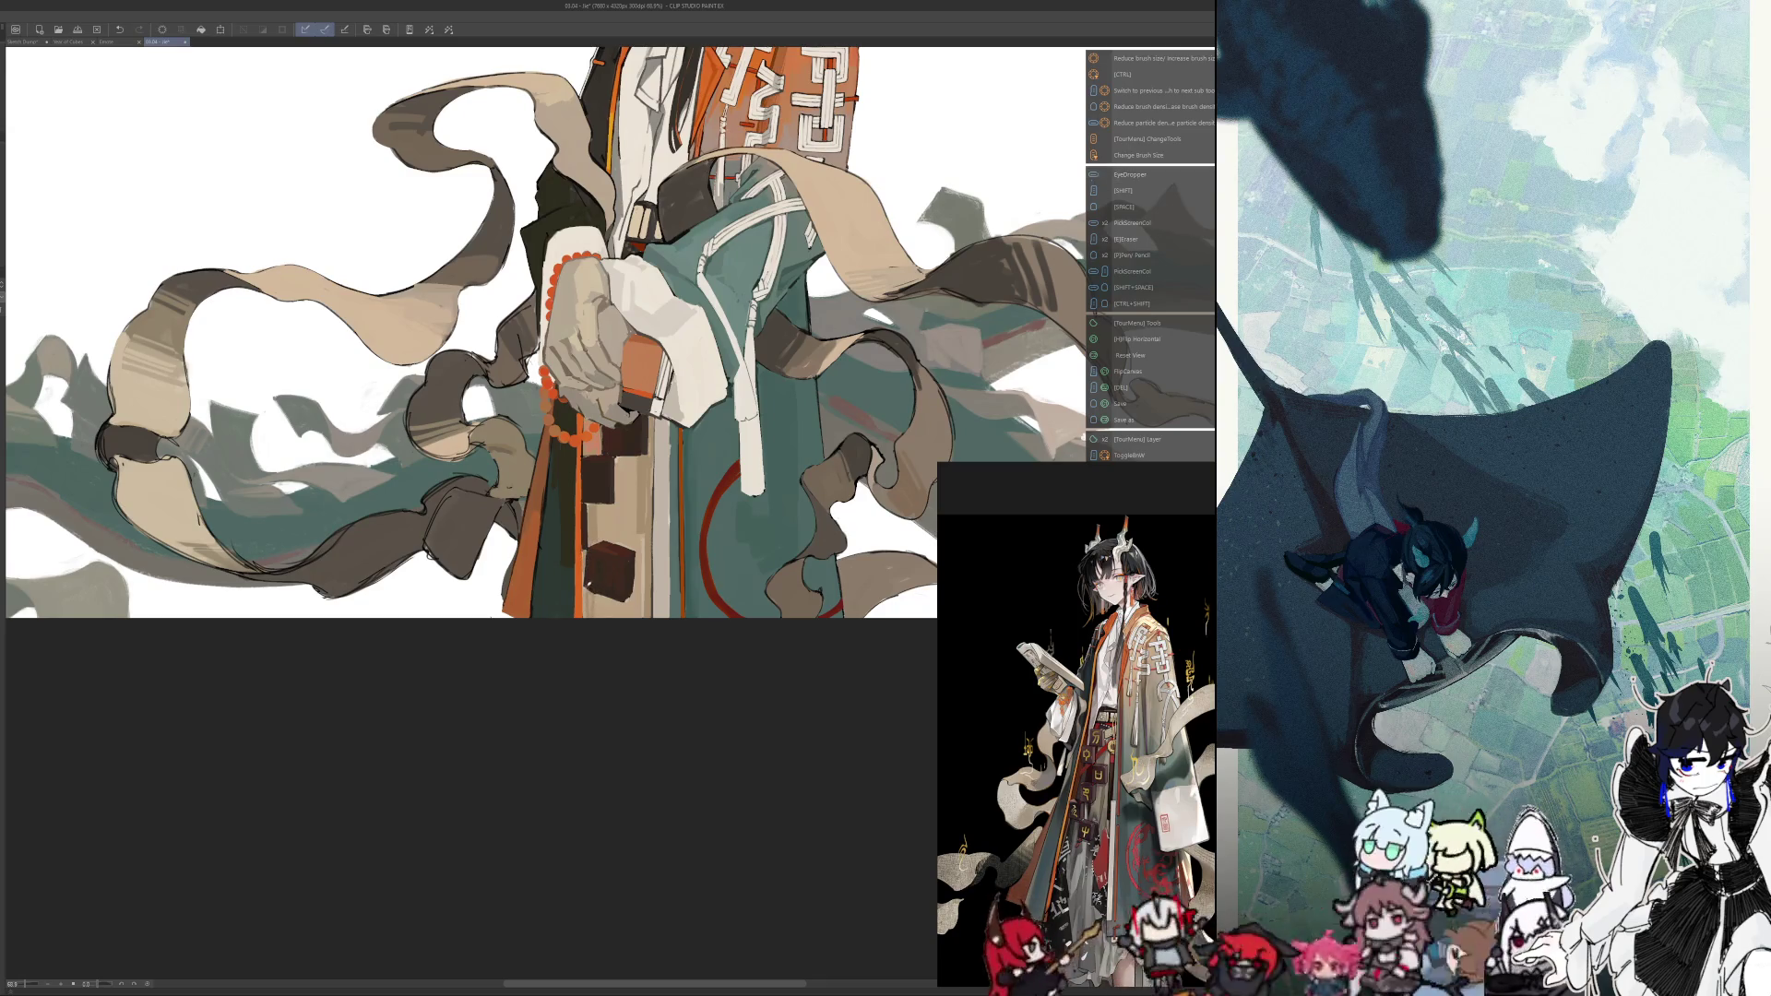
pyautogui.press('h')
pyautogui.press('shift')
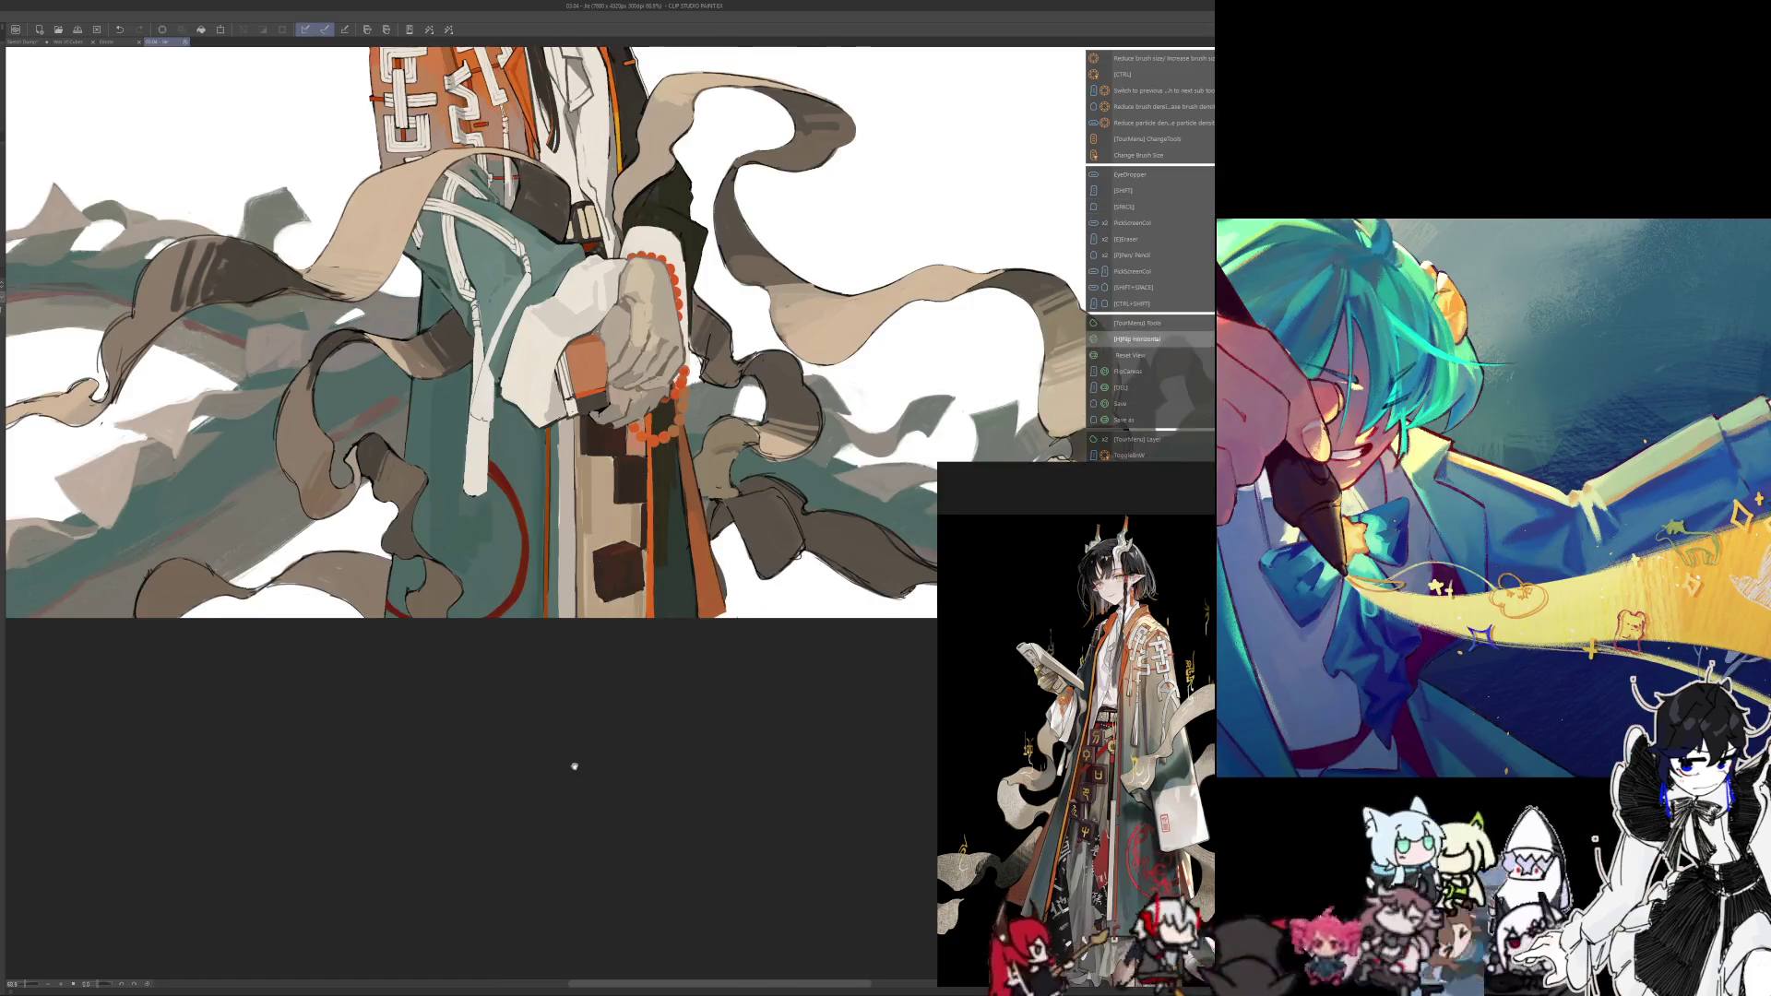
pyautogui.moveTo(573, 763); pyautogui.dragTo(581, 777)
pyautogui.press('h')
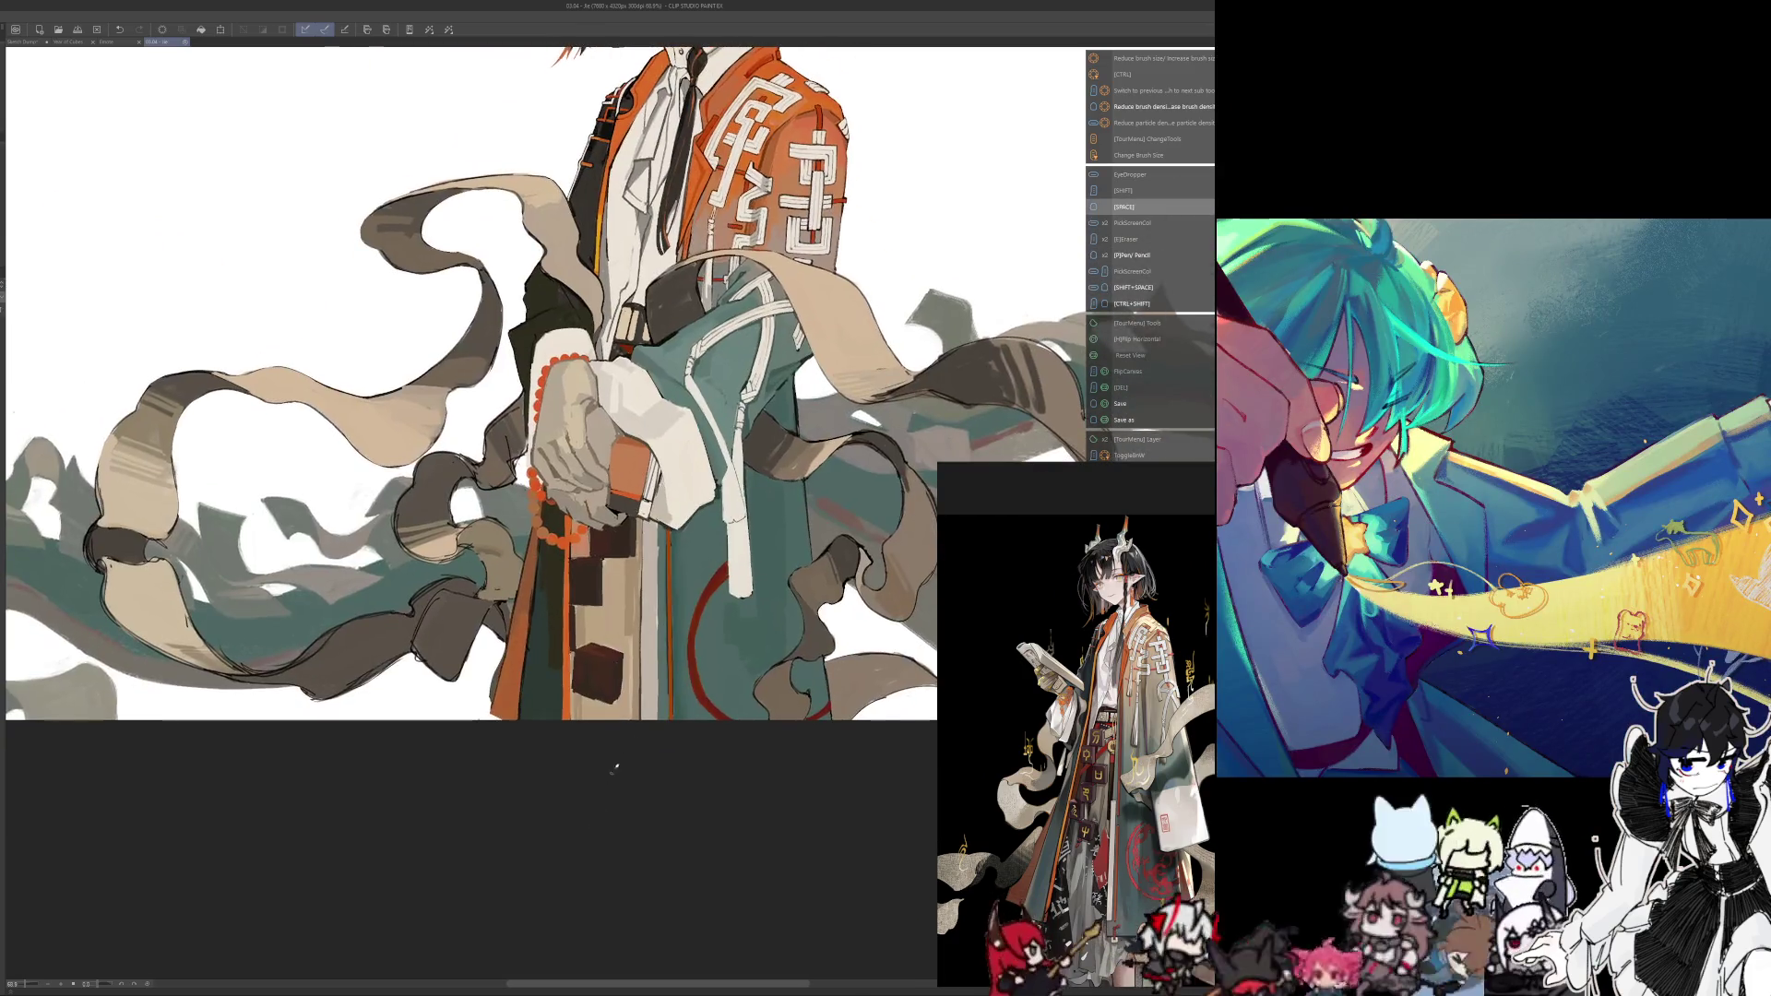
pyautogui.press('alt')
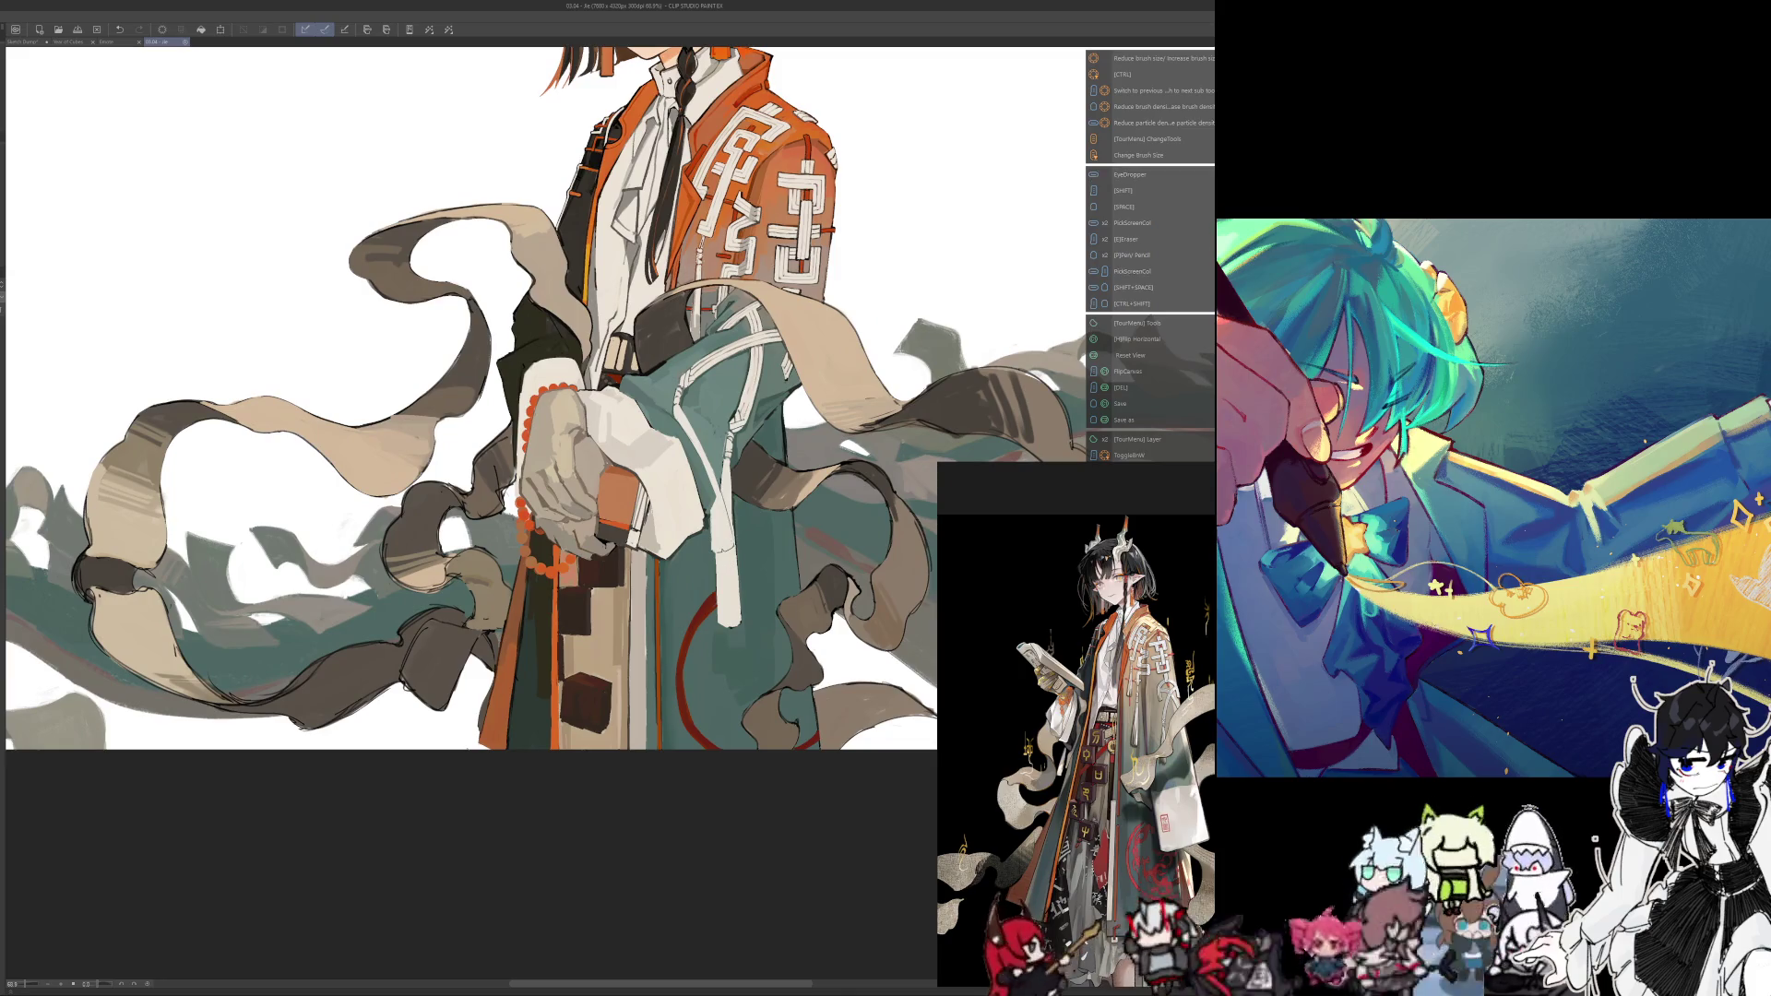